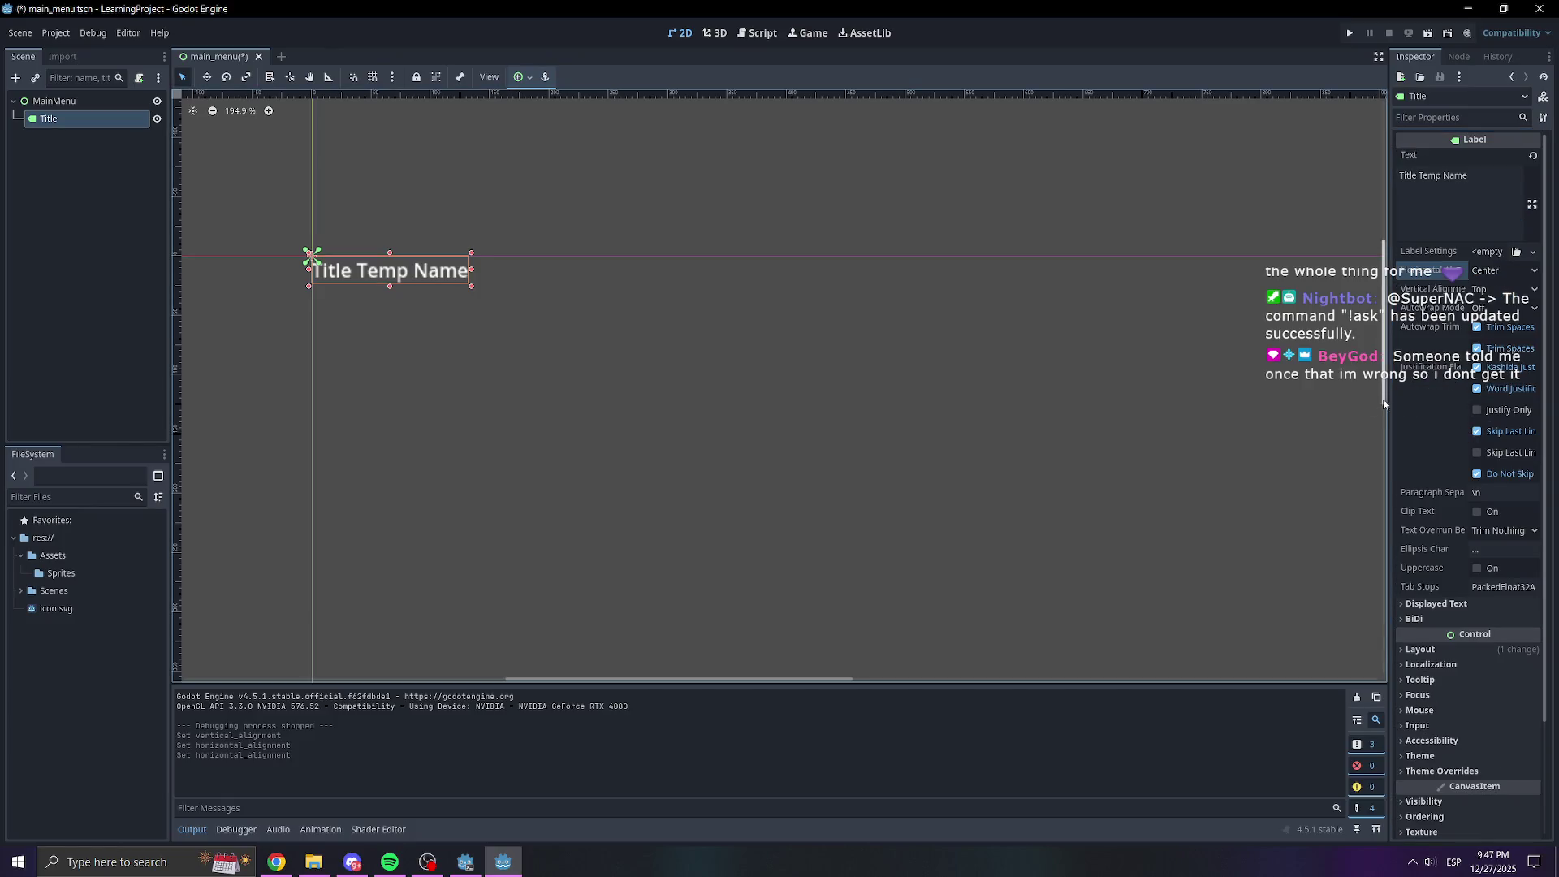
Widen the Inspector dock and expand the Title label's Localization and Layout sections
left_click_drag(1385, 456, 1266, 431)
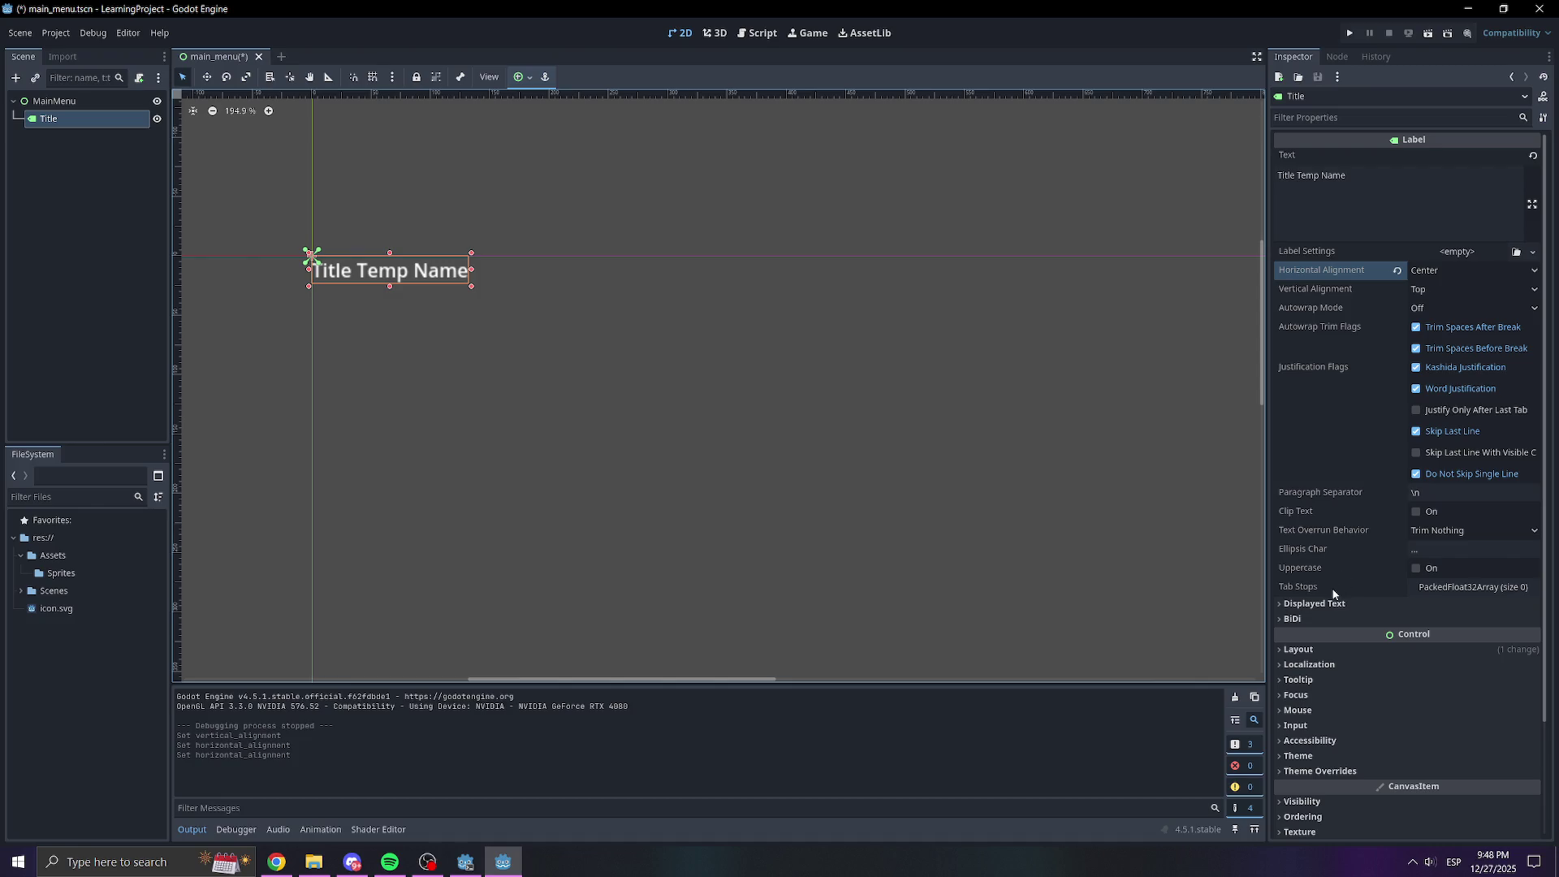
scroll(1309, 600, "down", 2)
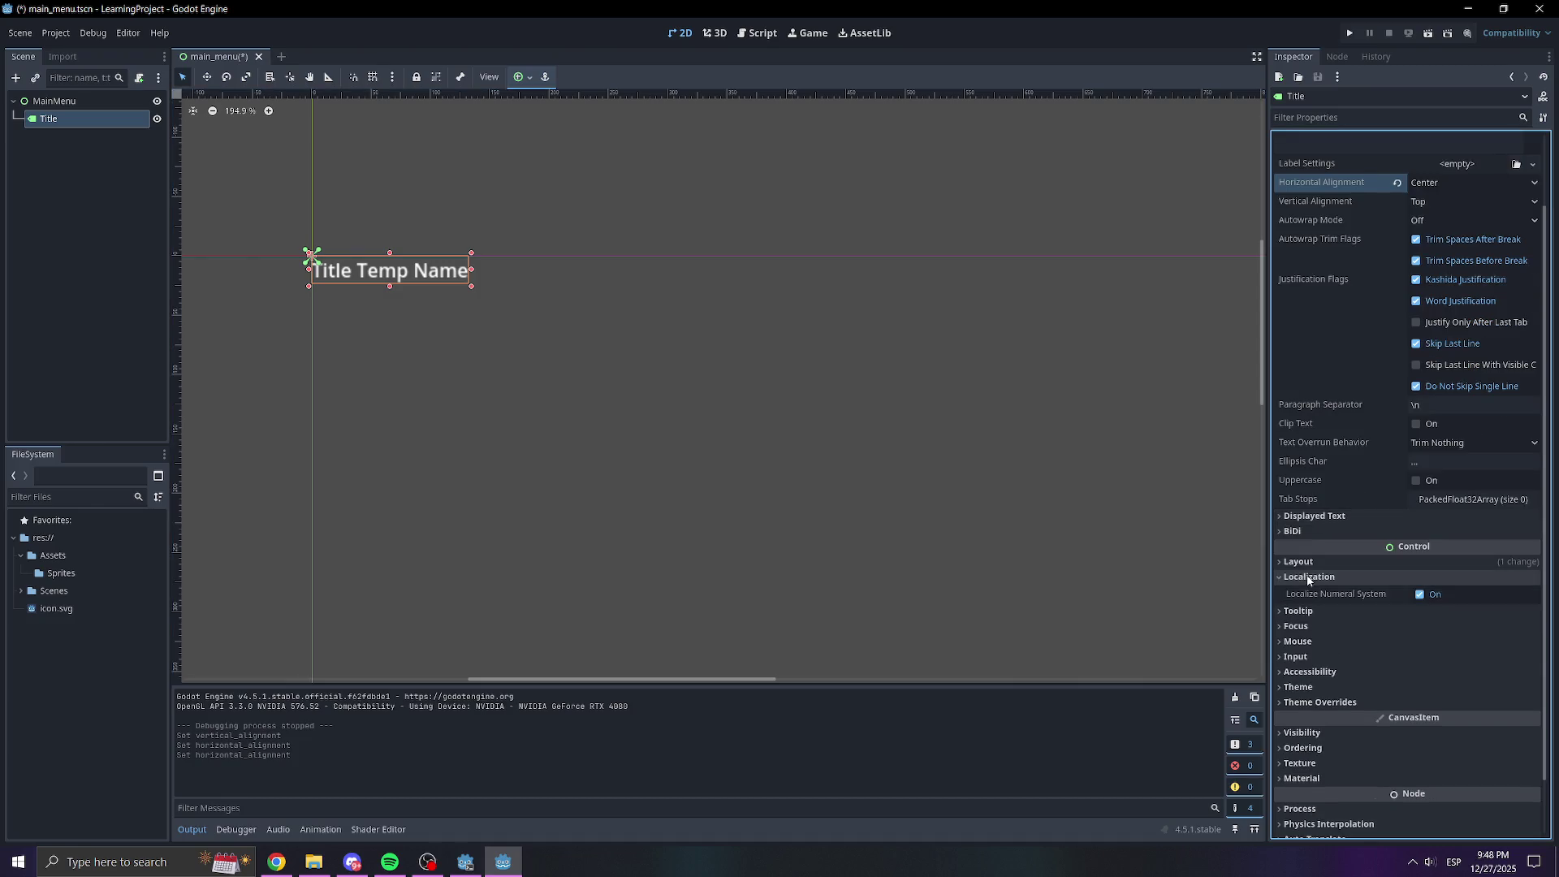
left_click(1308, 576)
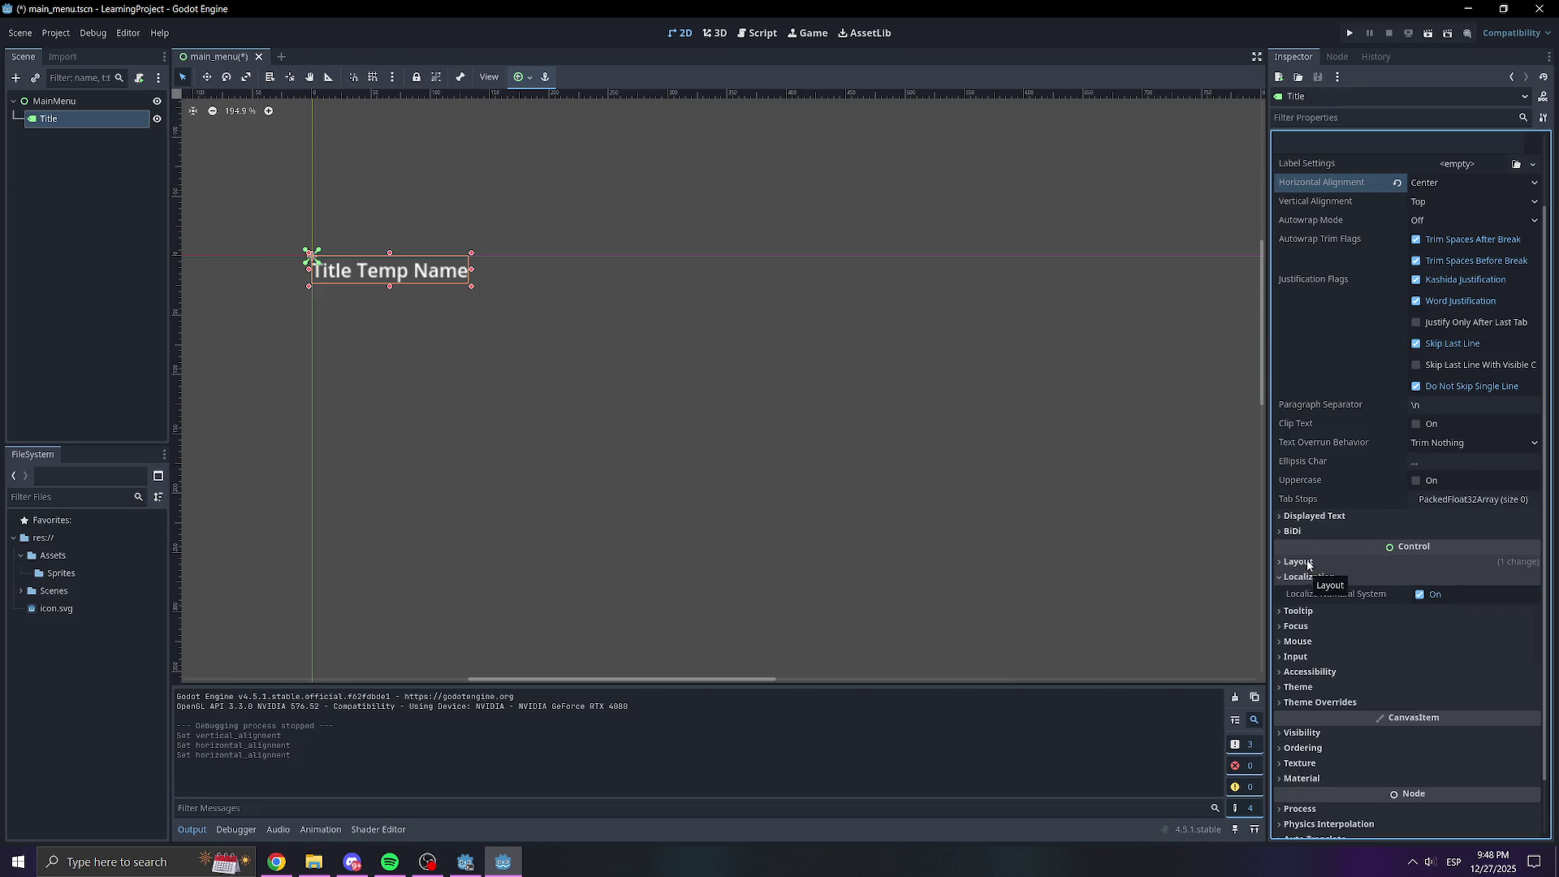
left_click(1308, 563)
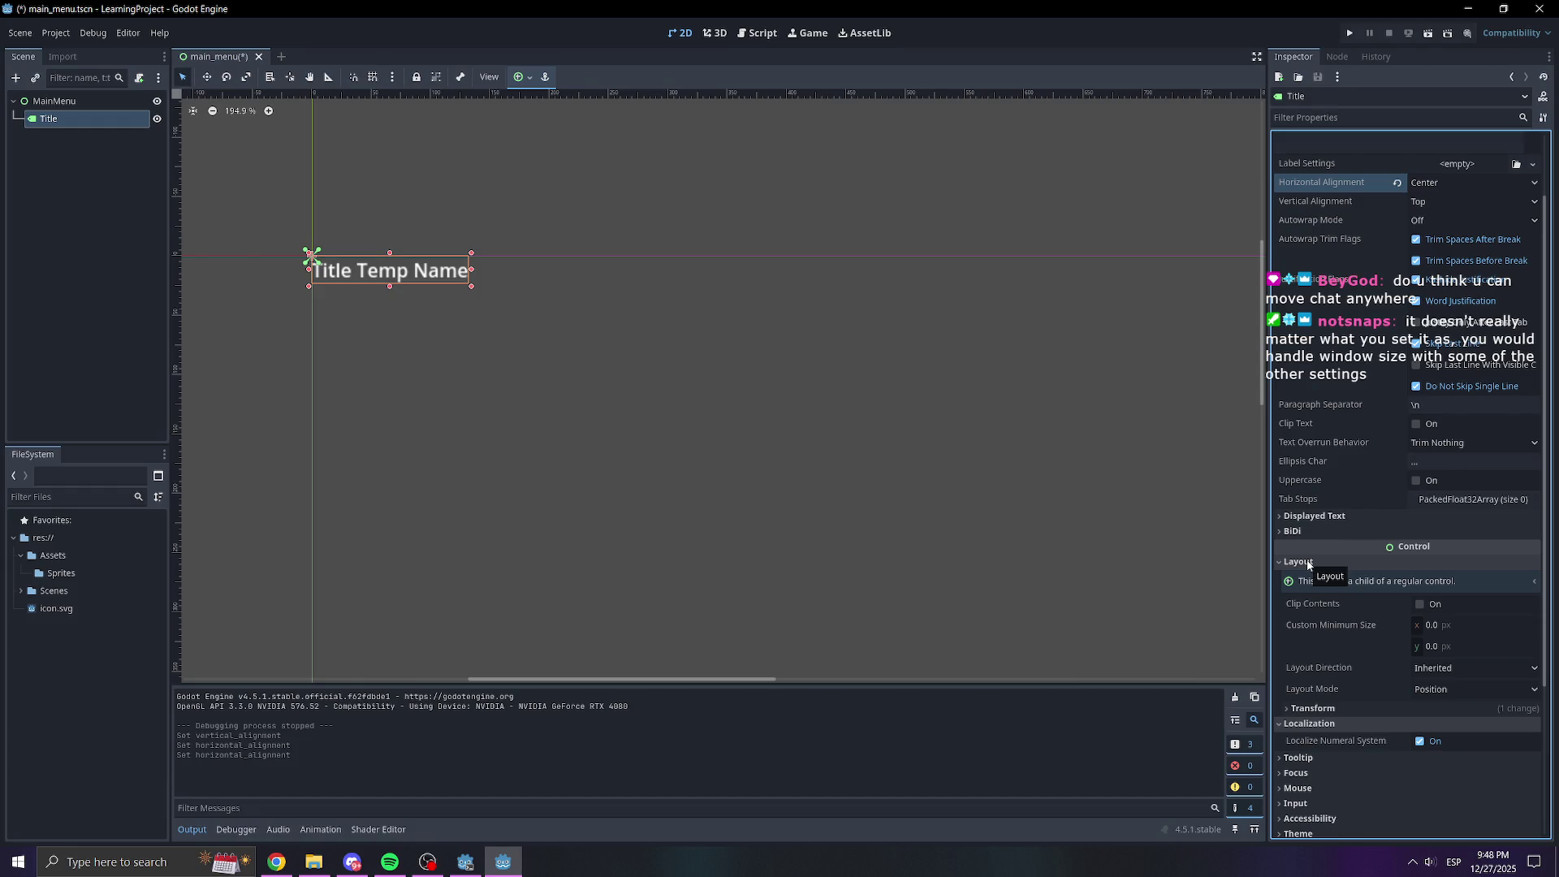
key("alt+Tab")
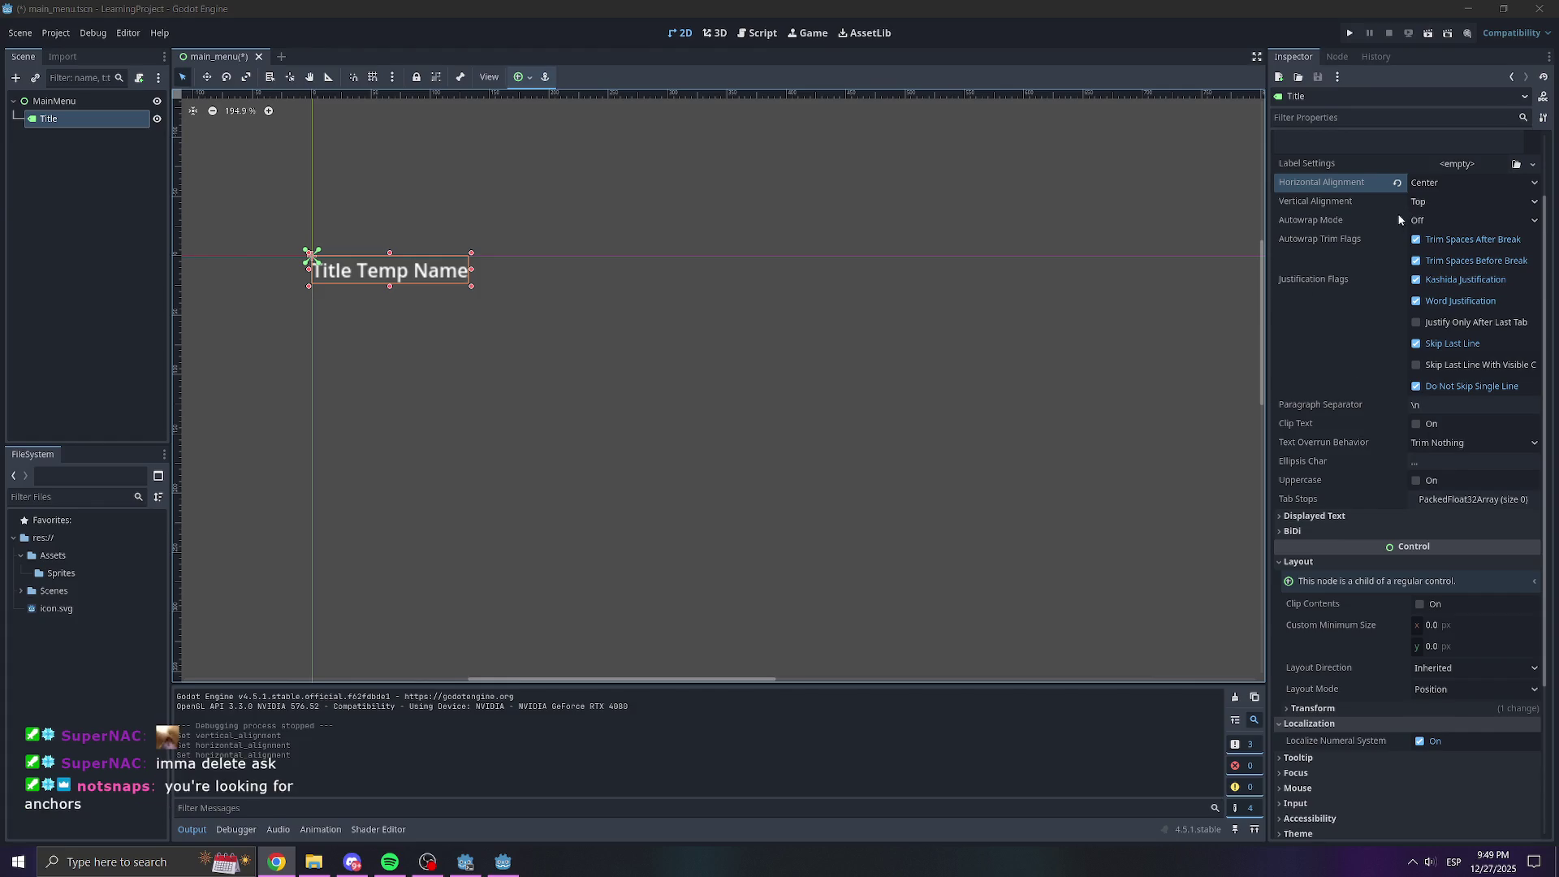
scroll(1375, 288, "up", 3)
left_click(1357, 119)
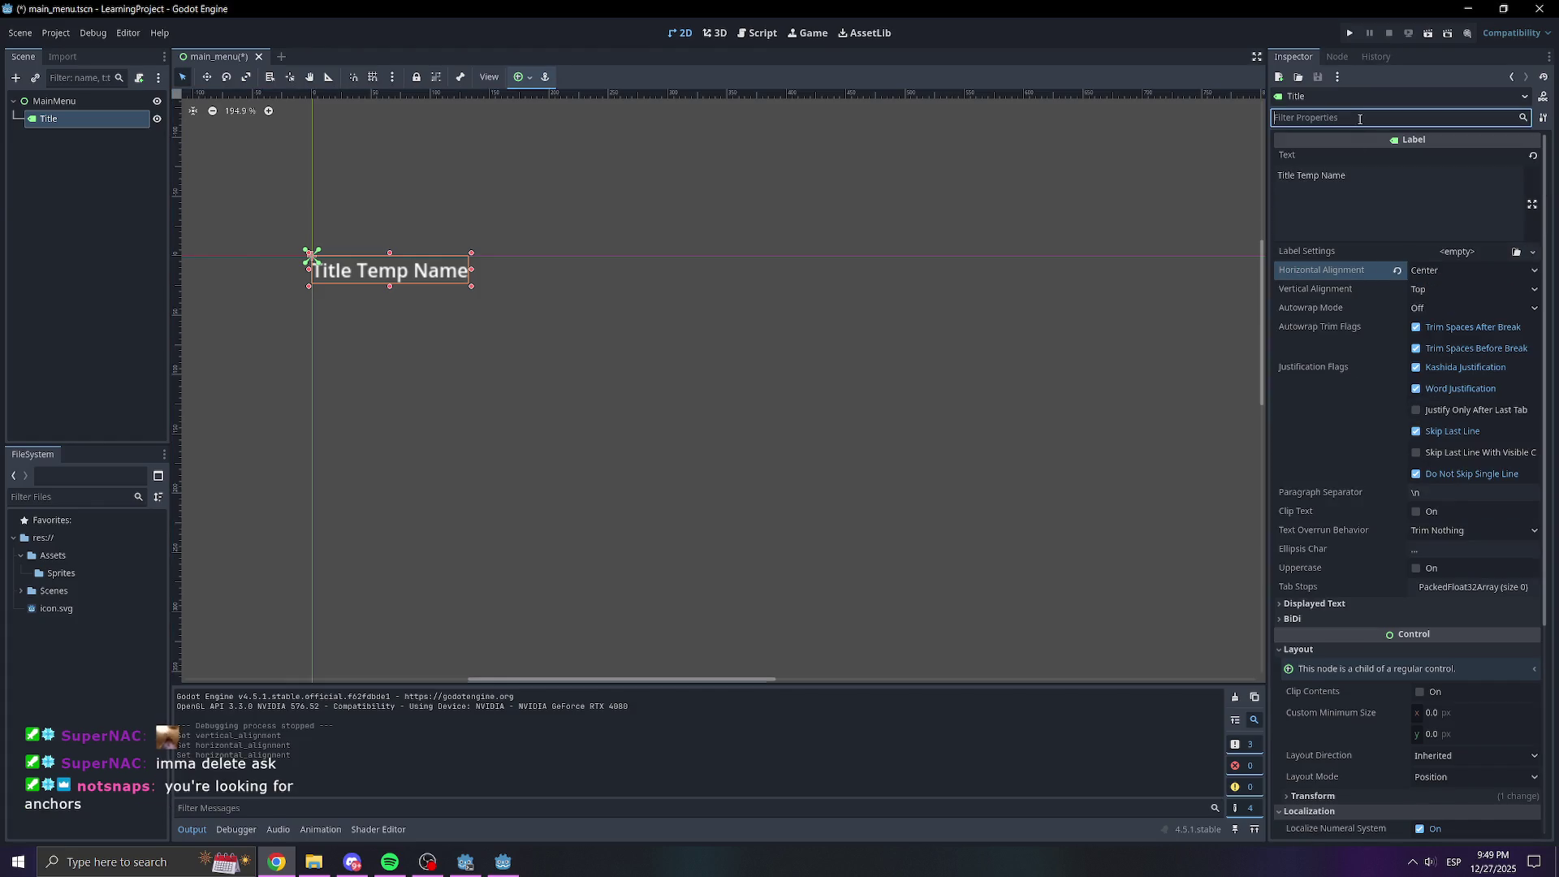
type("ancho")
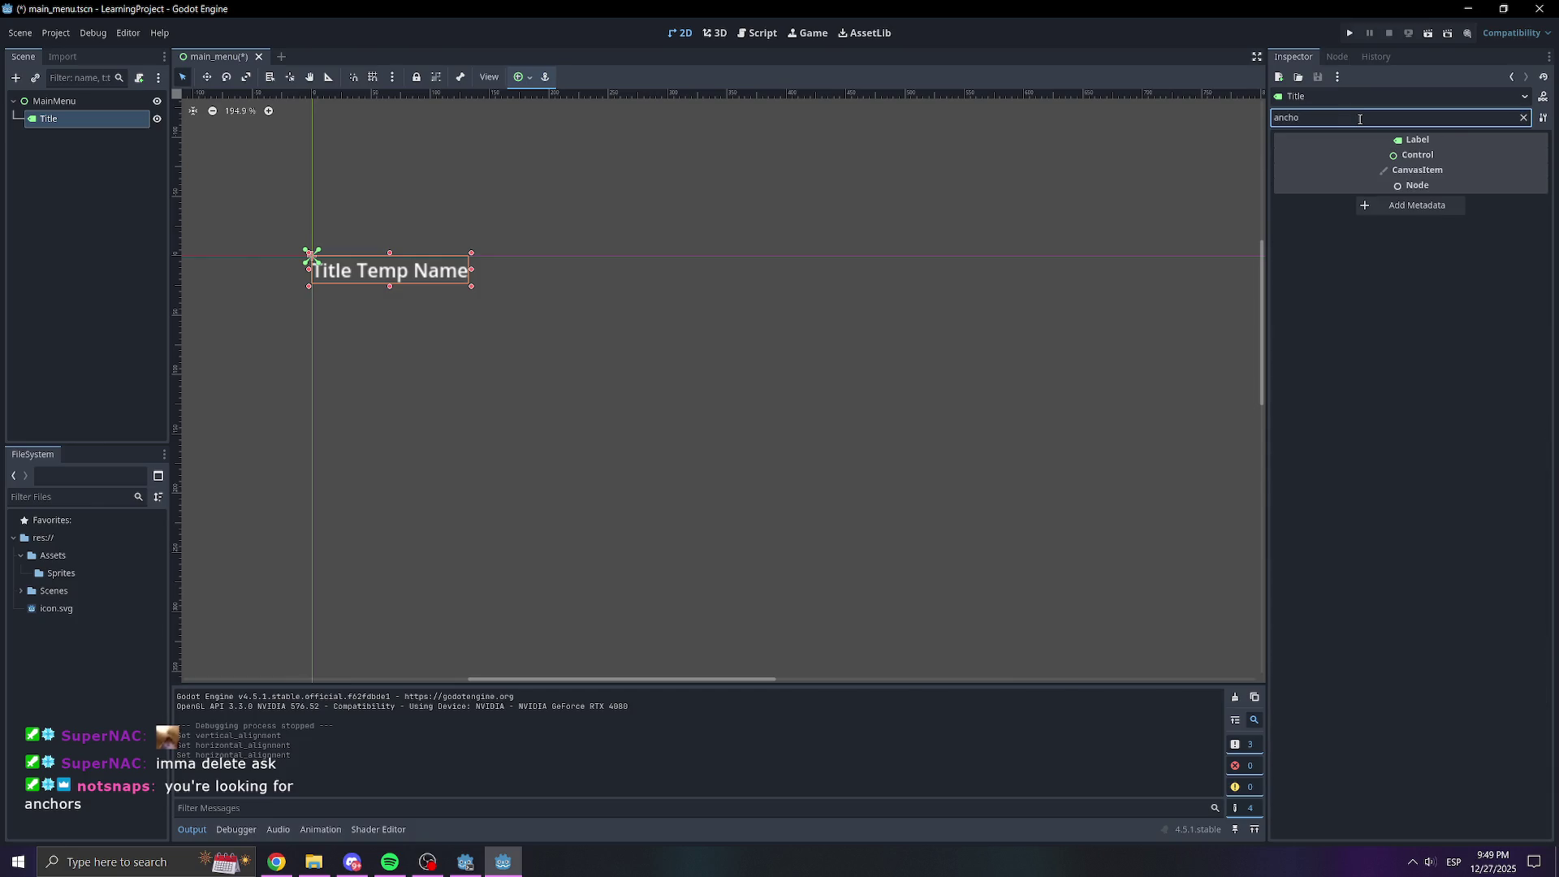
key("BackSpace")
key("BackSpace")
key("BackSpace")
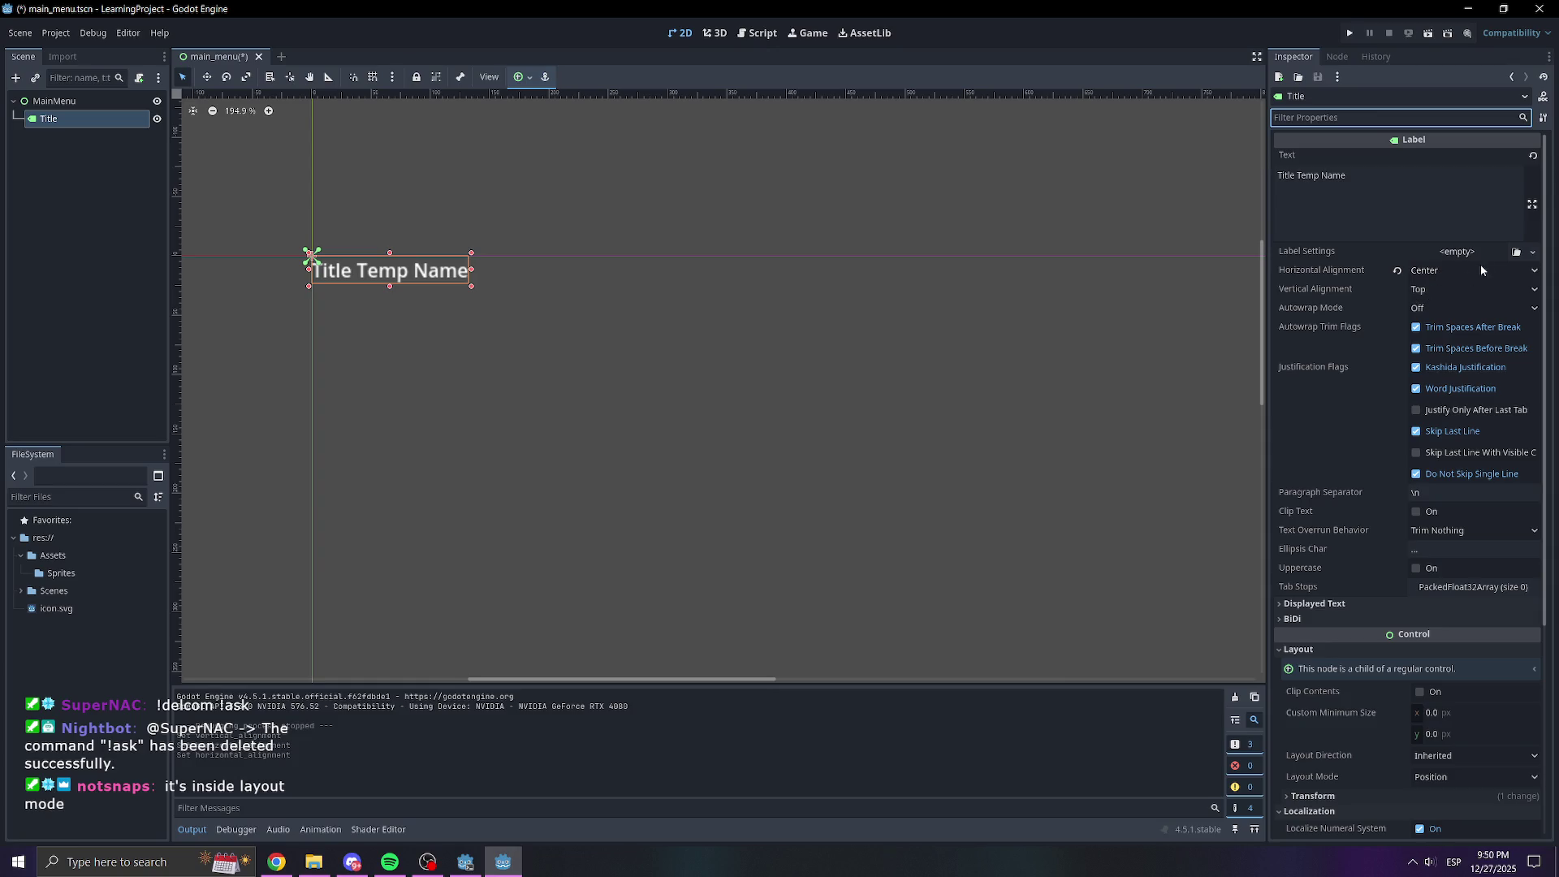
scroll(1373, 398, "down", 5)
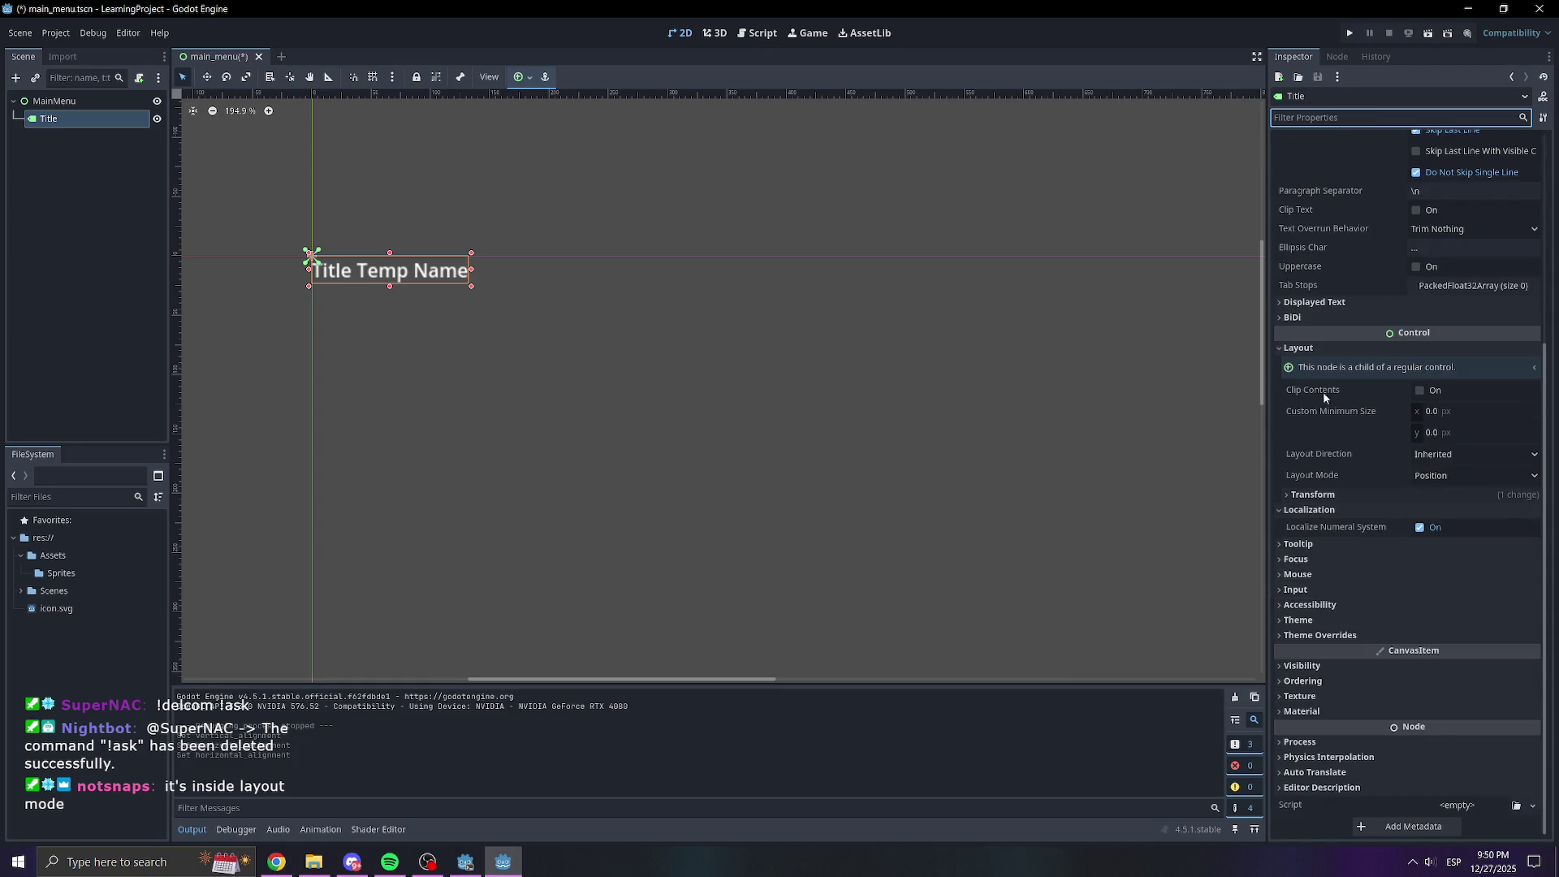
left_click(1341, 346)
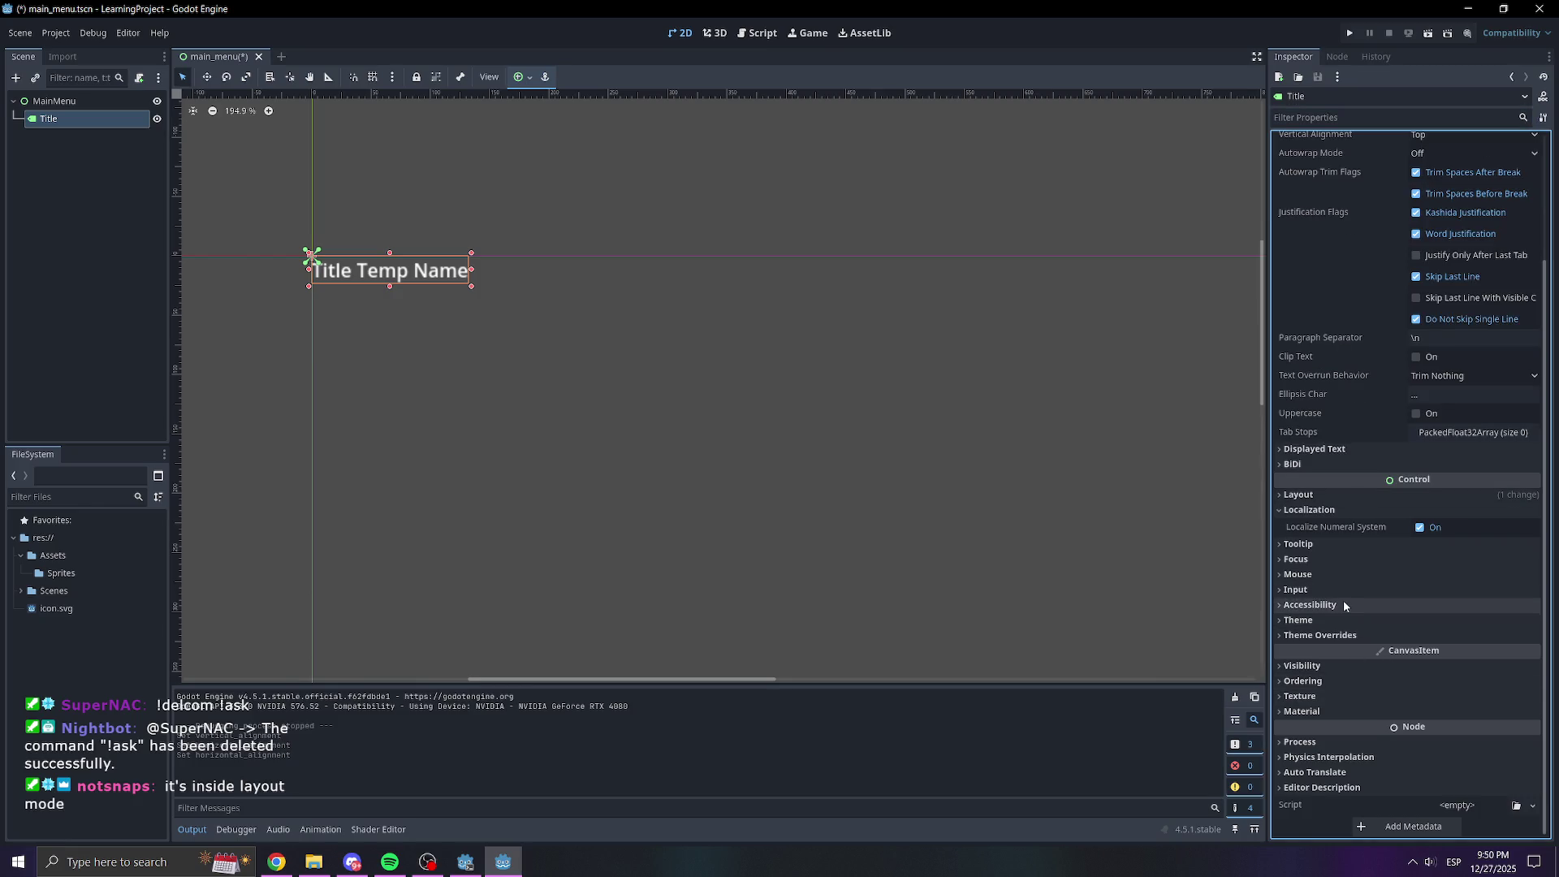
left_click(1336, 494)
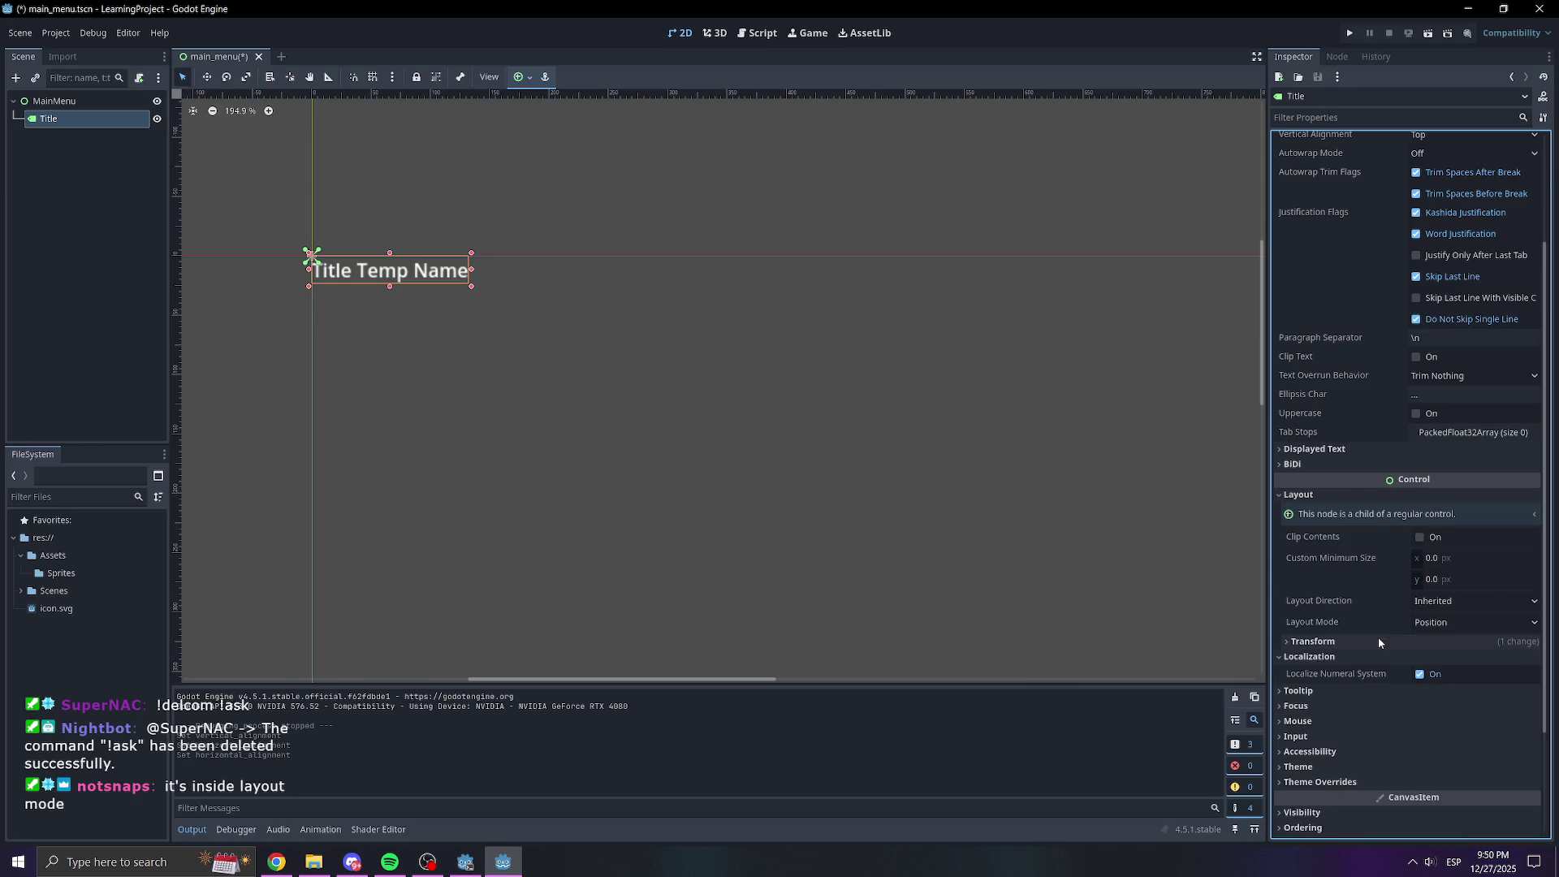
left_click(1441, 622)
Anchor the Title label with the Center Top preset and preview it in a test run
left_click(1446, 659)
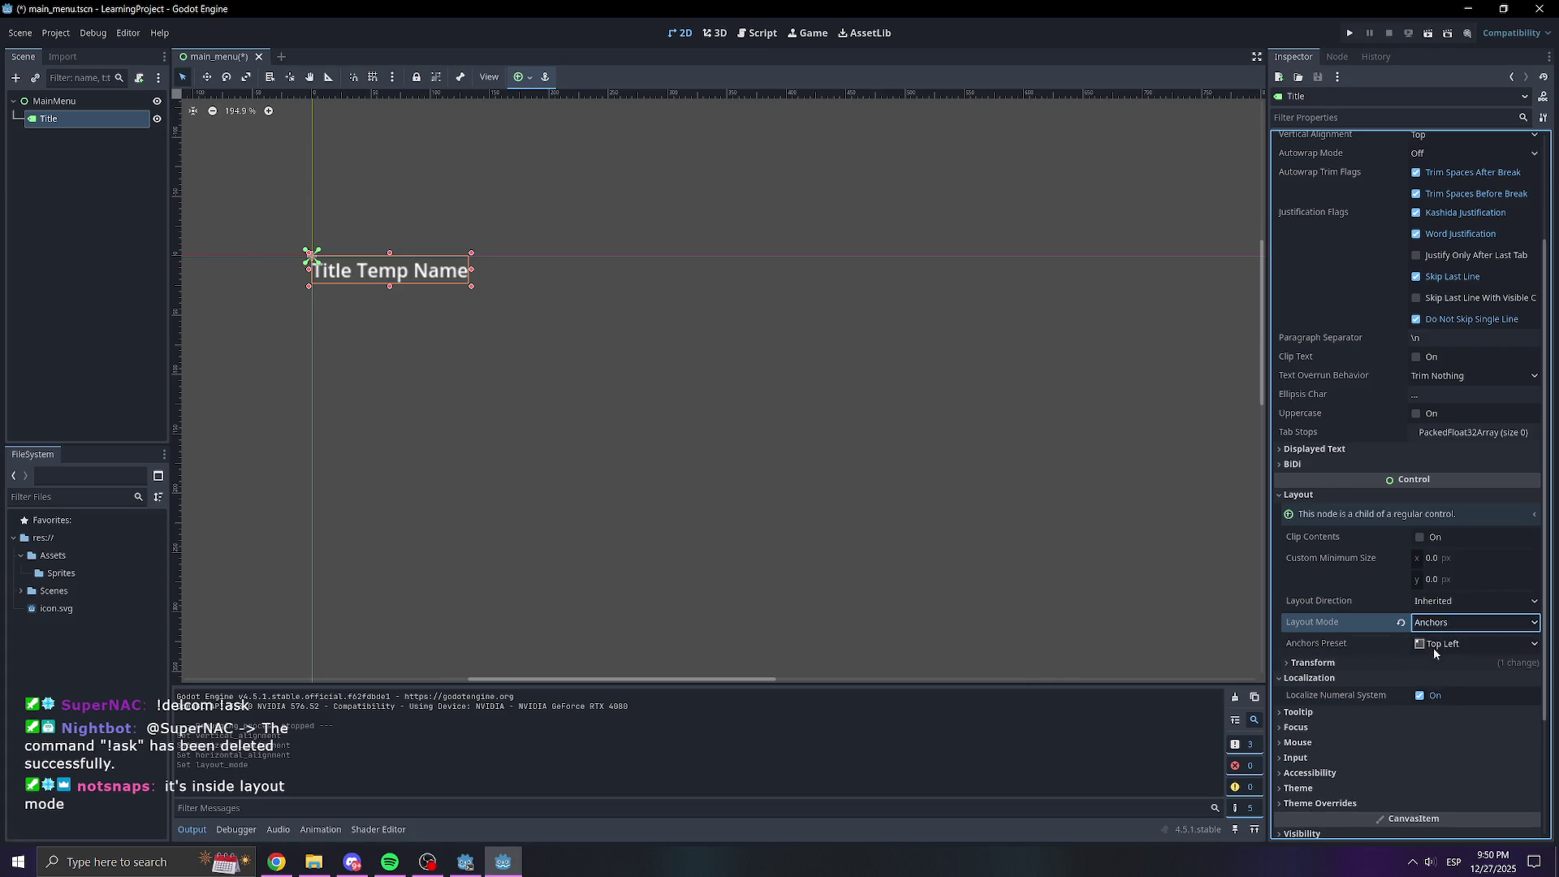
scroll(1413, 634, "down", 3)
left_click(1465, 476)
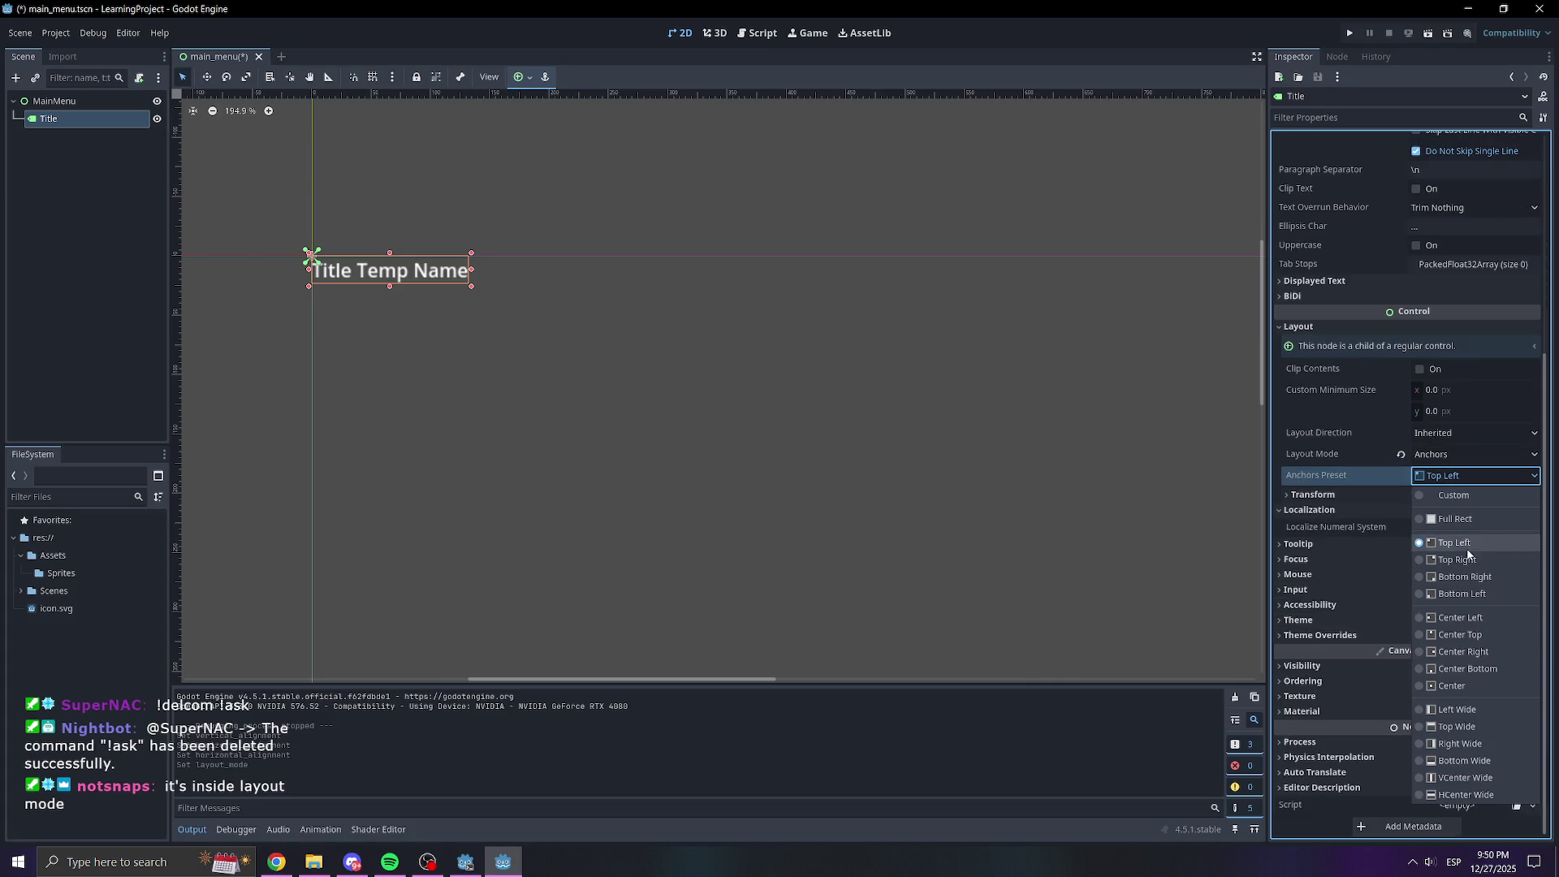
left_click(1461, 635)
left_click(1350, 33)
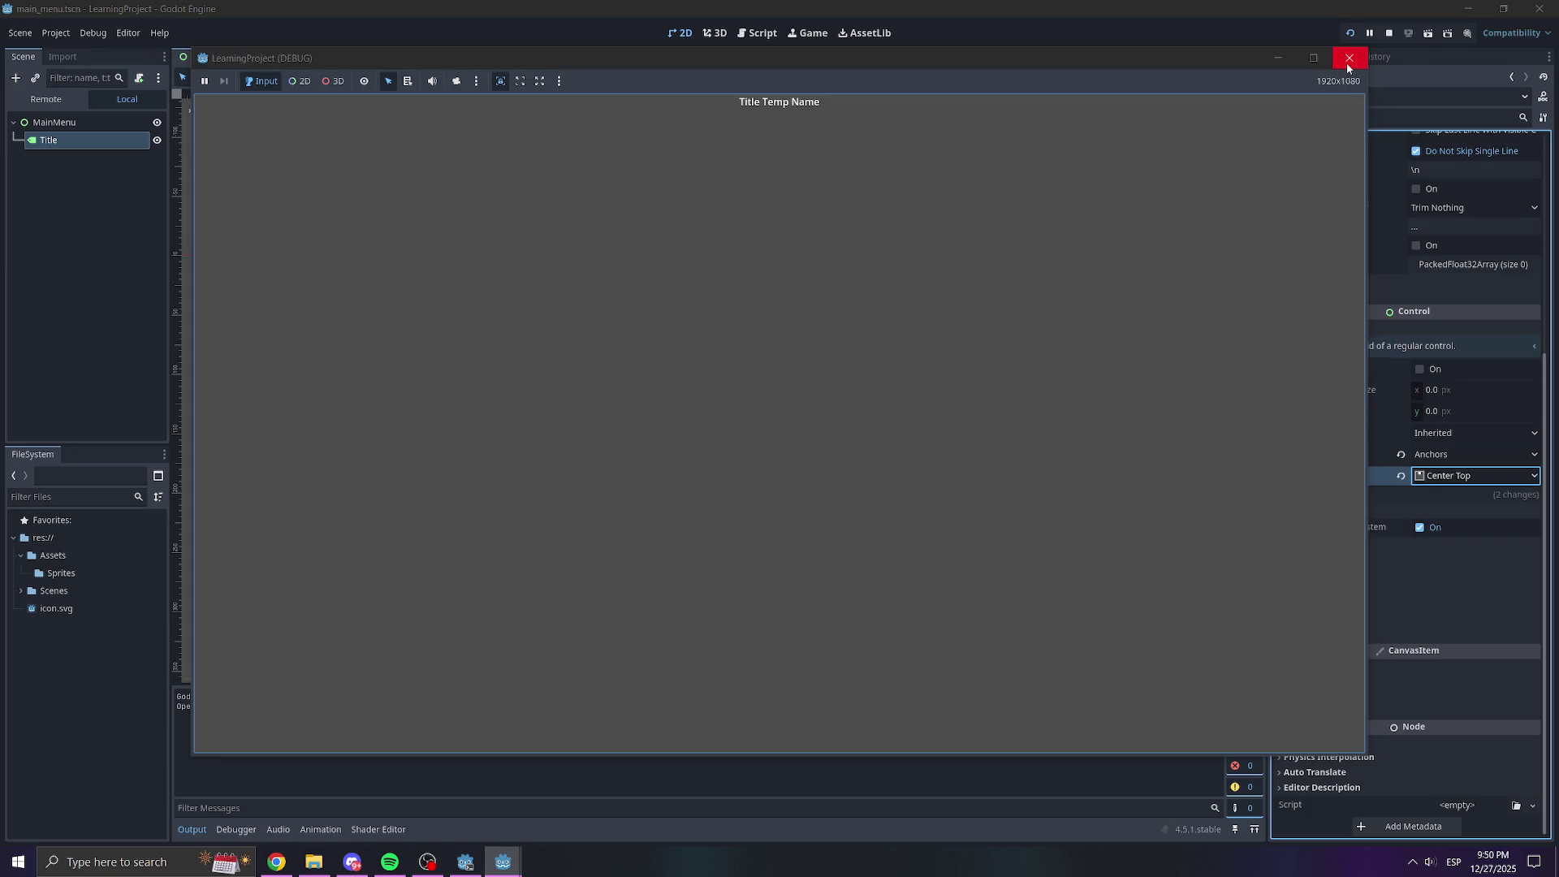
left_click(1346, 60)
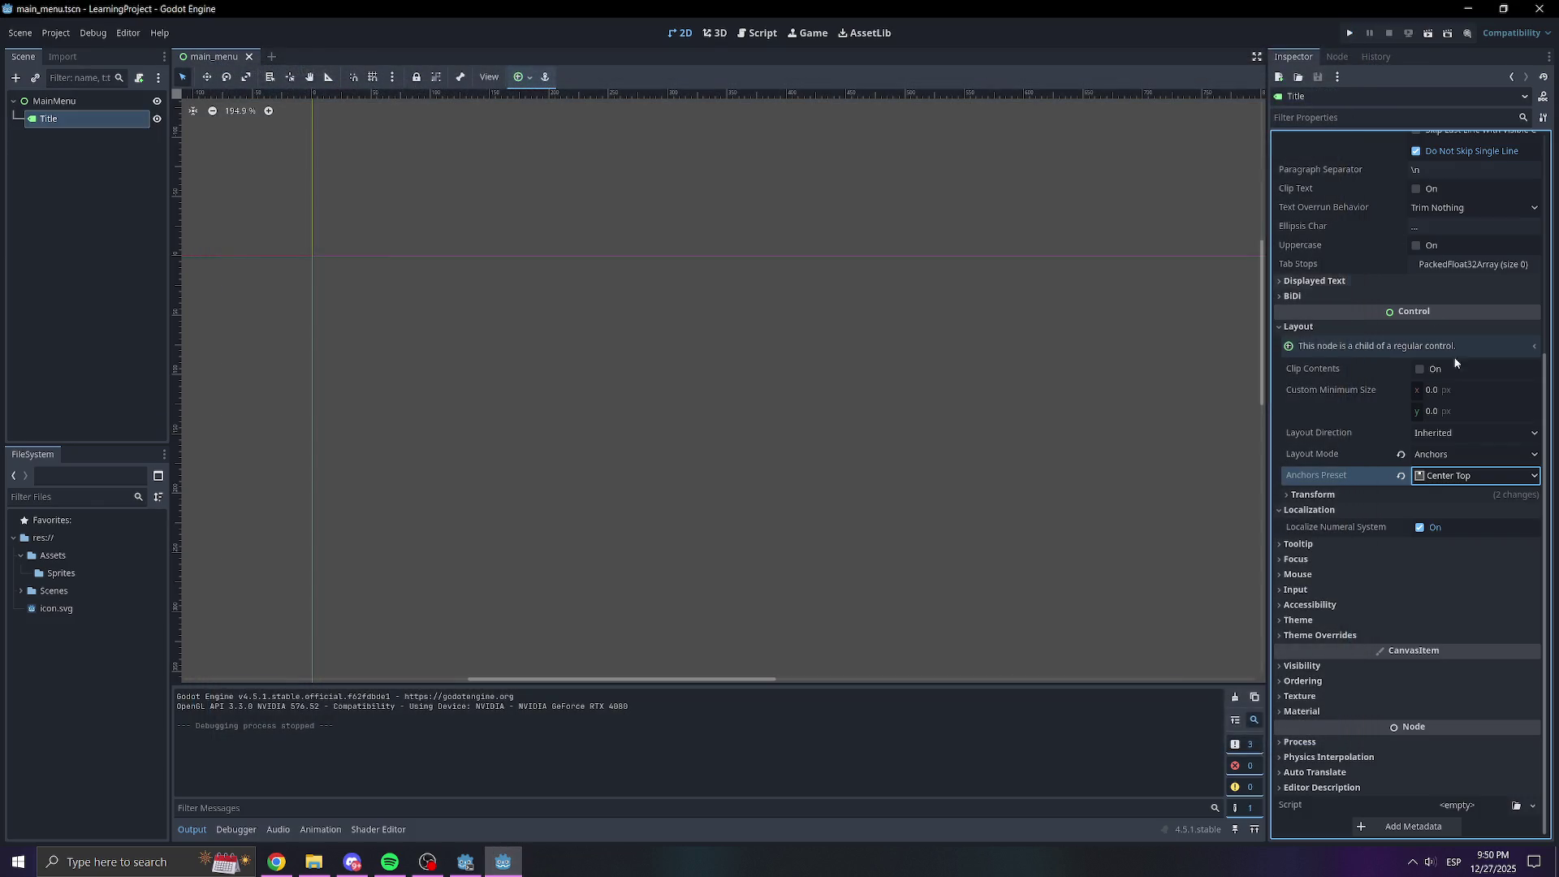
Override the Title's font size to 60 and run the scene again to check it
left_click(1359, 632)
left_click(1315, 599)
left_click(1355, 620)
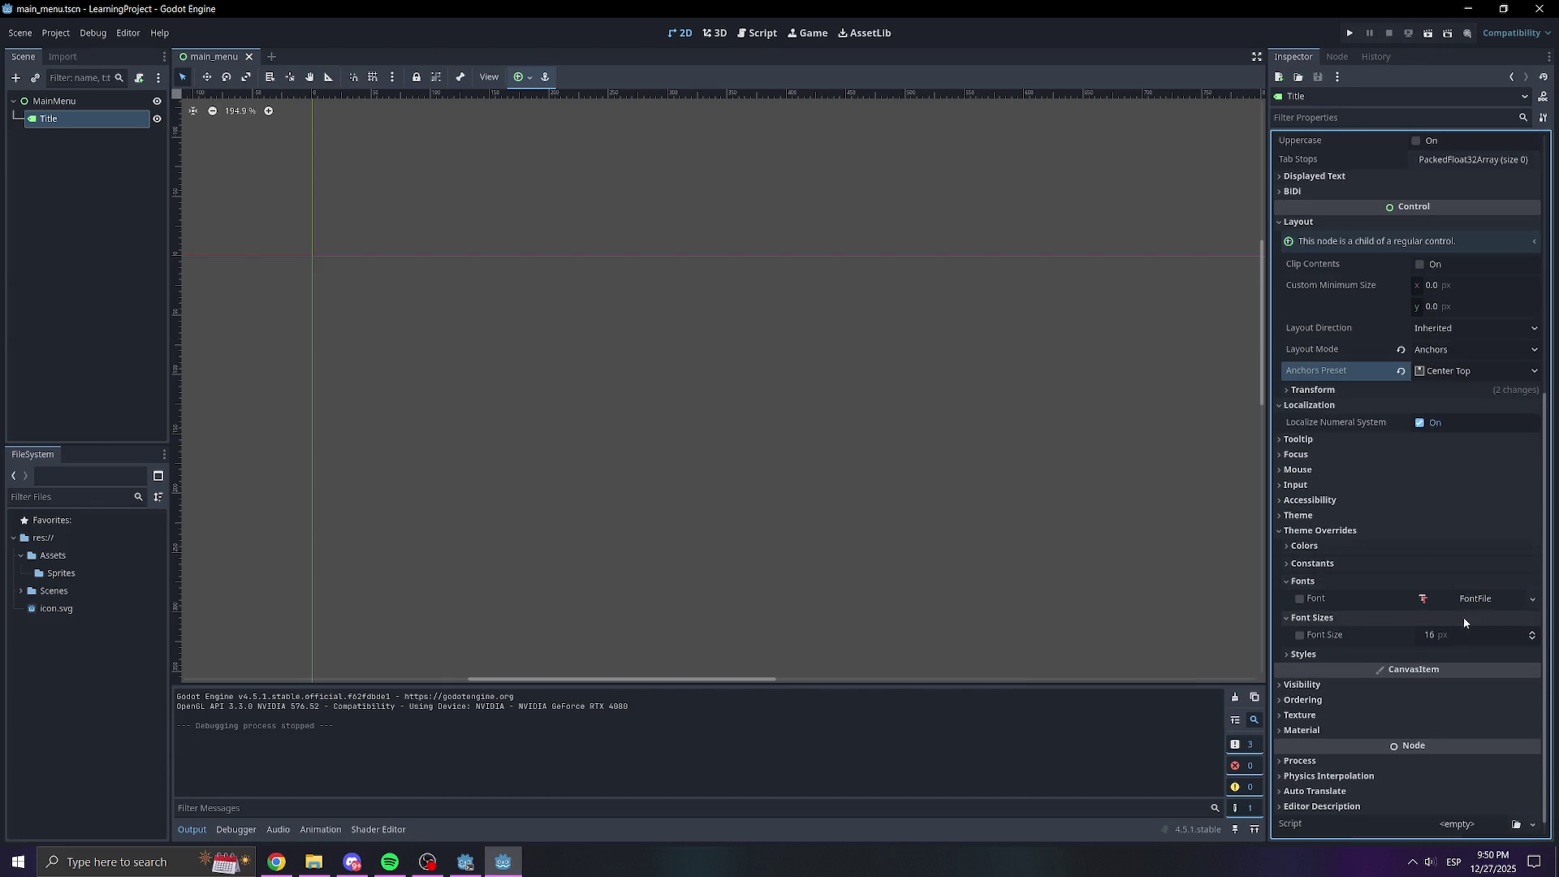
left_click(1466, 635)
type("60")
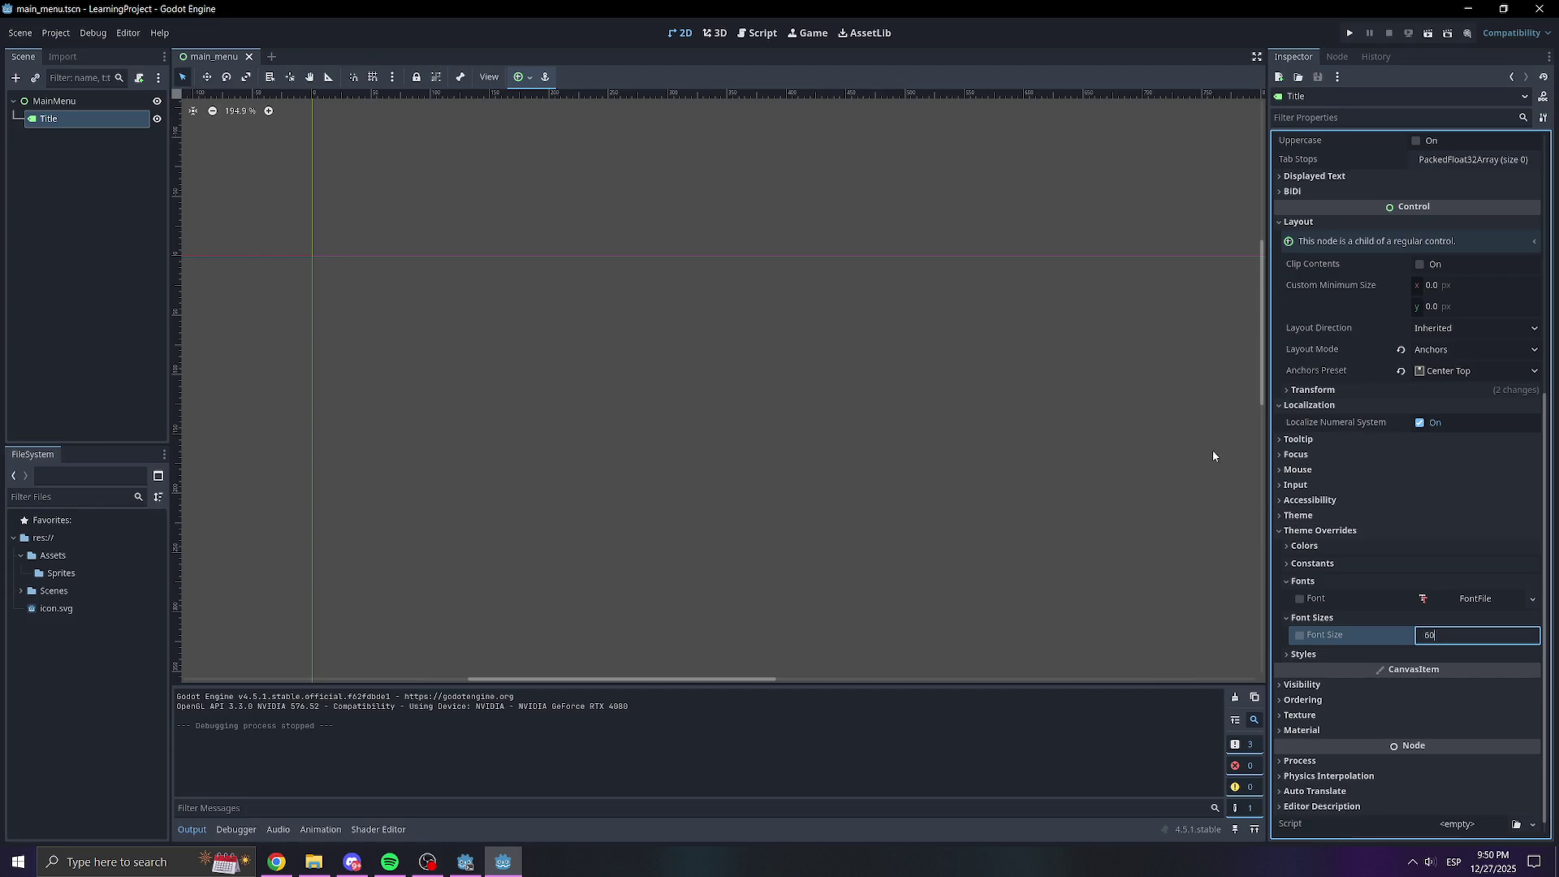
key("Return")
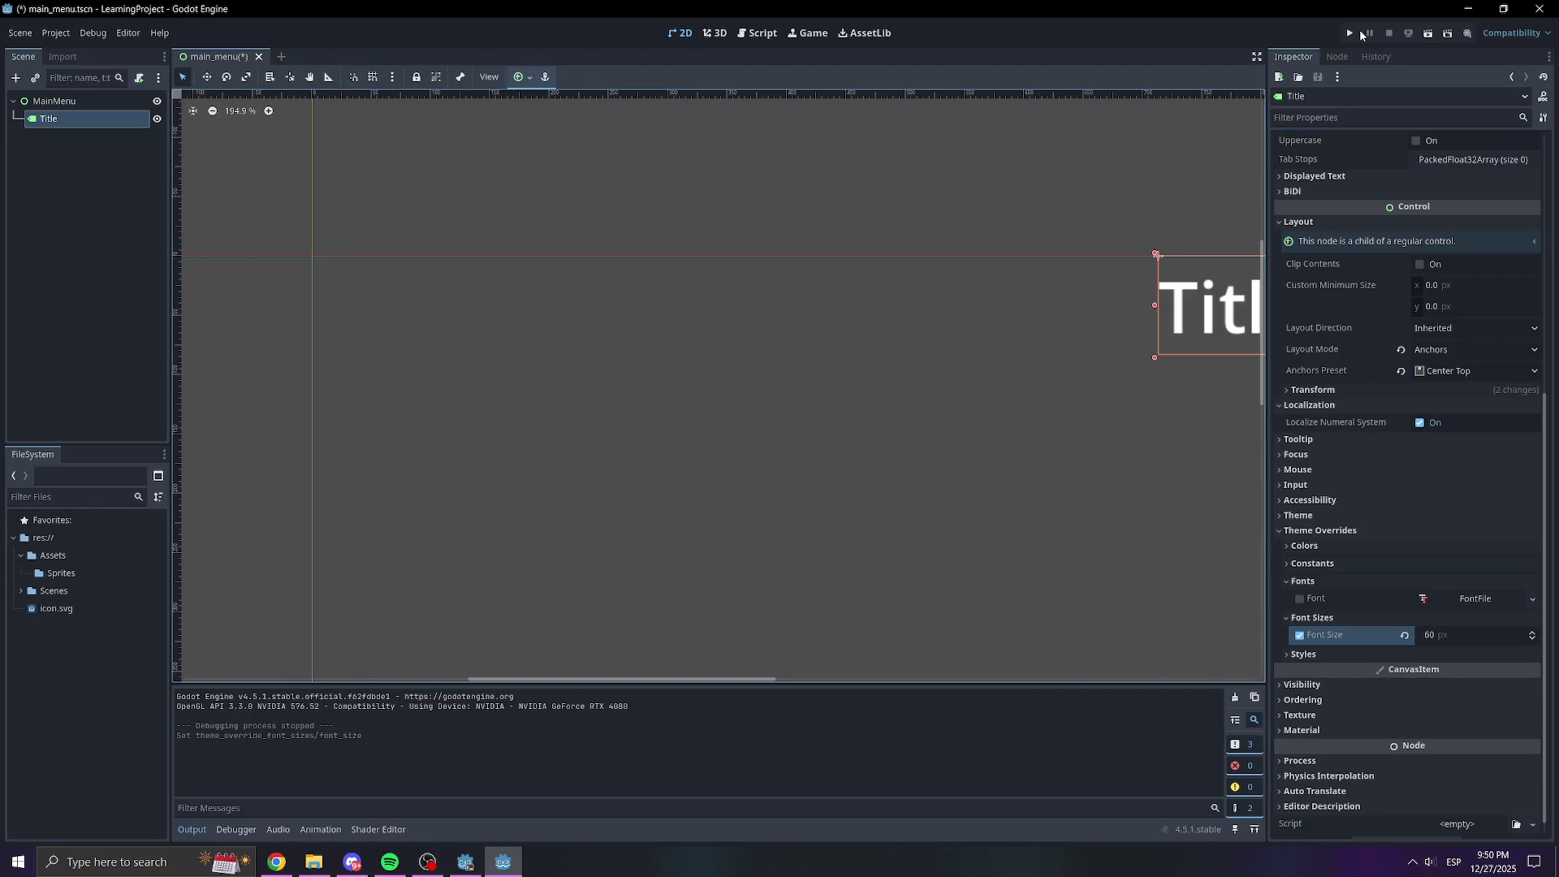
left_click(1352, 33)
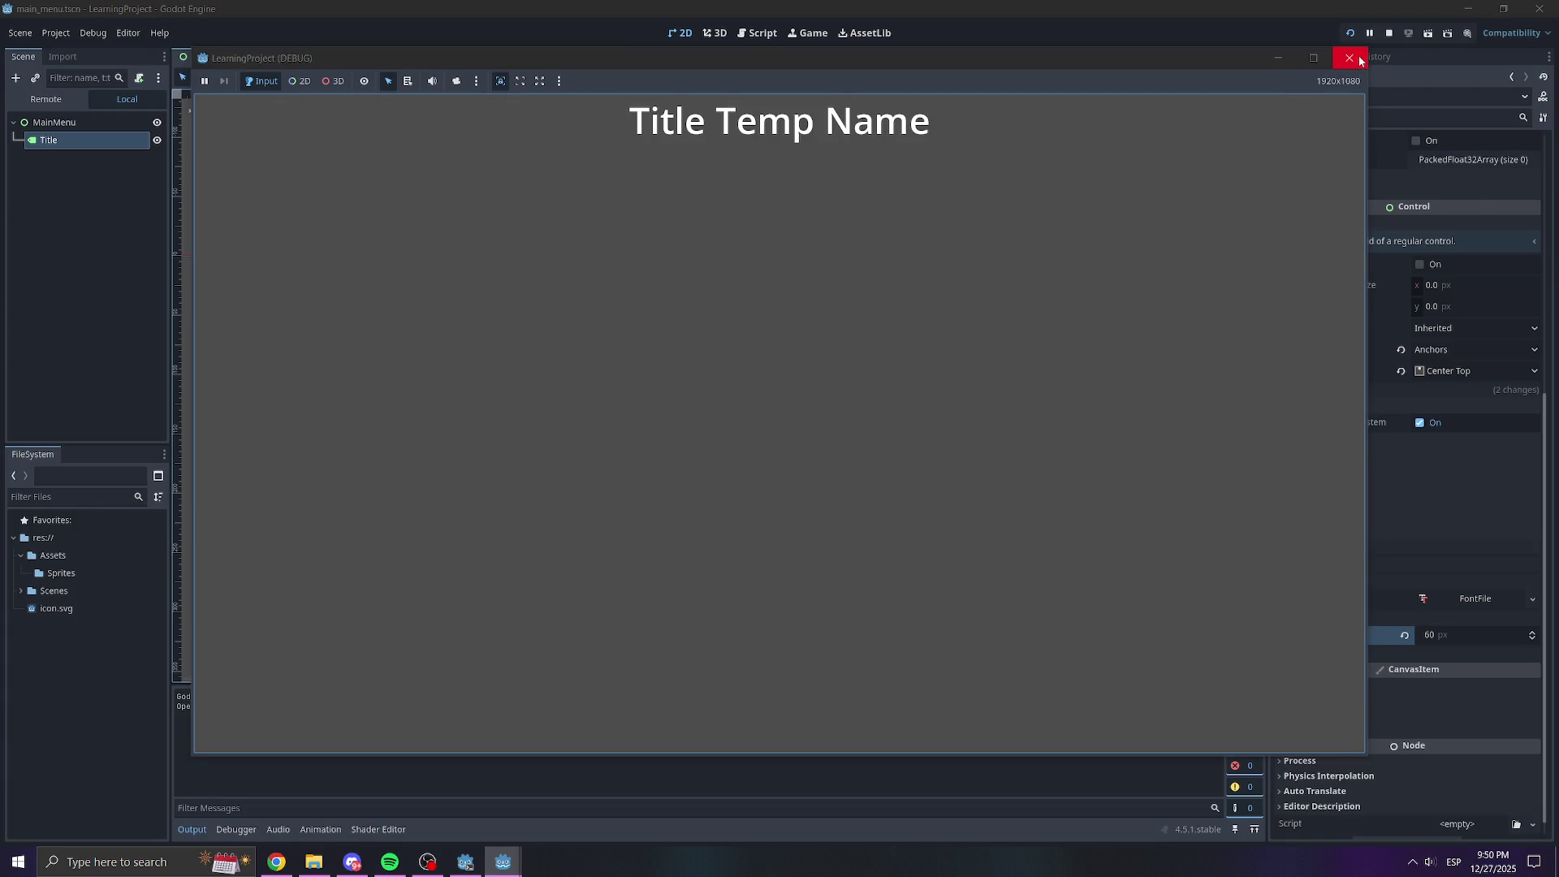
left_click(1351, 58)
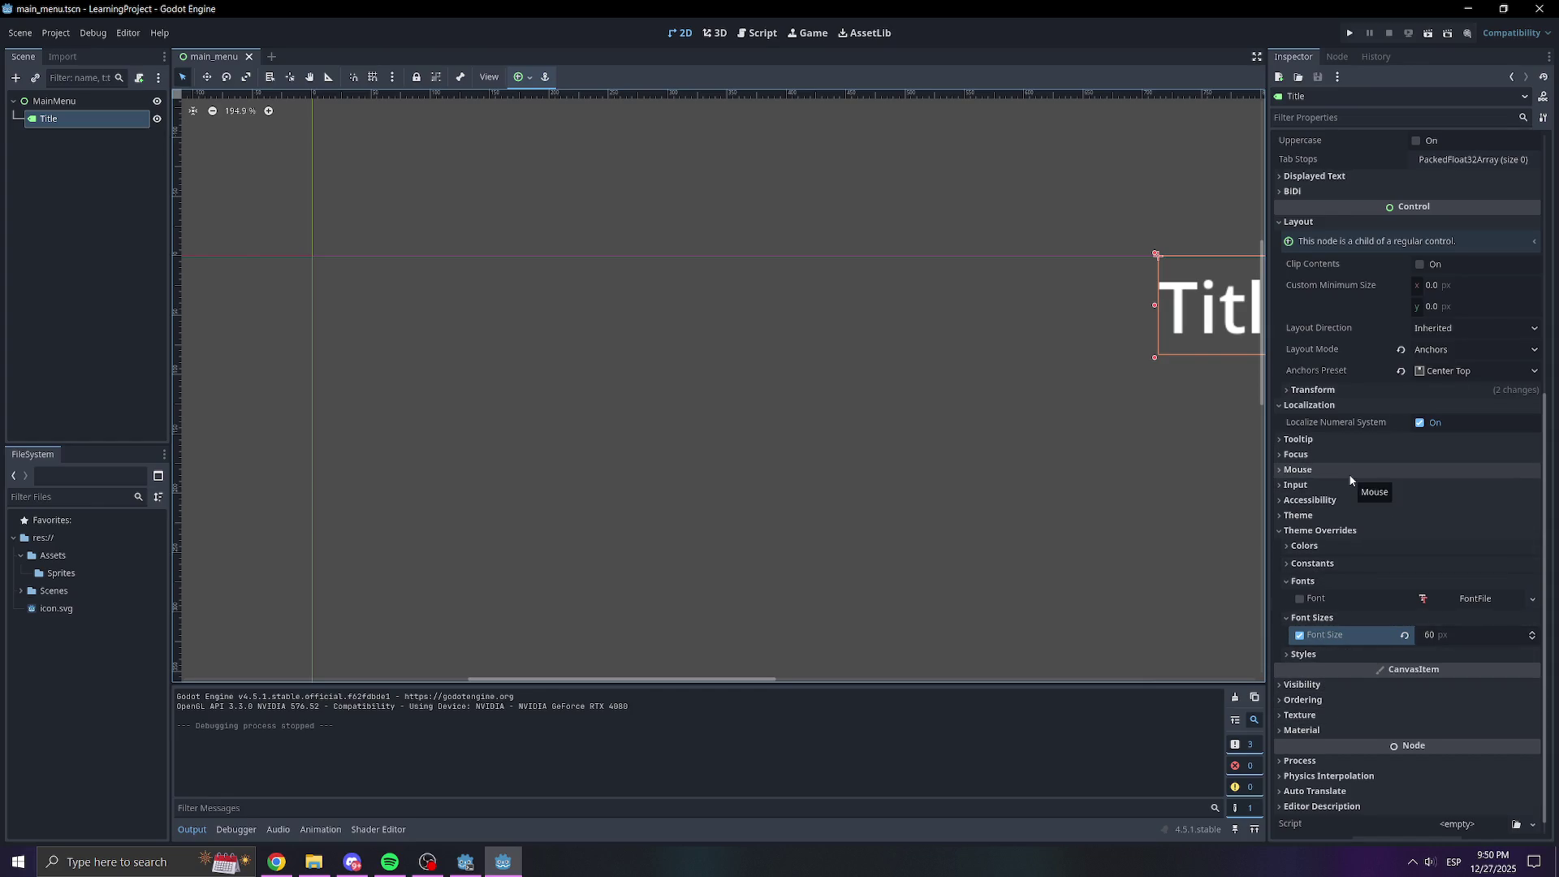
left_click(1450, 370)
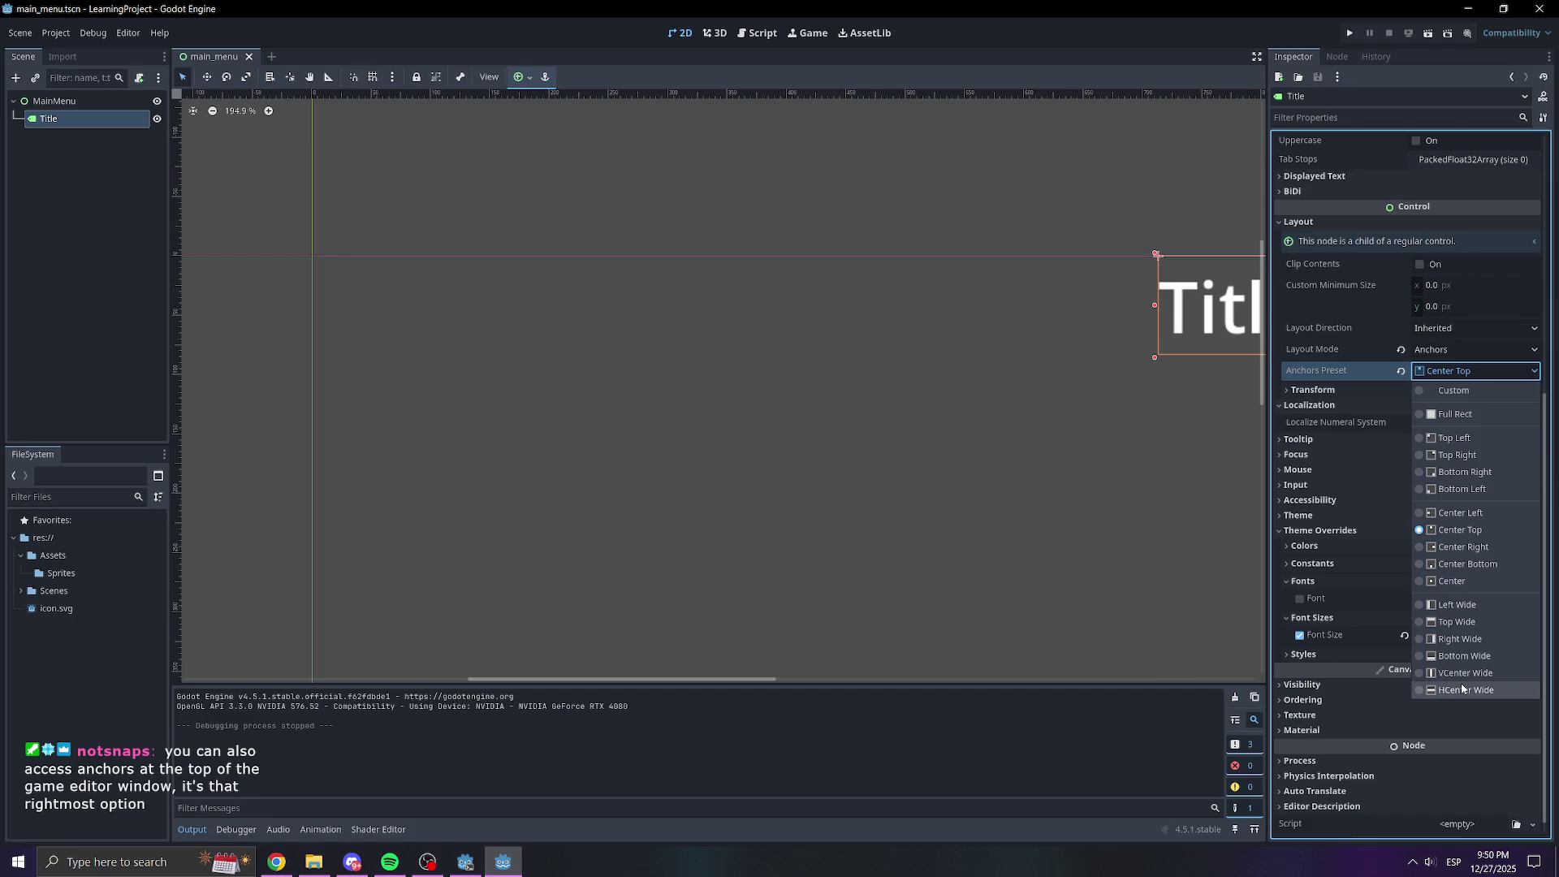
Replace the label text 'Title Temp Name' with 'NOT Supervive'
scroll(1352, 244, "up", 5)
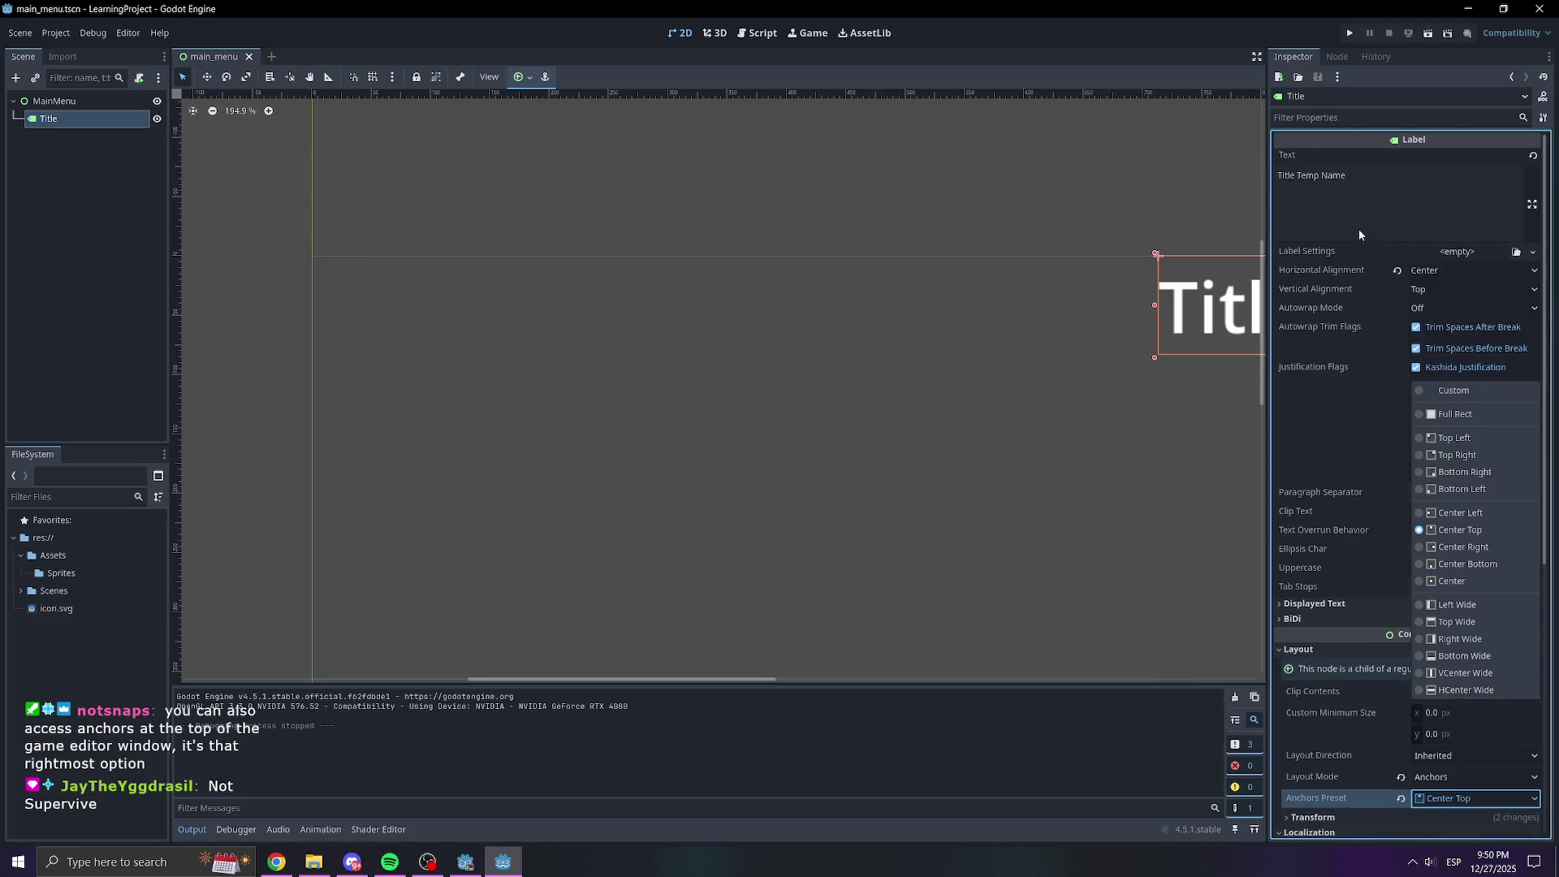
left_click(1352, 176)
left_click_drag(1352, 176, 1158, 181)
type("NOT SUp")
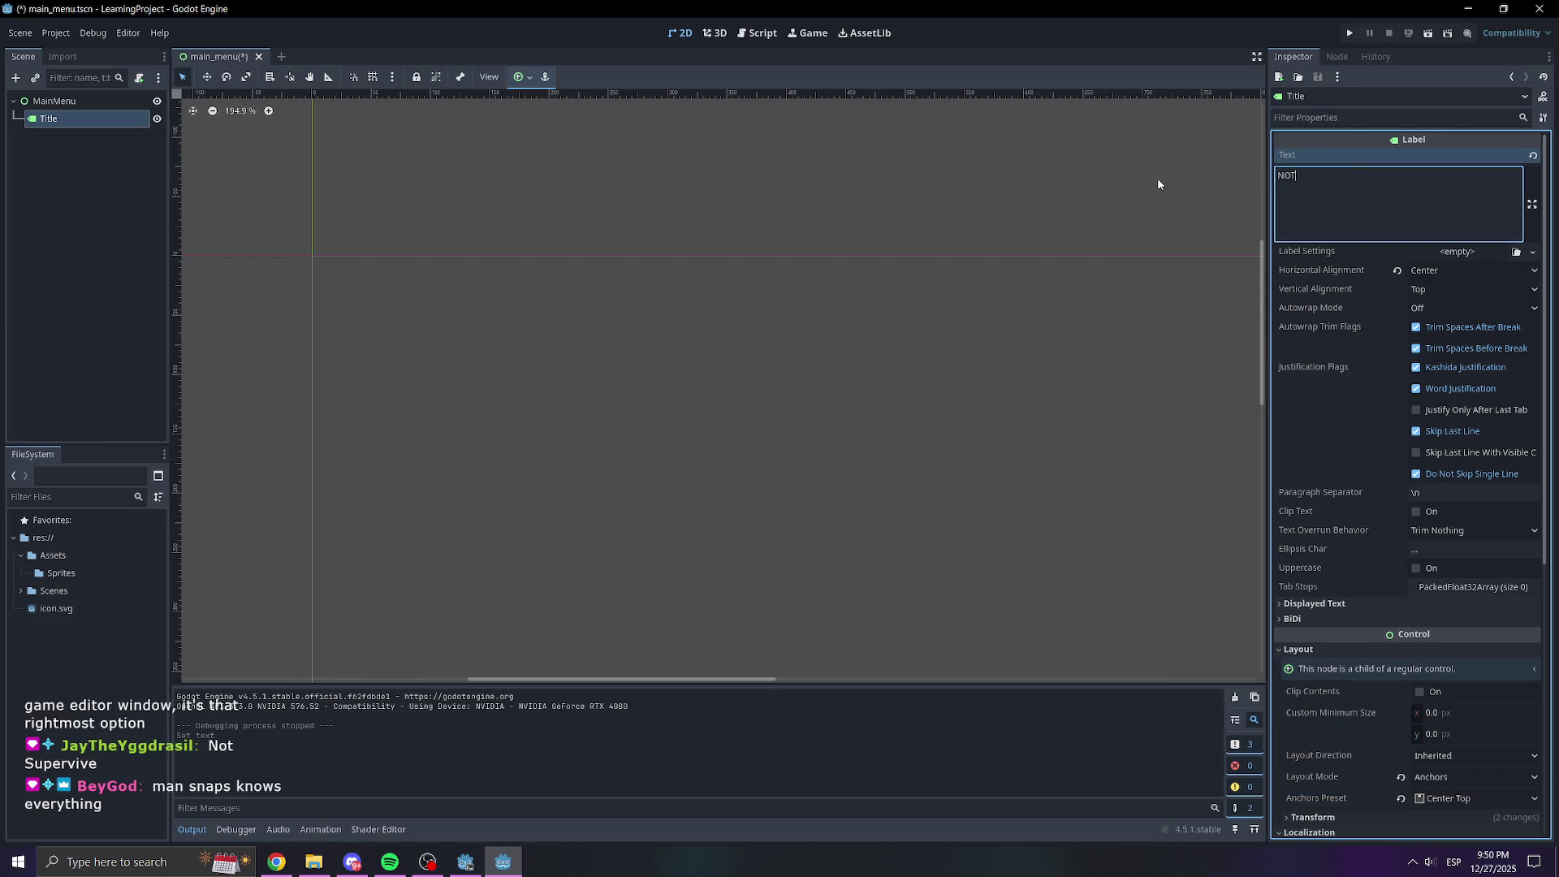
key("BackSpace")
key("BackSpace")
type("uperviv")
type("e")
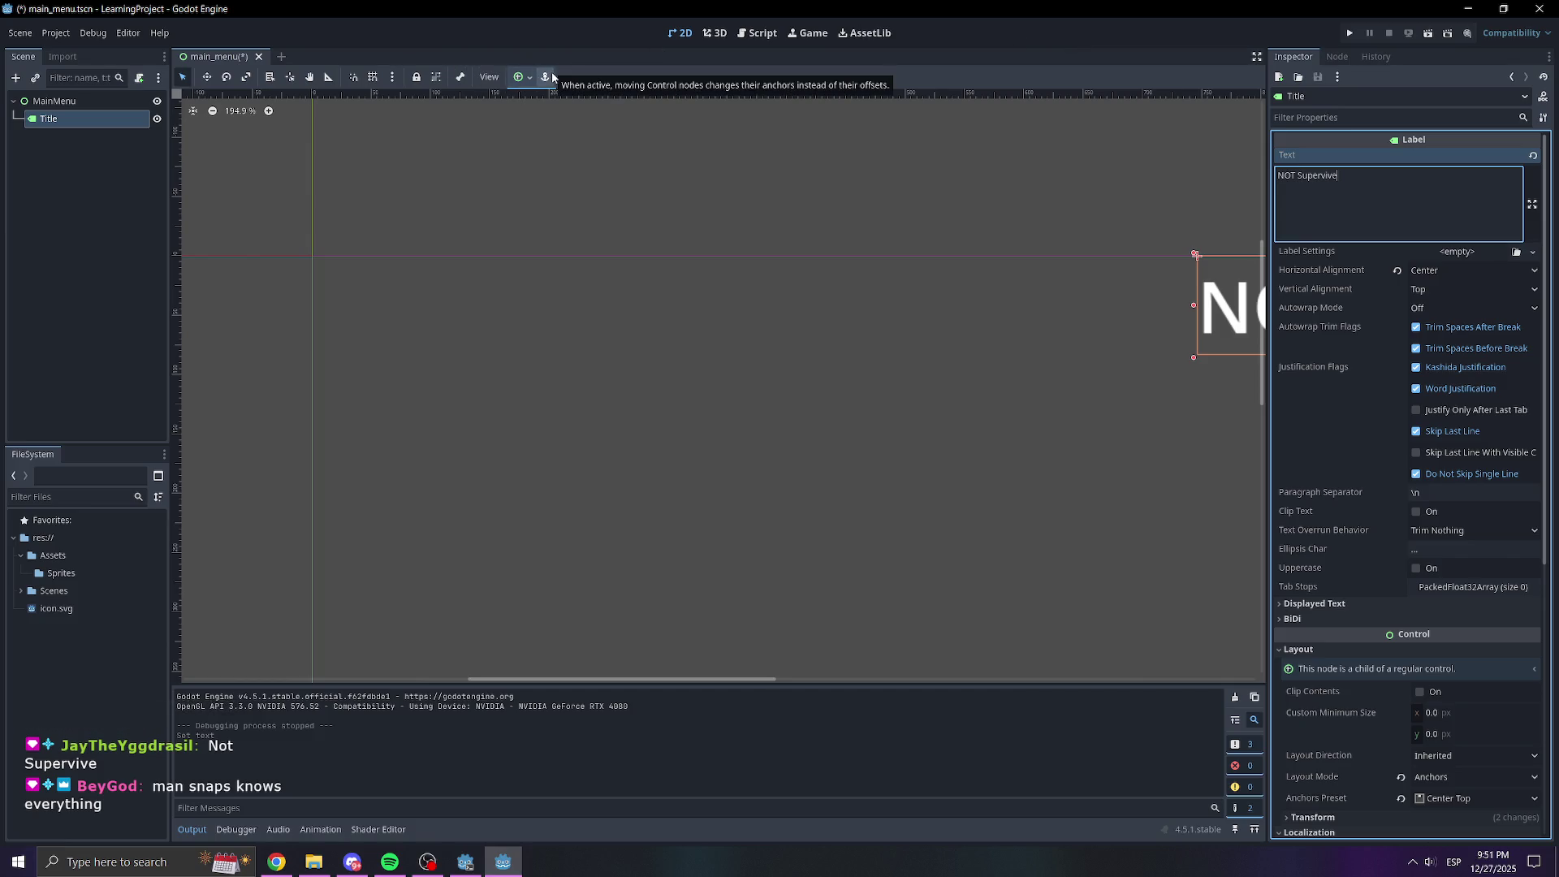
scroll(881, 313, "right", 2)
Try dragging the Title's anchors on the canvas, then undo and reselect the Title
scroll(654, 296, "down", 1)
scroll(654, 296, "down", 3)
left_click_drag(733, 188, 740, 209)
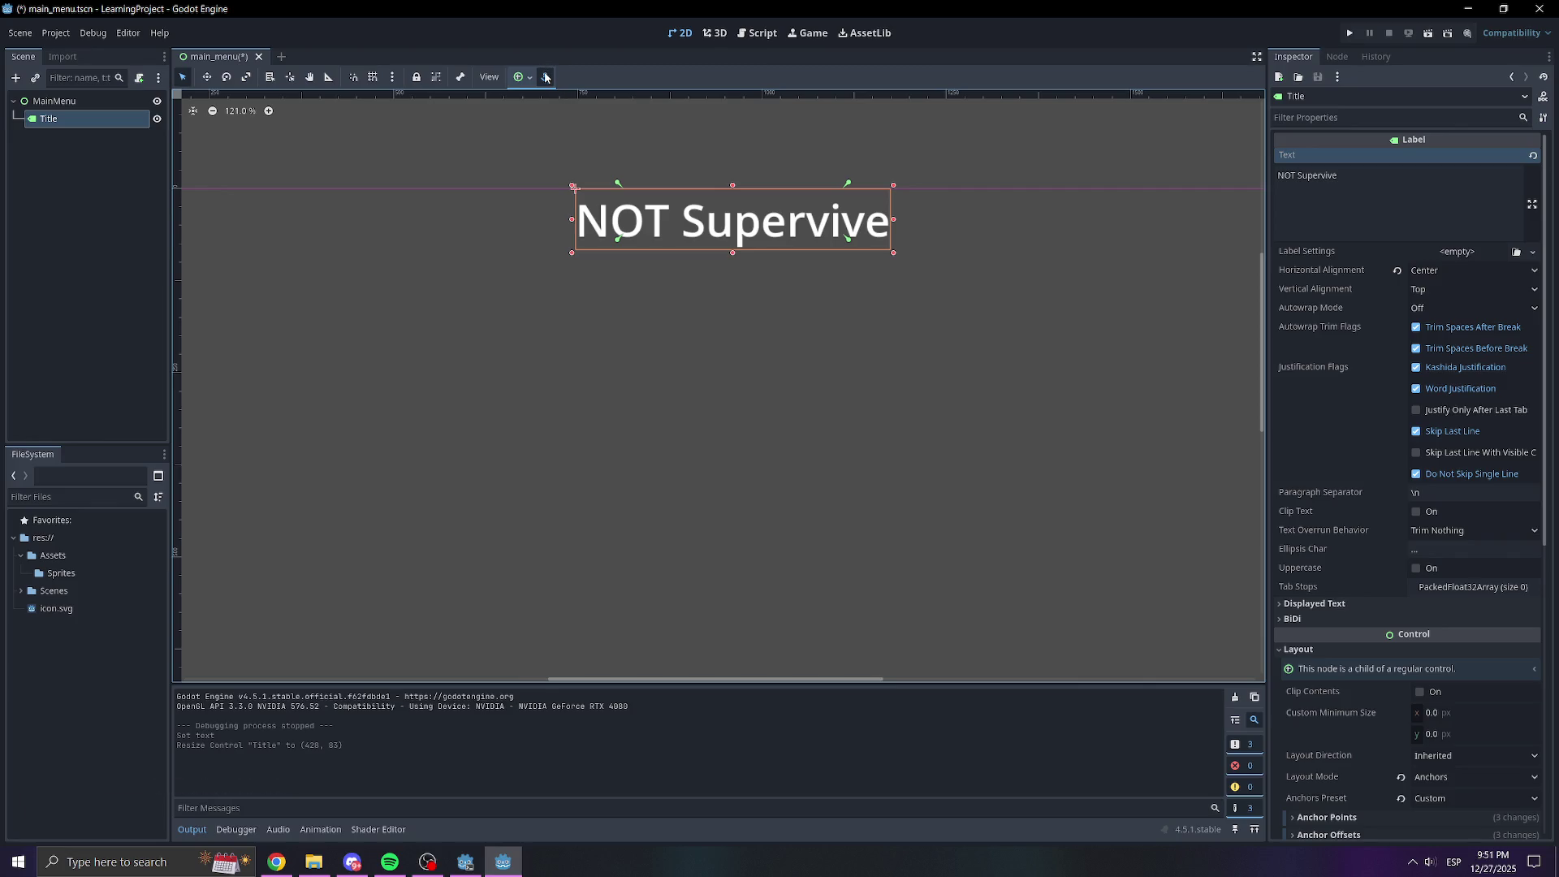
mouse_move(618, 182)
left_mouse_down()
mouse_move(590, 191)
mouse_move(665, 191)
mouse_move(648, 191)
left_mouse_up()
key("ctrl+z")
key("ctrl+z")
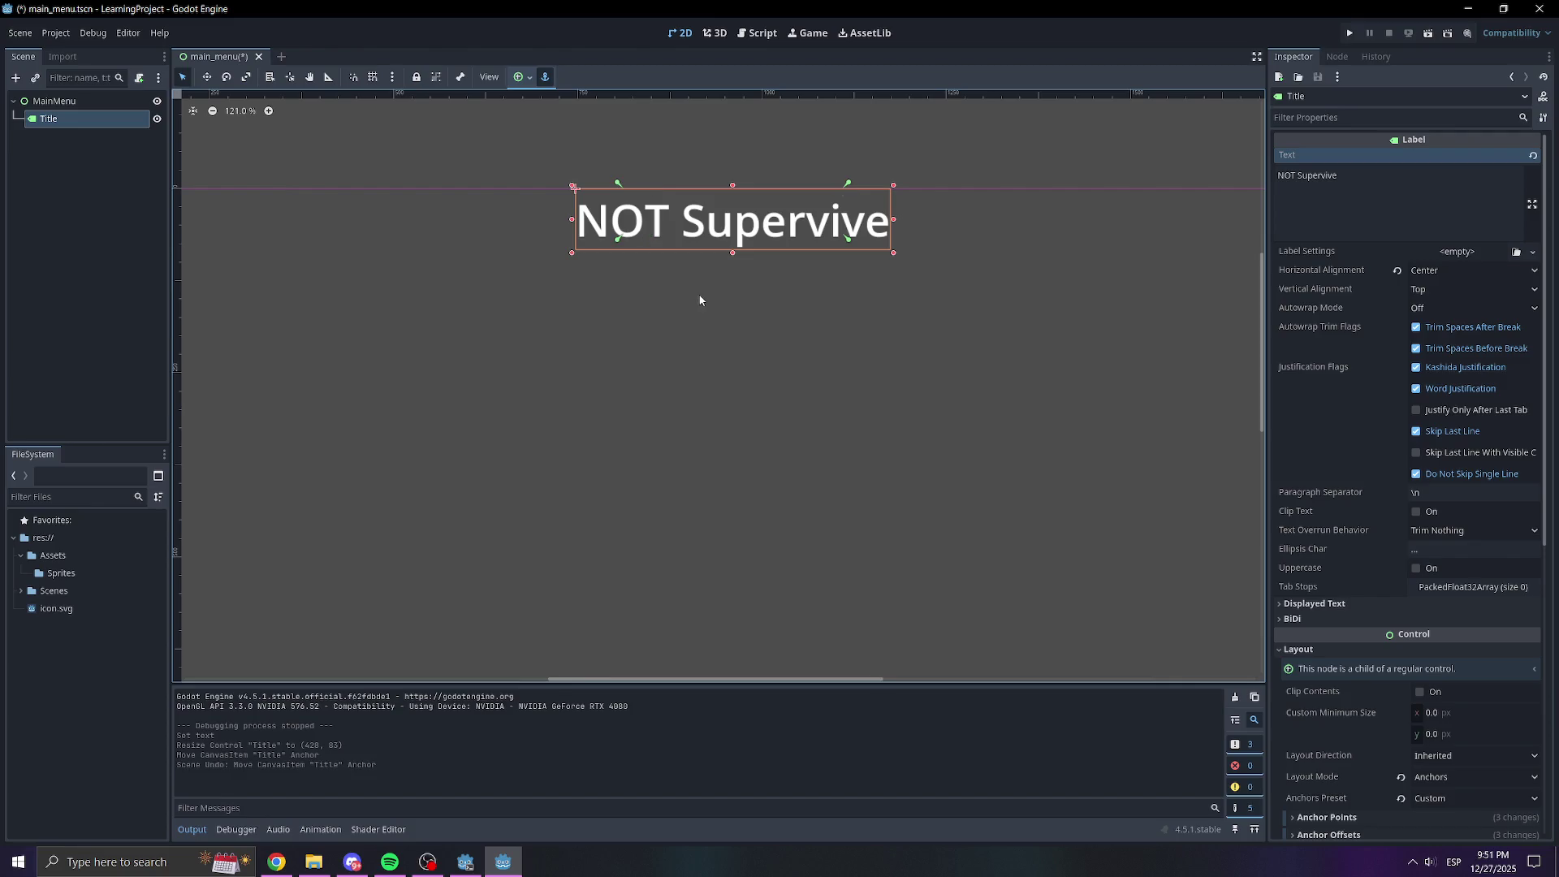
left_click(751, 400)
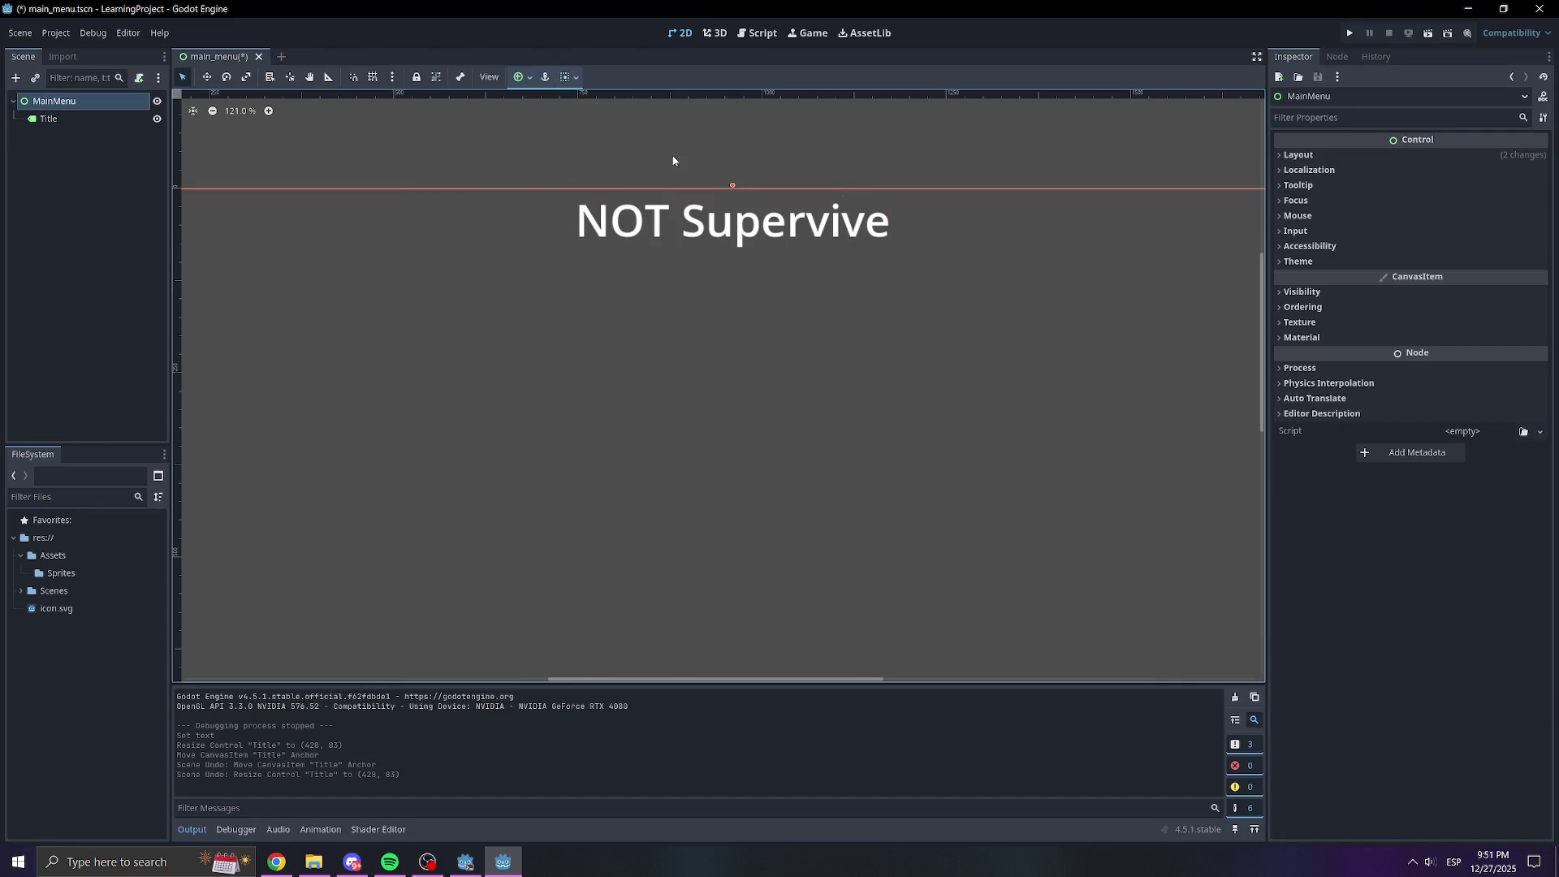
left_click(761, 234)
Expand the Title's Transform settings, undoing an accidental move of the MainMenu node
scroll(1379, 599, "down", 5)
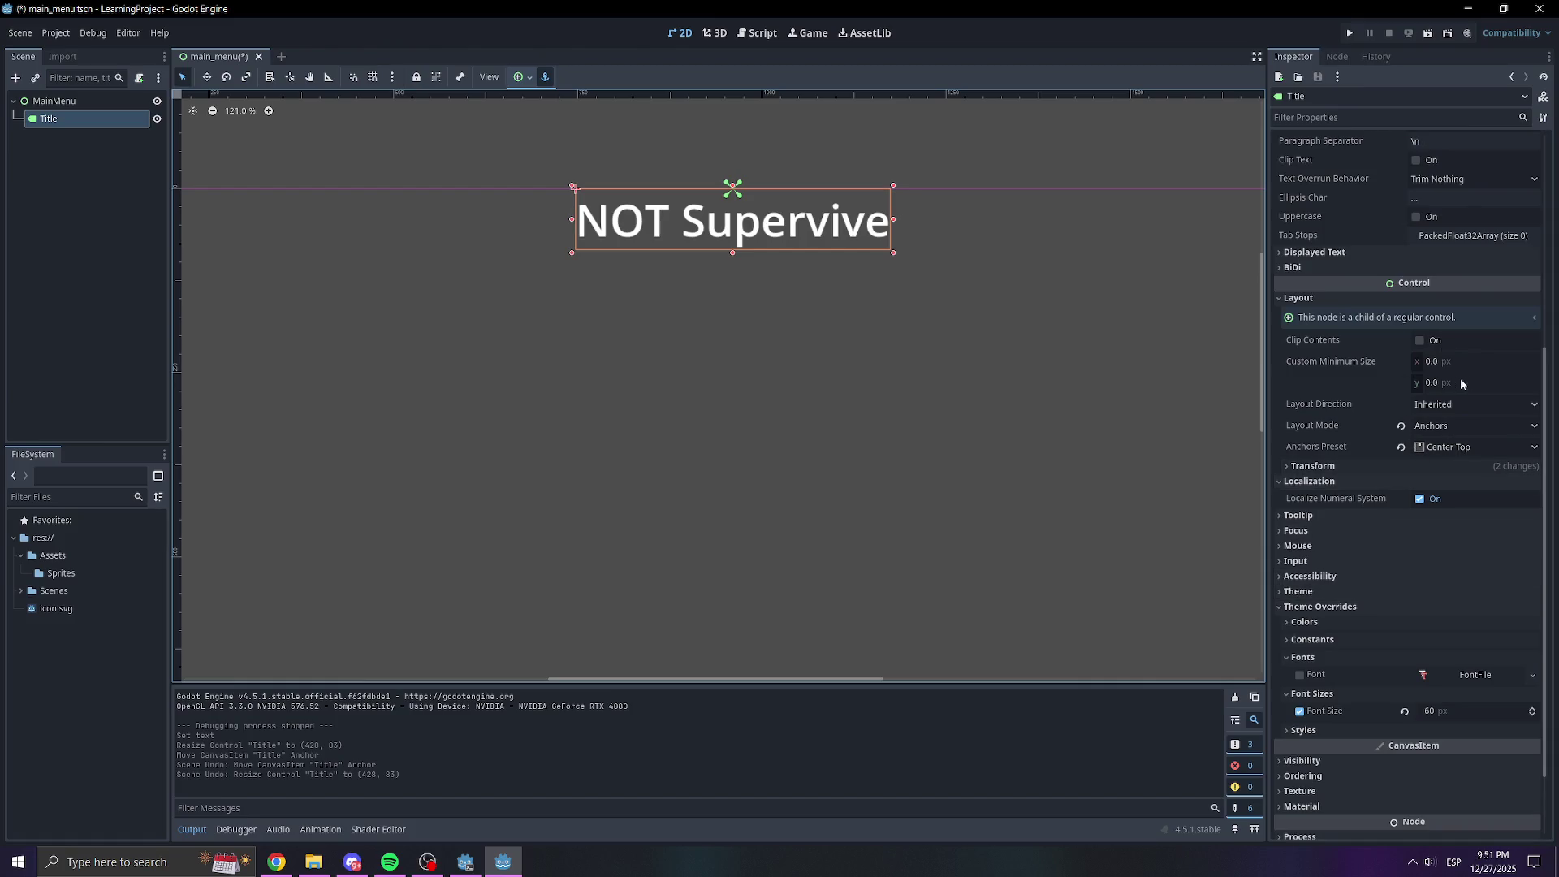
scroll(1437, 361, "down", 2)
scroll(1380, 361, "up", 3)
scroll(1391, 441, "down", 2)
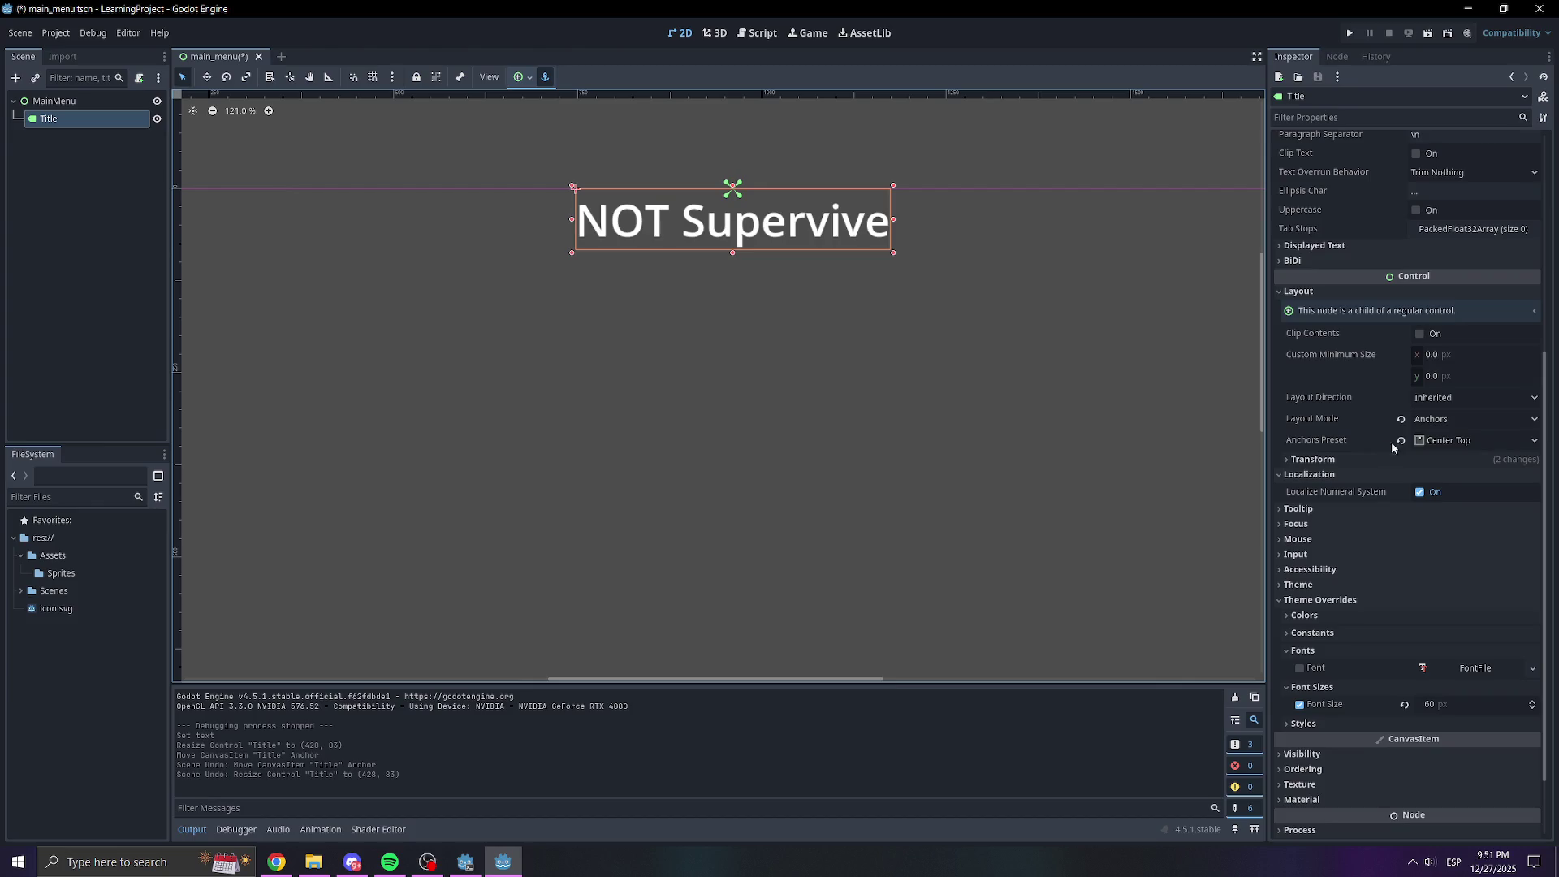
left_click(1471, 443)
left_click(1332, 460)
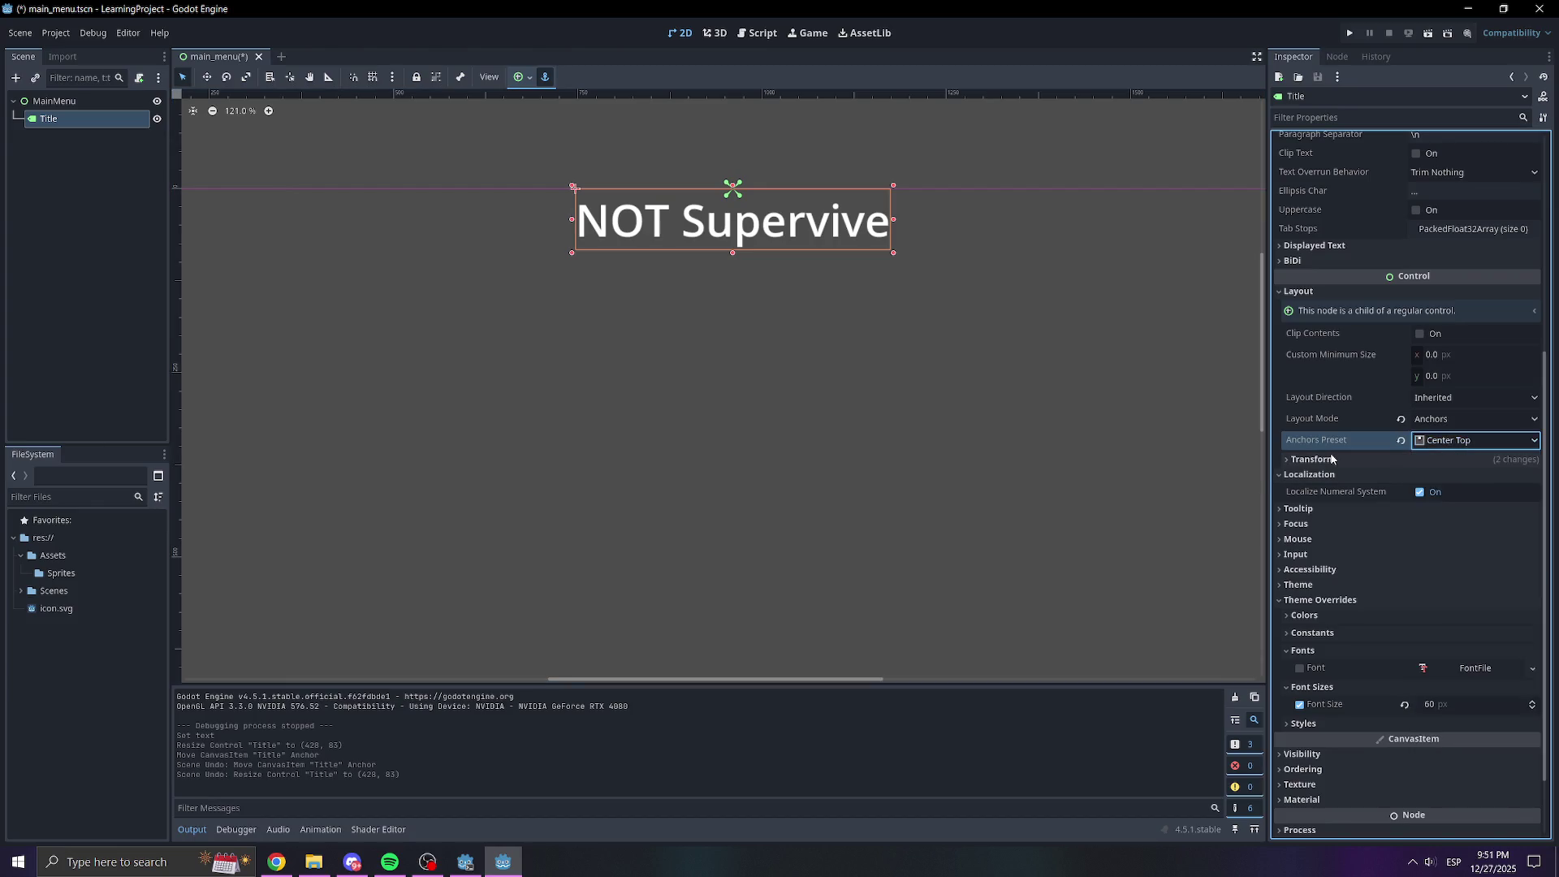
left_click(1331, 460)
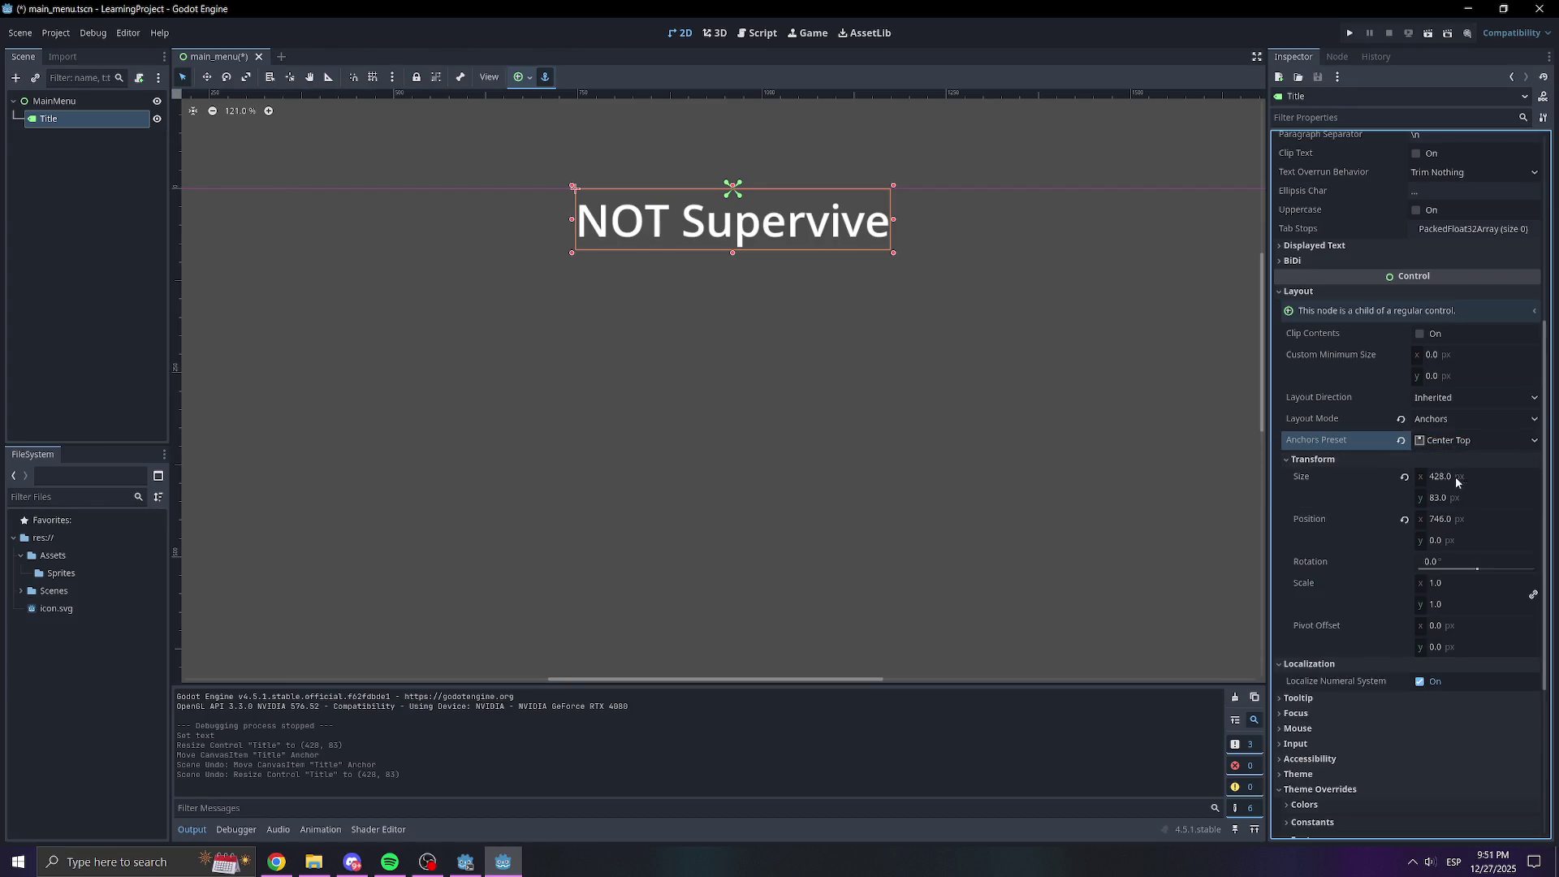
left_click(1456, 539)
mouse_move(765, 380)
left_mouse_down()
mouse_move(1329, 331)
mouse_move(1264, 337)
left_mouse_up()
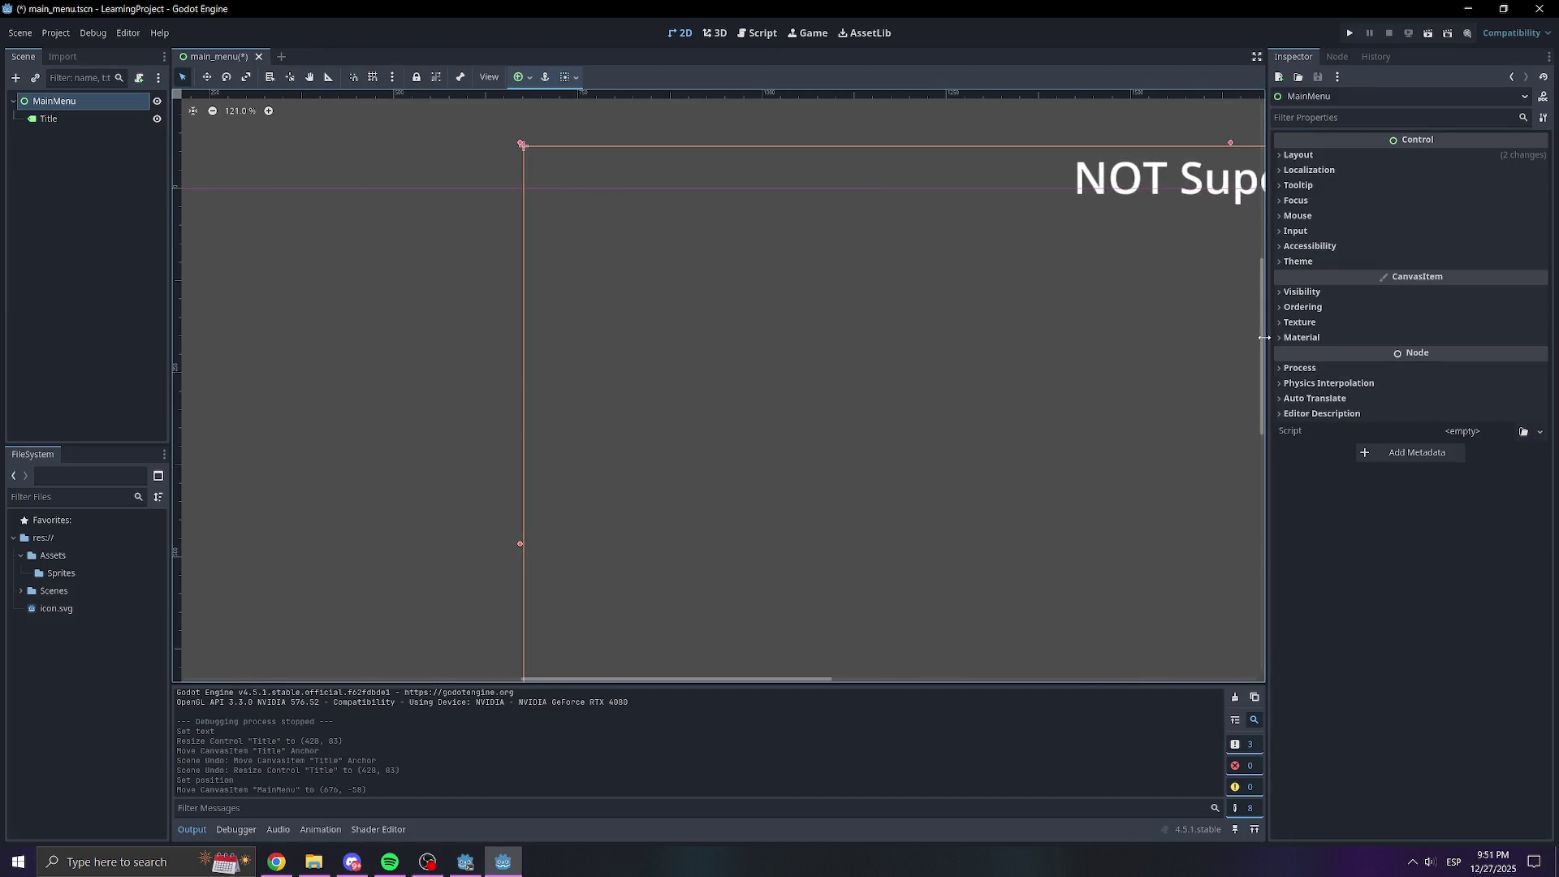
key("ctrl+z")
left_click(820, 244)
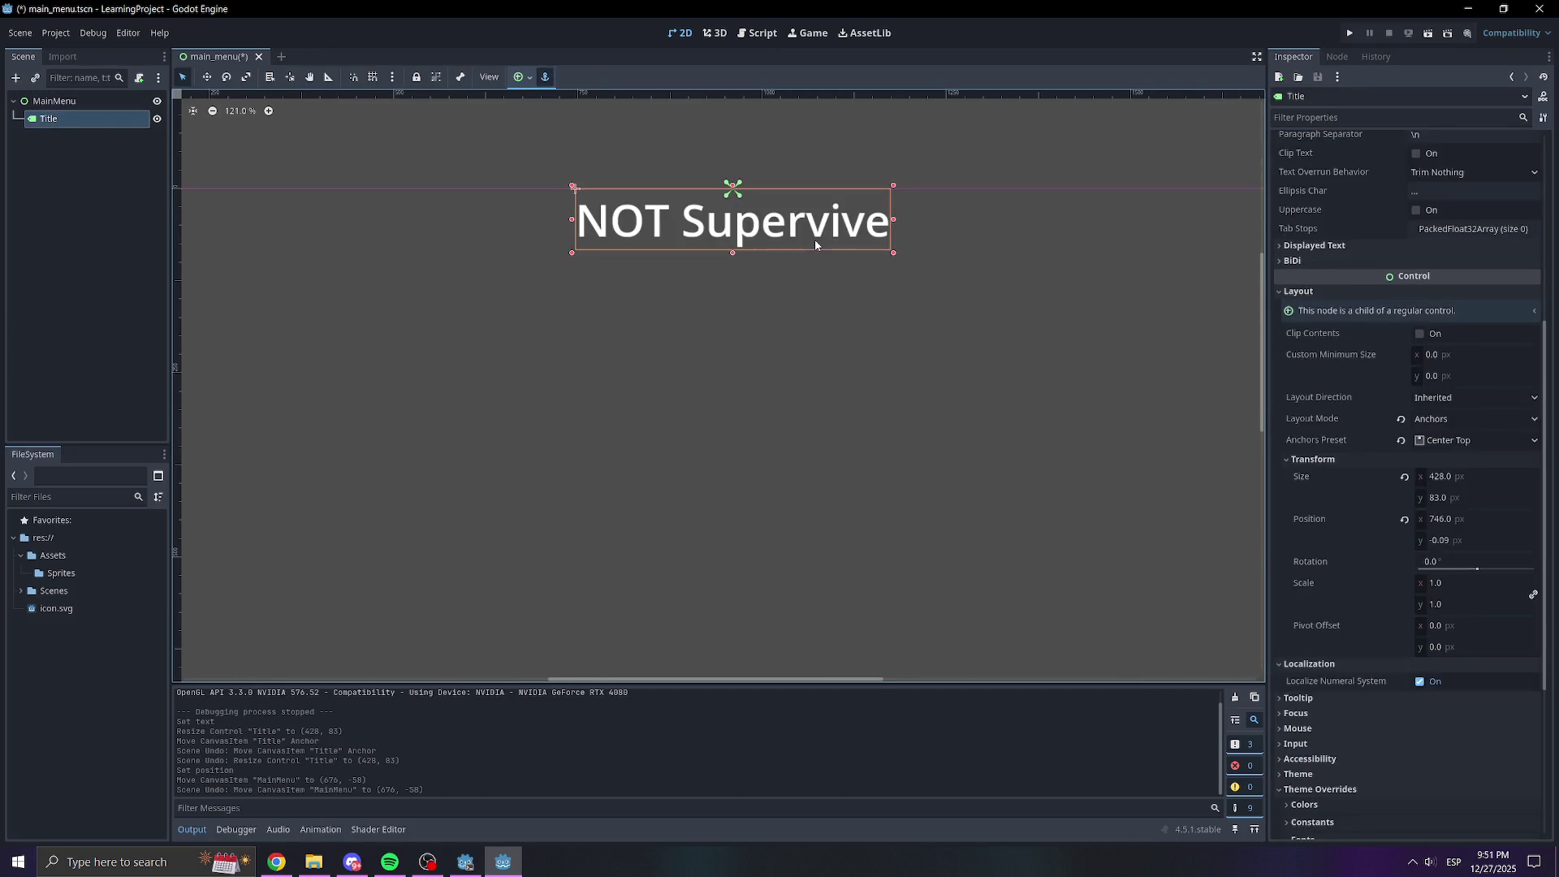
Set the Title's Transform position y to 300
left_click(1465, 541)
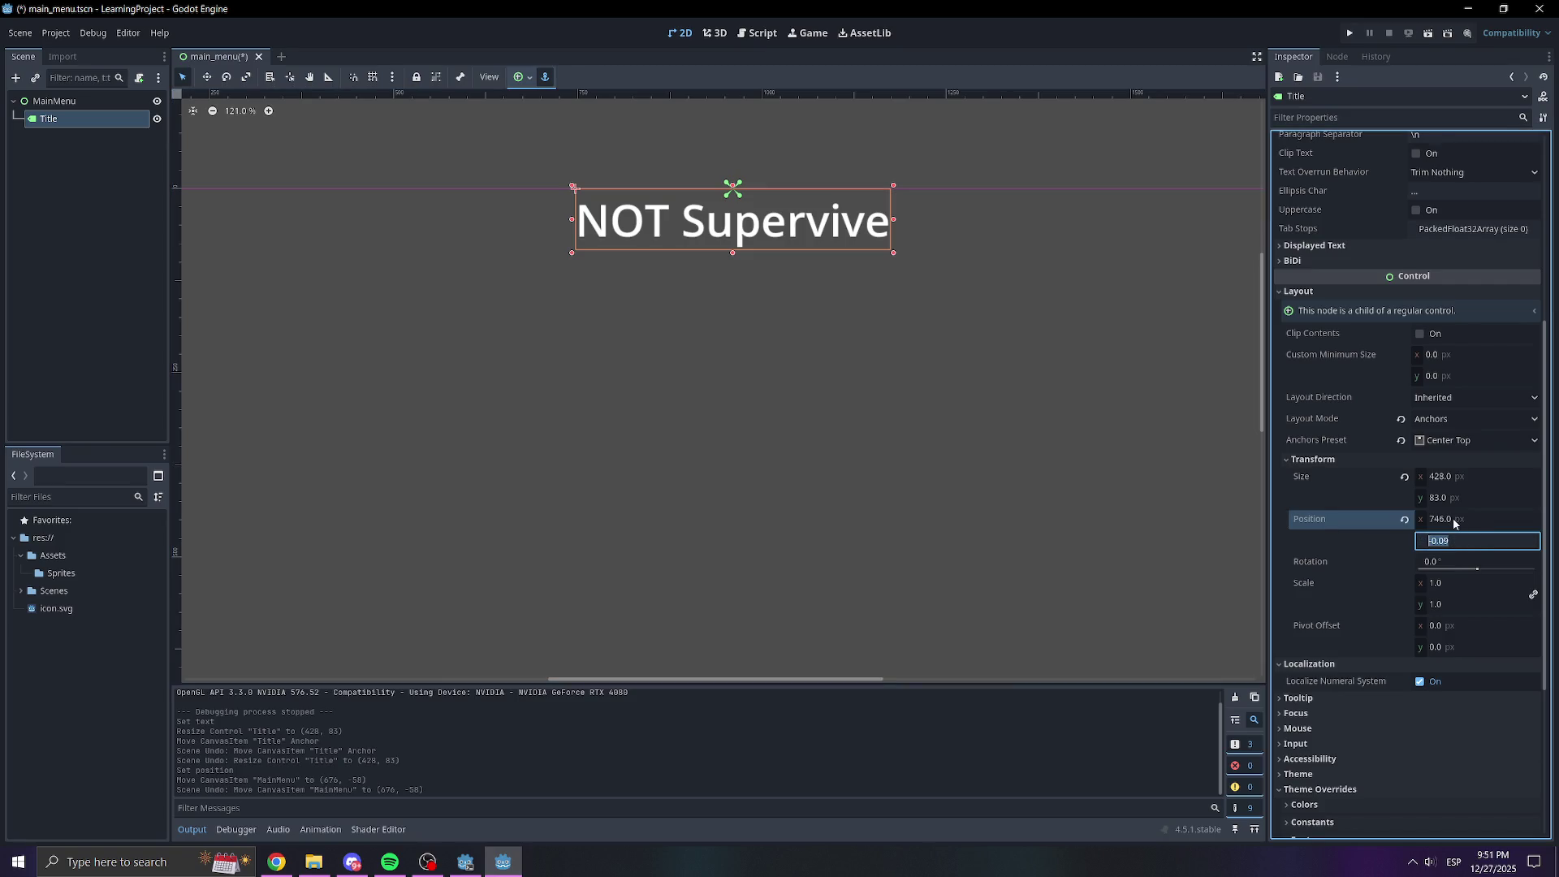
type("100")
key("Return")
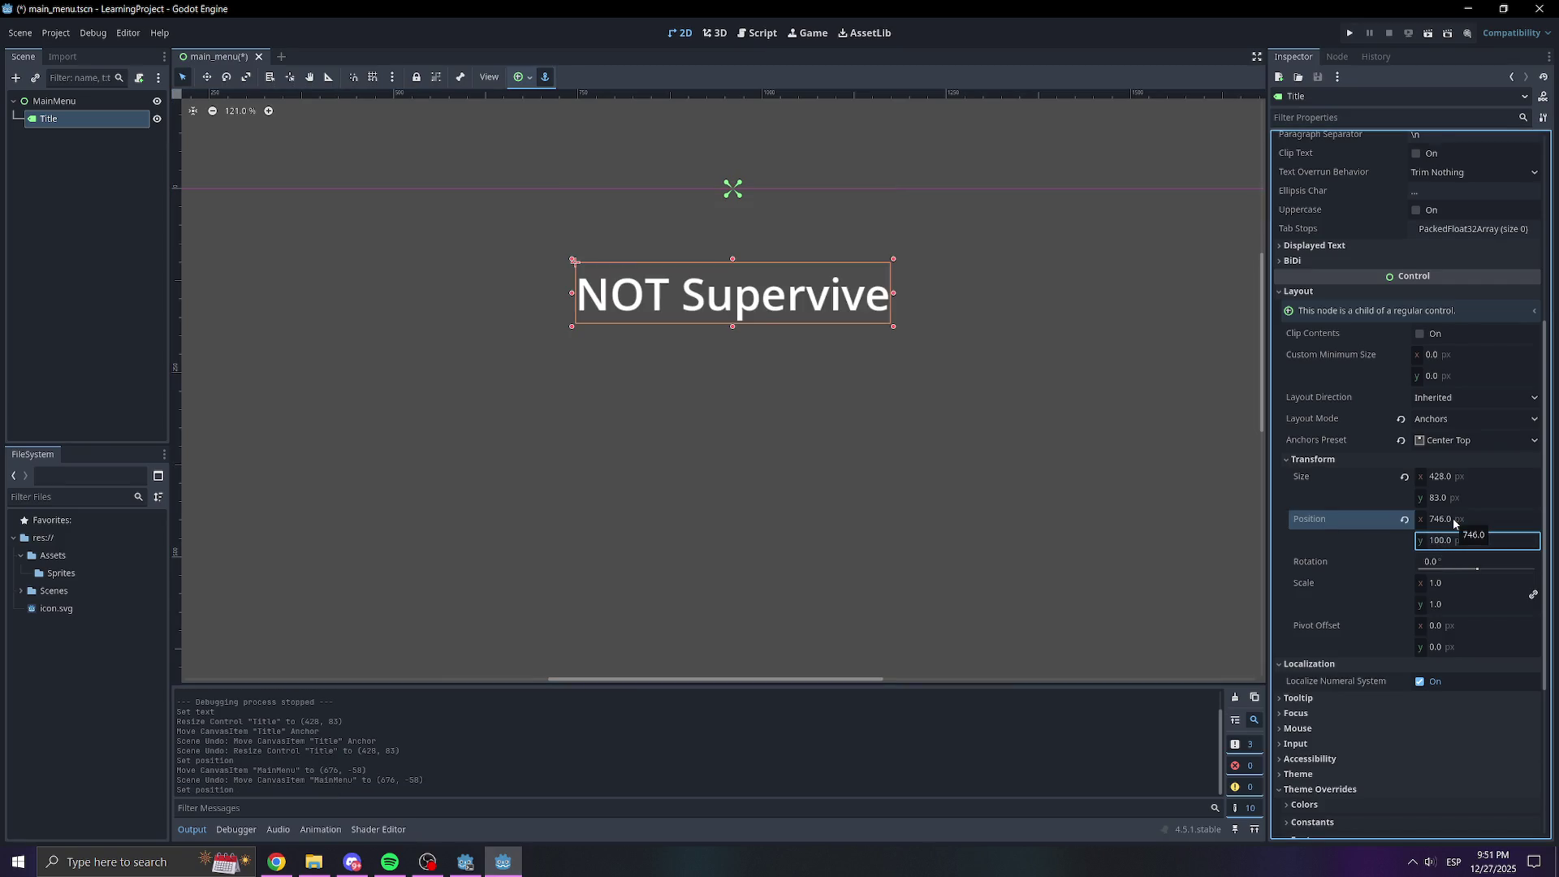
left_click(1450, 541)
type("300")
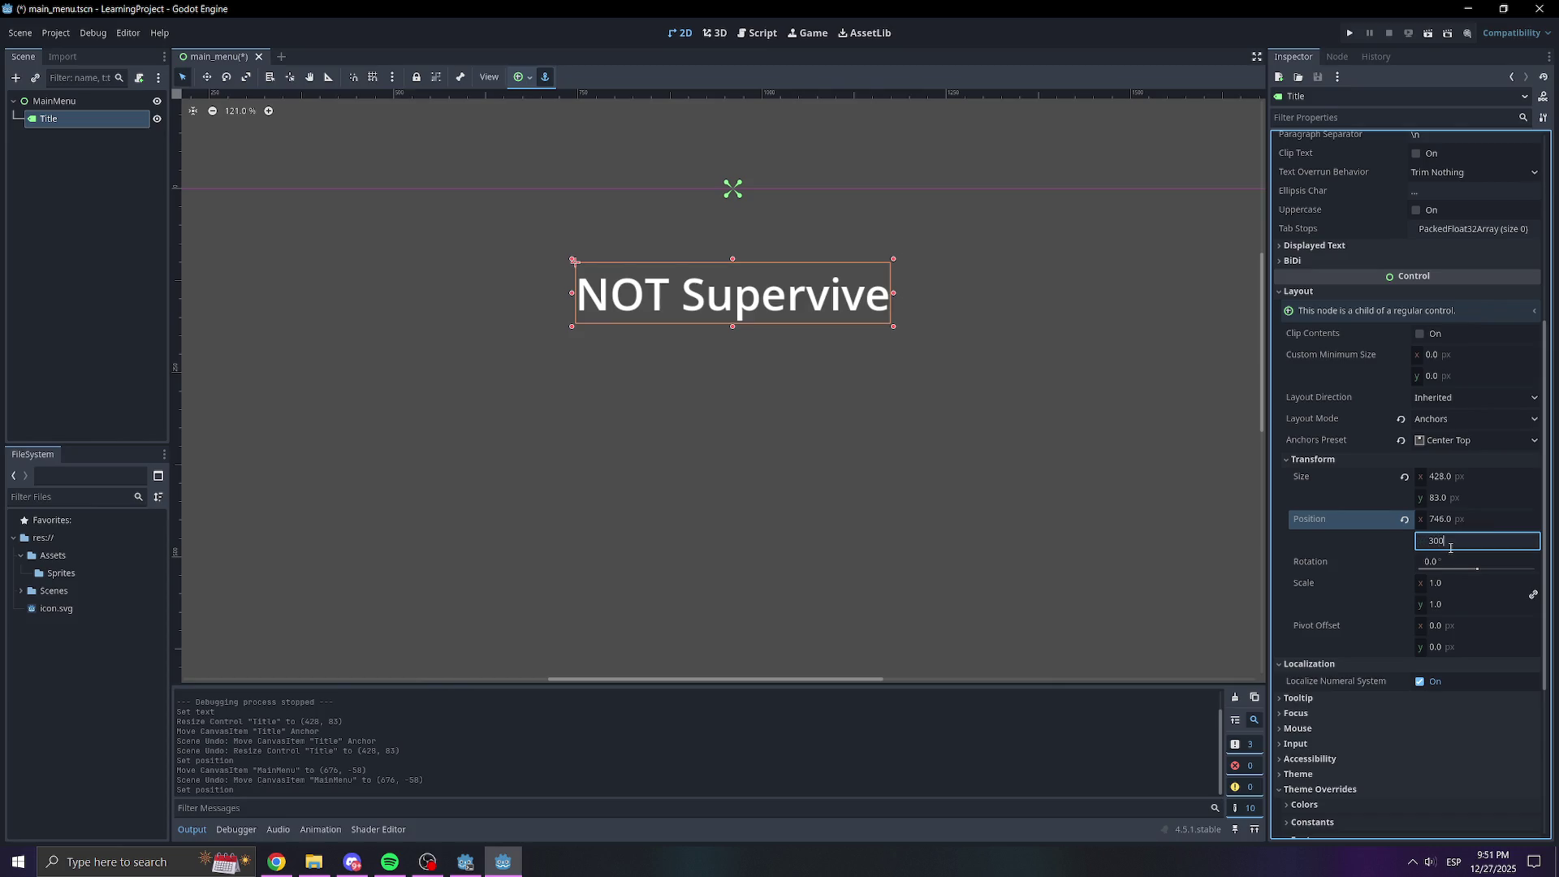
key("Return")
Set the Title's font size override to 120 and run the project to preview
scroll(1341, 484, "down", 5)
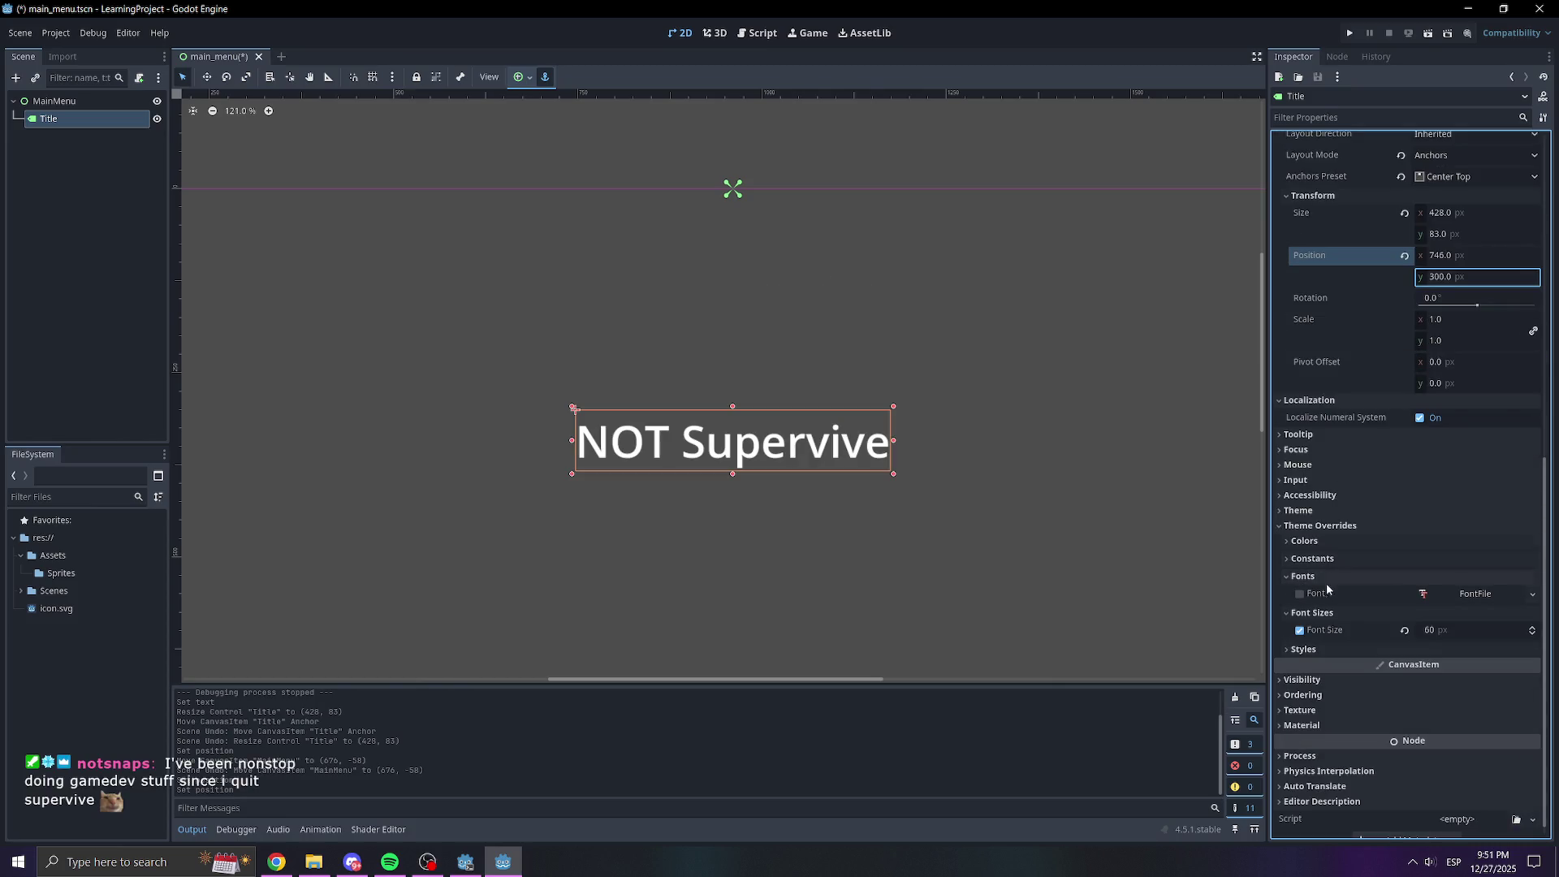
left_click(1429, 630)
type("120")
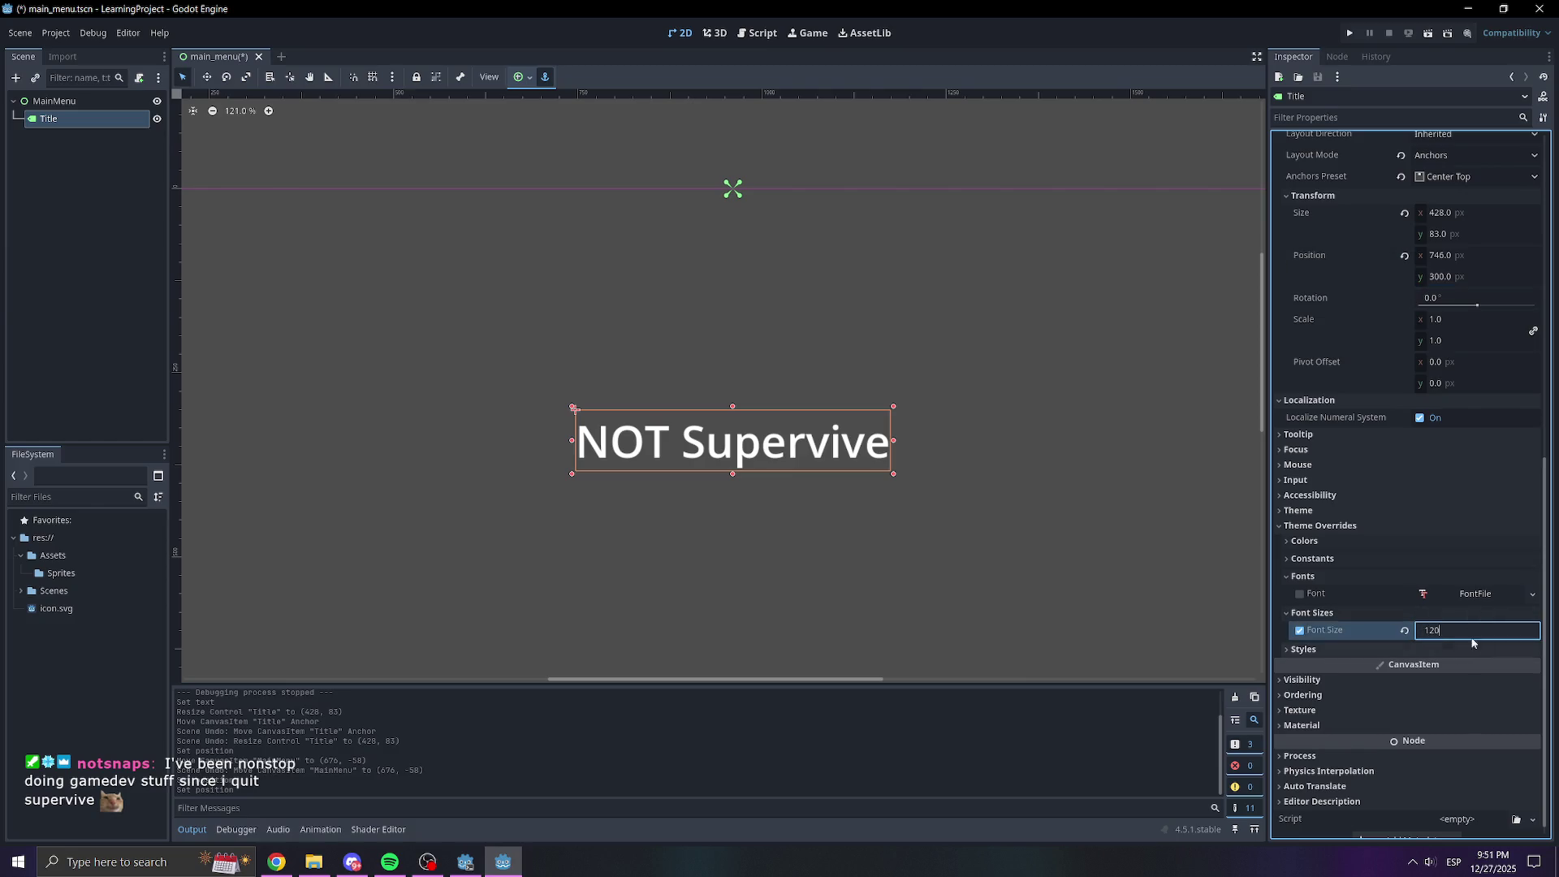
key("Return")
scroll(1169, 587, "down", 3)
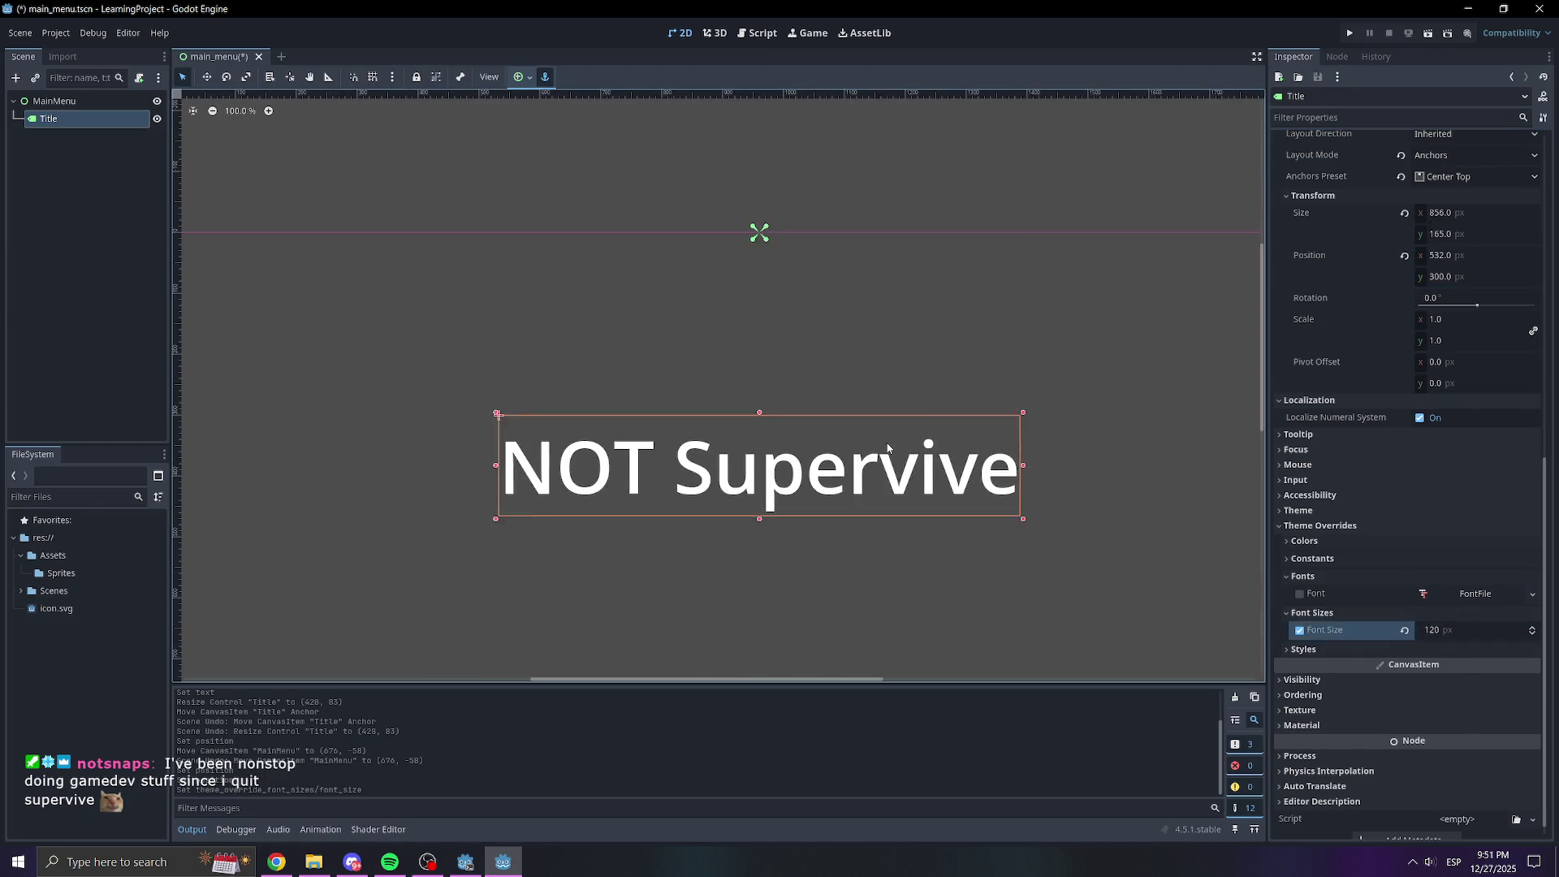
scroll(949, 344, "down", 3)
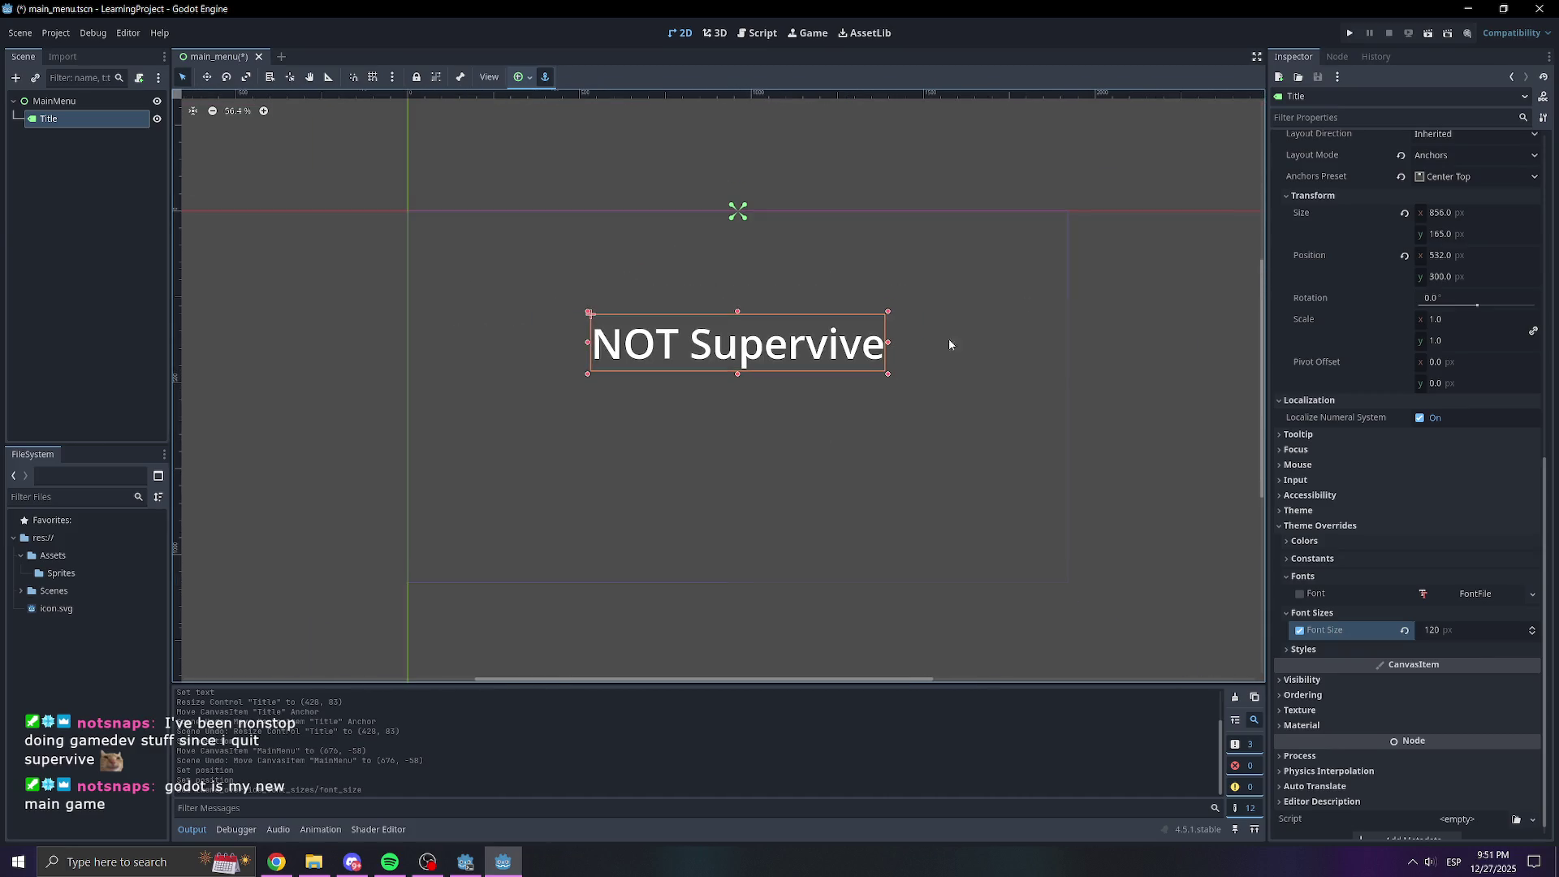
left_click(1353, 33)
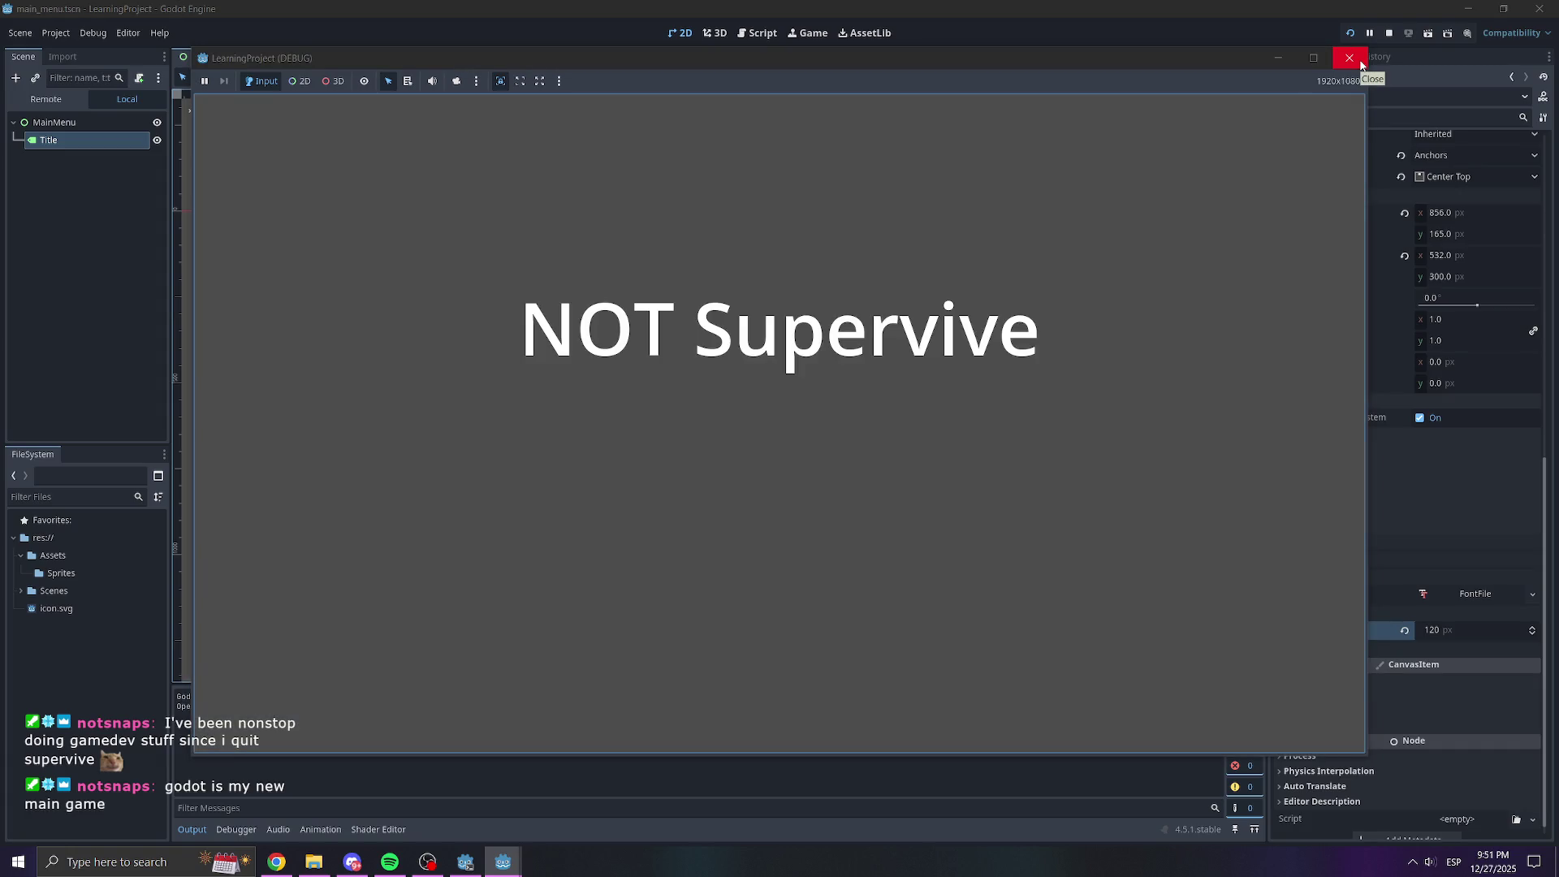
Close the game window and raise the Title to position y 225
left_click(1360, 62)
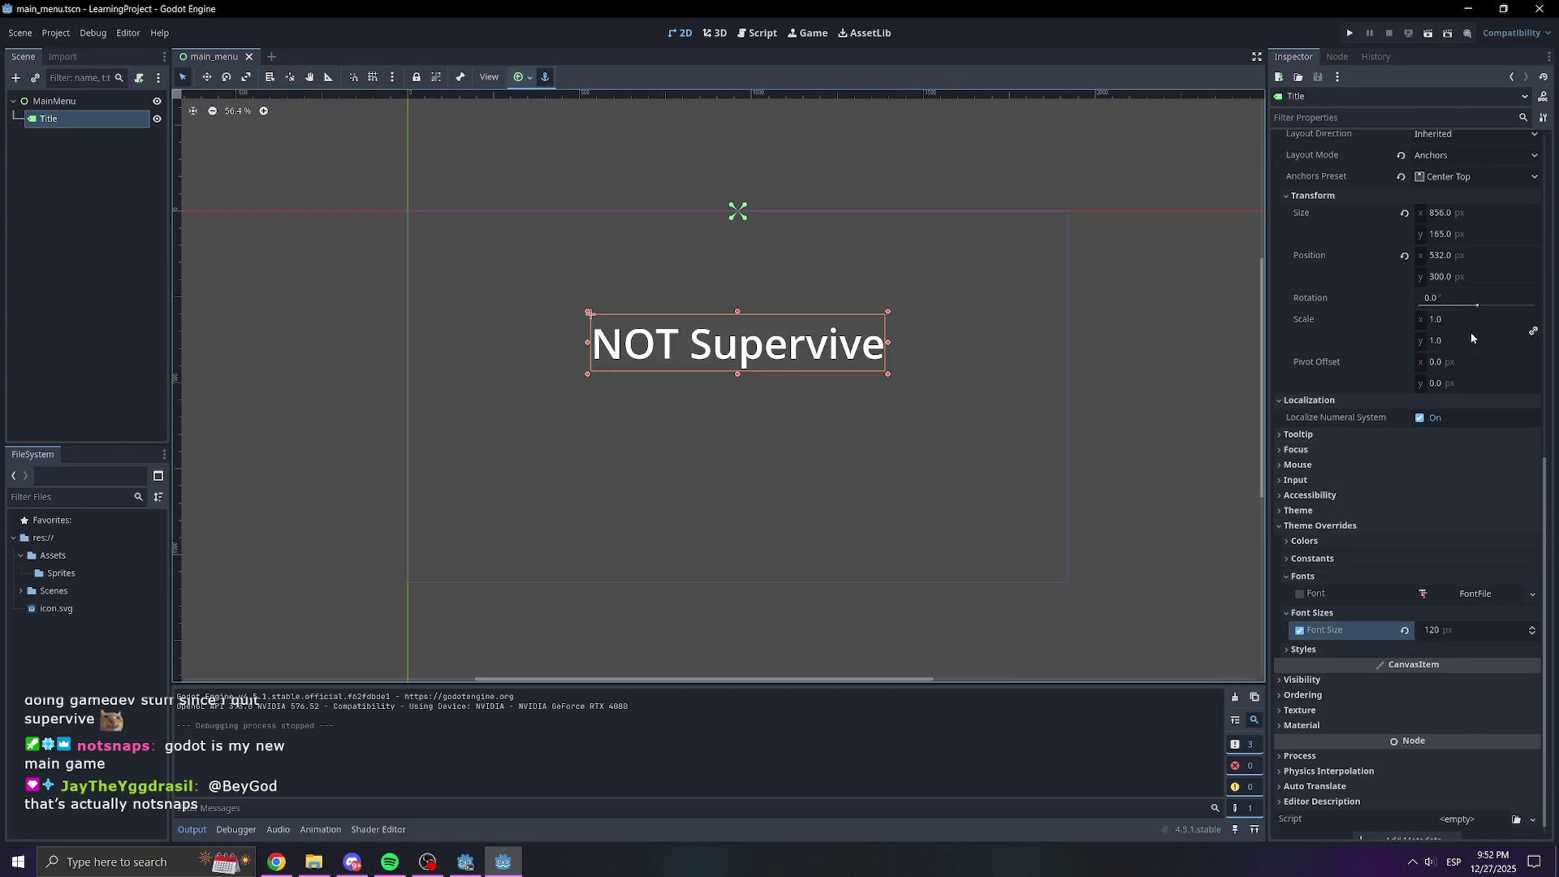
left_click_drag(1484, 284, 1476, 282)
left_click(1475, 277)
type("225")
key("Return")
left_click(969, 236)
Save the main menu scene and begin adding a child node under MainMenu
left_click(60, 195)
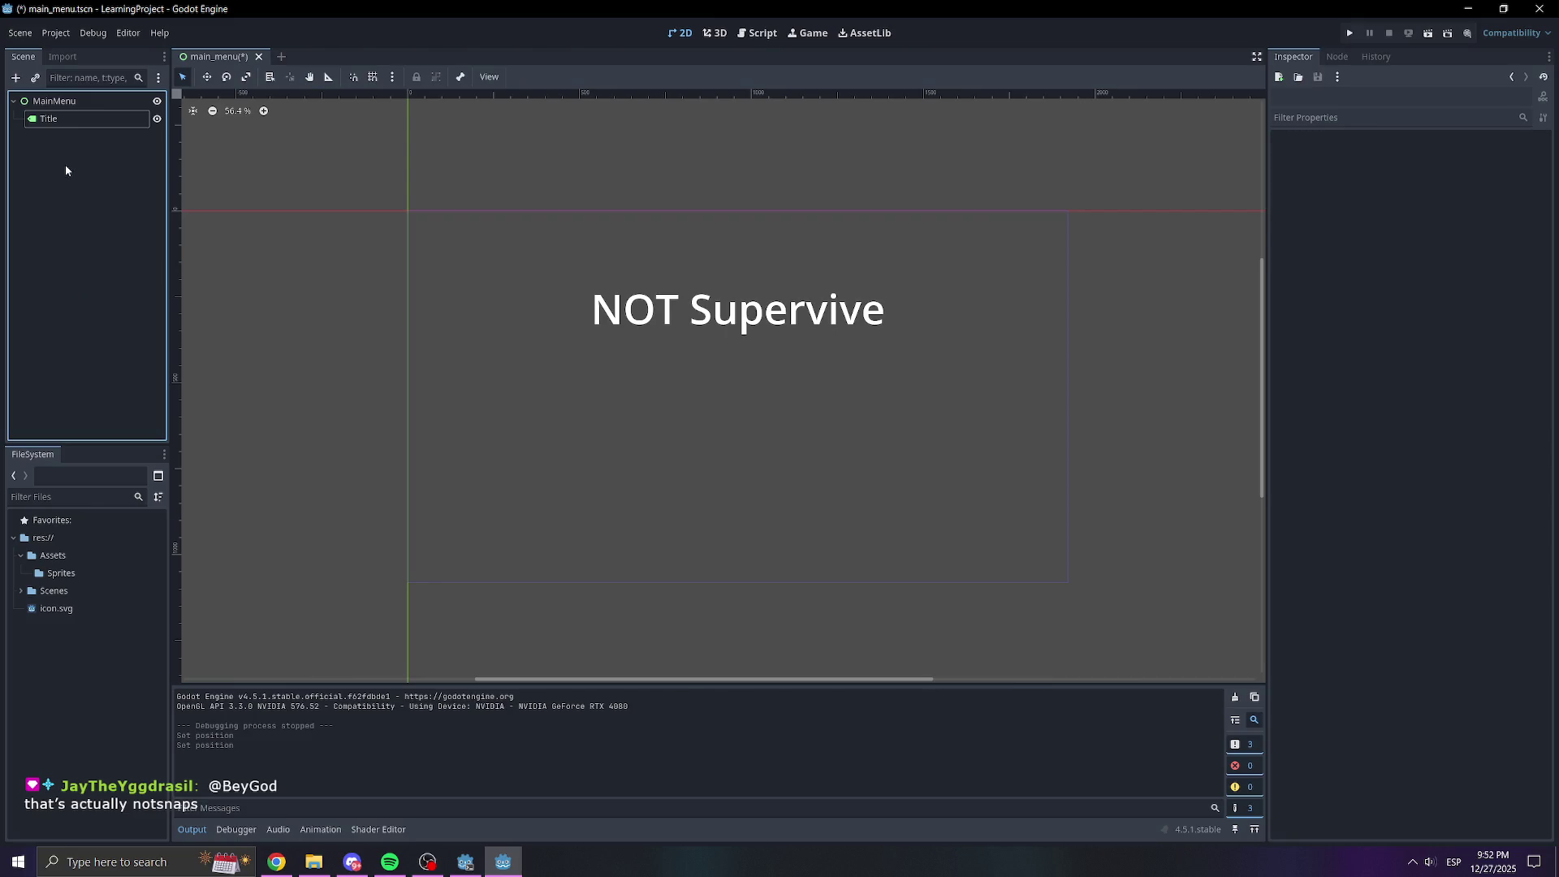
key("ctrl+s")
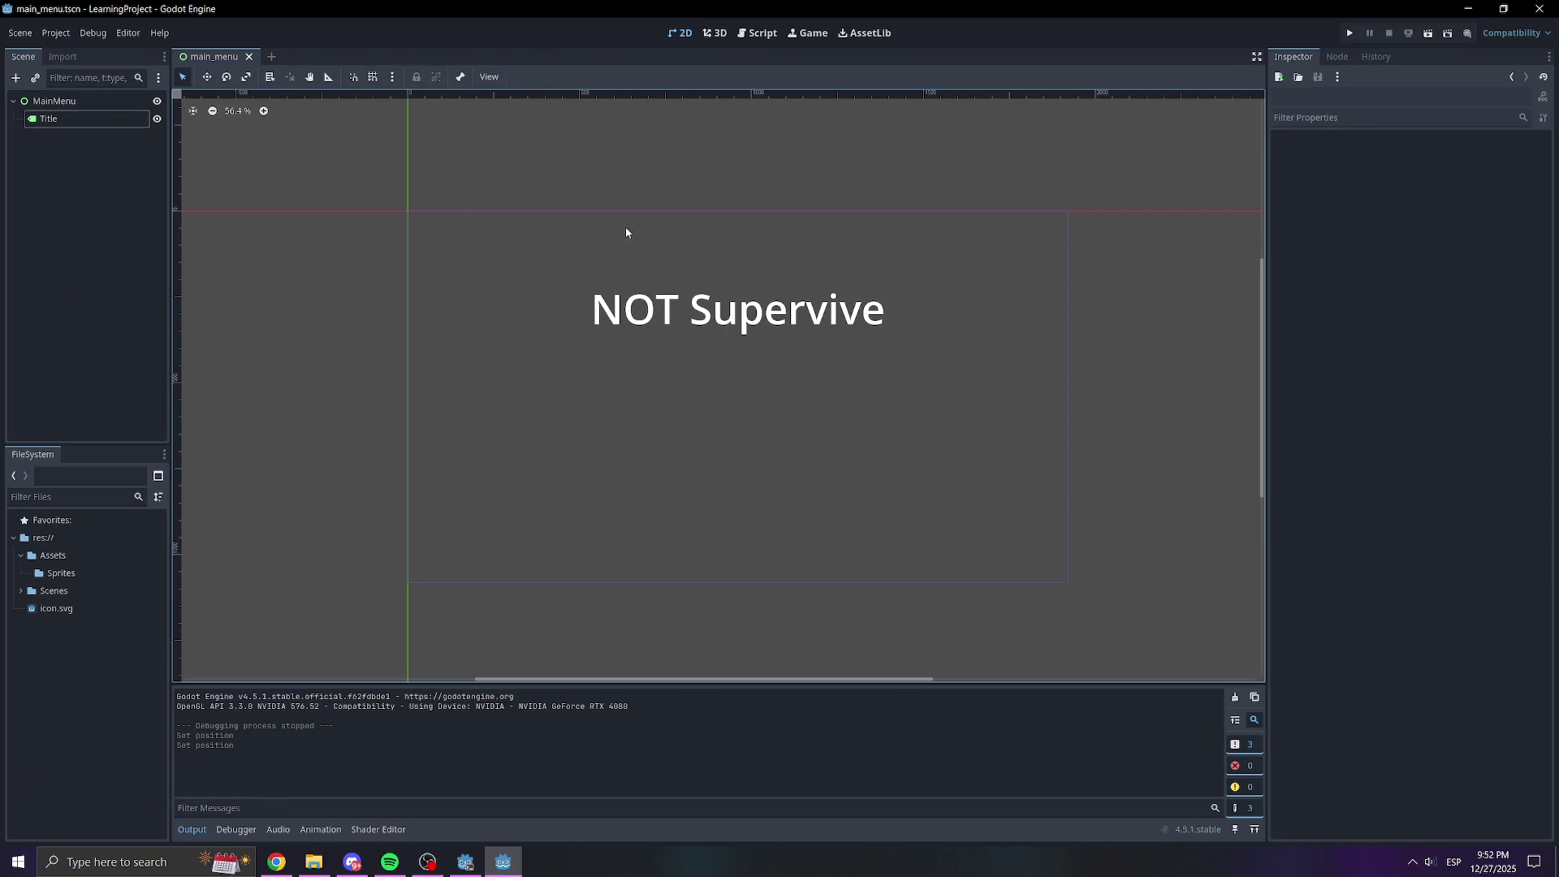
right_click(111, 98)
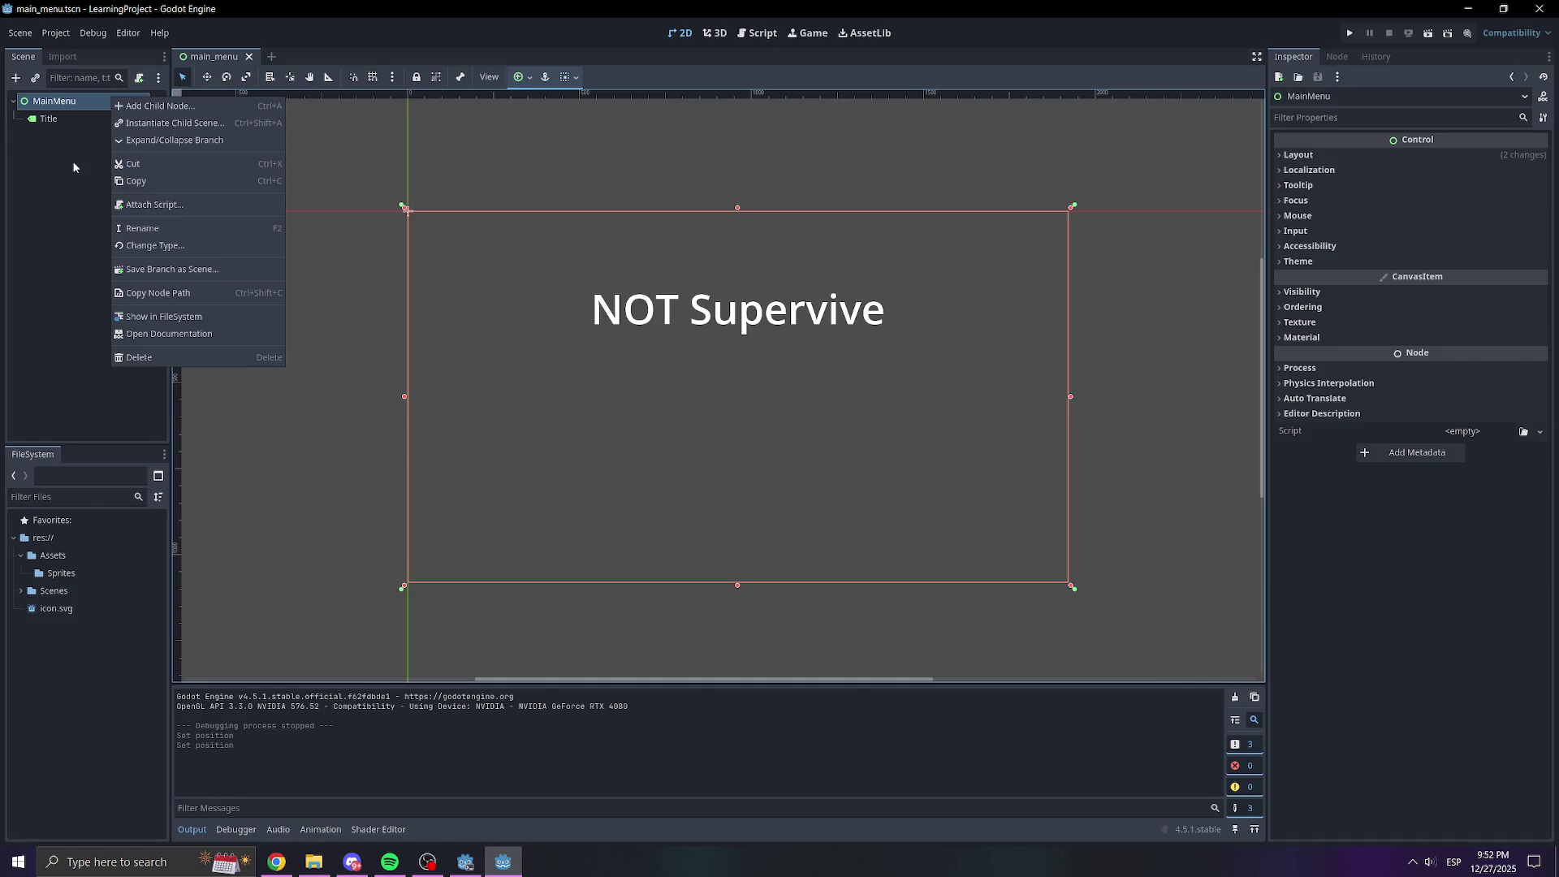
left_click(160, 106)
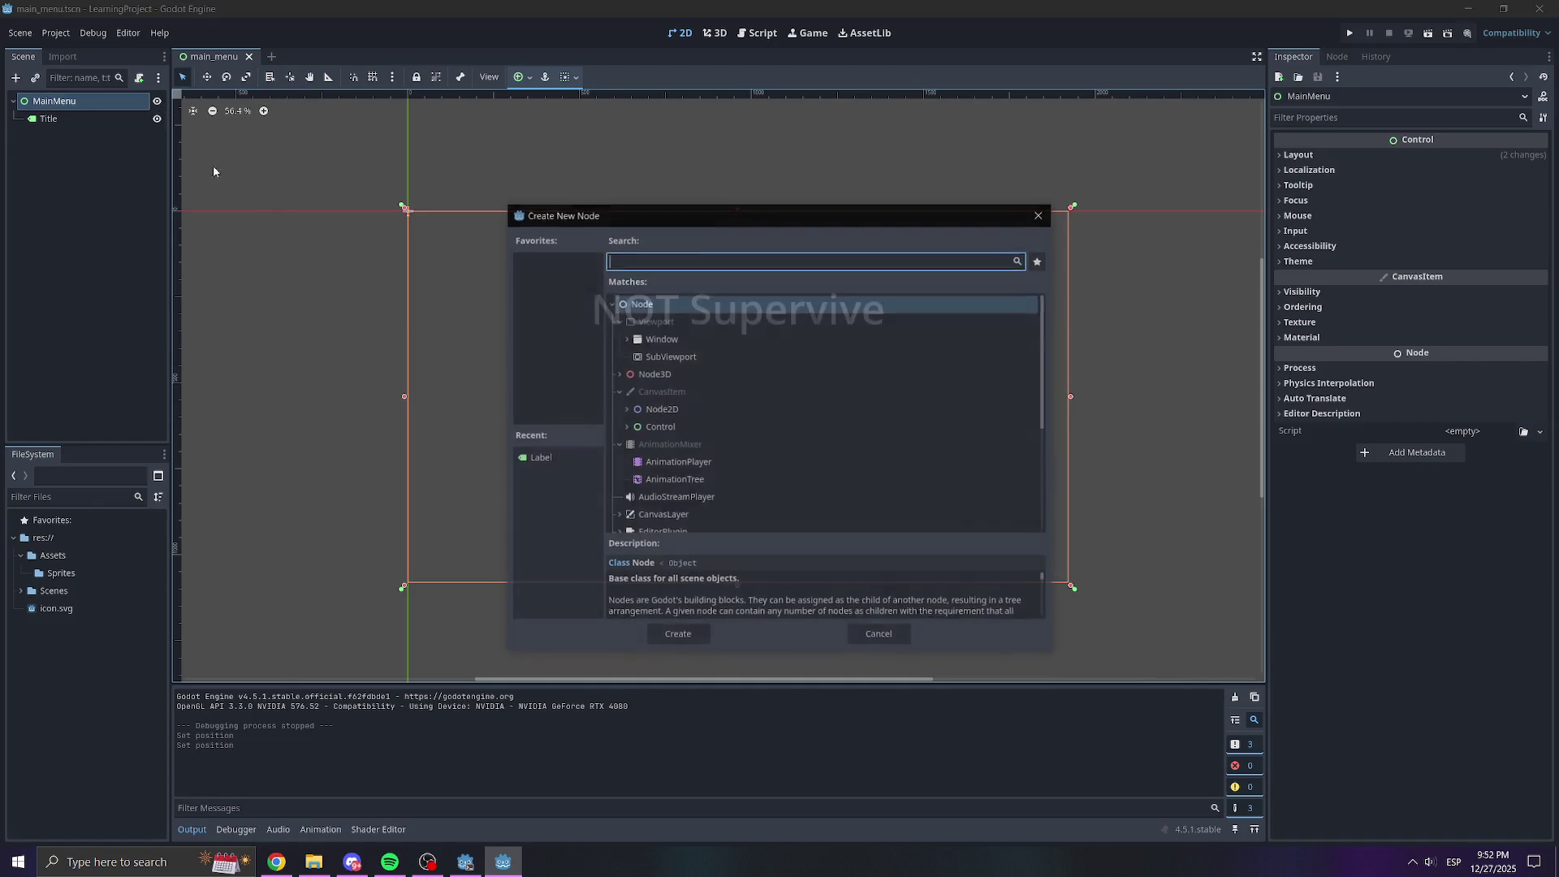
Browse Control > BaseButton types, comparing Button, LinkButton and TextureButton descriptions
left_click(626, 427)
scroll(757, 404, "down", 3)
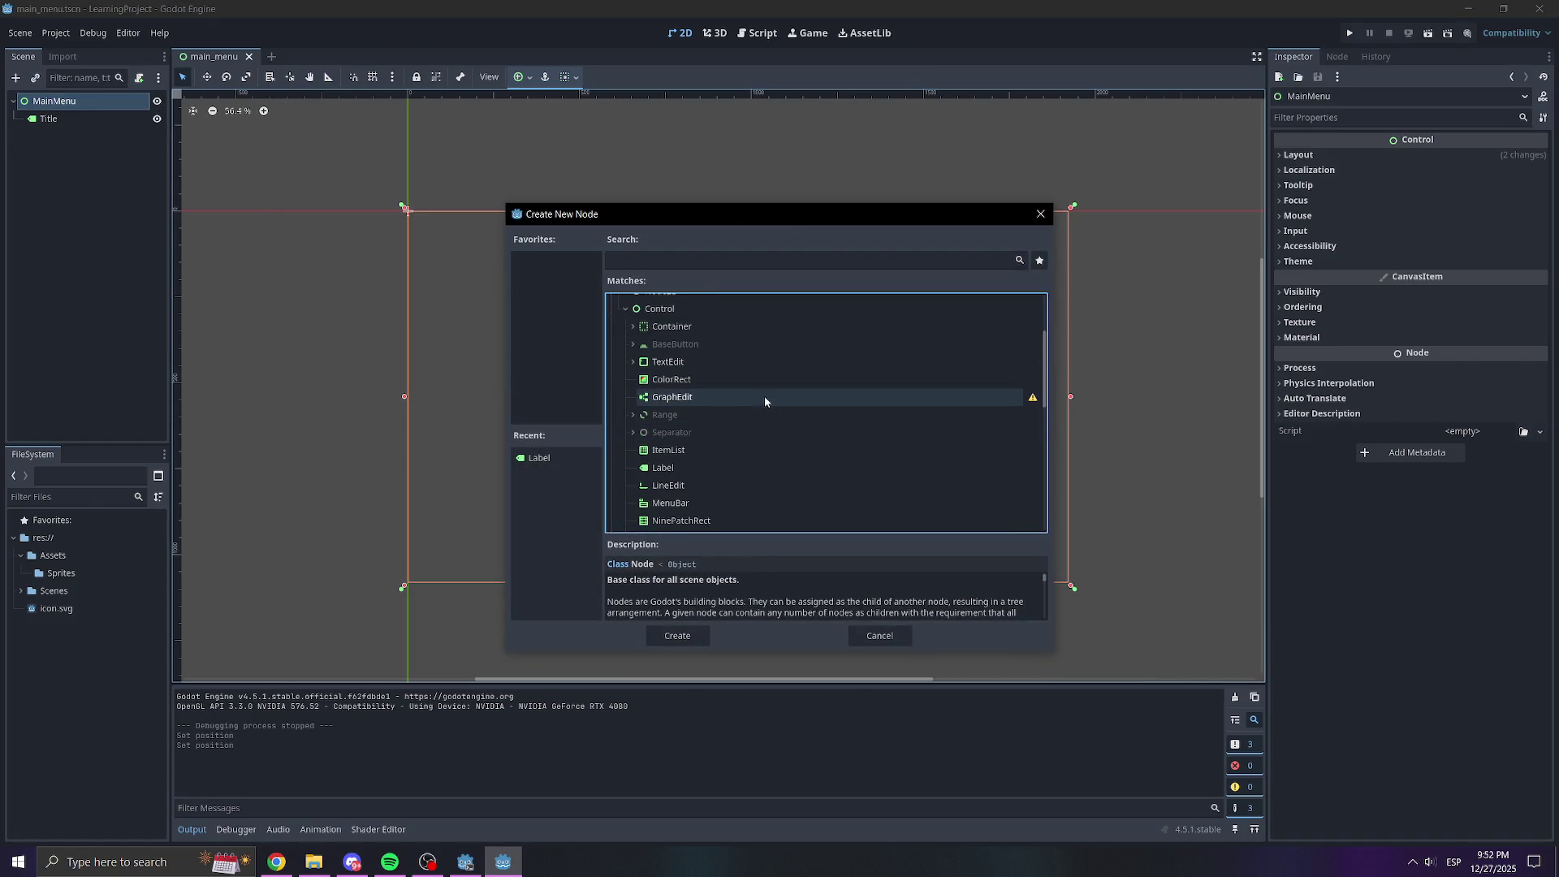
scroll(749, 396, "down", 4)
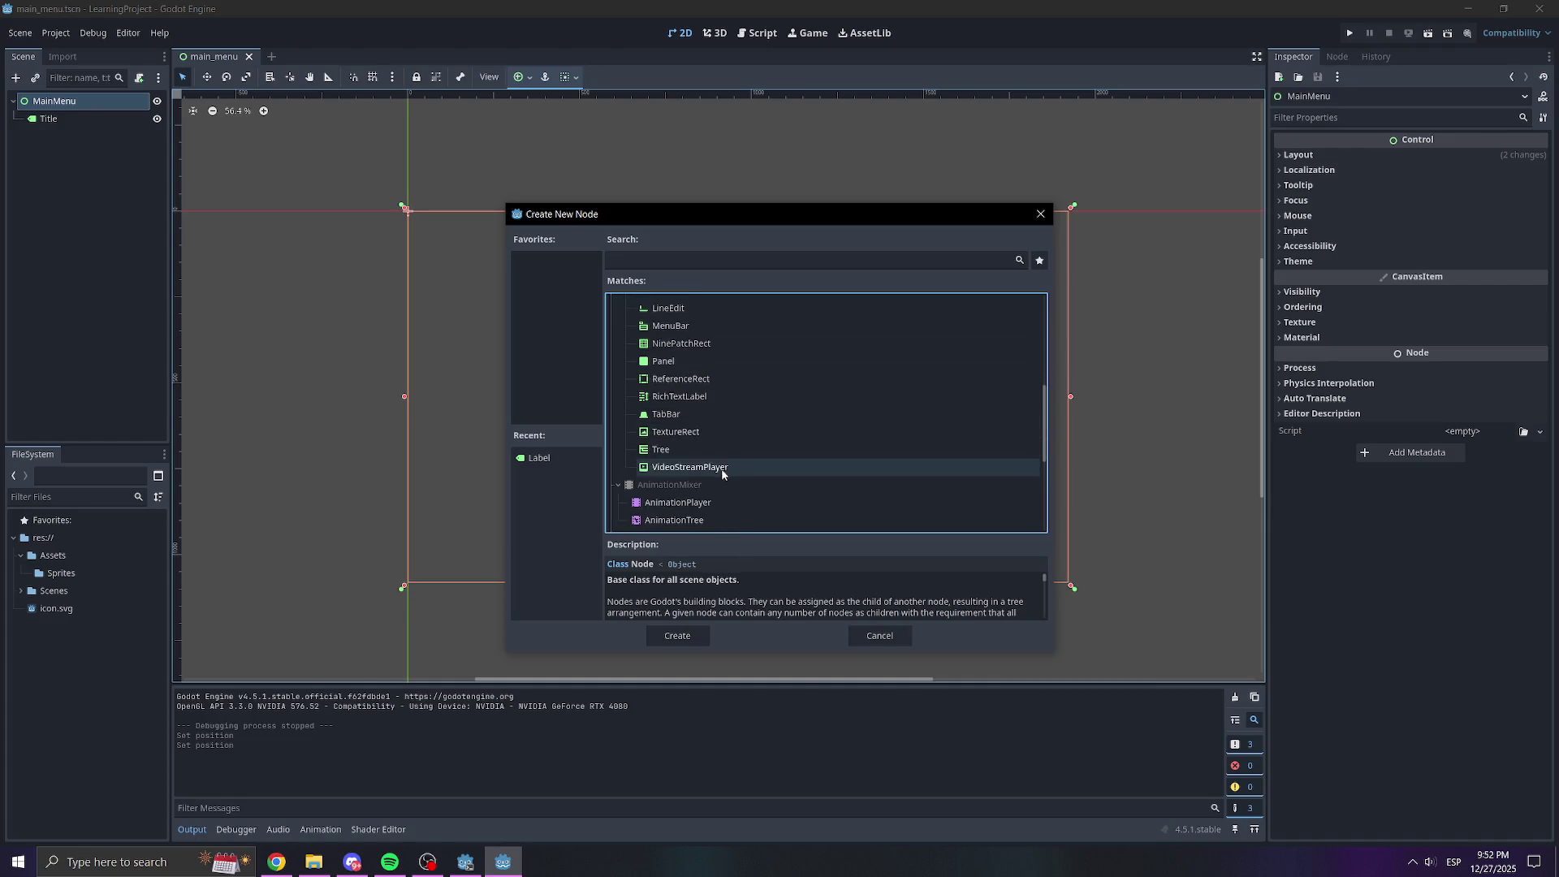
scroll(727, 434, "up", 4)
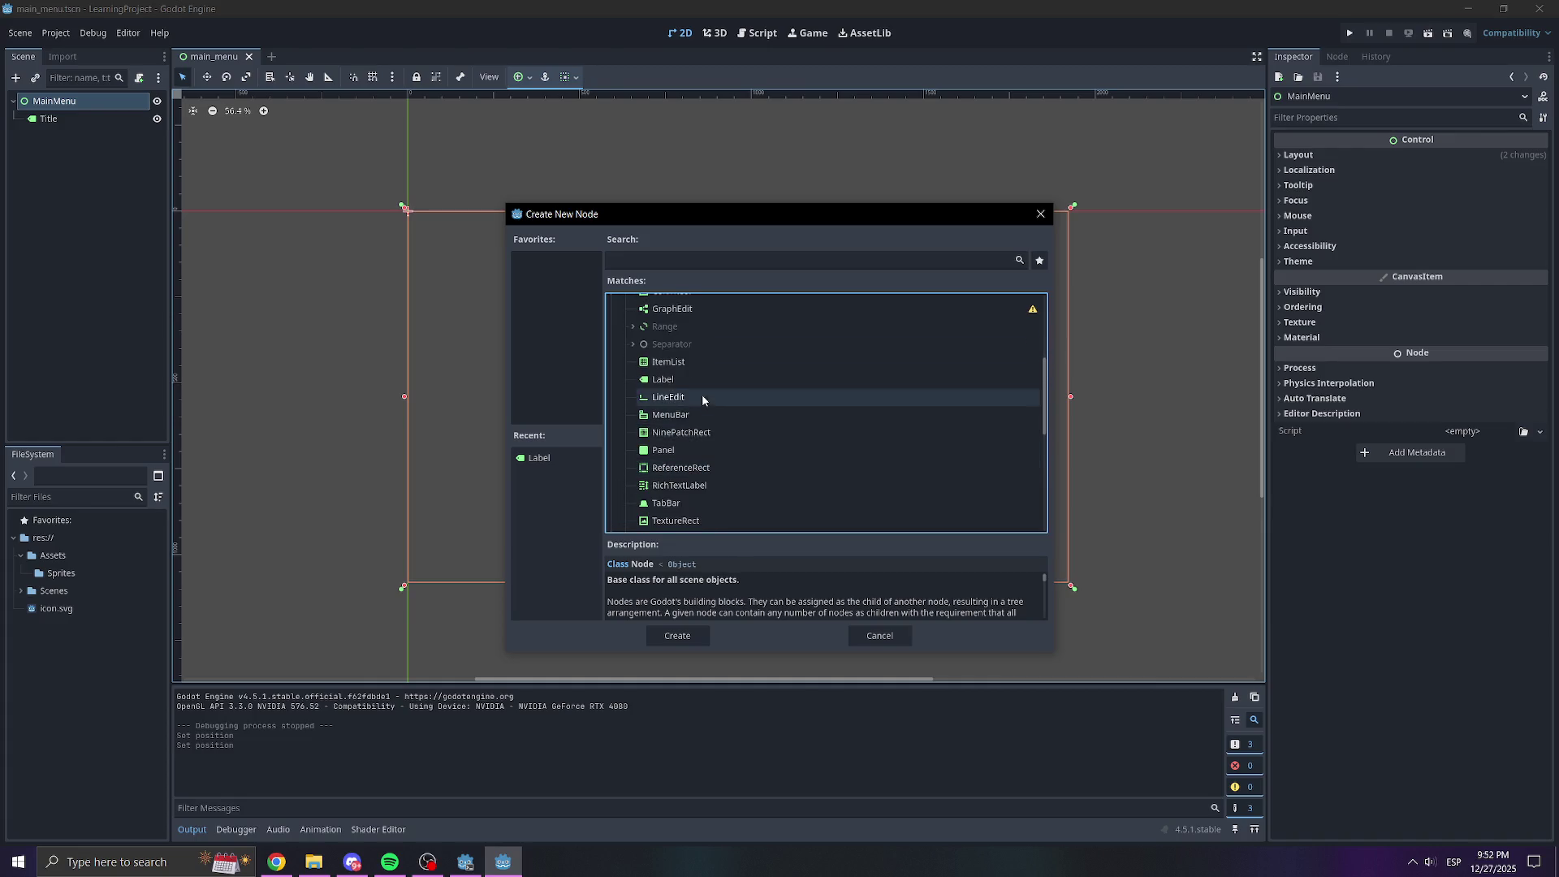
scroll(700, 400, "up", 2)
left_click(634, 345)
left_click(689, 364)
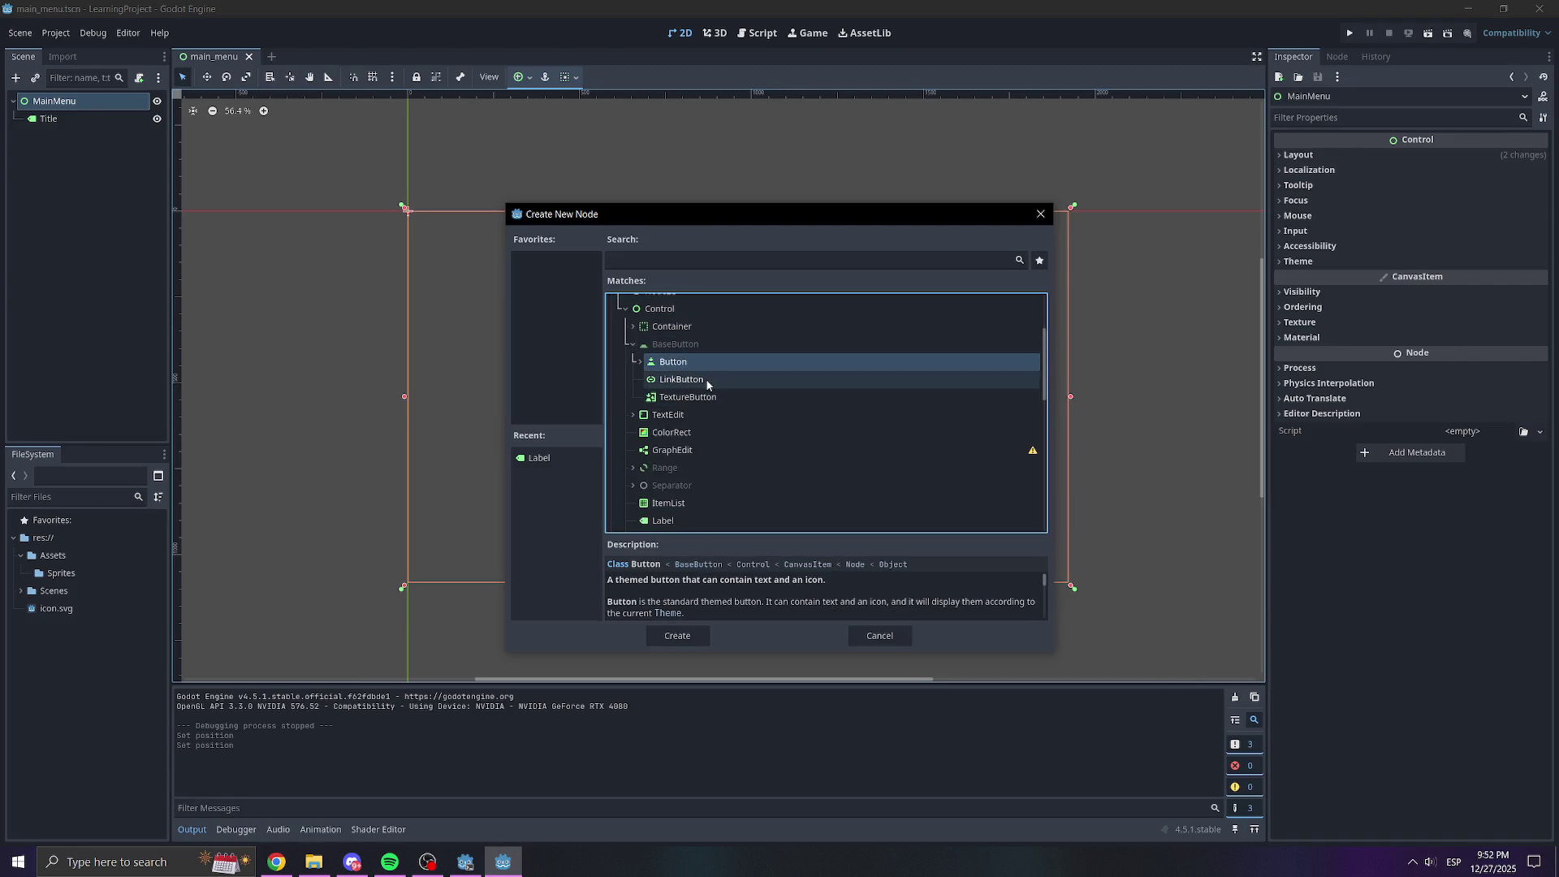
left_click(708, 380)
left_click_drag(1049, 663, 1067, 707)
scroll(834, 630, "down", 1)
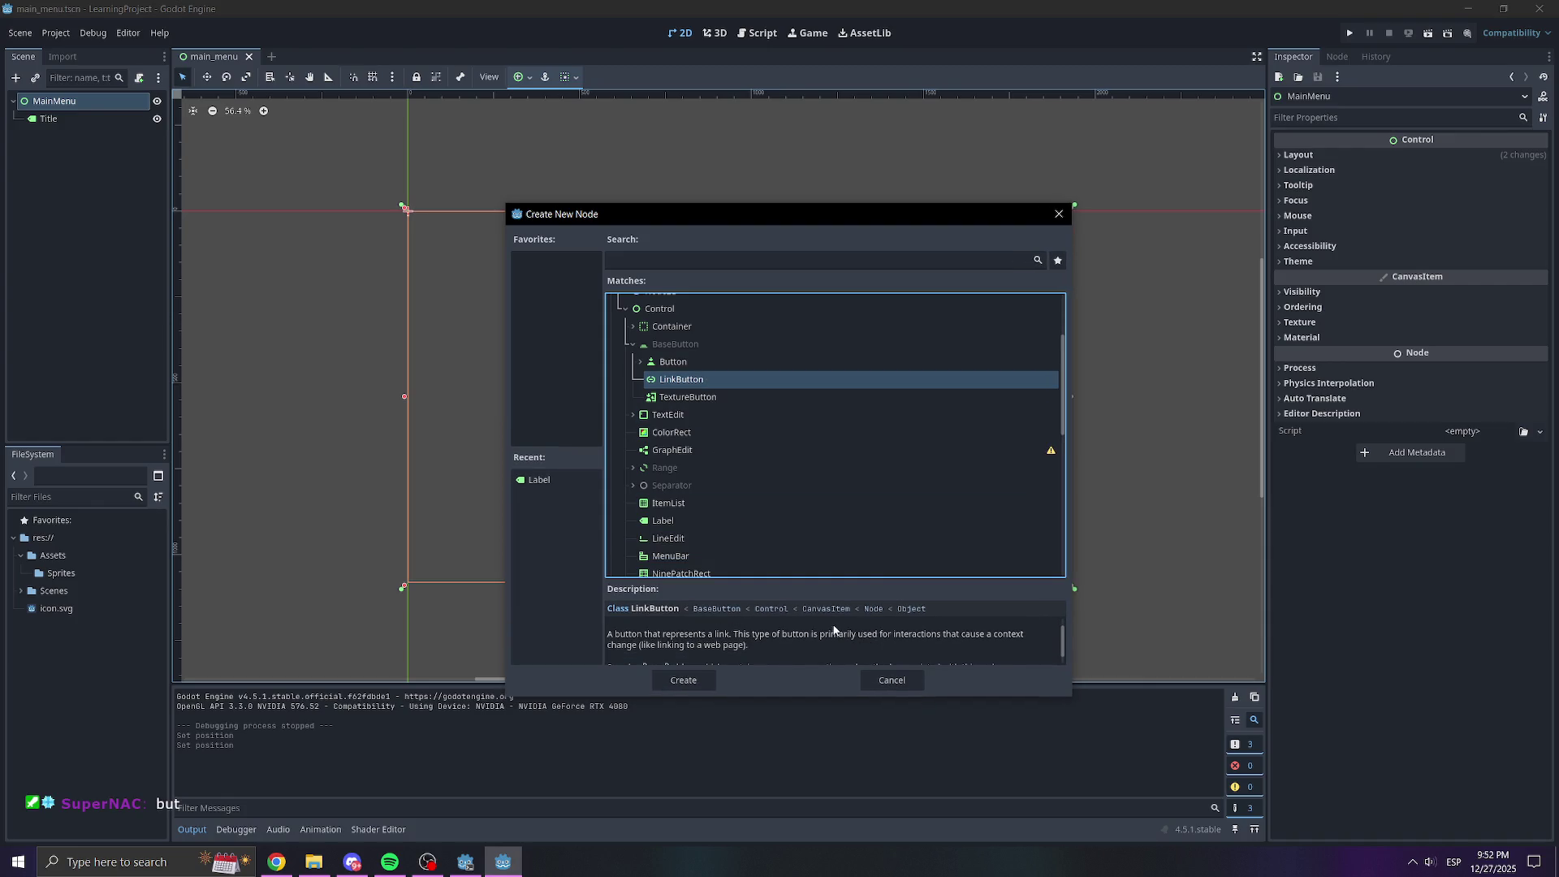
left_click(726, 398)
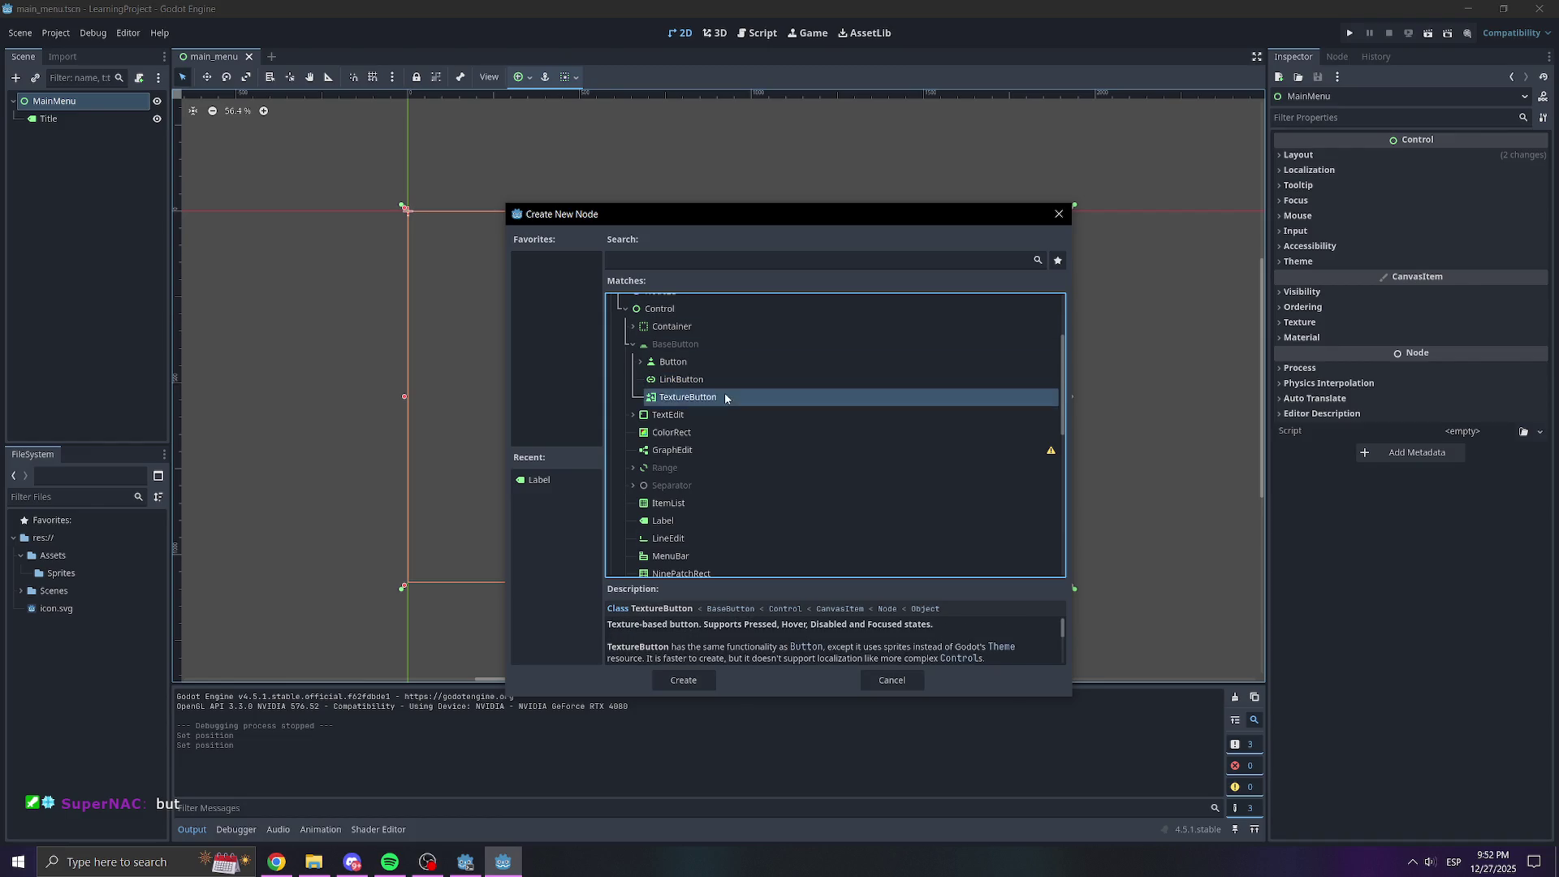
scroll(777, 644, "down", 1)
scroll(777, 646, "down", 1)
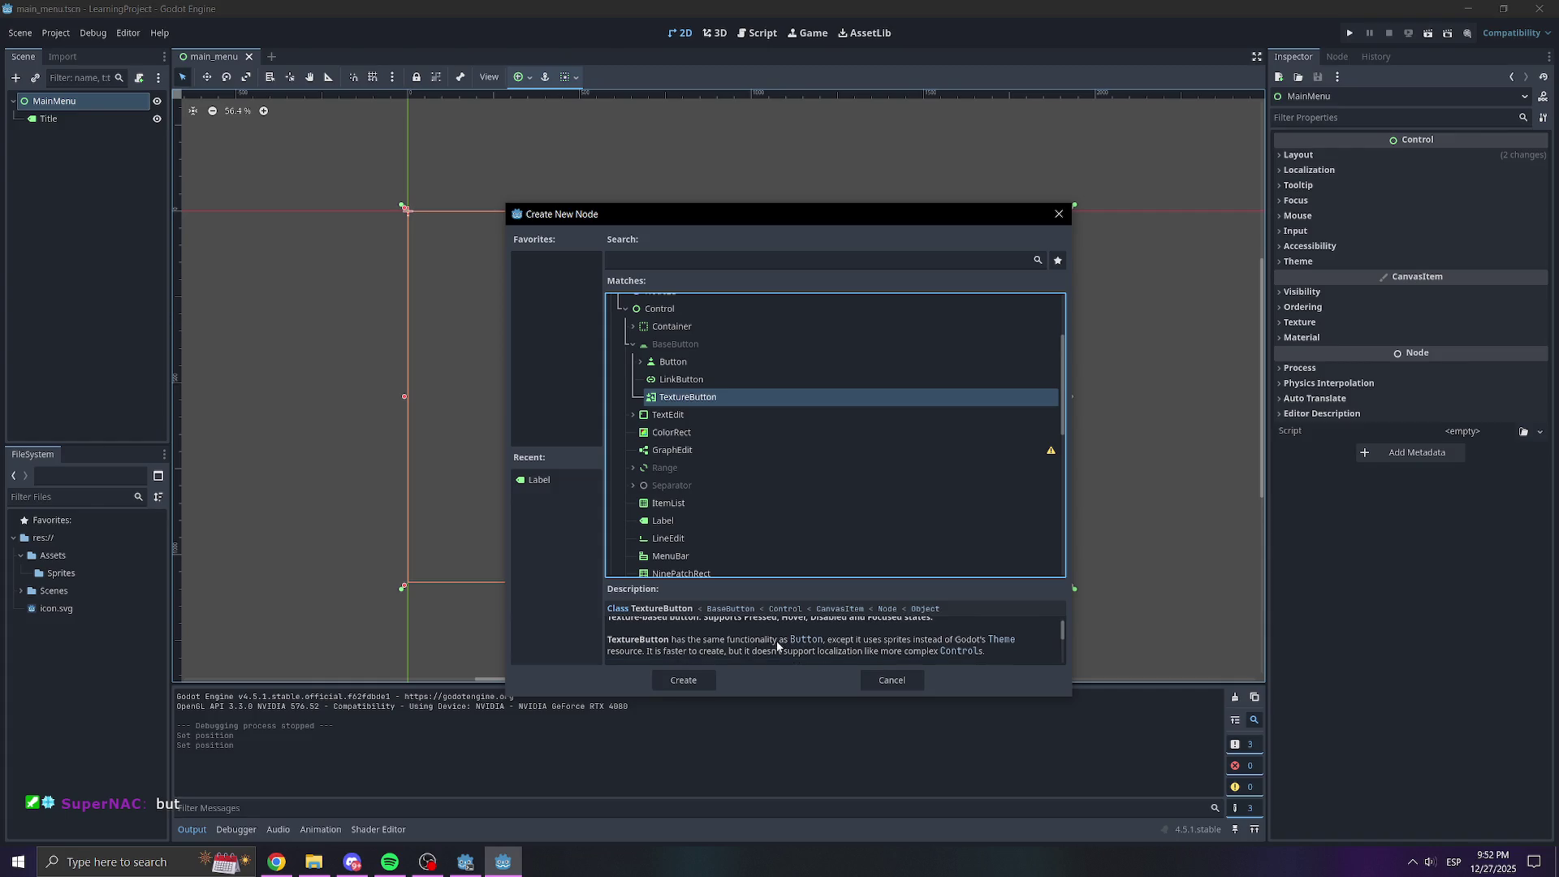
Choose TextureButton from the list and add it under MainMenu
left_click(671, 362)
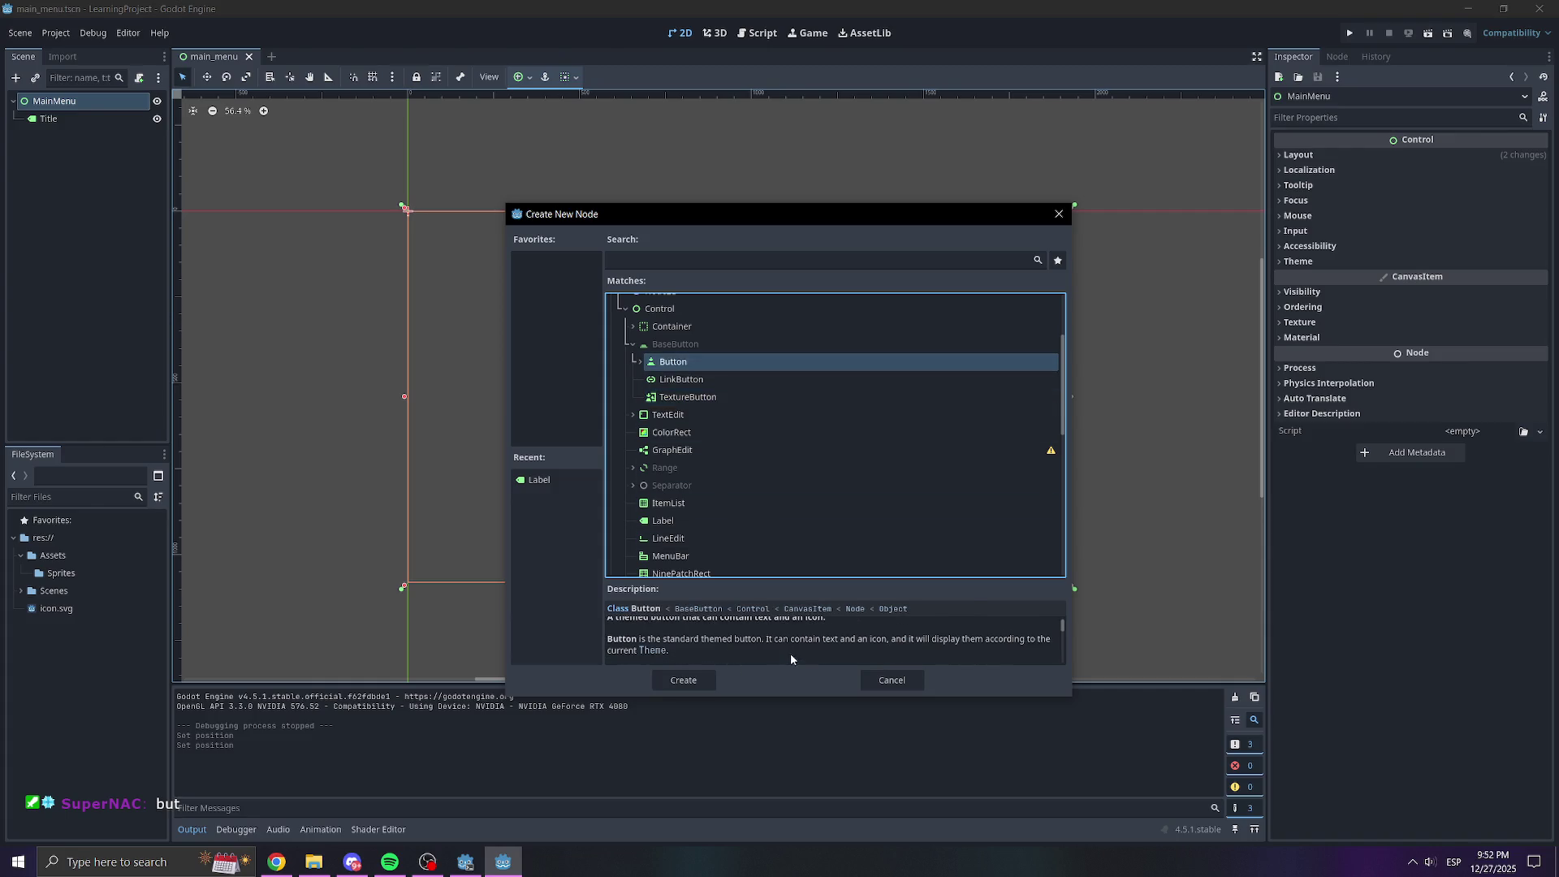
scroll(782, 647, "up", 2)
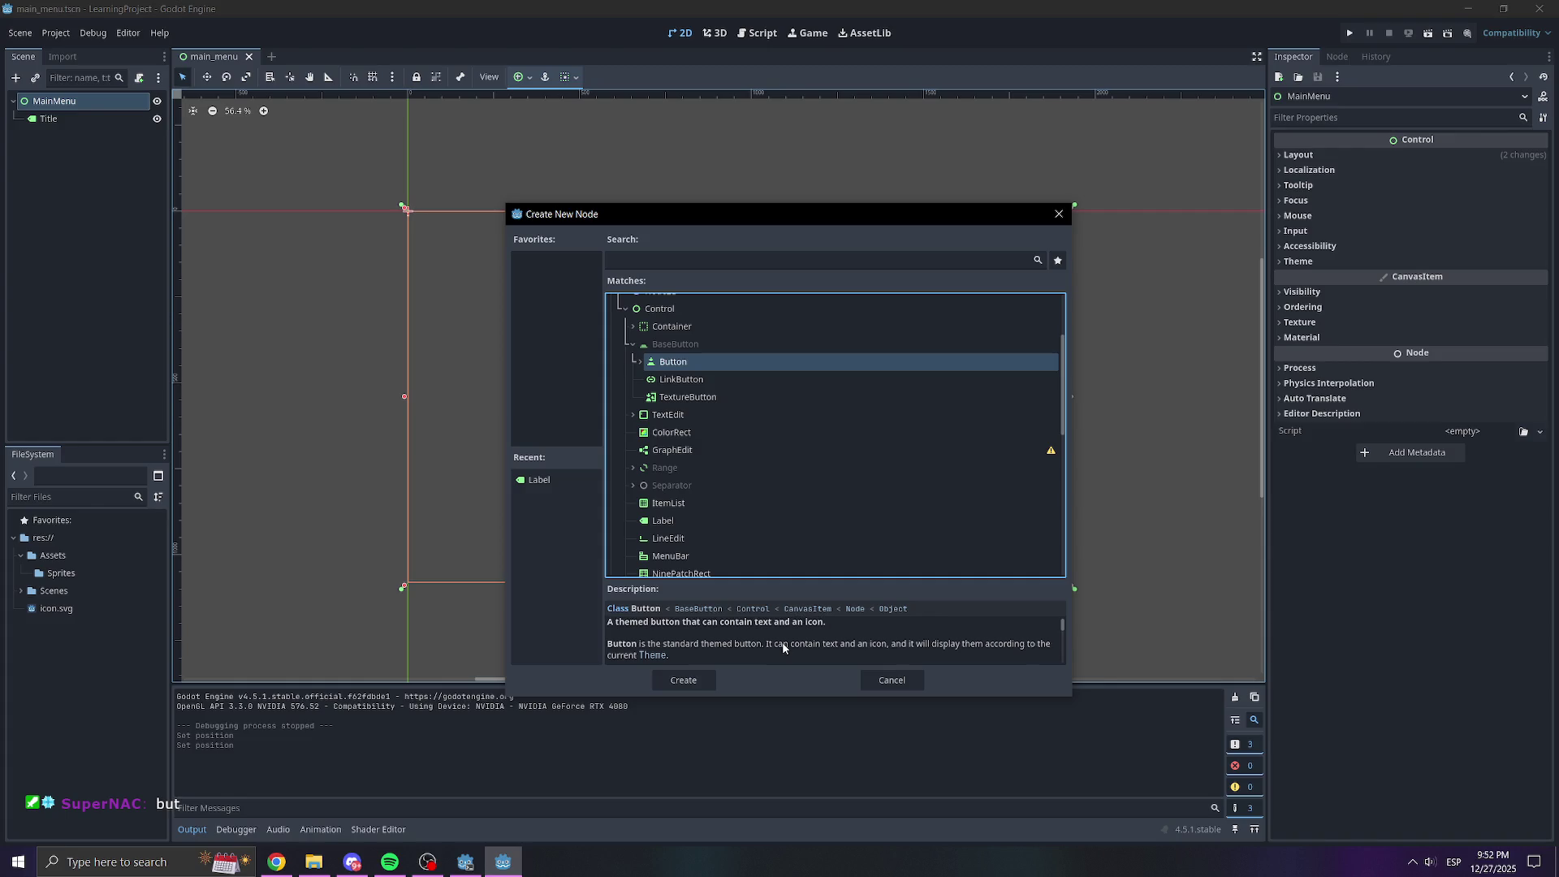
scroll(755, 641, "down", 3)
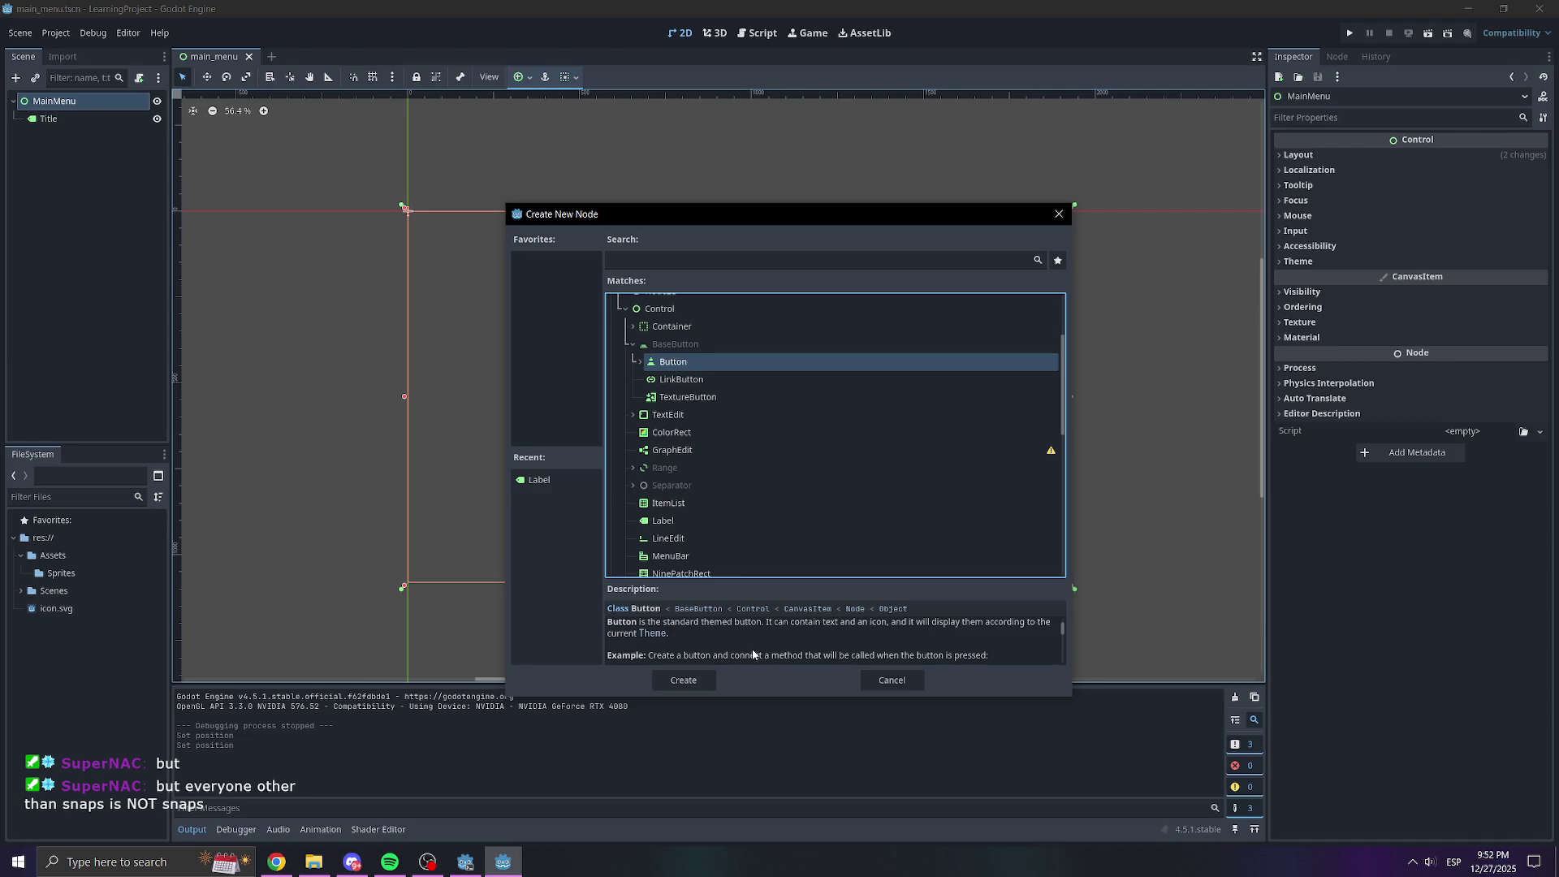
scroll(762, 643, "down", 1)
scroll(762, 643, "down", 3)
scroll(762, 643, "down", 4)
scroll(762, 647, "down", 2)
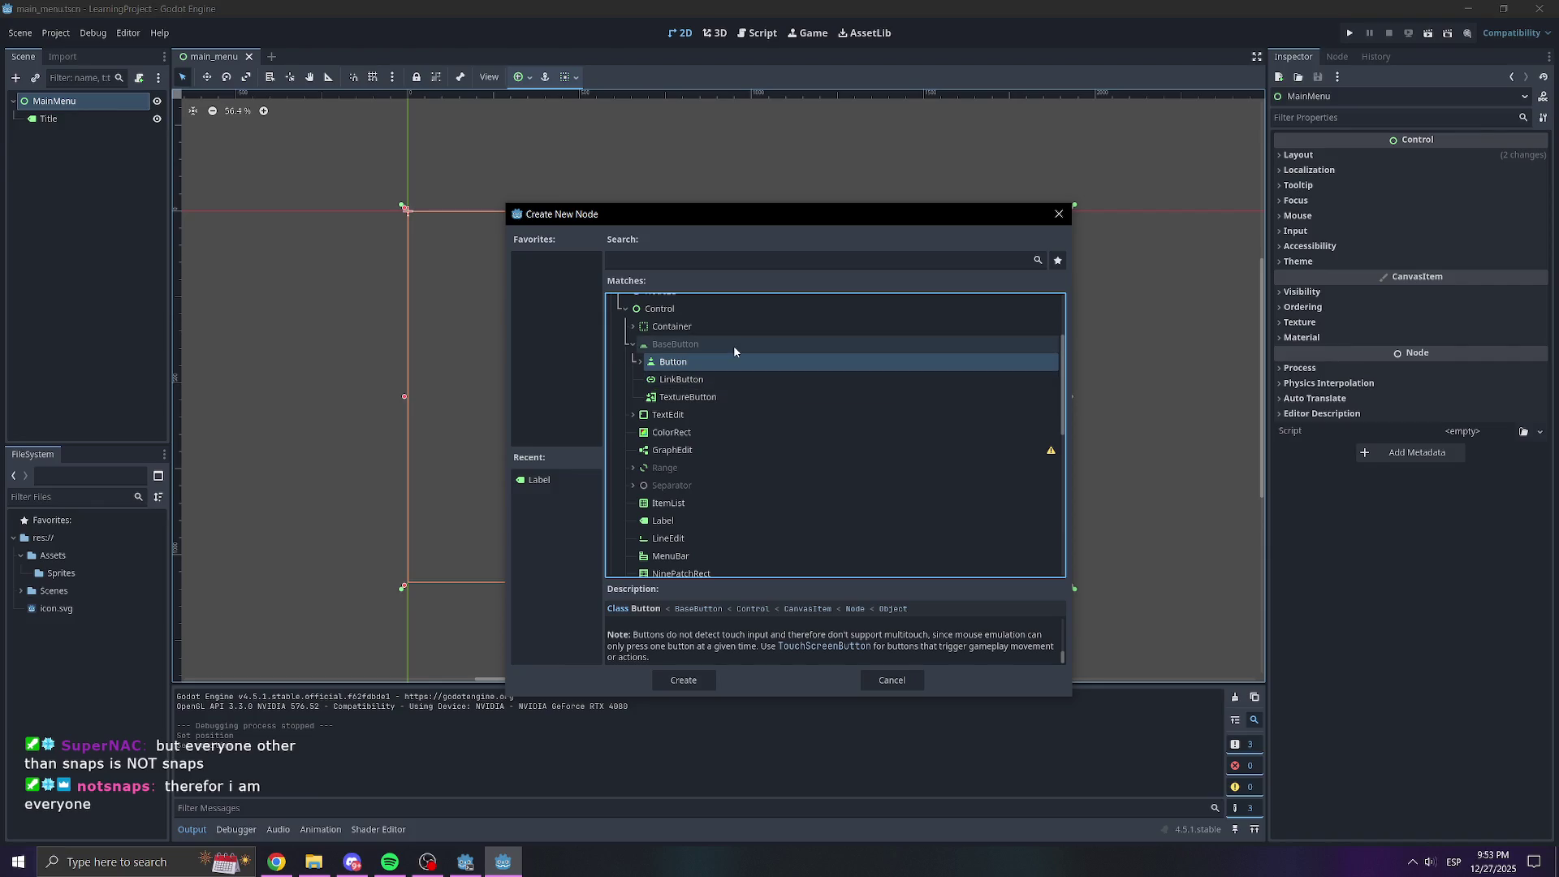
left_click(686, 398)
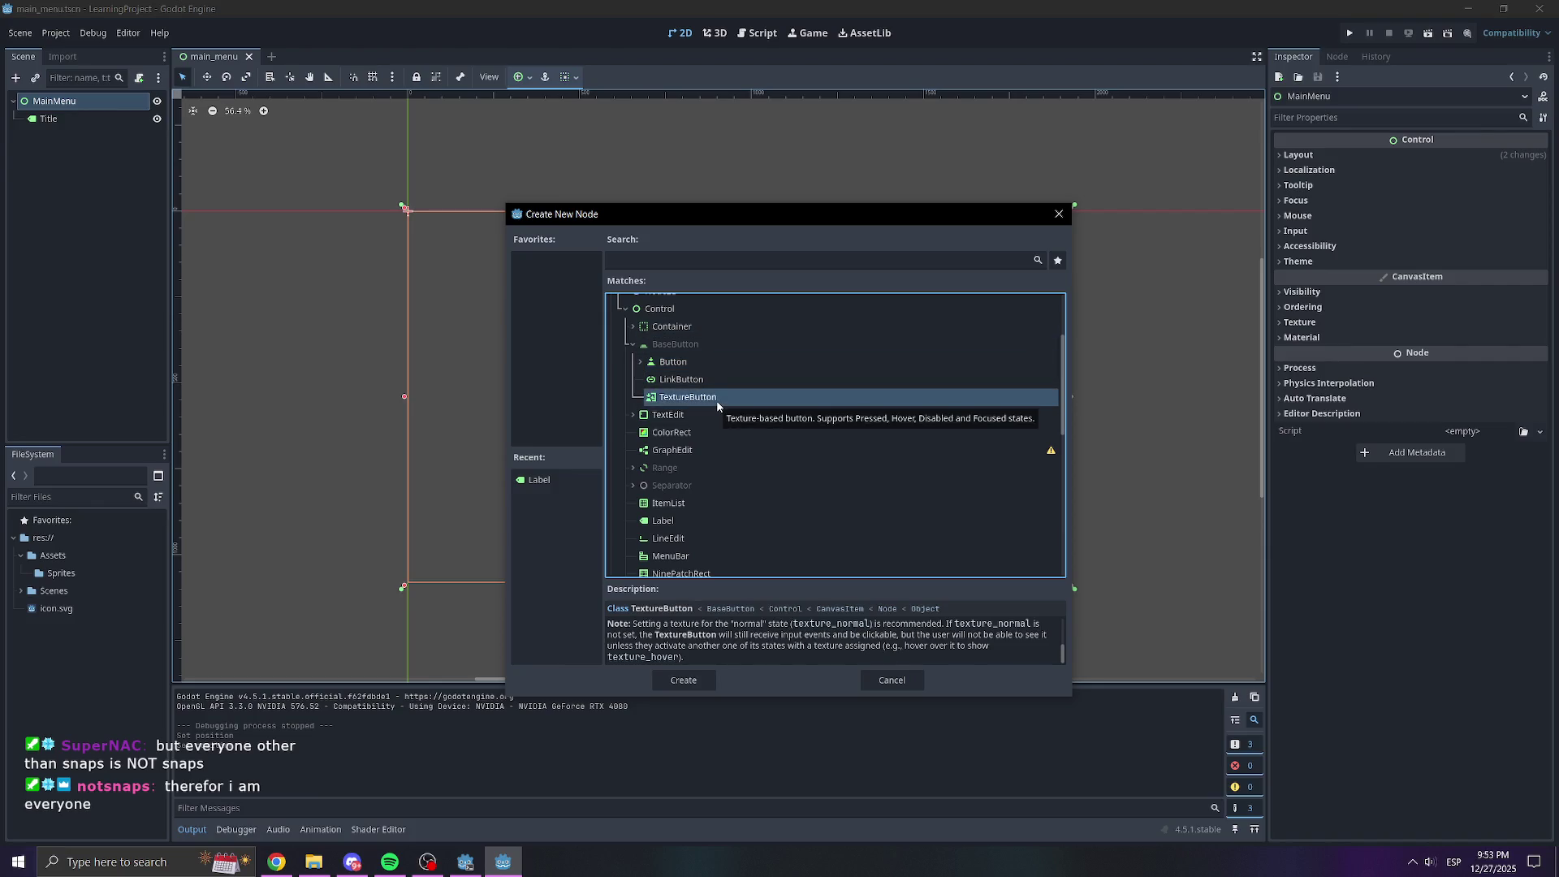
double_click(716, 398)
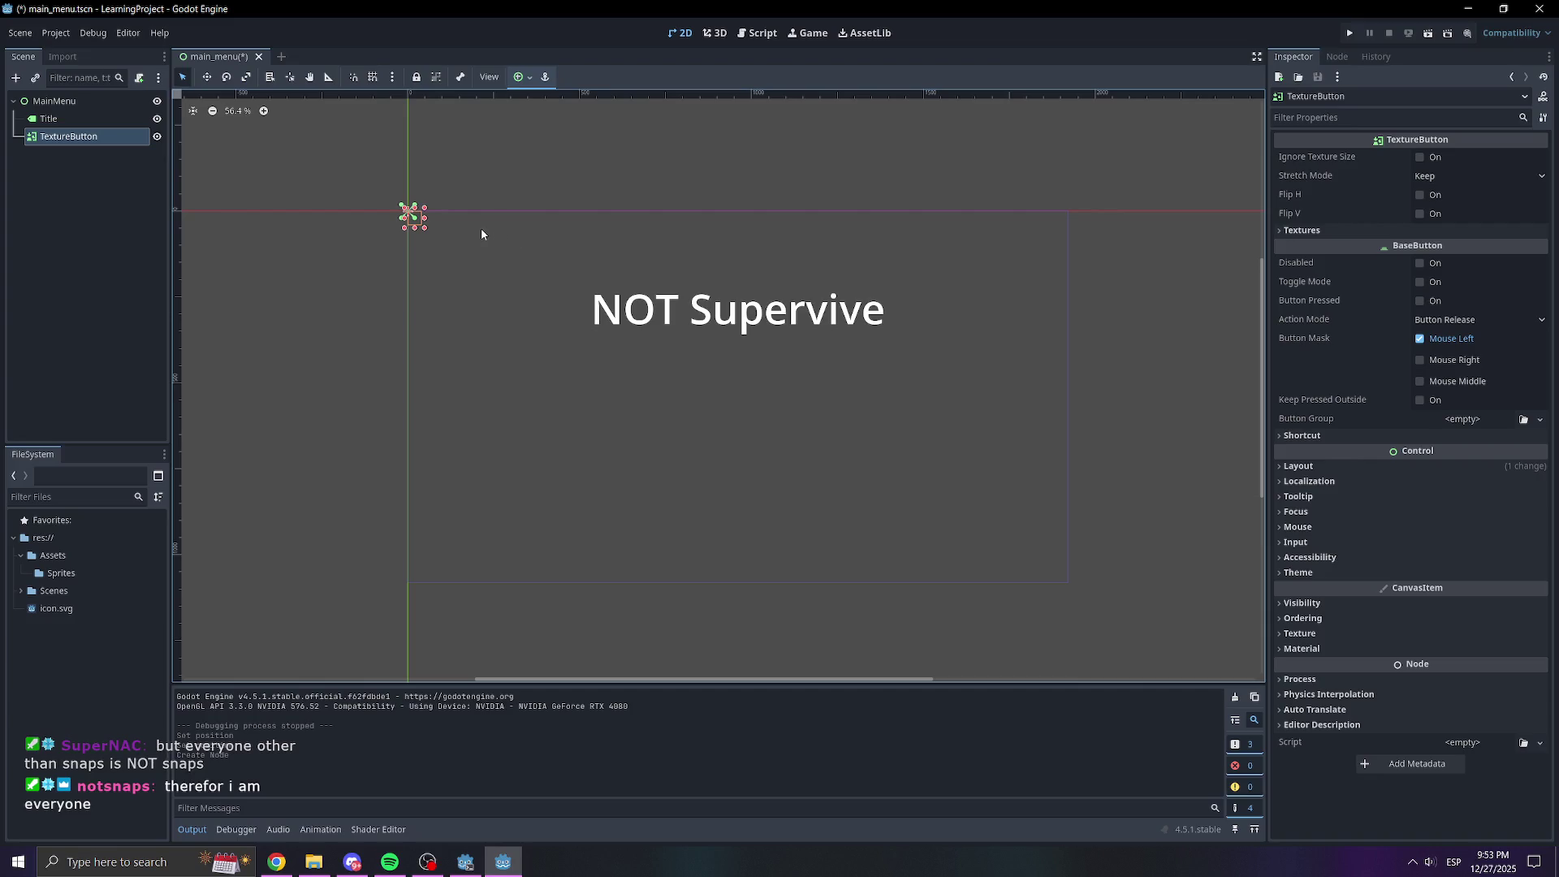
Switch the TextureButton's layout mode to Anchors with the Center Top preset
scroll(772, 255, "up", 5)
scroll(574, 296, "down", 2)
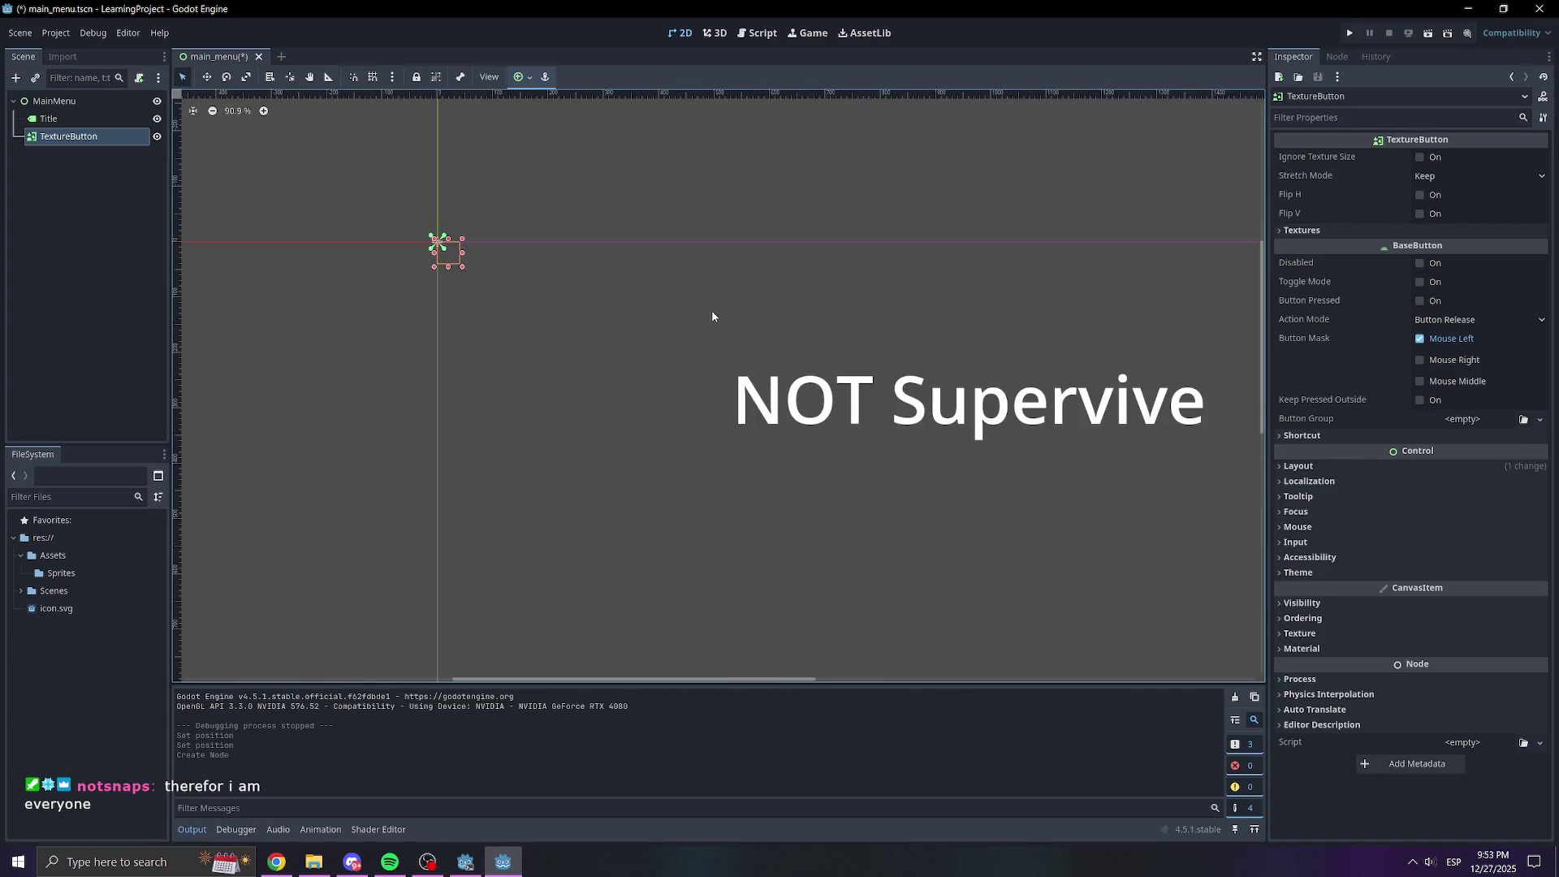
left_click(1338, 468)
left_click(1456, 593)
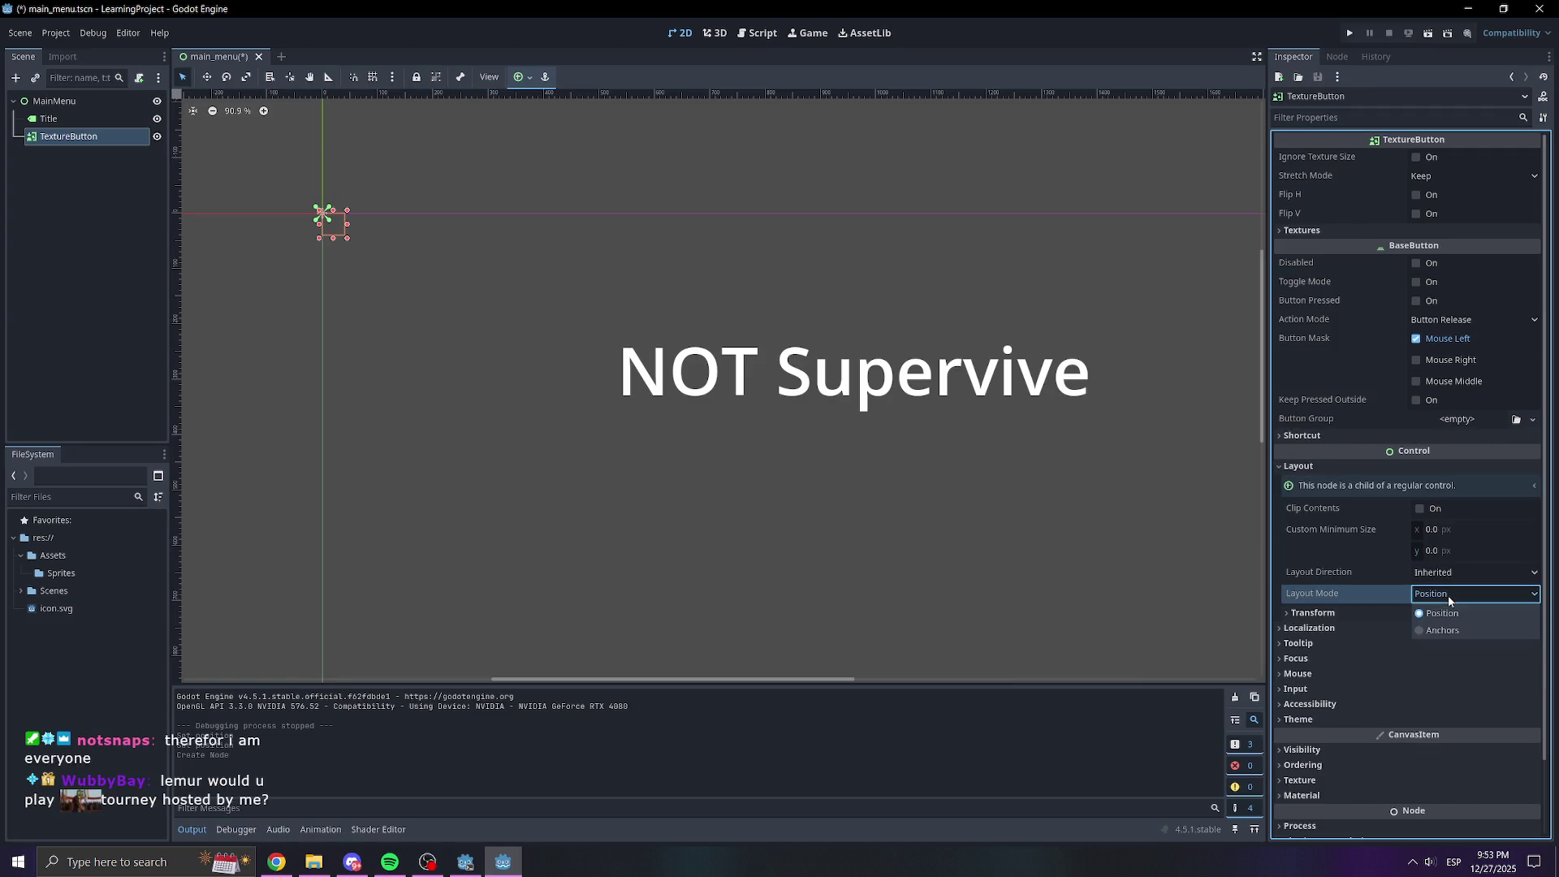
left_click(1453, 630)
left_click(1457, 615)
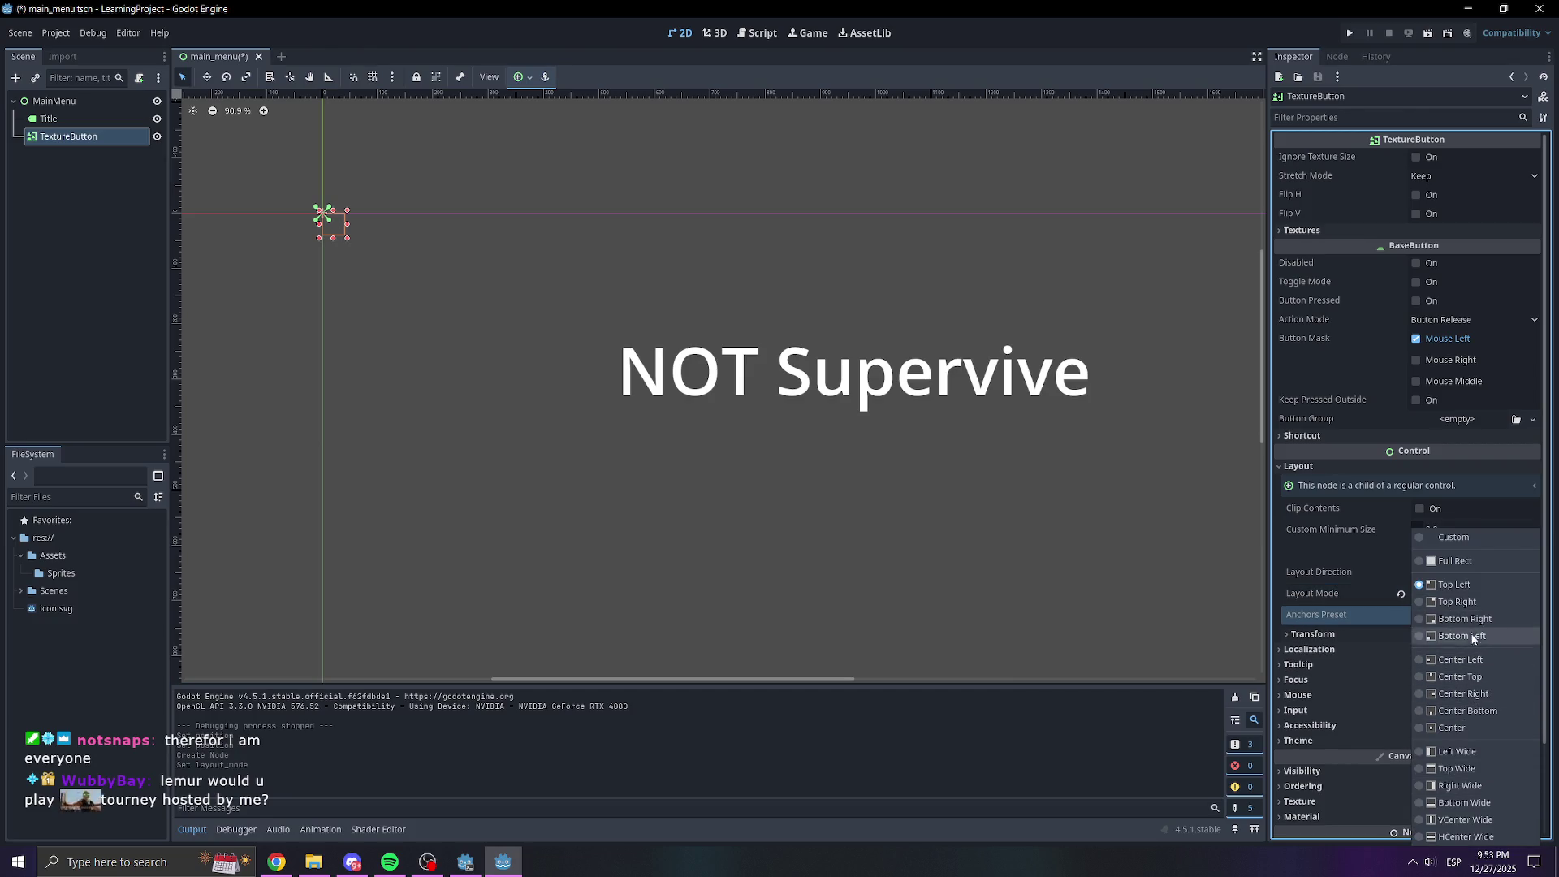
left_click(1459, 677)
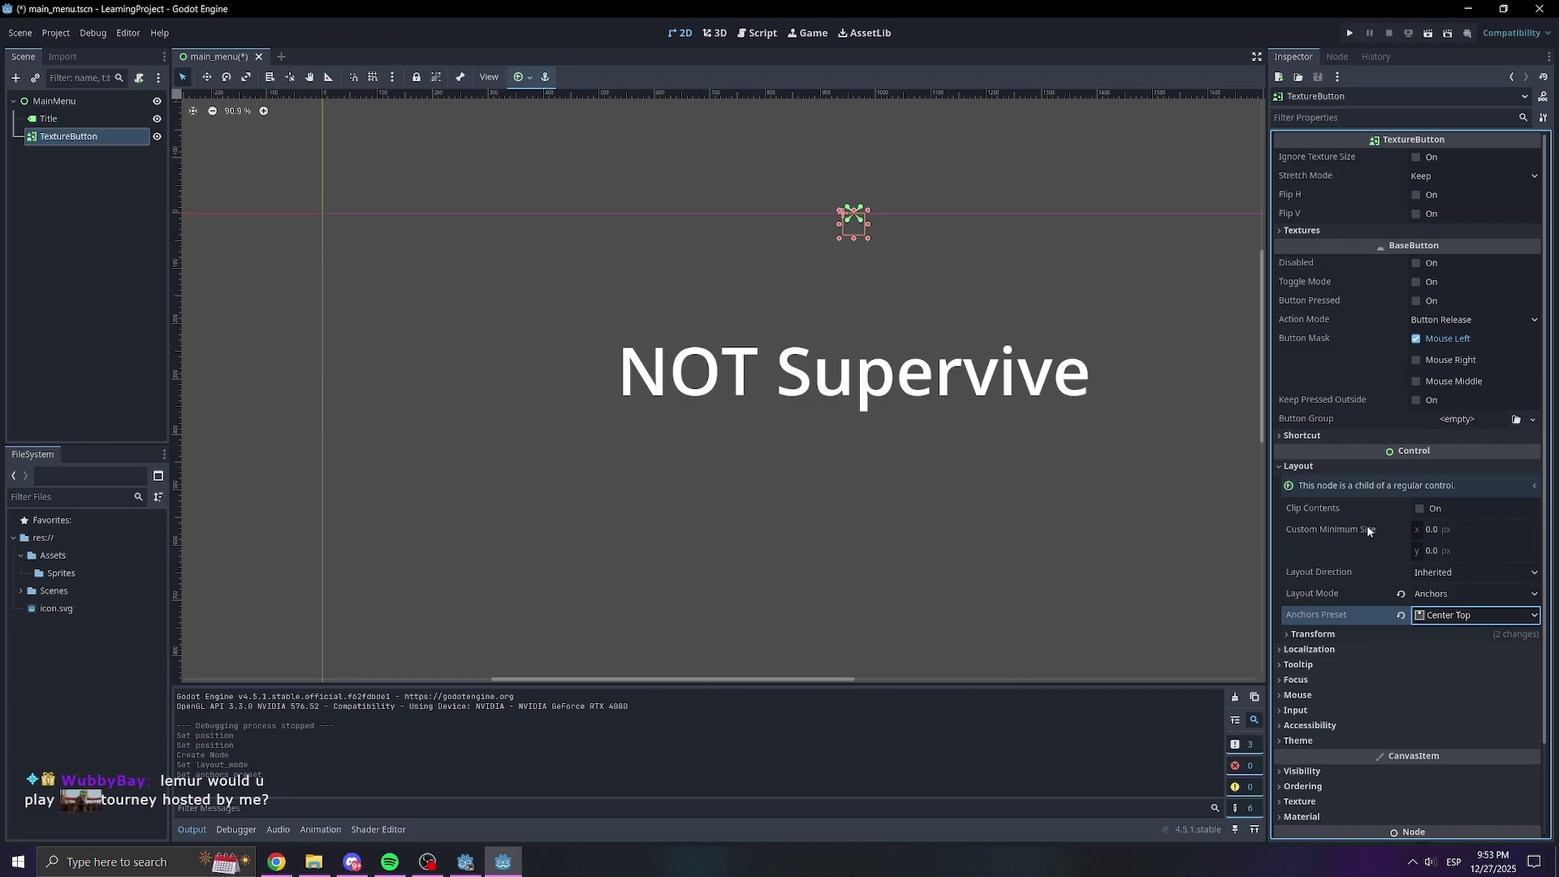
Set the button's Transform position y to 500
scroll(1366, 536, "down", 2)
left_click(1351, 546)
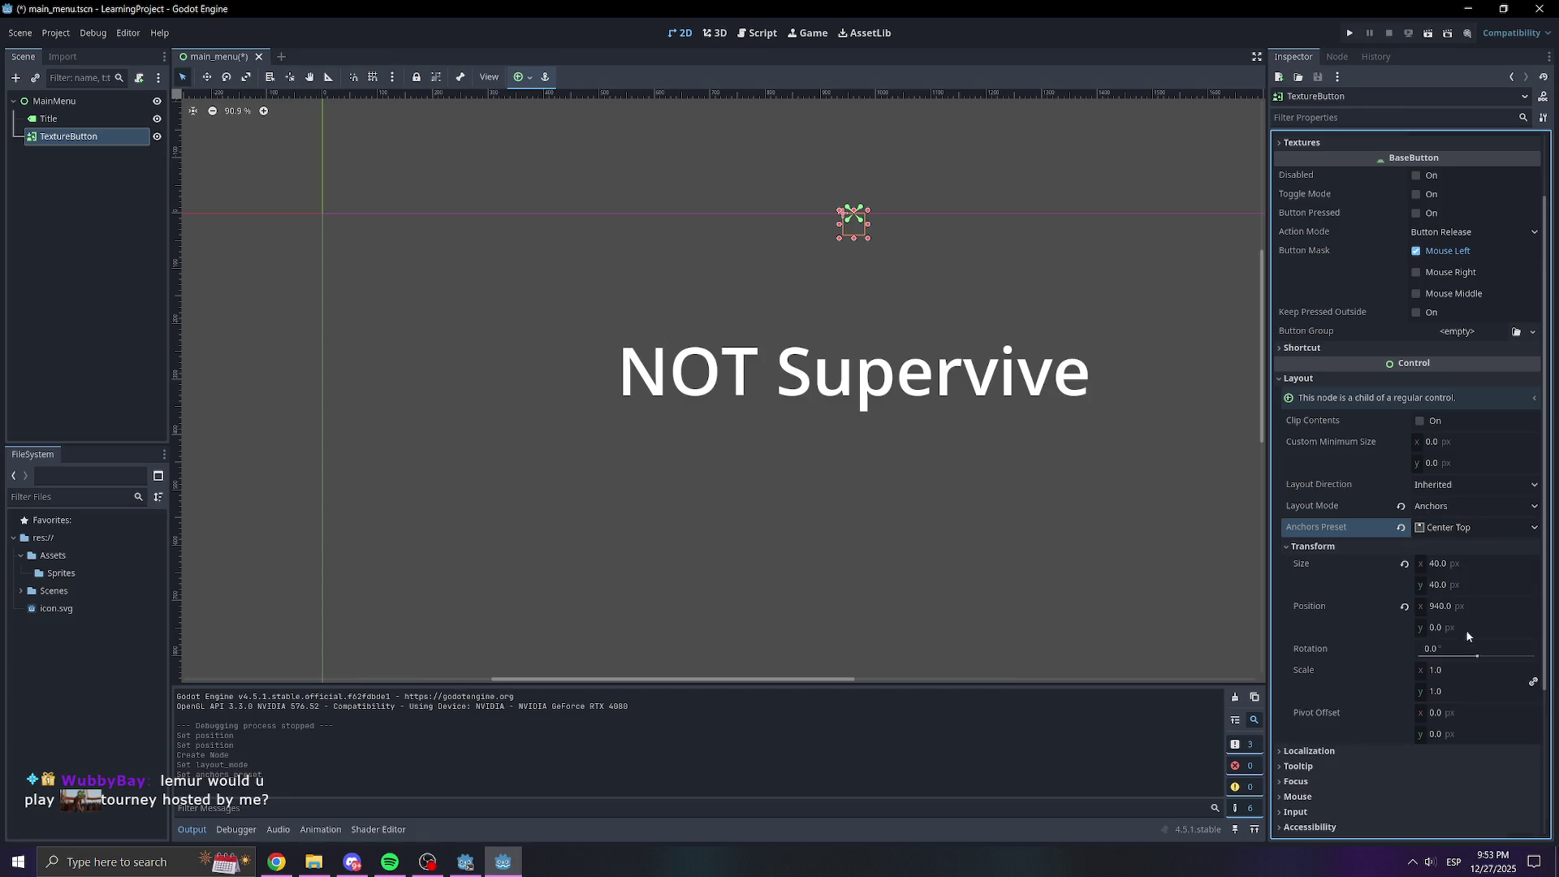
left_click(1465, 630)
type("500")
key("Return")
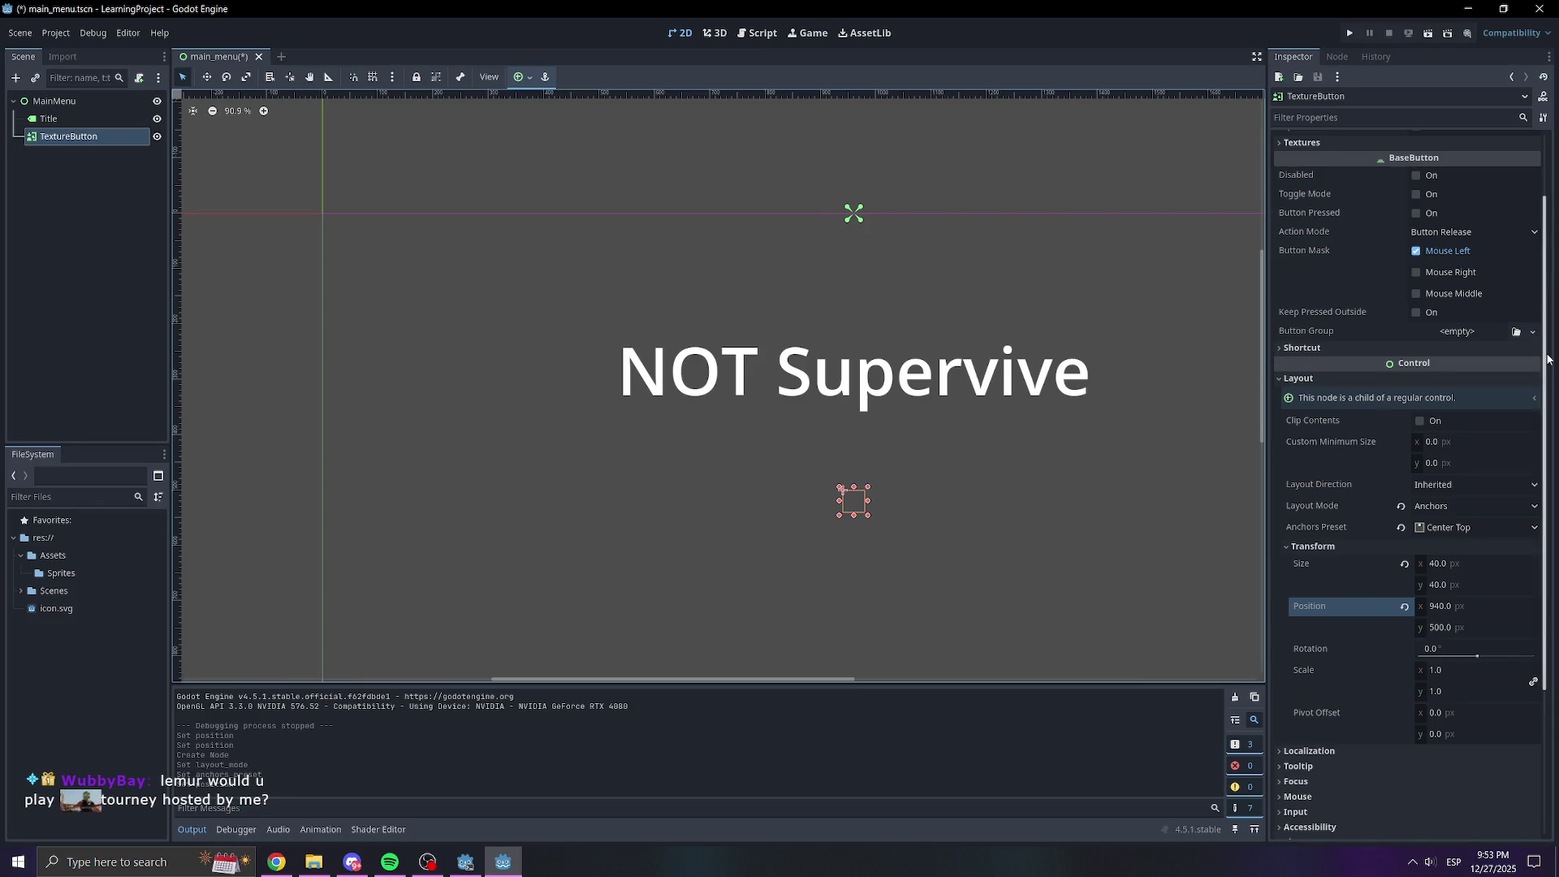
scroll(1393, 421, "up", 2)
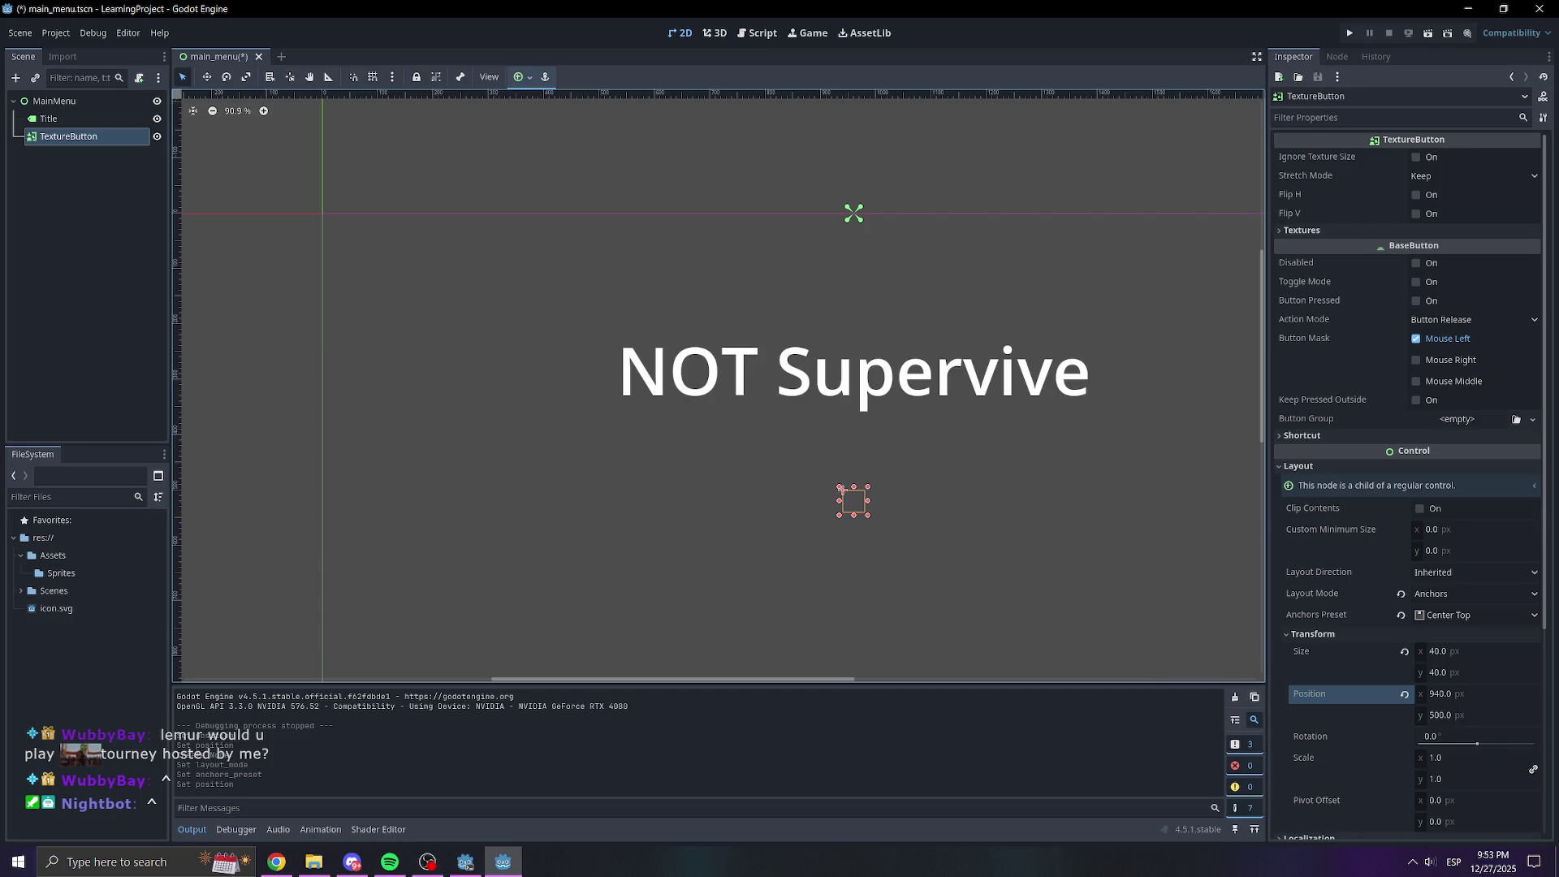
scroll(1324, 548, "down", 6)
scroll(1324, 548, "up", 6)
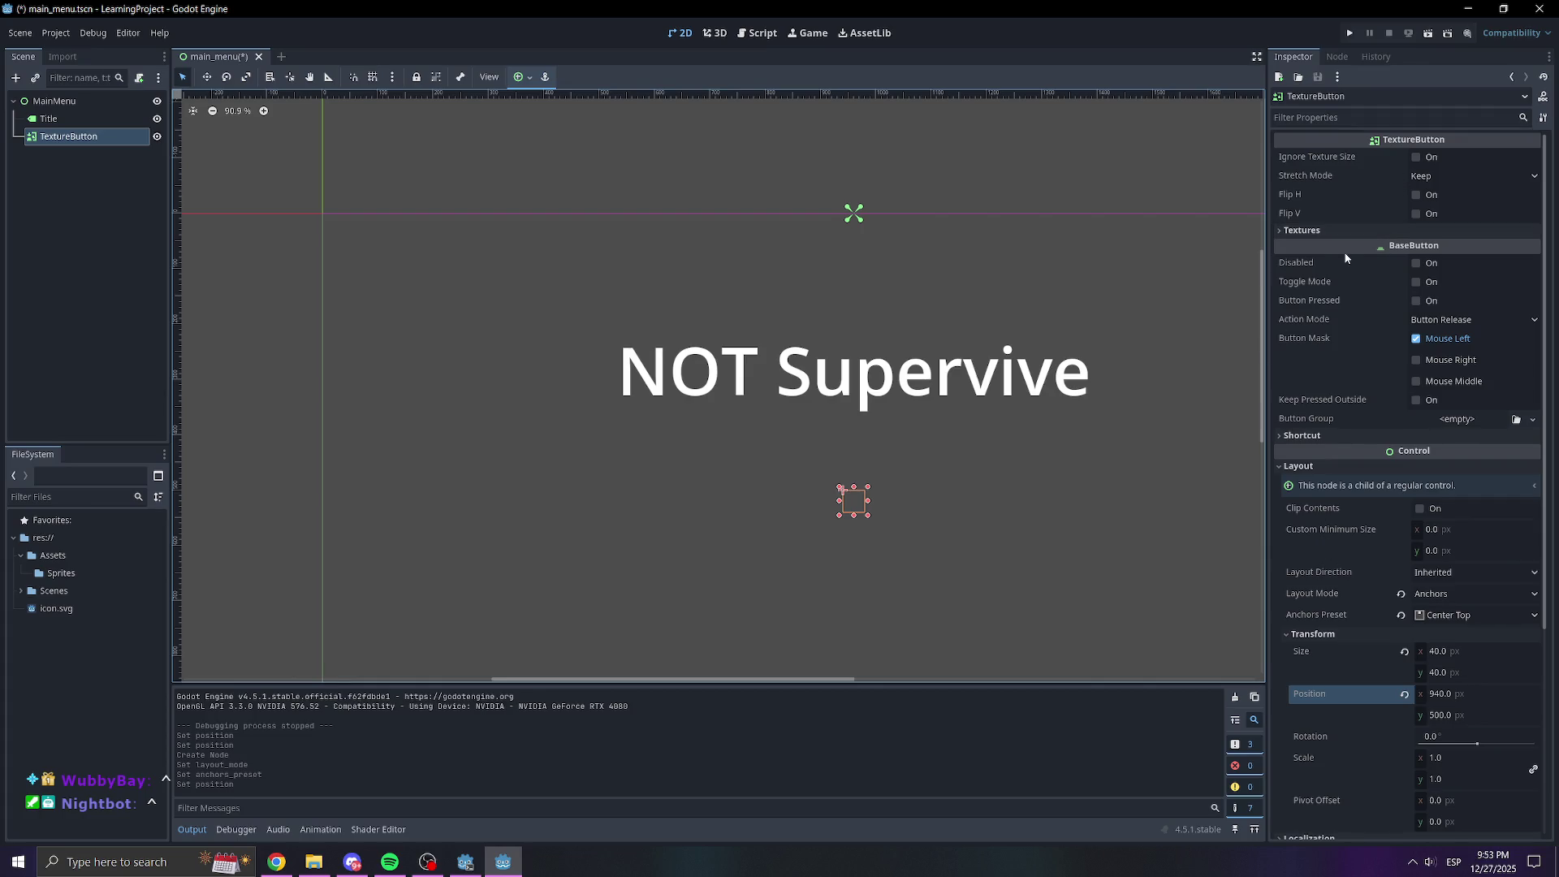
left_click(1322, 229)
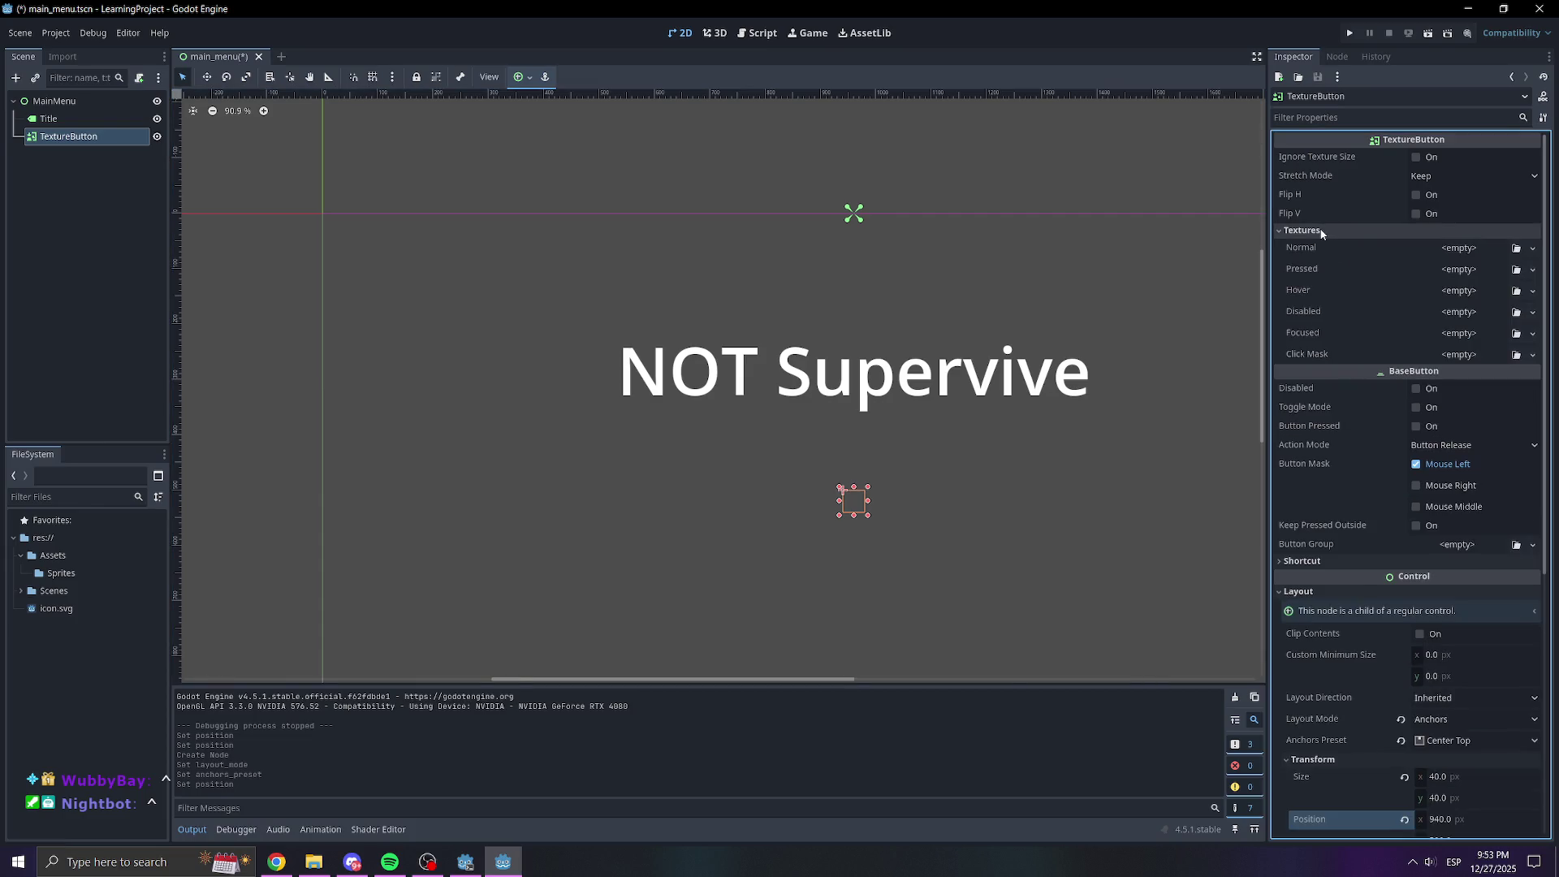
Change the TextureButton node's type to Button via Control > BaseButton
left_click(46, 140)
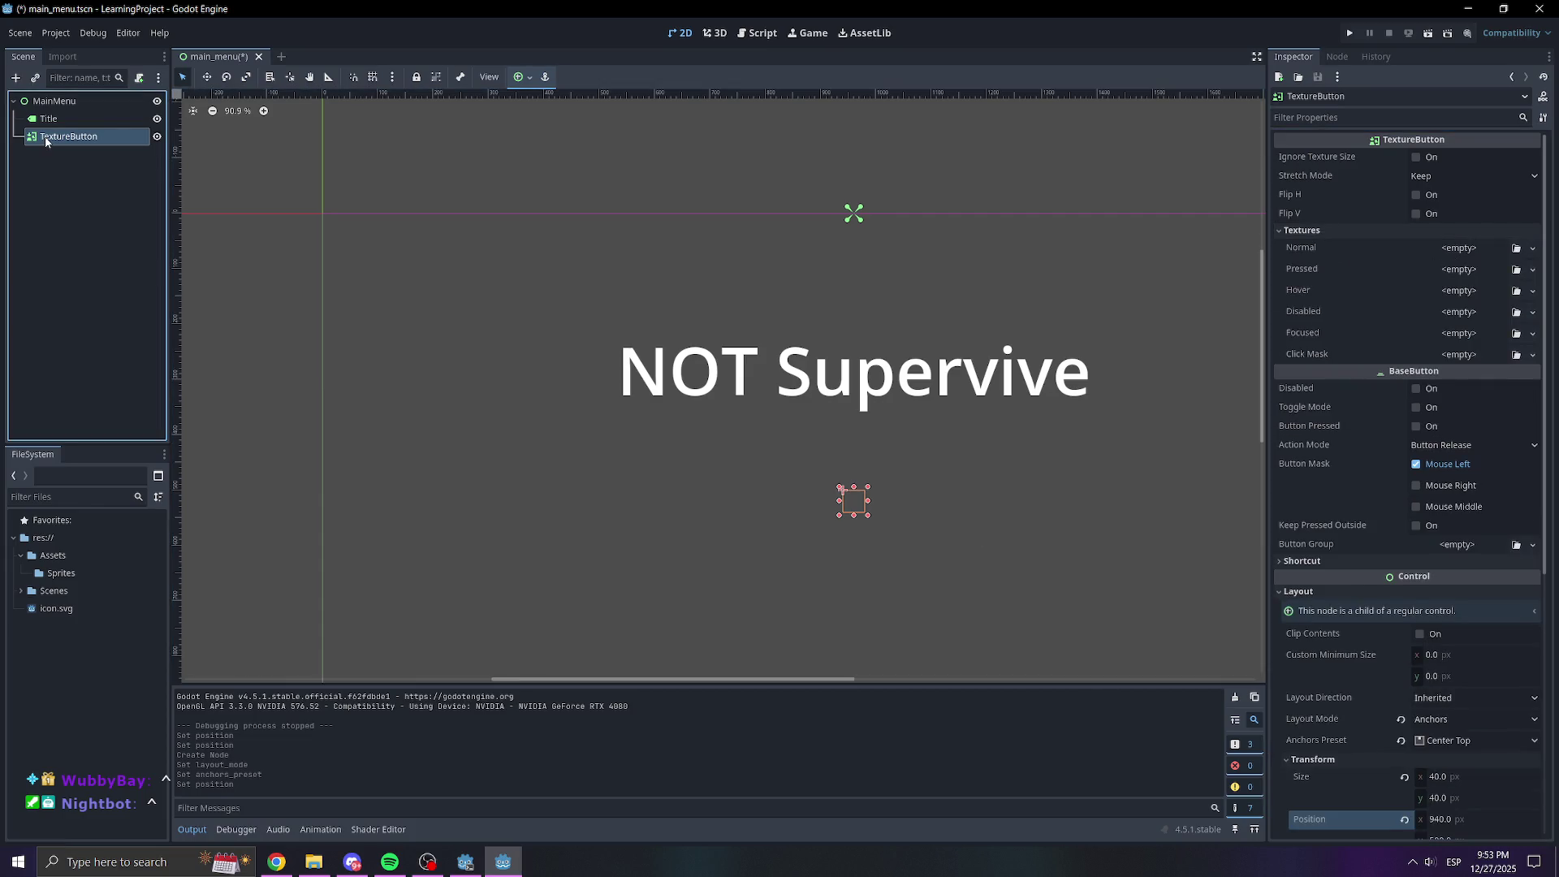
right_click(85, 136)
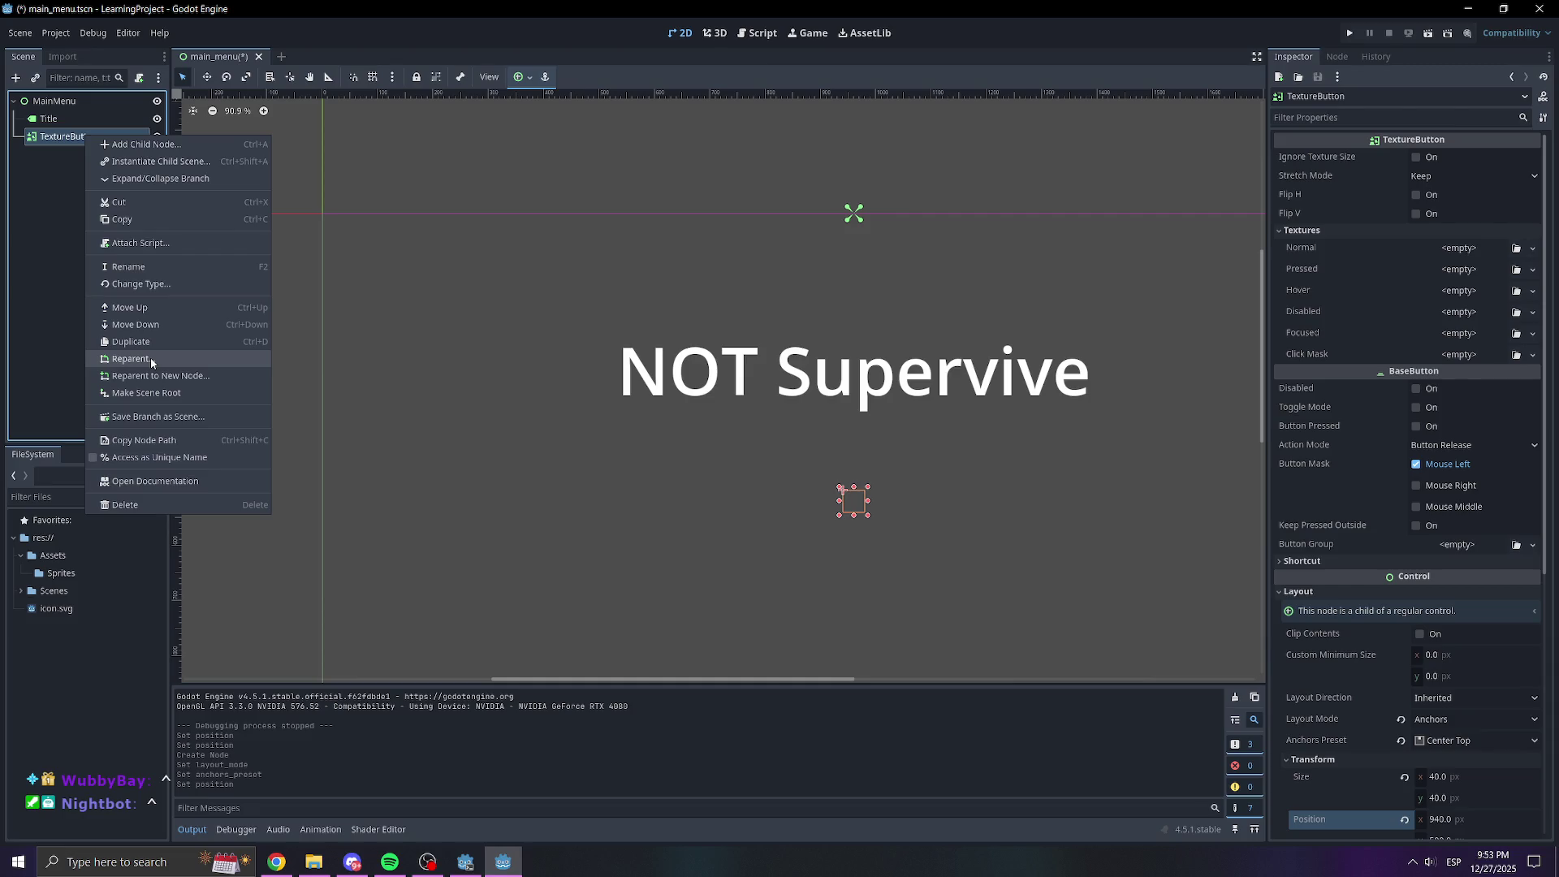
left_click(144, 283)
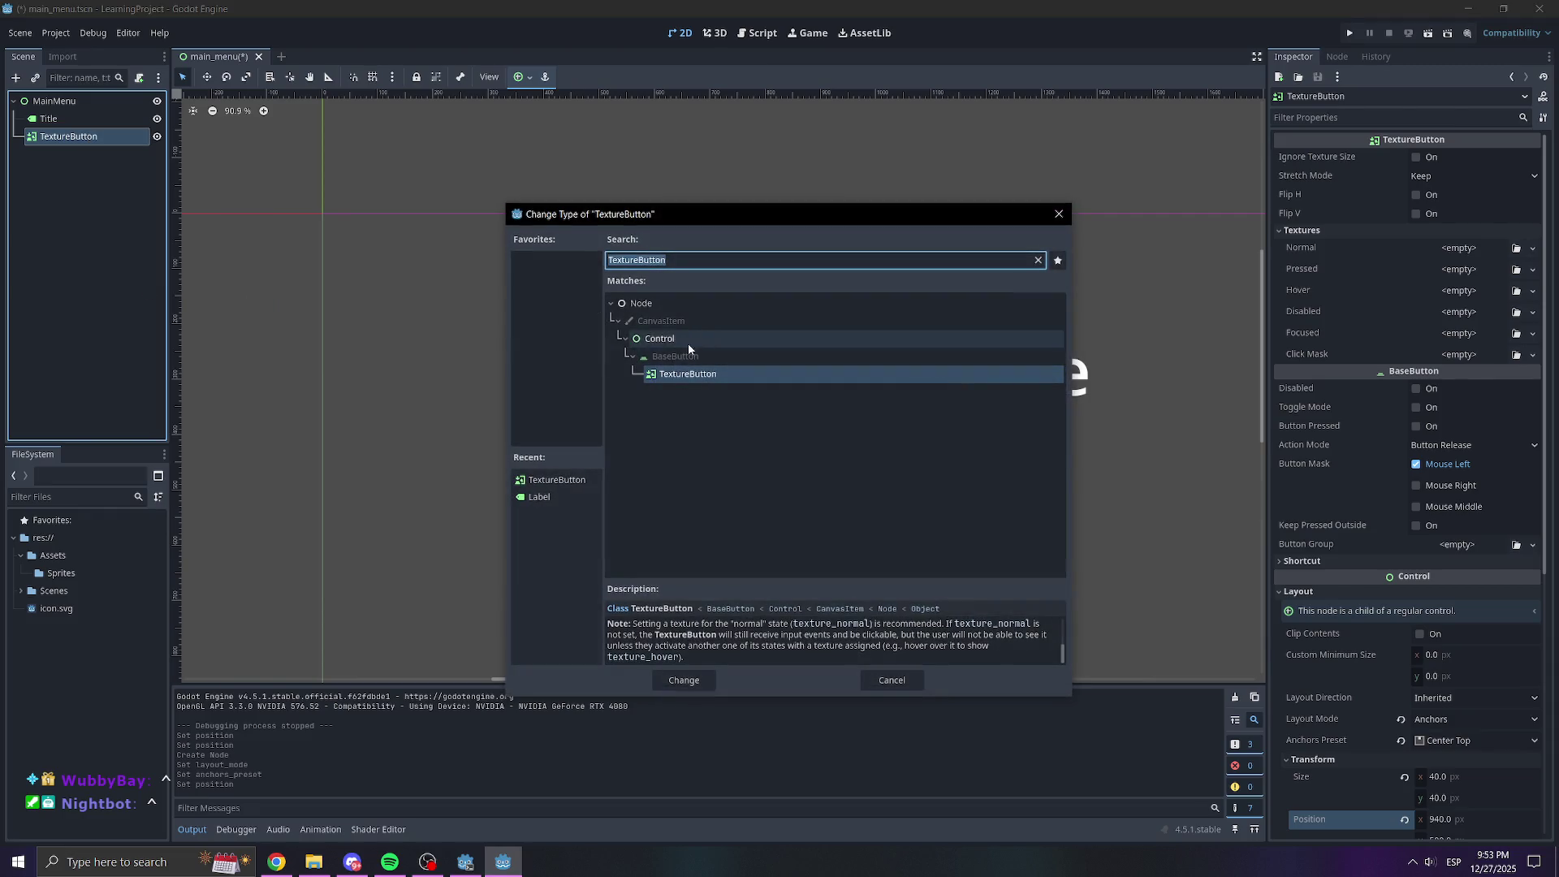
key("BackSpace")
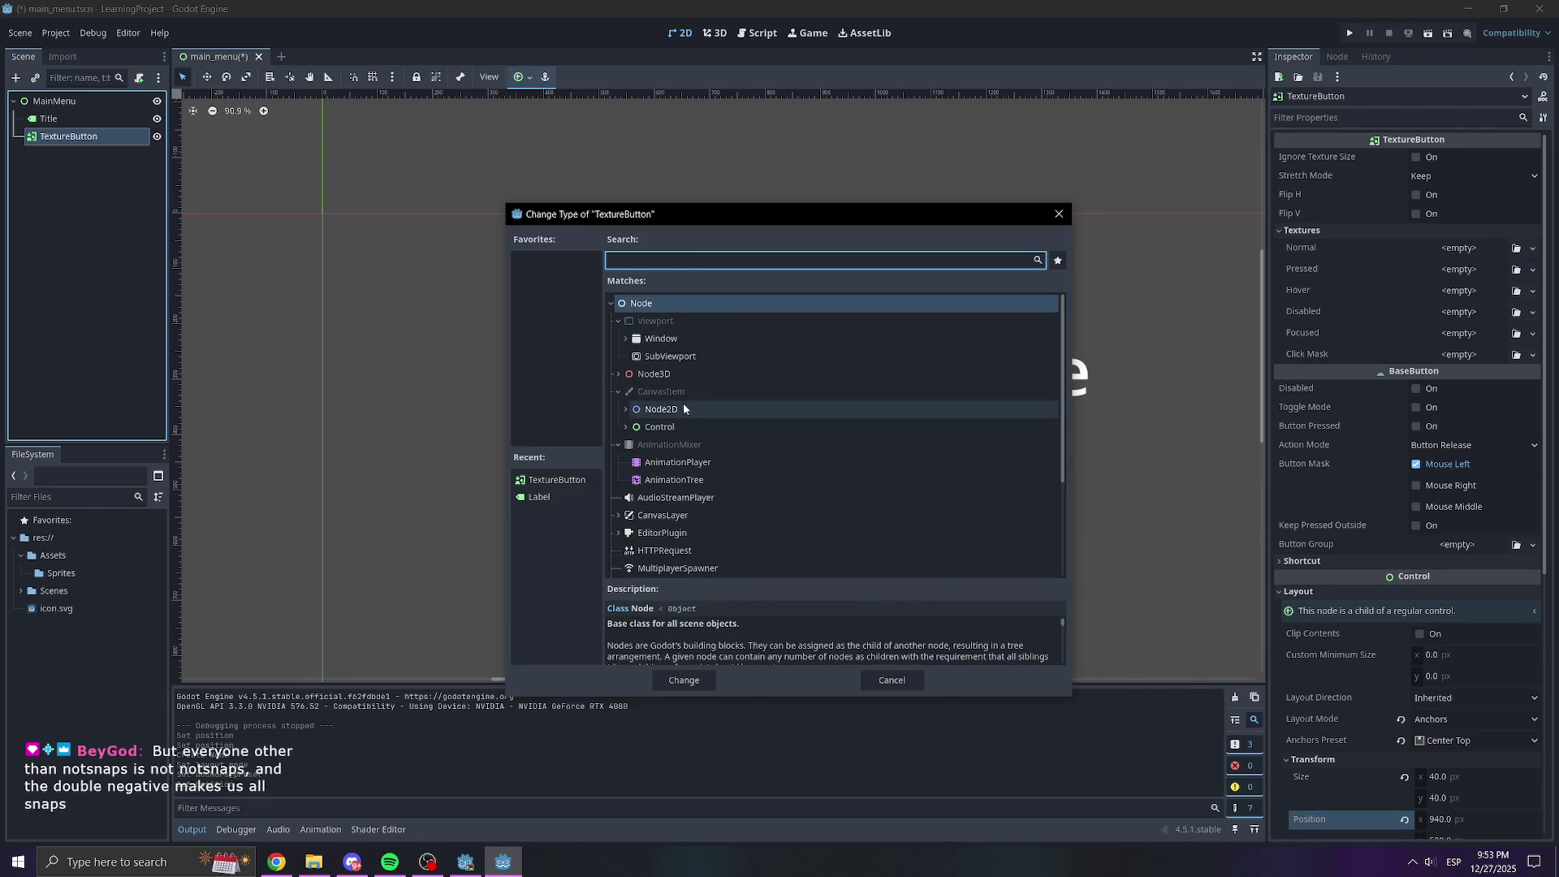
left_click(625, 427)
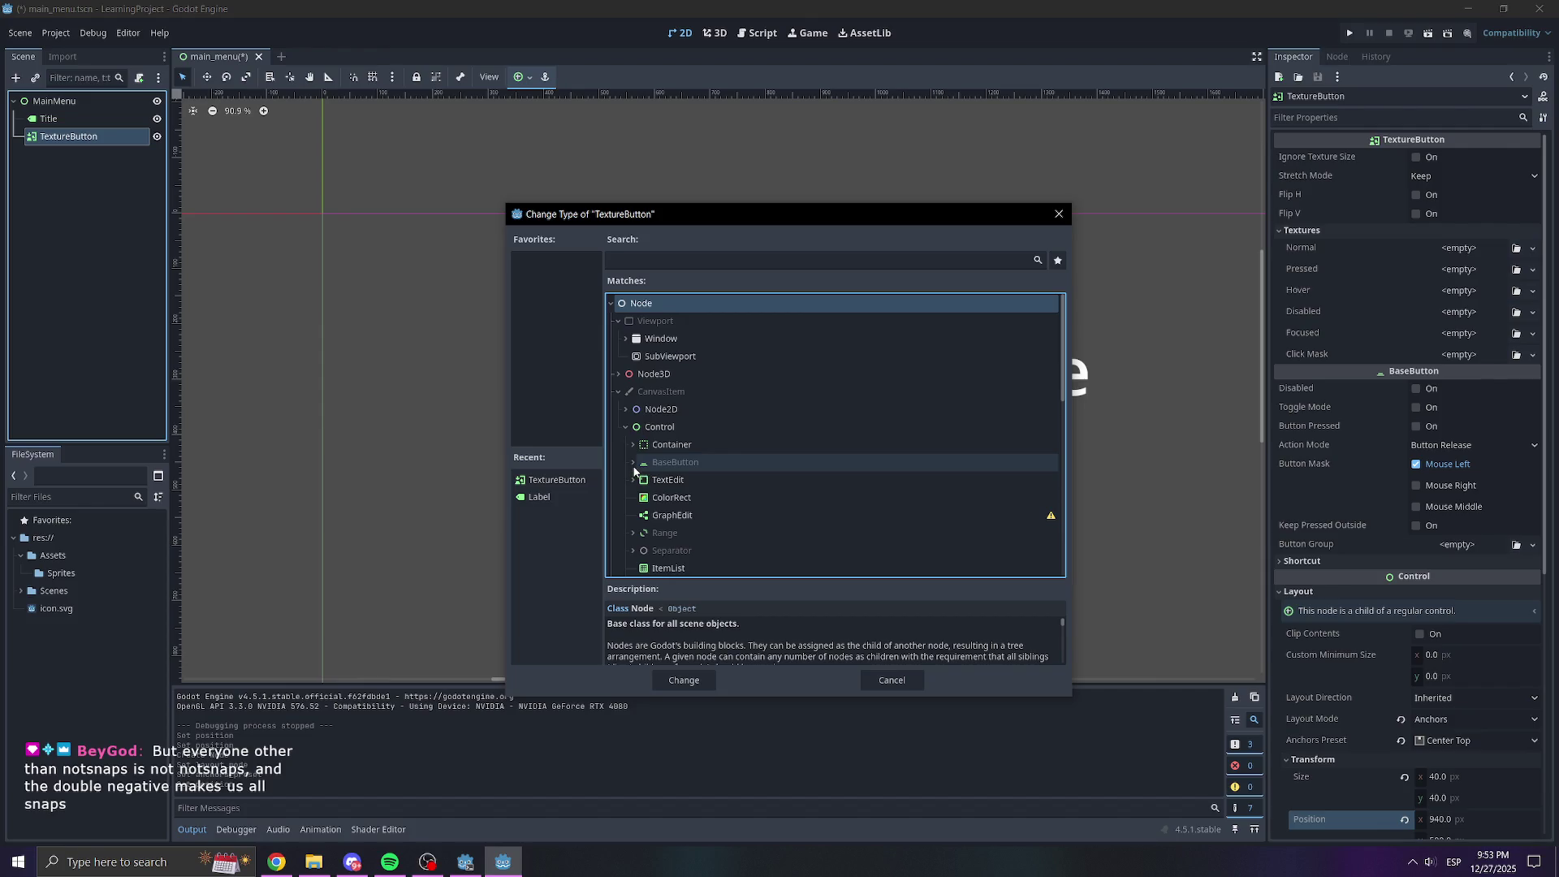
left_click(632, 462)
left_click(673, 480)
left_click(704, 685)
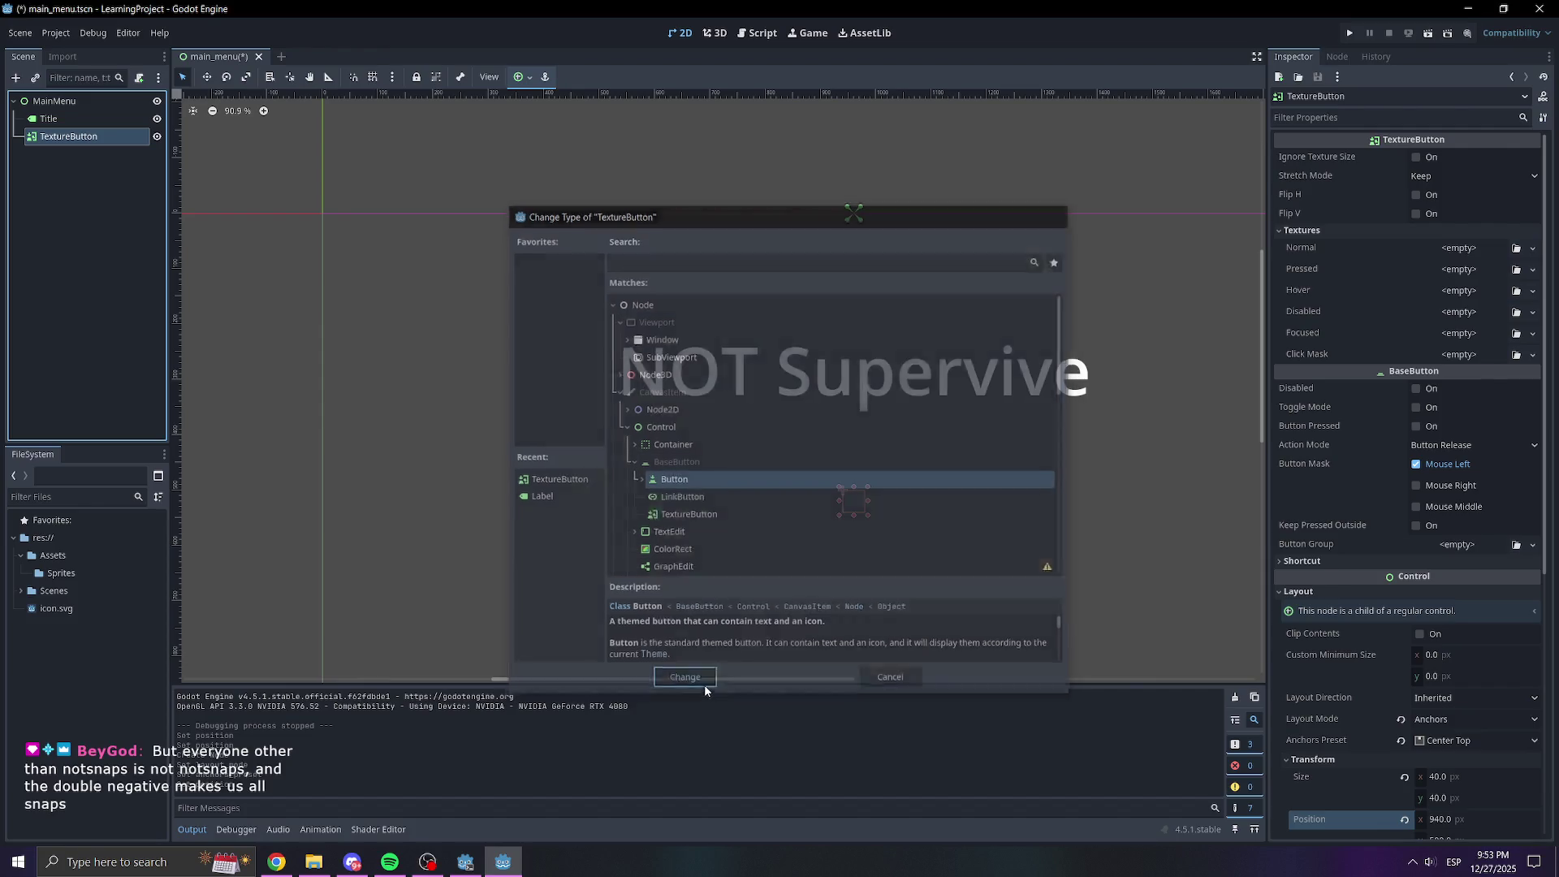
Set the button's Text to 'START'
left_click(1417, 203)
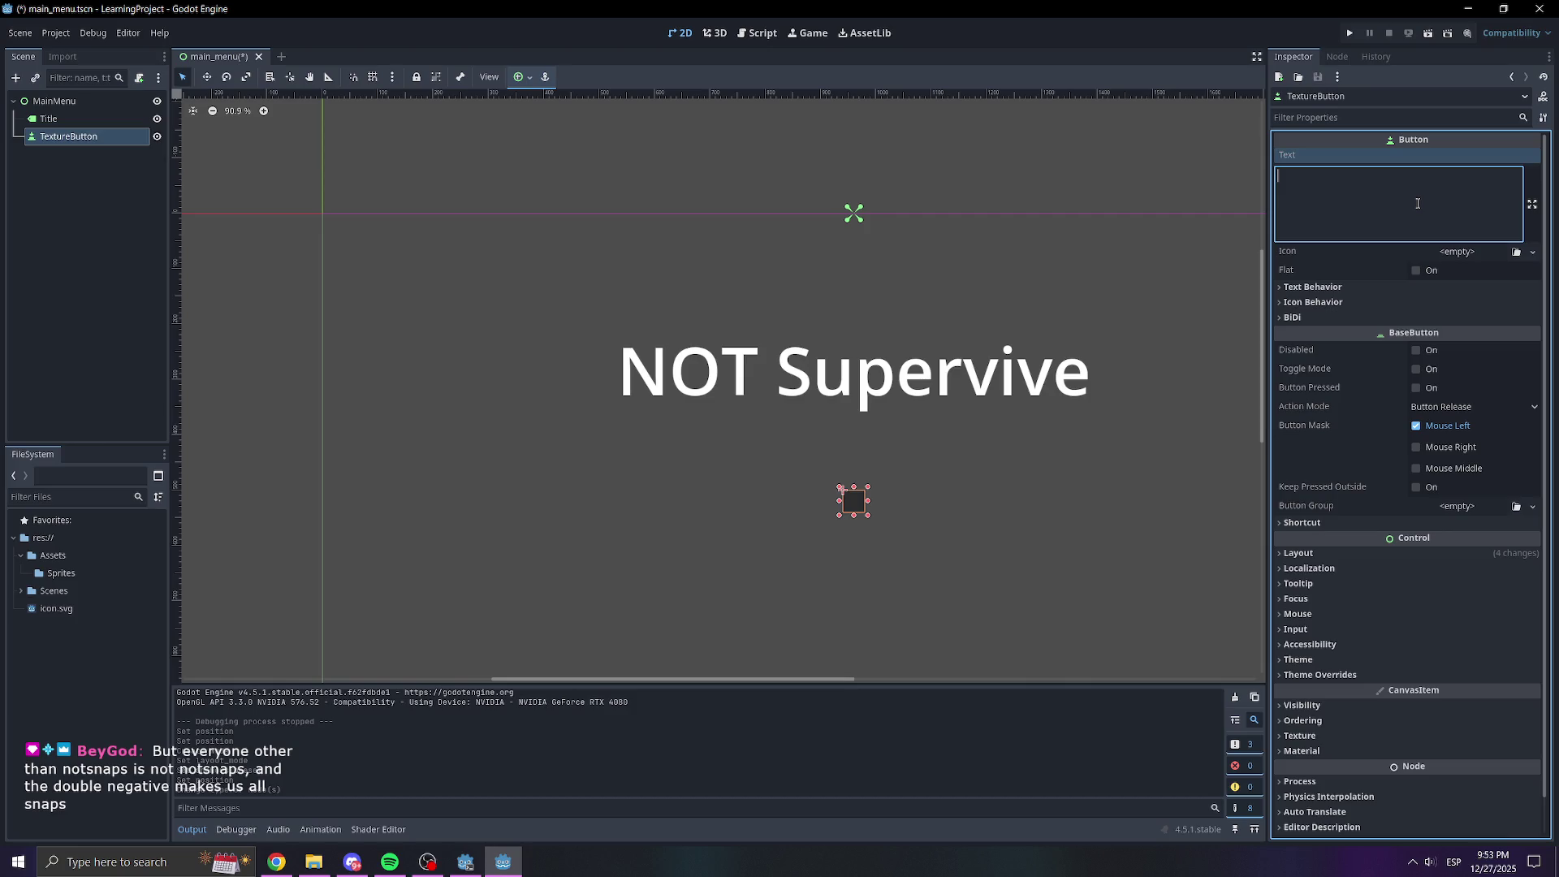
type("START")
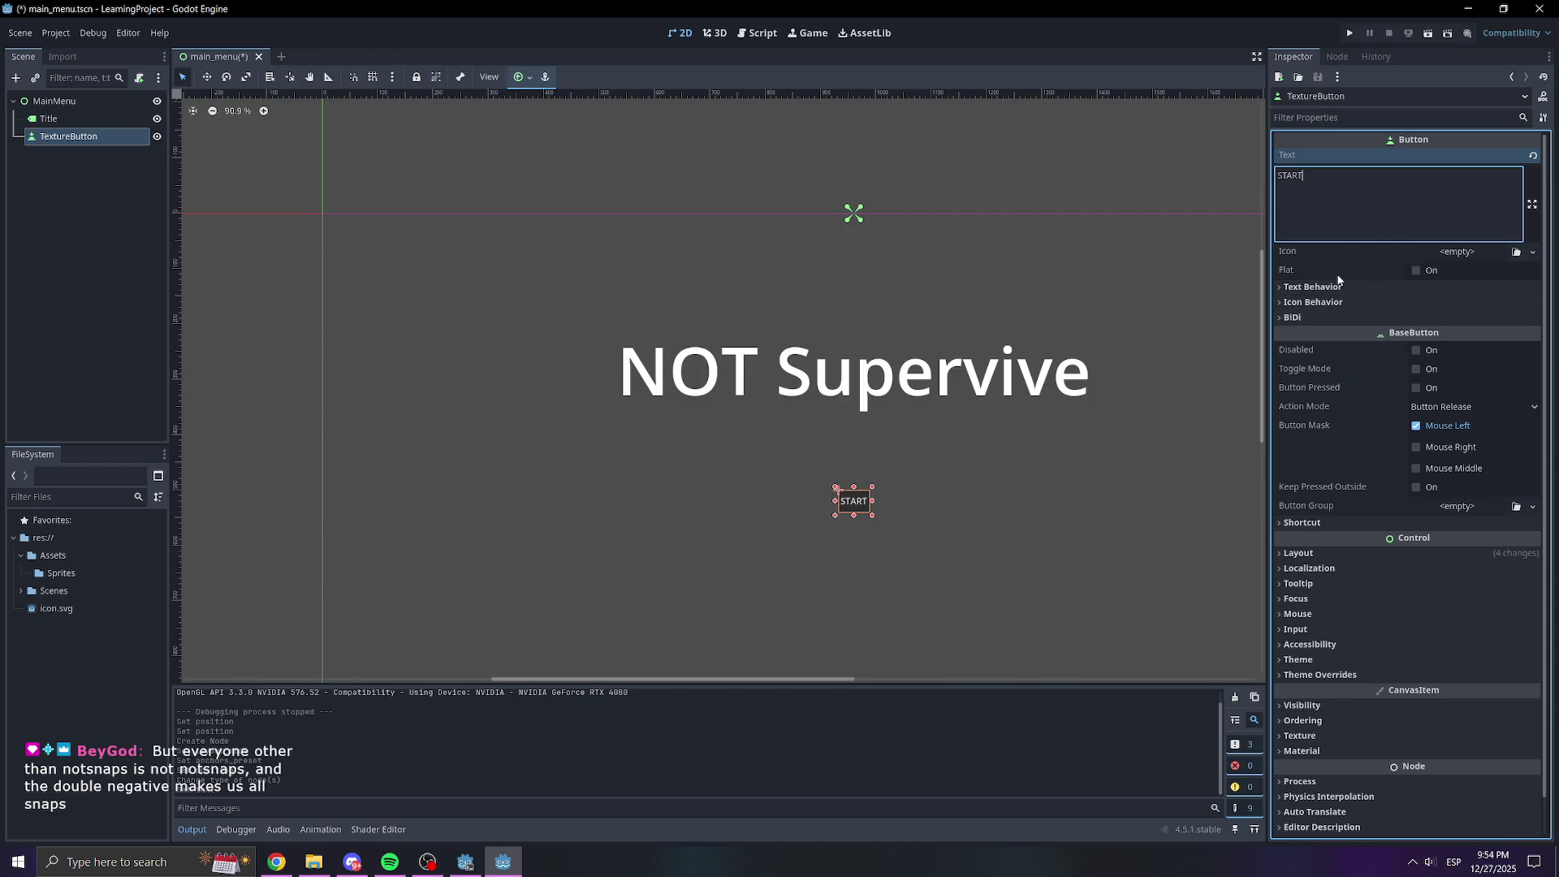
left_click(1331, 286)
left_click(1332, 286)
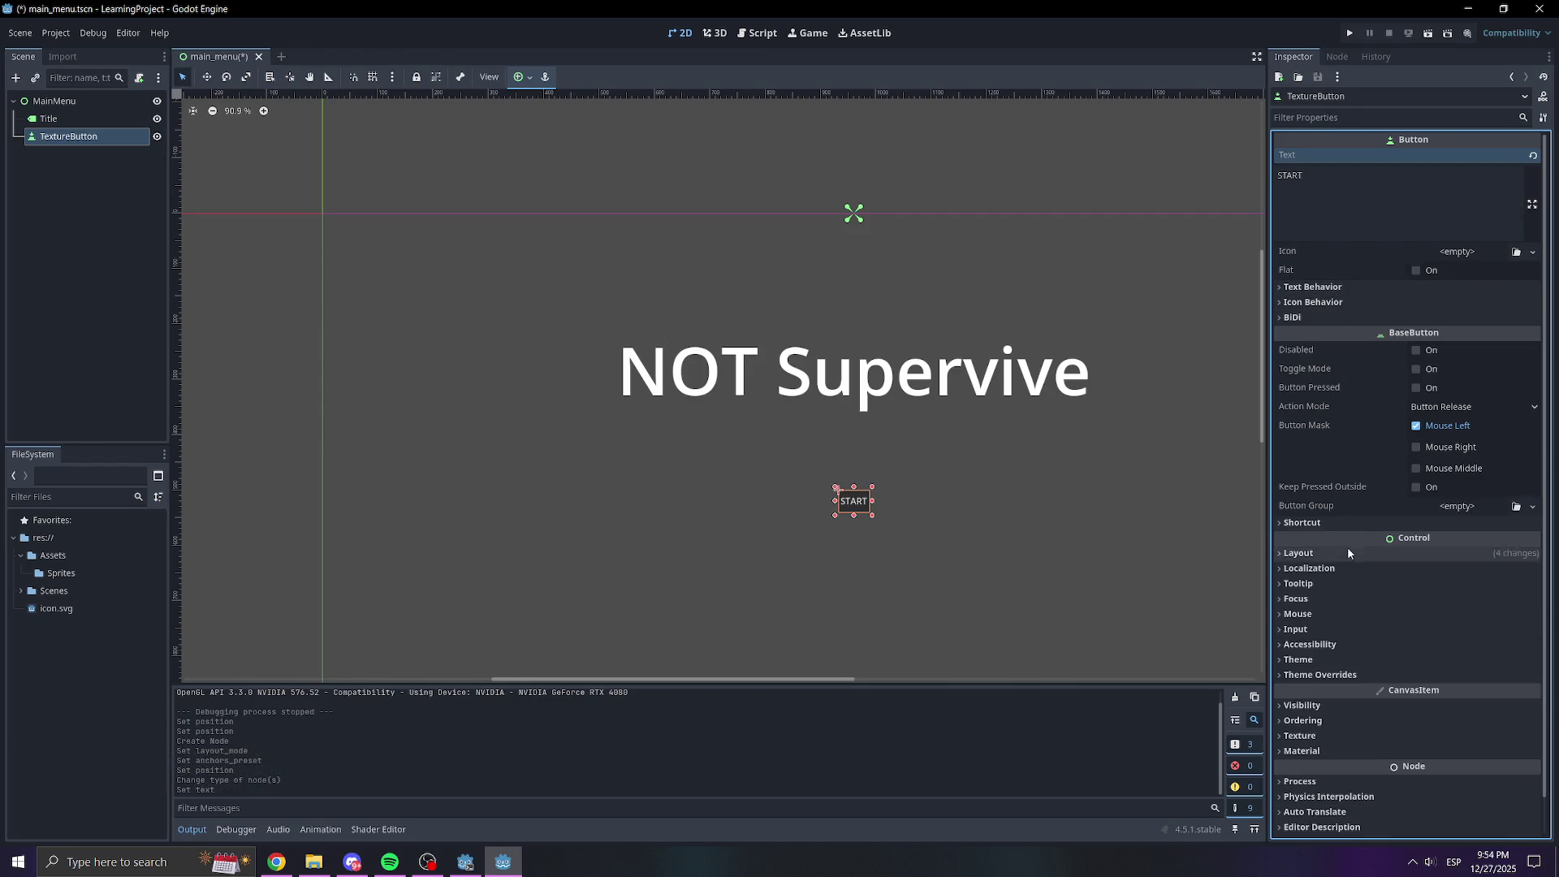
scroll(1347, 547, "down", 1)
left_click(1345, 520)
scroll(1345, 526, "down", 4)
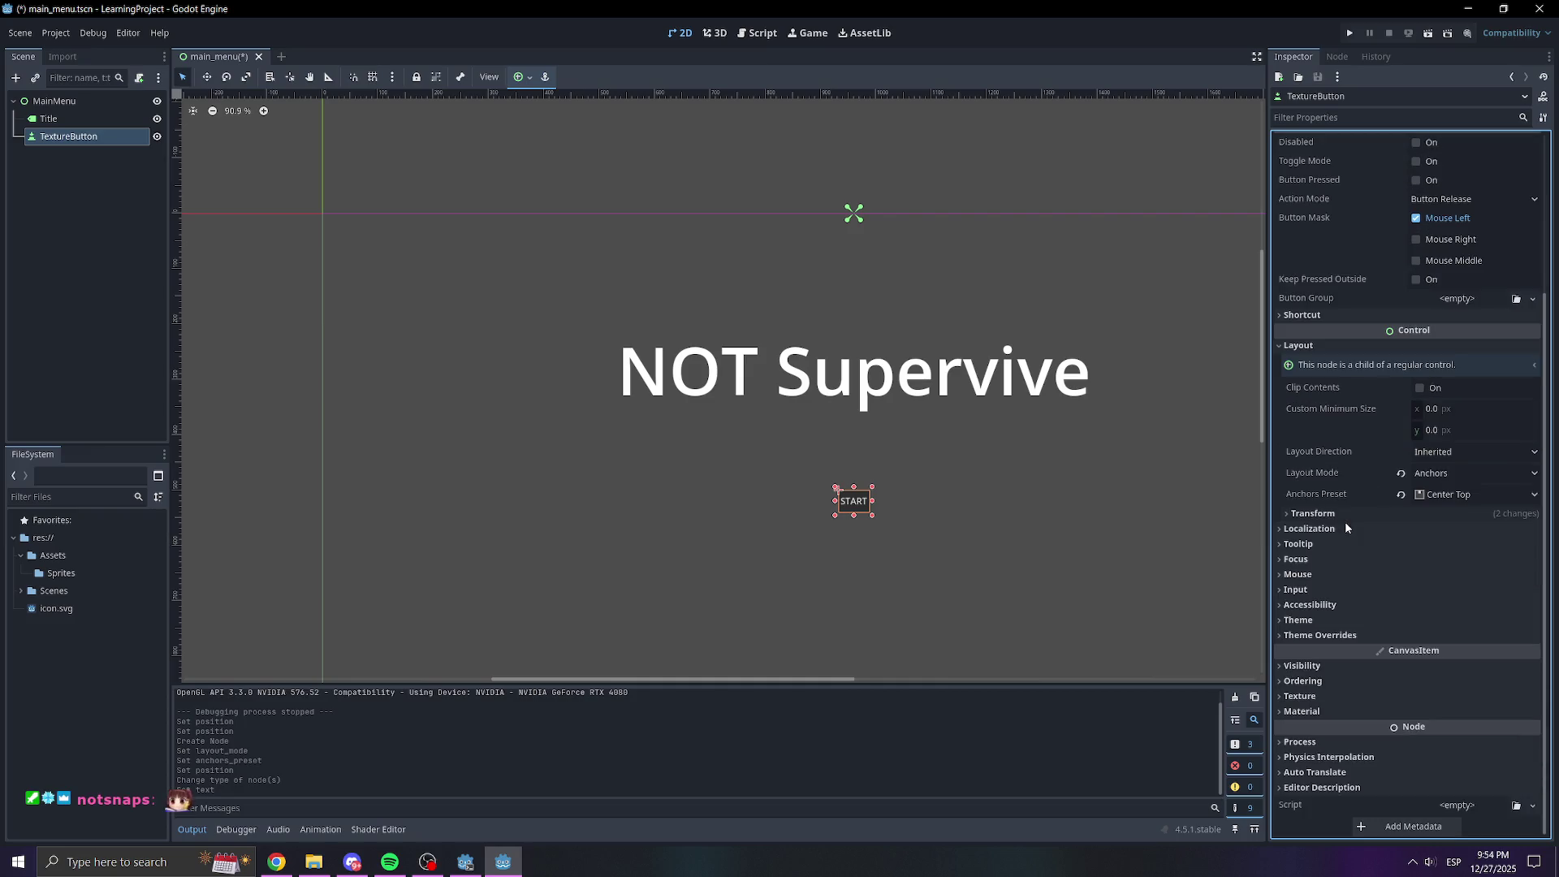
left_click(1322, 343)
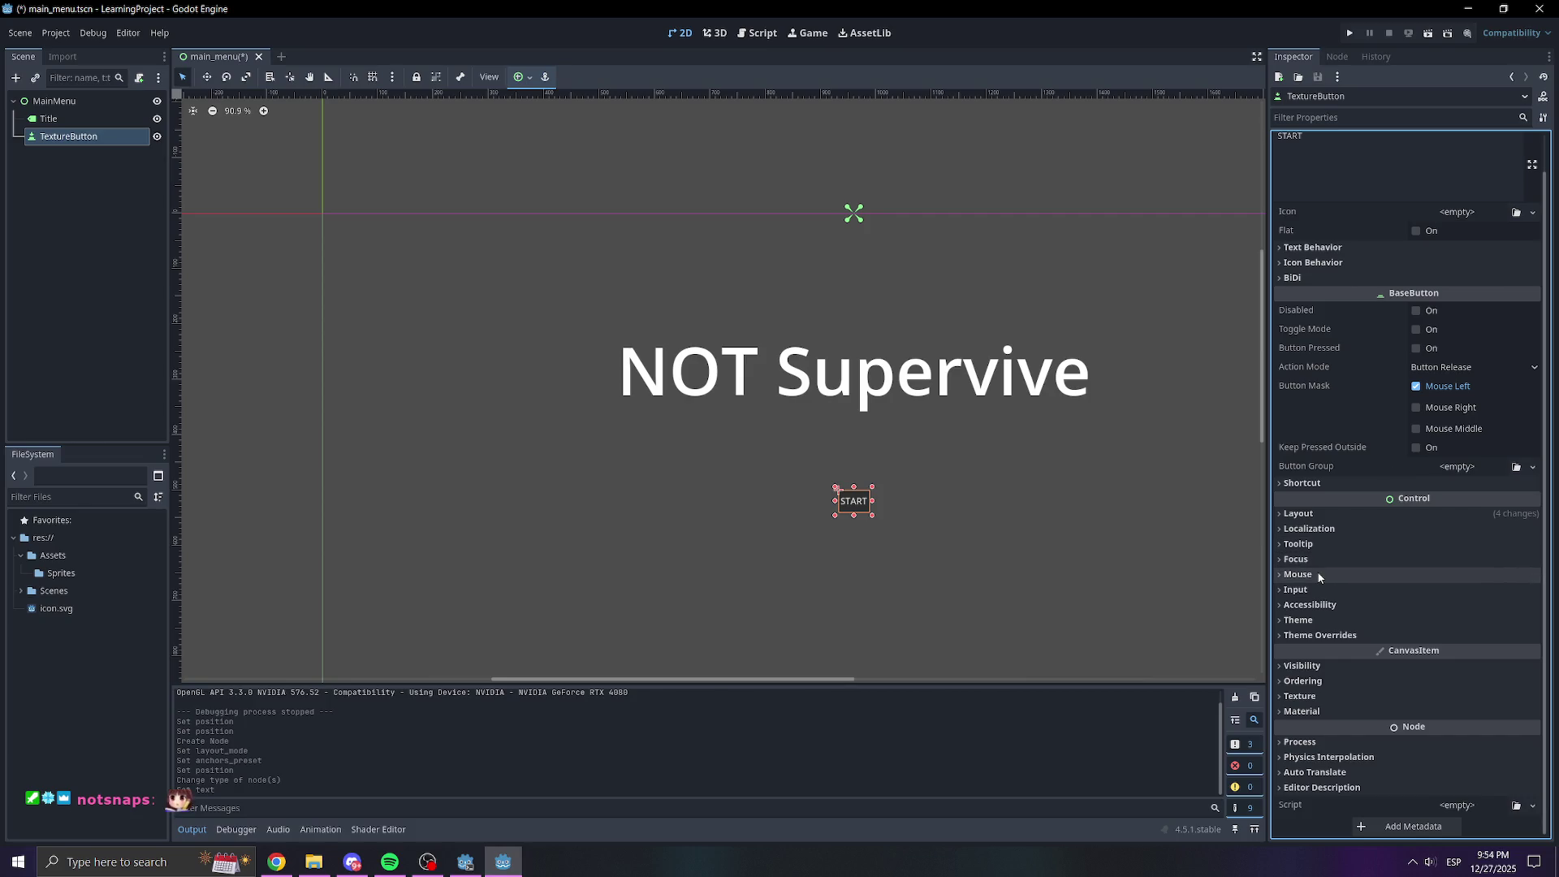
left_click(1352, 265)
left_click(1352, 264)
left_click(1344, 248)
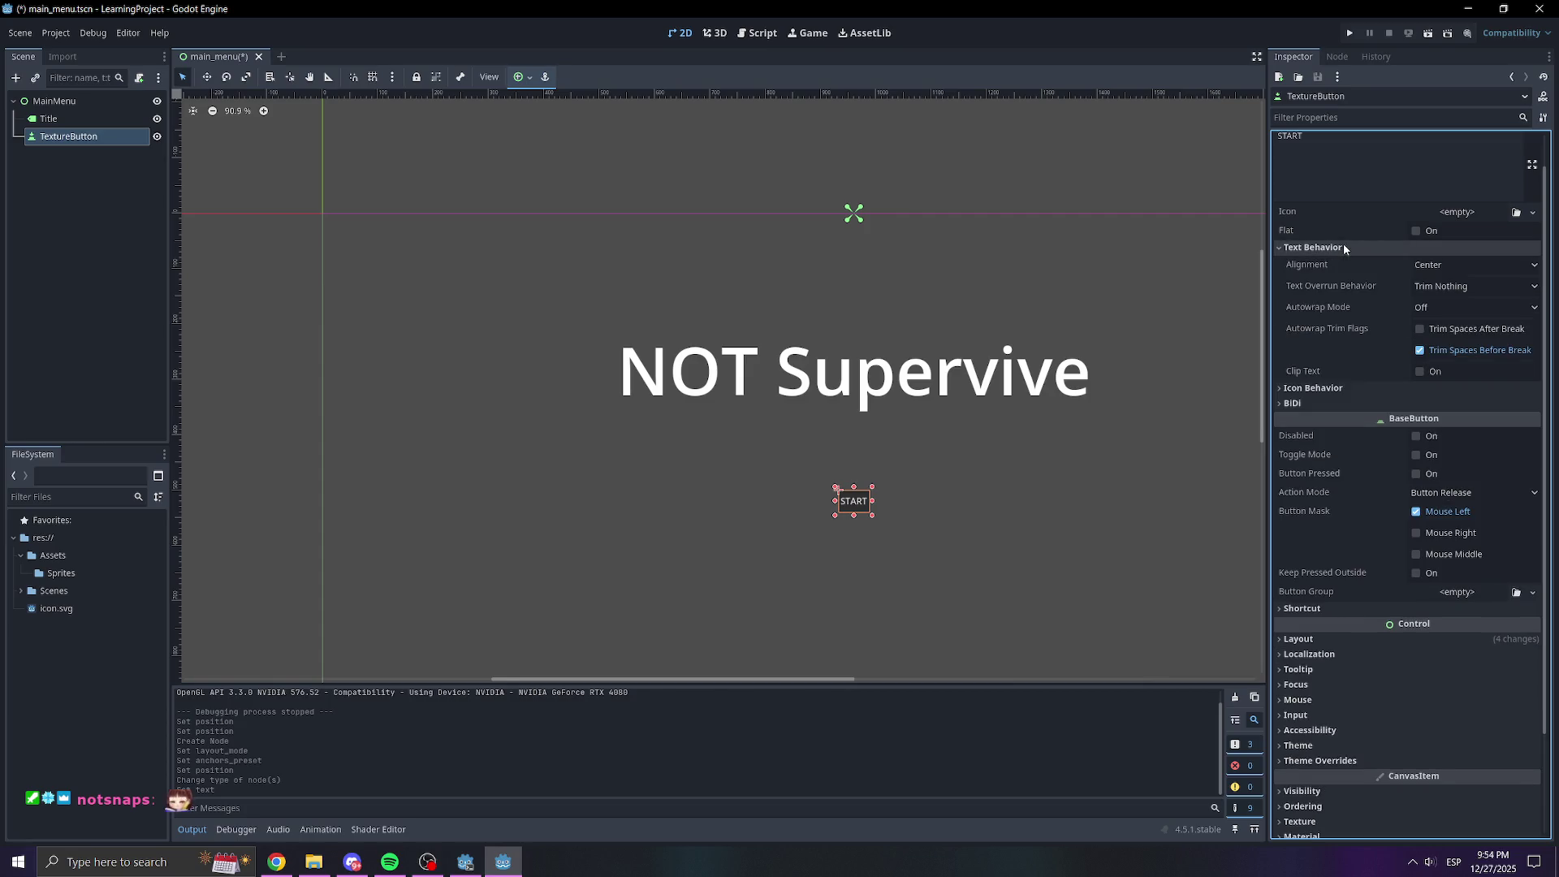
left_click(1343, 247)
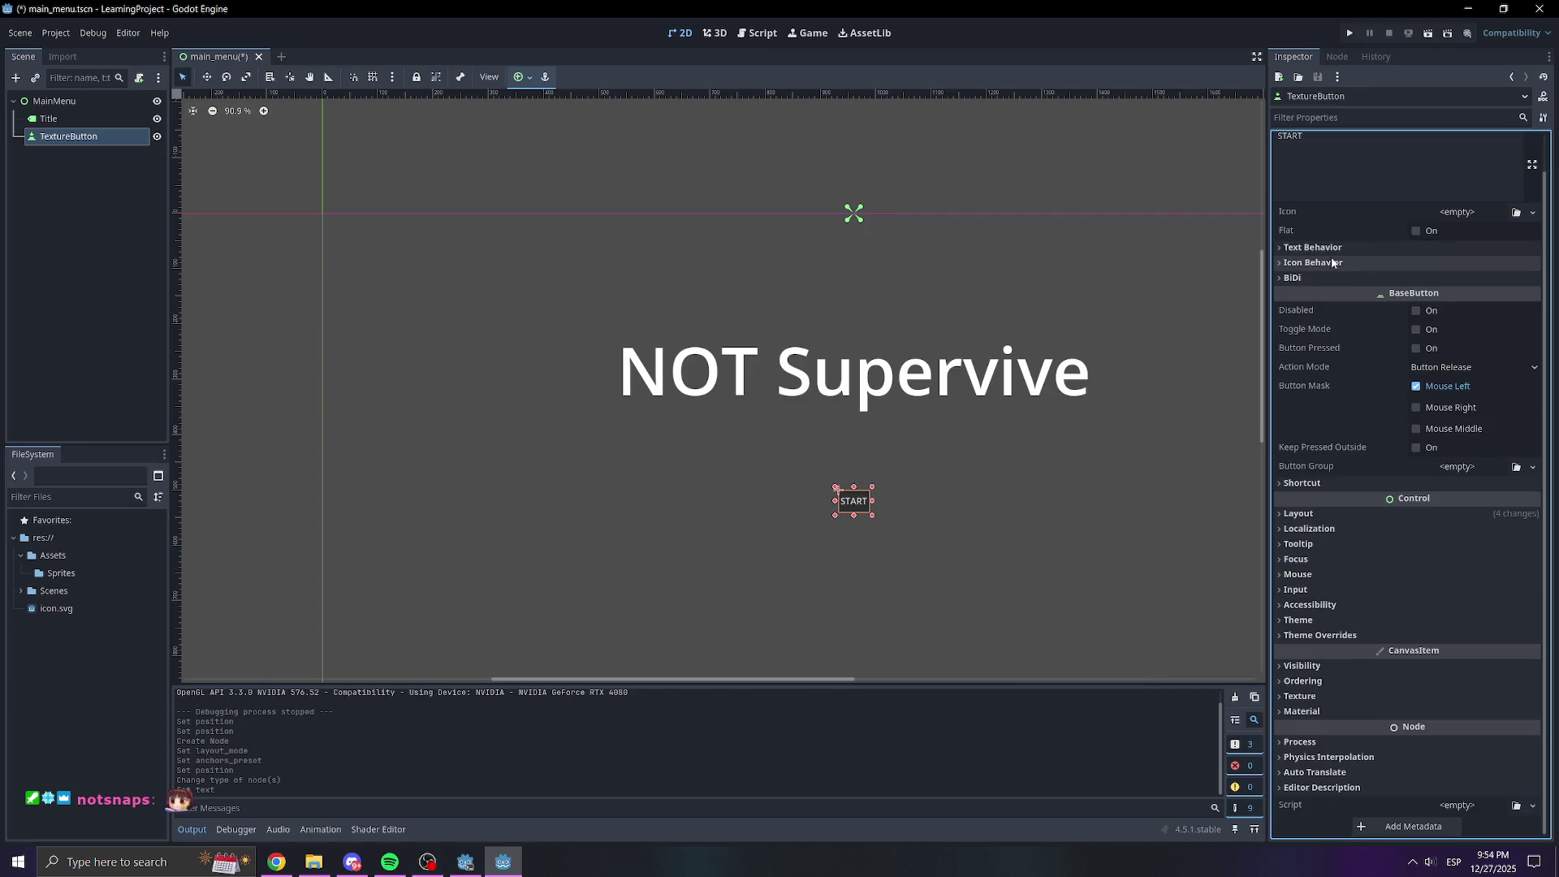
left_click(1321, 278)
left_click(1333, 281)
left_click(1334, 281)
left_click(1333, 281)
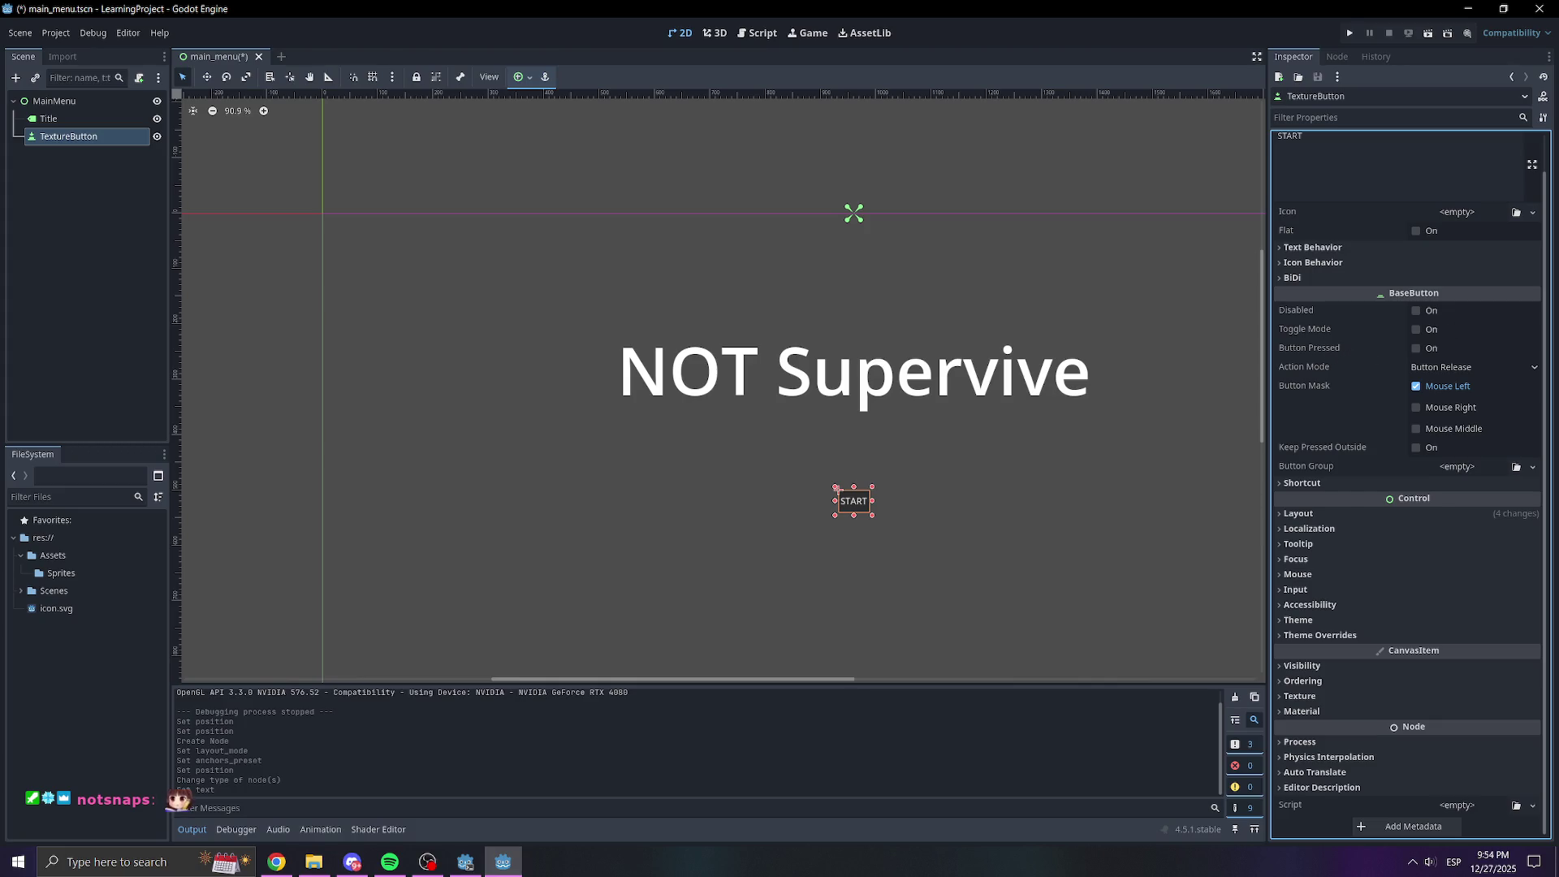
left_click(1321, 527)
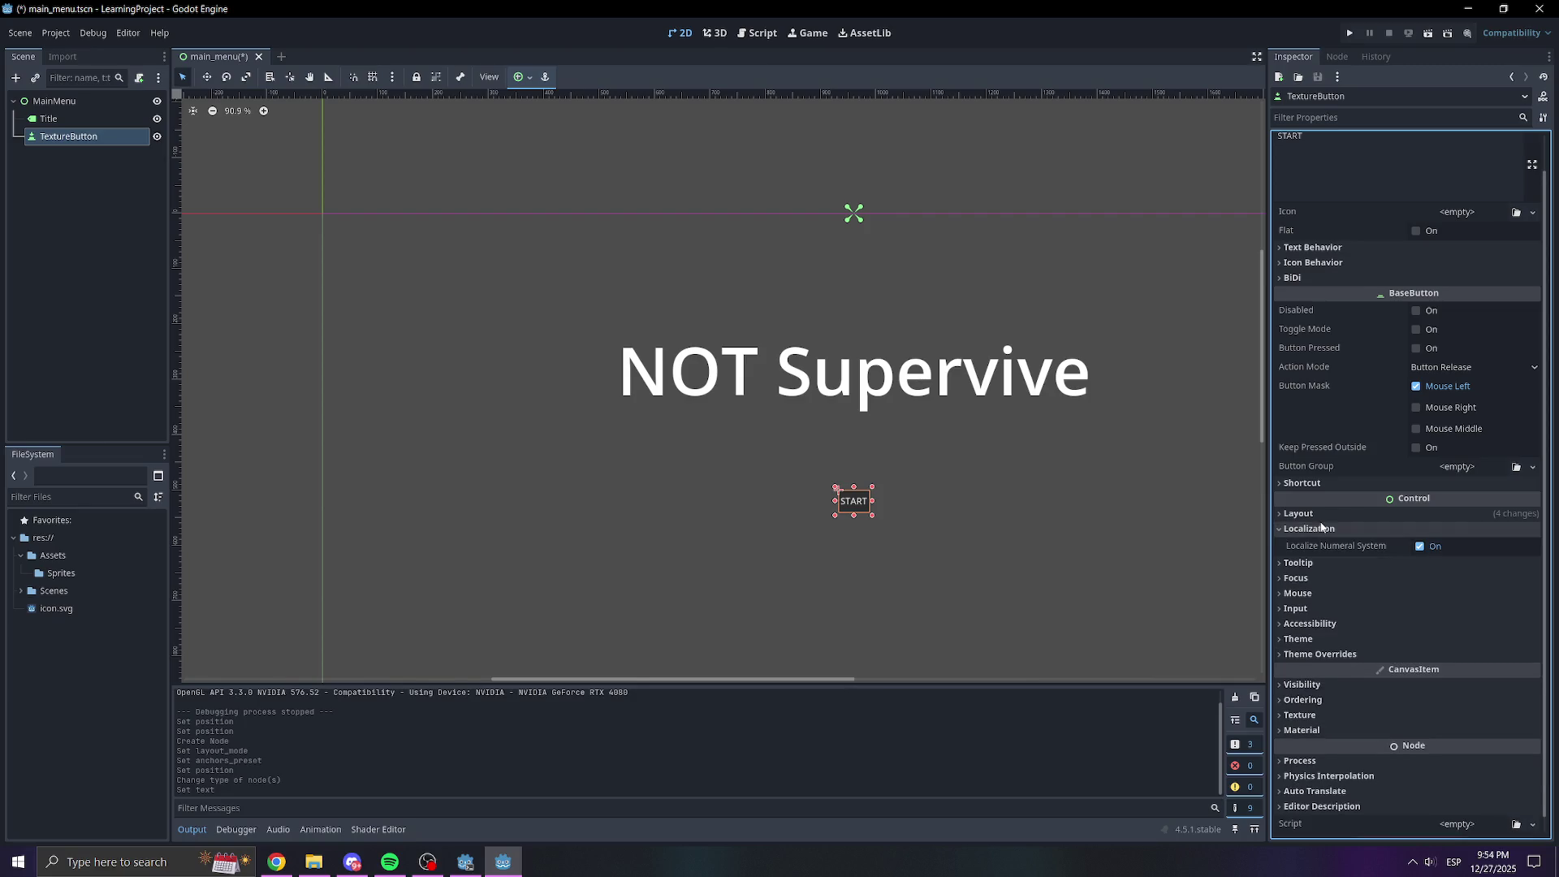
left_click(1321, 528)
left_click(1307, 544)
left_click(1320, 568)
left_click(1322, 542)
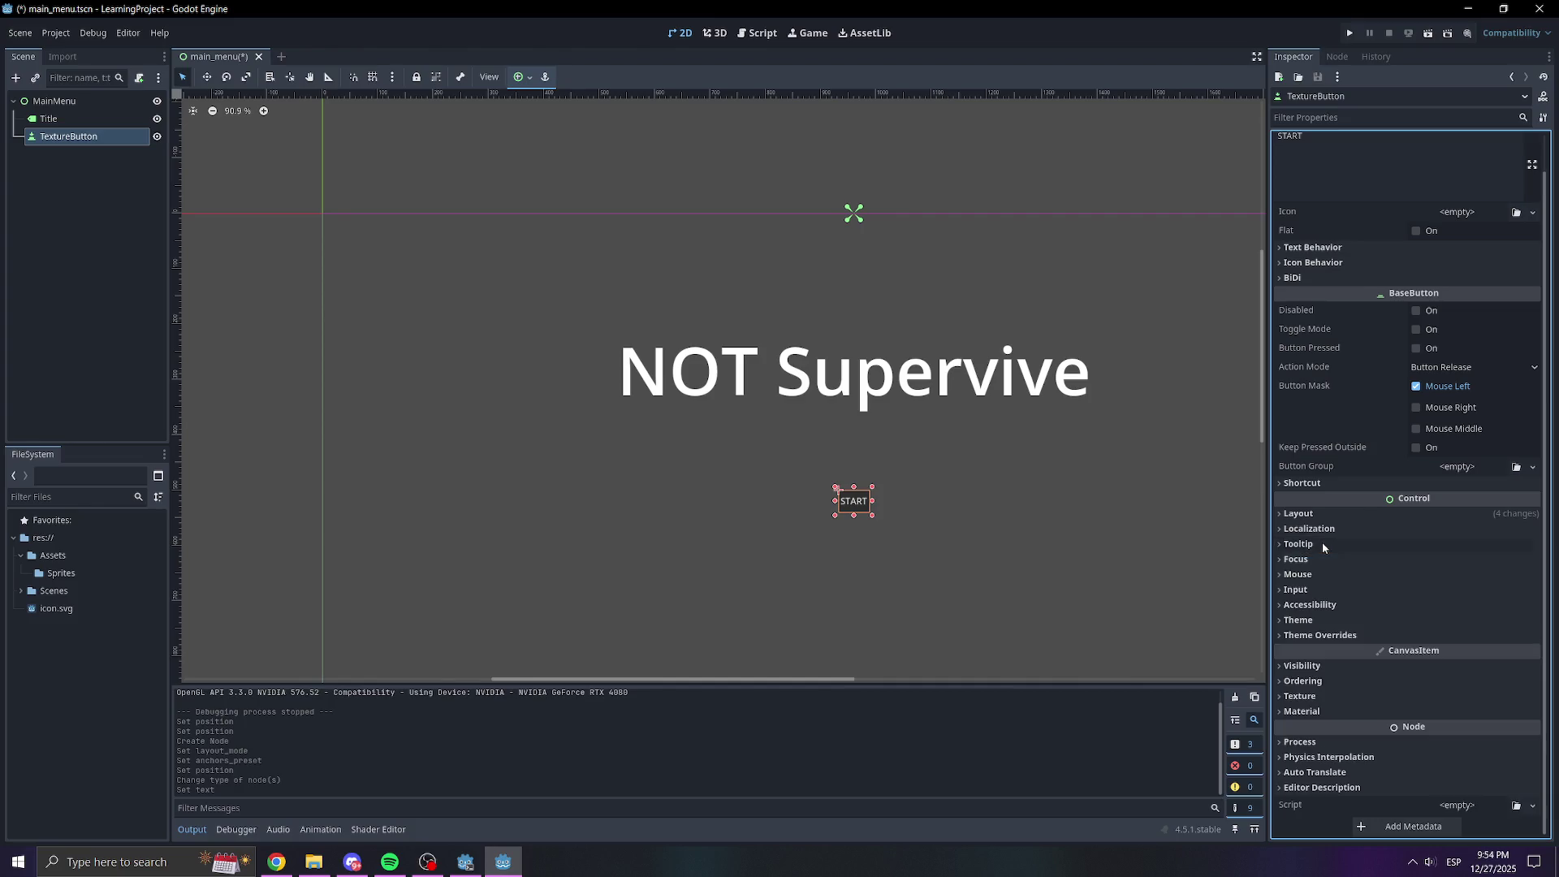
left_click(1317, 516)
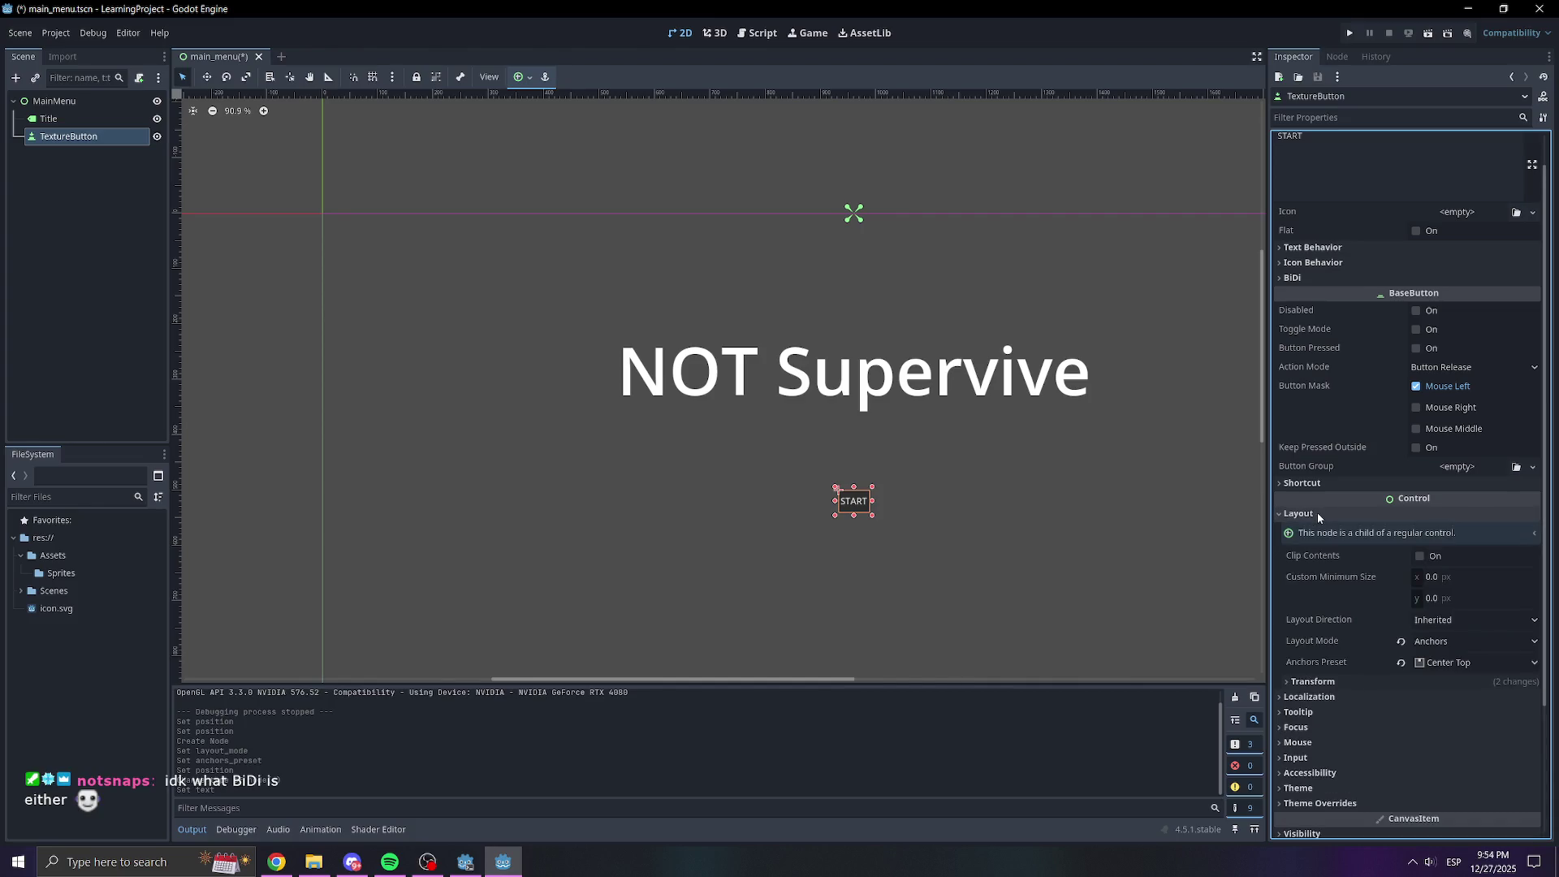
left_click(1317, 513)
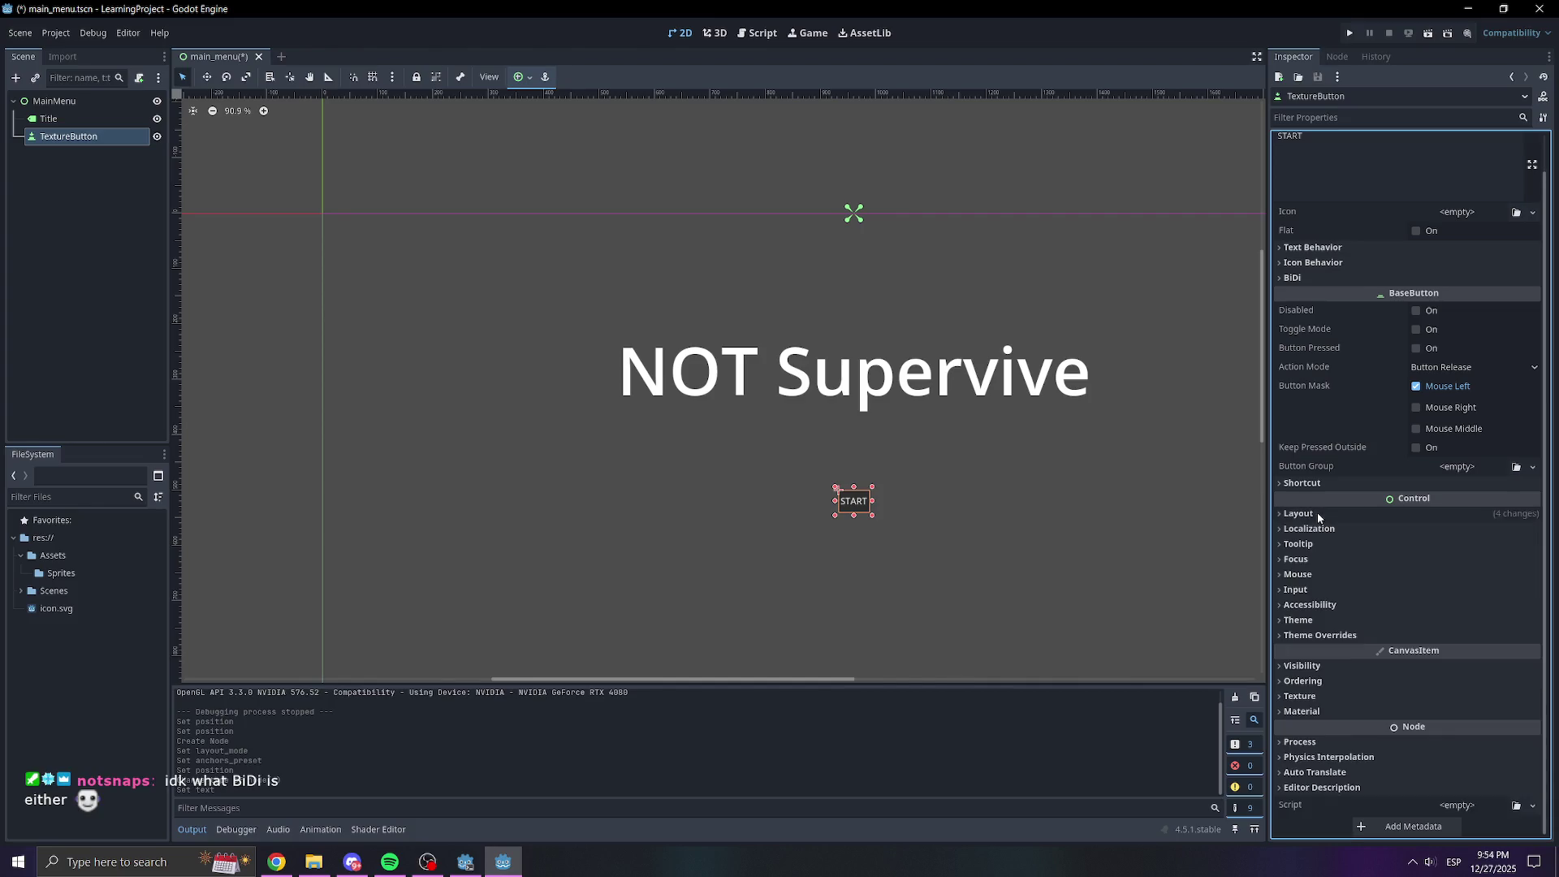
left_click(1324, 606)
left_click(1325, 606)
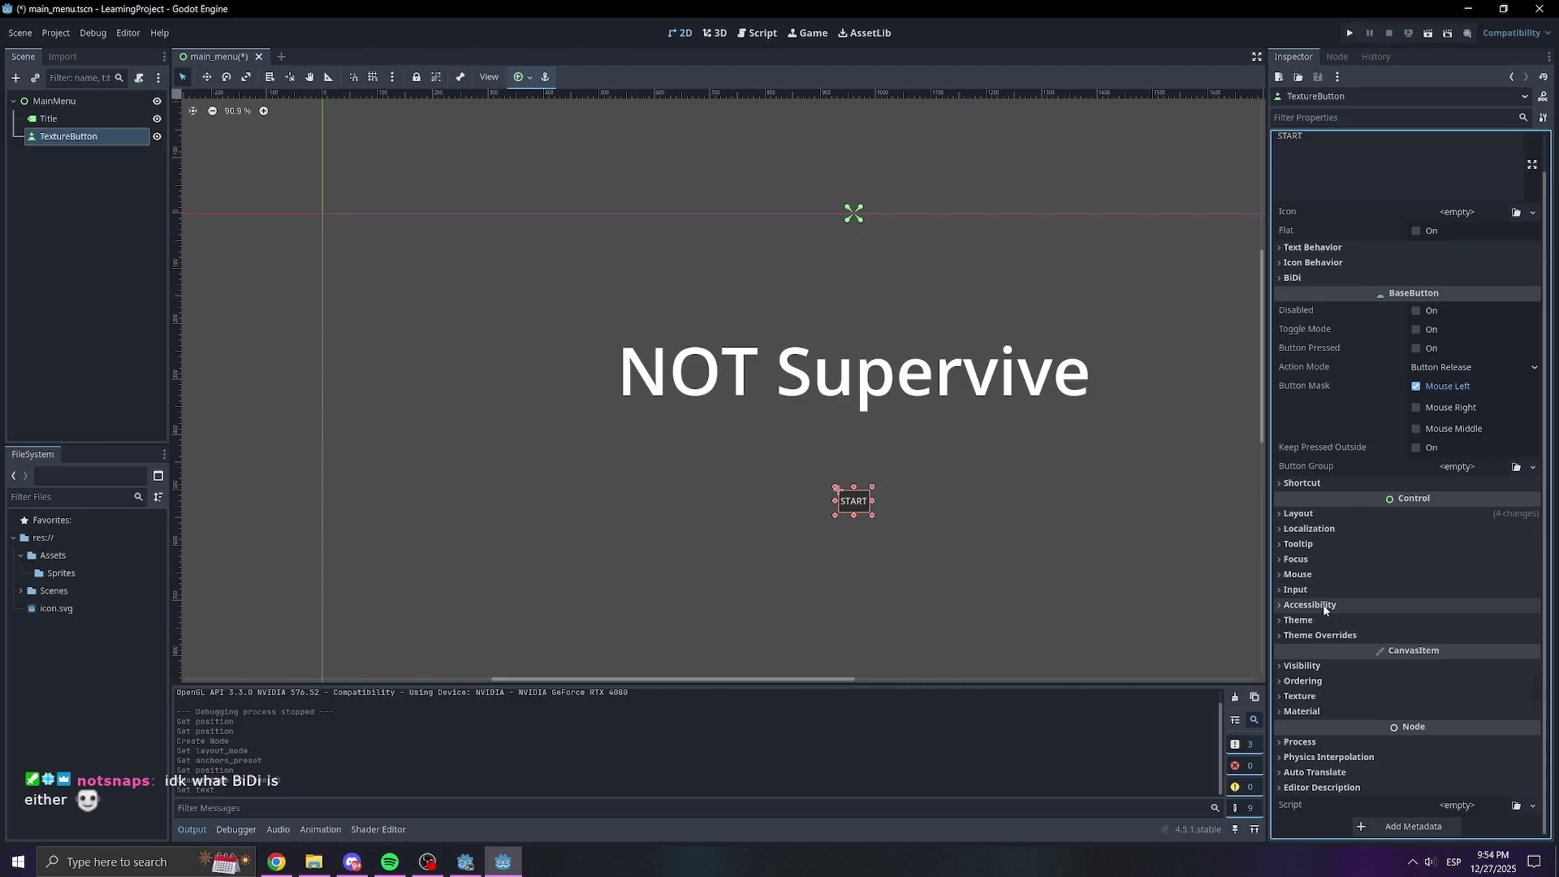
left_click(1323, 635)
scroll(1333, 578, "down", 2)
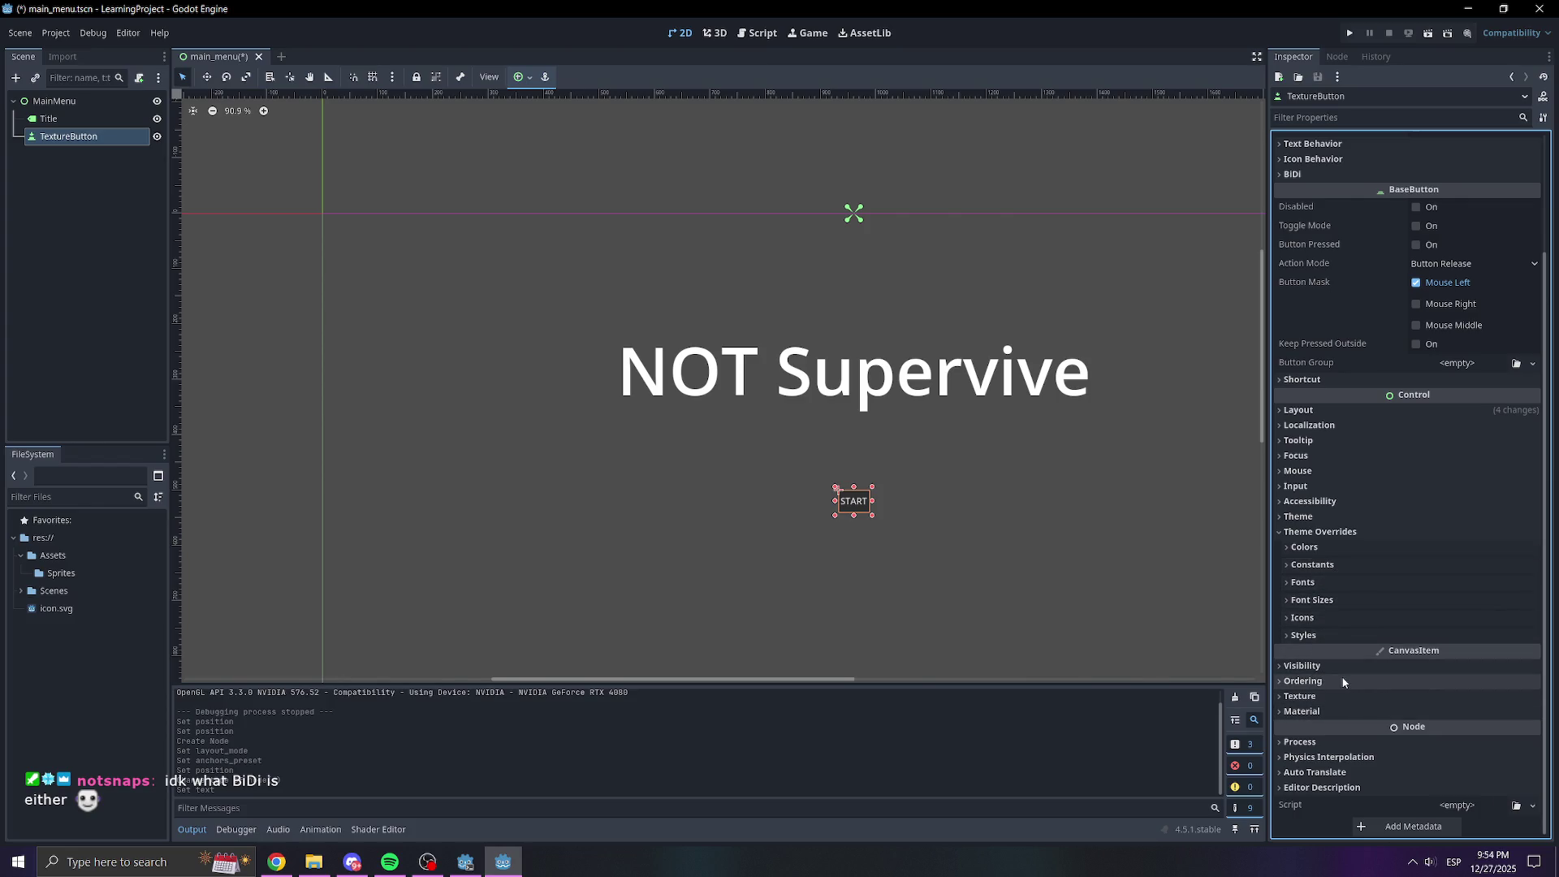
scroll(1347, 268, "up", 3)
left_click(1347, 289)
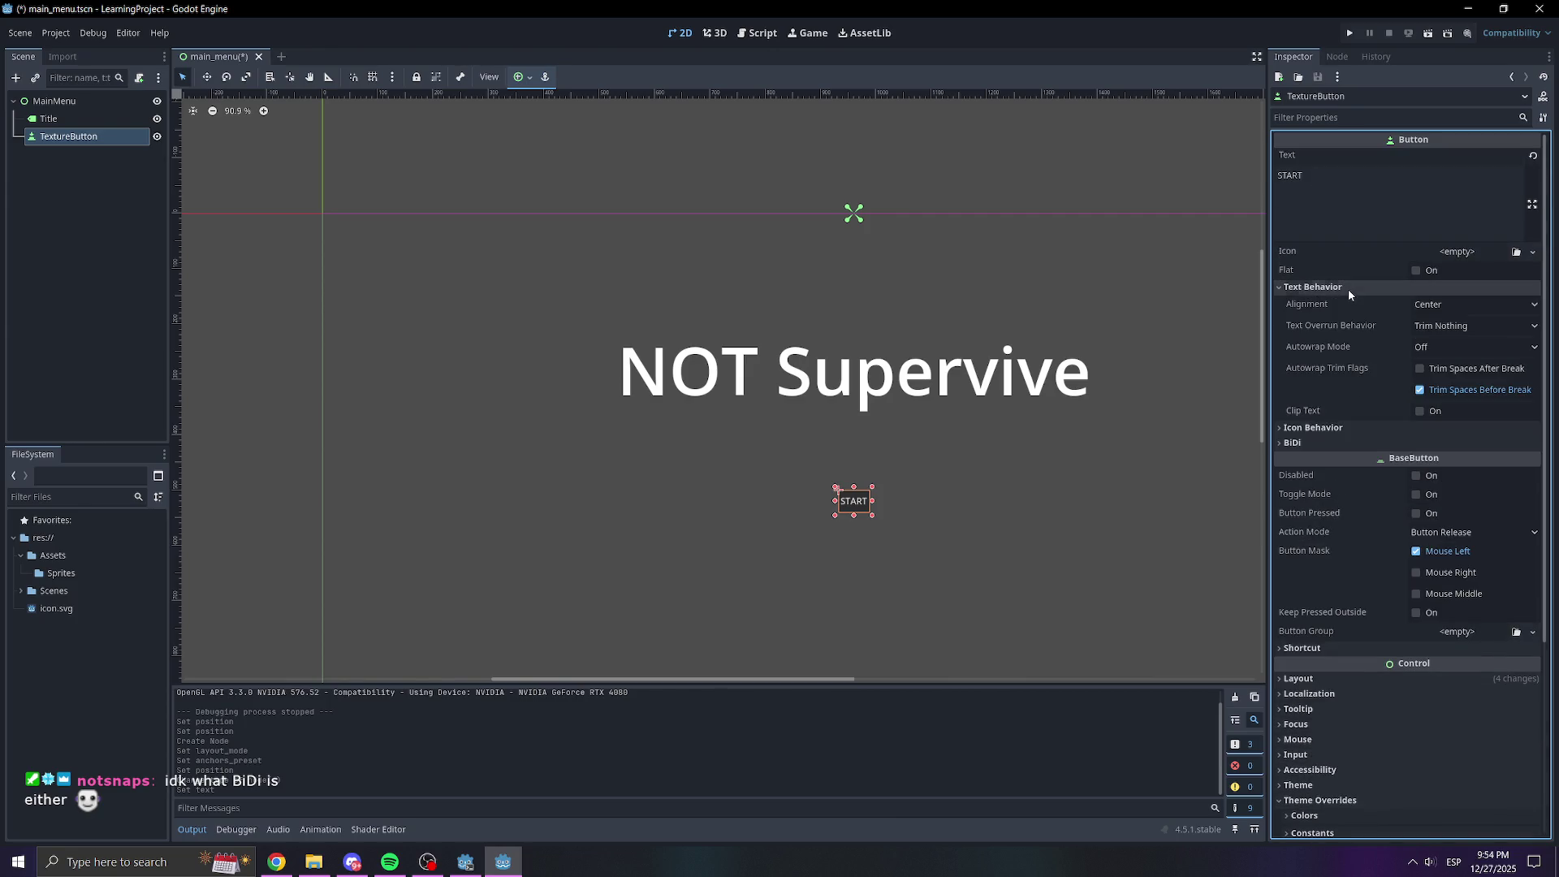
left_click(1347, 289)
left_click(1344, 298)
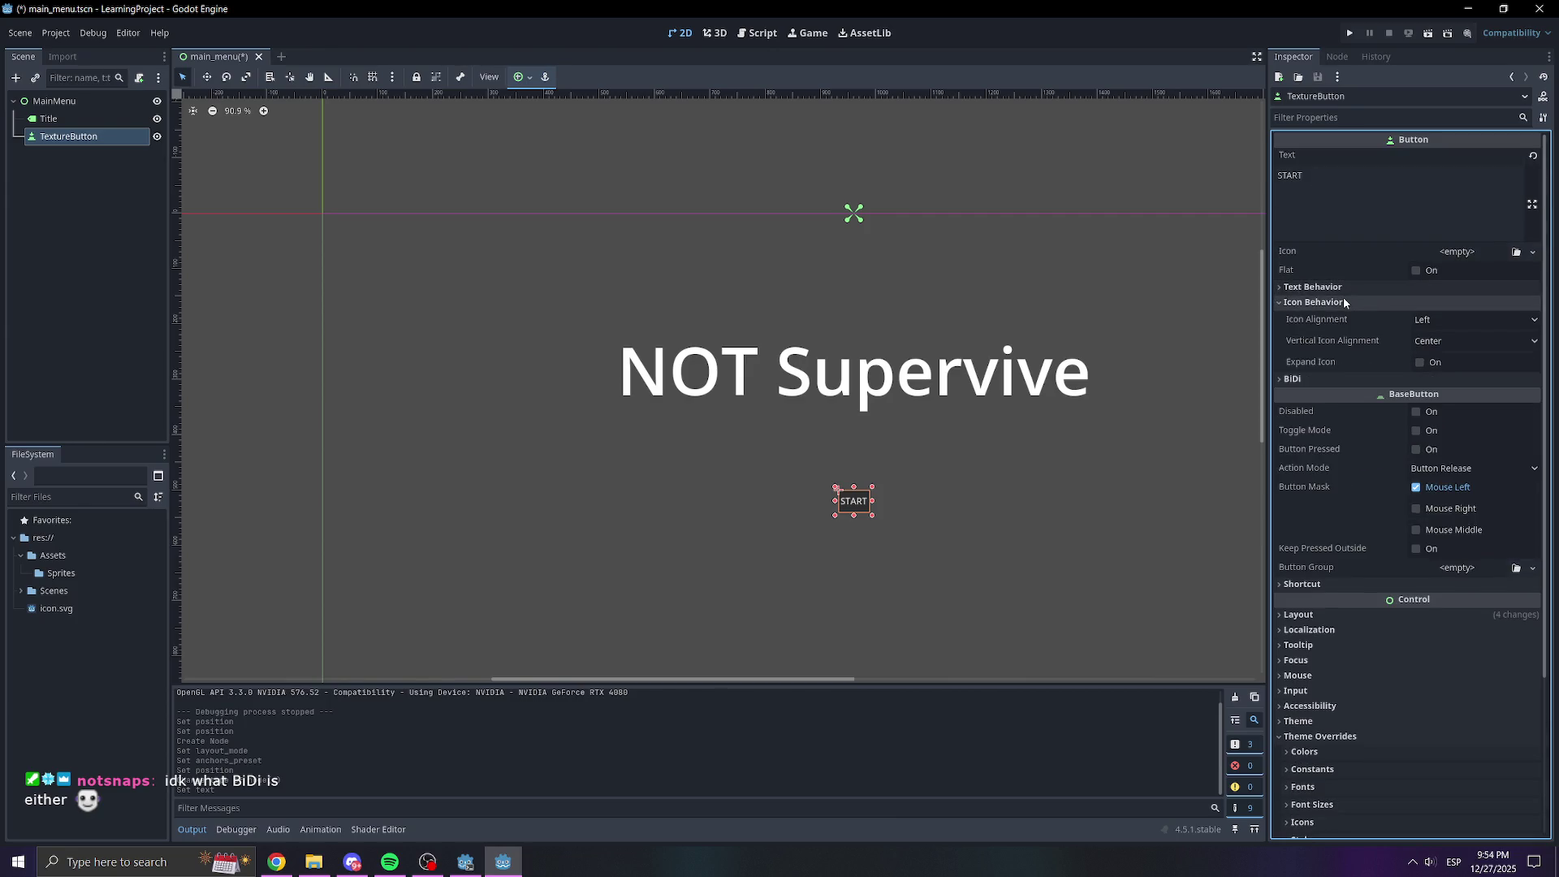
left_click(1344, 302)
scroll(1343, 325, "down", 3)
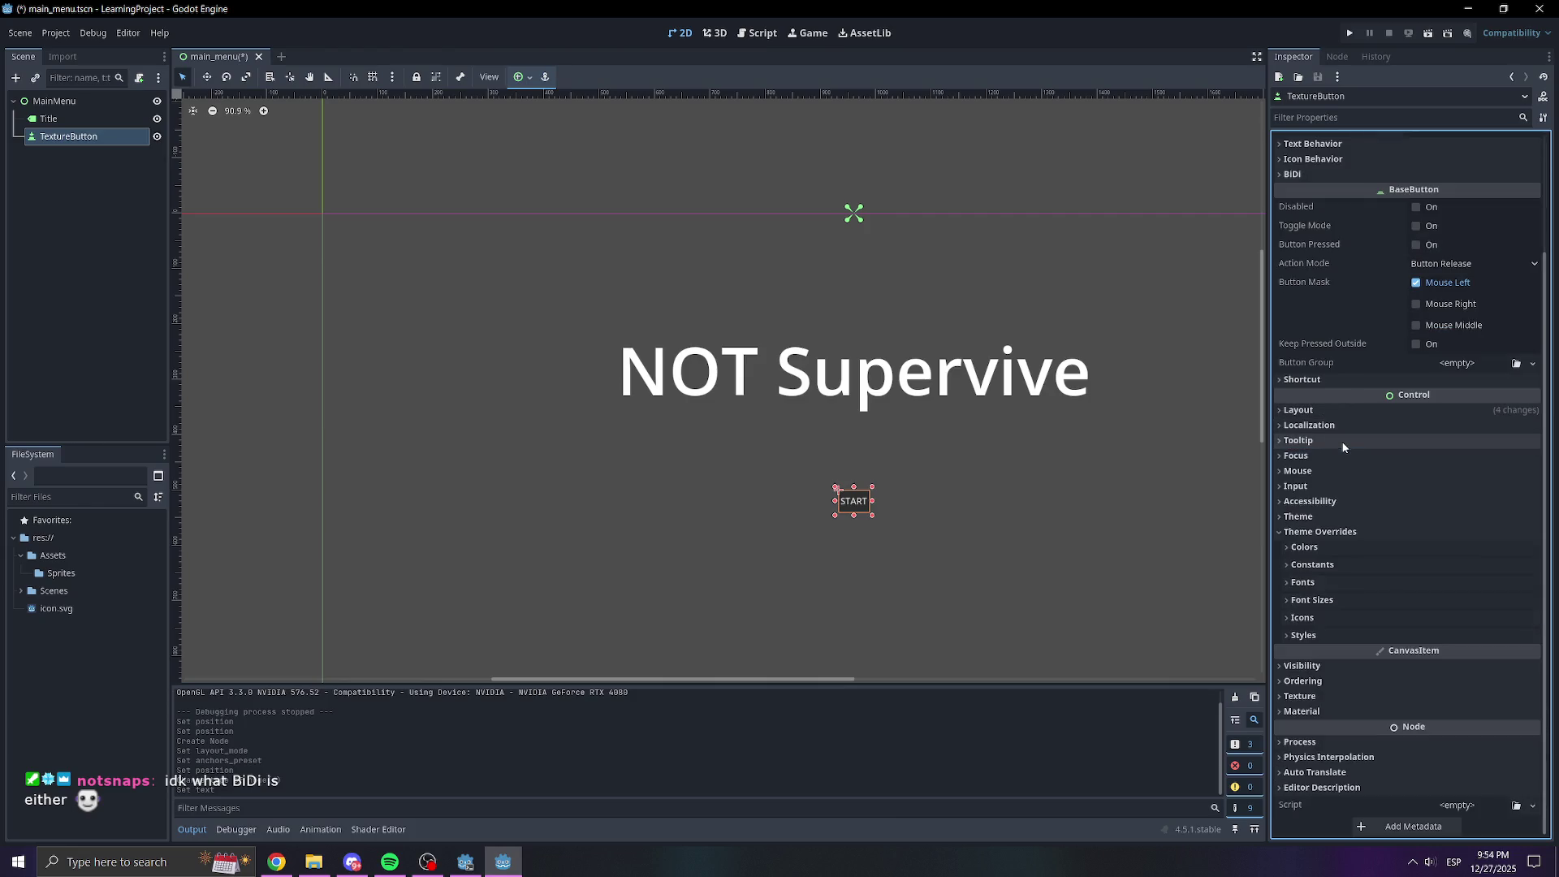
left_click(1341, 454)
left_click(1332, 457)
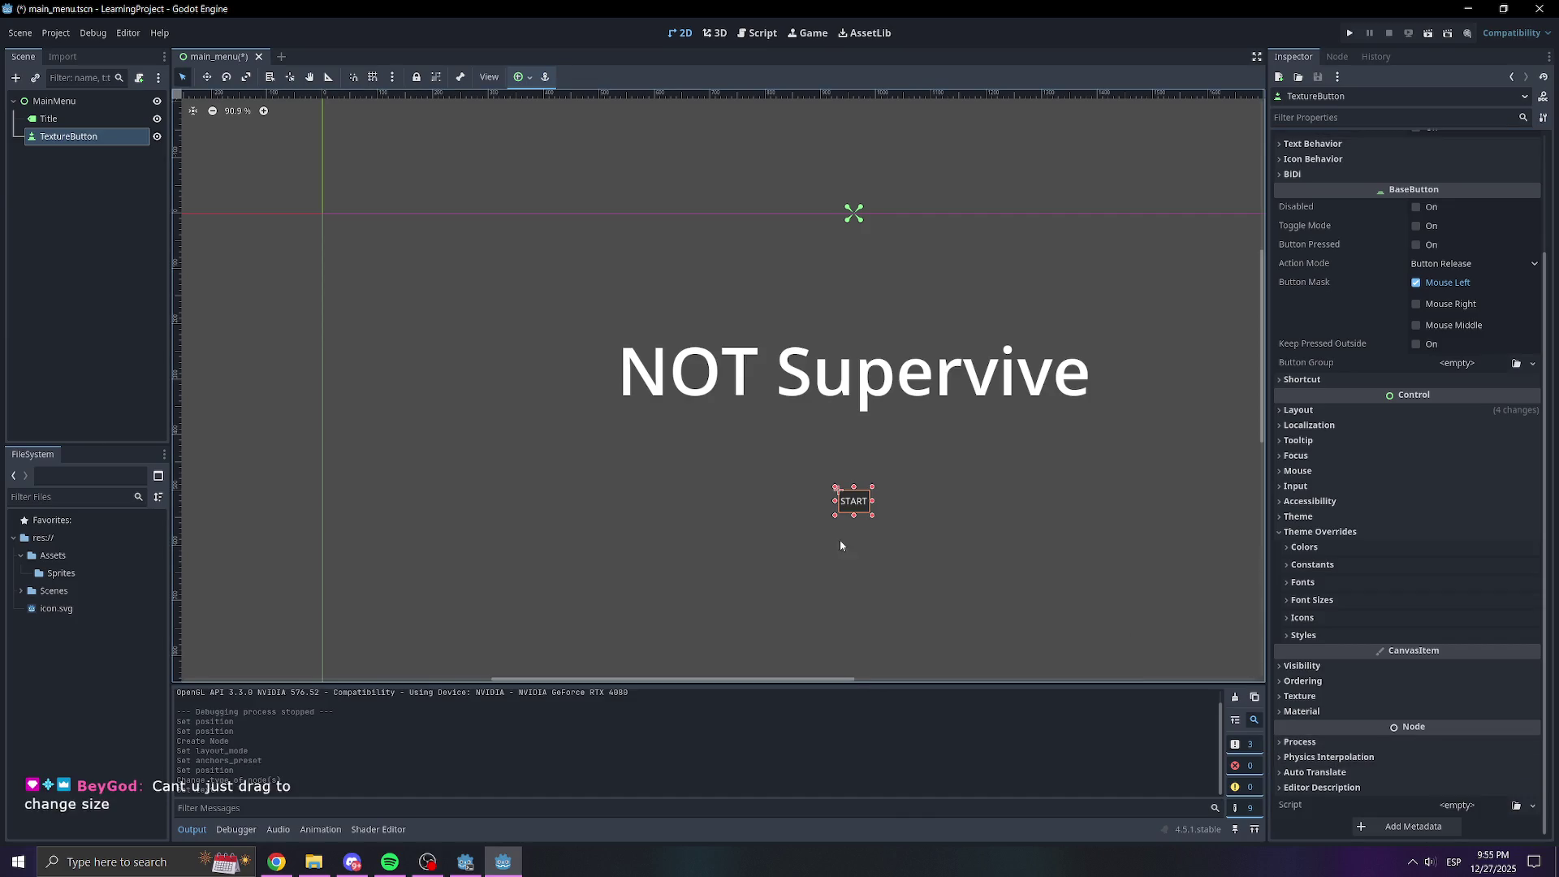
scroll(870, 508, "up", 2)
scroll(871, 505, "up", 4)
left_click_drag(869, 504, 1246, 503)
mouse_move(1133, 490)
left_mouse_down()
mouse_move(1015, 494)
mouse_move(1035, 480)
left_mouse_up()
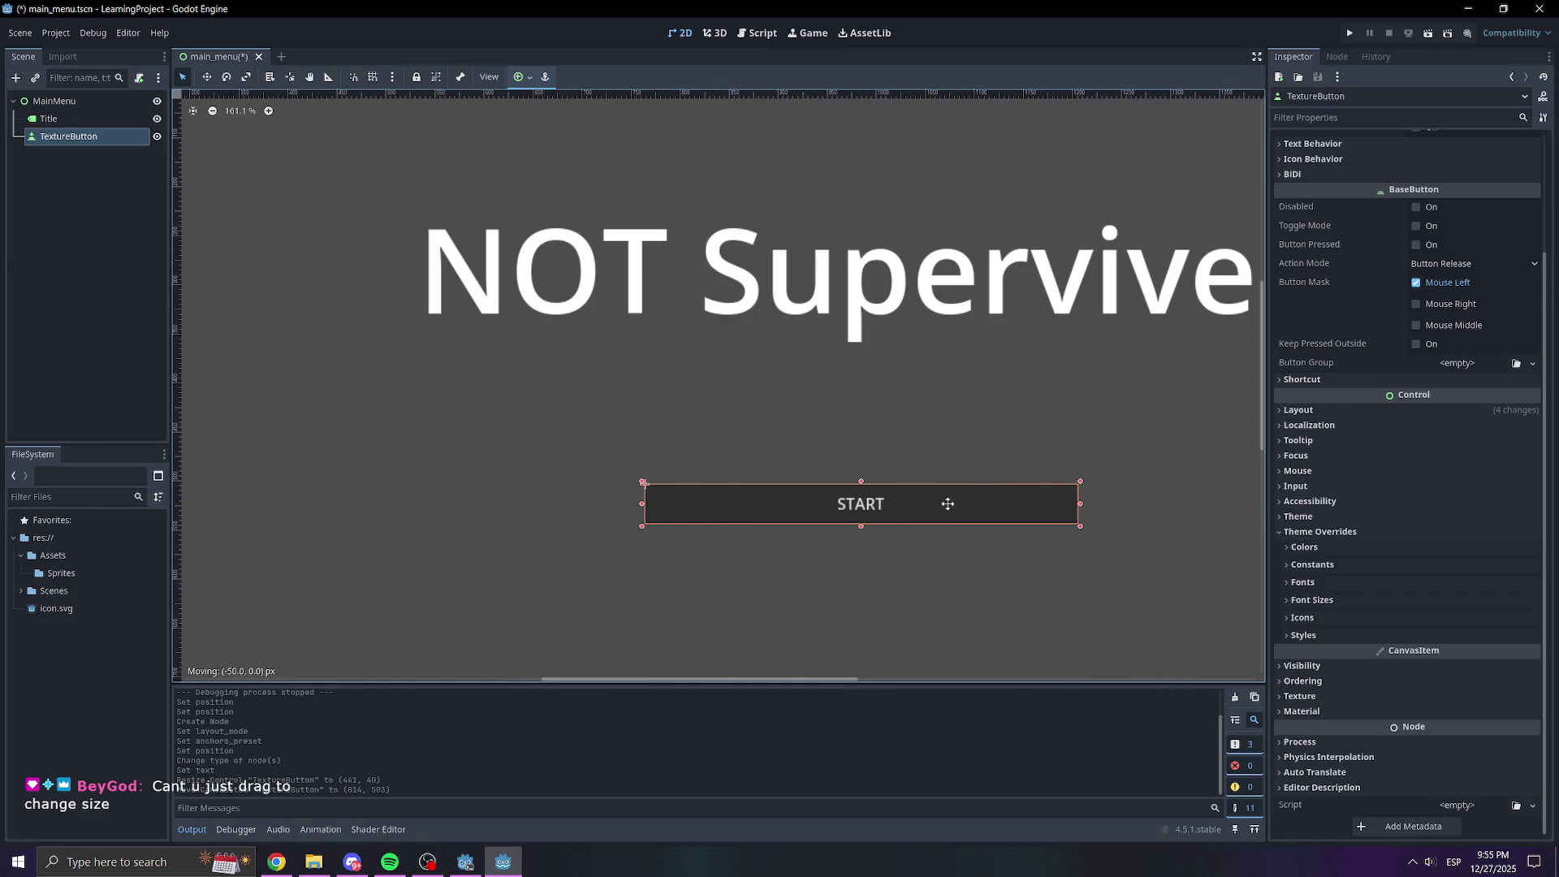
mouse_move(853, 482)
left_mouse_down()
mouse_move(852, 431)
mouse_move(828, 523)
mouse_move(833, 507)
left_mouse_up()
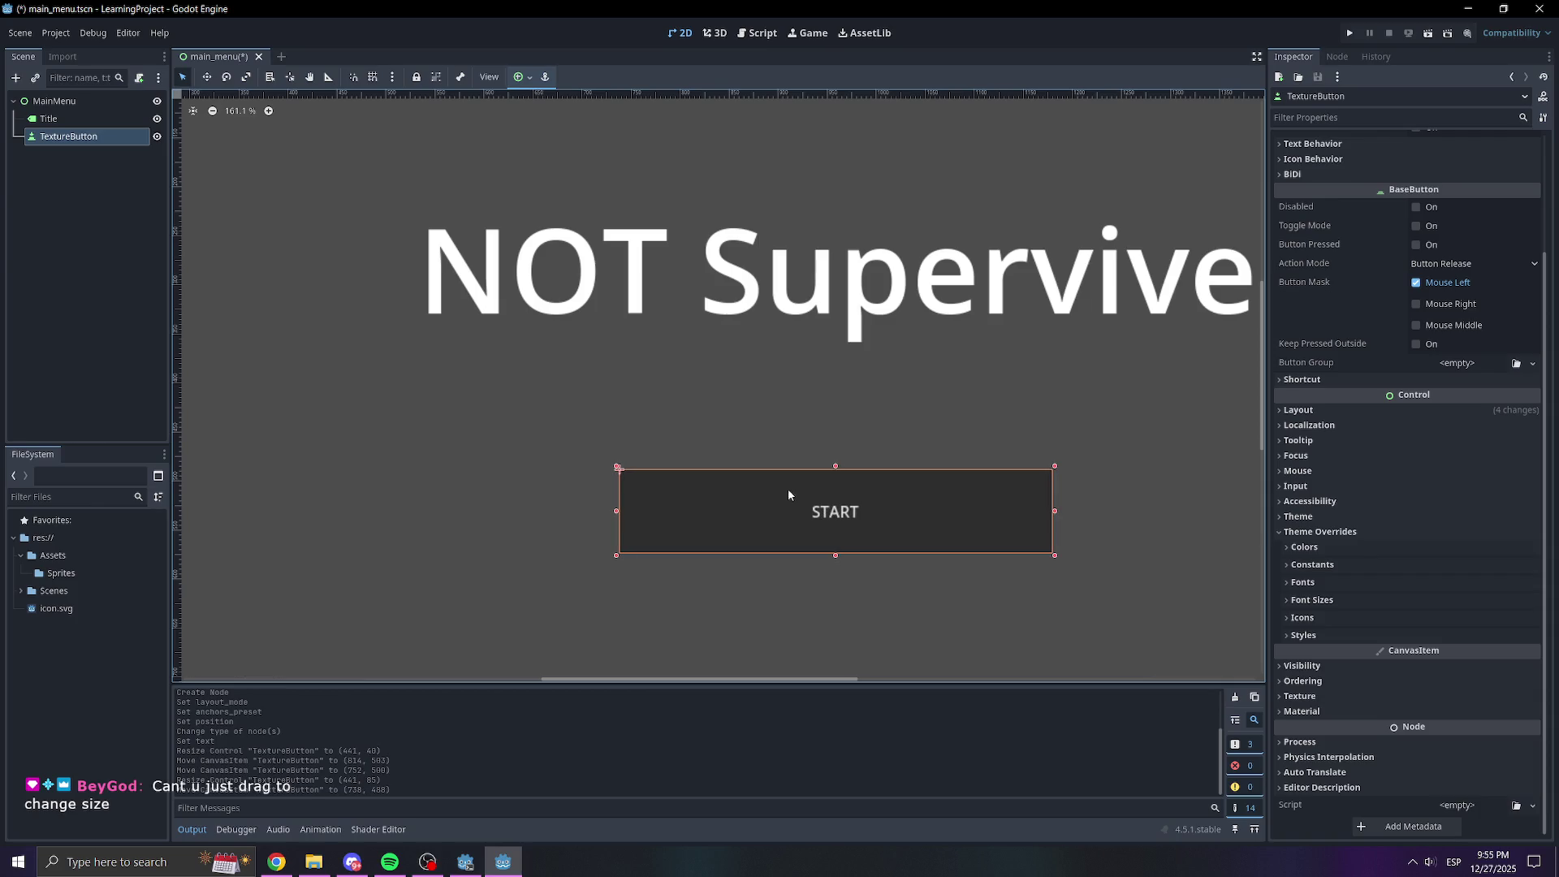
key("ctrl+z")
key("ctrl+z")
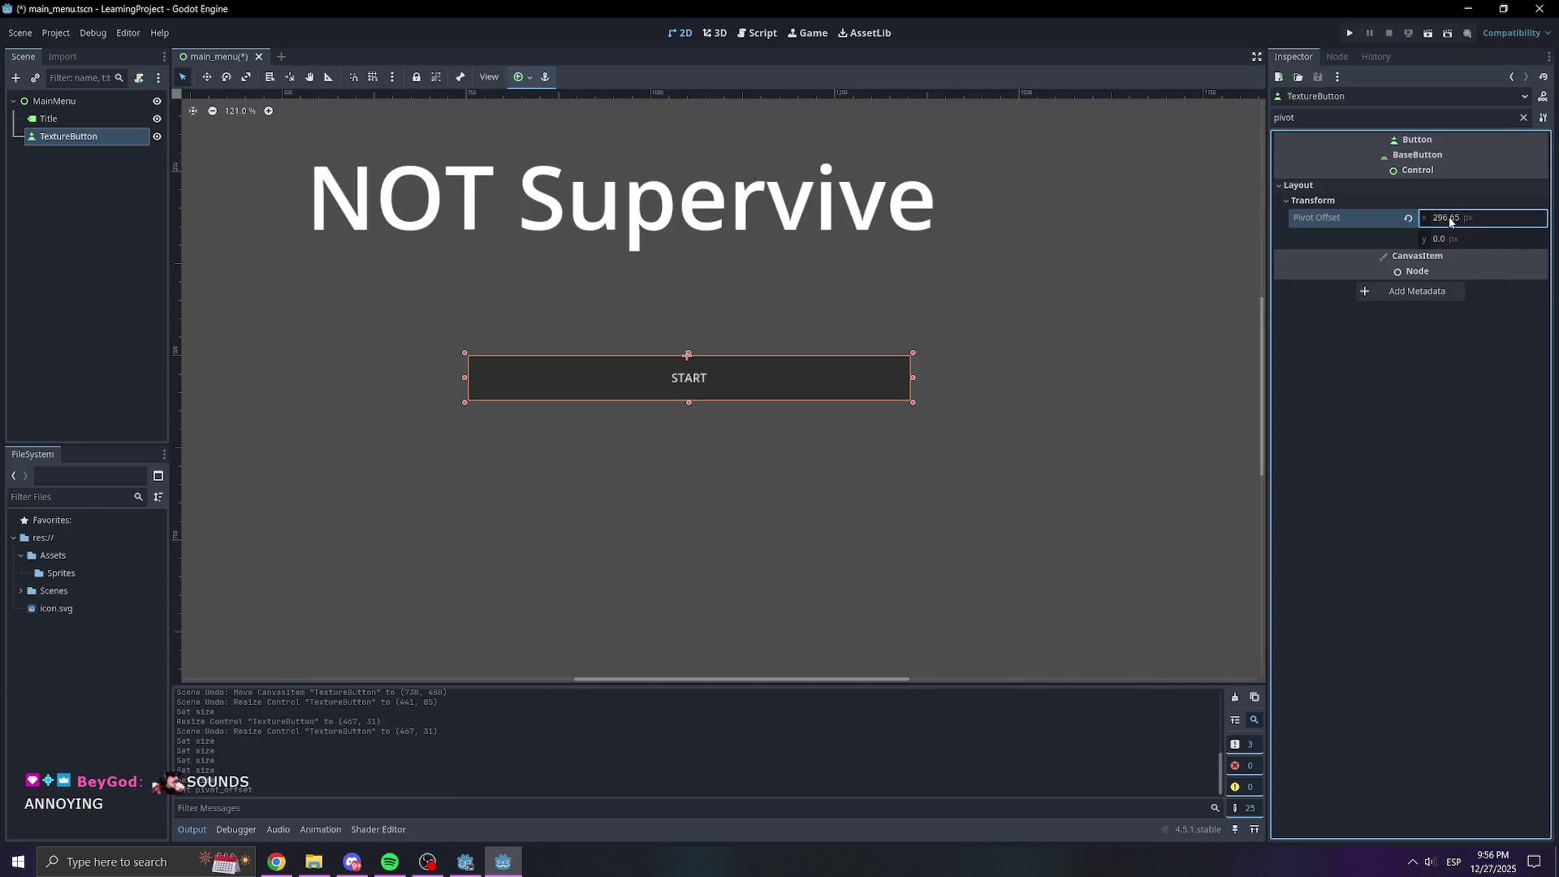
Enter pivot offset x 300 and y 30 for the START button, then clear the 'pivot' filter
left_click(1461, 218)
type("300")
key("Return")
left_click(1485, 244)
left_click_drag(1485, 242, 1533, 242)
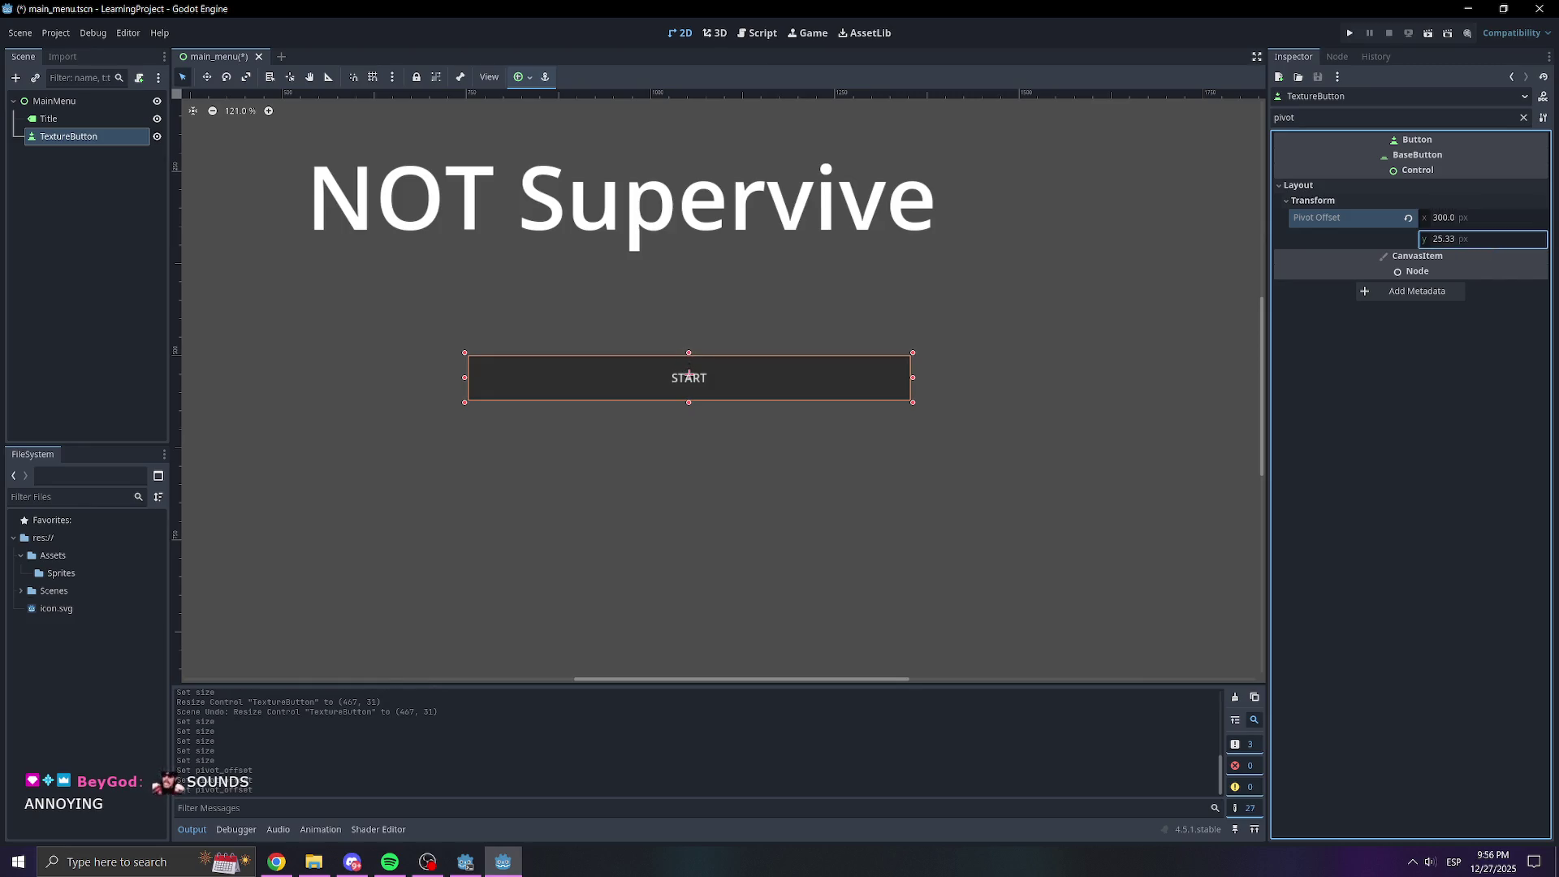
left_click(1484, 242)
type("30")
key("Return")
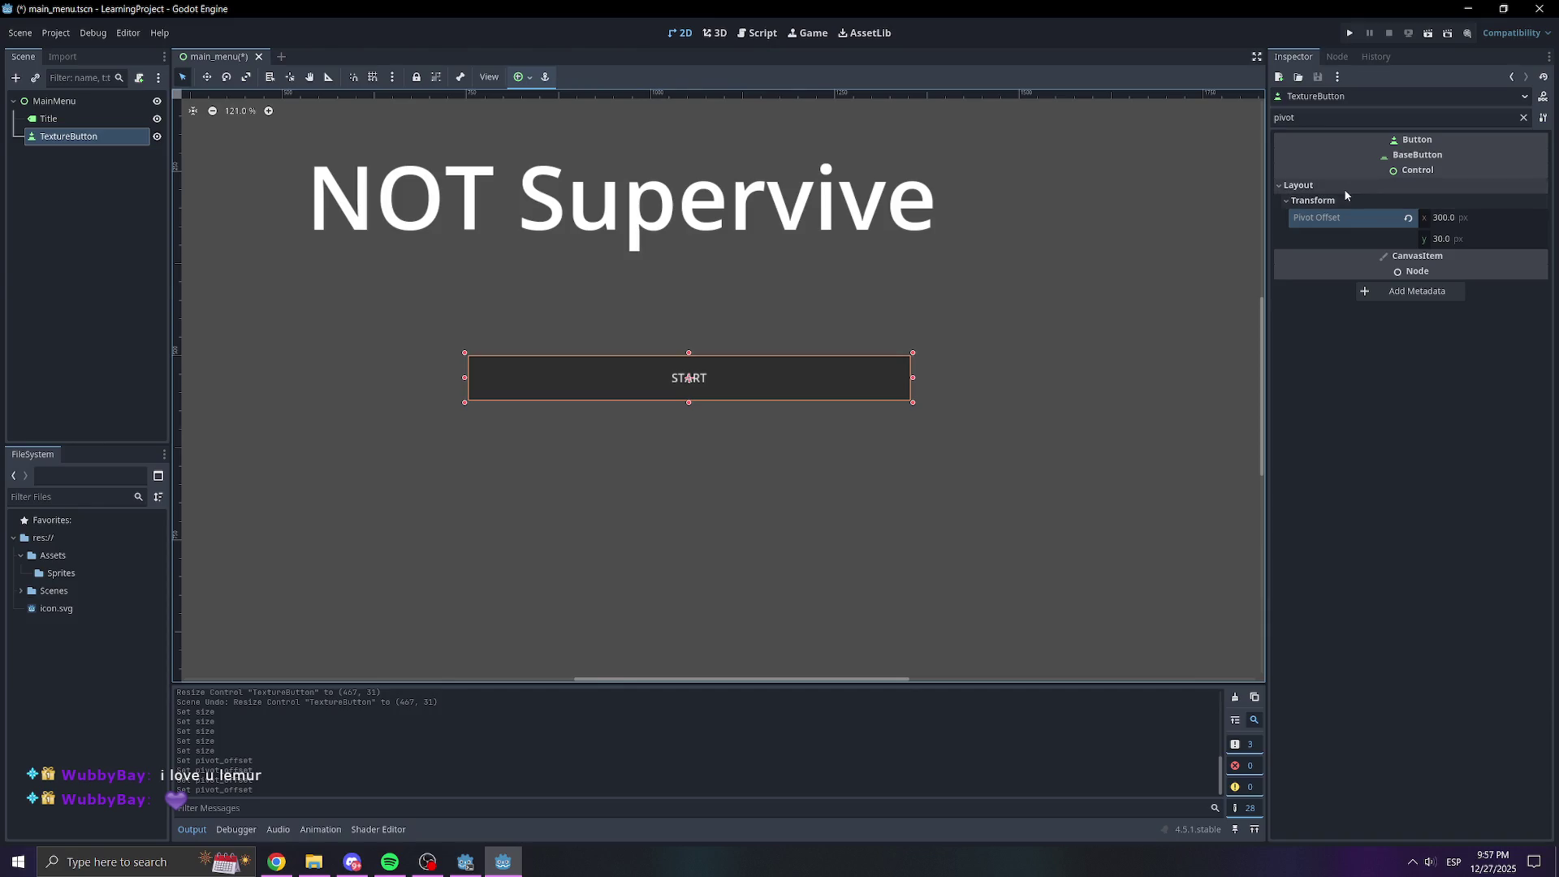
double_click(1372, 117)
key("BackSpace")
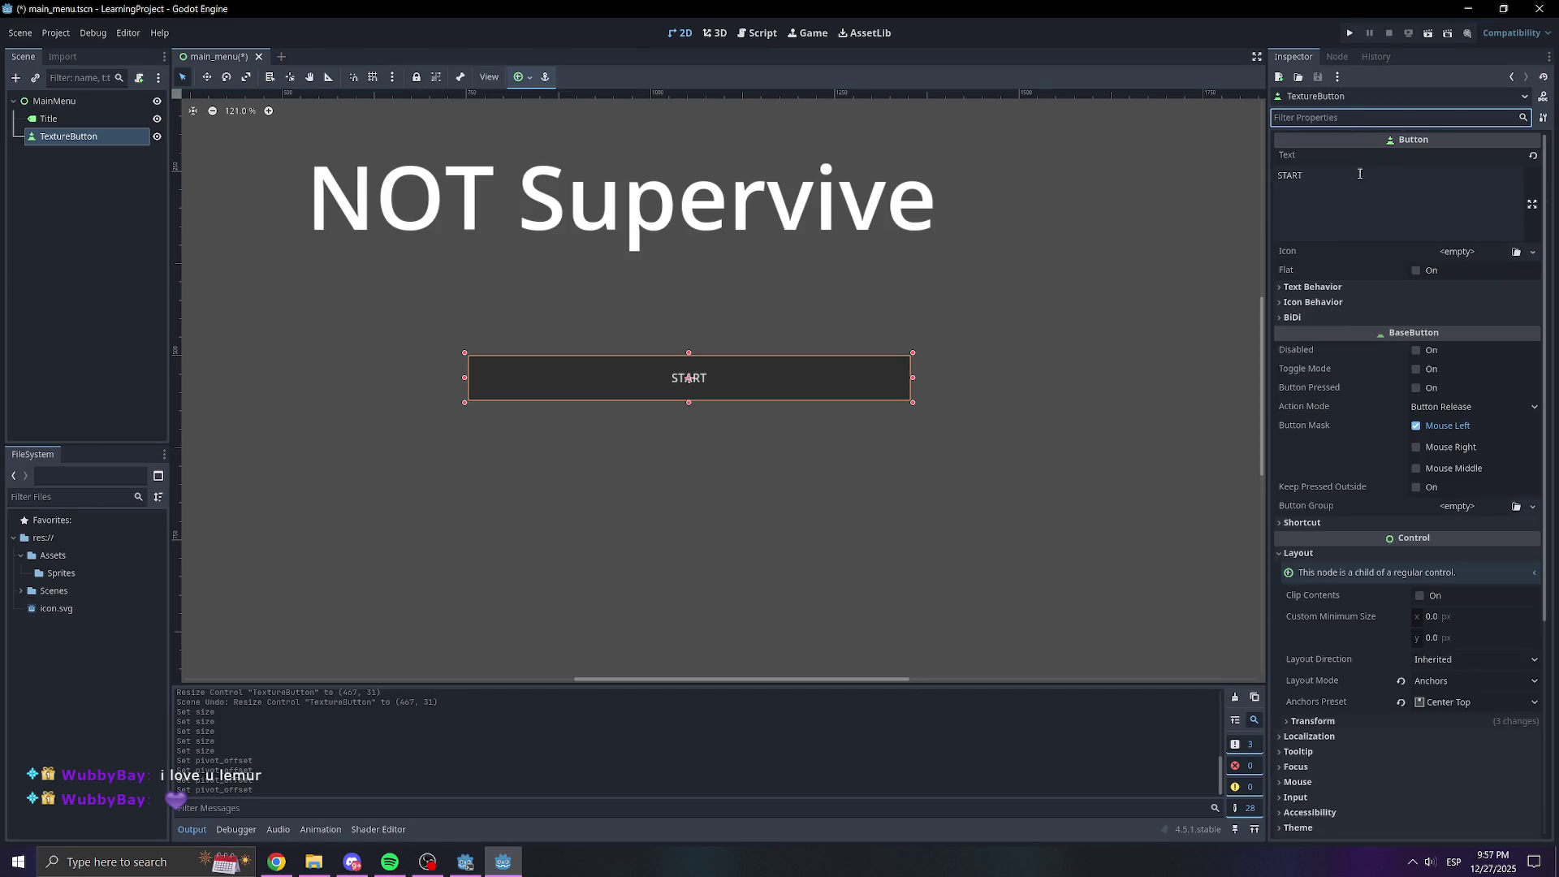
Undo the START button's size and pivot offset edits, returning the pivot offset to 0
scroll(1380, 585, "down", 2)
left_click(1367, 547)
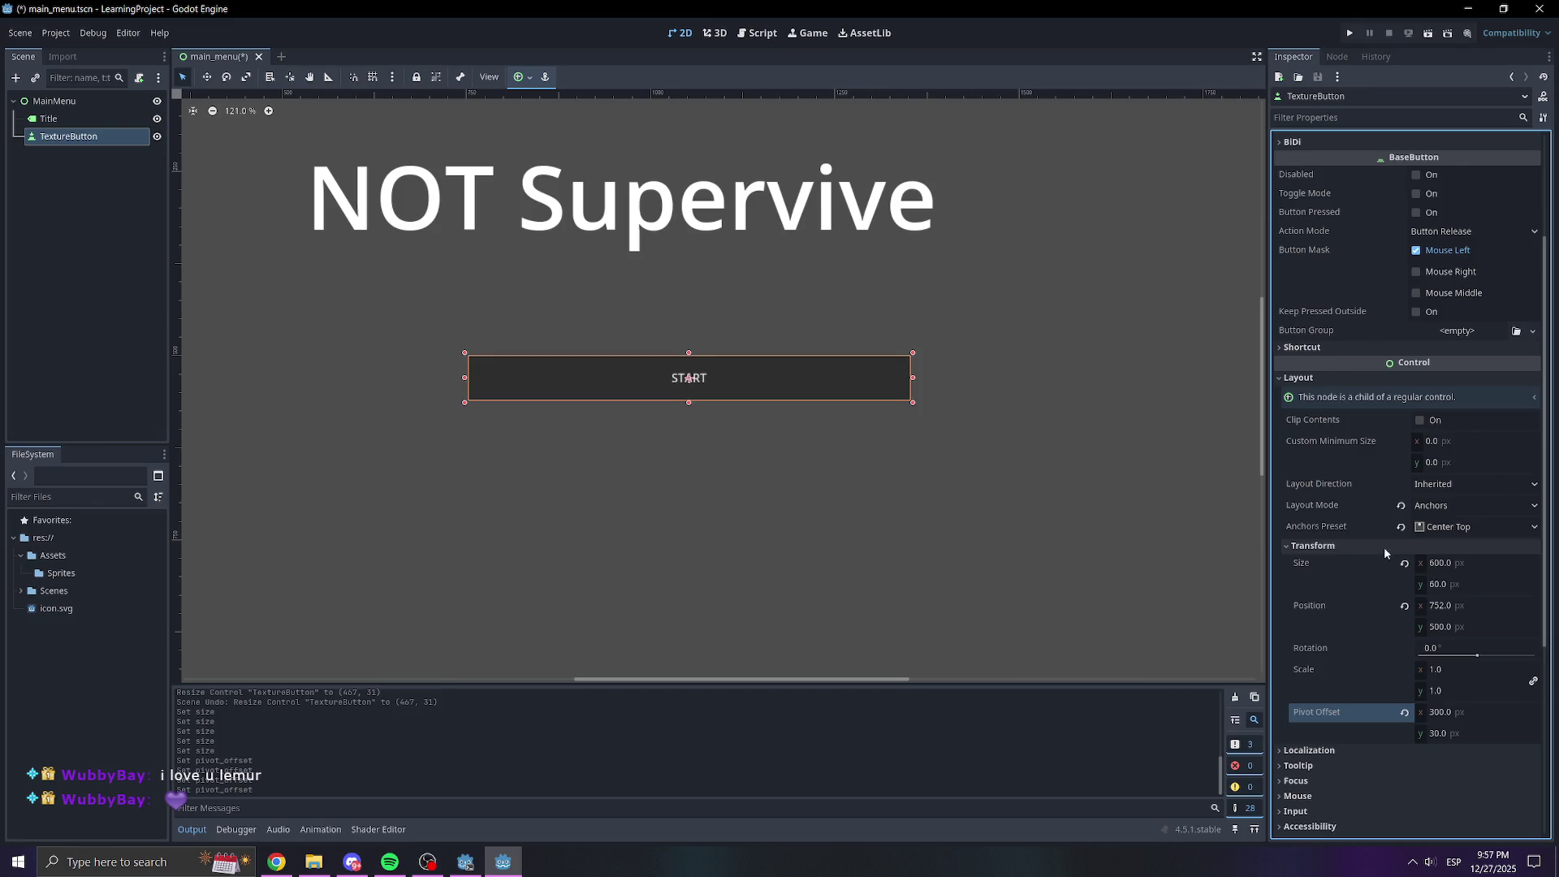
scroll(1384, 547, "down", 1)
mouse_move(1435, 504)
left_mouse_down()
mouse_move(1450, 503)
mouse_move(1442, 474)
left_mouse_up()
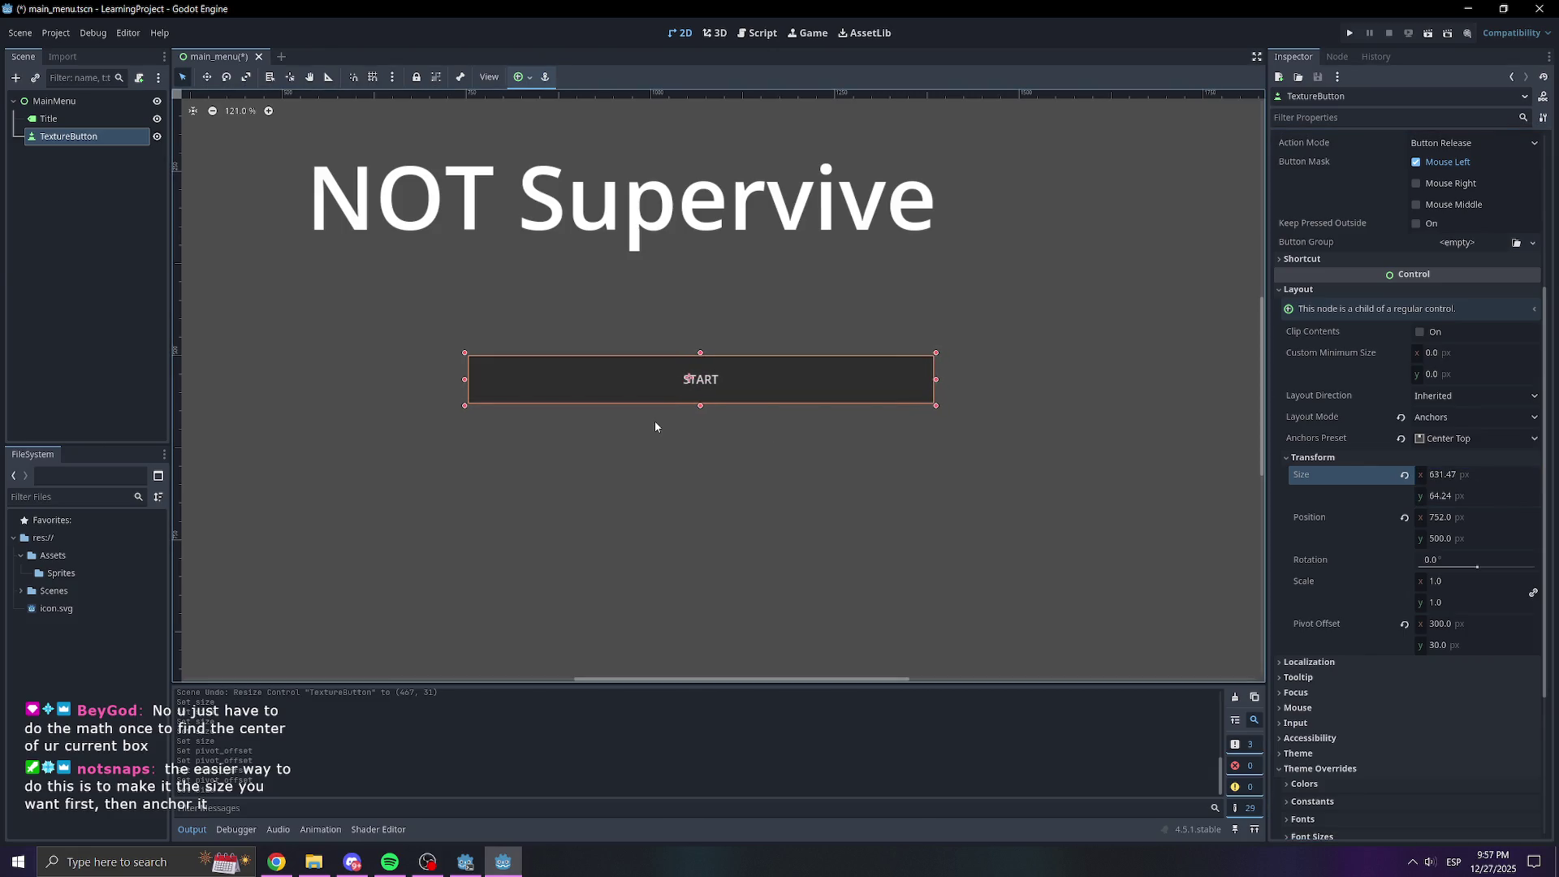
key("ctrl+z")
key("ctrl+z")
key("ctrl+z")
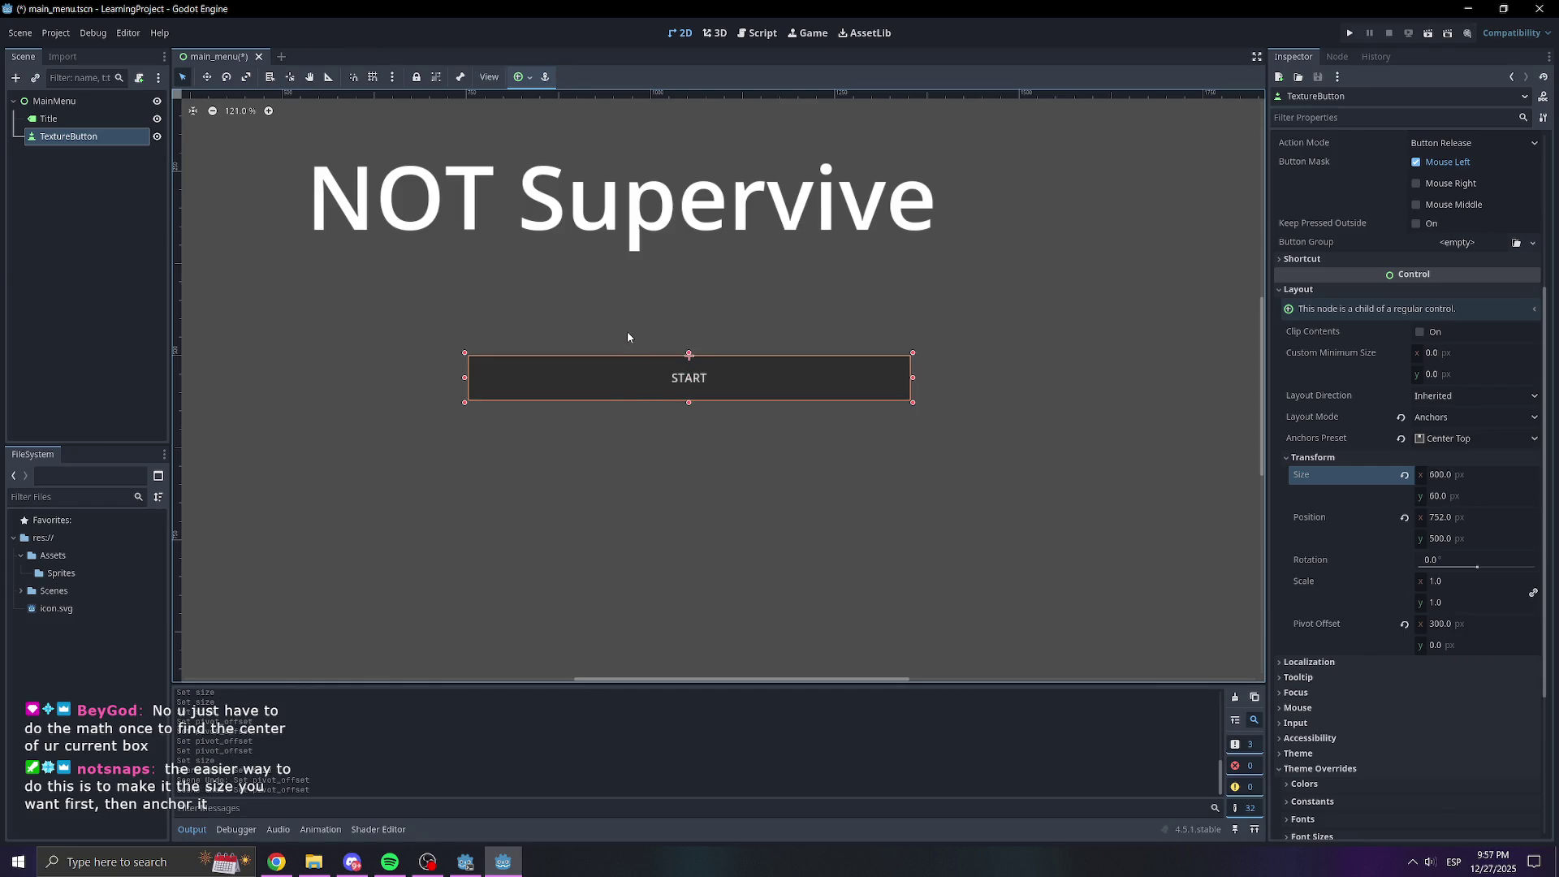
key("ctrl+z")
key("ctrl+z")
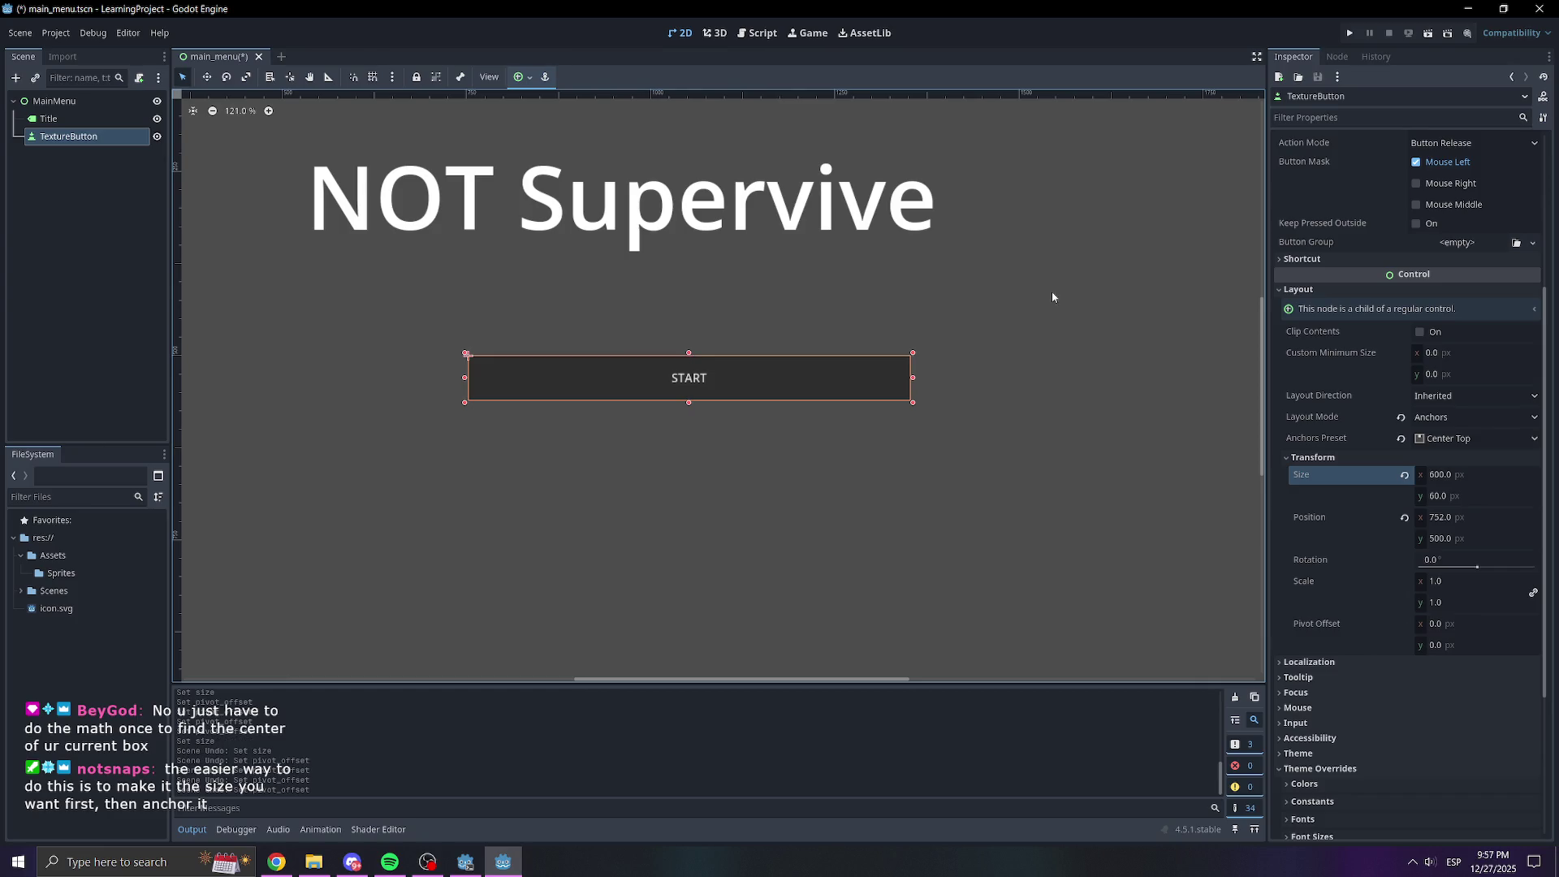
Nudge the START button's height so it sits about 600 × 60 px at (659, 492)
left_click(1476, 438)
left_click(1452, 603)
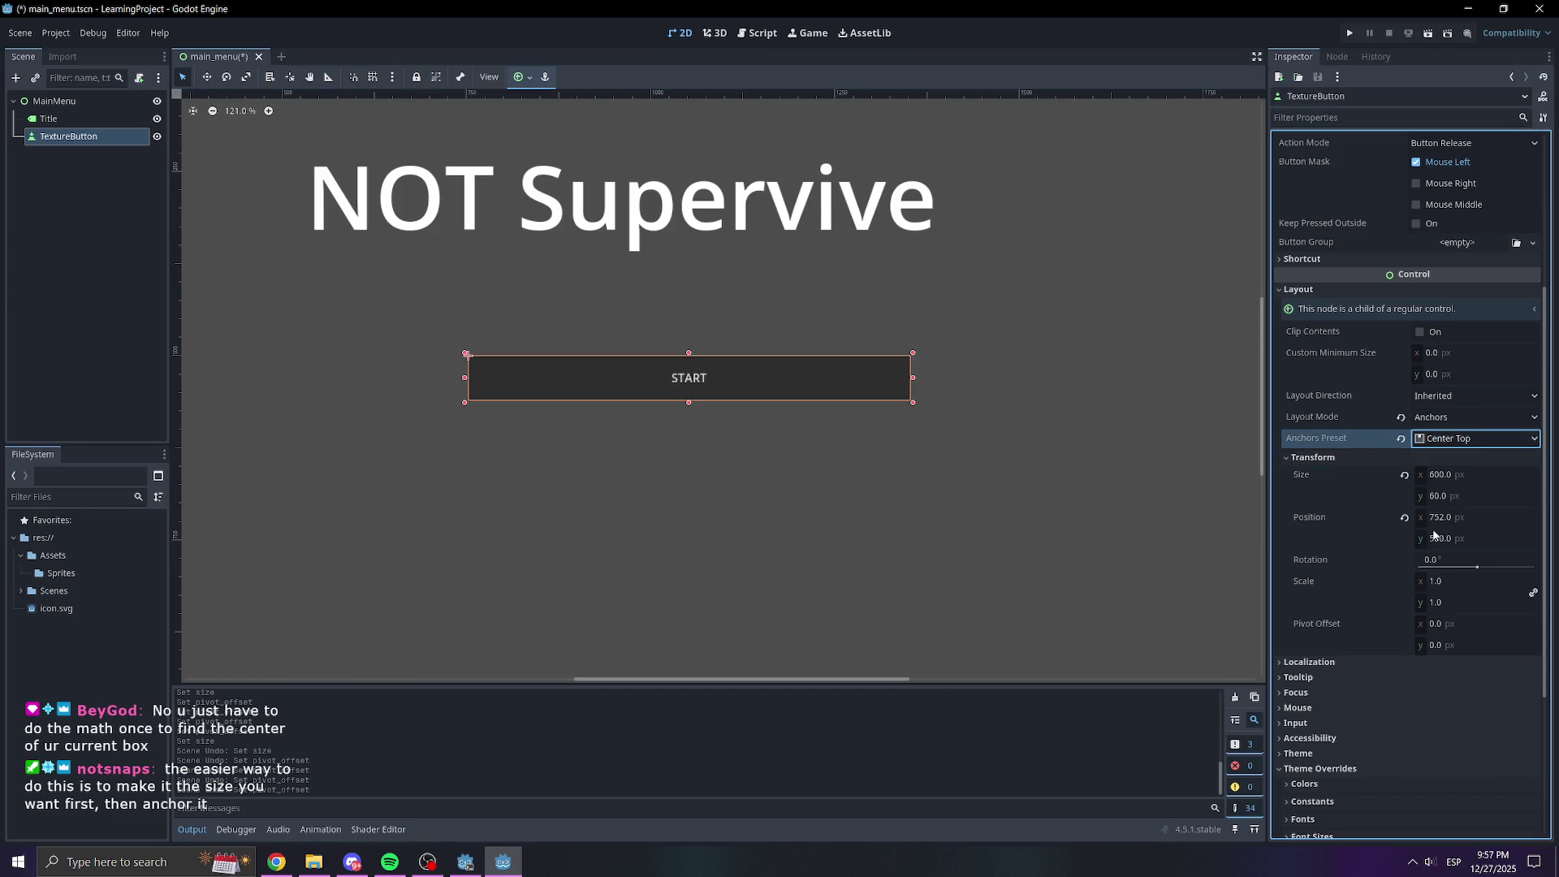
left_click_drag(1452, 496, 1452, 497)
scroll(573, 398, "down", 2)
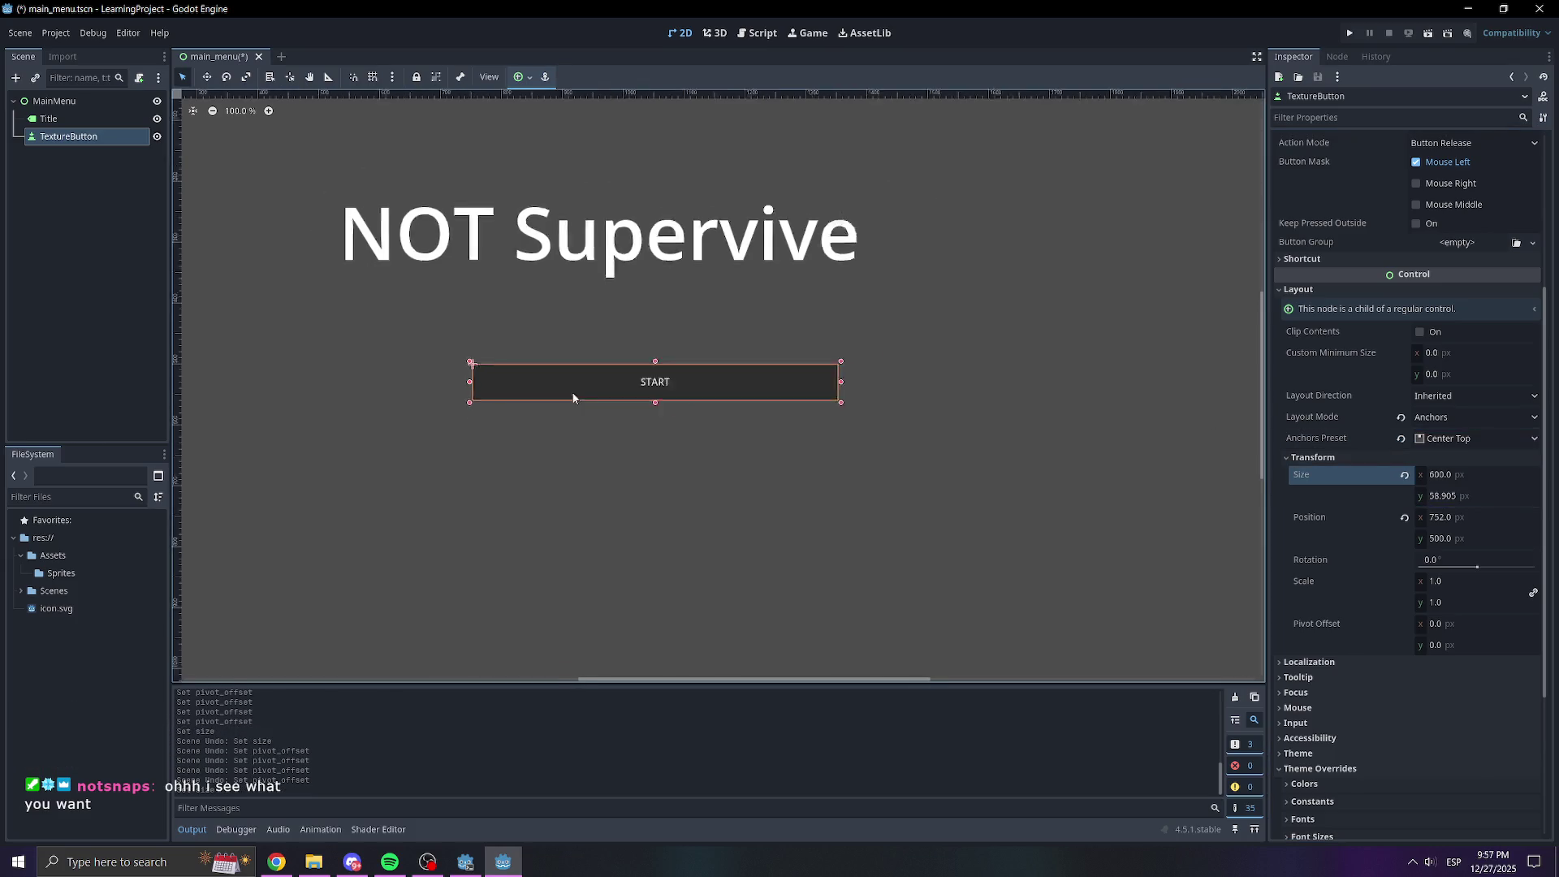
scroll(703, 449, "down", 8)
scroll(693, 452, "up", 3)
scroll(893, 431, "left", 5)
scroll(589, 470, "up", 3)
scroll(589, 470, "down", 2)
scroll(682, 455, "left", 4)
scroll(807, 435, "up", 2)
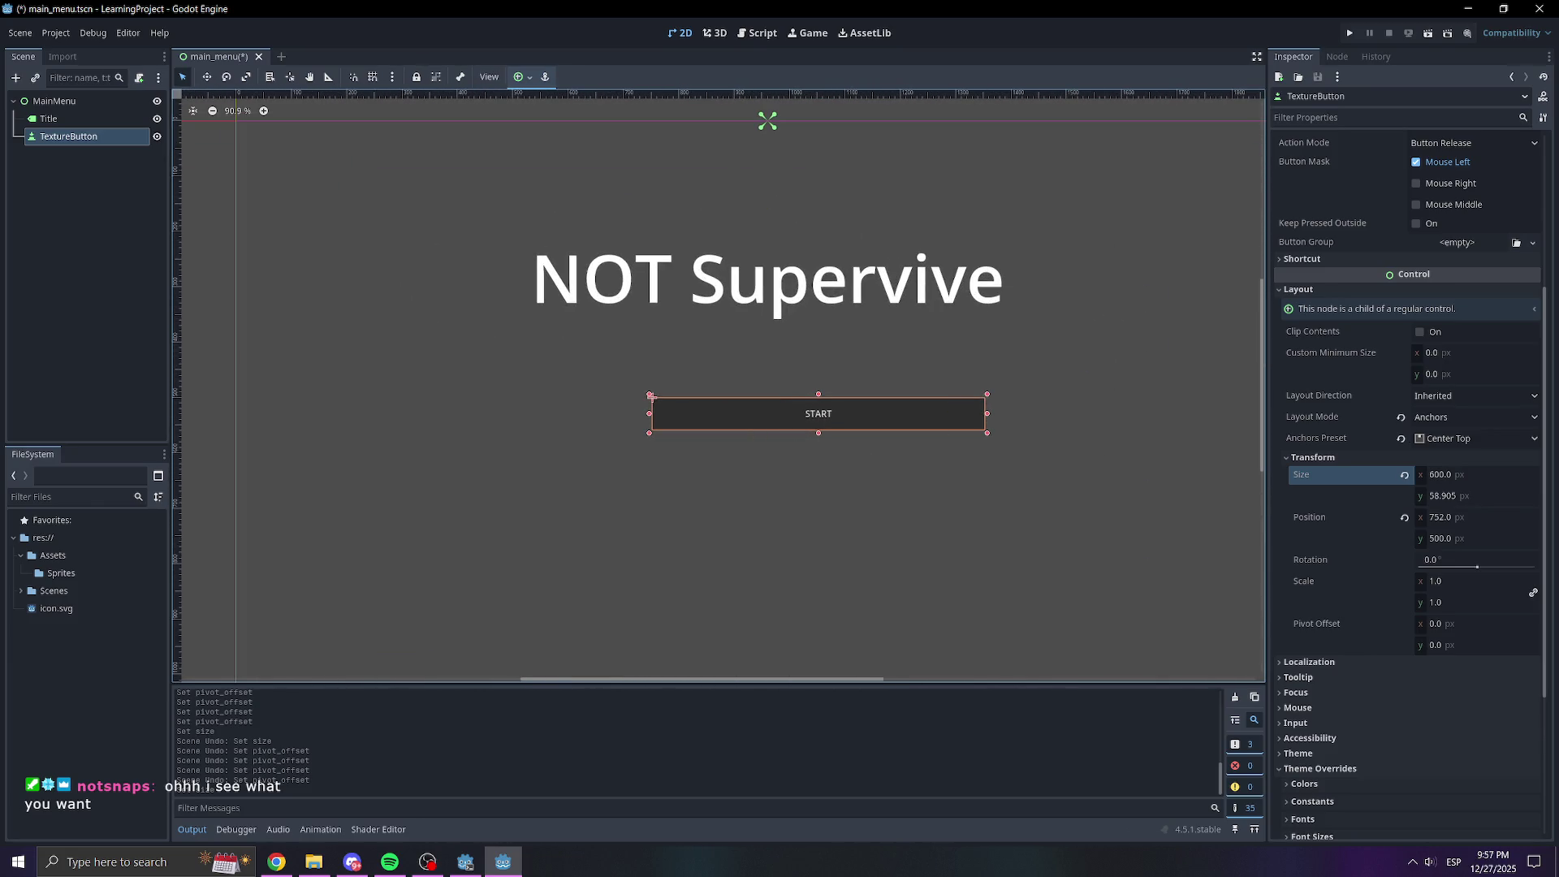
mouse_move(1455, 497)
left_mouse_down()
mouse_move(1444, 538)
mouse_move(1443, 517)
mouse_move(1423, 517)
left_mouse_up()
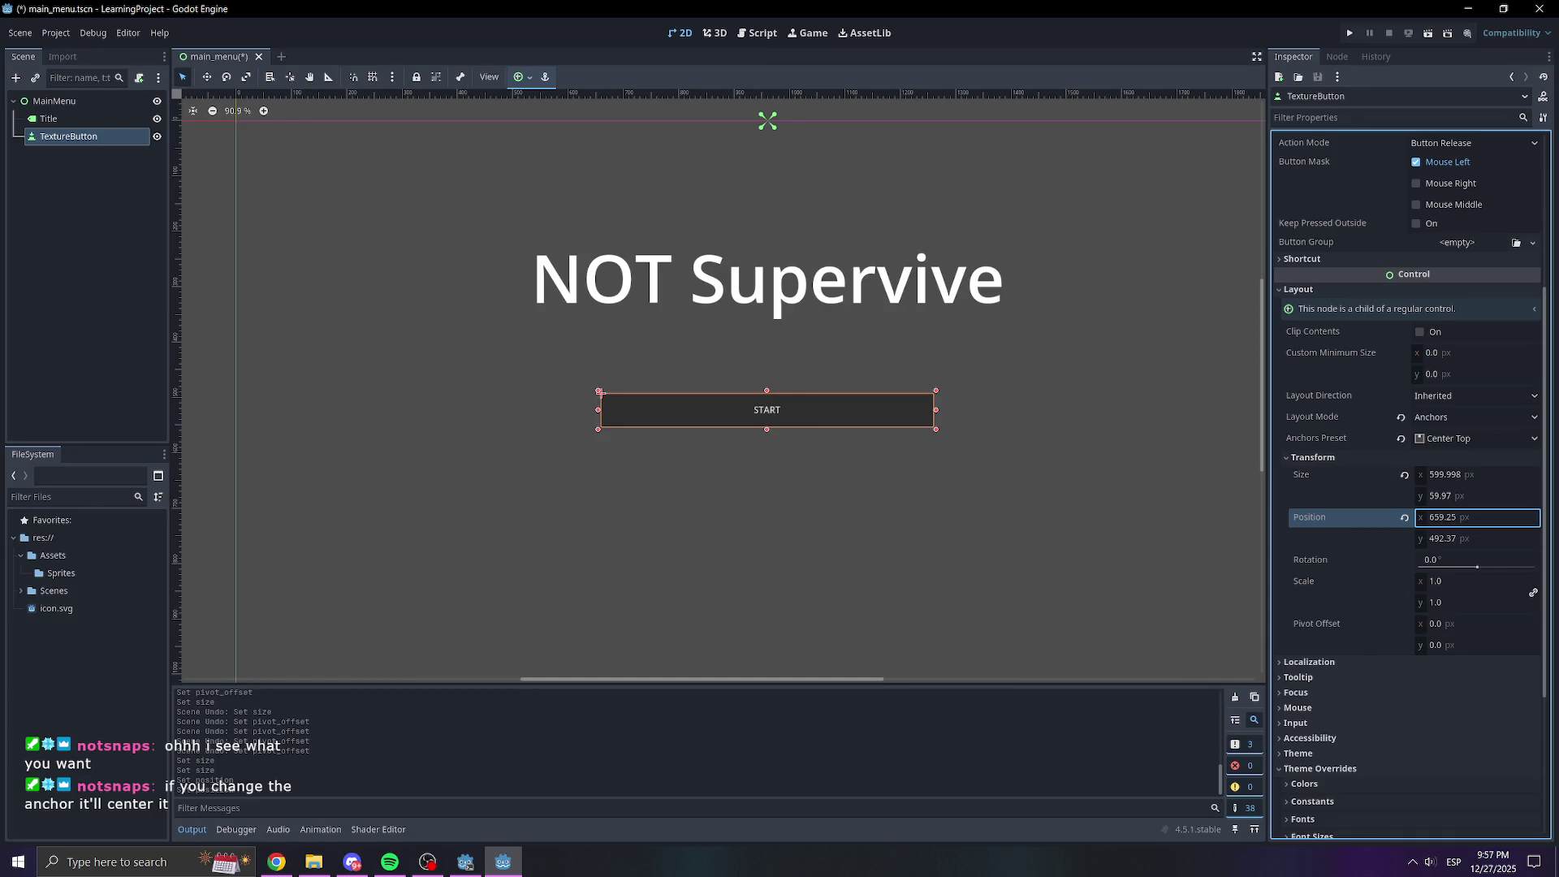
left_click(1447, 440)
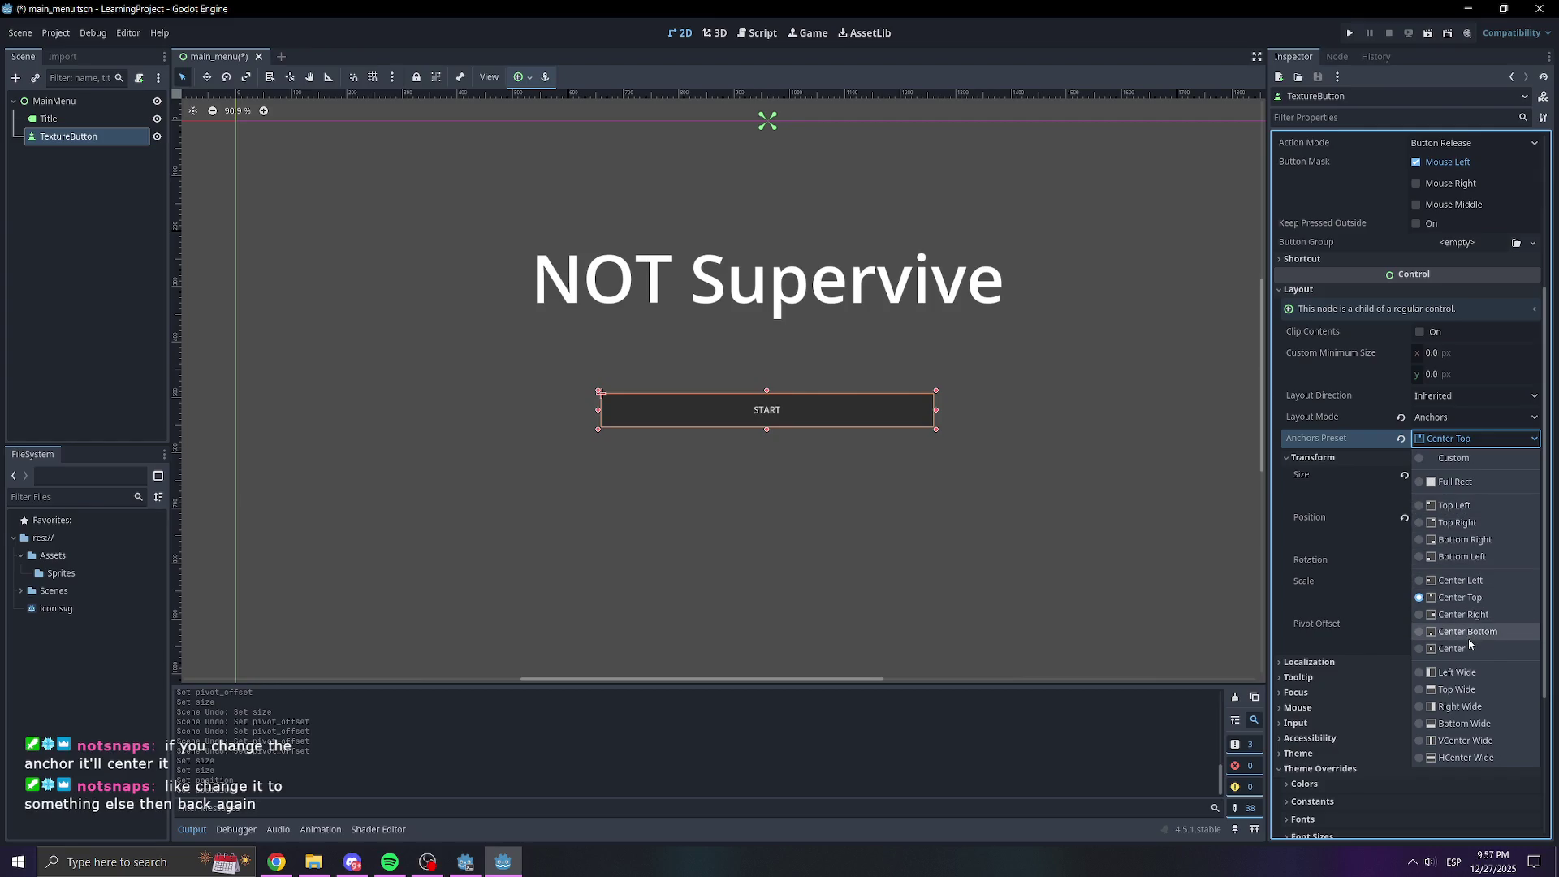
Re-anchor the START button to Center Left, then back to Center Top
left_click(1460, 601)
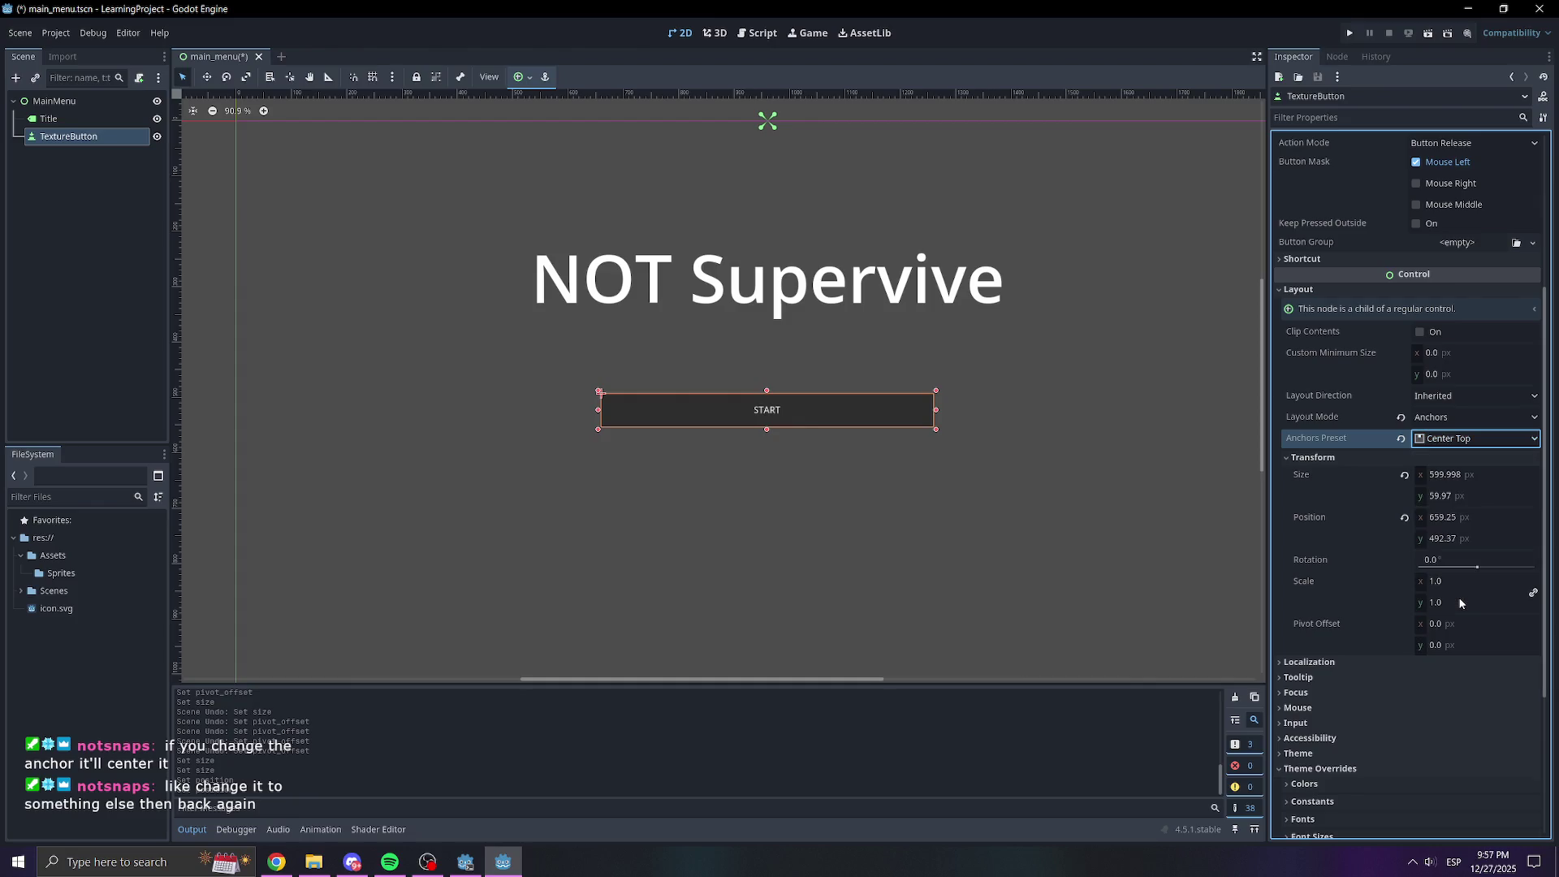
mouse_move(1441, 539)
left_mouse_down()
mouse_move(1421, 538)
mouse_move(1466, 517)
mouse_move(1432, 517)
left_mouse_up()
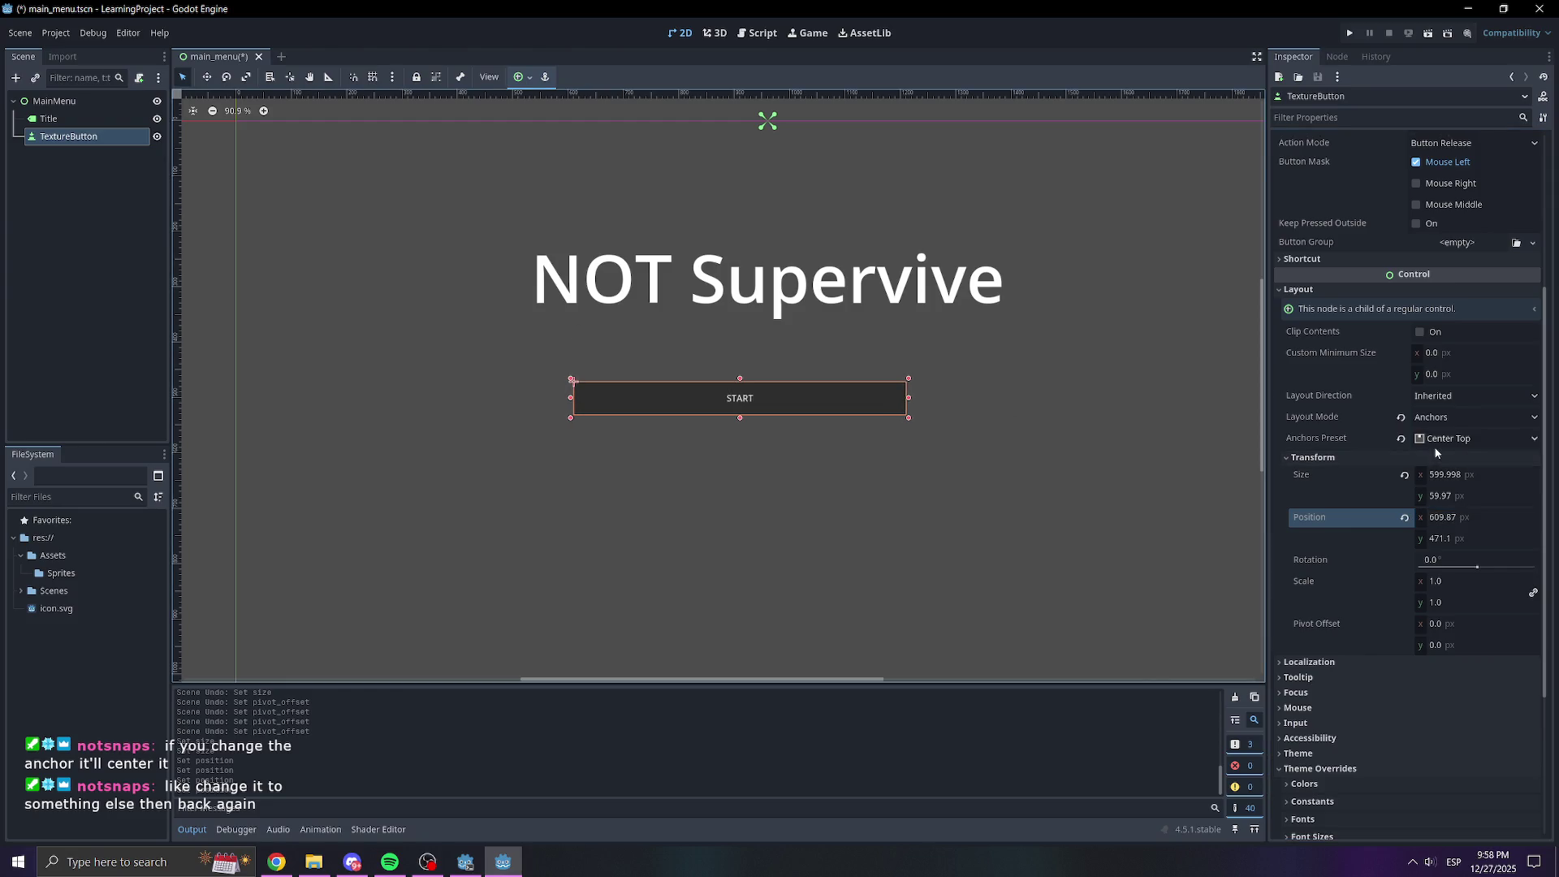
left_click(1433, 444)
left_click(1474, 583)
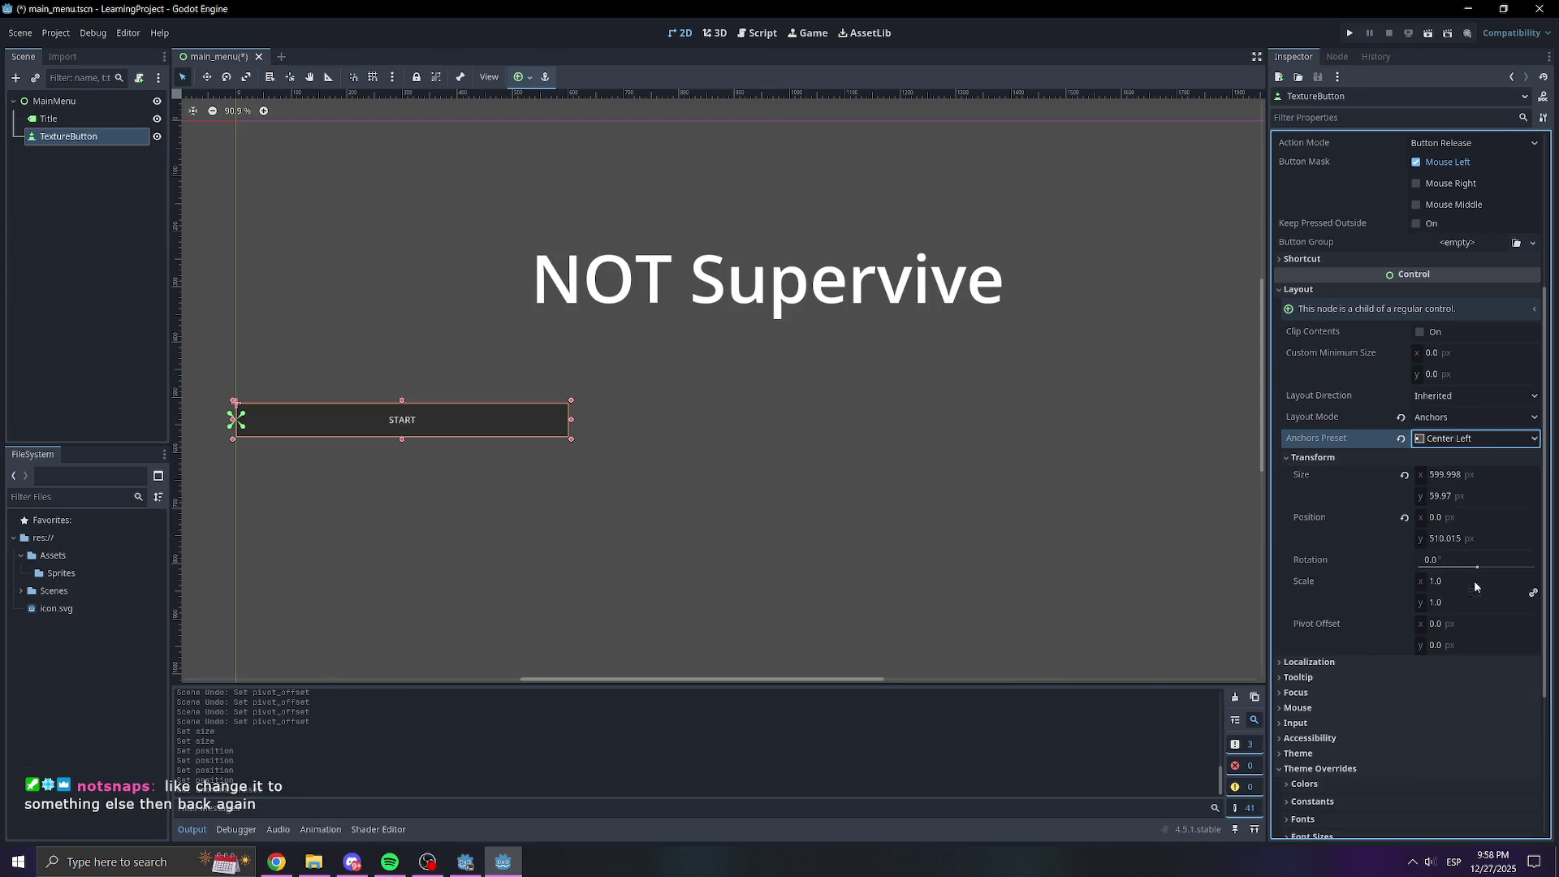
left_click(1473, 440)
left_click(1483, 601)
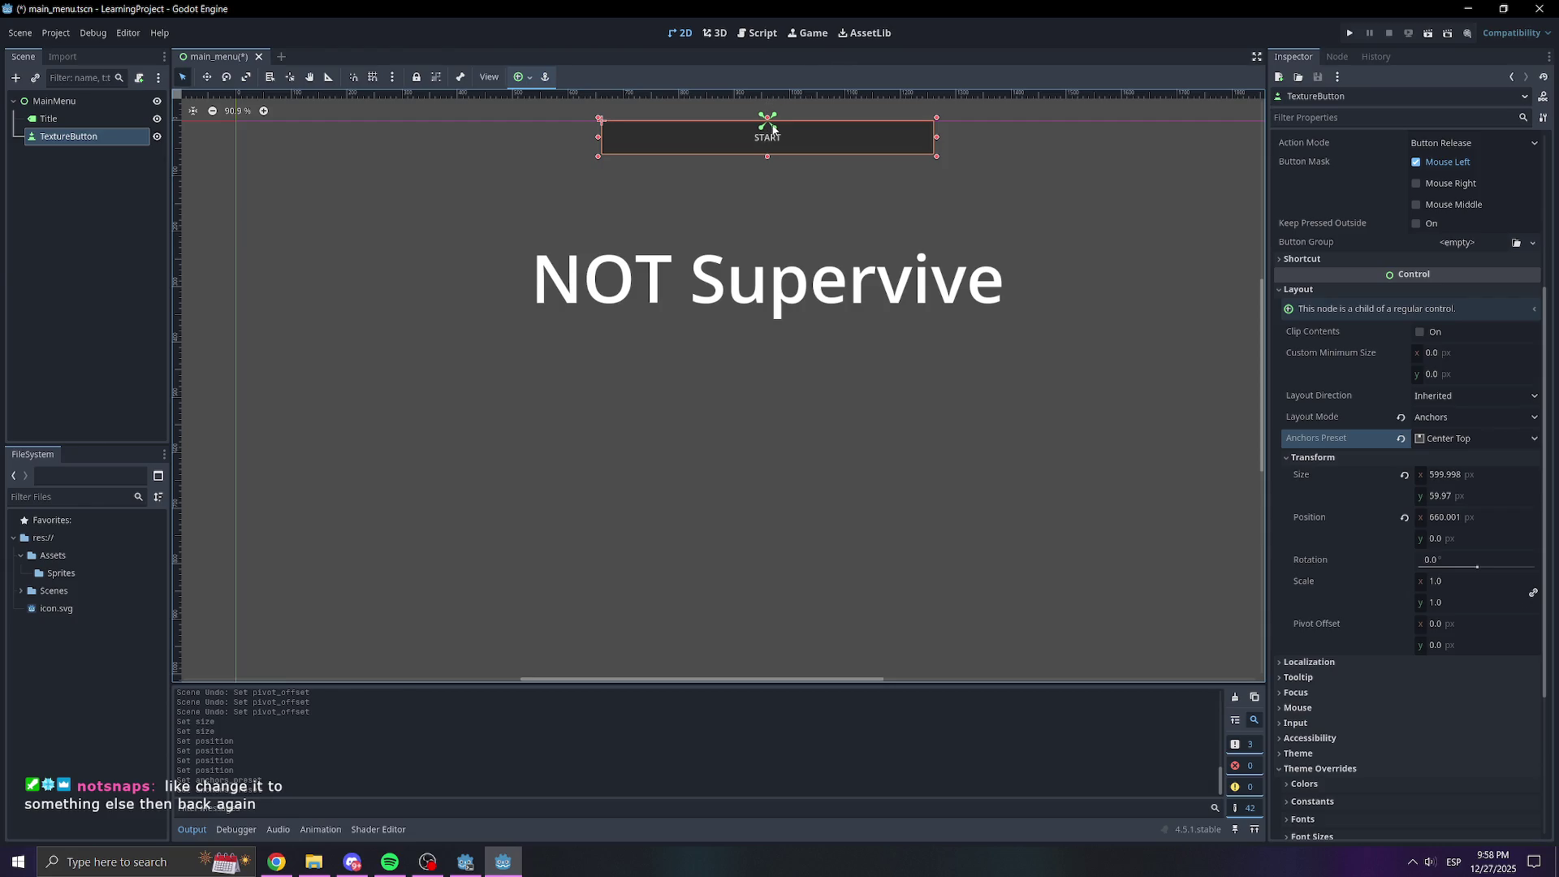
Set the START button's size to exactly 600 × 60
left_click(1454, 475)
type("600")
key("Return")
key("Tab")
type("6")
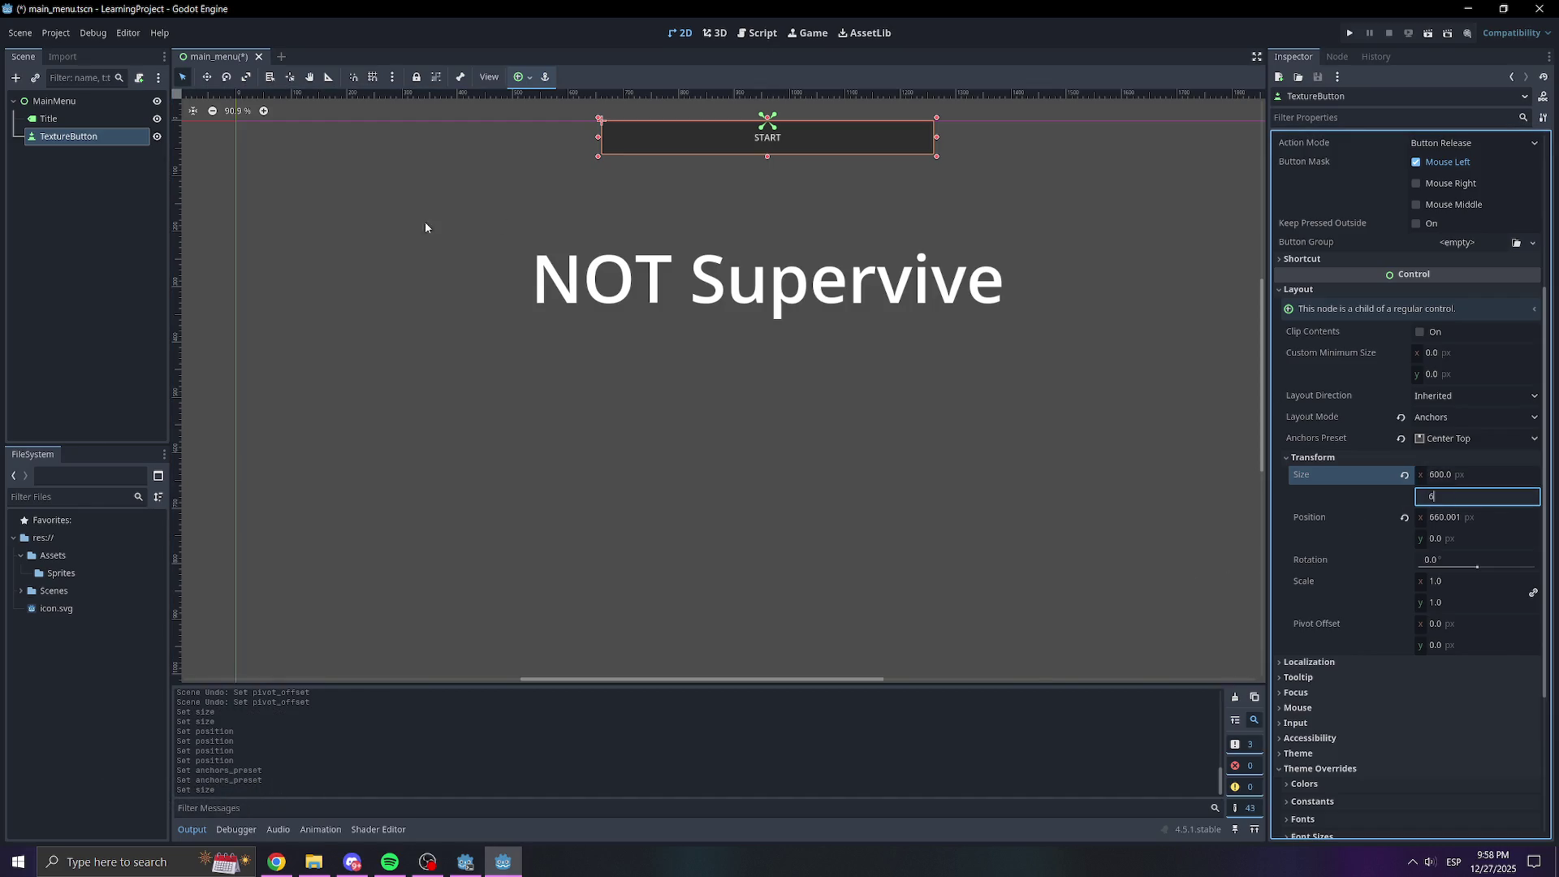
key("Return")
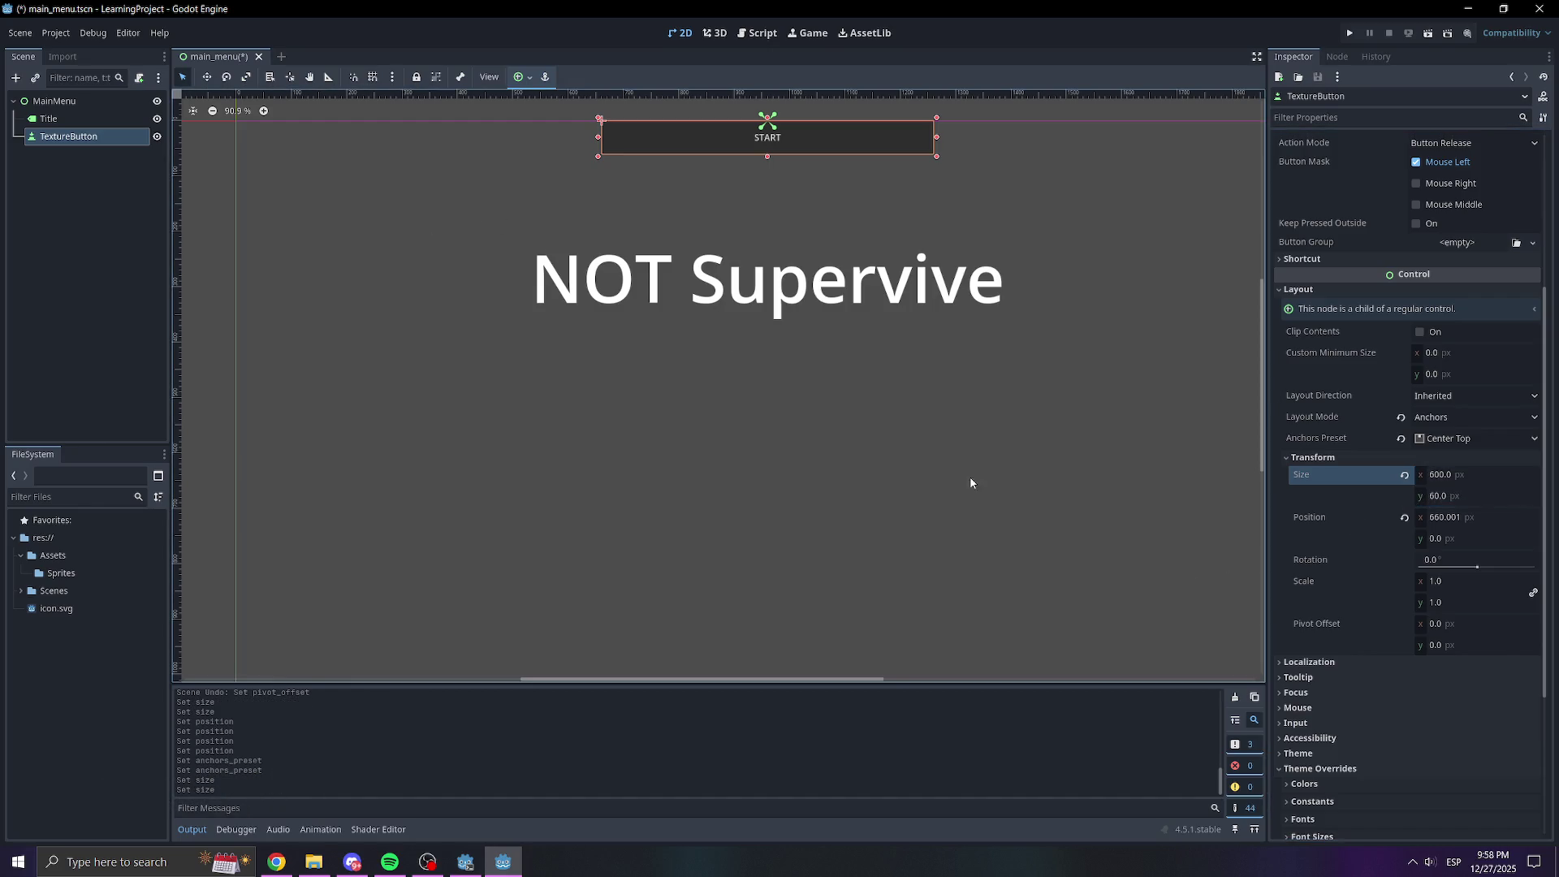
Adjust the START button's position, undoing the leftward shift, so it sits at 660, 500
left_click_drag(1439, 522, 1440, 522)
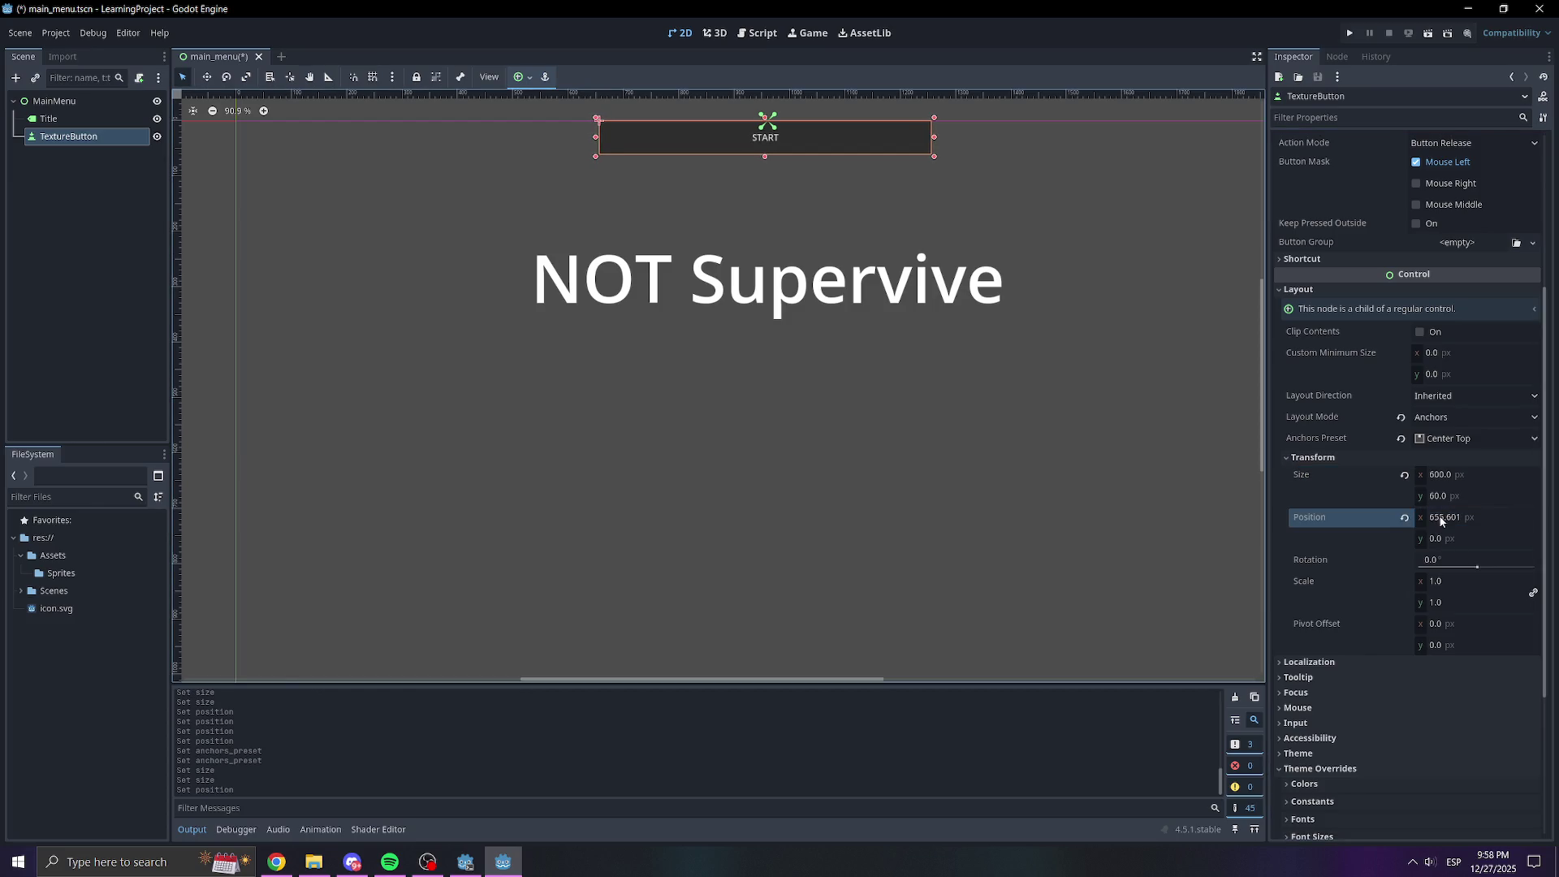
key("ctrl+z")
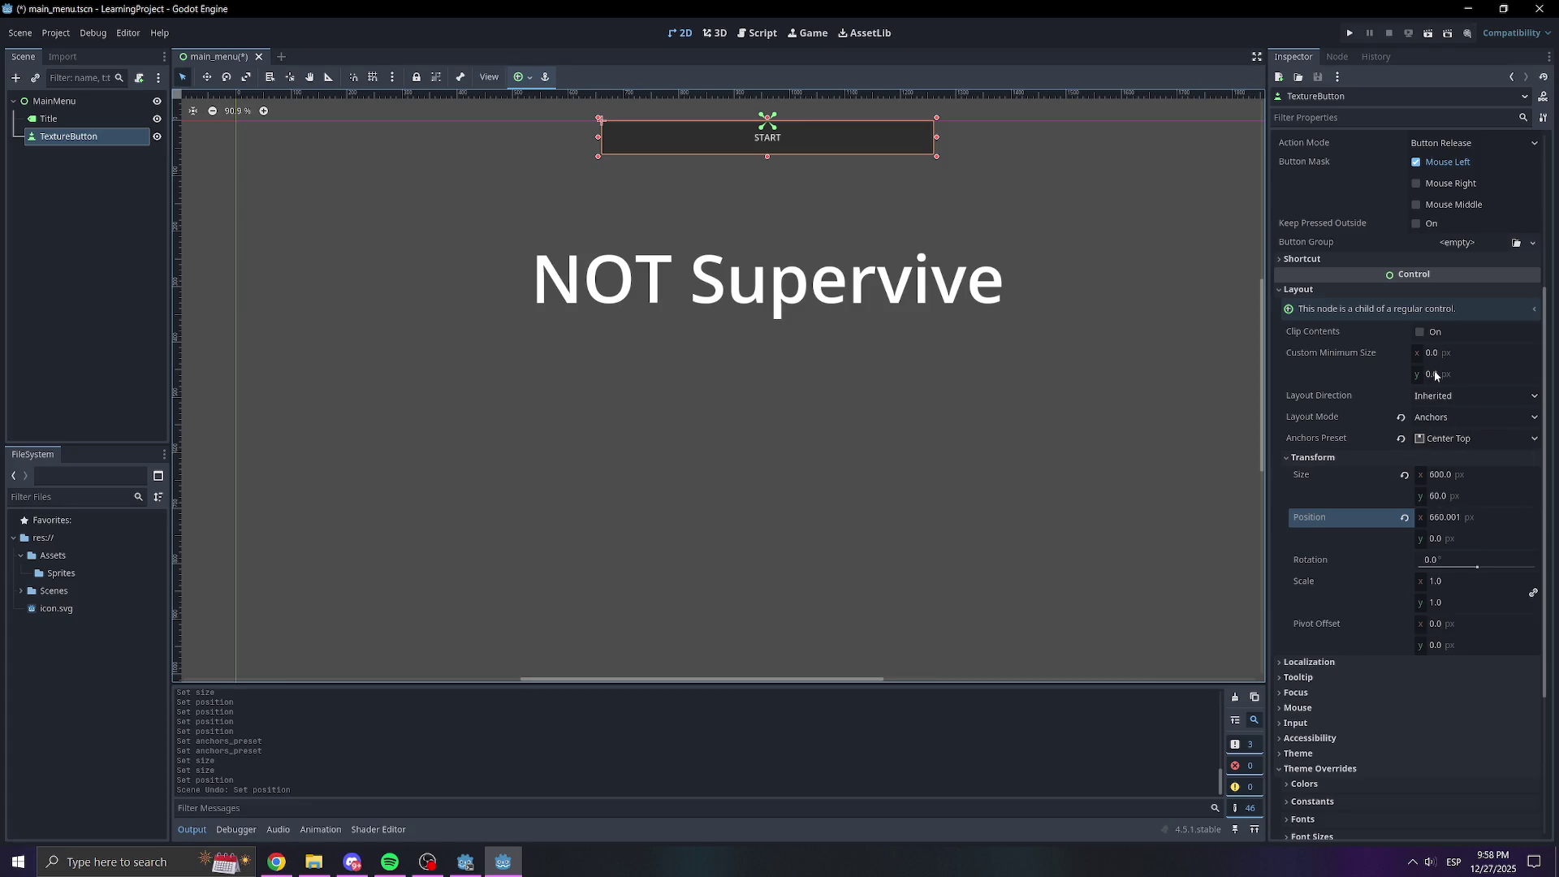
left_click_drag(1474, 548, 1477, 547)
left_click(1472, 545)
type("500")
key("Return")
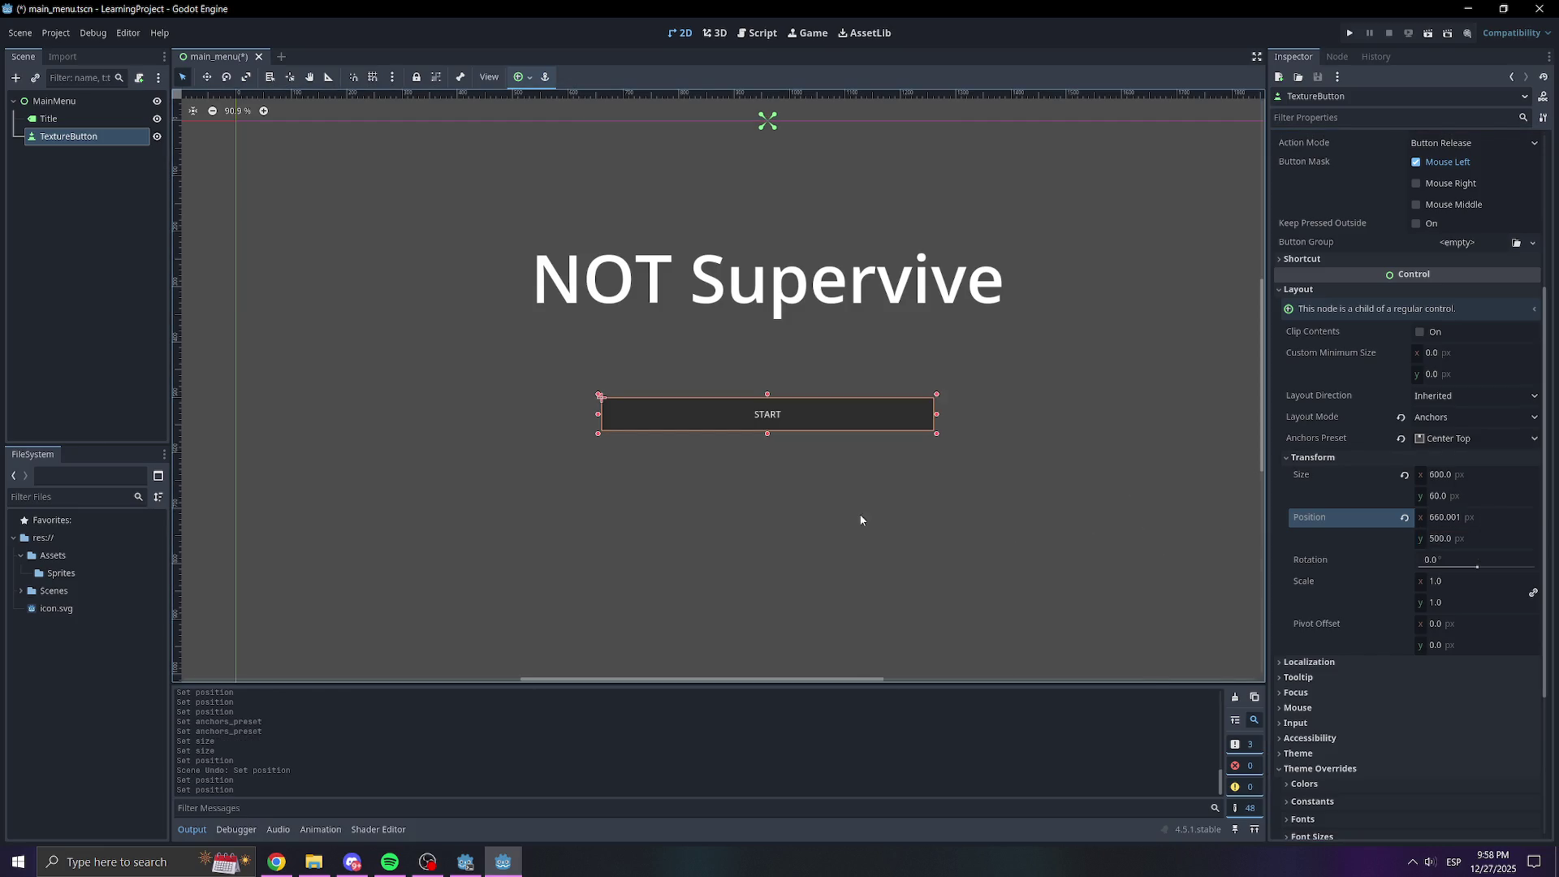
scroll(1367, 715, "down", 5)
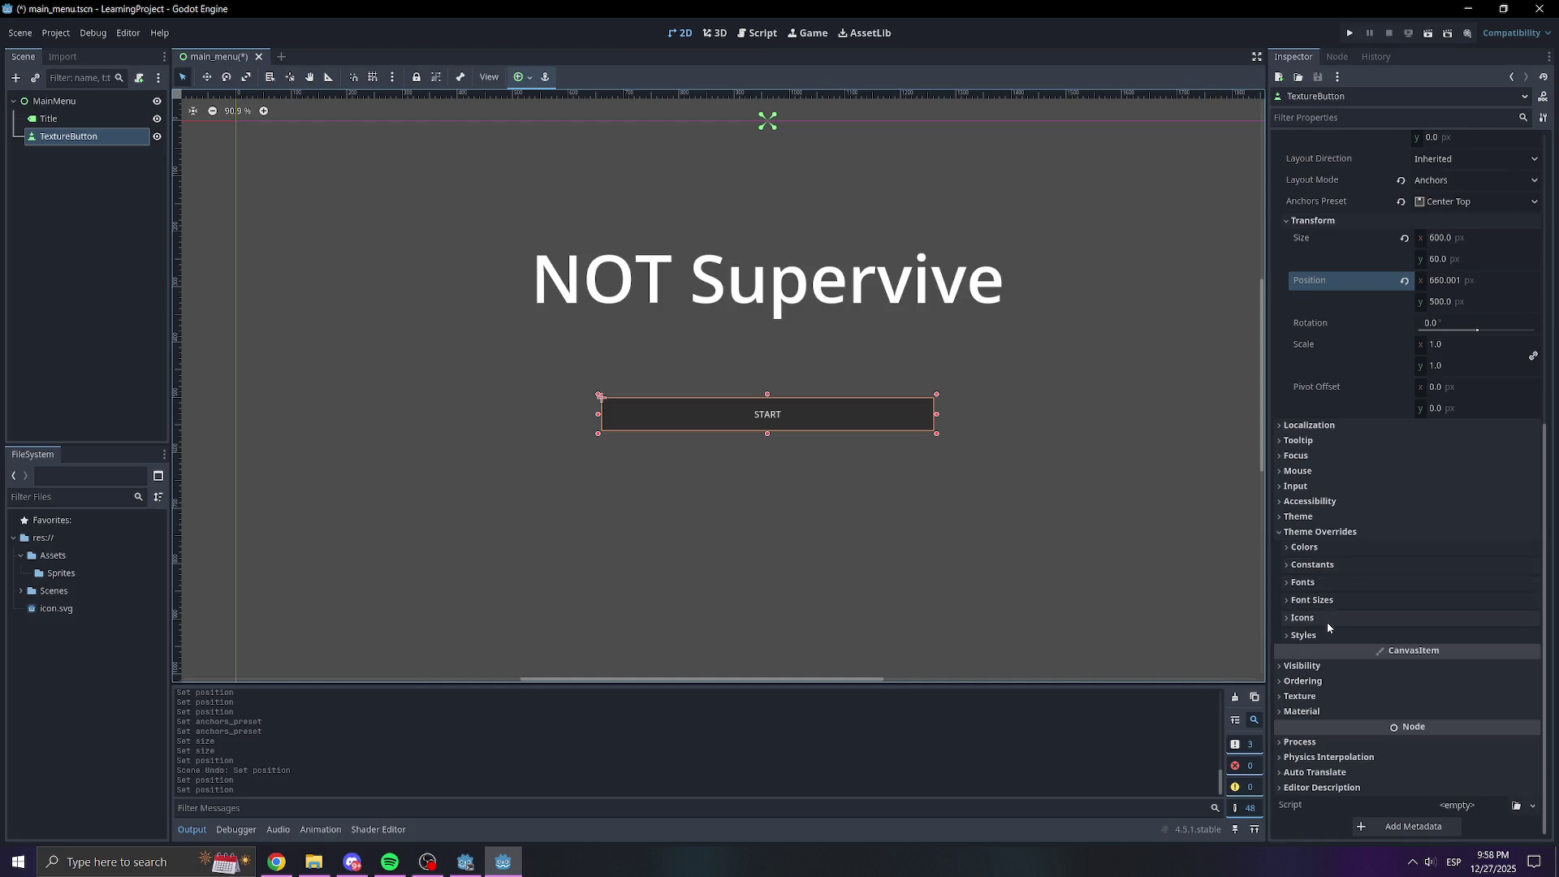
scroll(1356, 617, "up", 5)
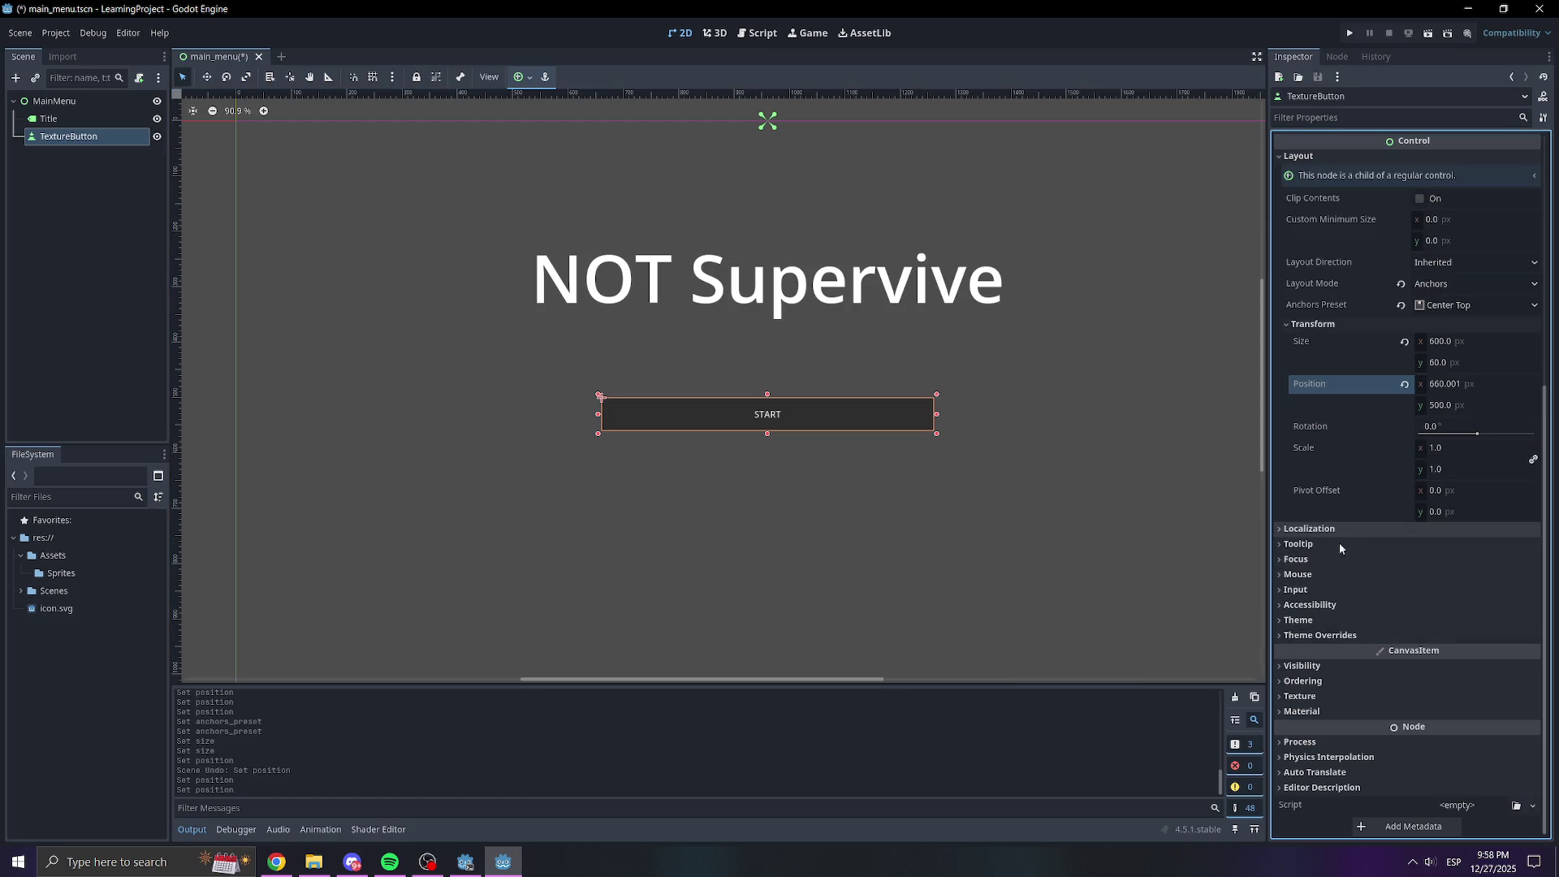
scroll(1369, 624, "down", 5)
left_click(1319, 583)
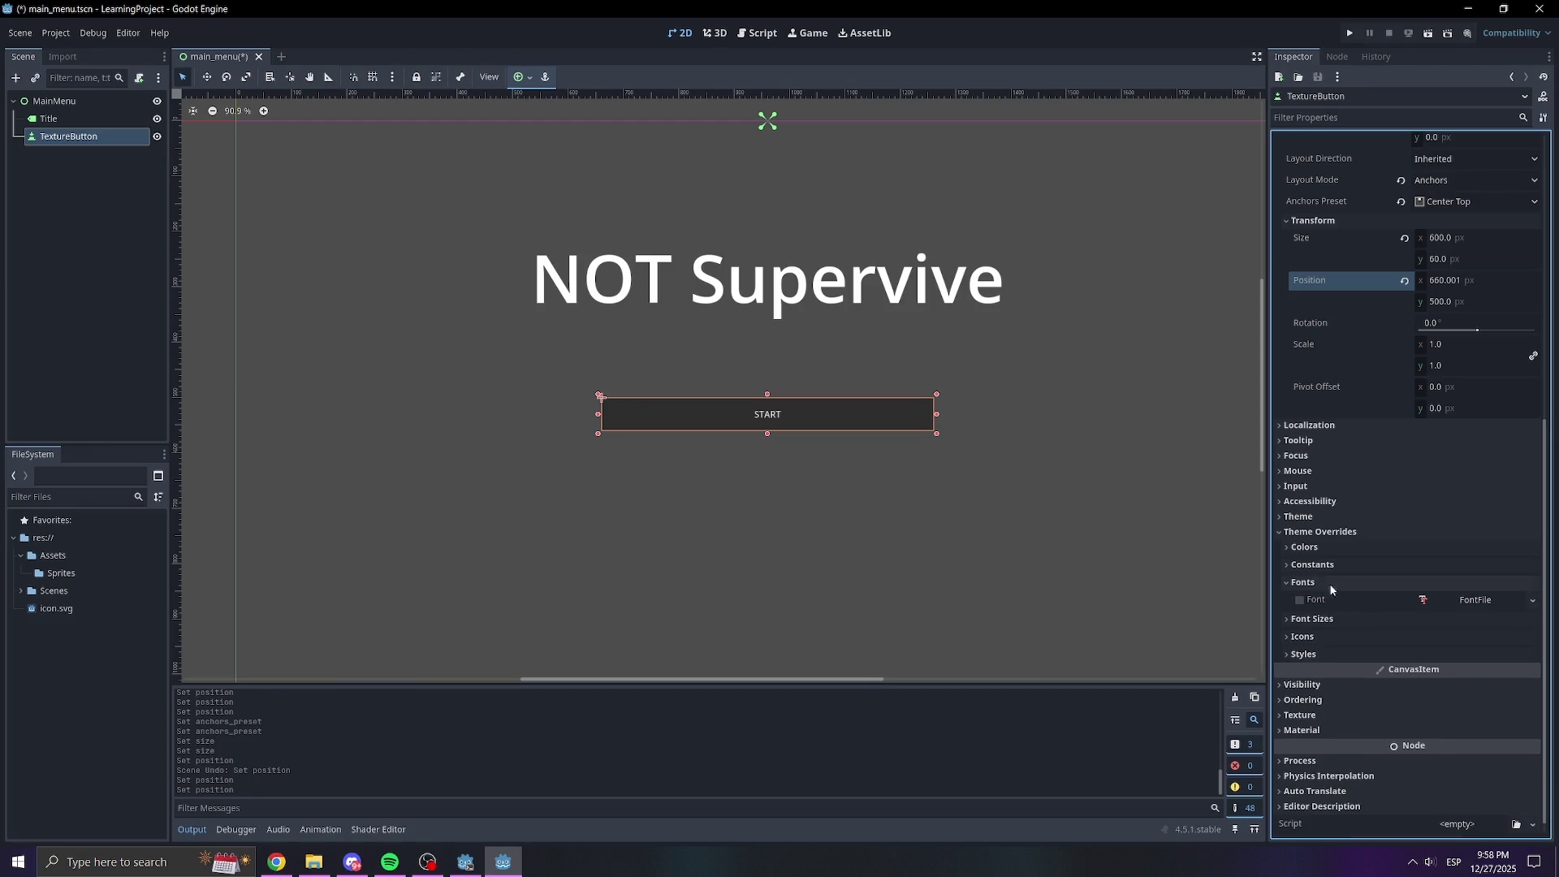
left_click(1326, 619)
left_click(1438, 640)
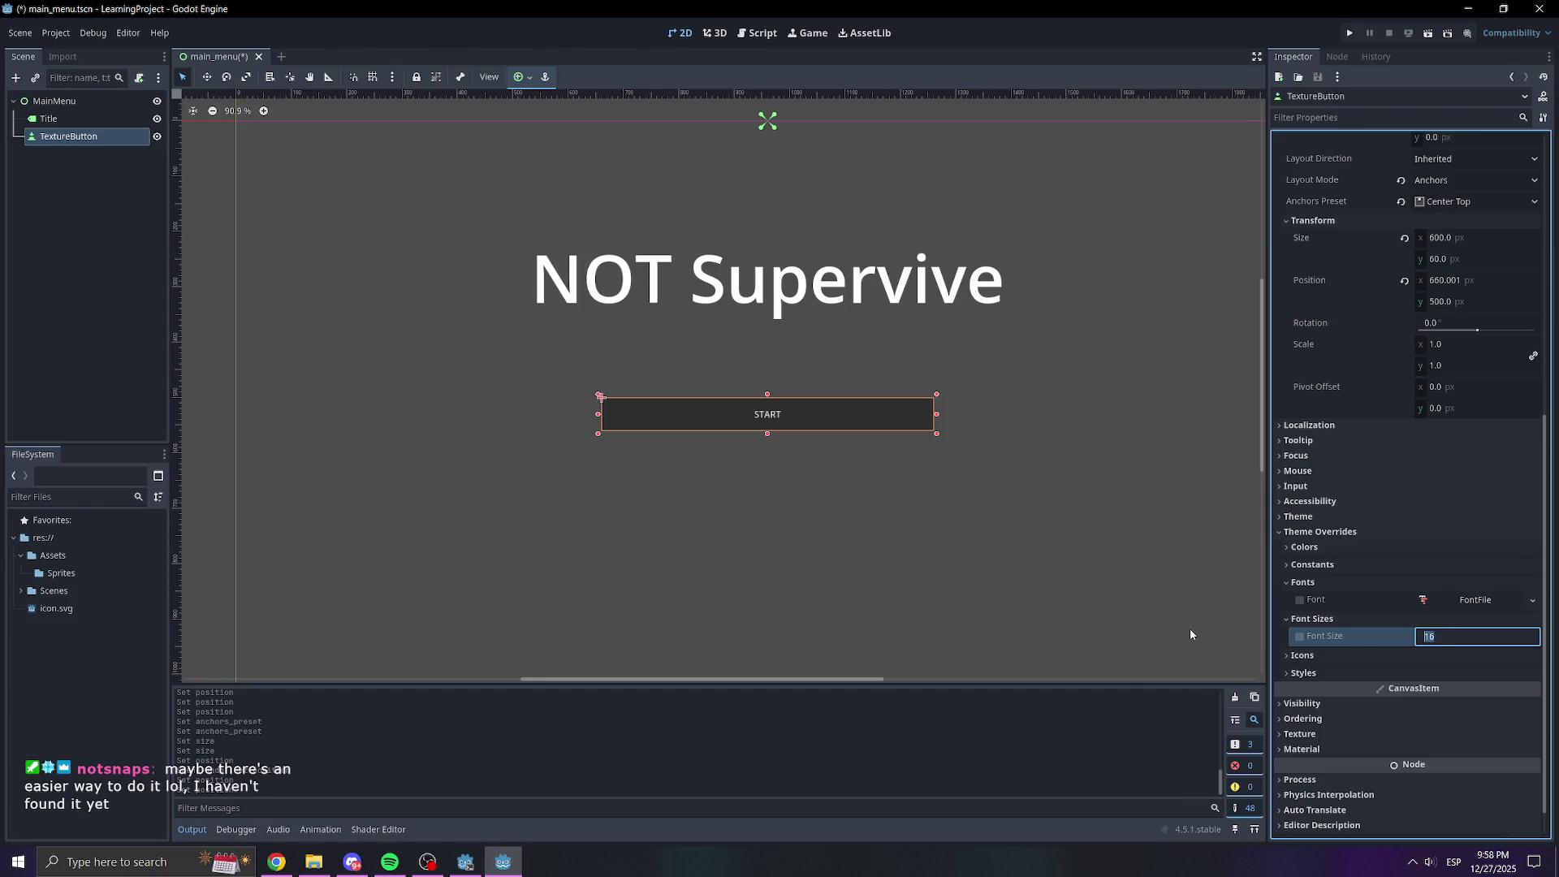
type("50")
key("Return")
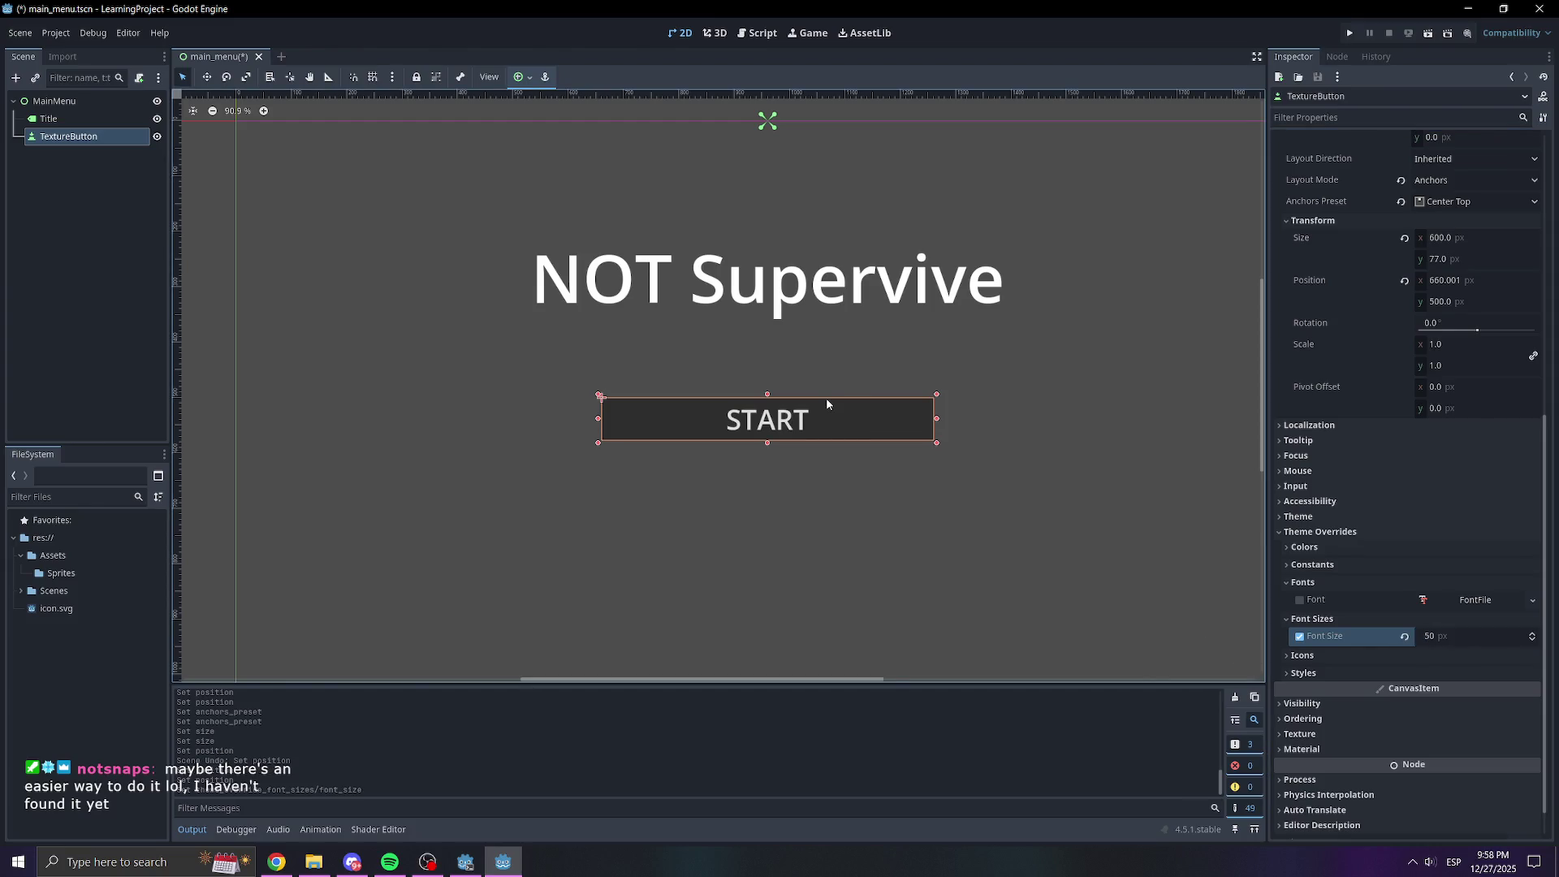
left_click(1464, 302)
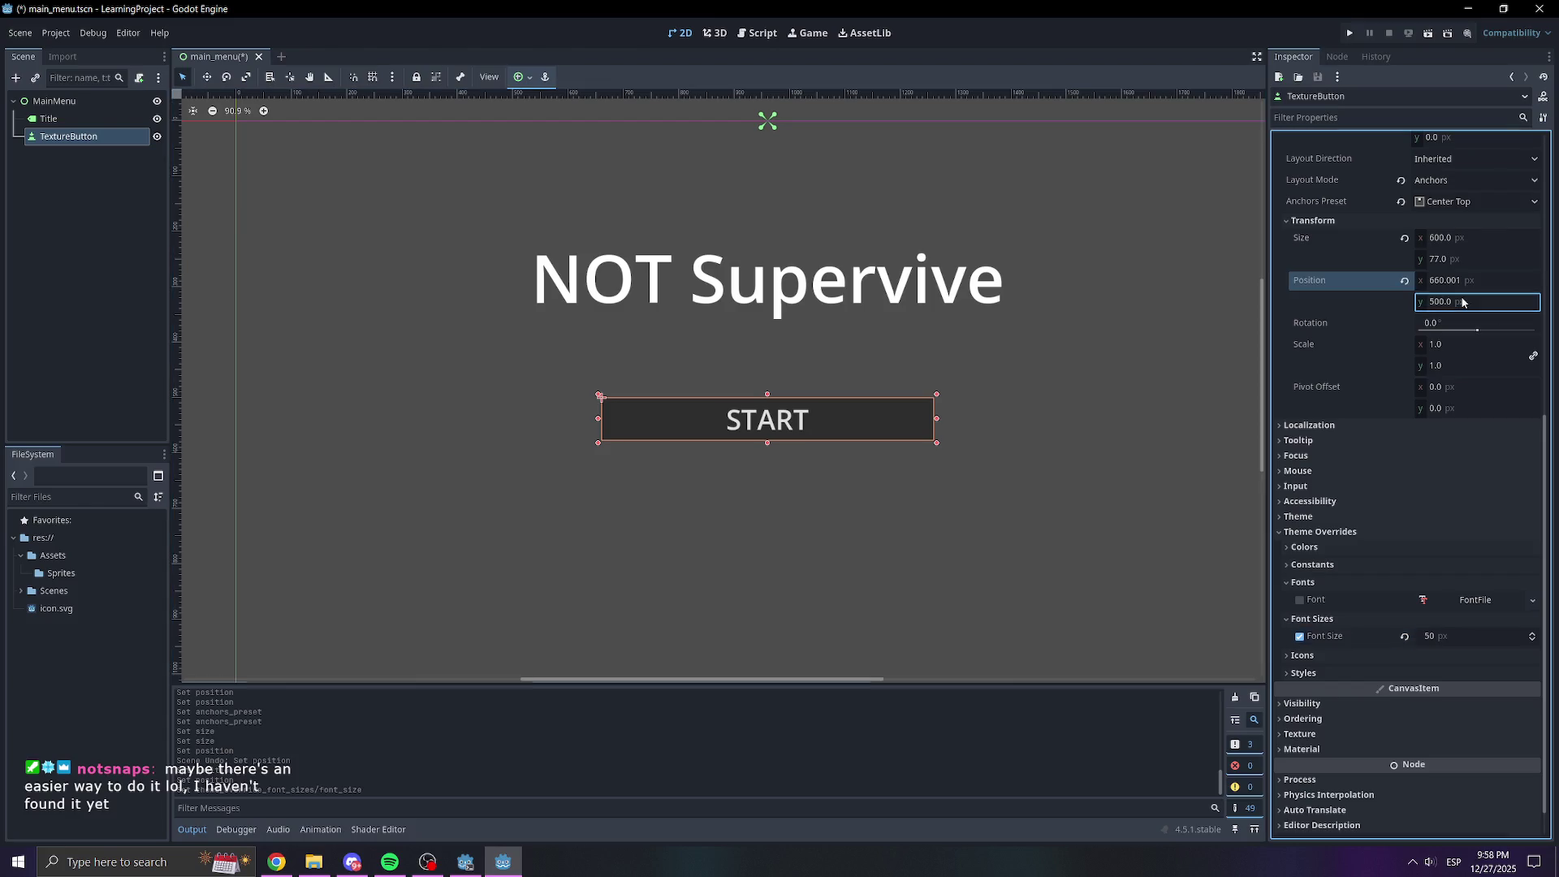
type("400")
key("Return")
left_click(901, 354)
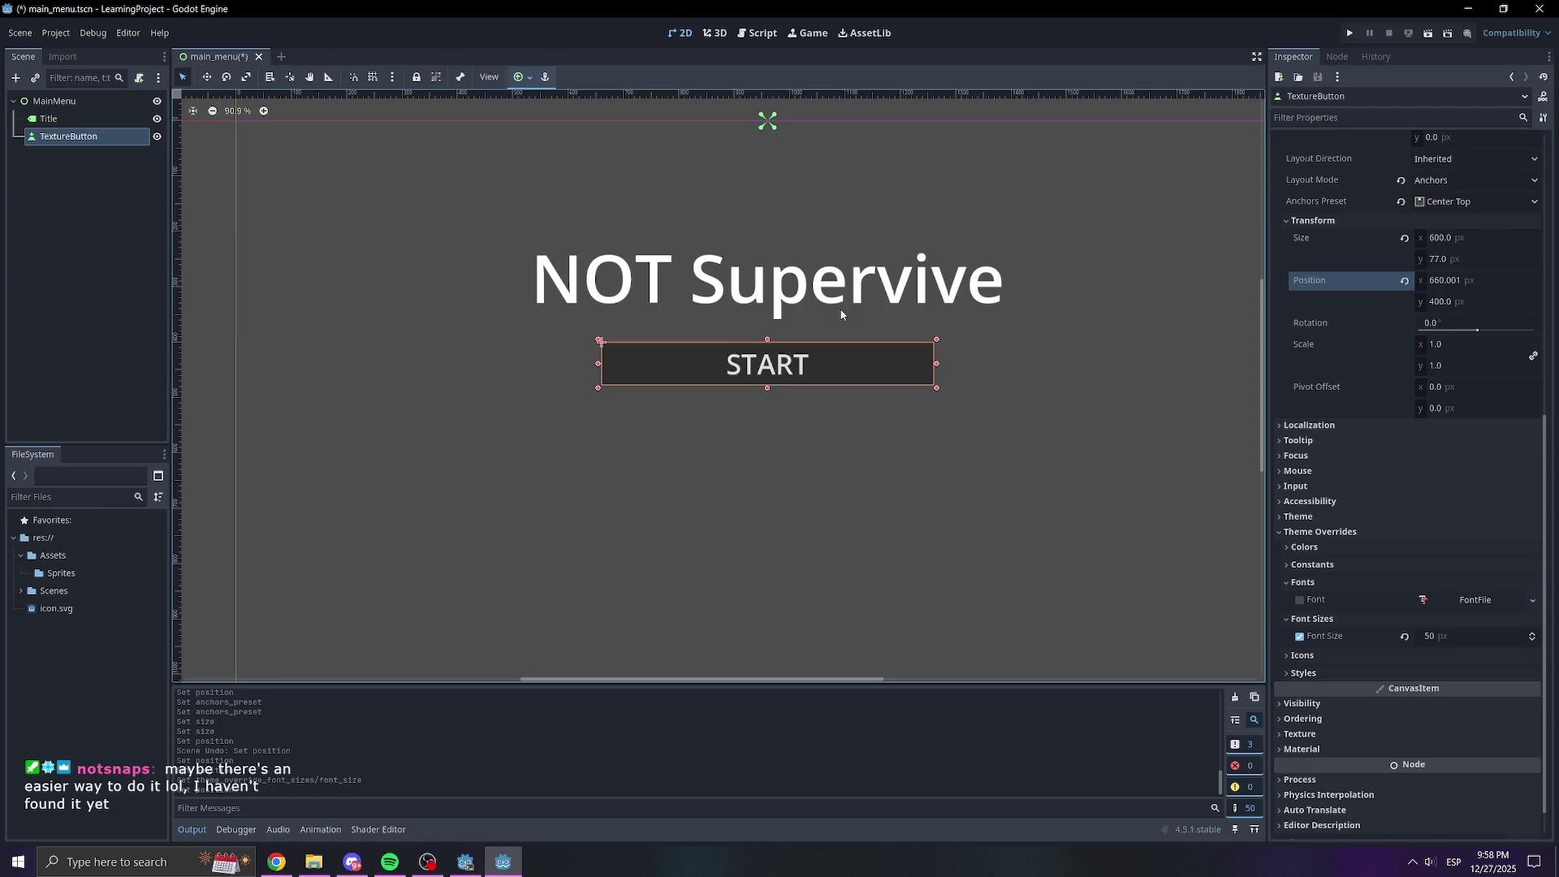
left_click(881, 526)
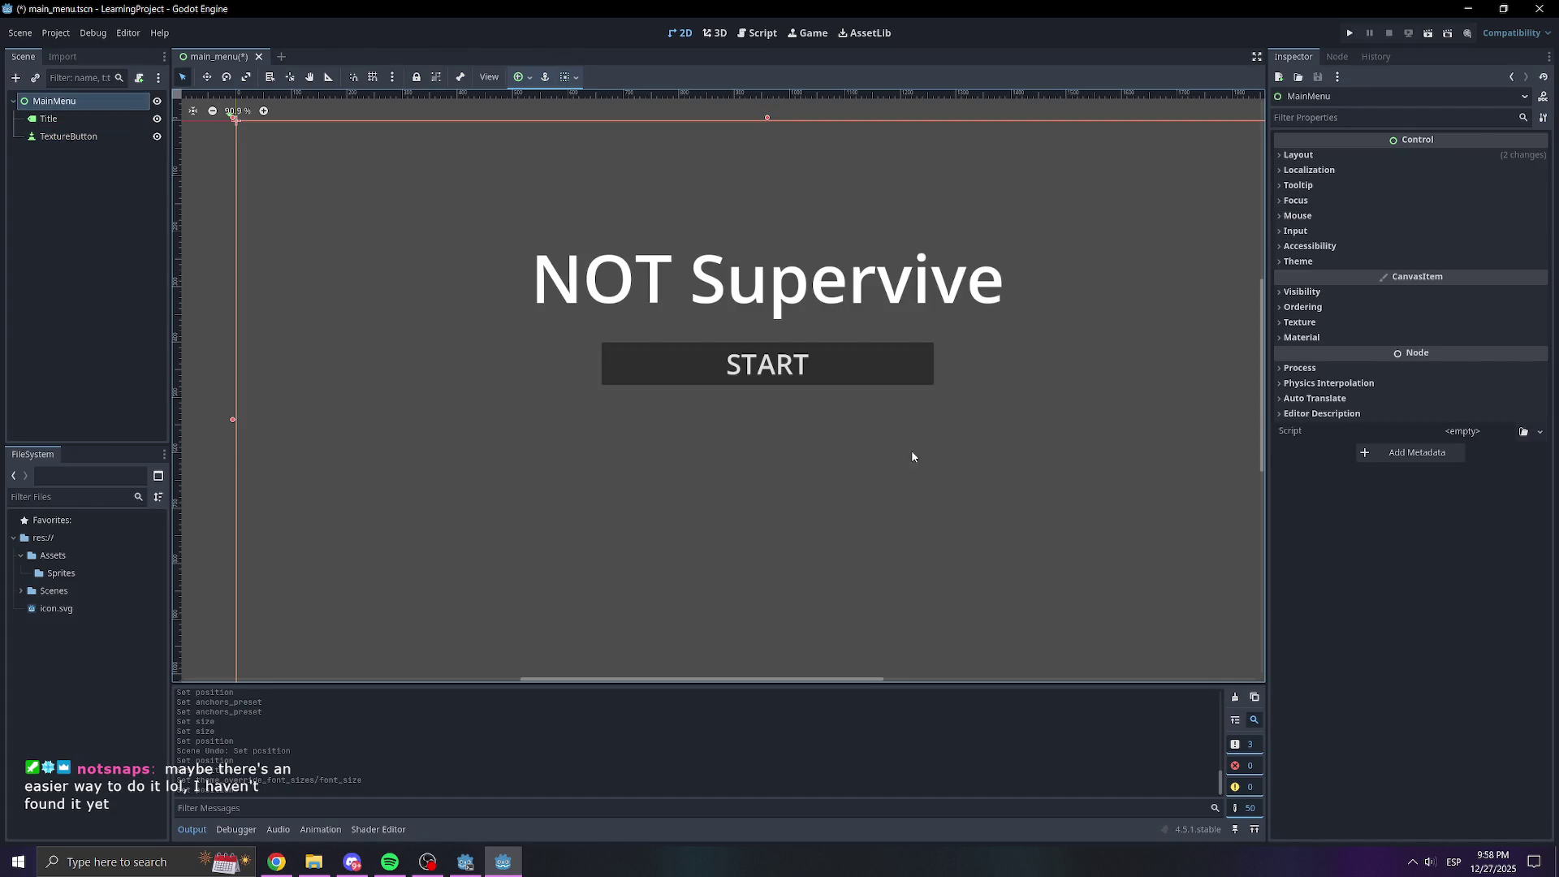
left_click(874, 362)
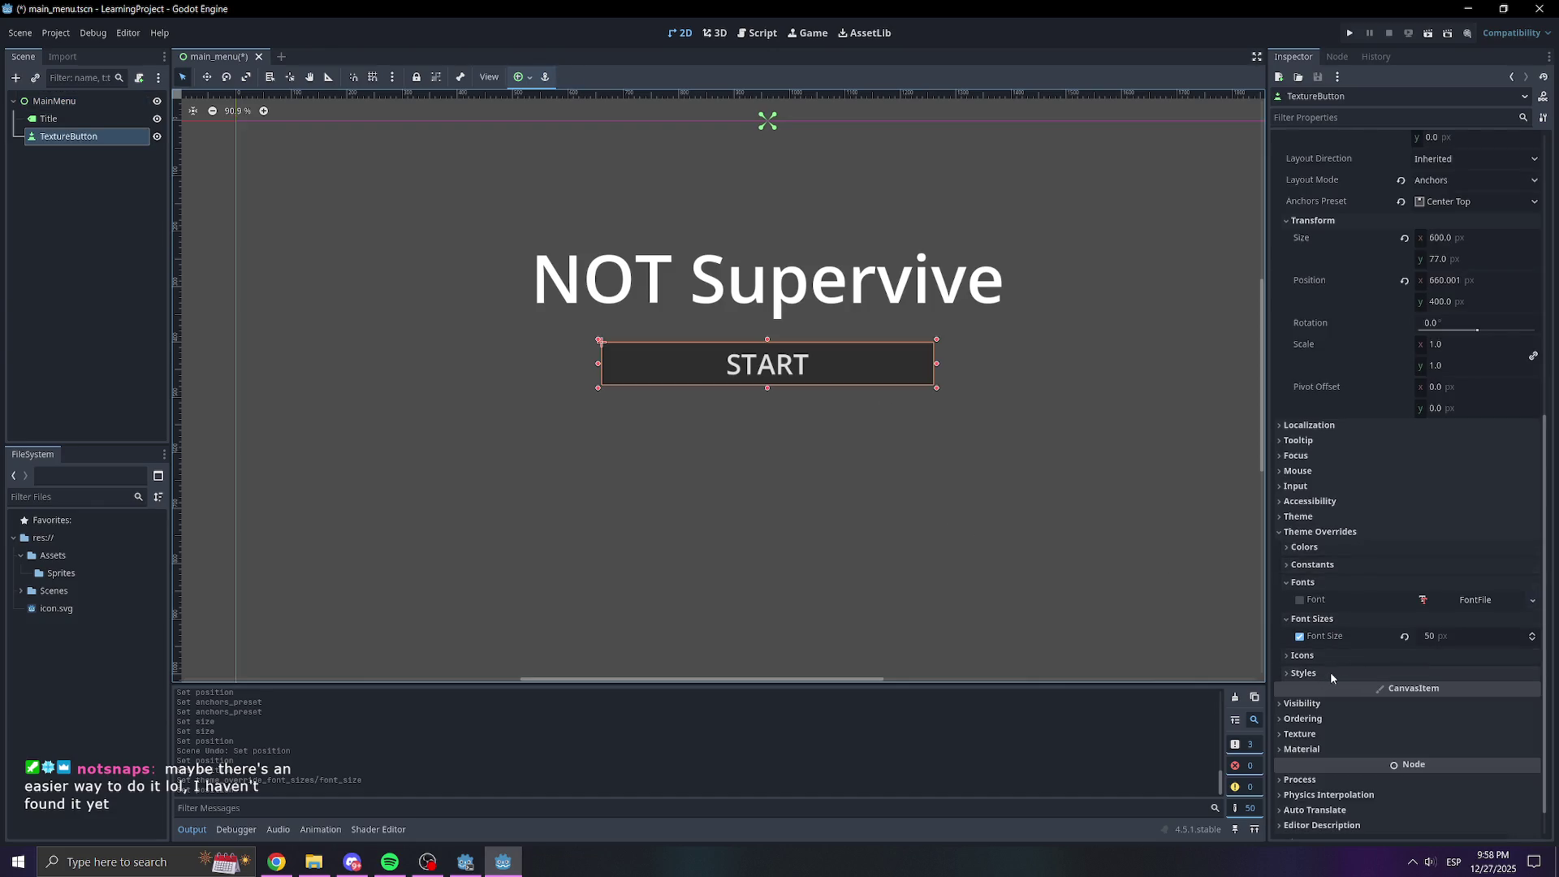
left_click(1303, 672)
scroll(1330, 670, "down", 5)
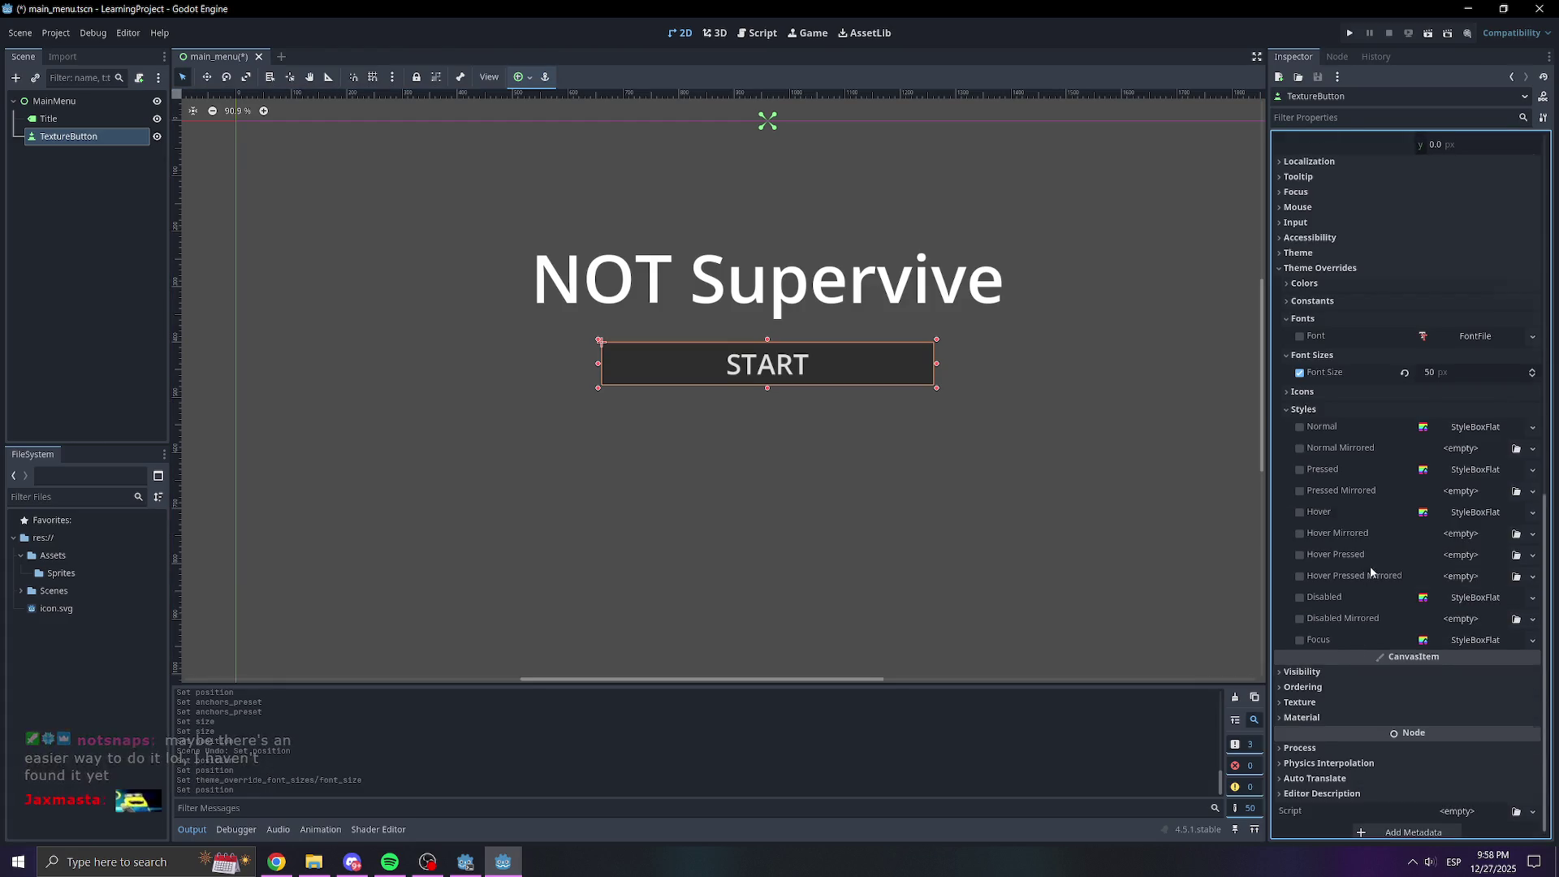
scroll(1355, 552, "up", 3)
left_click(1321, 584)
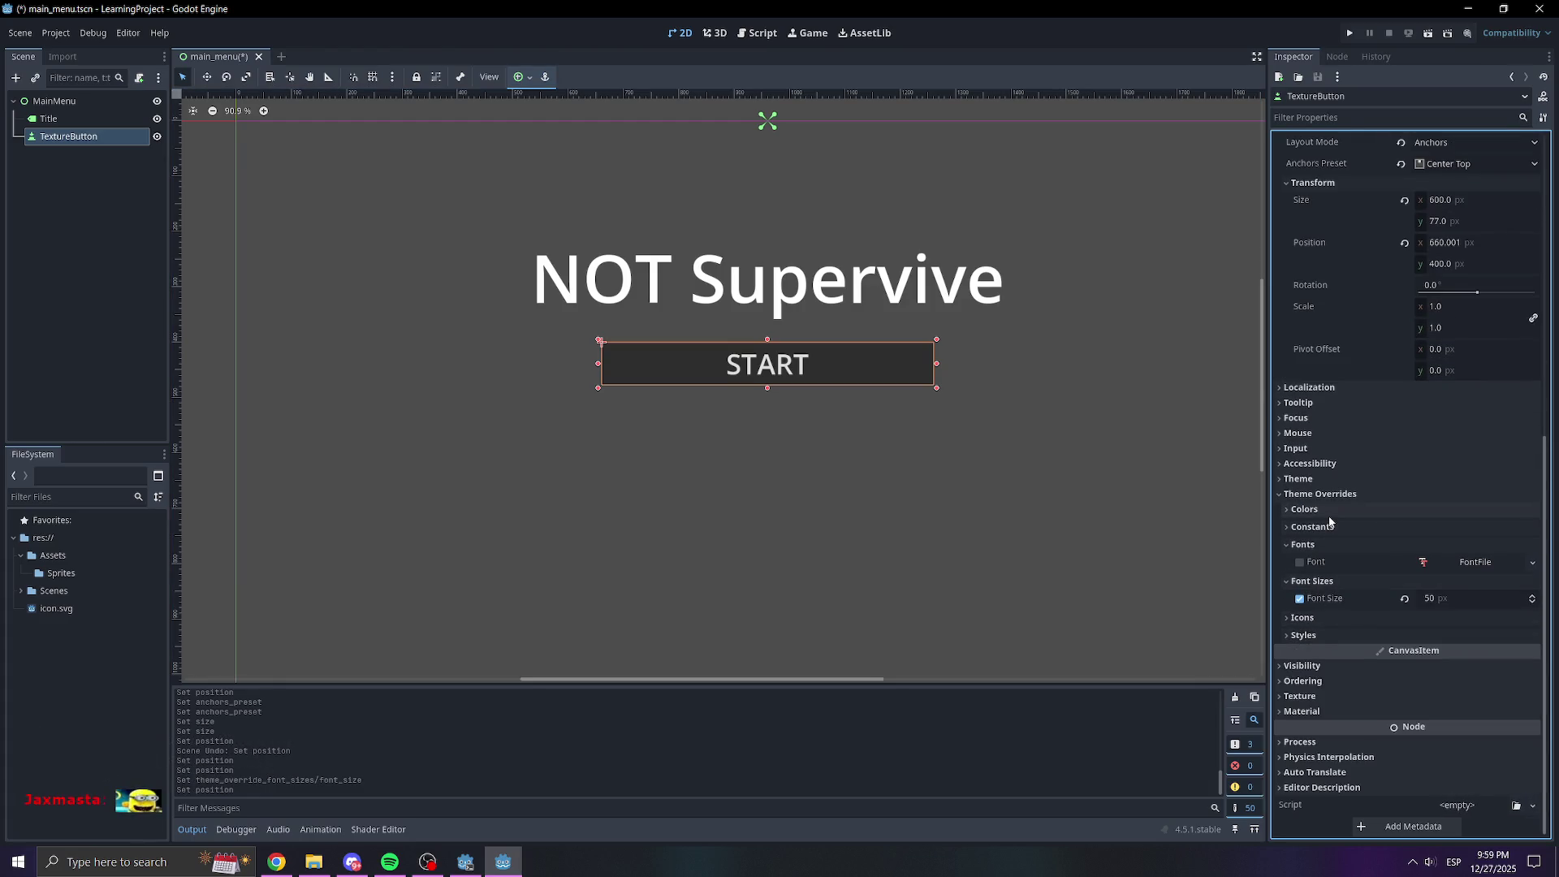
left_click(1351, 33)
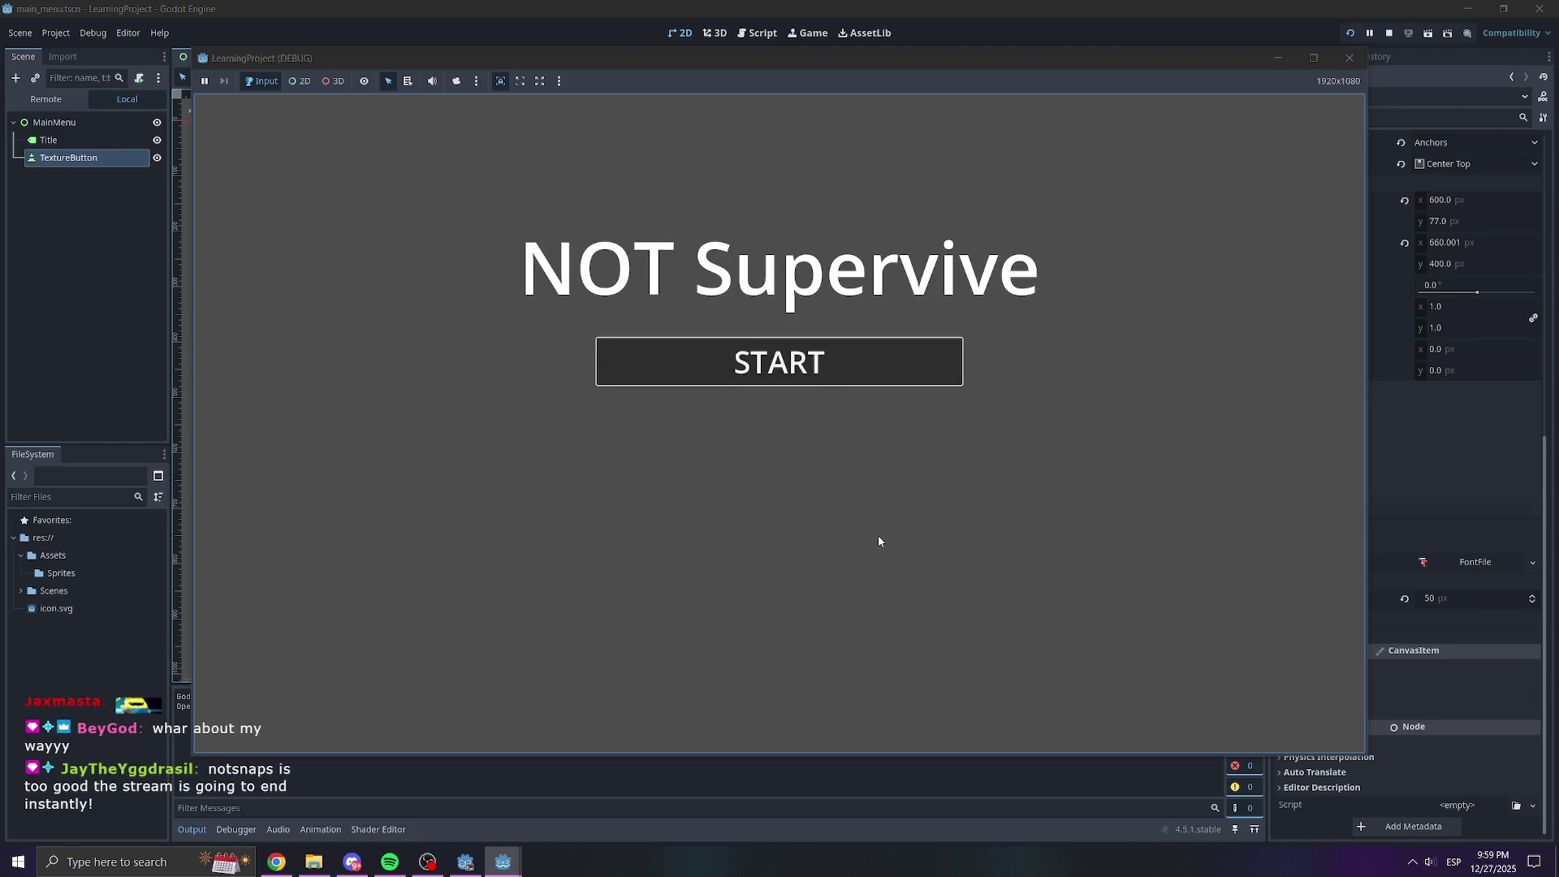
Press START in the running game, then close the game window
left_click(864, 381)
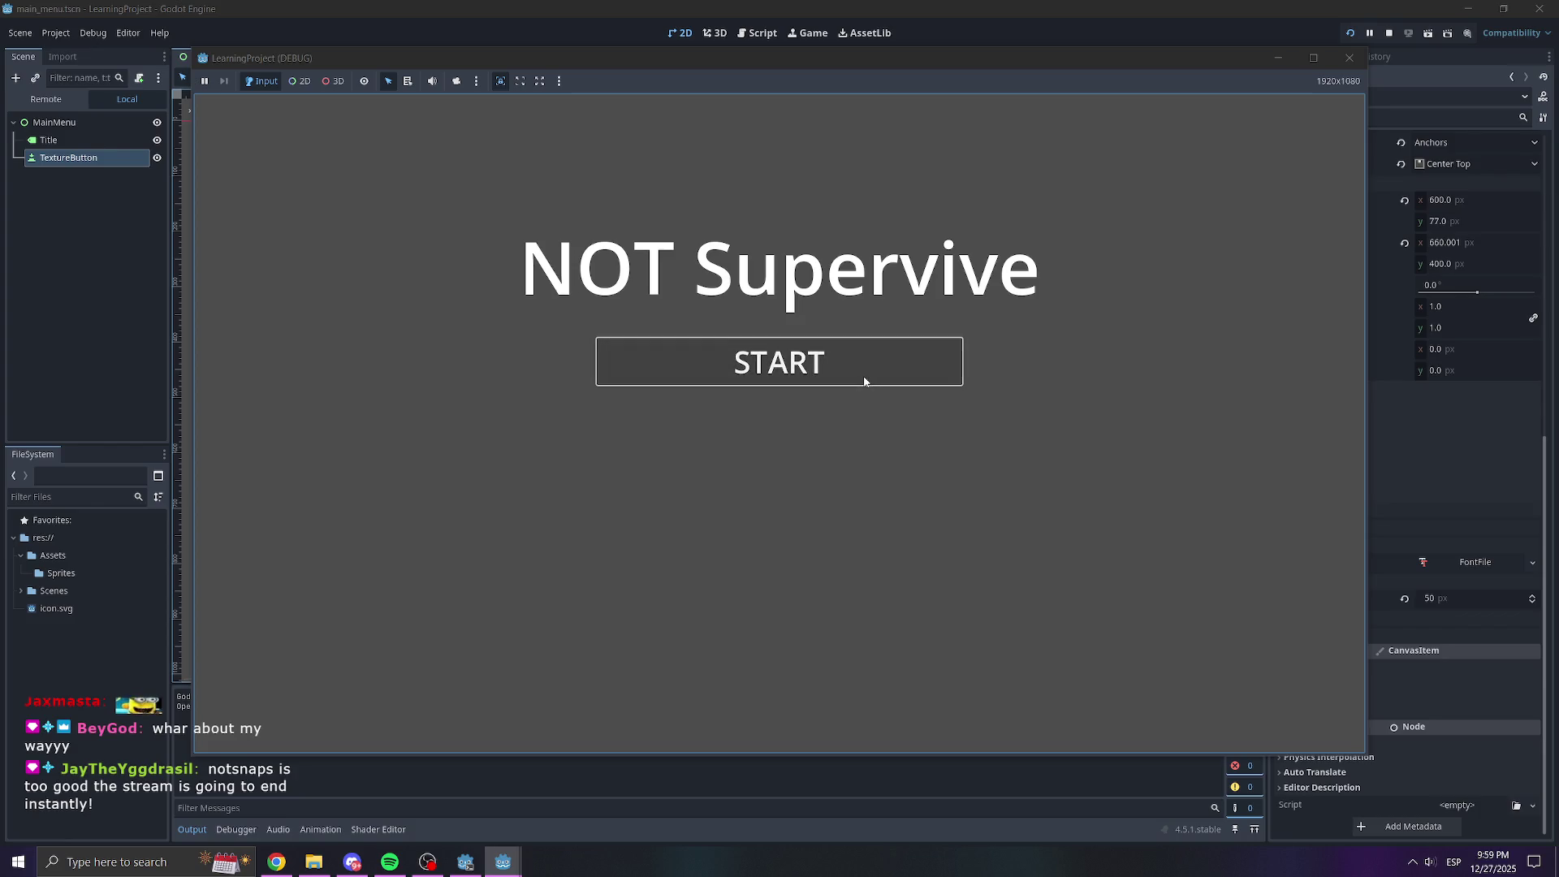
left_click(1354, 57)
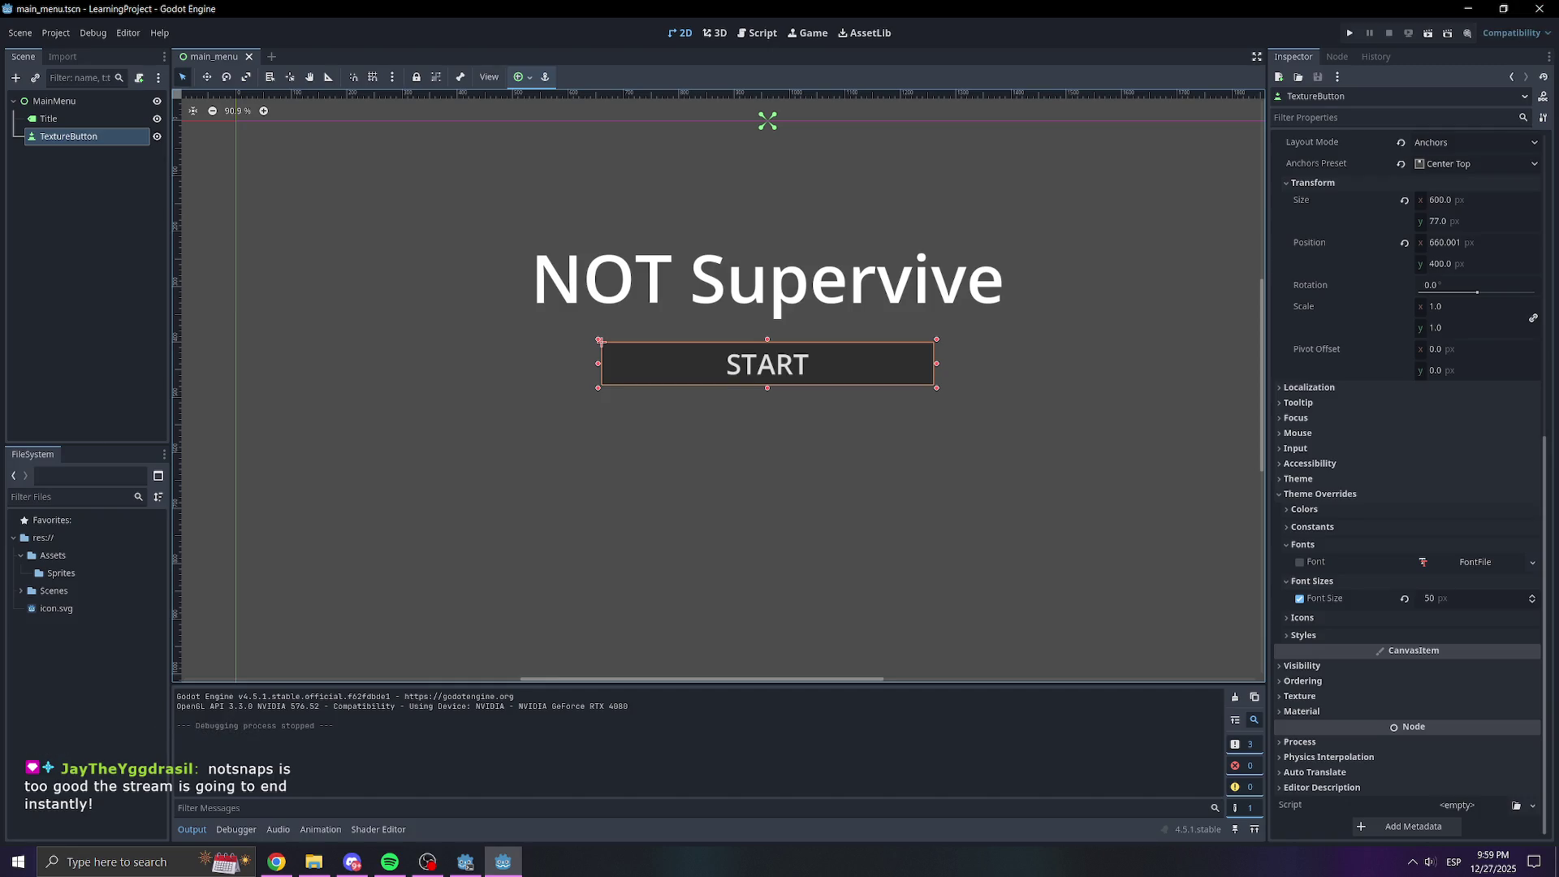
Rename the TextureButton node to StartButton
left_click(778, 446)
left_click_drag(778, 446, 314, 240)
left_click(77, 138)
double_click(76, 138)
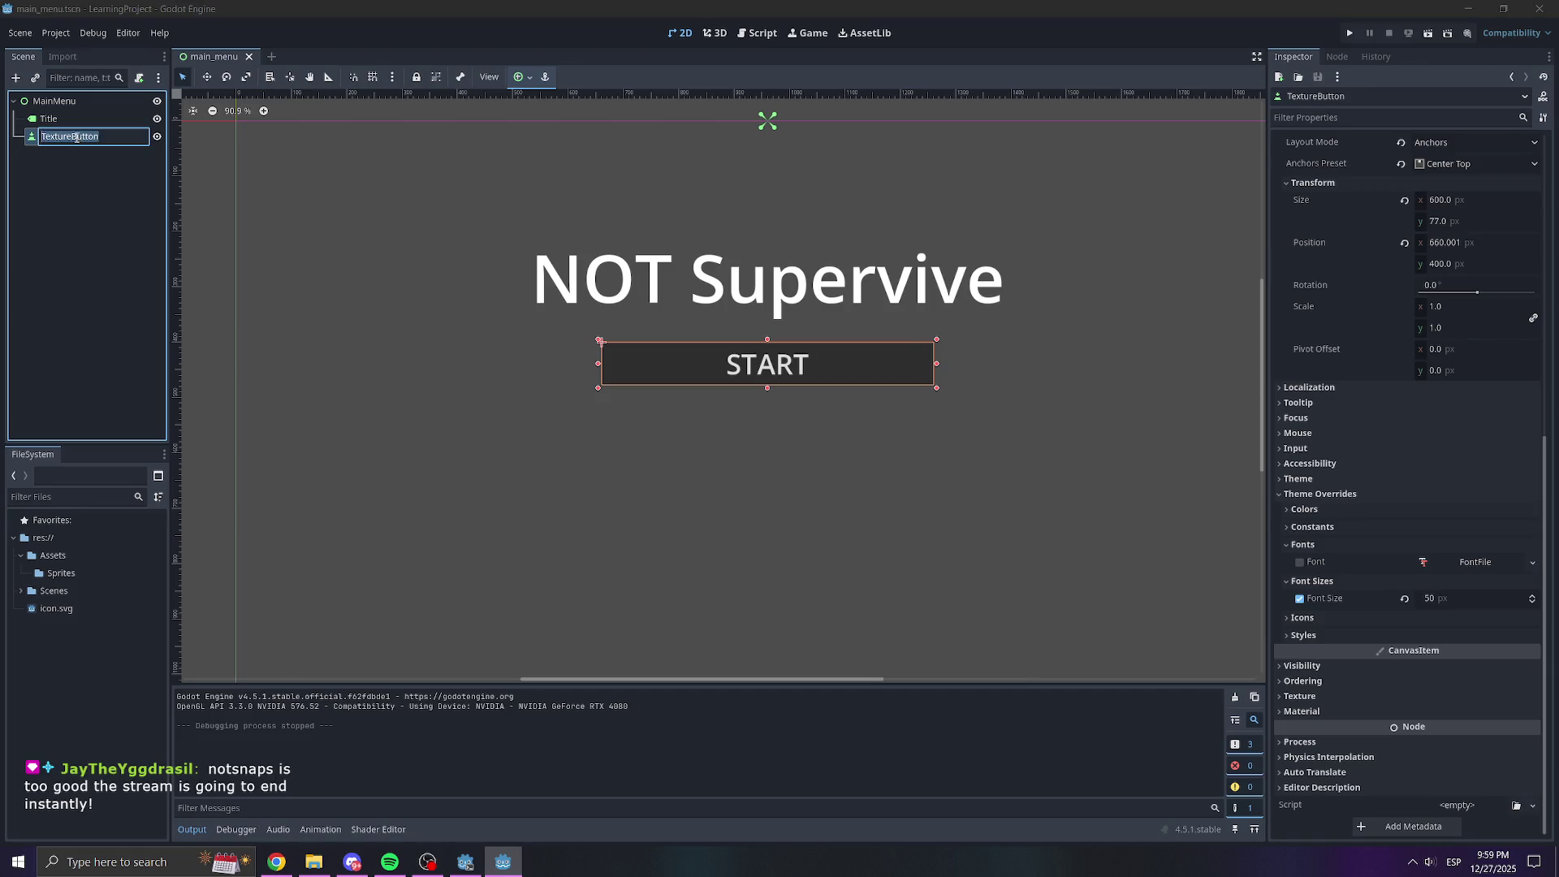
type("S")
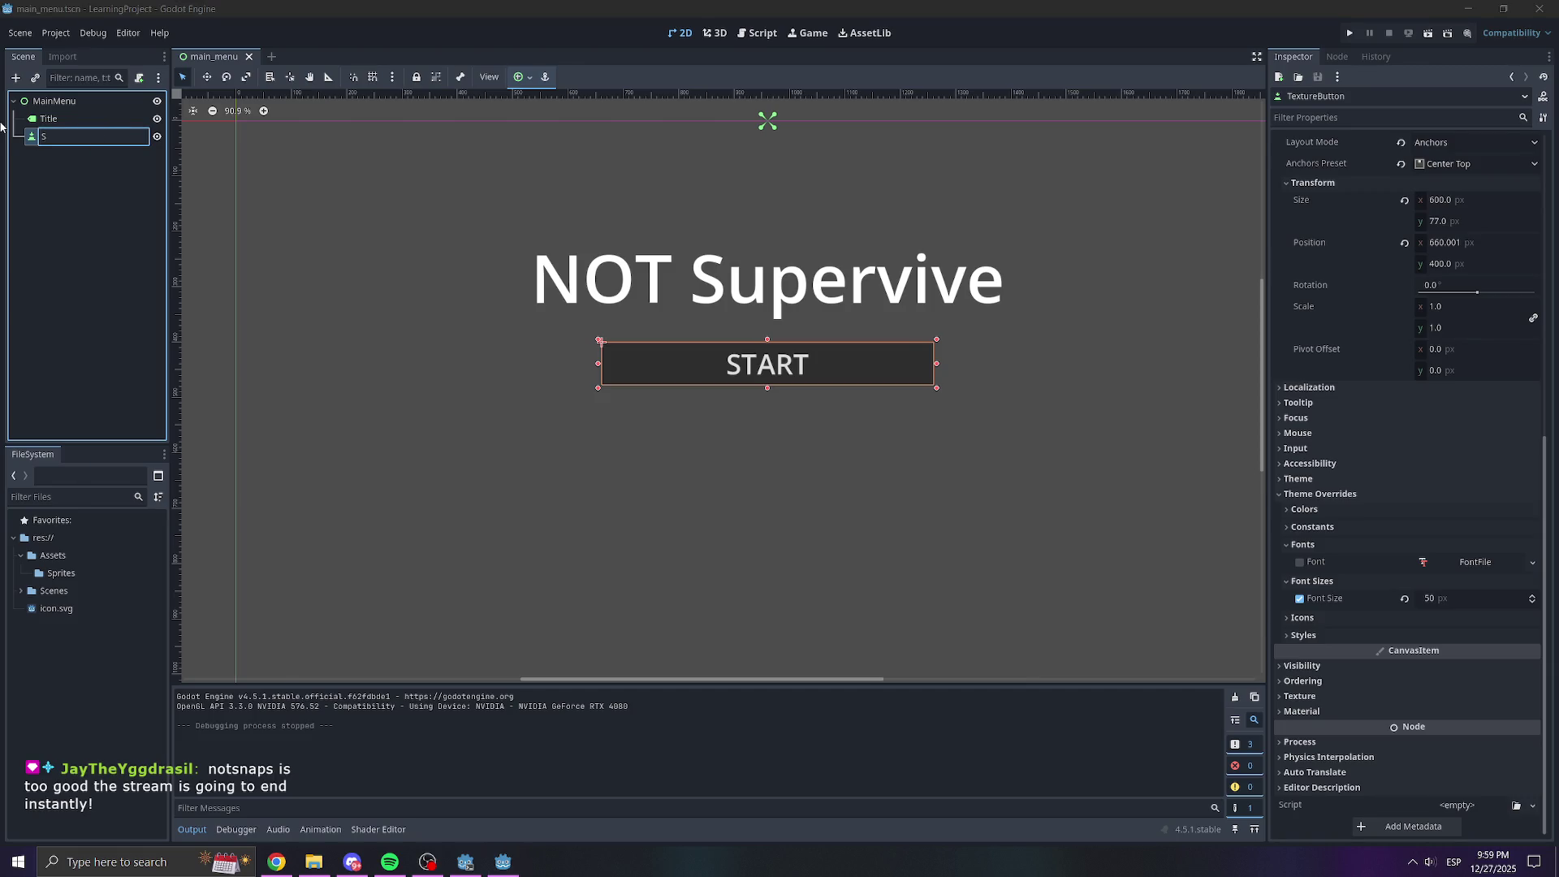
type("tartB")
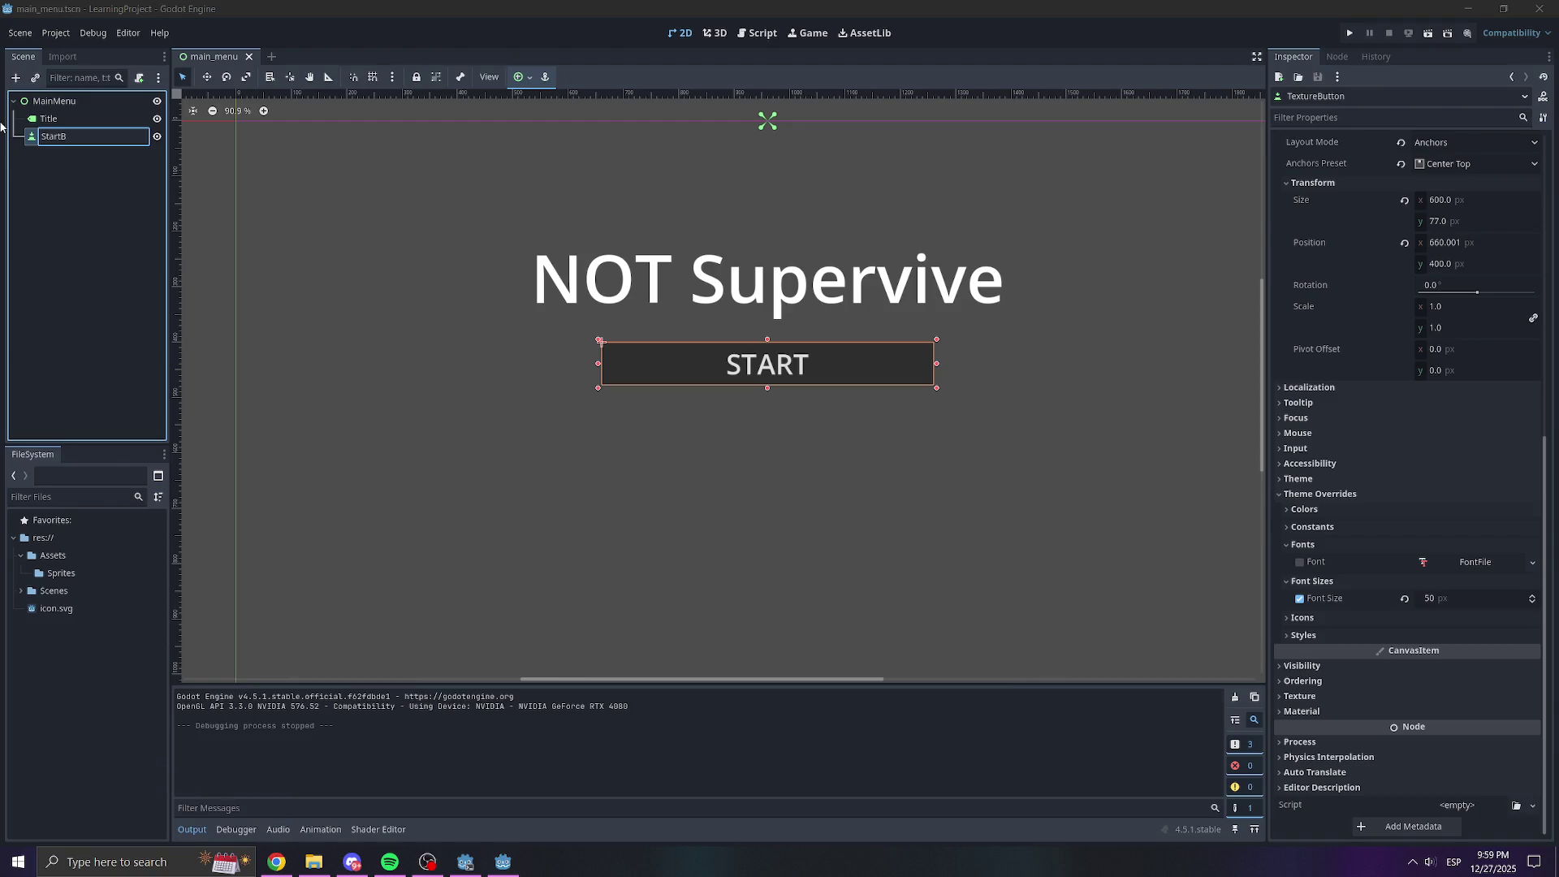
type("utton")
key("Return")
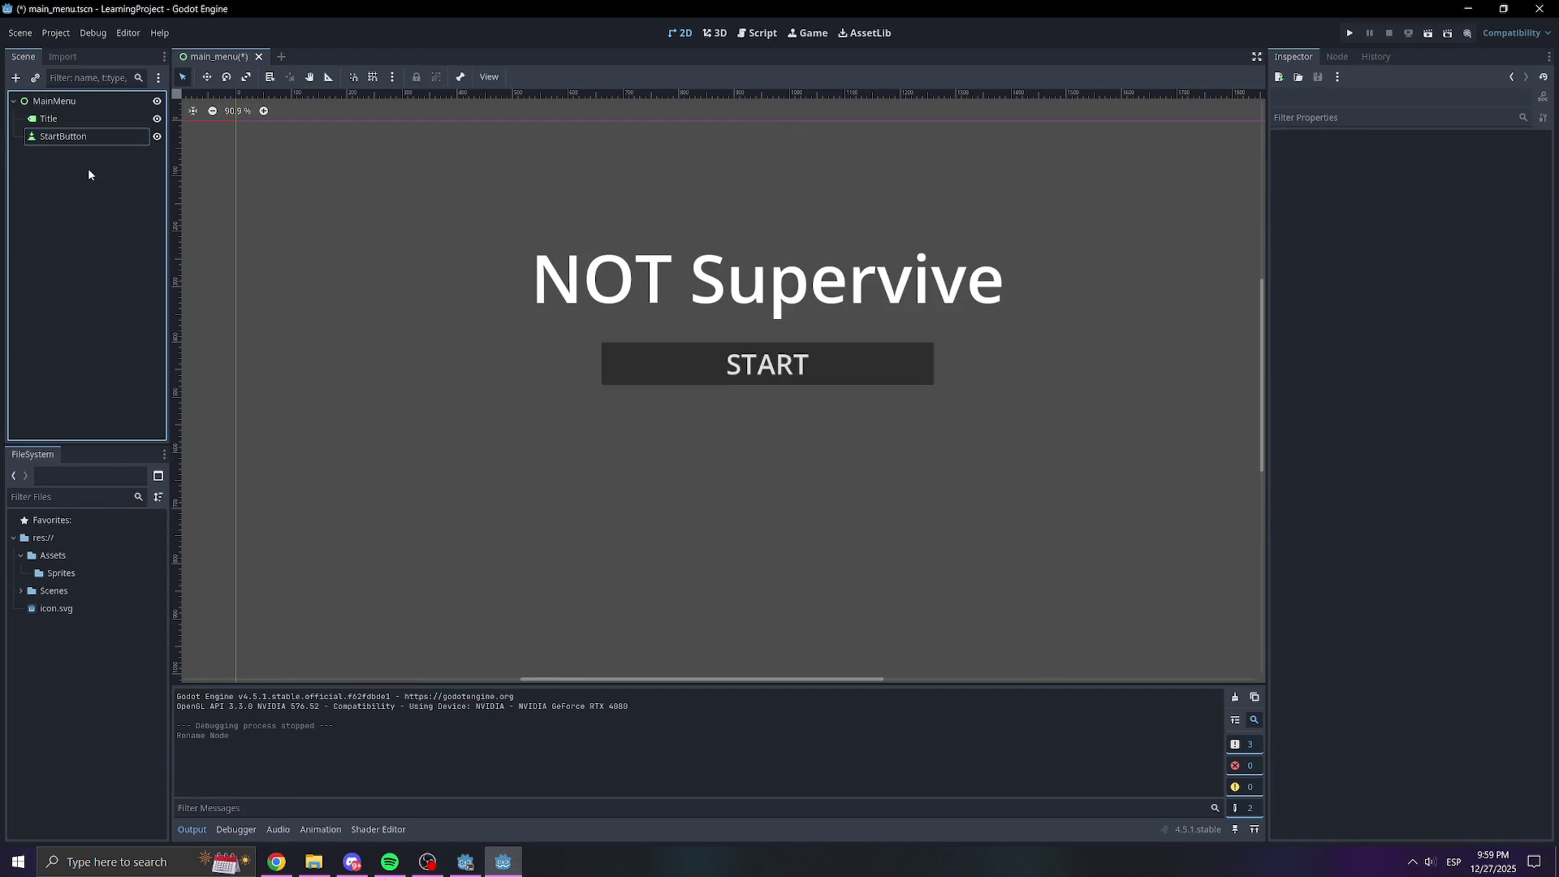
Copy and paste StartButton under MainMenu and rename the copy TutorialButton
key("ctrl+c")
key("ctrl+v")
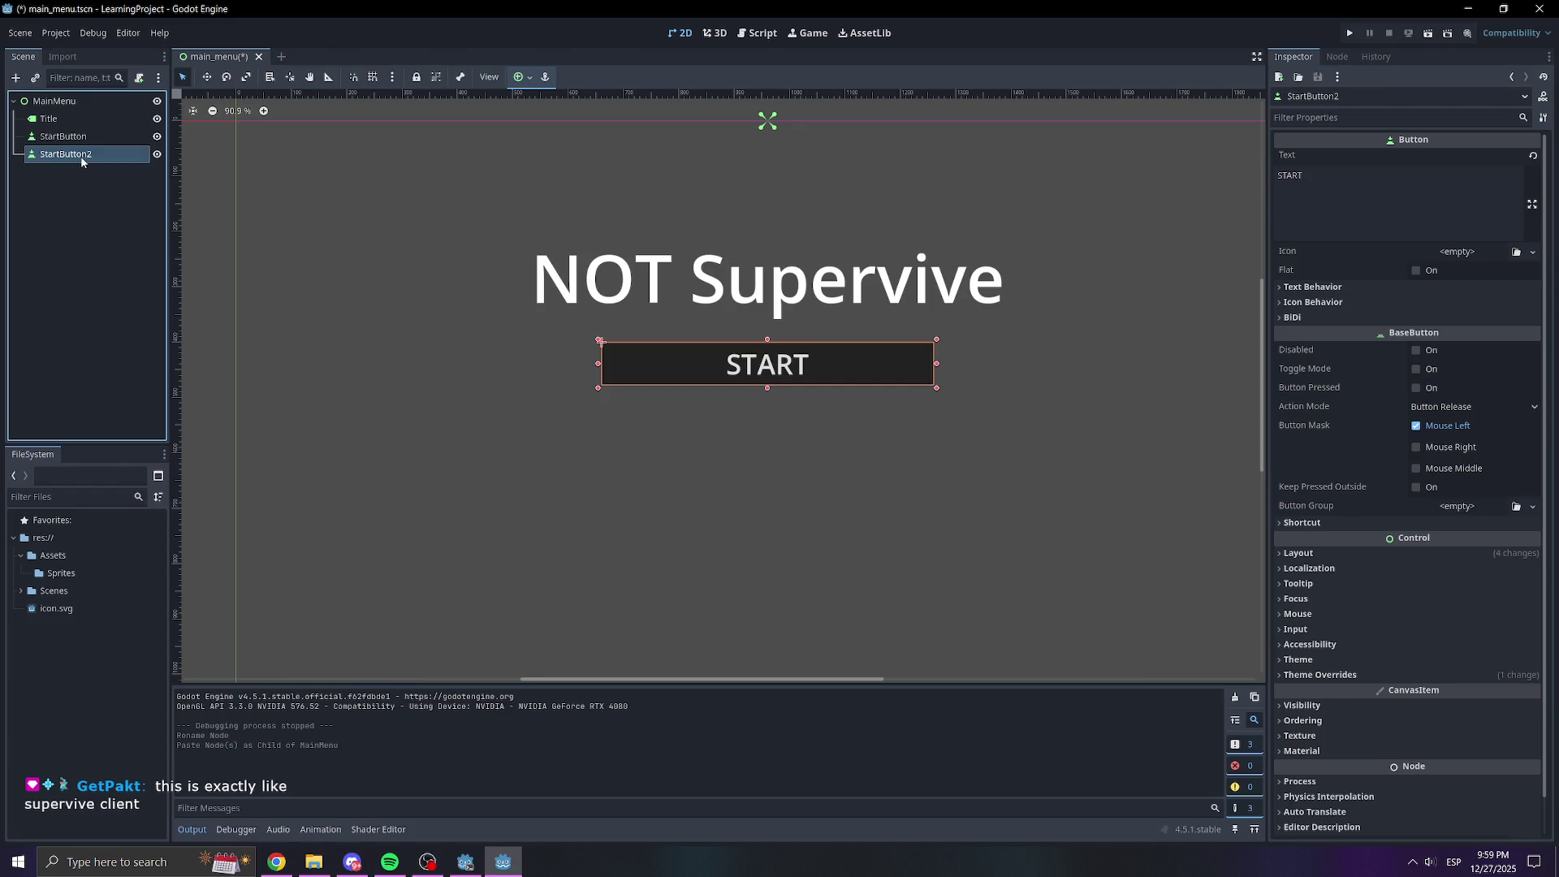
double_click(81, 155)
type("TutorialButton")
key("Return")
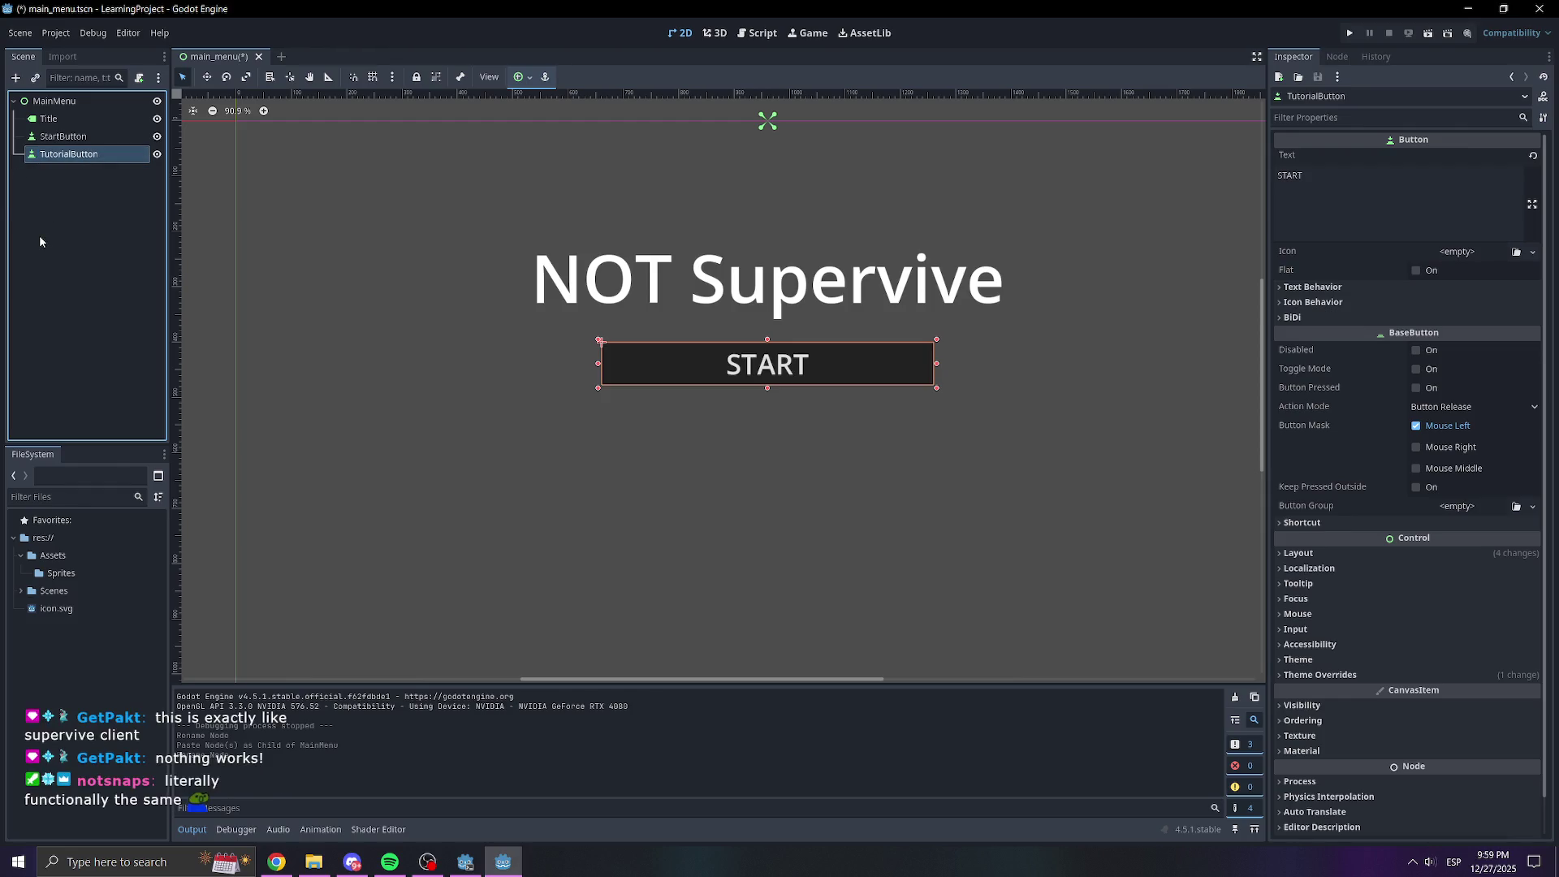
left_click(82, 199)
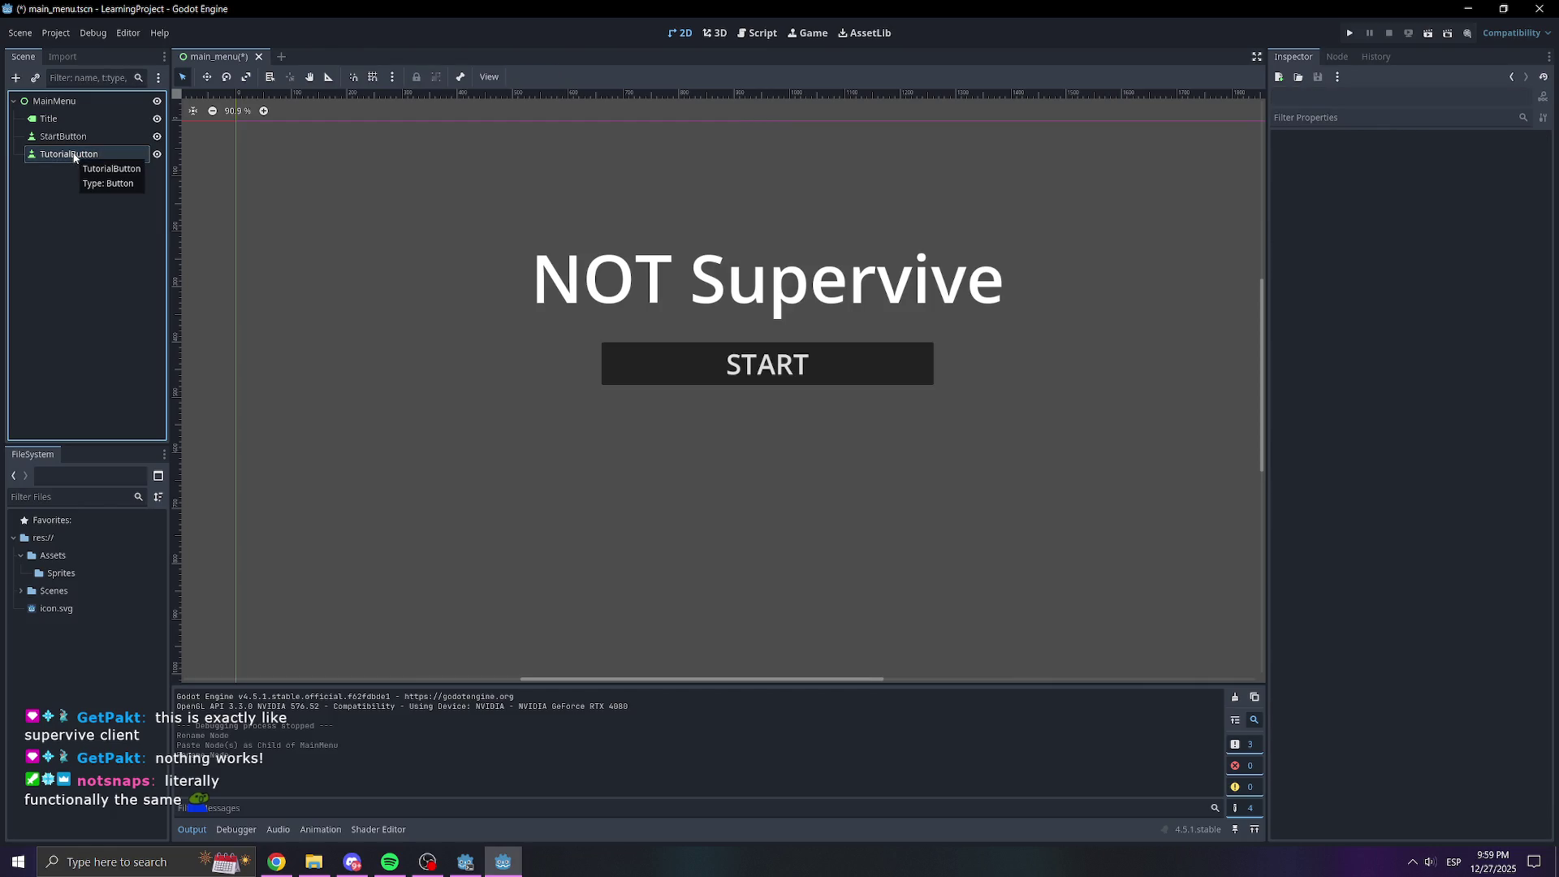
left_click(74, 155)
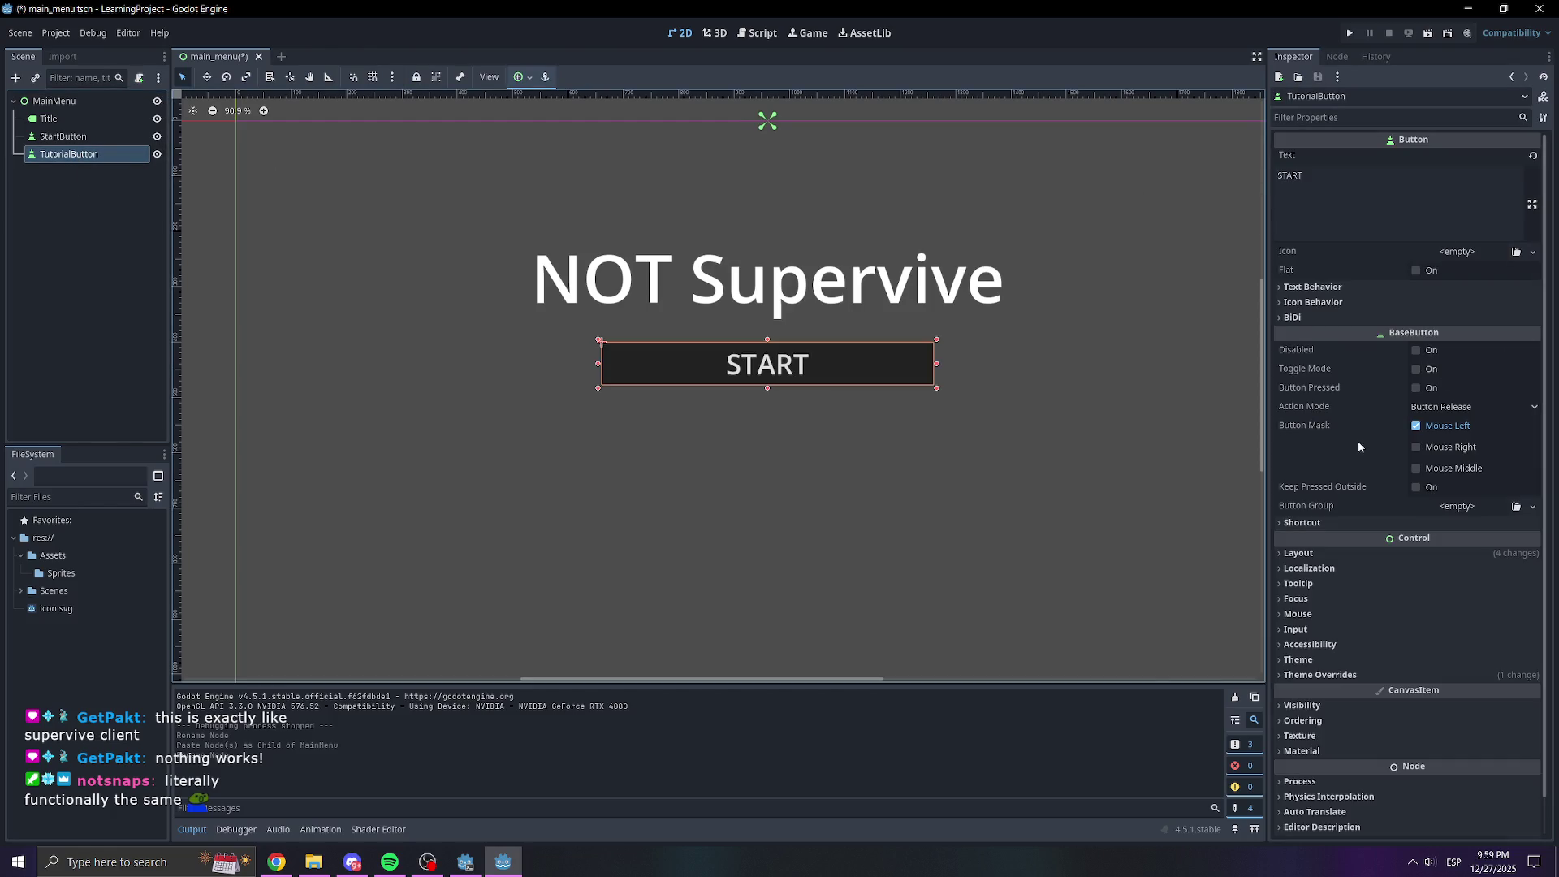
Drag TutorialButton's Transform Position y to 521.785 so it sits below START
left_click(1299, 553)
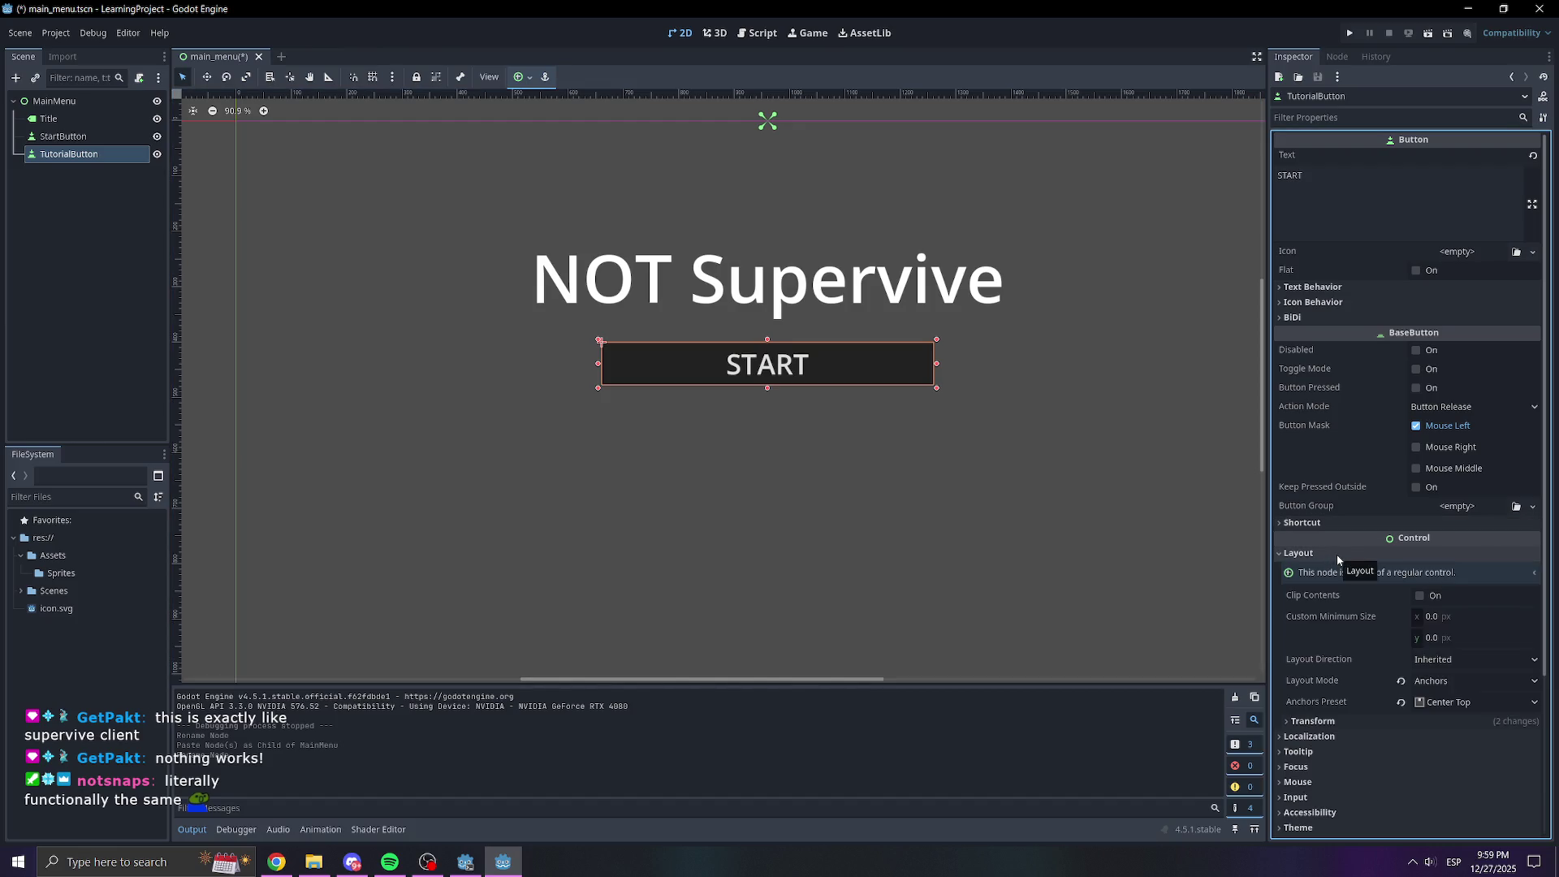
left_click(1336, 554)
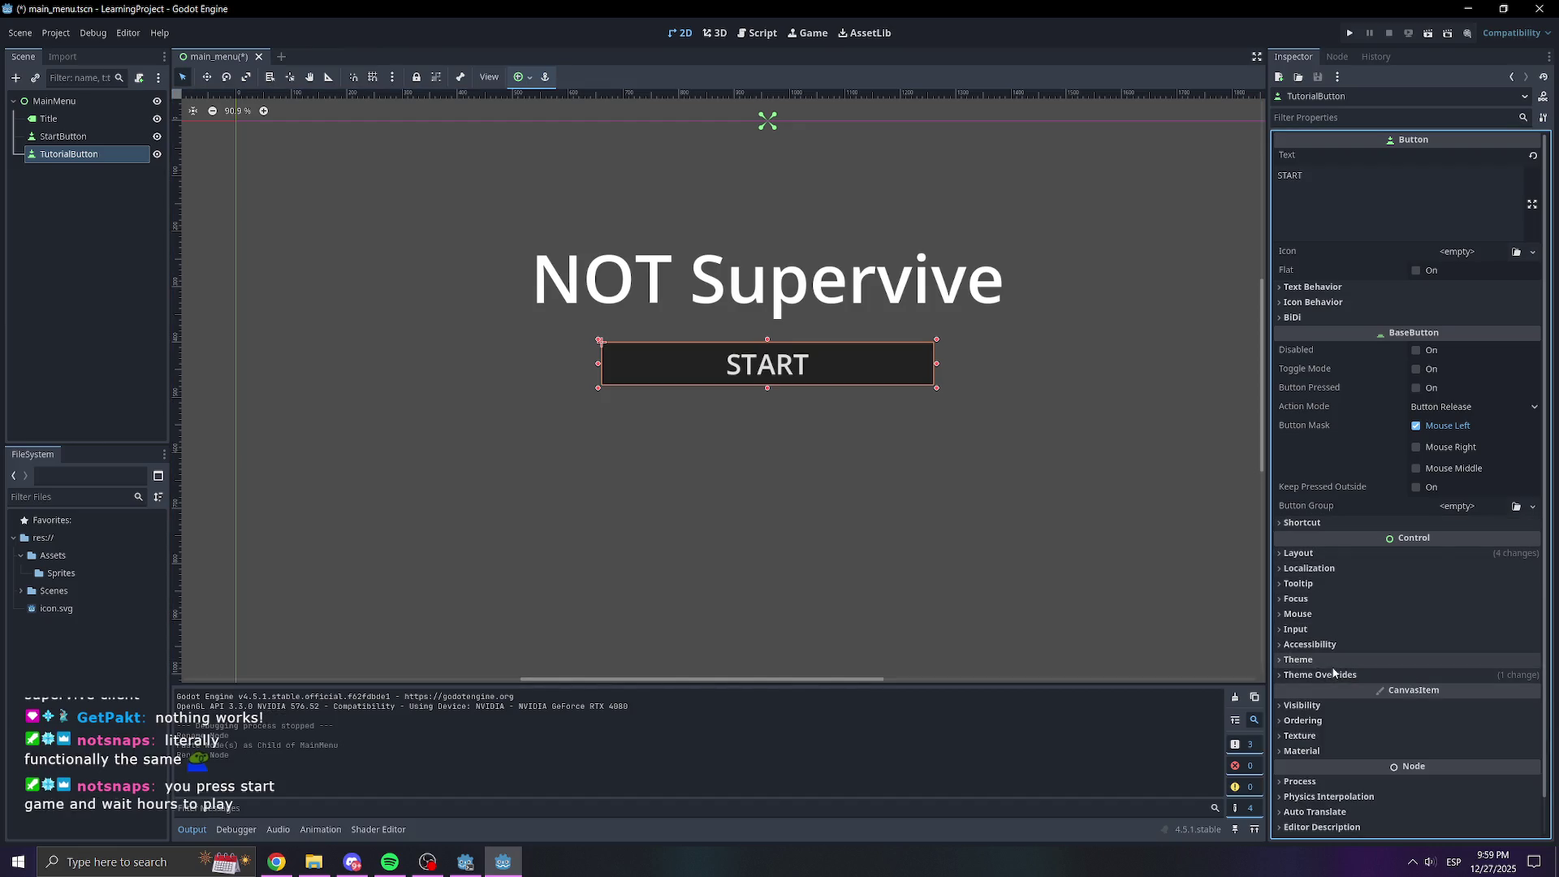
left_click(1323, 554)
left_click(1346, 721)
scroll(1335, 690, "down", 3)
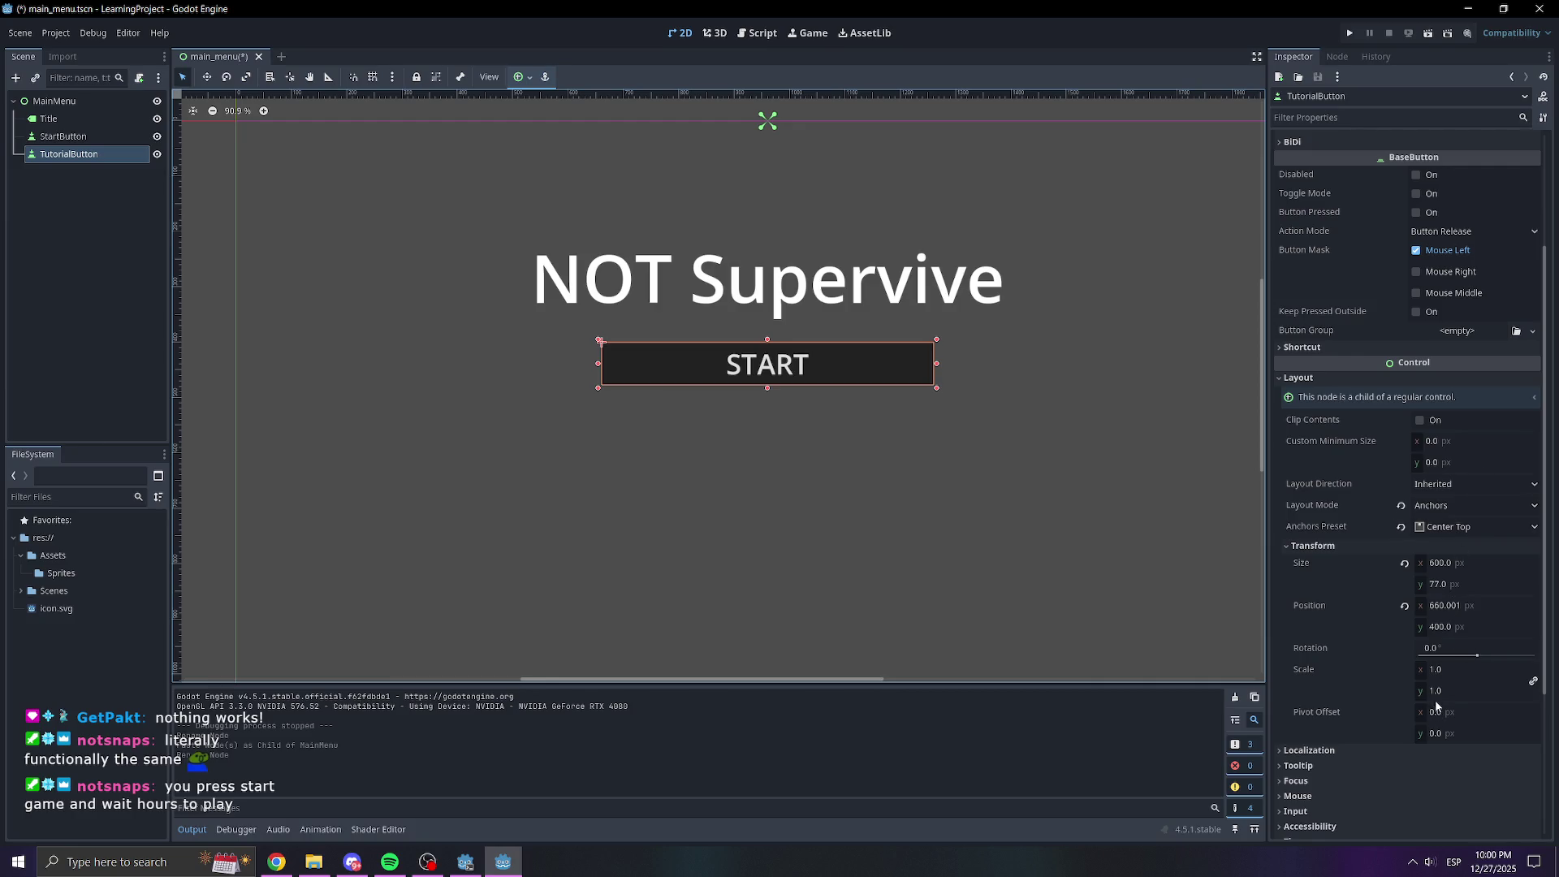
left_click_drag(1462, 733, 1486, 733)
key("ctrl+z")
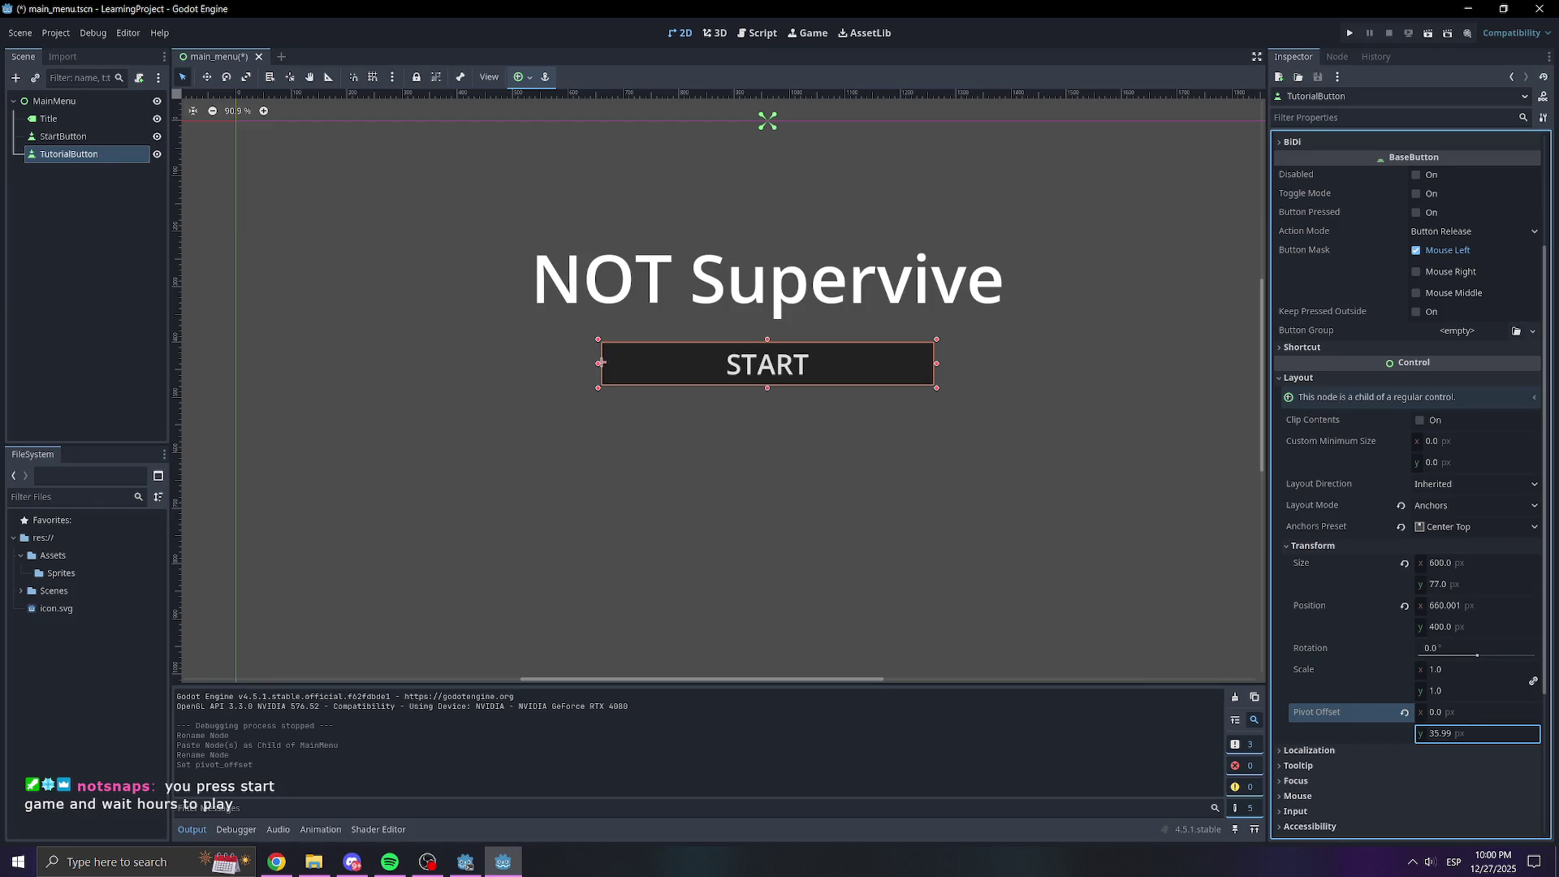
left_click_drag(1443, 634, 1518, 635)
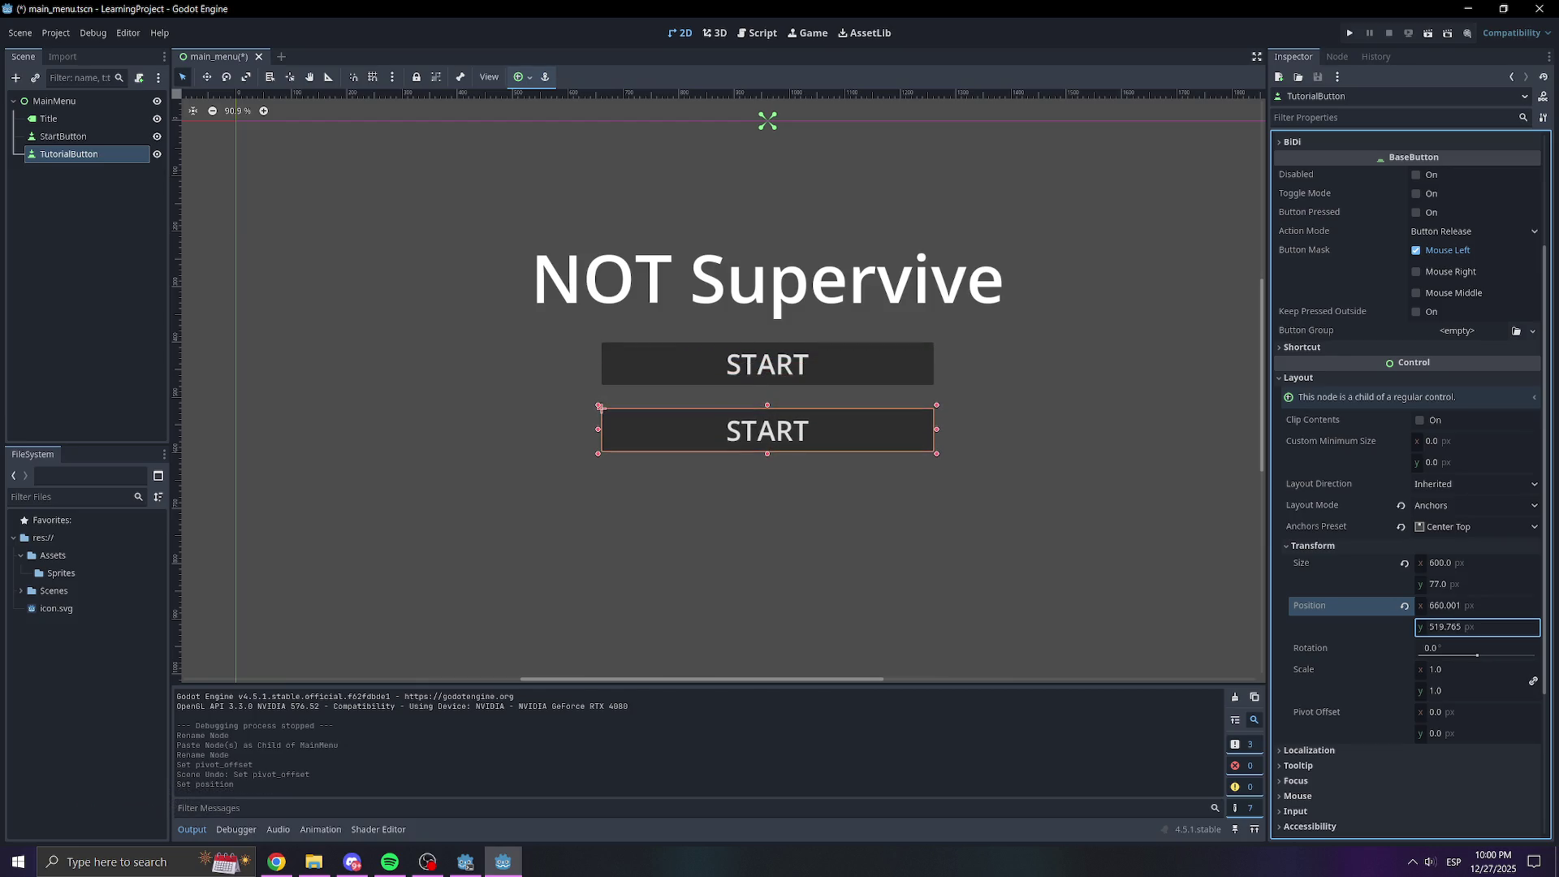
Change TutorialButton's text to TUTORIAL and save the main_menu scene
left_click(92, 251)
left_click(69, 154)
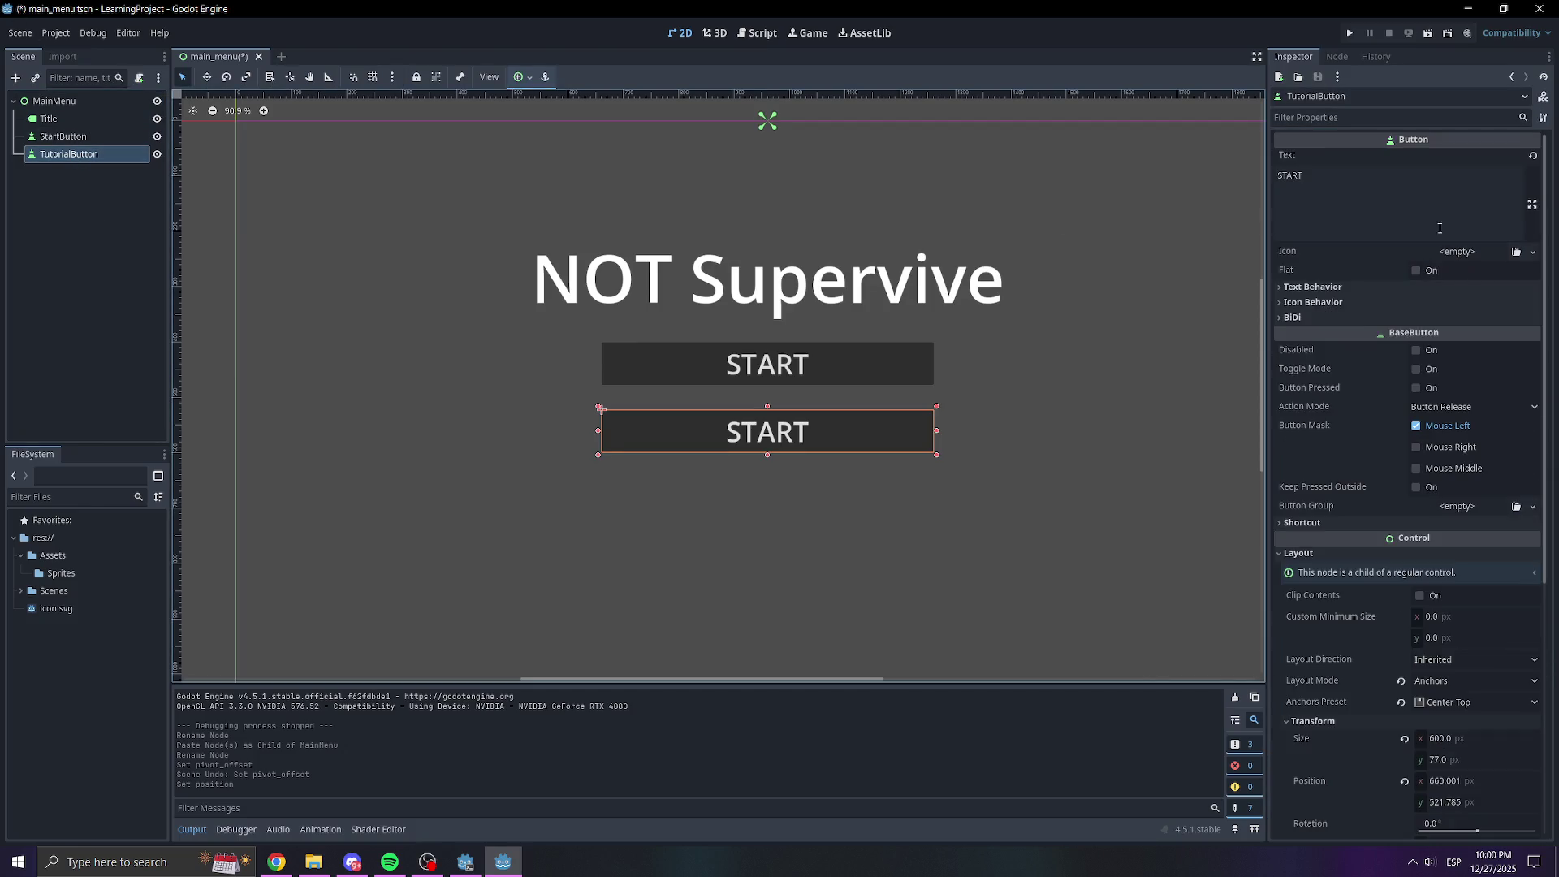
type("Tutorial")
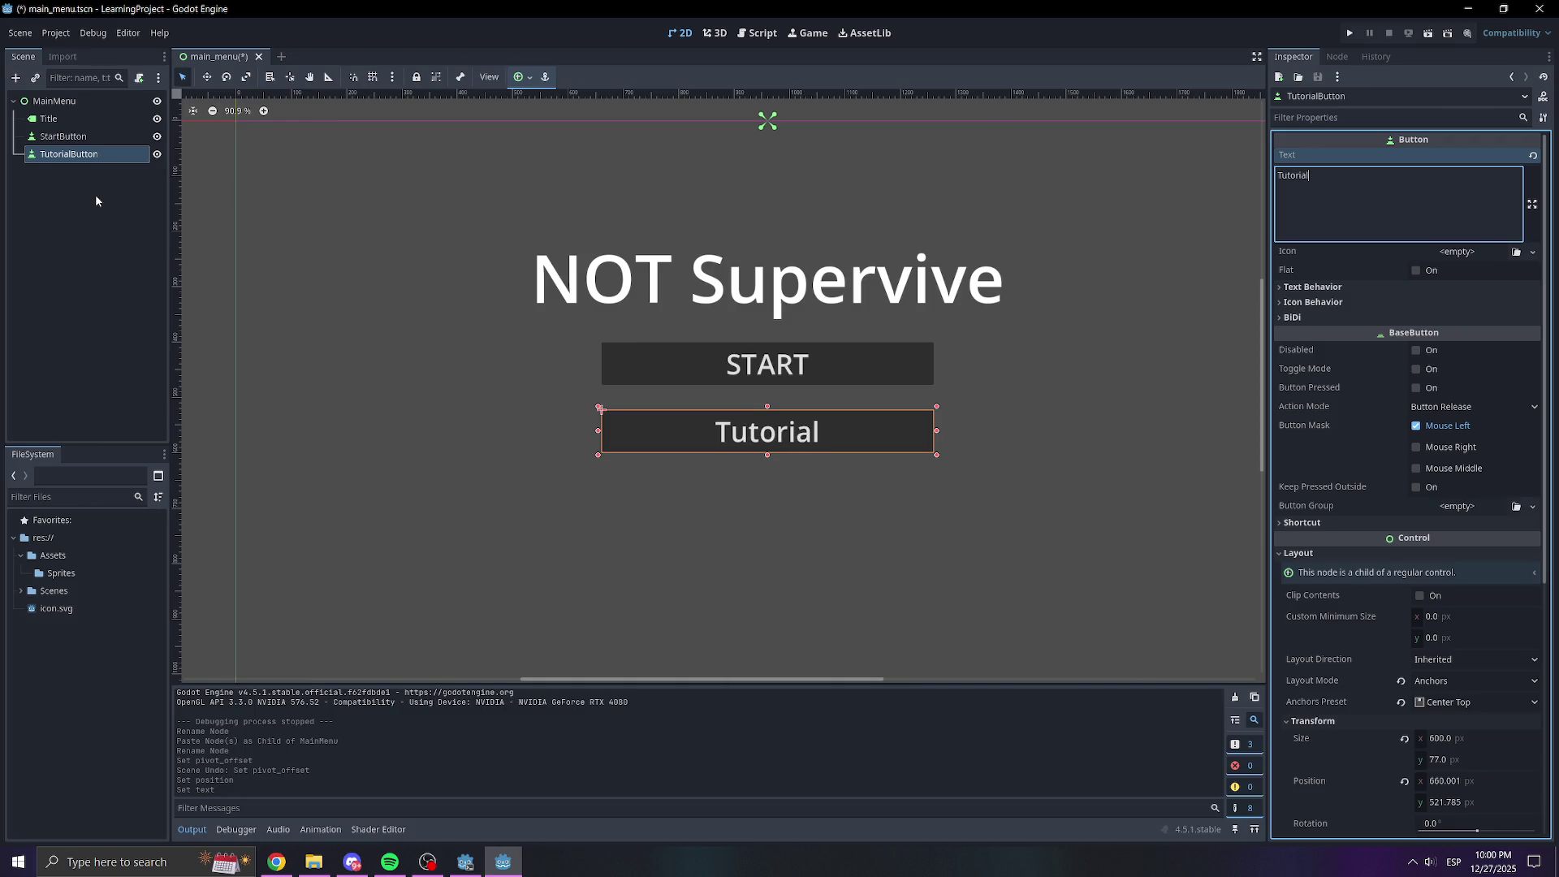
key("BackSpace")
key("BackSpace")
key("BackSpace")
type("UTORIAL")
left_click(33, 363)
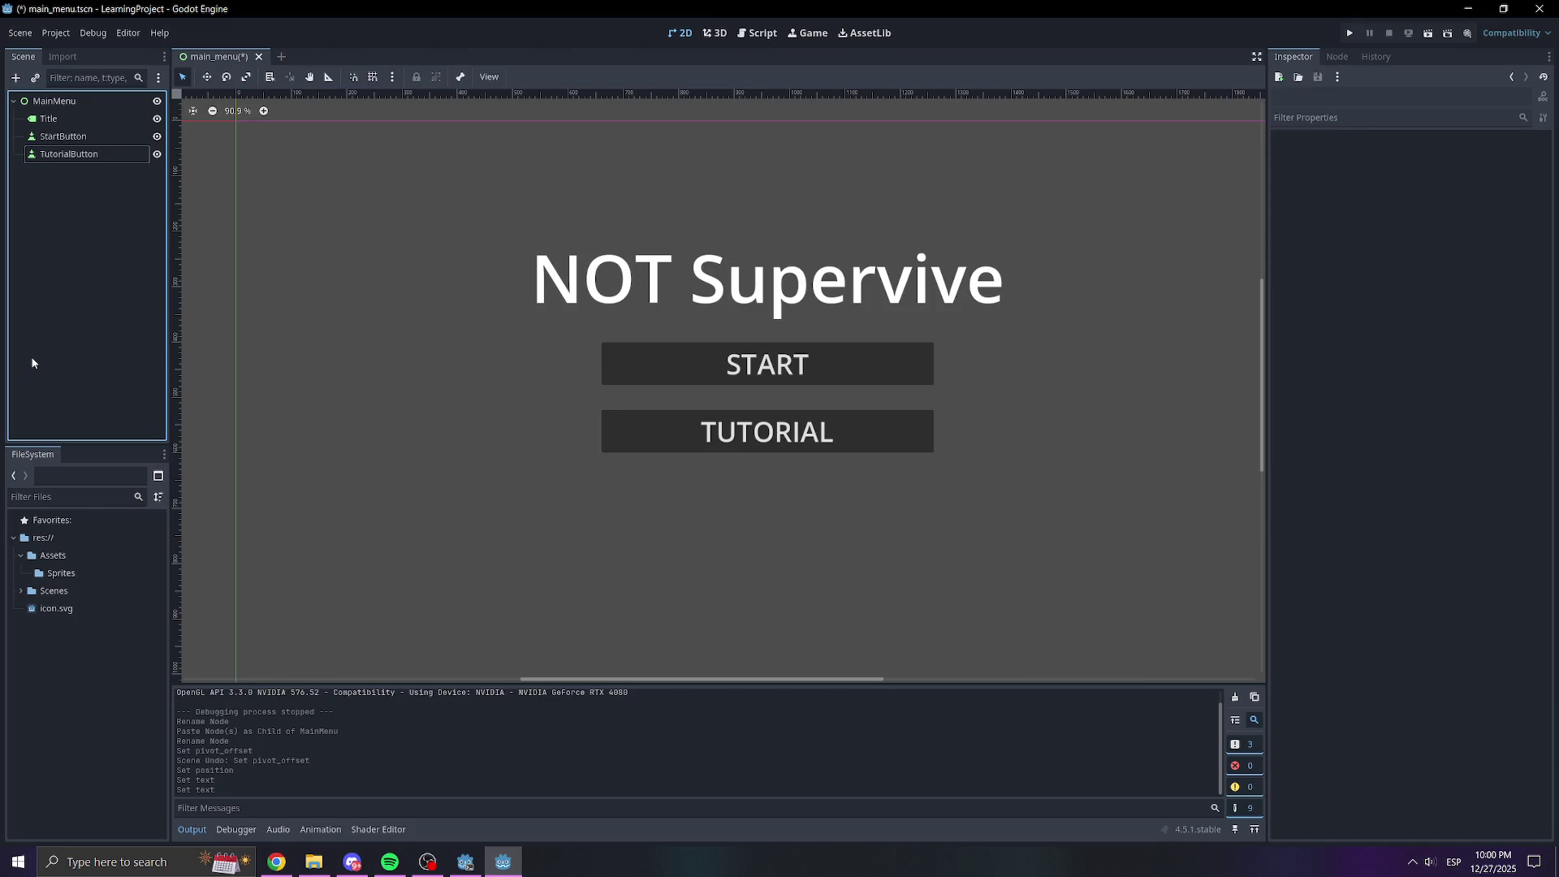
key("ctrl+s")
left_click(61, 154)
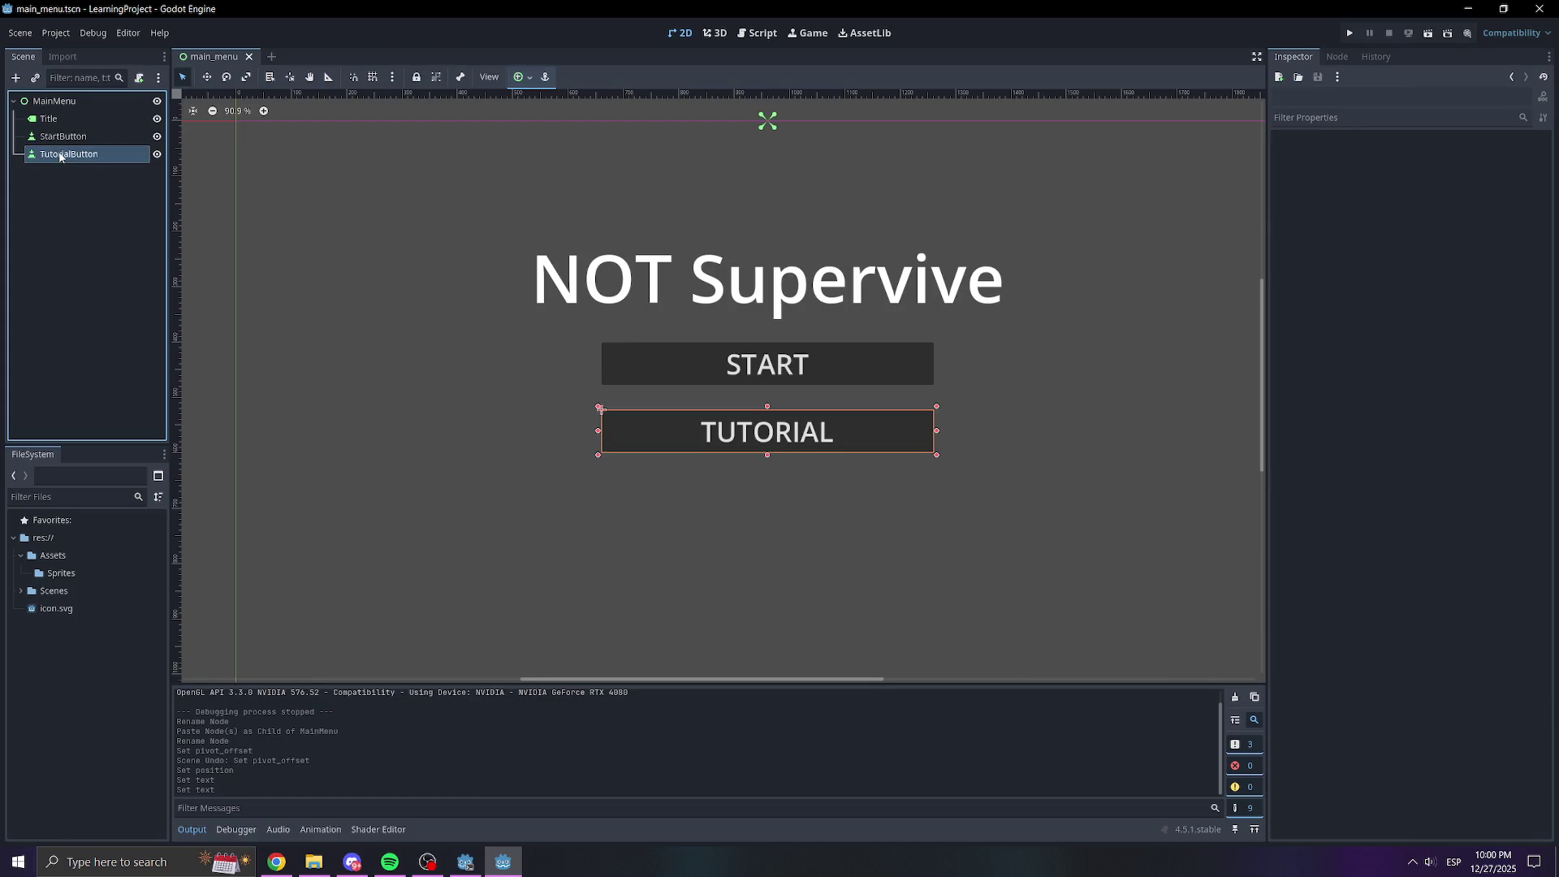
Paste a copy of TutorialButton under MainMenu and rename it QuitButton
key("ctrl+v")
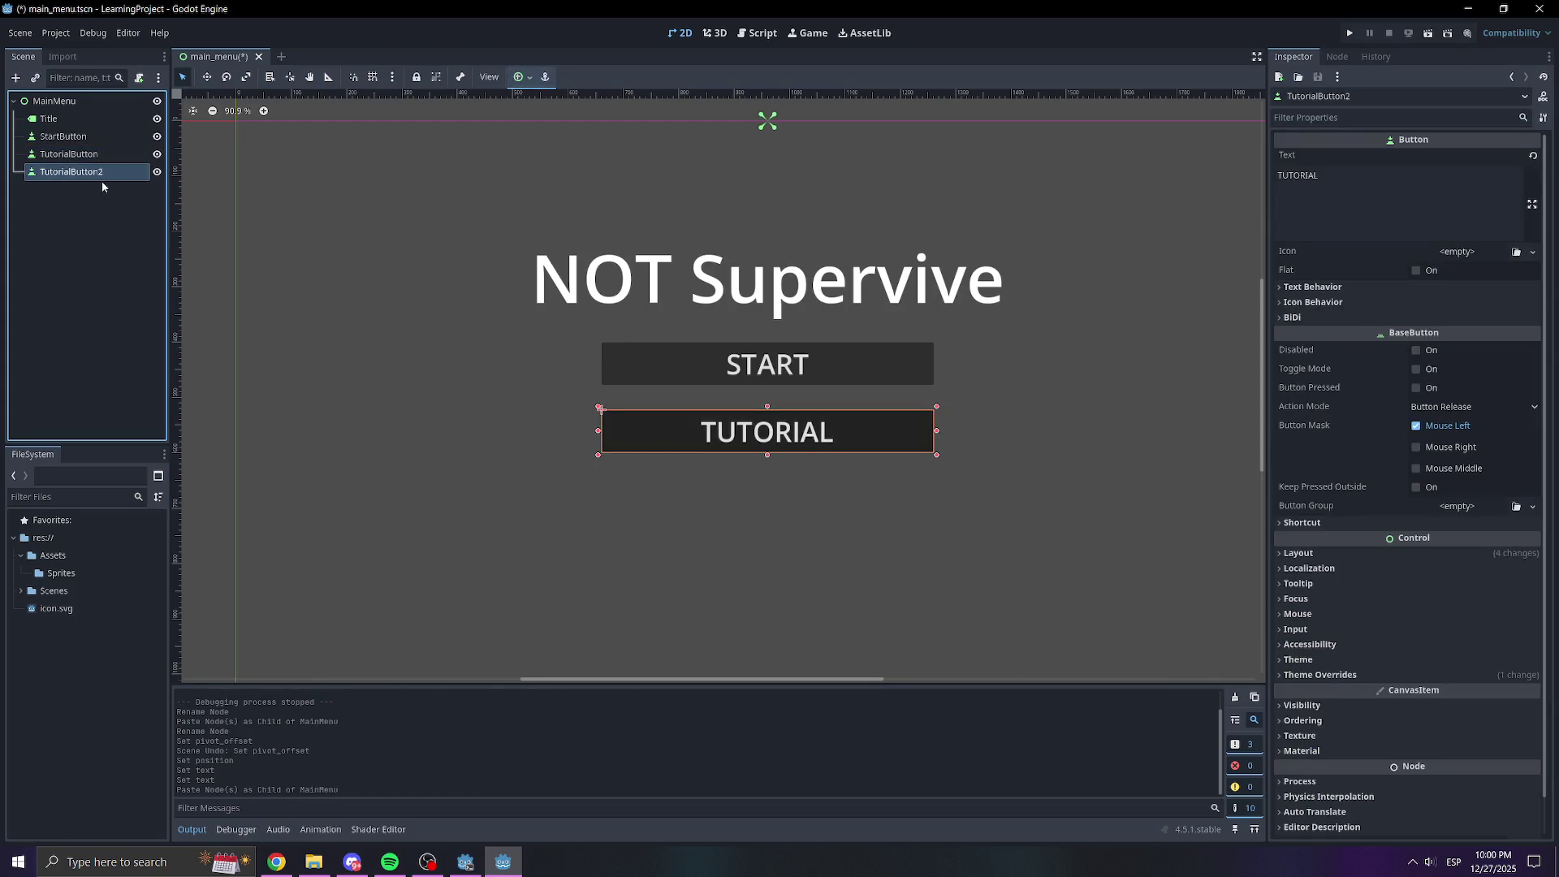
double_click(102, 174)
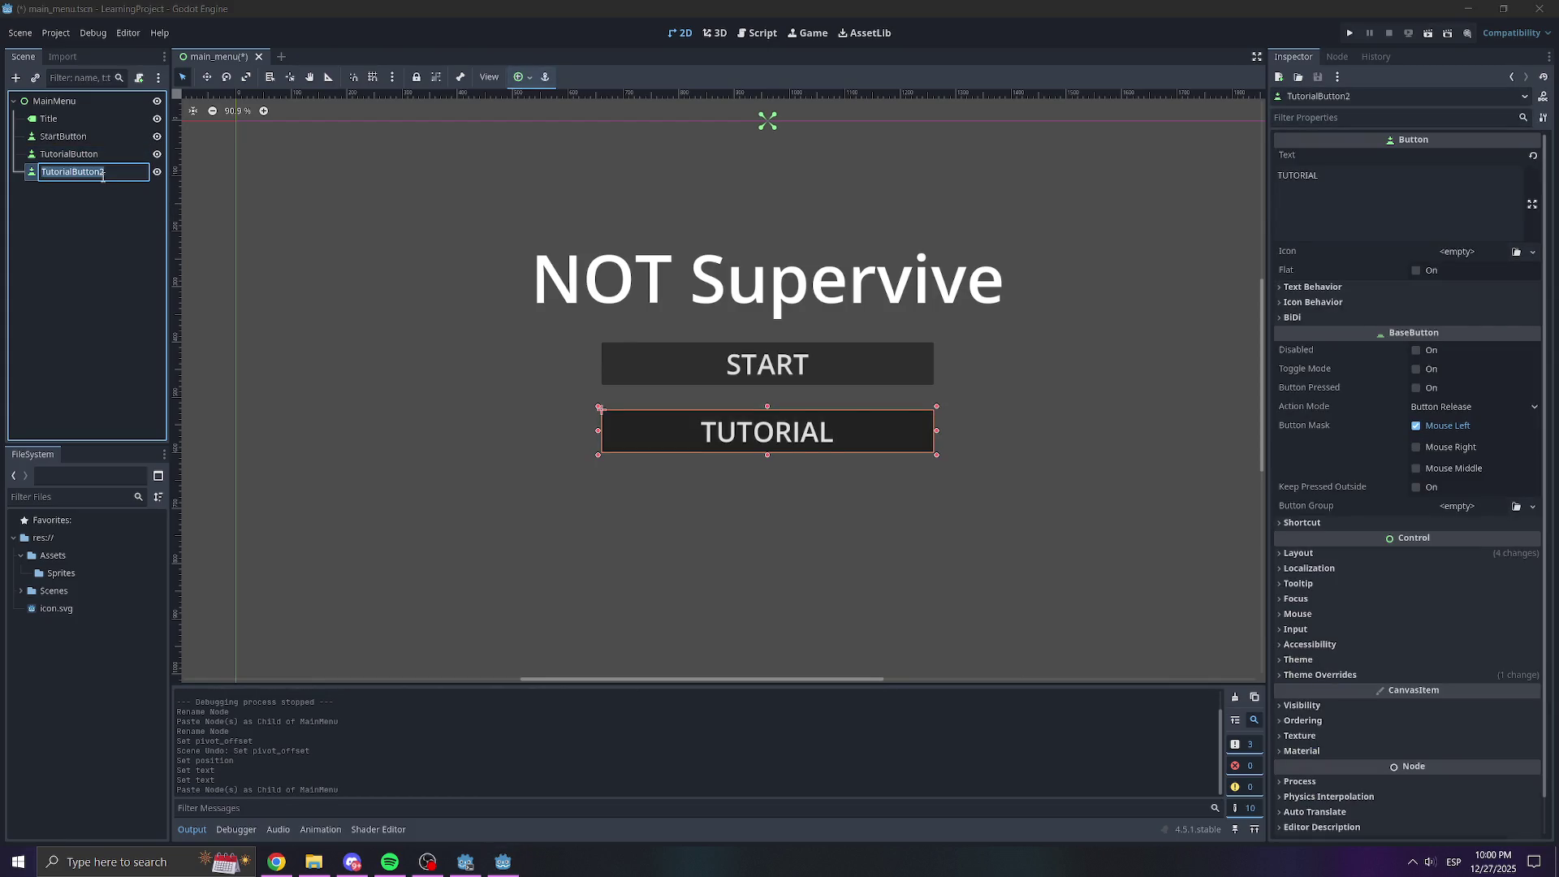
type("QuitButton")
key("Return")
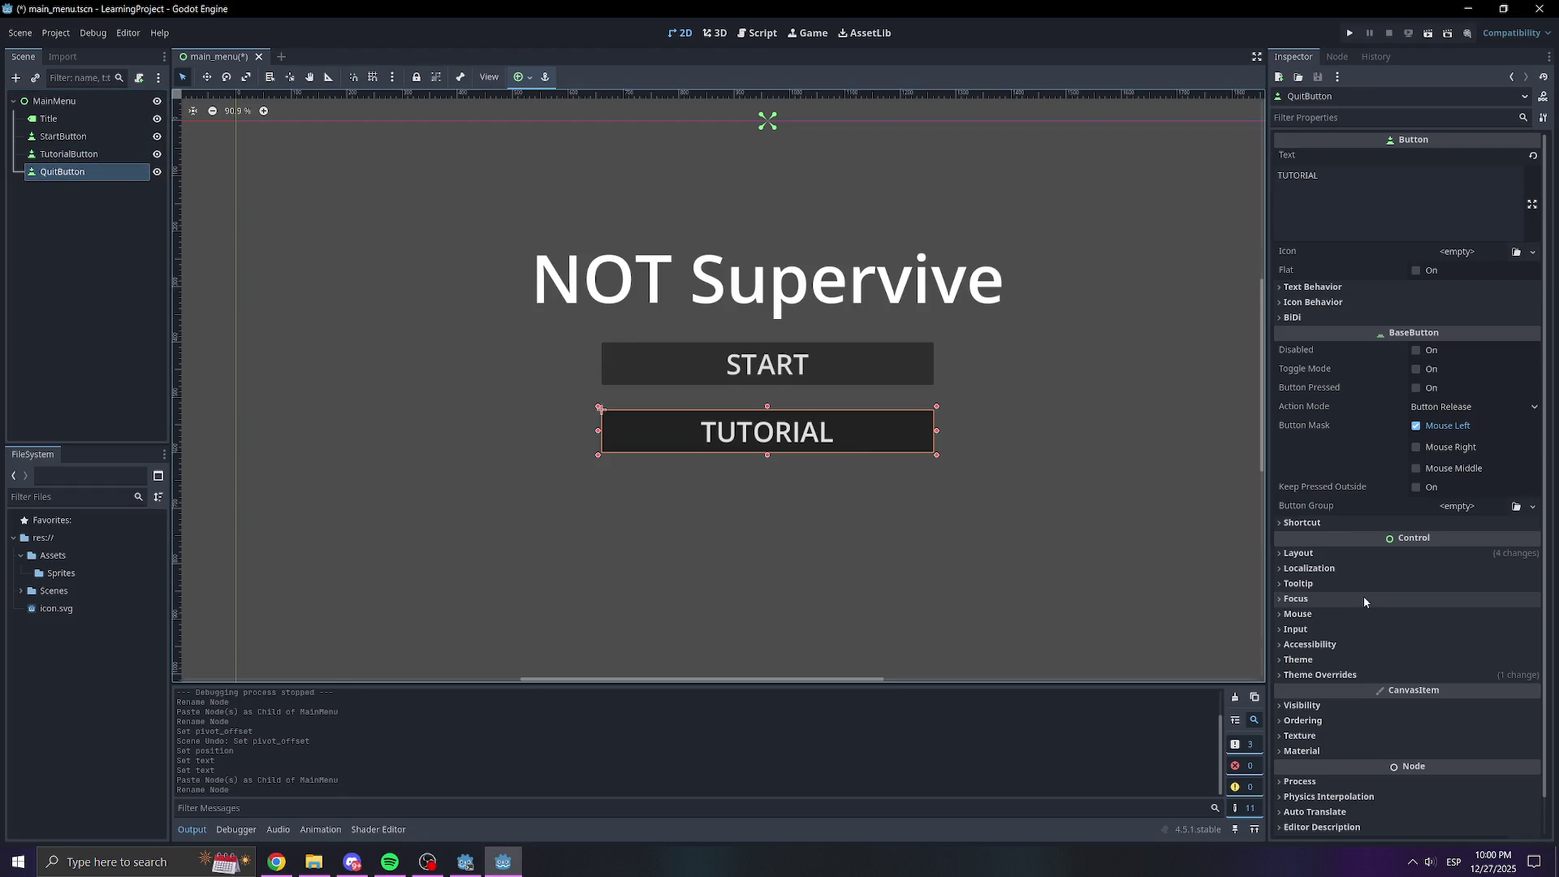
Move QuitButton down to Position y 639.45, below the TUTORIAL button
left_click(1366, 662)
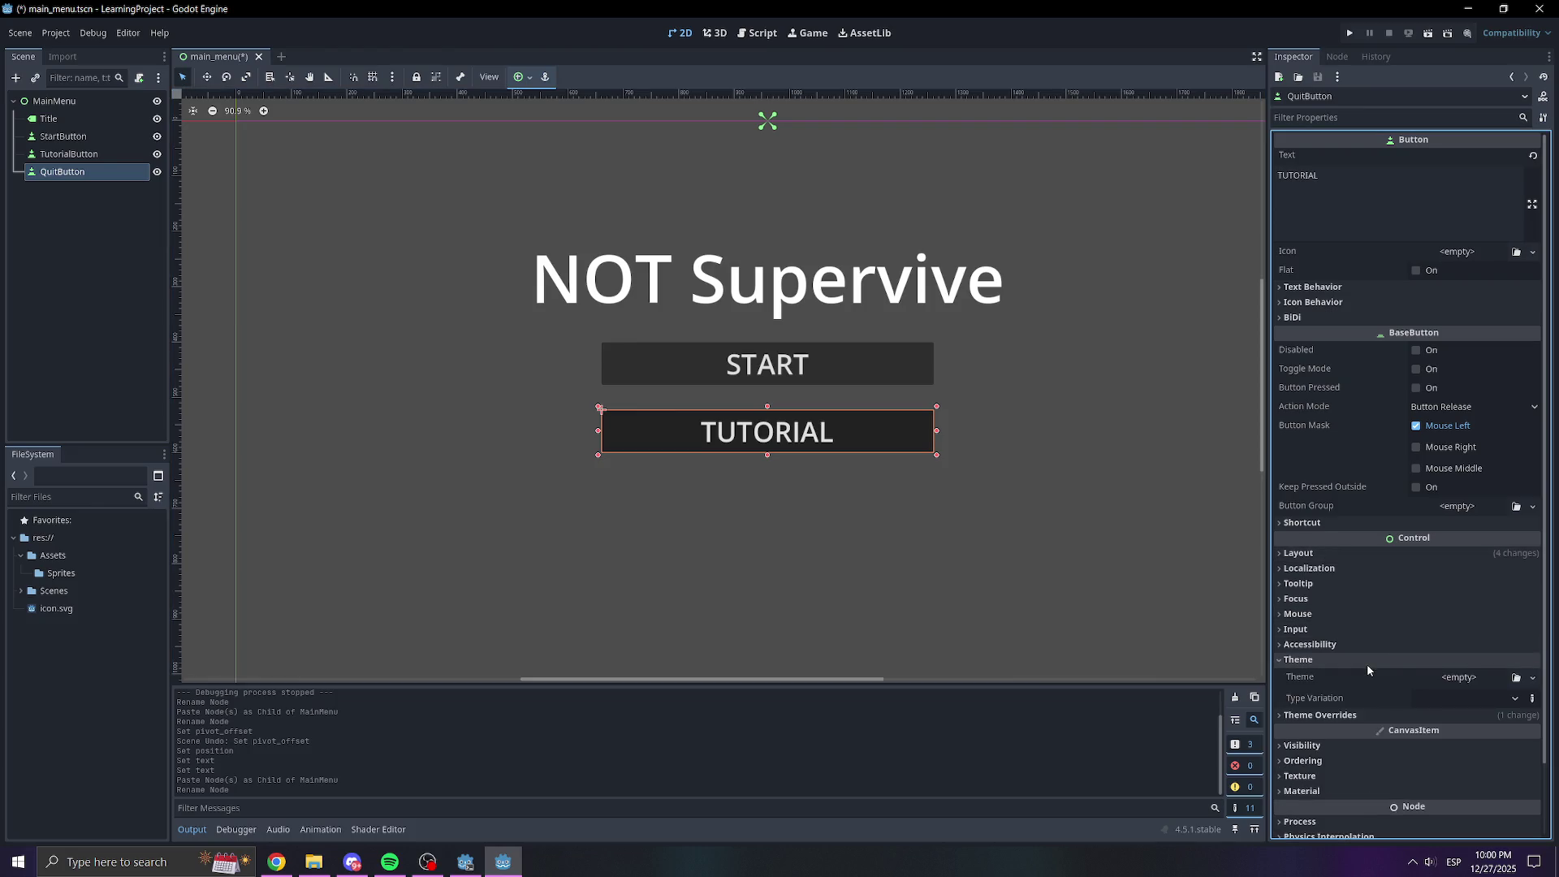
left_click(1366, 664)
left_click(1324, 553)
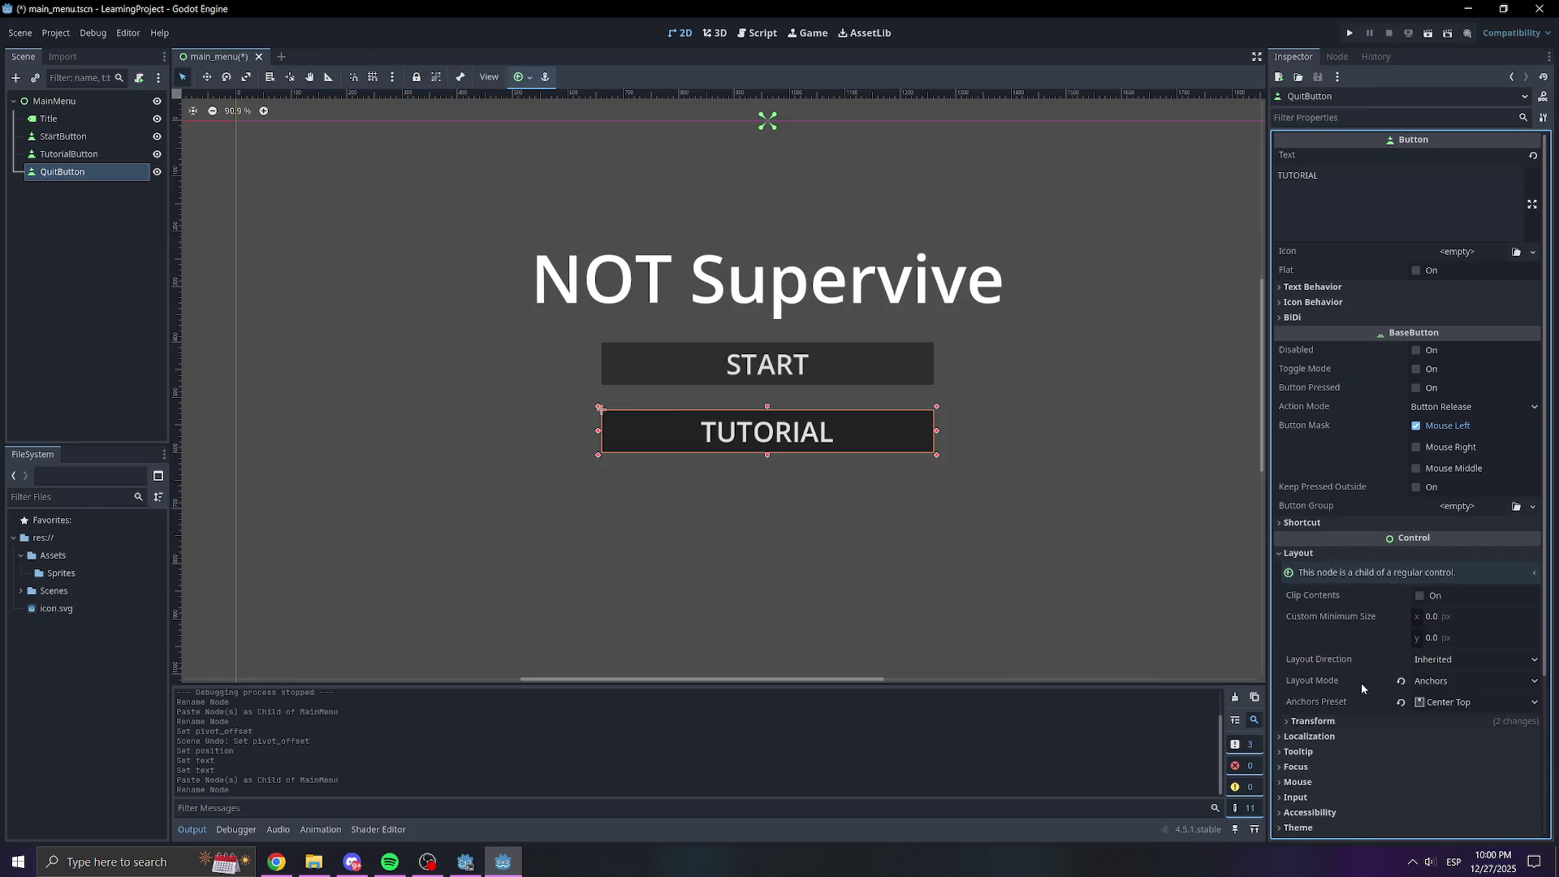
left_click(1312, 721)
scroll(1341, 703, "down", 5)
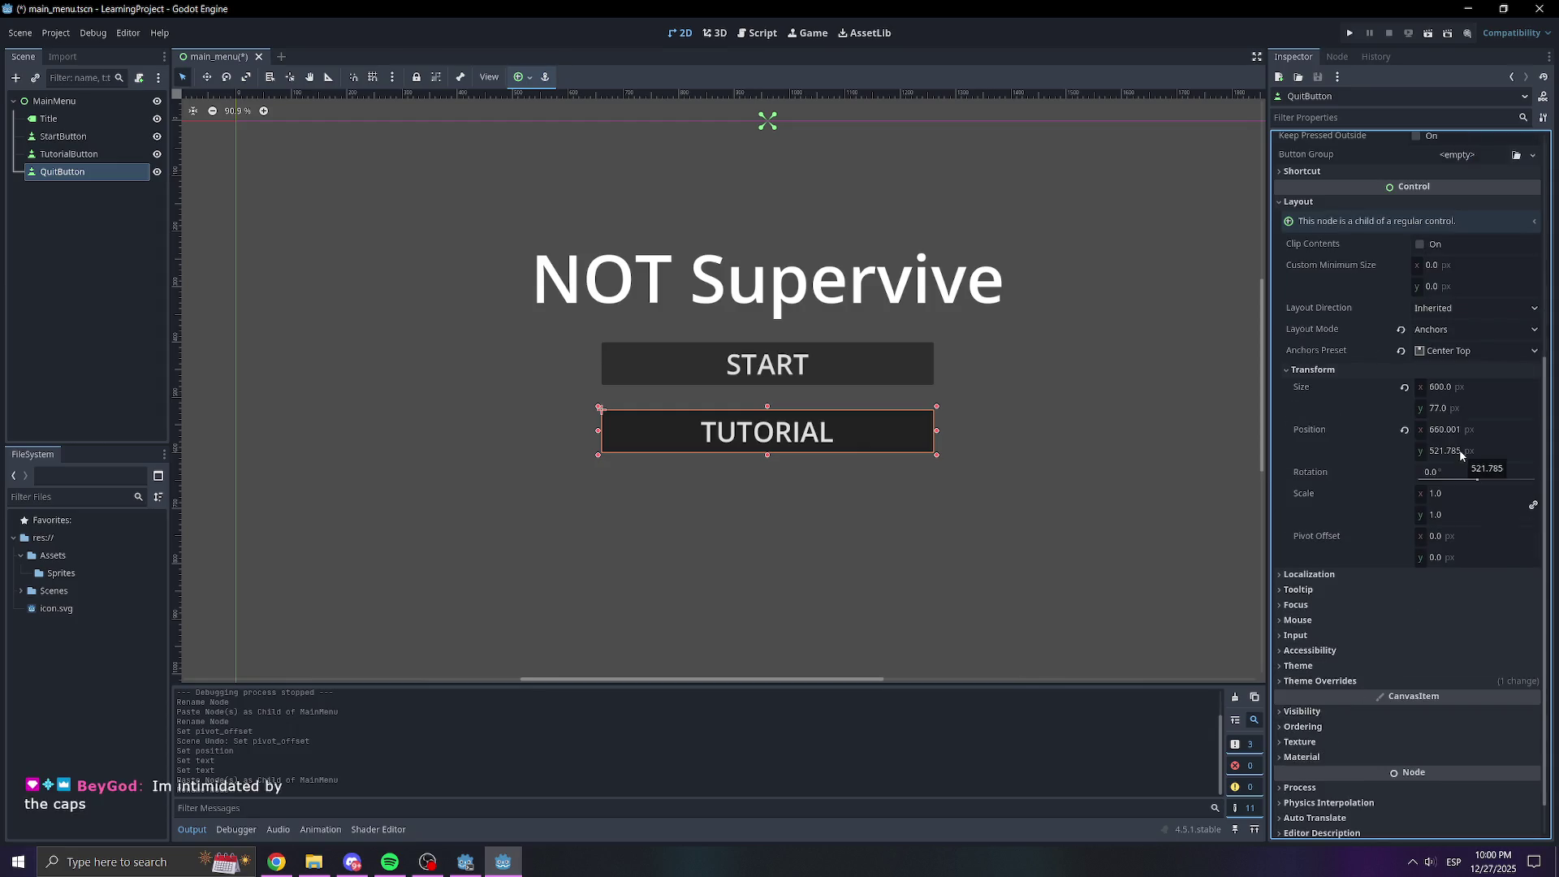
left_click_drag(1460, 455, 1558, 456)
left_click(65, 154)
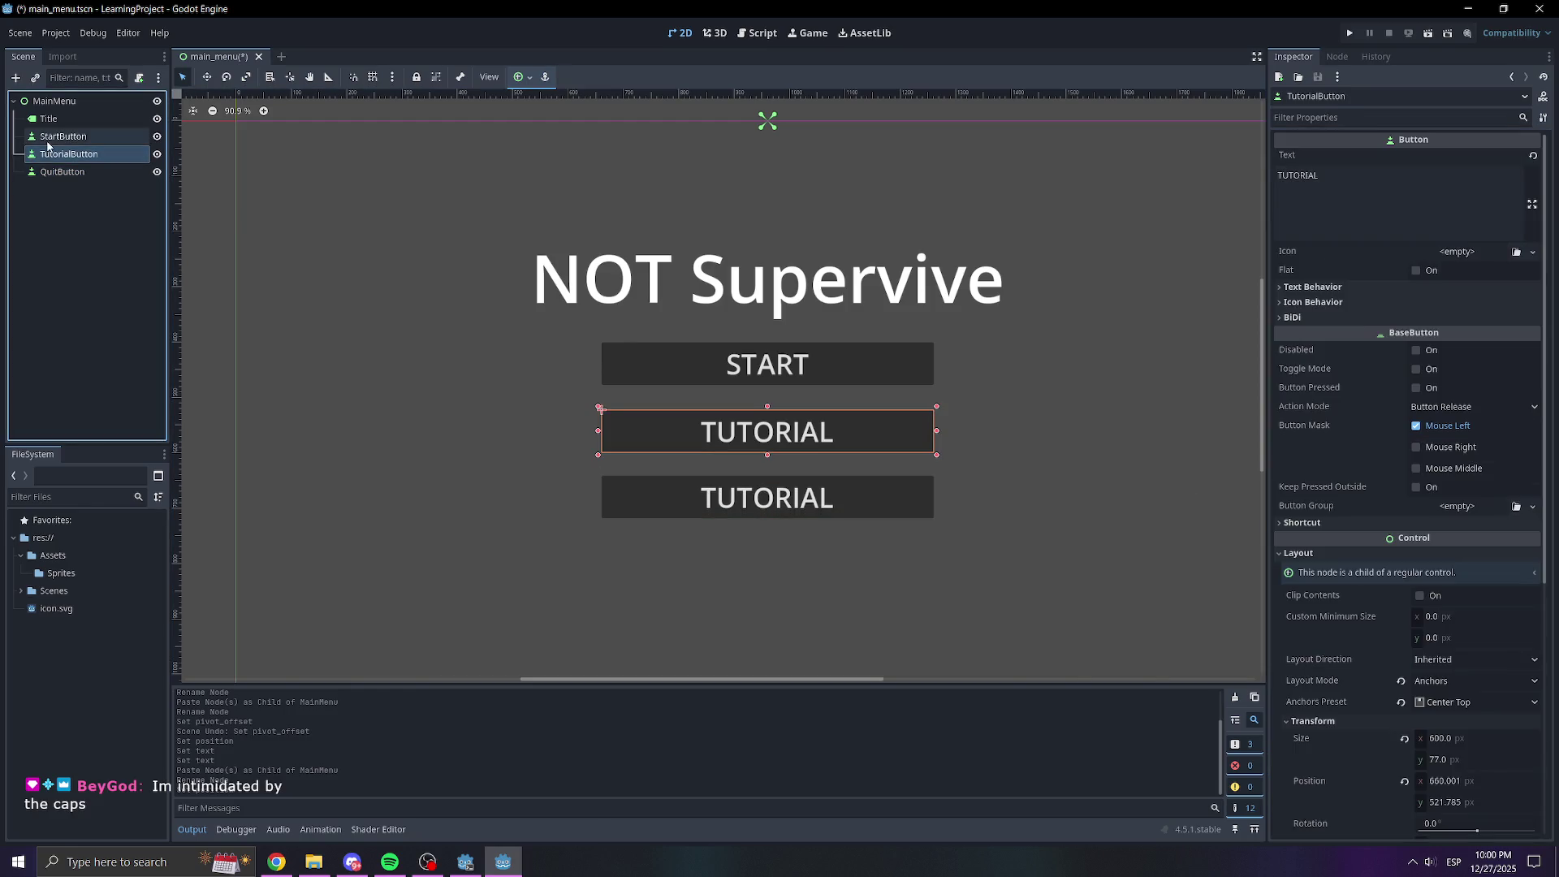
Set TutorialButton's Position y to 525 after trying 500 and 550
left_click(75, 137)
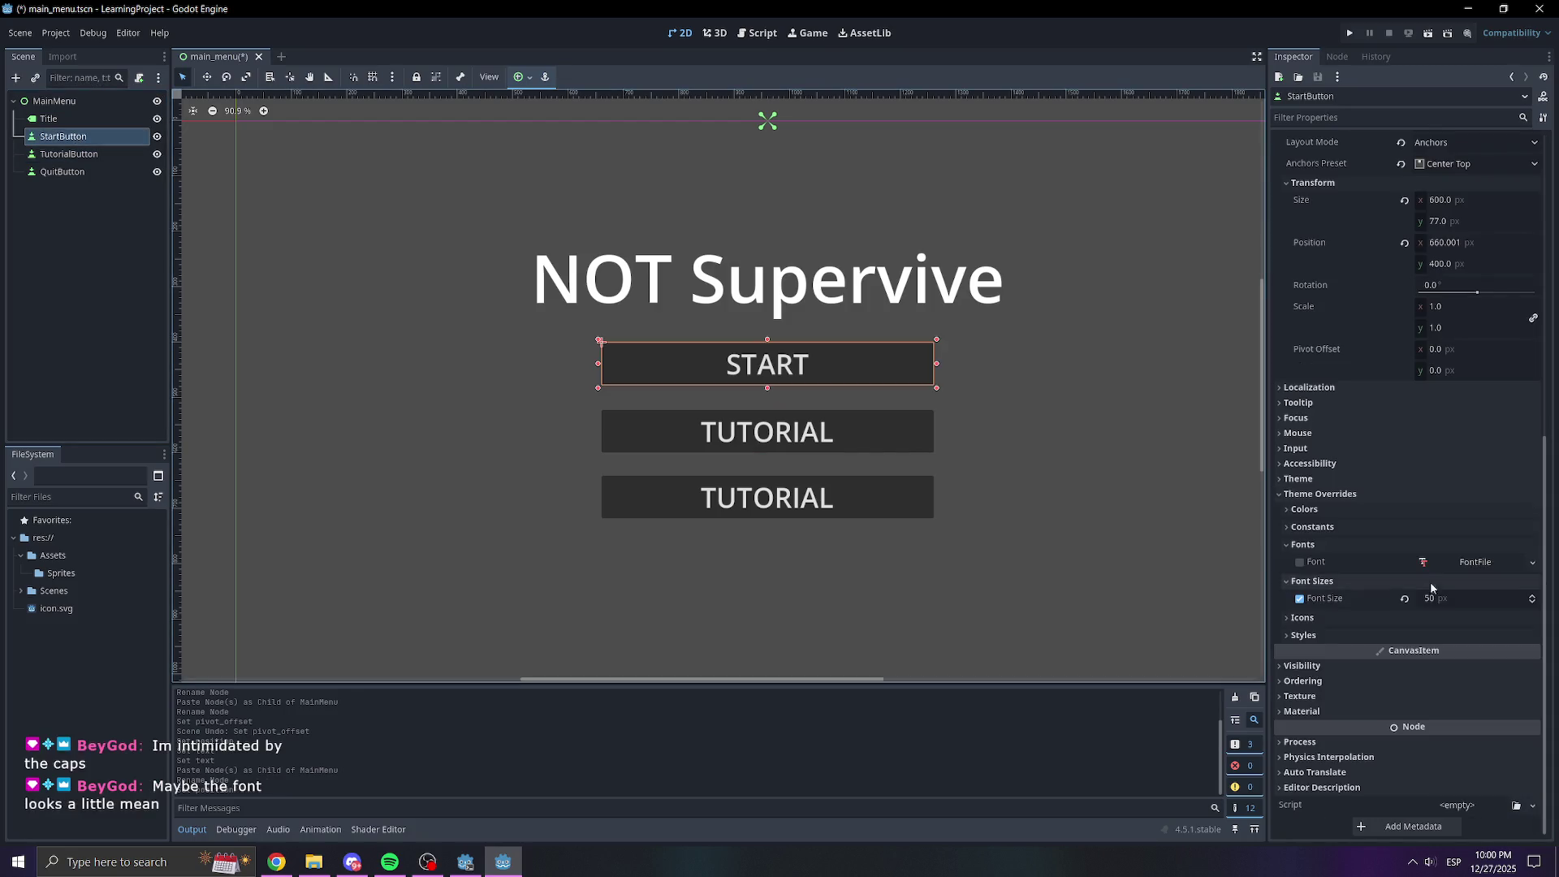
scroll(1345, 485, "up", 5)
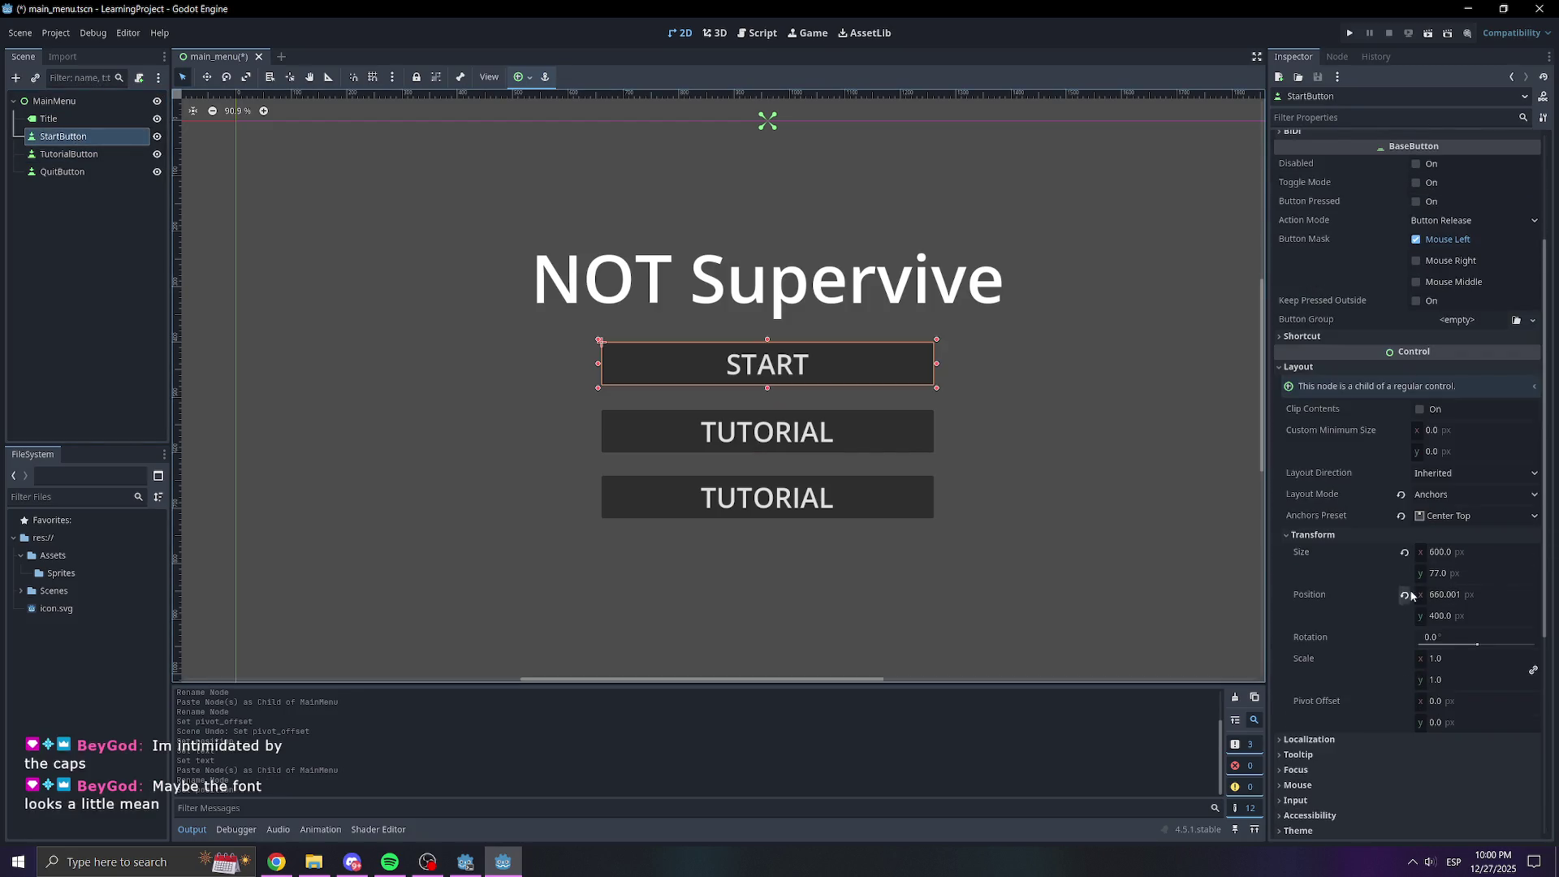
key("Down")
scroll(1397, 612, "down", 5)
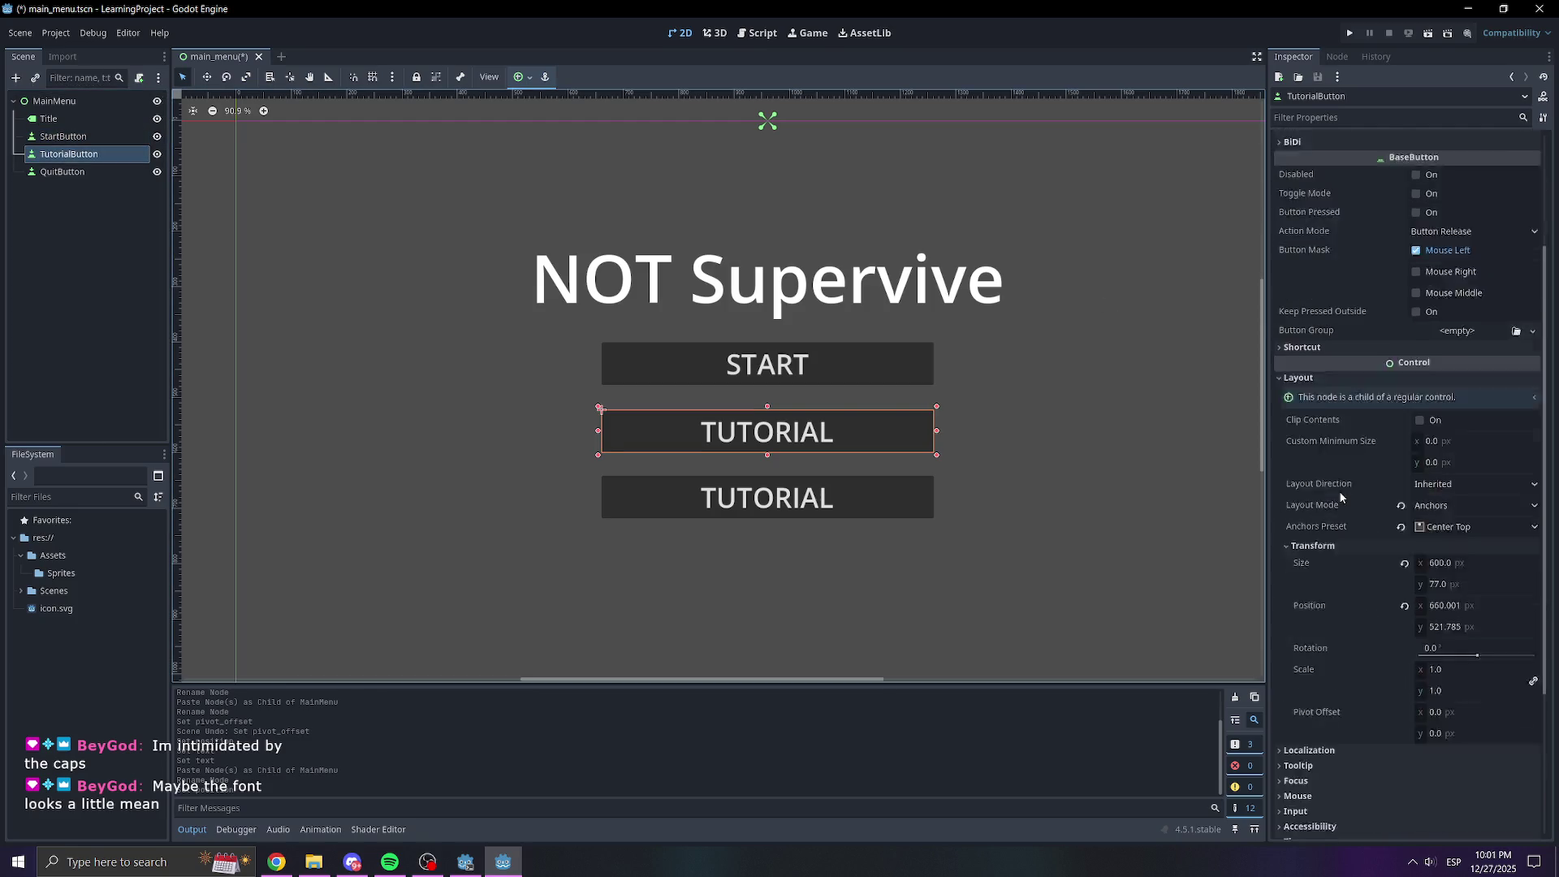
left_click(1446, 538)
type("500")
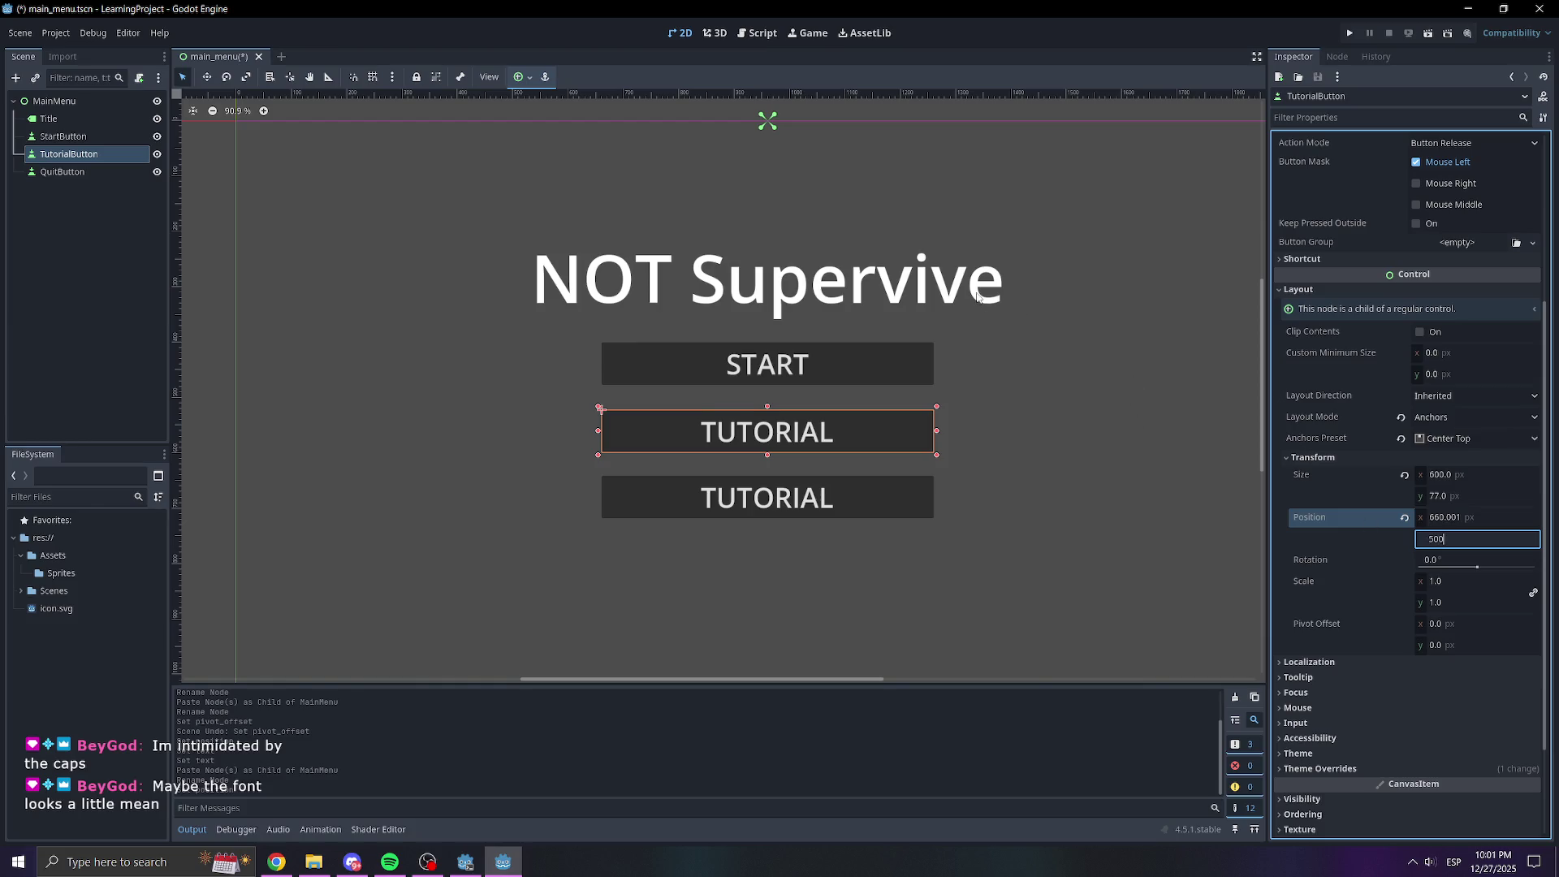
key("Return")
left_click(1442, 539)
type("550")
key("Return")
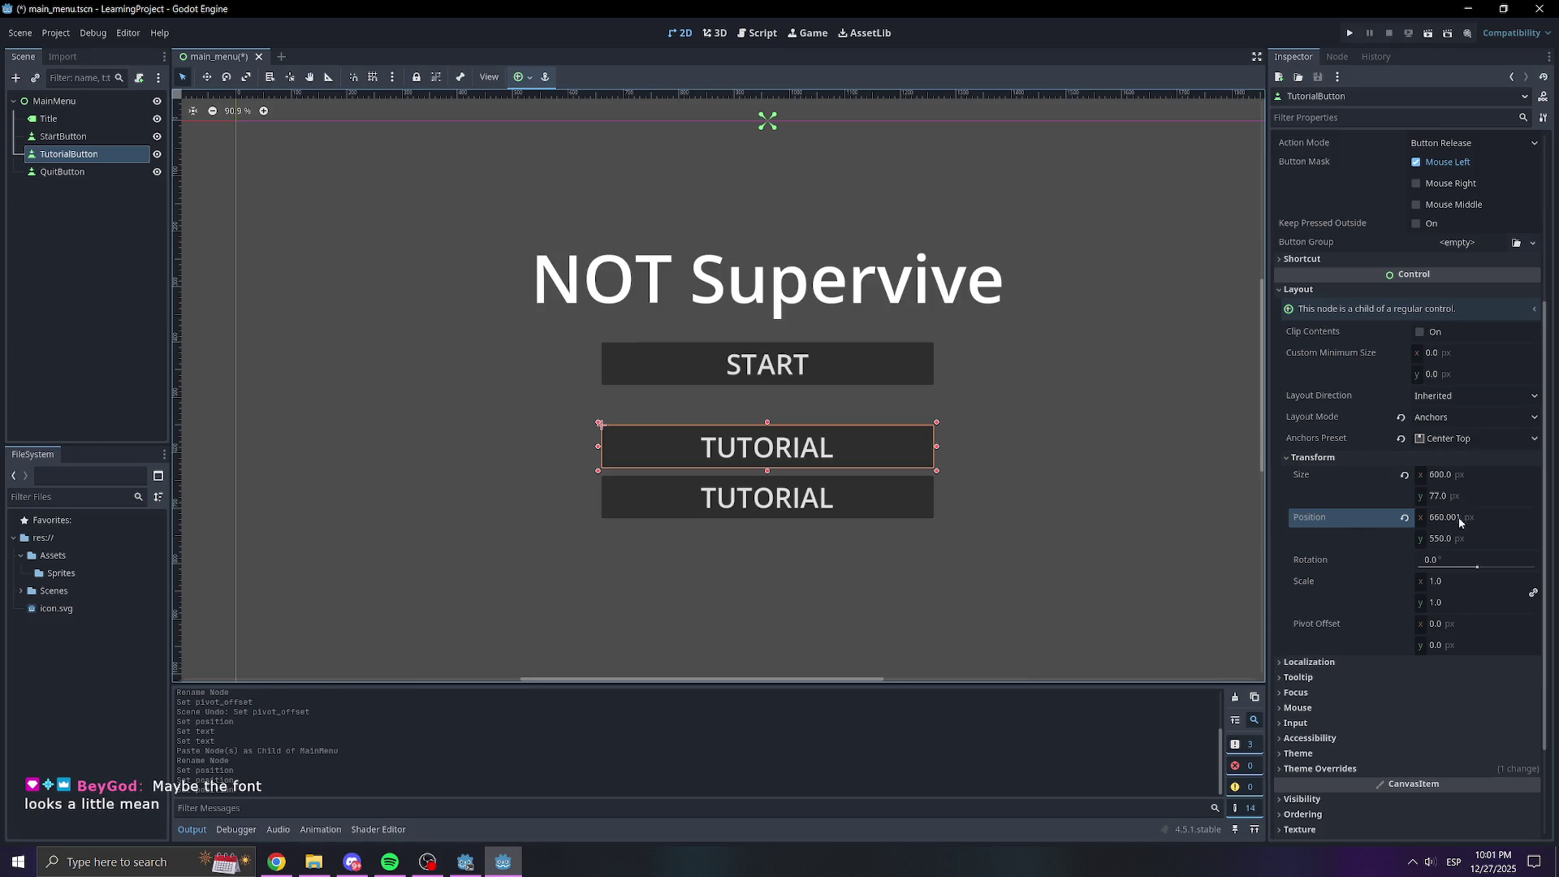
left_click(1445, 538)
type("500")
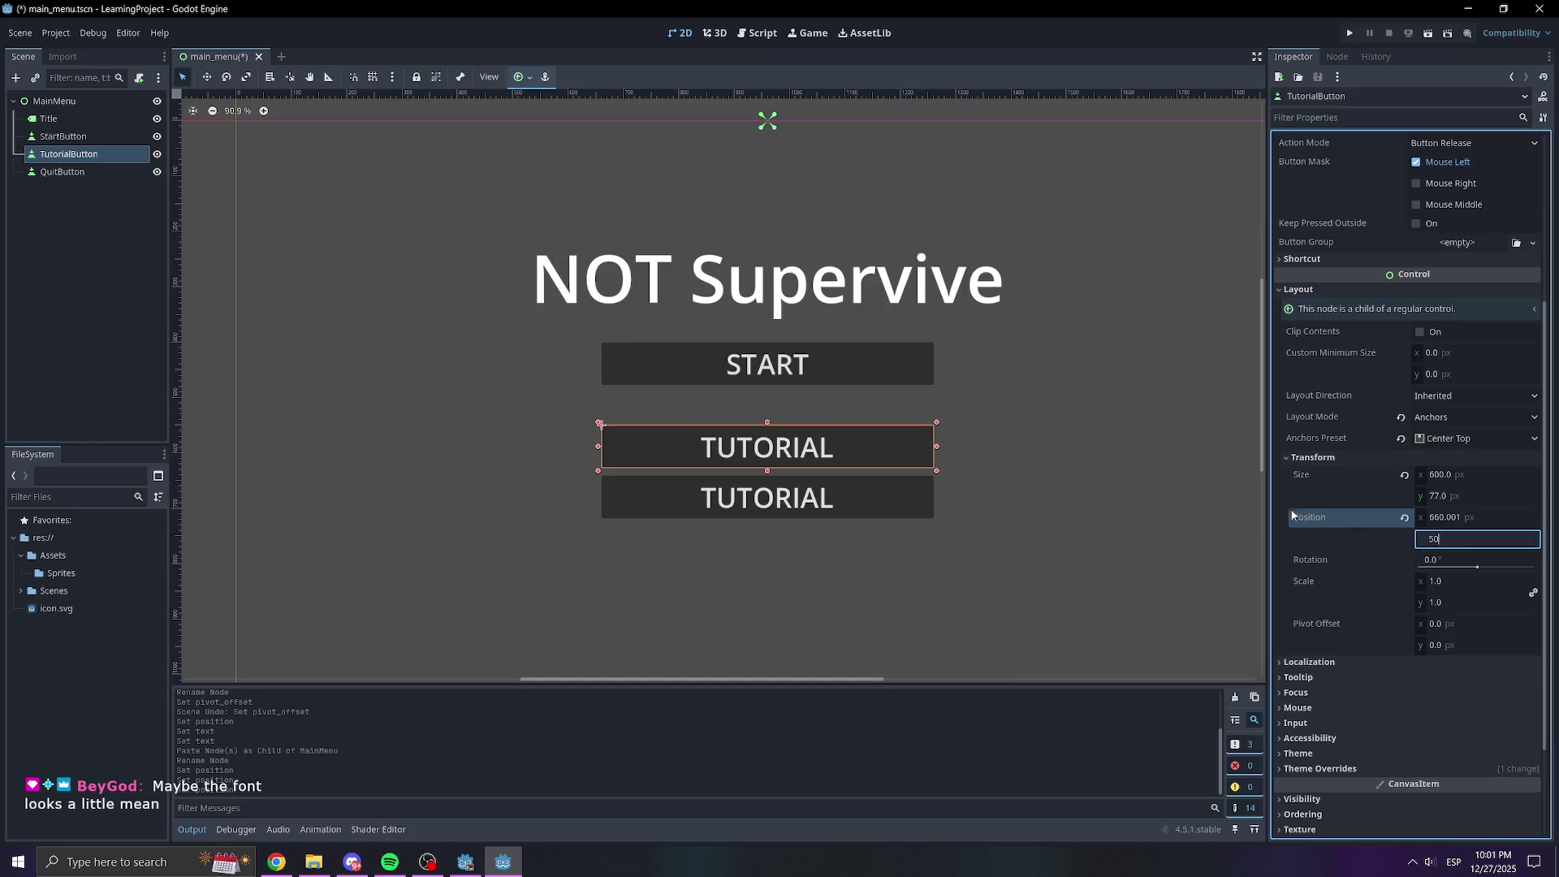
key("Return")
left_click(1454, 544)
type("52")
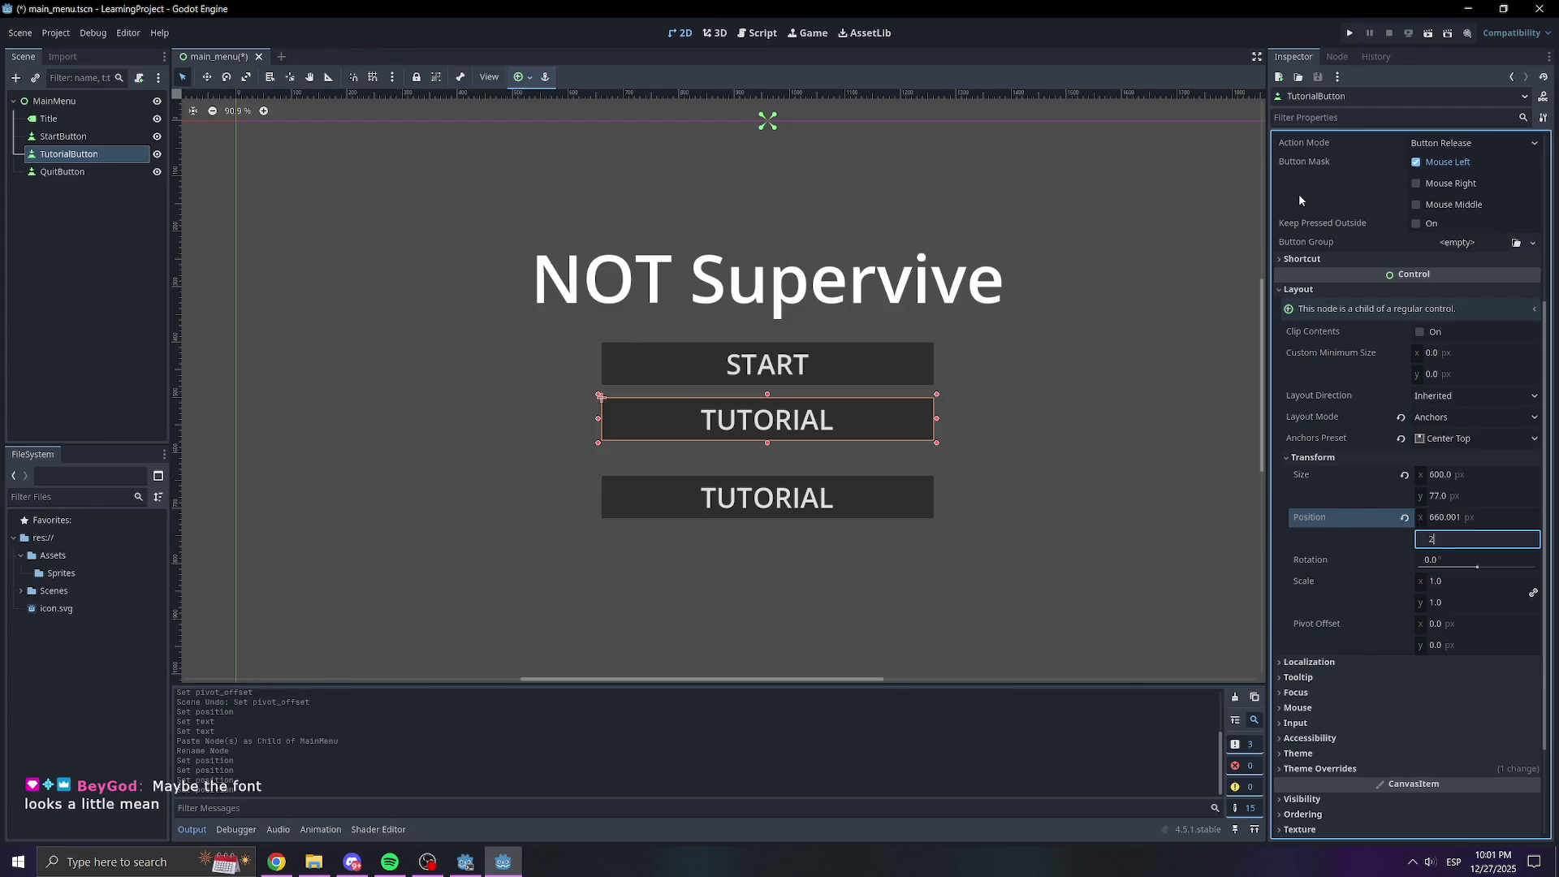
type("5")
key("Return")
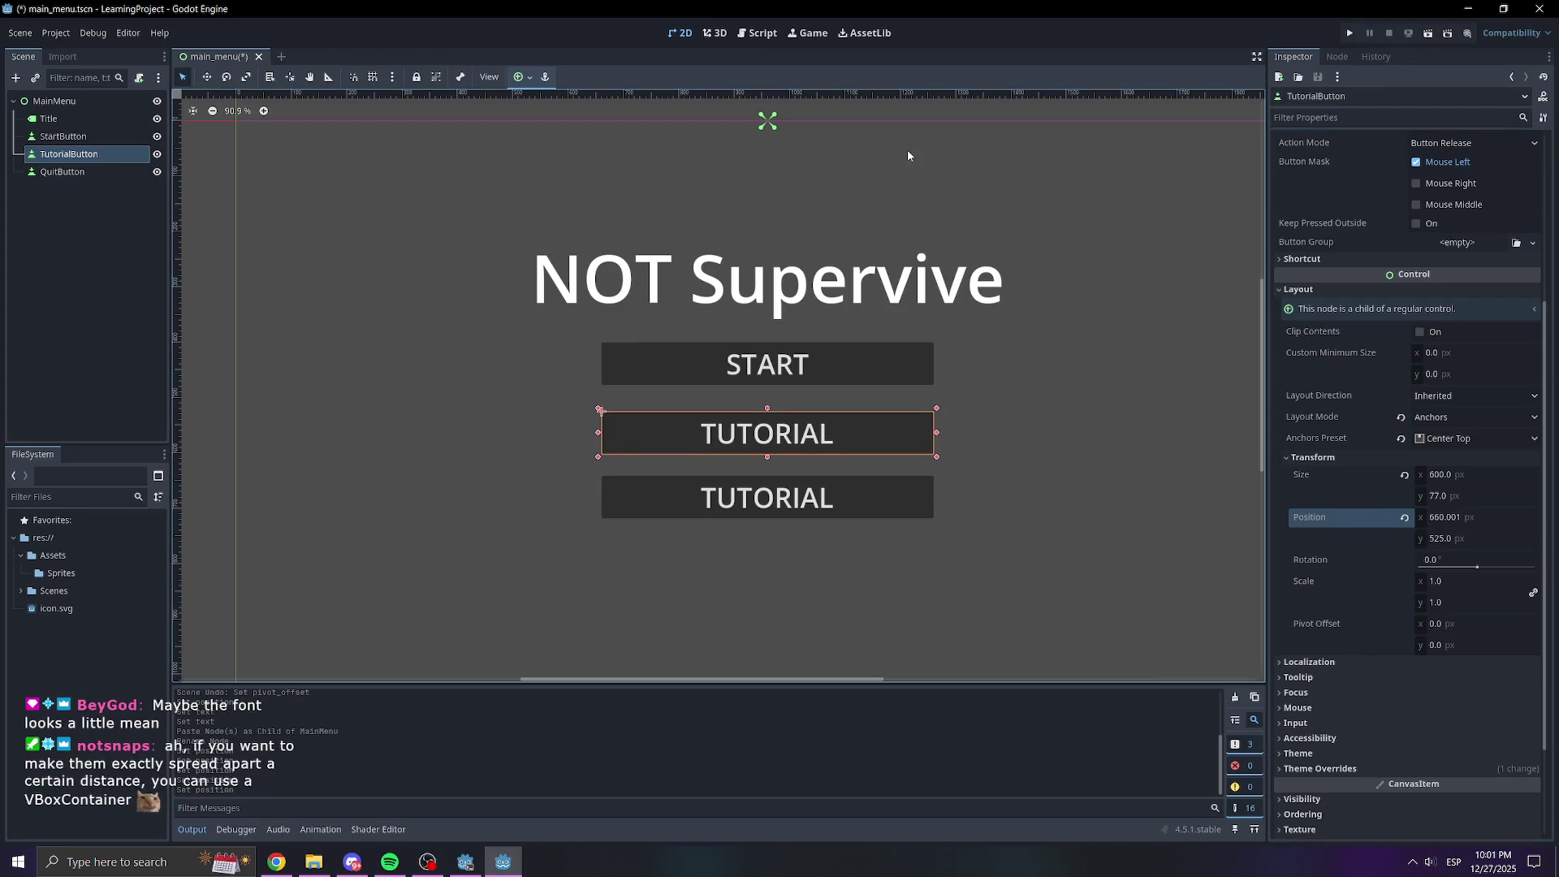
scroll(631, 509, "down", 2)
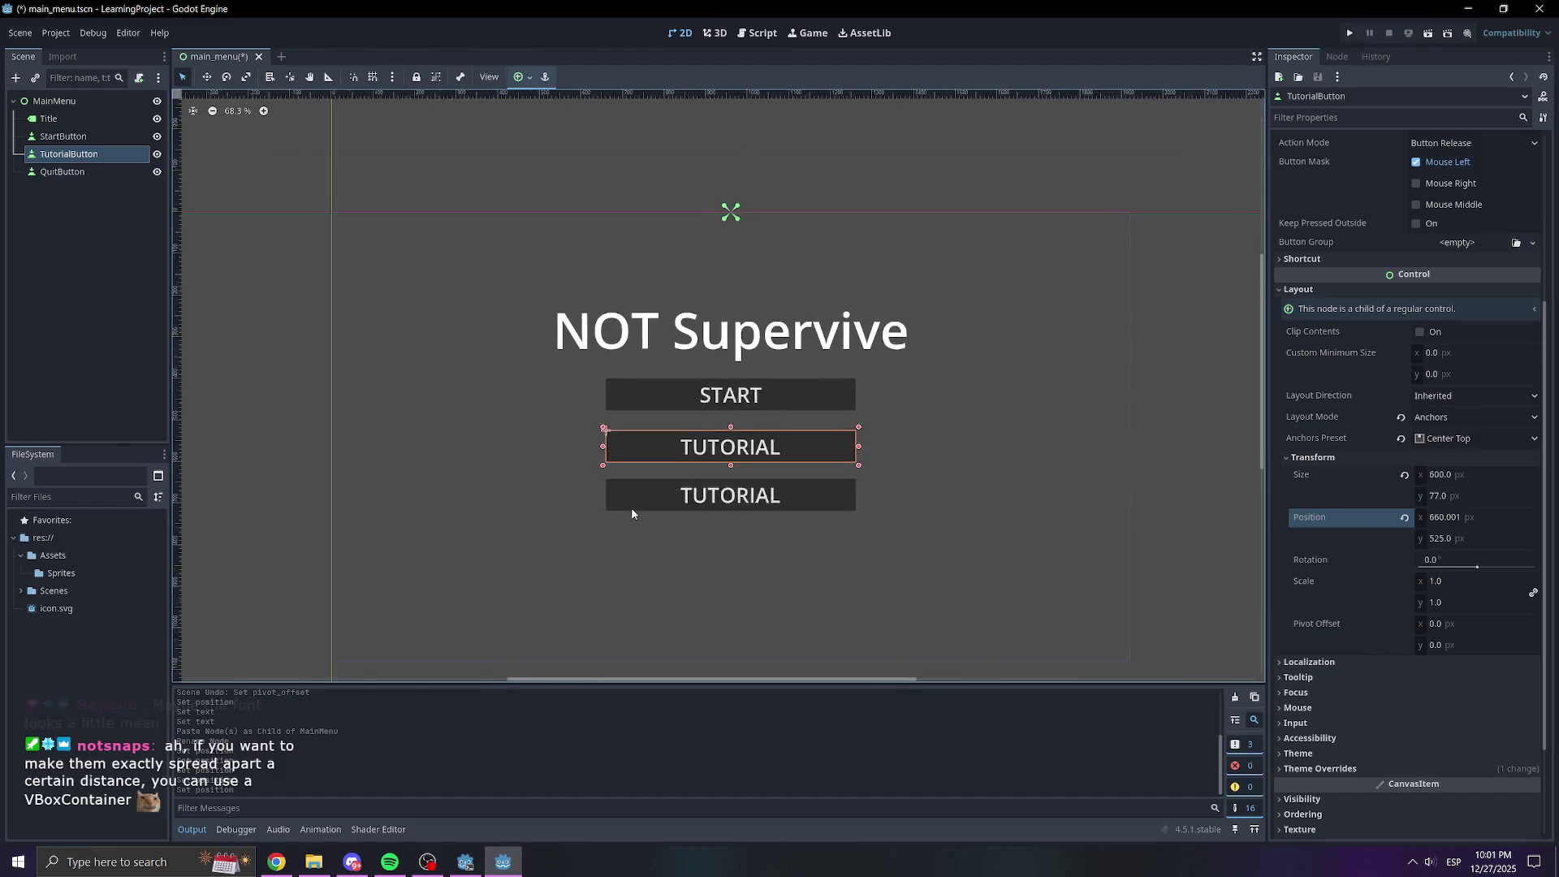
Set QuitButton's Position y to 650
left_click(62, 171)
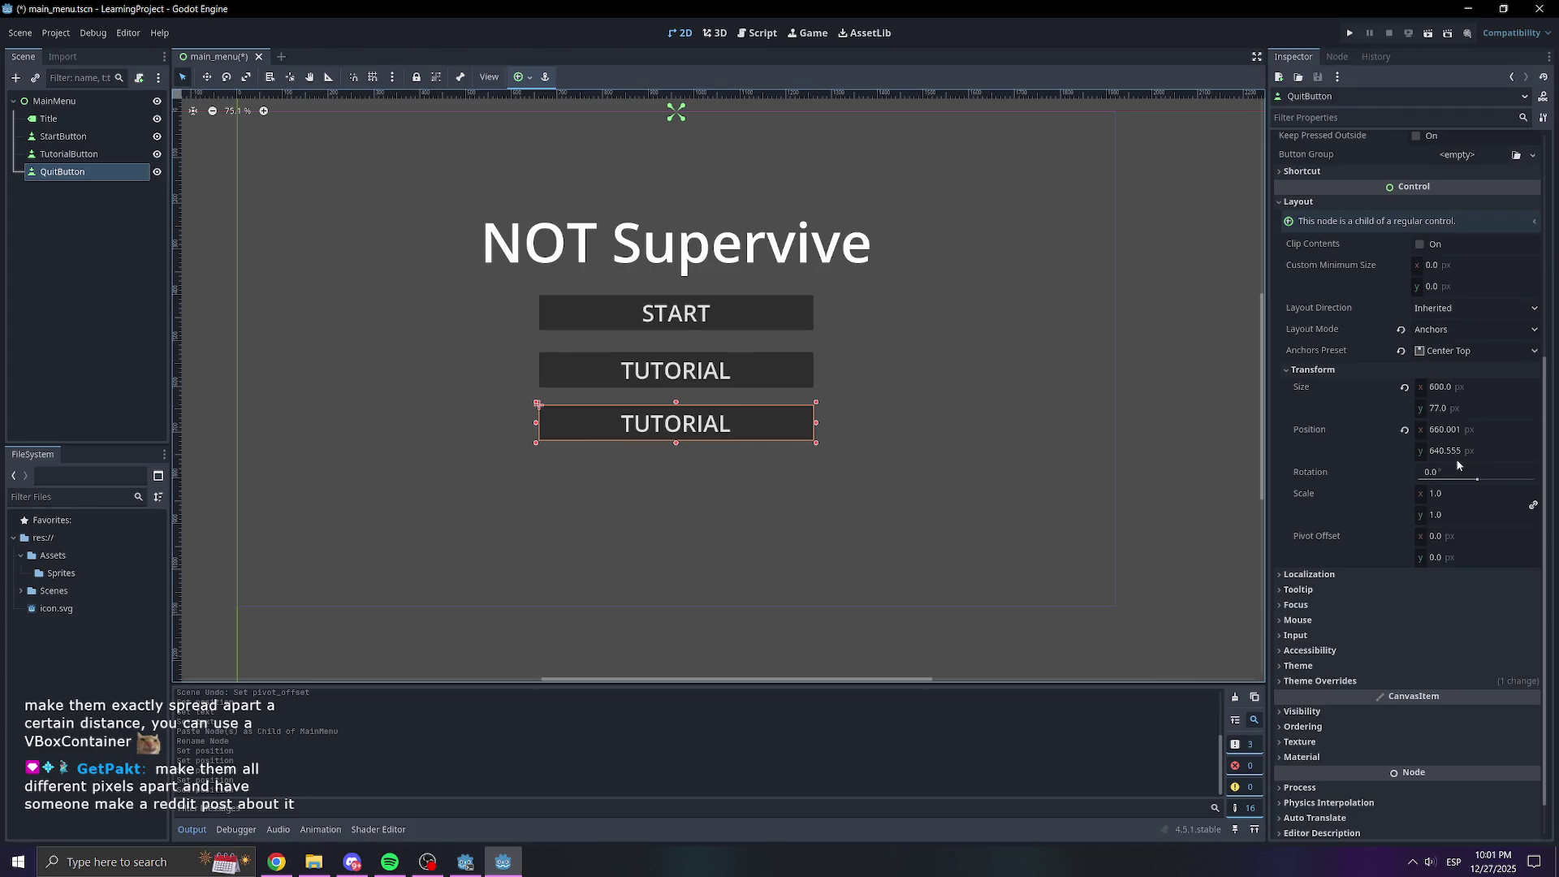
left_click(1457, 451)
type("620")
left_click(1103, 376)
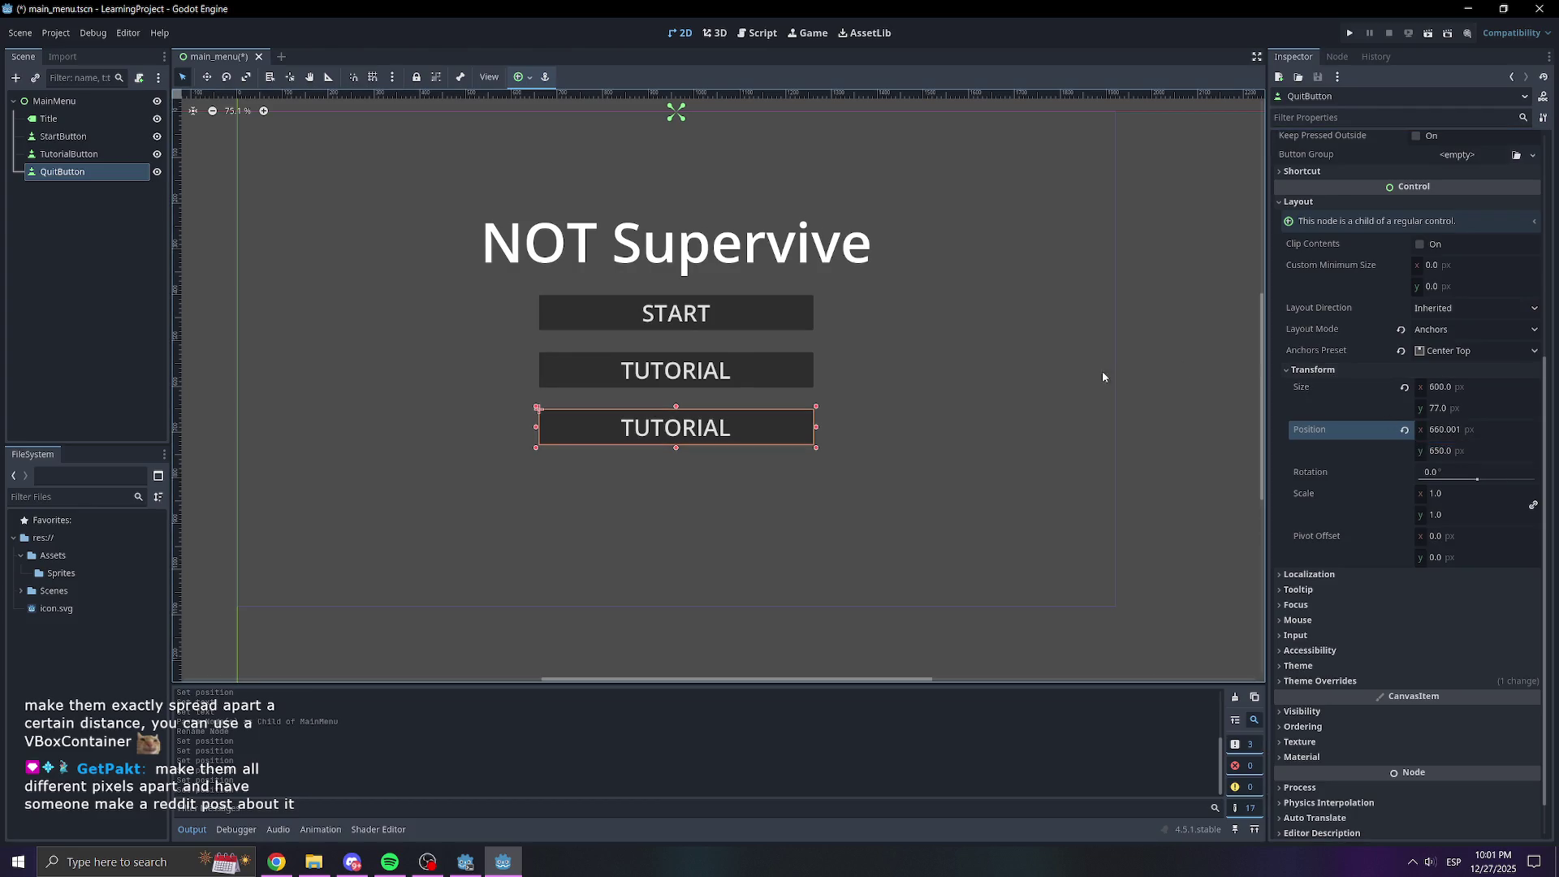
left_click(776, 429)
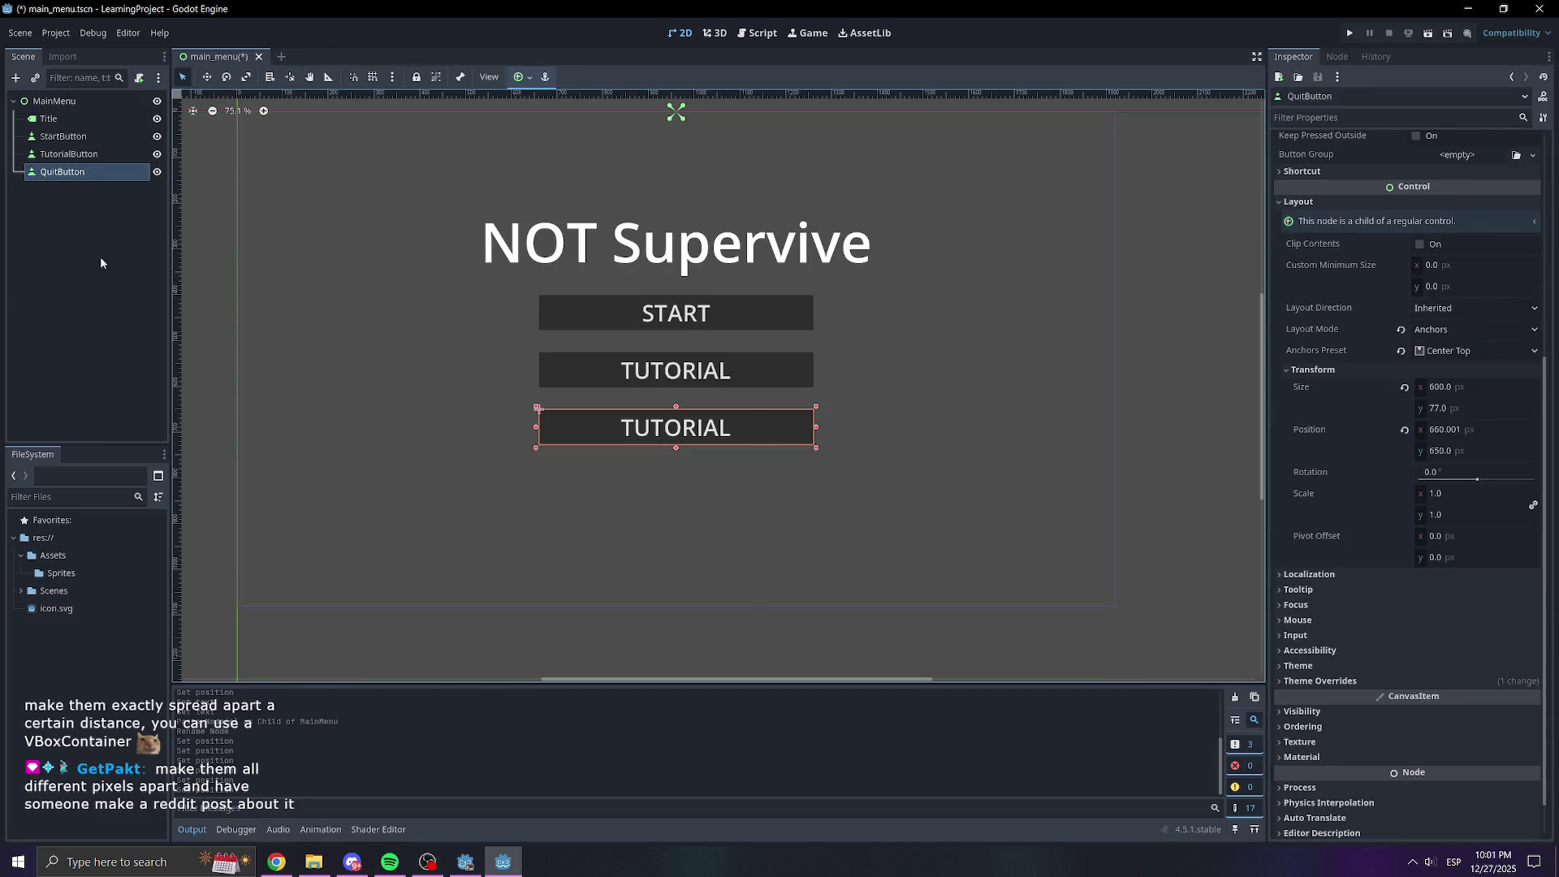
Replace QuitButton's Text TUTORIAL with QUIT
scroll(1419, 283, "up", 5)
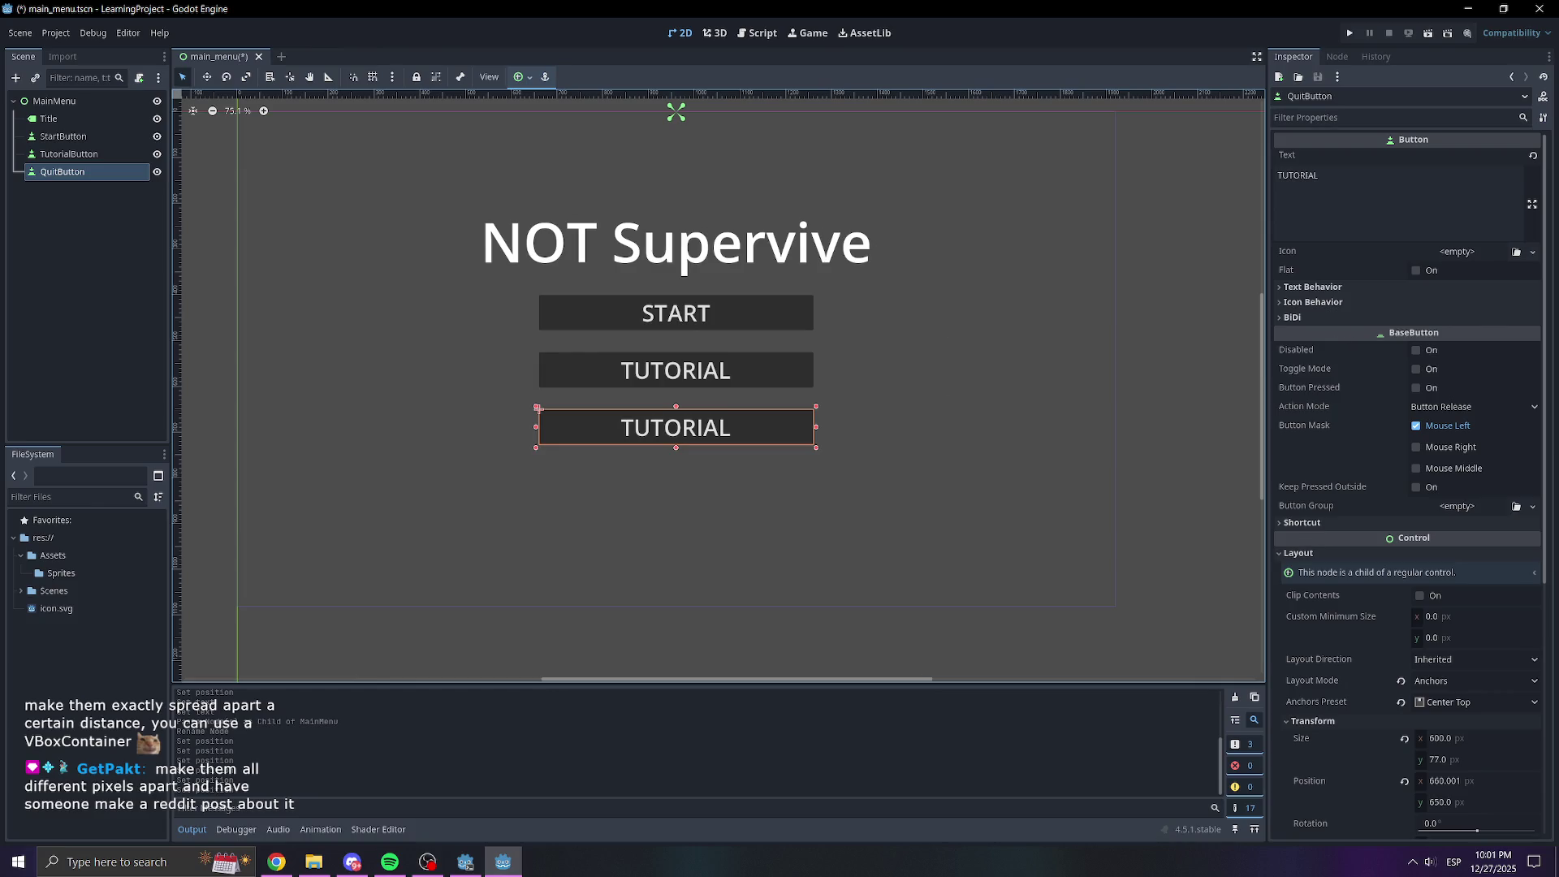
double_click(1377, 169)
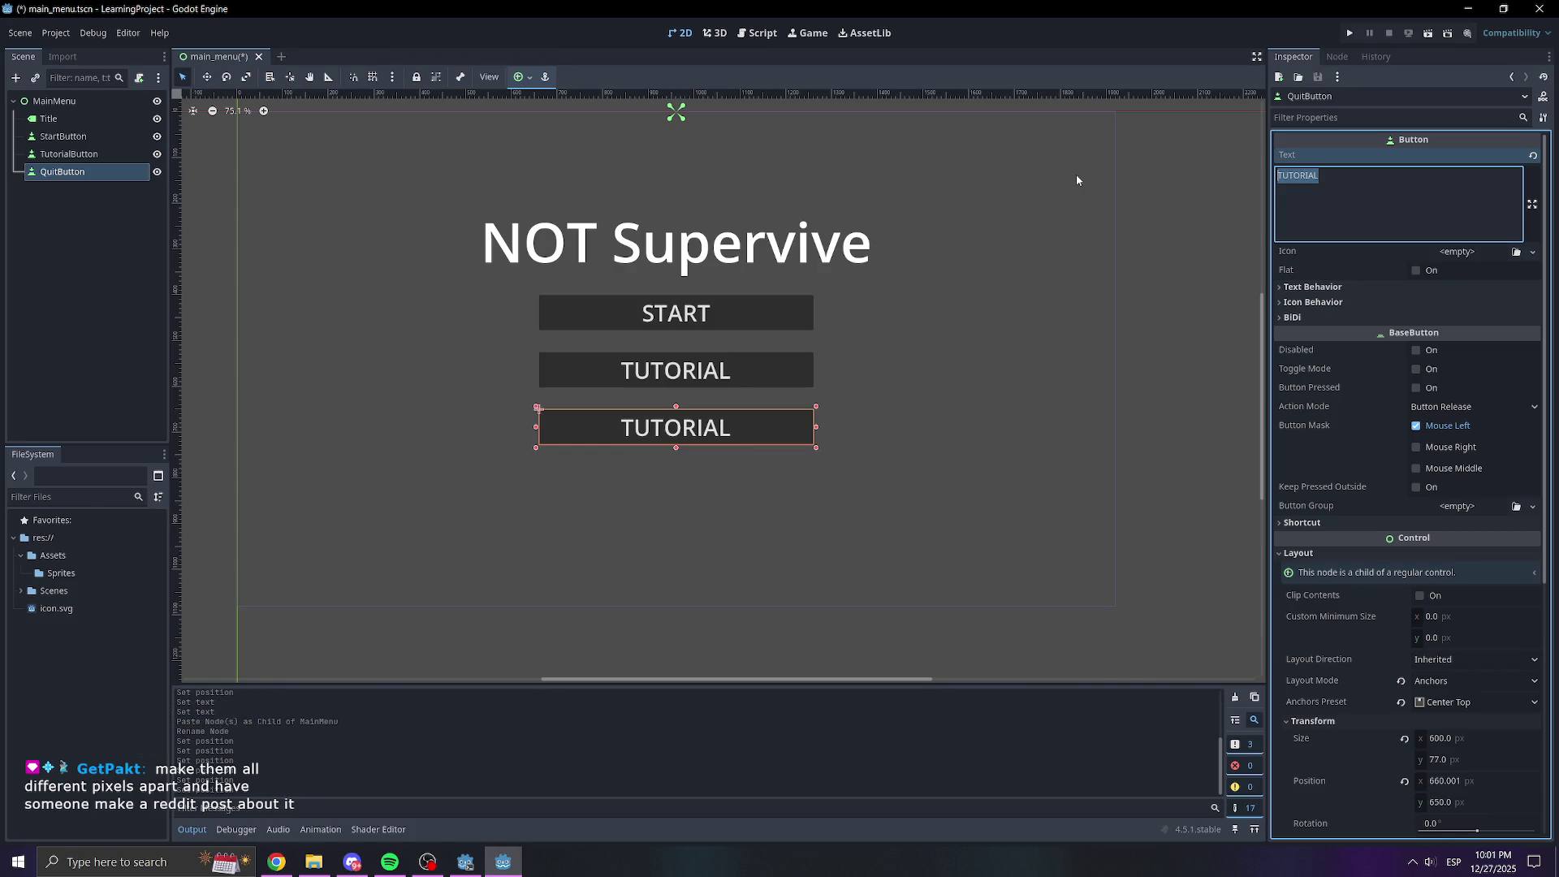
key("BackSpace")
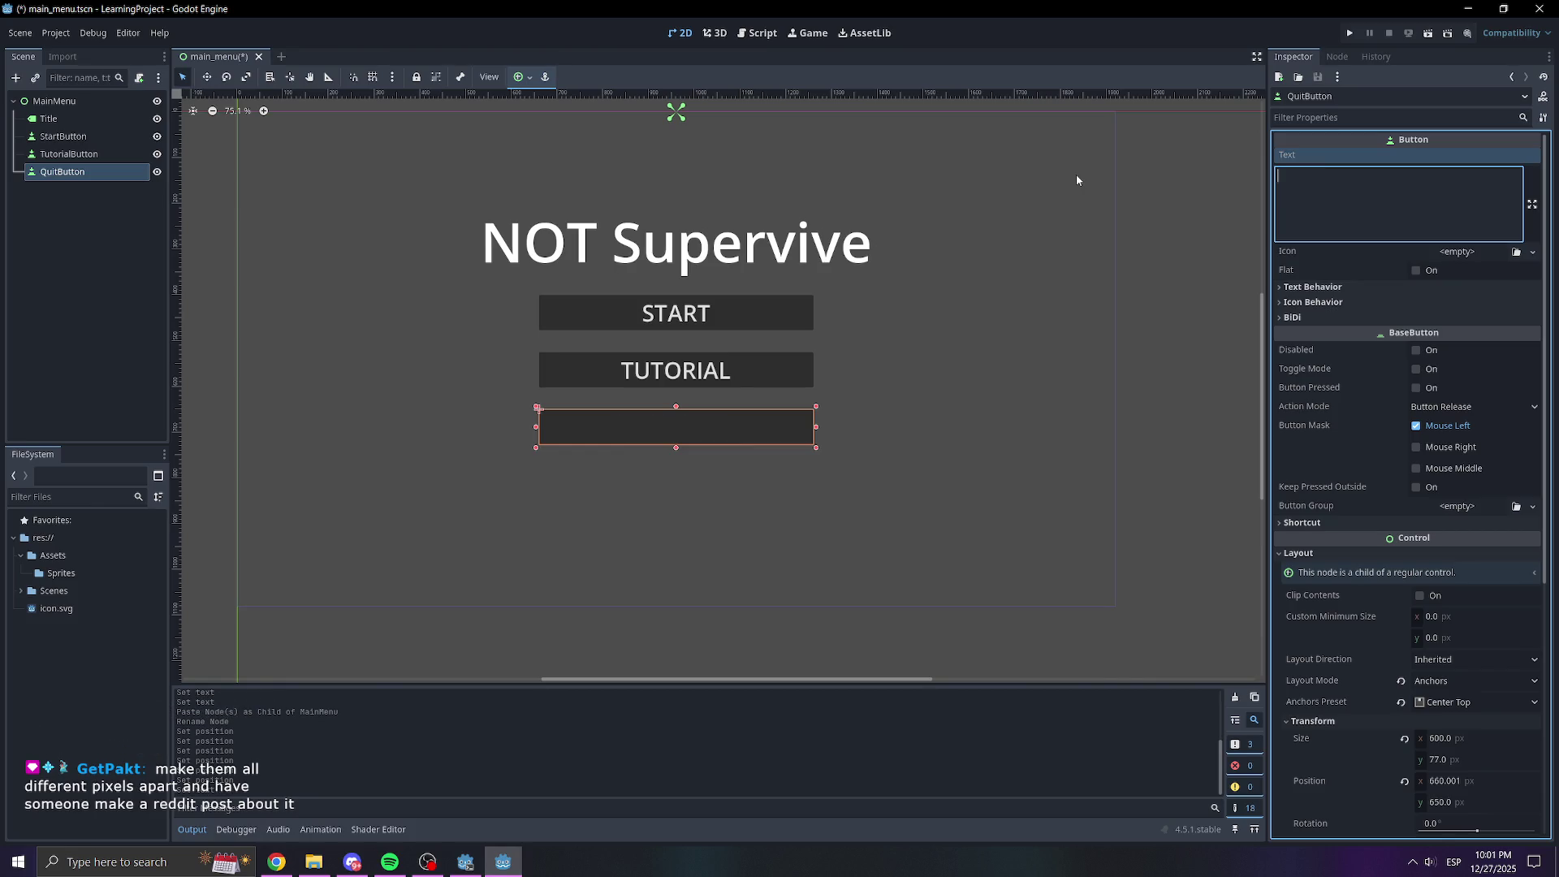
type("QUIT")
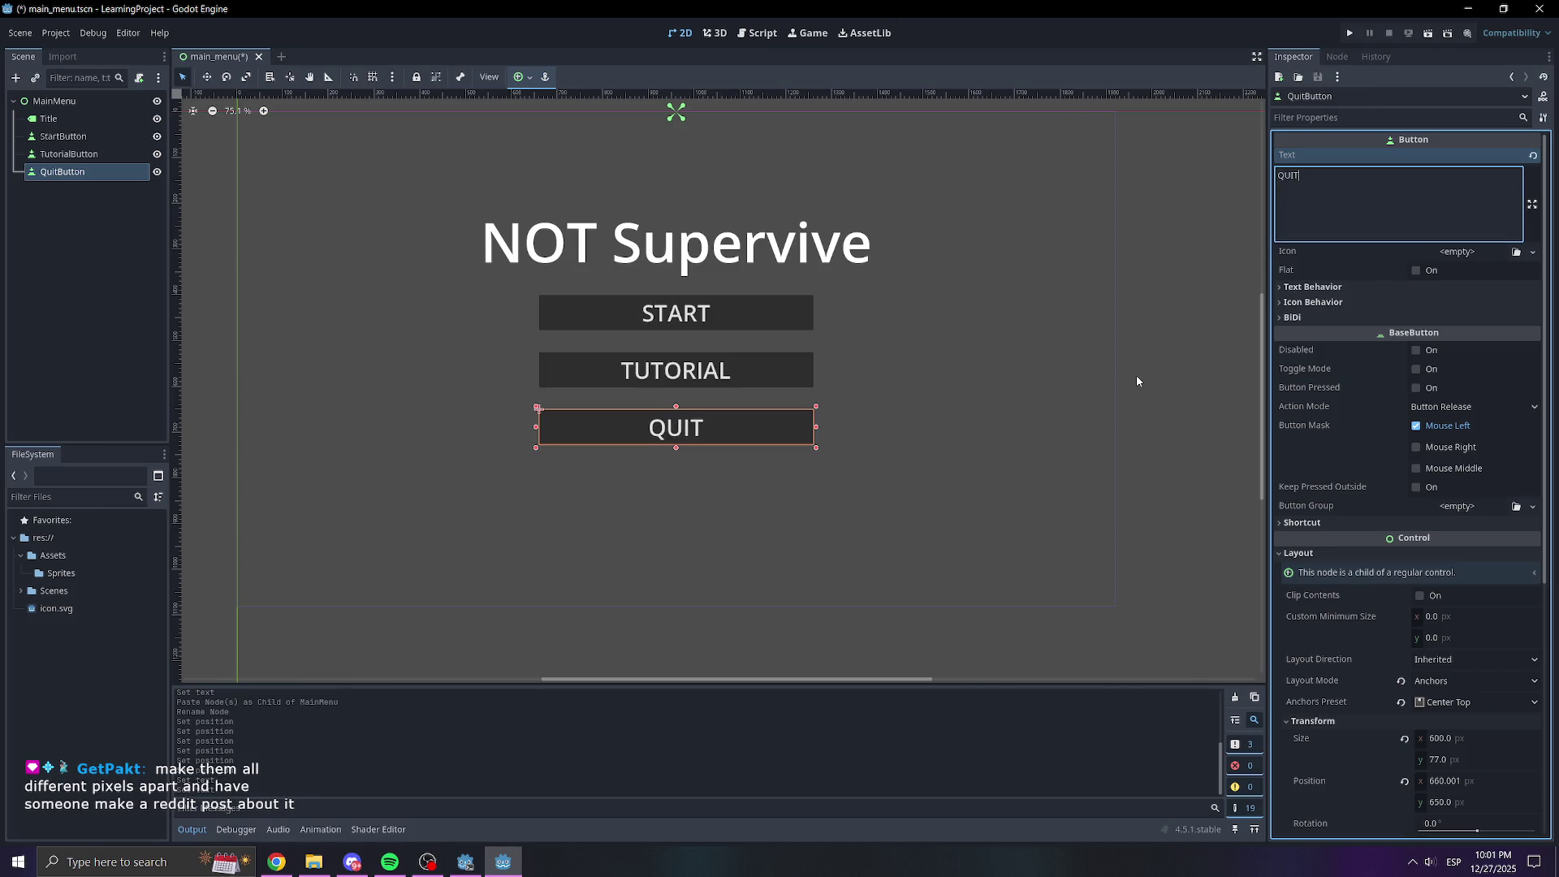
left_click(1136, 376)
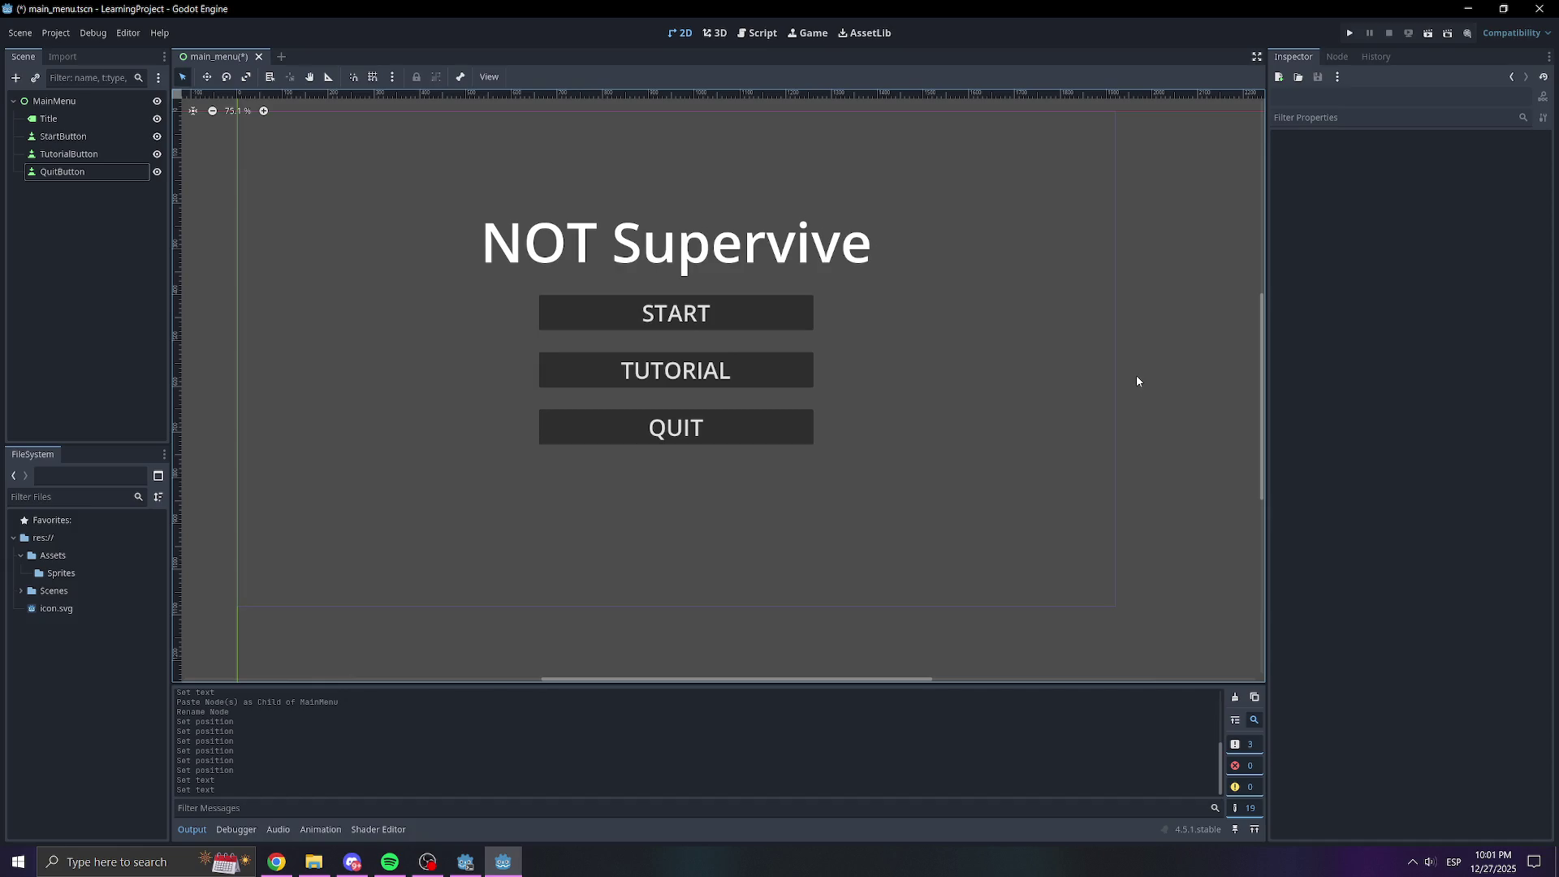
left_click(73, 254)
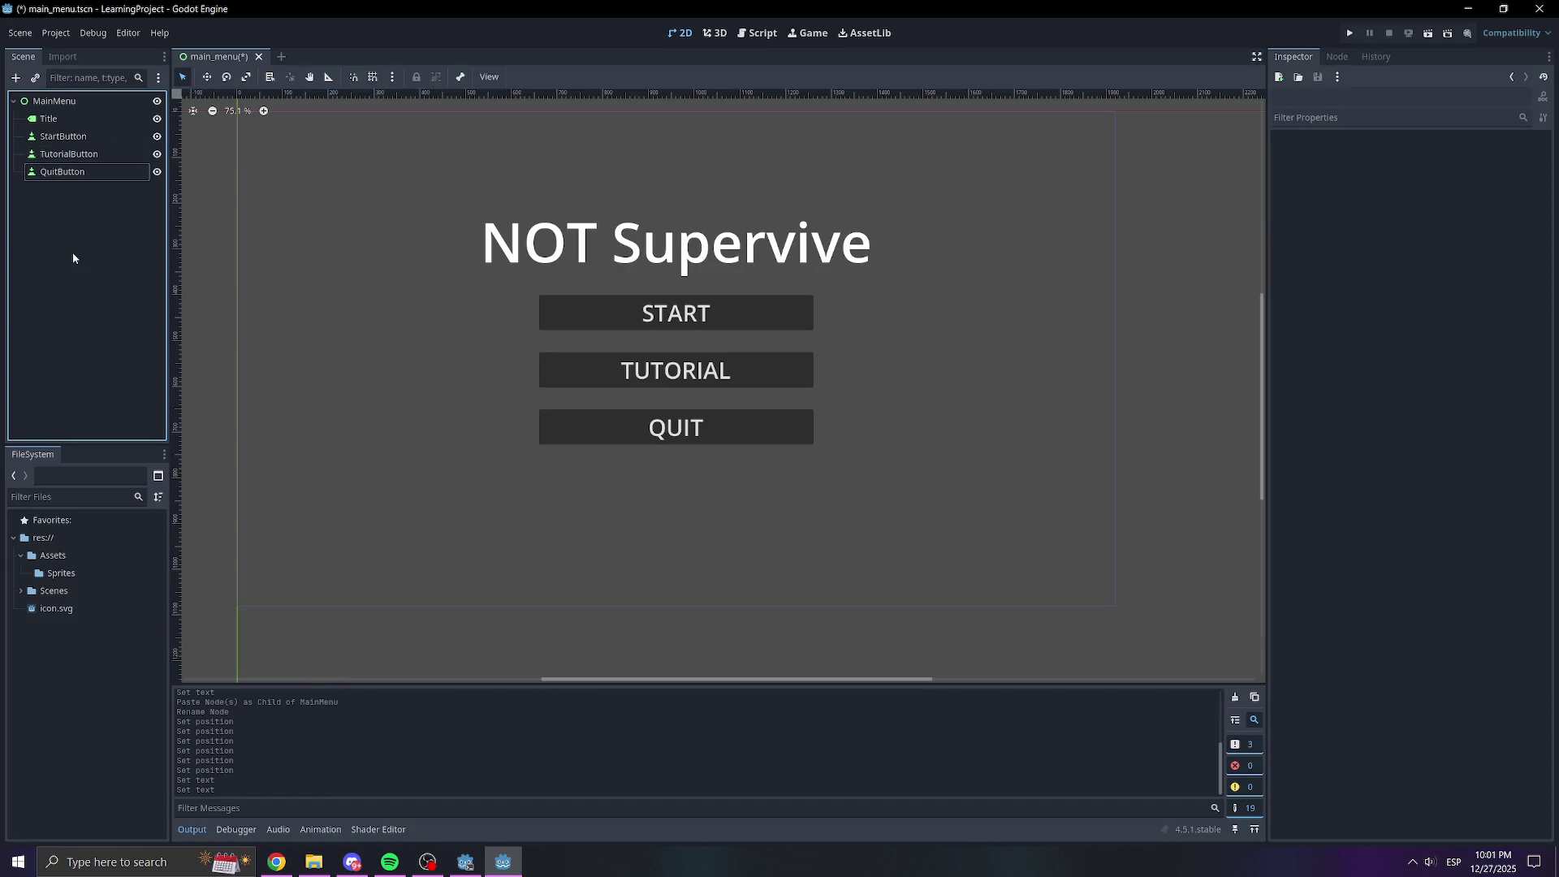
Paste a TutorialButton copy under MainMenu, then delete the stray TutorialButton2 node
left_click(65, 153)
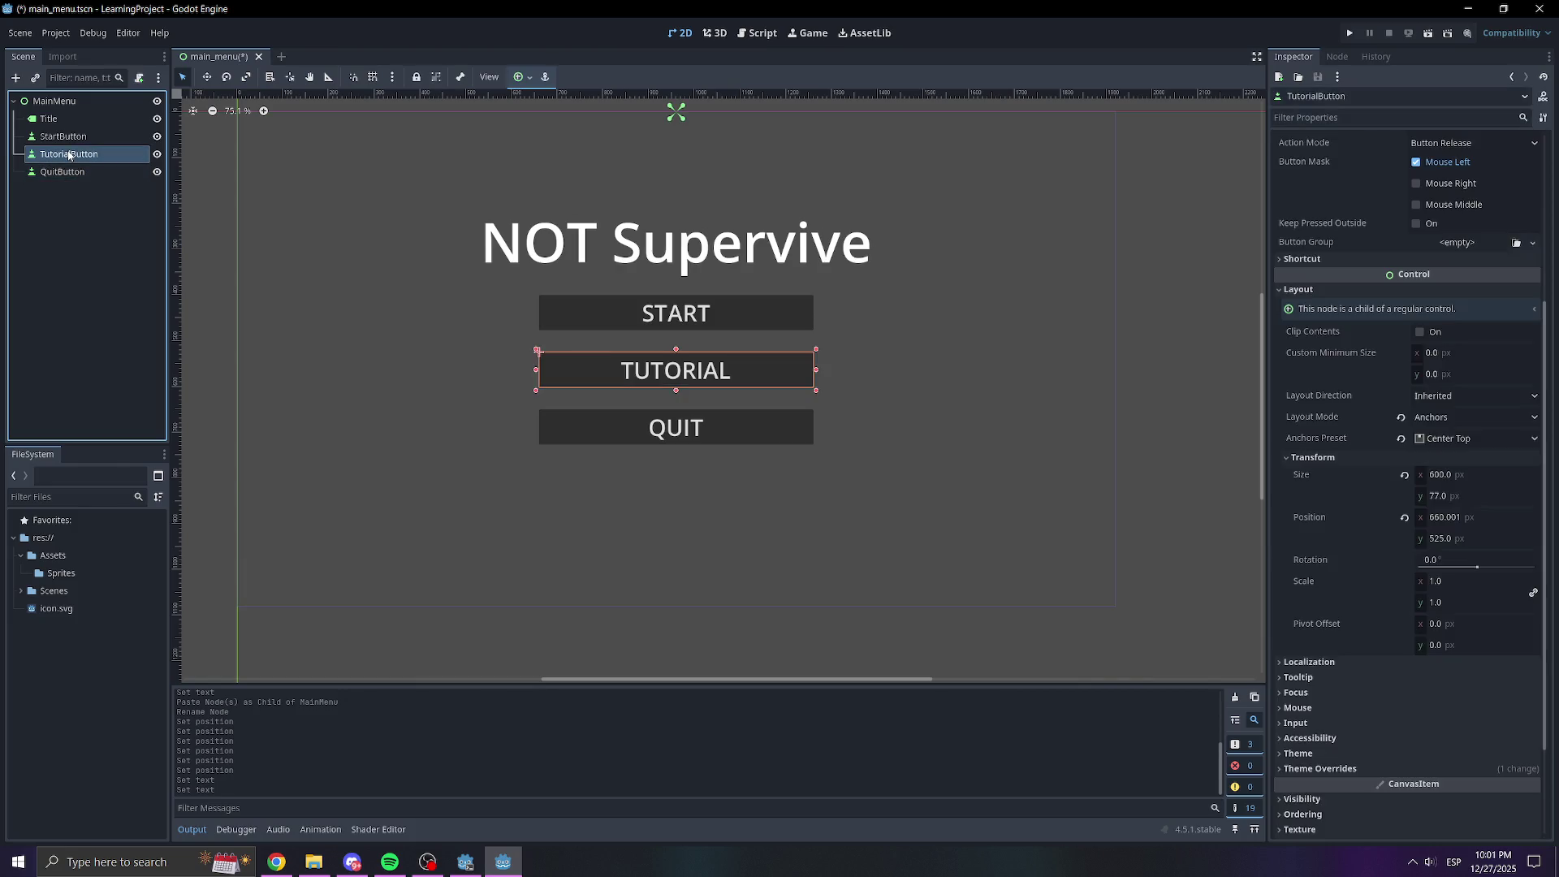
key("ctrl+v")
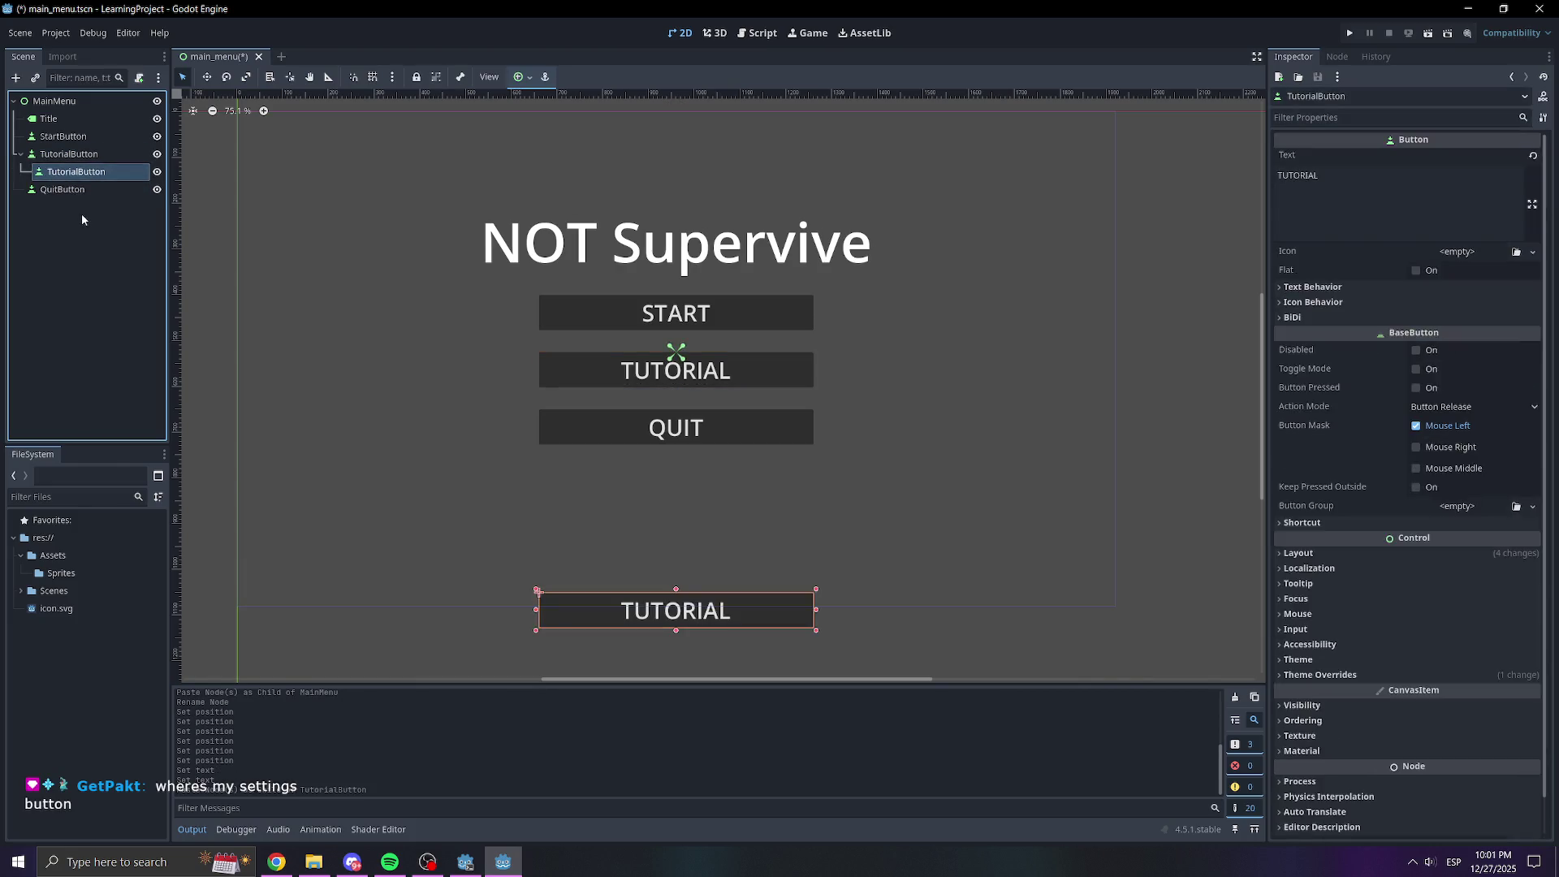
mouse_move(76, 171)
left_mouse_down()
mouse_move(49, 158)
mouse_move(37, 102)
left_mouse_up()
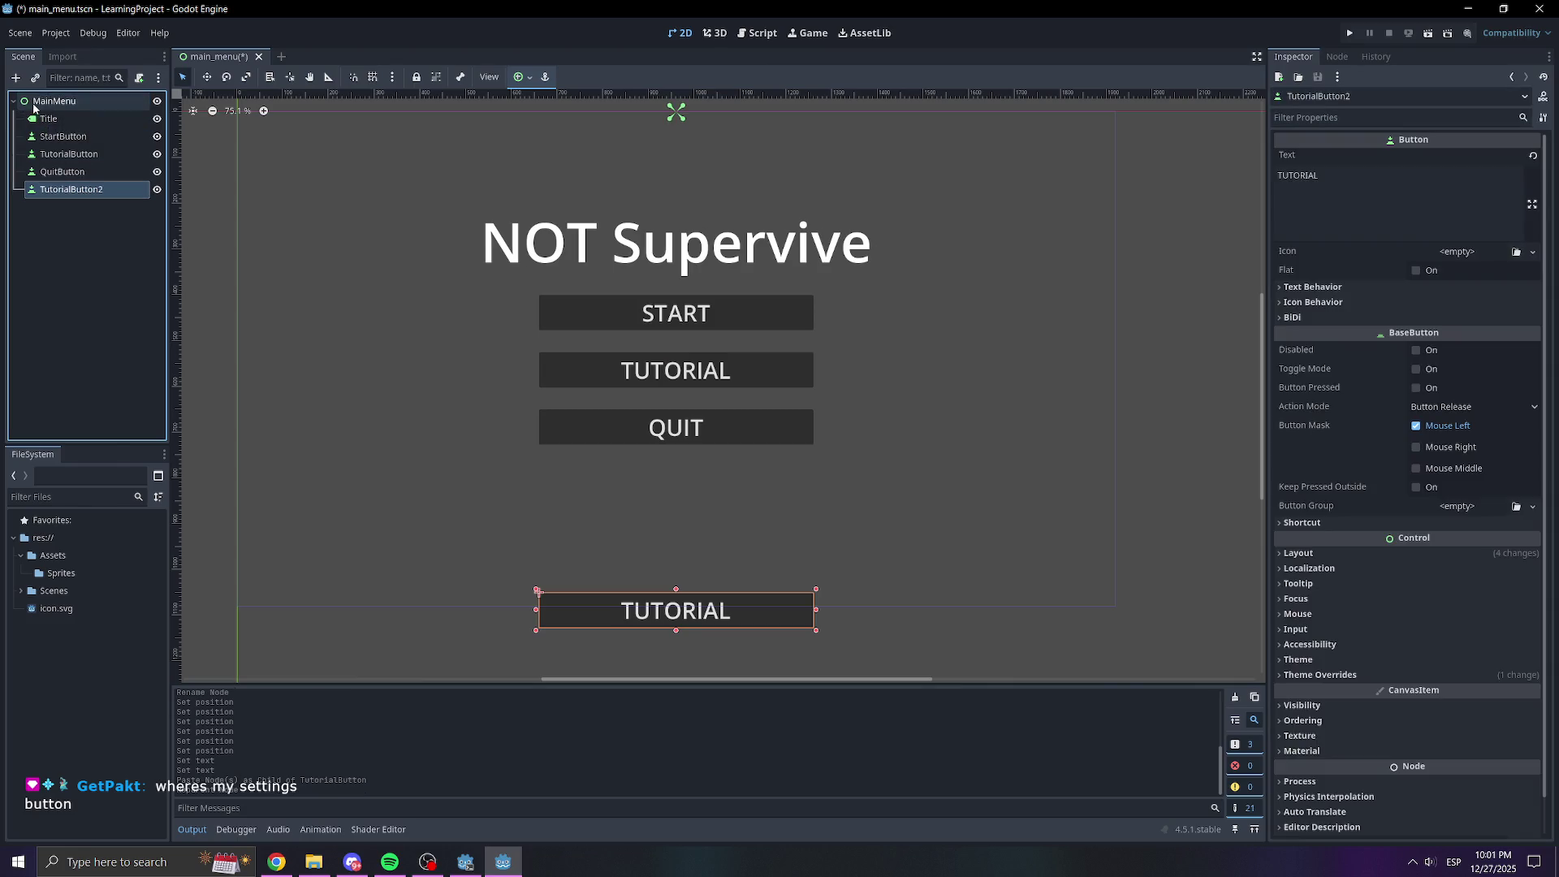
right_click(82, 199)
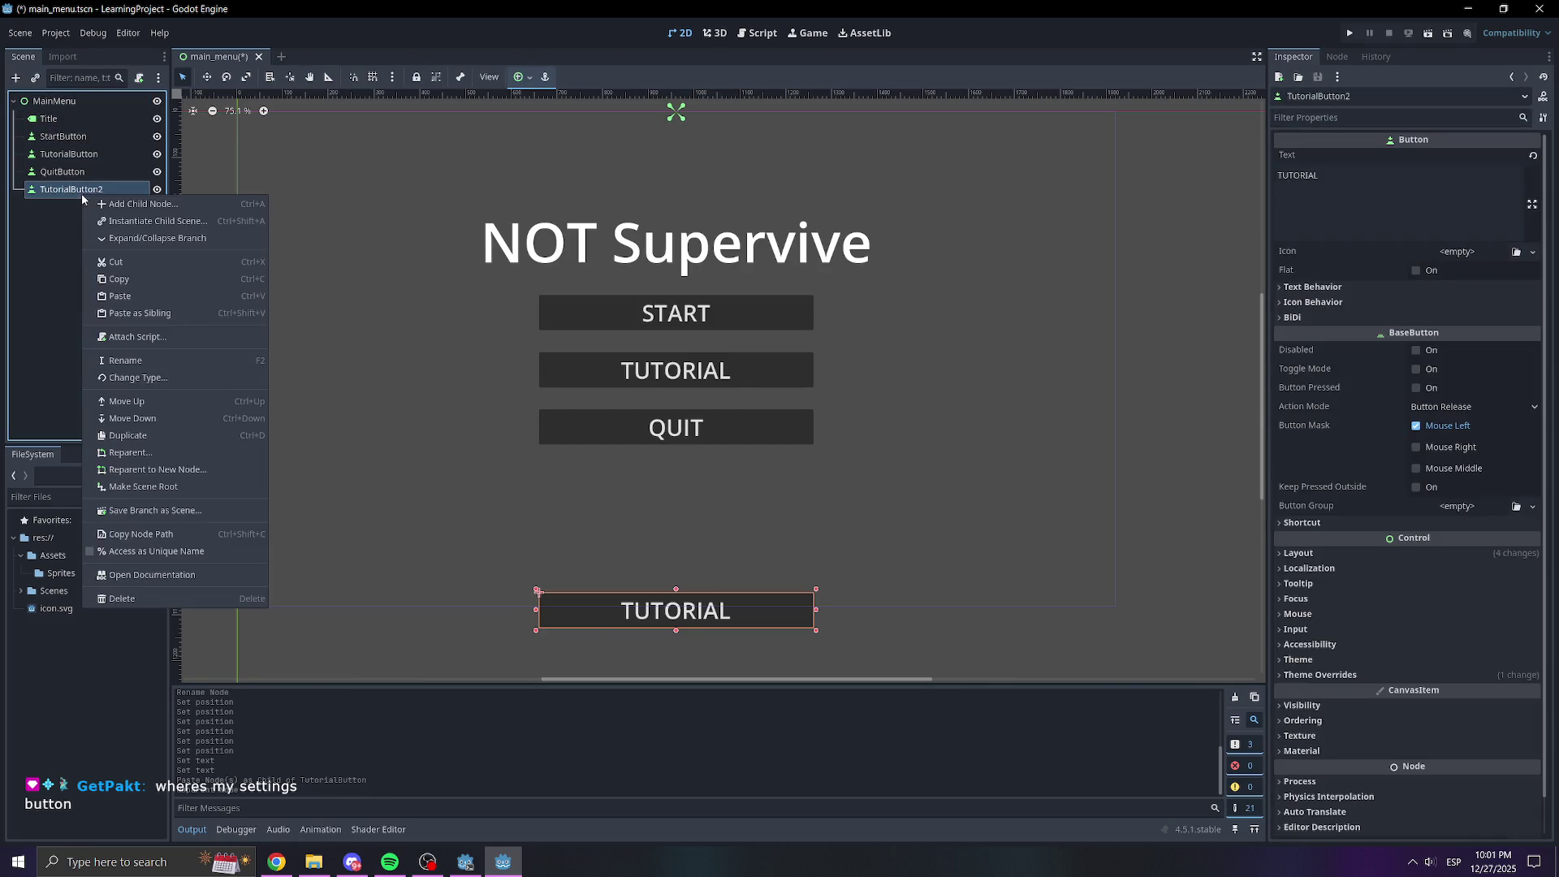
left_click(122, 599)
left_click(748, 450)
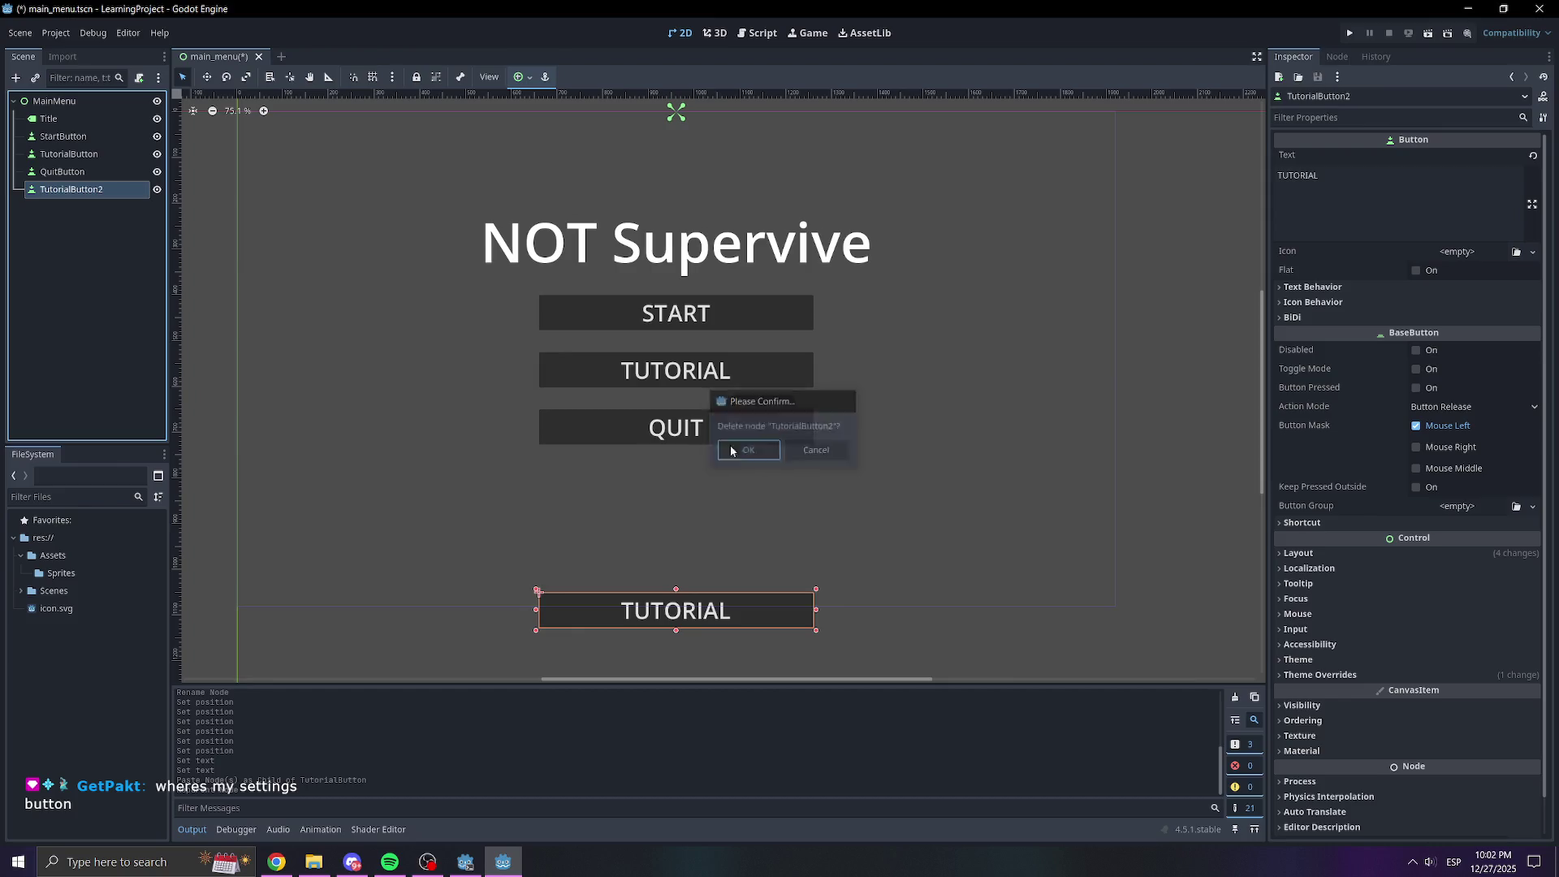
Duplicate QuitButton into a second QuitButton2 node, undoing an unwanted paste
left_click(81, 171)
key("ctrl+v")
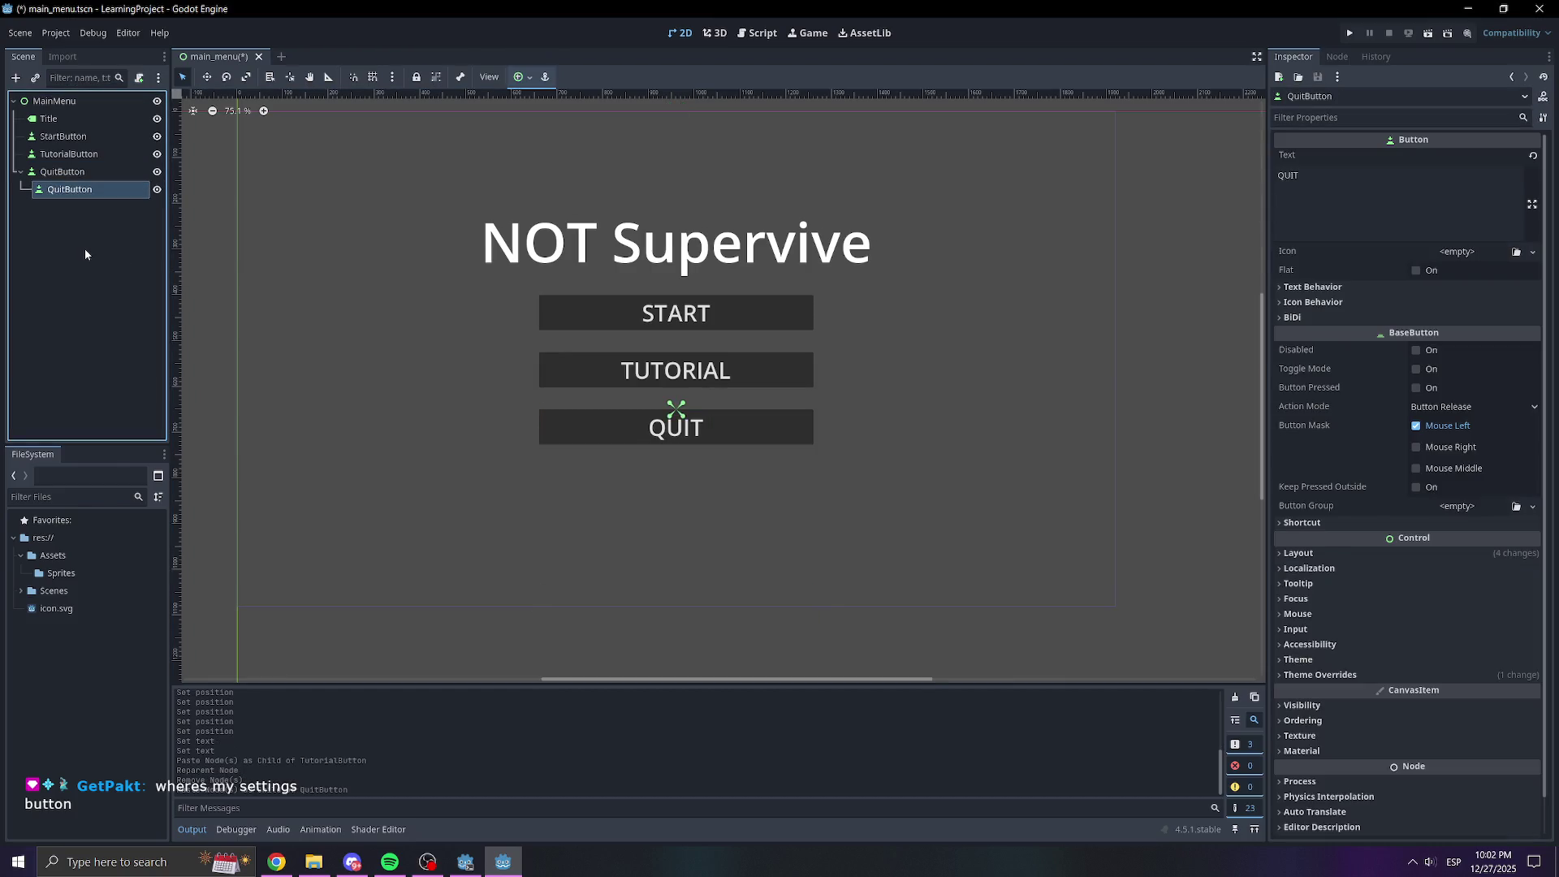
key("ctrl+z")
right_click(55, 177)
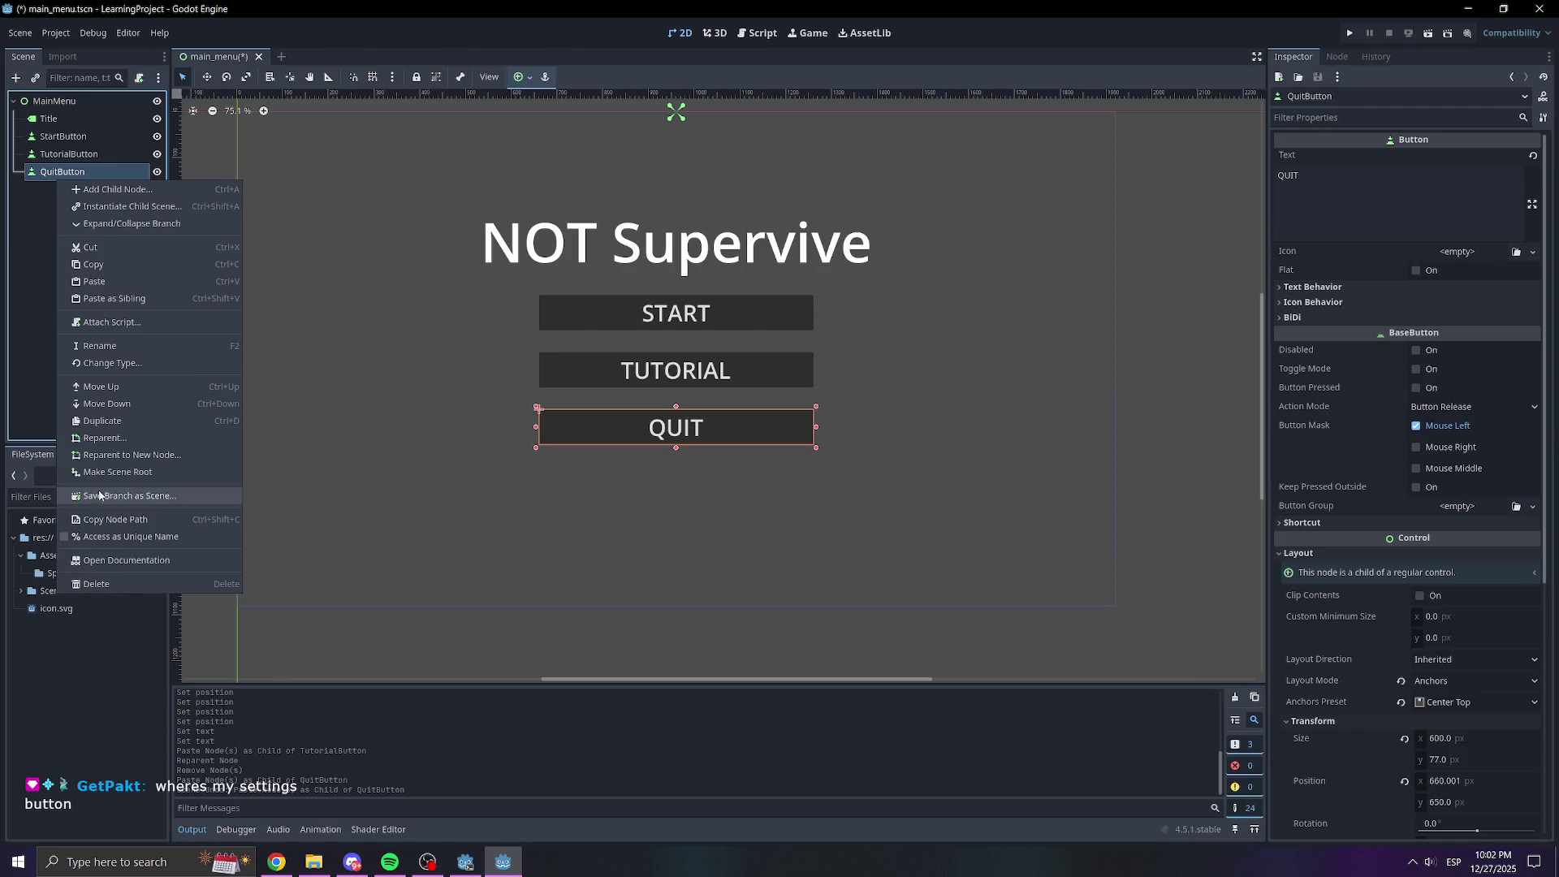
left_click(103, 415)
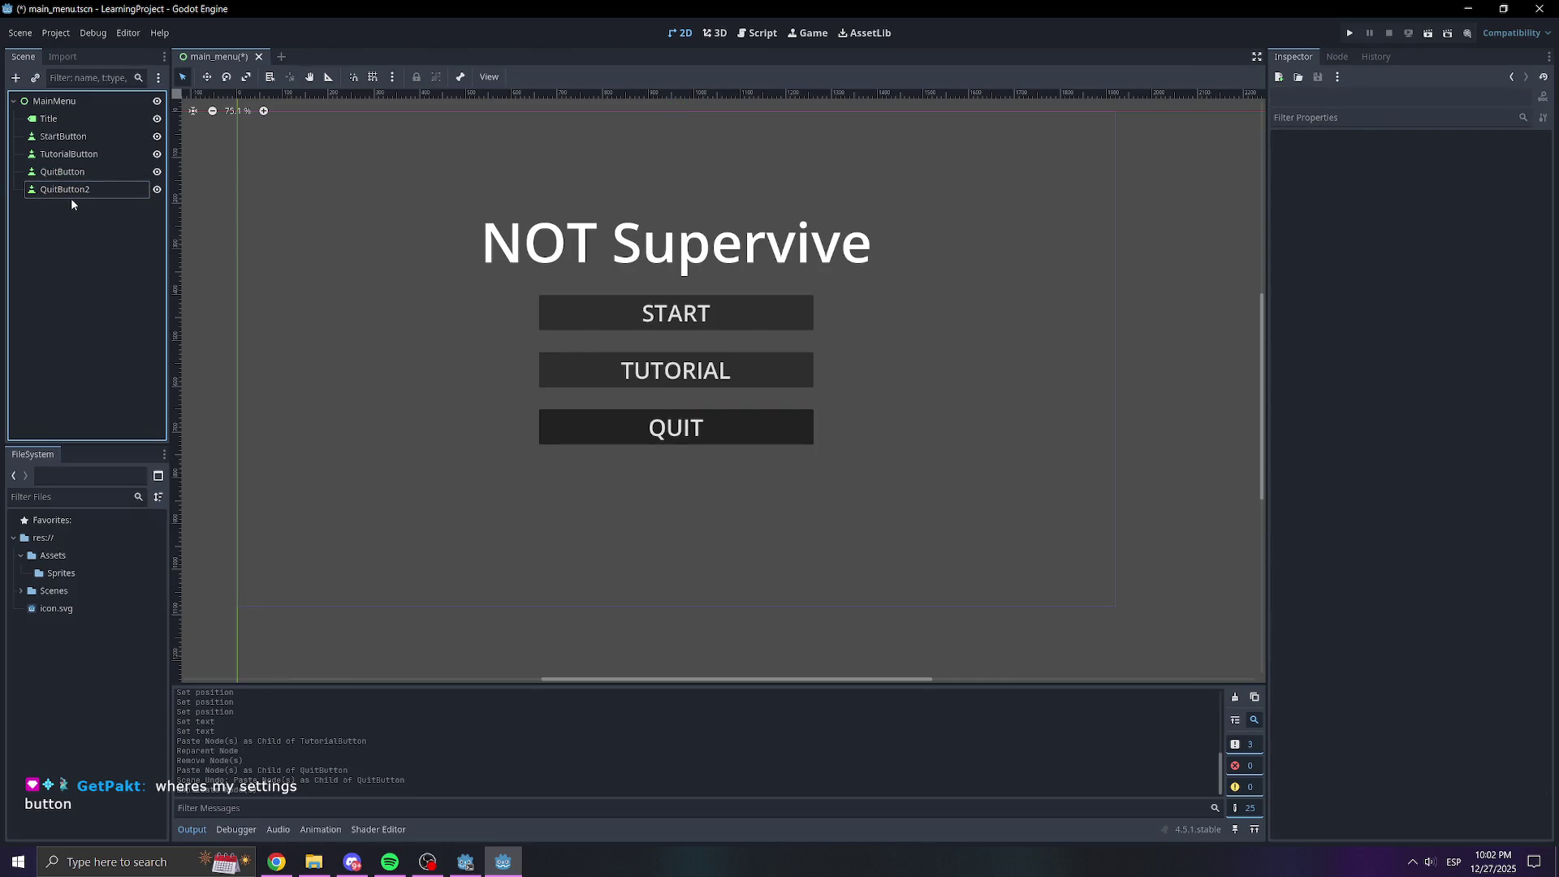
double_click(71, 198)
type("Op")
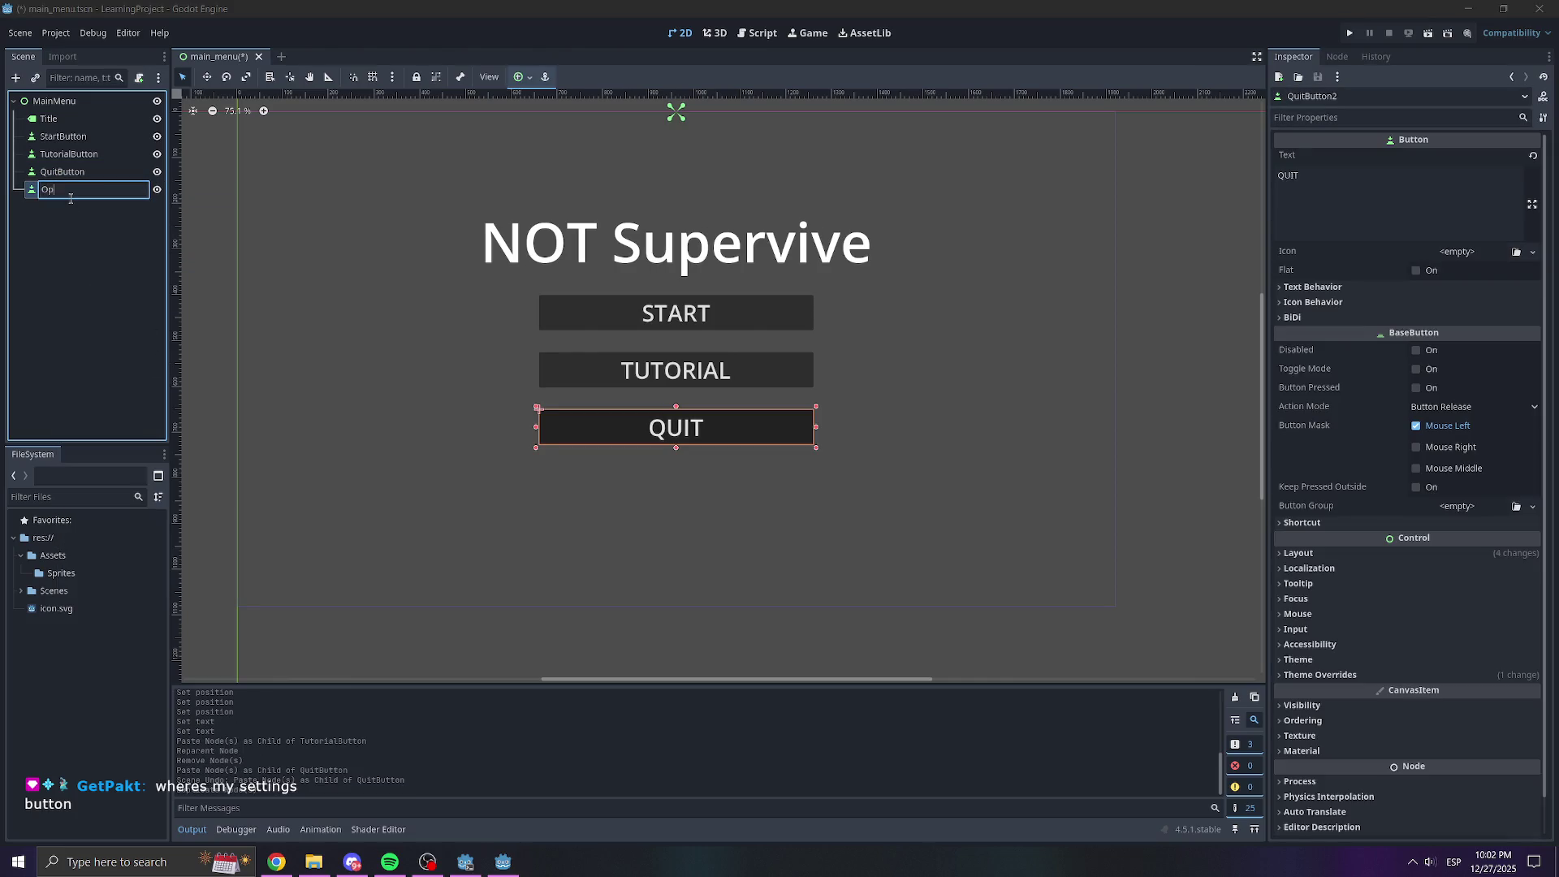
key("BackSpace")
key("BackSpace")
type("QU")
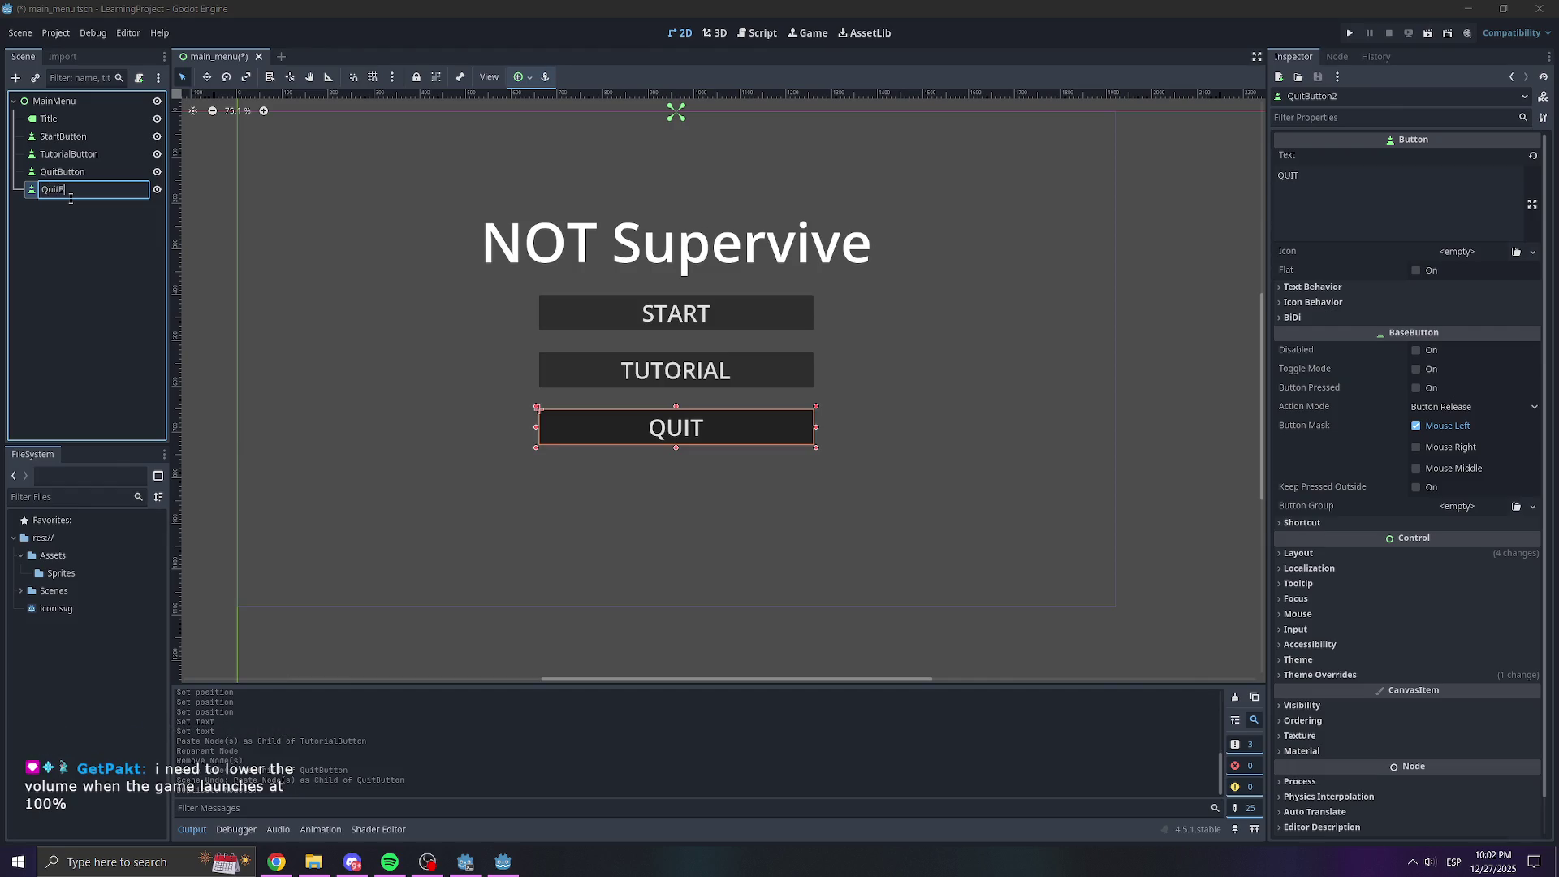
type("n")
key("Return")
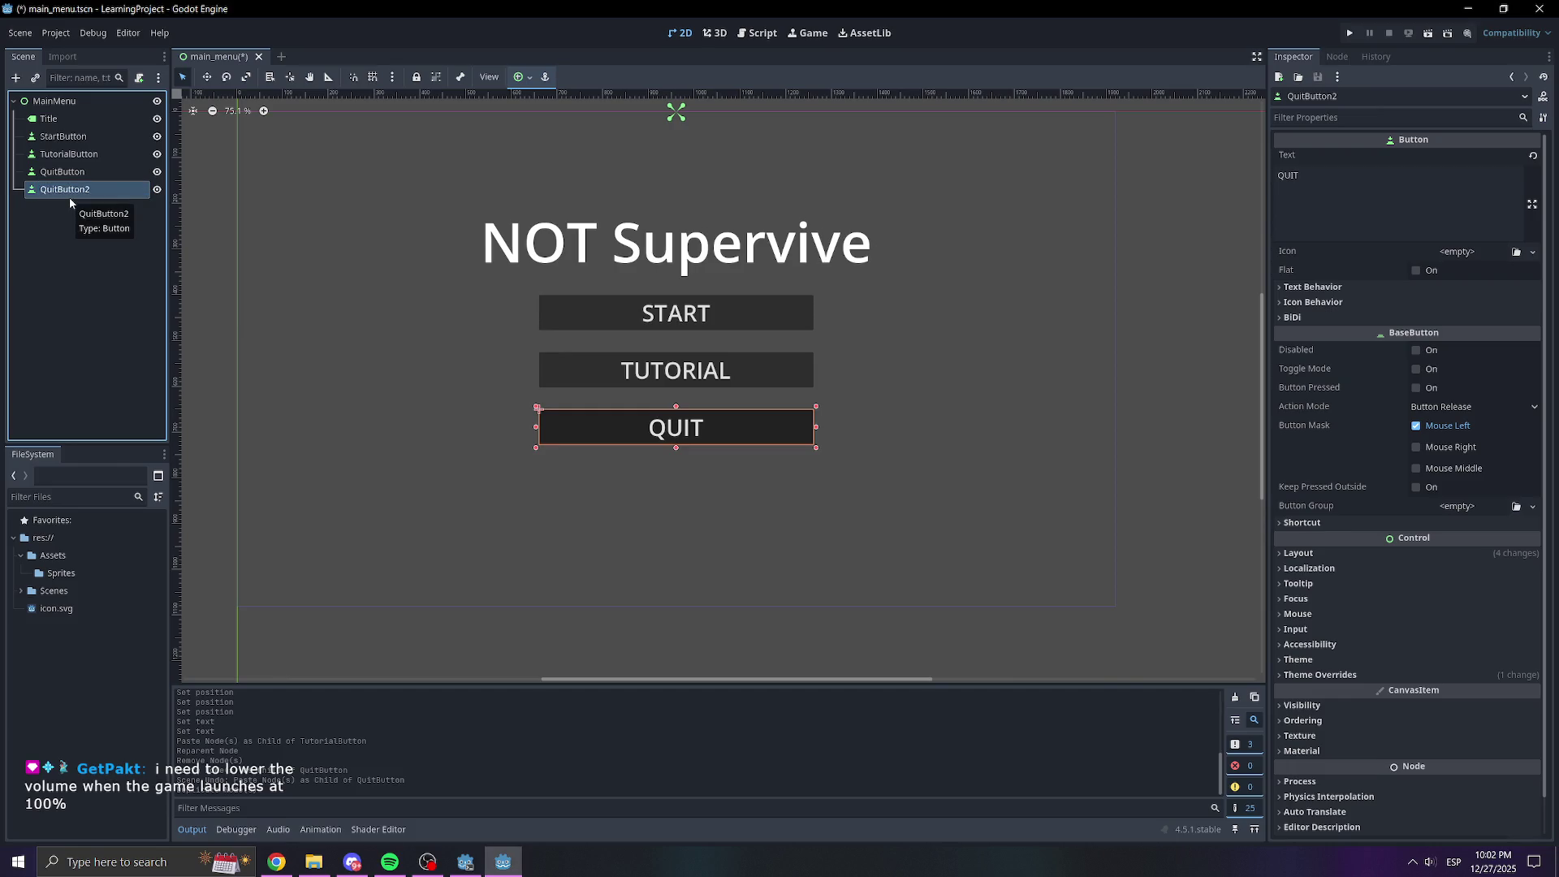
Rename the original QuitButton node to OptionsButton
left_click(71, 173)
left_click(70, 174)
type("Opt")
type("ton")
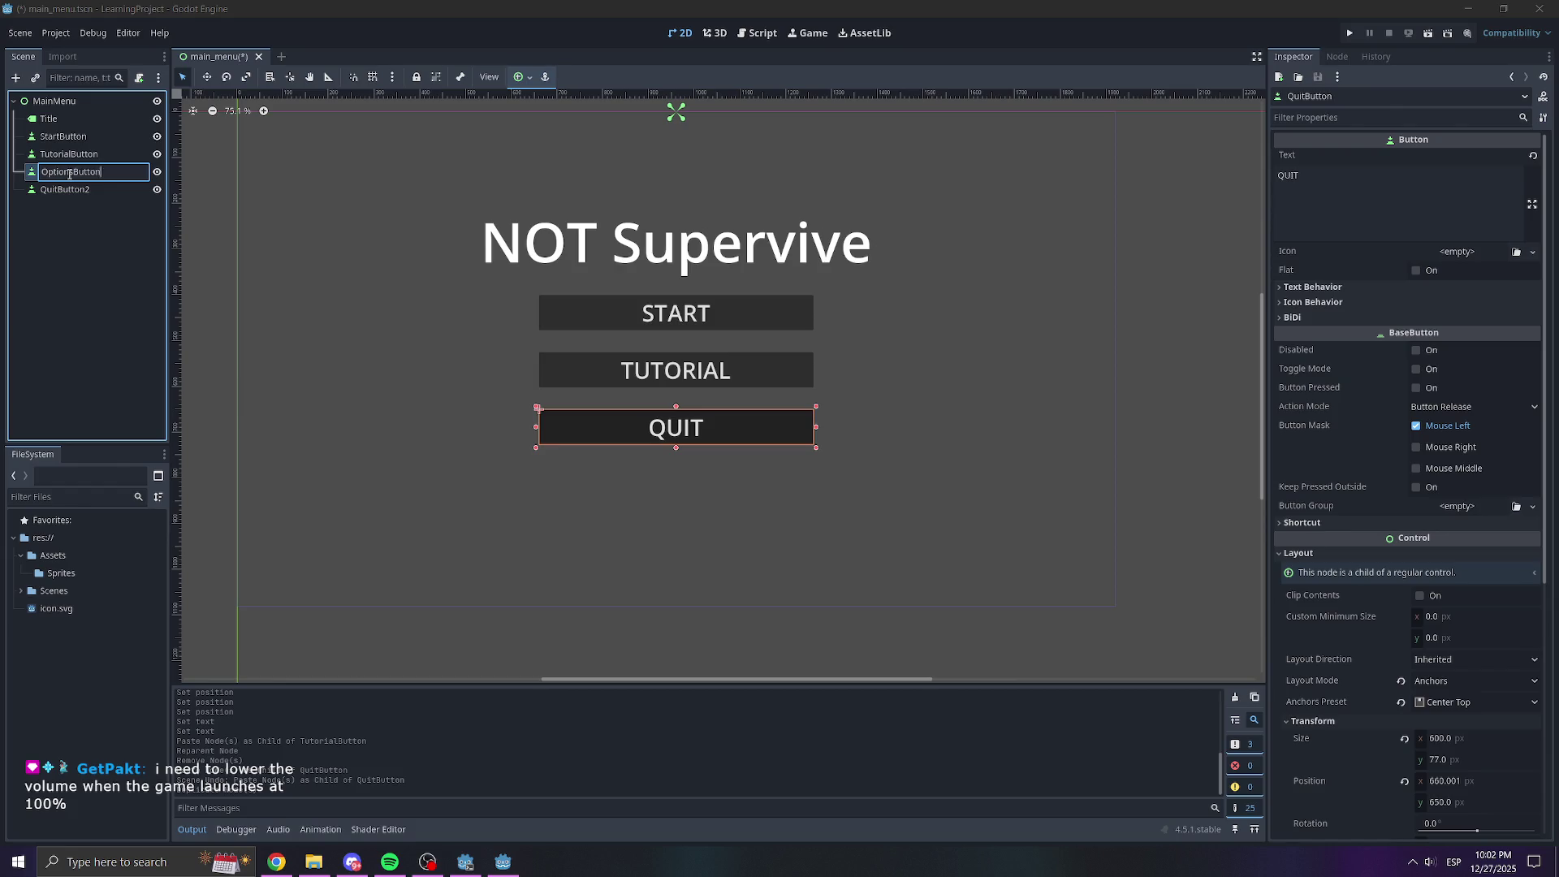
key("Return")
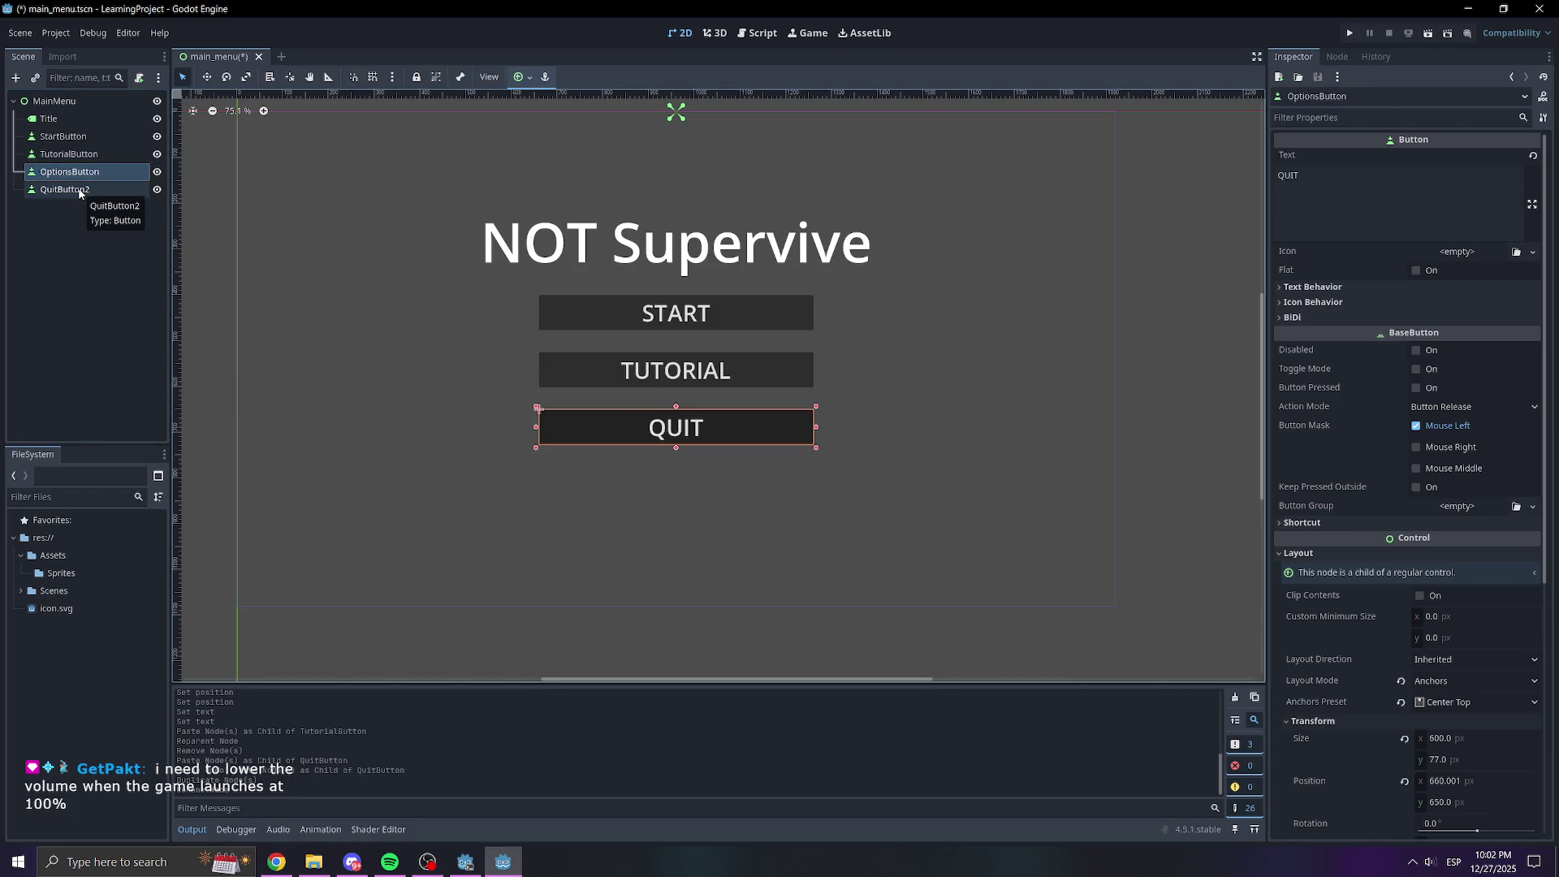
Rename QuitButton2 to QuitButton and select OptionsButton's QUIT text field
left_click(65, 189)
left_click(65, 189)
key("BackSpace")
key("Return")
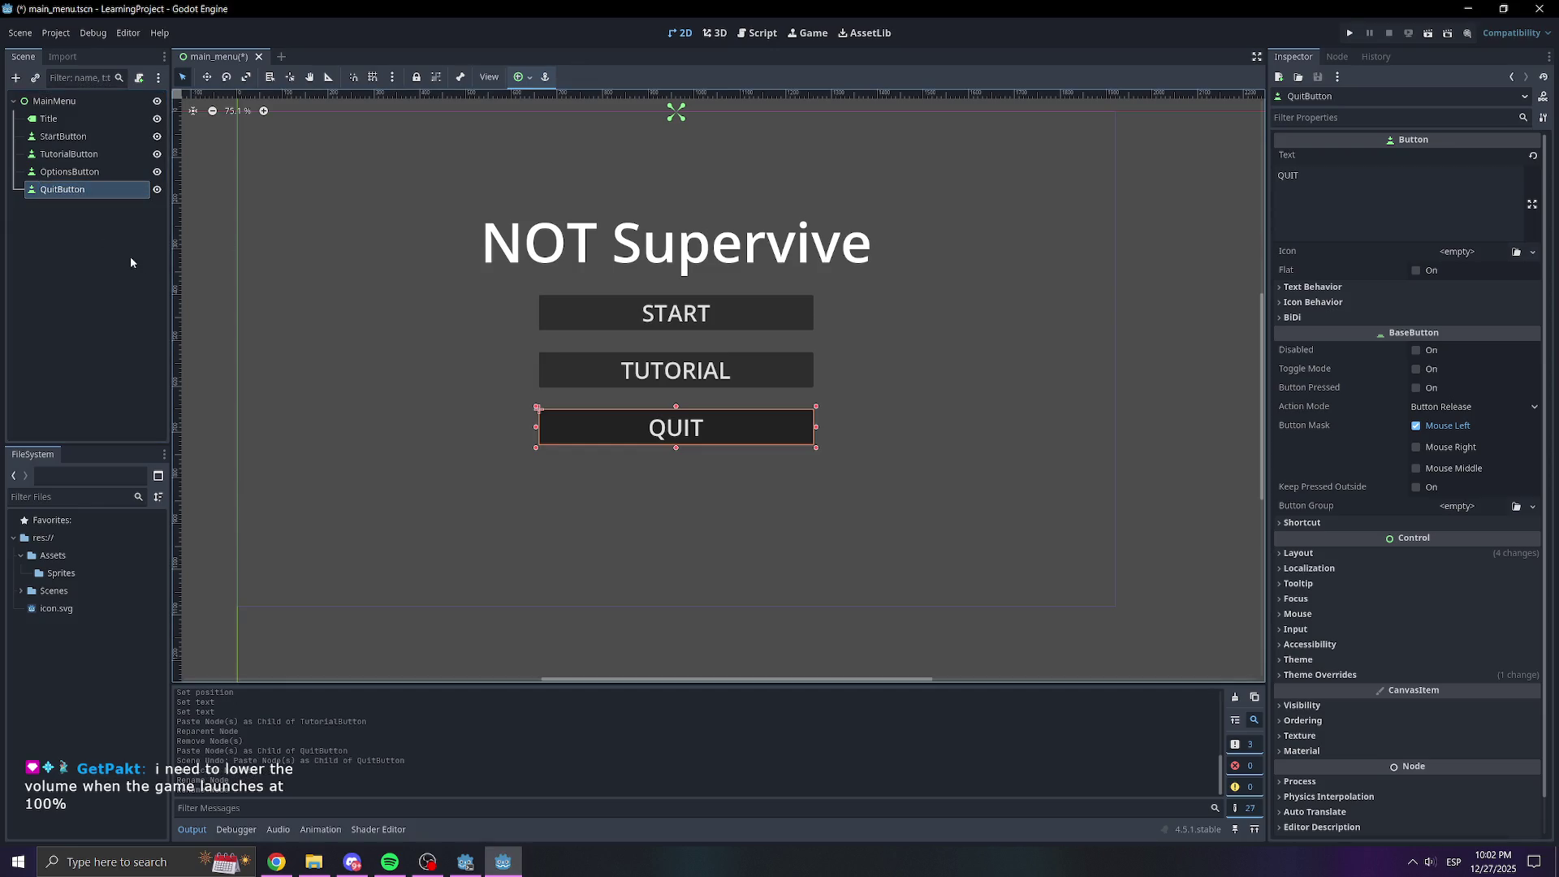
left_click(98, 171)
double_click(1361, 179)
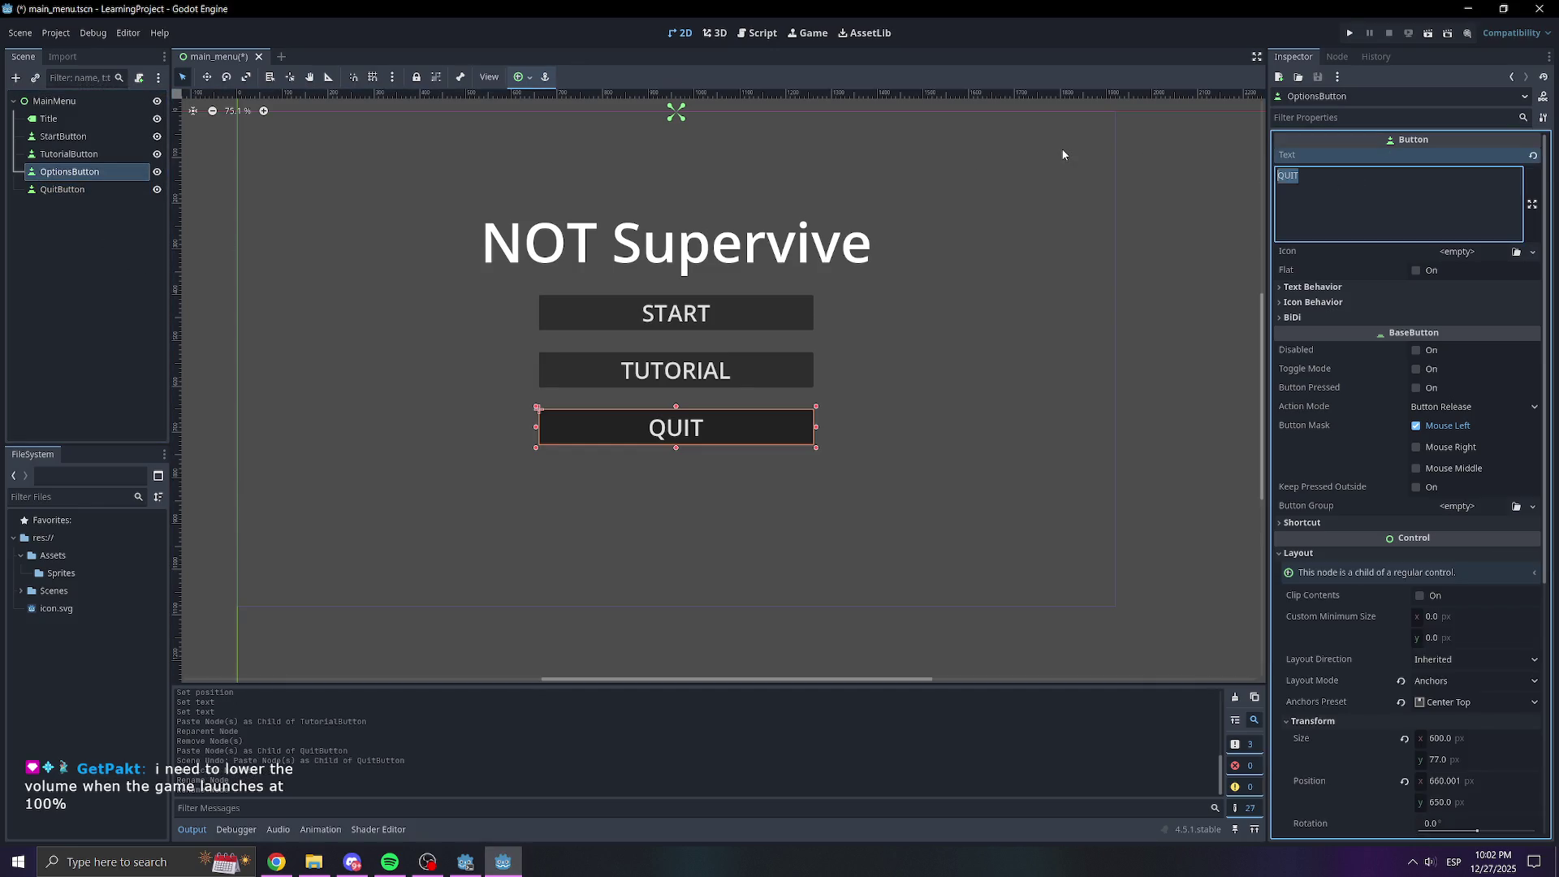
Change the OptionsButton's label text to SETTINGS in the Inspector
type("OPTIONS")
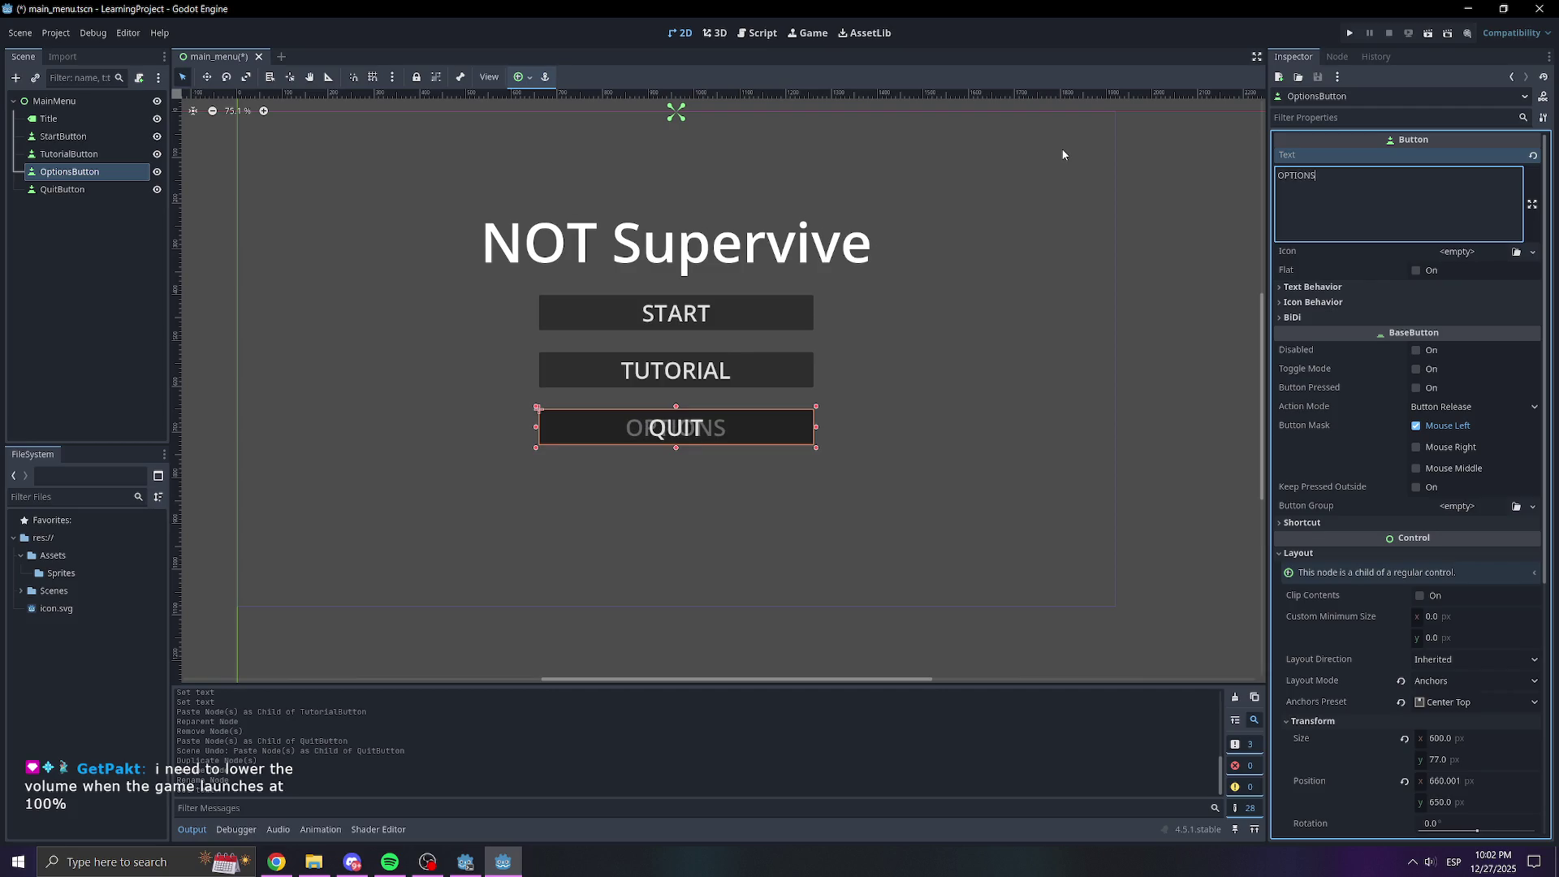
key("ctrl+a")
type("SE")
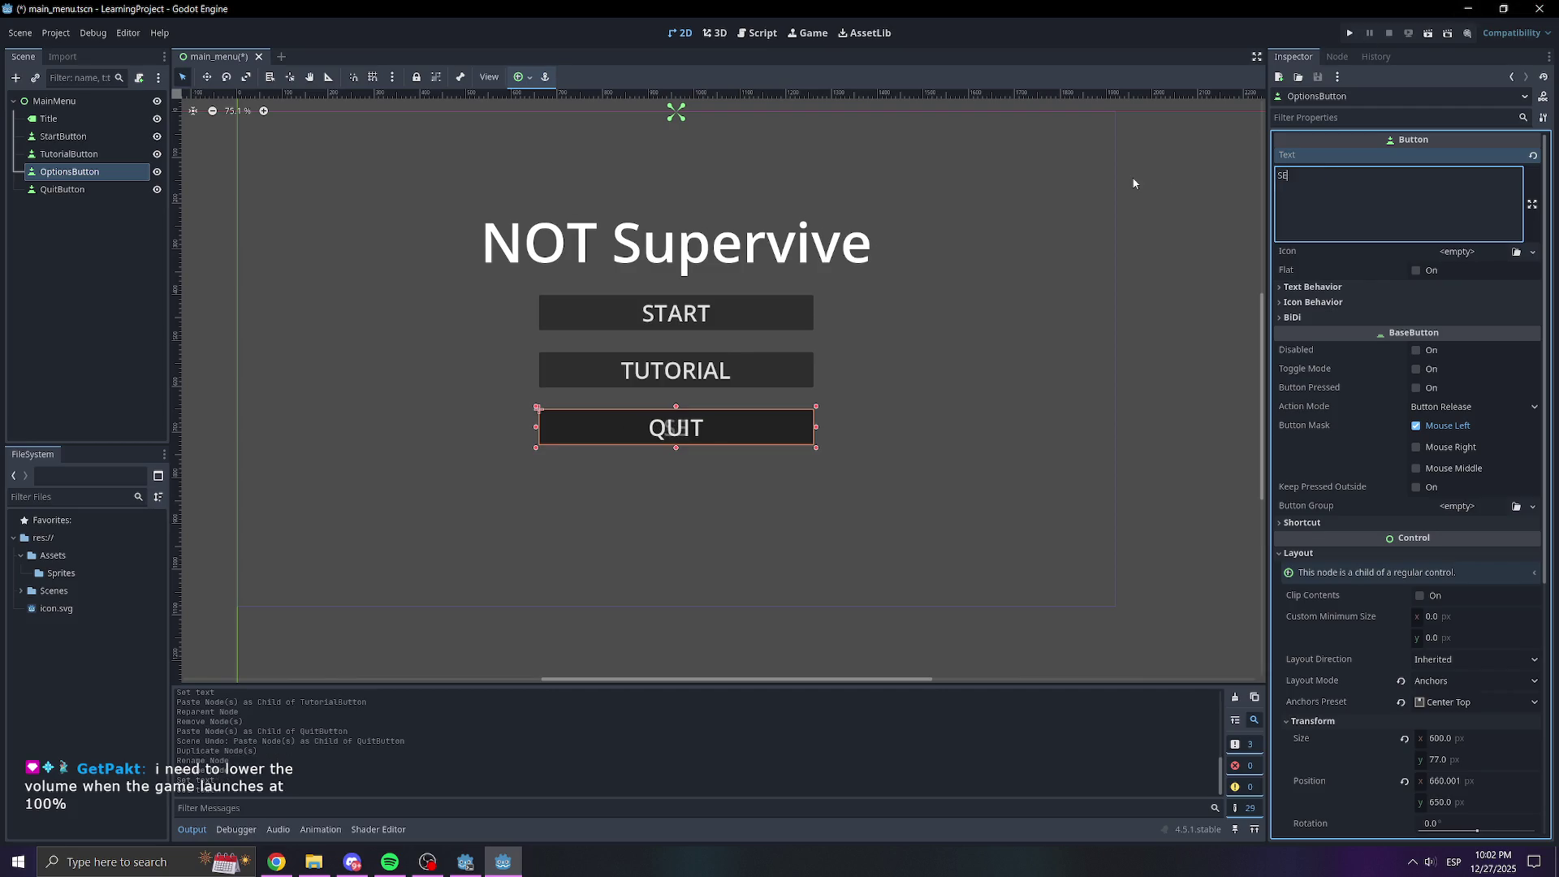
type("TTINGS")
left_click(76, 253)
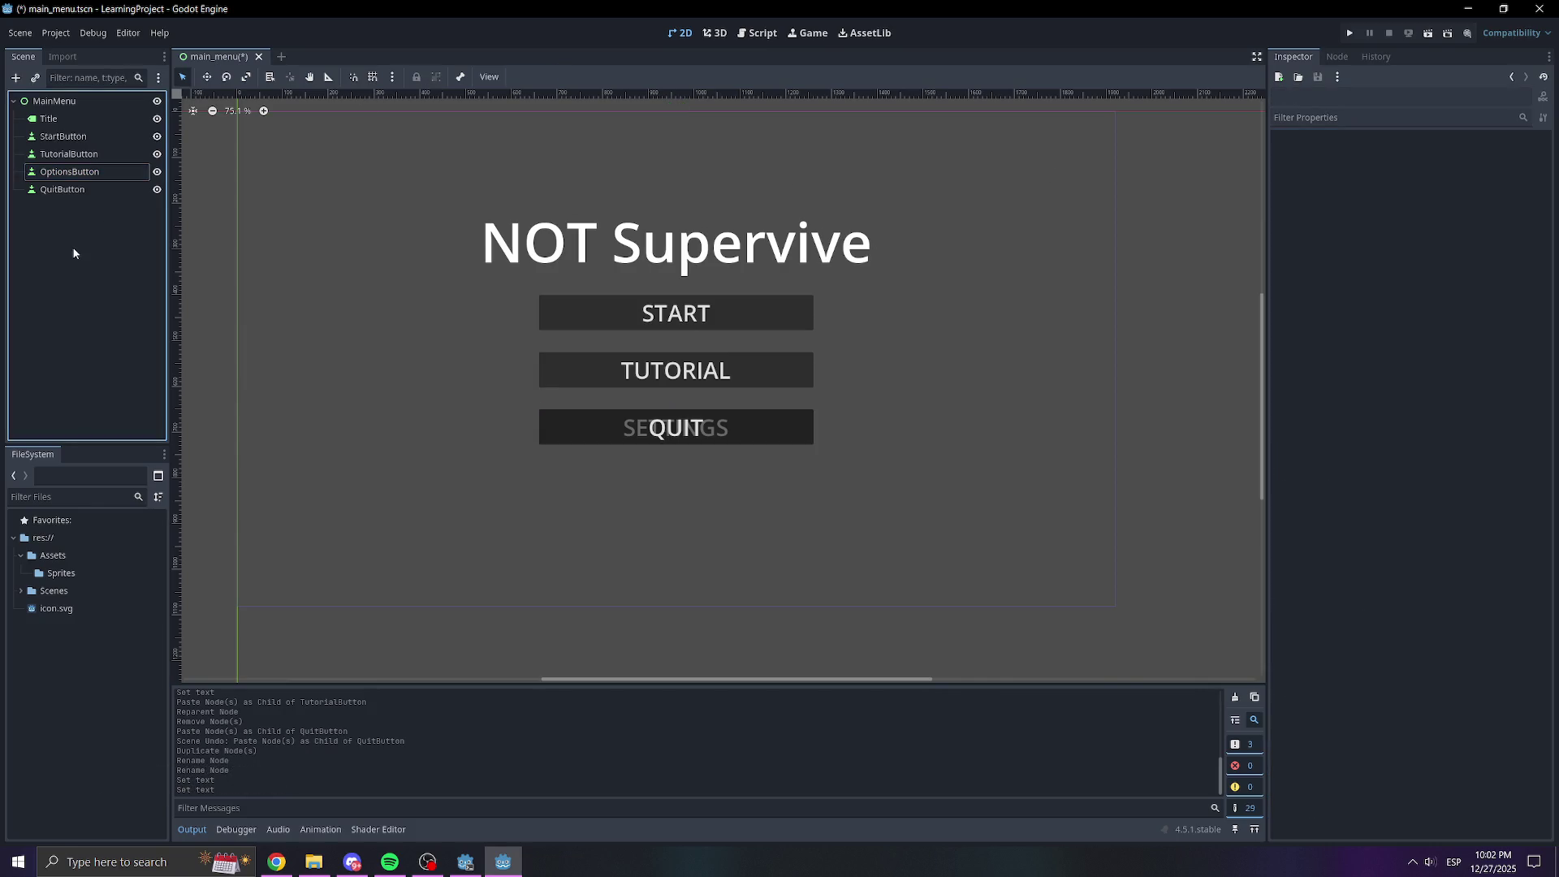
Rename the OptionsButton node to SettingsButton
right_click(100, 173)
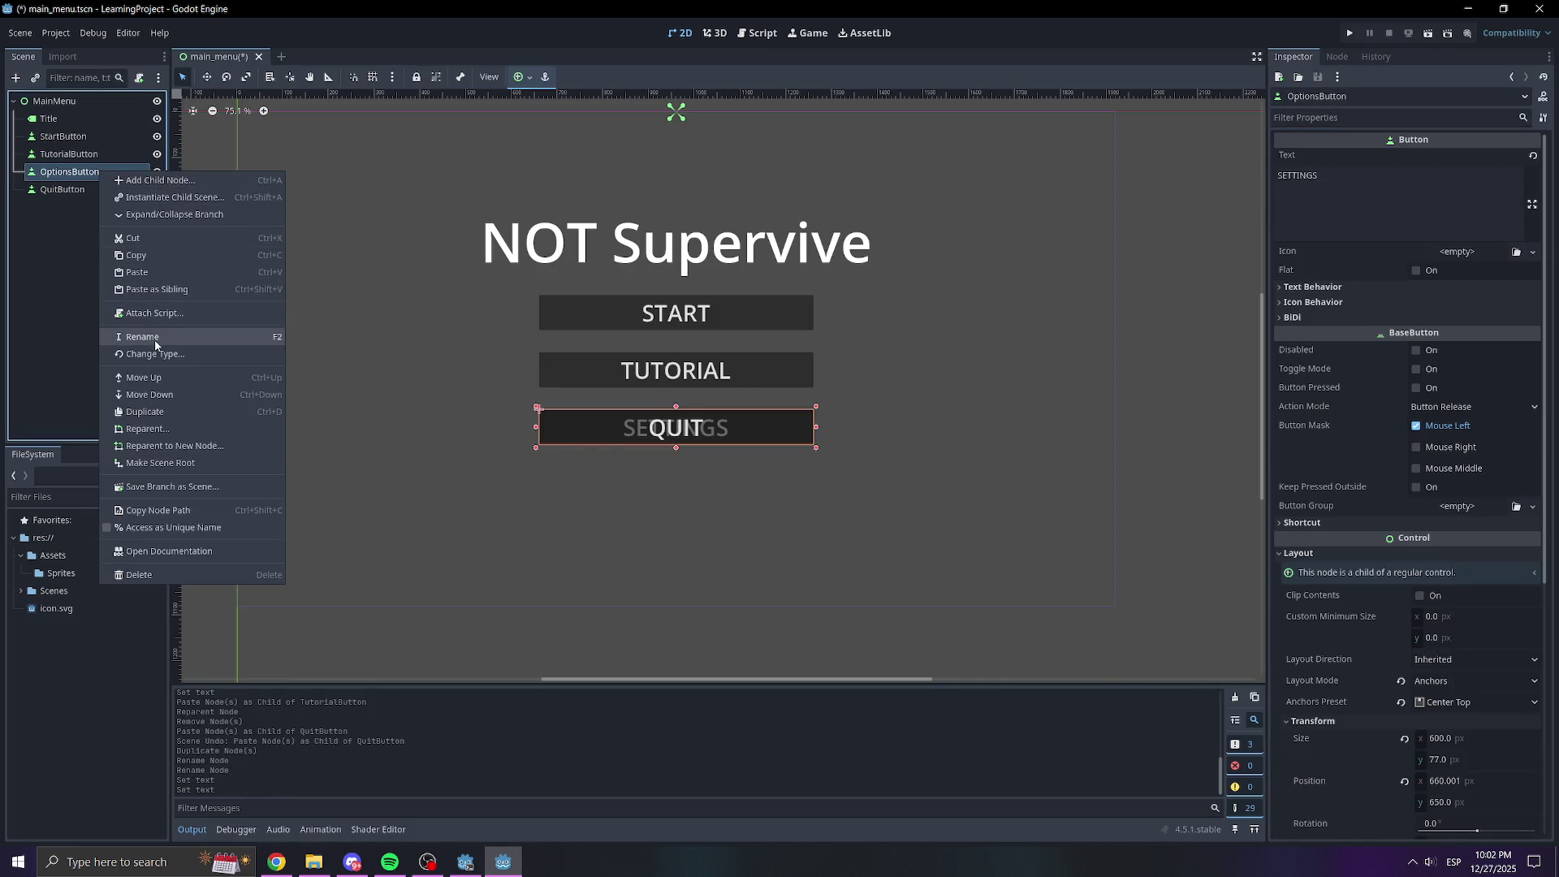
left_click(130, 339)
left_click(74, 171)
key("BackSpace")
key("BackSpace")
key("BackSpace")
type("Settings")
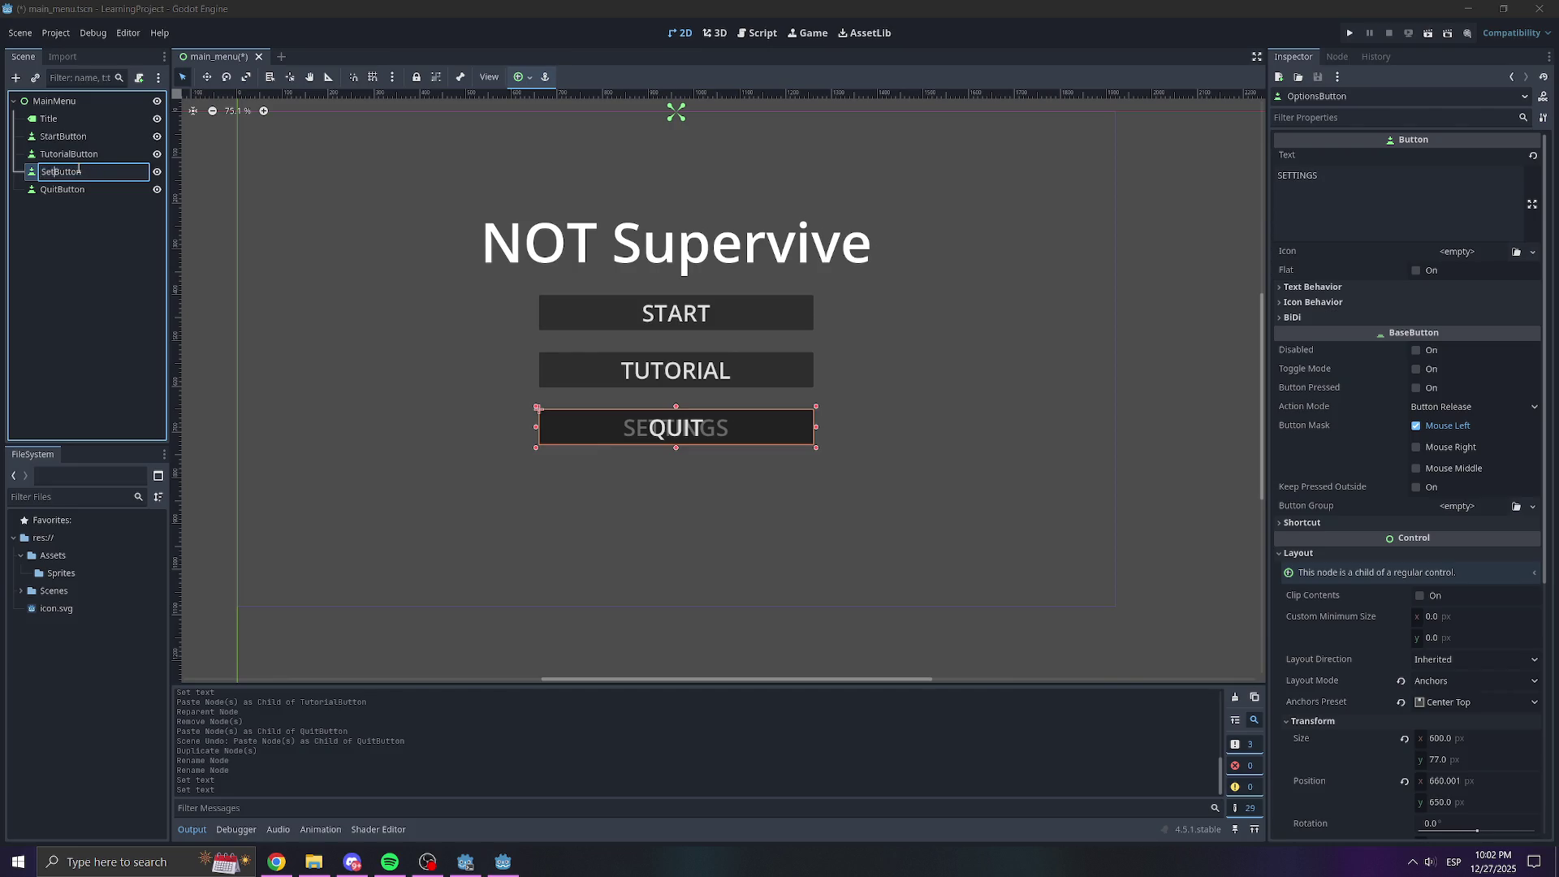
key("Return")
Select QuitButton and expand its Layout > Transform properties
left_click(44, 193)
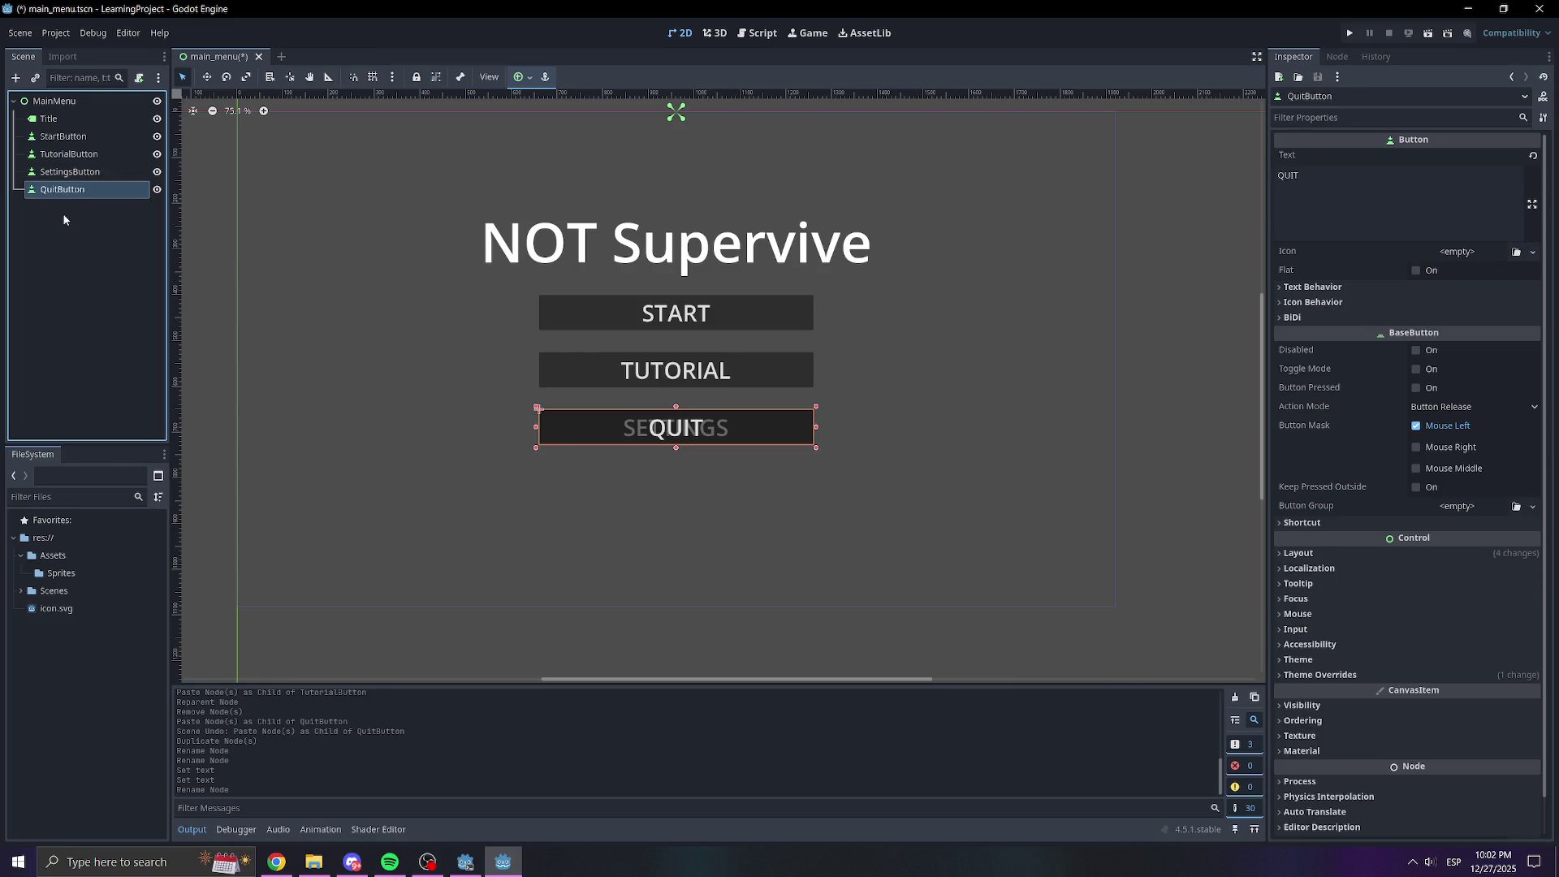
left_click(1348, 553)
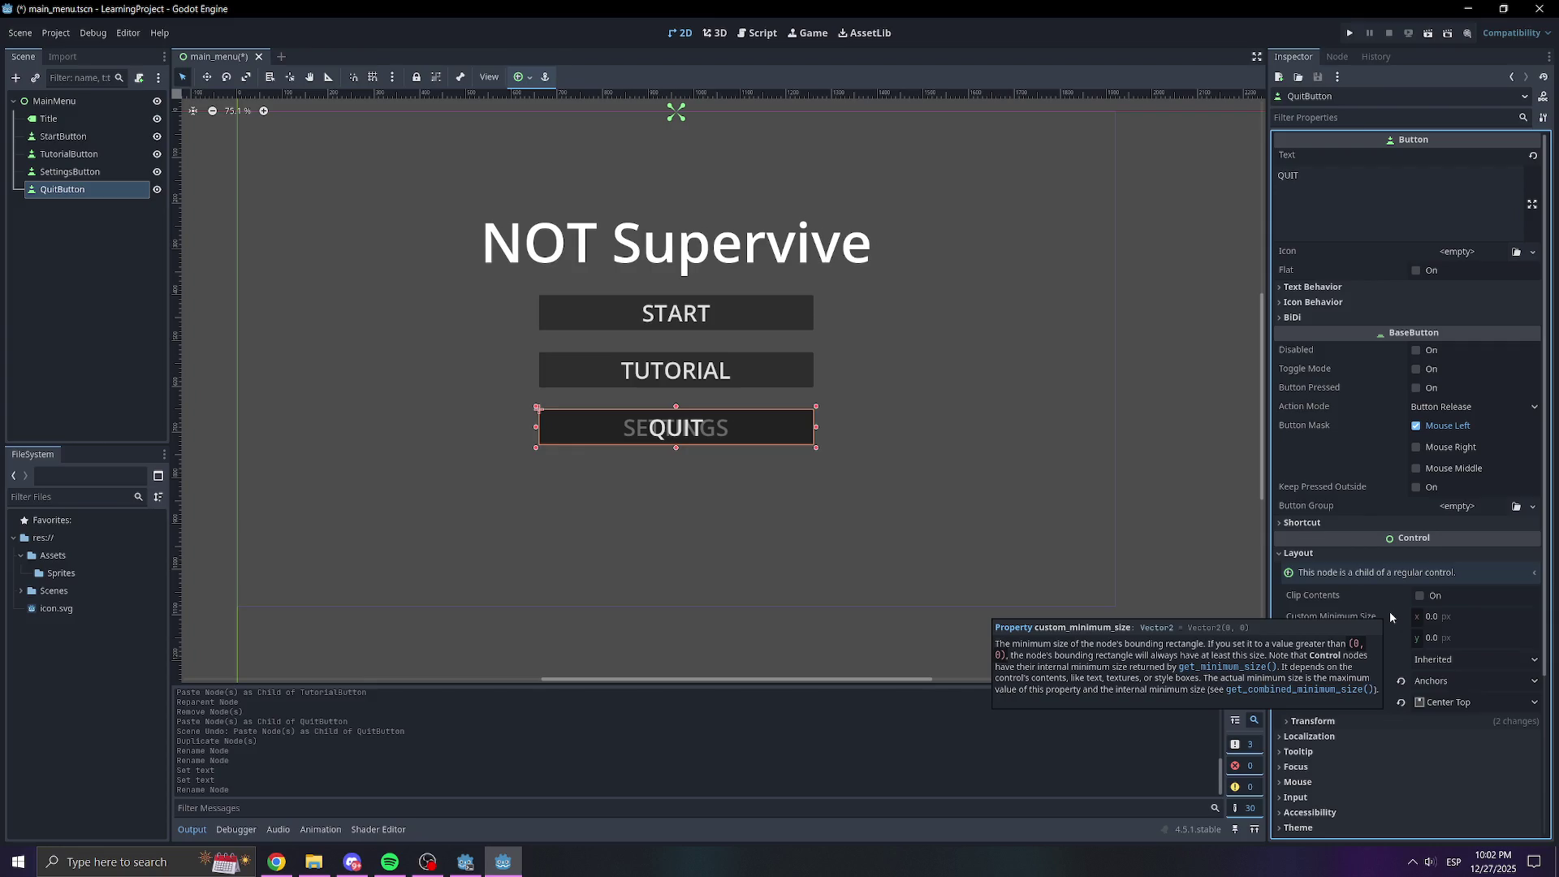
left_click(1317, 722)
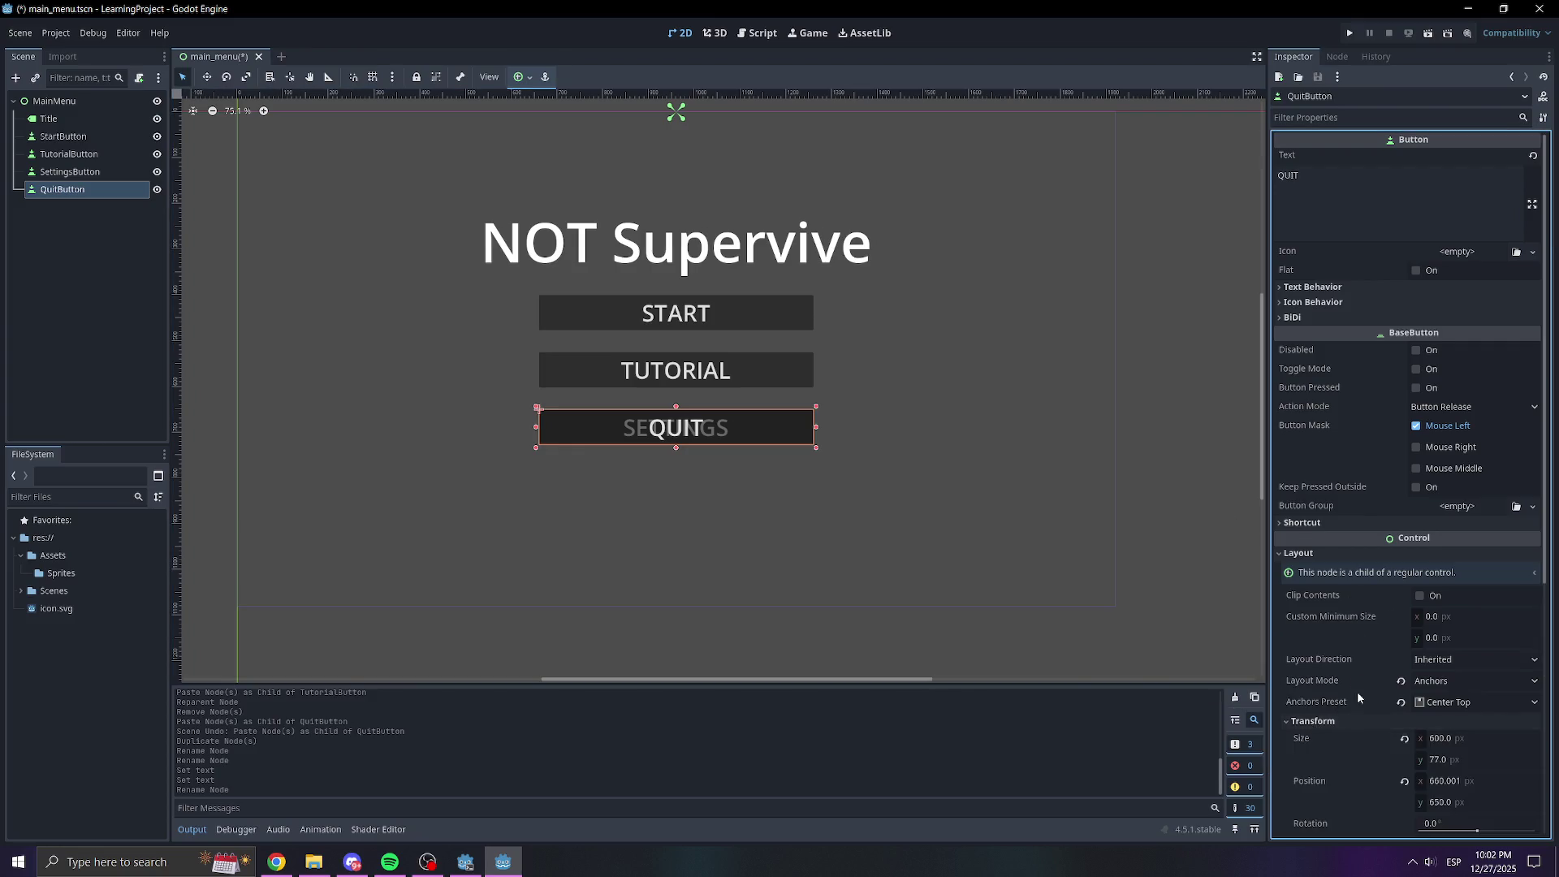
Set QuitButton's Transform position y to 75 so it sits below SETTINGS
scroll(1361, 654, "down", 2)
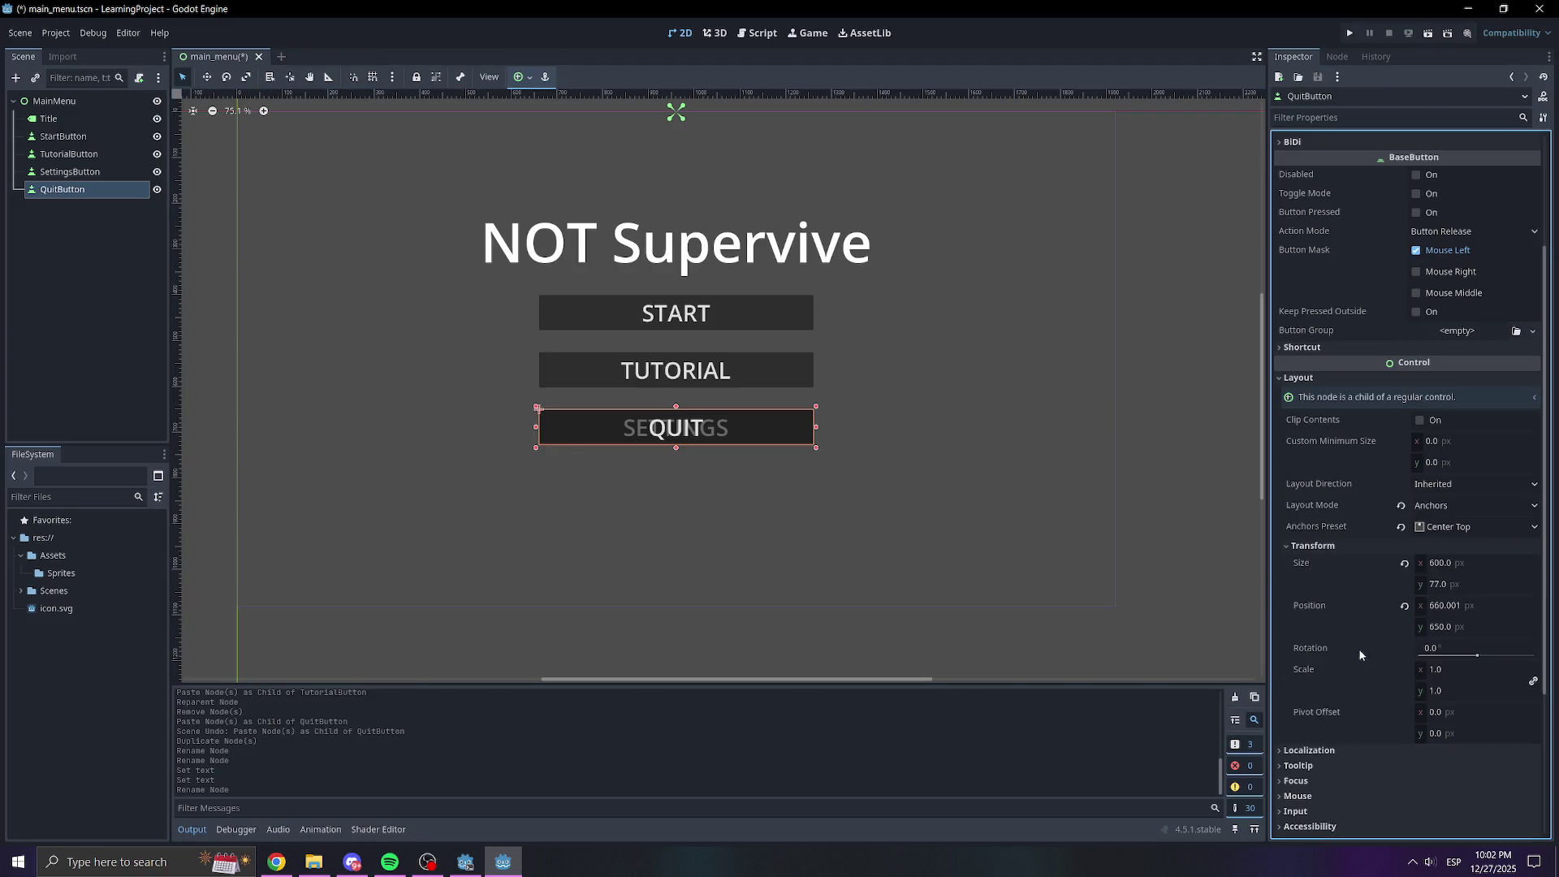
left_click(1455, 630)
type("7")
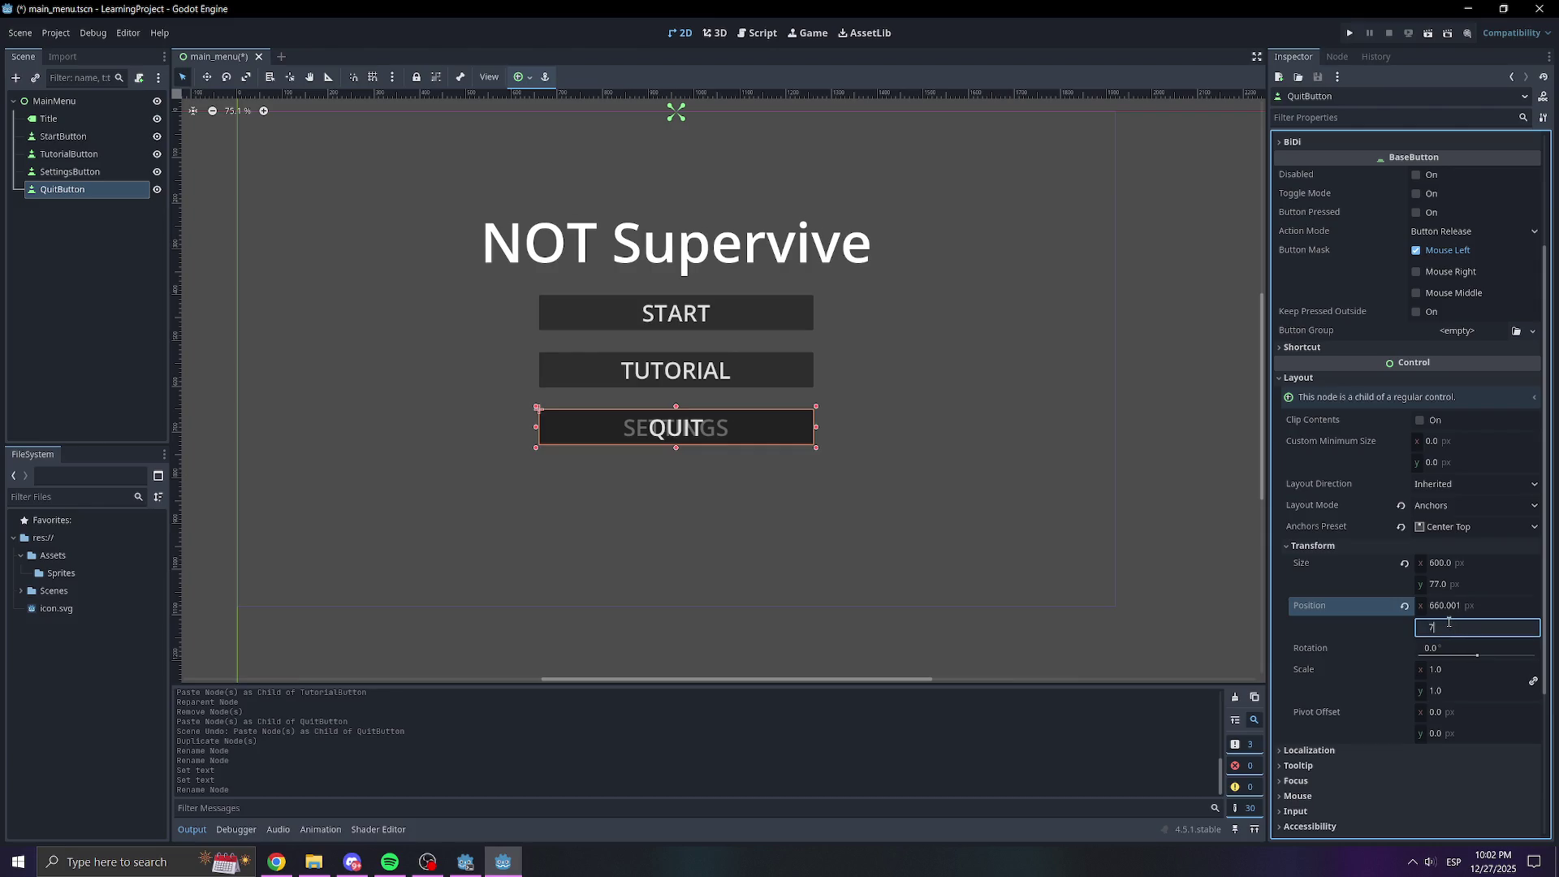
type("5")
key("Return")
left_click(1166, 611)
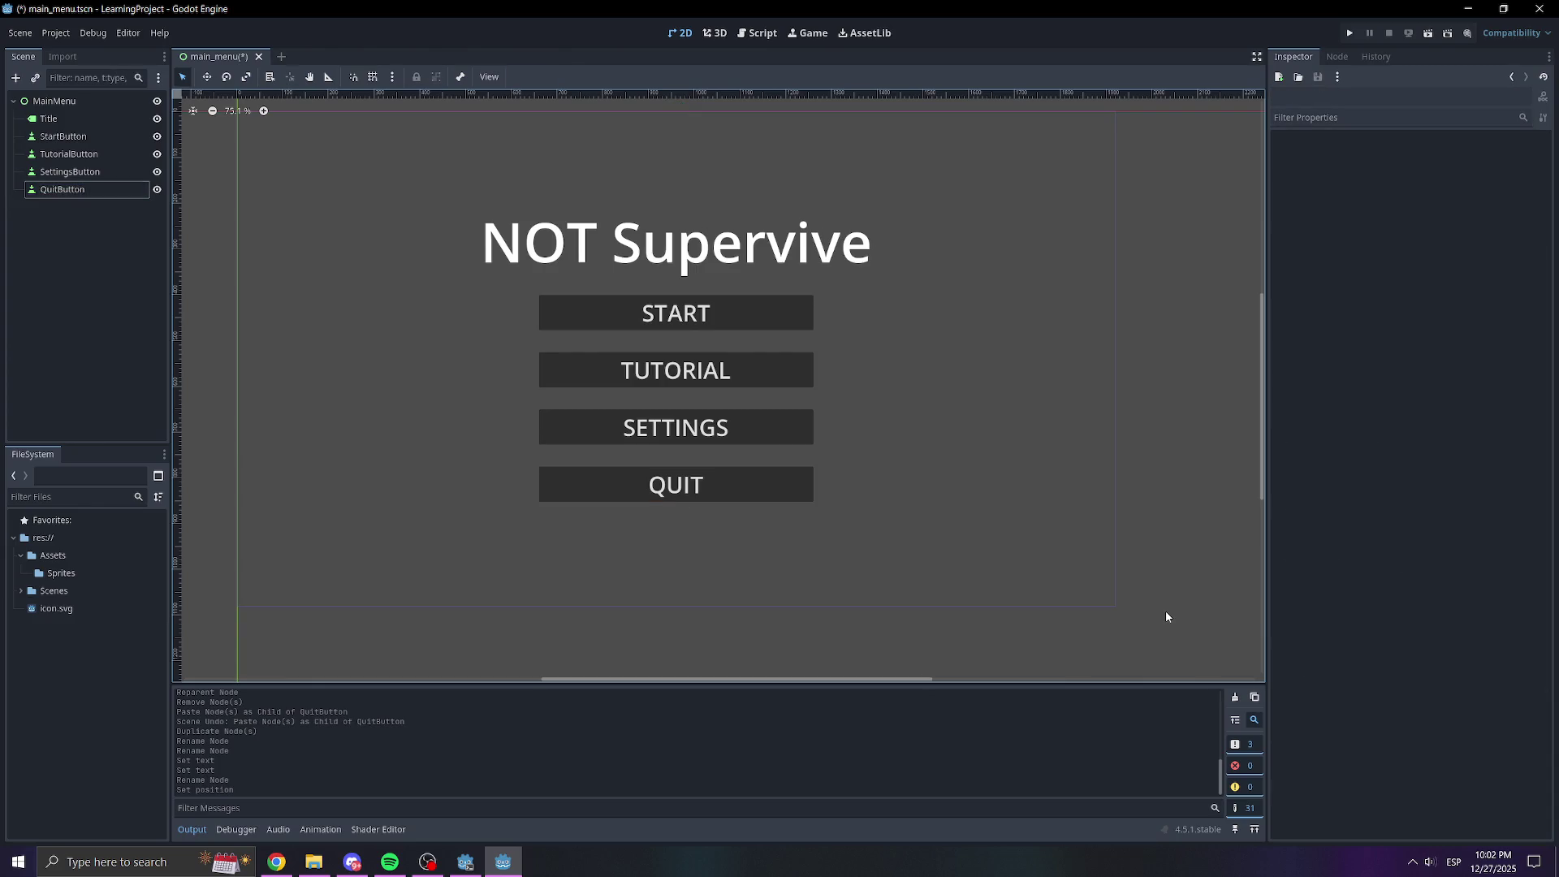
Save the main_menu scene and expand the Scenes folder in FileSystem
scroll(1166, 611, "down", 5)
scroll(915, 514, "down", 1)
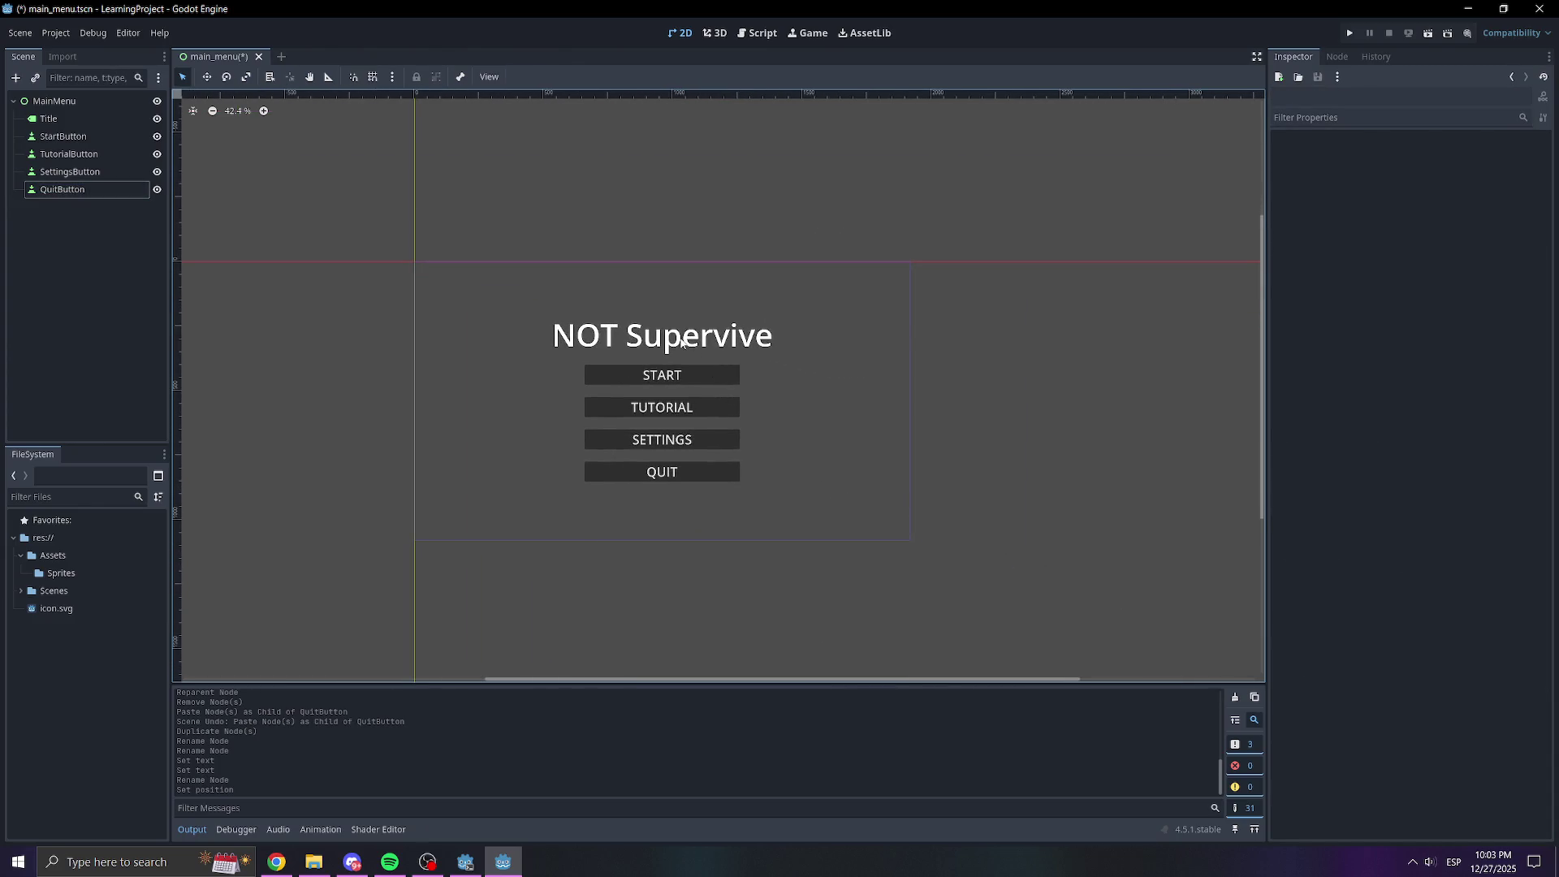
key("ctrl+s")
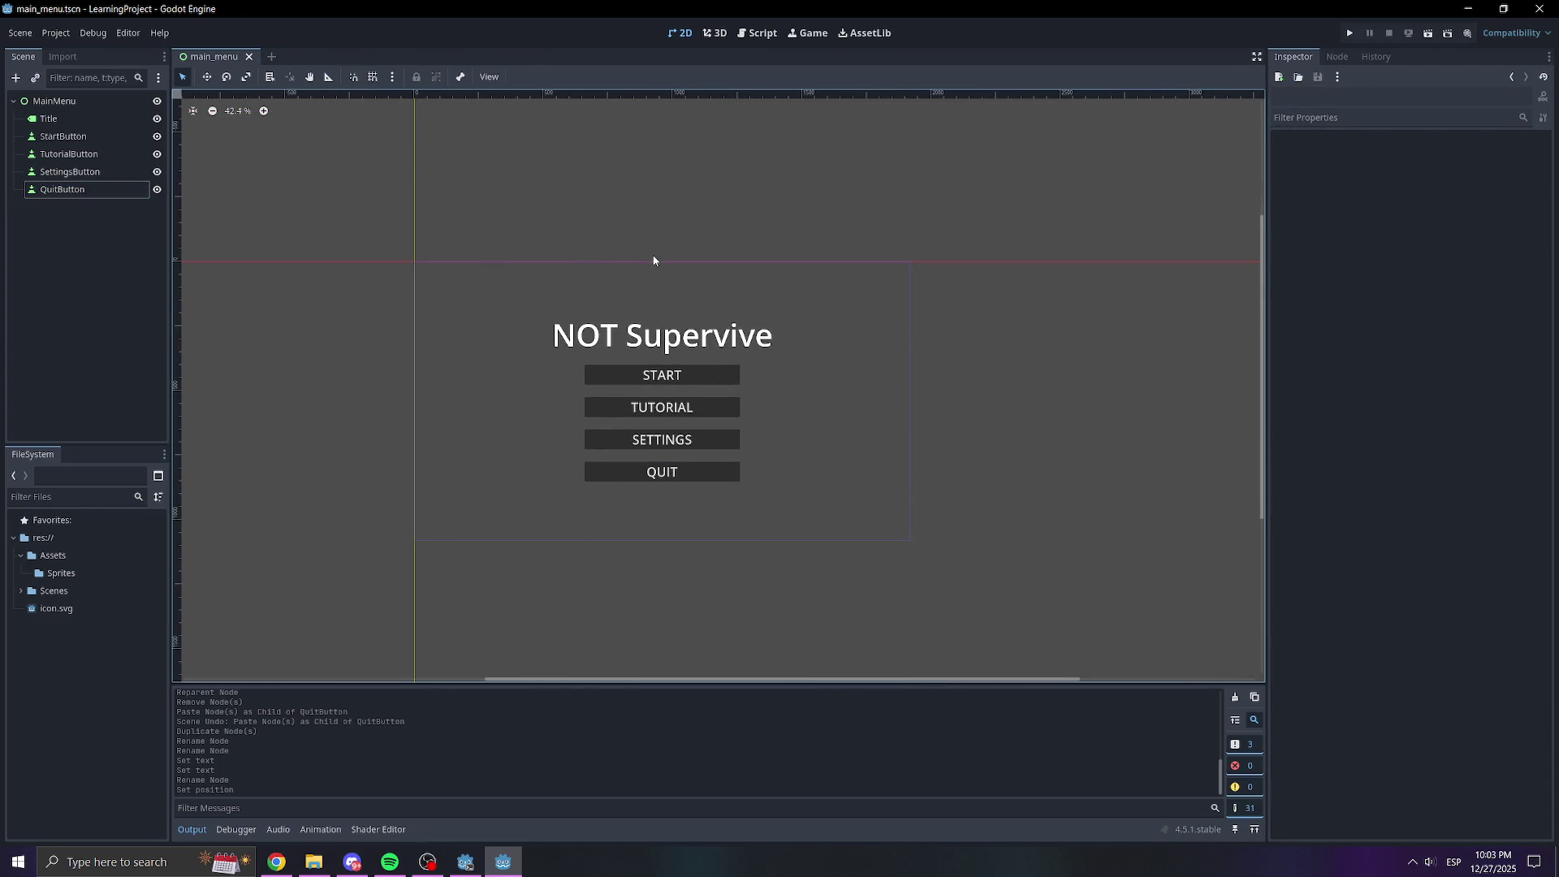
left_click_drag(654, 260, 647, 240)
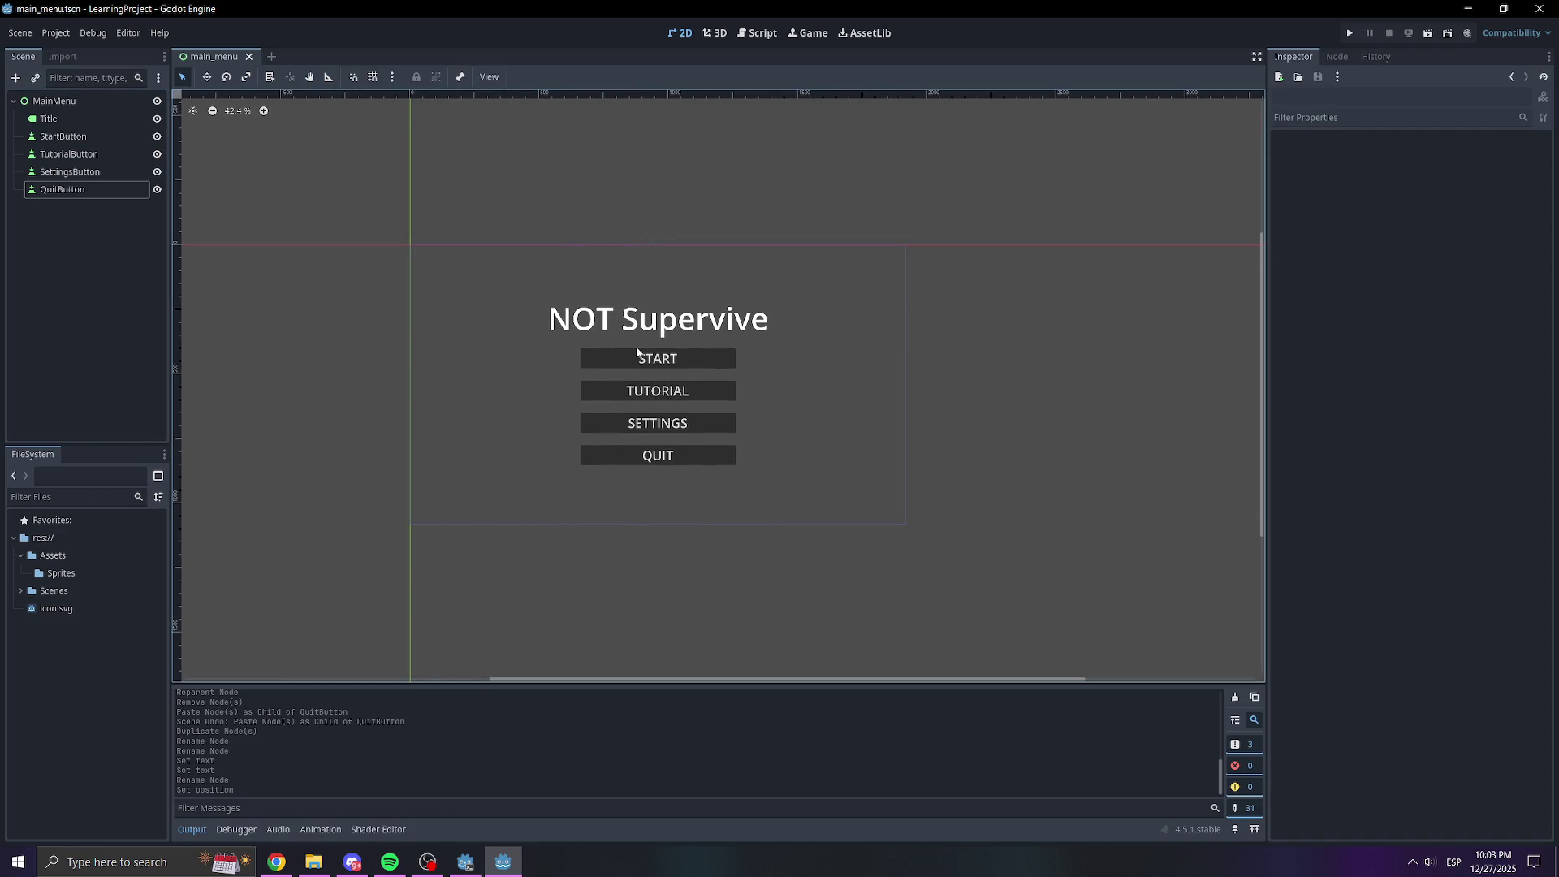
left_click(54, 661)
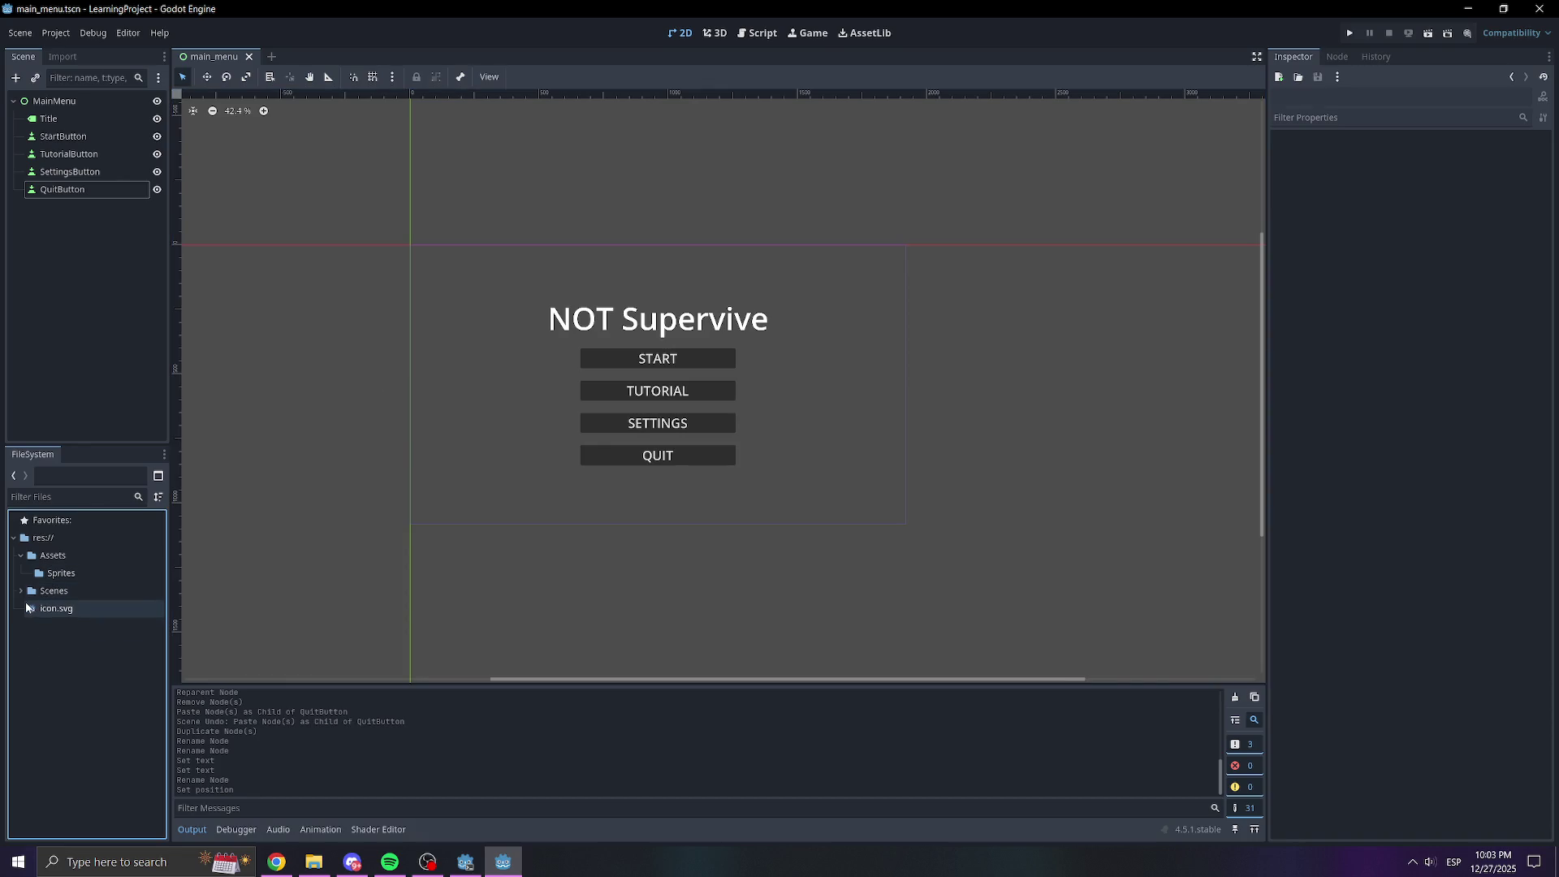
left_click(24, 593)
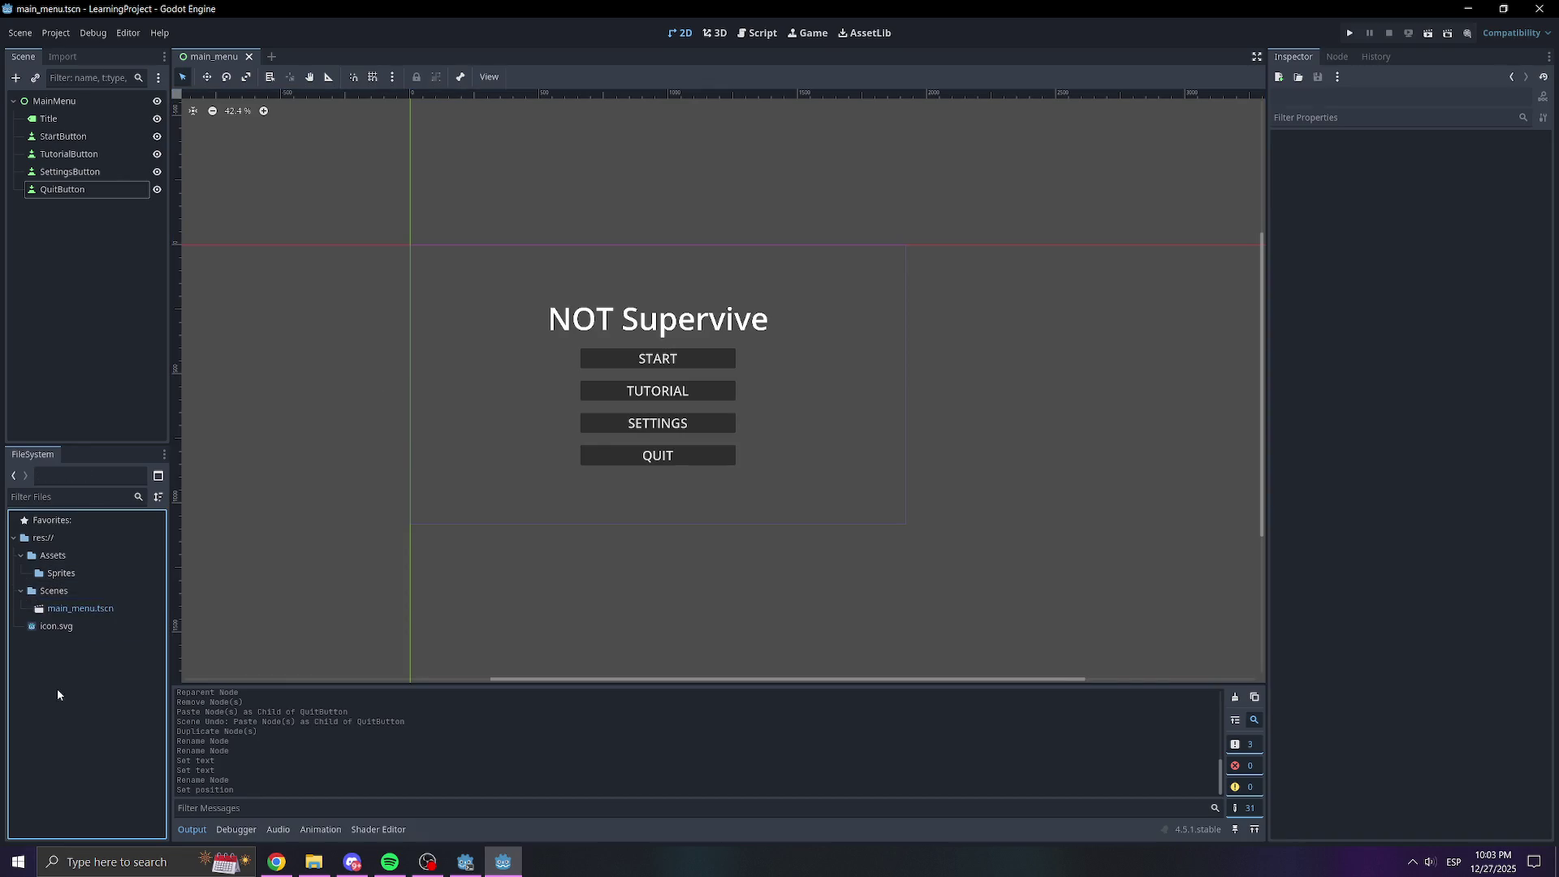
Create a new scene named GameScene with a 2D root inside the Scenes folder
right_click(71, 591)
mouse_move(122, 588)
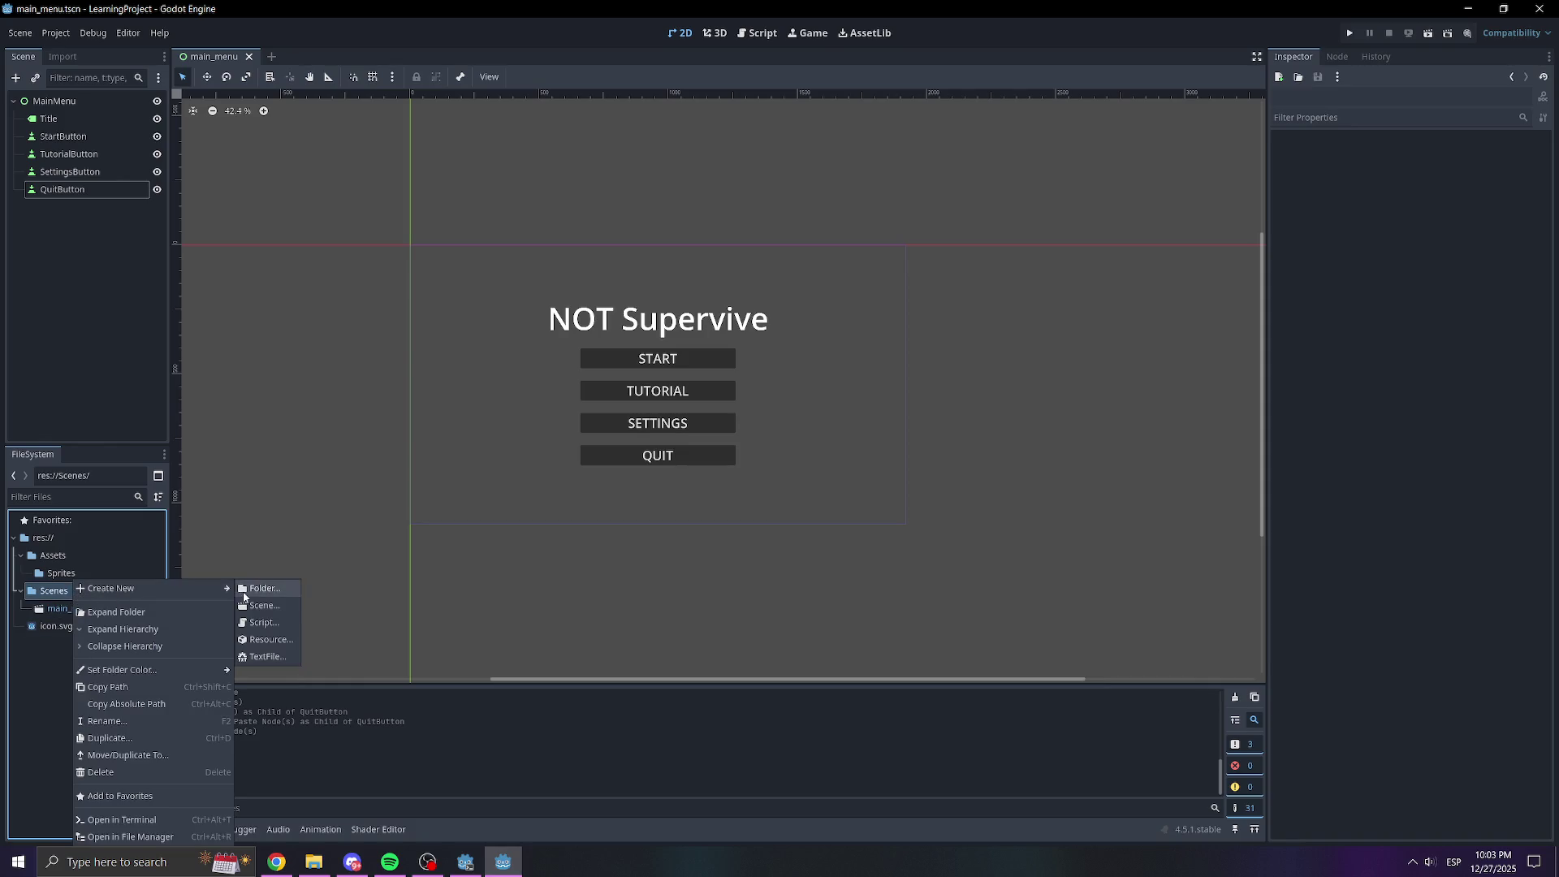
left_click(281, 605)
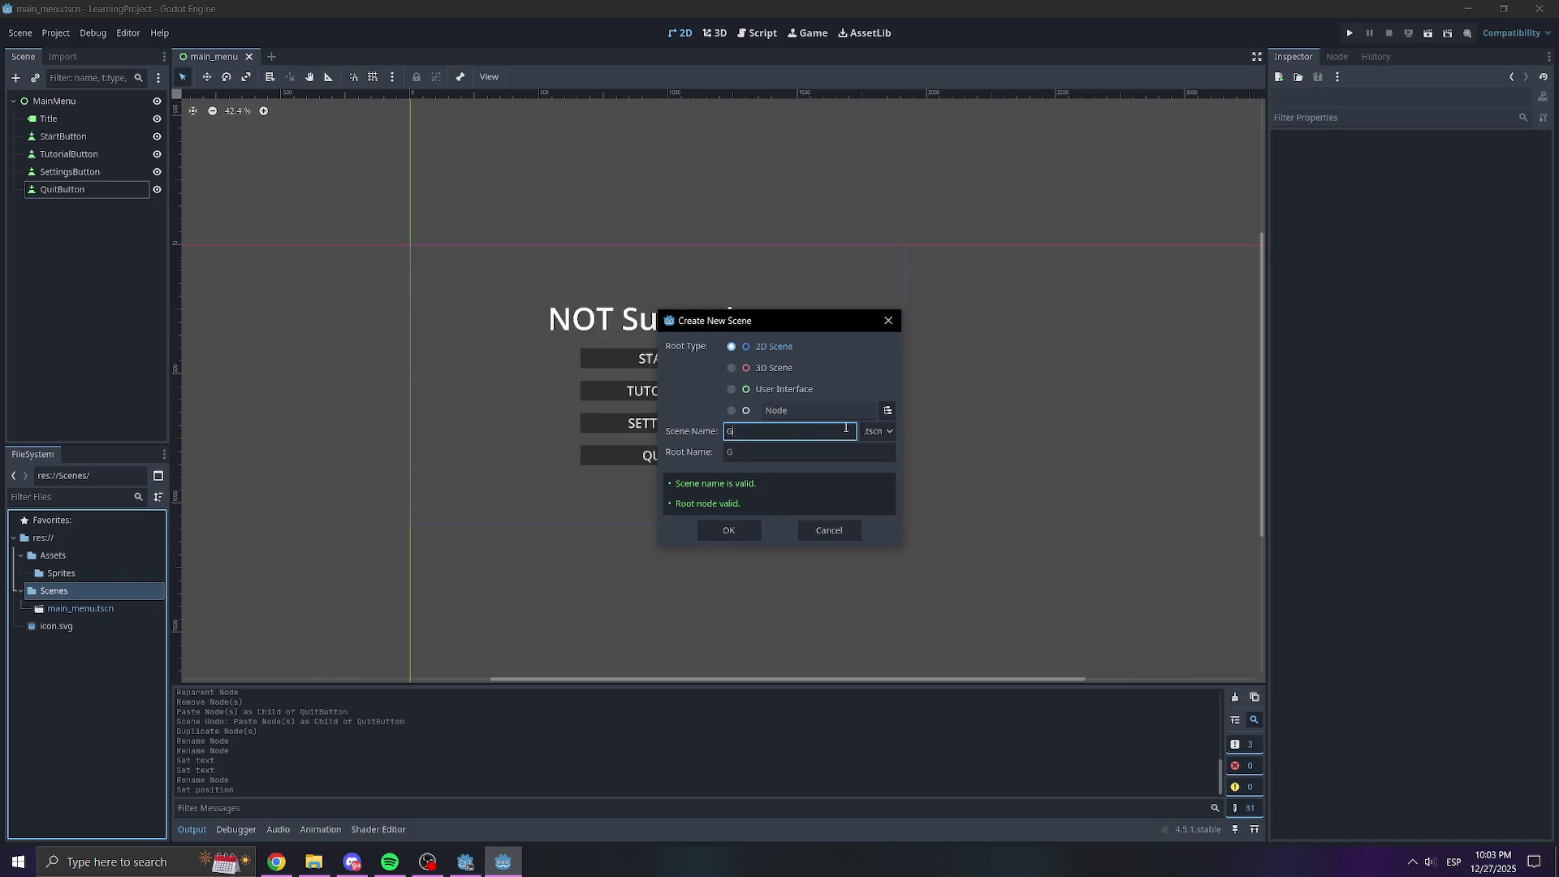
type("GameS")
type("cene")
left_click(744, 536)
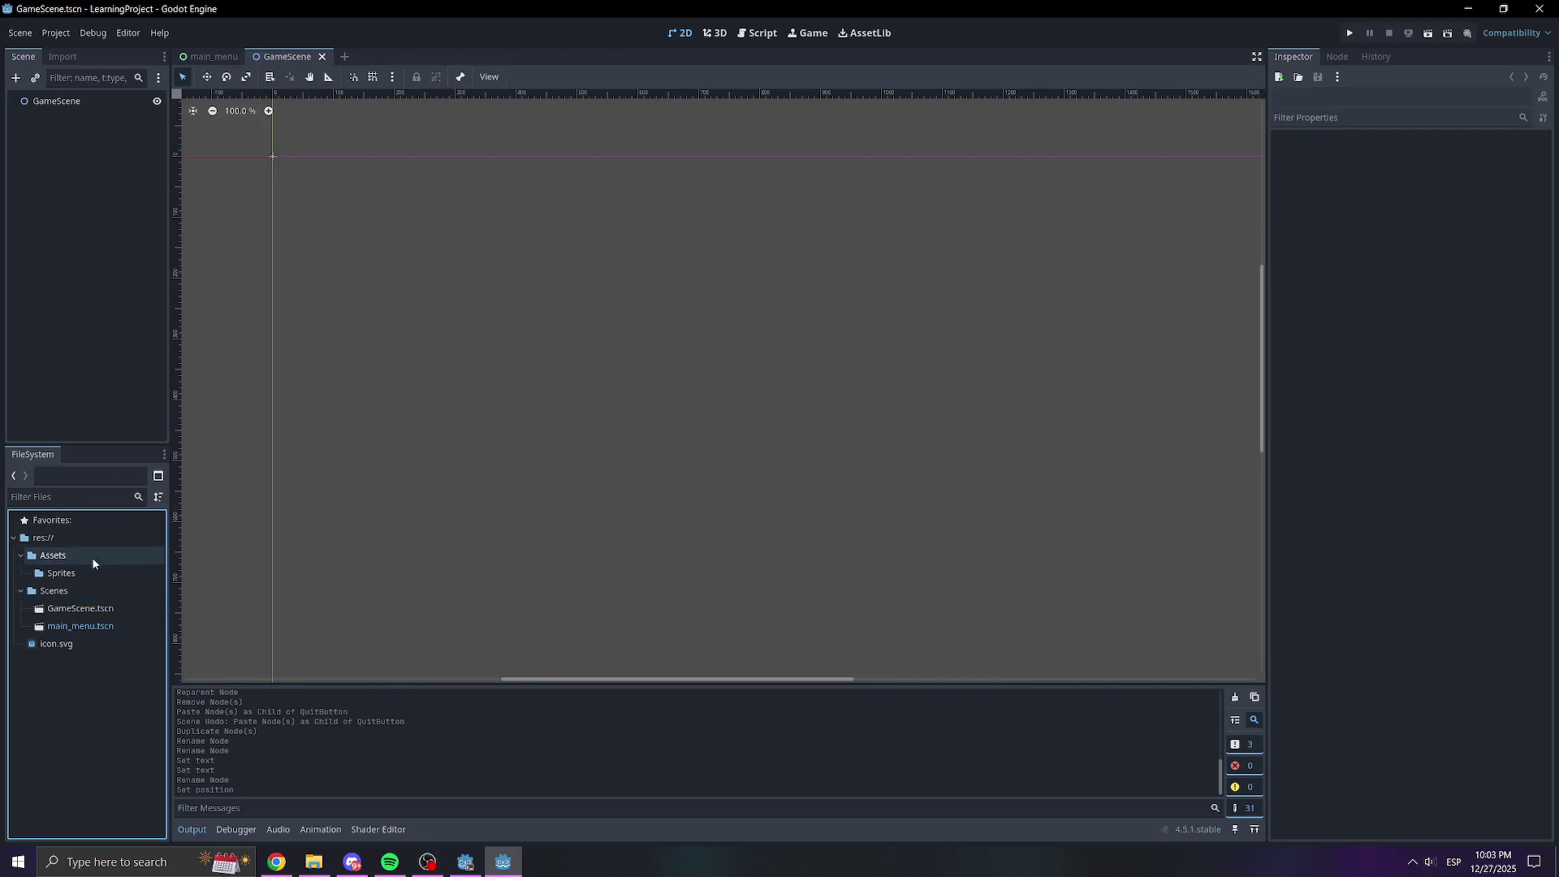
Drag icon.svg into the GameScene viewport to add an Icon sprite at 796, 231
right_click(49, 188)
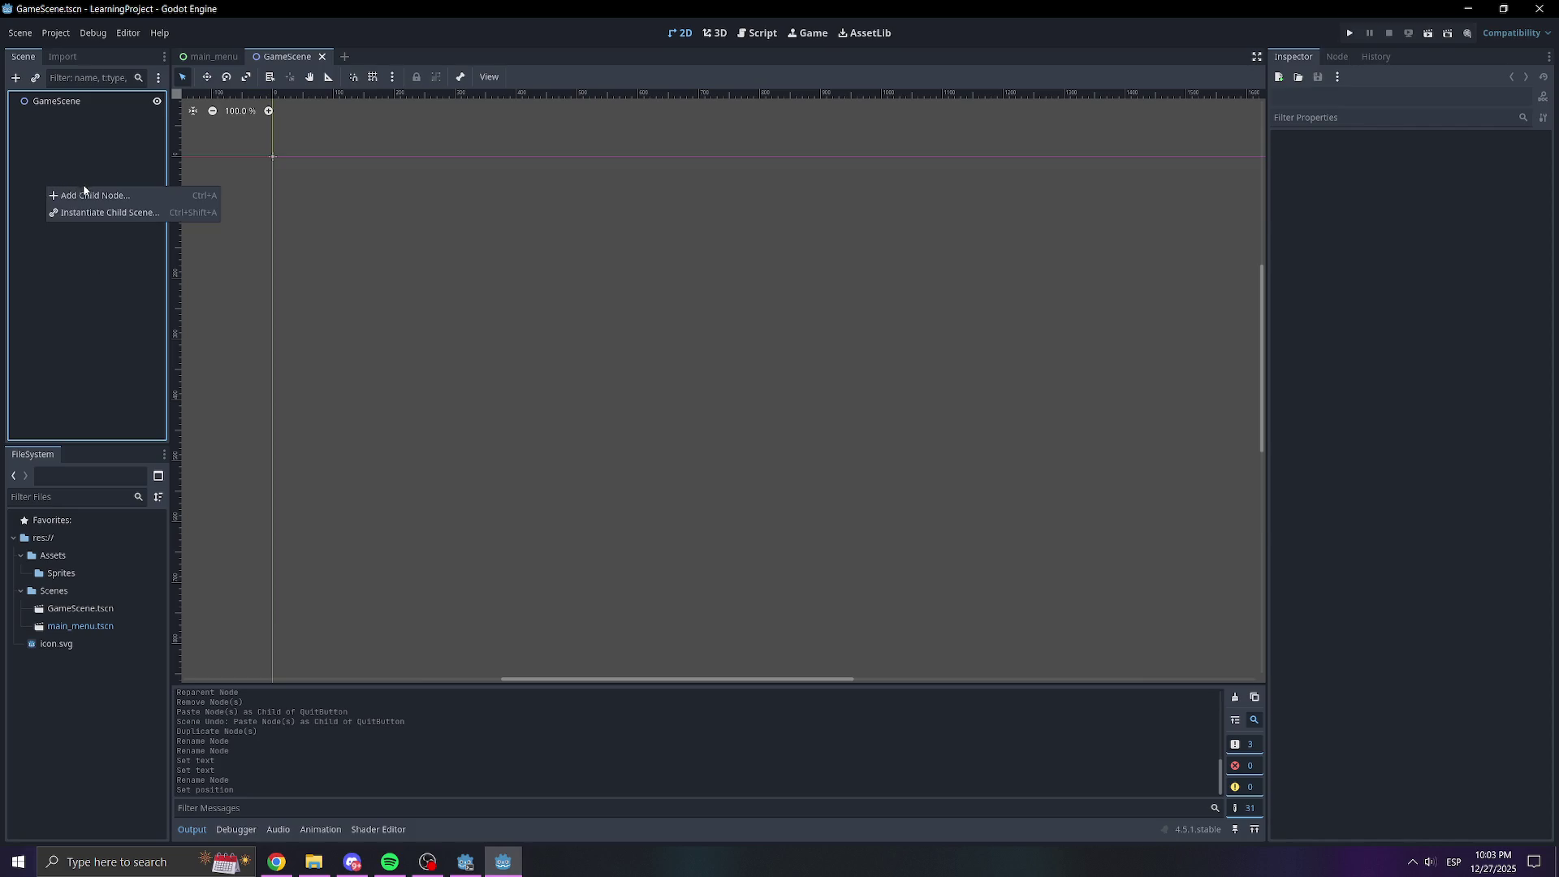
left_click(89, 195)
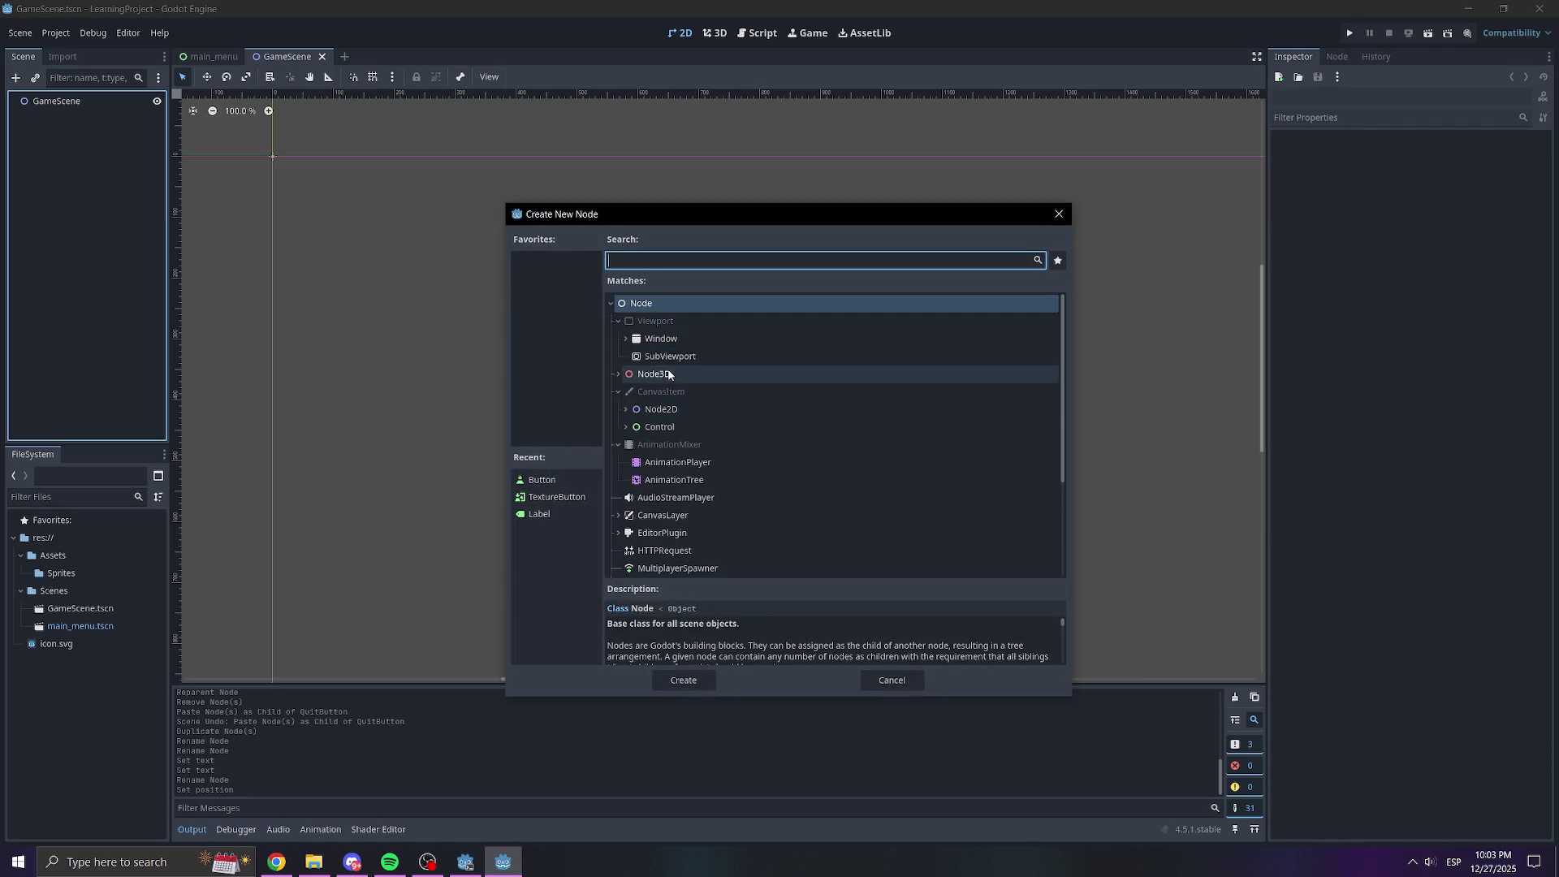
left_click(627, 410)
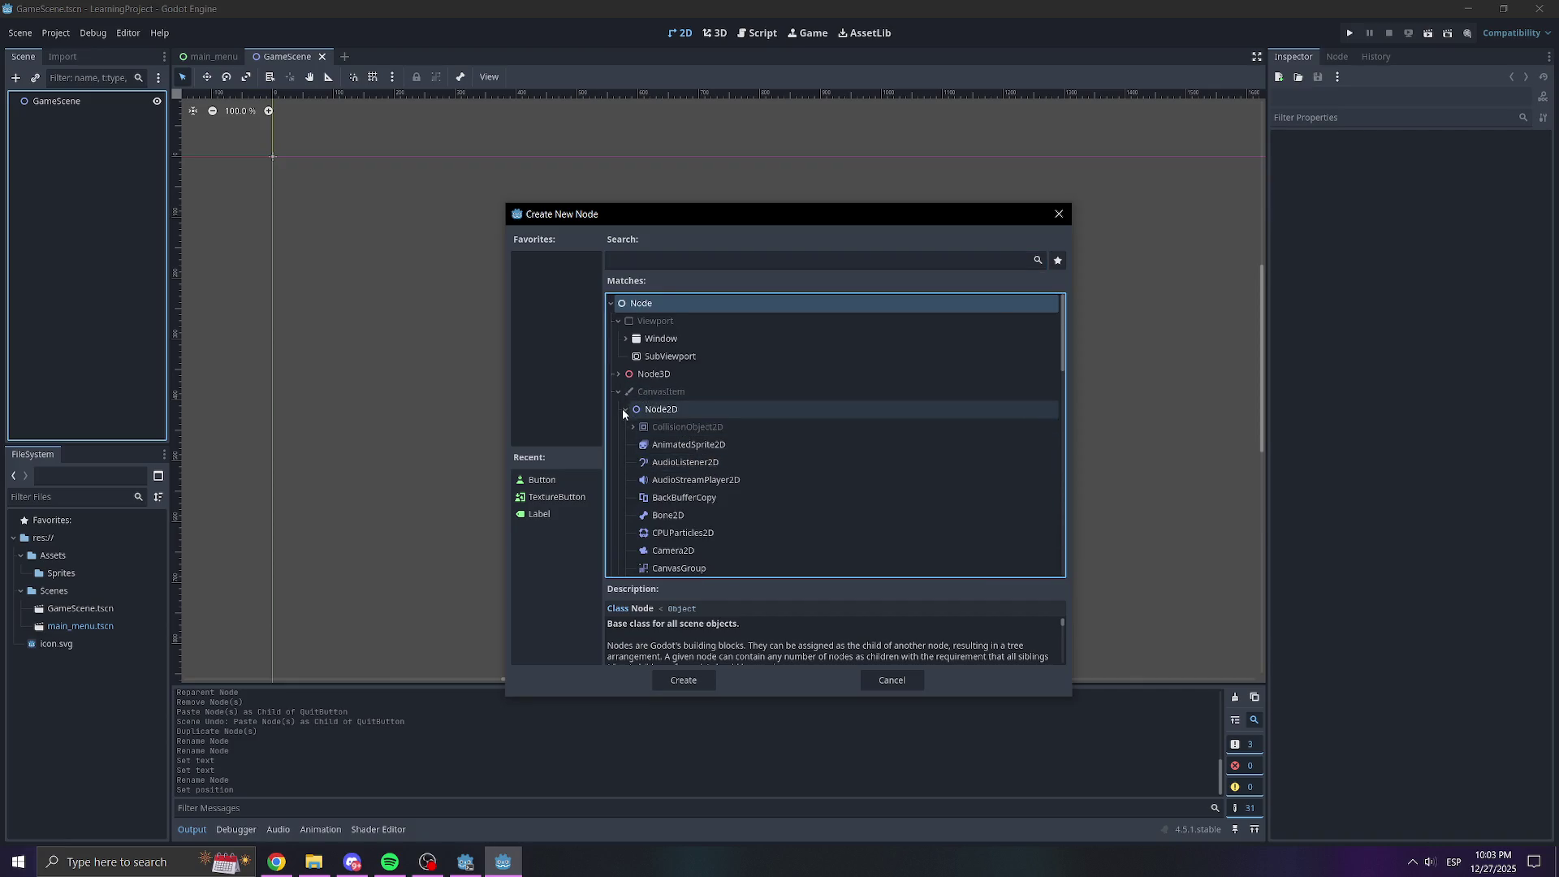
left_click(1059, 214)
left_click(105, 643)
mouse_move(105, 643)
left_mouse_down()
mouse_move(763, 411)
mouse_move(728, 344)
mouse_move(743, 296)
left_mouse_up()
left_click(96, 281)
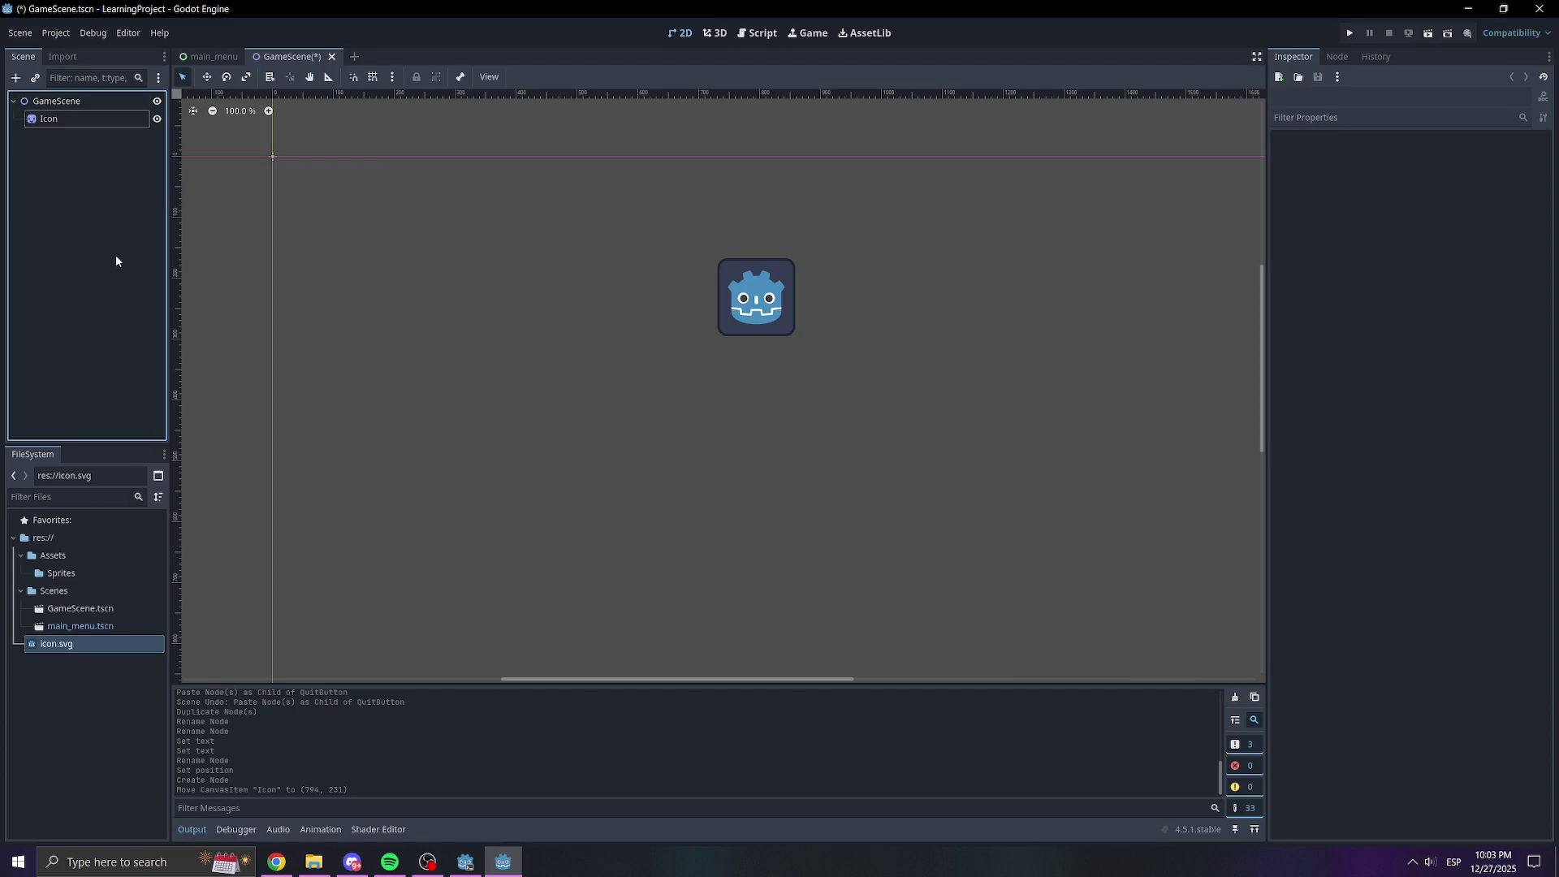
Reopen main_menu.tscn from FileSystem and select the START button
left_click(109, 610)
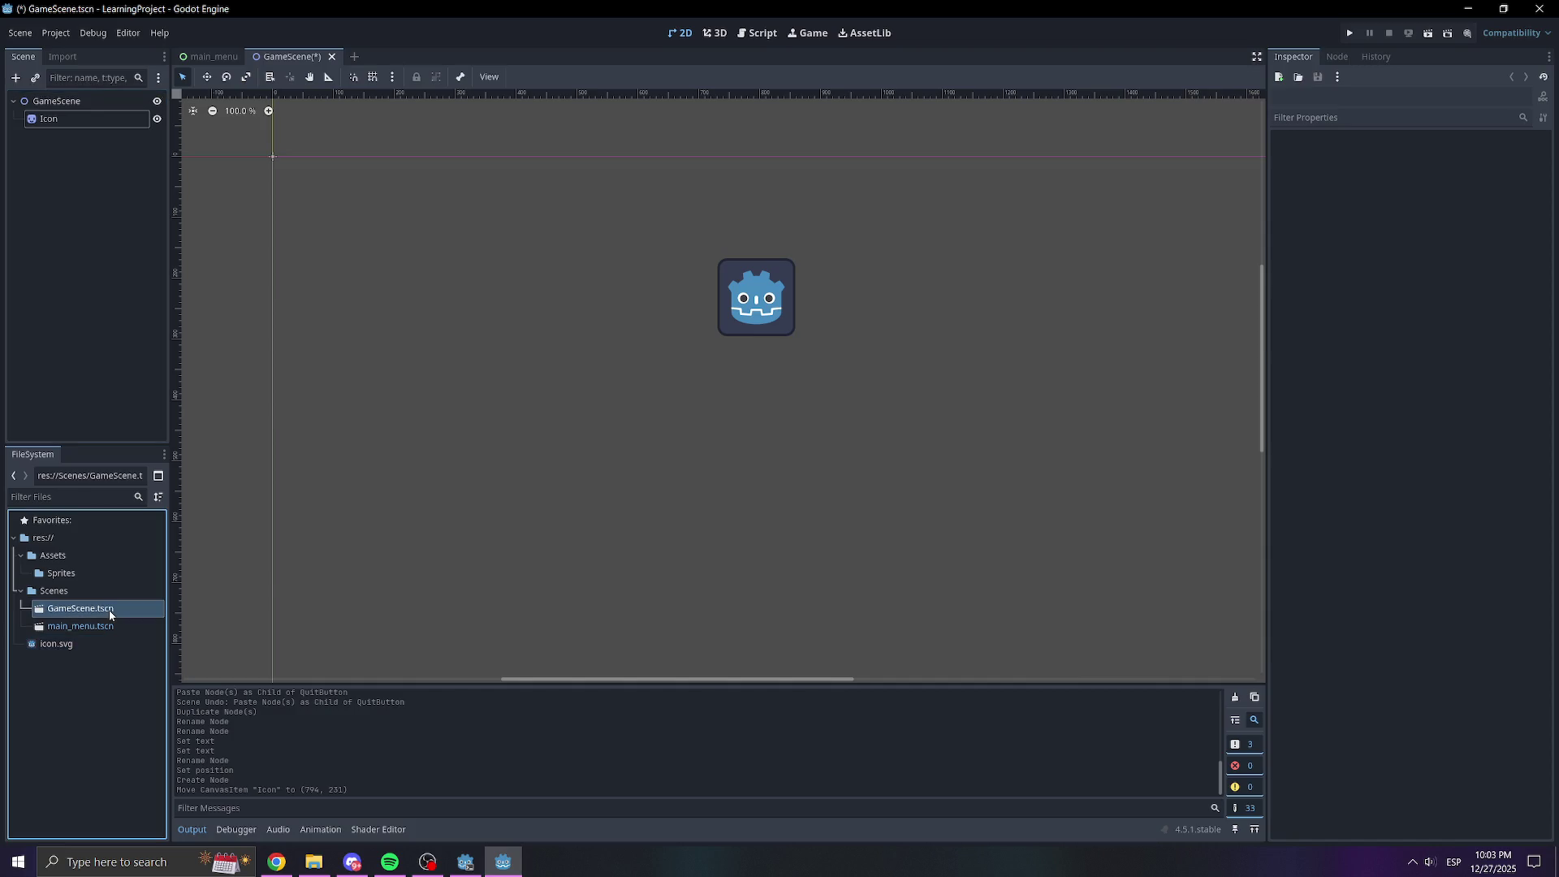
left_click(102, 708)
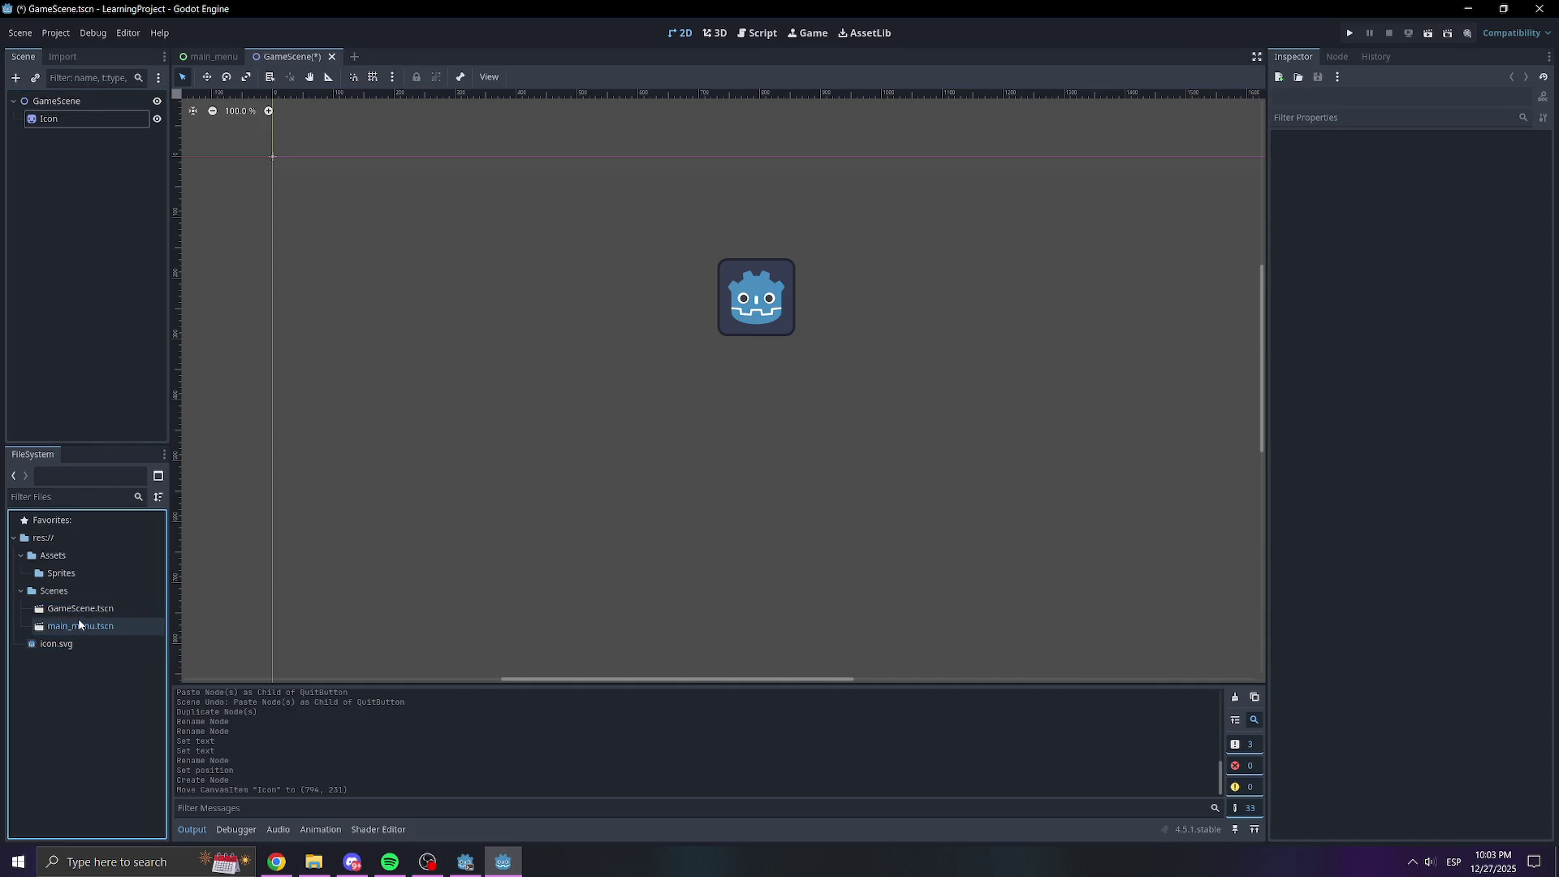
double_click(80, 625)
left_click(706, 365)
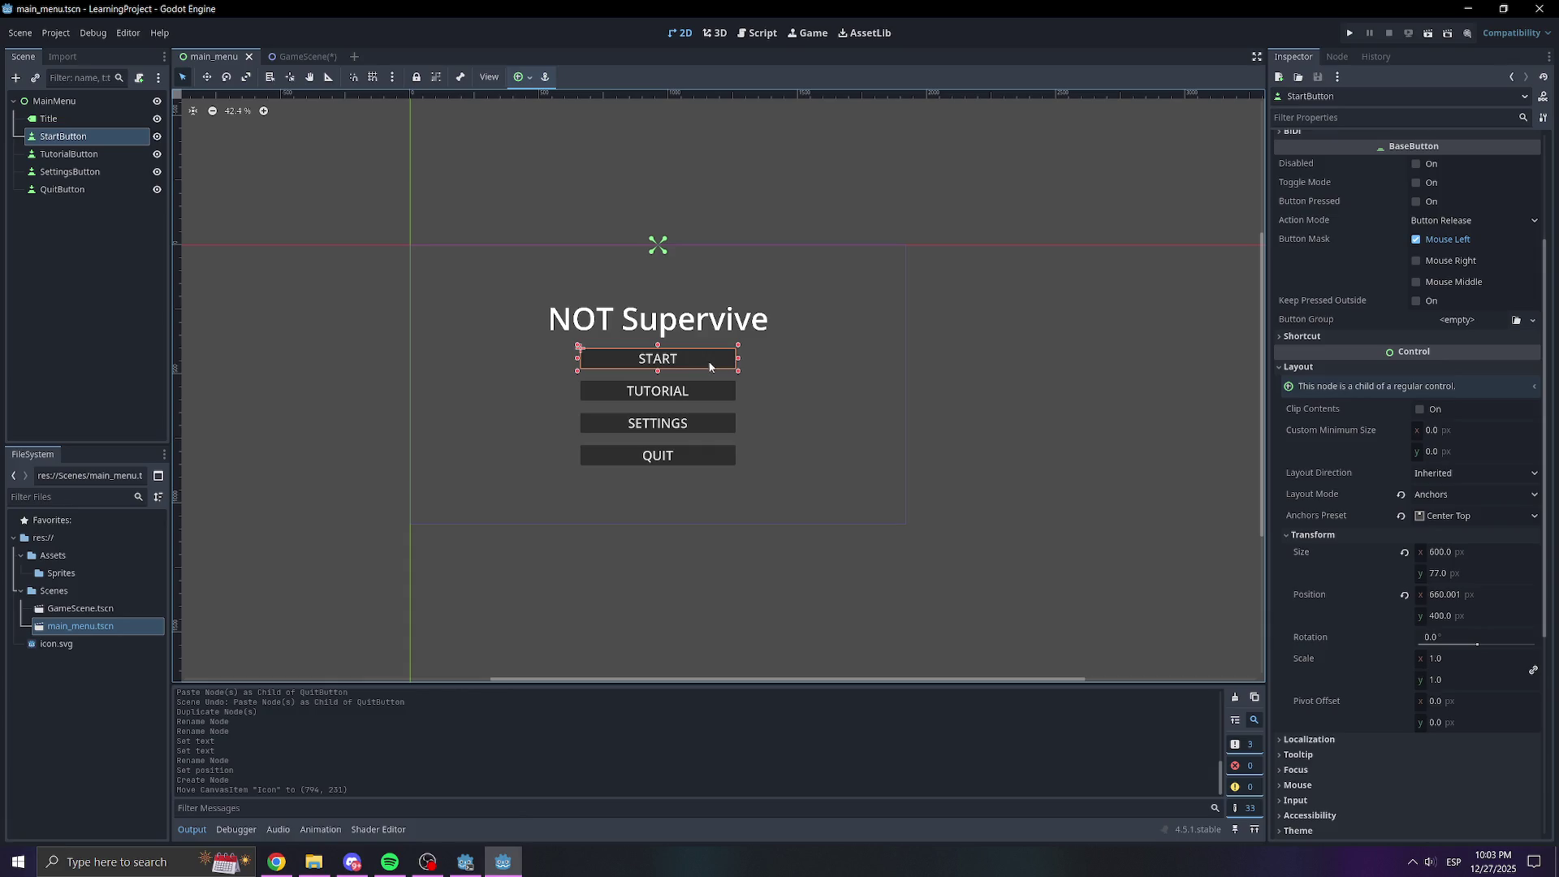
Save GameScene and switch back to the main_menu scene tab
left_click(336, 57)
key("ctrl+s")
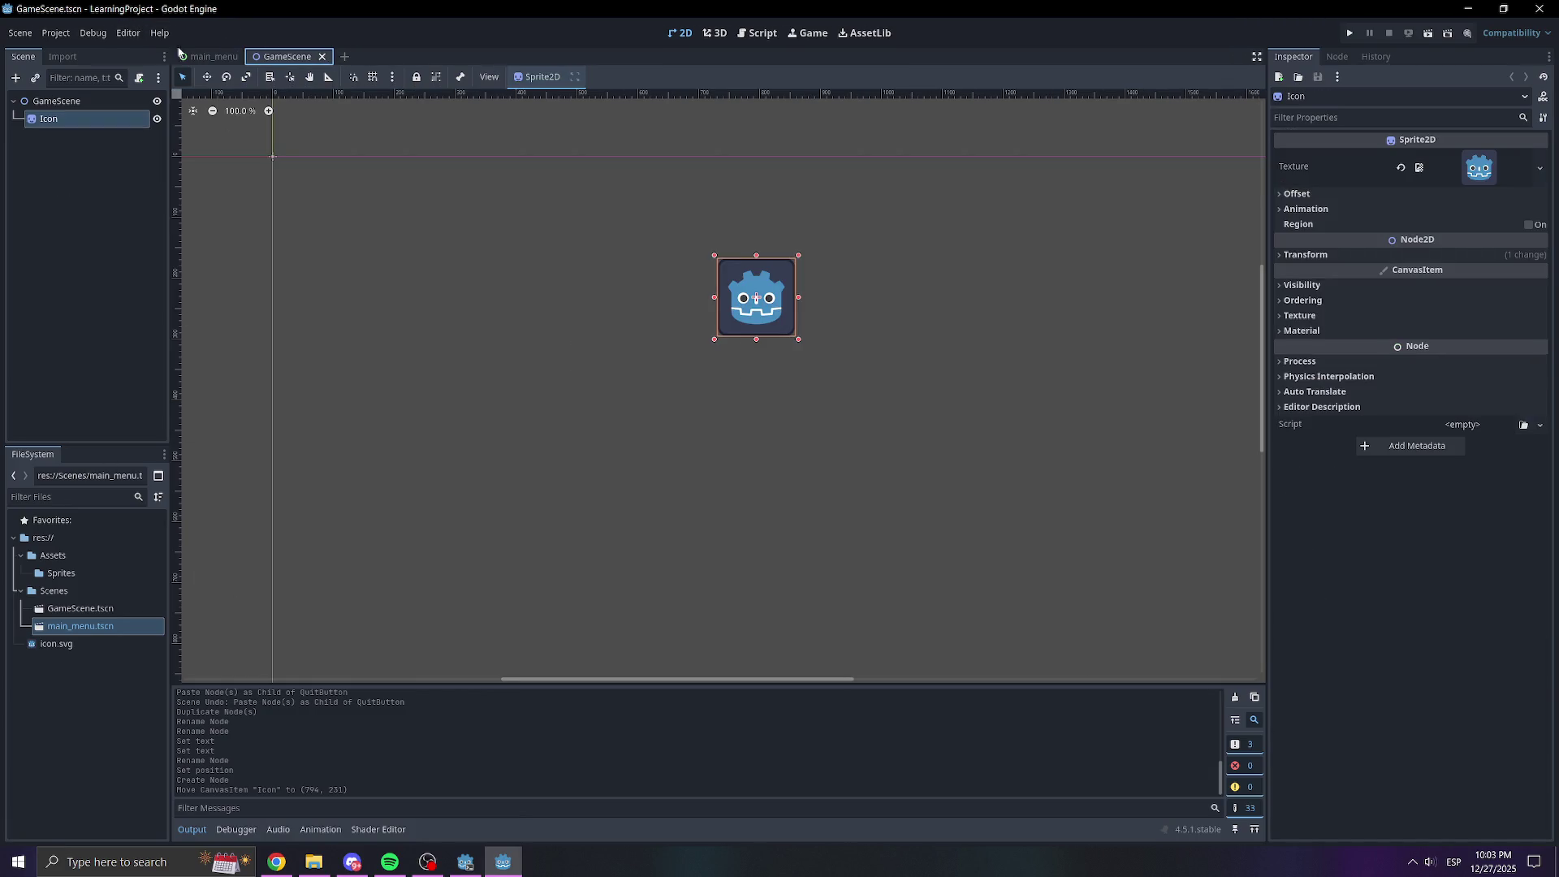
left_click(195, 56)
Check the START button's pressed signal, cancel, then open MainMenu's node context menu
left_click(1336, 56)
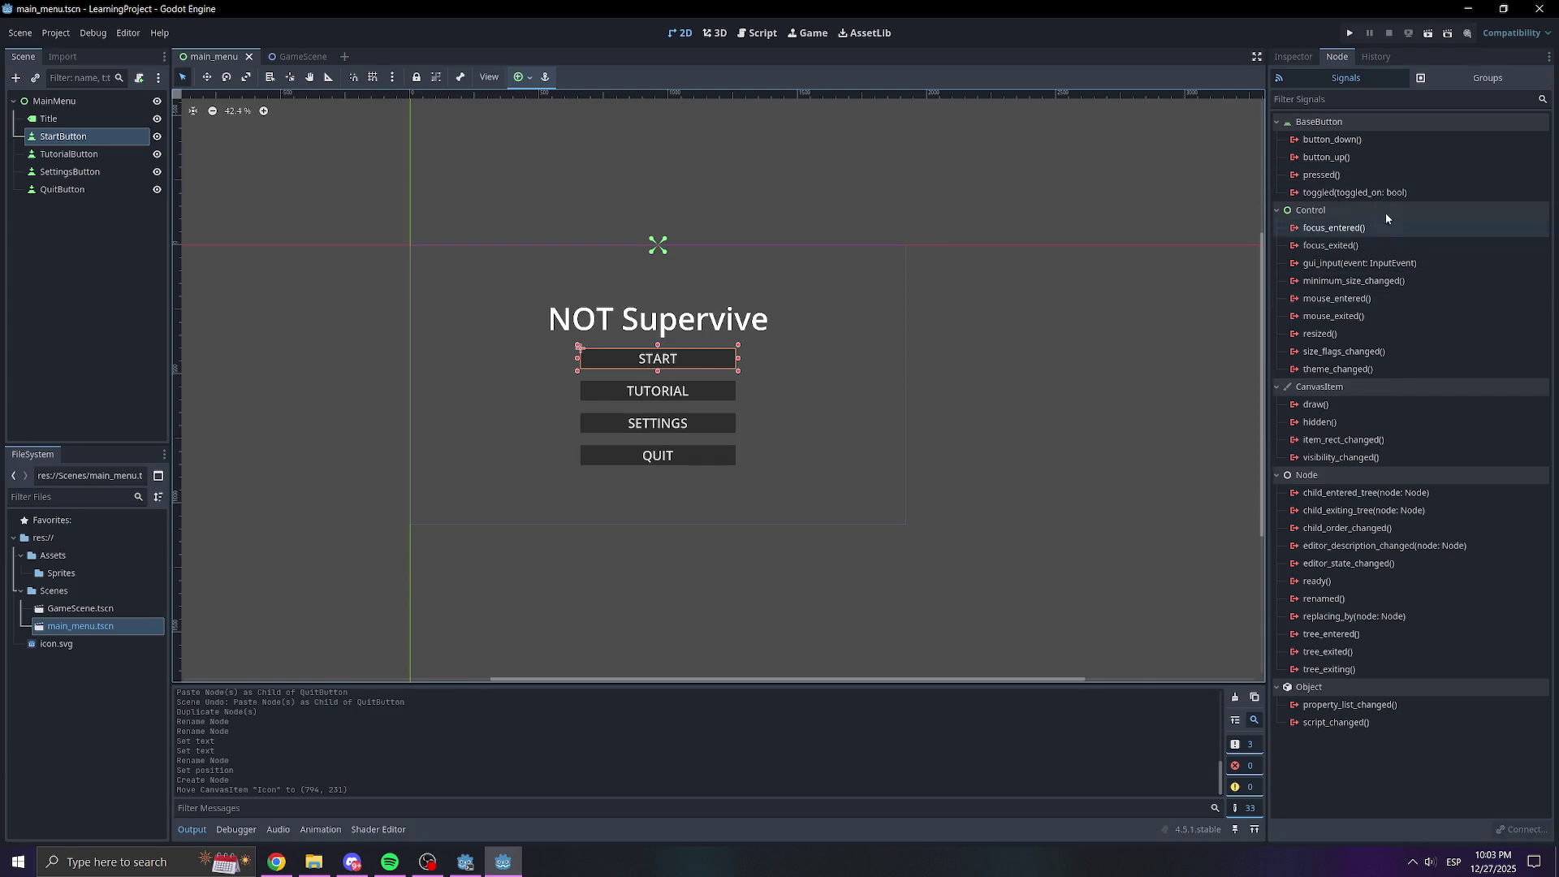
double_click(1361, 176)
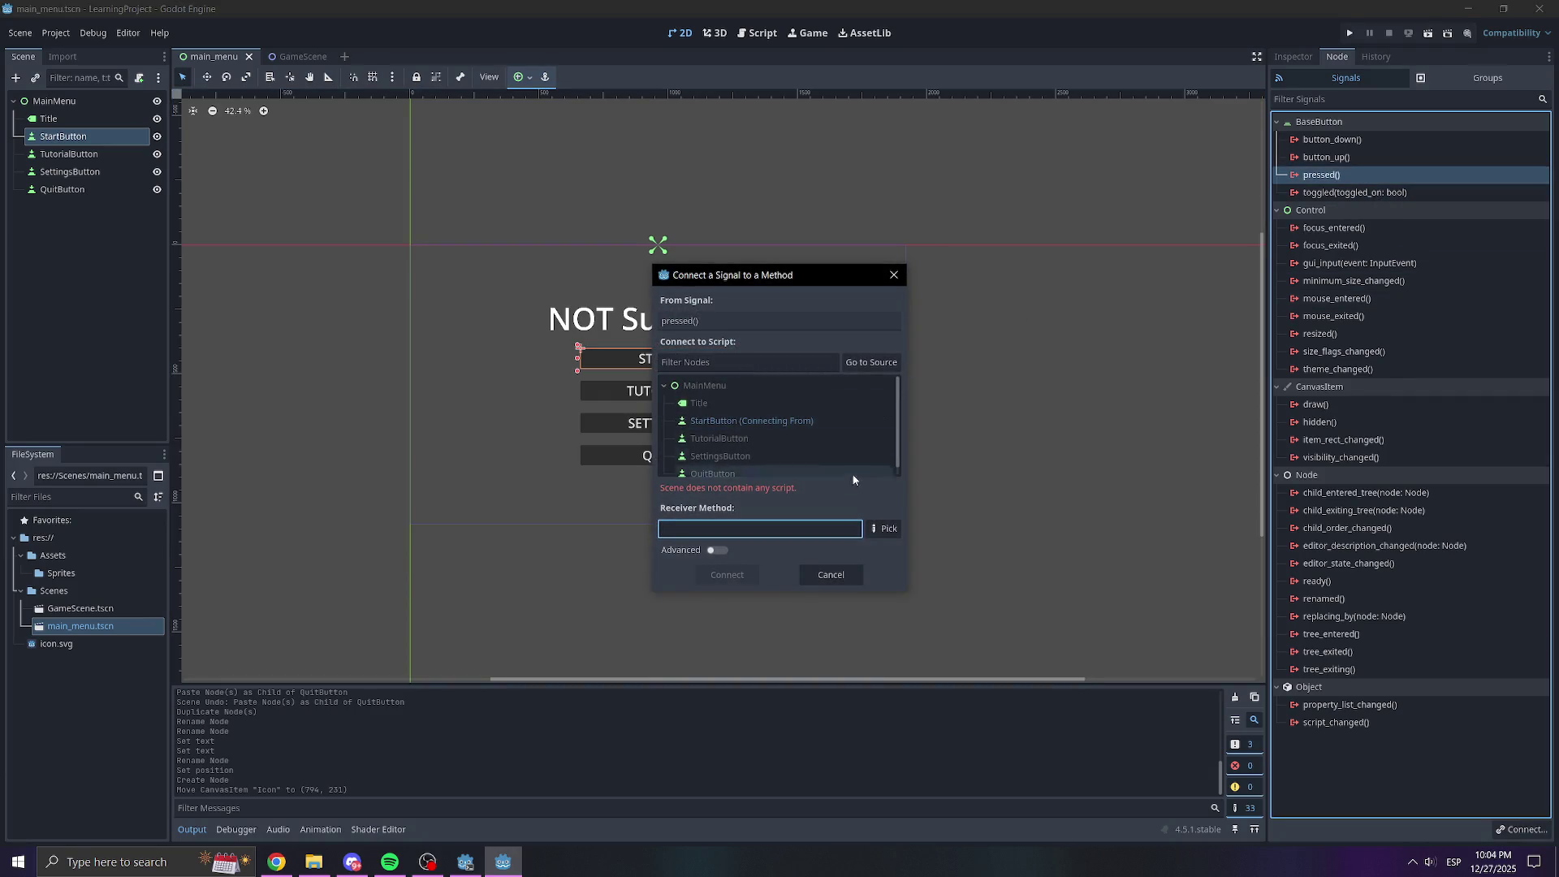
left_click(831, 576)
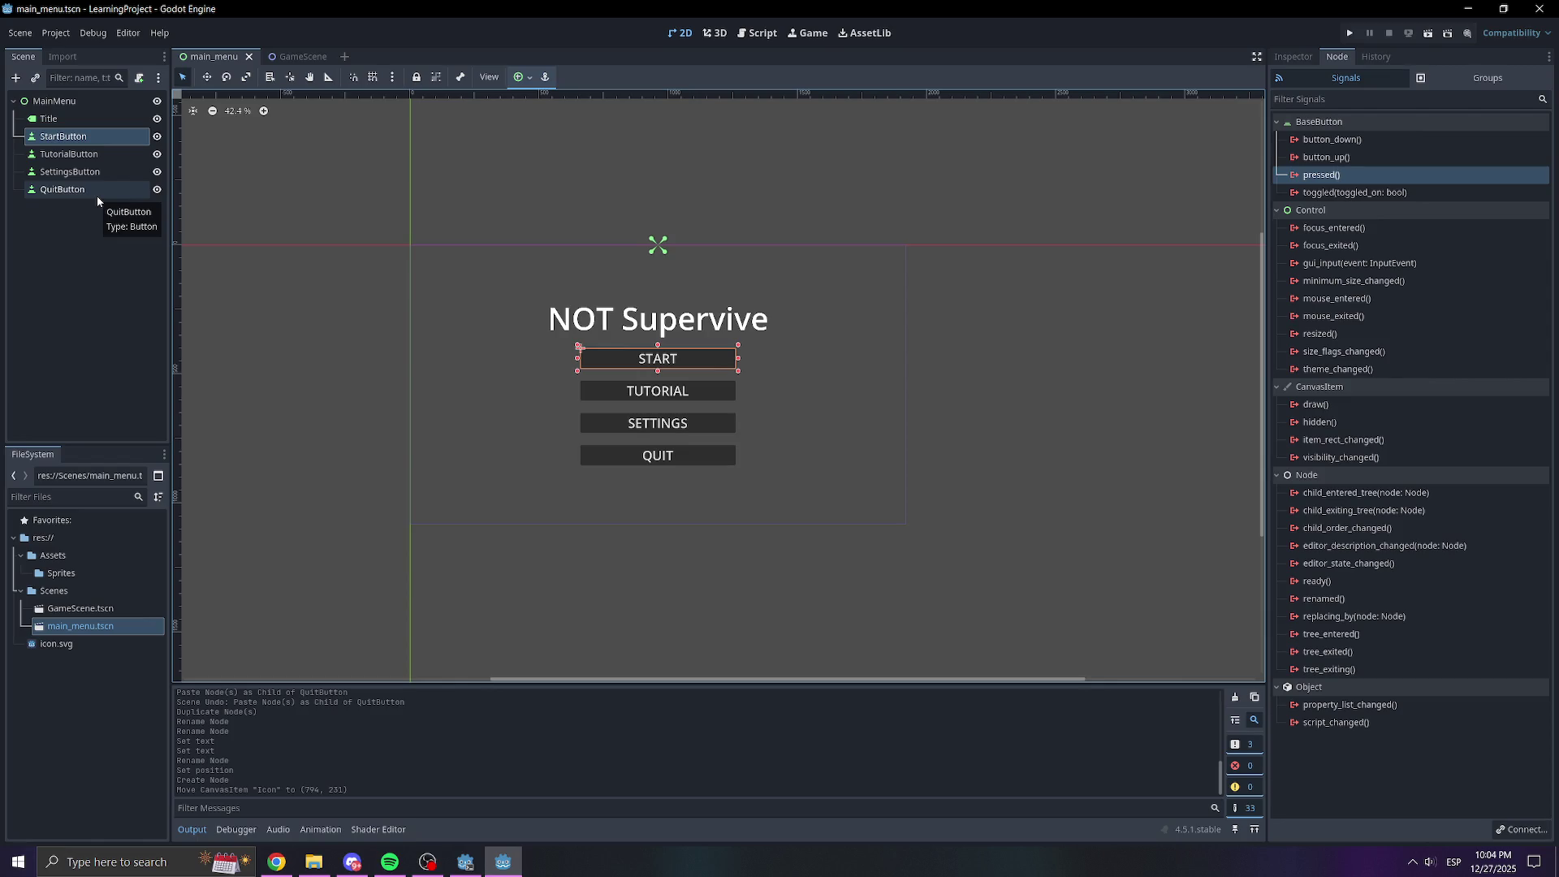
left_click(101, 104)
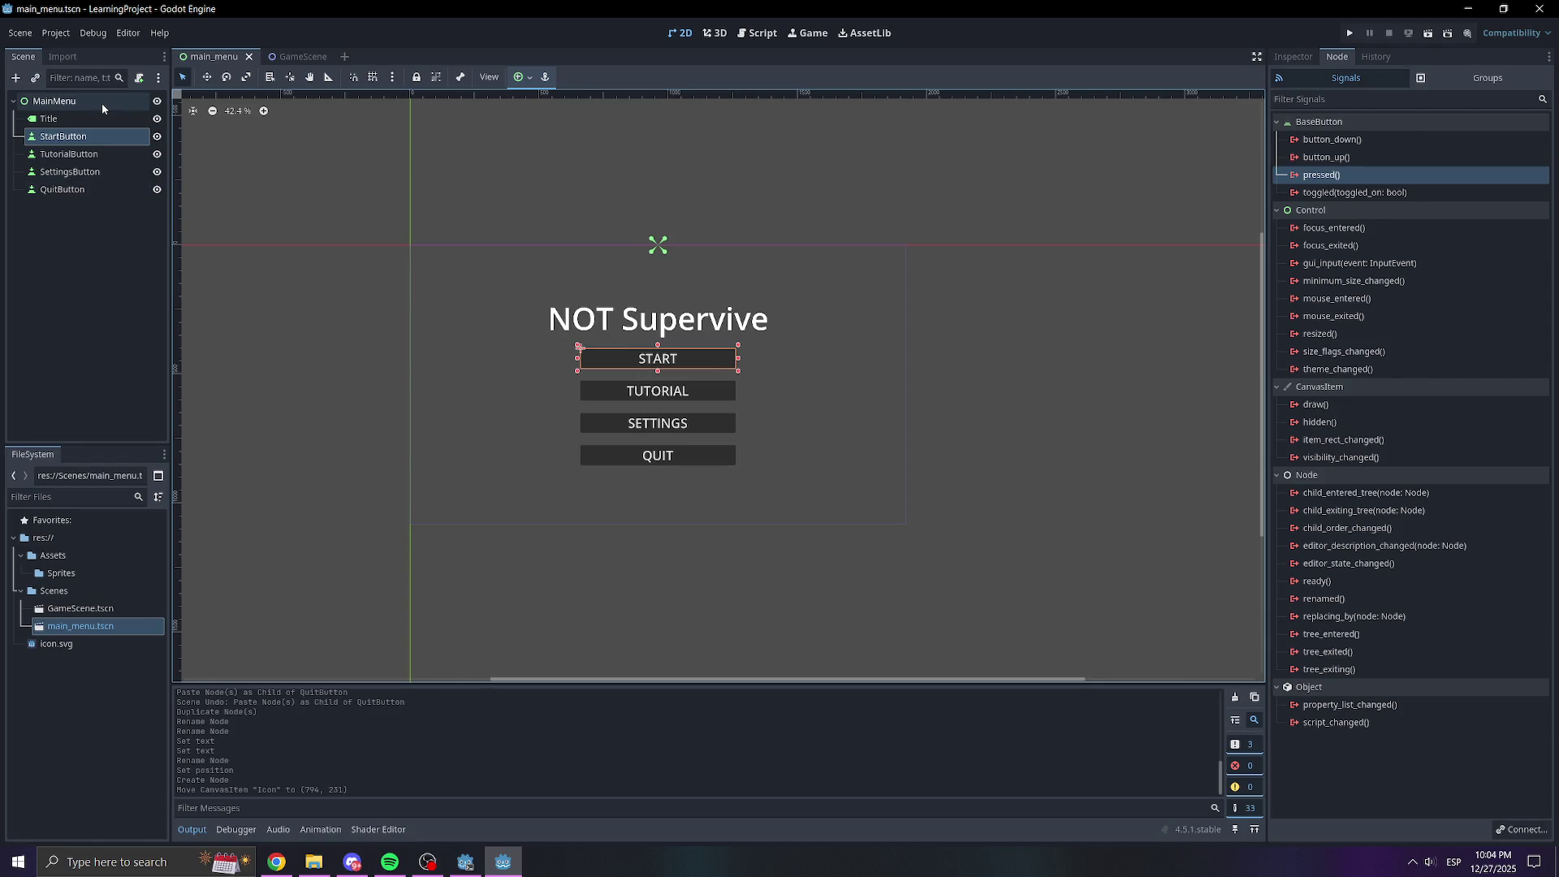
right_click(129, 103)
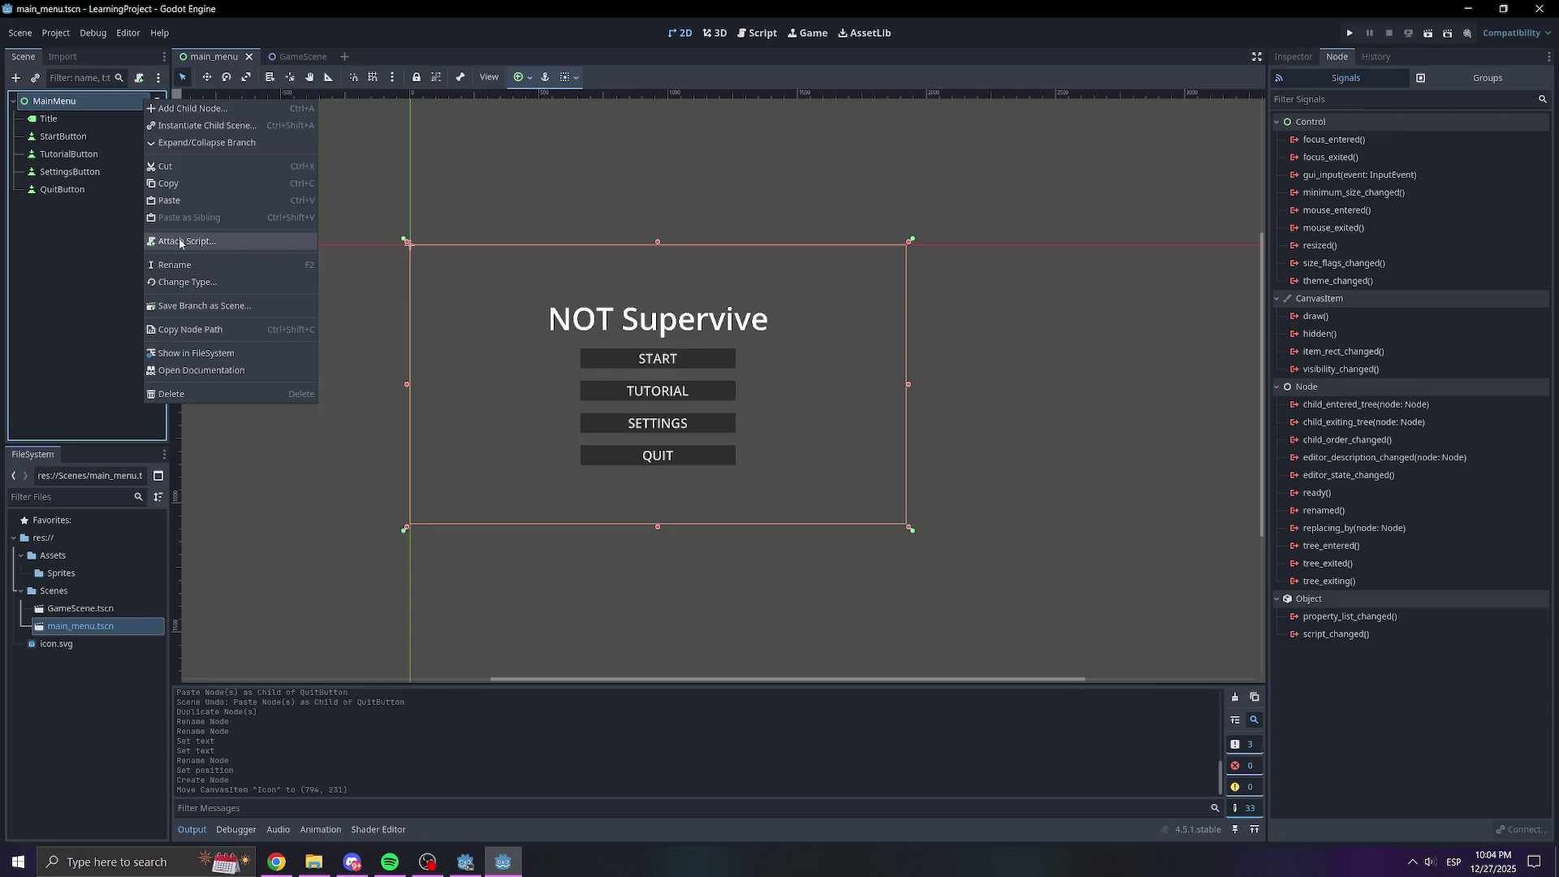
Attach a new main_menu.gd script to the MainMenu node
left_click(99, 256)
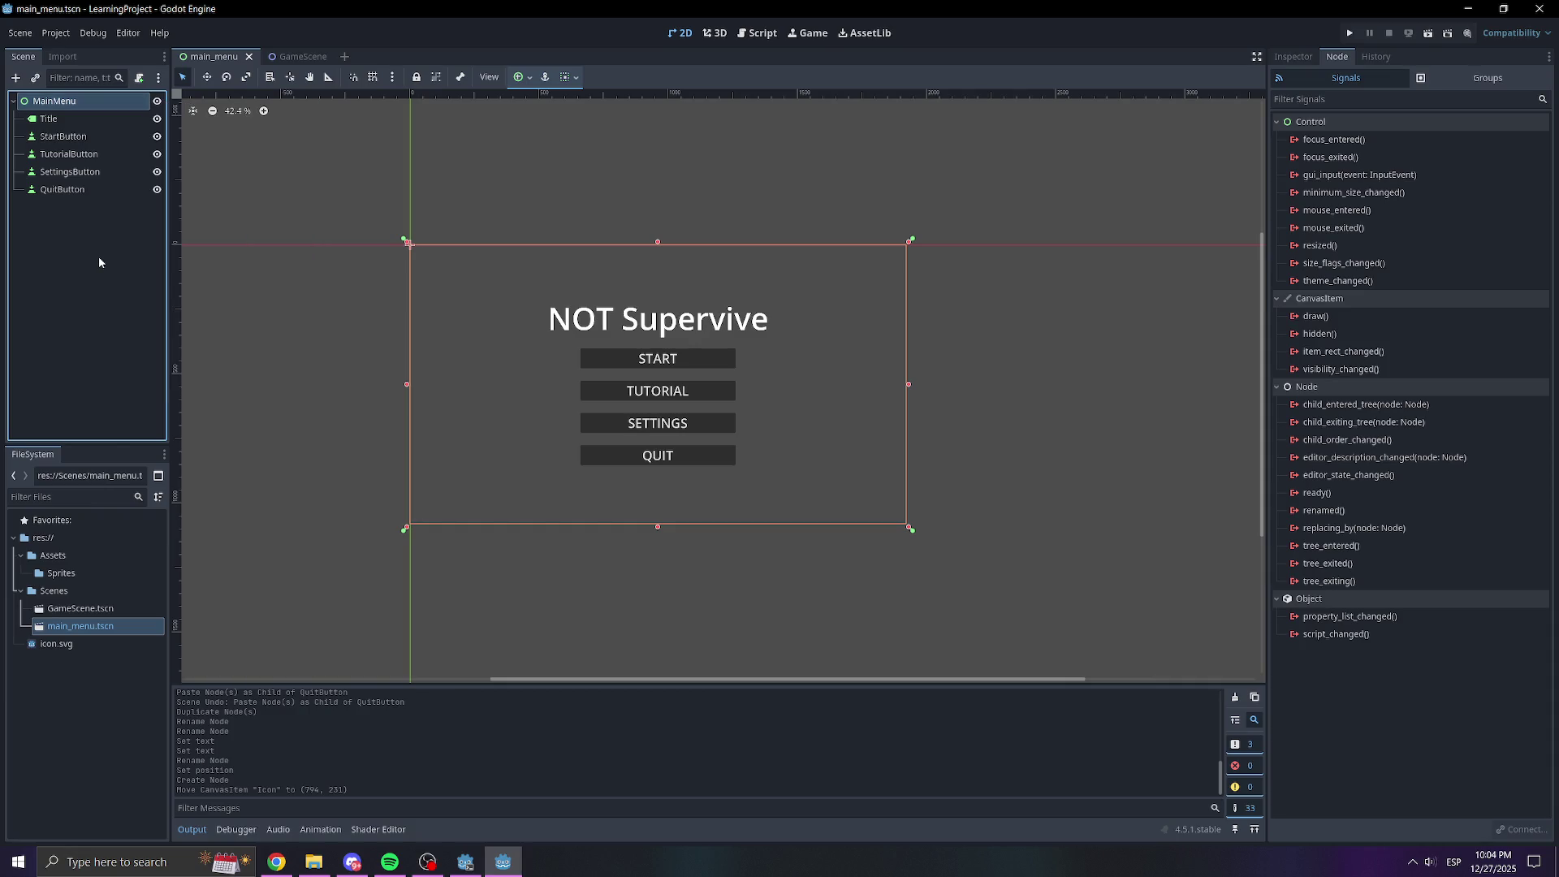
right_click(99, 108)
left_click(158, 250)
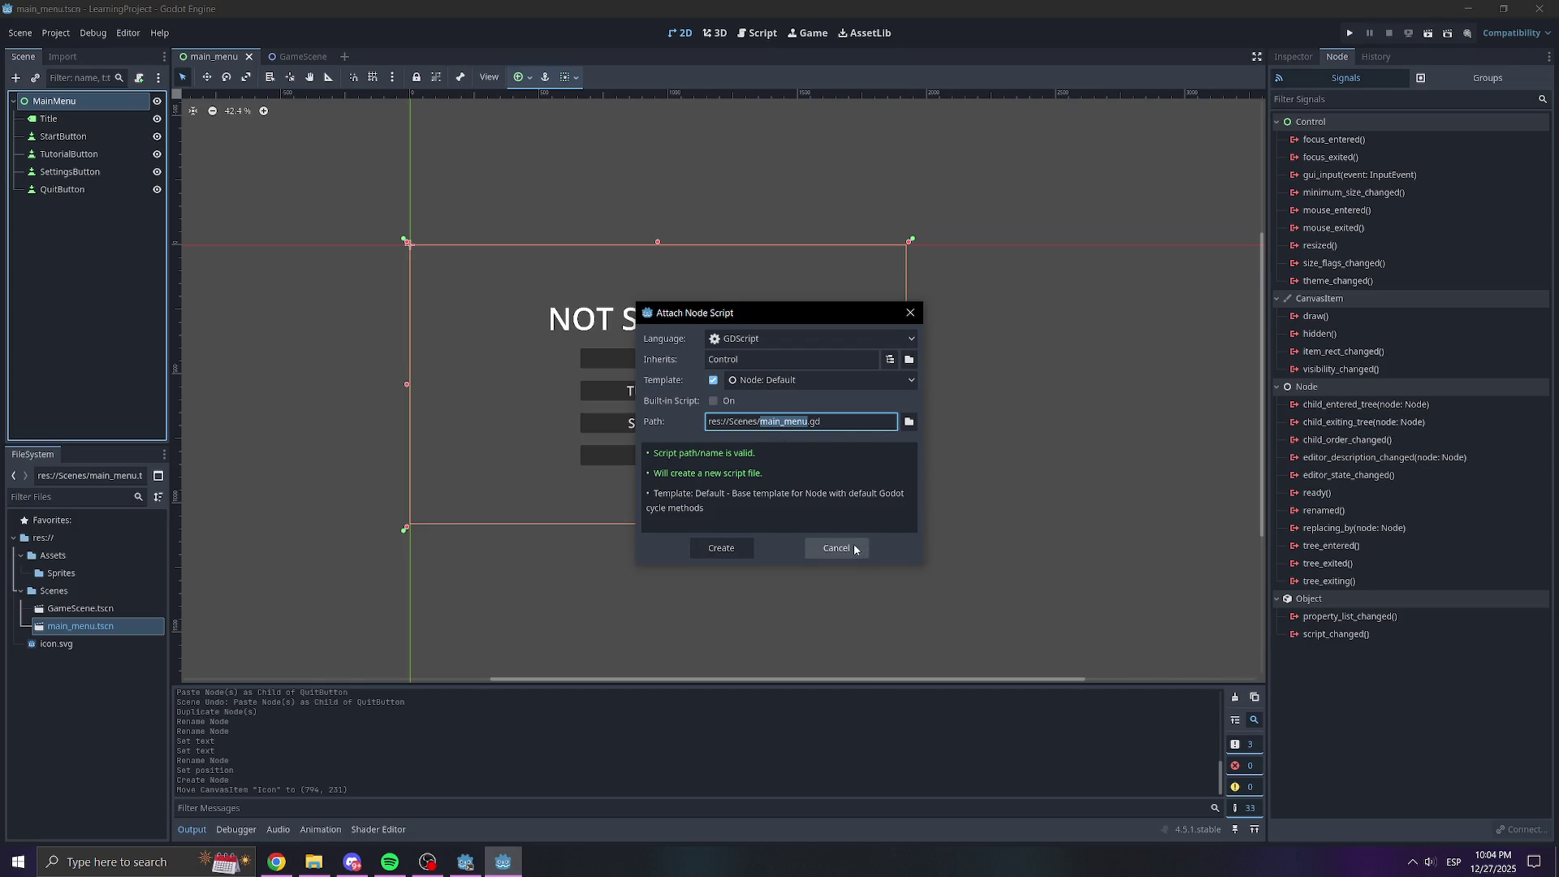
left_click(725, 547)
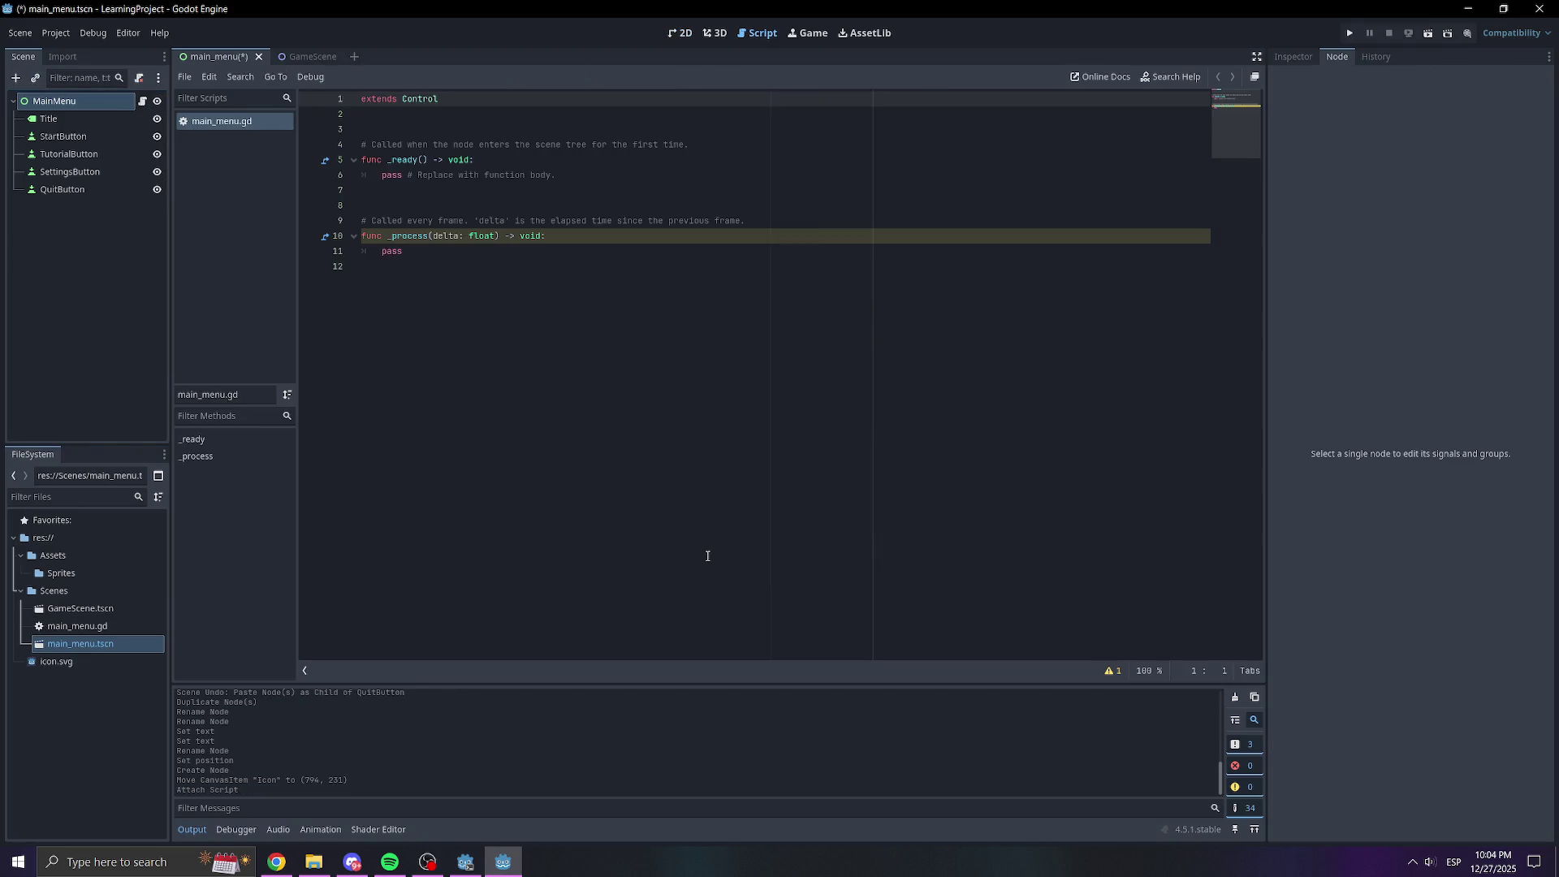
Create a Scripts folder under res:// and move main_menu.gd into it
left_click(82, 713)
right_click(81, 713)
left_click(126, 712)
type("S")
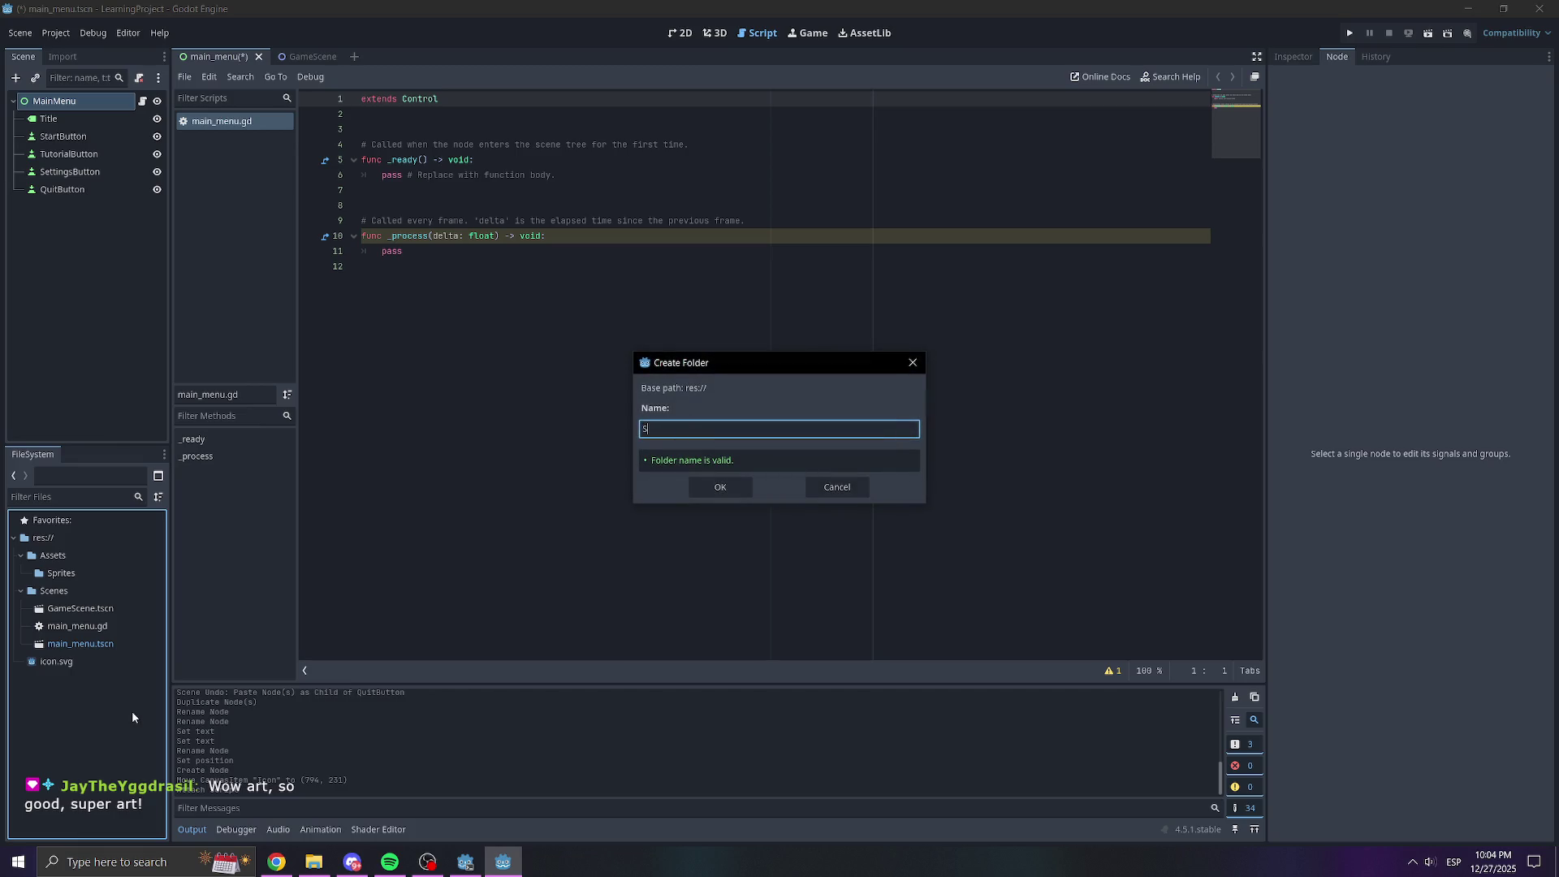
type("cripts")
key("Return")
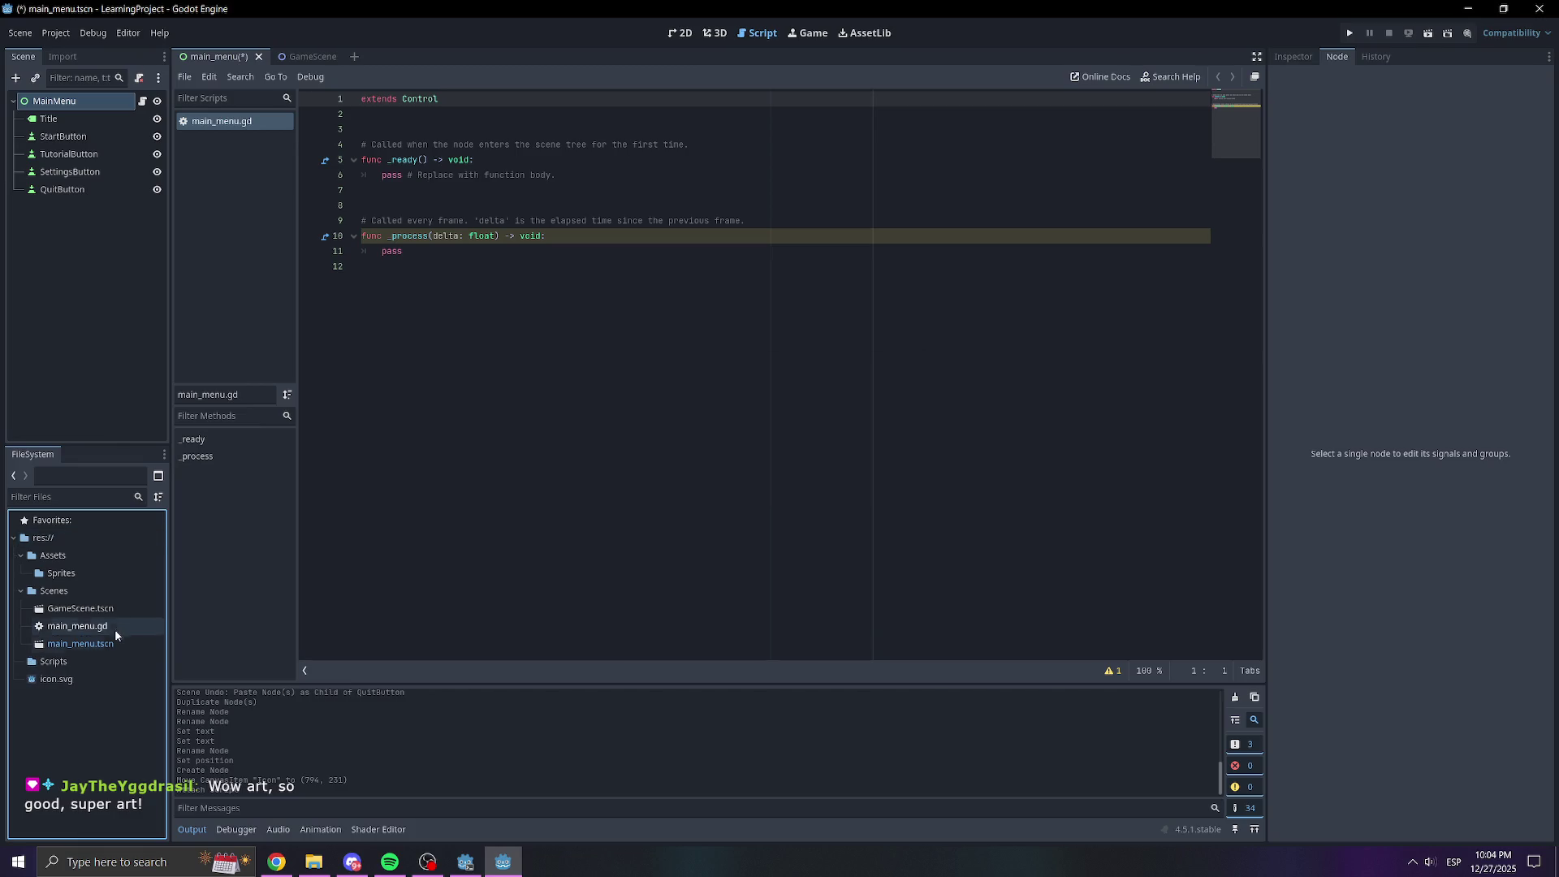
mouse_move(78, 627)
left_mouse_down()
mouse_move(73, 682)
mouse_move(73, 664)
left_mouse_up()
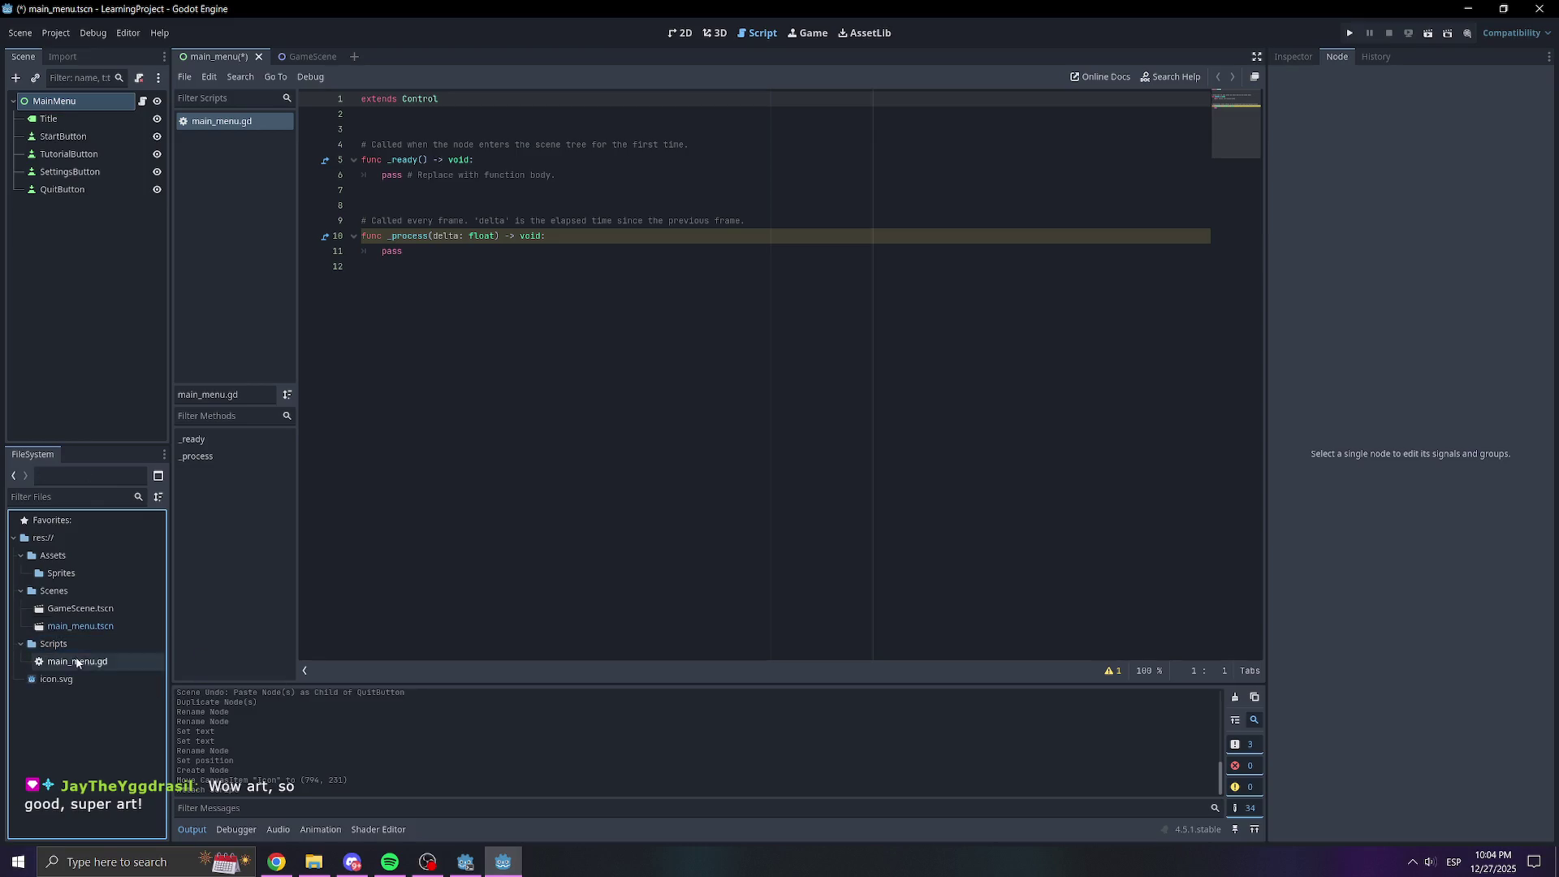
Return to the 2D canvas and select StartButton
left_click(597, 268)
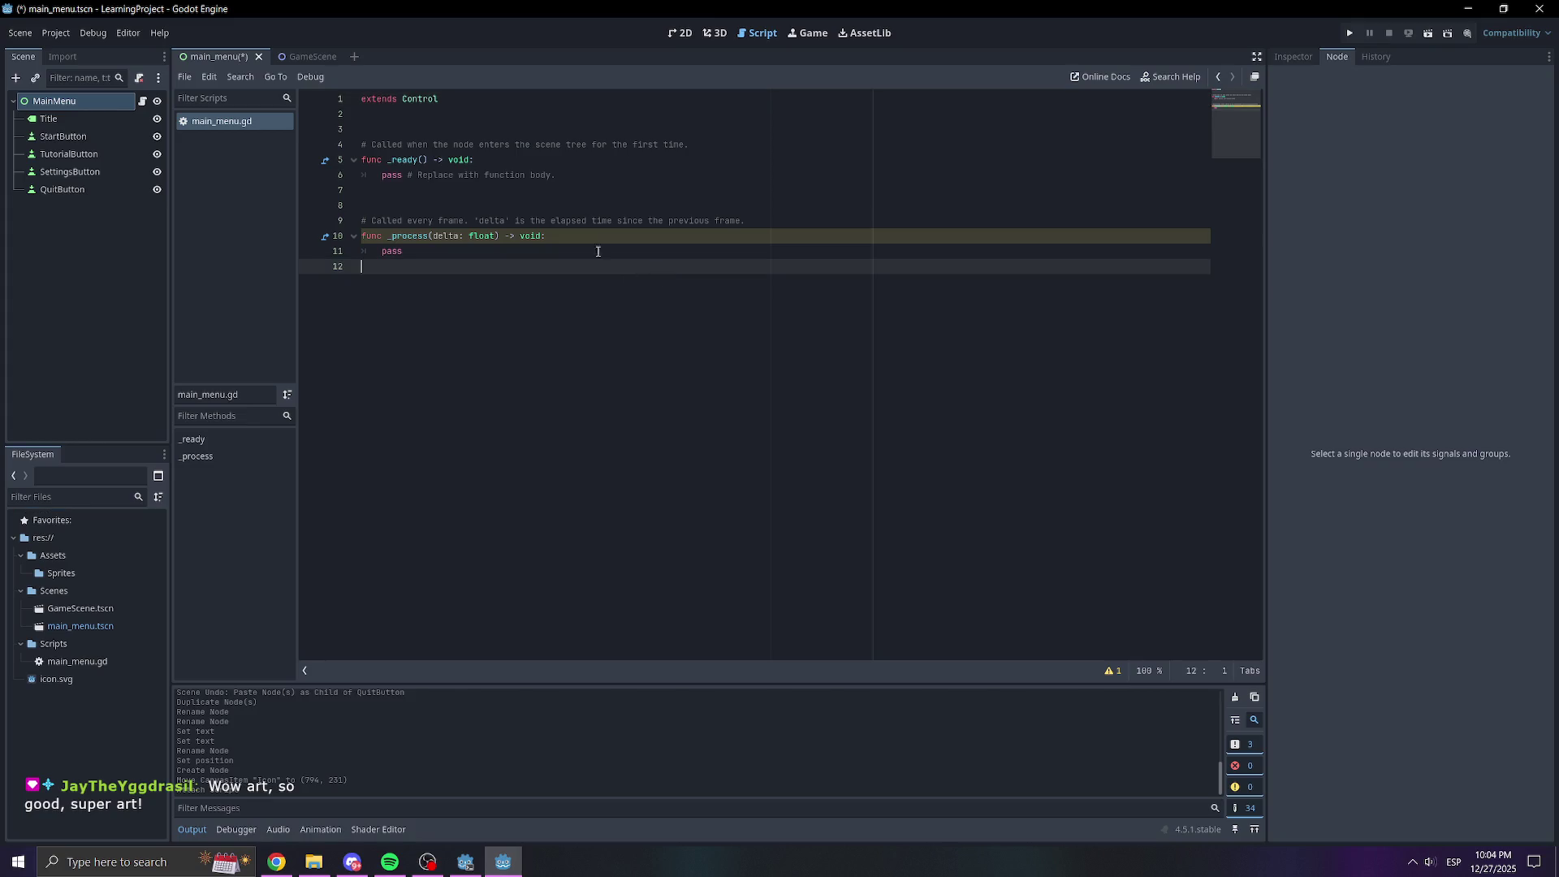
left_click(686, 34)
left_click(679, 359)
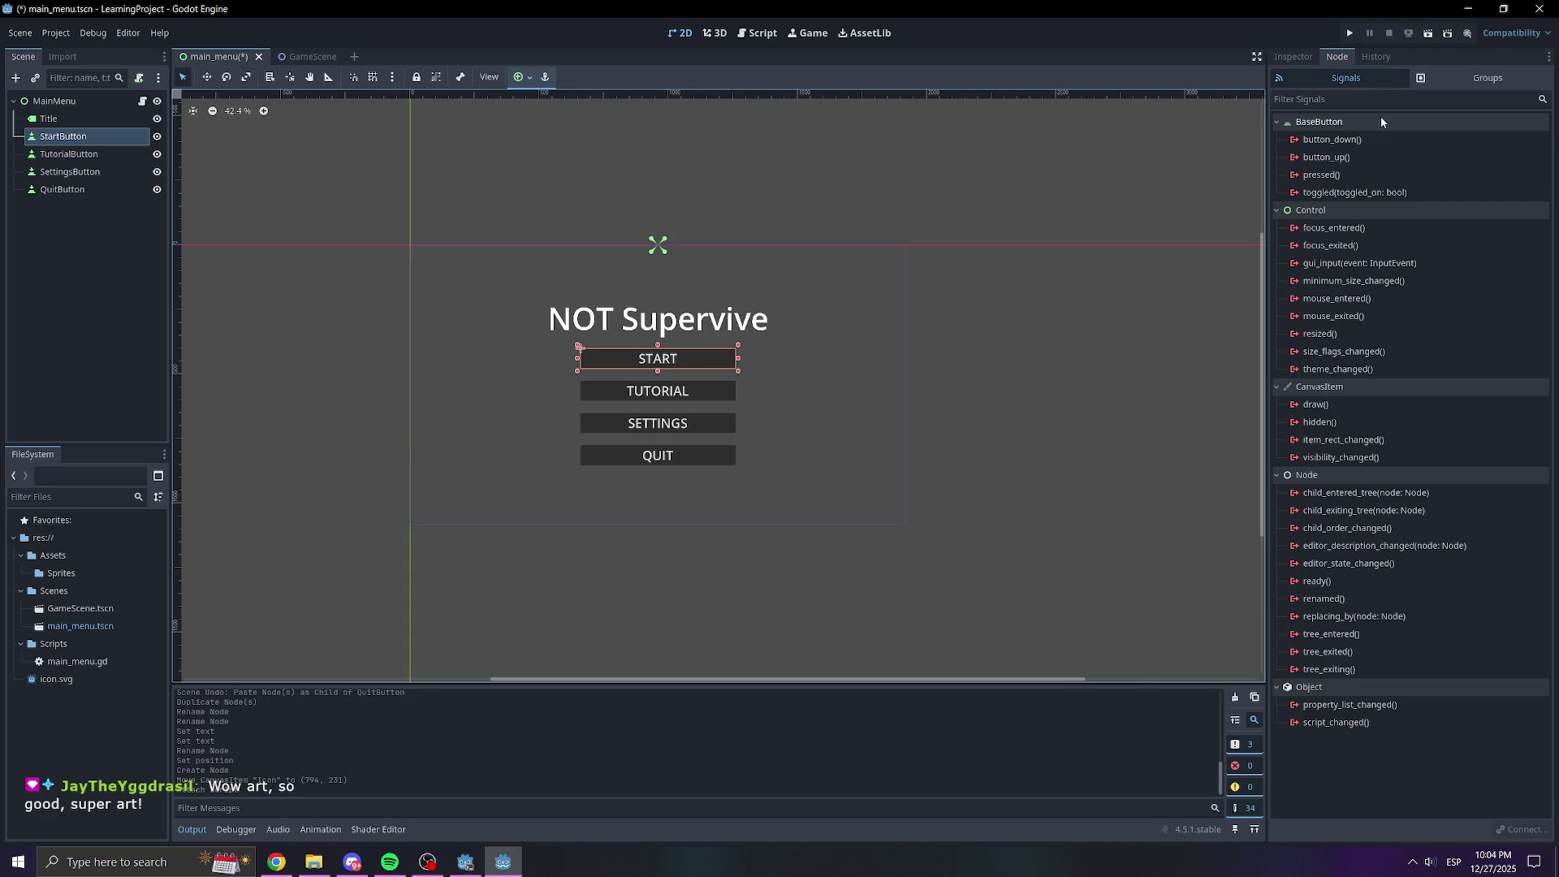
Connect StartButton's pressed() to _on_start_button_pressed and start typing a print call inside it
double_click(1348, 176)
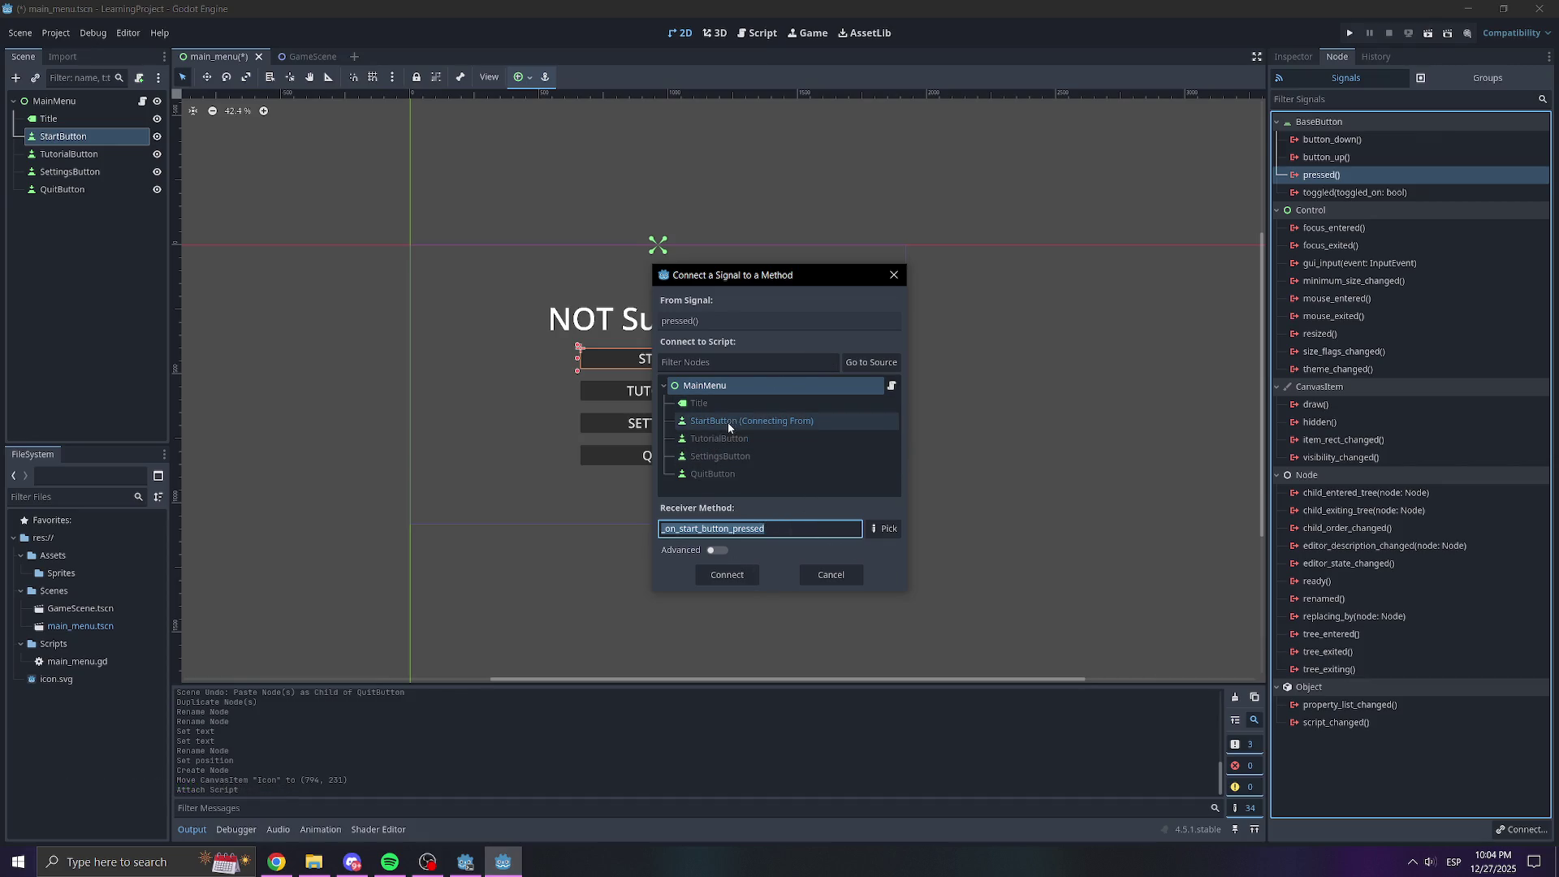
left_click(729, 574)
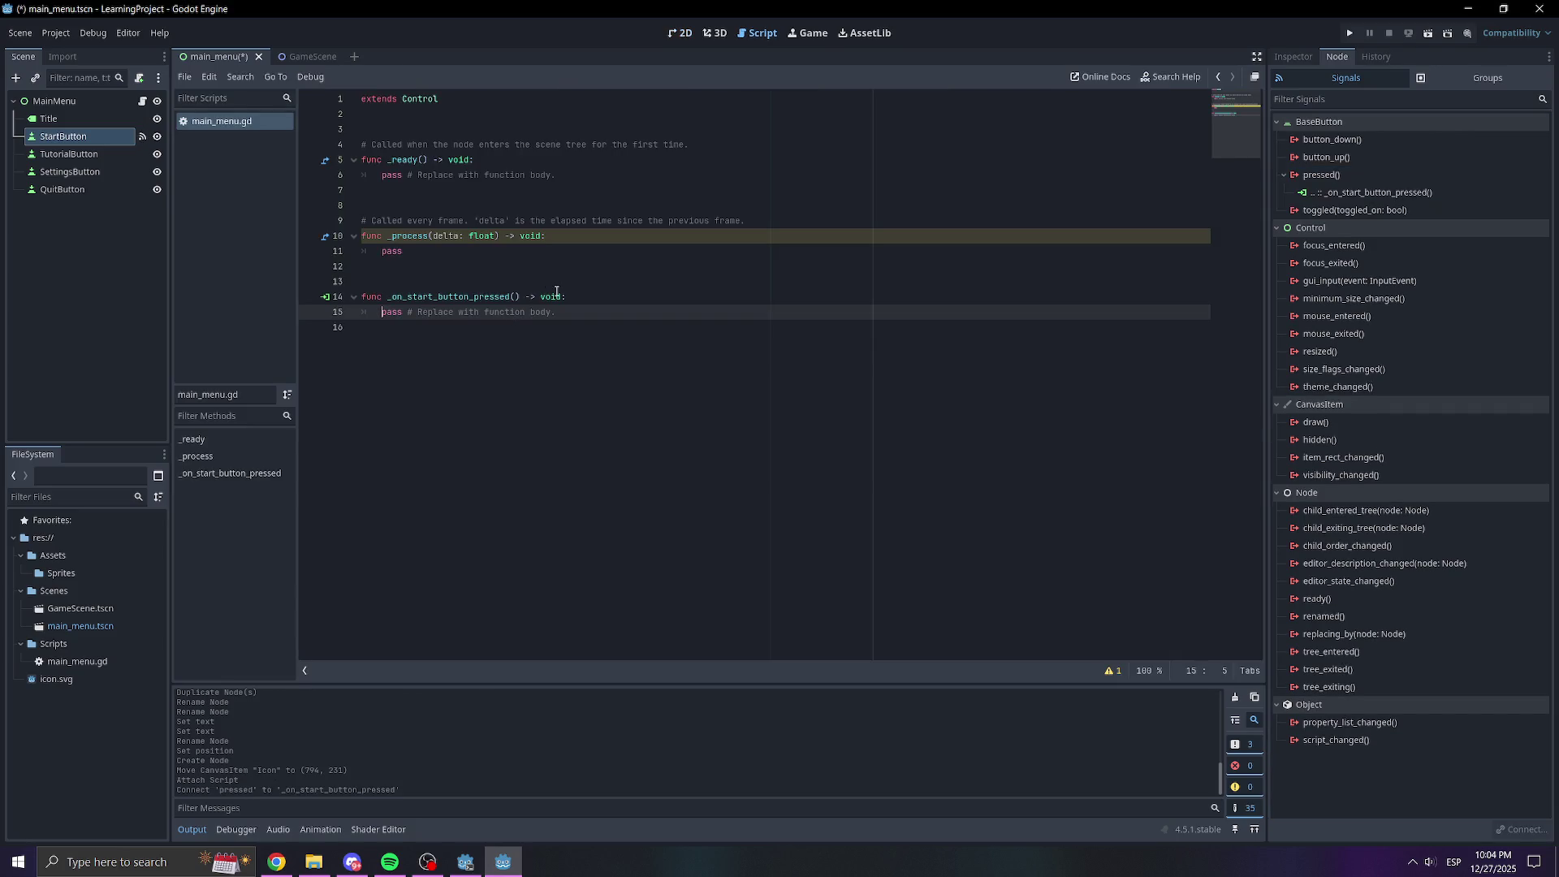
left_click(561, 296)
key("Return")
type("pri")
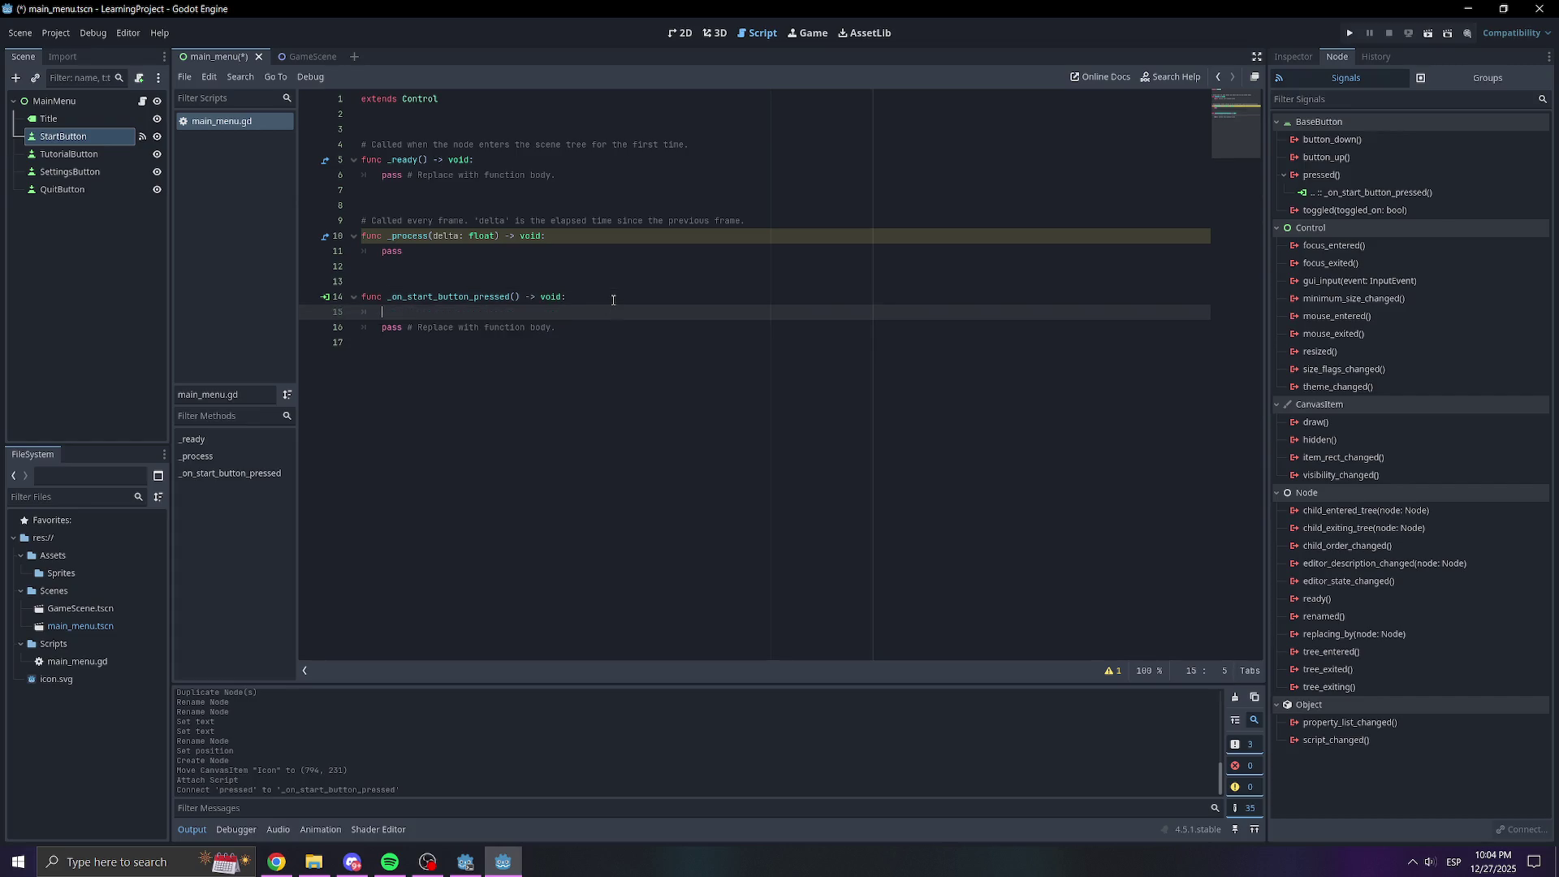
type("nt(\"button")
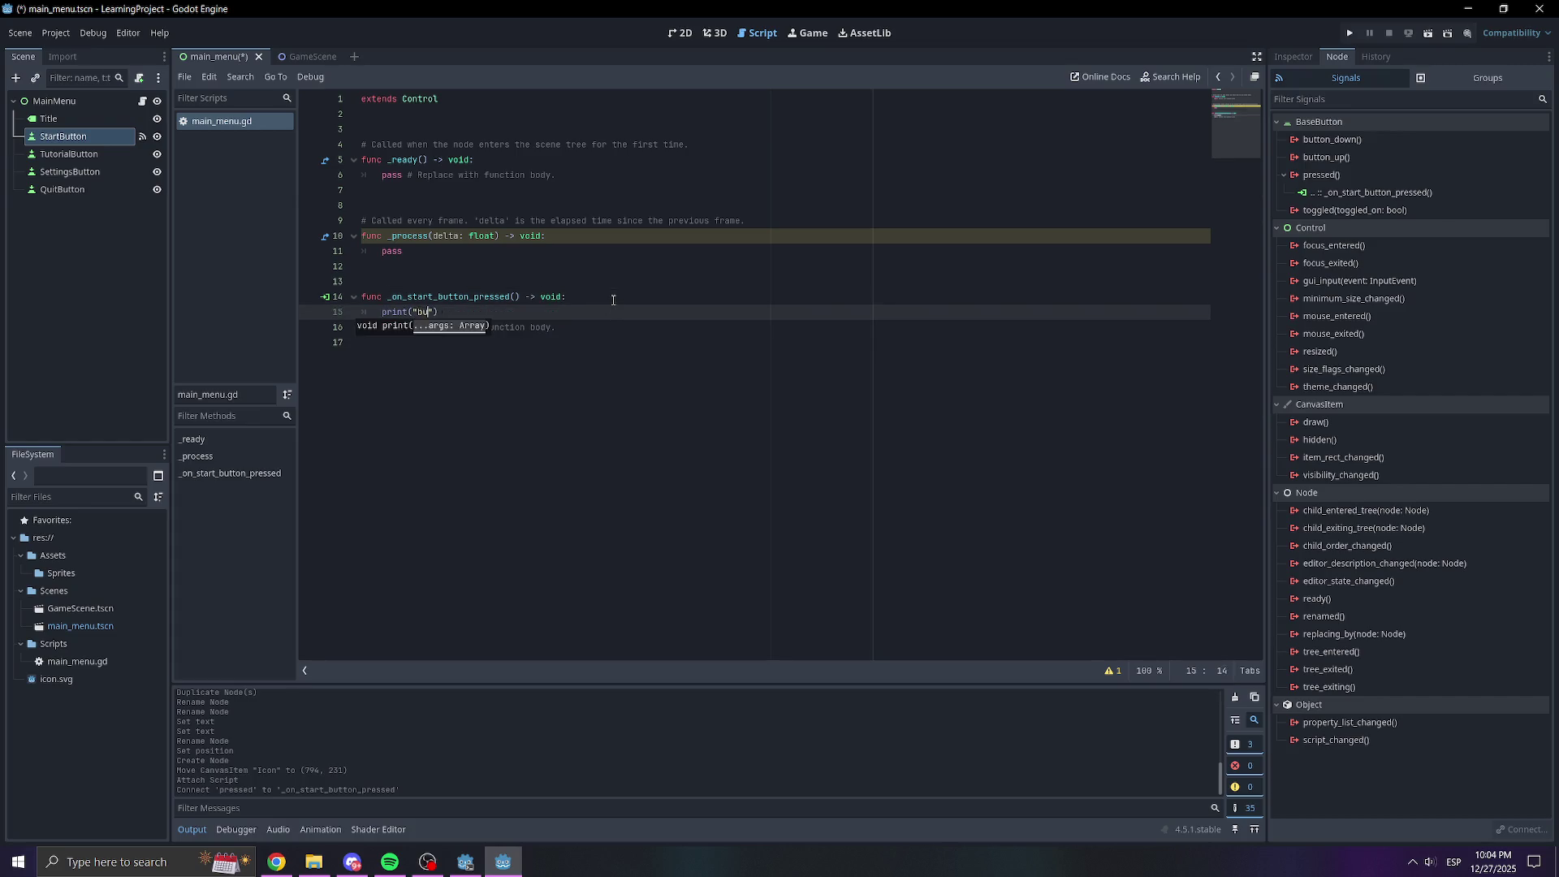
type(" pressed")
Save the script, run the project to test START, then stop the game
left_click(630, 296)
key("ctrl+s")
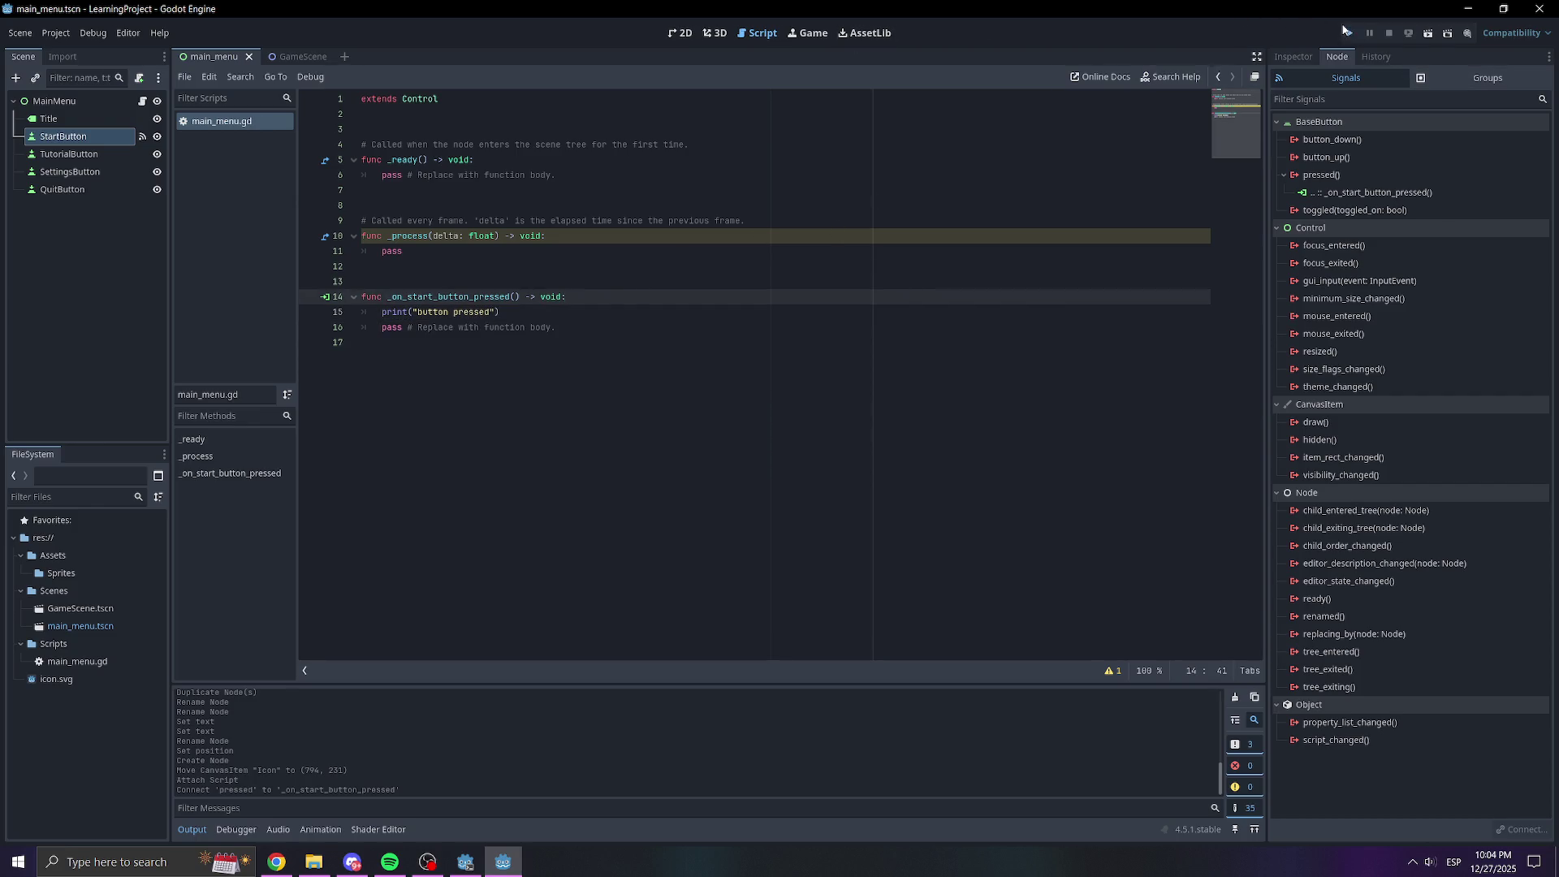
left_click(1345, 31)
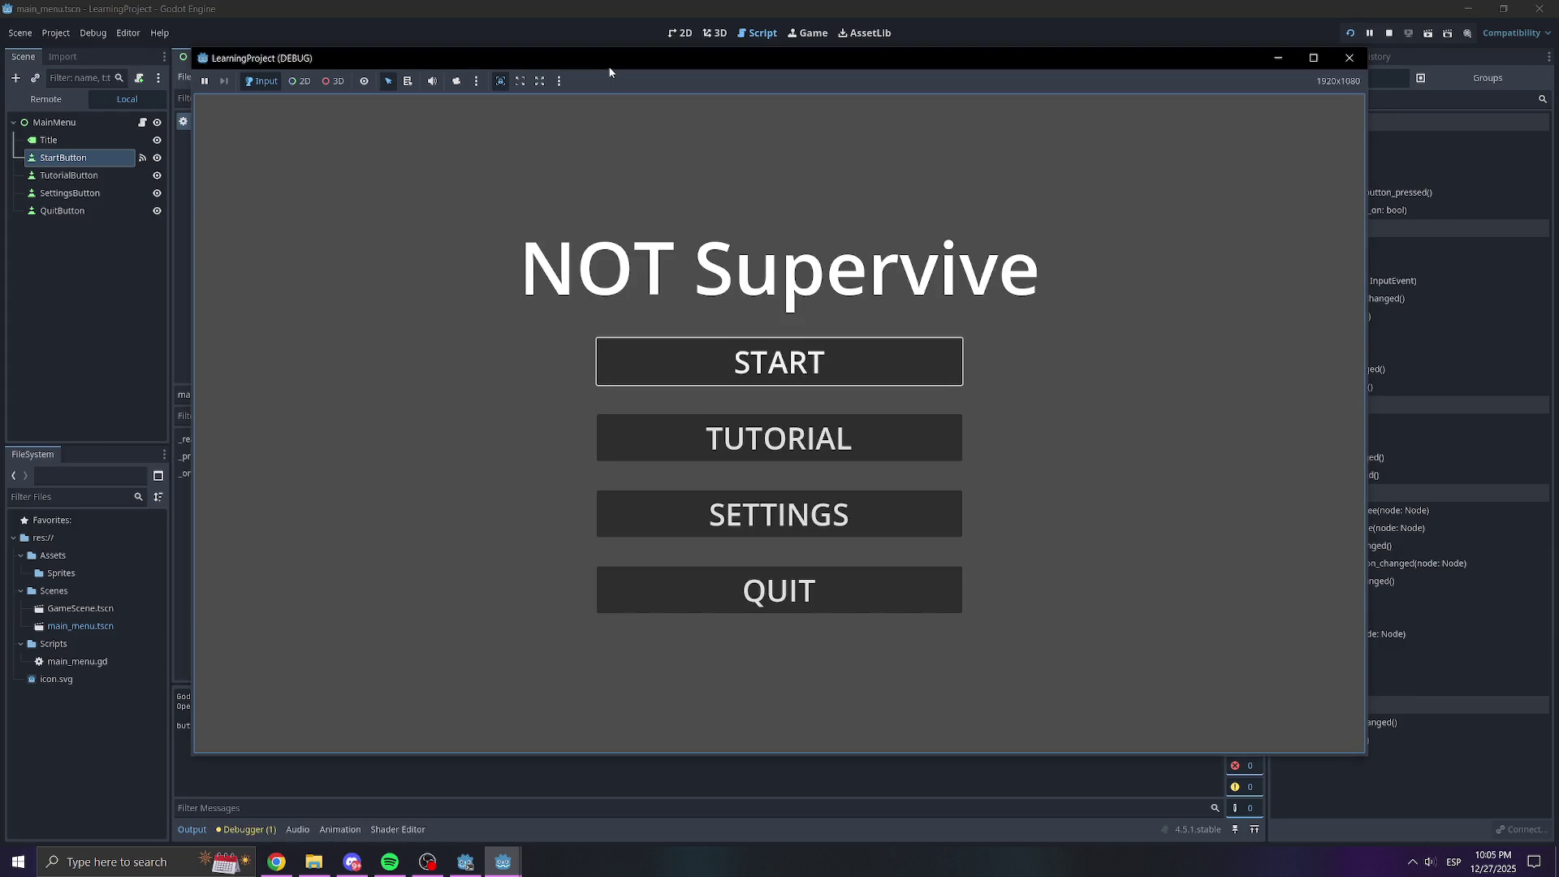
mouse_move(610, 73)
left_mouse_down()
mouse_move(954, 87)
mouse_move(559, 62)
left_mouse_up()
left_click(1306, 67)
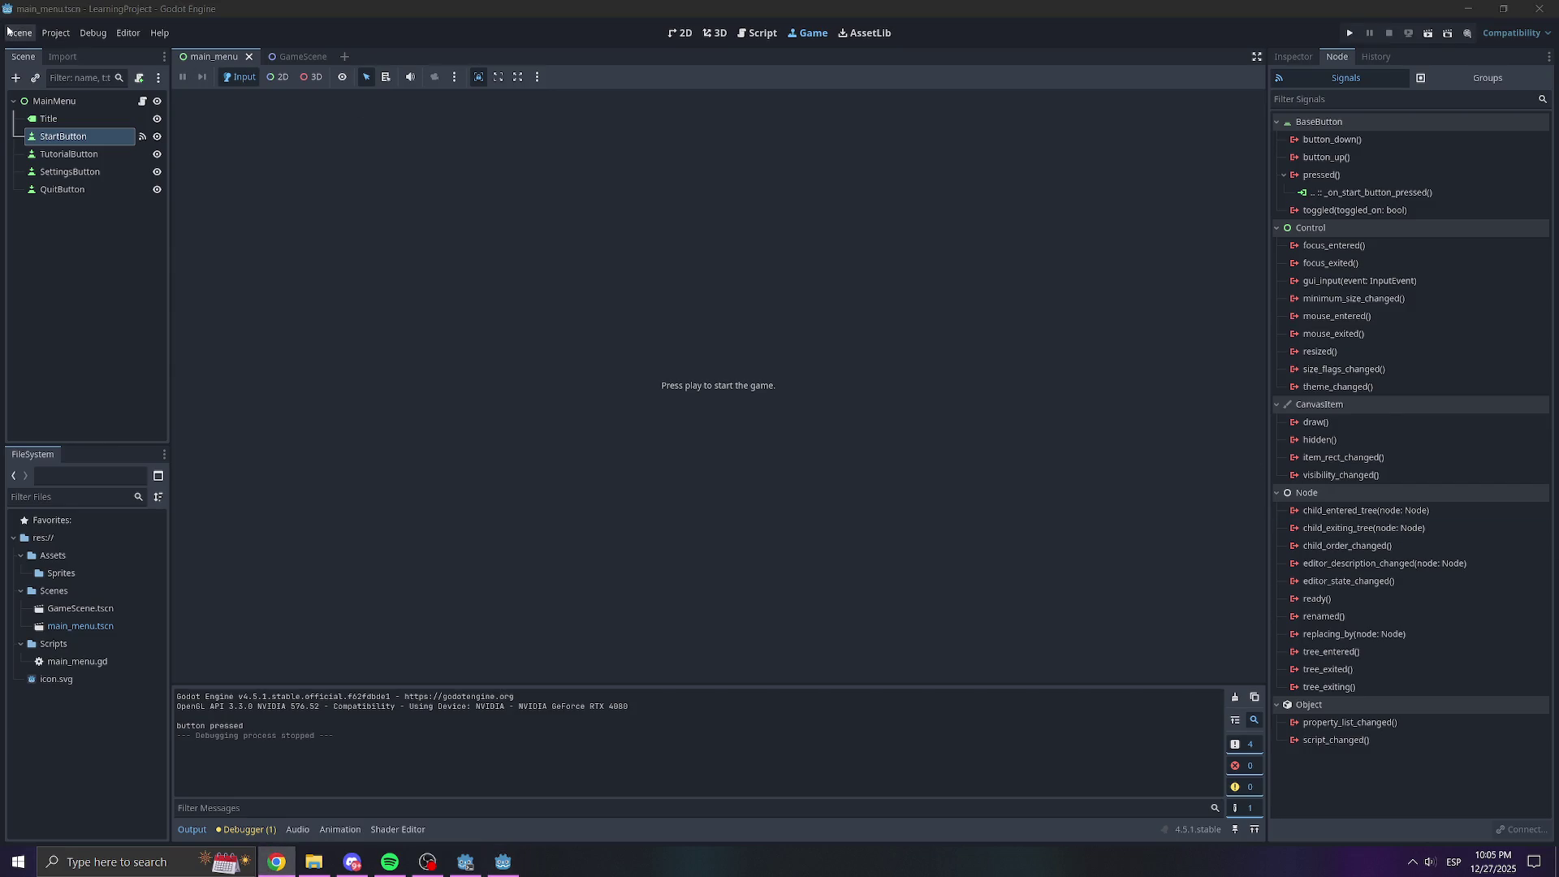
Check the Godot console output, then reopen MainMenu's script at the START handler
left_click(289, 58)
left_click(209, 57)
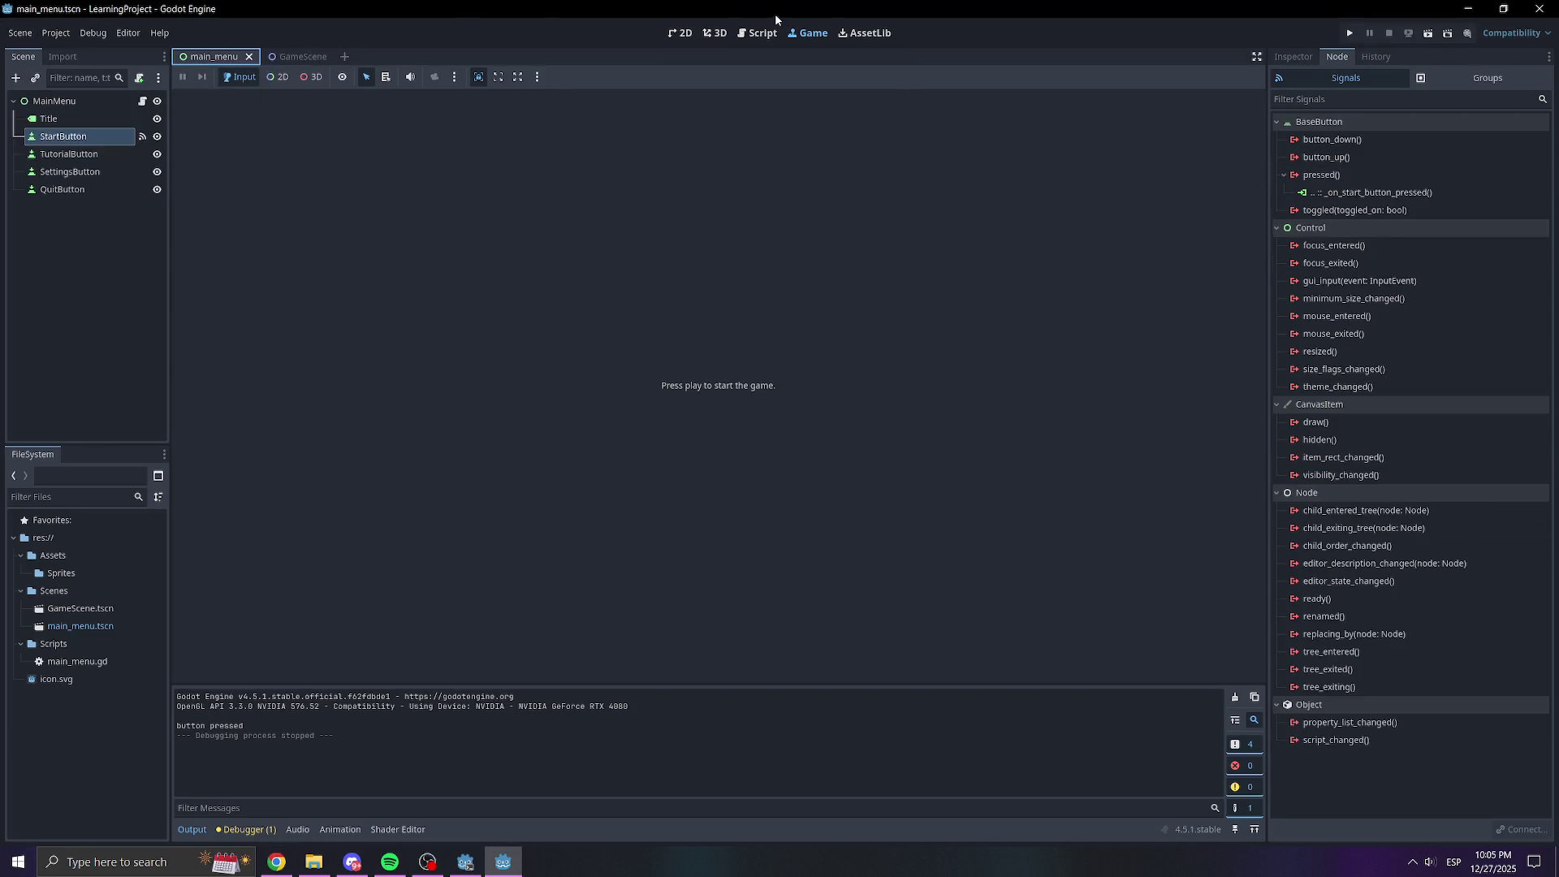
left_click(678, 34)
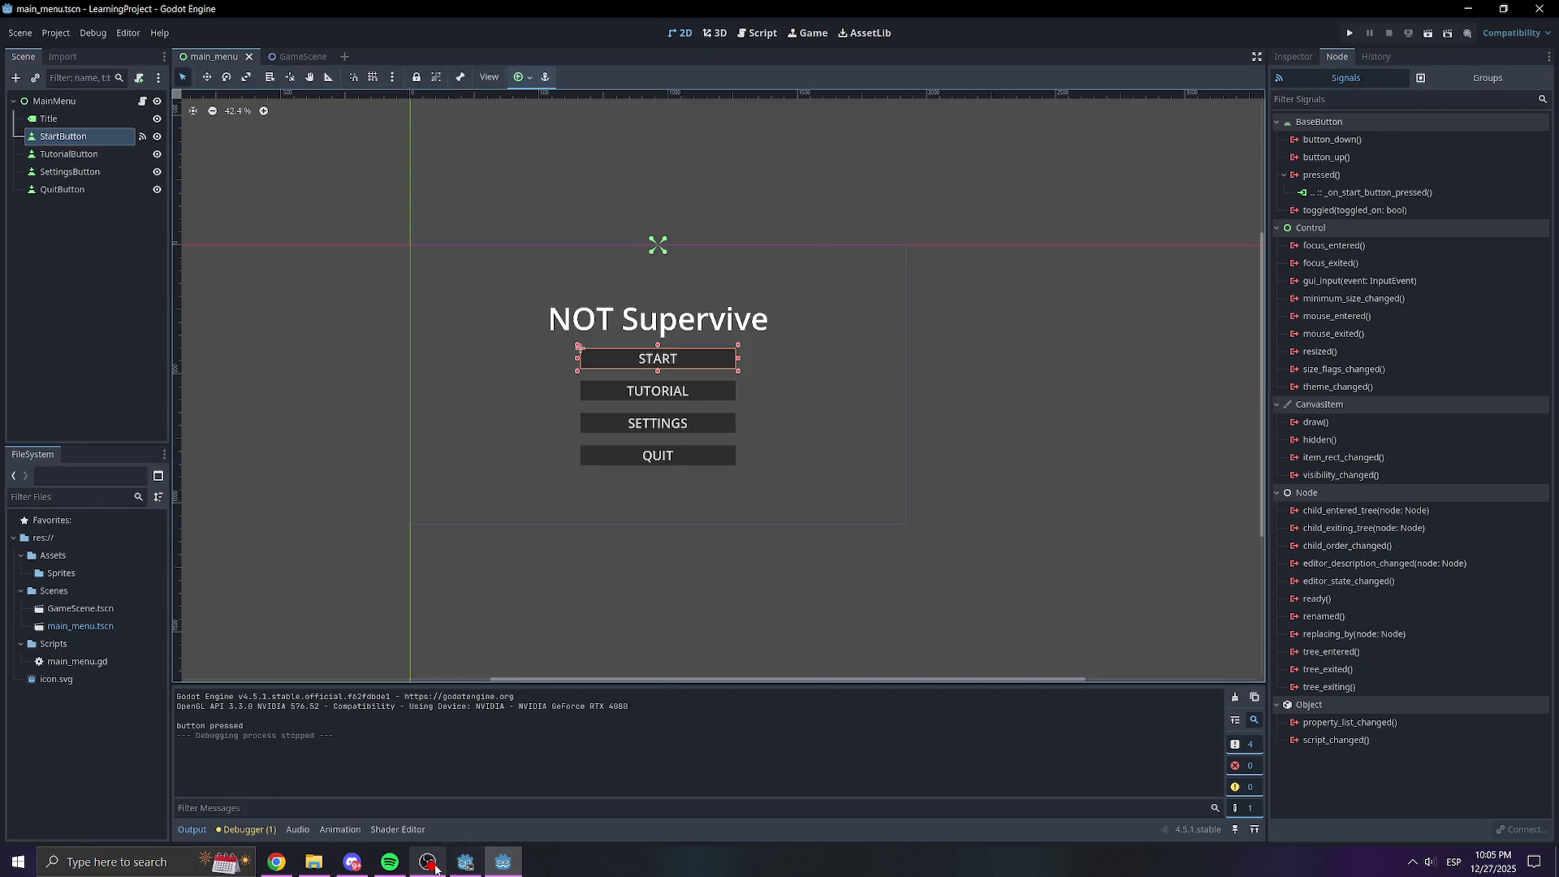
left_click(471, 866)
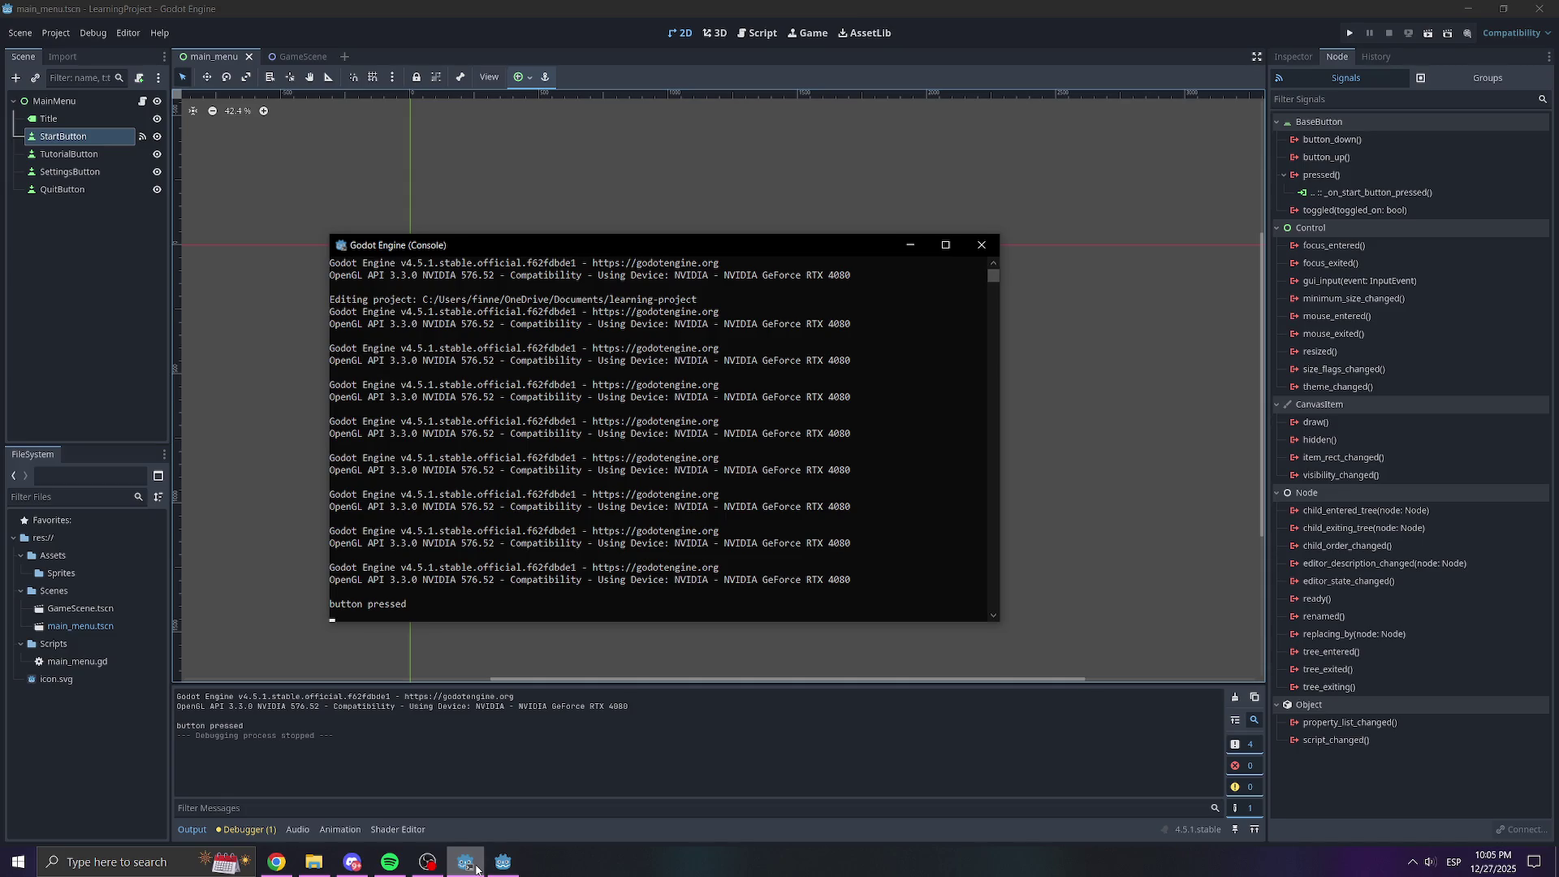
left_click(476, 867)
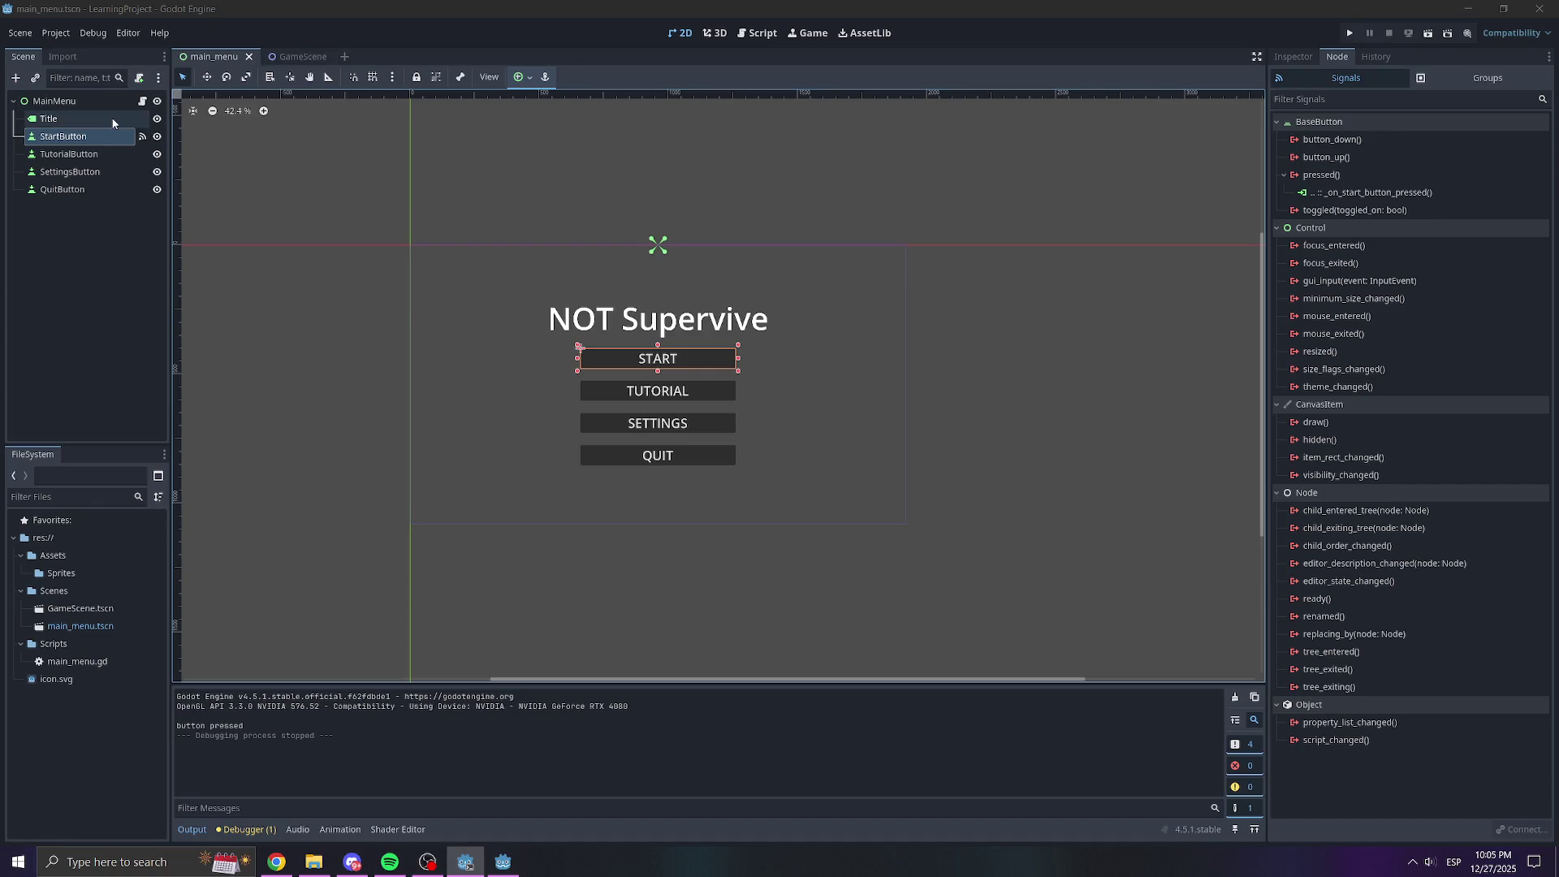
left_click(144, 101)
key("Down")
key("Down")
key("Down")
key("Up")
key("Up")
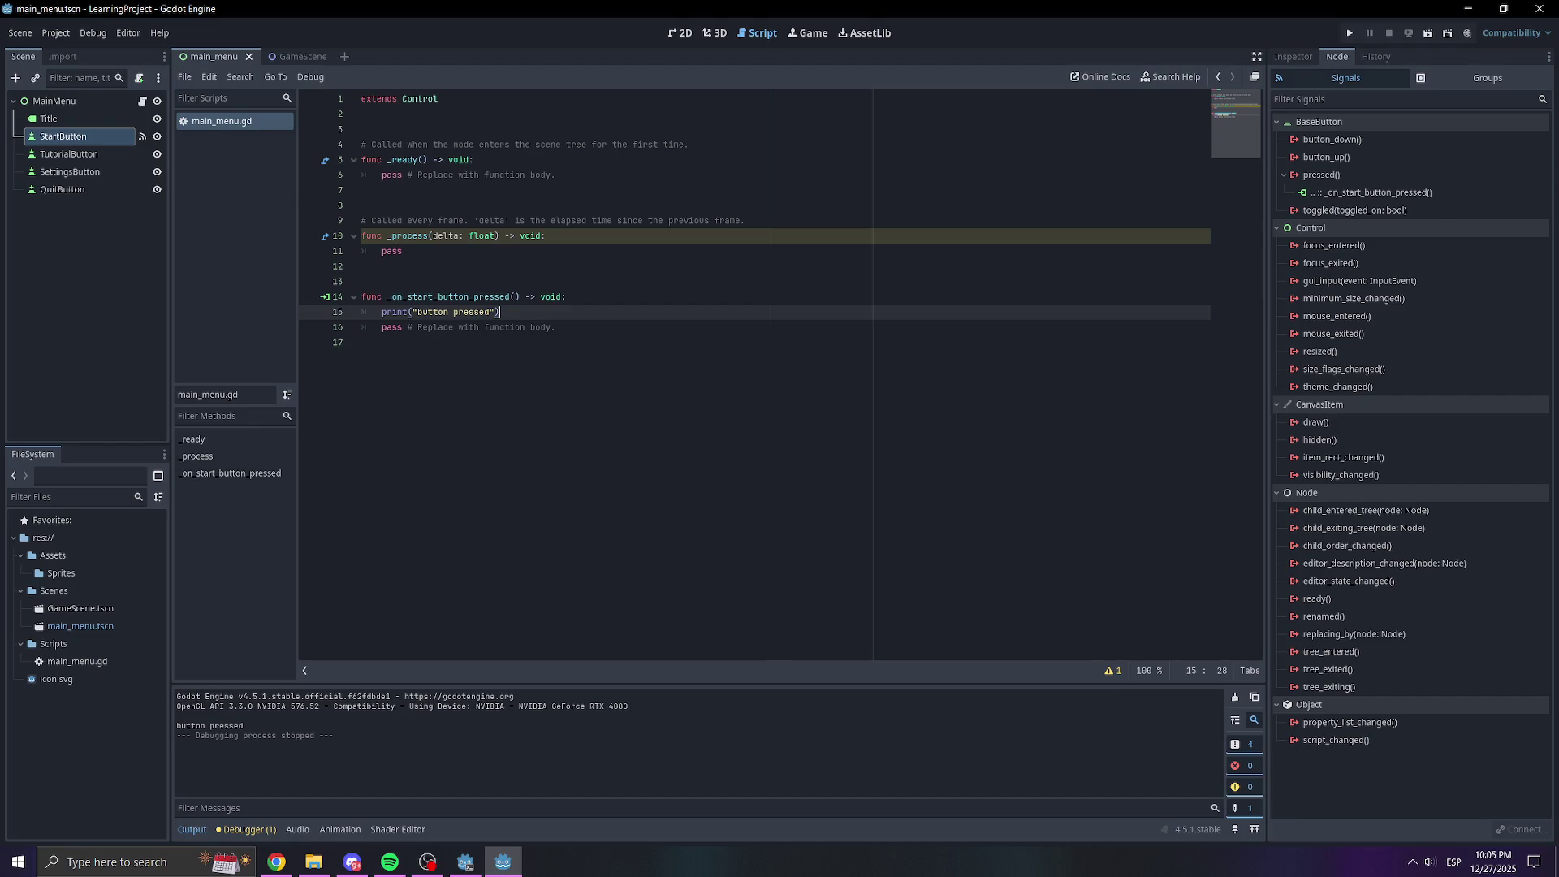
Switch to the Chrome window showing ChatGPT using Alt+Tab
key("alt+Tab")
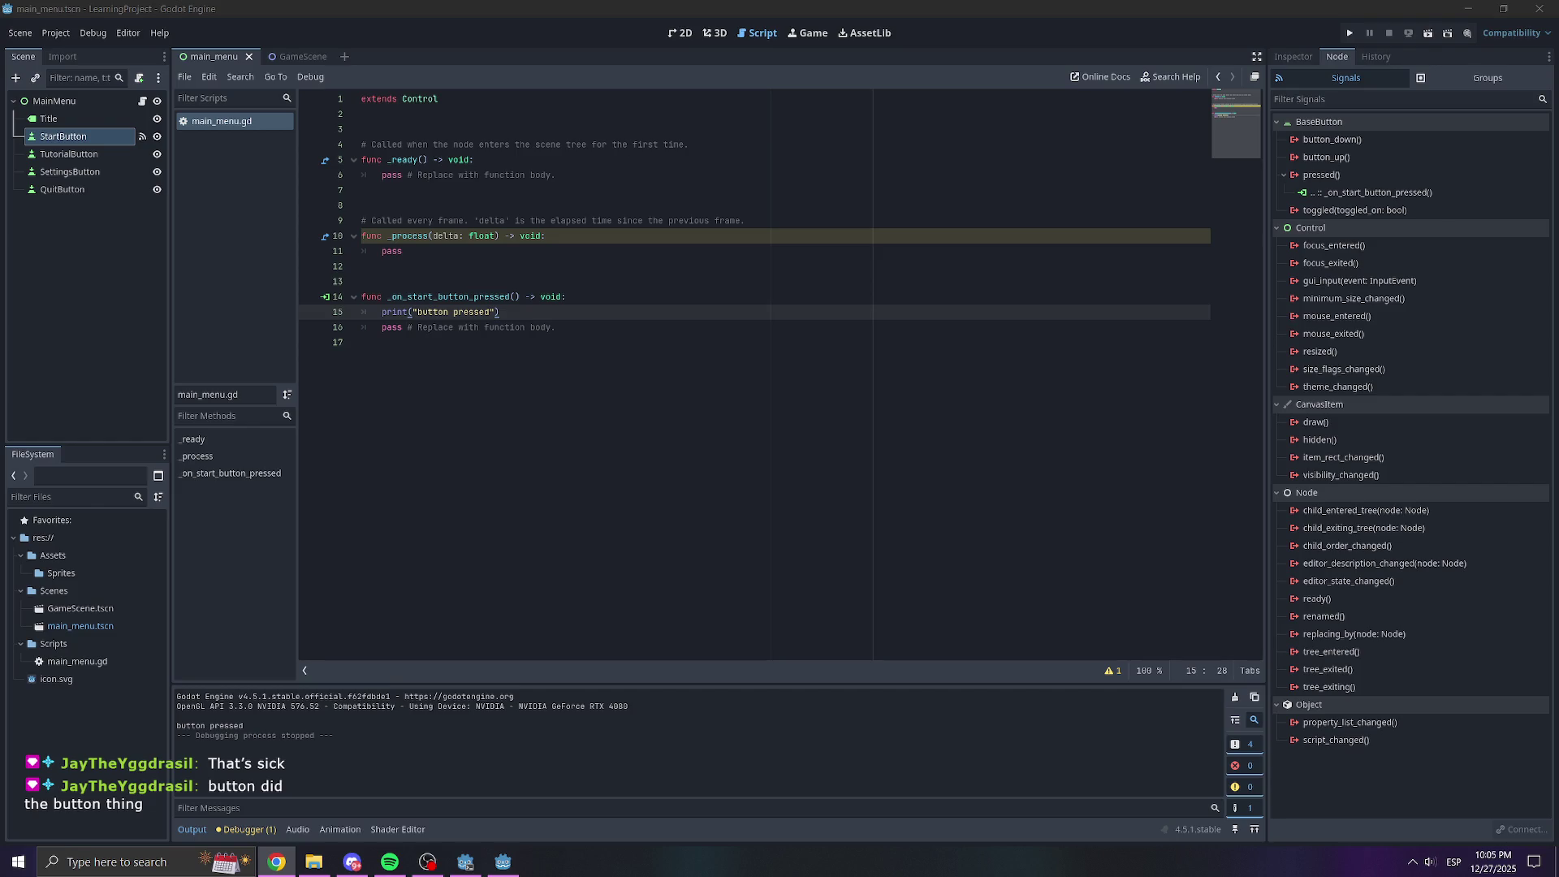
key("alt+Tab")
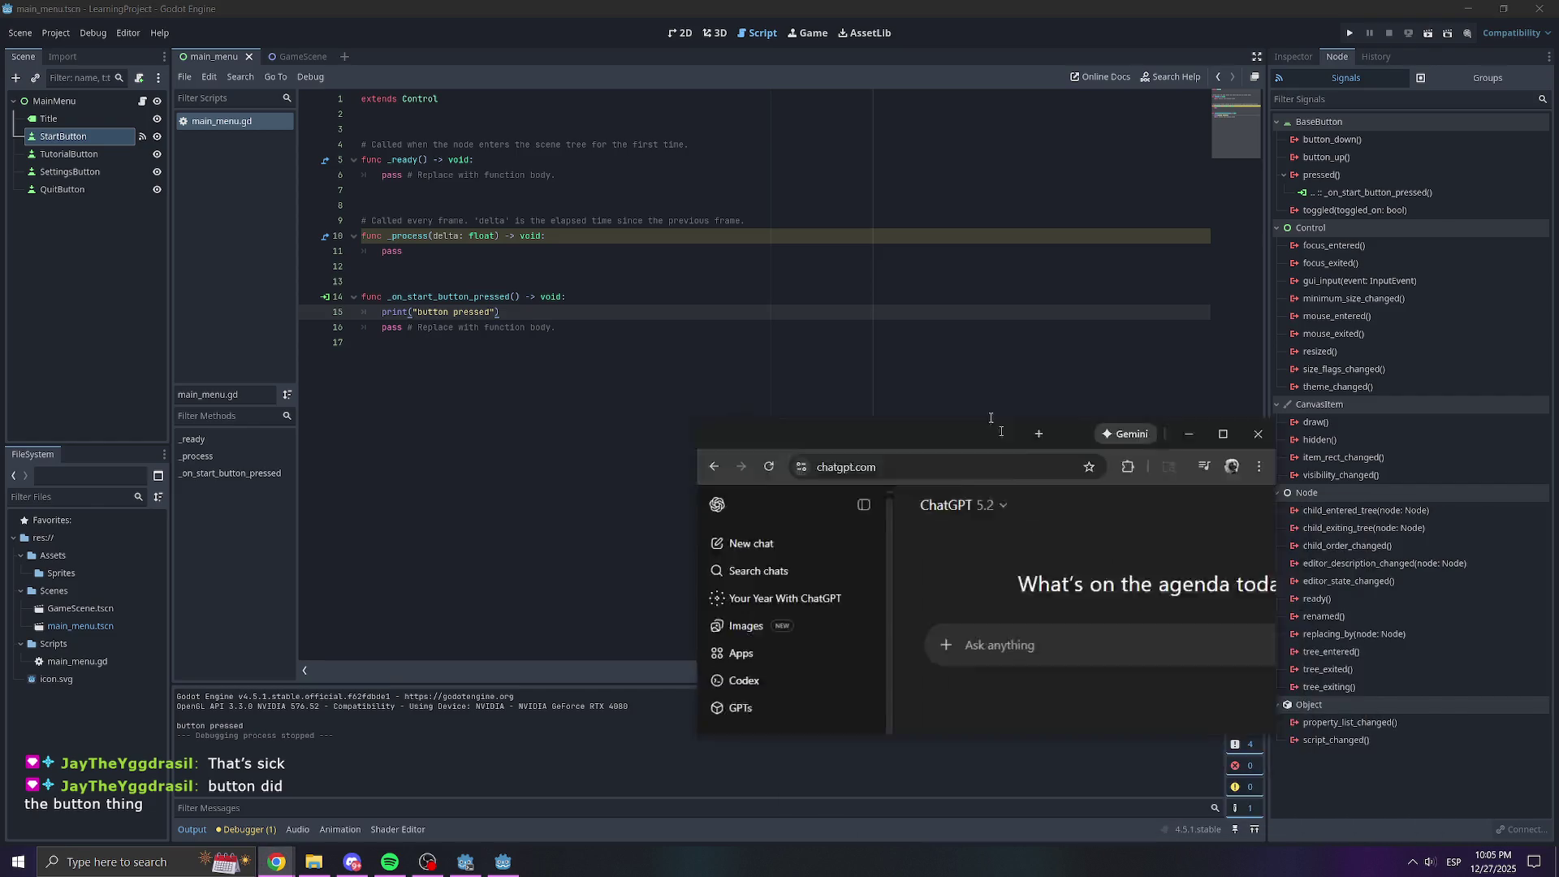
Ask ChatGPT 'in godot gd script how do i load another scene in script' and read the answer
type("in ")
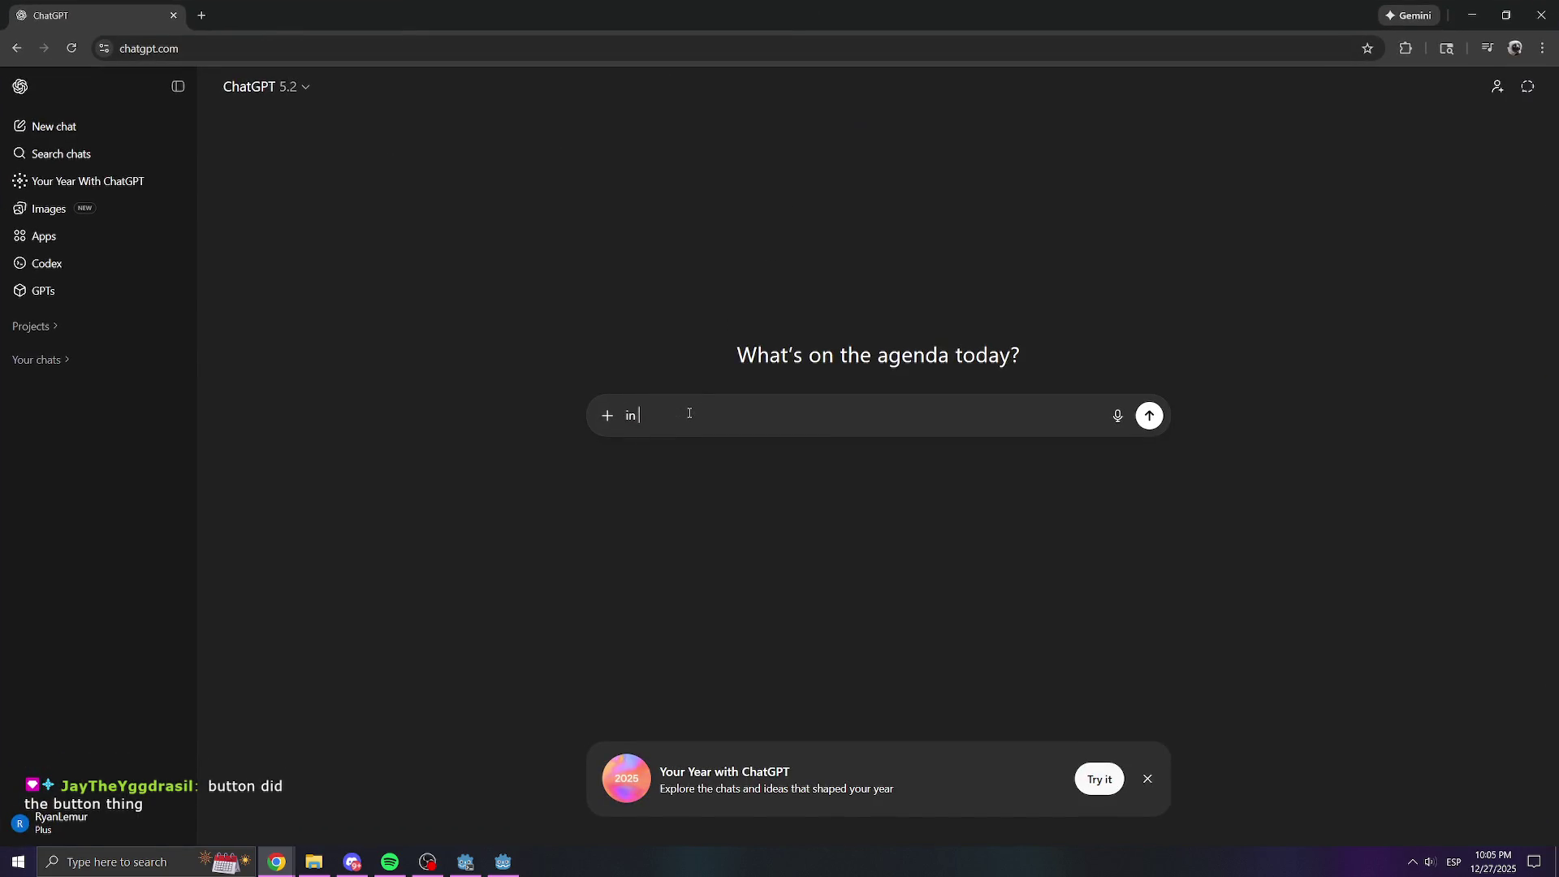
type("godot gd script")
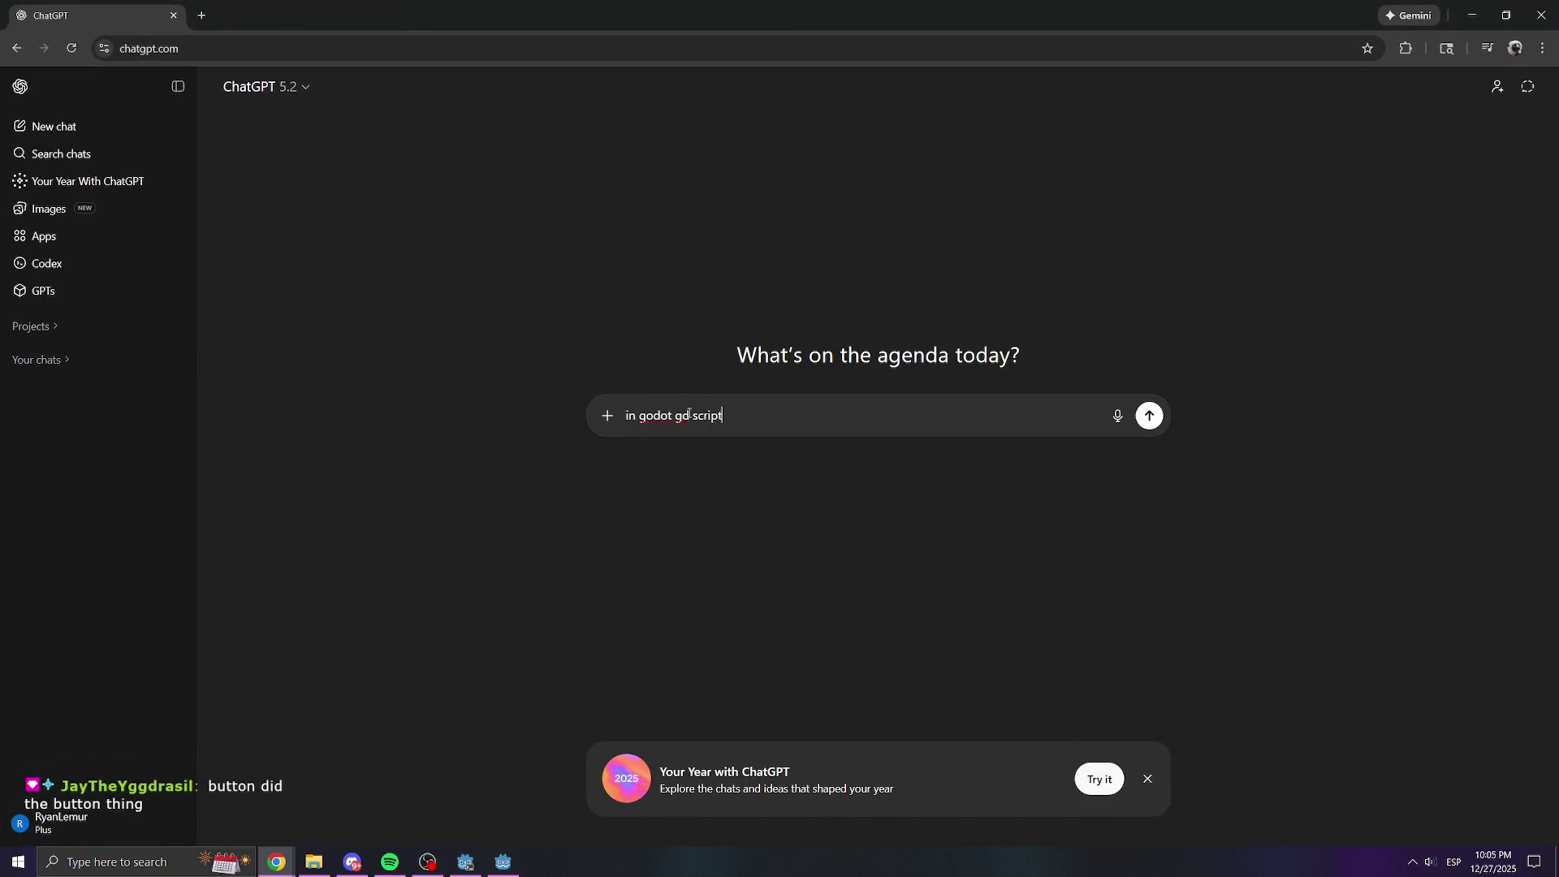
type(" how do i load an")
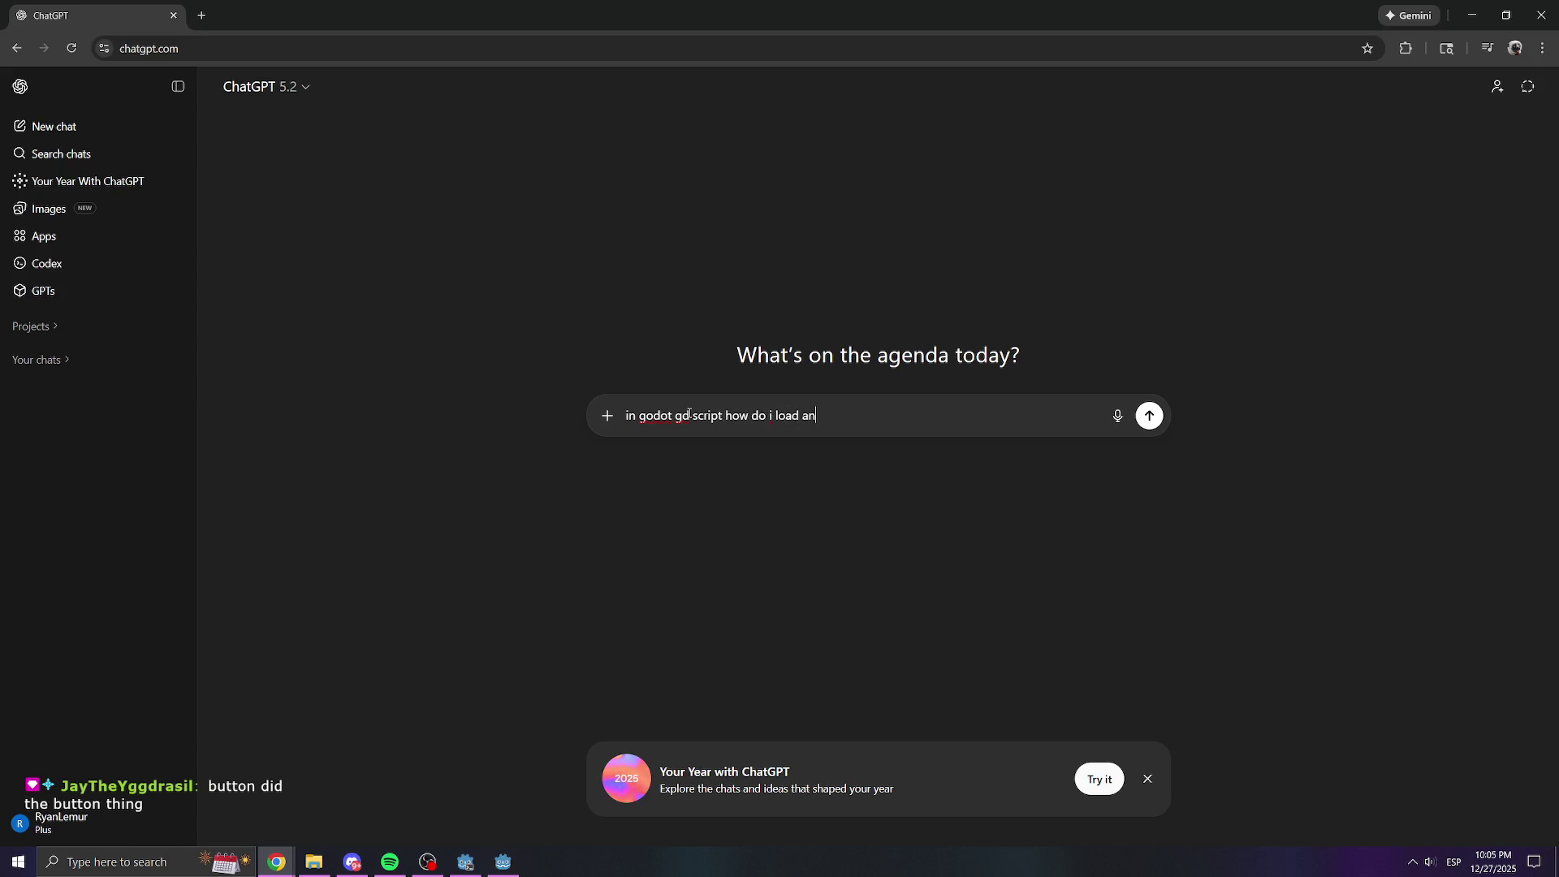
type("other scene in script")
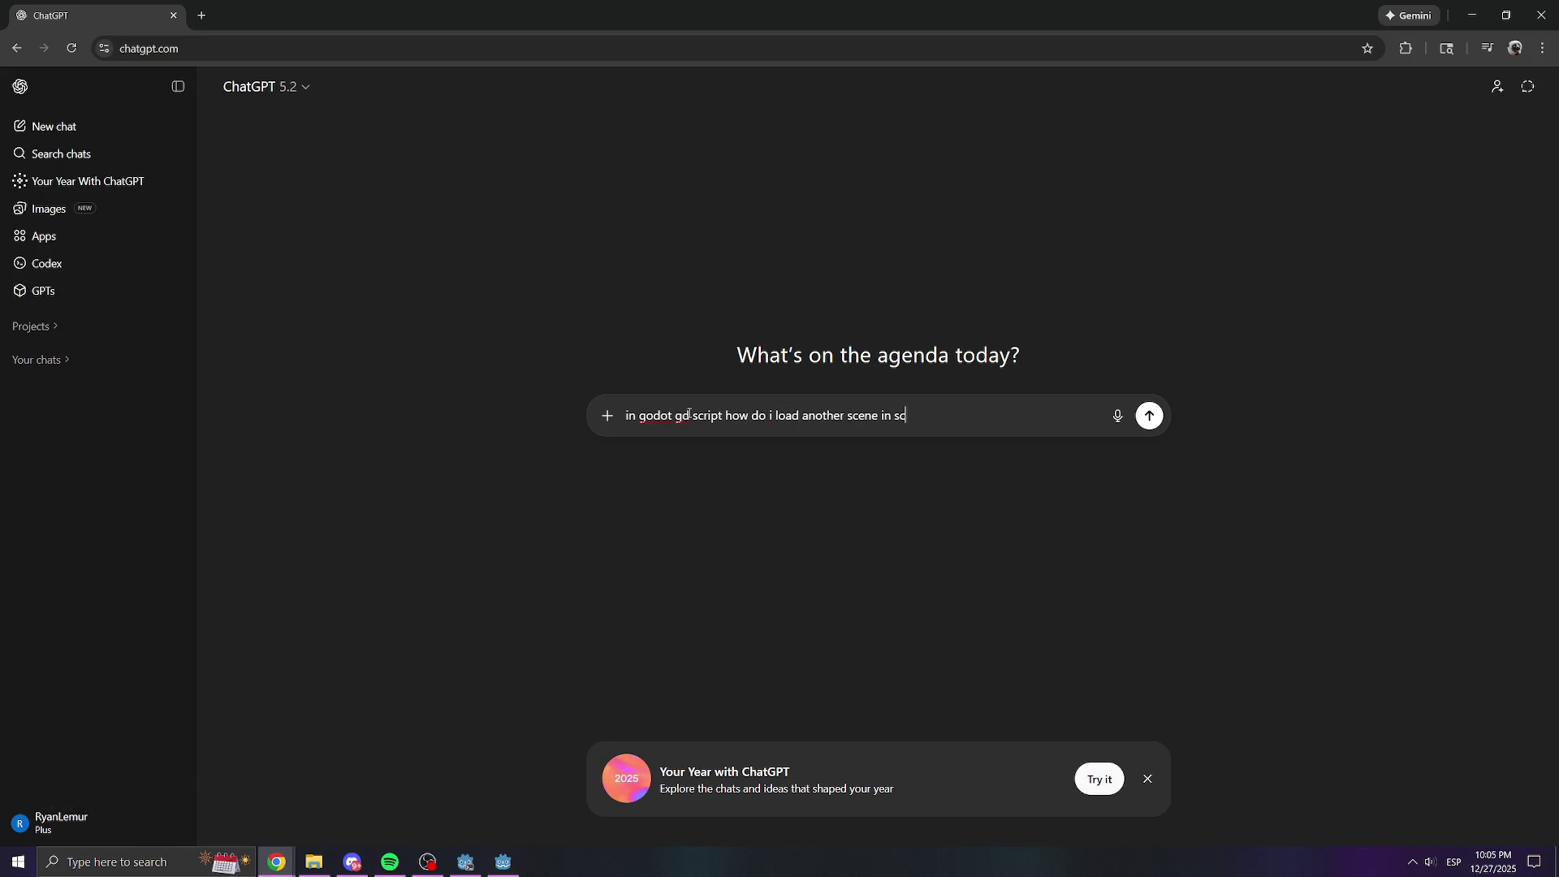
key("Return")
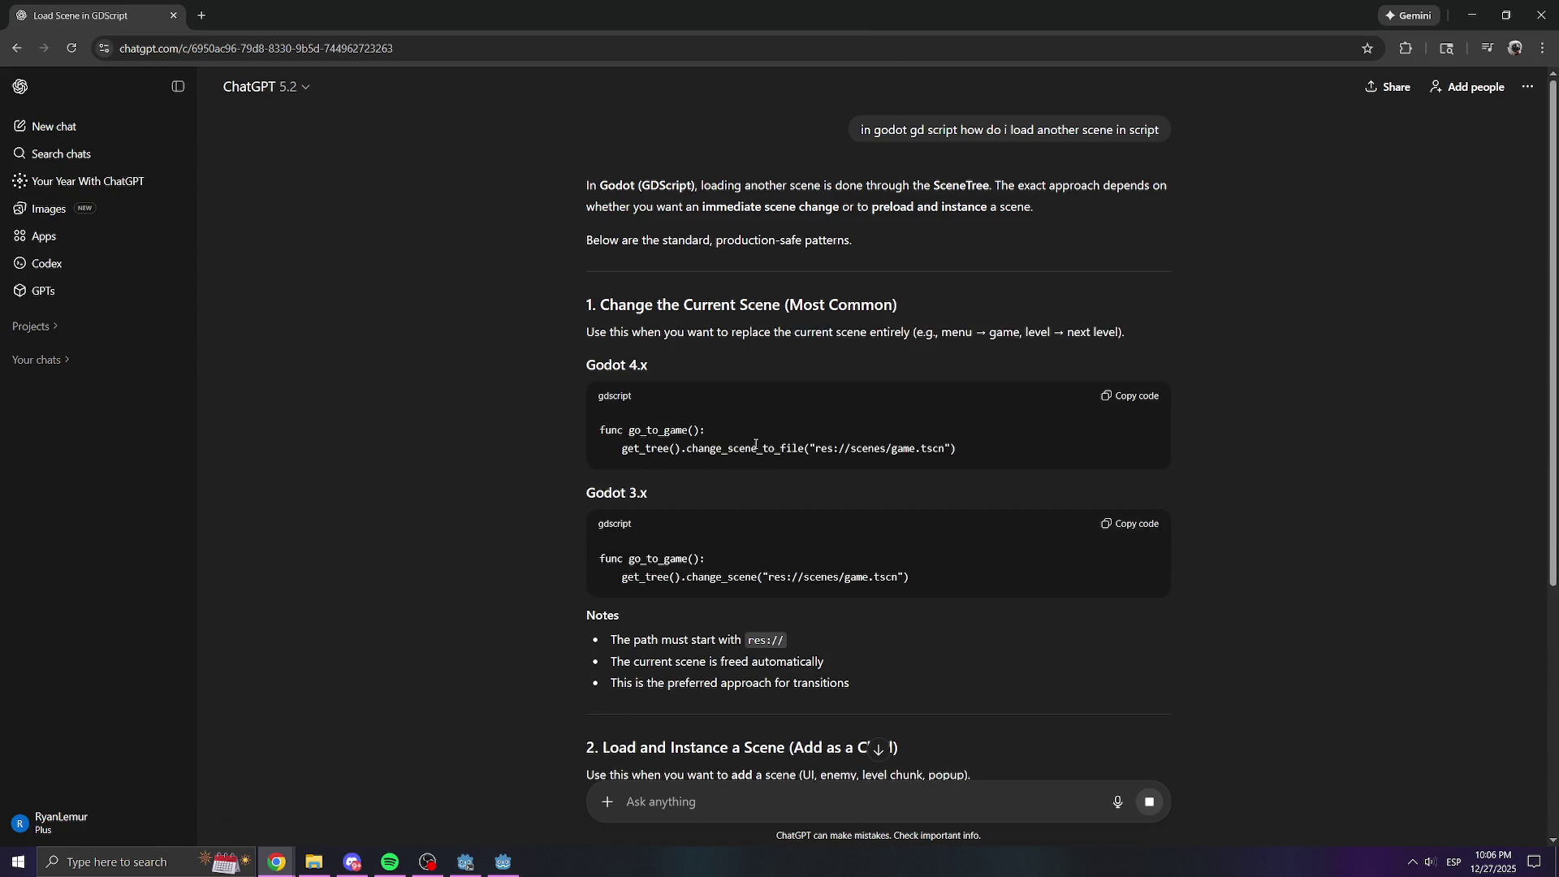
left_click_drag(956, 449, 836, 450)
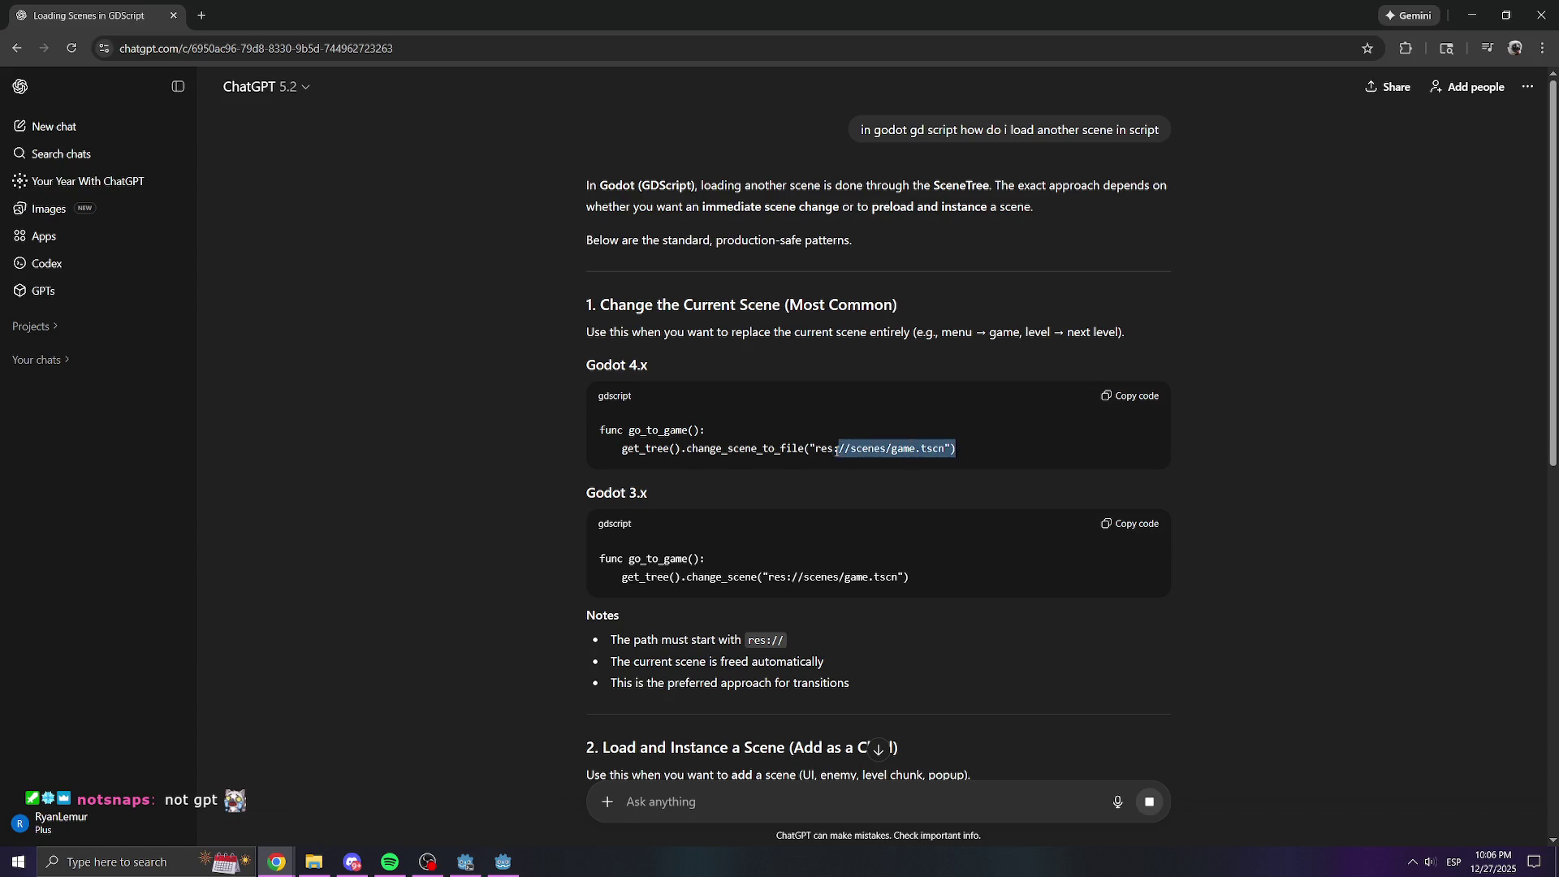
left_click(913, 452)
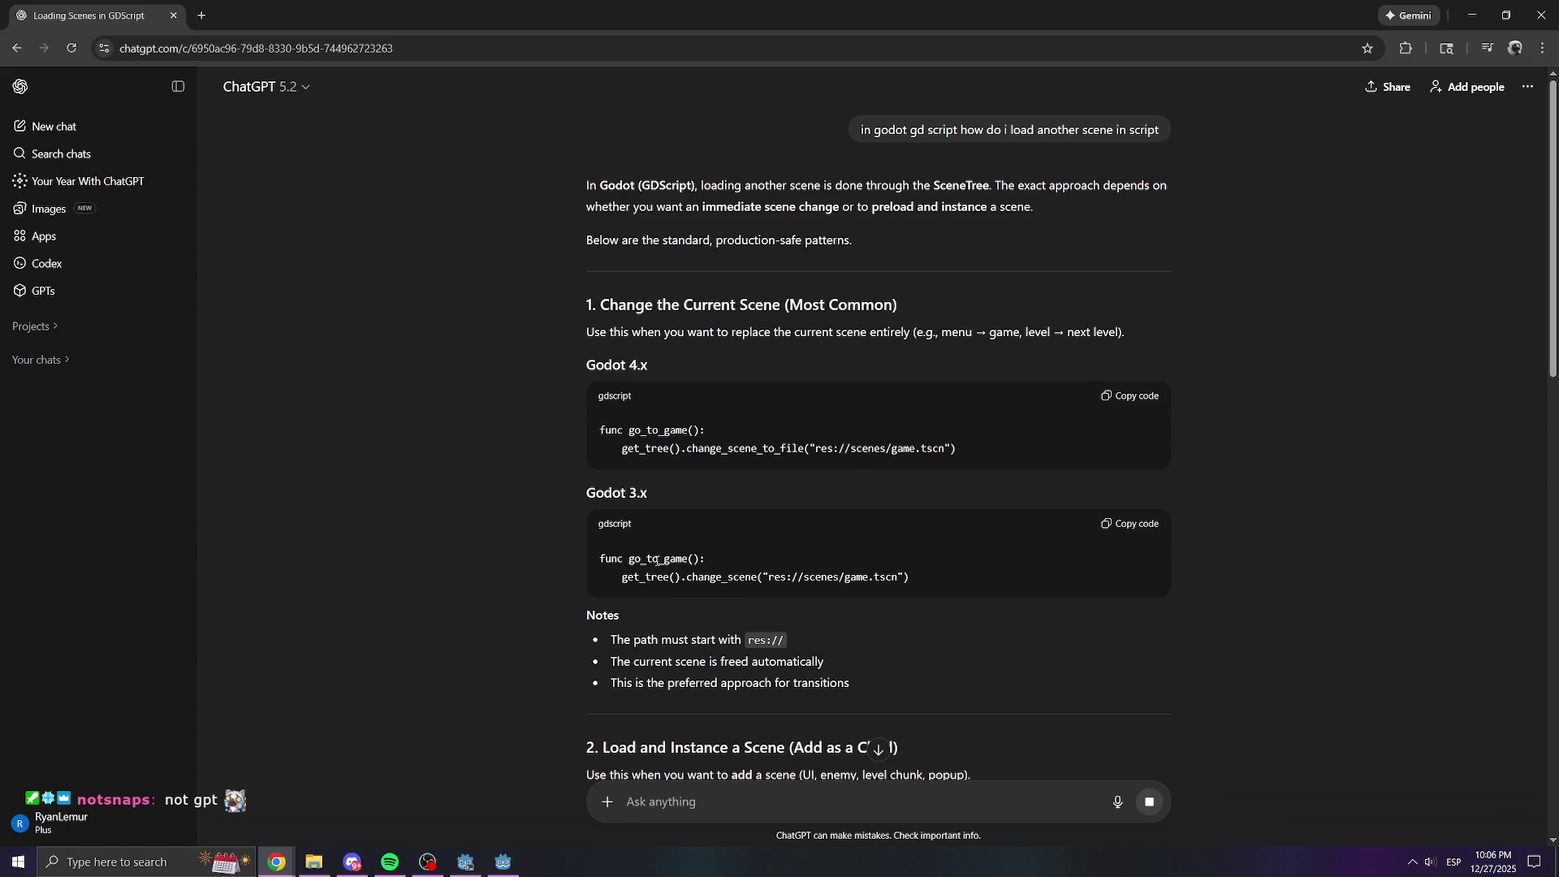
left_click_drag(659, 365, 612, 364)
scroll(758, 476, "down", 1)
scroll(757, 476, "down", 3)
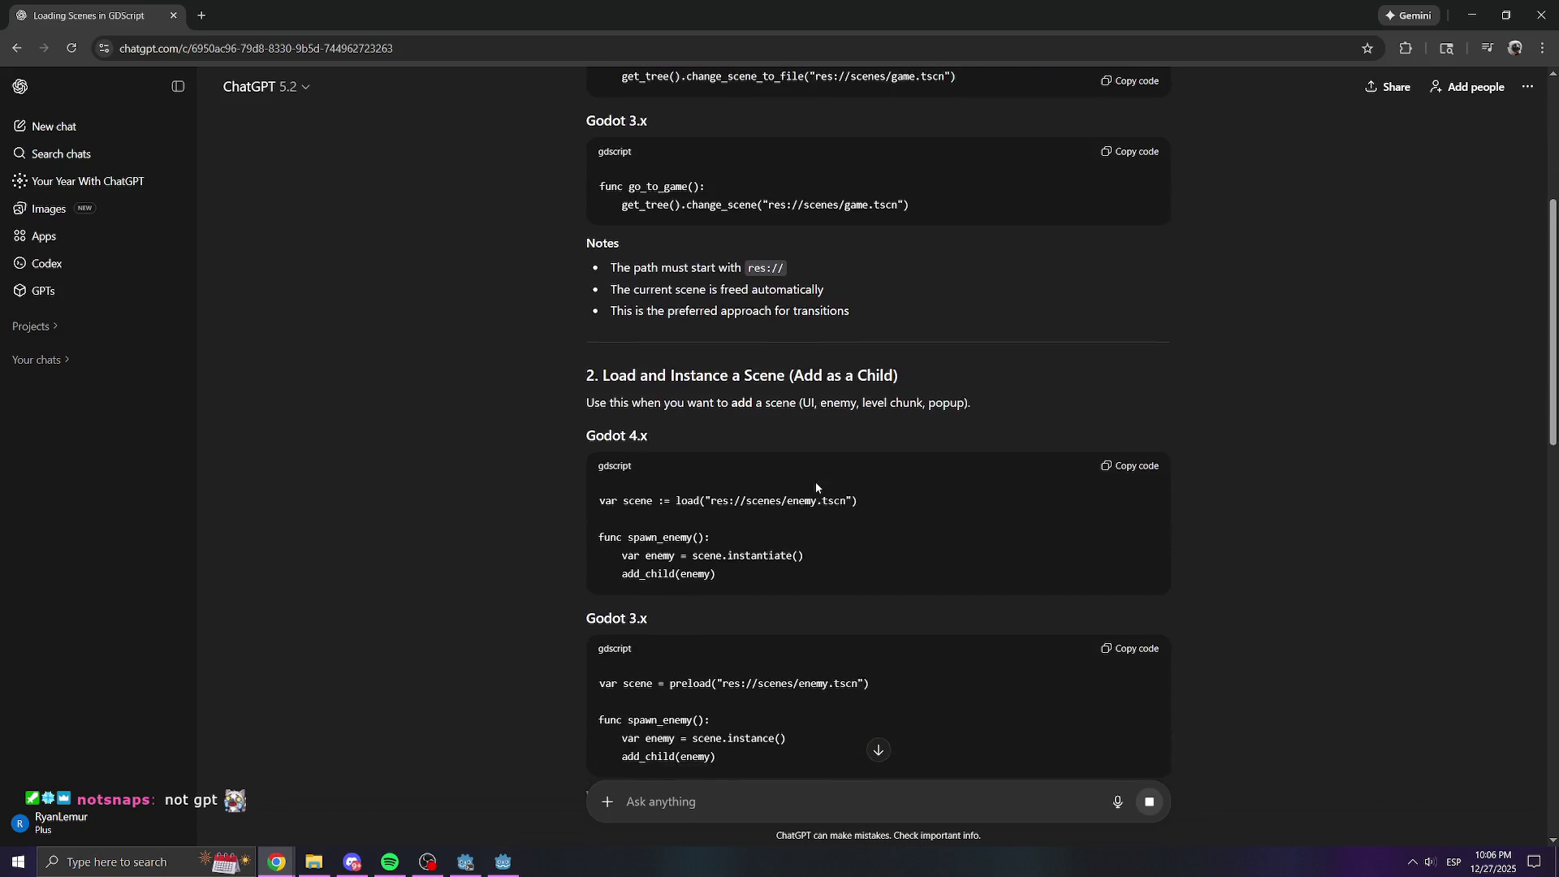
left_click_drag(617, 495, 859, 495)
left_click(840, 487)
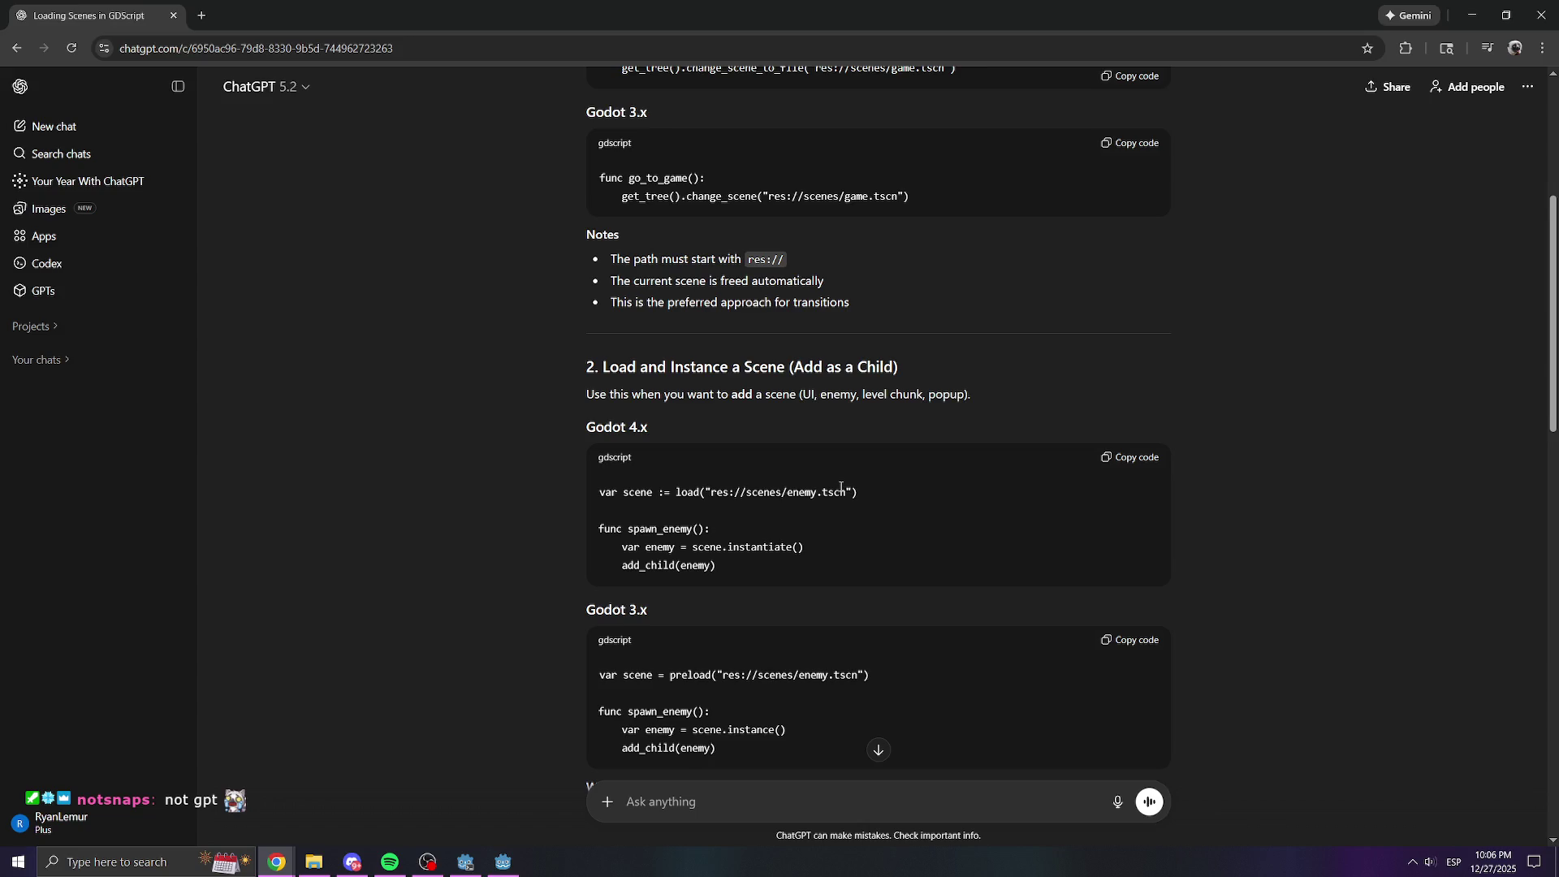
scroll(844, 490, "down", 2)
scroll(845, 490, "up", 4)
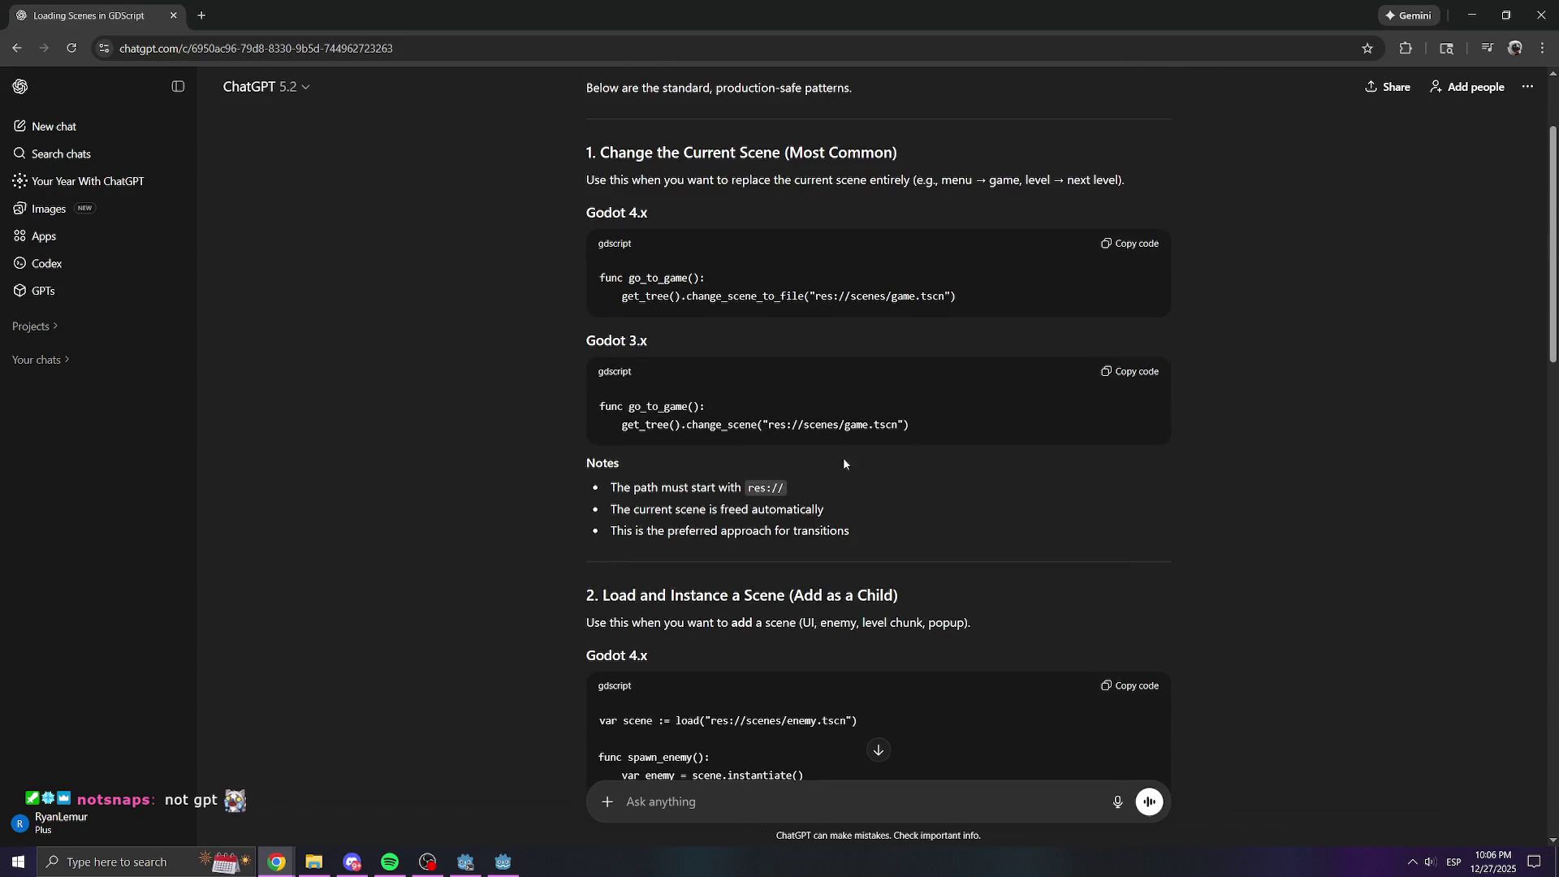
Copy the get_tree().change_scene_to_file code line and minimize the browser
triple_click(647, 298)
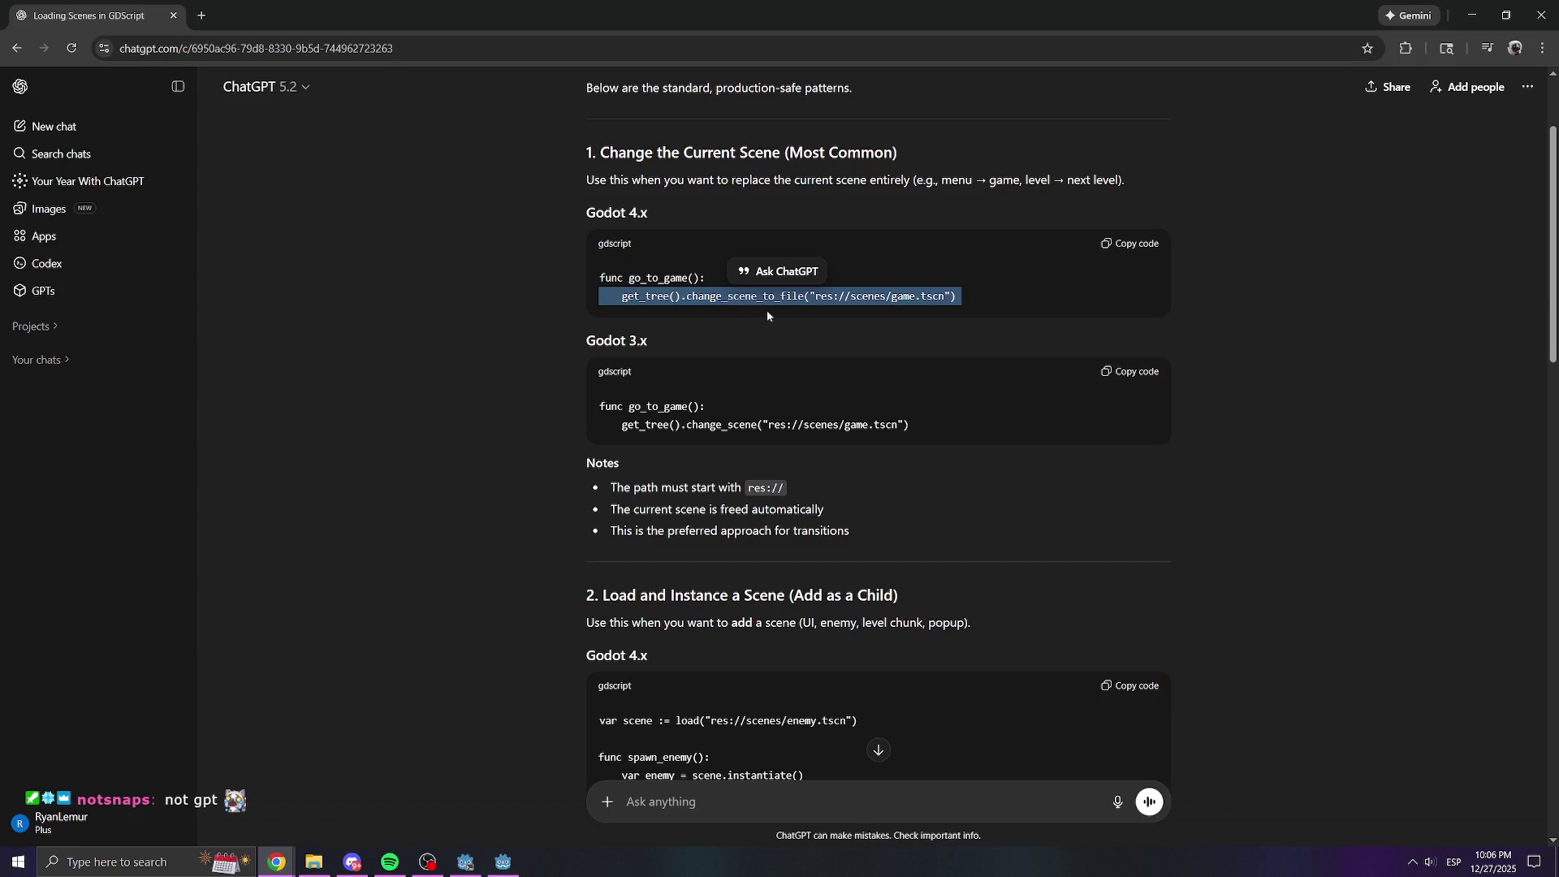
right_click(833, 302)
left_click(849, 315)
left_click(276, 862)
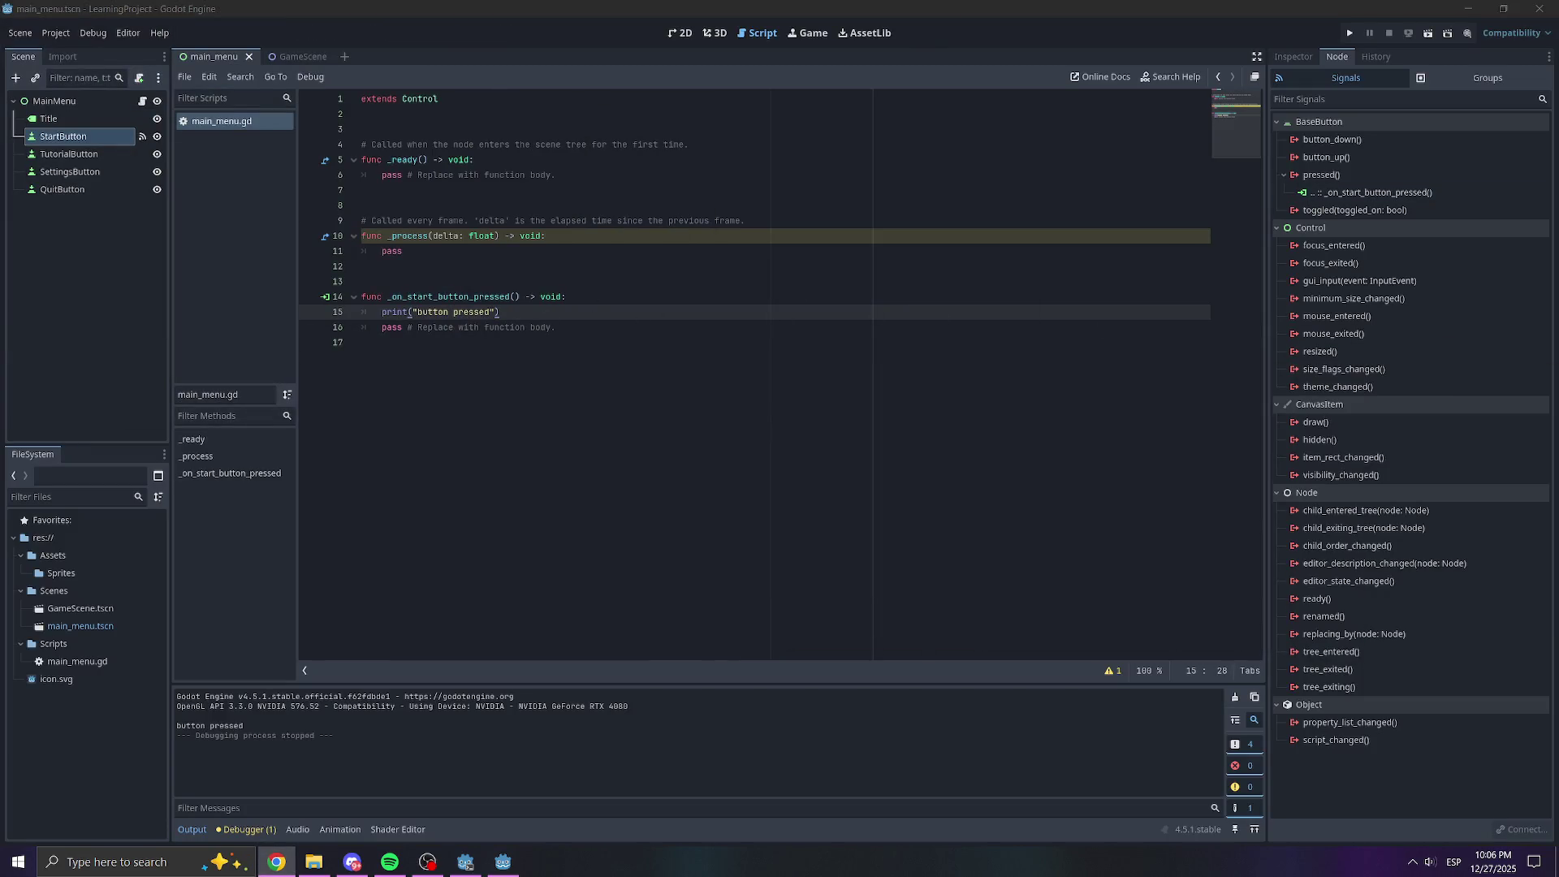
Paste the get_tree().change_scene_to_file line under the print call in _on_start_button_pressed with correct indentation
left_click(584, 315)
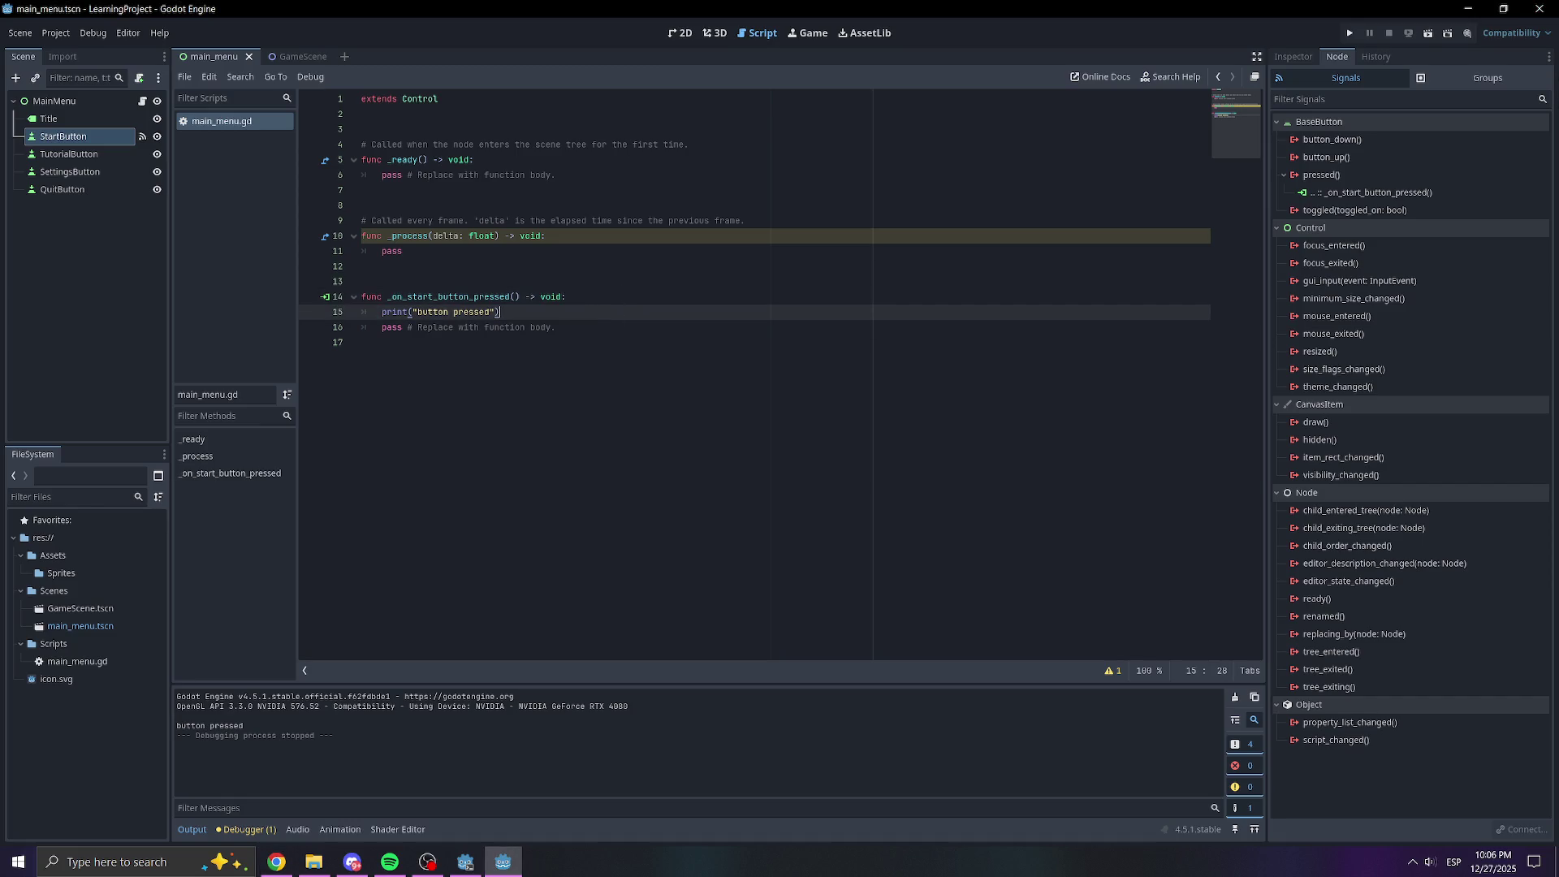
key("alt+Tab")
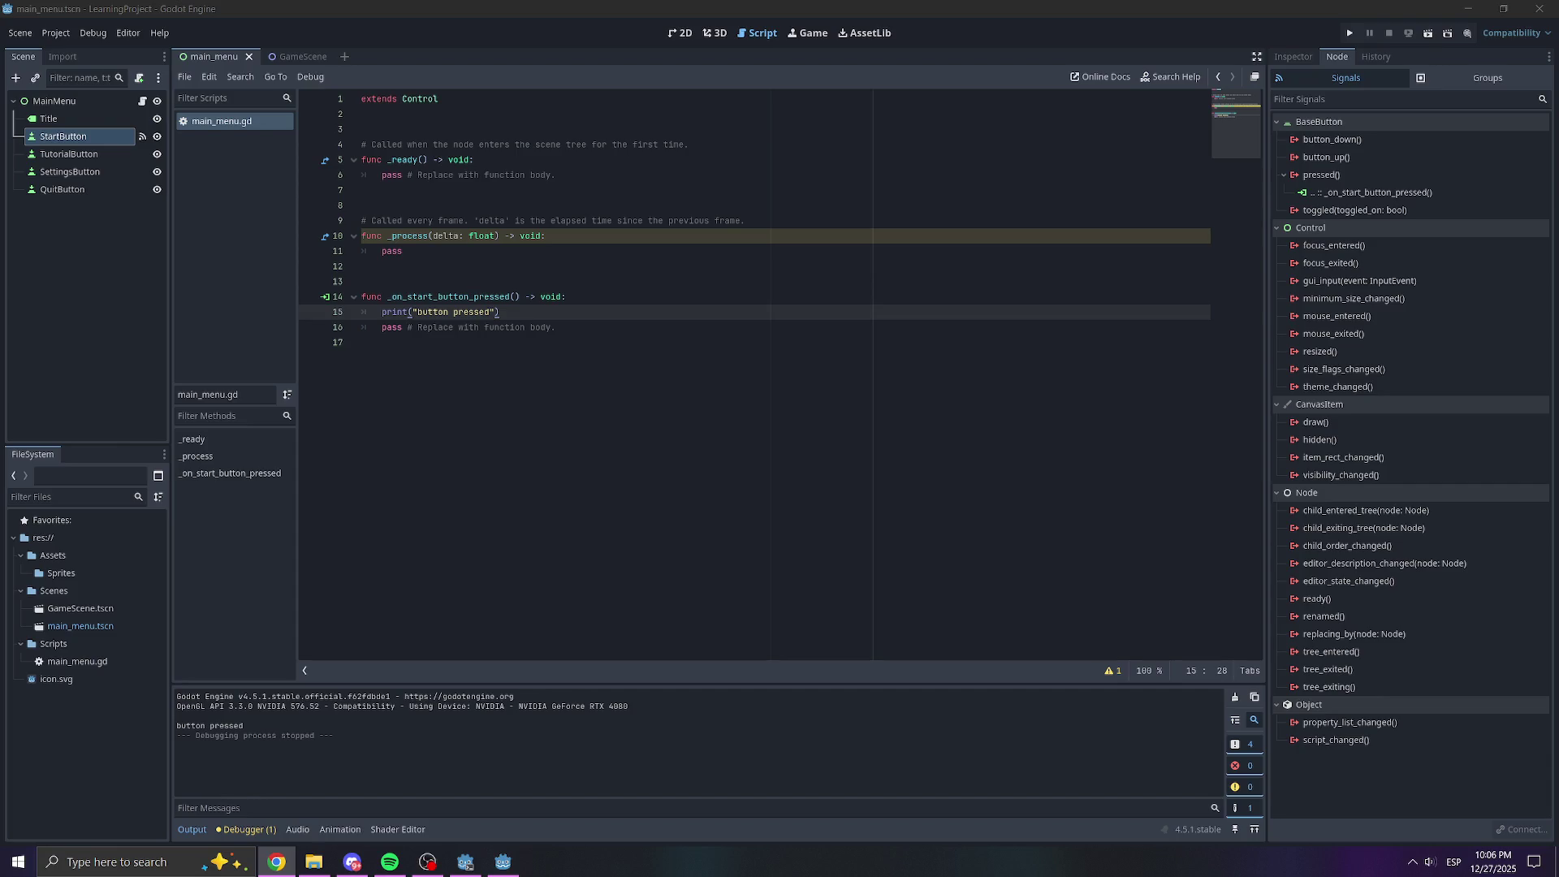
key("alt+Tab")
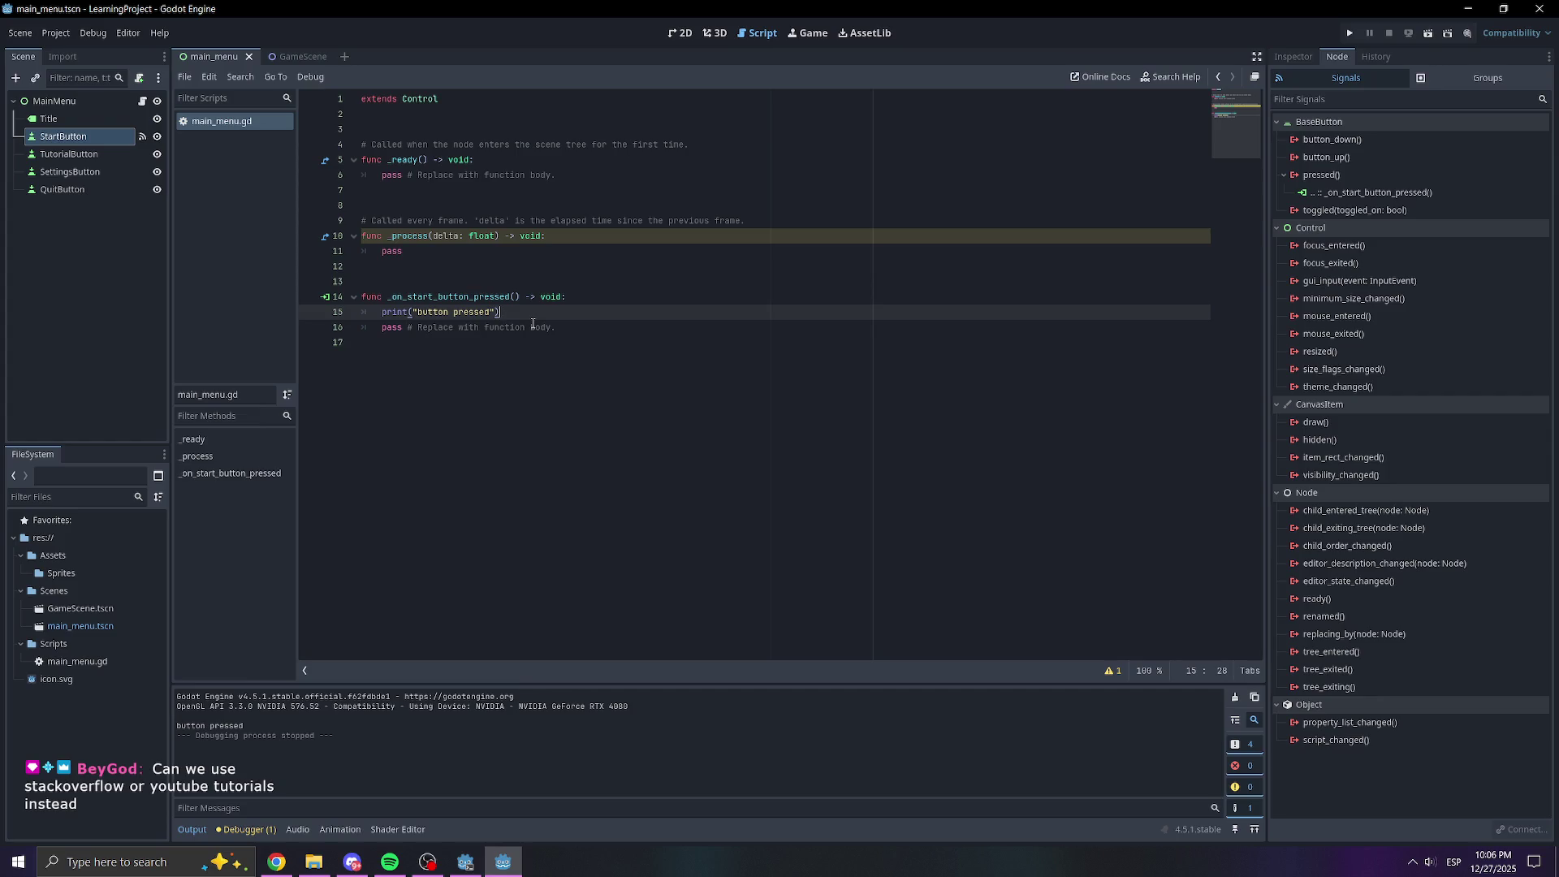
key("Return")
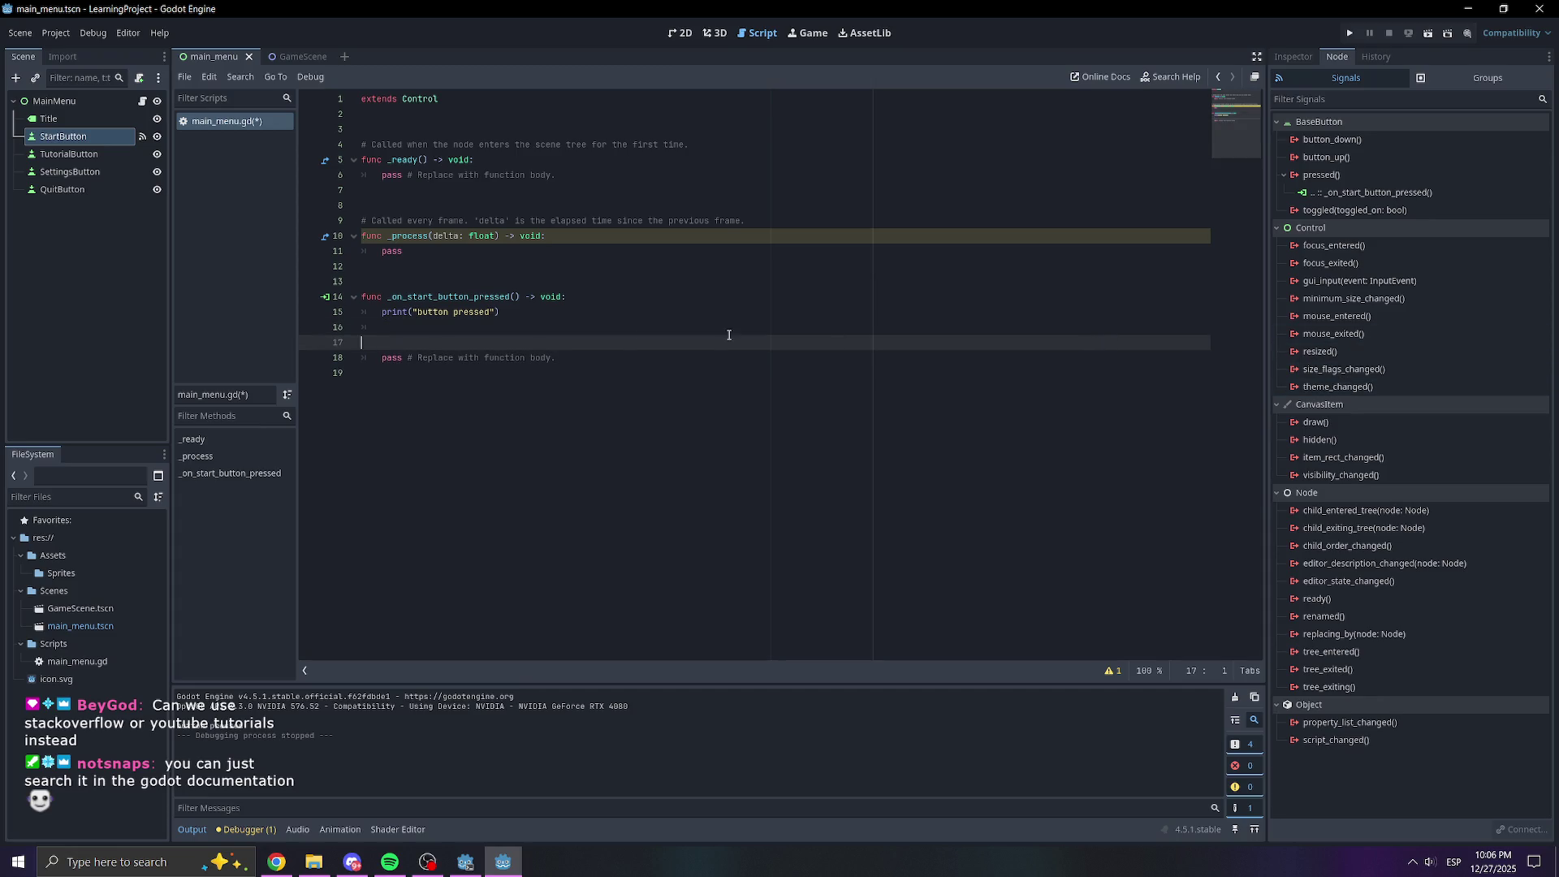
key("ctrl+v")
key("Return")
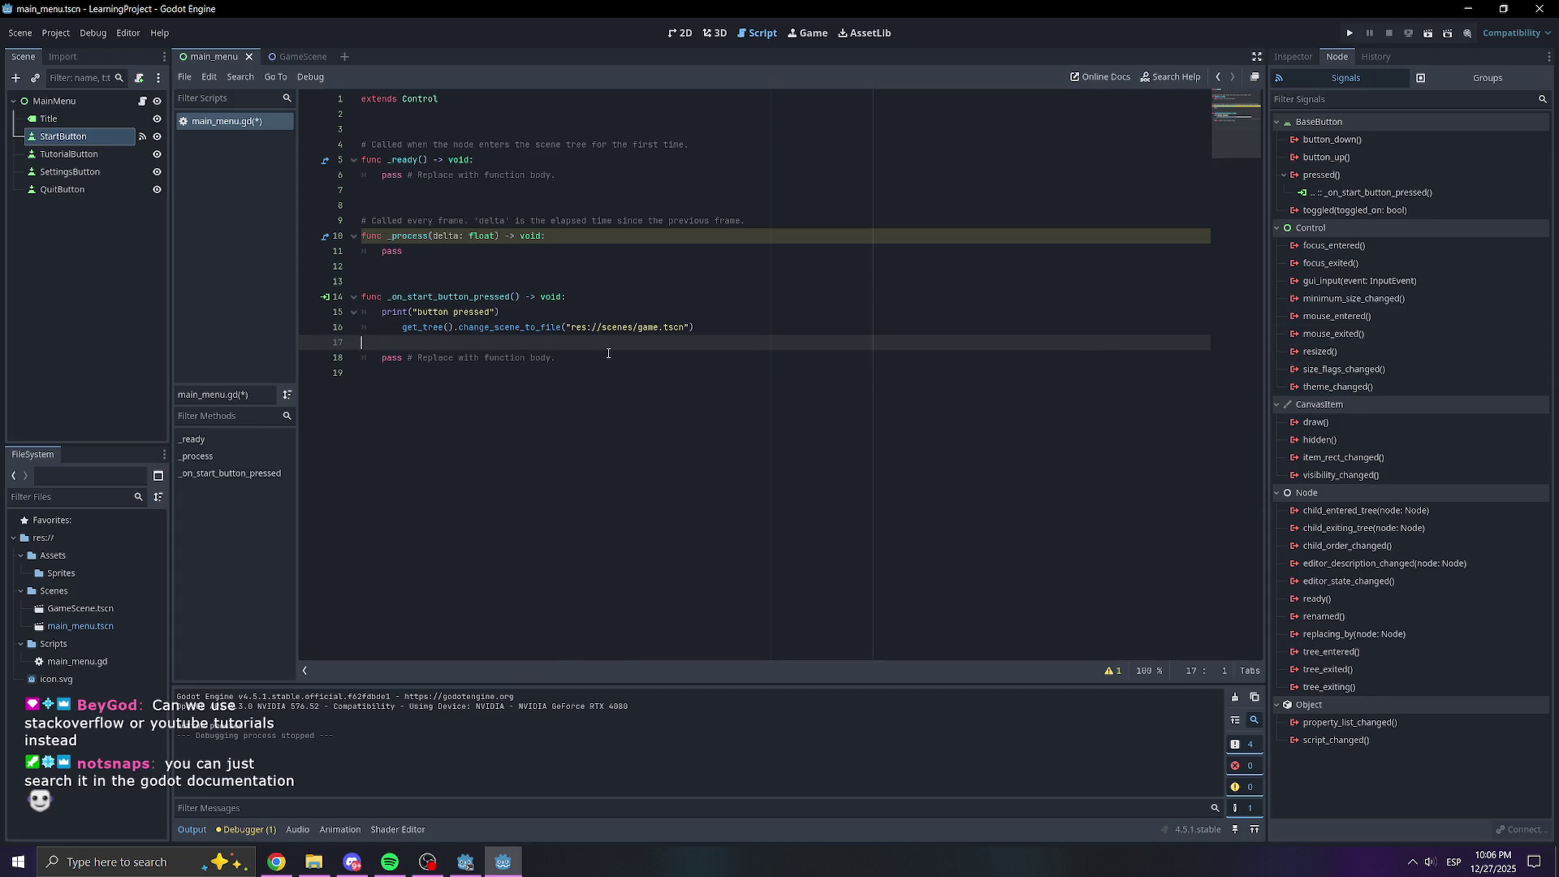
left_click(403, 326)
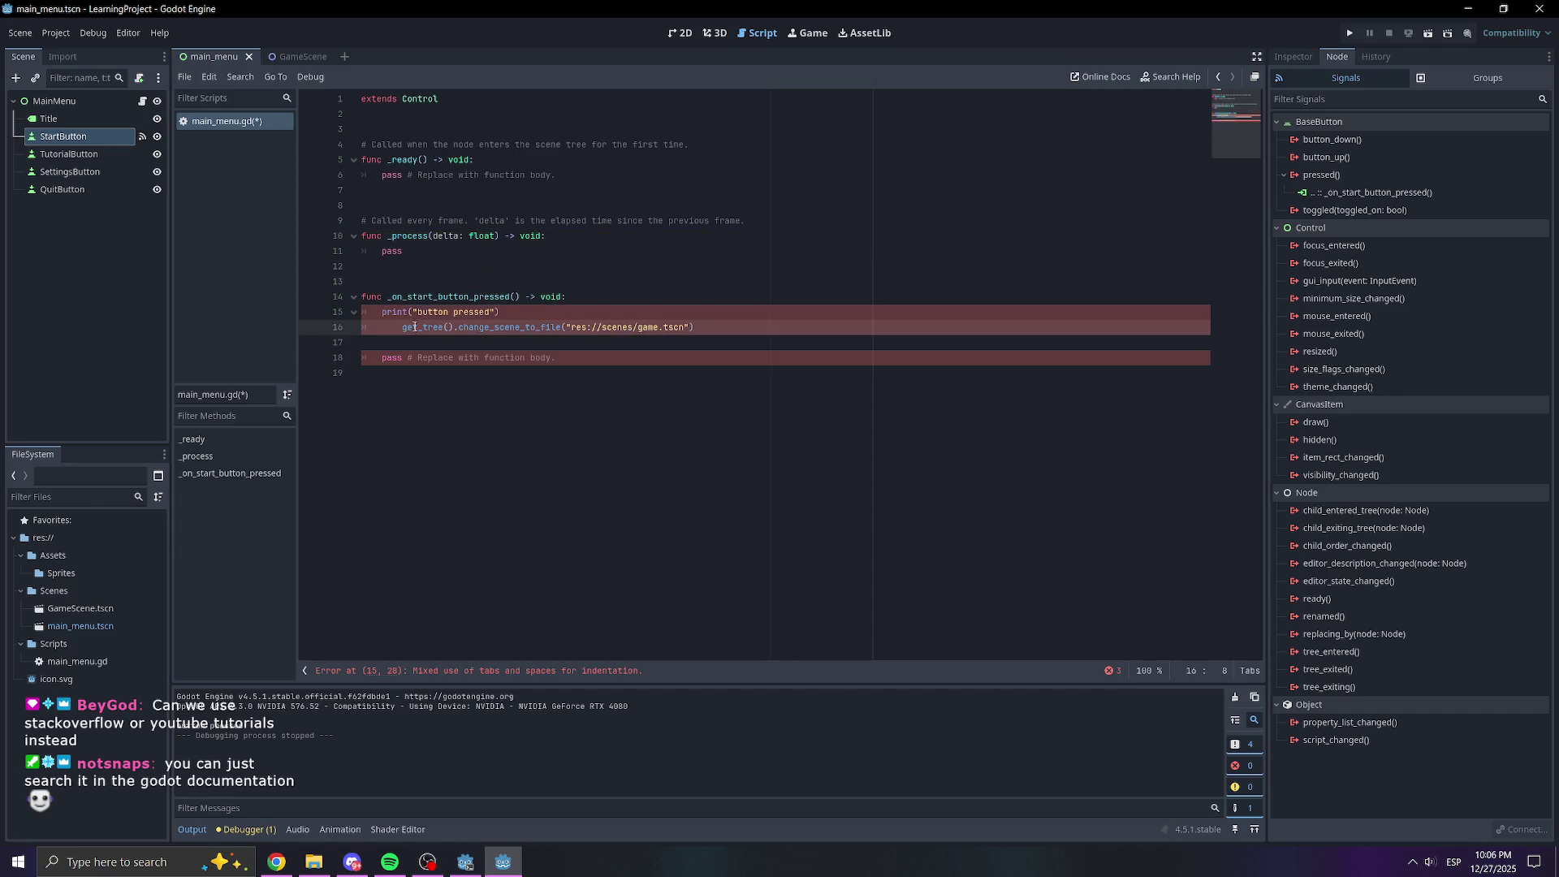
key("BackSpace")
key("BackSpace")
key("BackSpace")
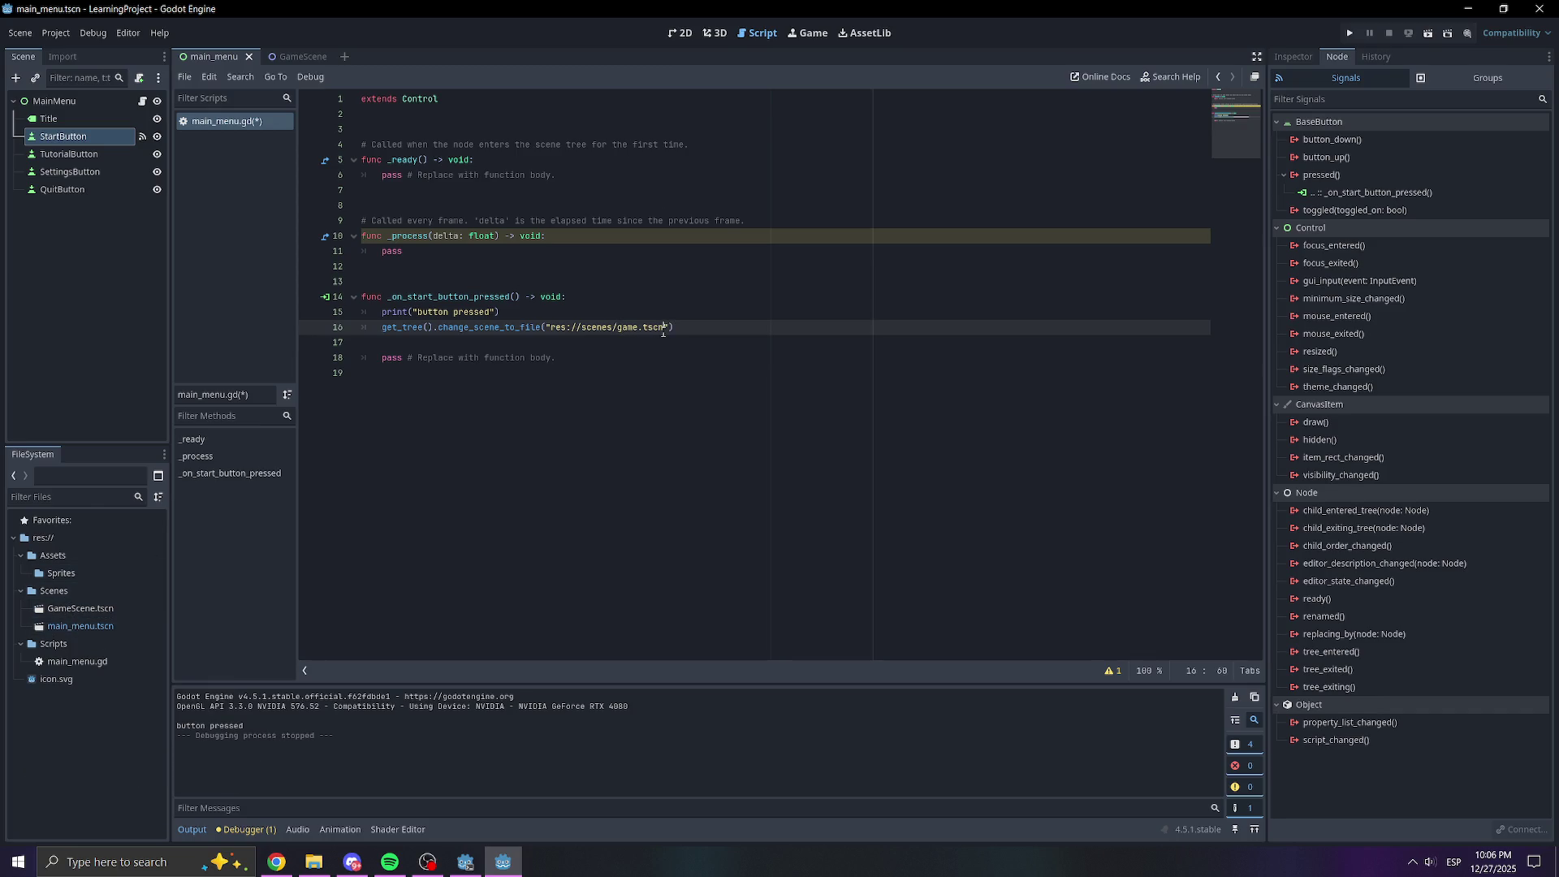
Replace the placeholder res://scenes/game.tscn path with GameScene.tscn dragged from the FileSystem
left_click_drag(663, 331, 549, 331)
key("BackSpace")
left_click_drag(80, 608, 545, 333)
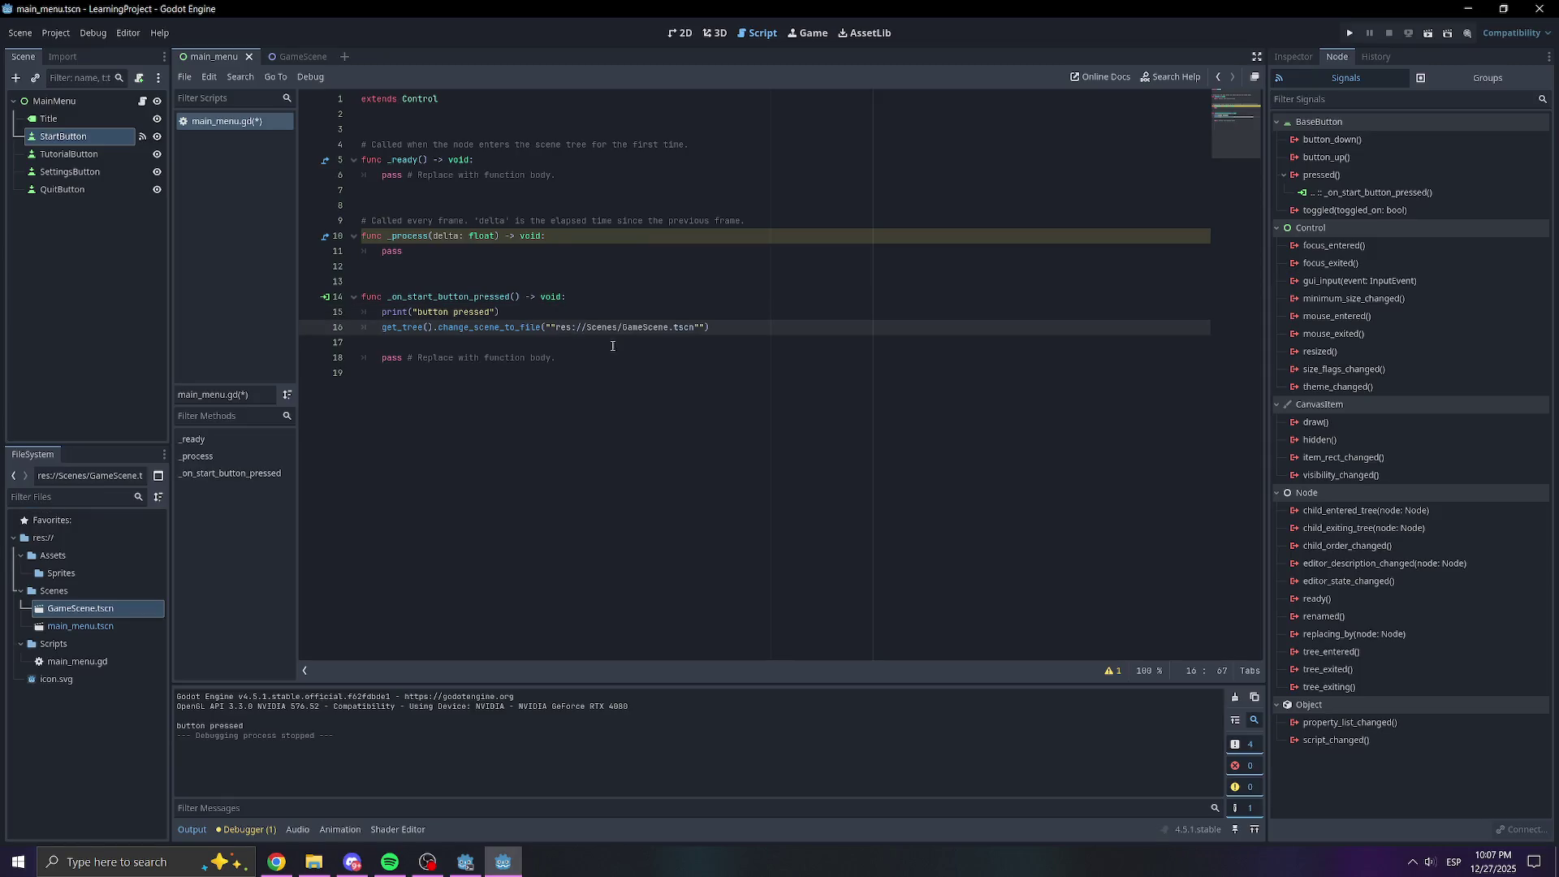
left_click(698, 376)
left_click(551, 327)
key("BackSpace")
left_click(698, 327)
key("BackSpace")
left_click(809, 362)
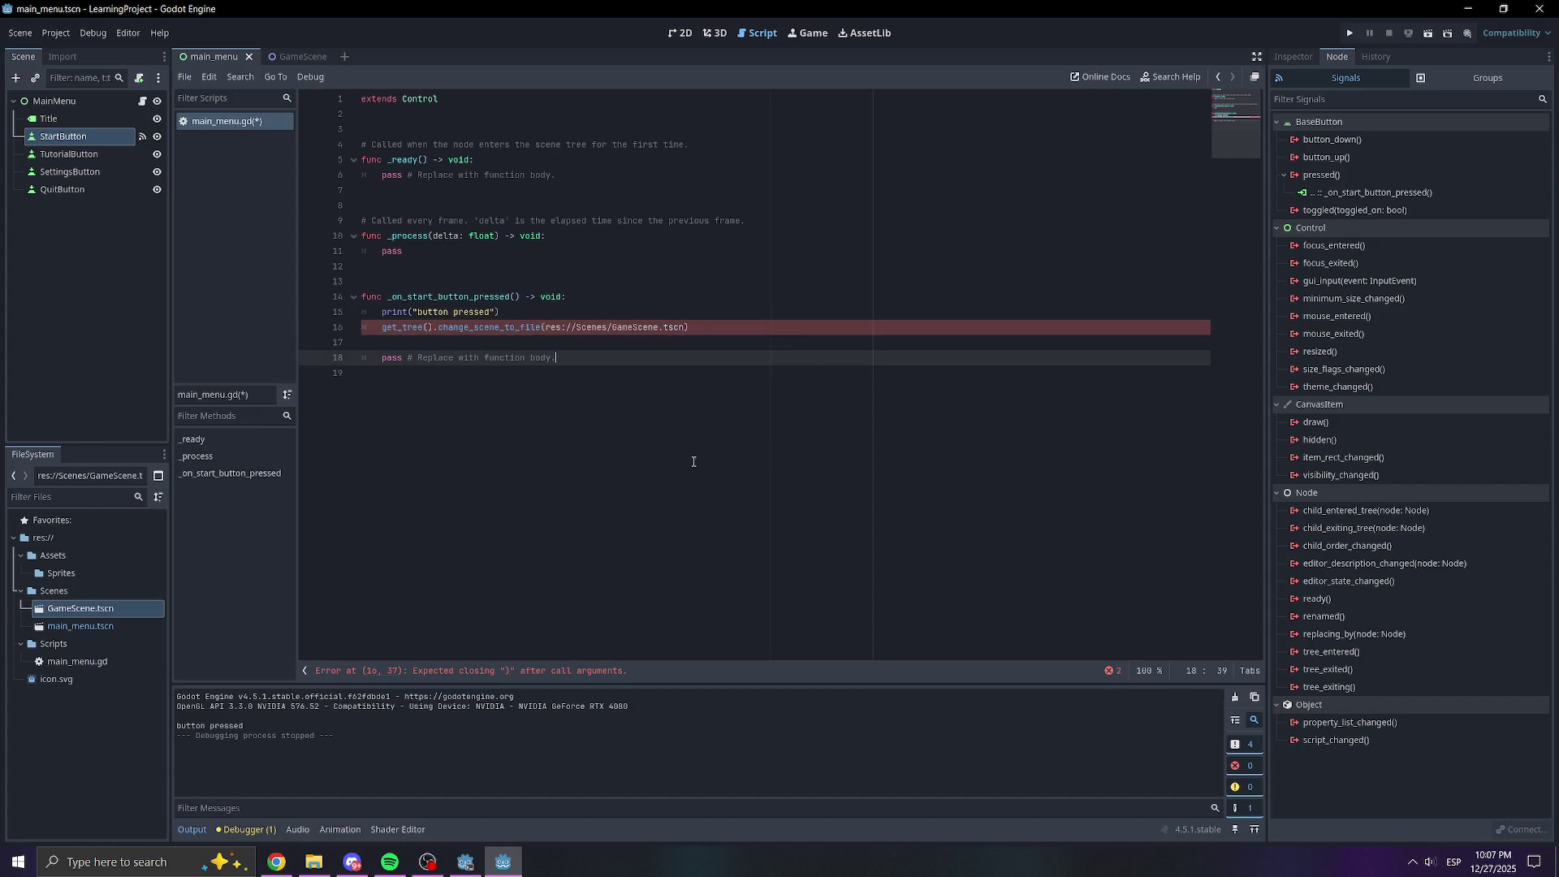
Fix the quotes around "res://Scenes/GameScene.tscn" and save main_menu.gd
left_click(544, 327)
type("\"")
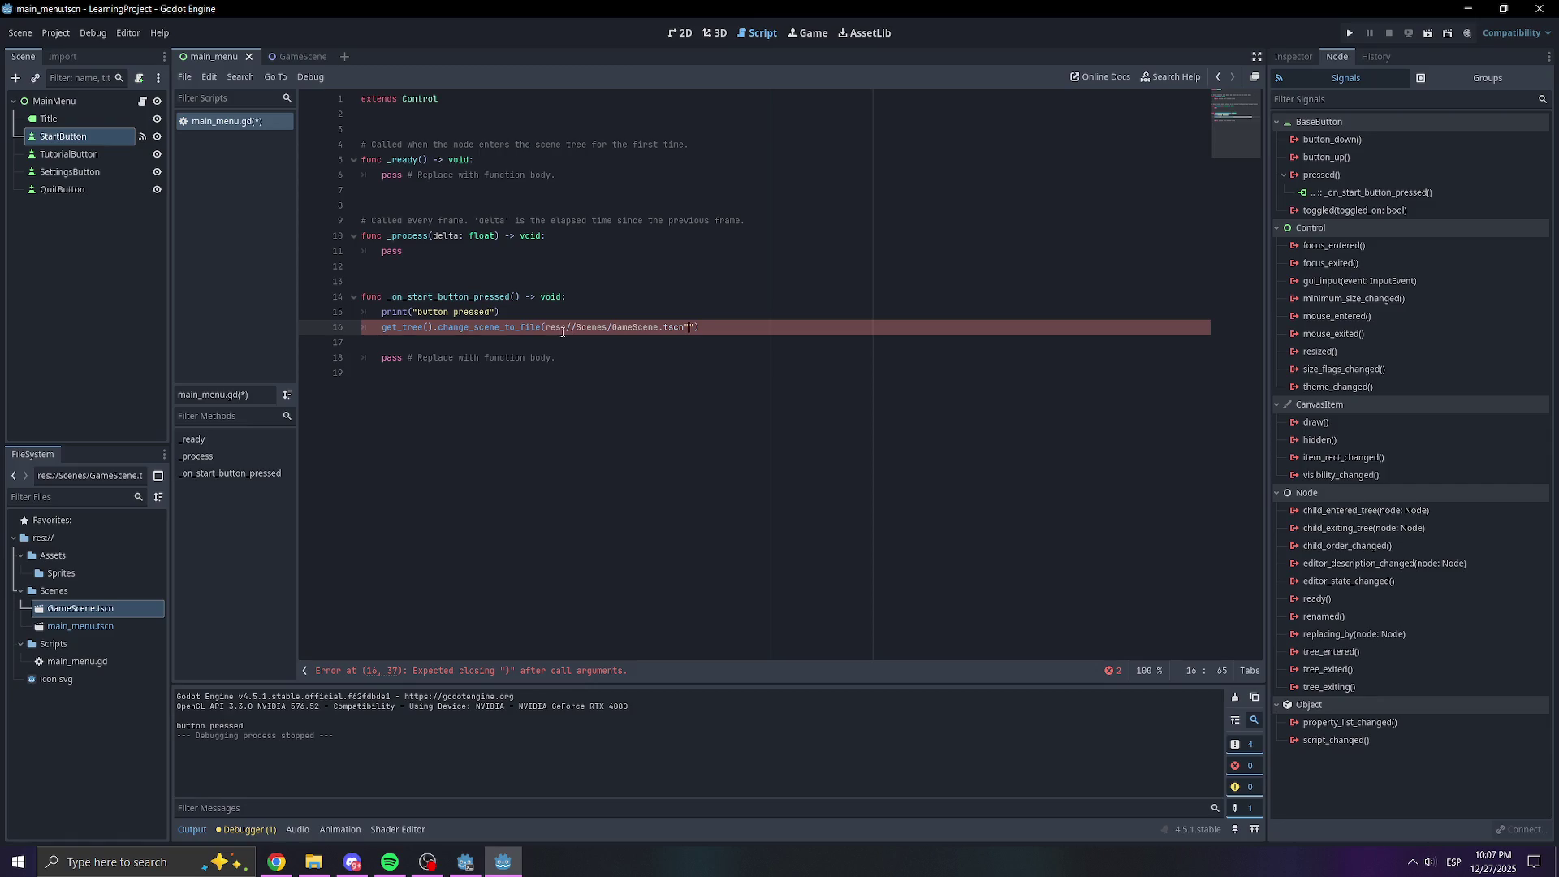
left_click(556, 326)
key("BackSpace")
key("BackSpace")
type("\"")
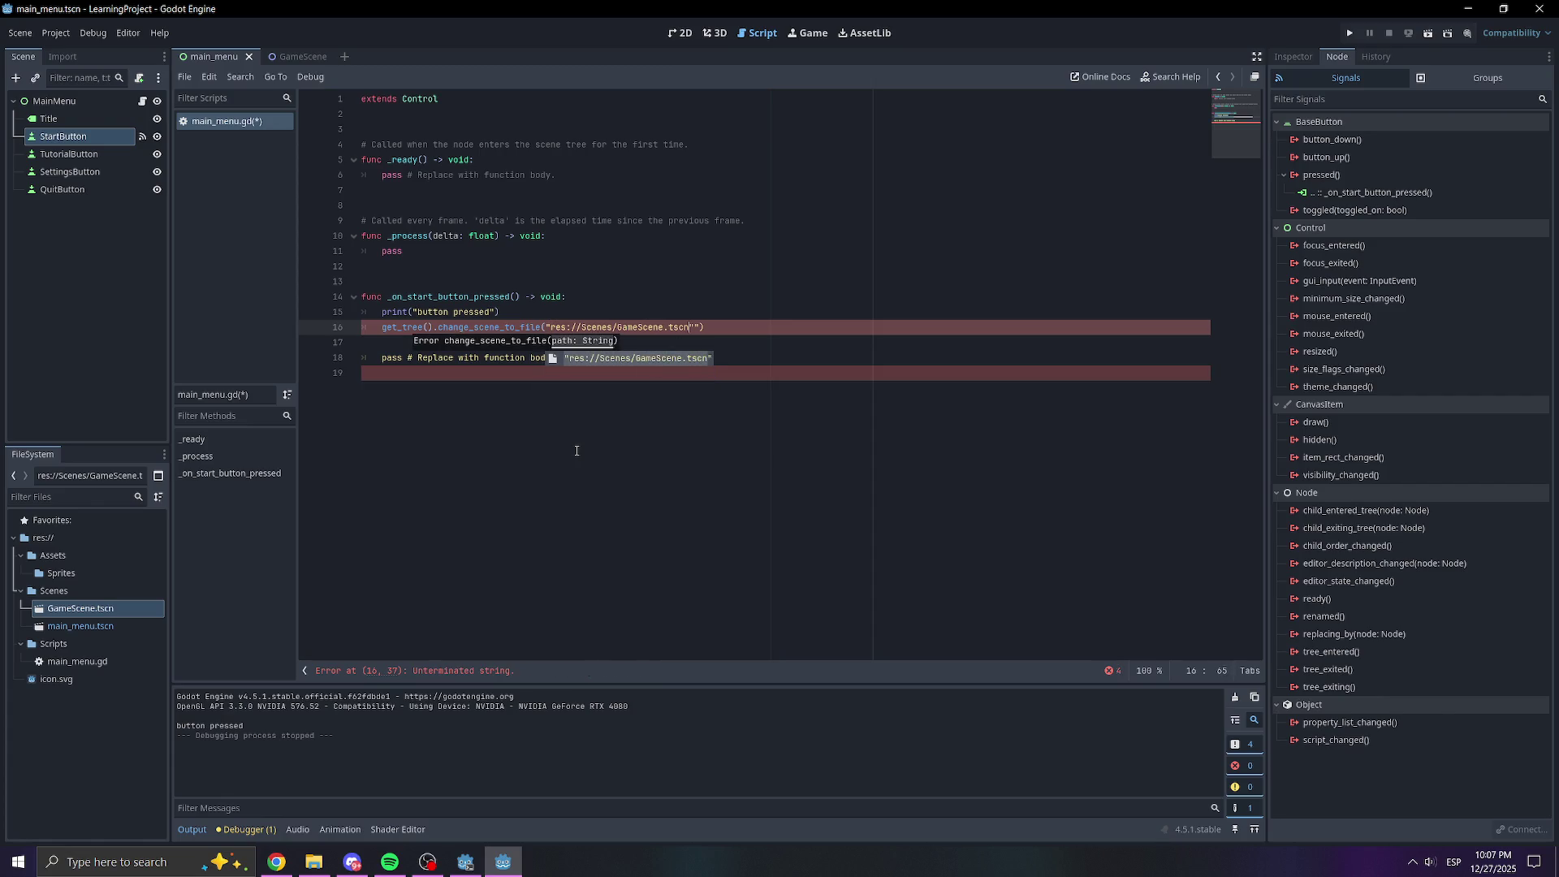
key("Return")
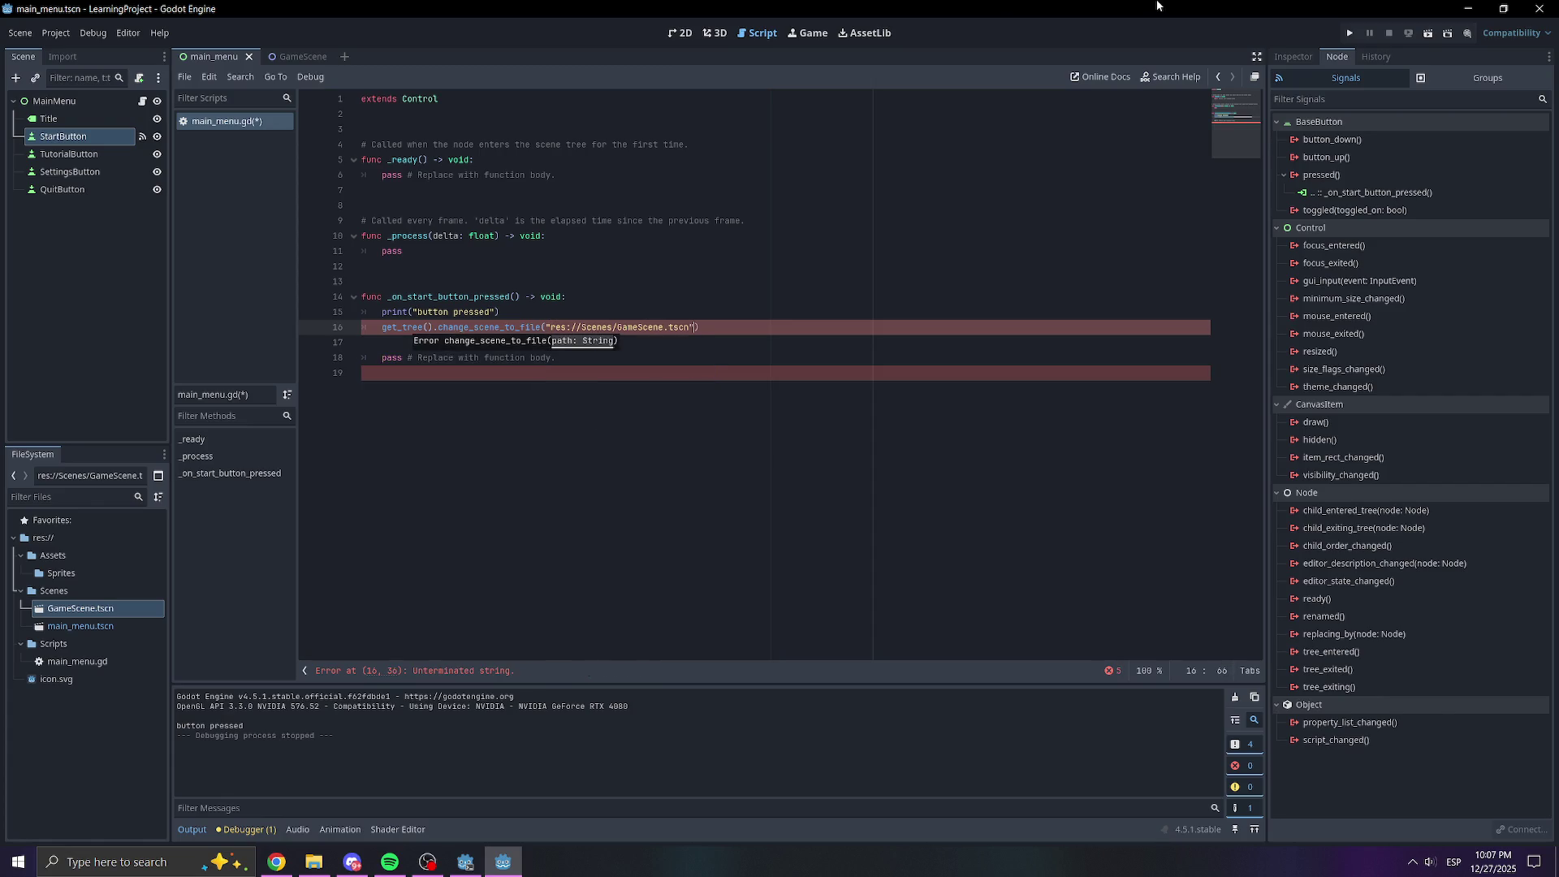
type("\"")
left_click(963, 251)
key("ctrl+s")
left_click(765, 413)
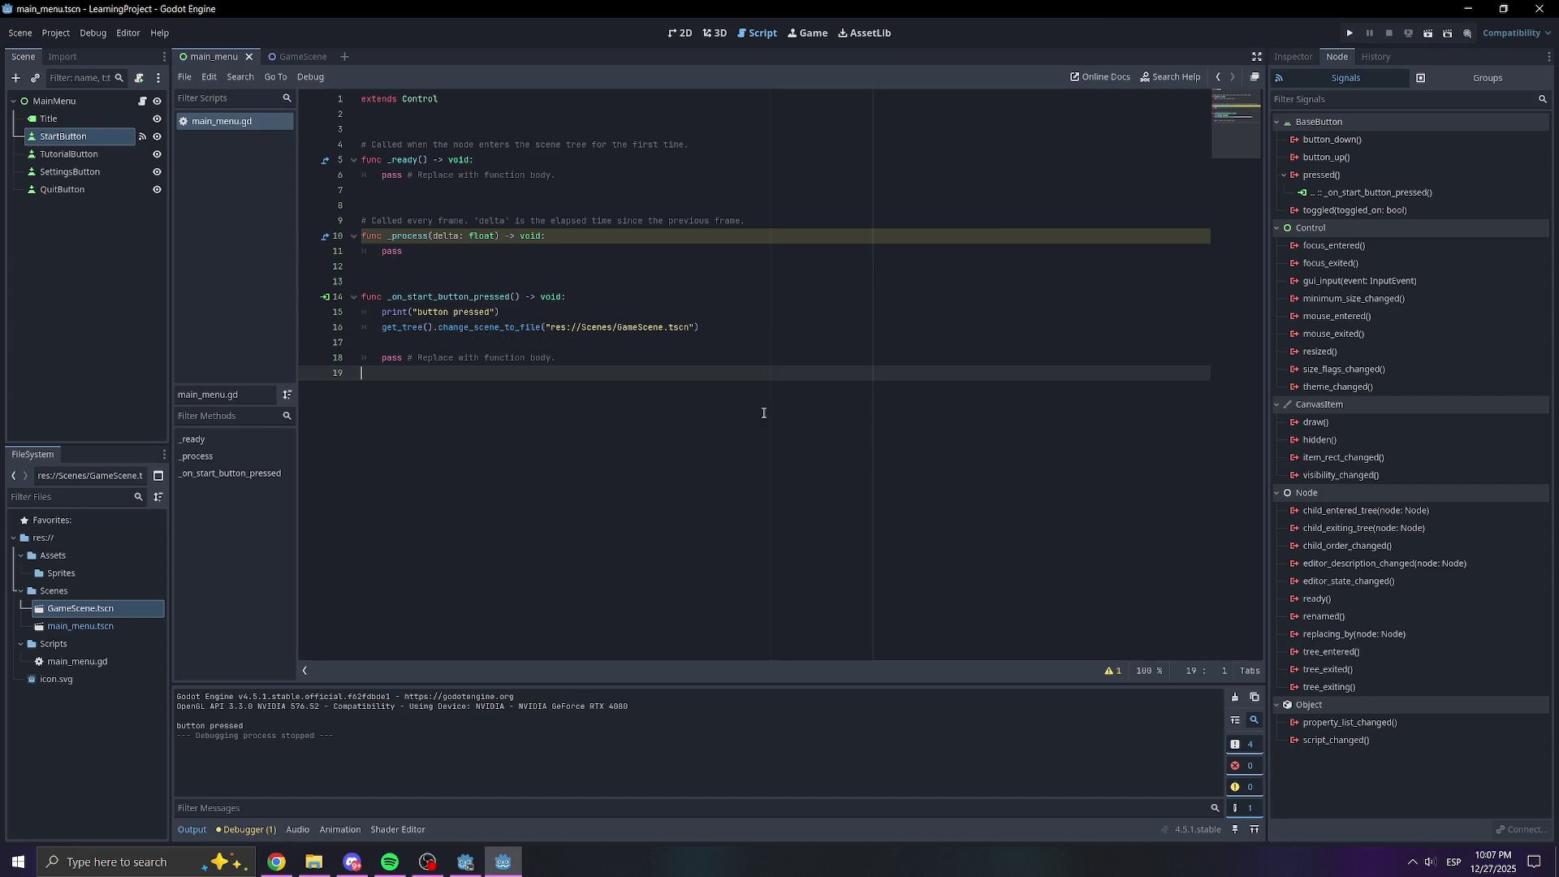
Run the project, press START to confirm the game scene loads, then close the game window
left_click(1345, 33)
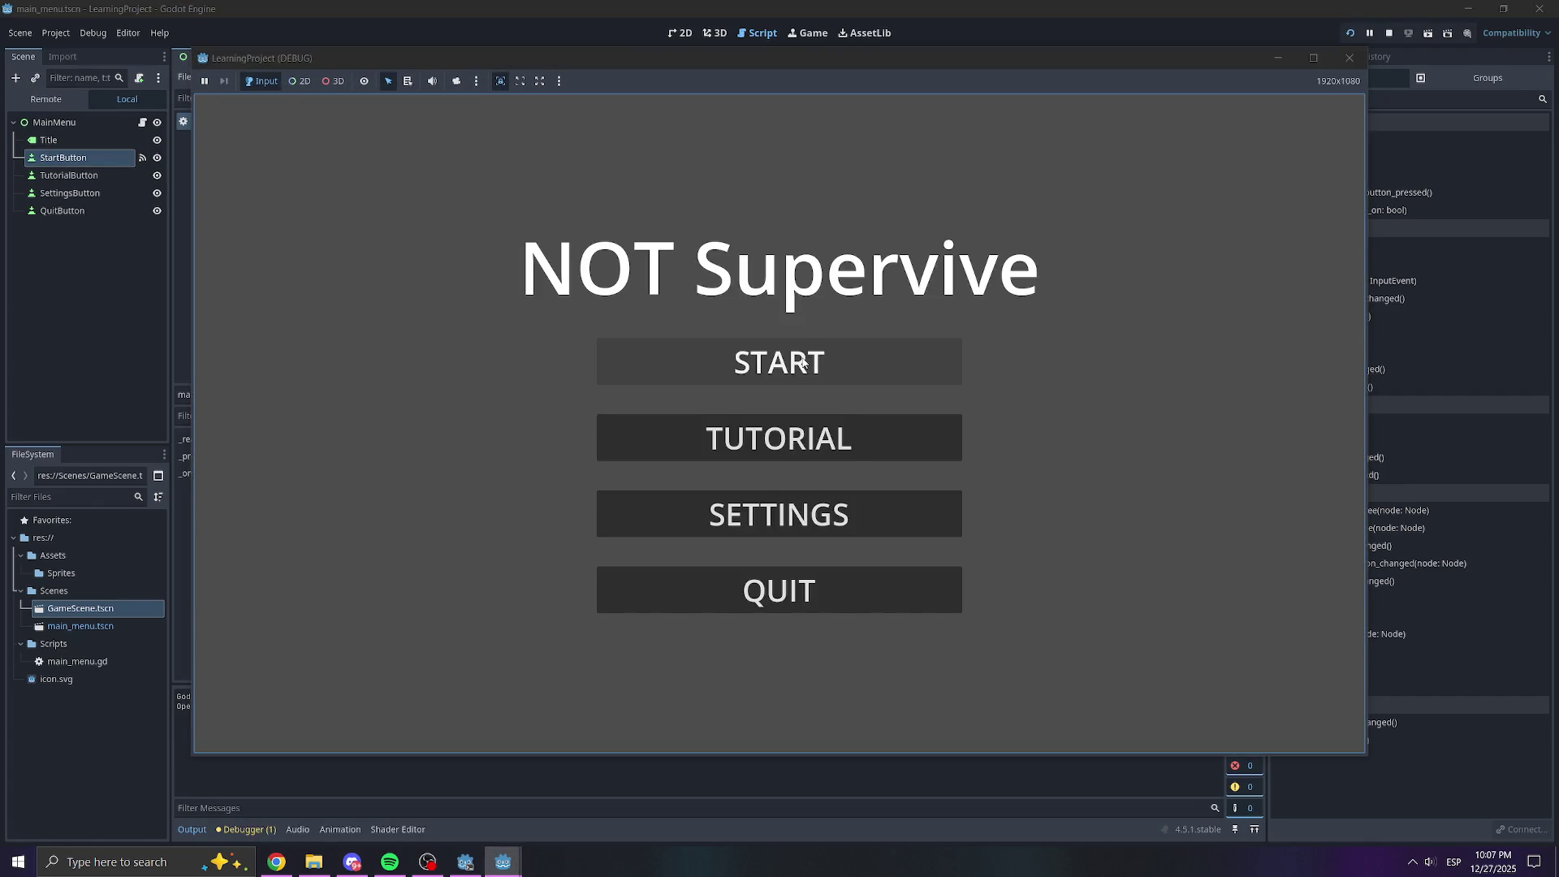
left_click(802, 361)
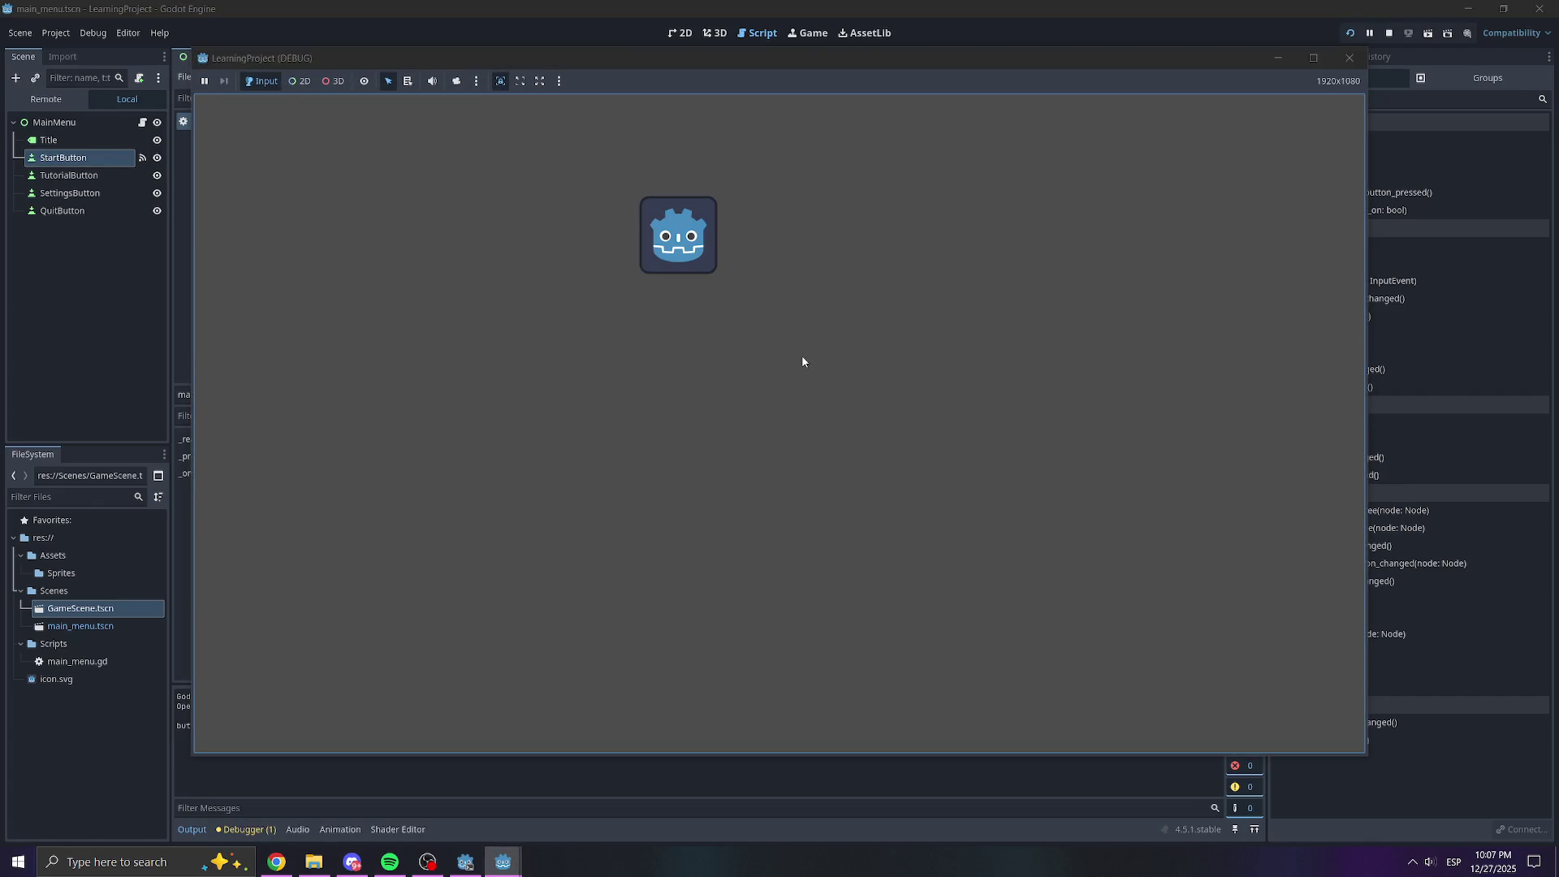
left_click(1349, 57)
left_click(613, 357)
Delete the print("button pressed") and pass lines from the START handler
left_click_drag(613, 312, 352, 314)
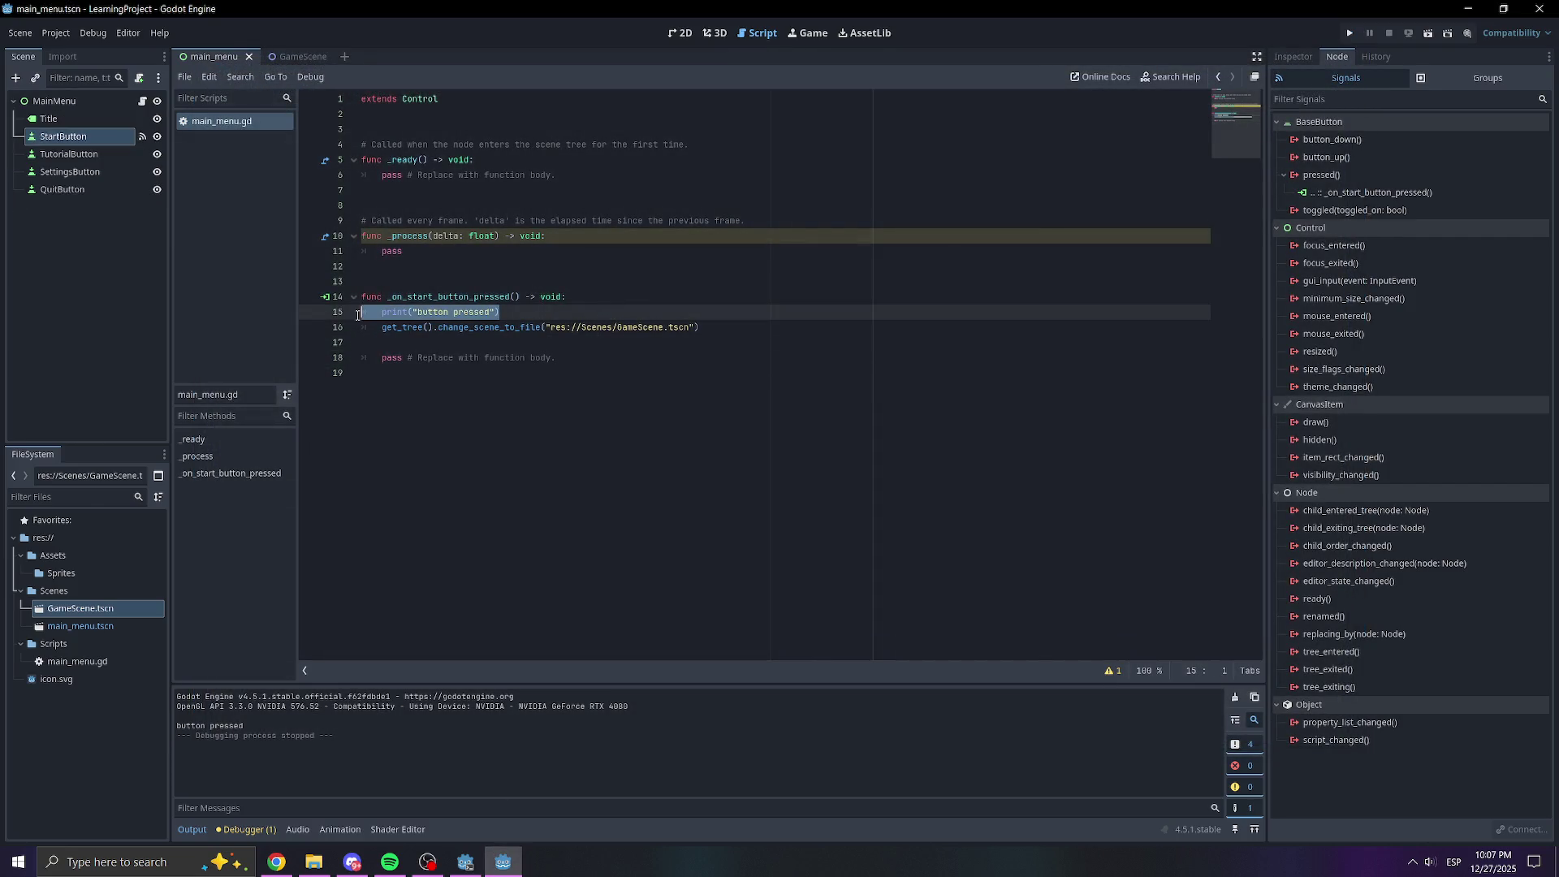
key("BackSpace")
key("BackSpace")
left_click_drag(596, 363, 354, 342)
key("BackSpace")
left_click(516, 327)
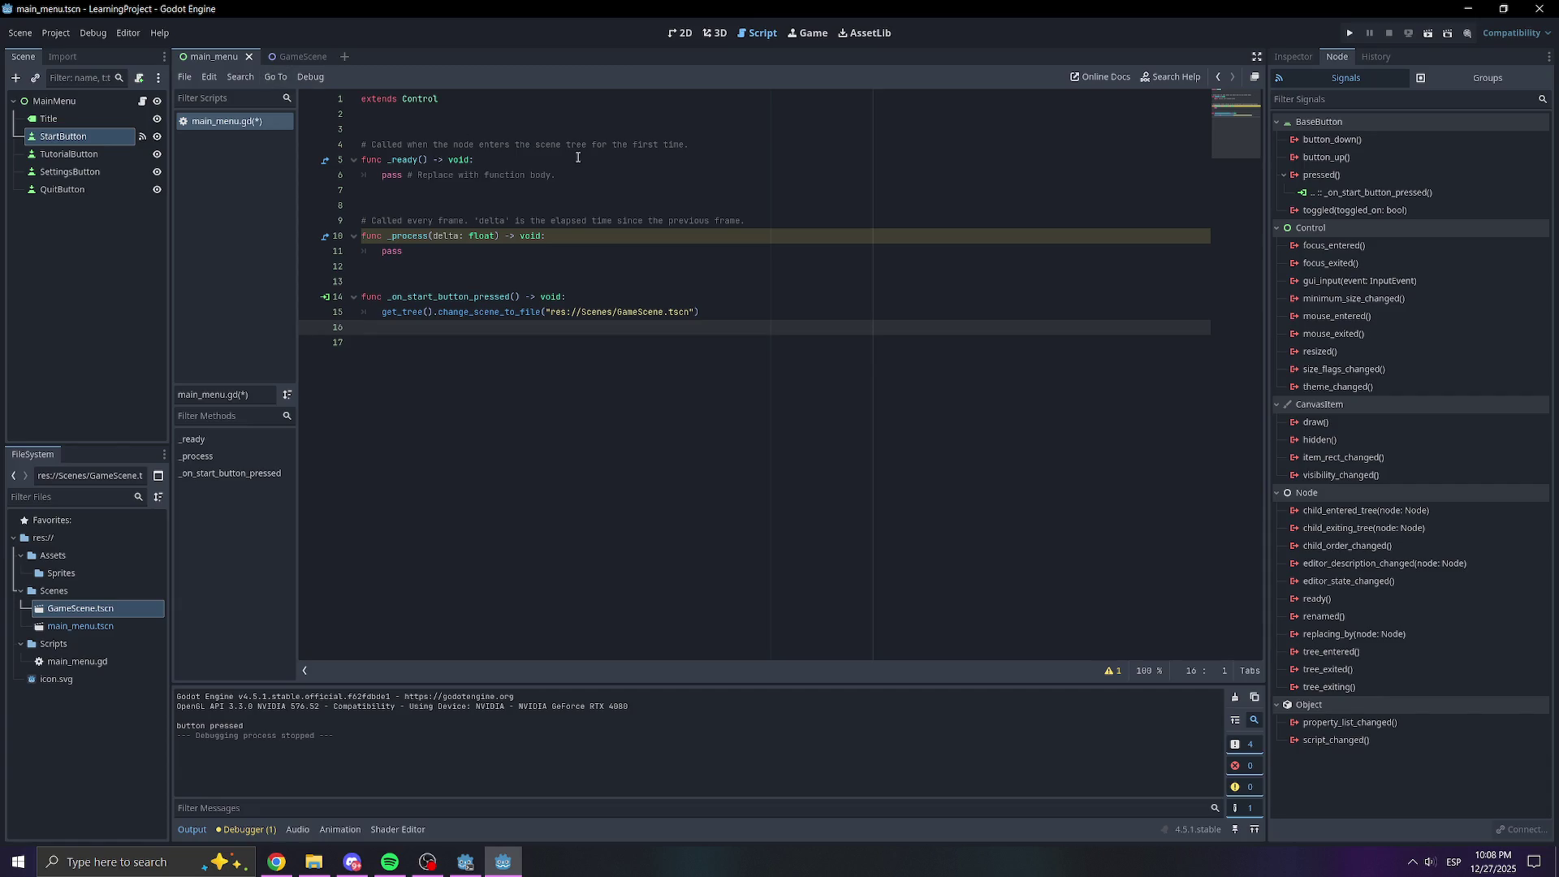
Glance at GameScene, then save main_menu.gd and show the main_menu scene in 2D
left_click(89, 236)
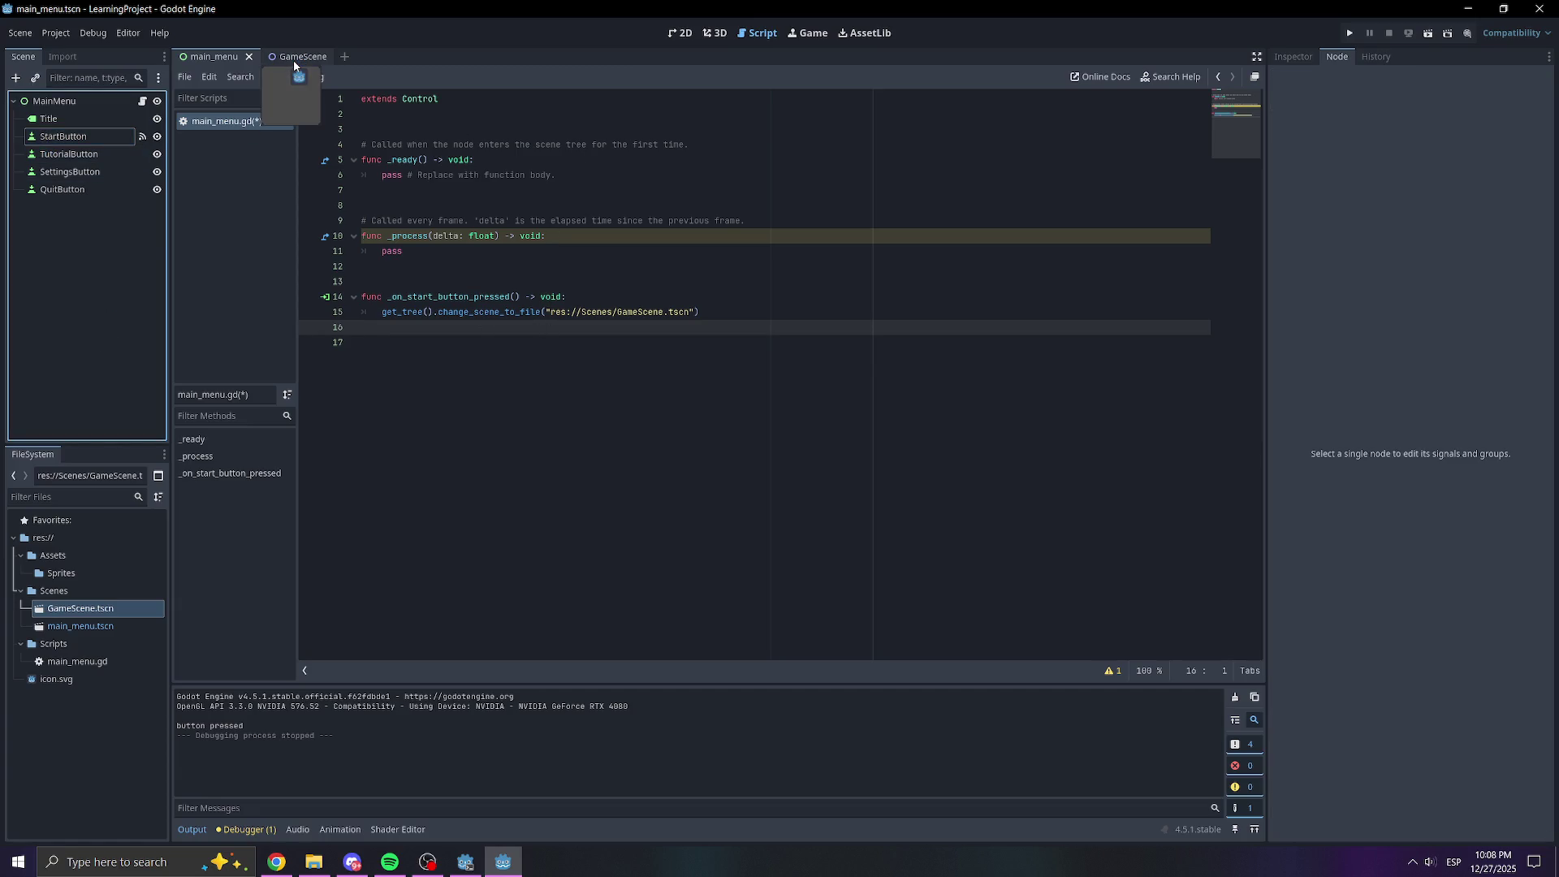
left_click(294, 60)
left_click(215, 56)
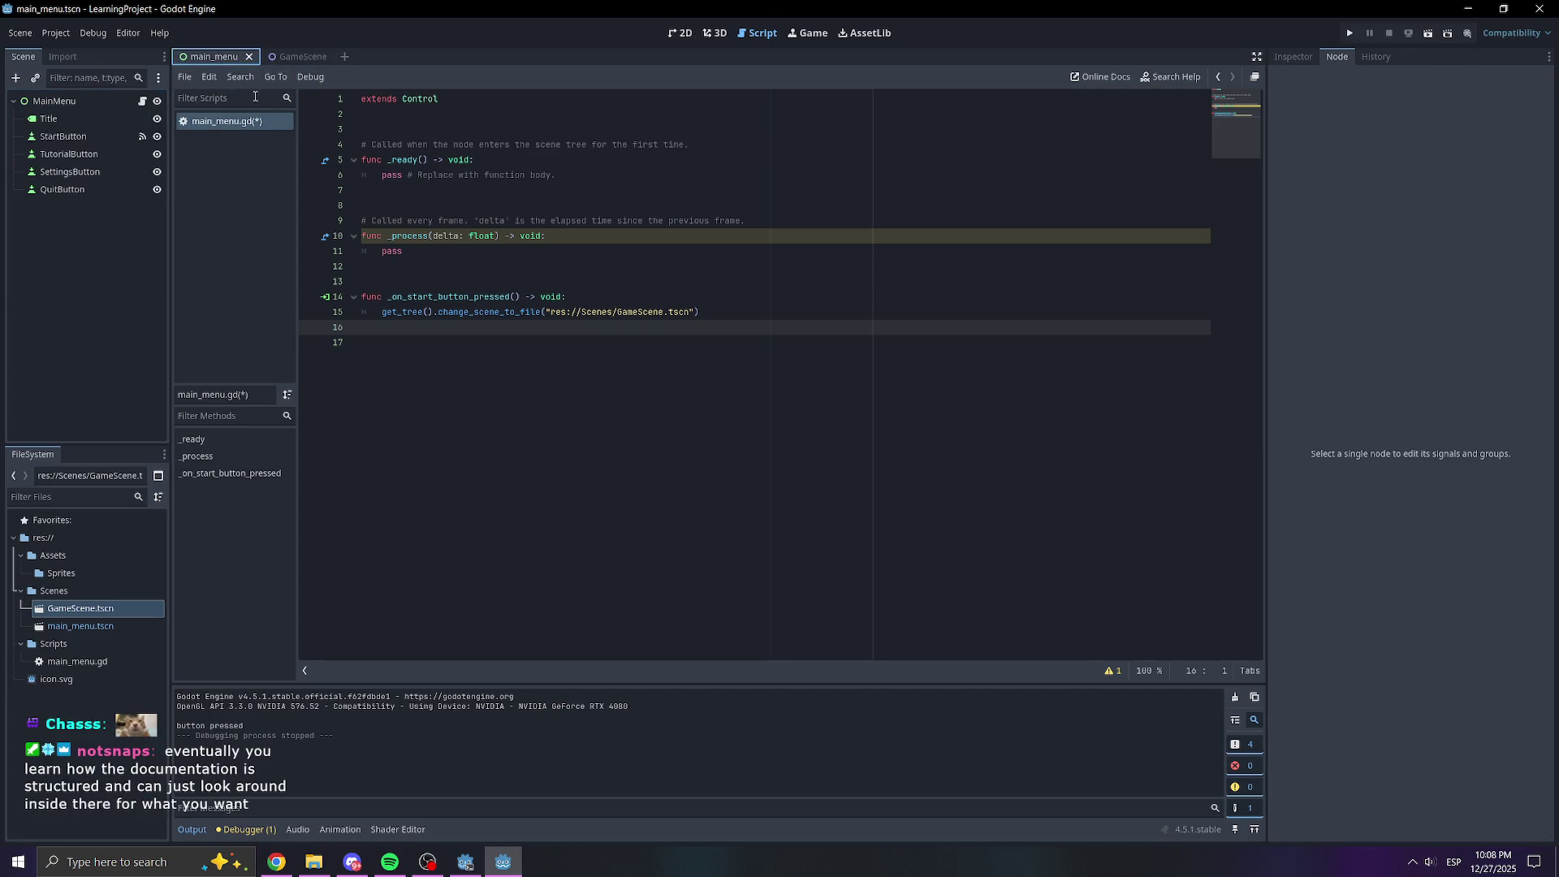
key("ctrl+s")
left_click(685, 36)
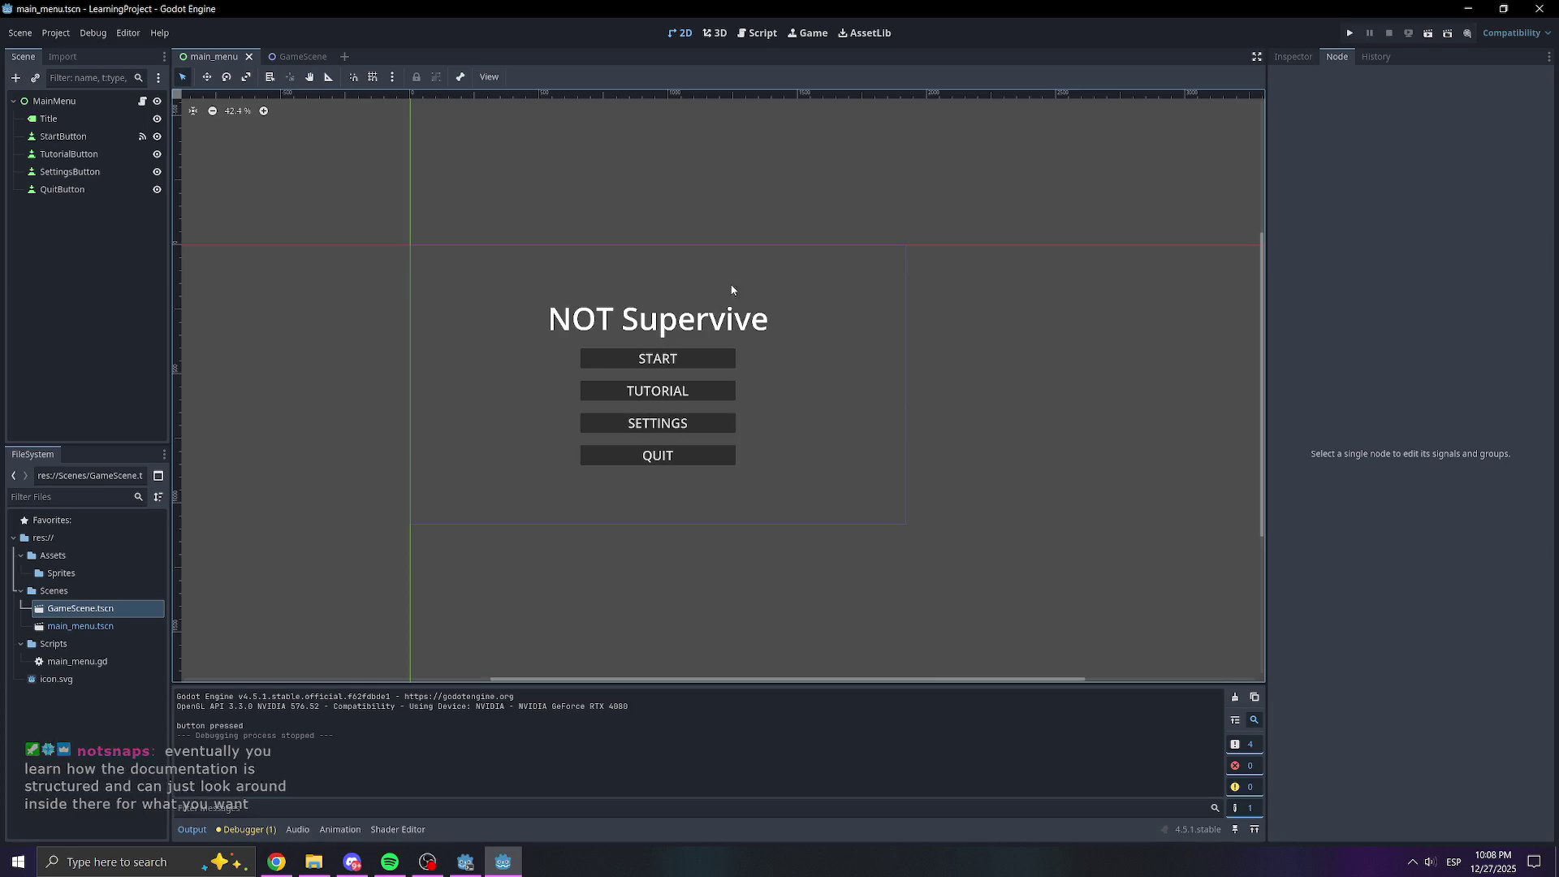
Switch from the Godot editor to Chrome's Google results on quitting a game in Godot
left_click(125, 292)
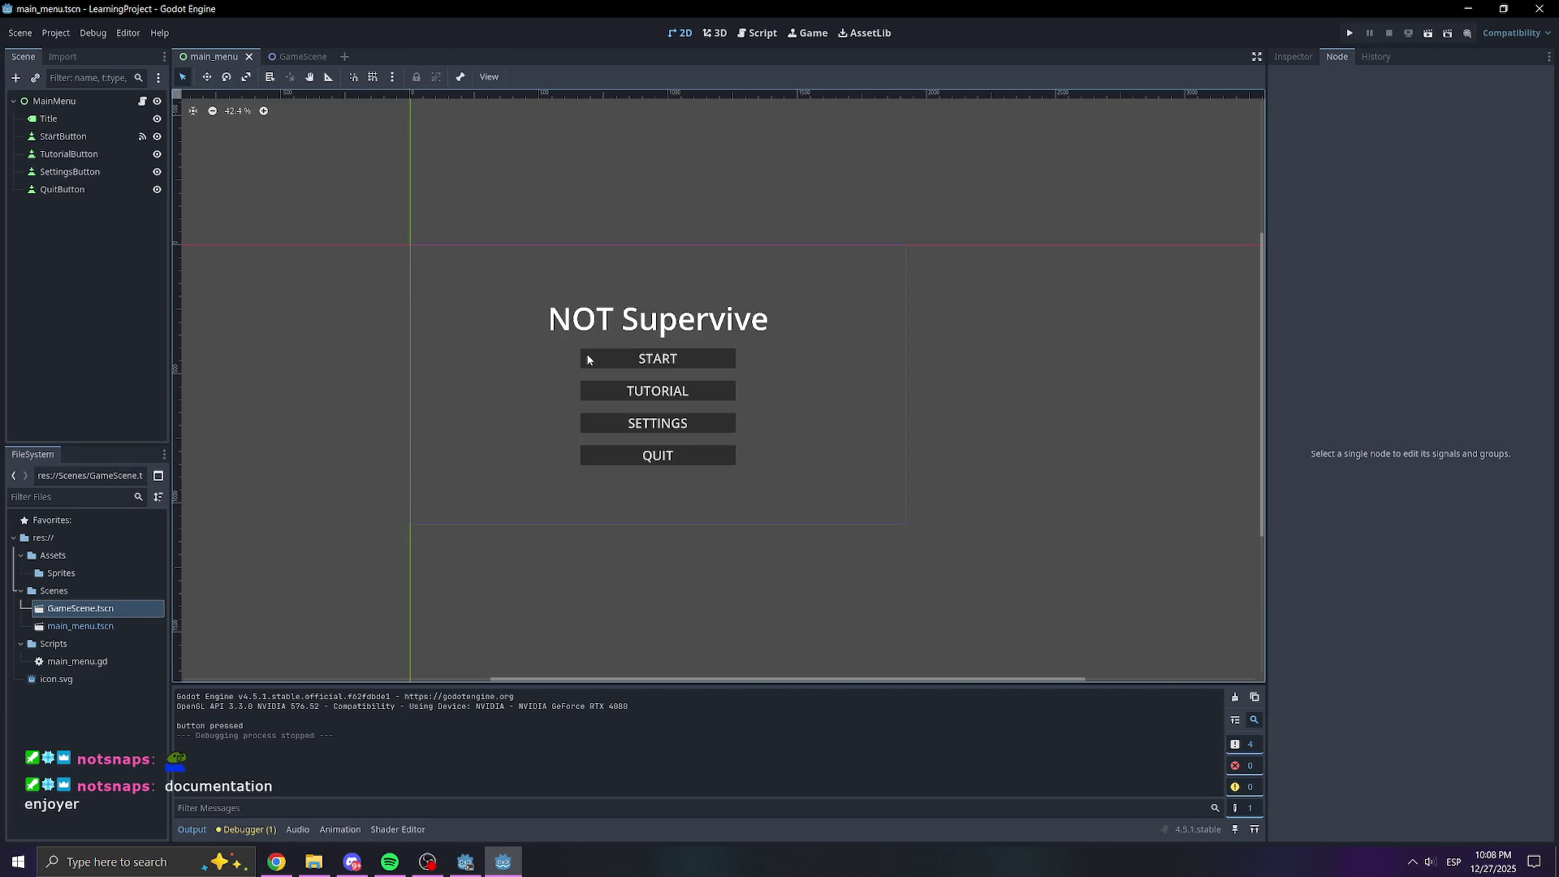
right_click(90, 328)
left_click(56, 331)
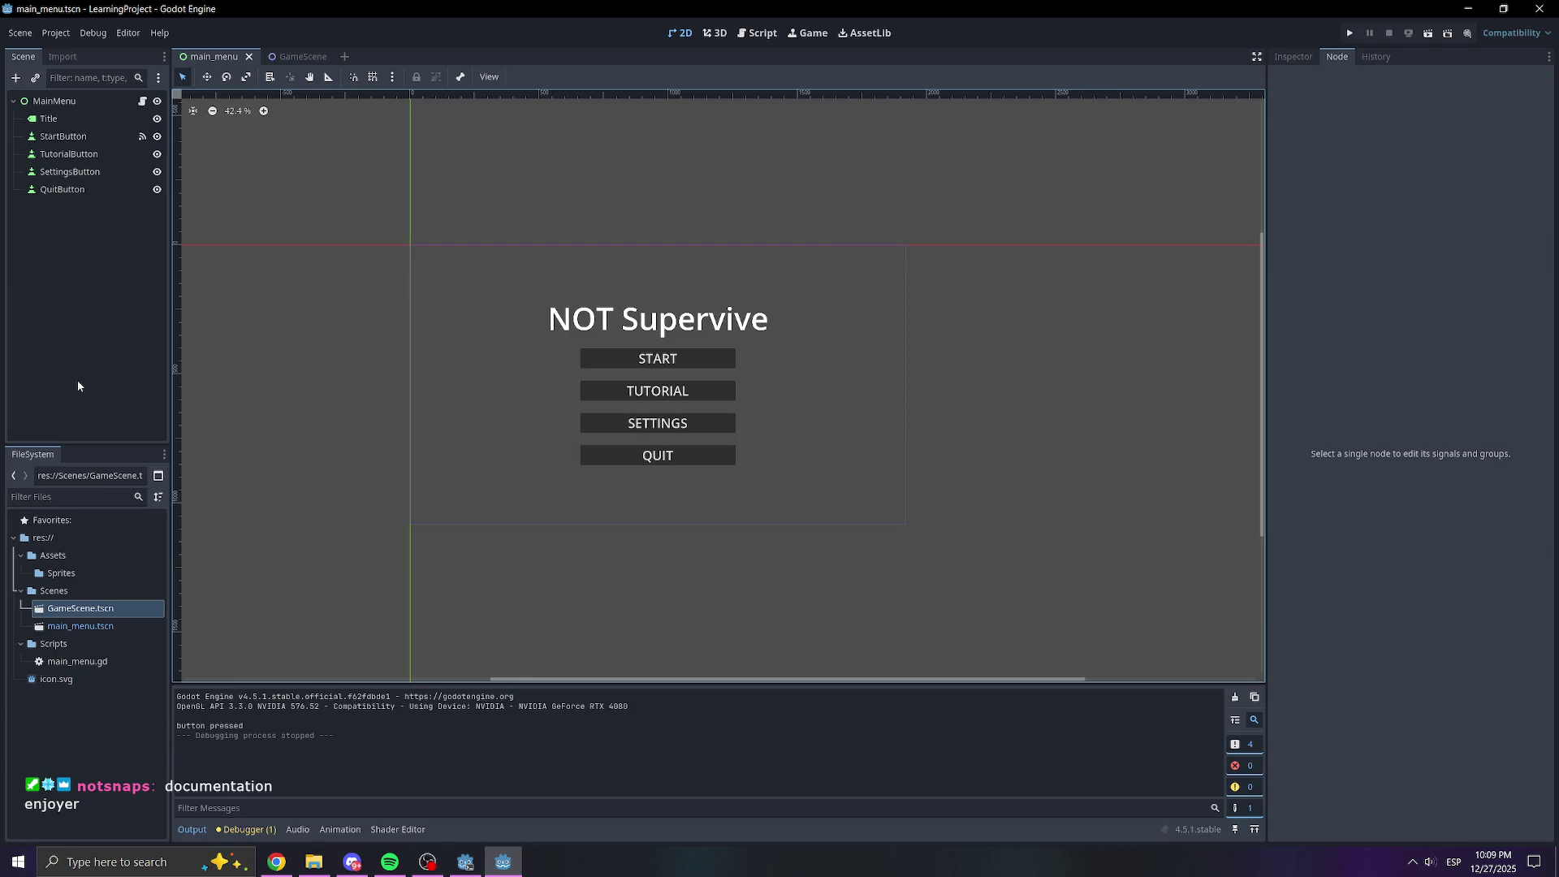
left_click(112, 334)
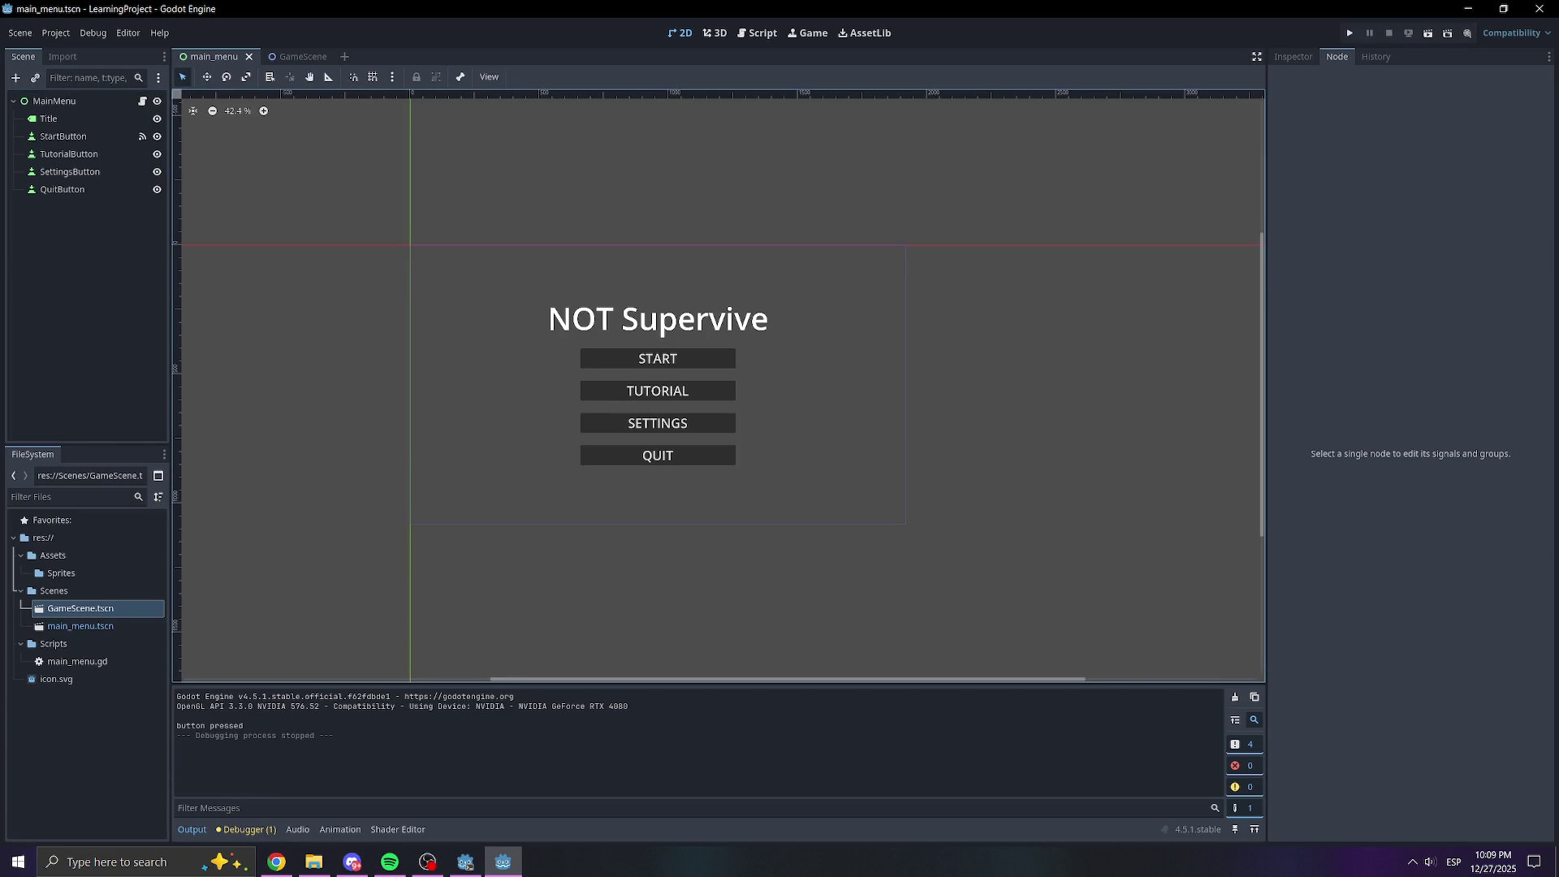
key("alt+Tab")
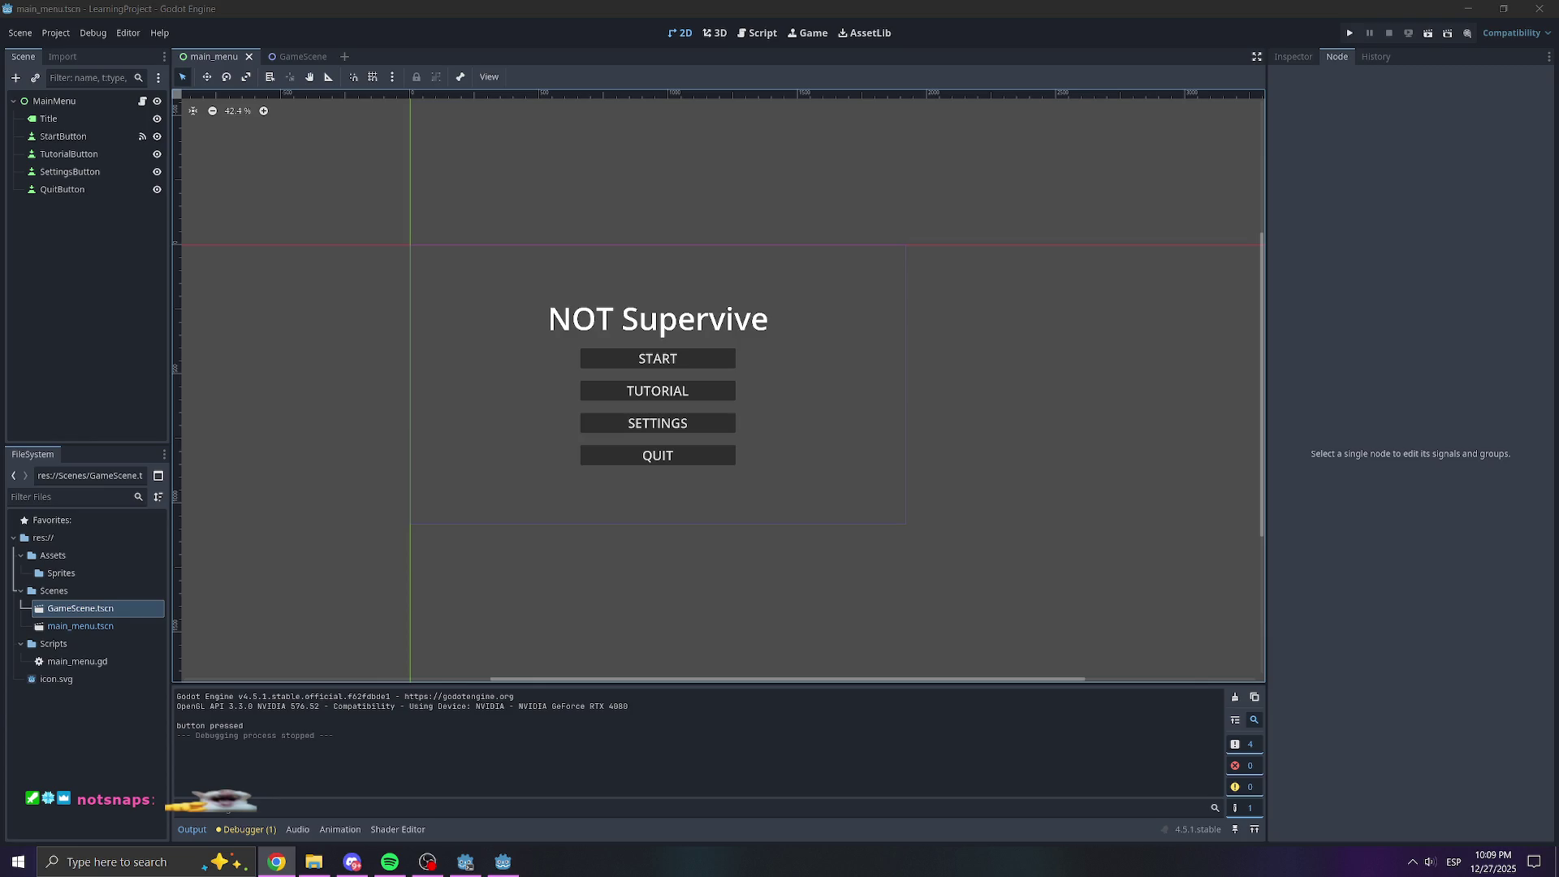
key("alt+Tab")
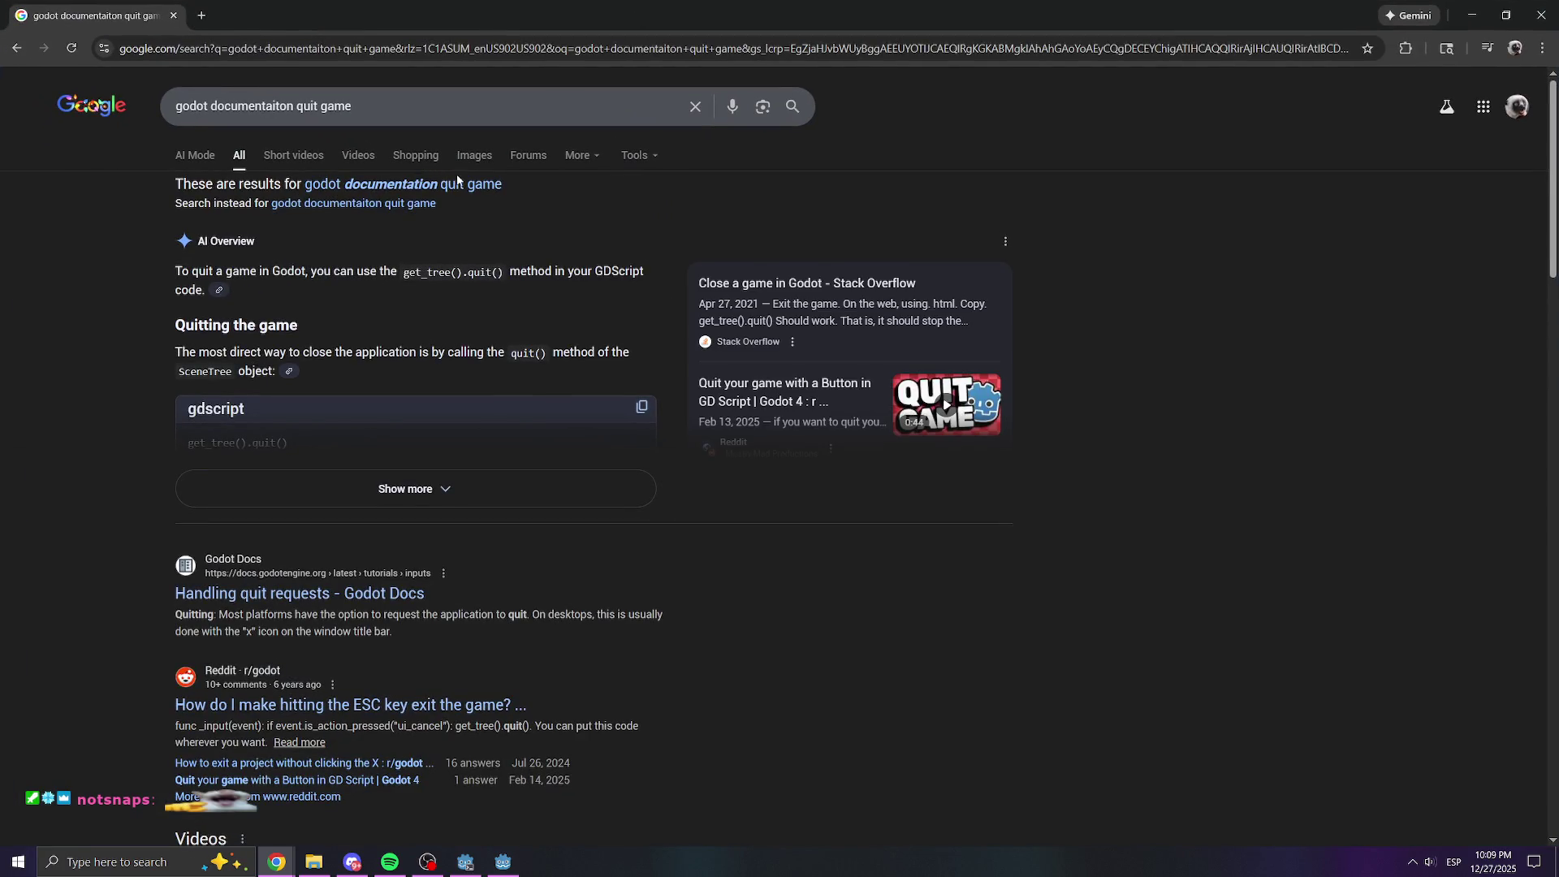
Copy the get_tree().quit() snippet from the AI Overview and return to Godot
left_click_drag(503, 224, 404, 224)
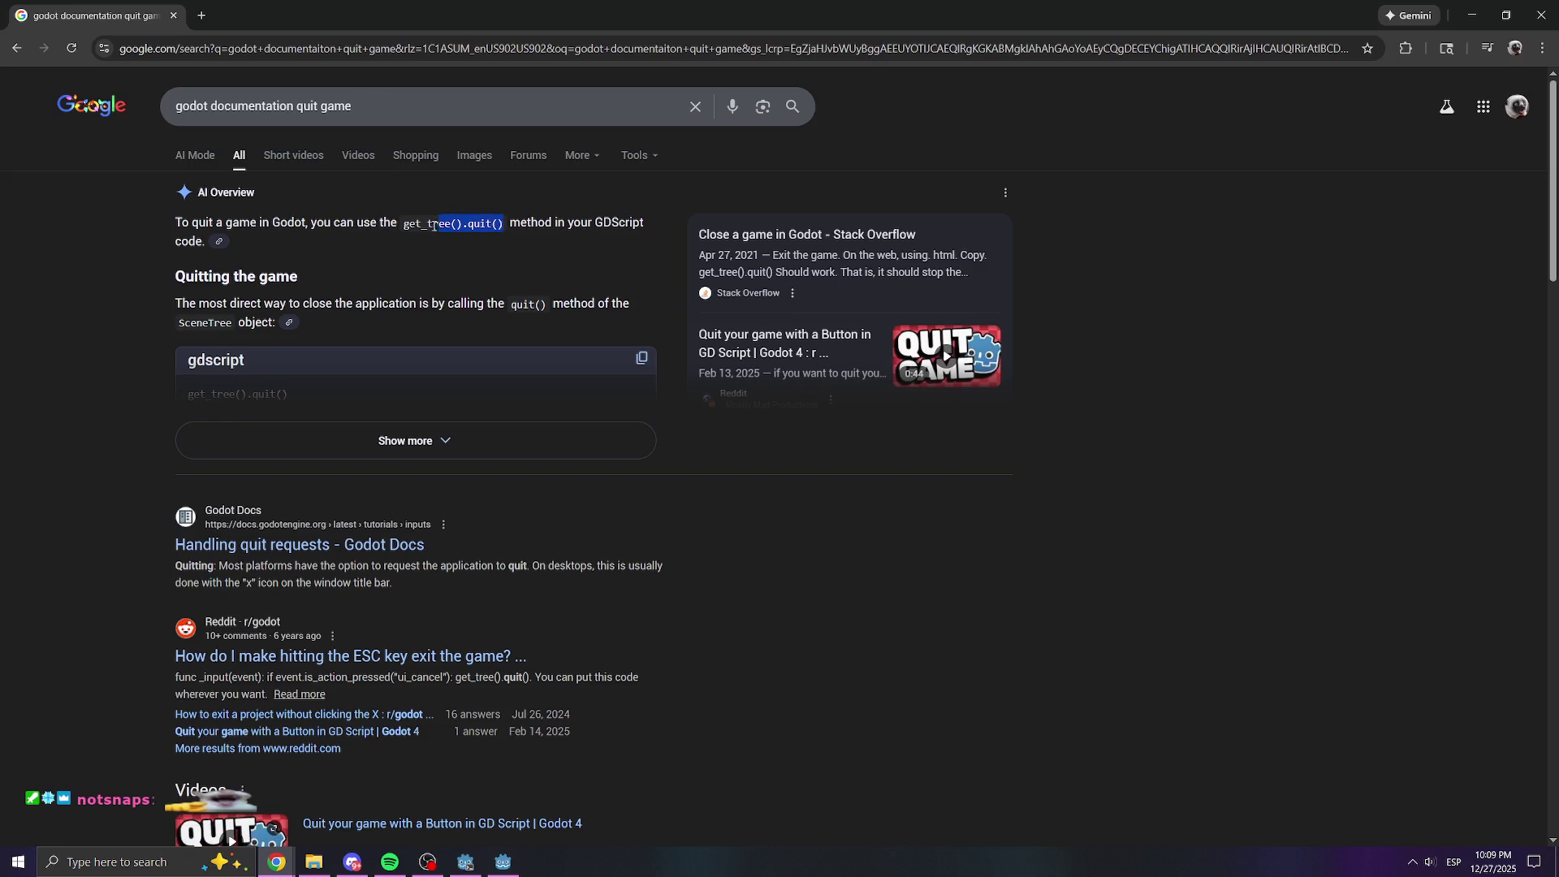
right_click(447, 229)
left_click(446, 251)
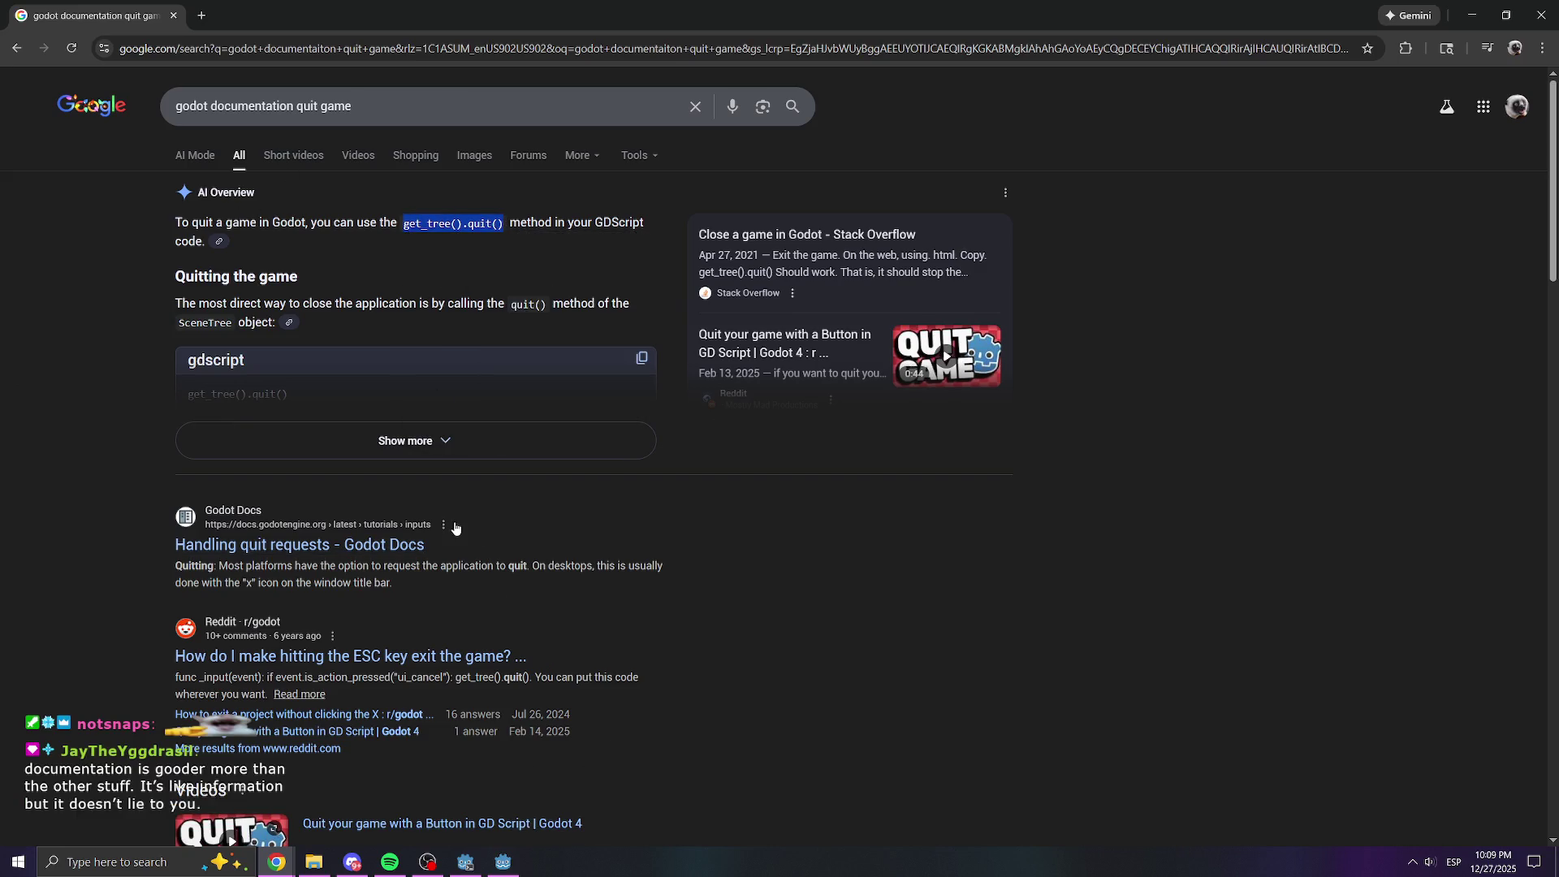
scroll(474, 544, "down", 1)
scroll(587, 645, "up", 1)
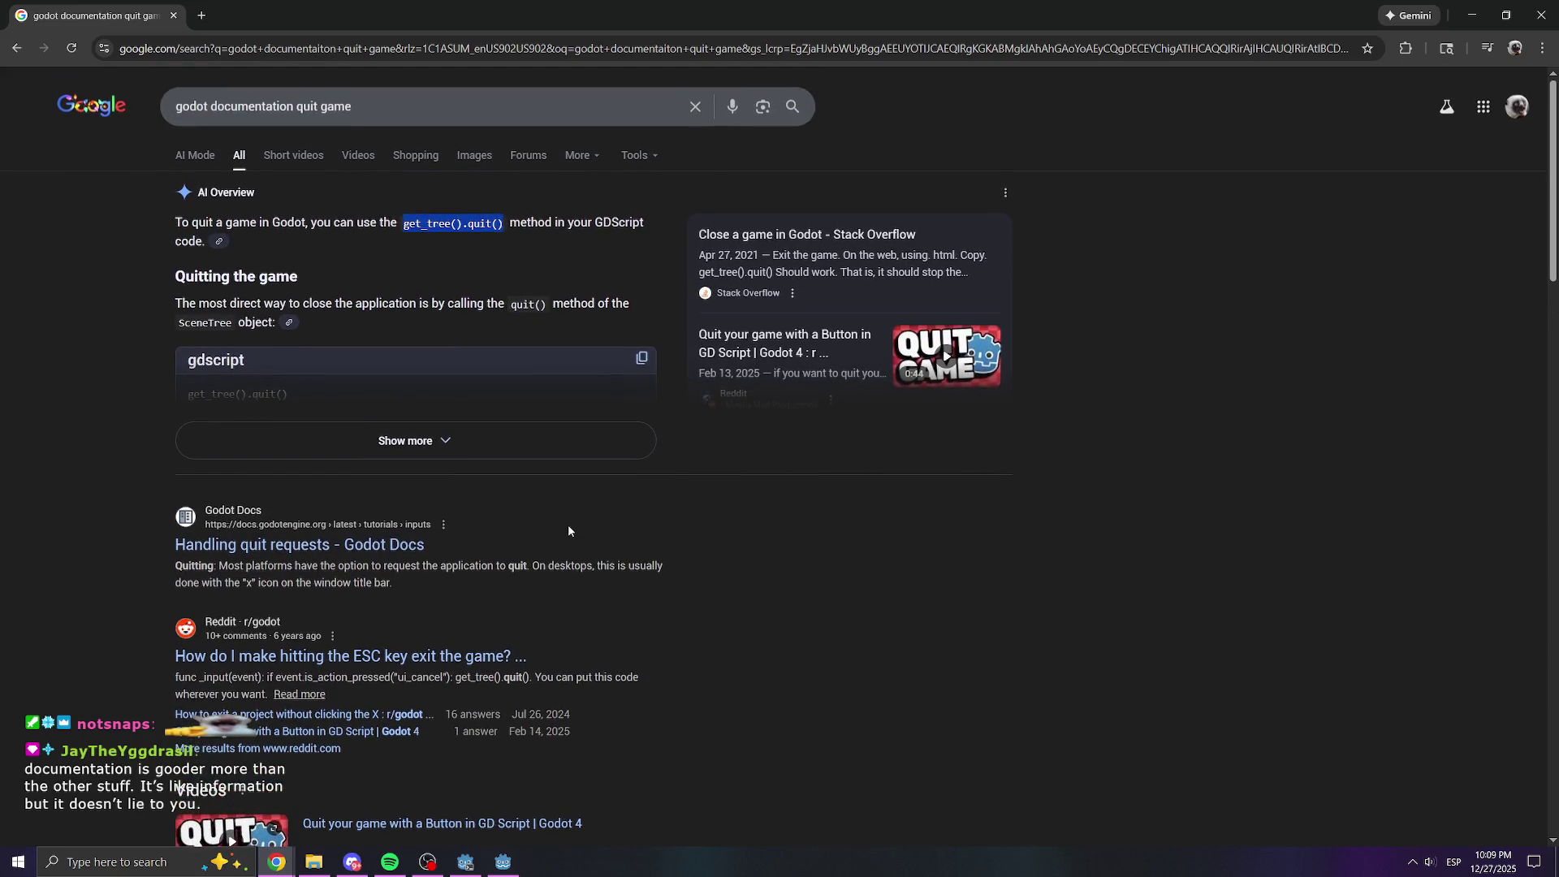
left_click(875, 548)
left_click(516, 871)
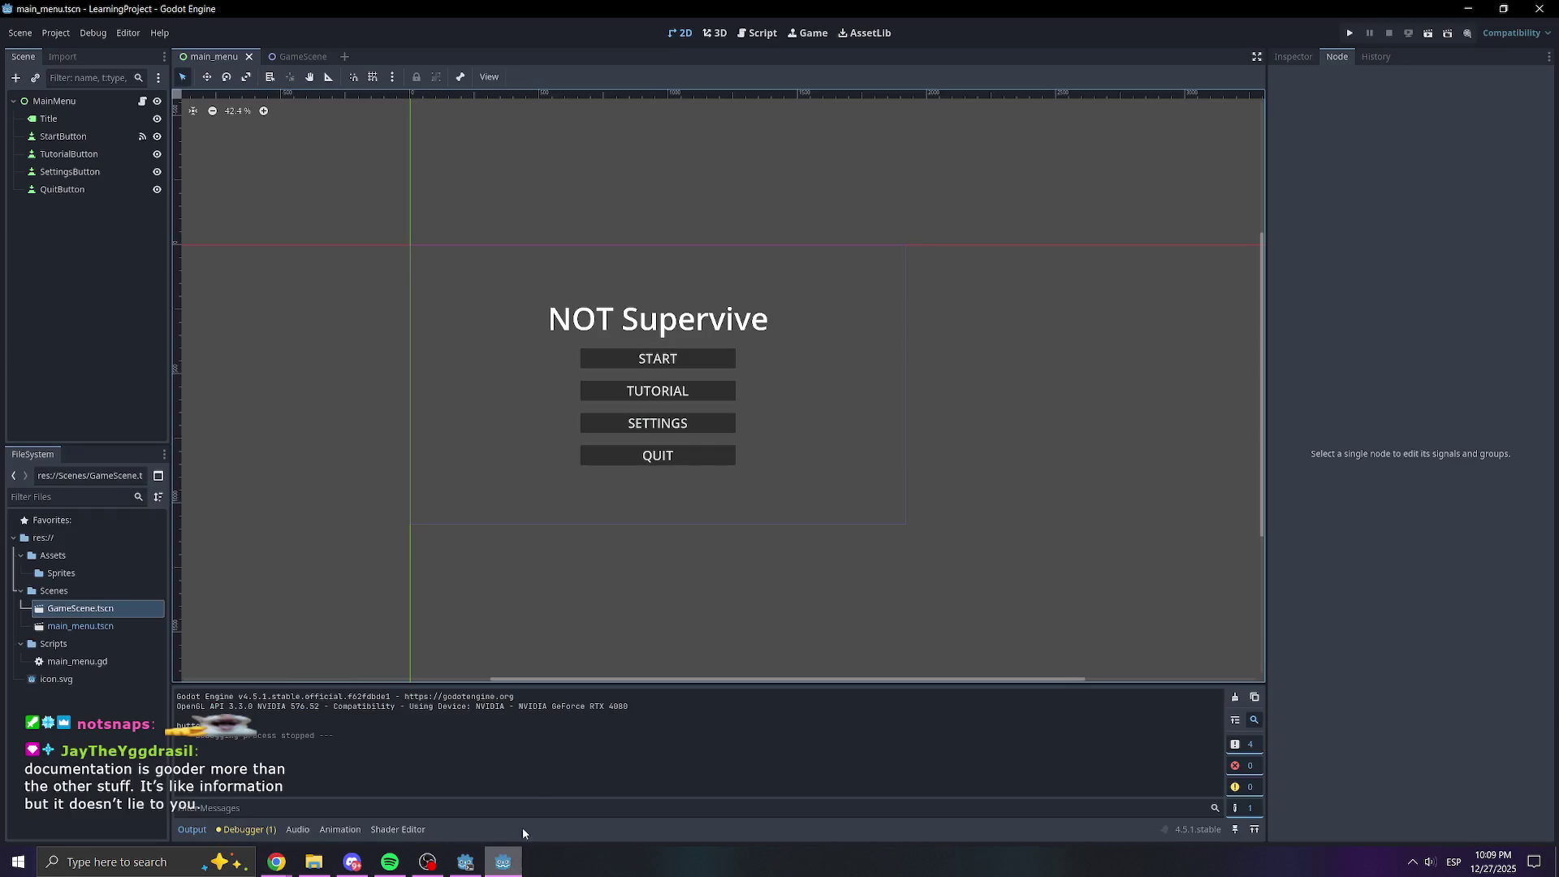
Connect QuitButton's pressed signal to a new _on_quit_button_pressed function in main_menu.gd
left_click(99, 250)
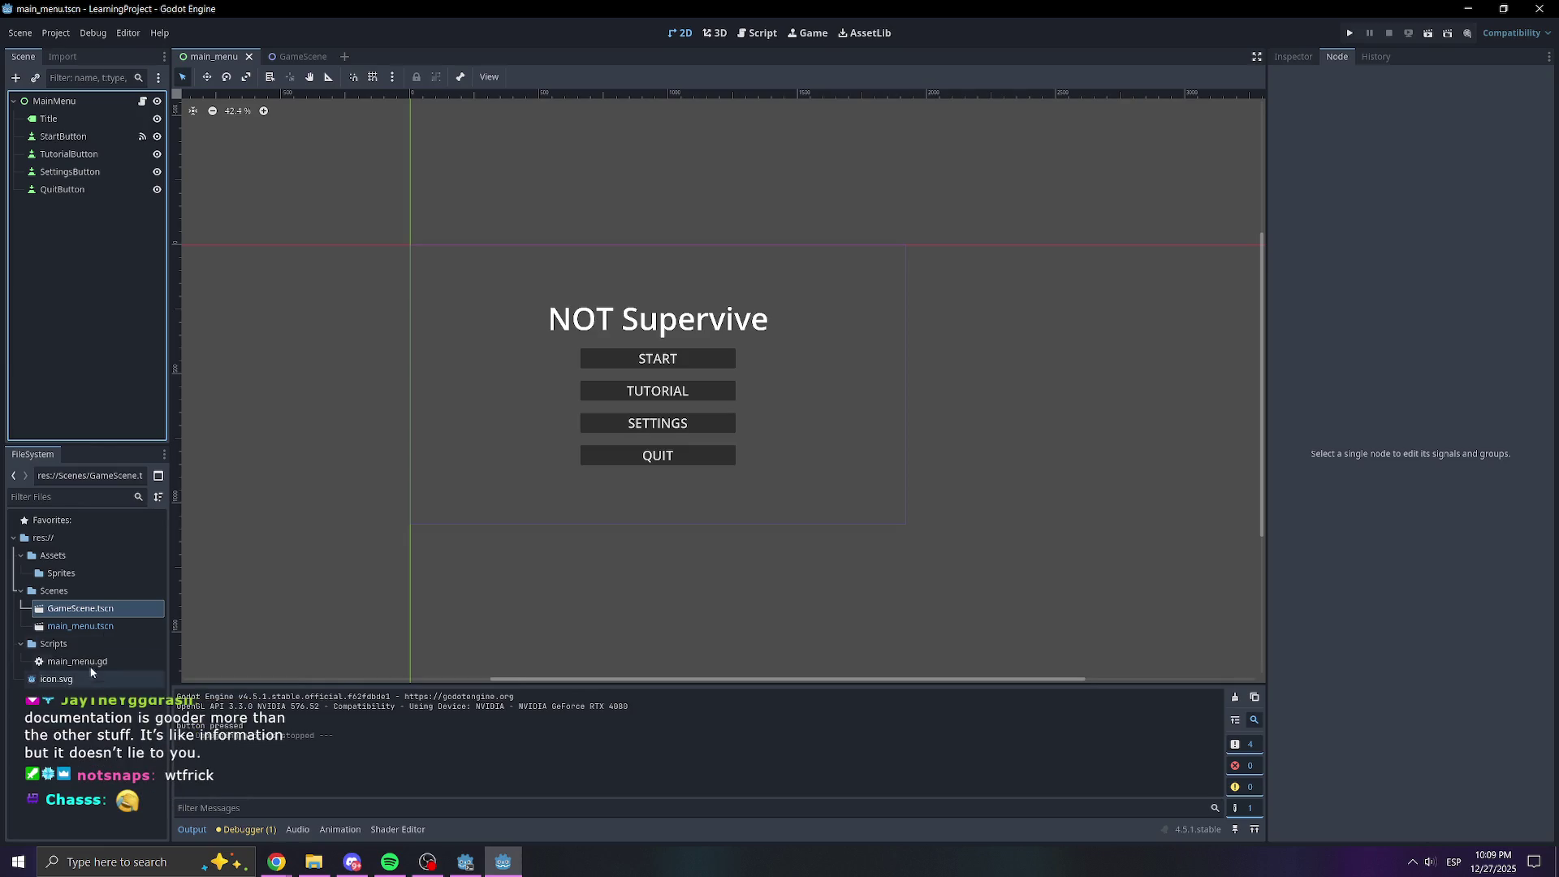
left_click(89, 193)
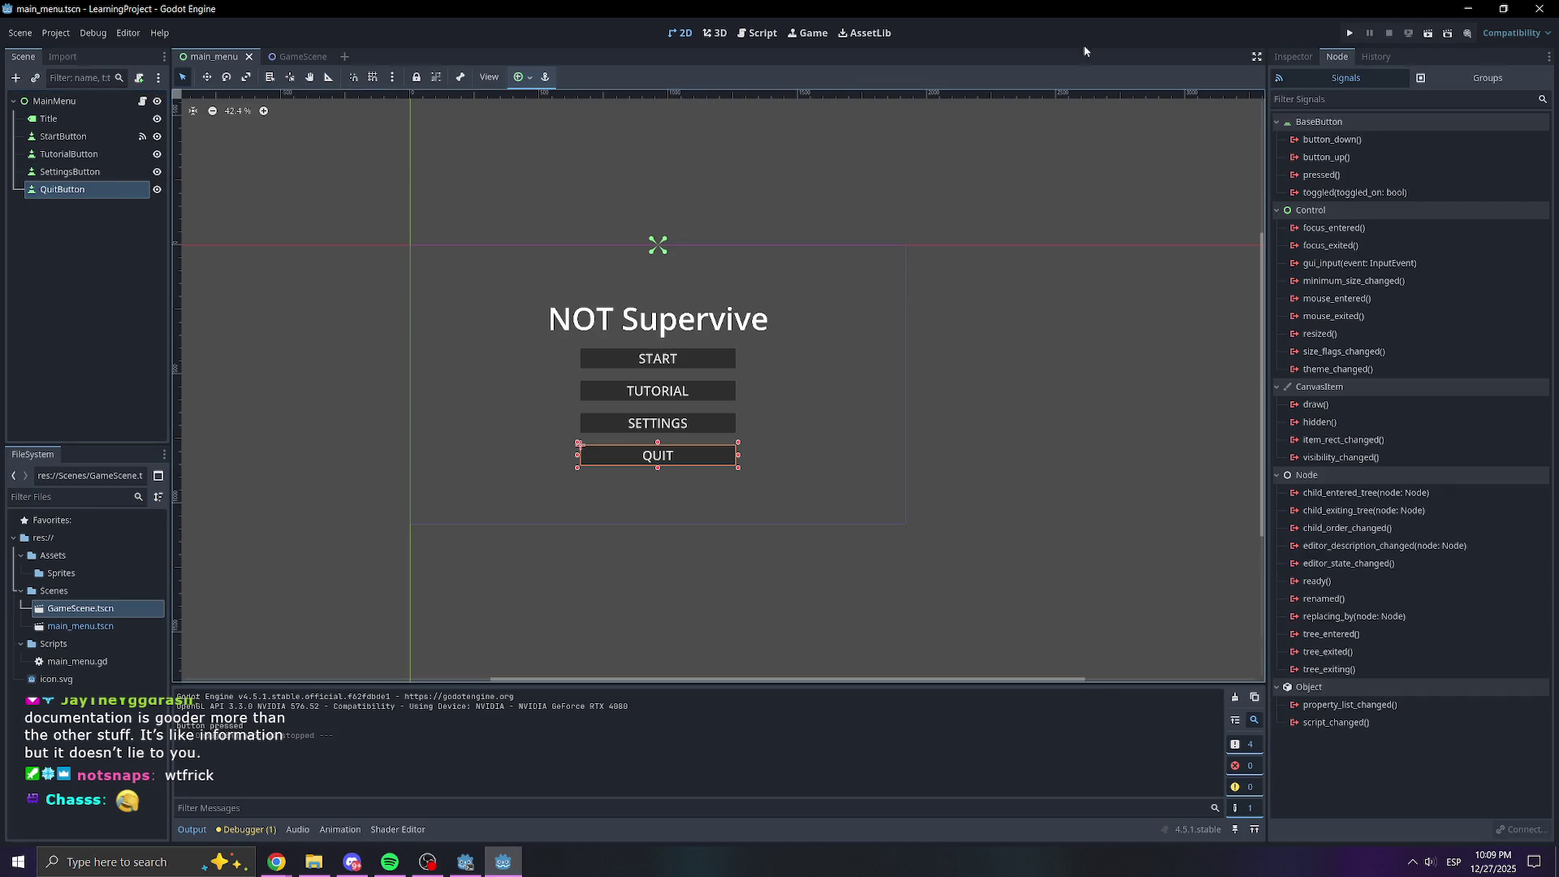
double_click(1321, 174)
left_click(744, 576)
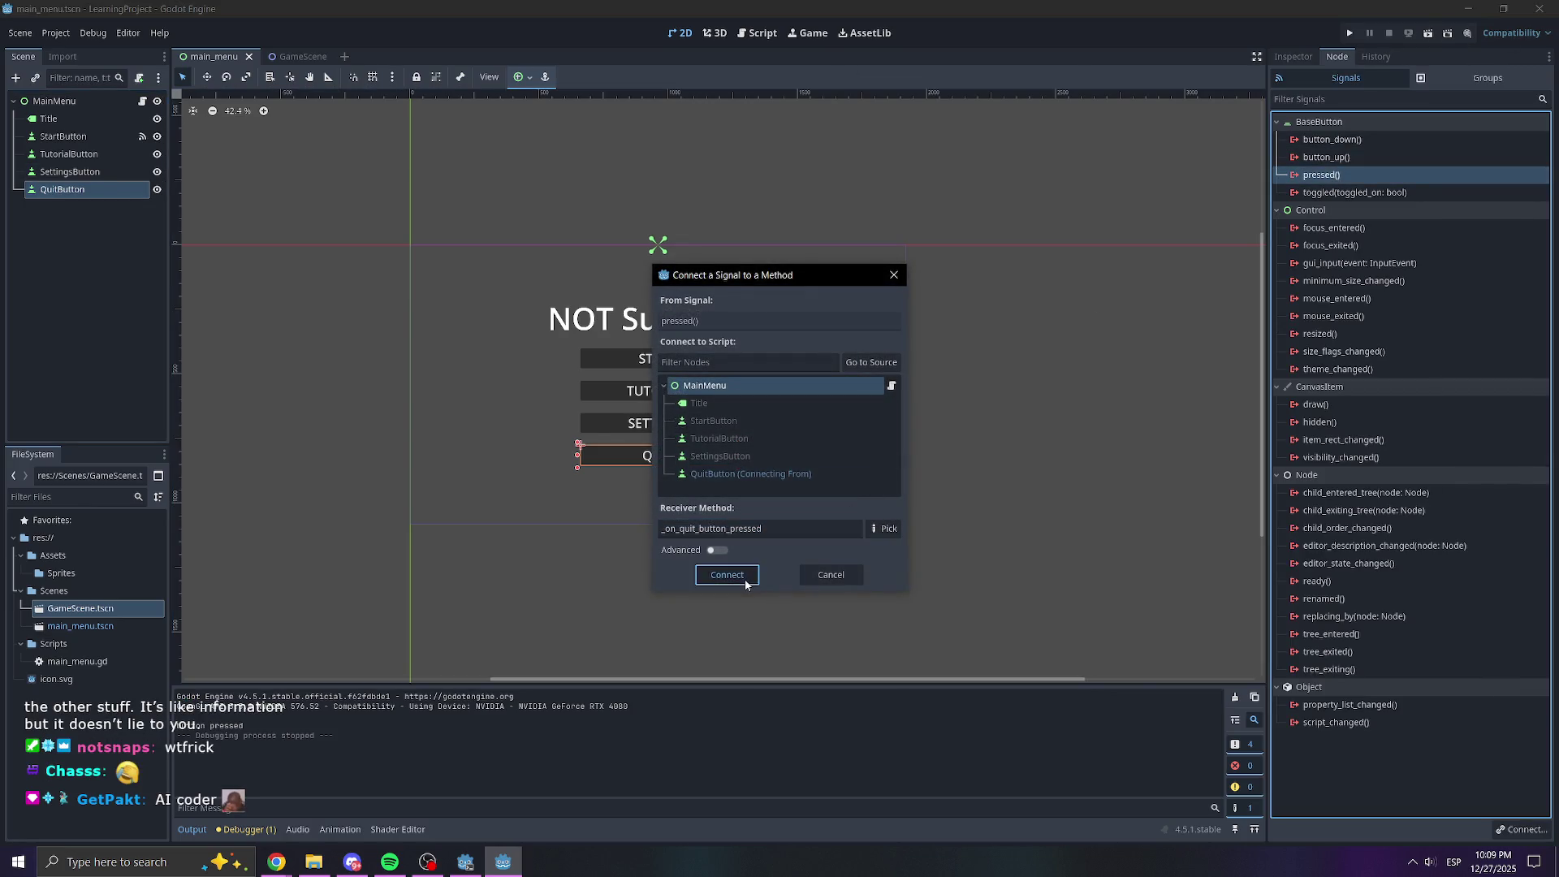
Replace pass with get_tree().quit(), save, and run the game to confirm QUIT closes it
mouse_move(553, 370)
left_mouse_down()
mouse_move(383, 373)
mouse_move(381, 358)
mouse_move(376, 373)
left_mouse_up()
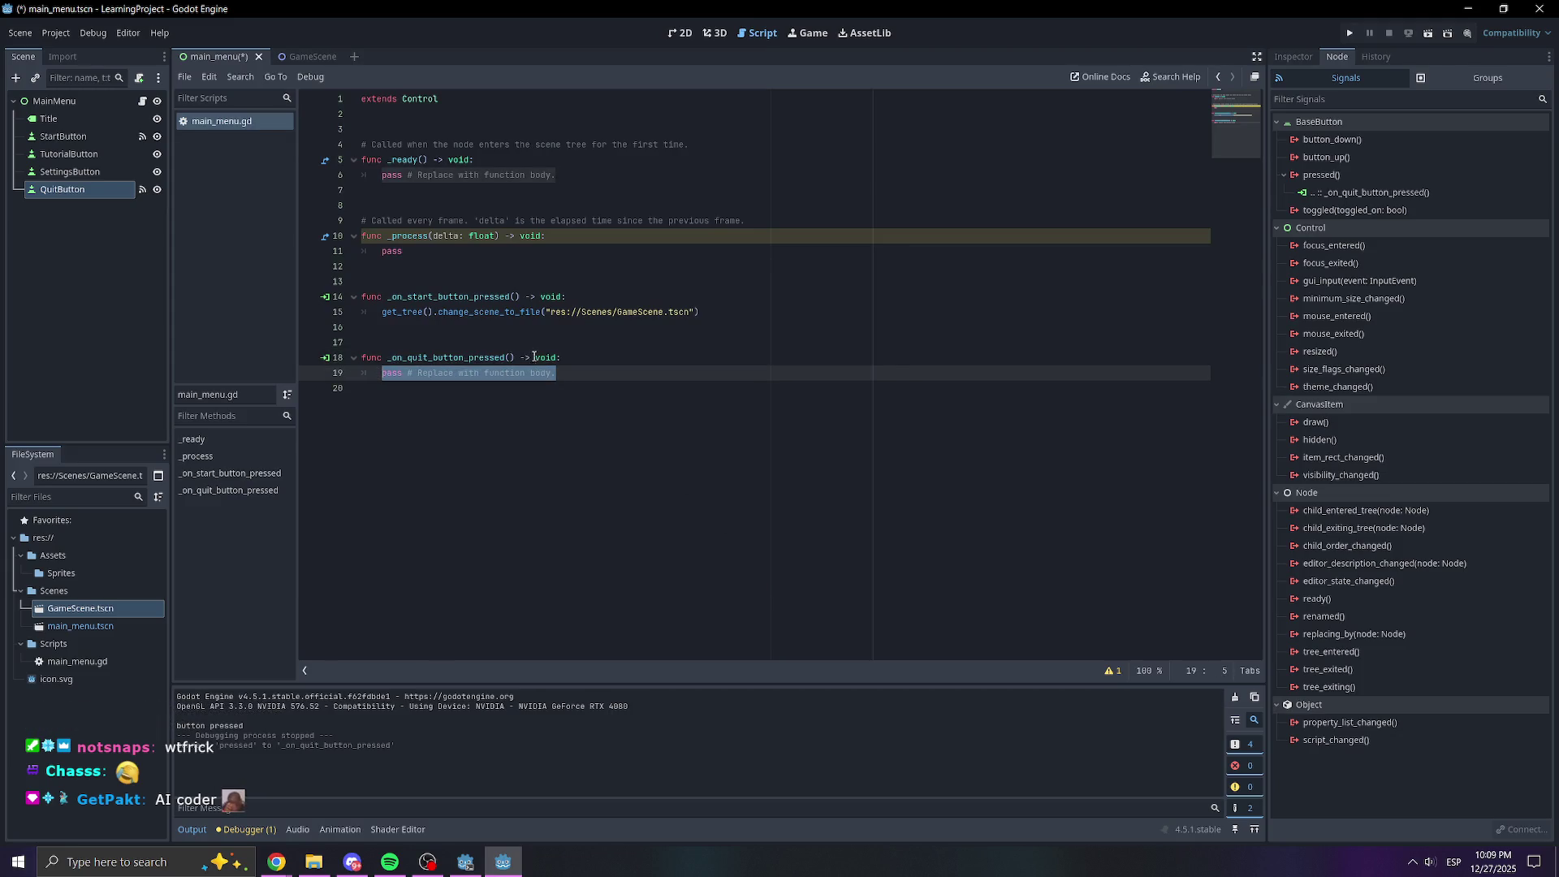
type("get_tree().quit()")
left_click(534, 389)
key("ctrl+s")
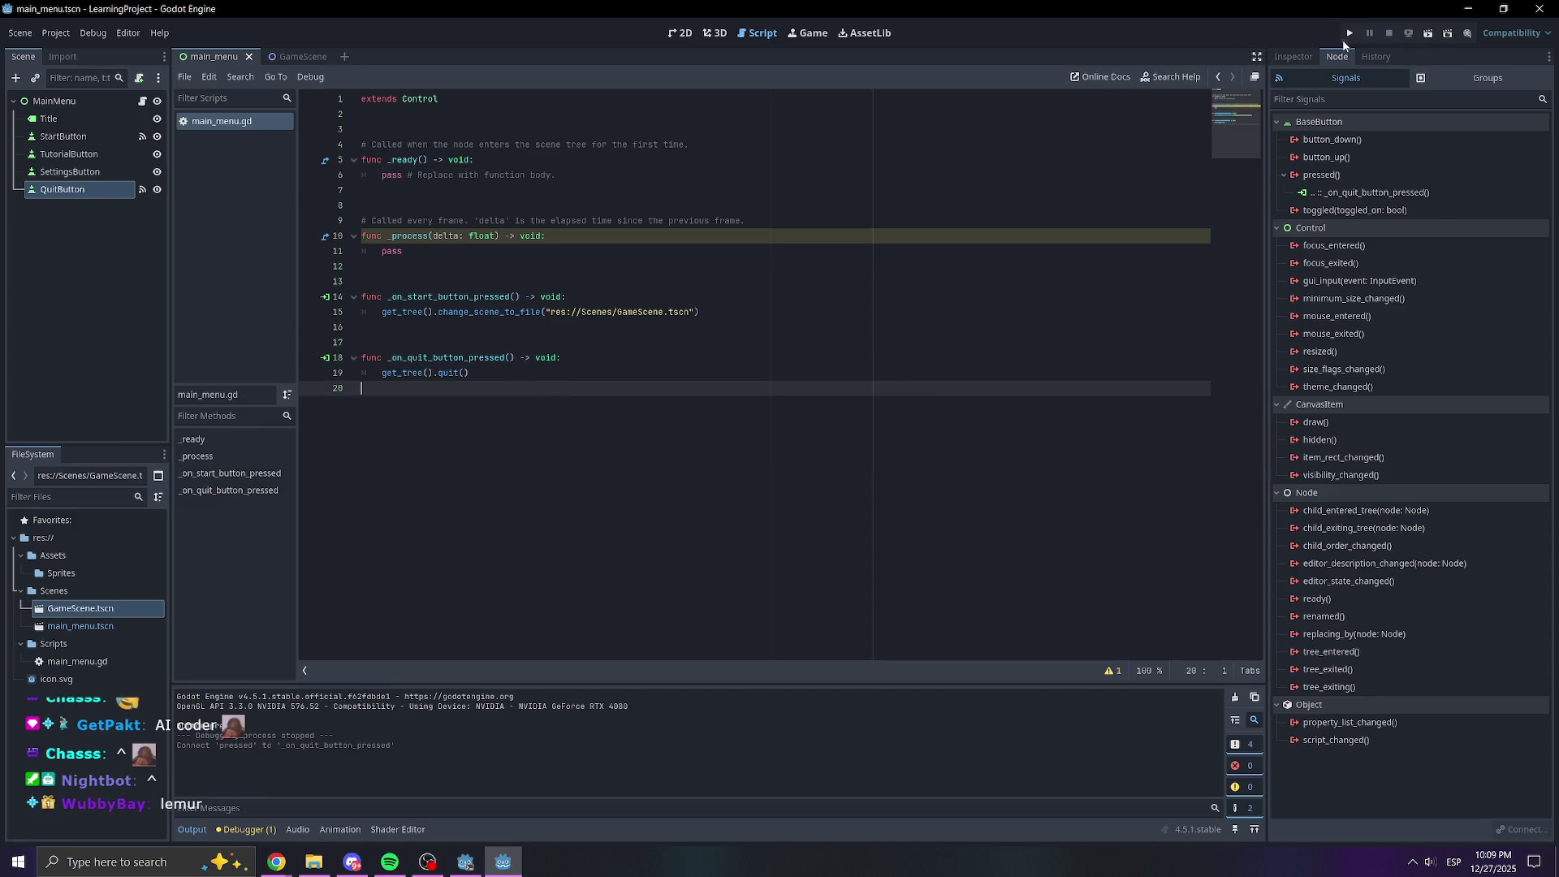
left_click(1348, 34)
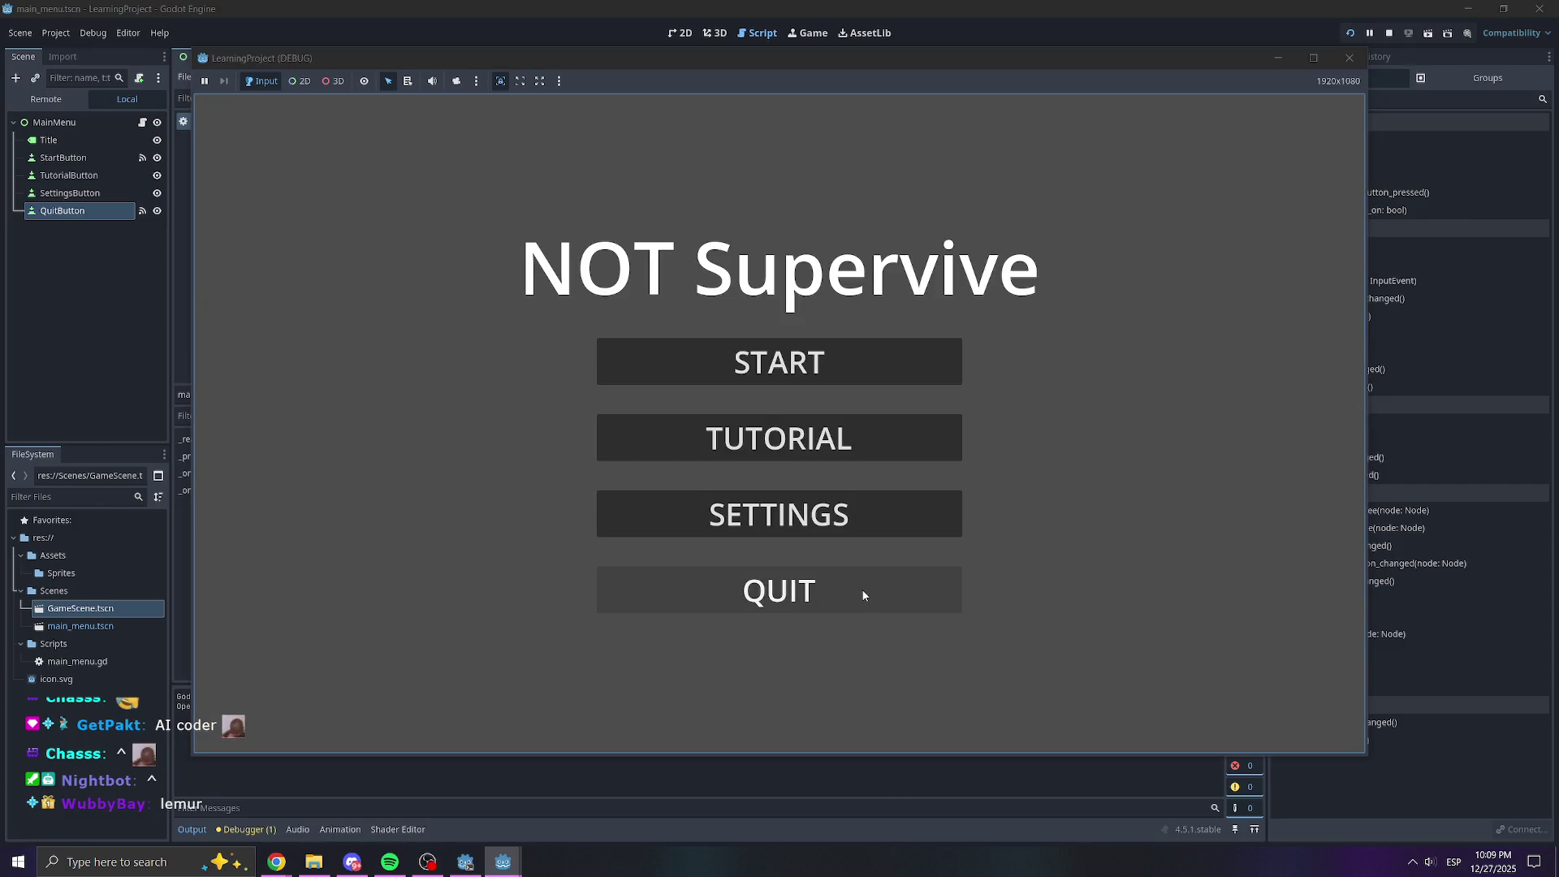
left_click(862, 590)
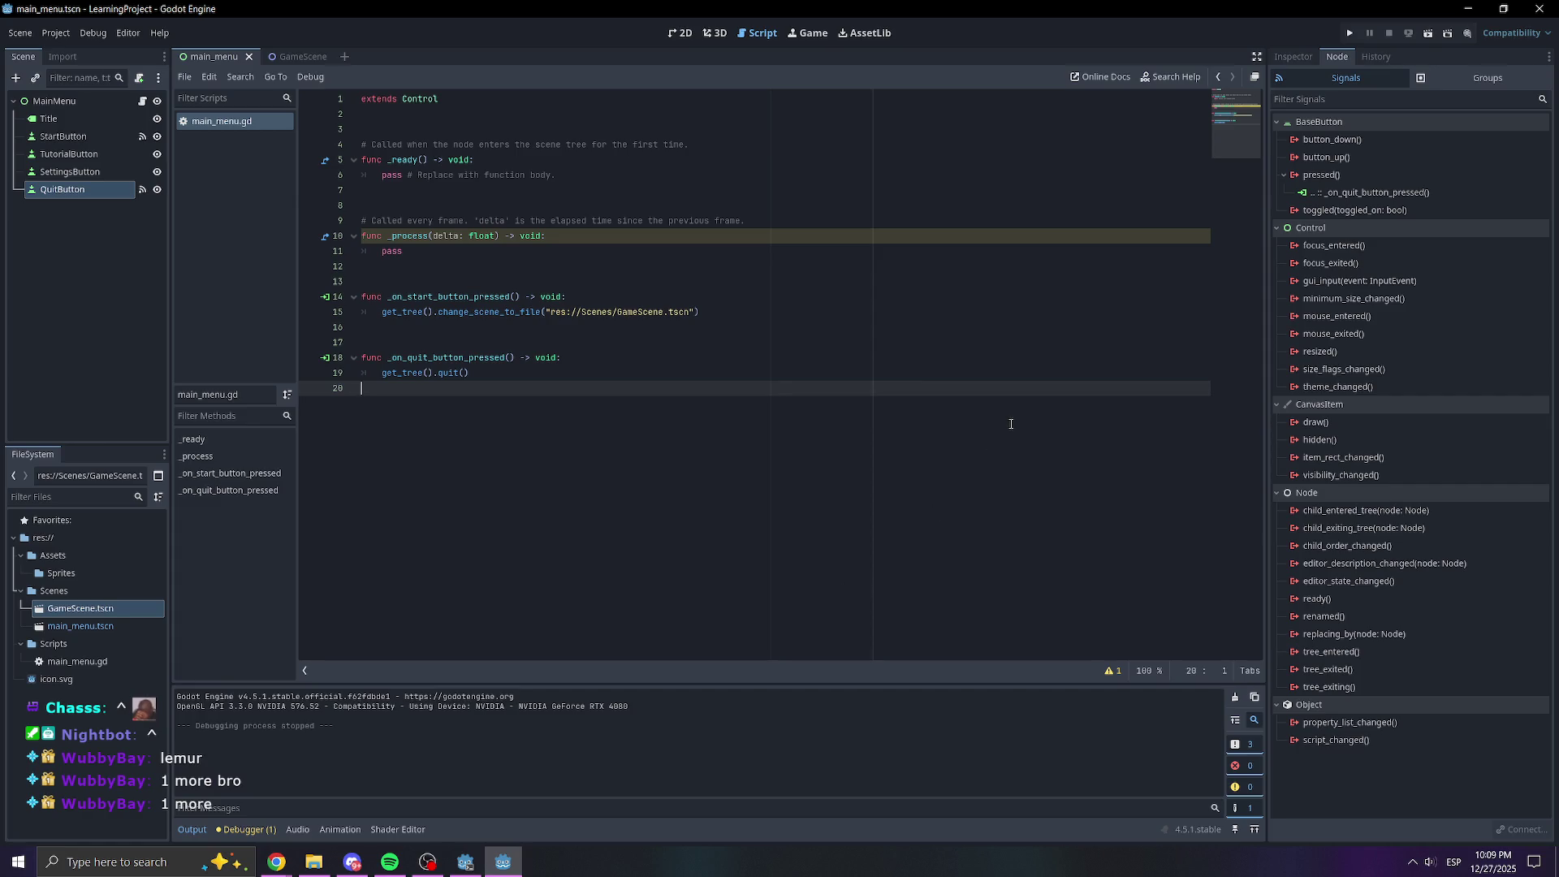
Review lines 12 to 20 of the main_menu.gd script
left_click(820, 375)
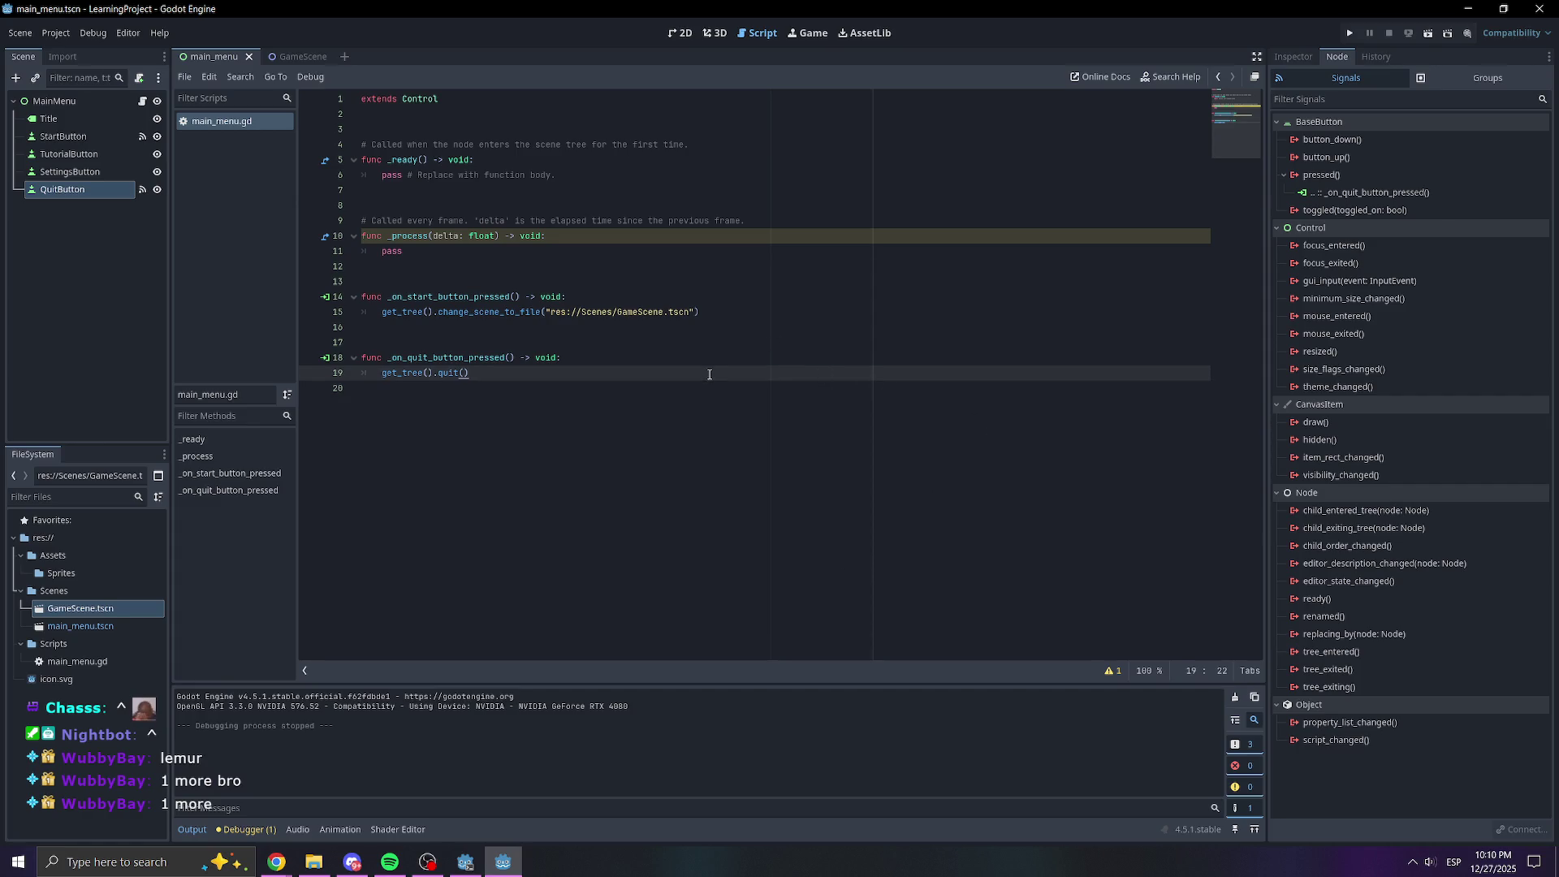
left_click(687, 392)
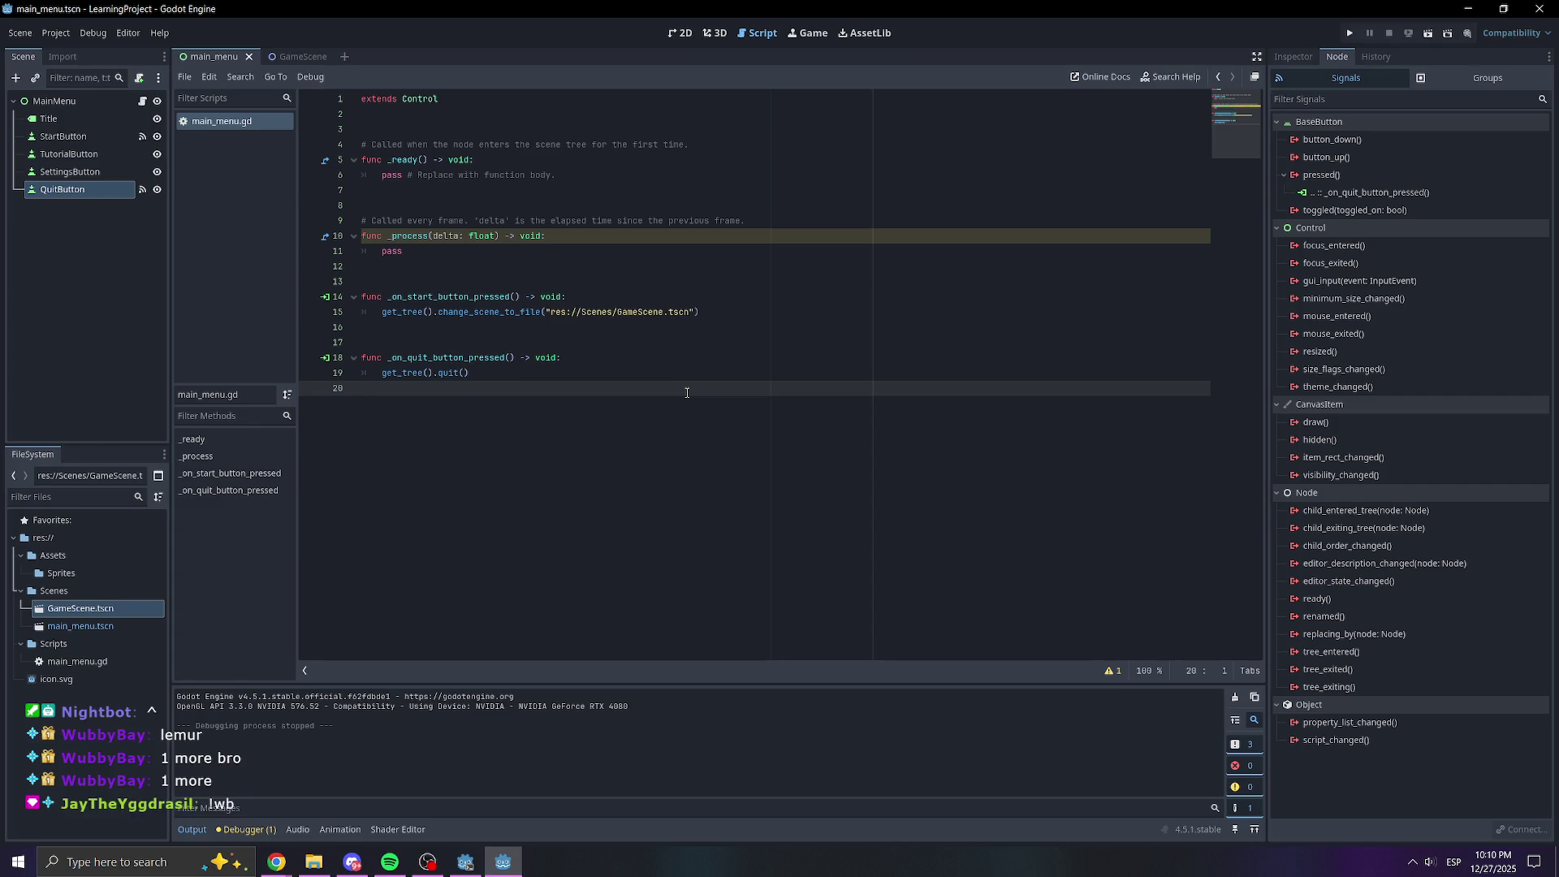
left_click(517, 342)
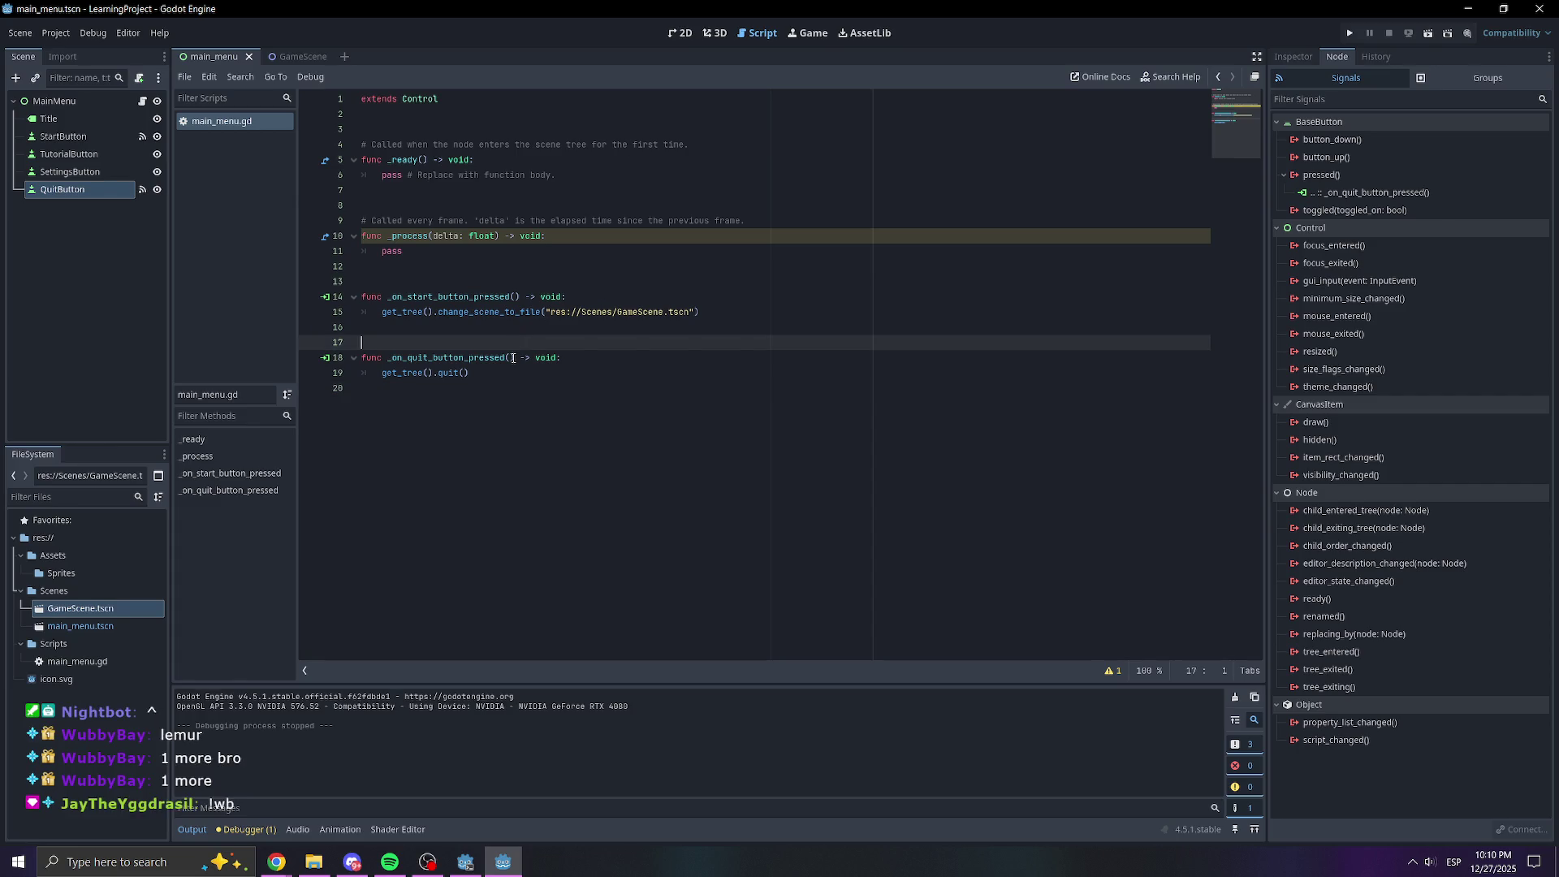
left_click(505, 271)
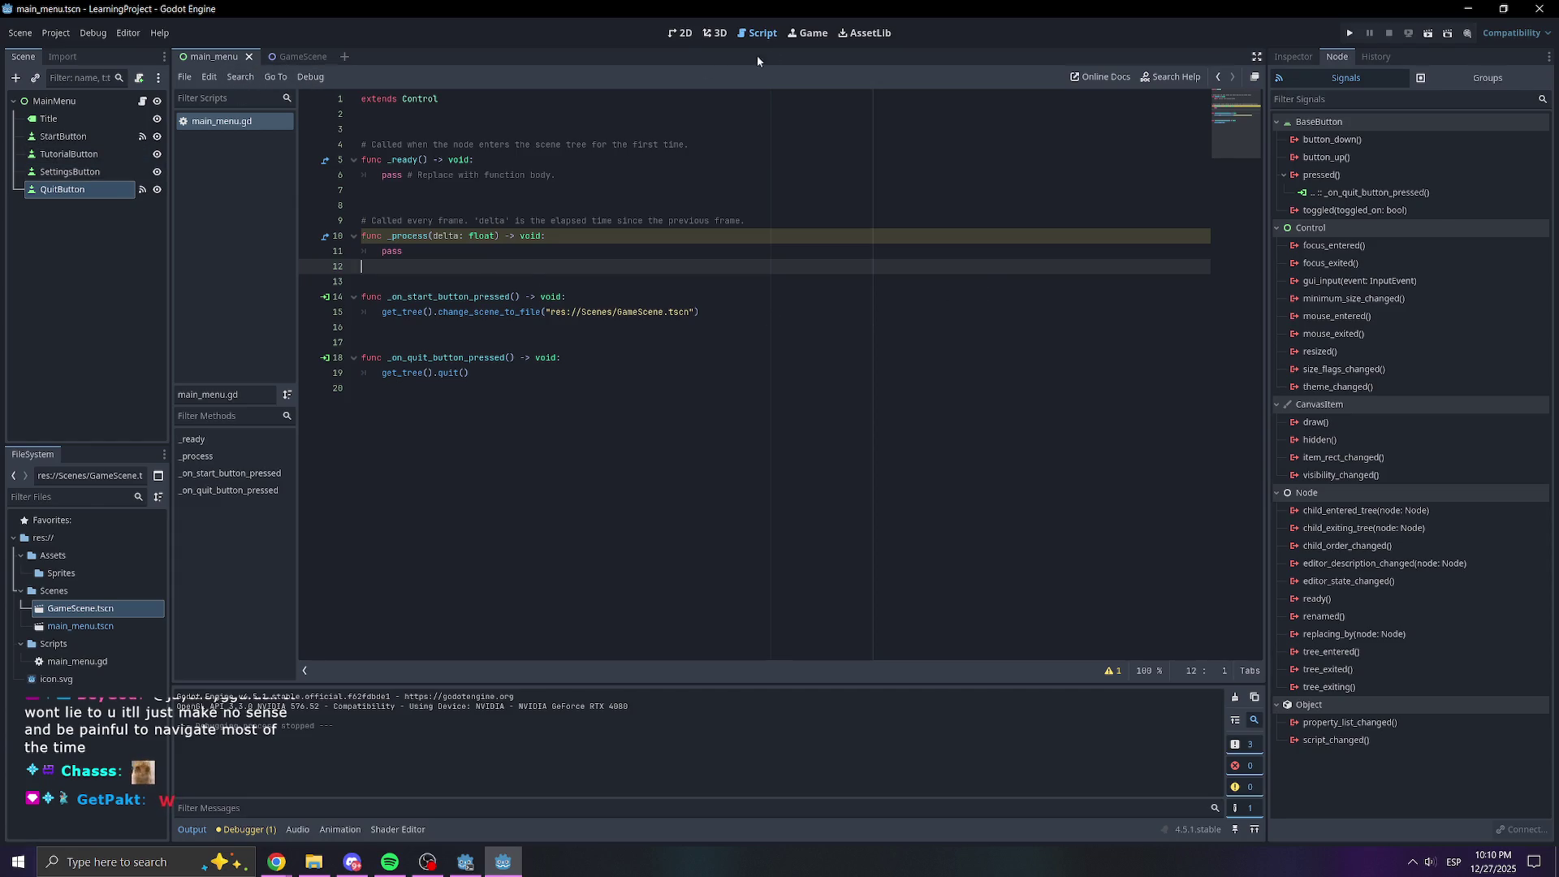
Return to the main_menu 2D layout, briefly selecting then deselecting SettingsButton
left_click(682, 33)
left_click(797, 439)
left_click(685, 435)
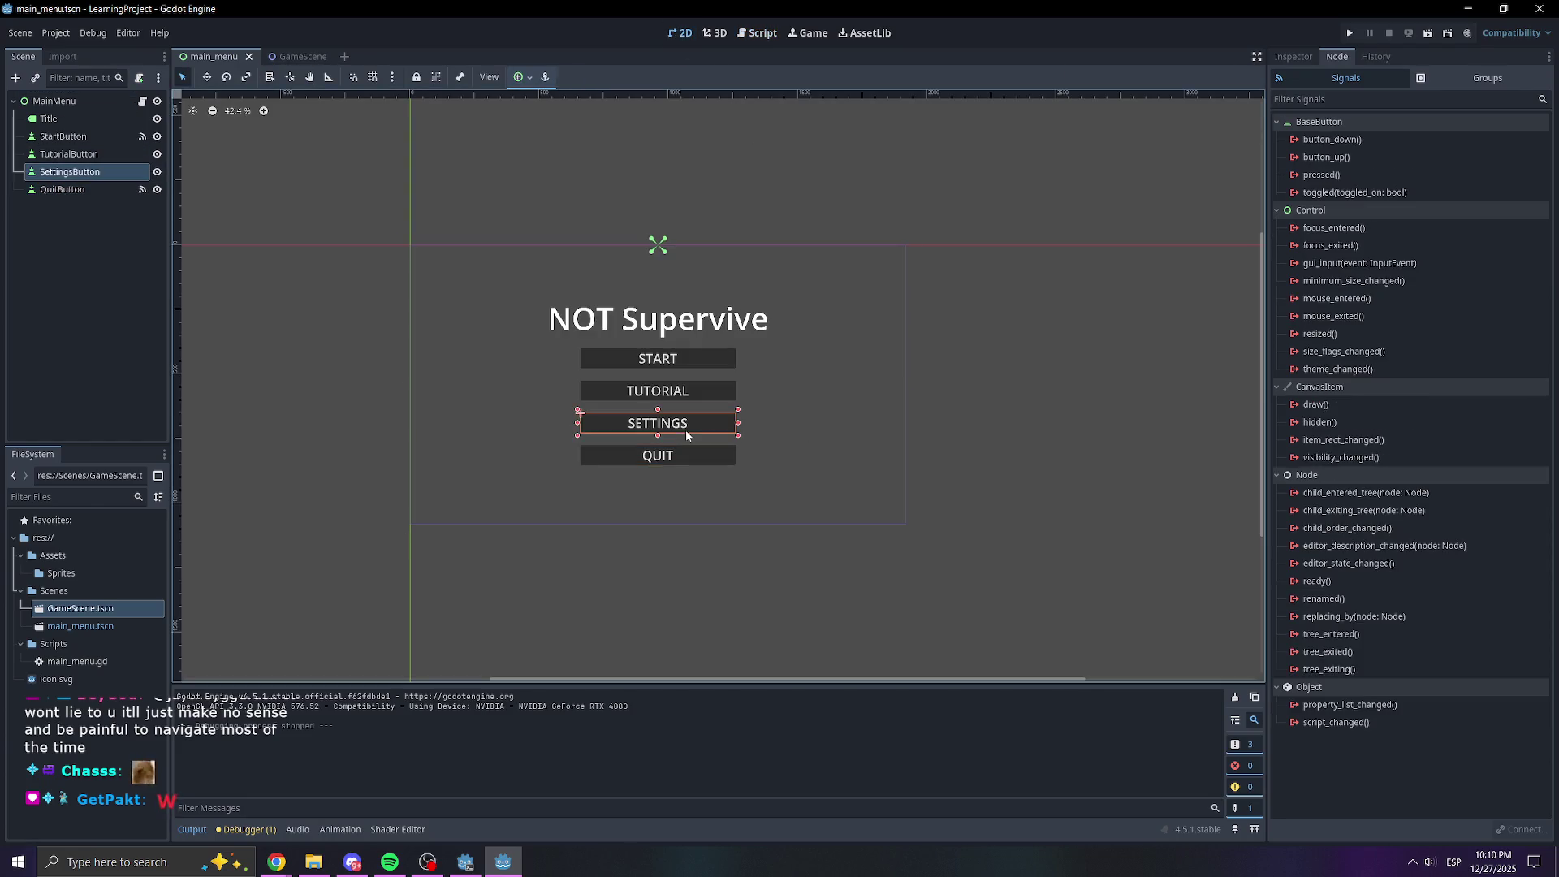
left_click(1144, 449)
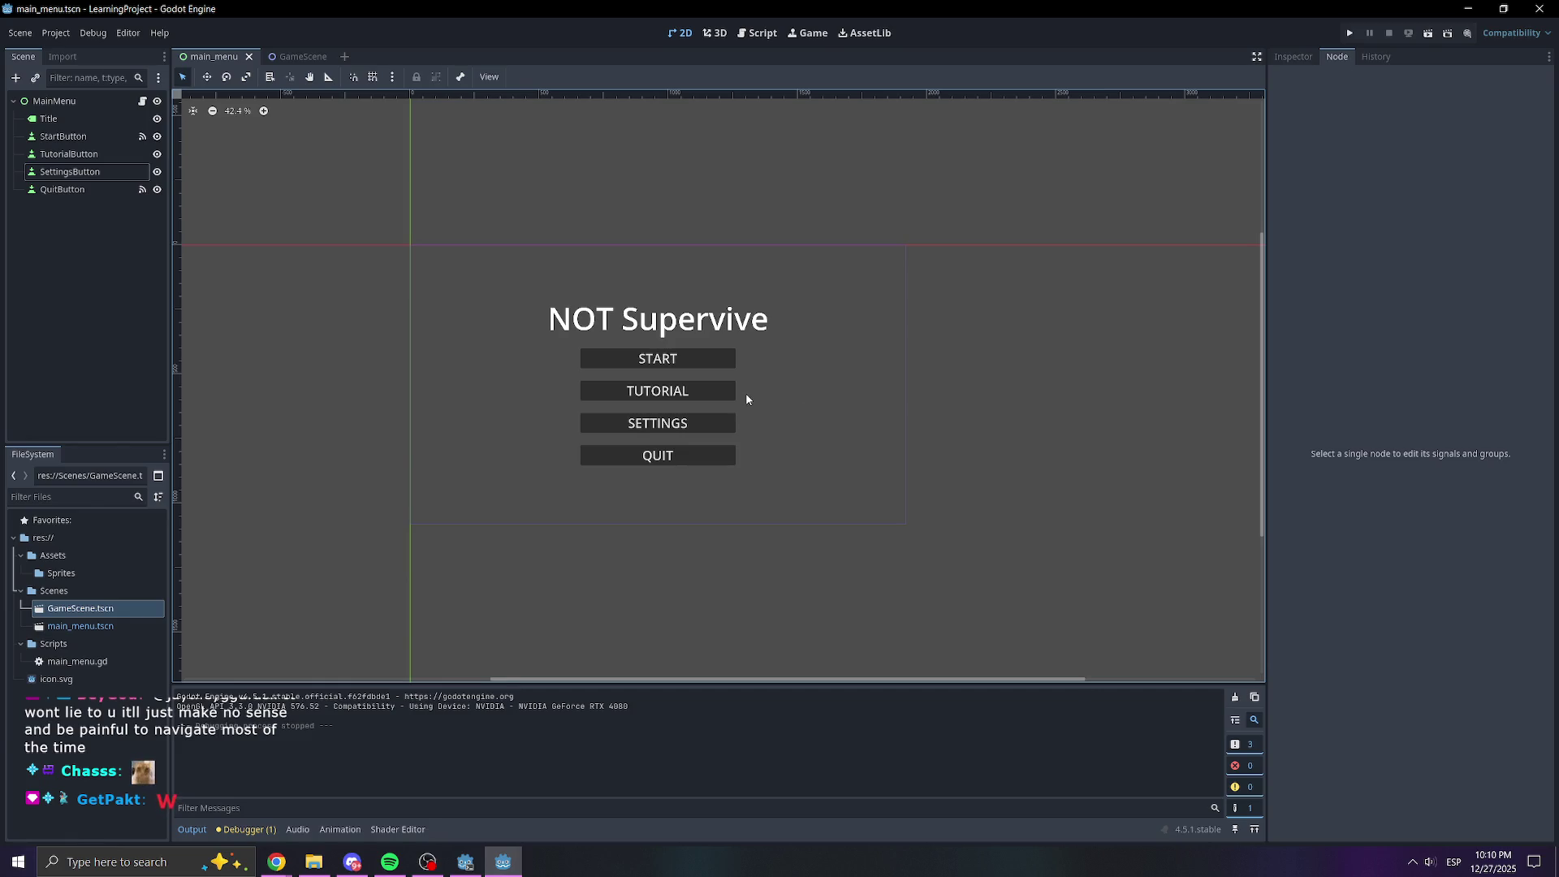
Bring up the context menu of the Scenes folder in the FileSystem dock
scroll(747, 406, "down", 3)
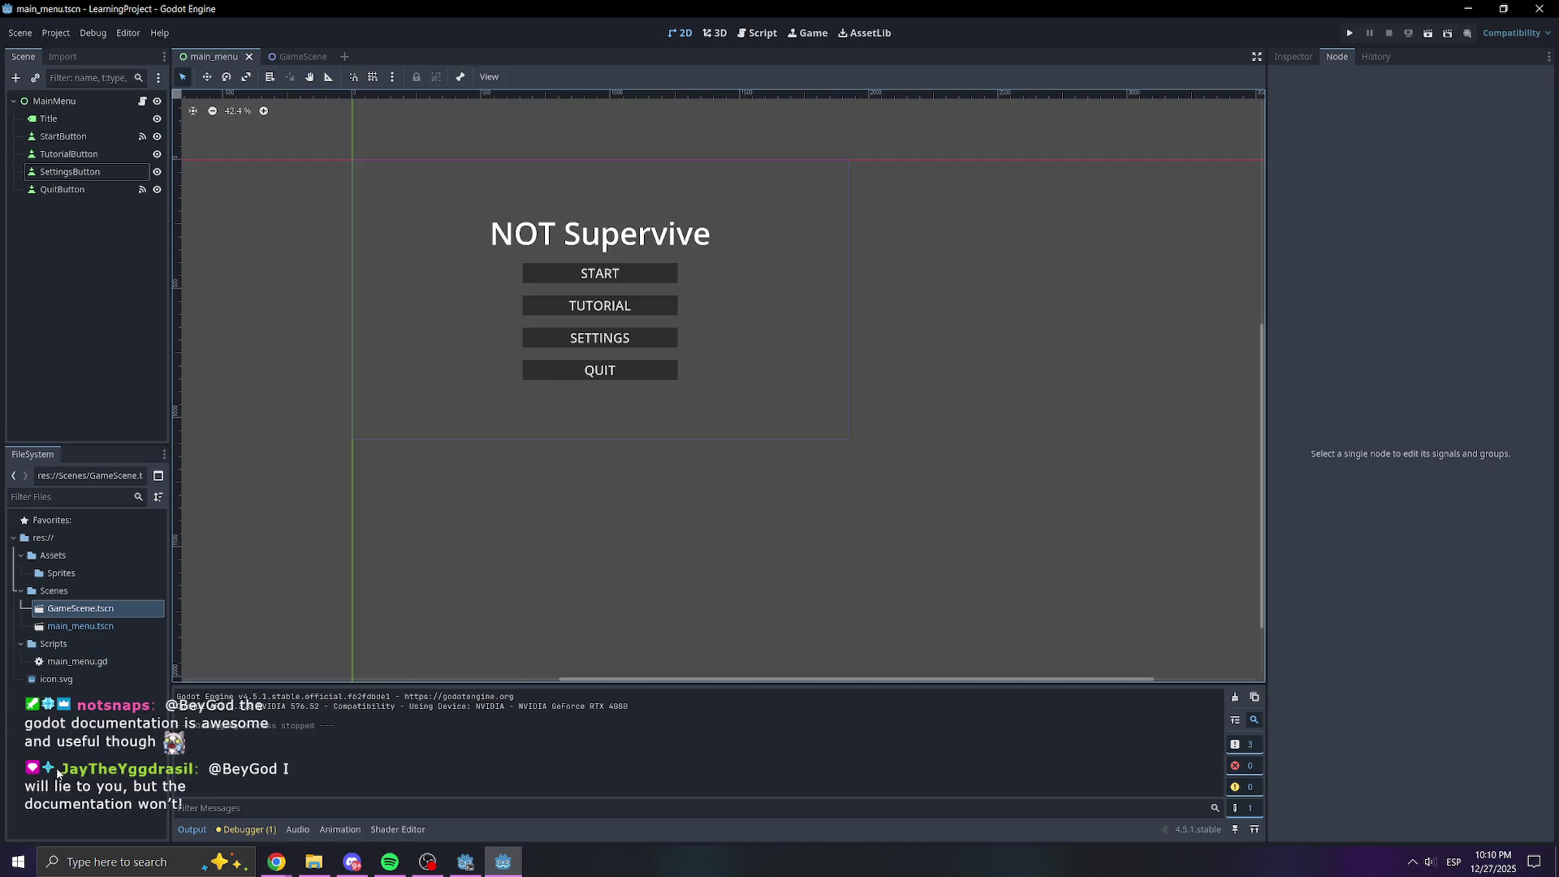
left_click(81, 647)
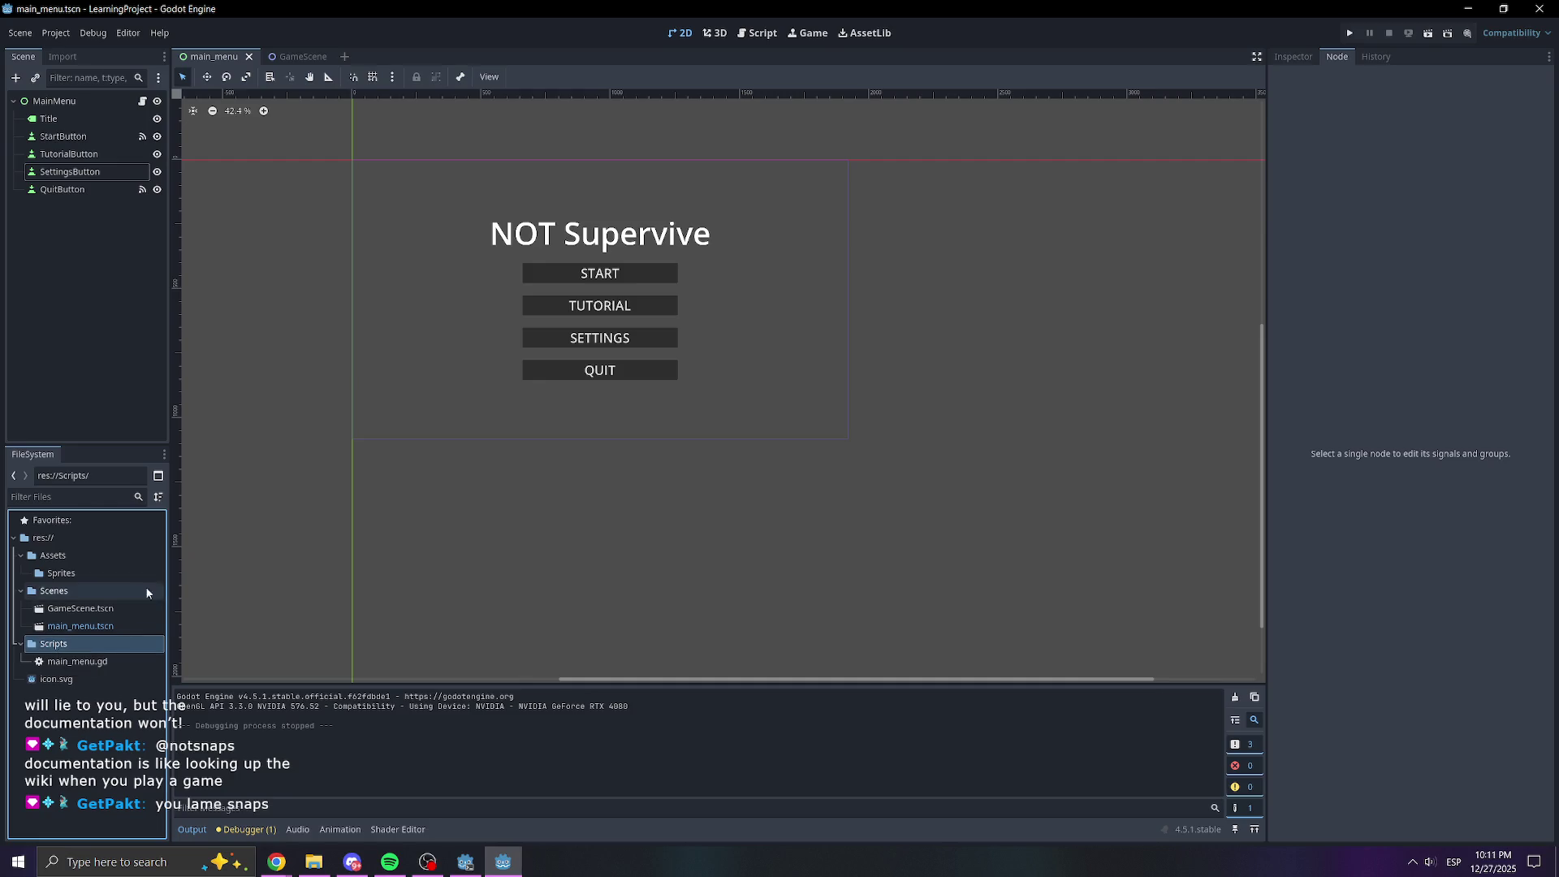
left_click(72, 731)
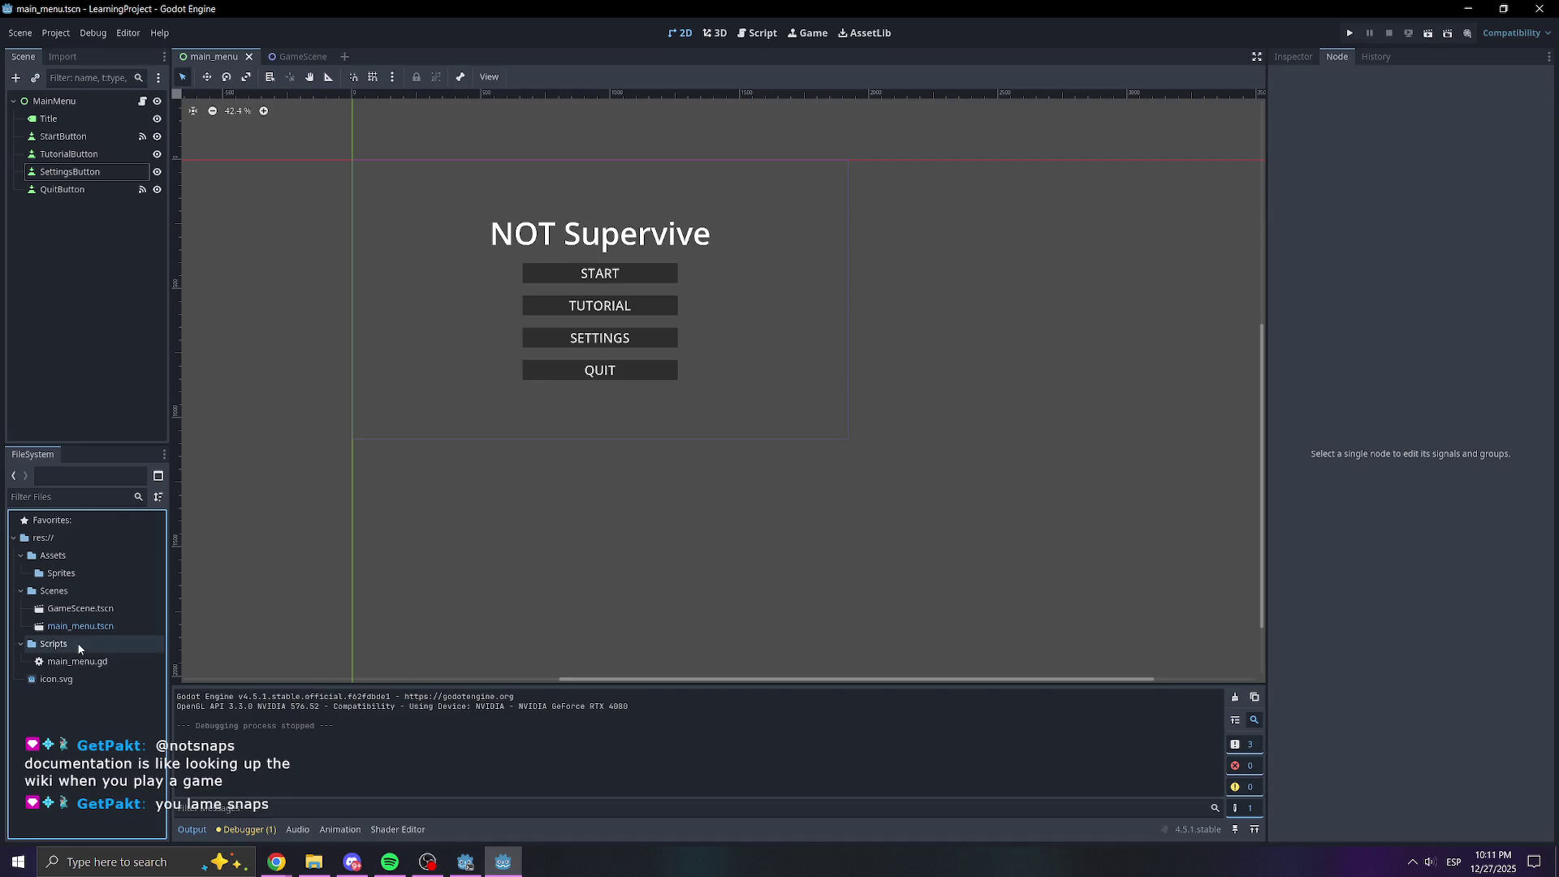
right_click(71, 581)
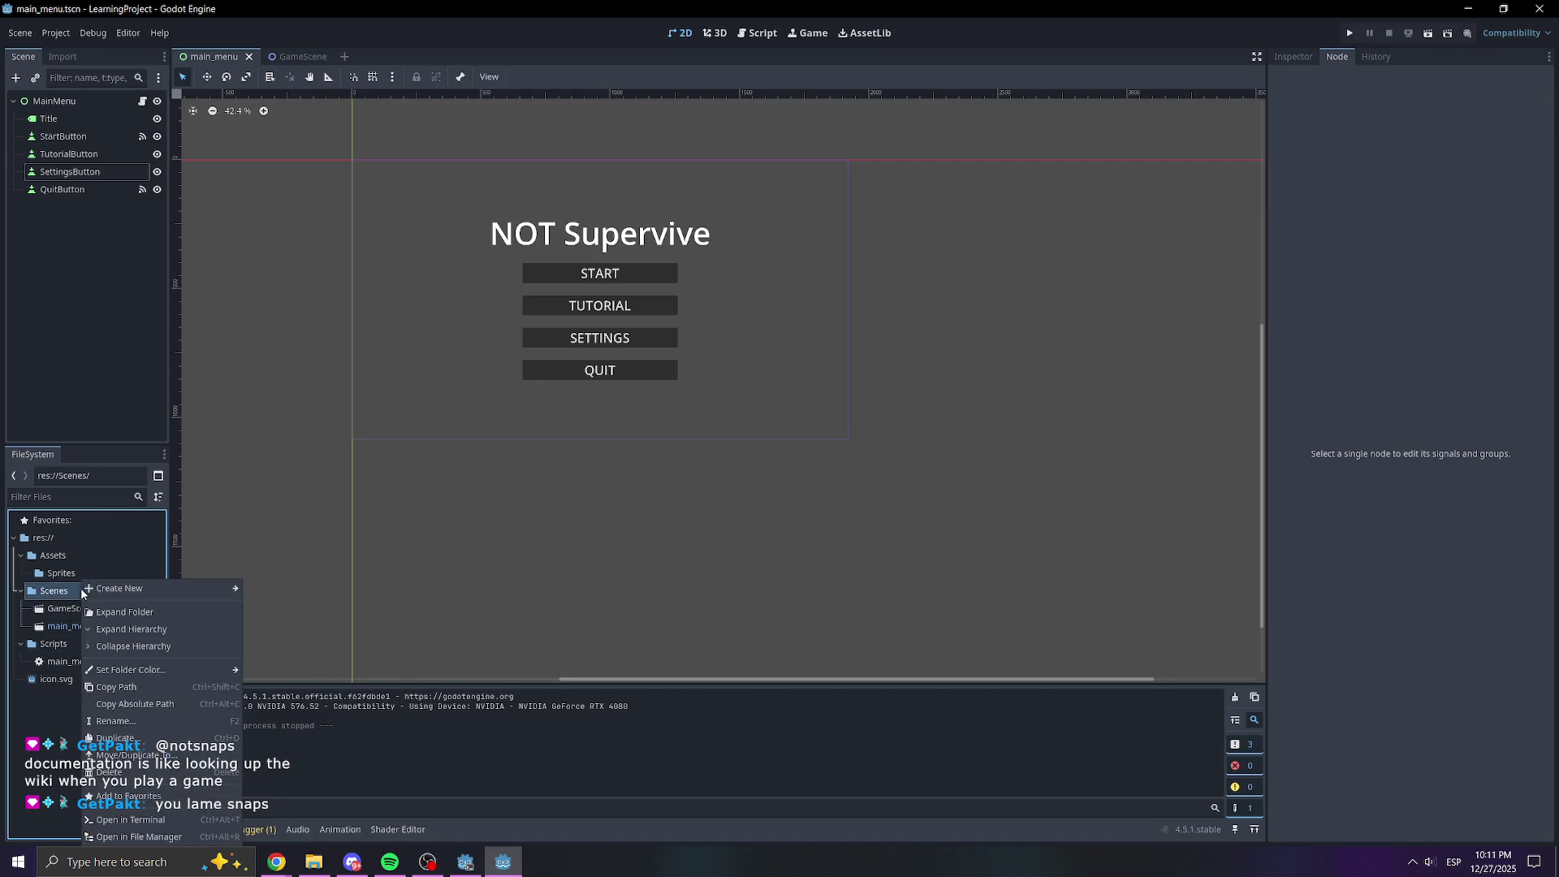
Create Settings.tscn in the Scenes folder with a User Interface root node
mouse_move(202, 588)
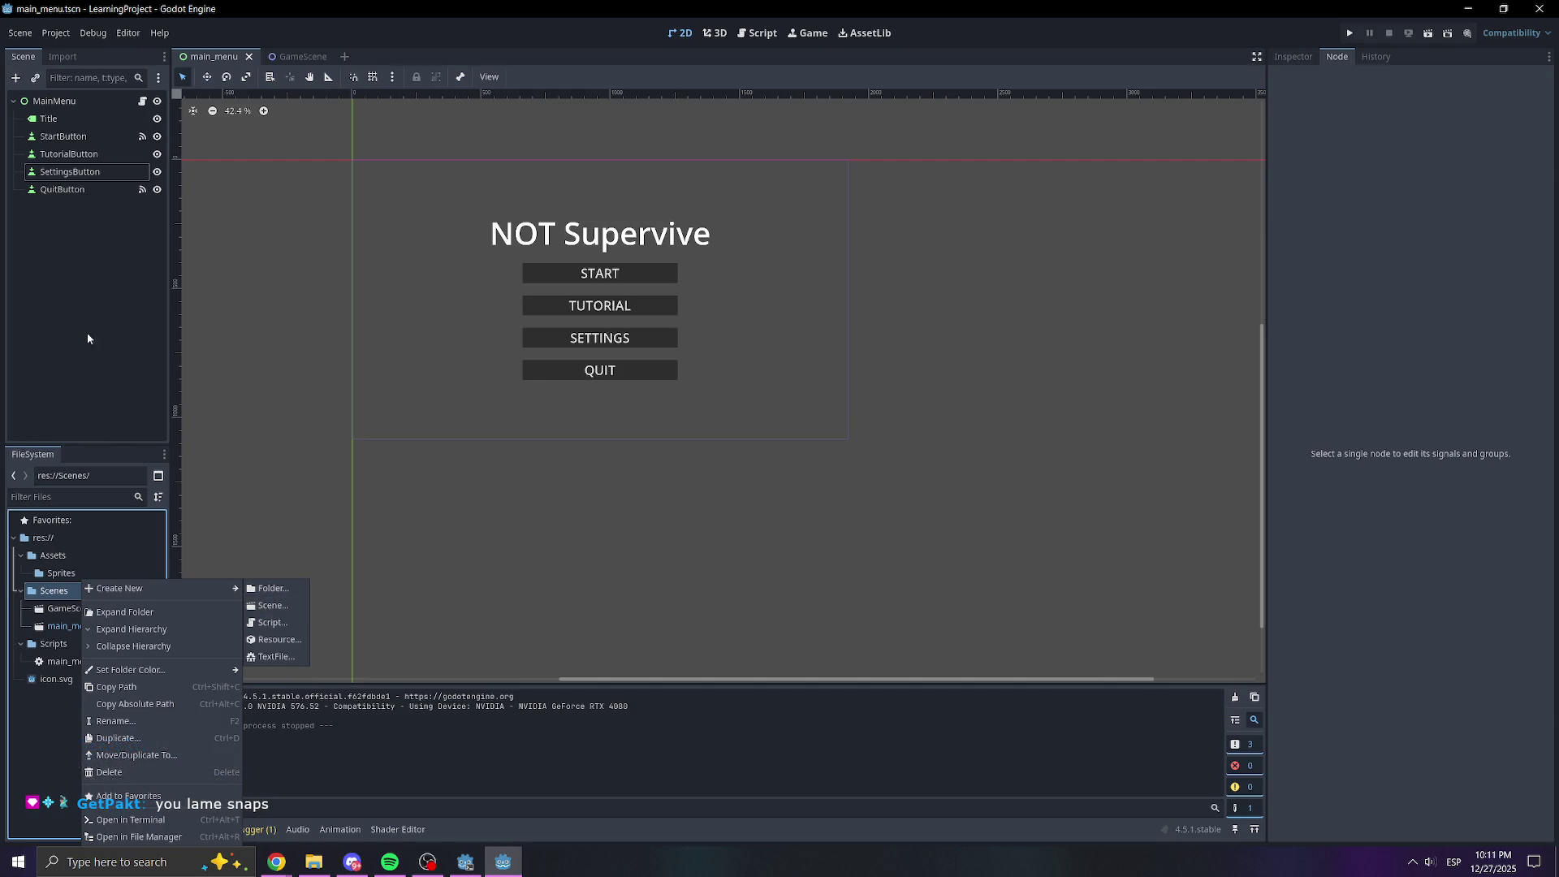
left_click(288, 611)
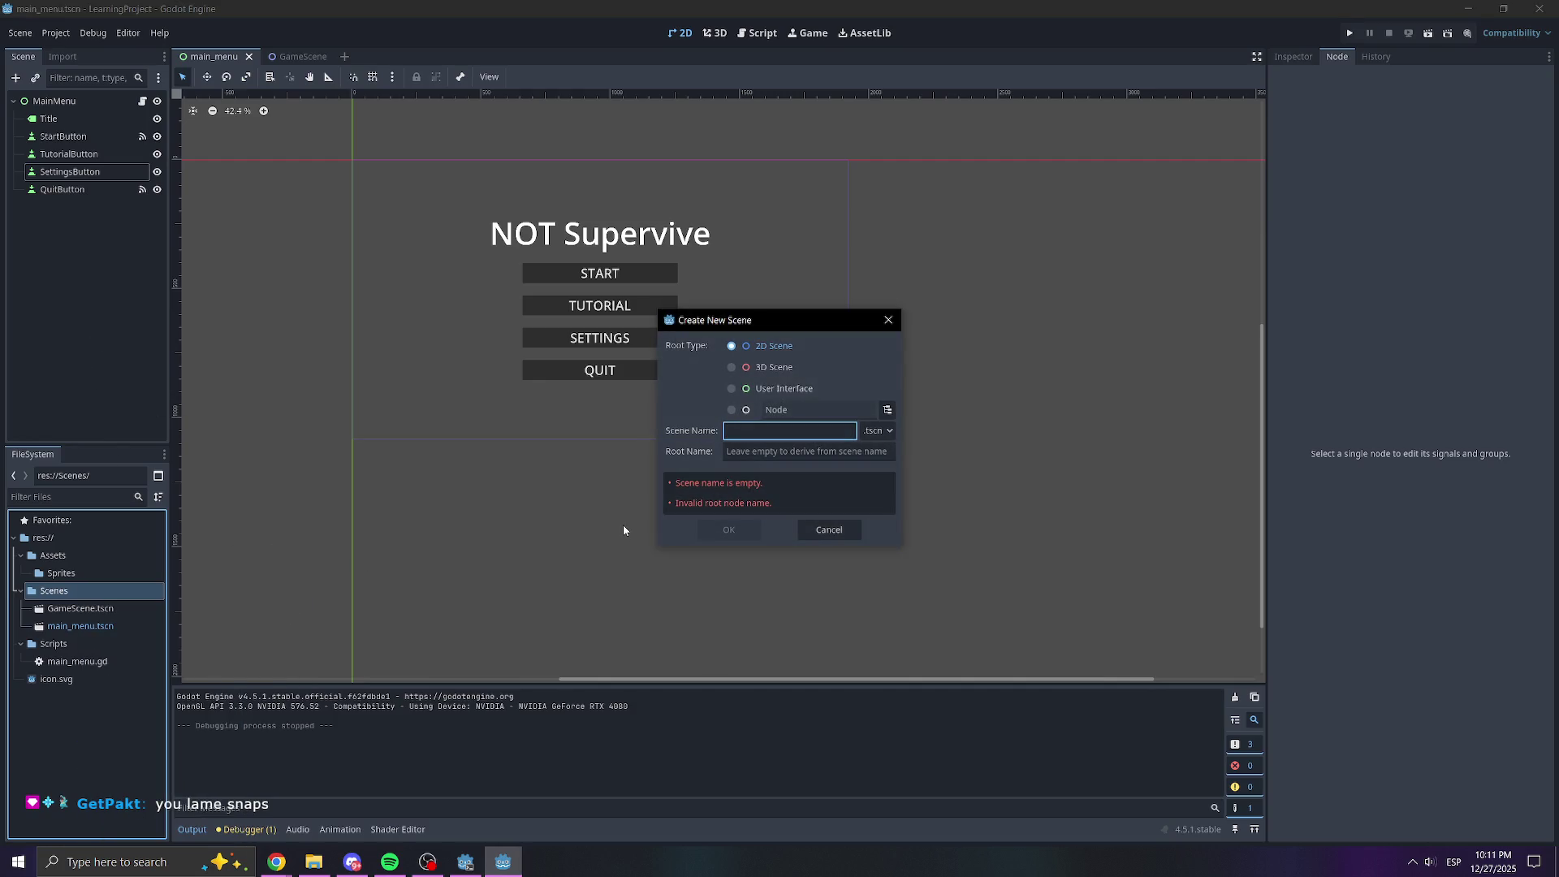
type("Settings")
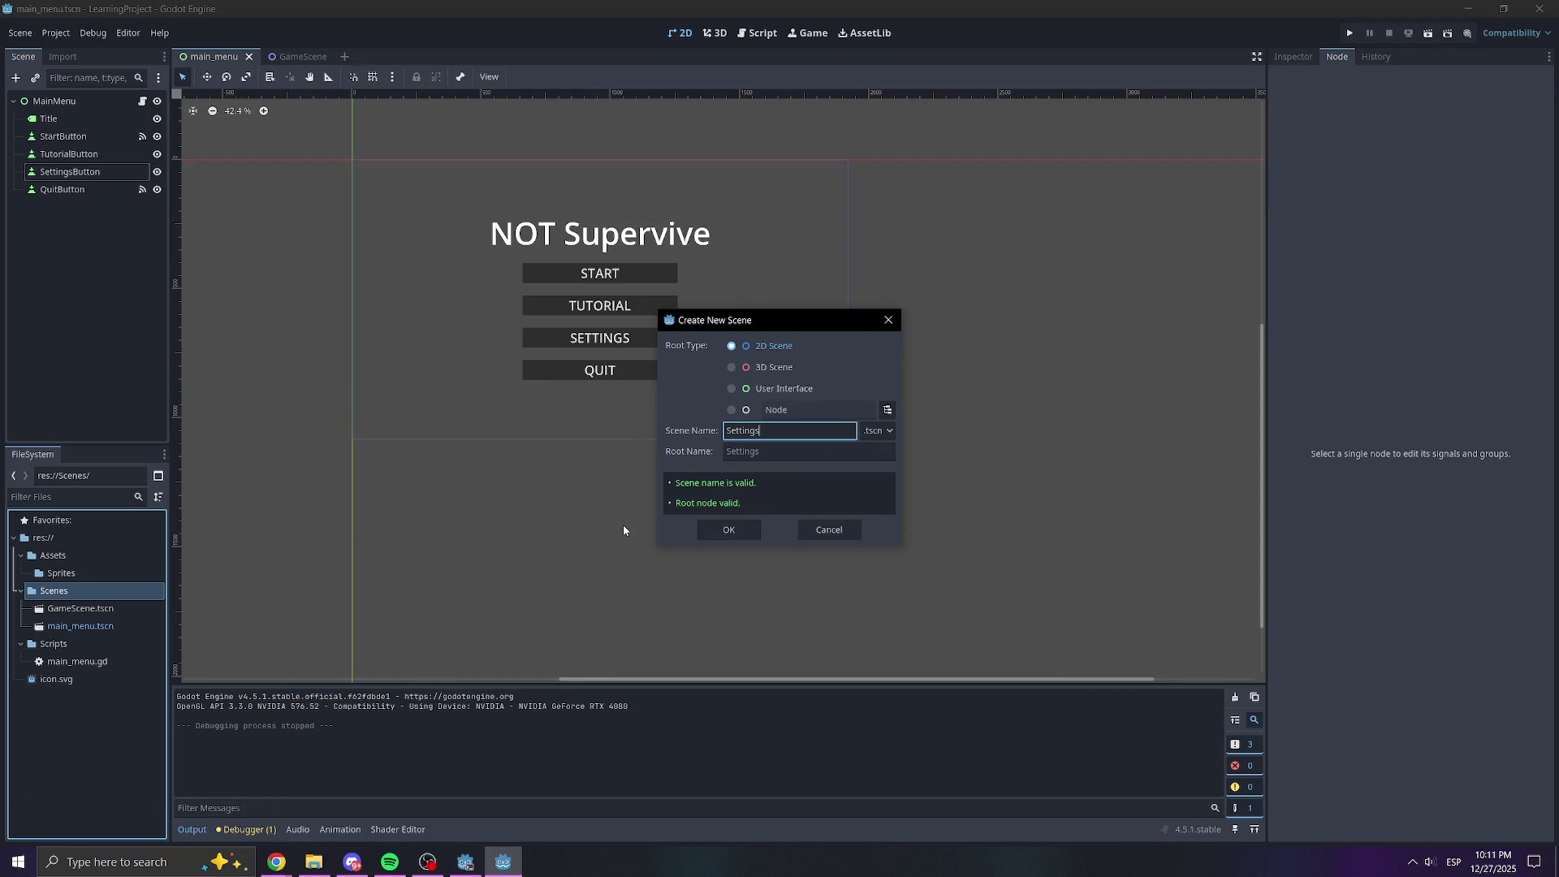
left_click(767, 390)
left_click(729, 529)
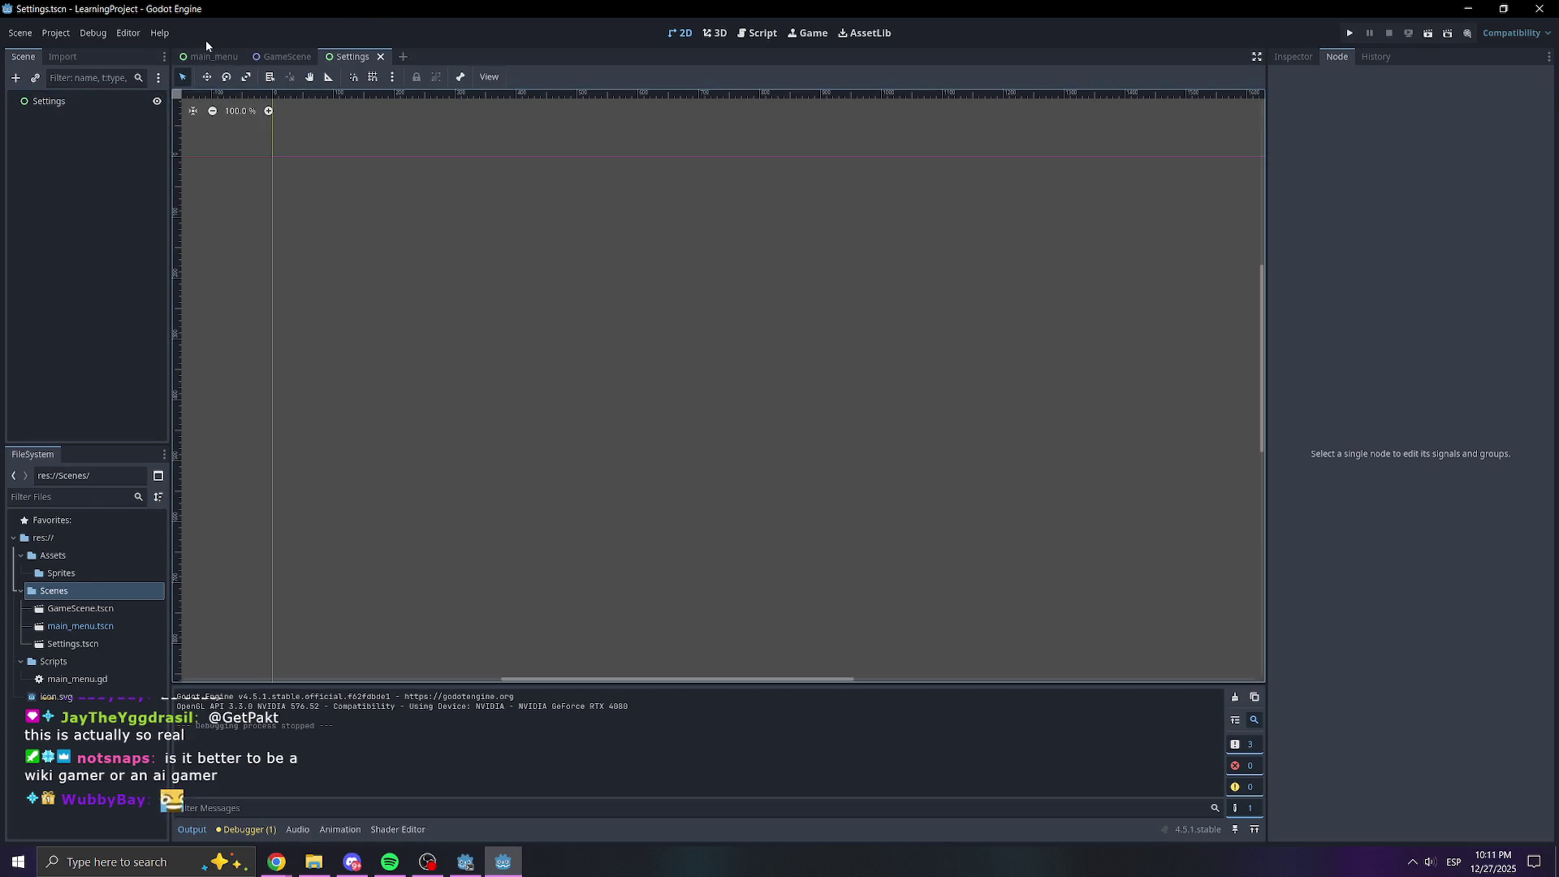
Start adding a child node to Settings and browse the Control node categories
right_click(62, 109)
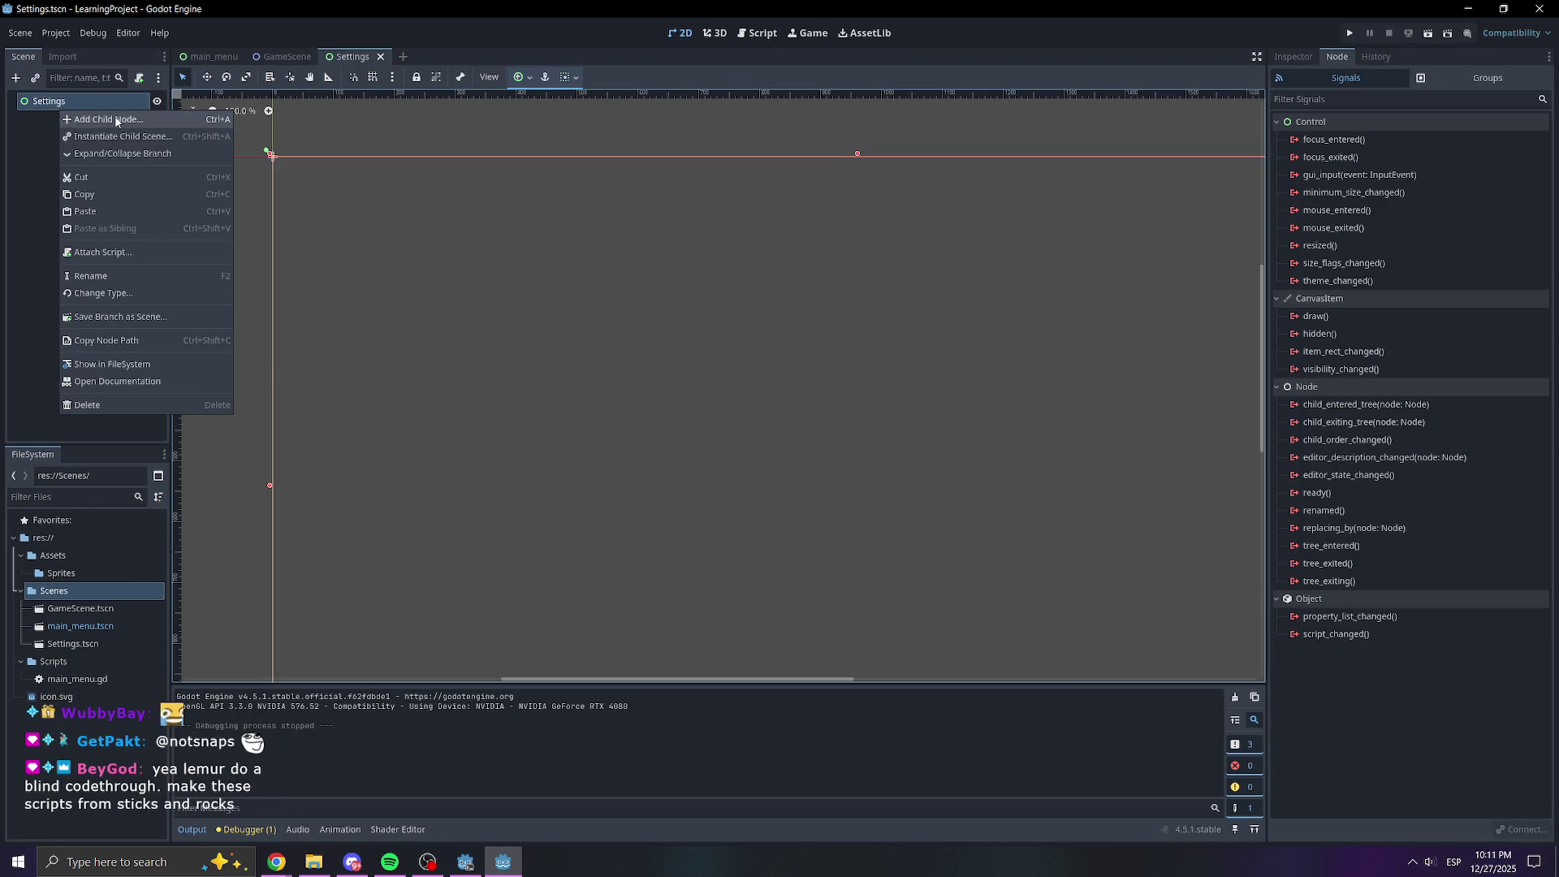
left_click(116, 121)
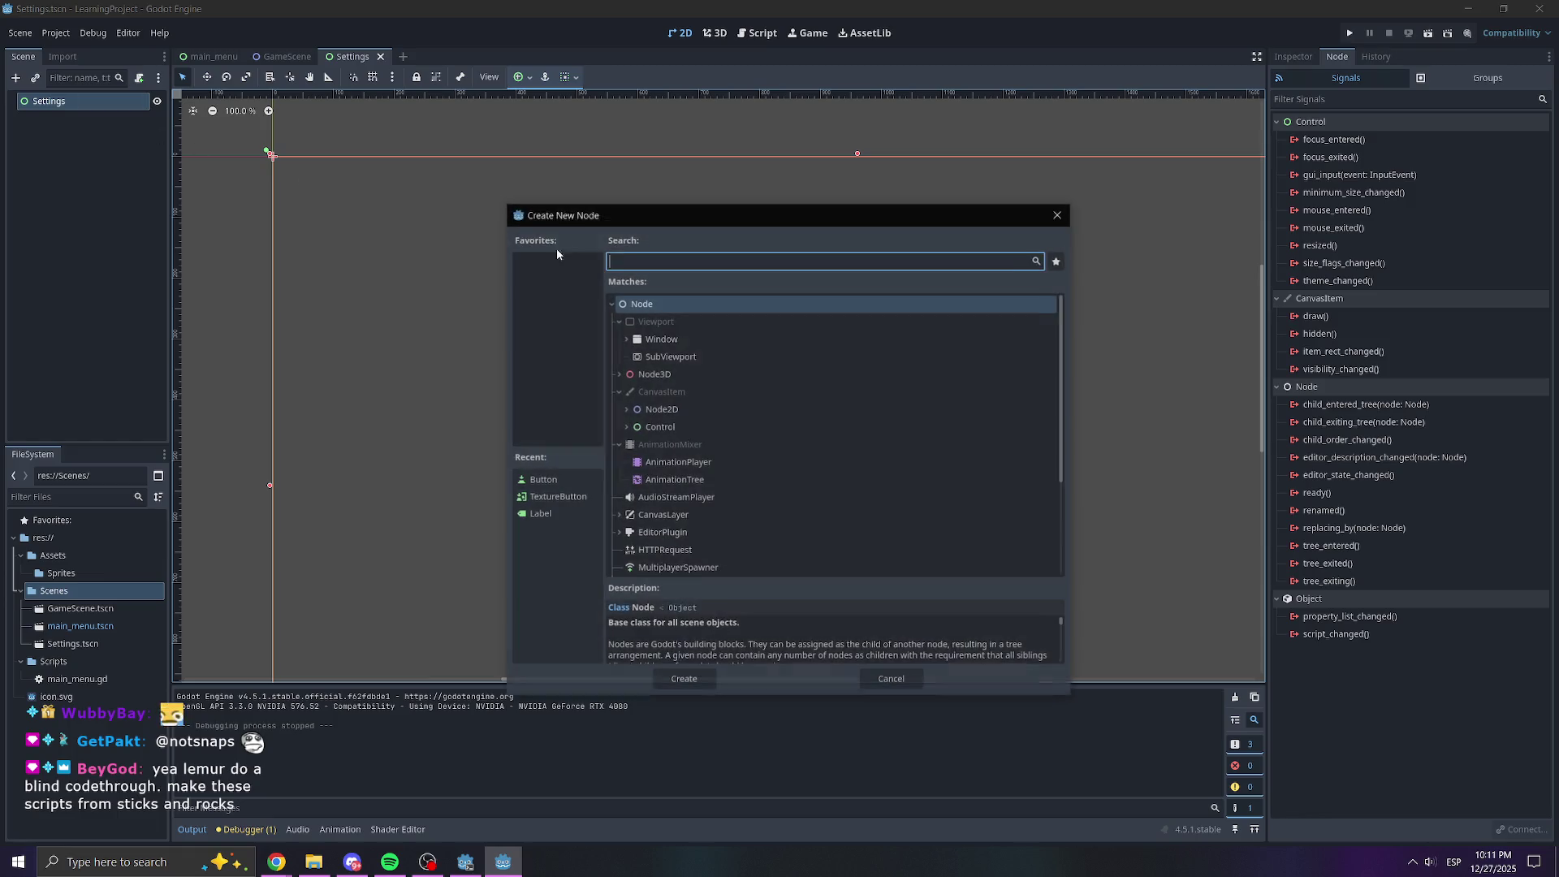
left_click(625, 426)
scroll(682, 439, "down", 1)
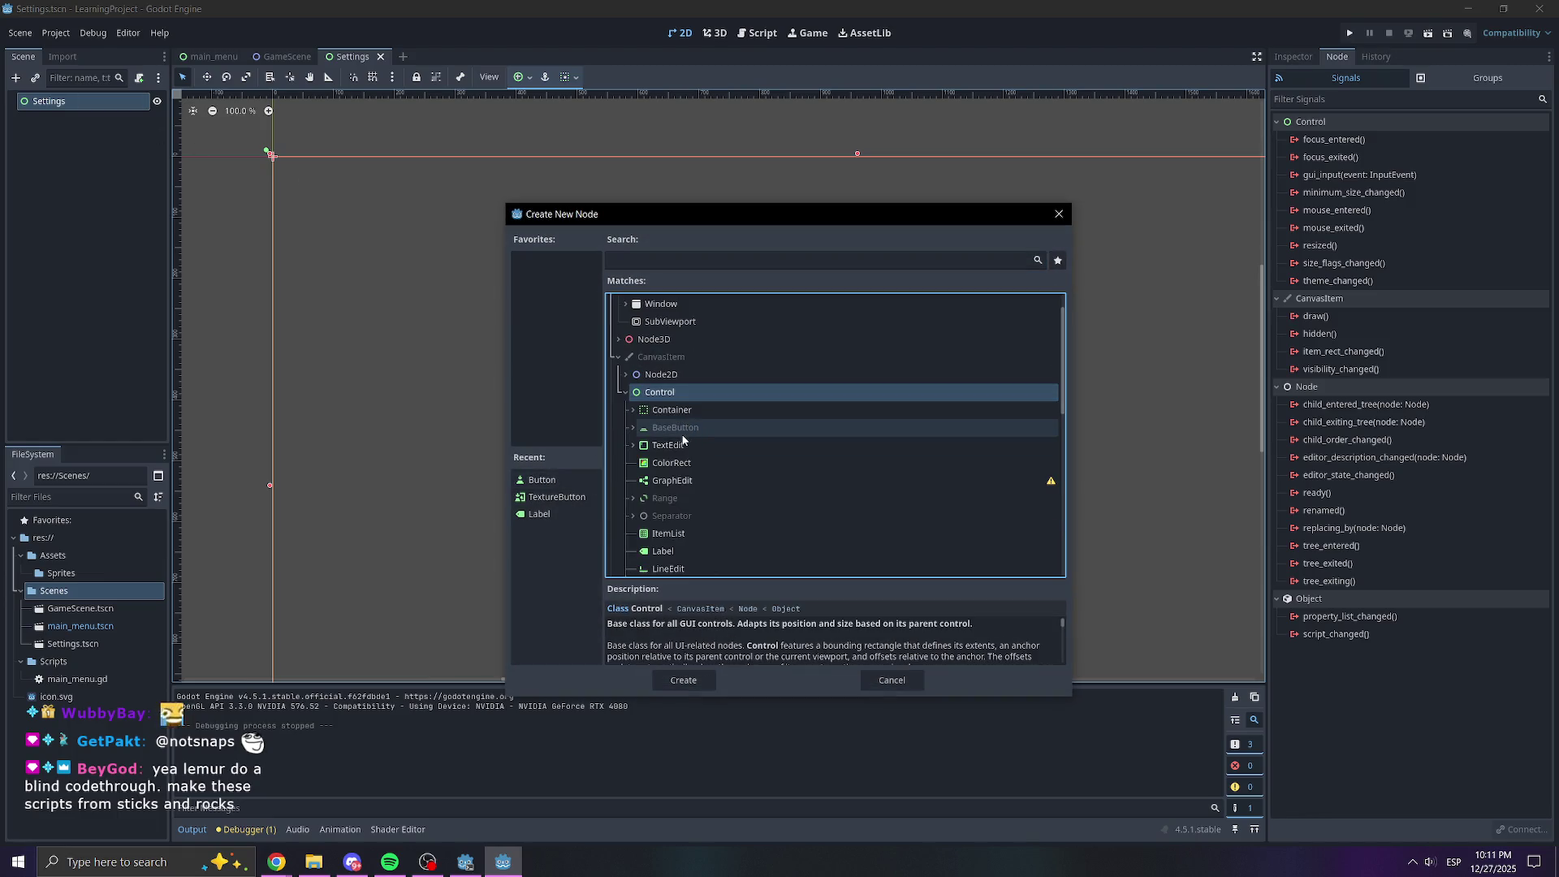
scroll(682, 440, "down", 1)
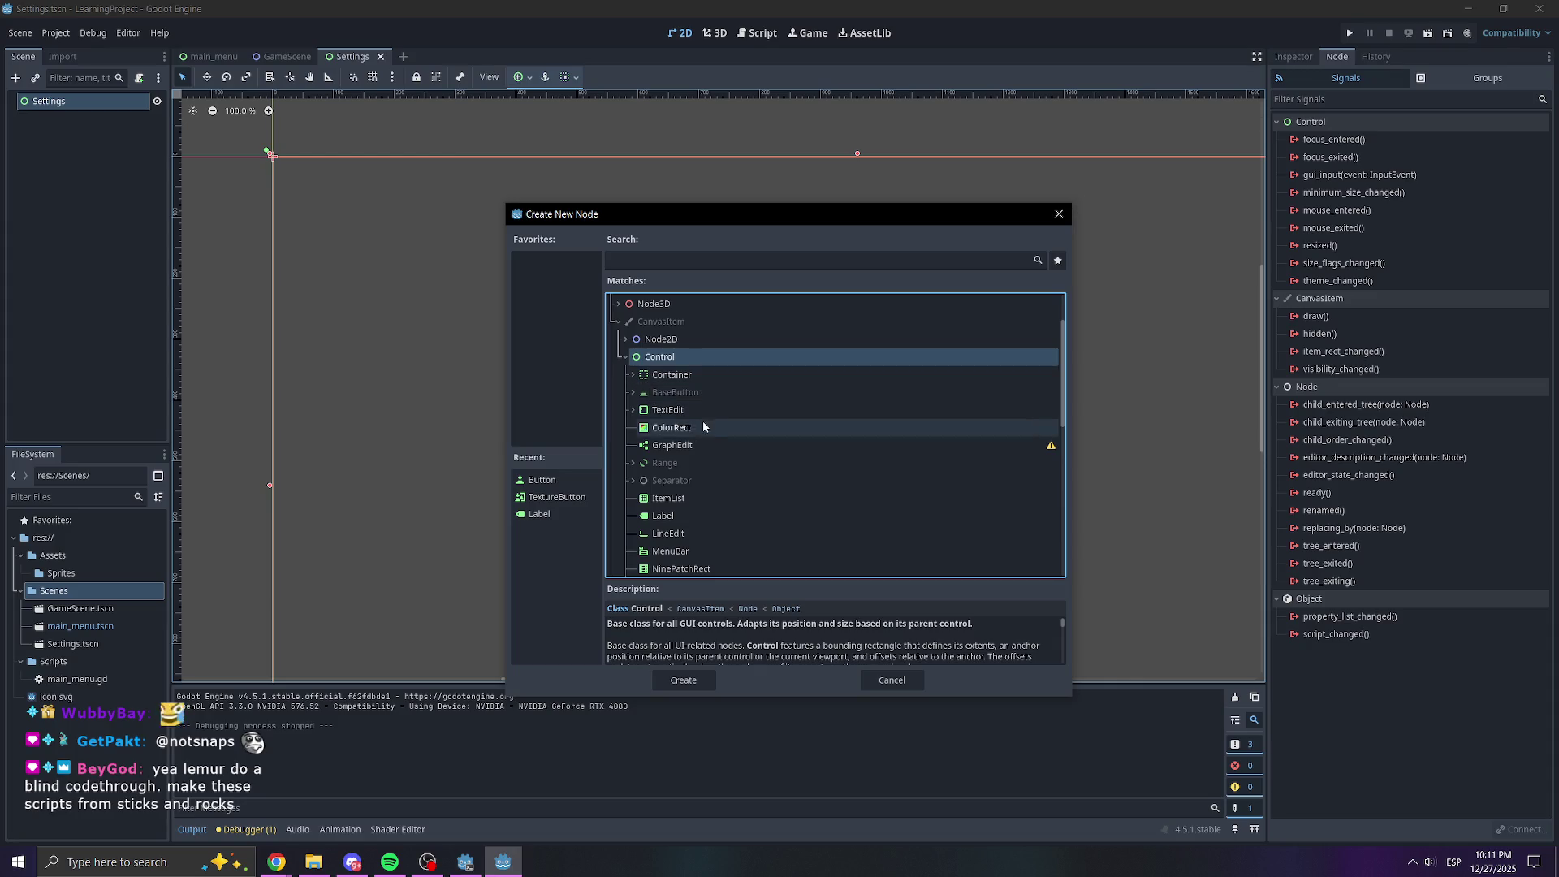
scroll(695, 414, "down", 3)
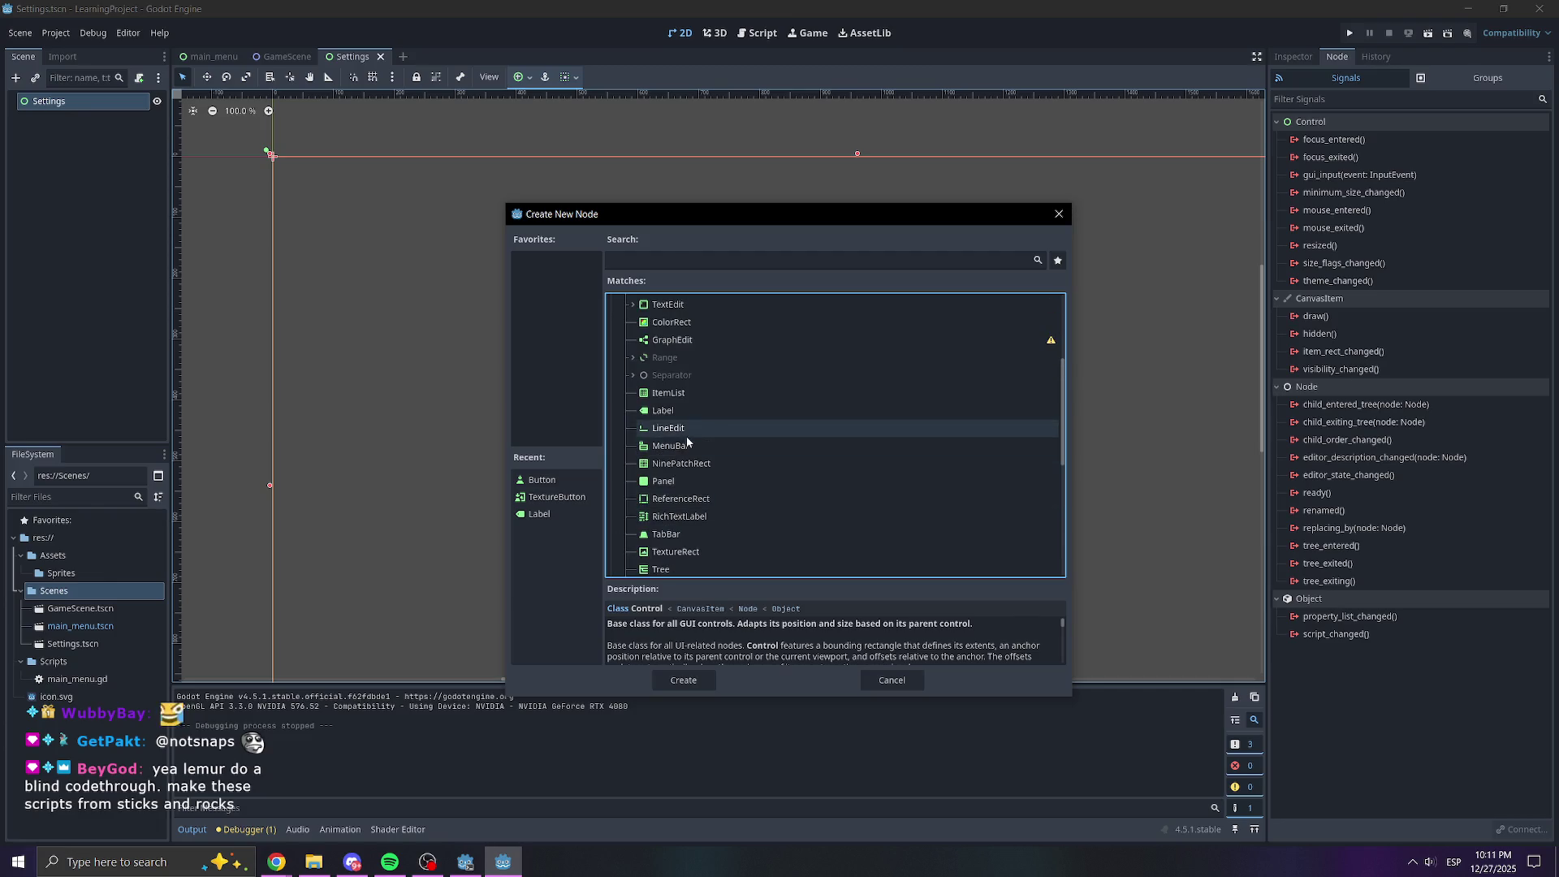
scroll(643, 430, "up", 1)
left_click(635, 412)
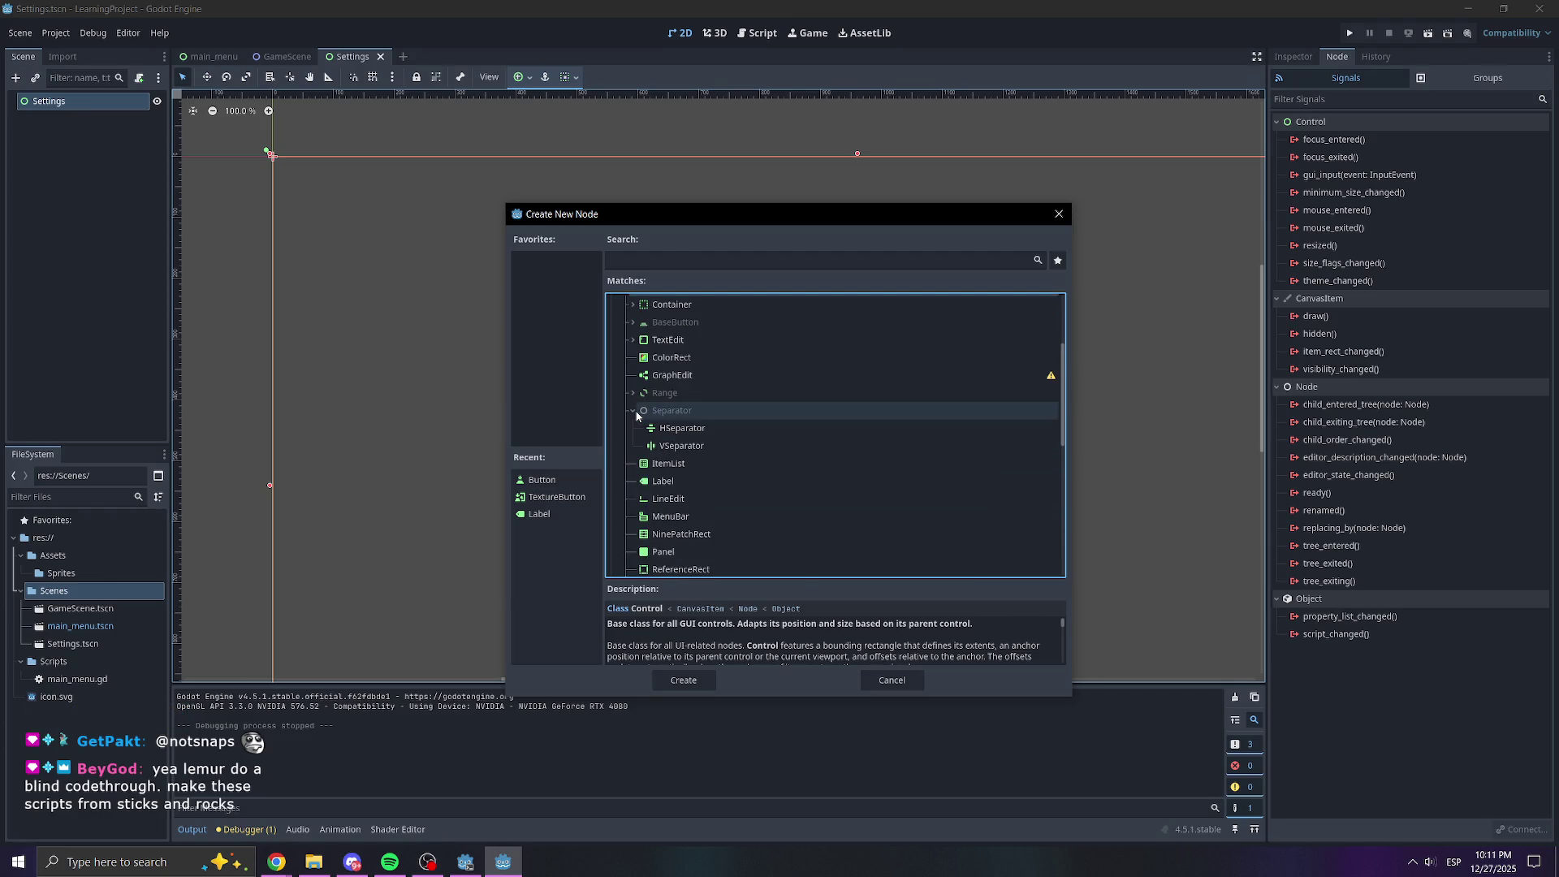
left_click(635, 412)
scroll(660, 441, "up", 2)
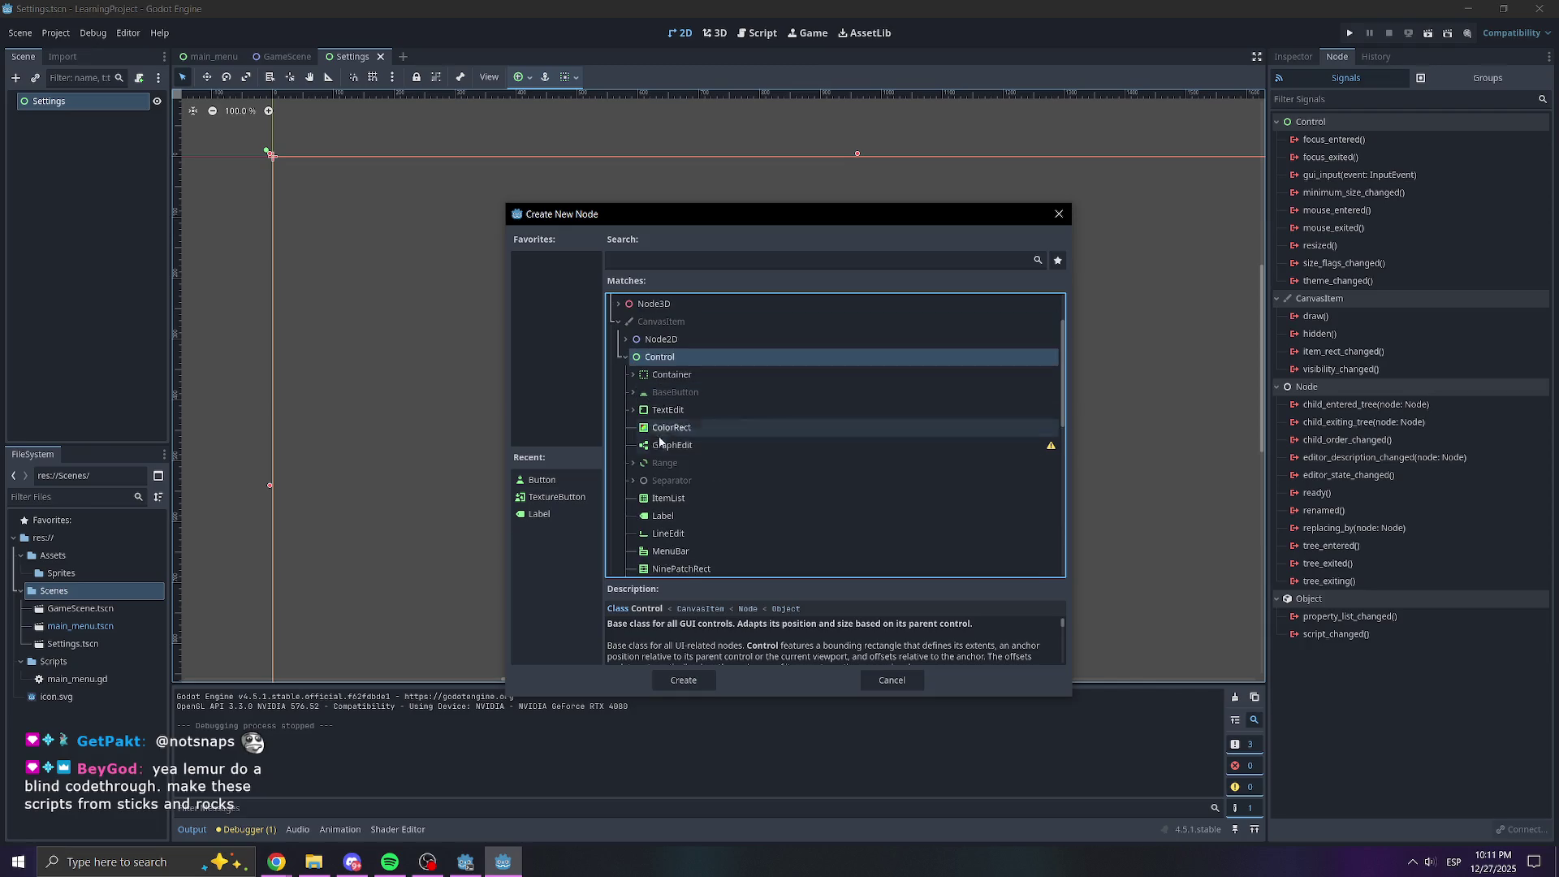
left_click(634, 376)
left_click(634, 376)
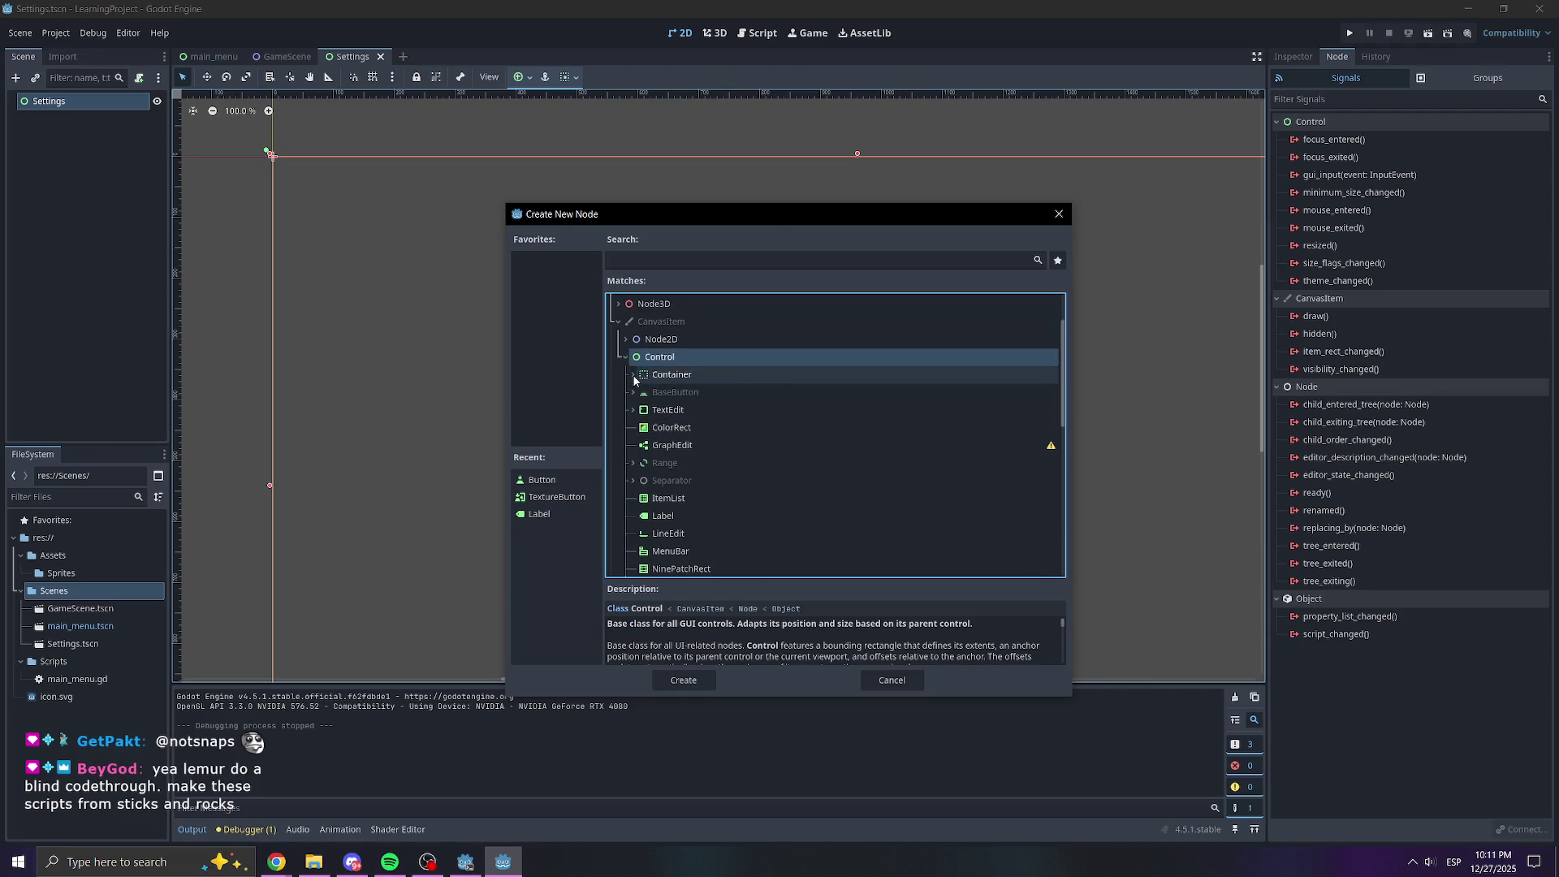
left_click(634, 410)
left_click(635, 415)
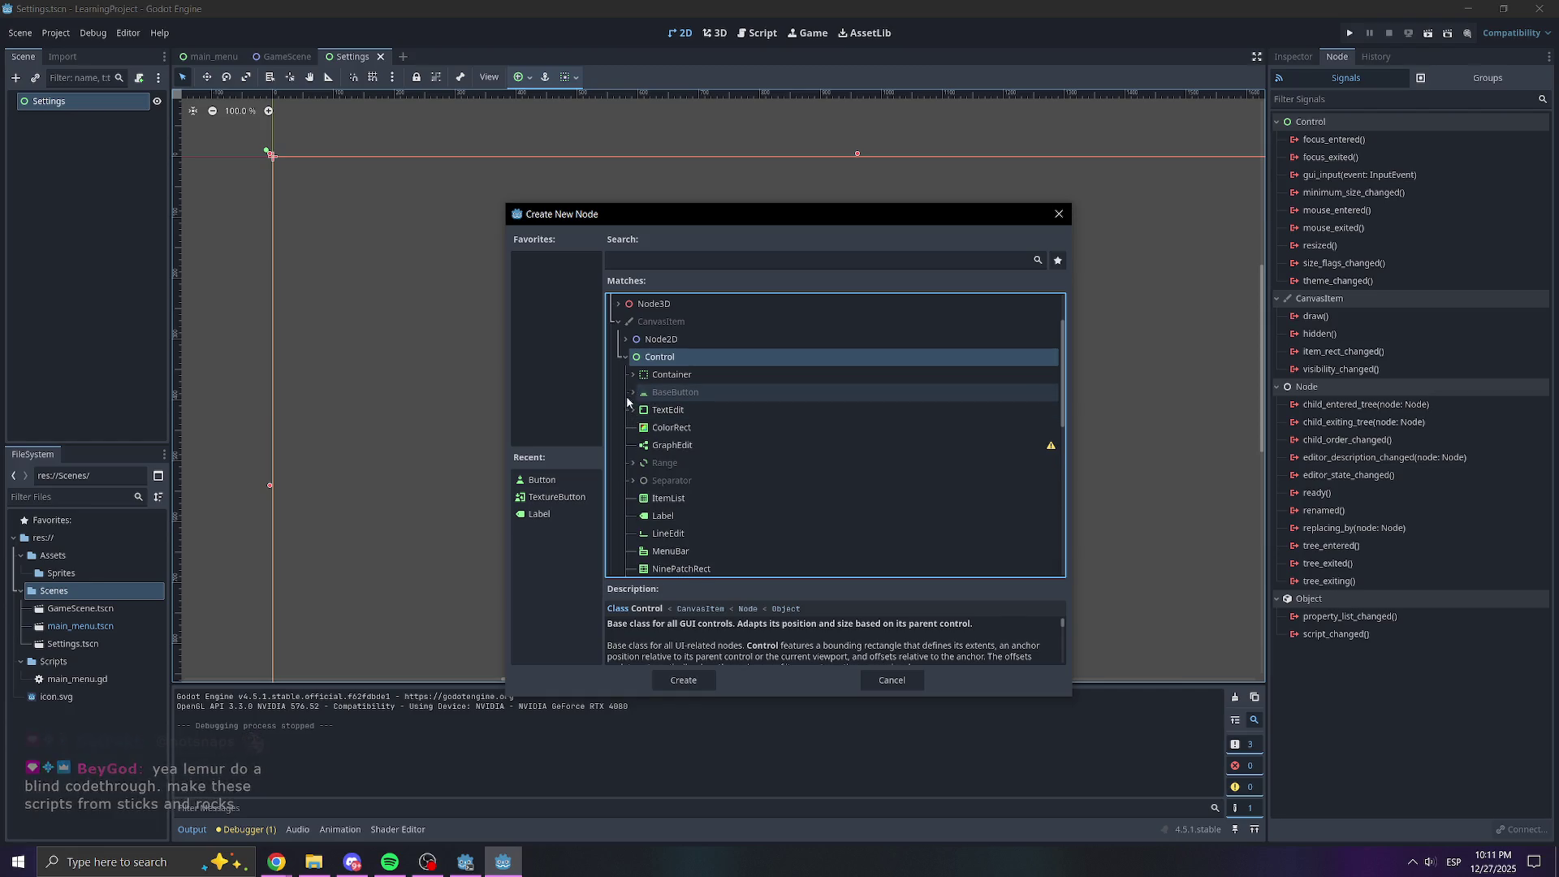
left_click(640, 395)
left_click(632, 394)
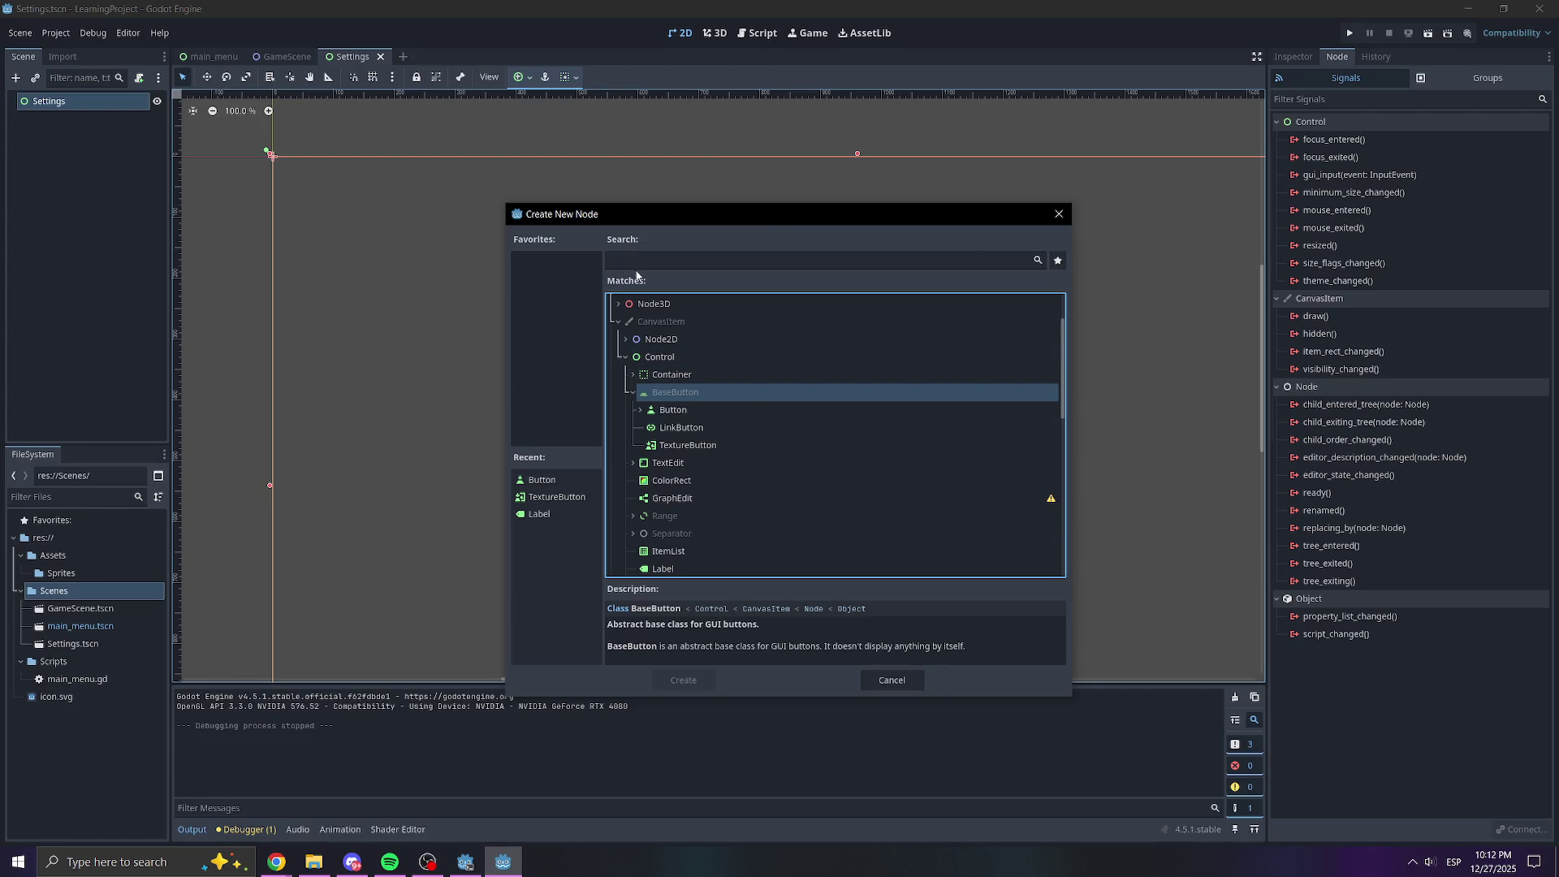
Expand Range > Slider and add an HSlider under the Settings root
scroll(682, 445, "down", 1)
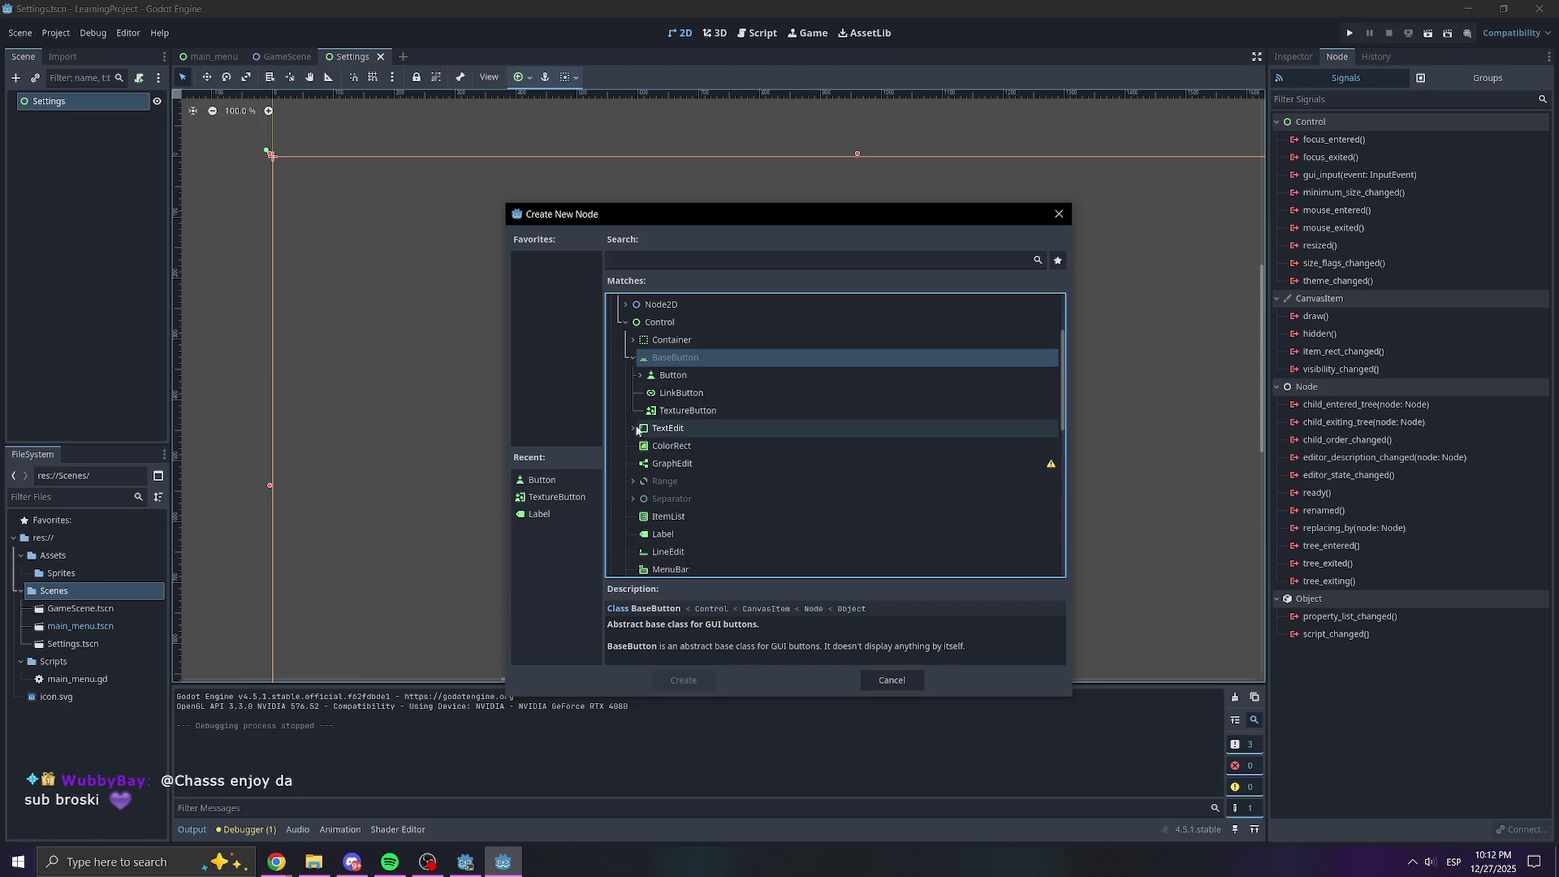
scroll(682, 479, "down", 3)
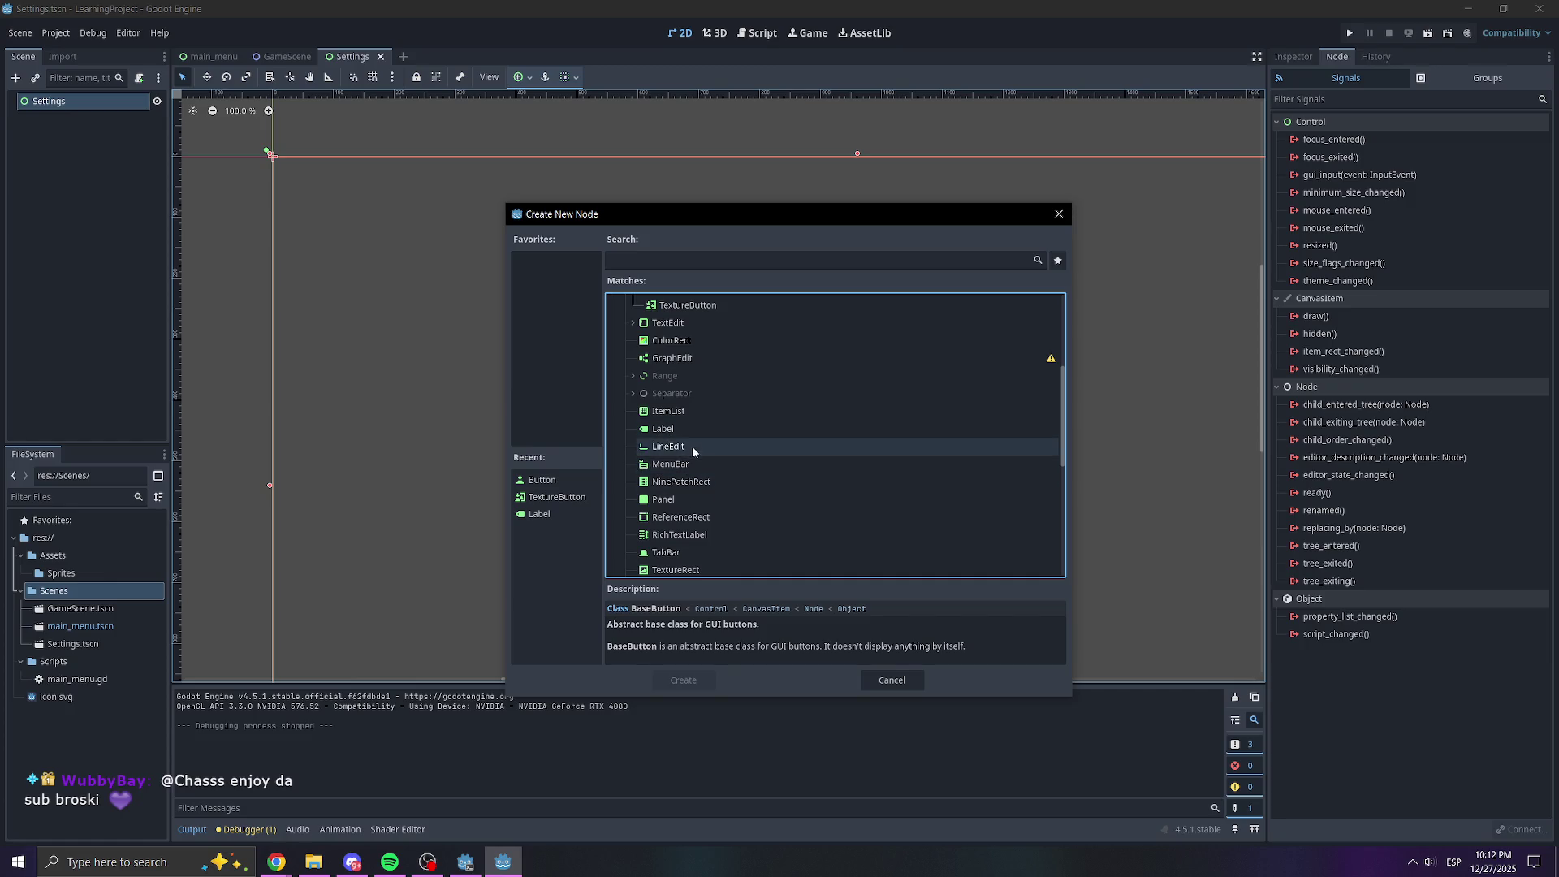
scroll(695, 475, "down", 1)
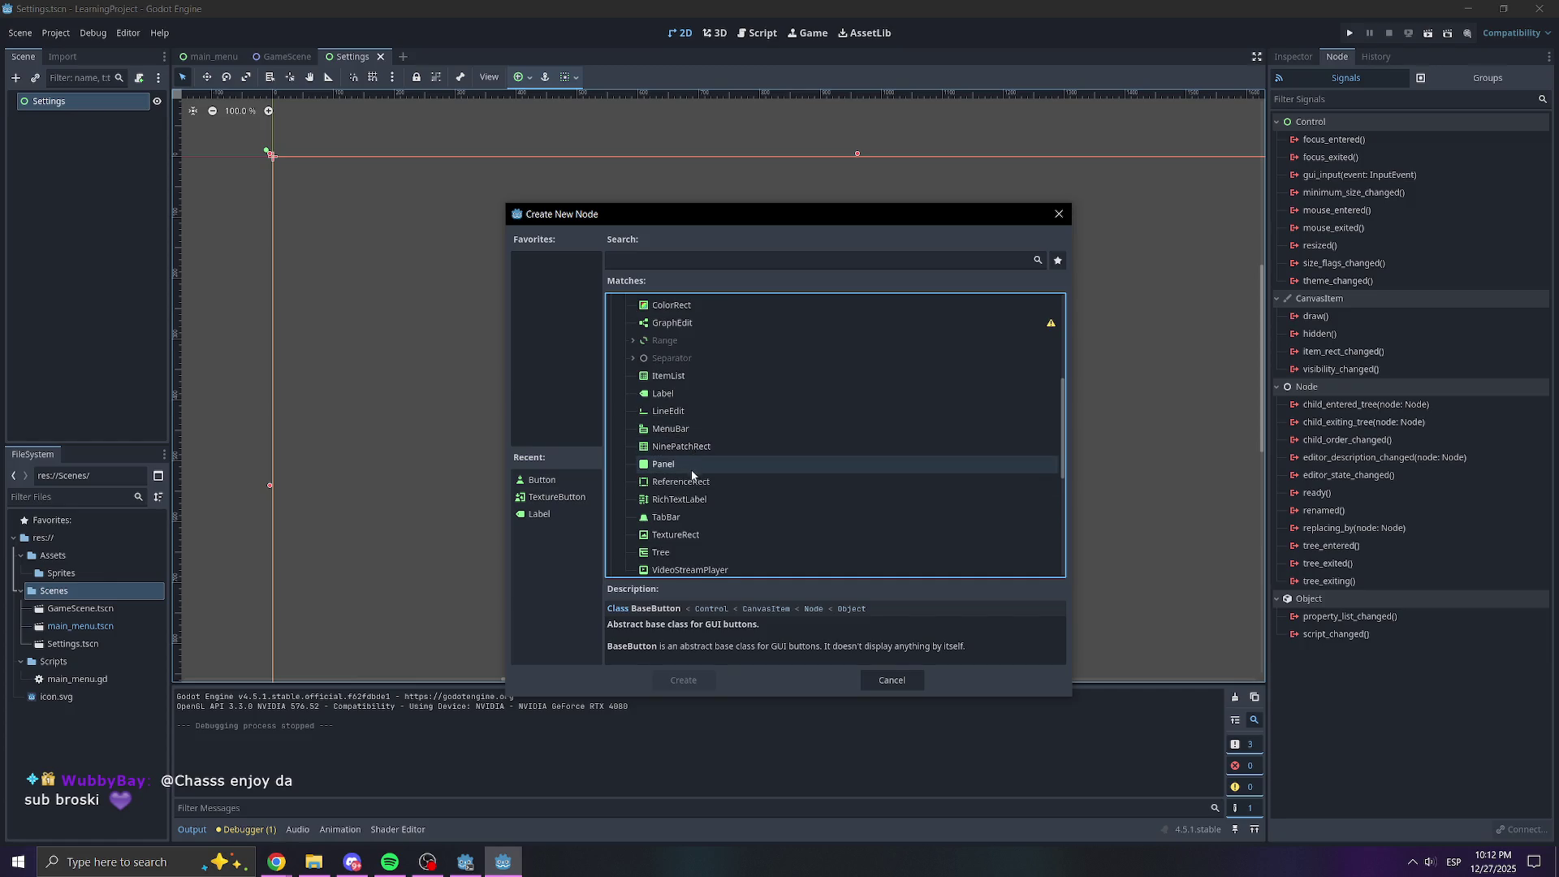
scroll(710, 476, "down", 1)
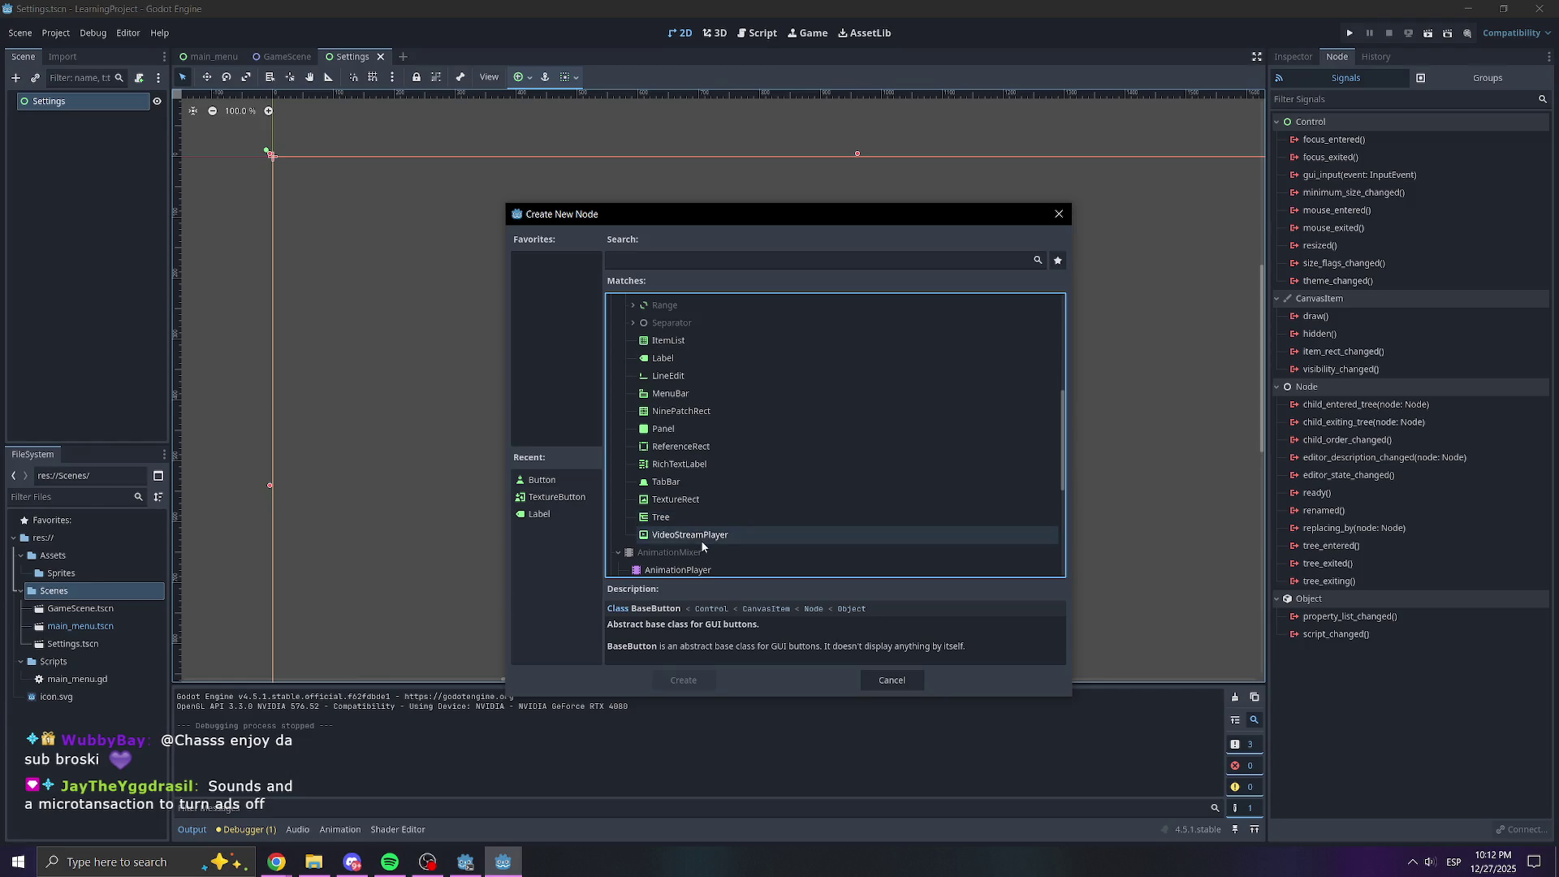
scroll(697, 528, "up", 2)
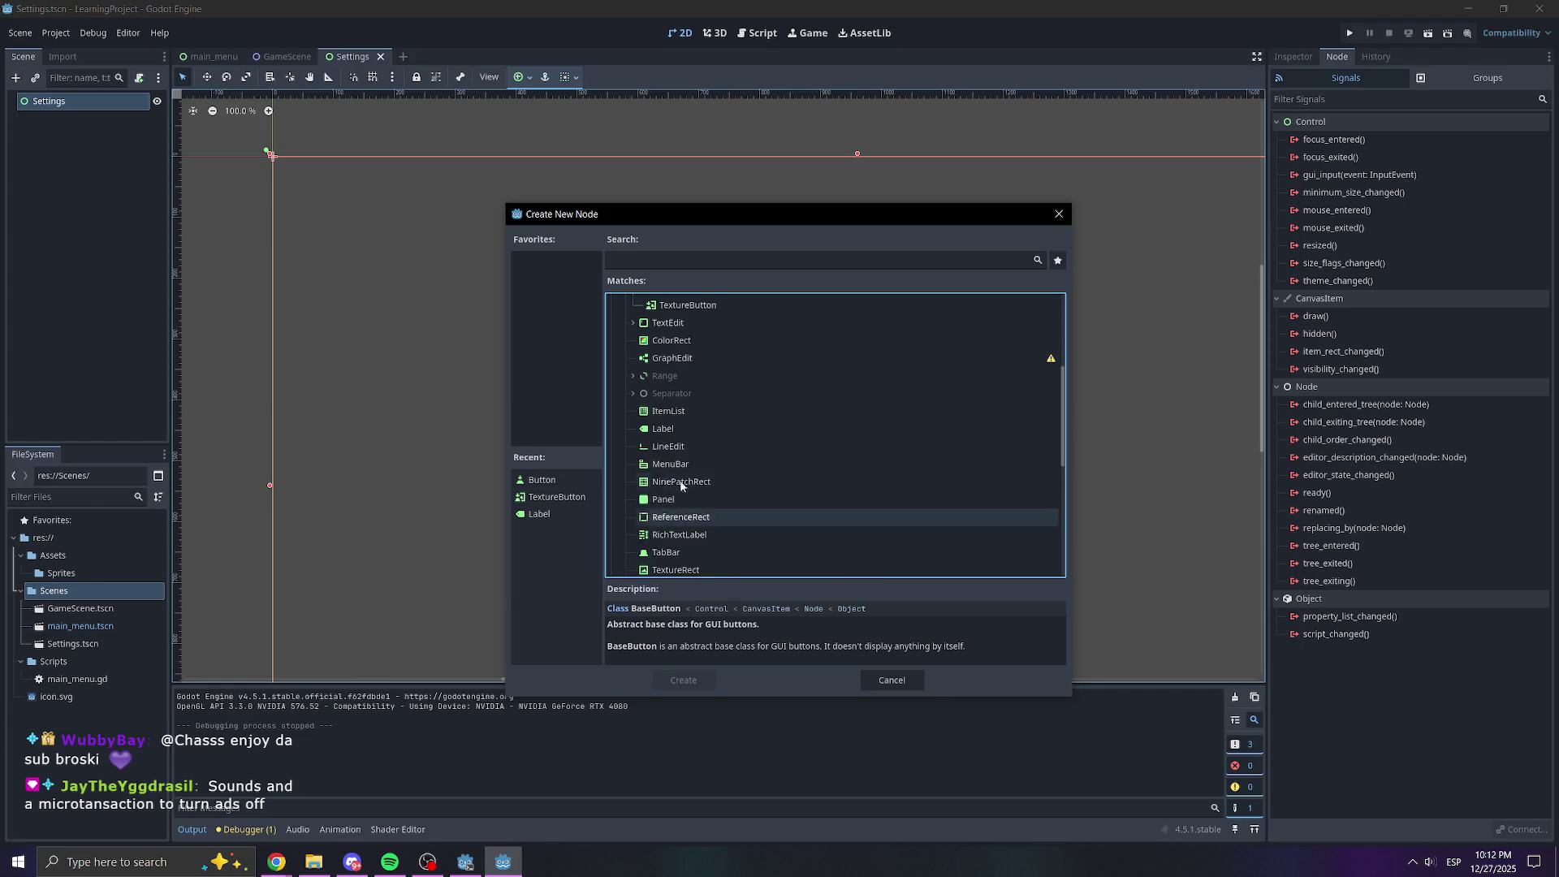
left_click(631, 376)
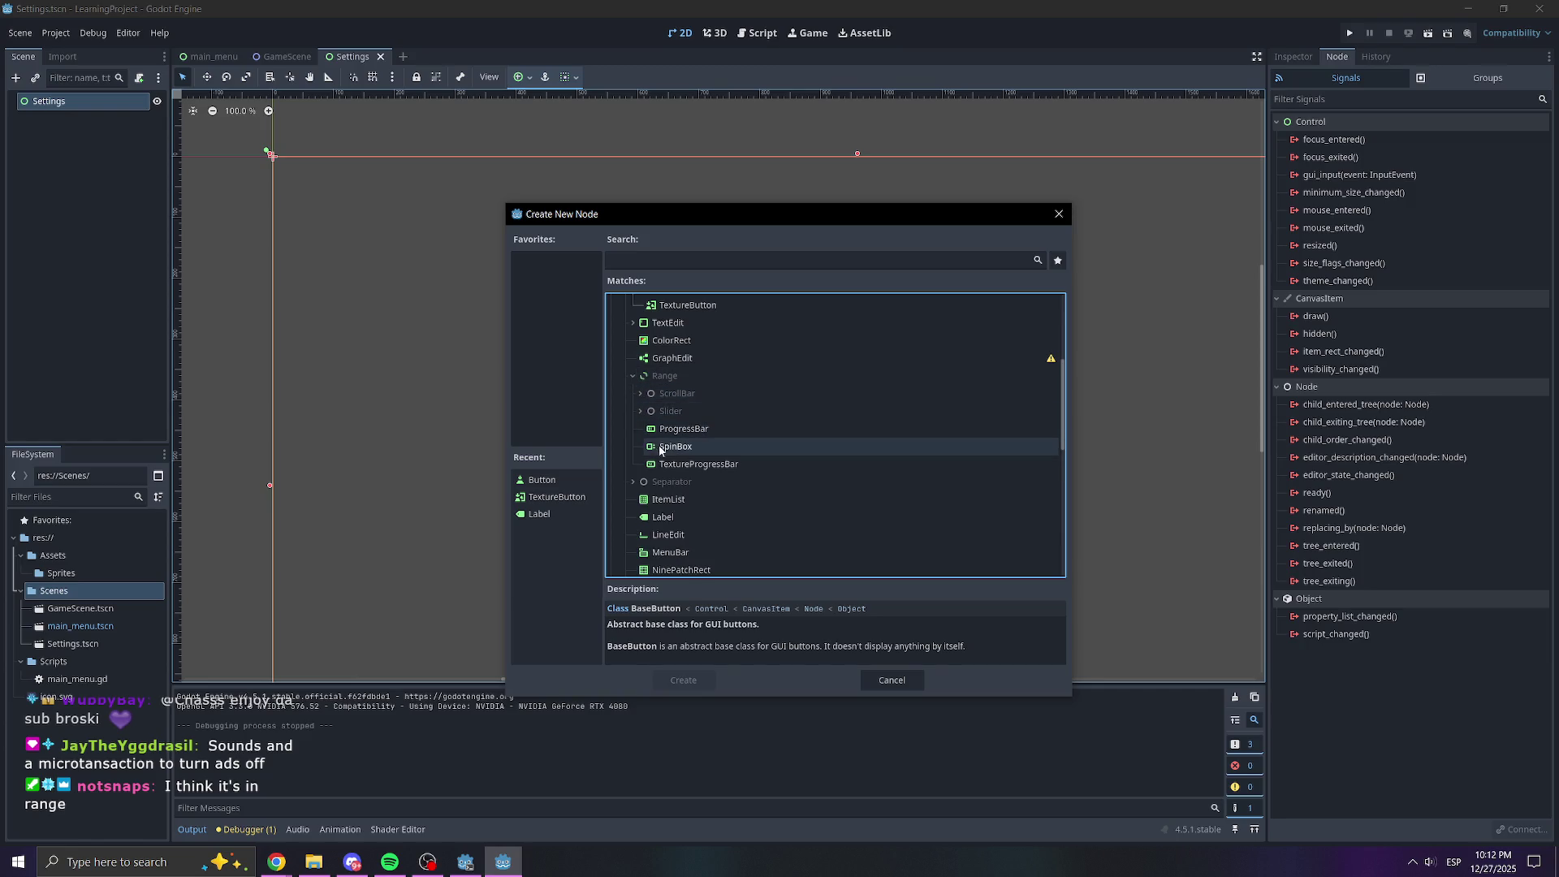
left_click(645, 392)
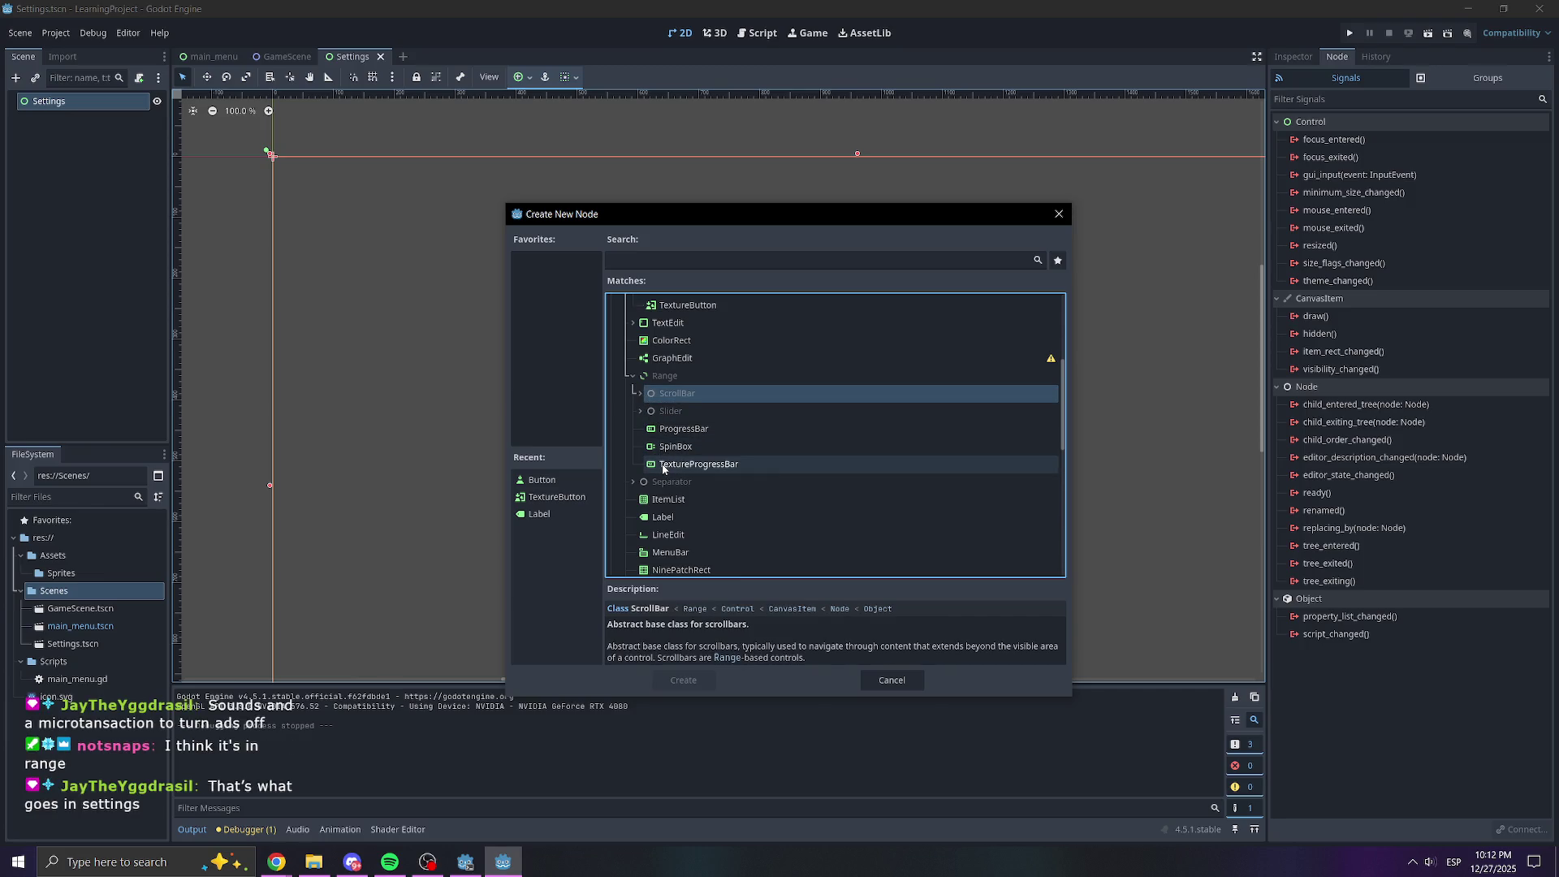
left_click(641, 410)
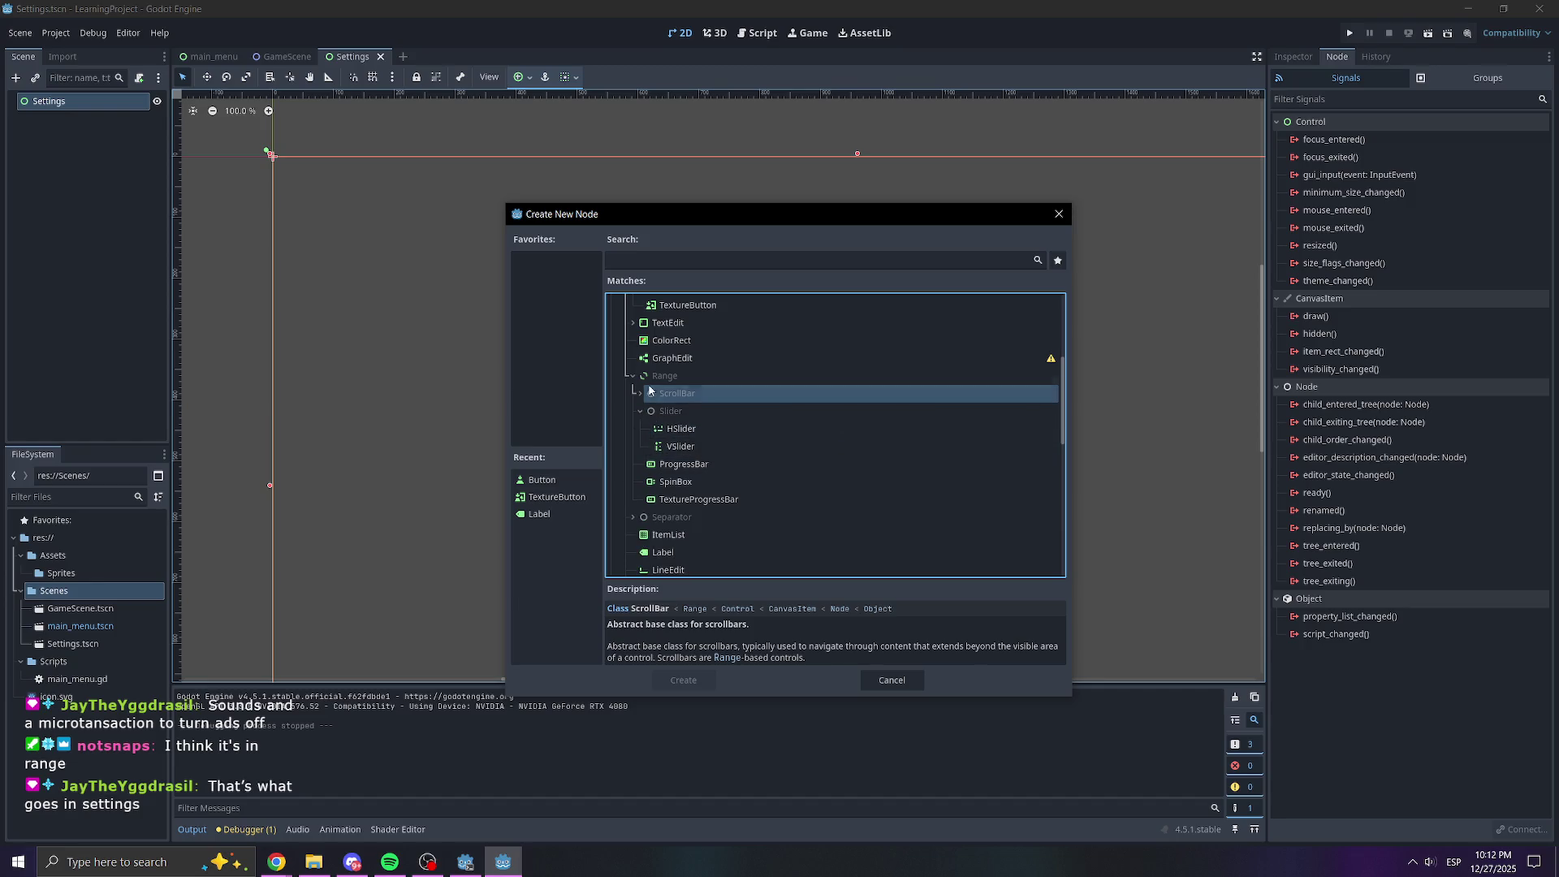
left_click(639, 394)
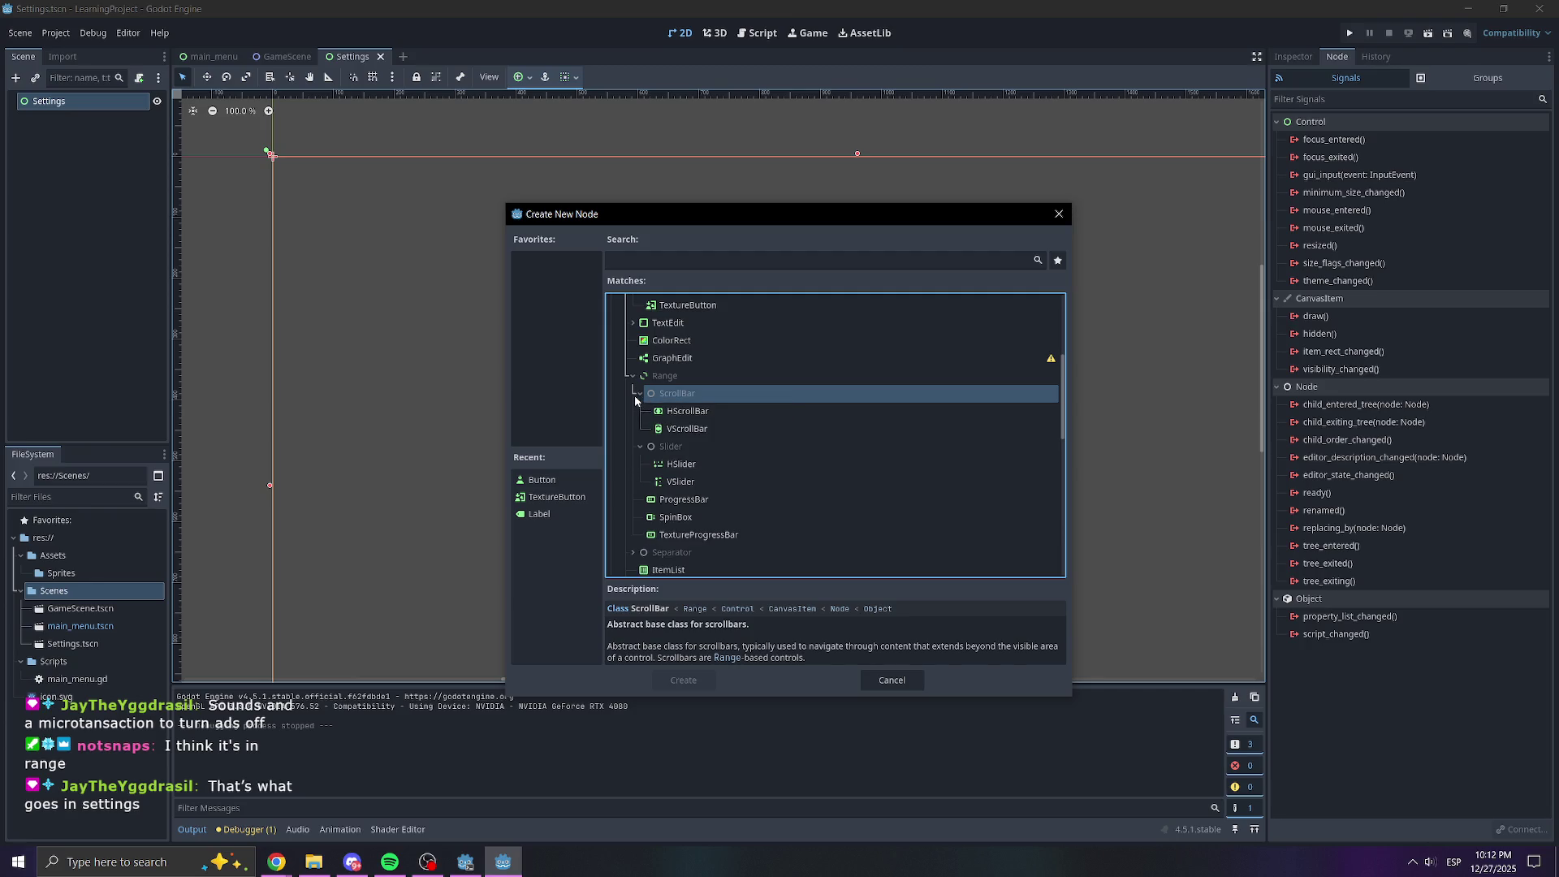
left_click(640, 393)
left_click(678, 436)
double_click(679, 435)
scroll(344, 209, "up", 10)
scroll(739, 493, "down", 5)
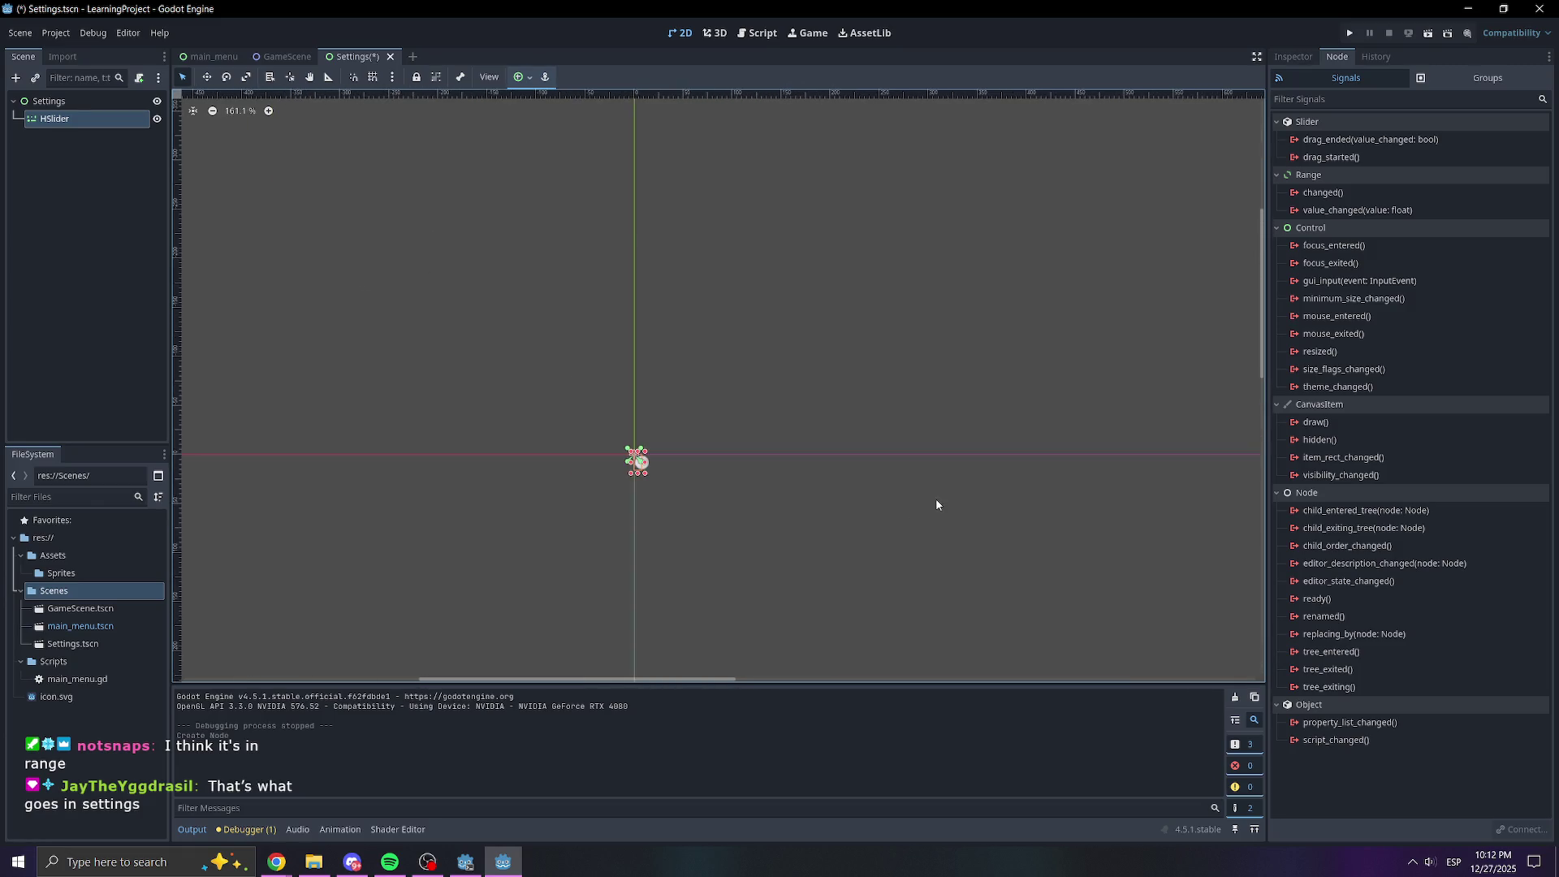
Set the slider's Layout Mode to Anchors with the Center Top preset
left_click(1297, 57)
left_click(1361, 445)
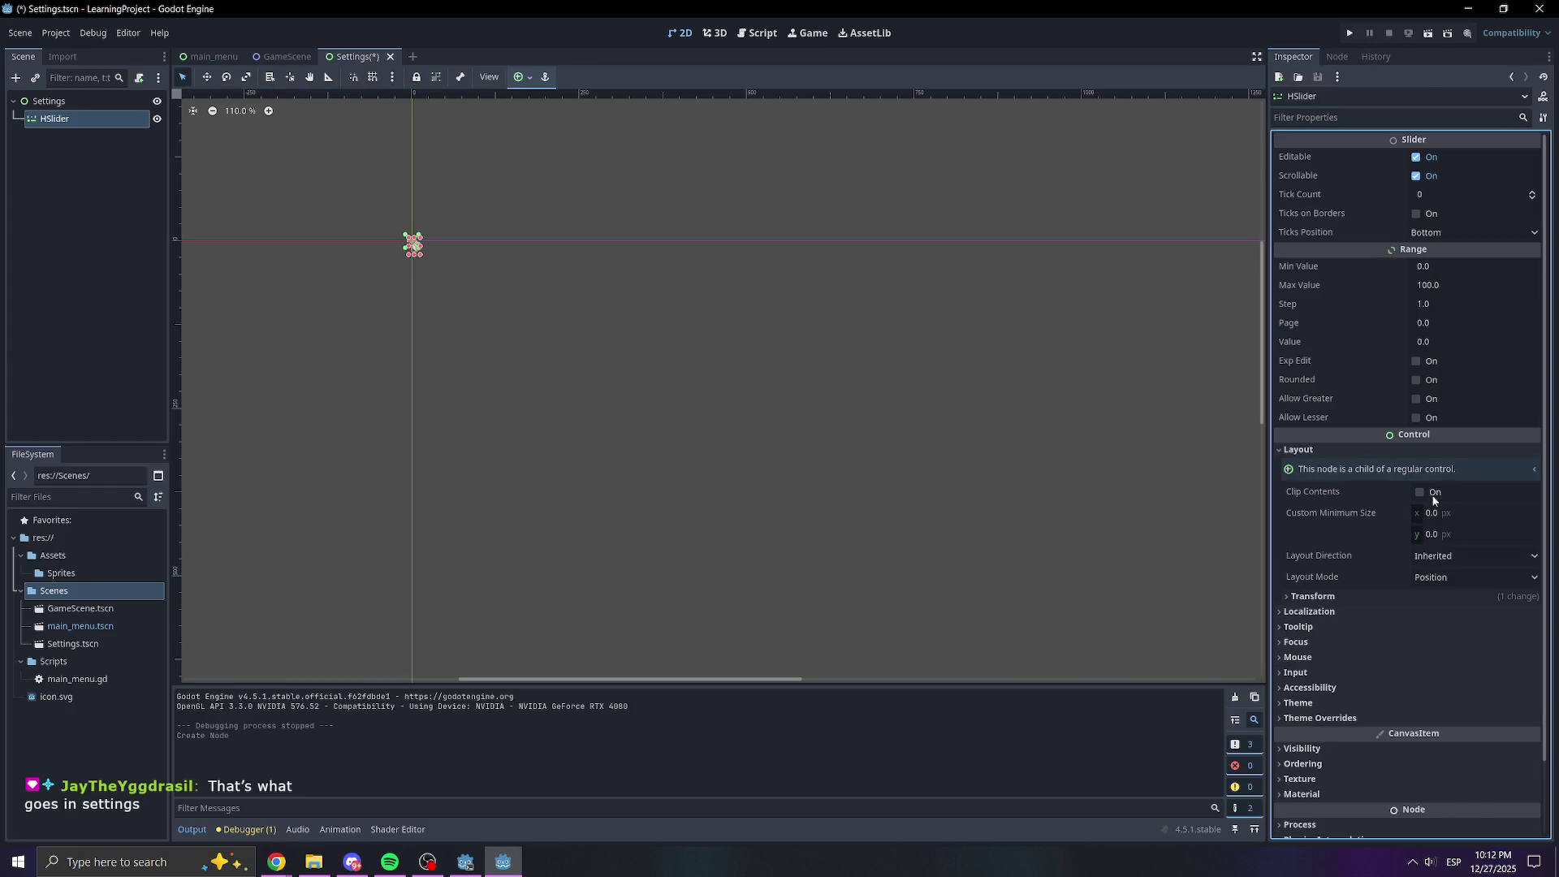
left_click(1448, 576)
left_click(1453, 618)
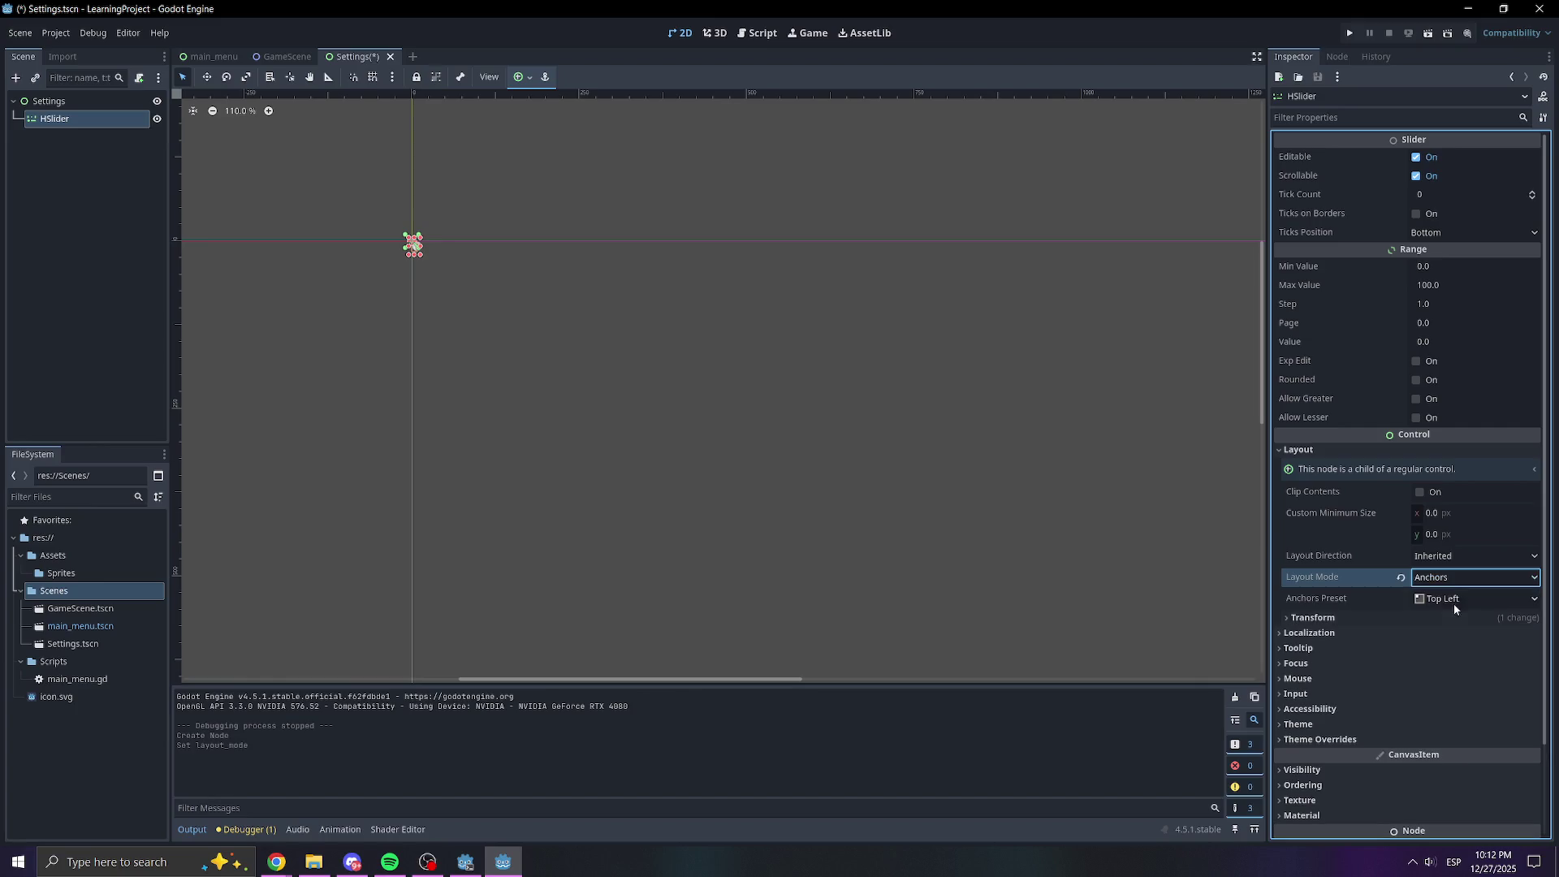
left_click(1453, 601)
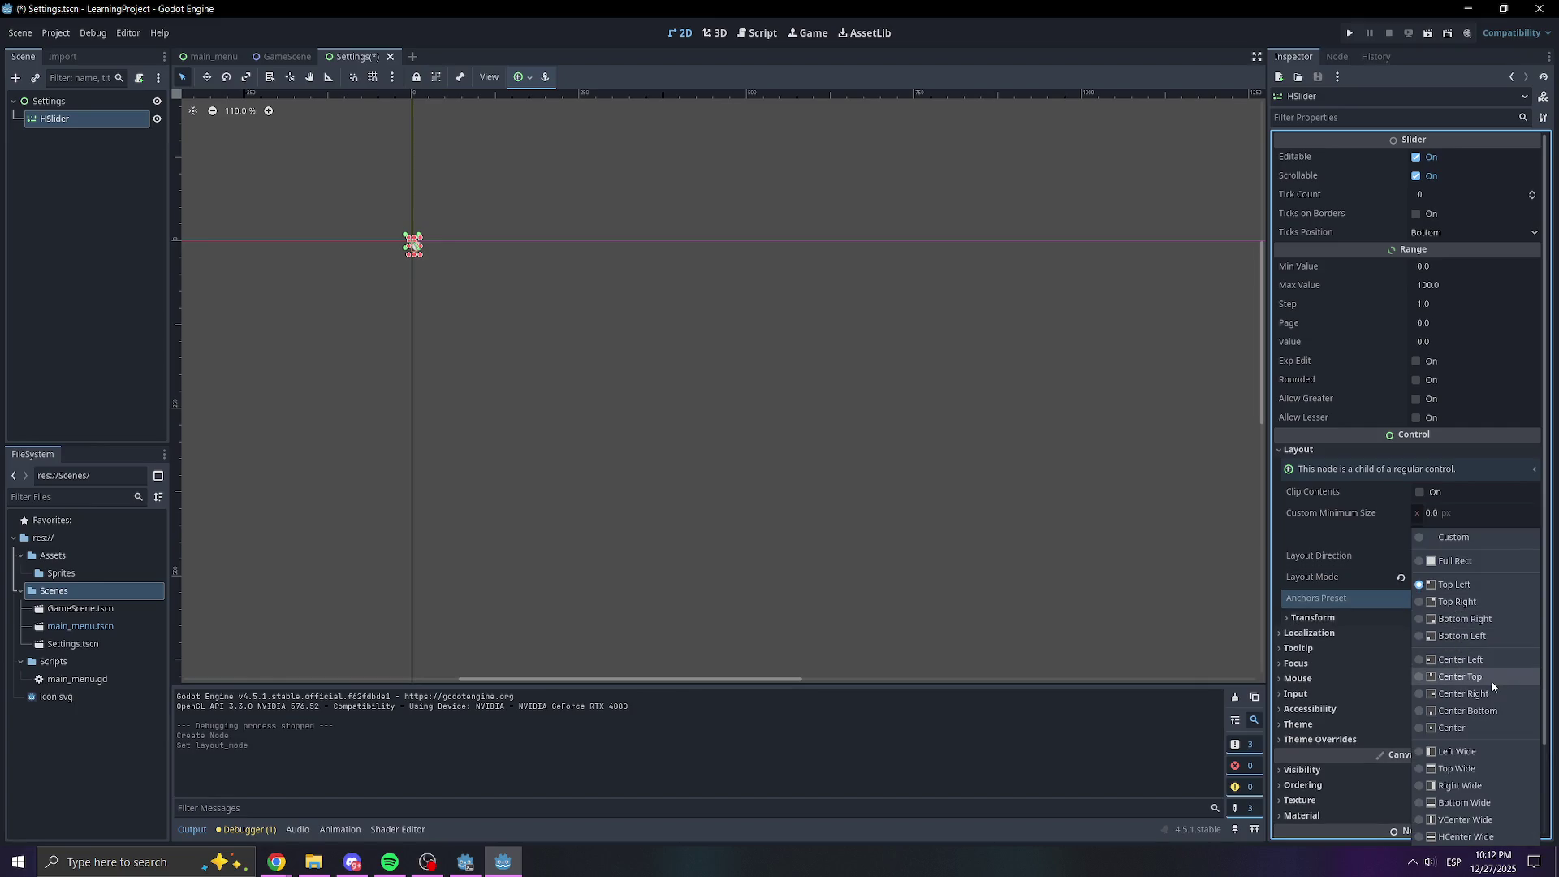
left_click(1462, 676)
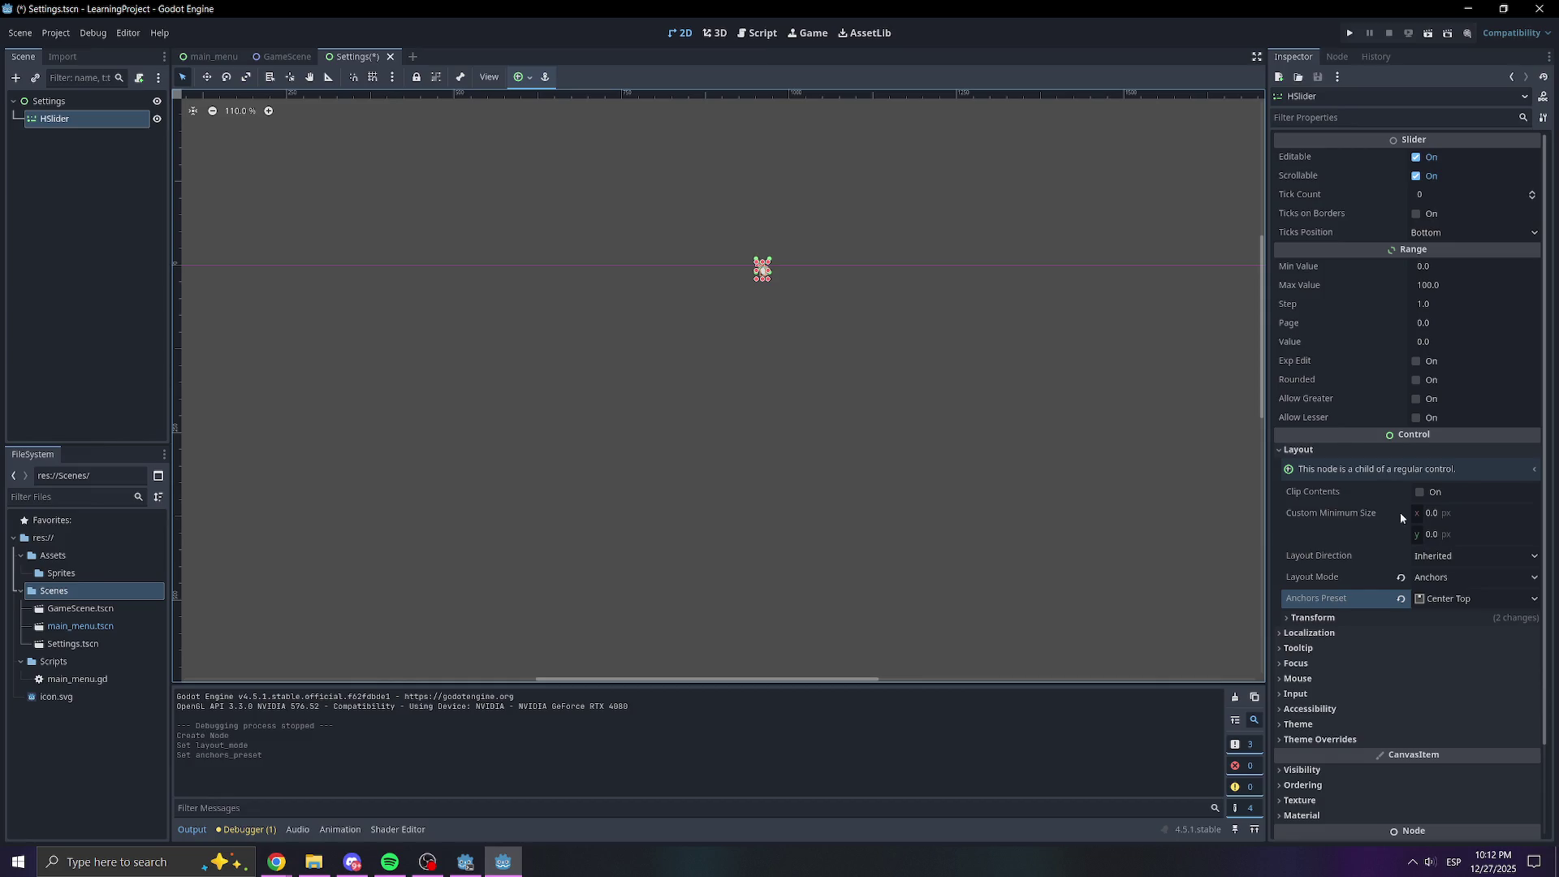
Size the slider to 500 x 20 and run the project
left_click(1348, 619)
left_click_drag(1454, 653, 1469, 653)
type("20")
left_click(1446, 634)
type("500")
key("Return")
left_click(967, 269)
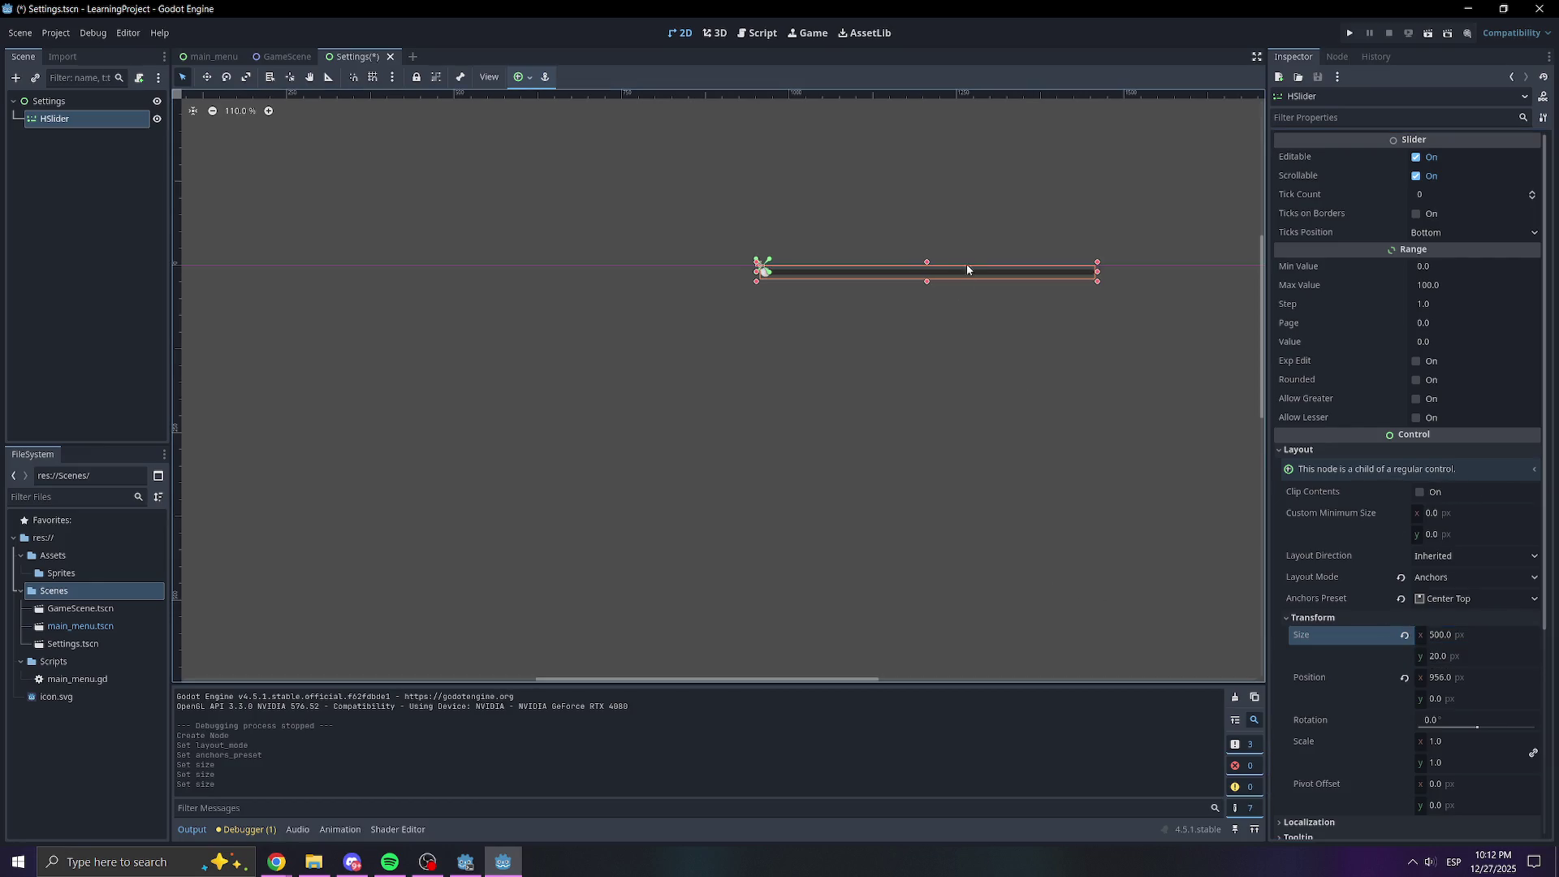
left_click(1350, 34)
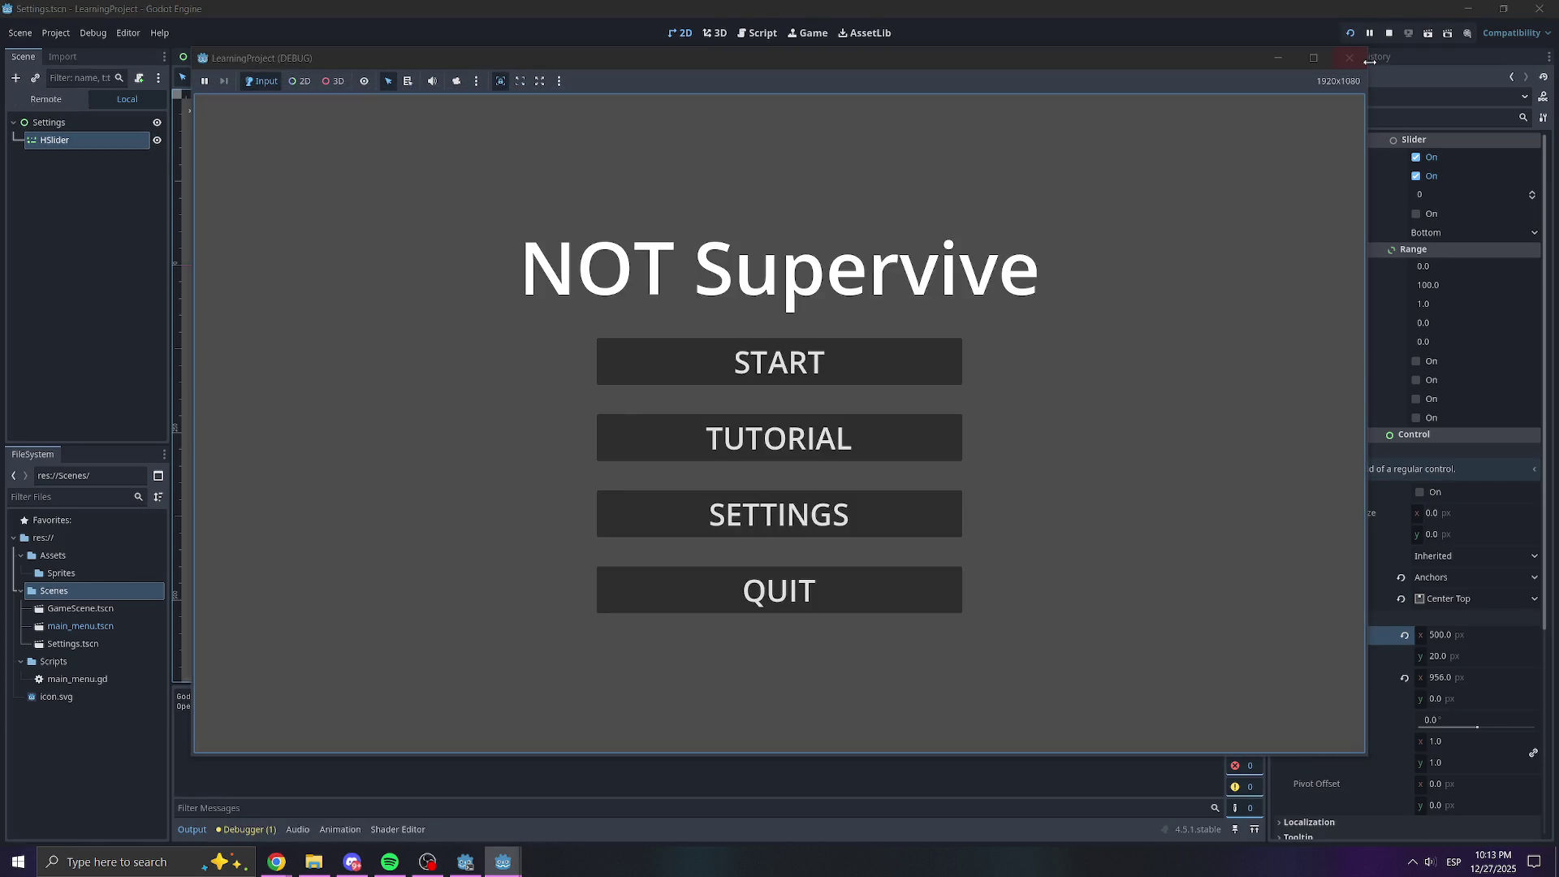
left_click(1351, 58)
scroll(717, 269, "up", 5)
left_click_drag(860, 292, 630, 285)
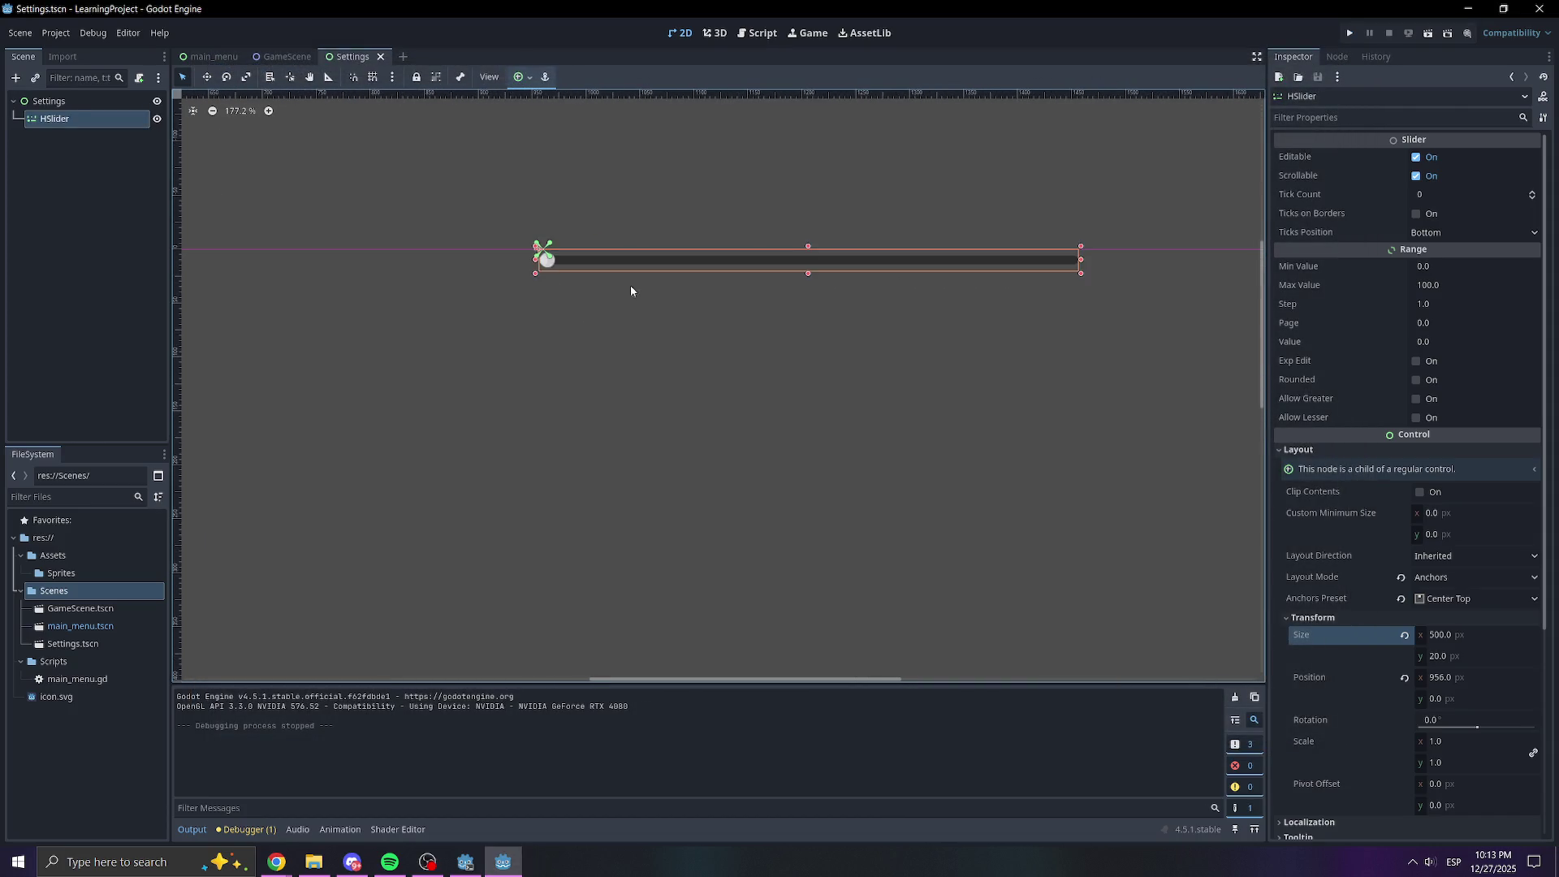
left_click(1426, 37)
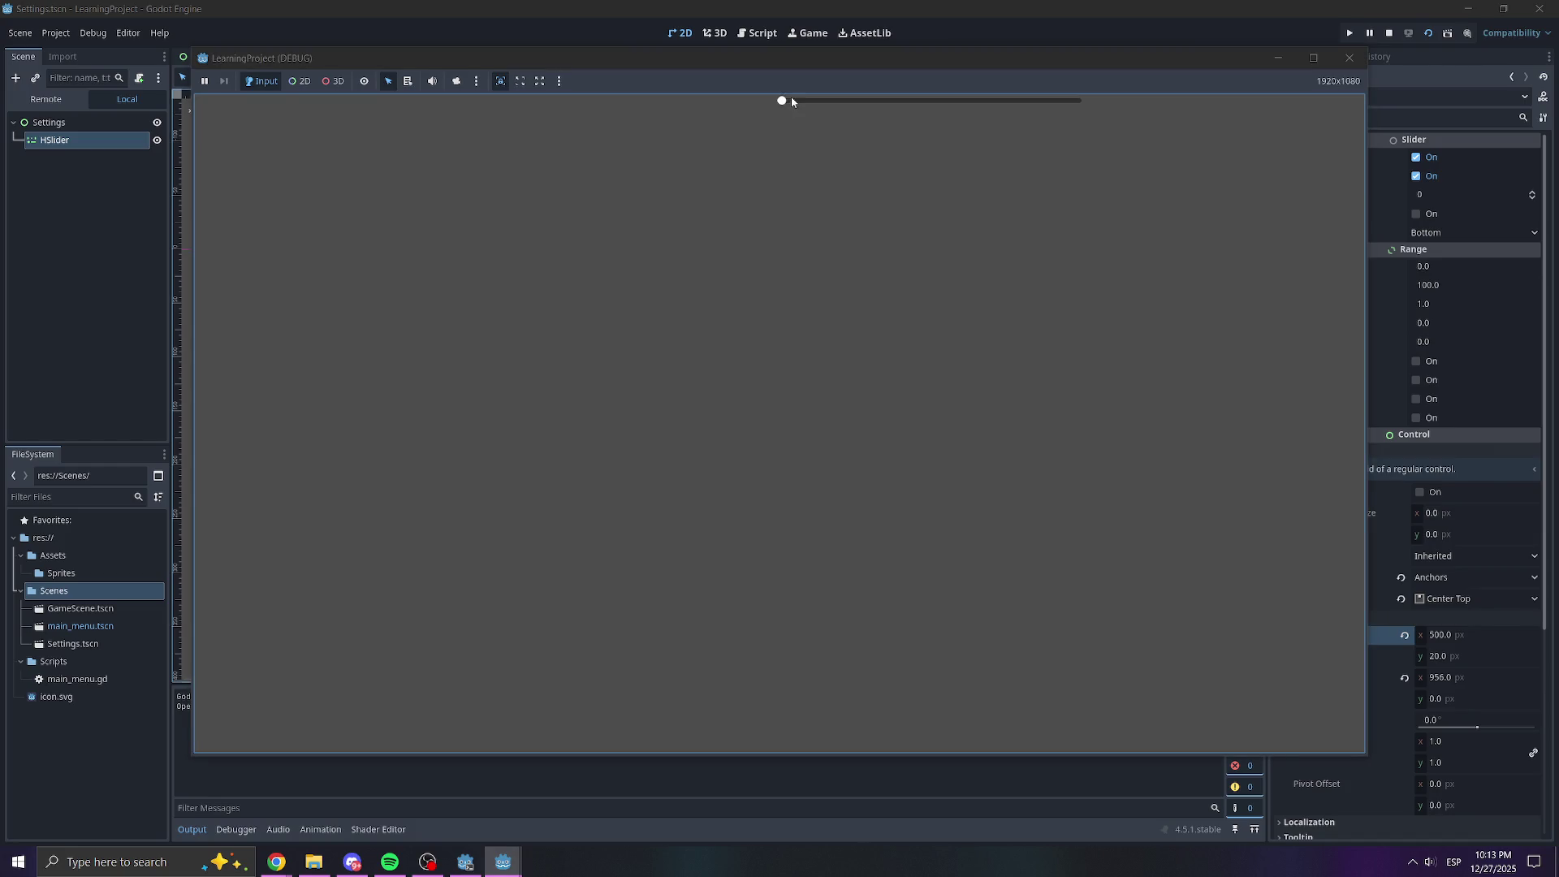
mouse_move(792, 101)
left_mouse_down()
mouse_move(903, 117)
mouse_move(1065, 101)
mouse_move(807, 105)
mouse_move(820, 101)
left_mouse_up()
left_click(1344, 59)
scroll(695, 401, "down", 2)
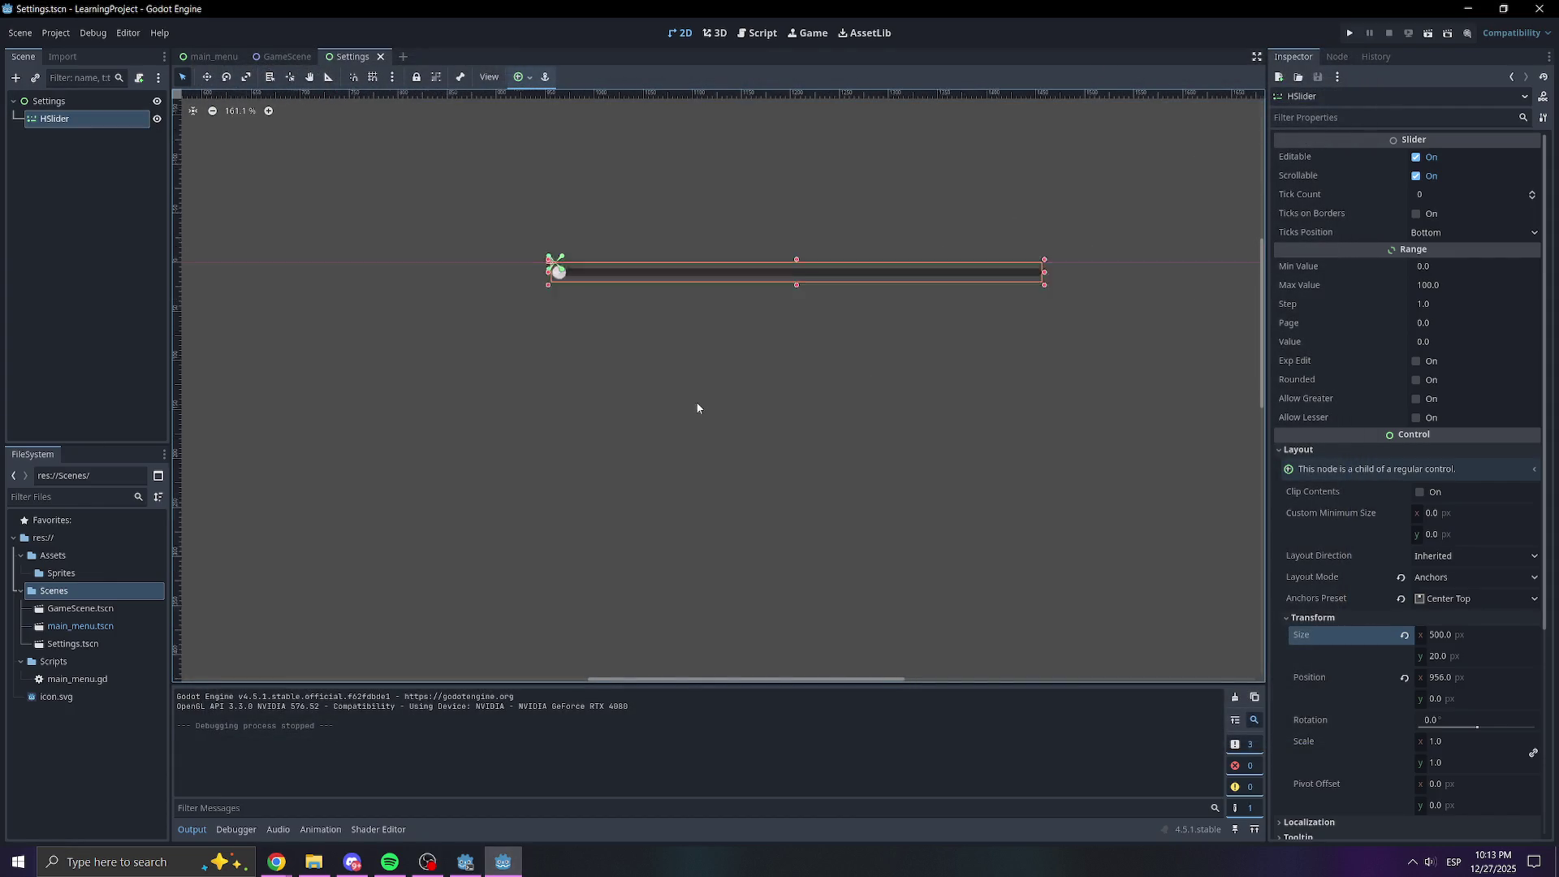
Rename the HSlider node to MusicBar
double_click(55, 120)
type("MusicBar")
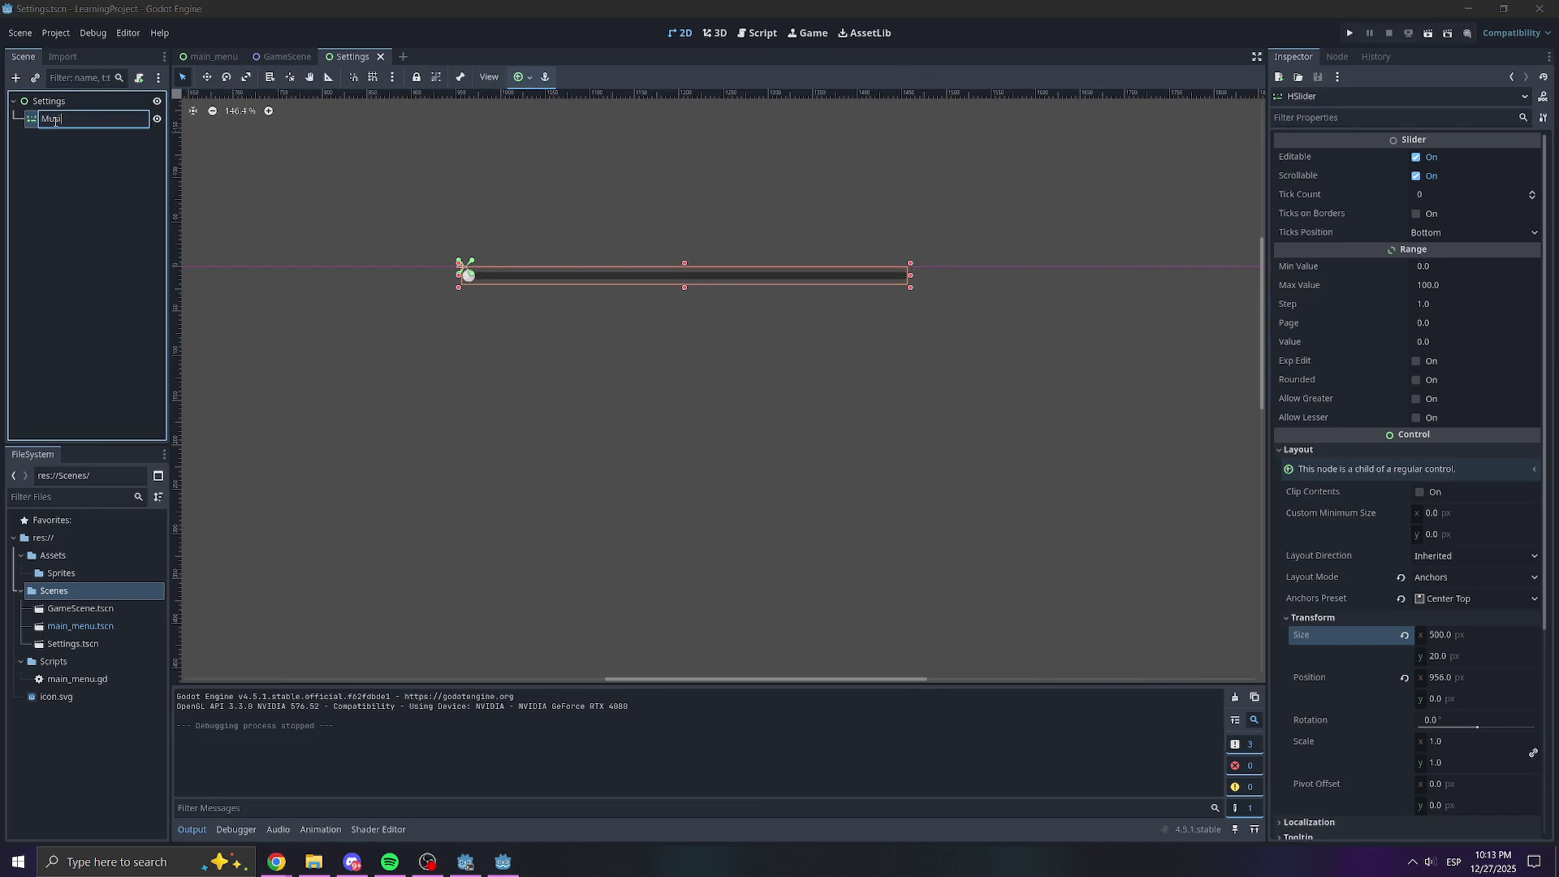
key("Return")
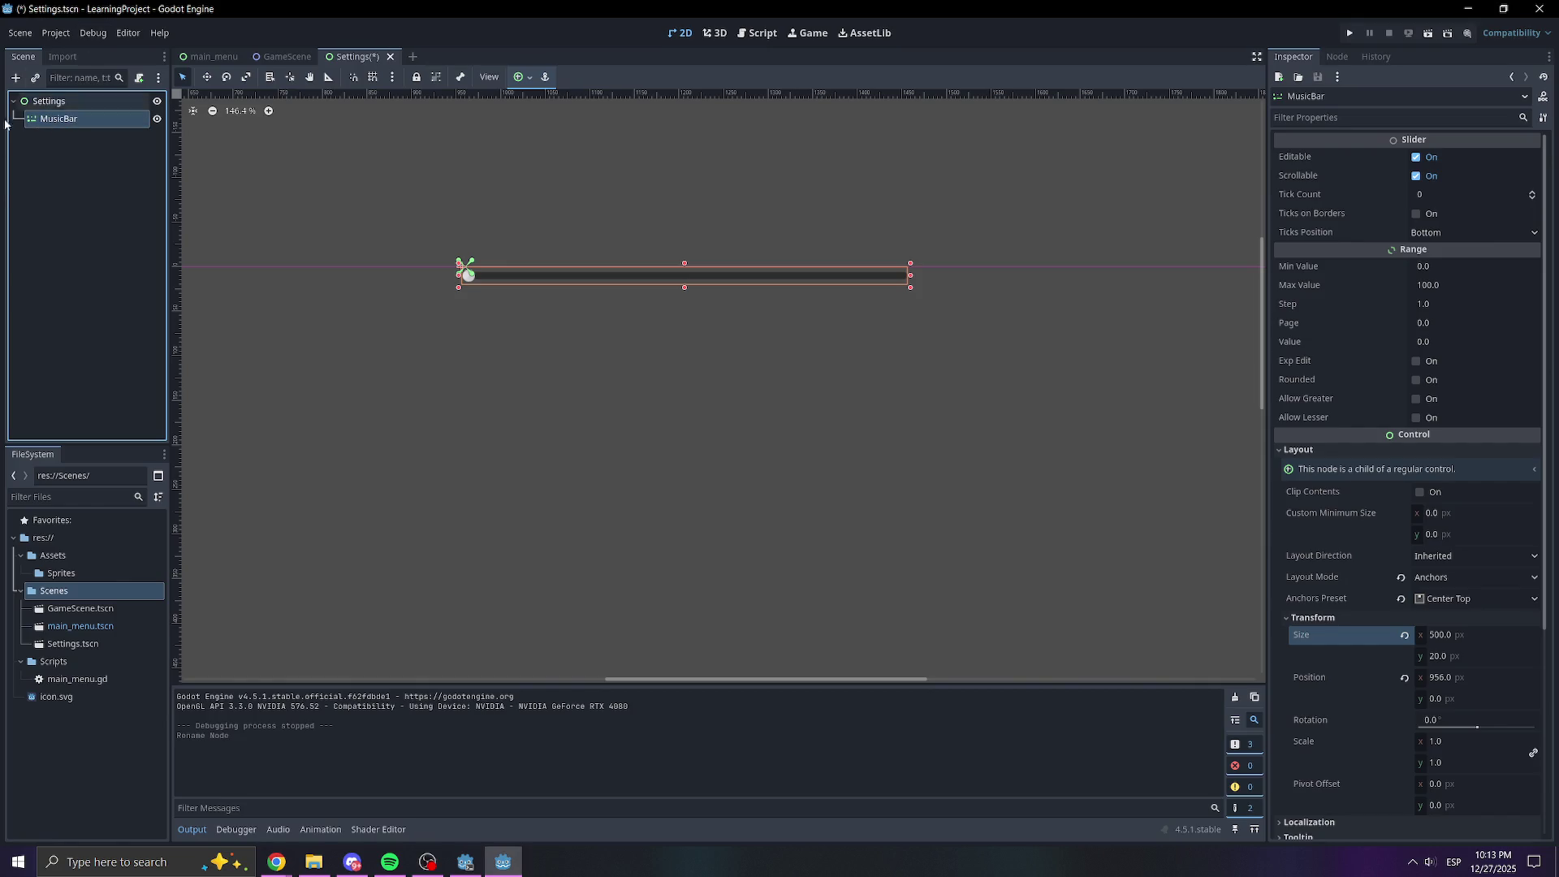
scroll(1373, 387, "down", 4)
scroll(1374, 386, "up", 4)
scroll(817, 394, "down", 5)
scroll(804, 357, "up", 2)
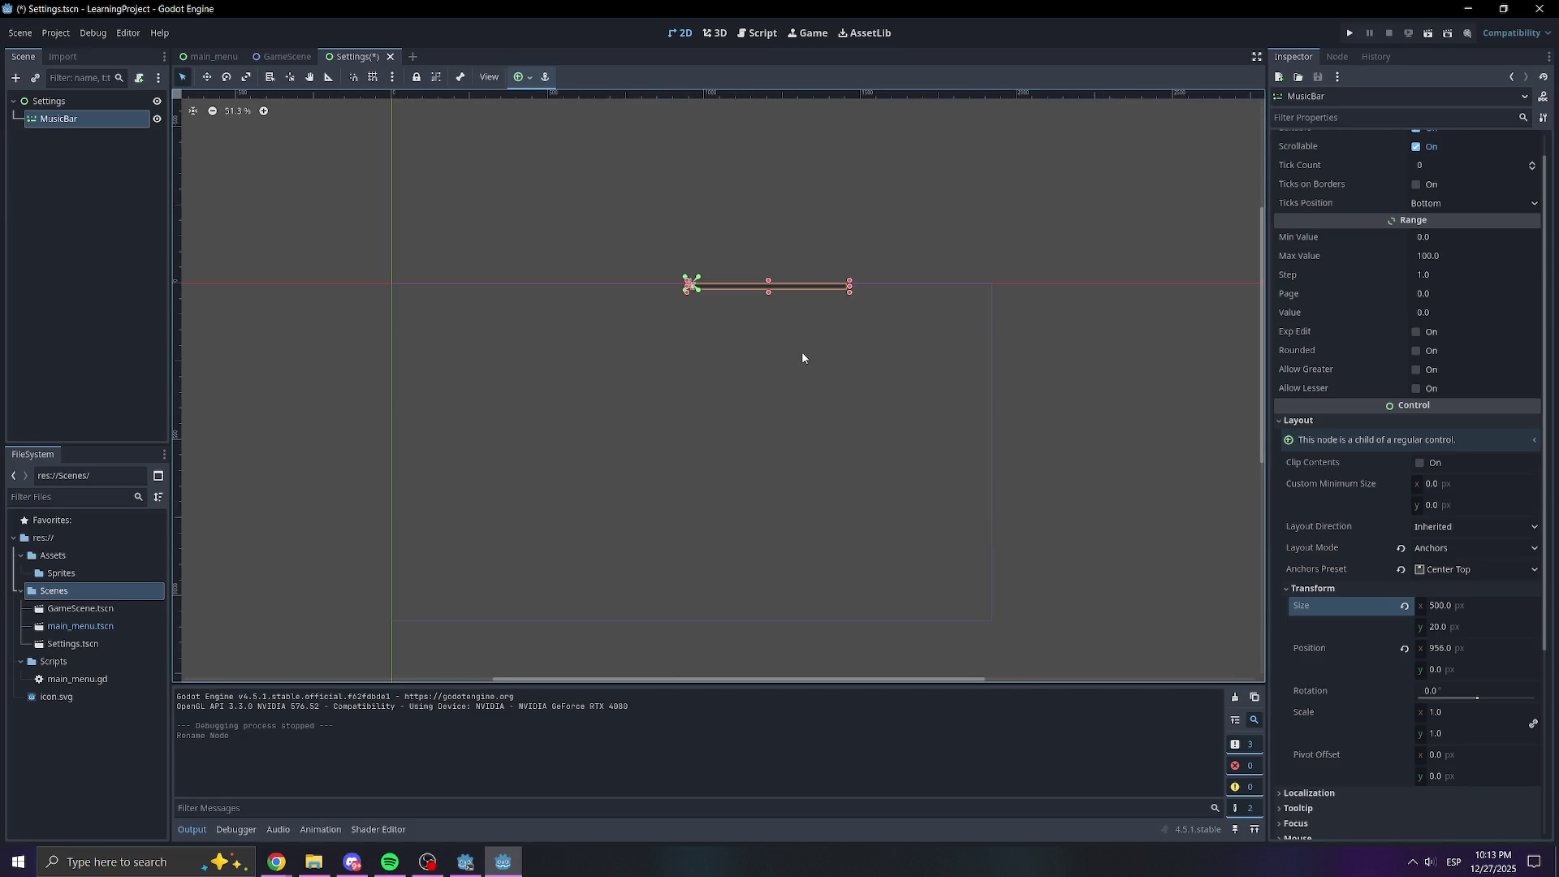
scroll(1381, 282, "up", 1)
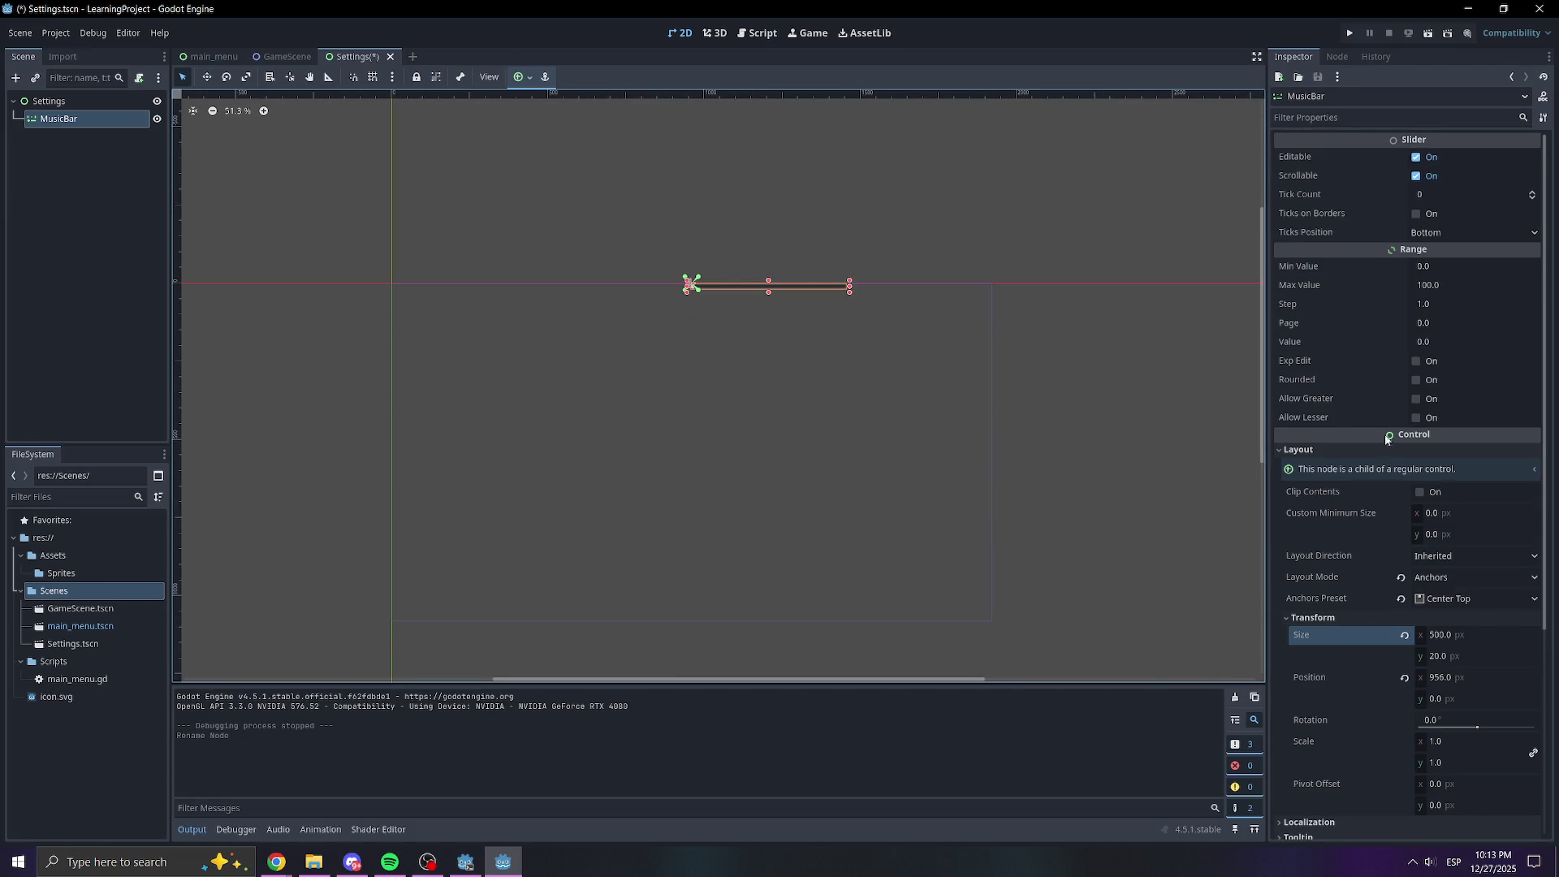
Anchor MusicBar Center Top and settle its vertical position at 300 after trying 500 and 700
left_click(1449, 598)
left_click(1457, 659)
left_click(1461, 598)
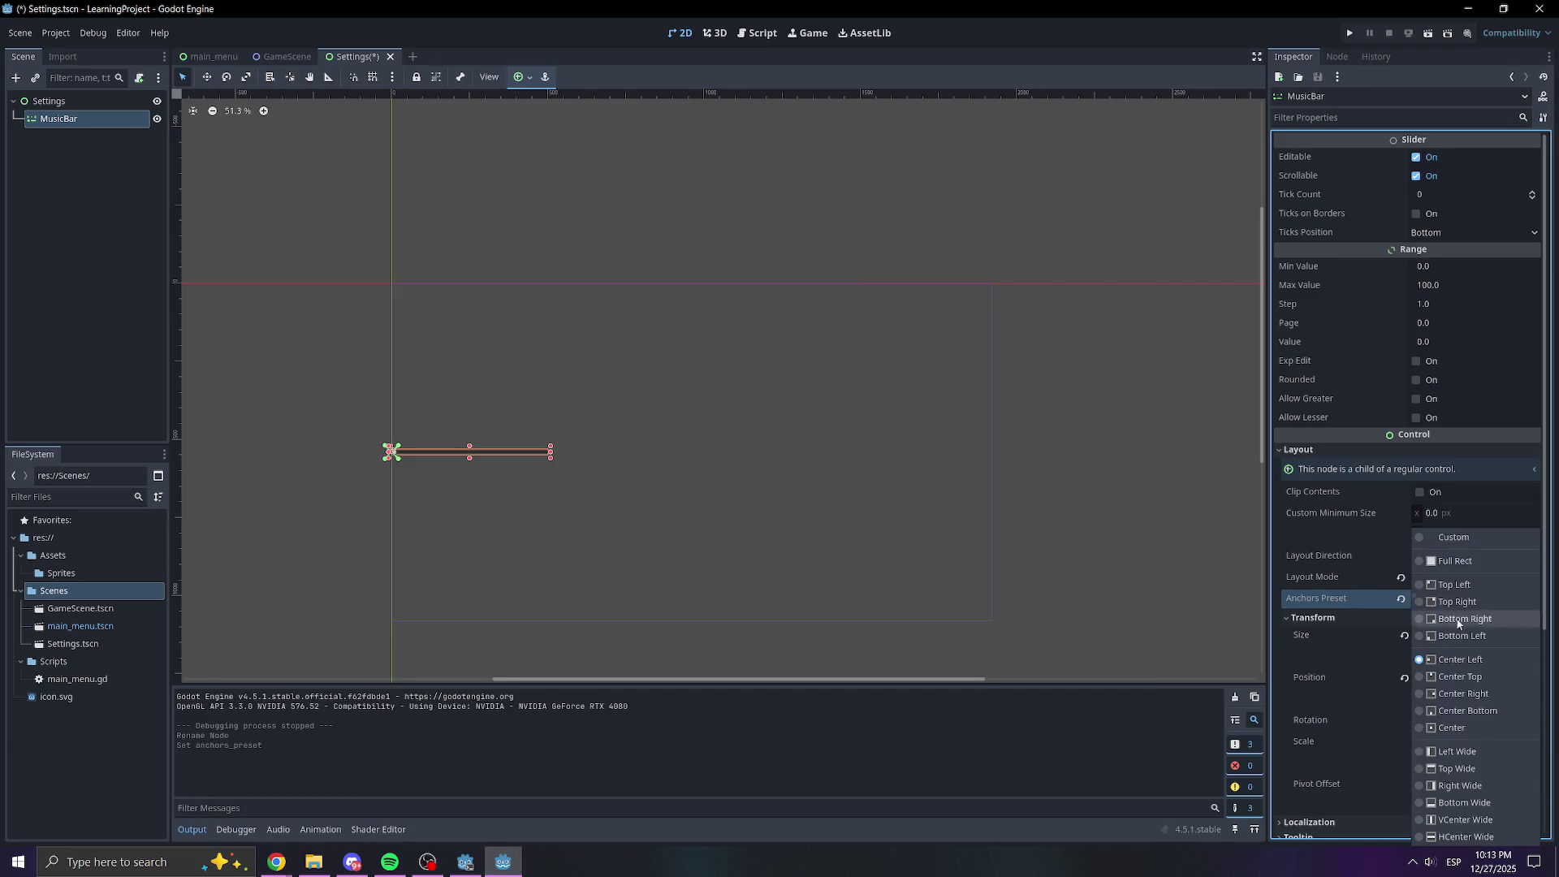
left_click(1458, 676)
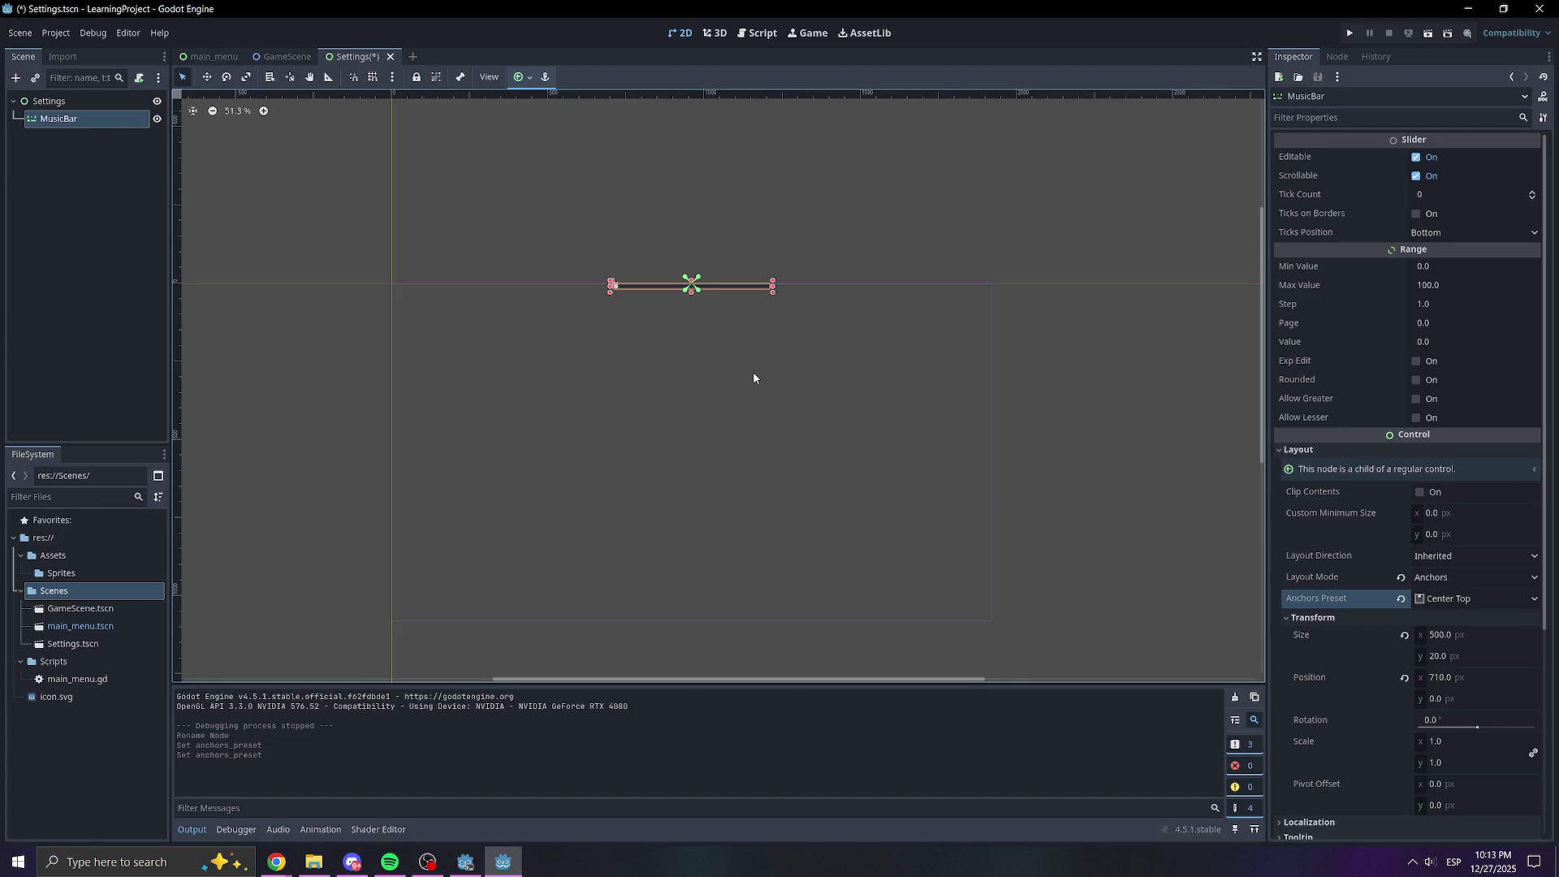
scroll(1382, 608, "down", 4)
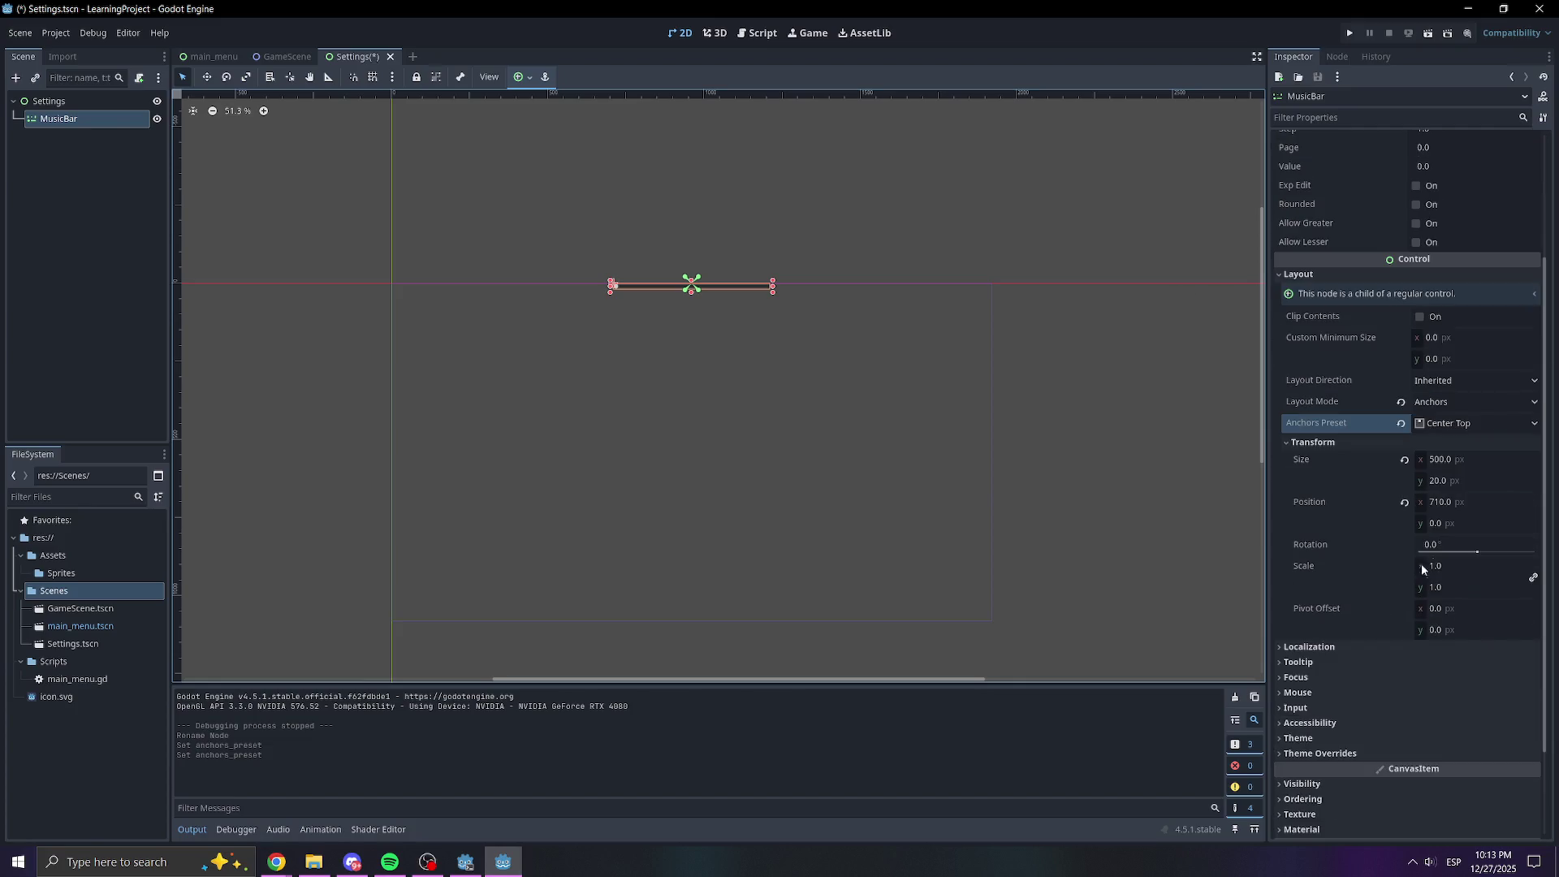
left_click(1458, 522)
type("500")
key("Return")
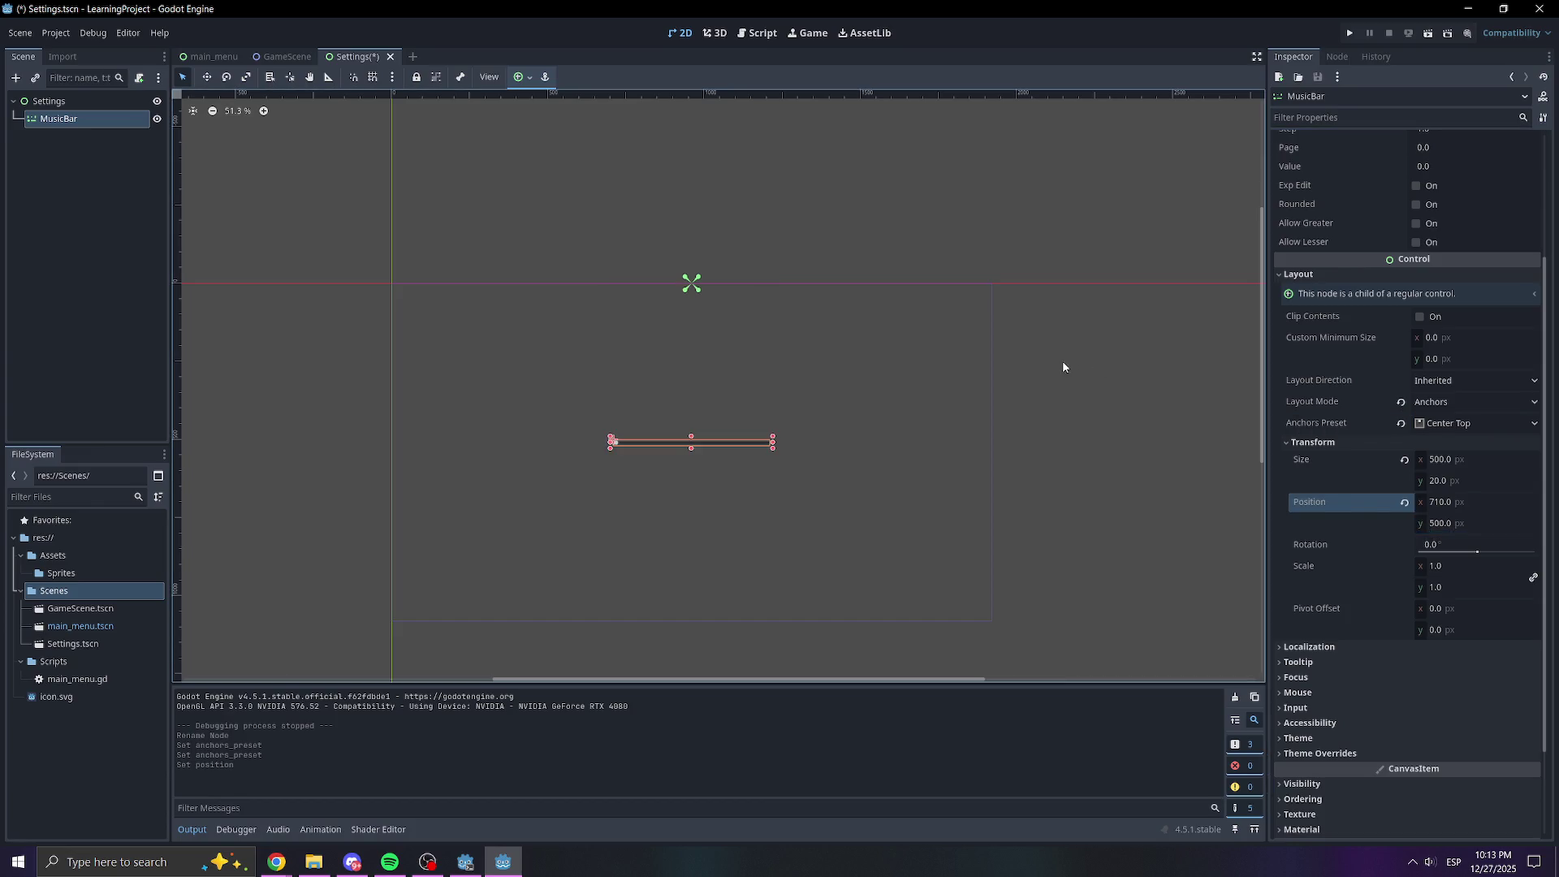
left_click(1442, 523)
type("700")
key("Return")
left_click(1426, 524)
type("300")
key("Return")
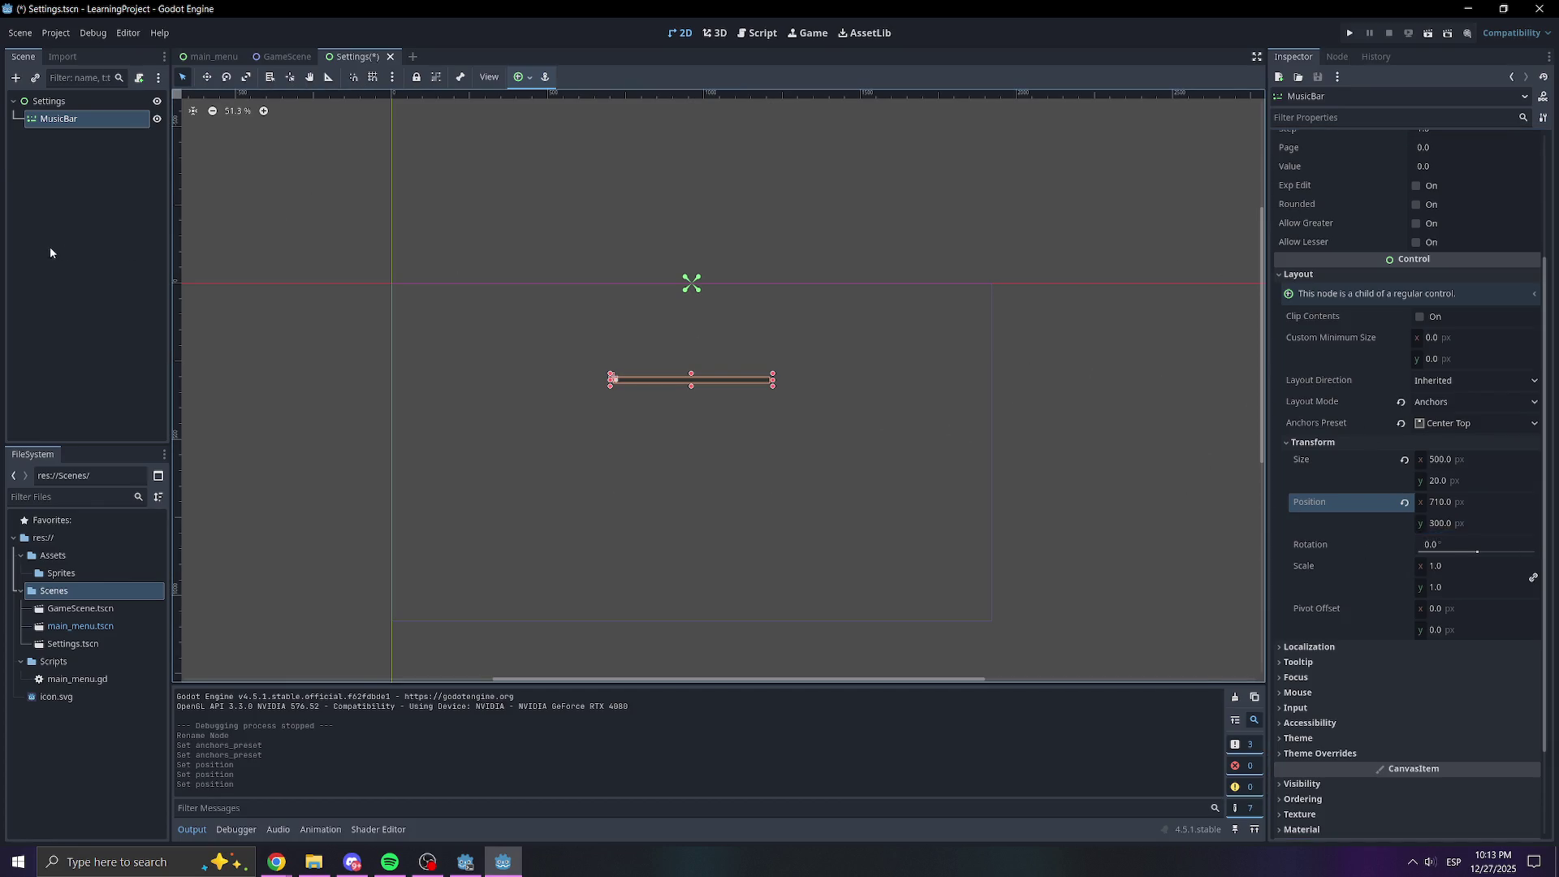
Copy the Title node from the main_menu scene
left_click(50, 252)
left_click(210, 56)
left_click(95, 122)
key("ctrl+c")
Paste the Title node into the Settings scene and rename it SettingsTitle
left_click(367, 56)
key("ctrl+v")
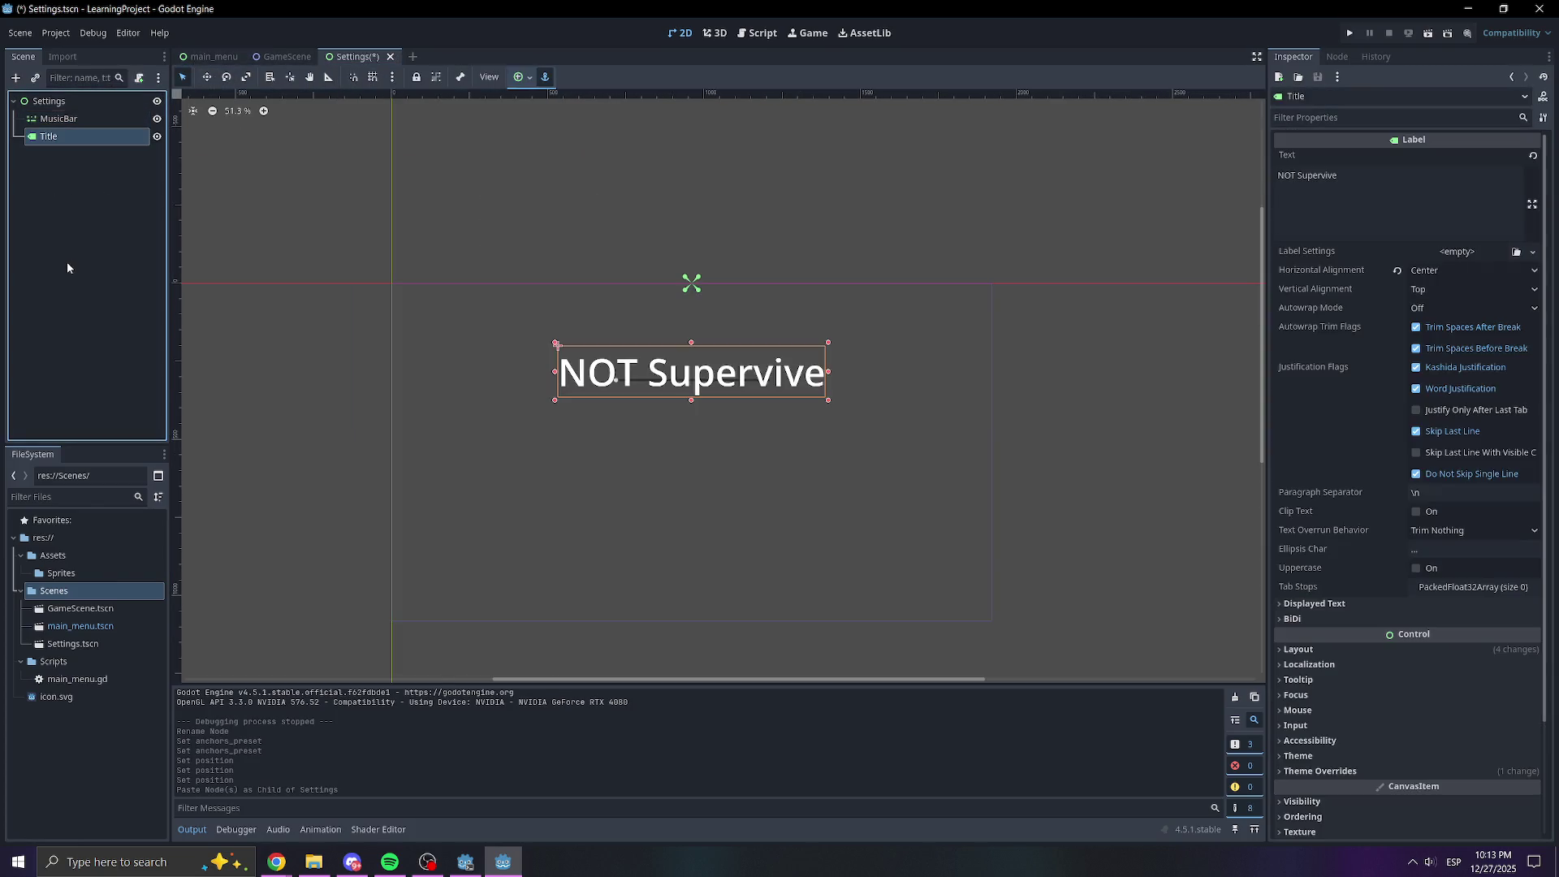
right_click(70, 137)
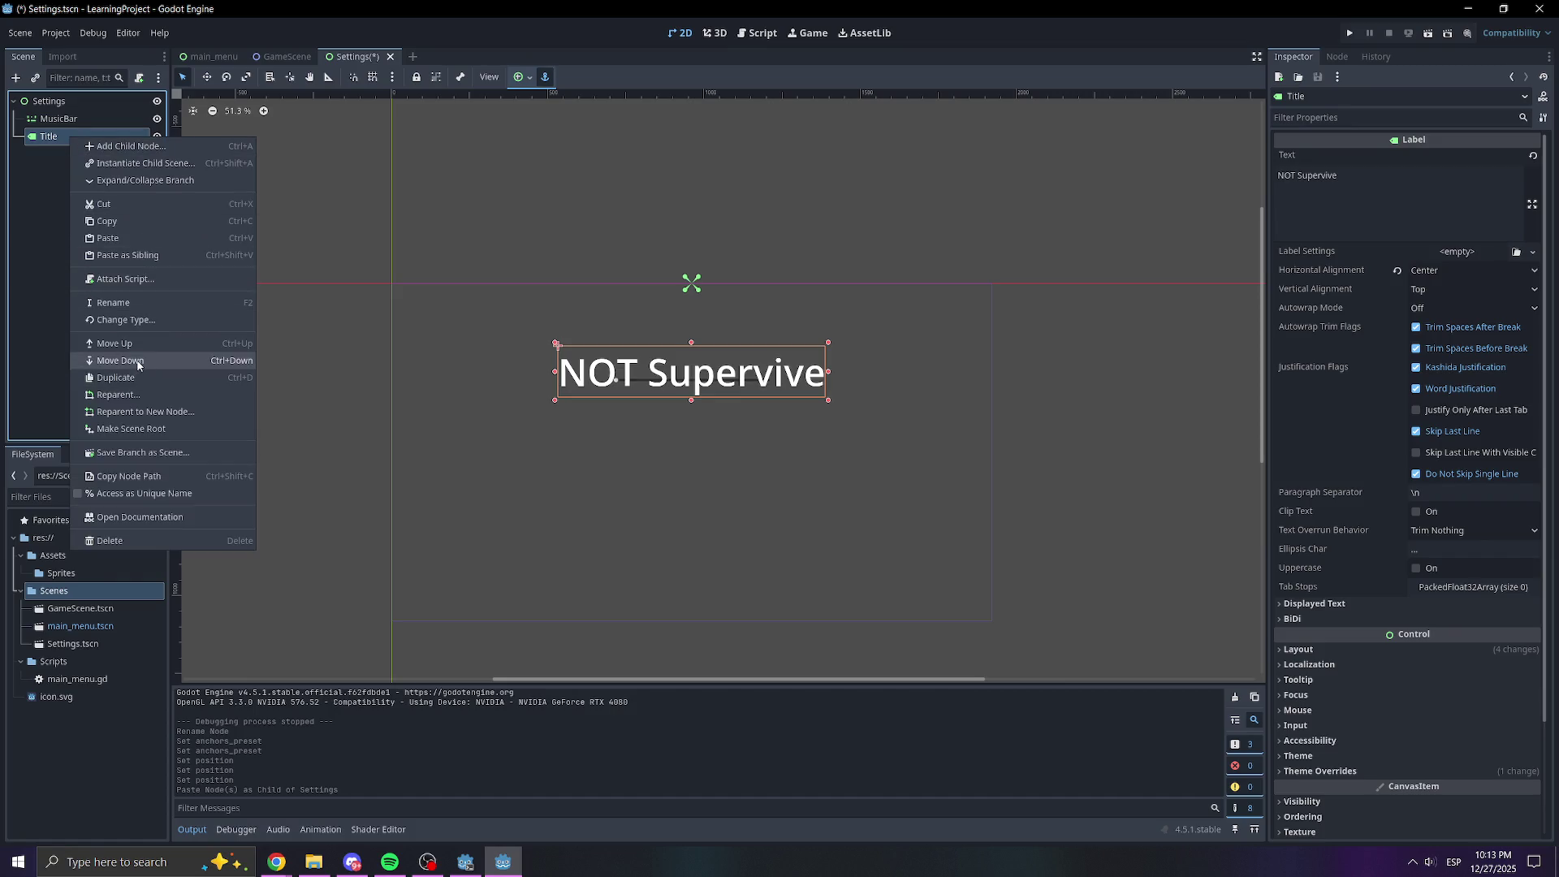
left_click(113, 303)
type("Settings")
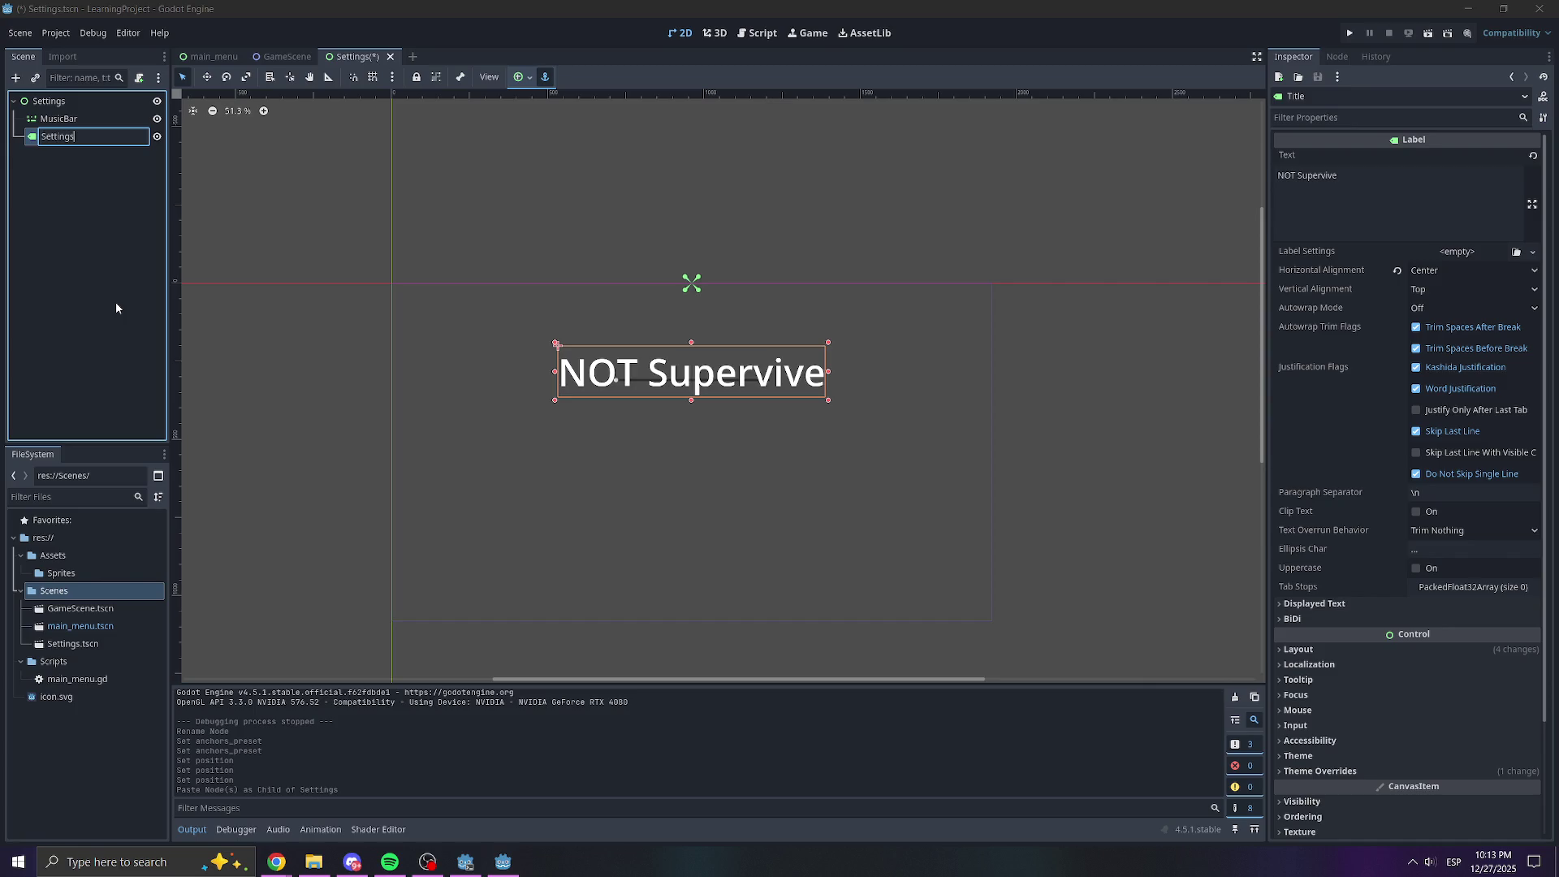
type("sTitle")
key("Return")
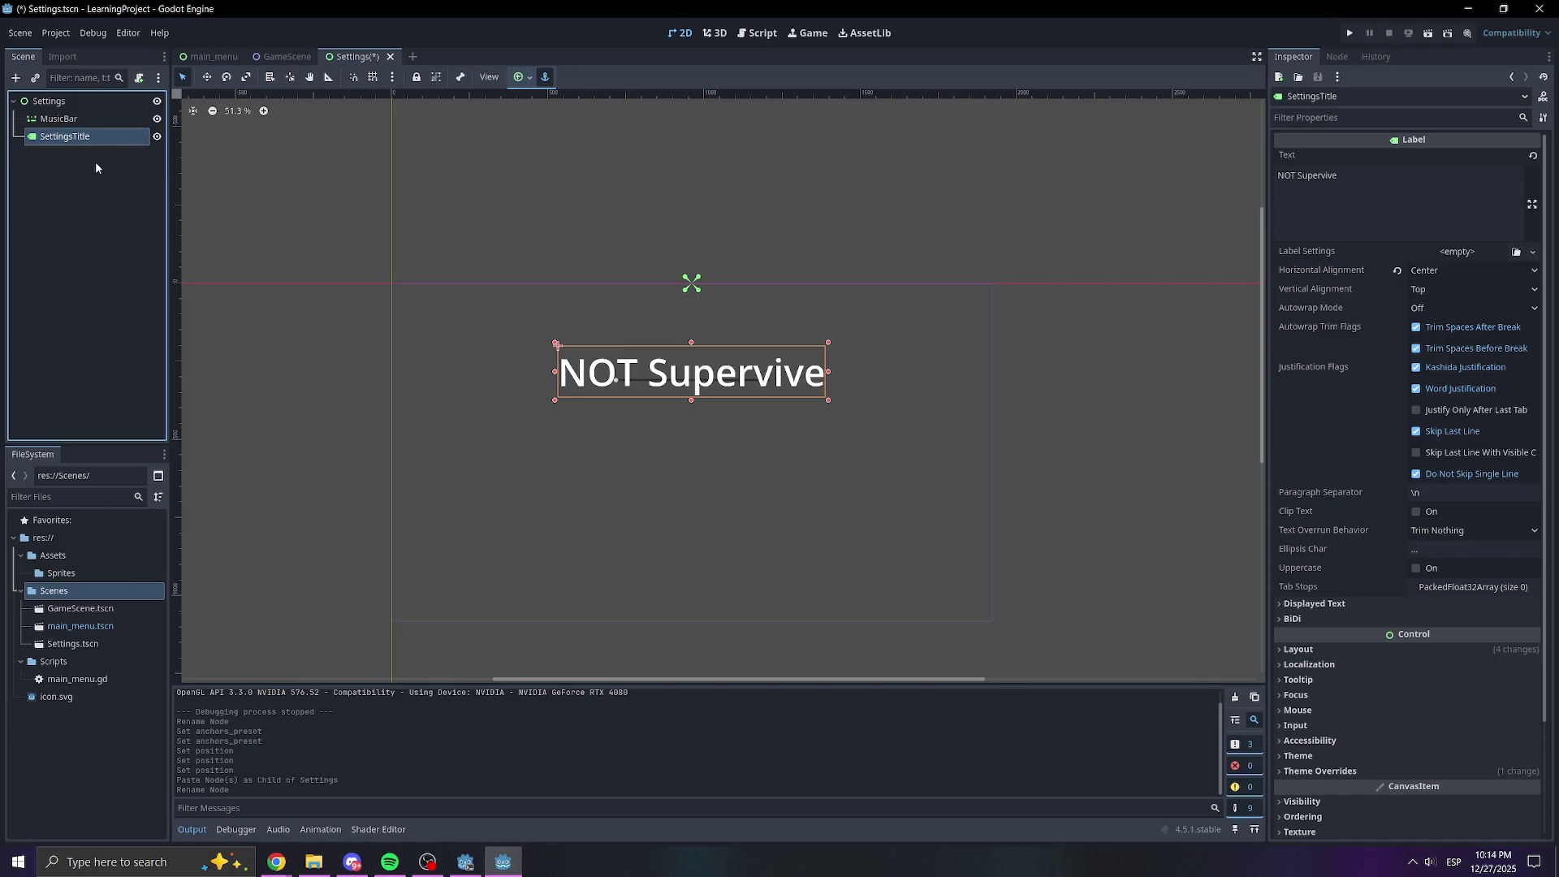
Change SettingsTitle's text from 'NOT Supervive' to 'SETTINGS'
left_click(1299, 195)
key("ctrl+a")
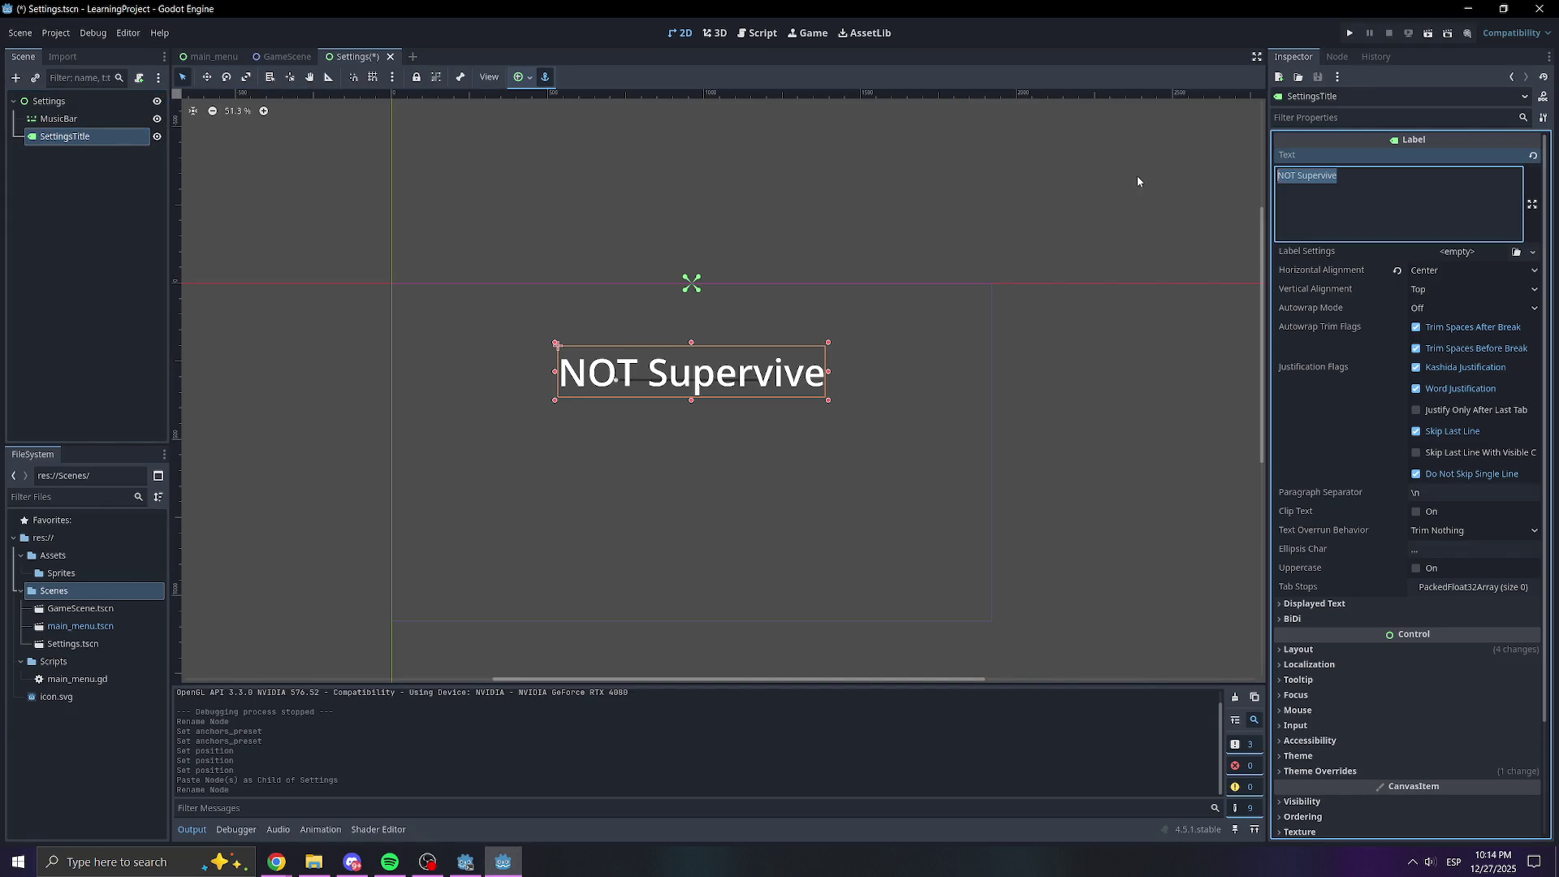
type("SETTINGS")
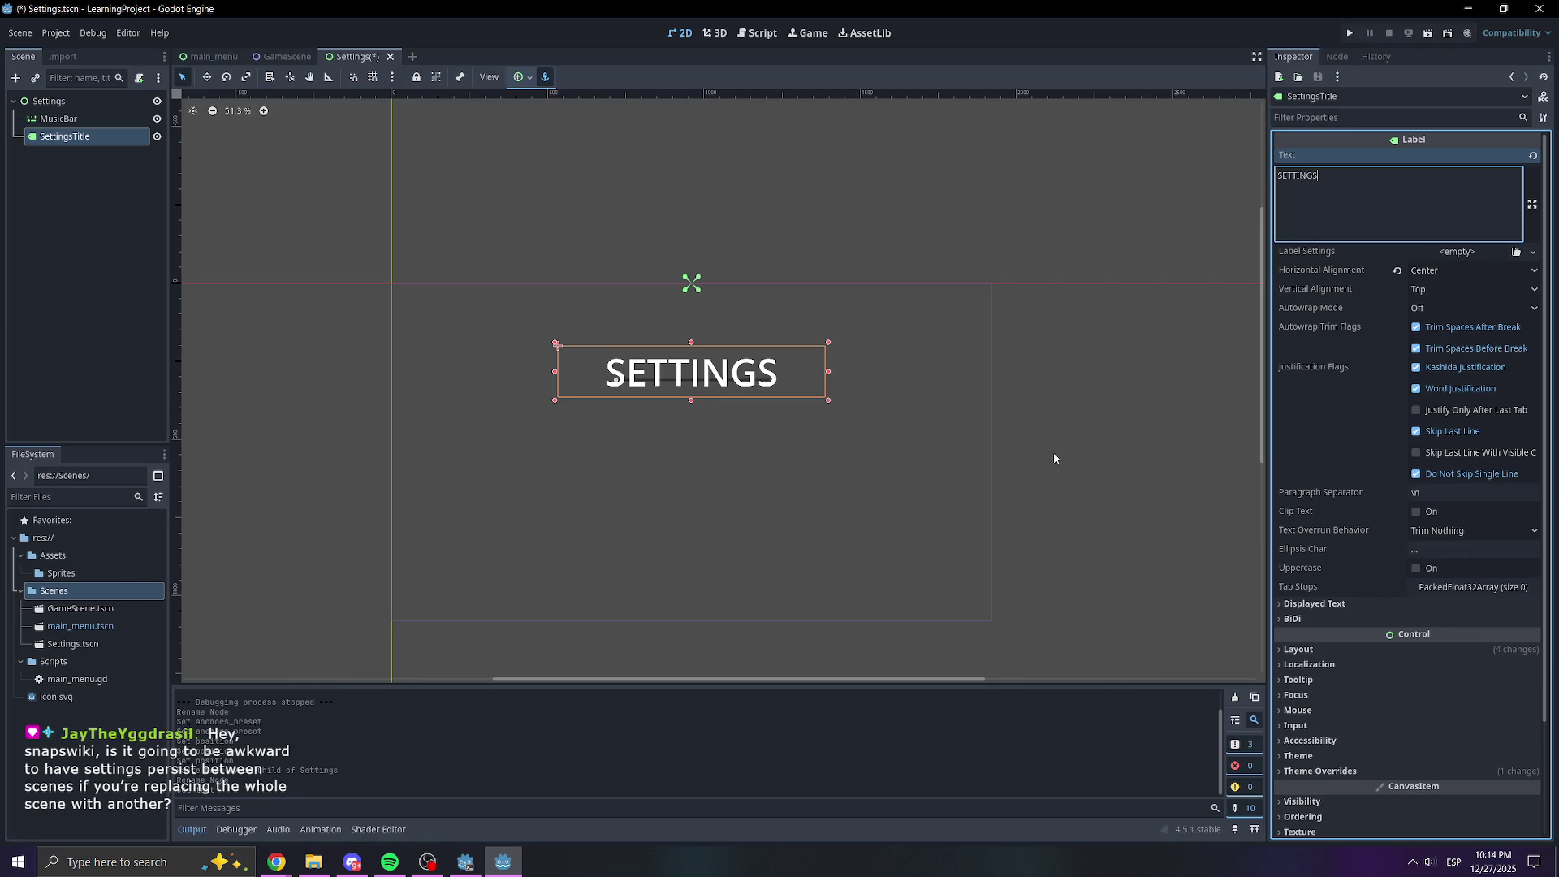
scroll(1054, 458, "up", 3)
mouse_move(1040, 451)
left_mouse_down()
mouse_move(1124, 417)
mouse_move(1135, 485)
mouse_move(1098, 482)
left_mouse_up()
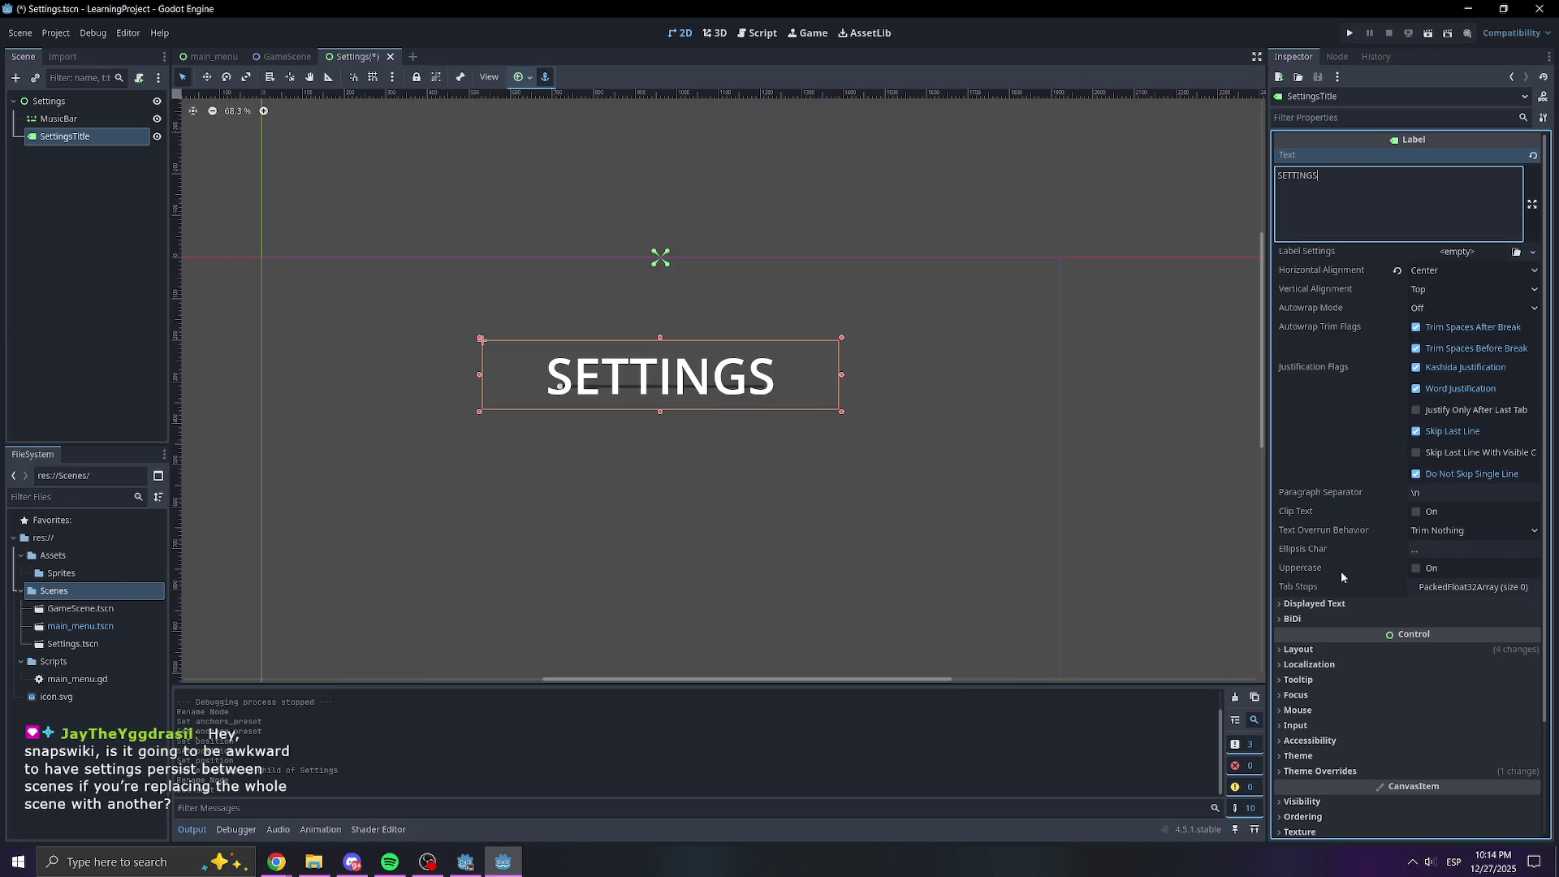
scroll(1341, 571, "down", 3)
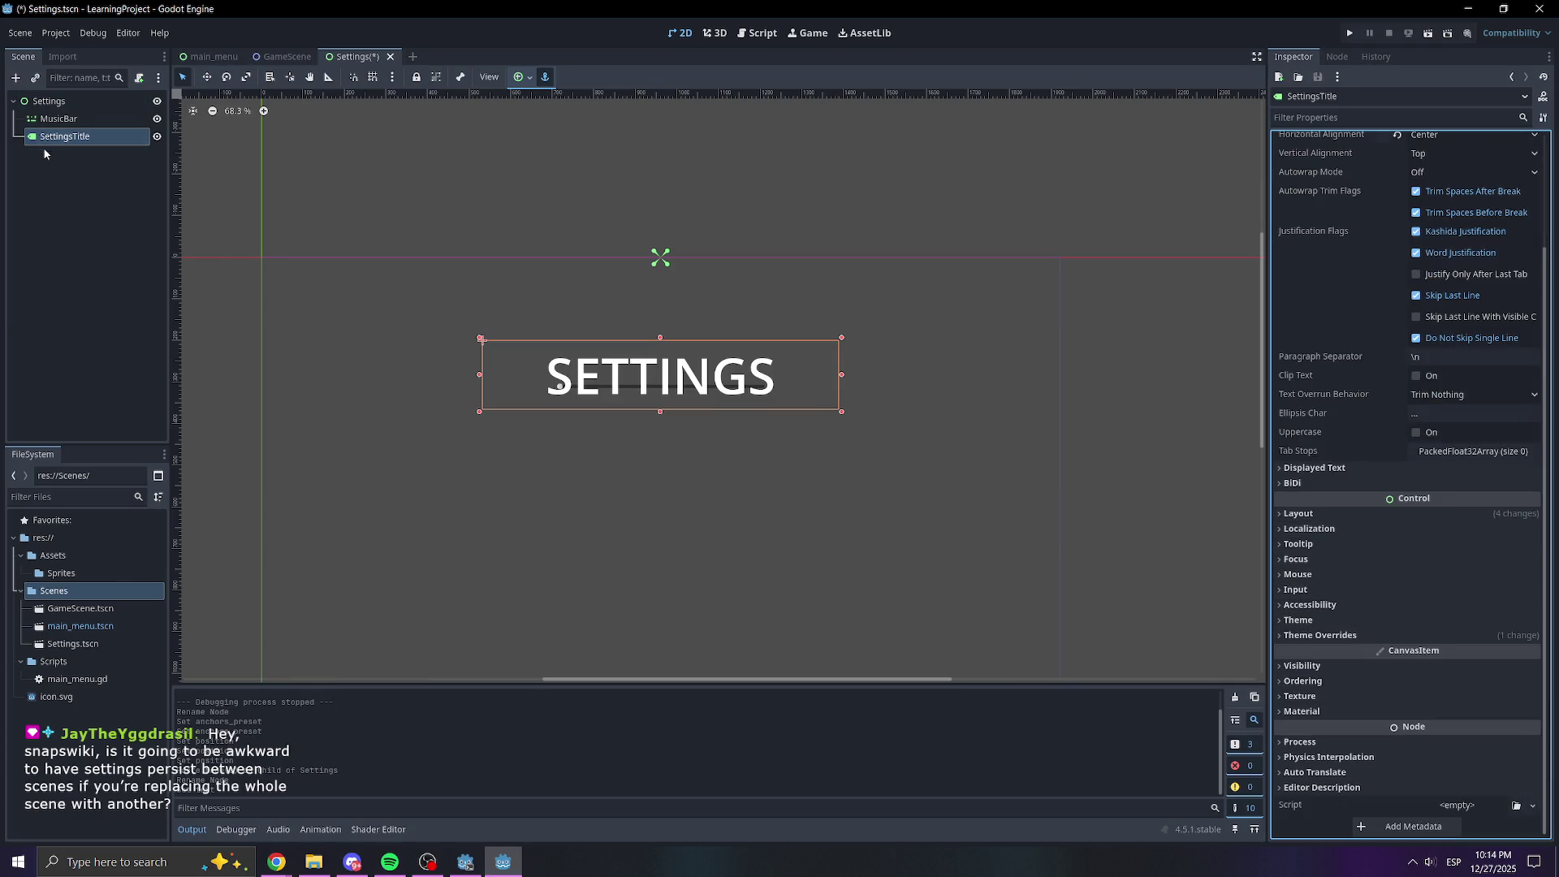
left_click(32, 249)
left_click(65, 136)
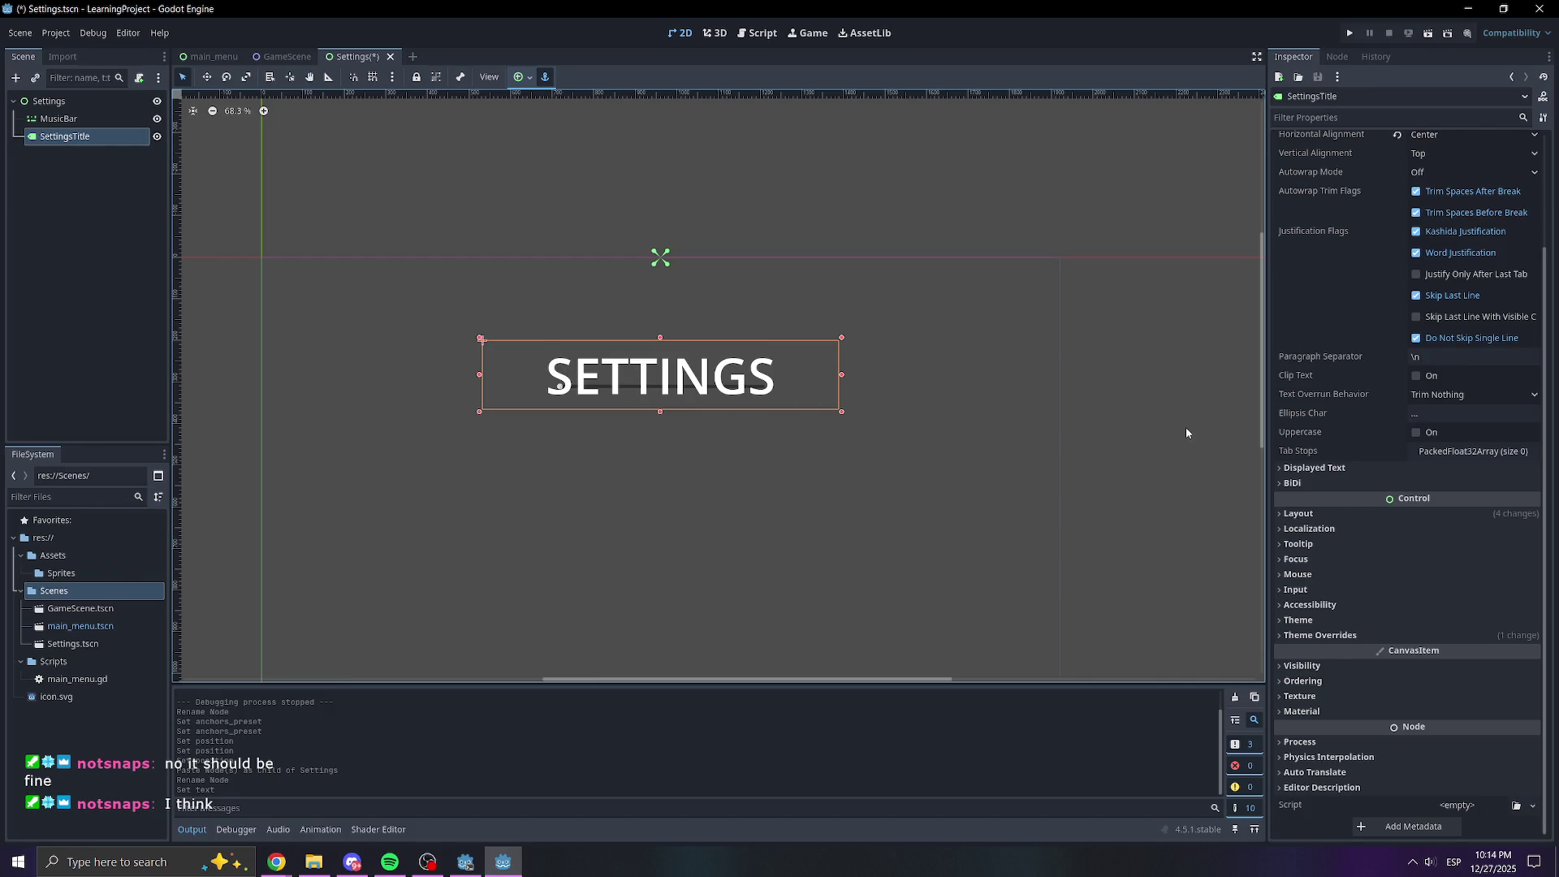
Open SettingsTitle's layout transform values to edit its vertical position
left_click(1285, 515)
left_click(1485, 681)
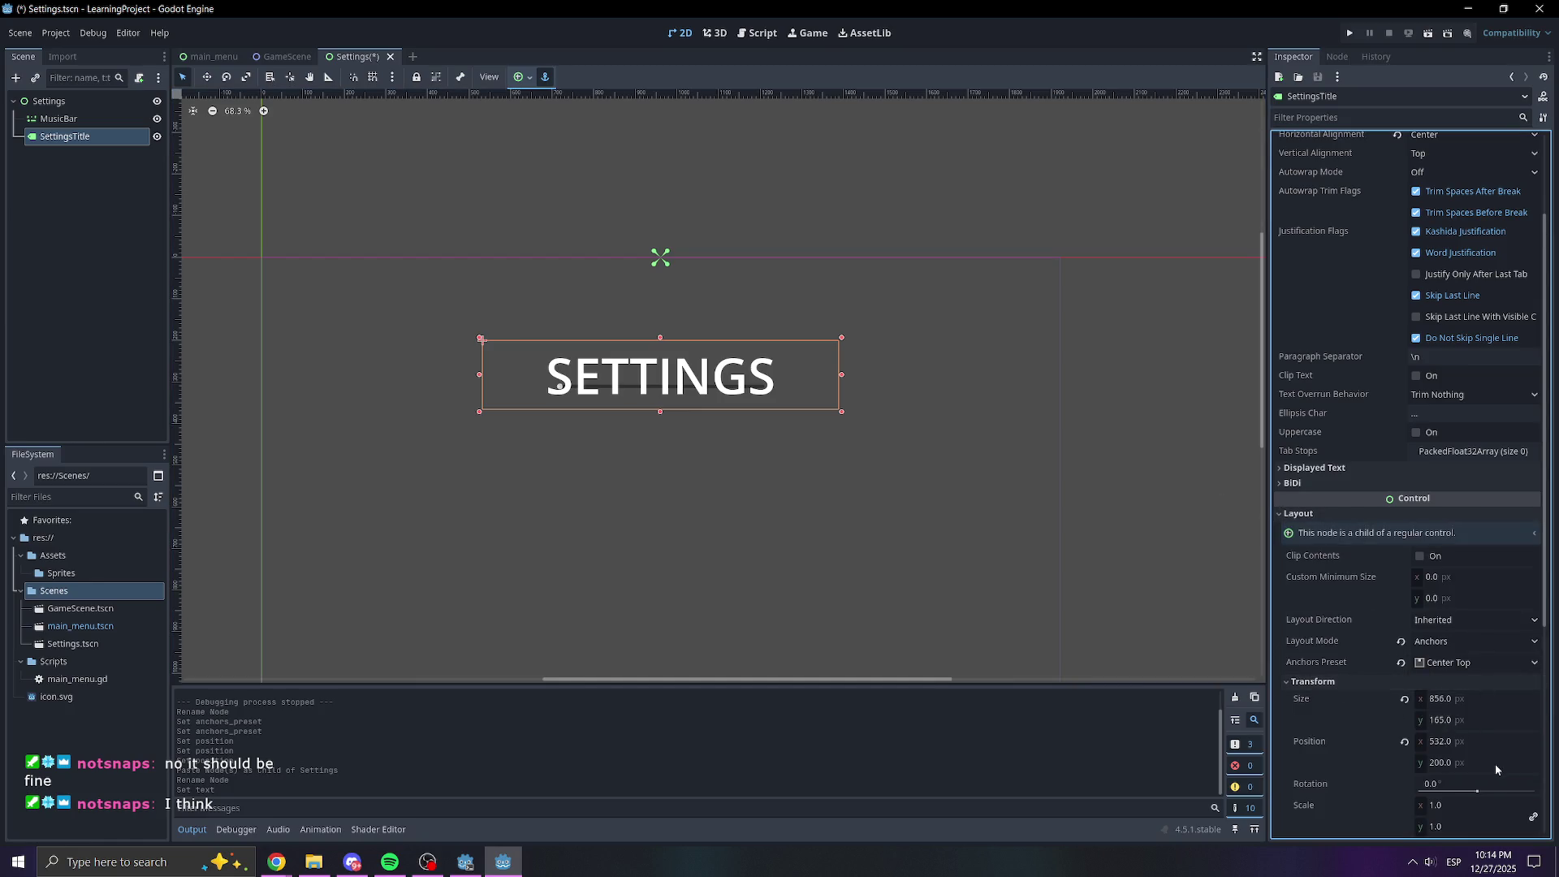
left_click(1494, 763)
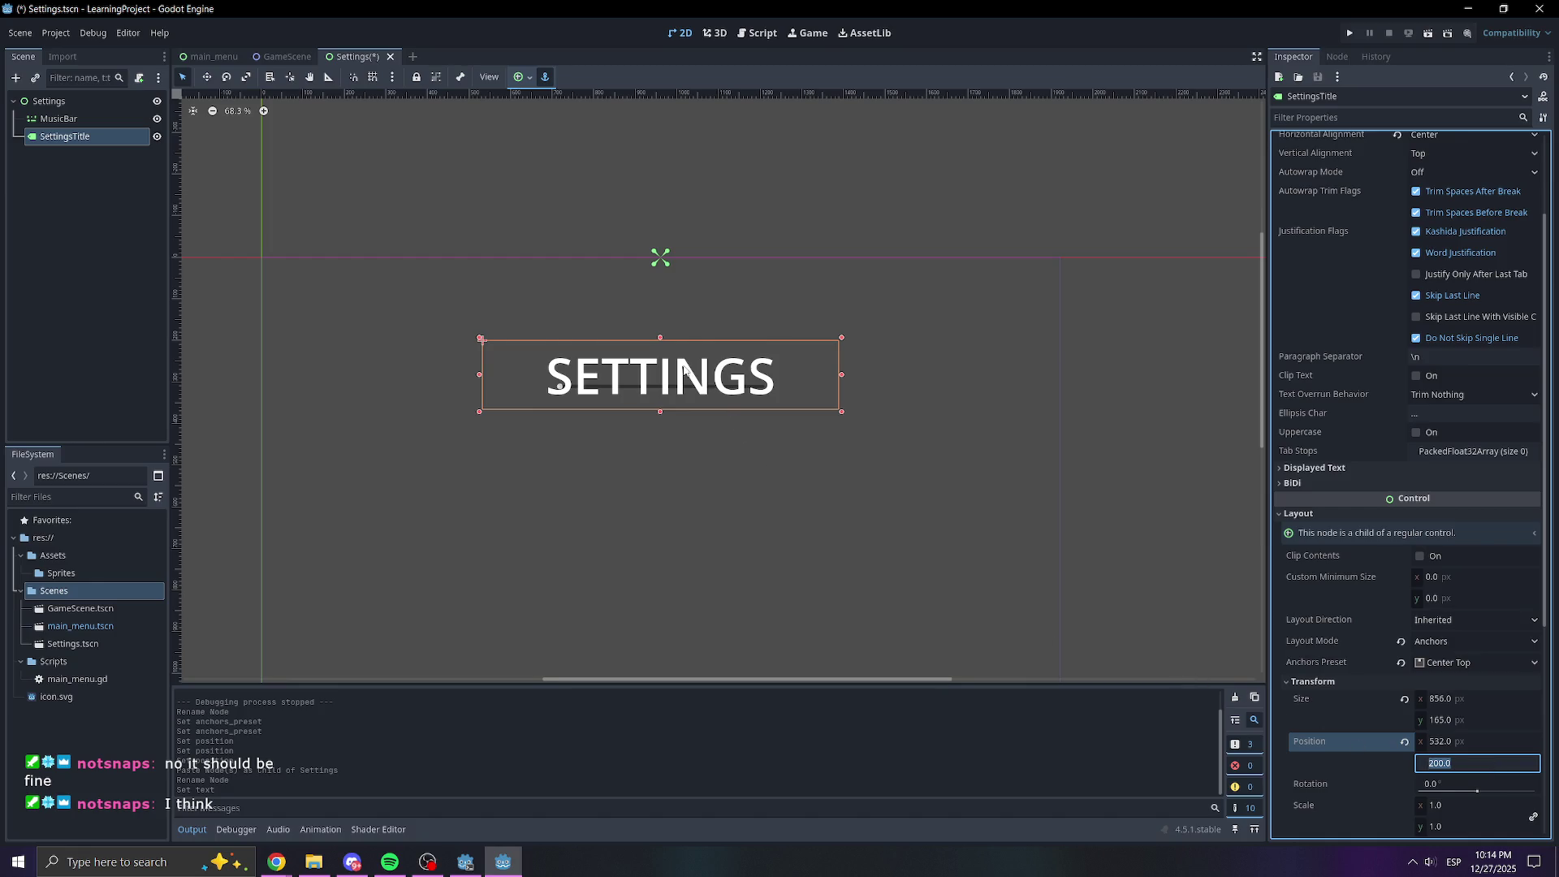
scroll(825, 424, "down", 3)
scroll(825, 425, "up", 1)
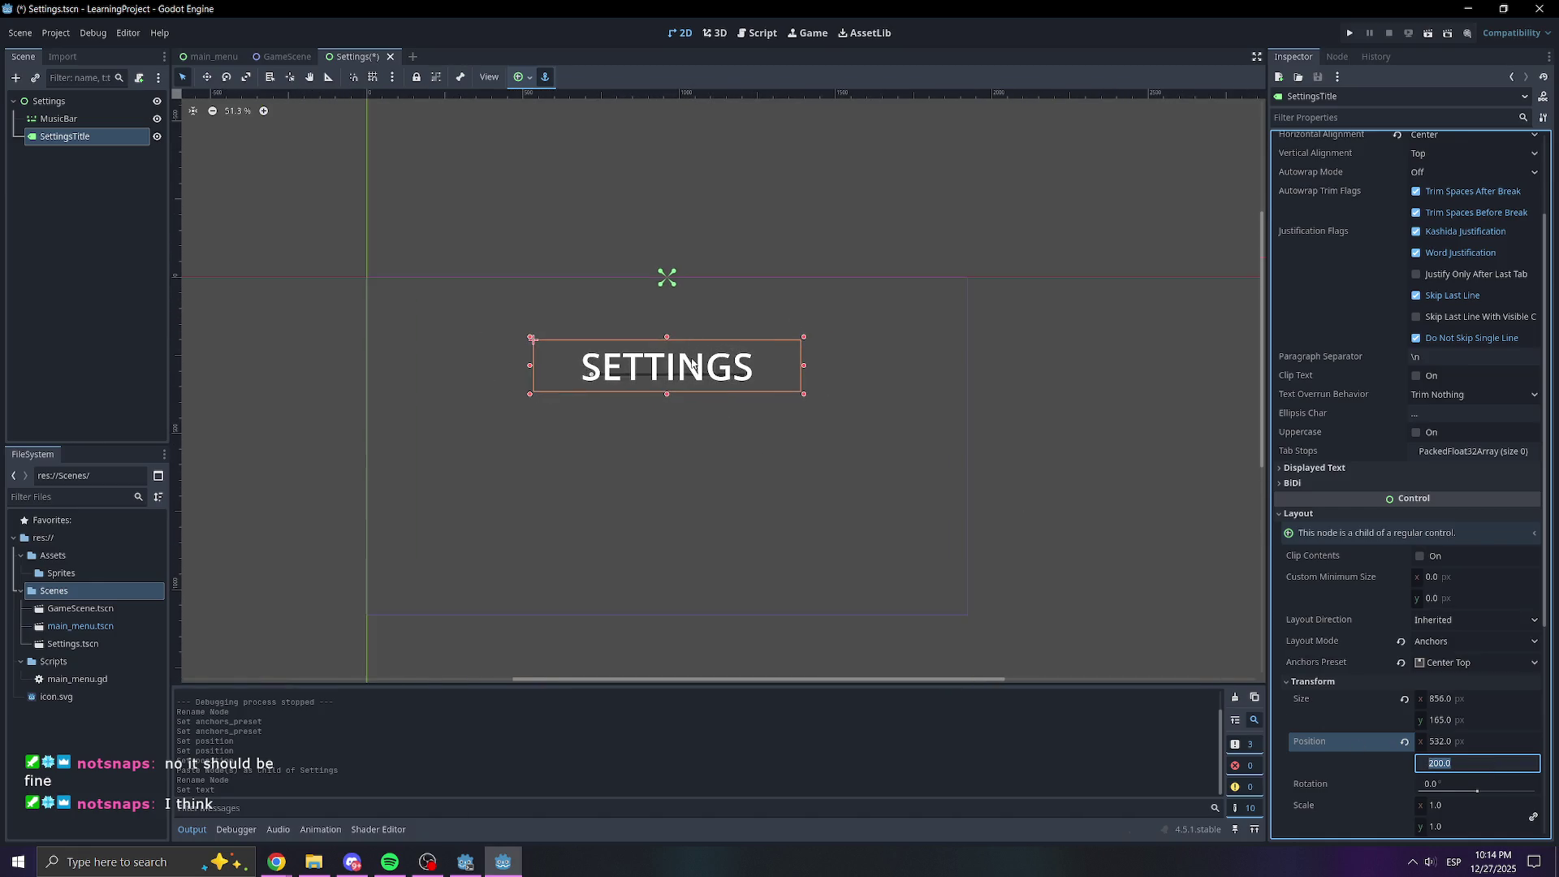
left_click(210, 56)
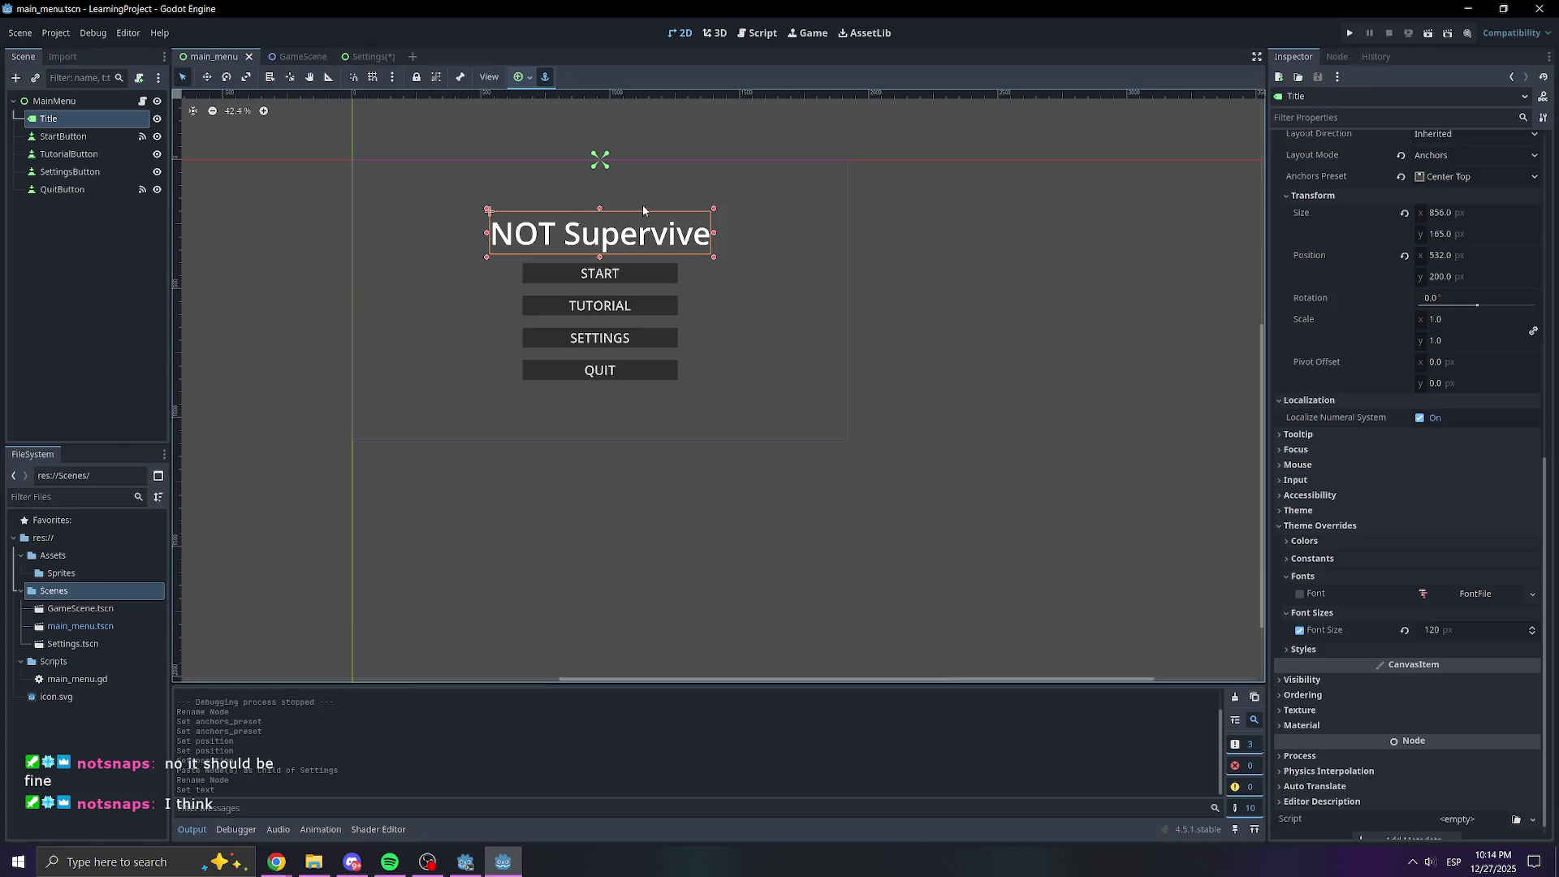
left_click(376, 63)
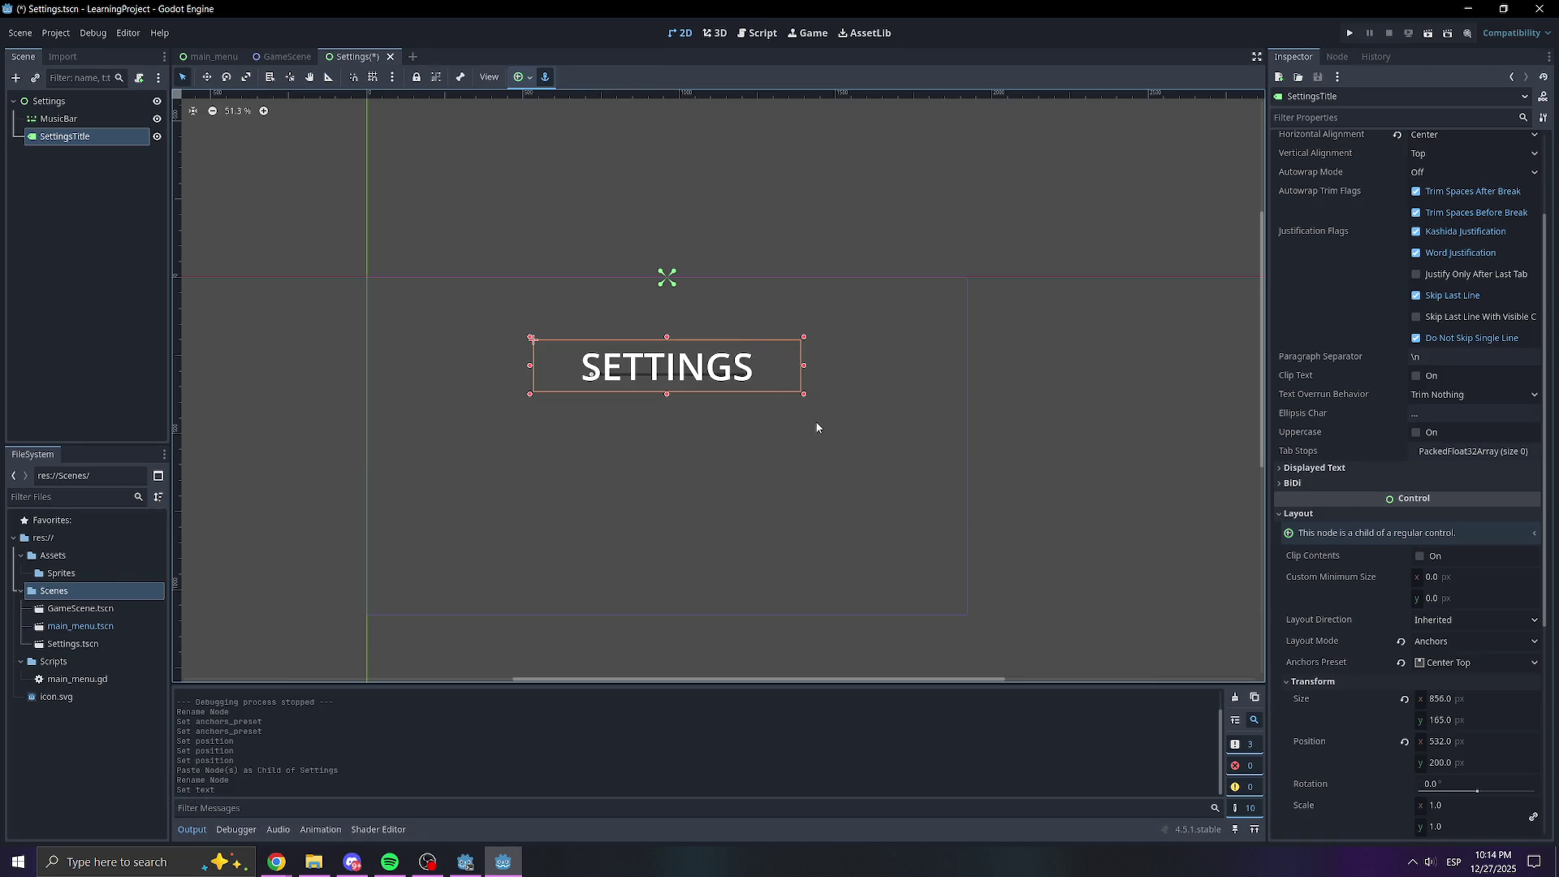
left_click(63, 136)
left_click_drag(58, 118, 65, 143)
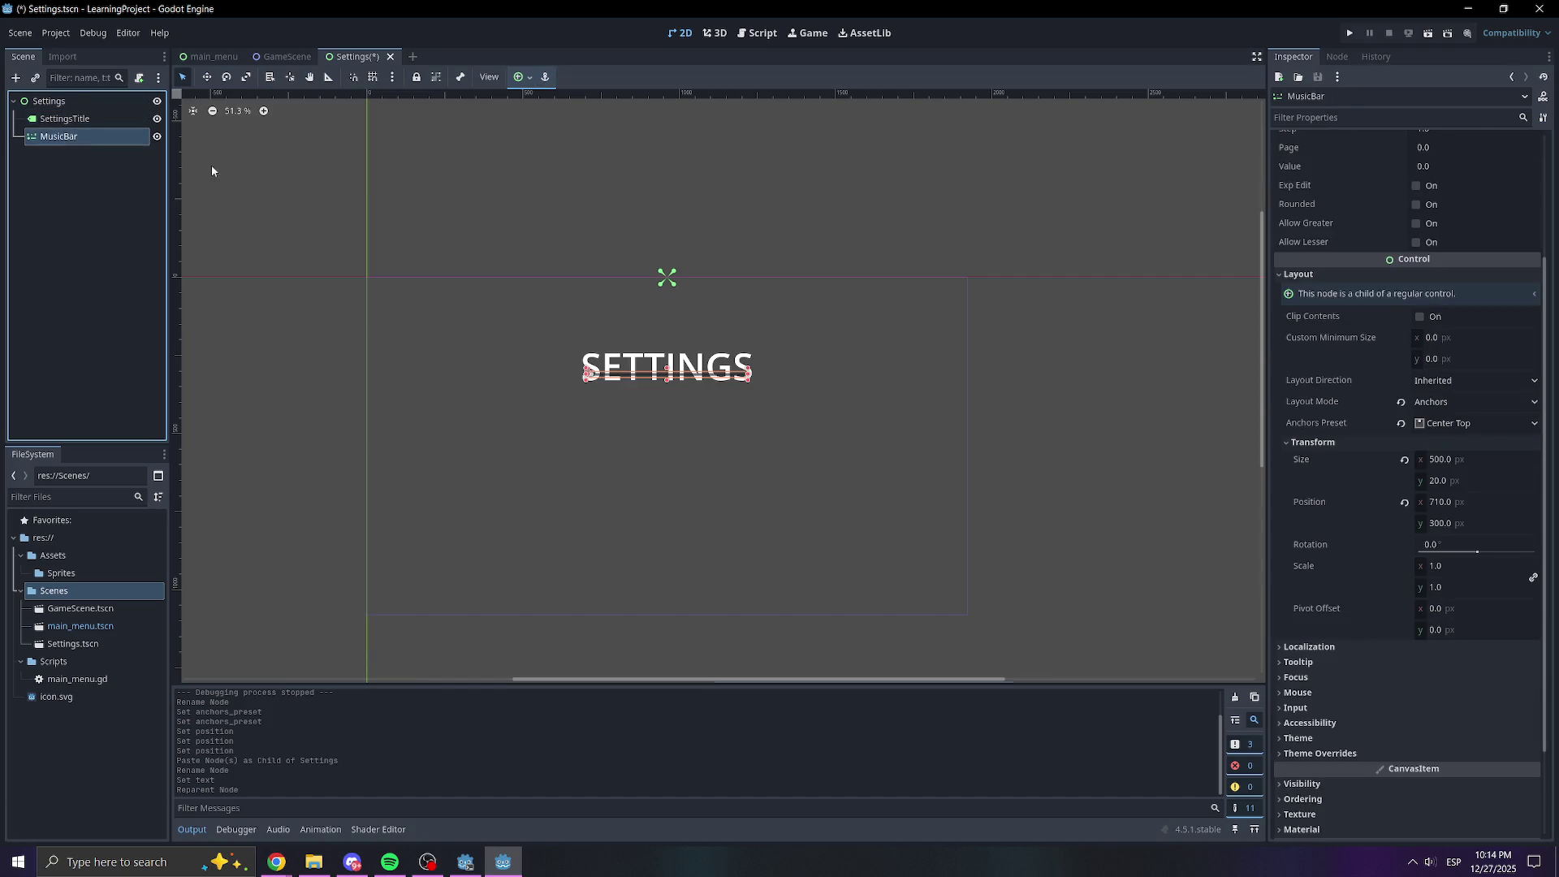
left_click(1461, 523)
type("500")
key("Return")
left_click(1453, 523)
type("4")
key("Return")
left_click(1480, 523)
type("400")
key("Return")
left_click(1097, 416)
scroll(723, 445, "up", 4)
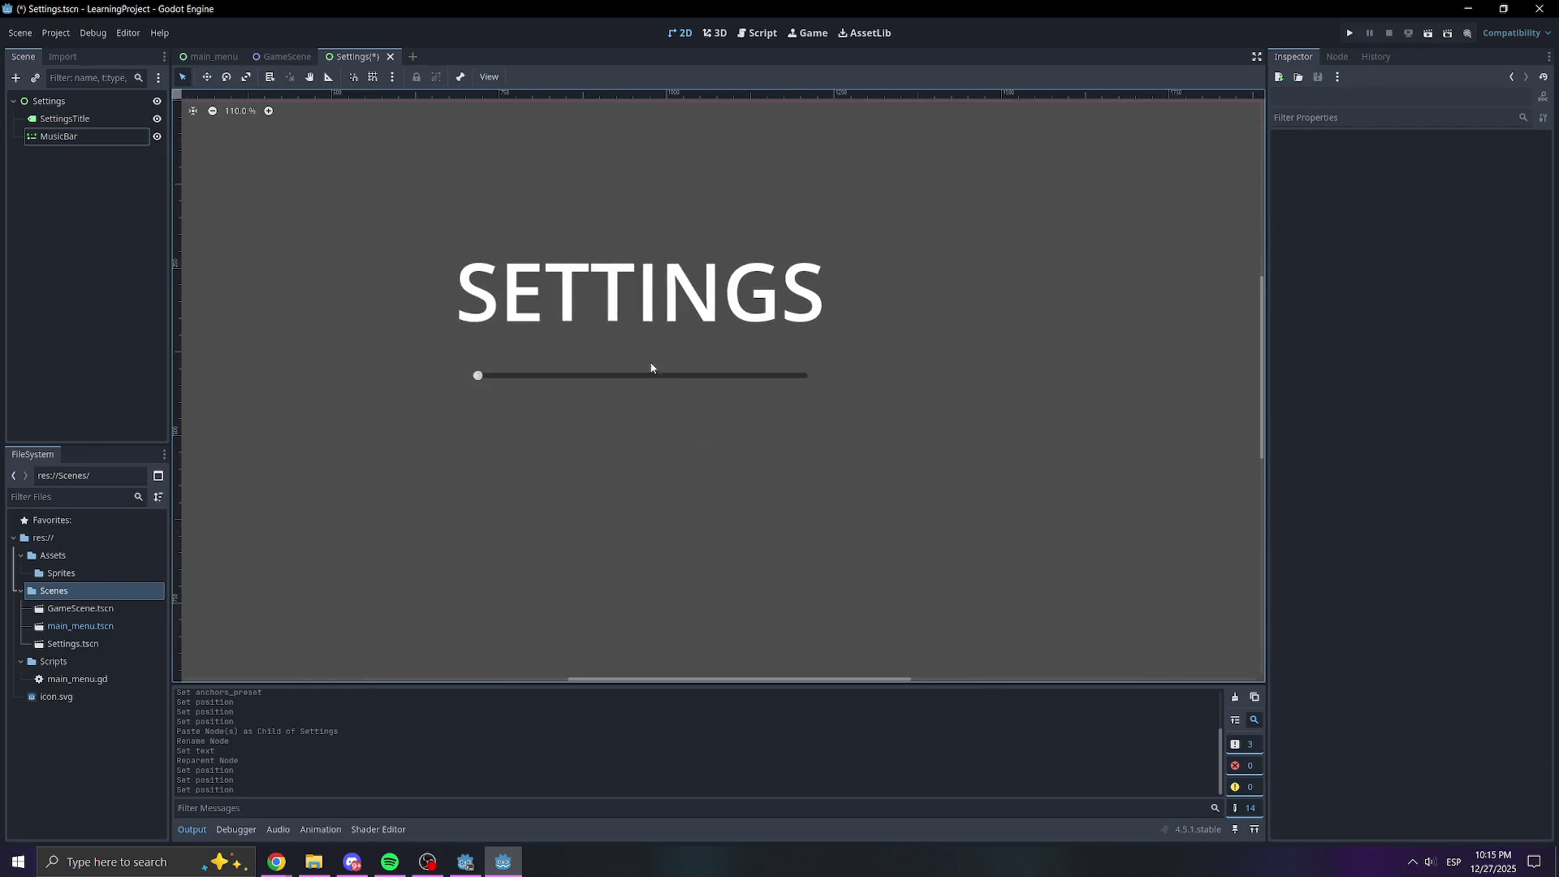
scroll(794, 320, "down", 3)
left_click_drag(629, 331, 586, 339)
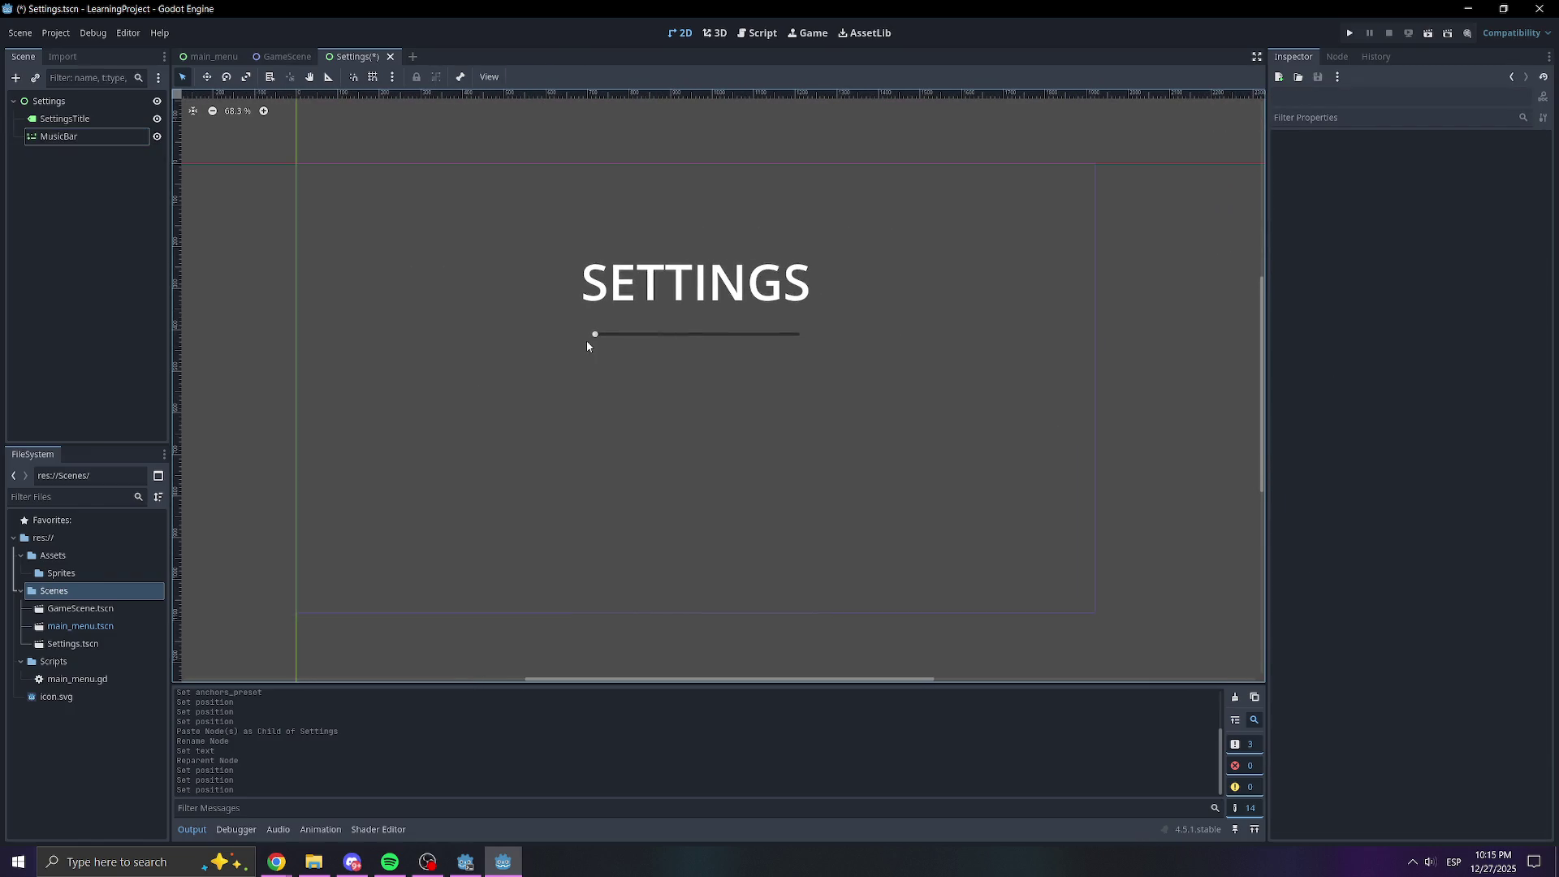
Give the MusicBar slider a Tick Count of 10
left_click(589, 333)
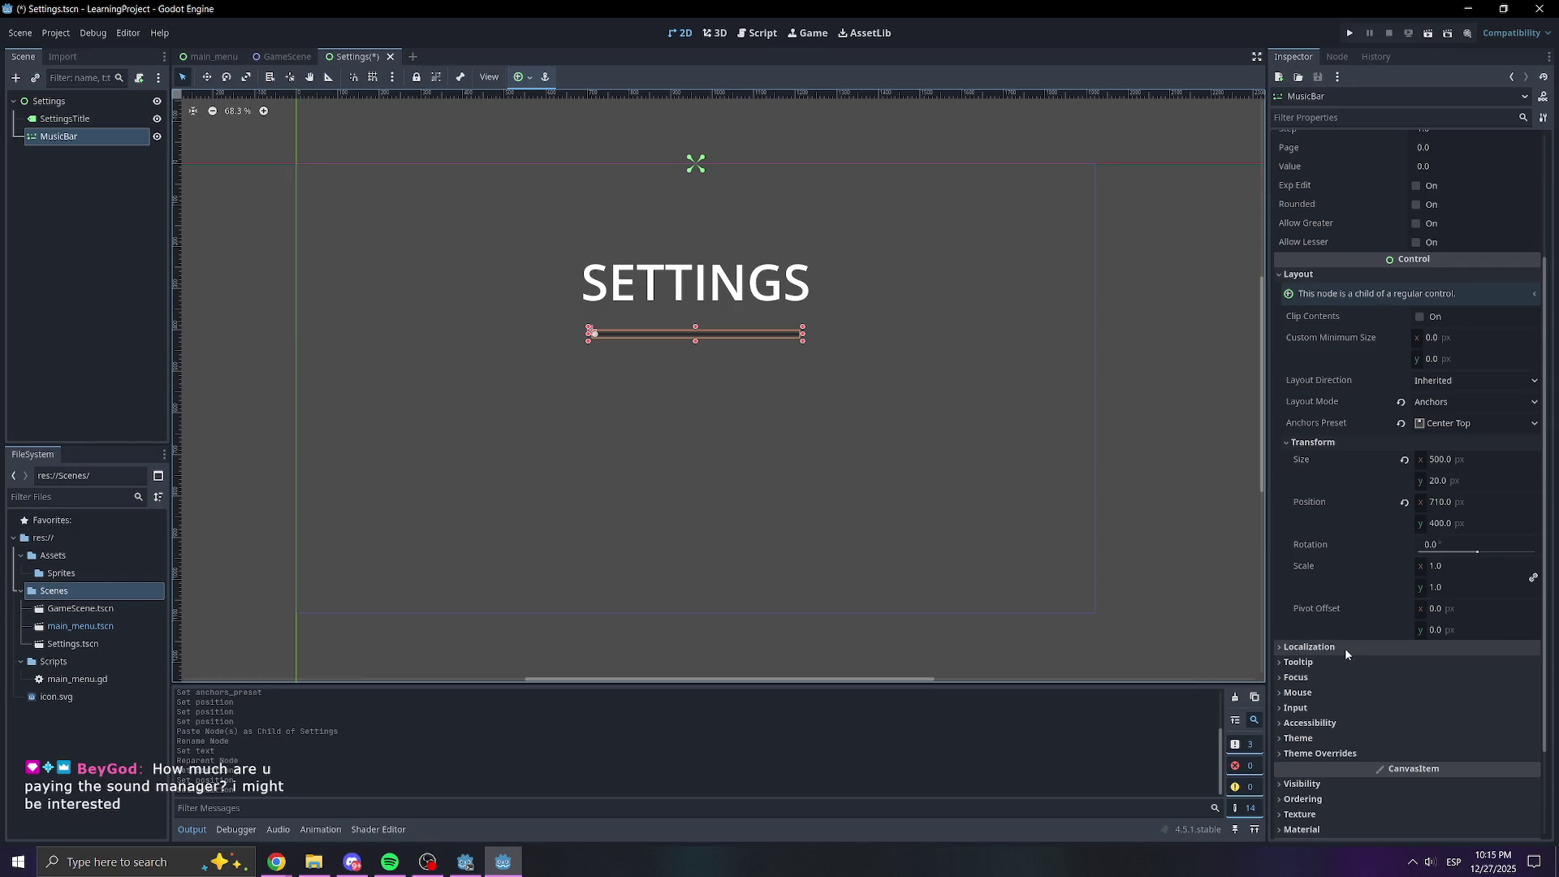
scroll(1314, 417, "up", 3)
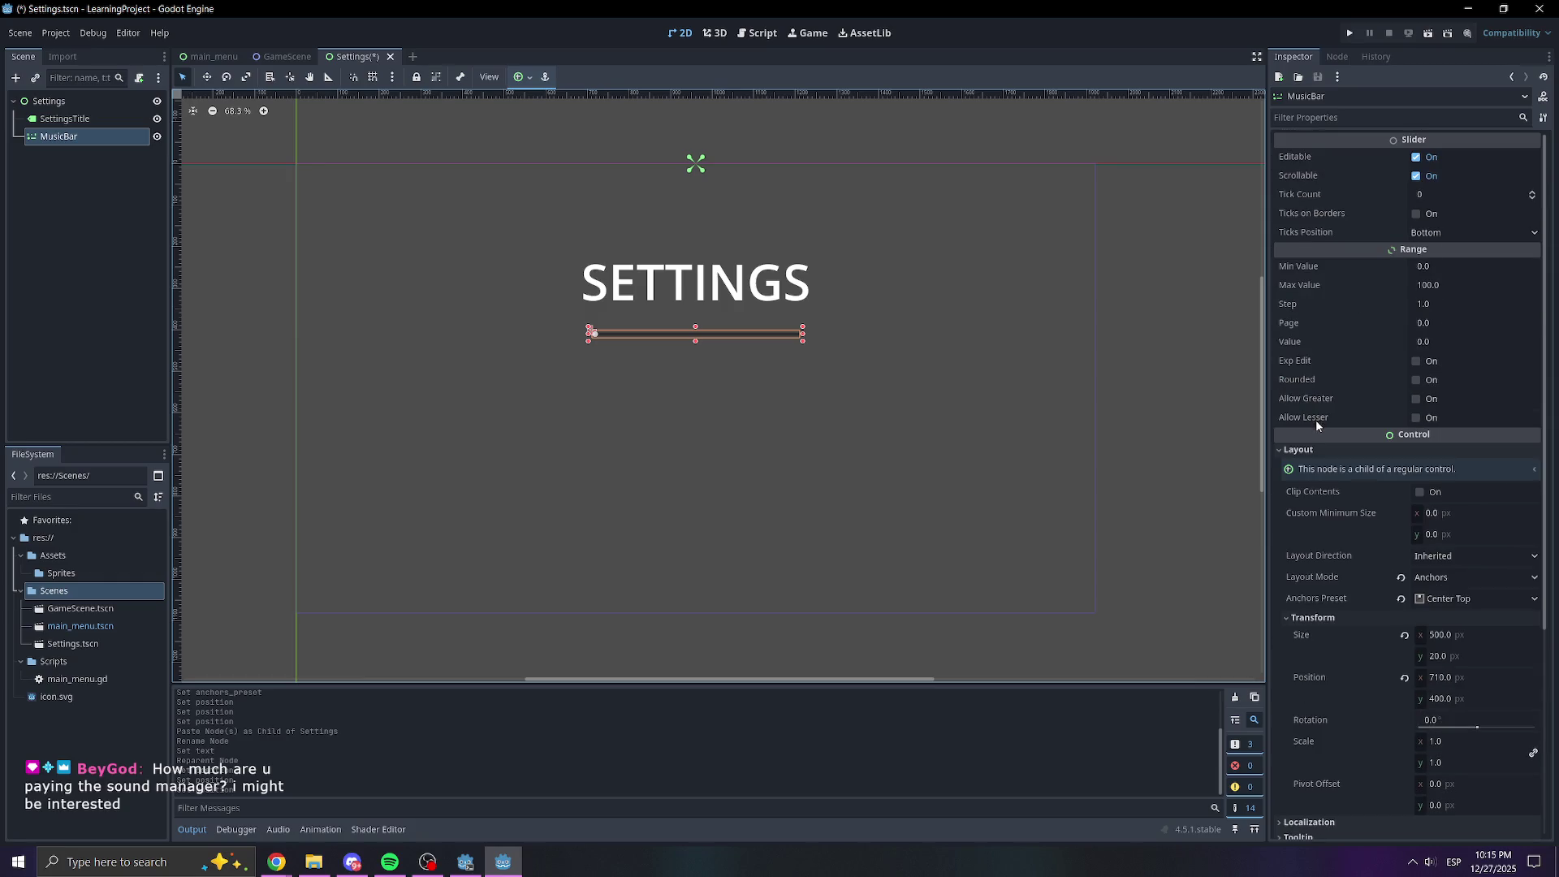
left_click(1420, 197)
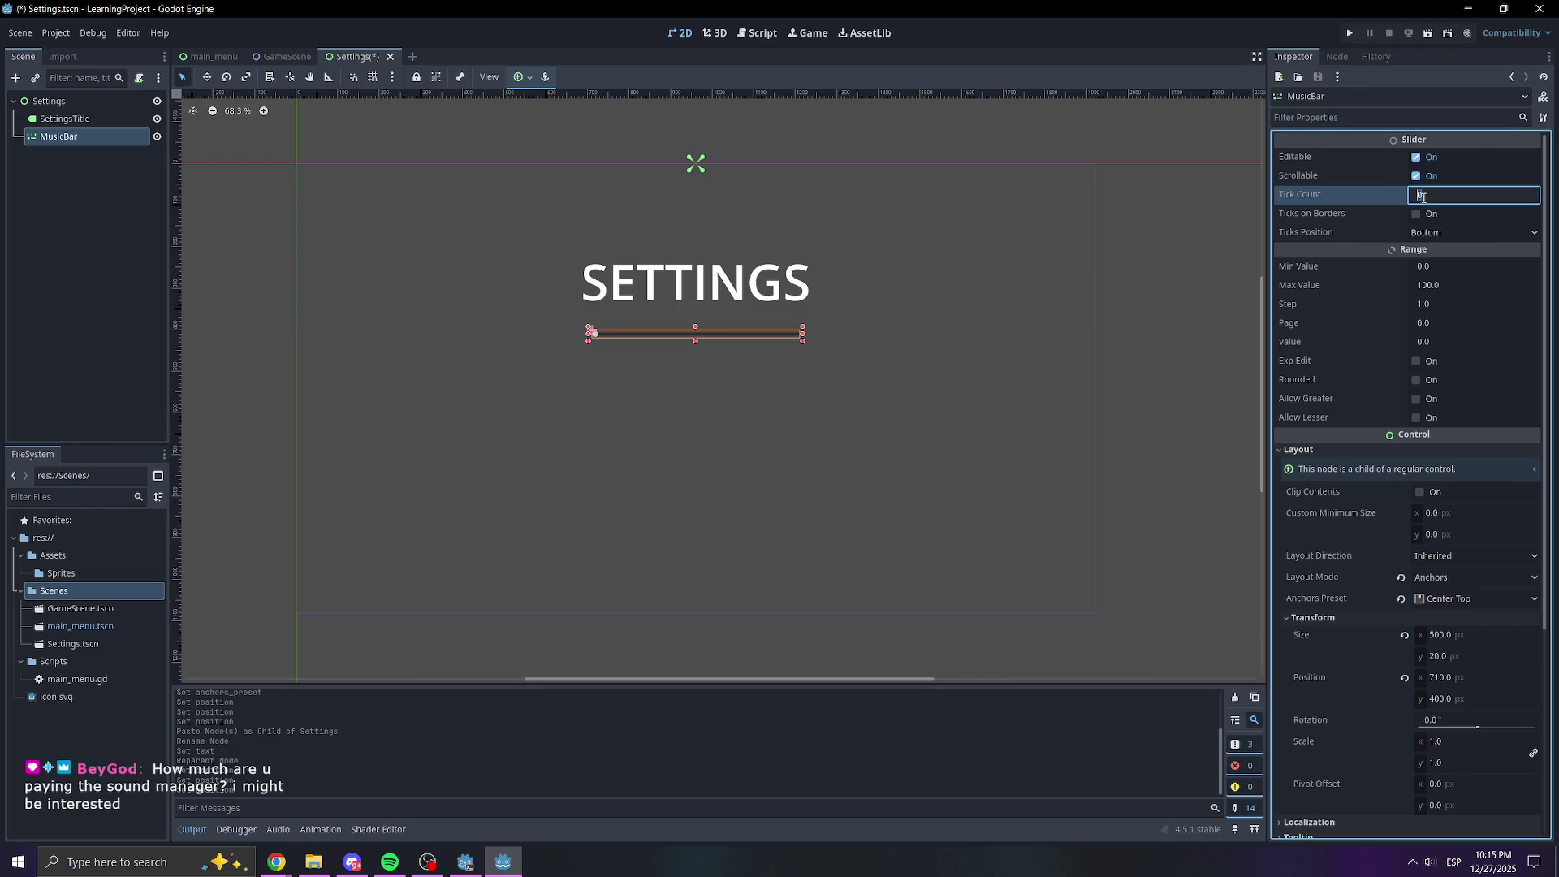
type("10")
key("Return")
Leave Ticks on Borders turned off after toggling it a few times
scroll(650, 300, "up", 6)
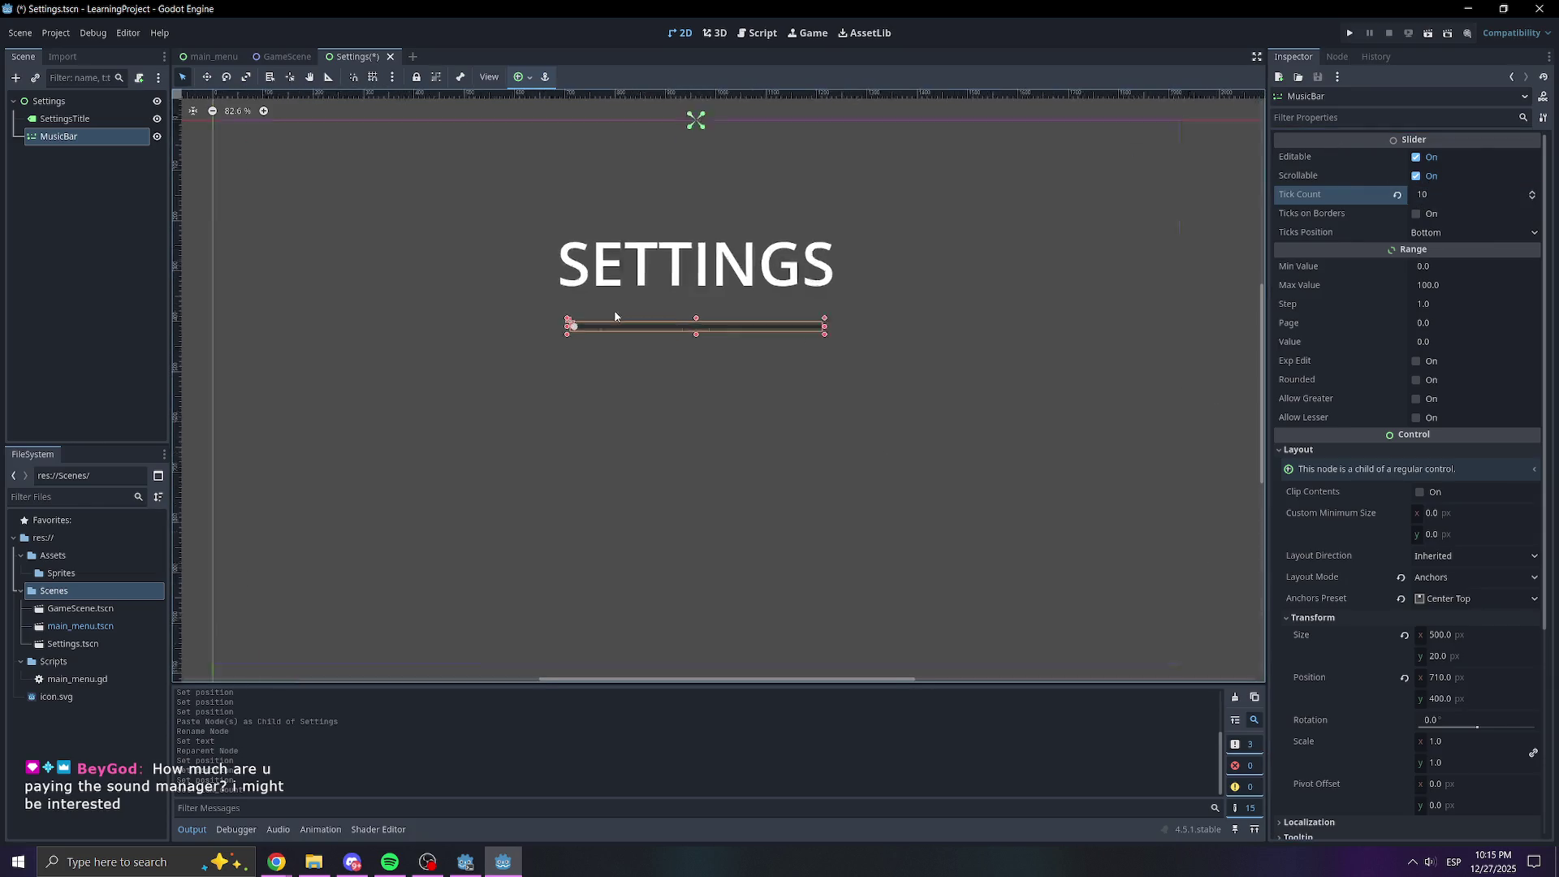
scroll(662, 300, "right", 2)
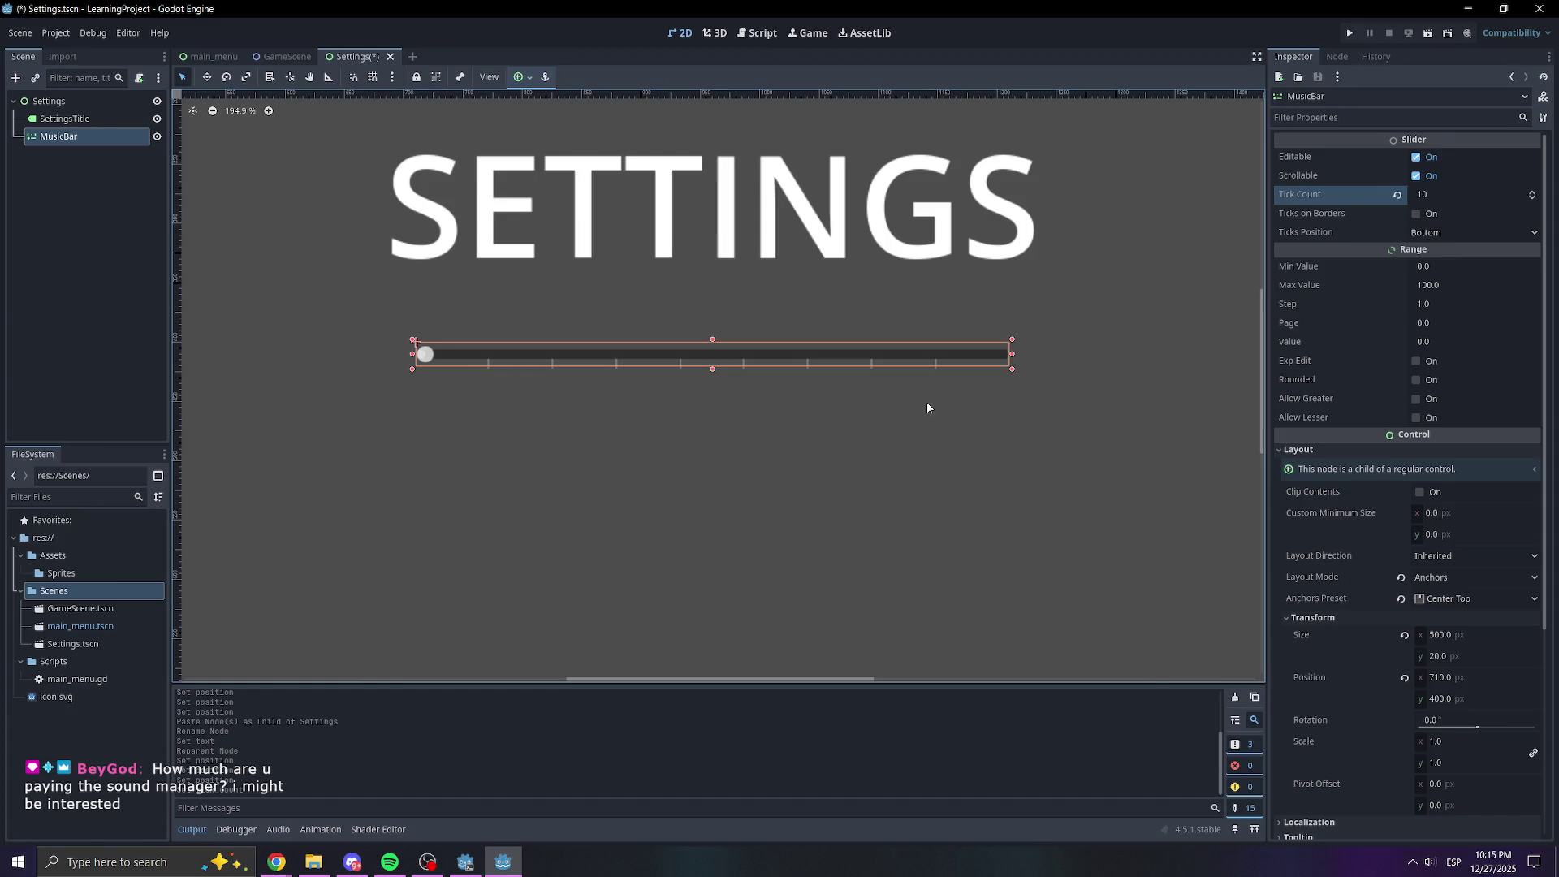
scroll(927, 407, "down", 2)
scroll(907, 446, "right", 2)
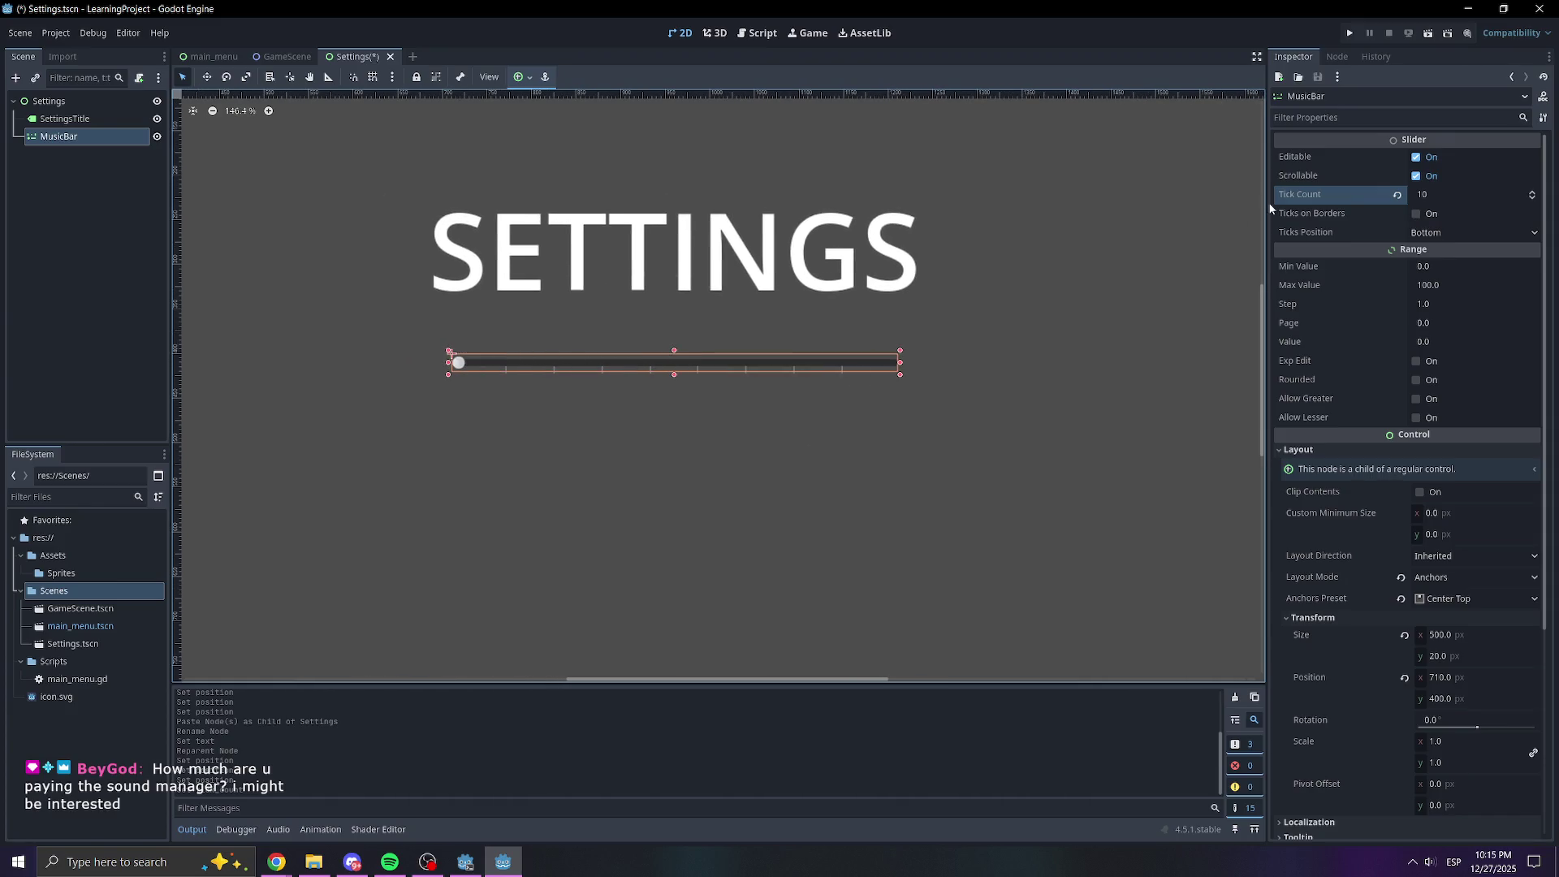
left_click(1415, 214)
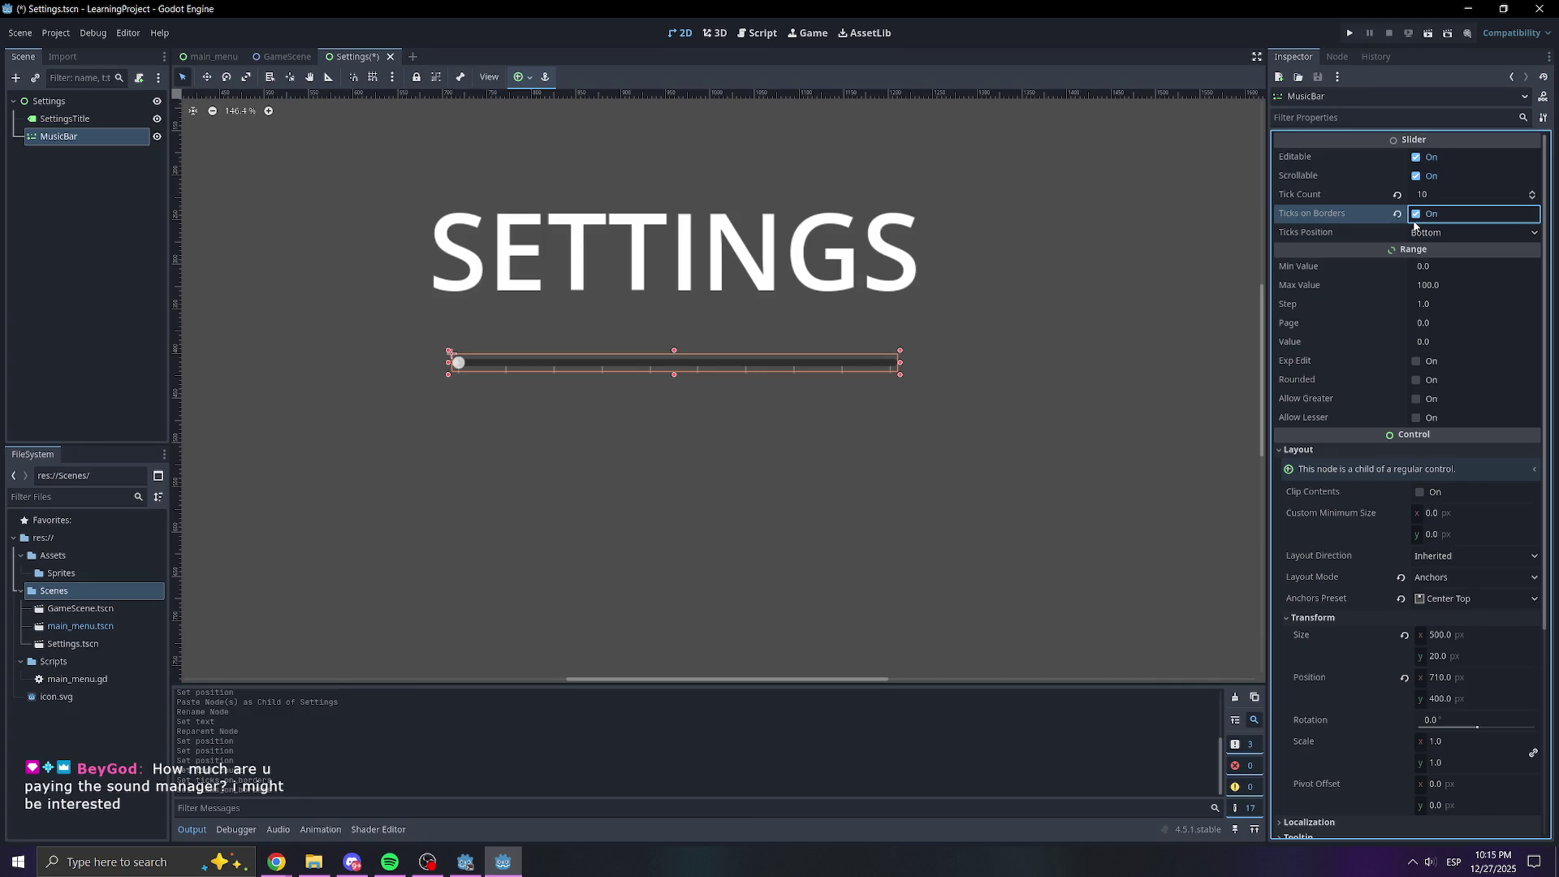
left_click(1414, 221)
left_click(1414, 221)
left_click(1416, 221)
Set Ticks Position to Center after trying the other options, then drag the slider's value up
left_click(1417, 231)
left_click(1444, 272)
left_click(1430, 233)
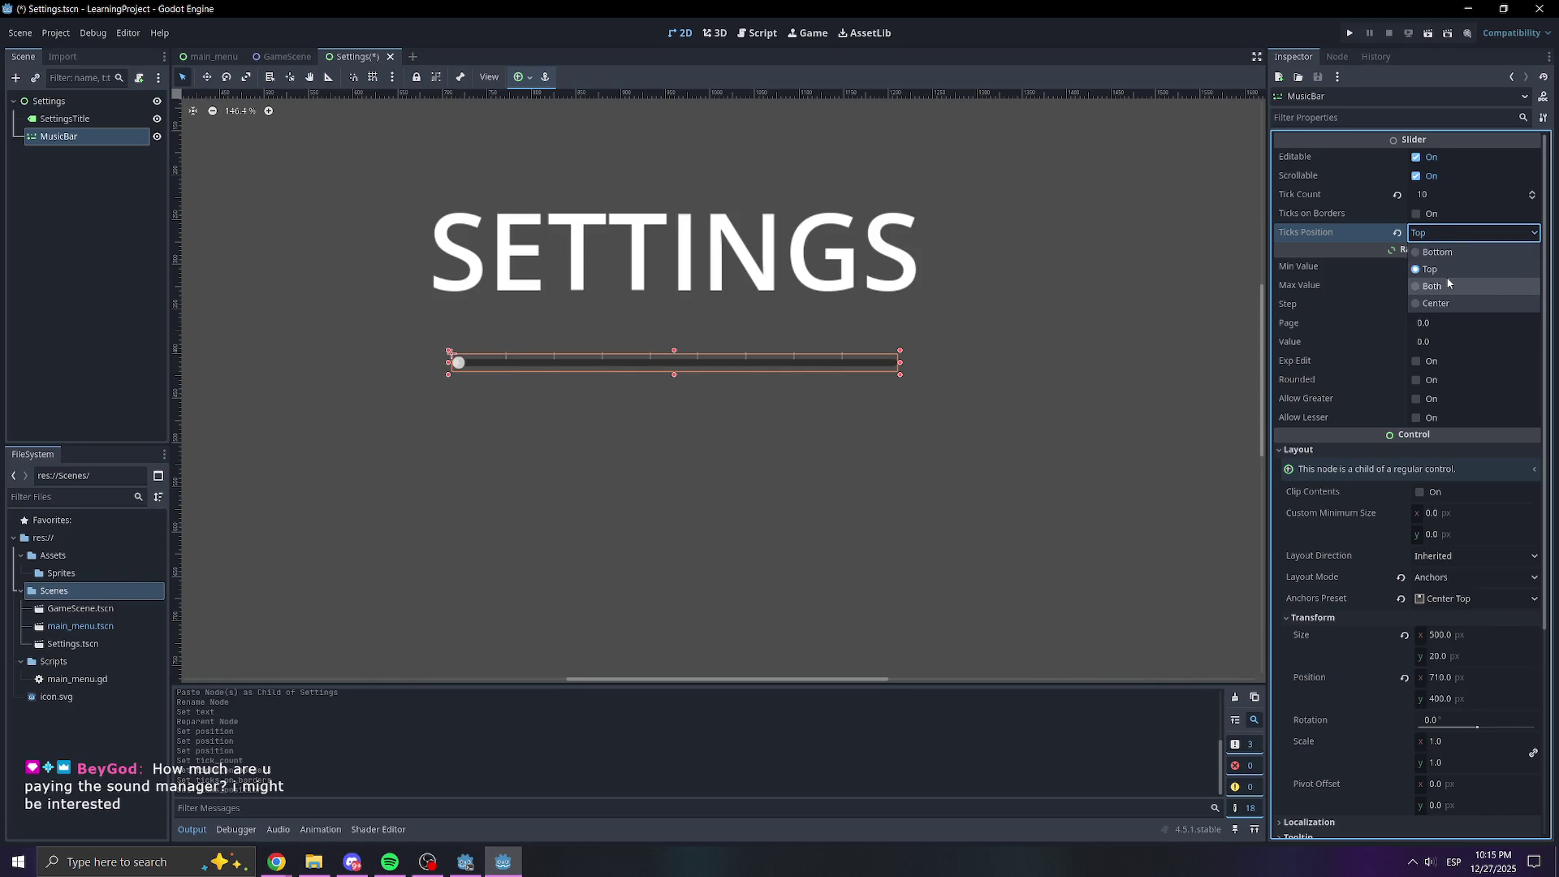
left_click(1446, 285)
left_click(1440, 233)
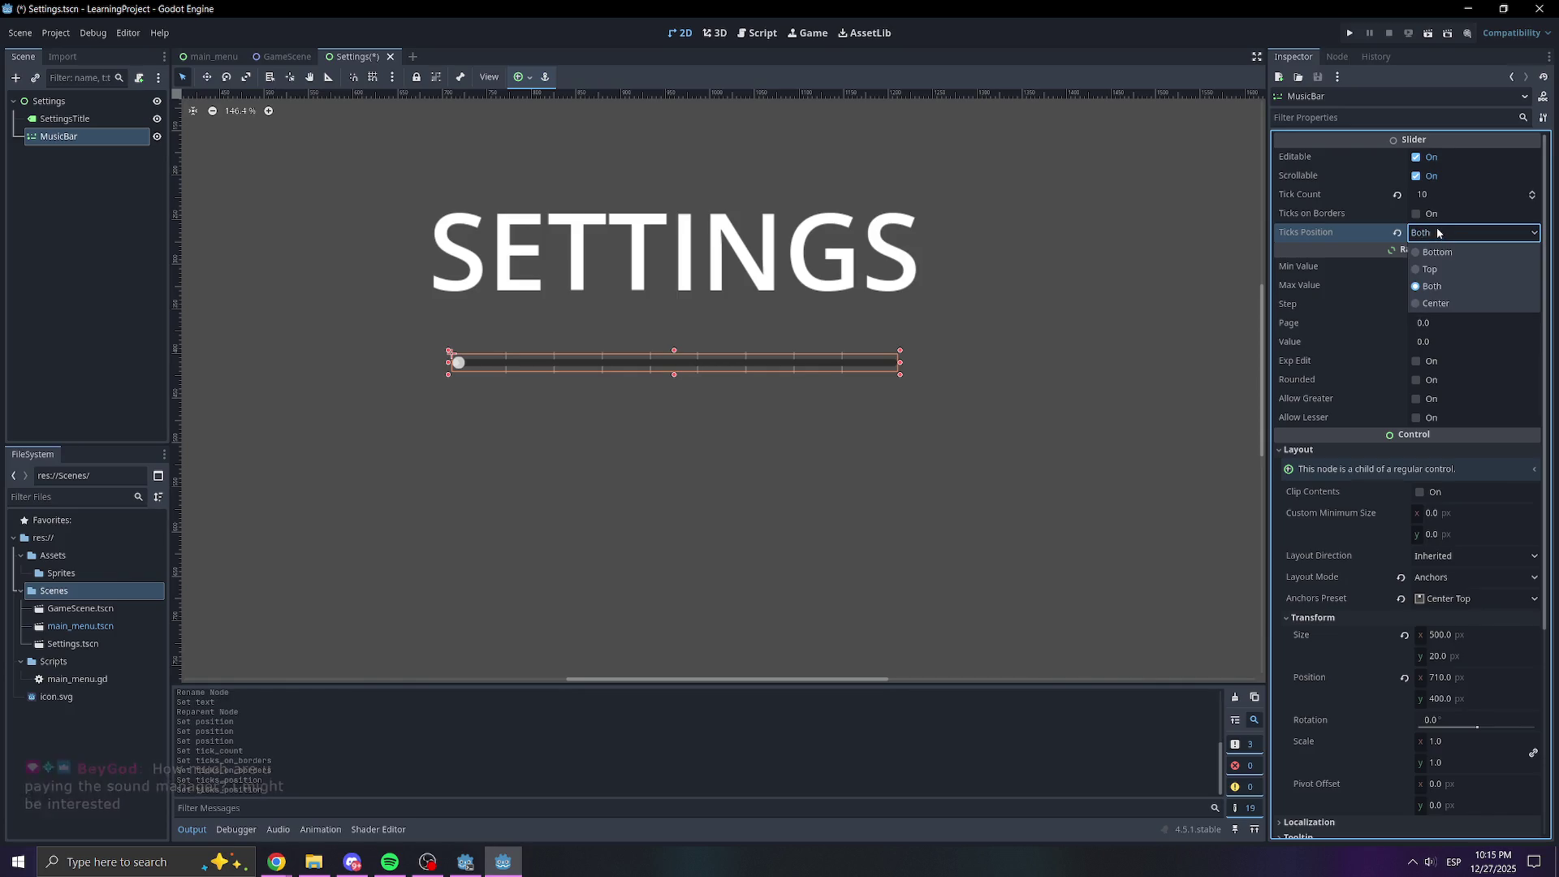
left_click(1437, 302)
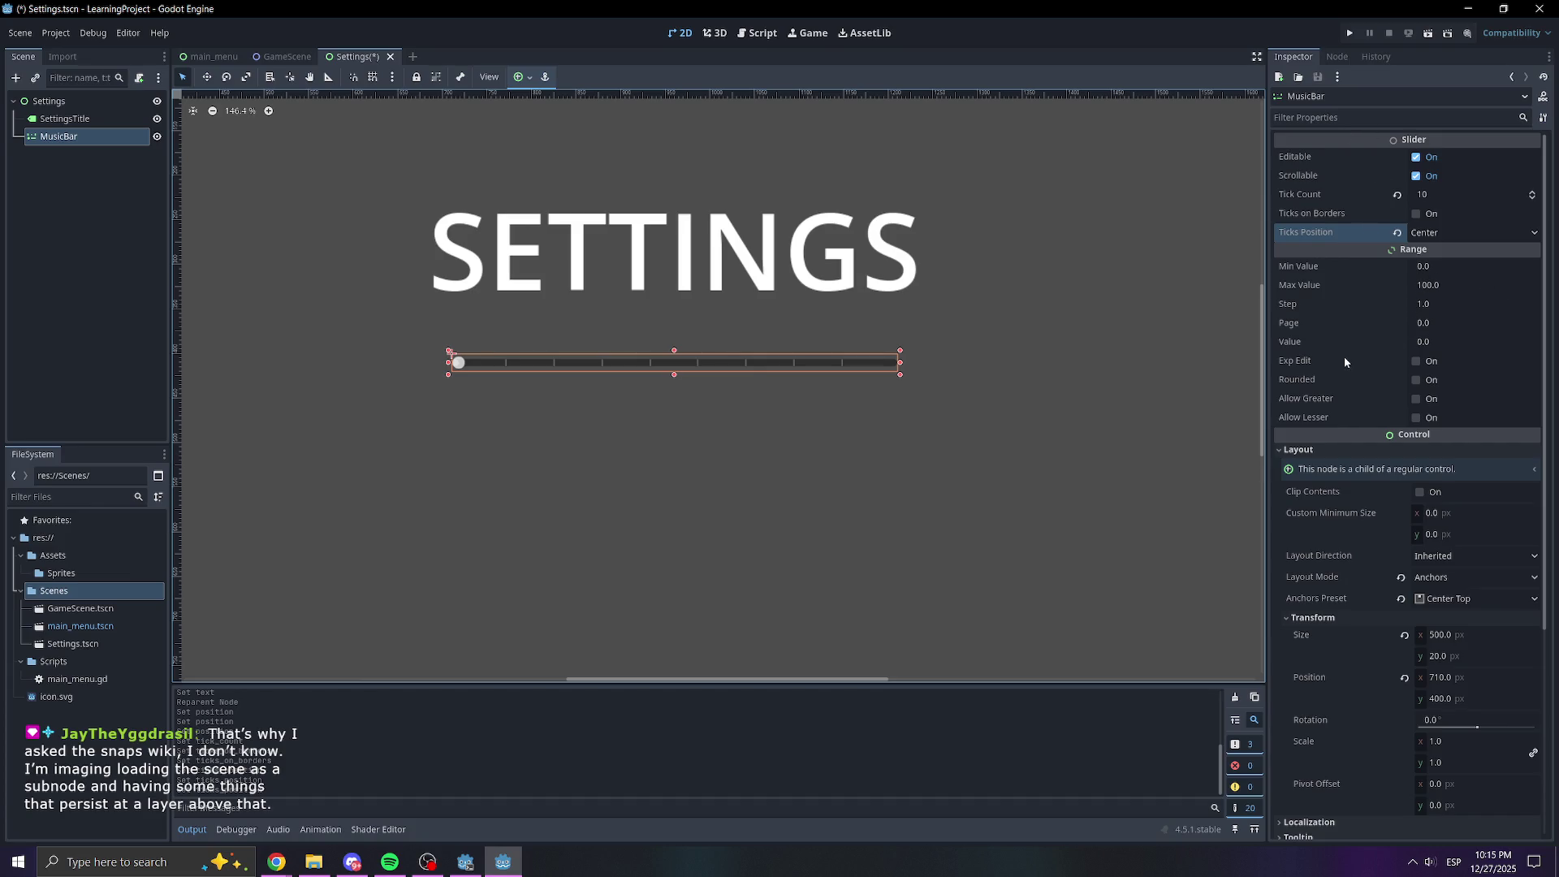
left_click_drag(1423, 345, 1445, 344)
Set the MusicBar's Value to 50, briefly trying 100 before returning to 50
left_click(1422, 345)
type("50")
key("Return")
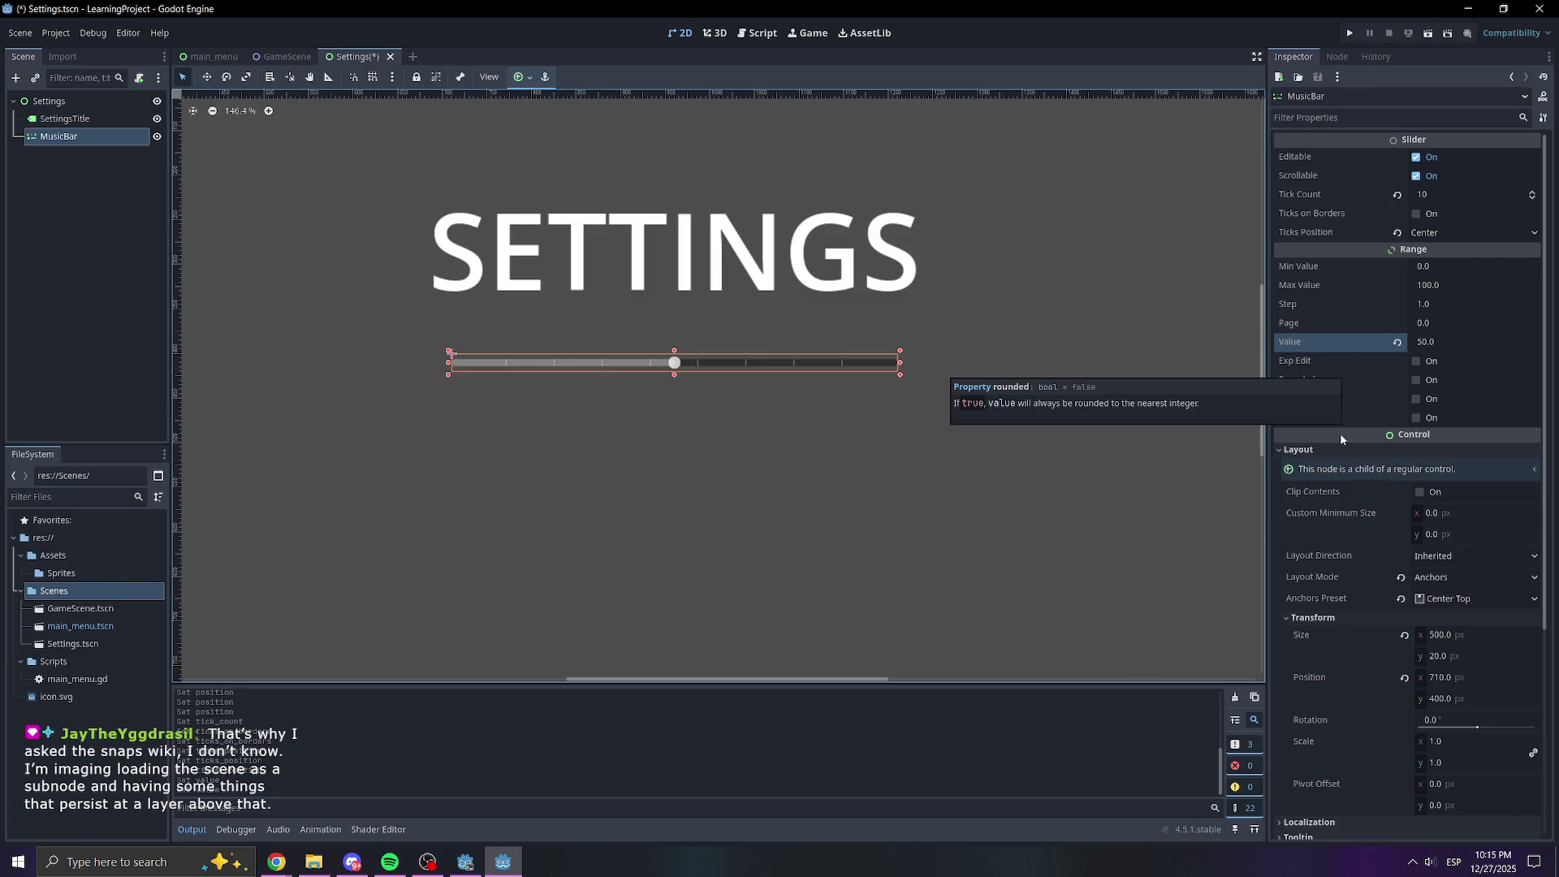
left_click(1429, 341)
type("100")
key("Return")
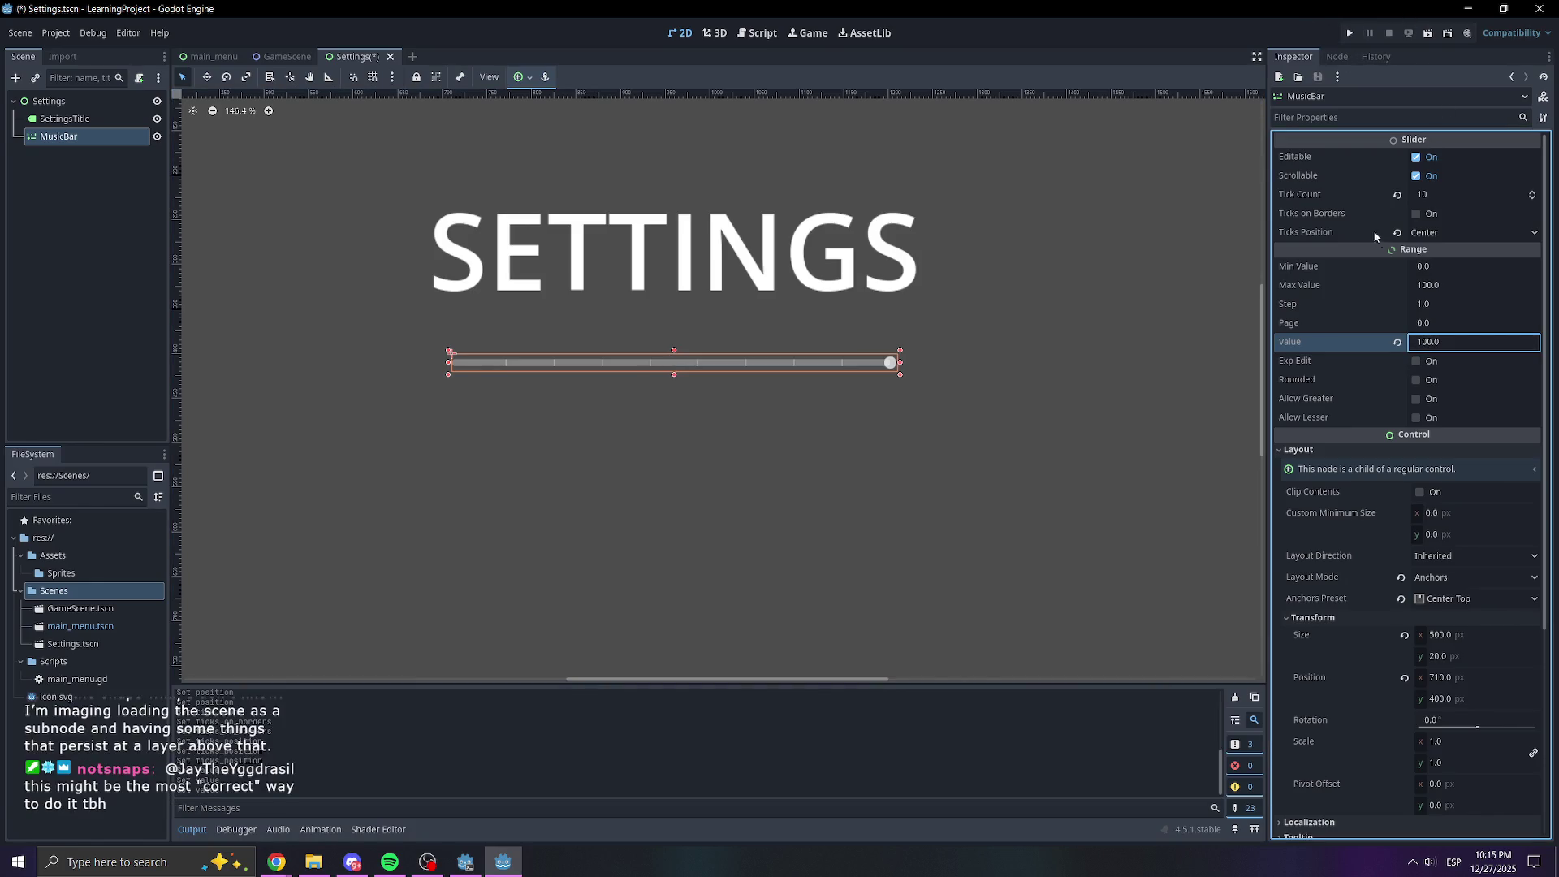
double_click(1429, 342)
type("50")
key("Return")
Save the Settings scene
key("ctrl+s")
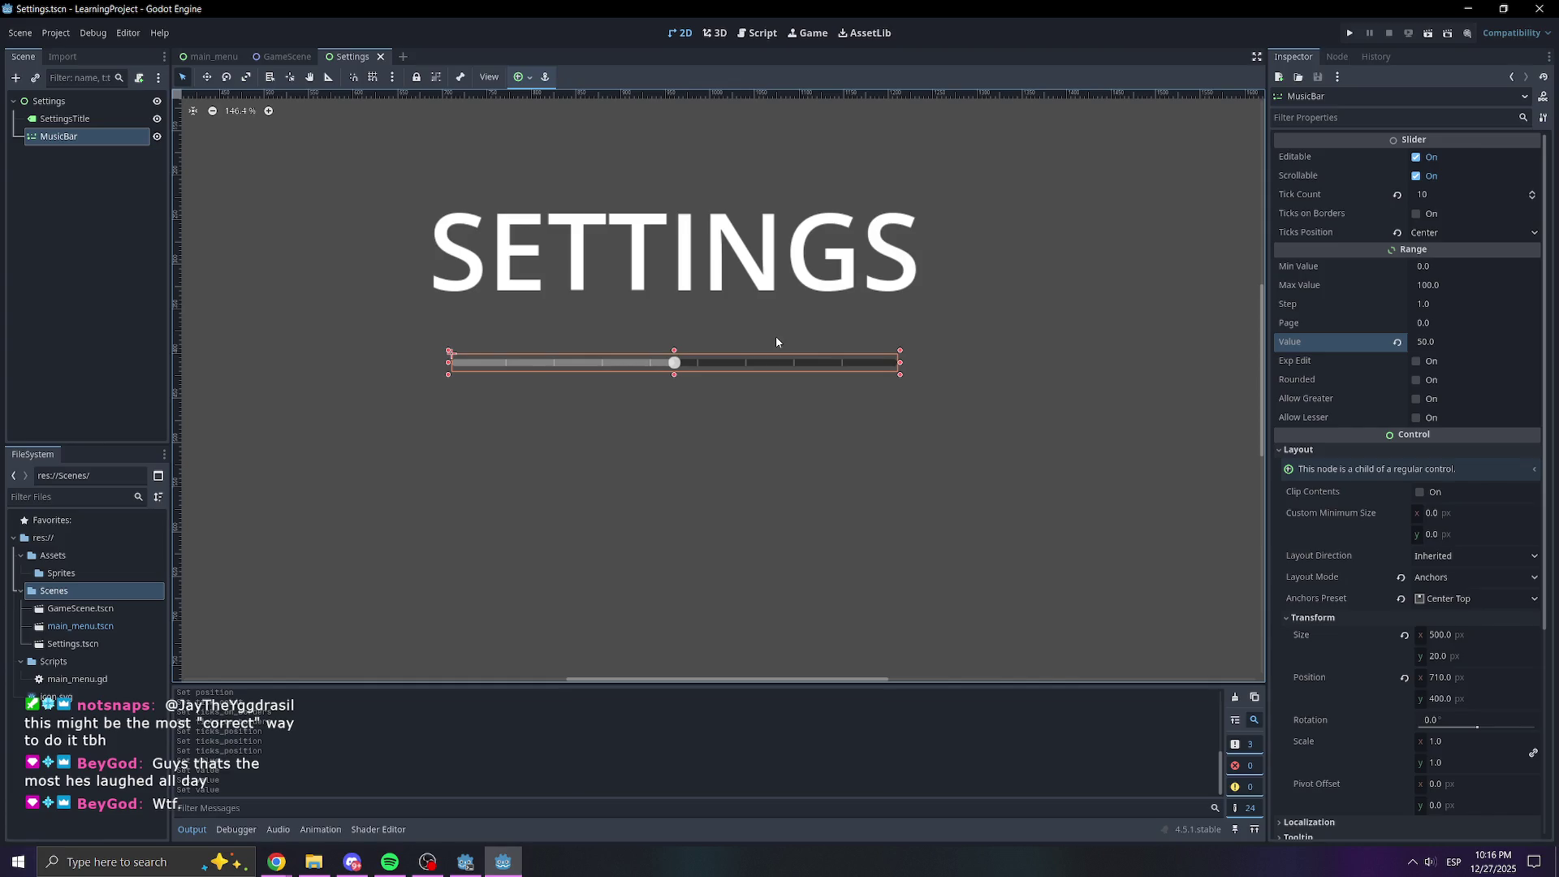
scroll(947, 360, "down", 2)
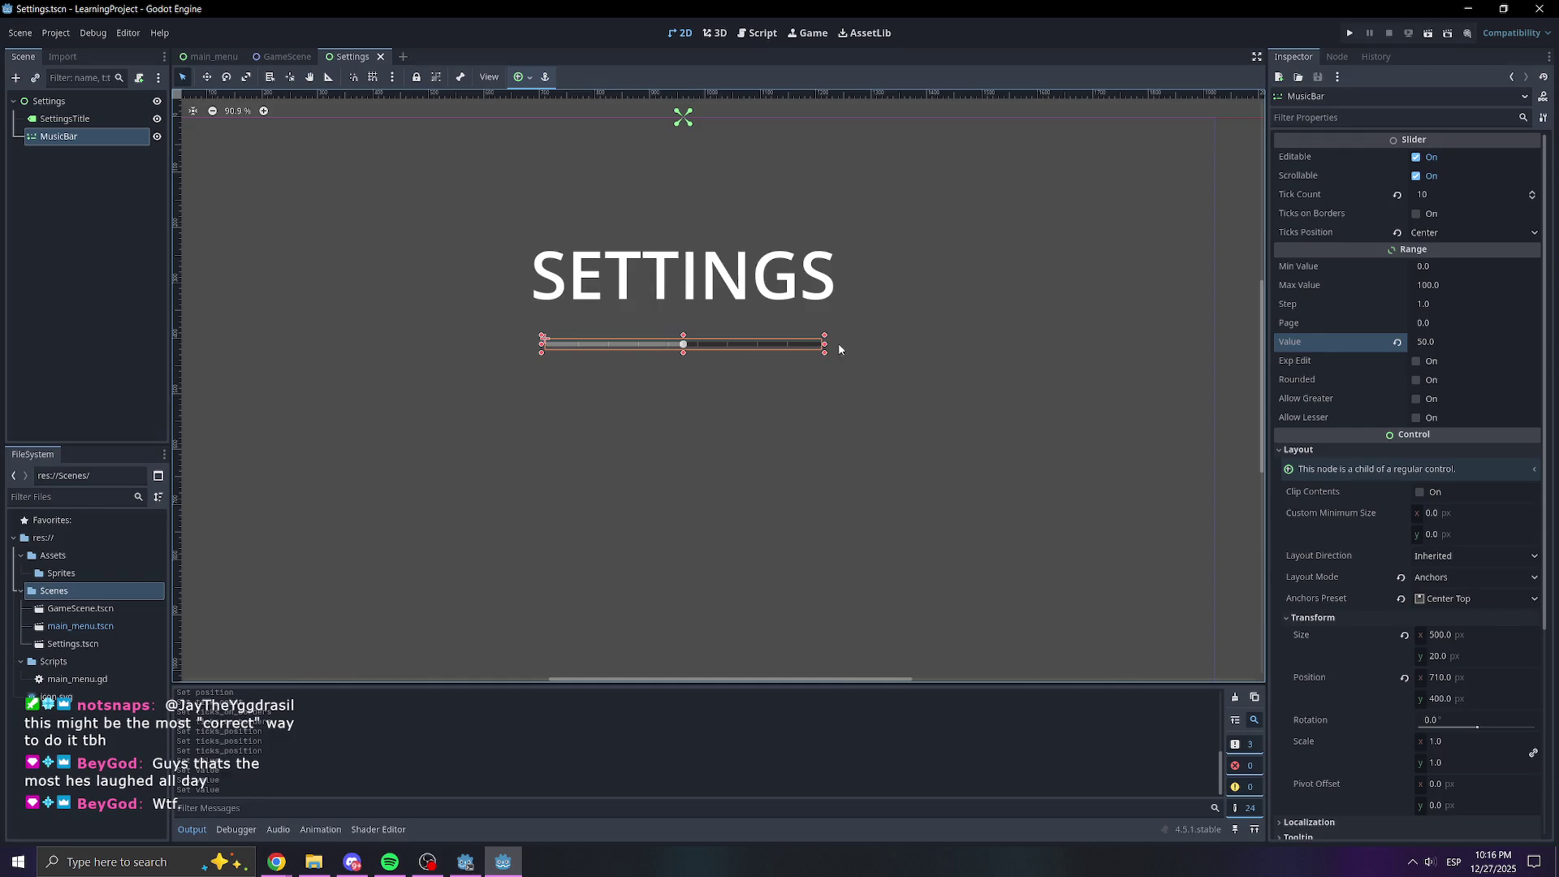
scroll(705, 332, "up", 2)
Duplicate the MusicBar node, undoing an accidental pasted child first
left_click(135, 205)
left_click(84, 137)
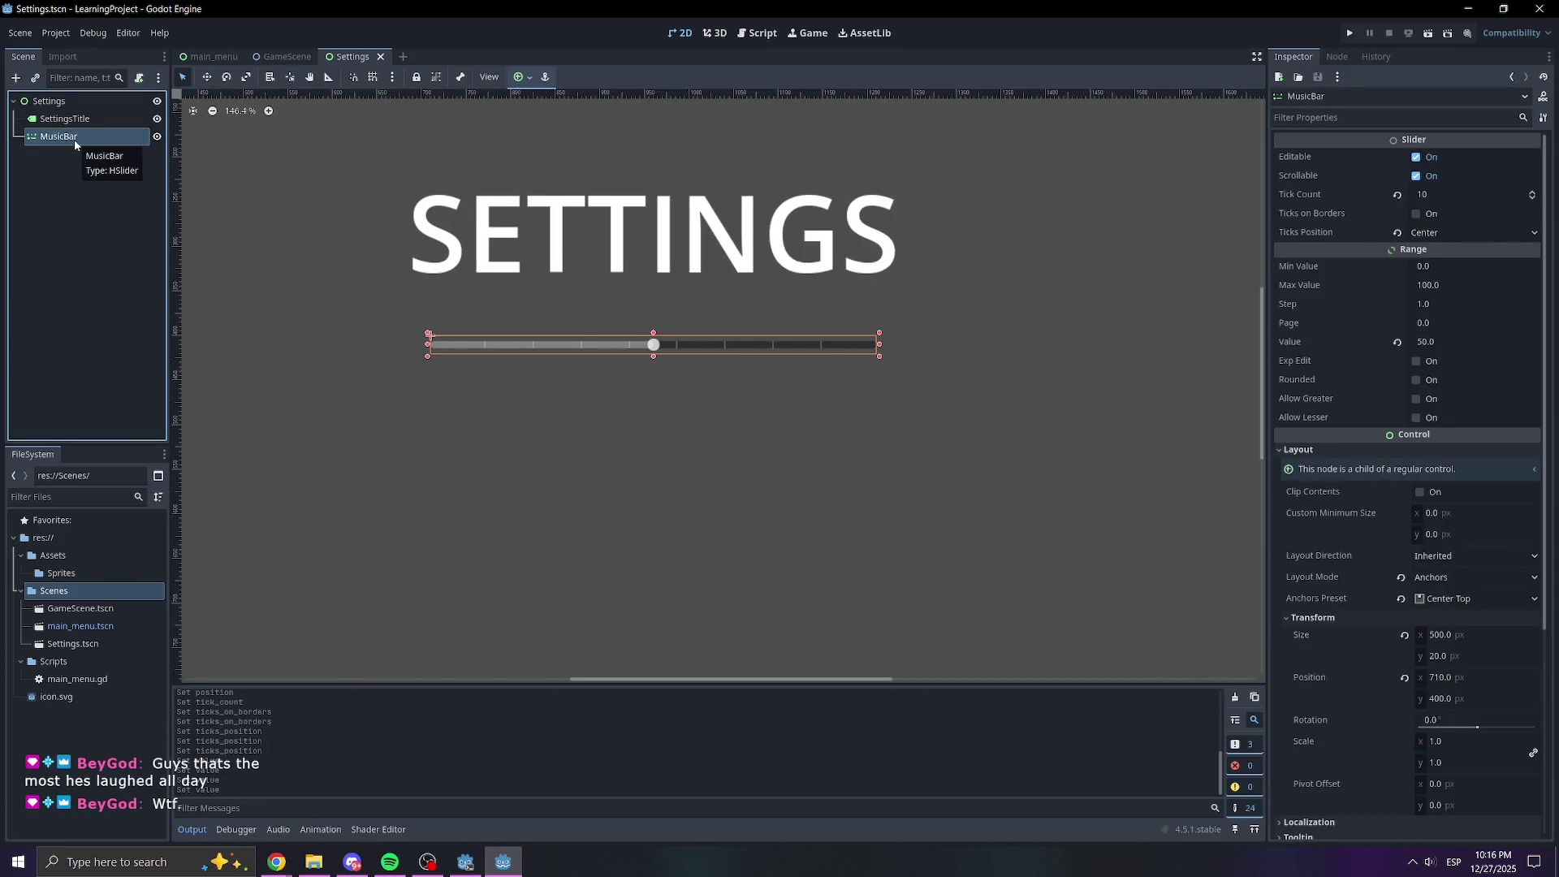
left_click(45, 148)
left_click(53, 138)
key("ctrl+v")
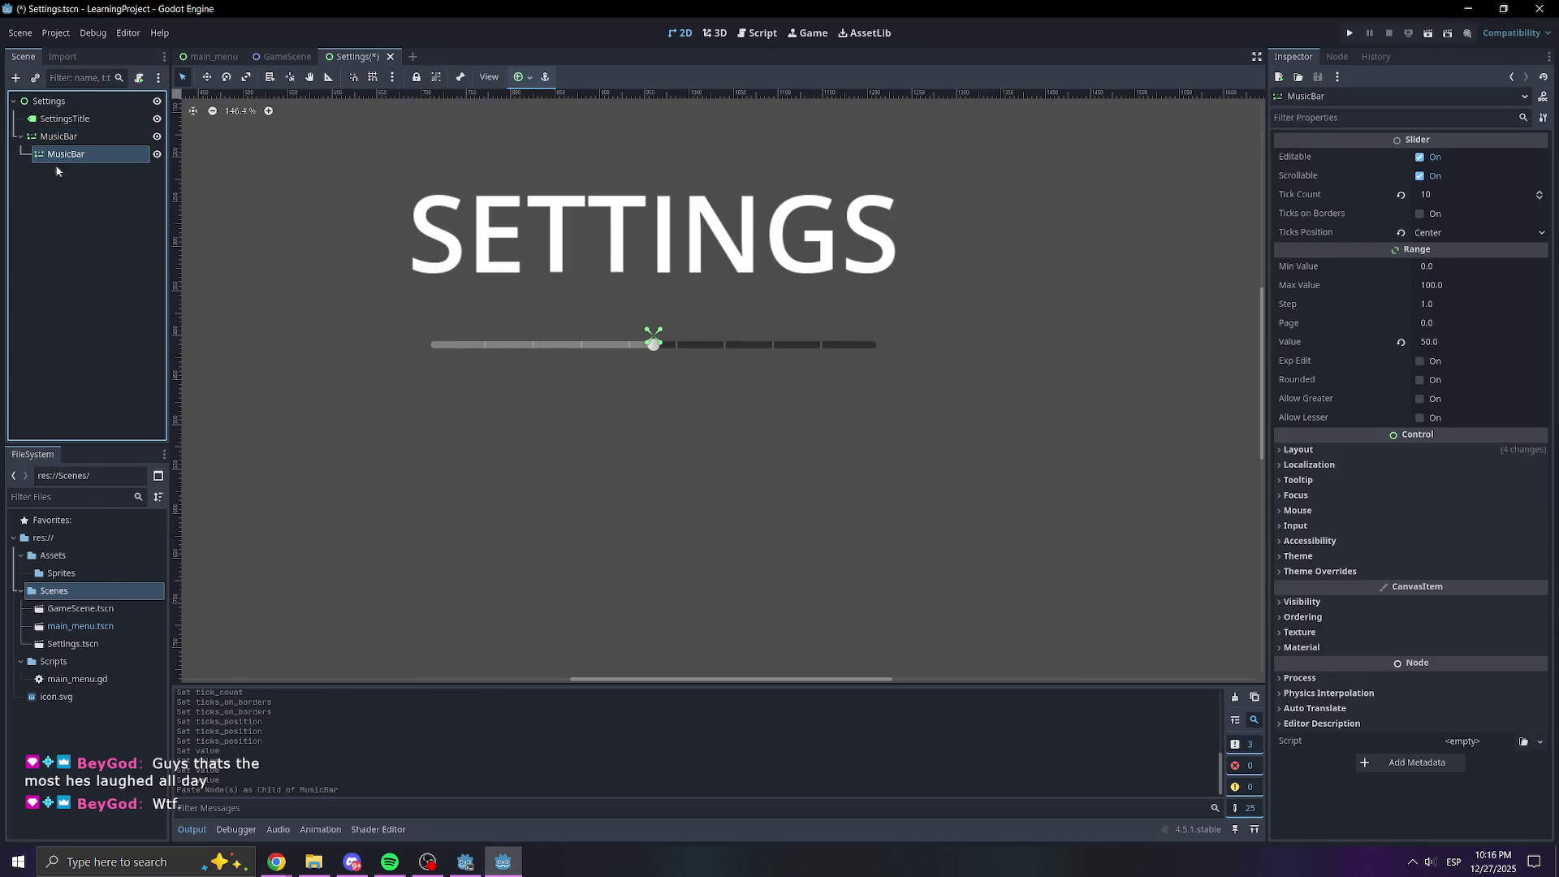
key("ctrl+z")
left_click(57, 136)
right_click(50, 138)
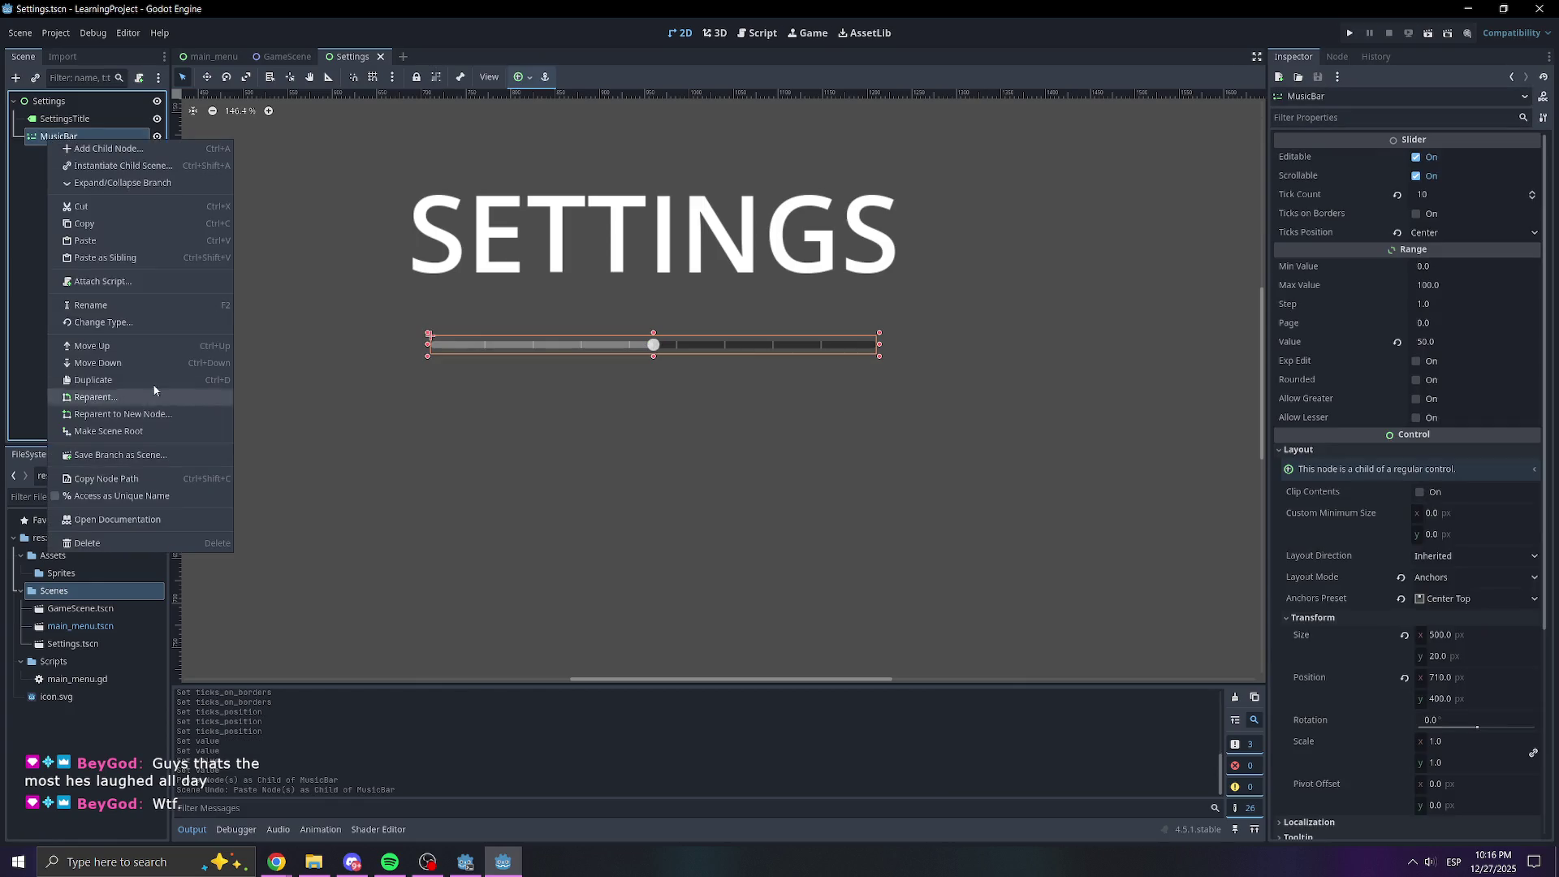
left_click(95, 379)
Rename the duplicated MusicBar2 node to SFXBar
left_click(95, 384)
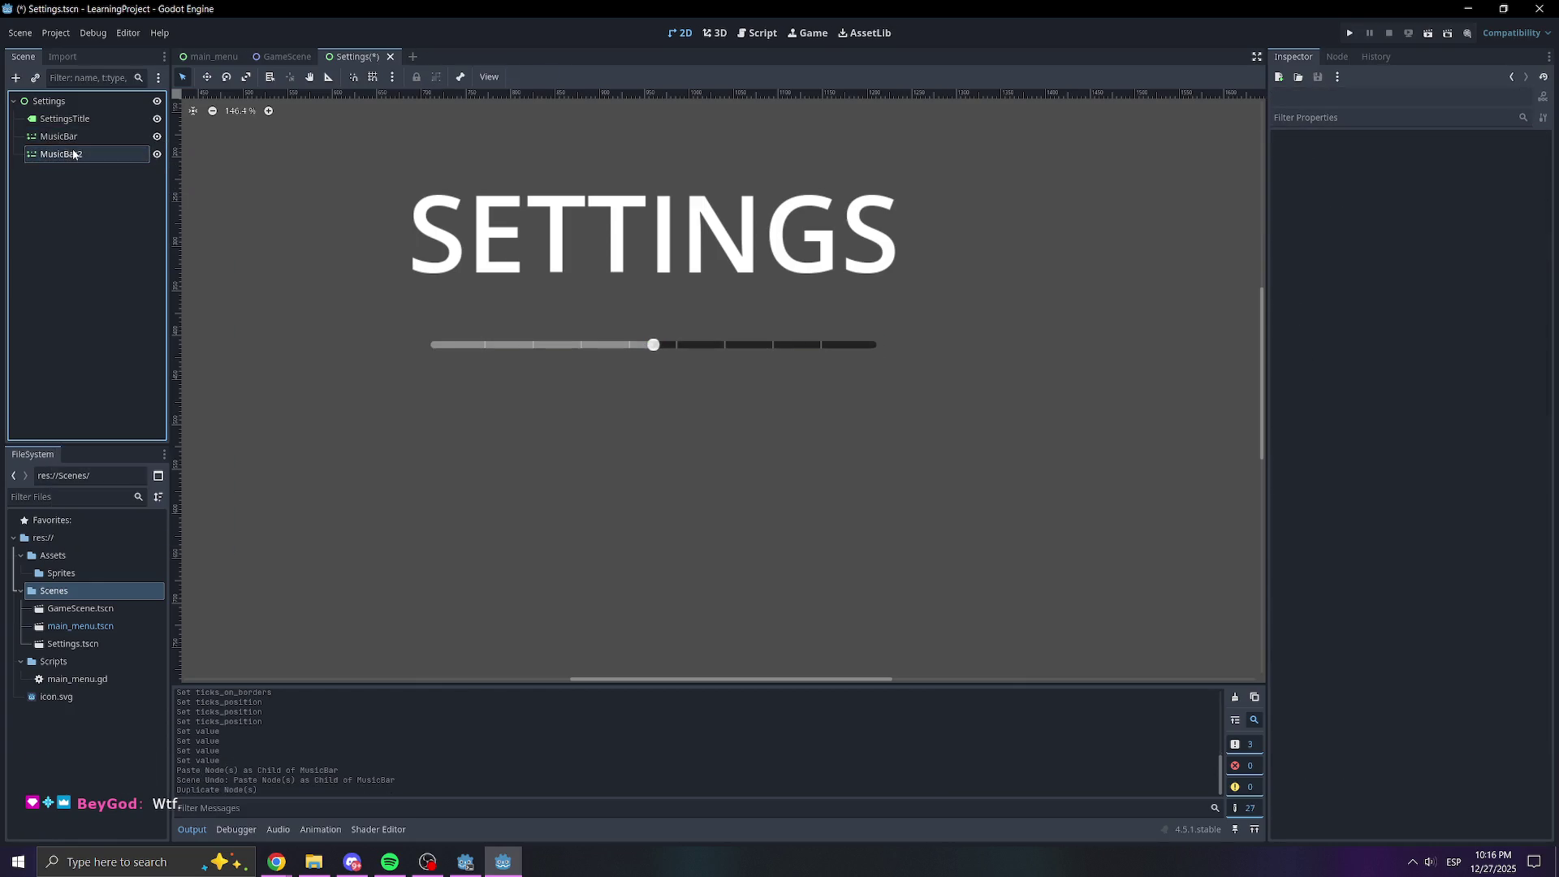
left_click(73, 154)
double_click(74, 154)
type("SF")
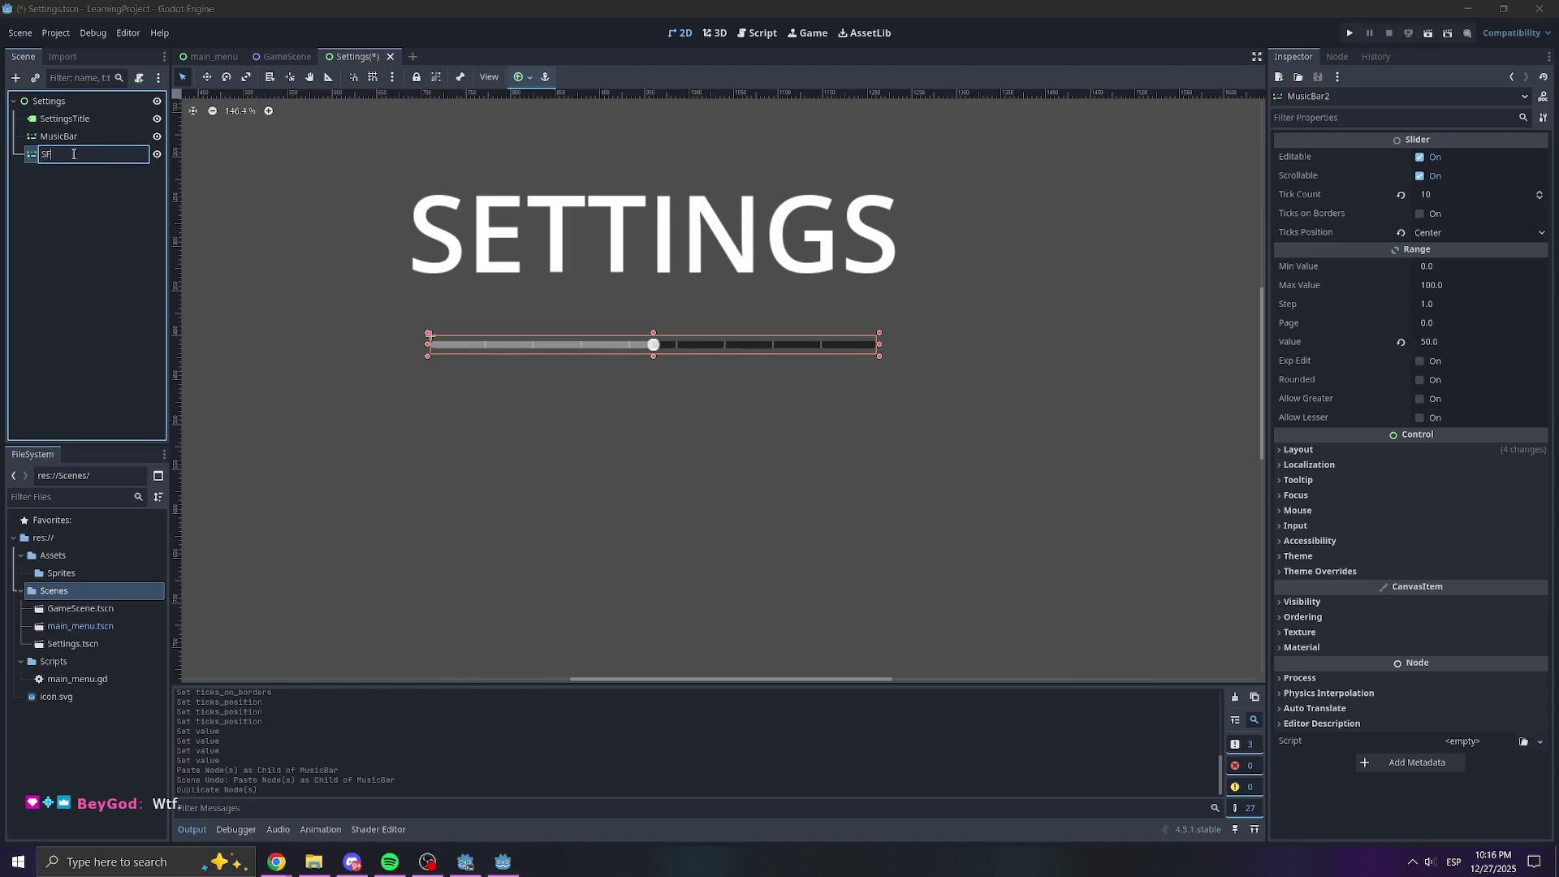
type("XBar")
key("Return")
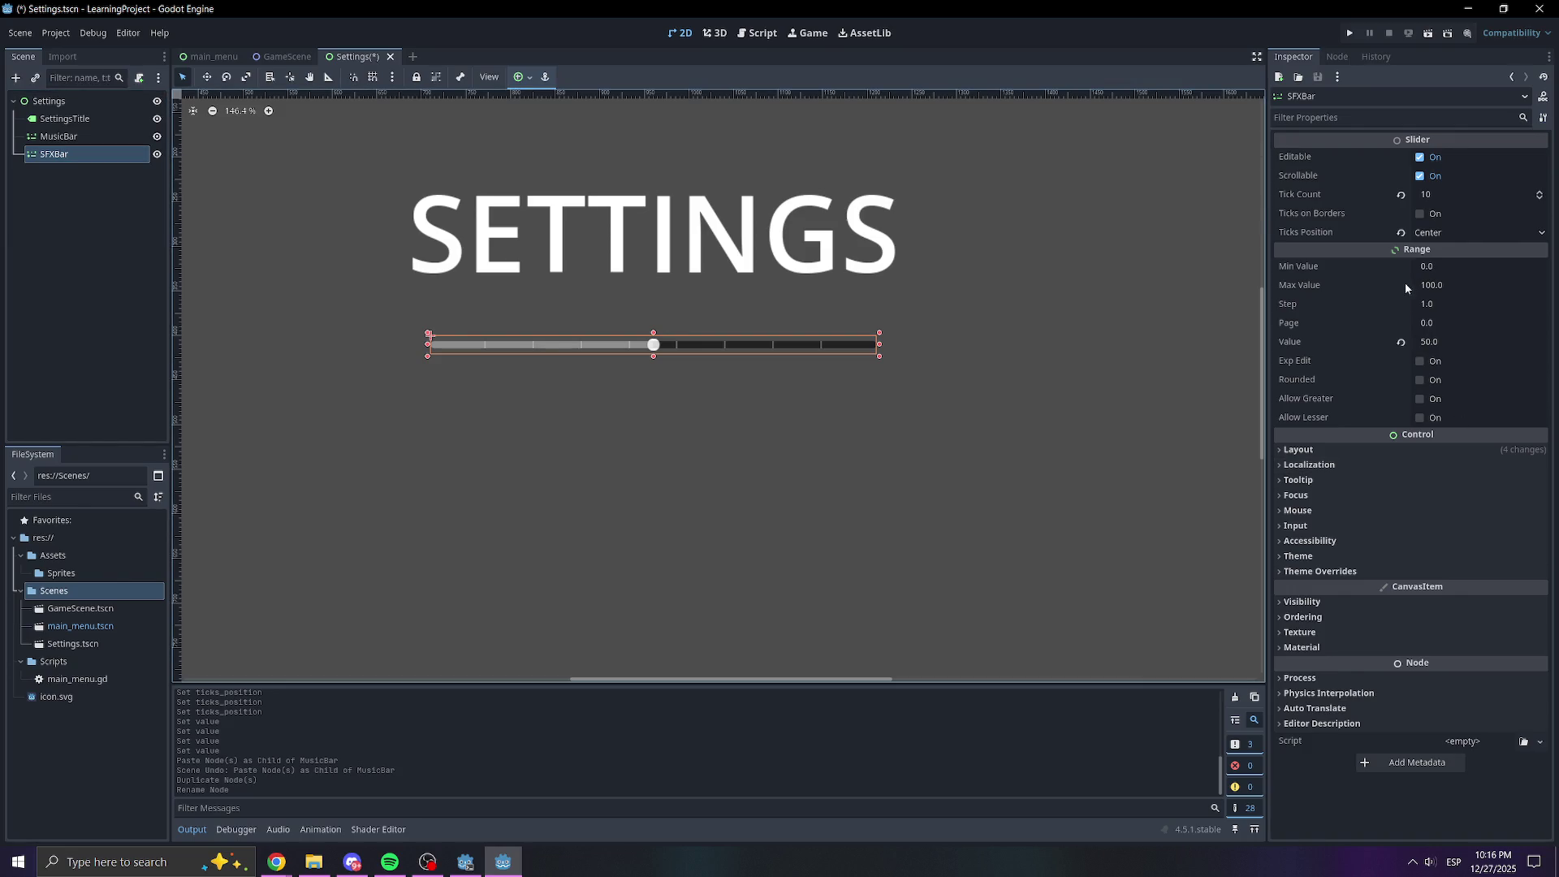
Move SFXBar below the music slider by setting its Position y to 525
left_click(1303, 450)
left_click(1380, 618)
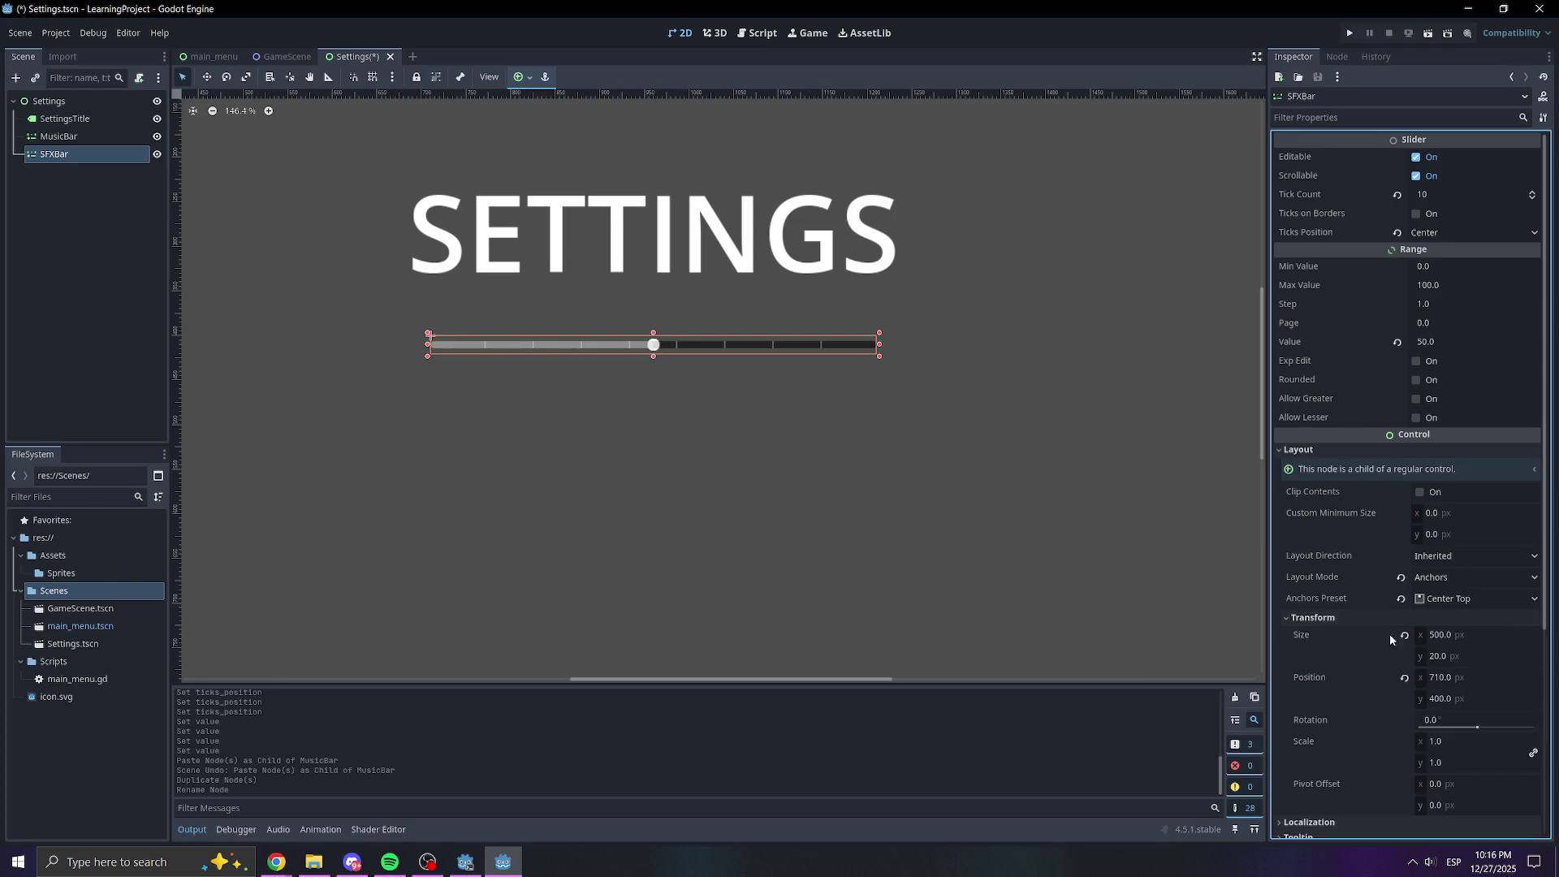
left_click(1455, 699)
type("525")
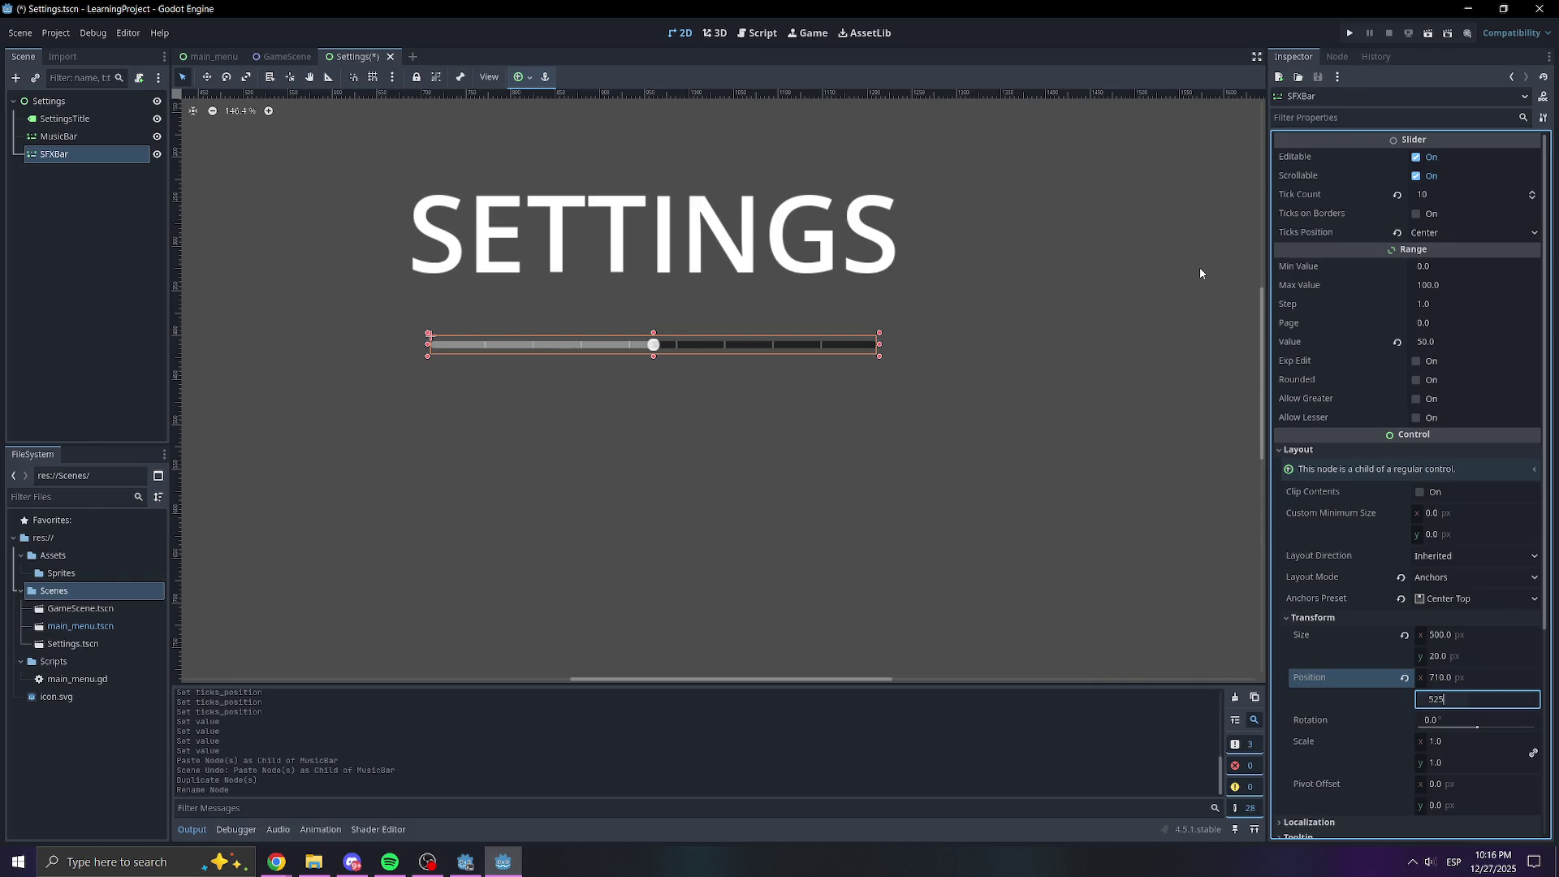
key("Return")
left_click(967, 473)
scroll(875, 348, "down", 3)
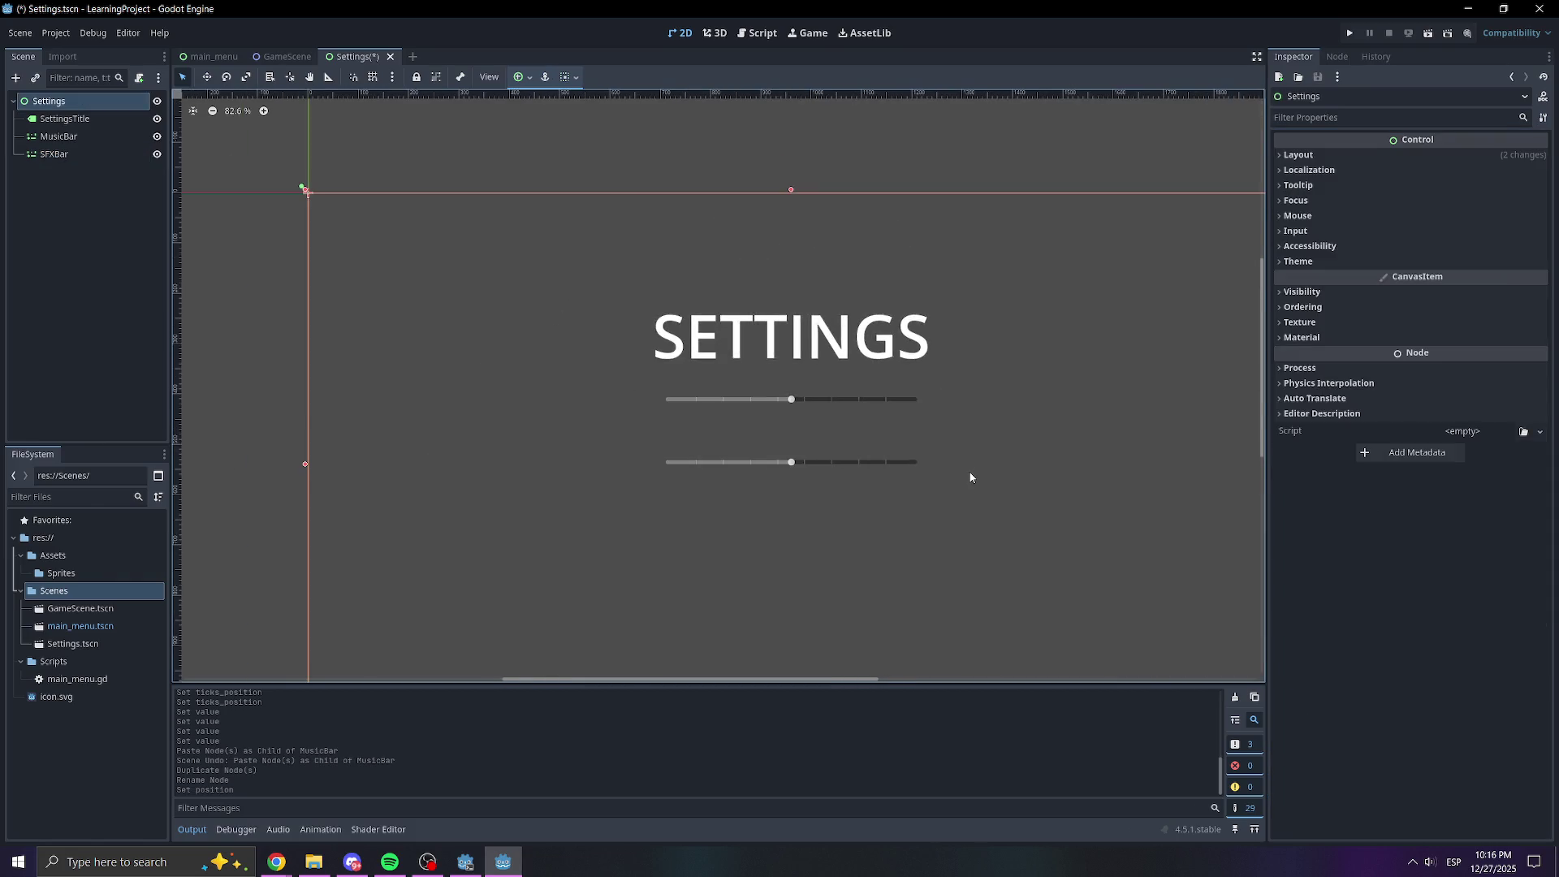
Save Settings.tscn, view the main_menu scene, then return to Settings
scroll(875, 348, "down", 2)
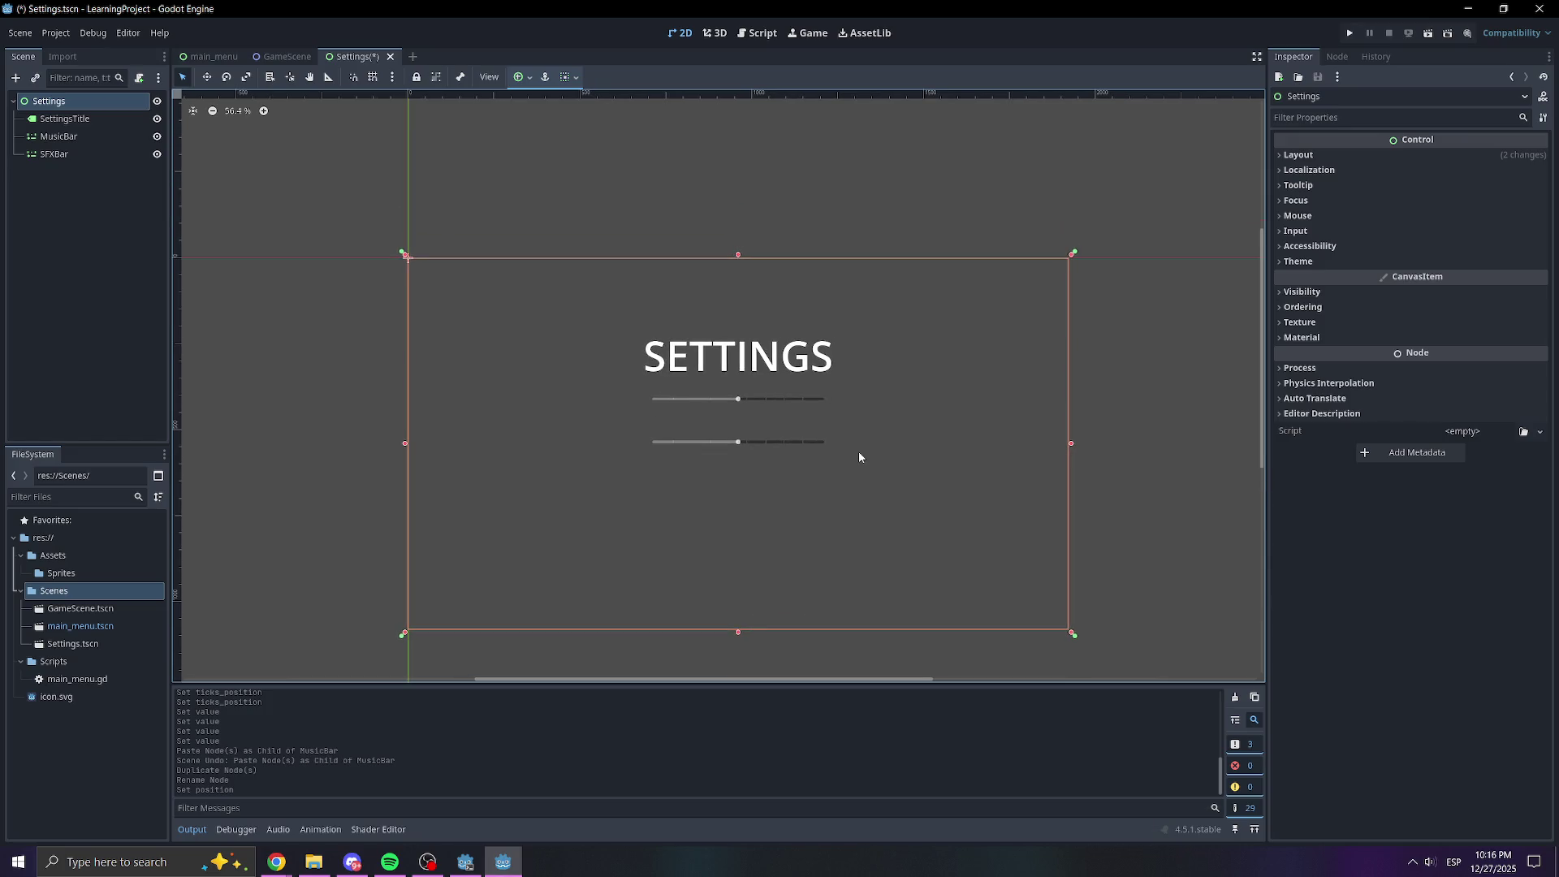
key("ctrl+s")
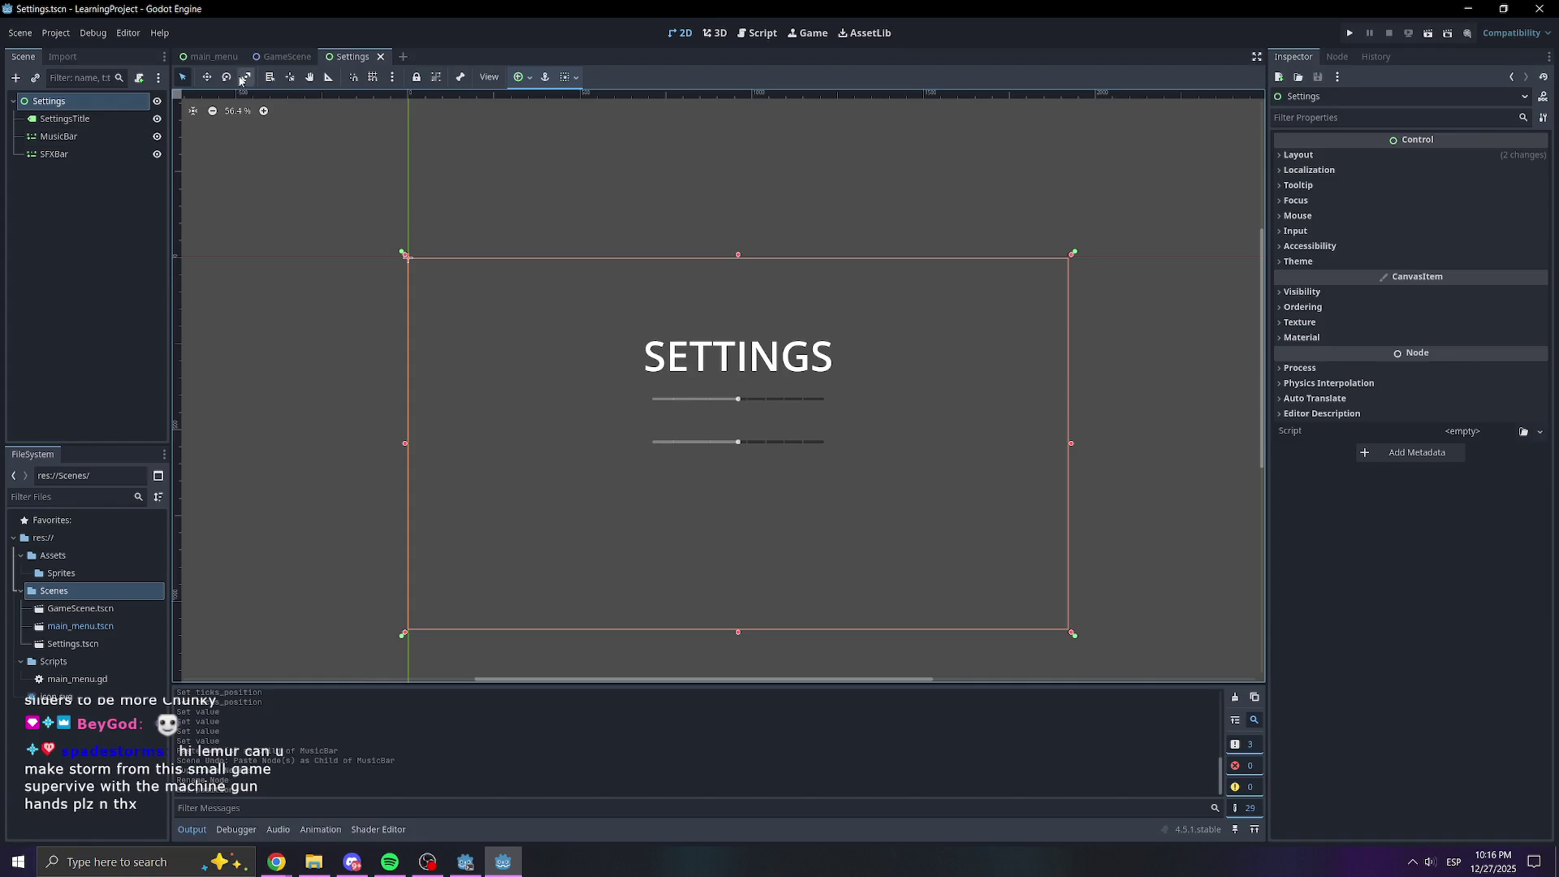
left_click(208, 56)
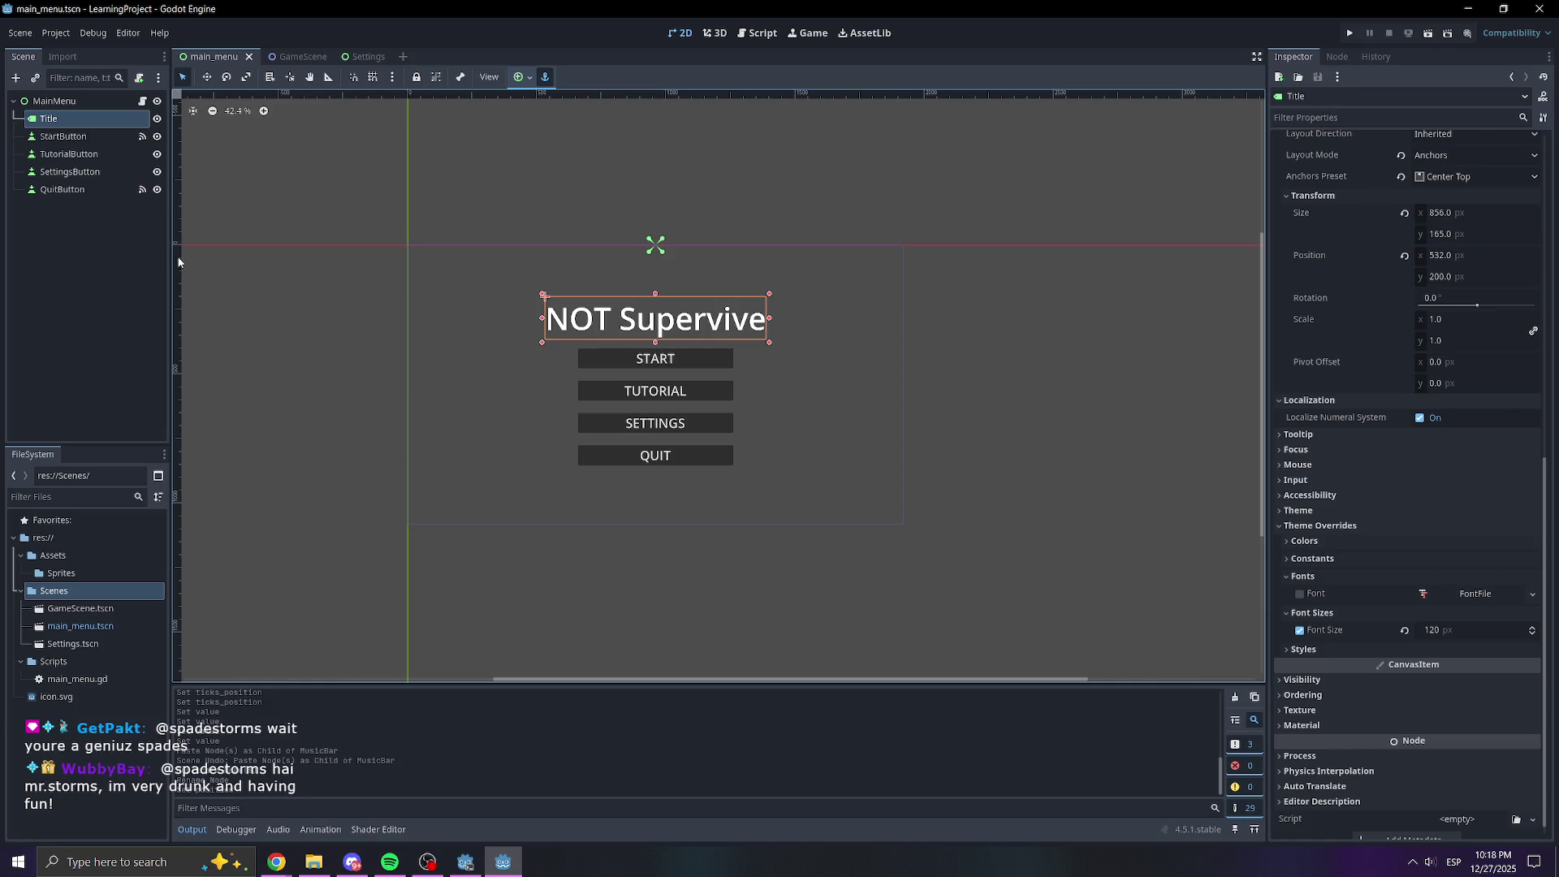
left_click(359, 57)
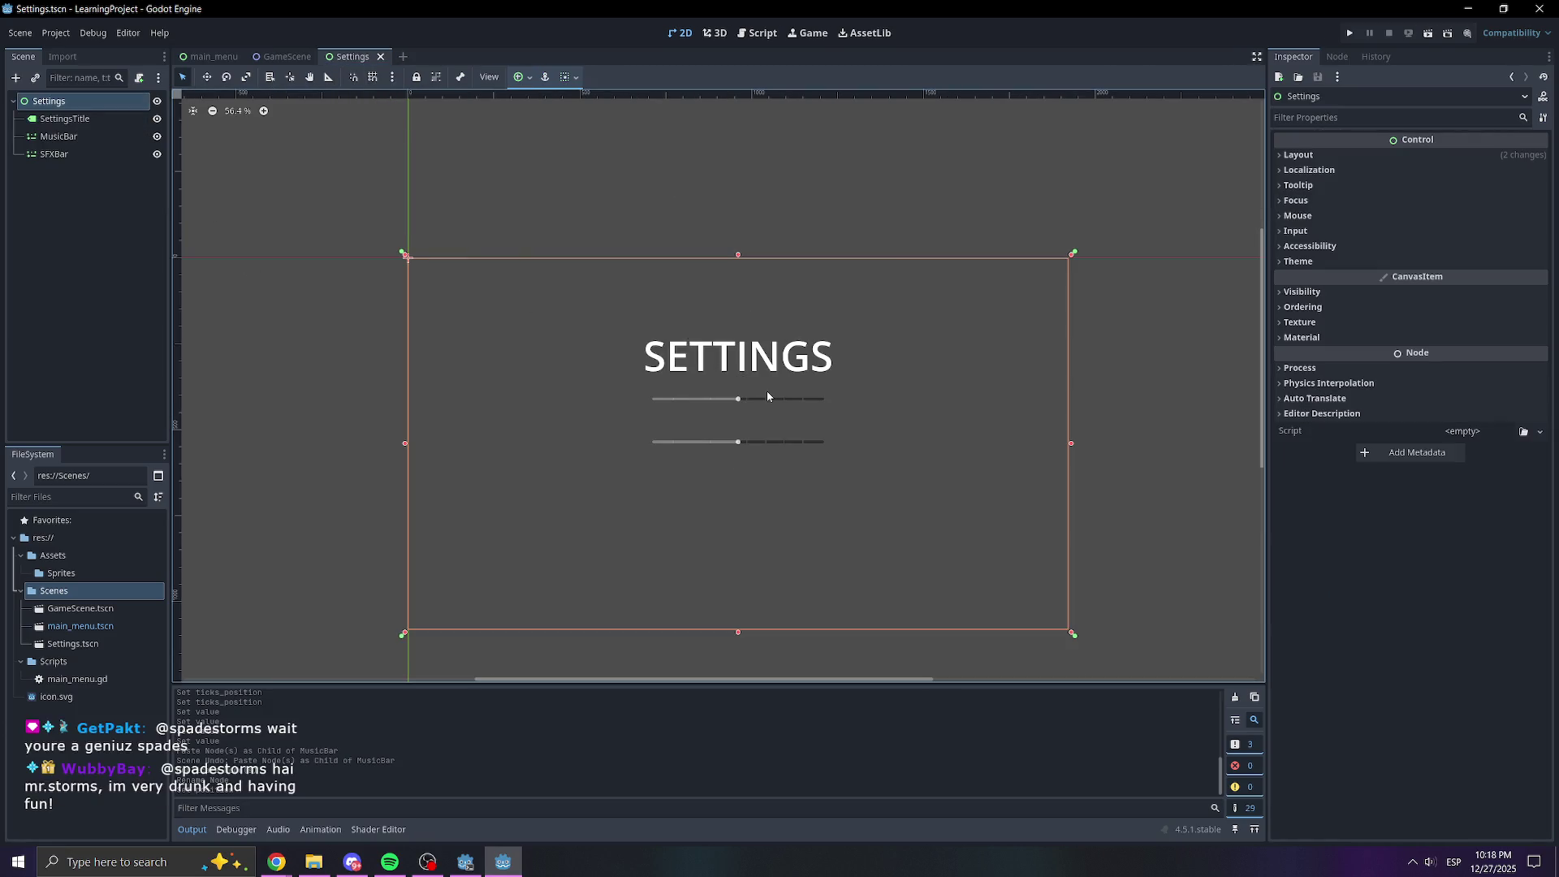
left_click(80, 140)
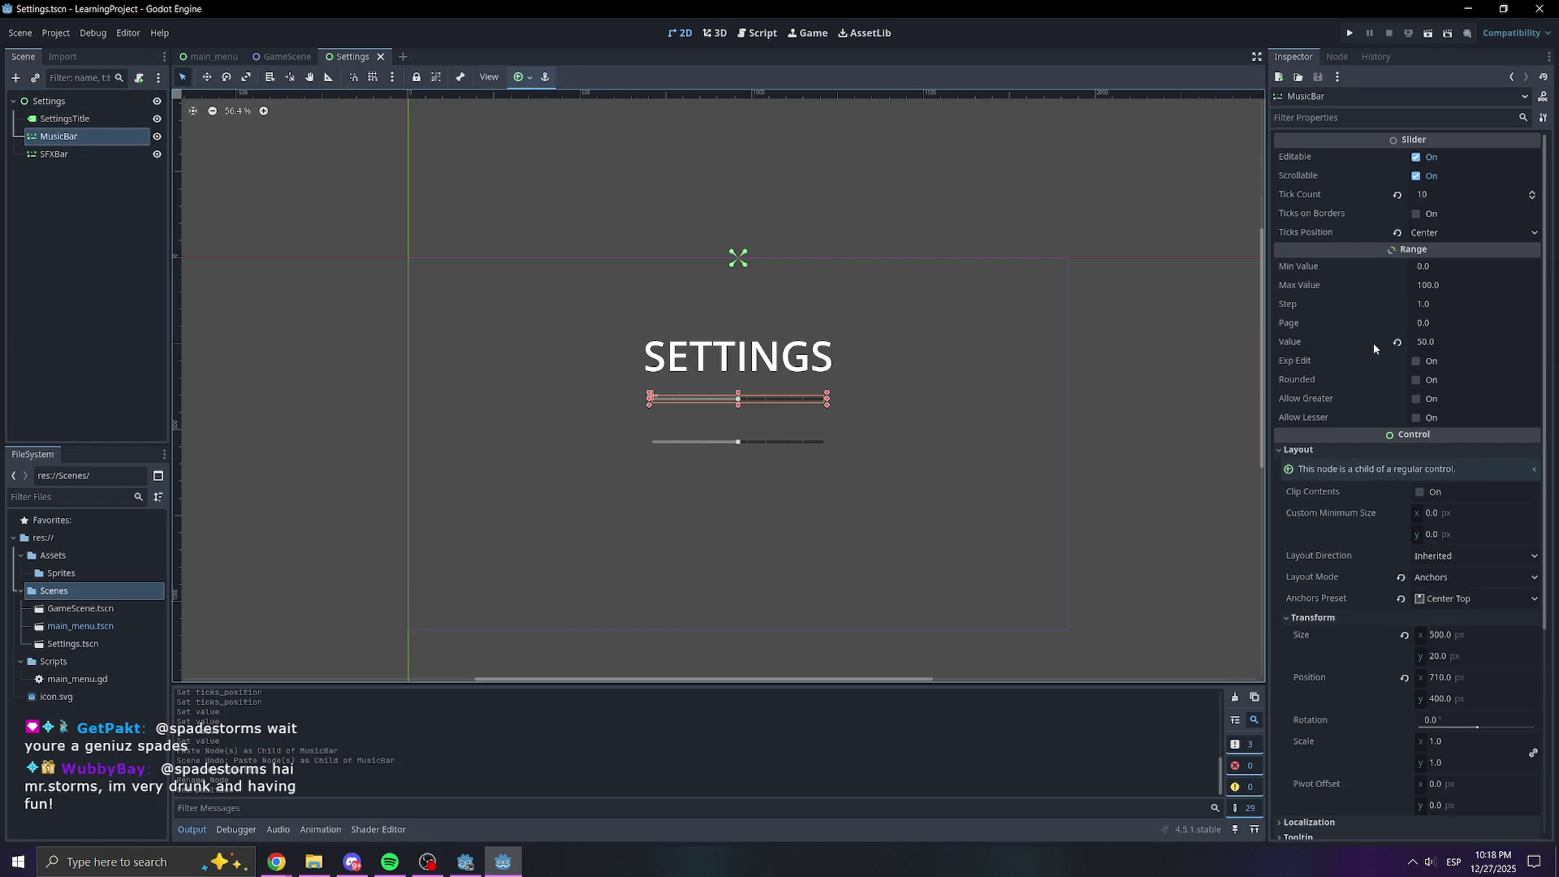
scroll(1372, 616, "down", 2)
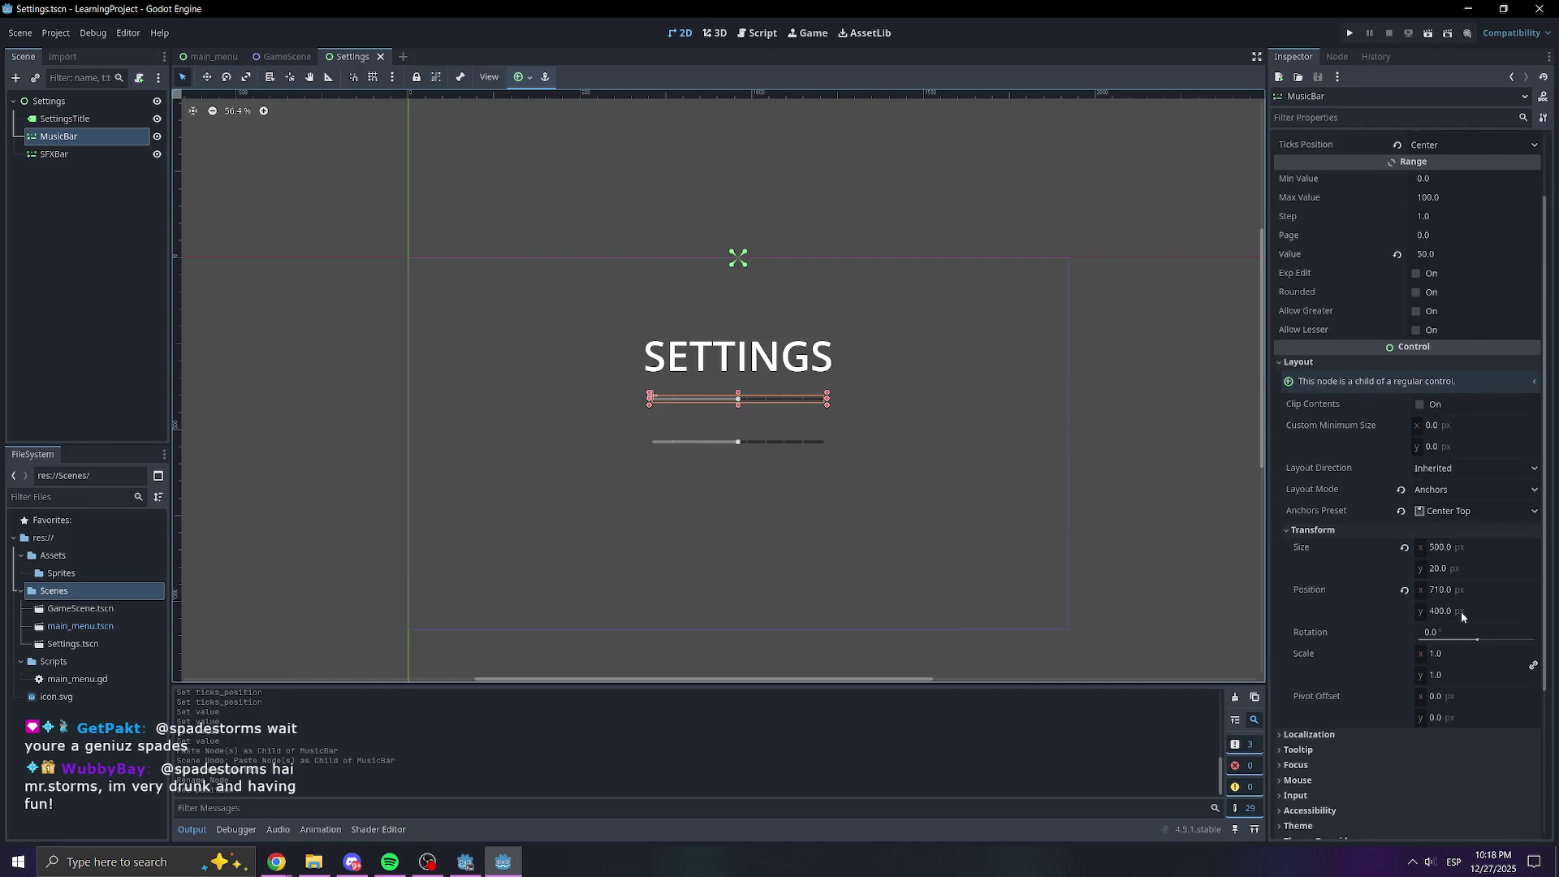
left_click(1441, 570)
type("100")
key("Return")
scroll(845, 441, "up", 5)
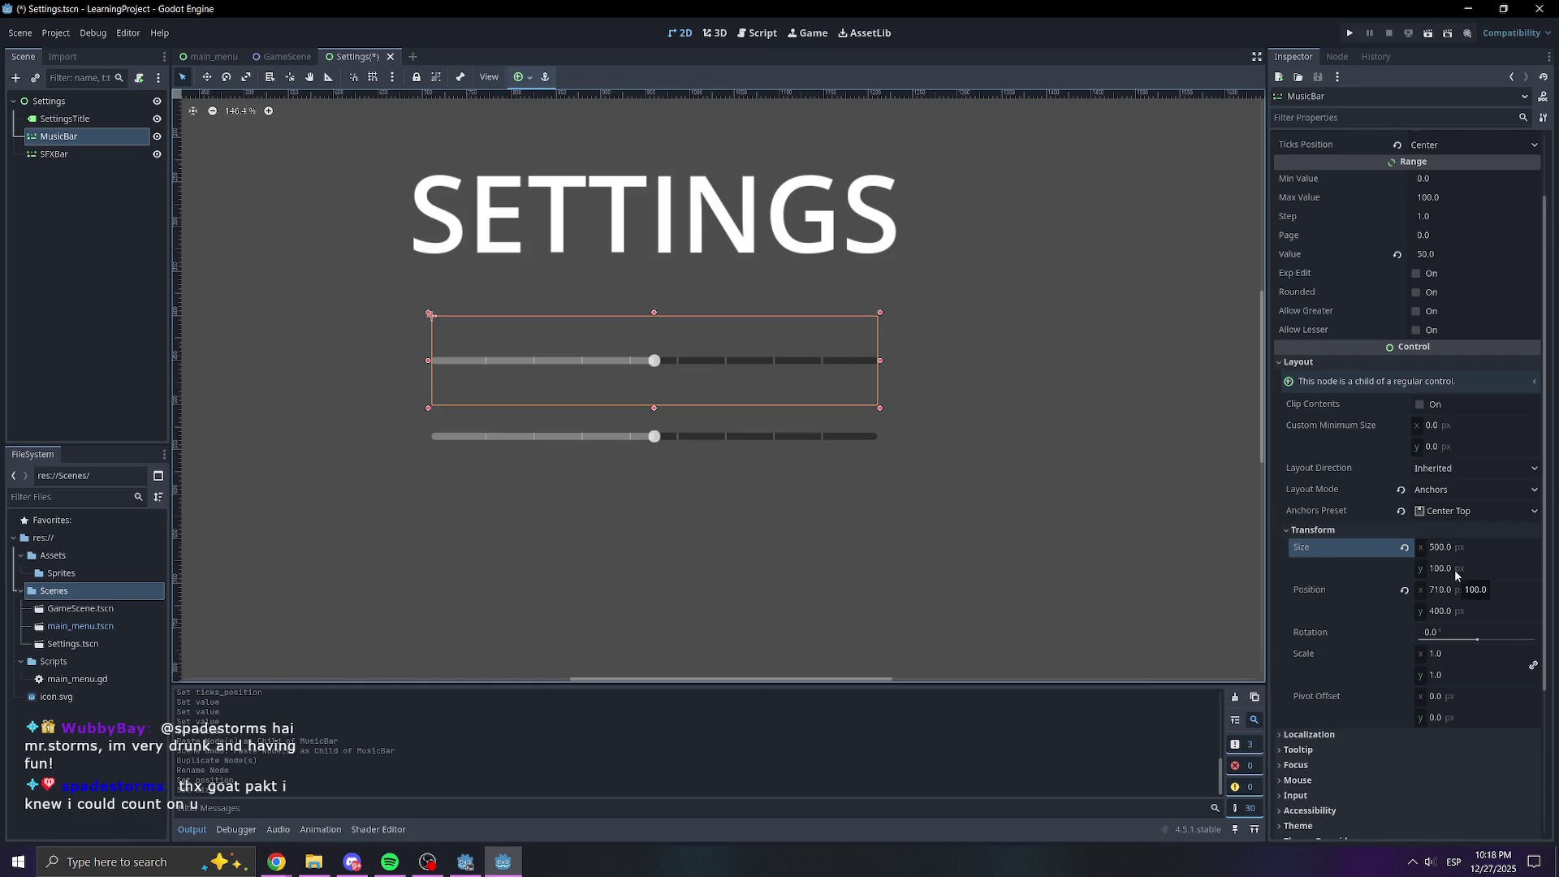
key("ctrl+z")
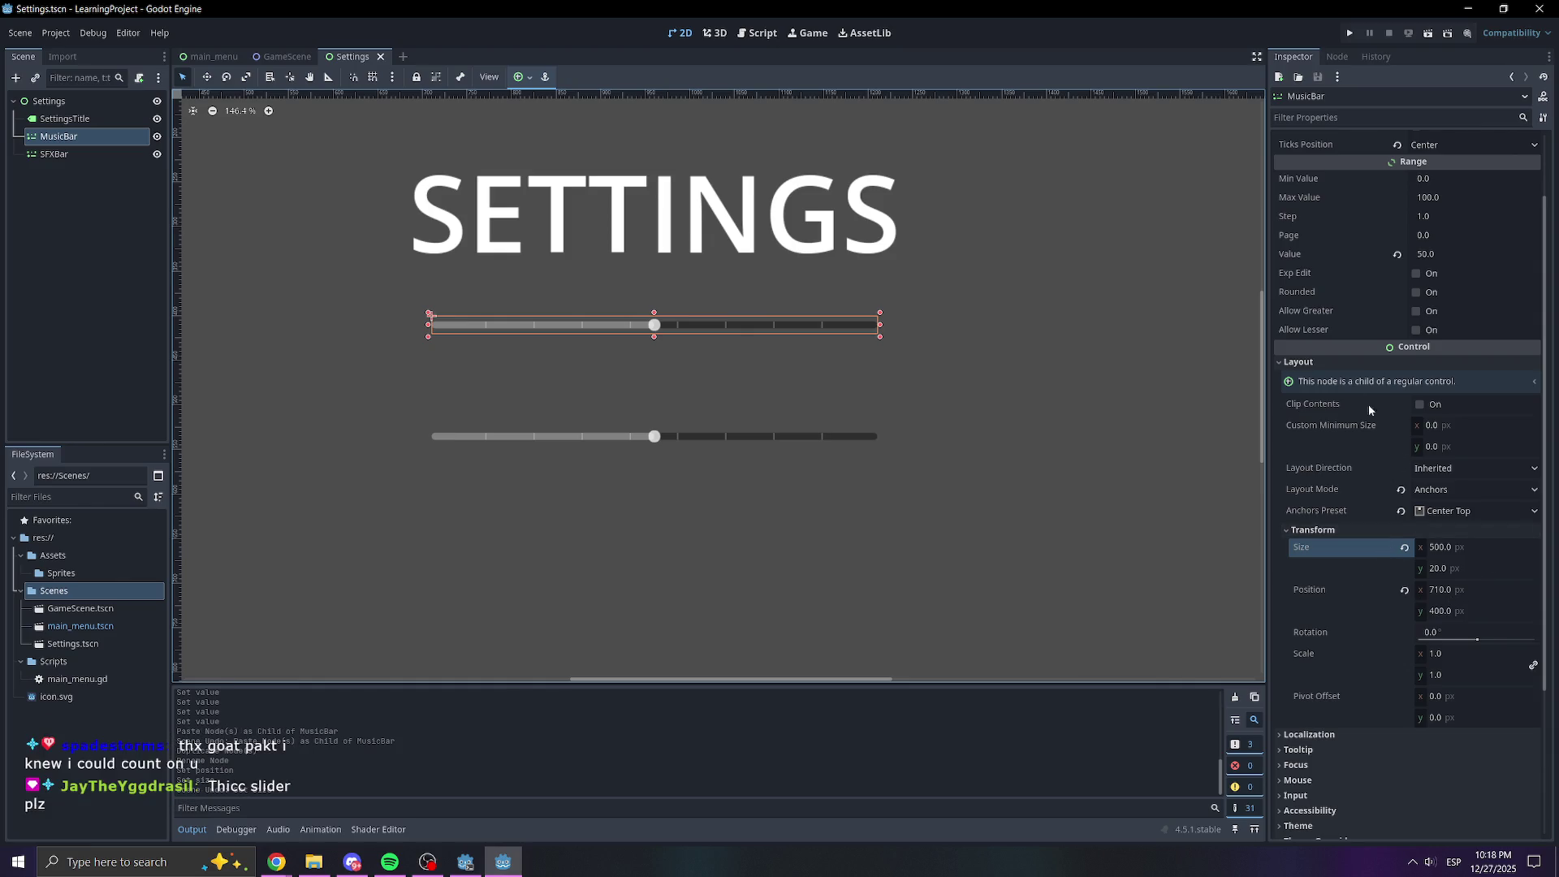
left_click(1413, 293)
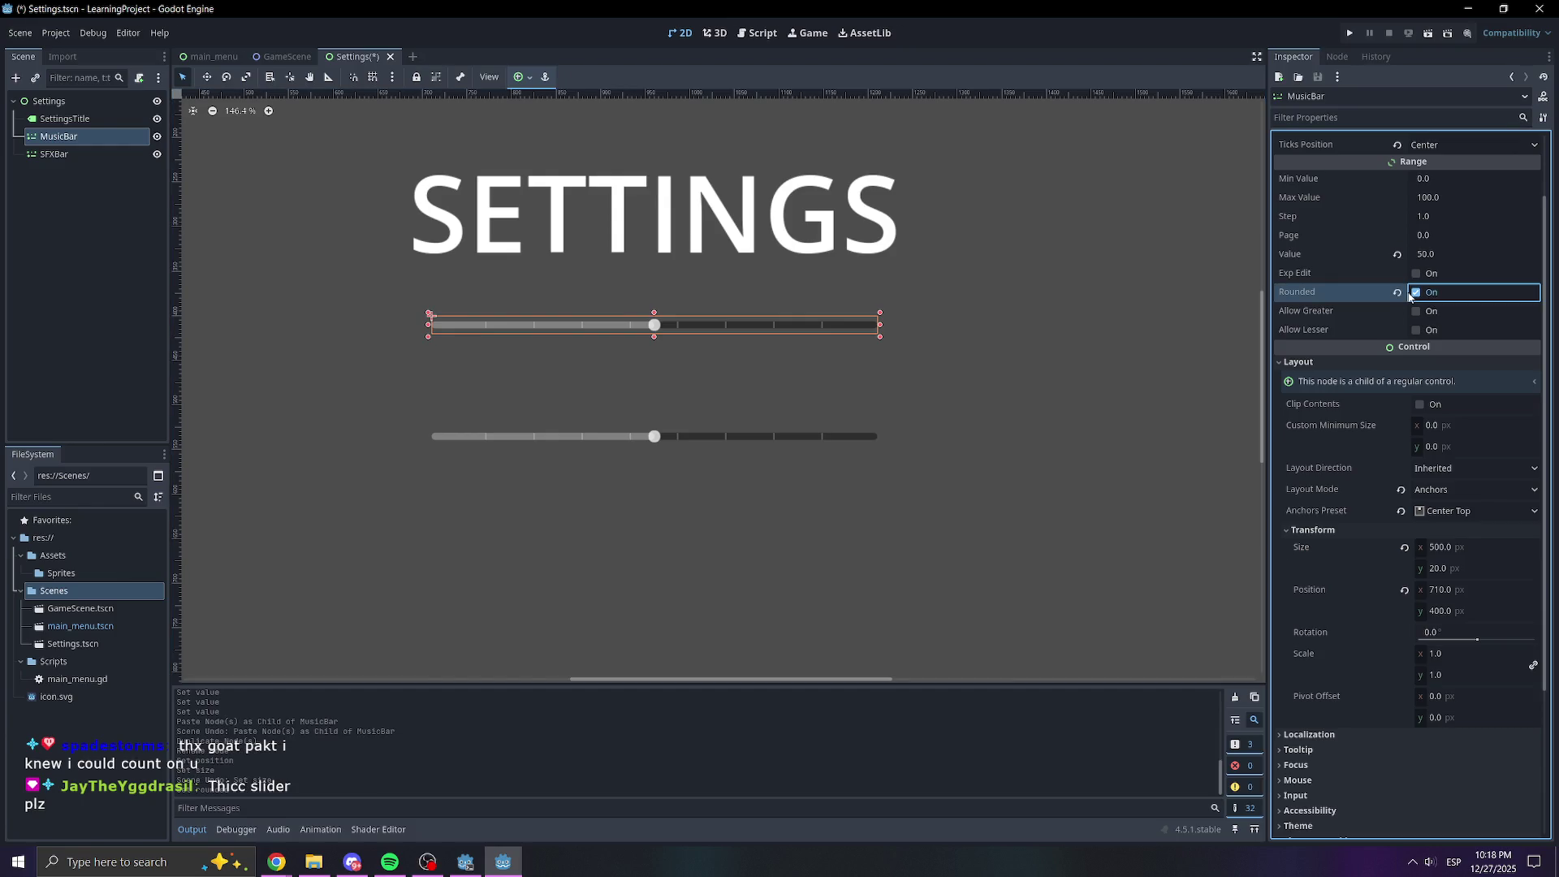
left_click(1416, 293)
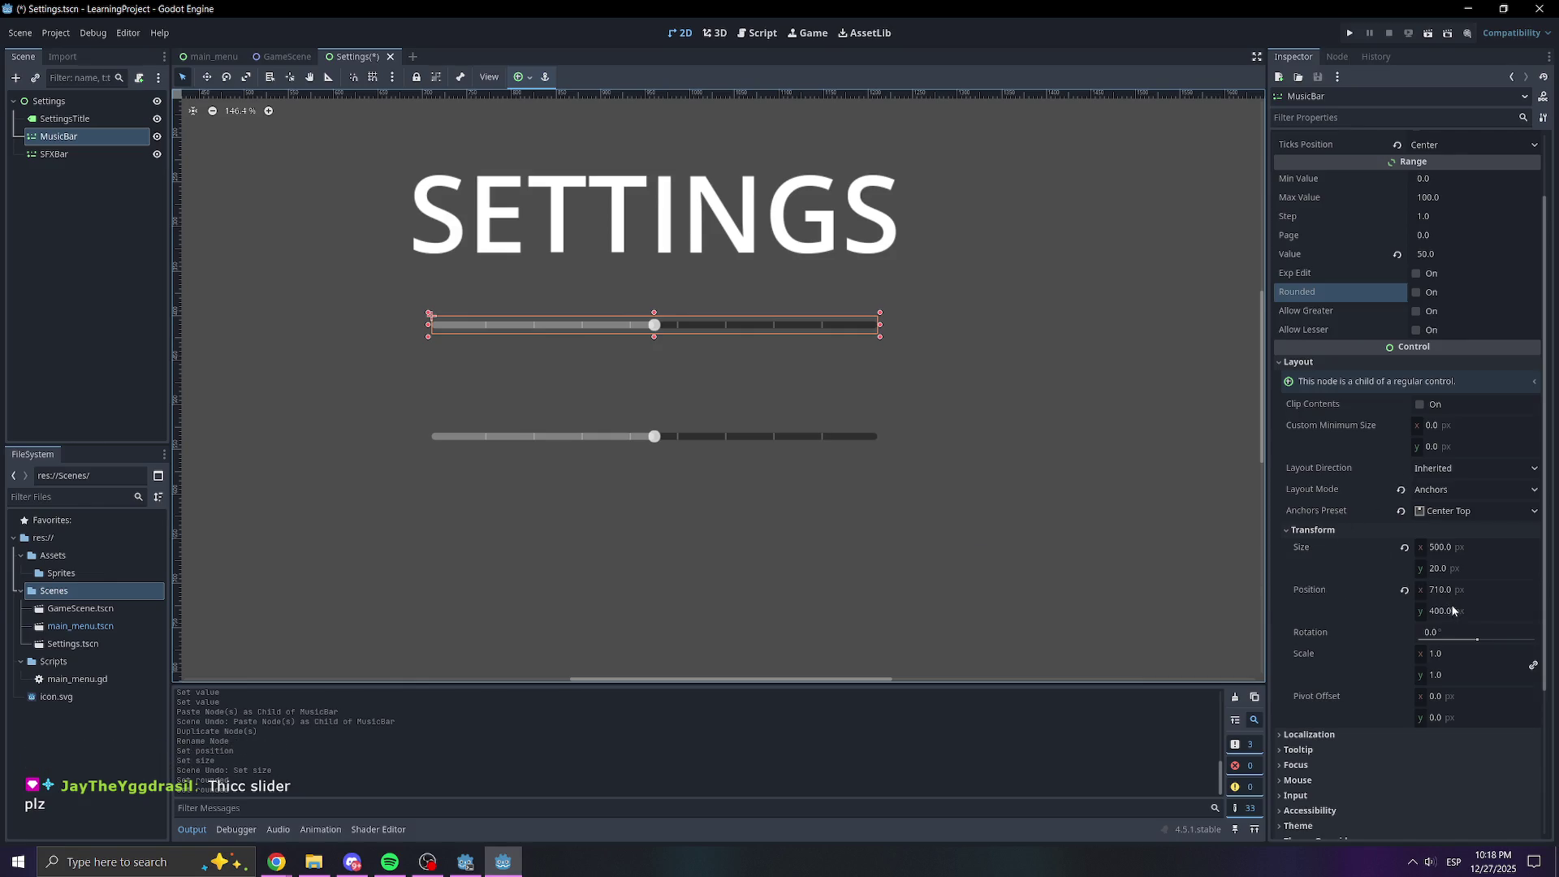
Try MusicBar scales of 3.5 and 2 and Center Left/Center Top anchor presets, then undo them
mouse_move(1452, 680)
left_mouse_down()
mouse_move(1486, 679)
mouse_move(1433, 677)
left_mouse_up()
scroll(824, 511, "down", 5)
key("ctrl+z")
left_click(1442, 676)
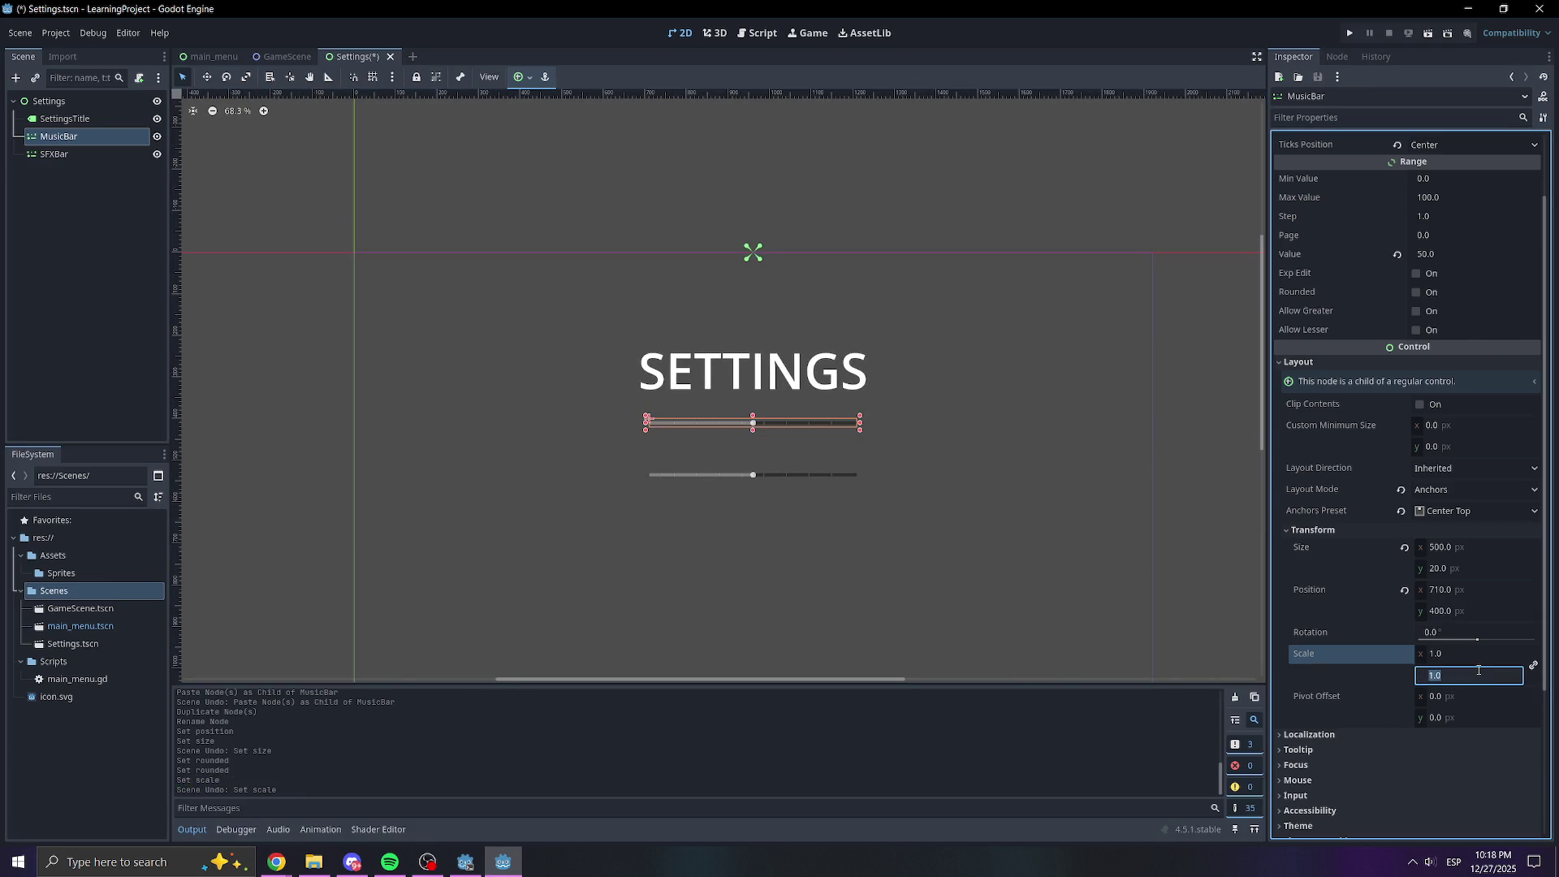
type("2")
key("Return")
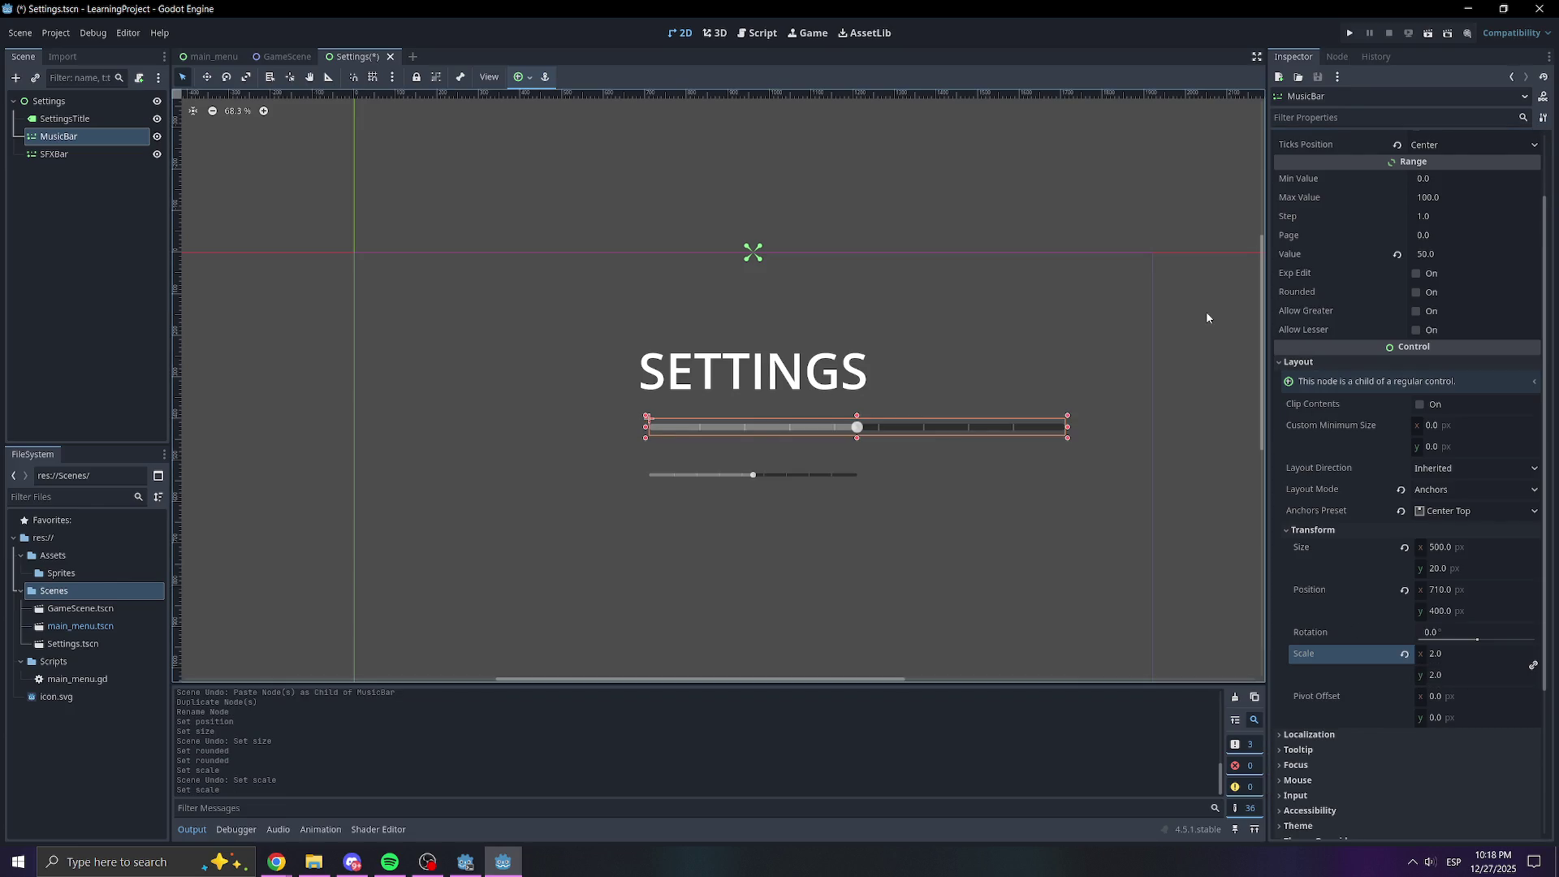
scroll(1399, 323, "up", 2)
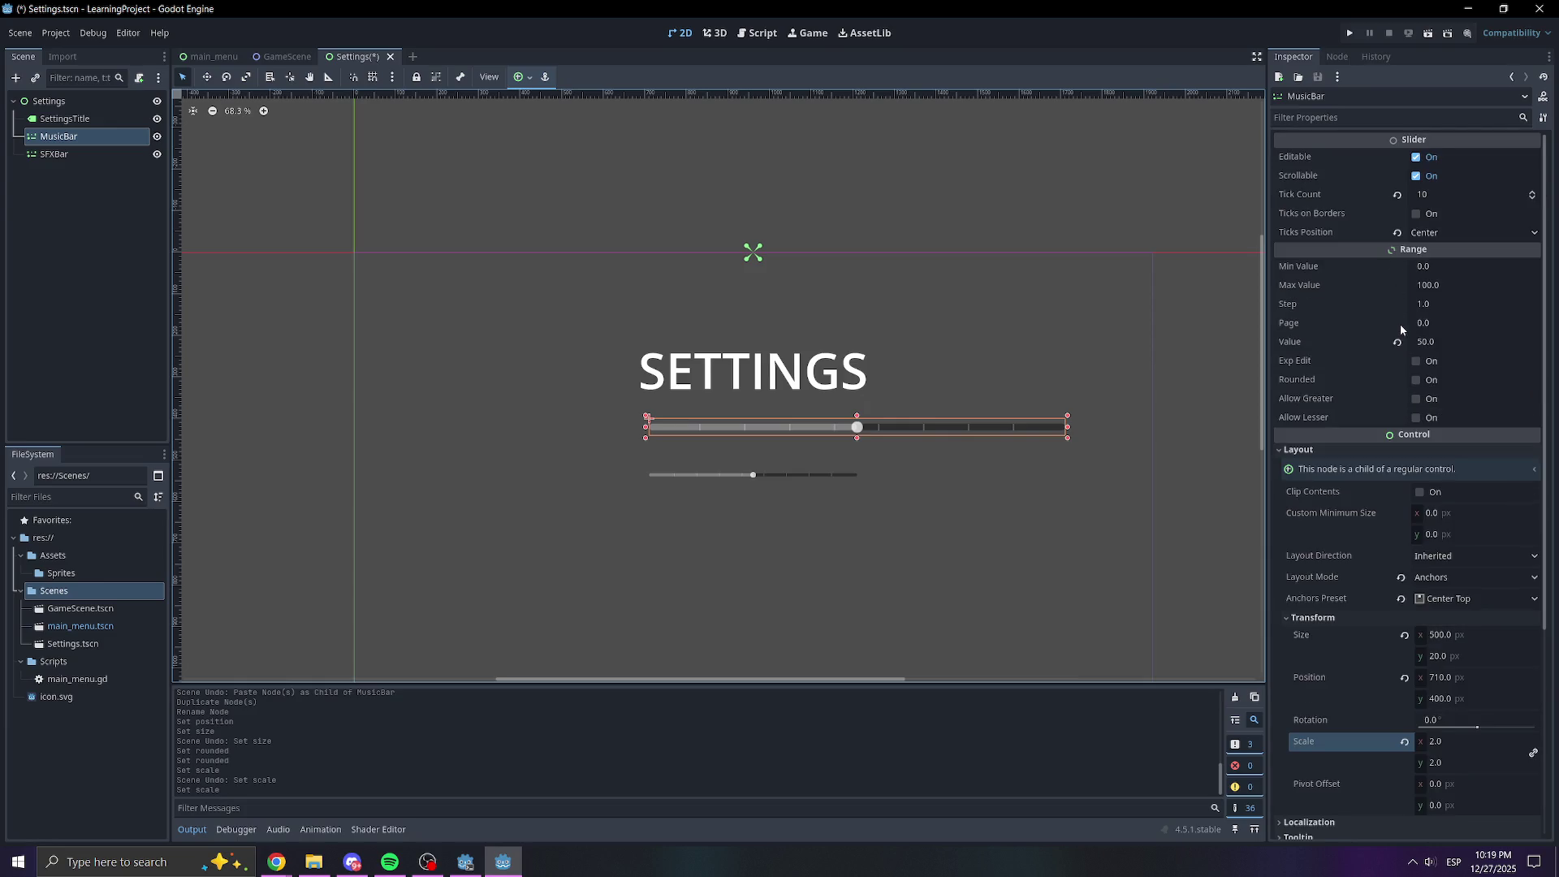
scroll(1399, 324, "down", 4)
left_click(1441, 424)
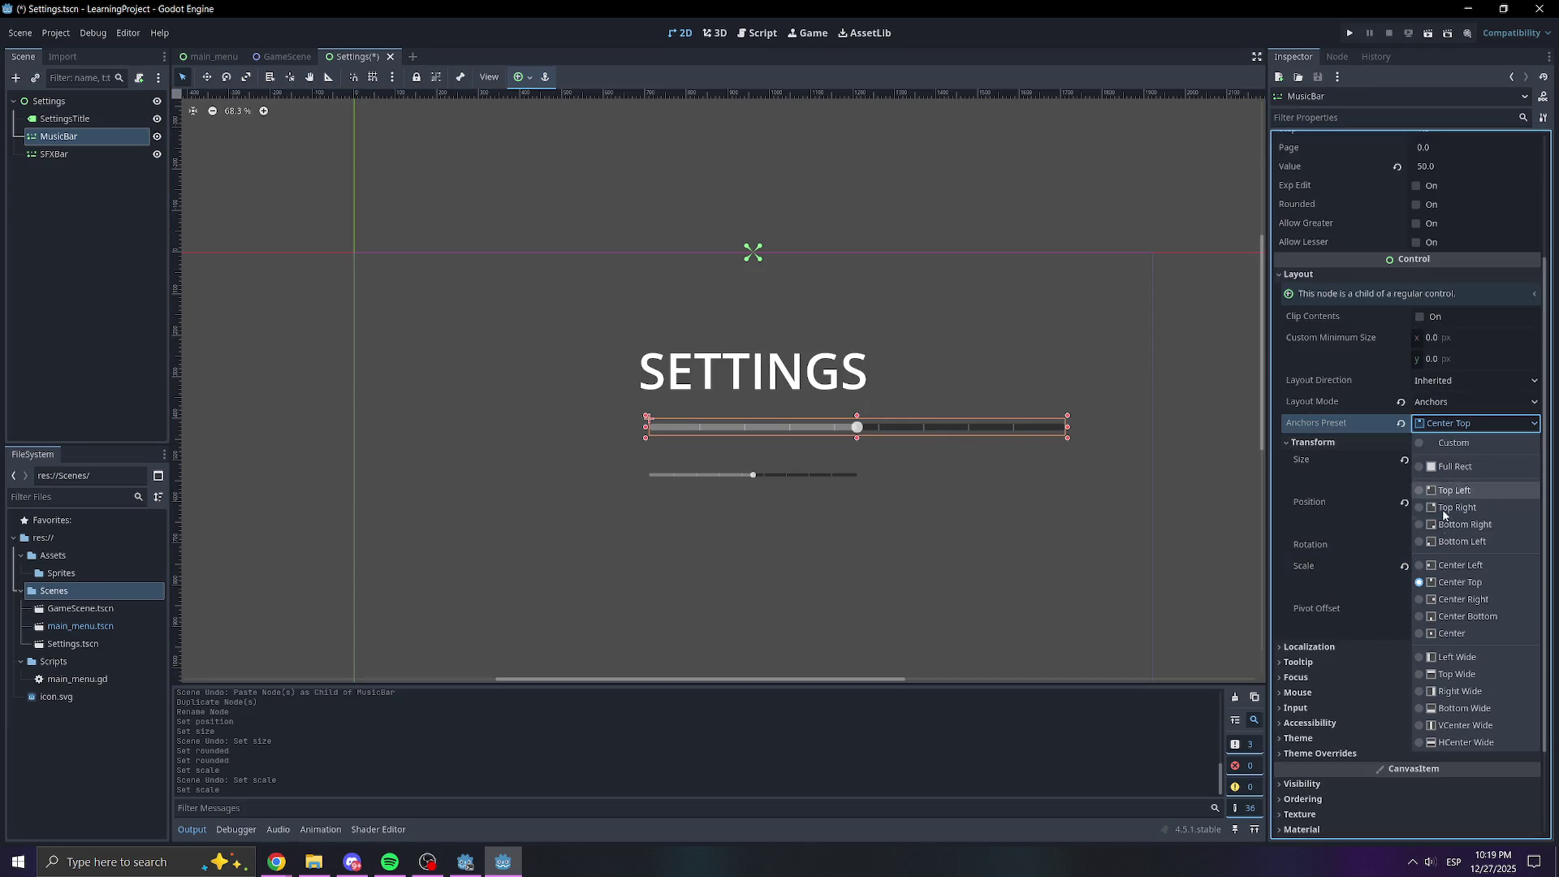
left_click(1460, 565)
left_click(1470, 423)
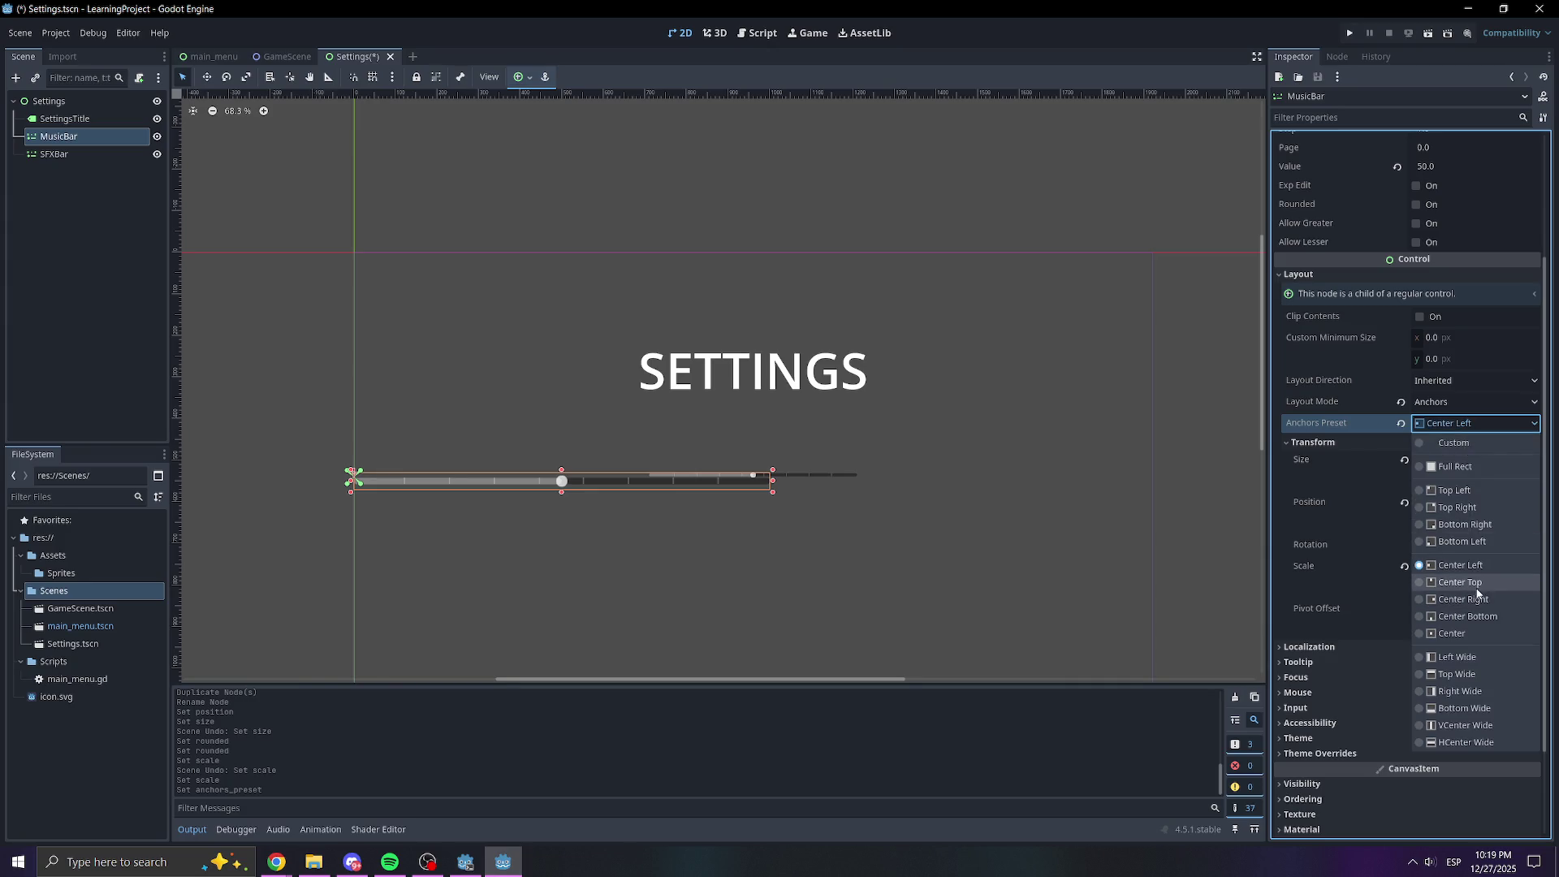
left_click(1476, 589)
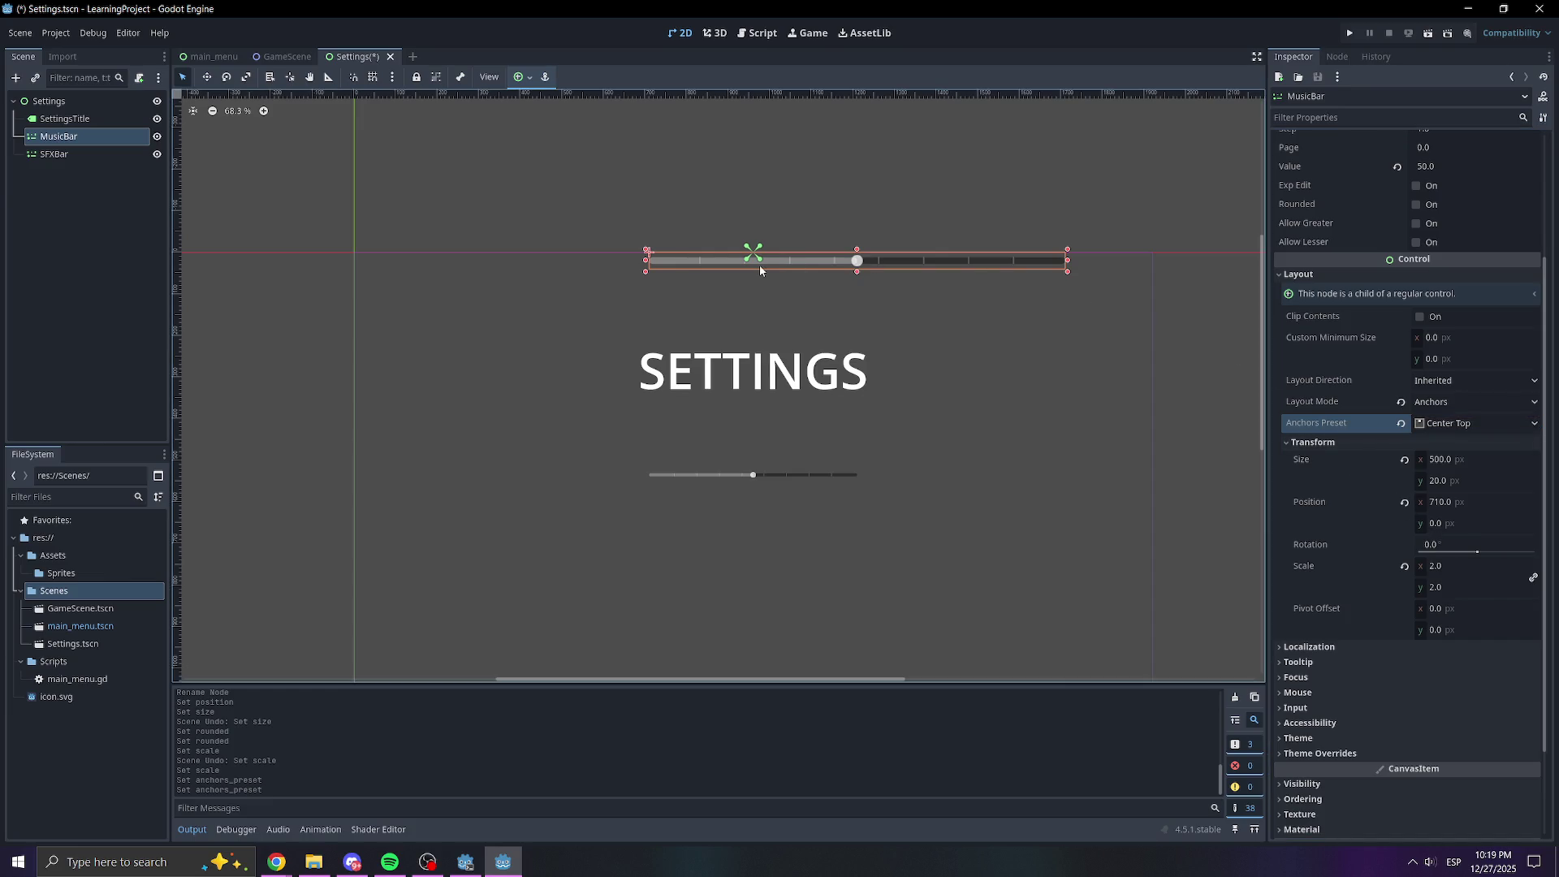
key("ctrl+z")
key("ctrl+z")
key("ctrl+z")
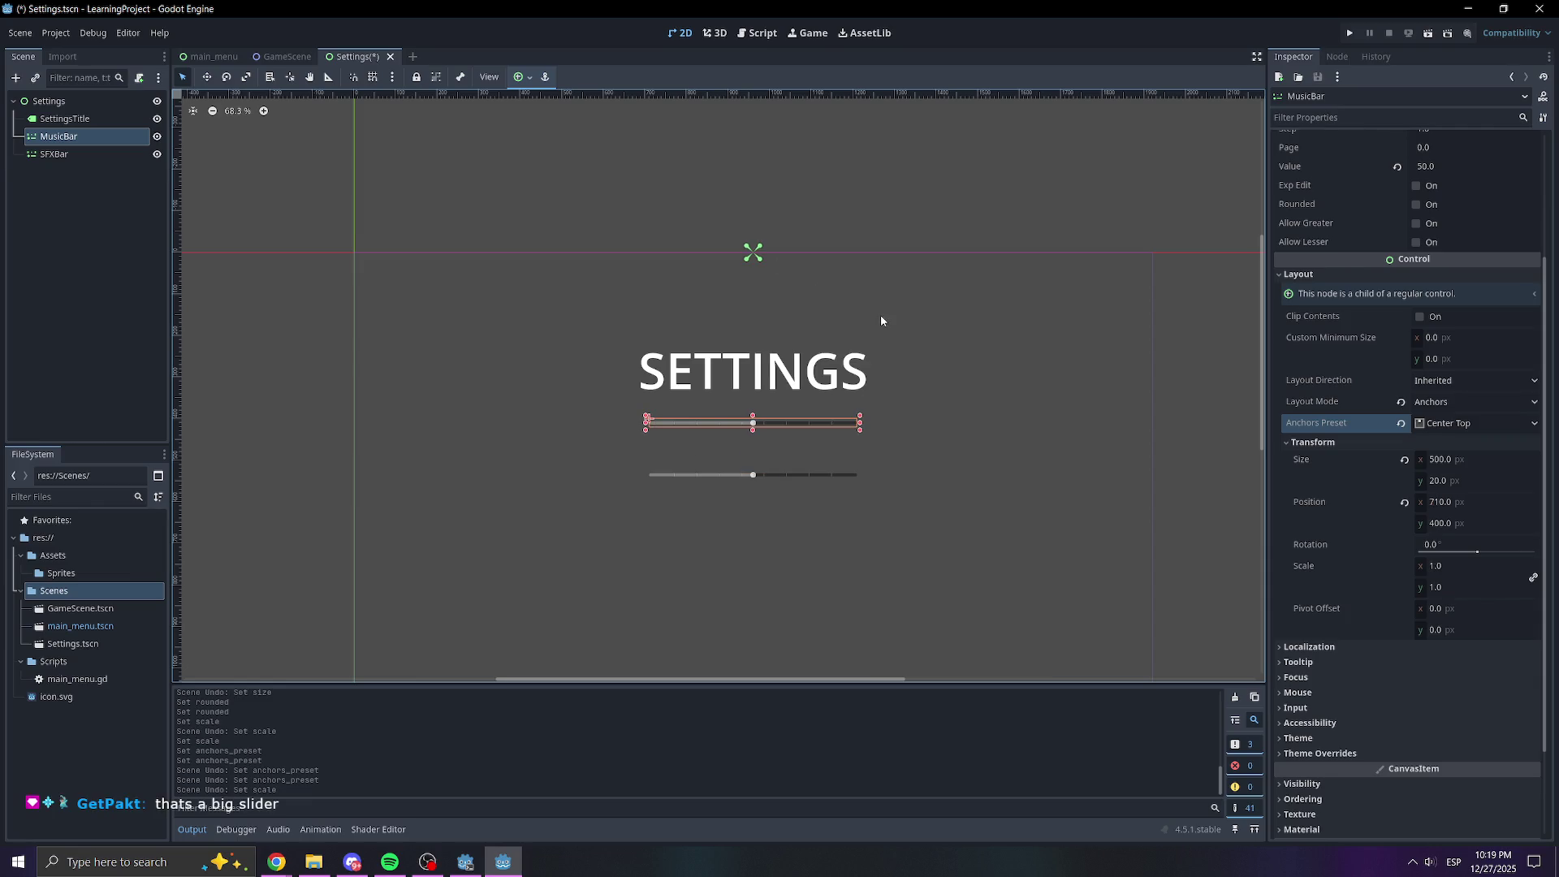
Look through the Focus and Mouse properties and set MusicBar's vertical scale to 2
scroll(1352, 578, "down", 3)
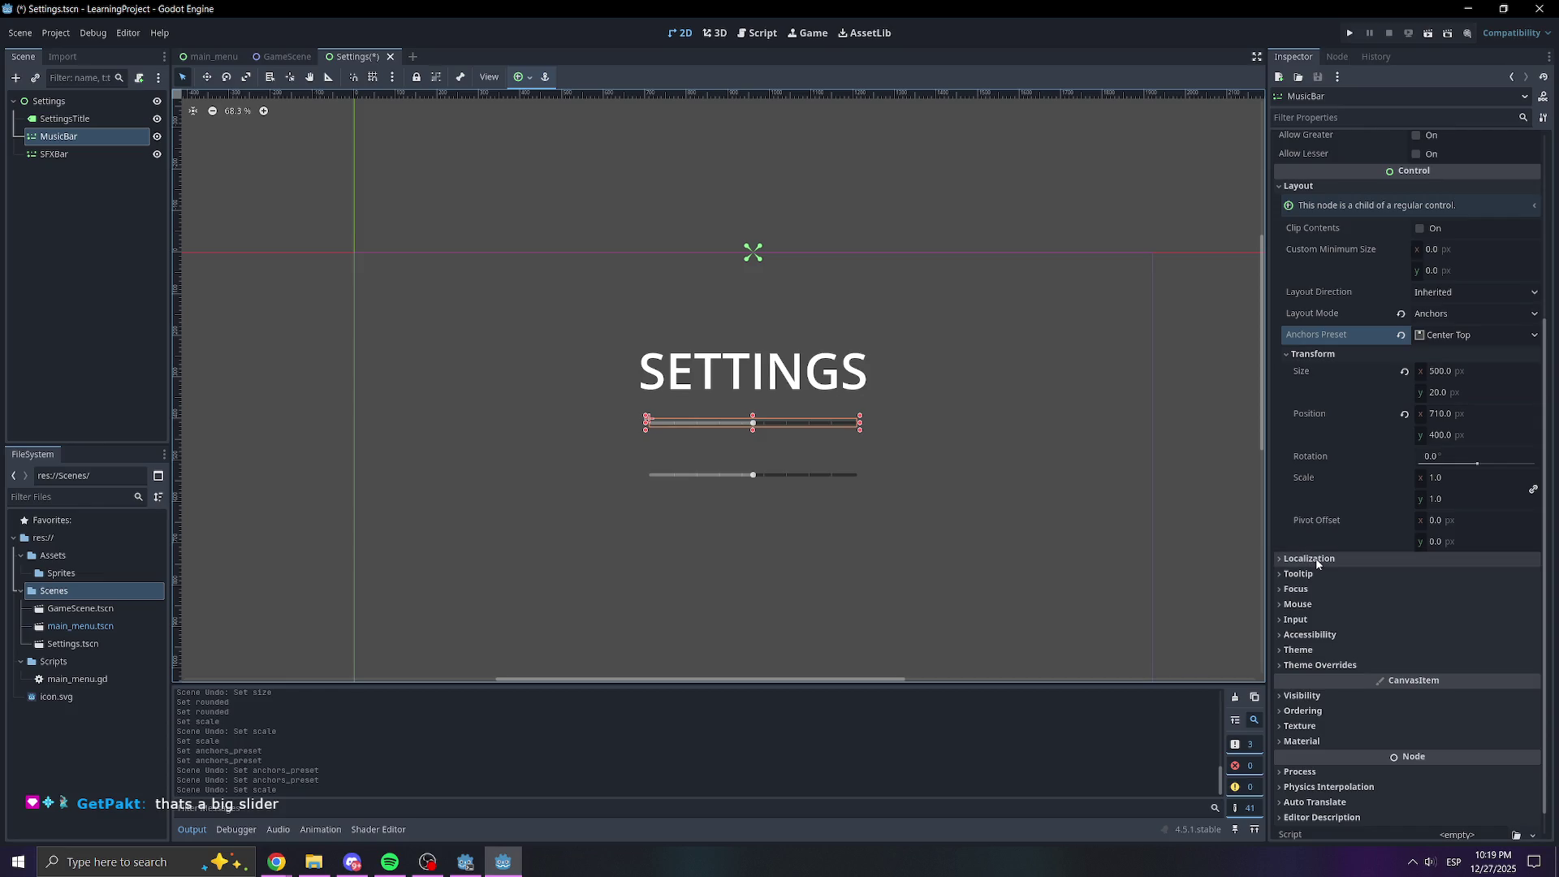
left_click(1312, 588)
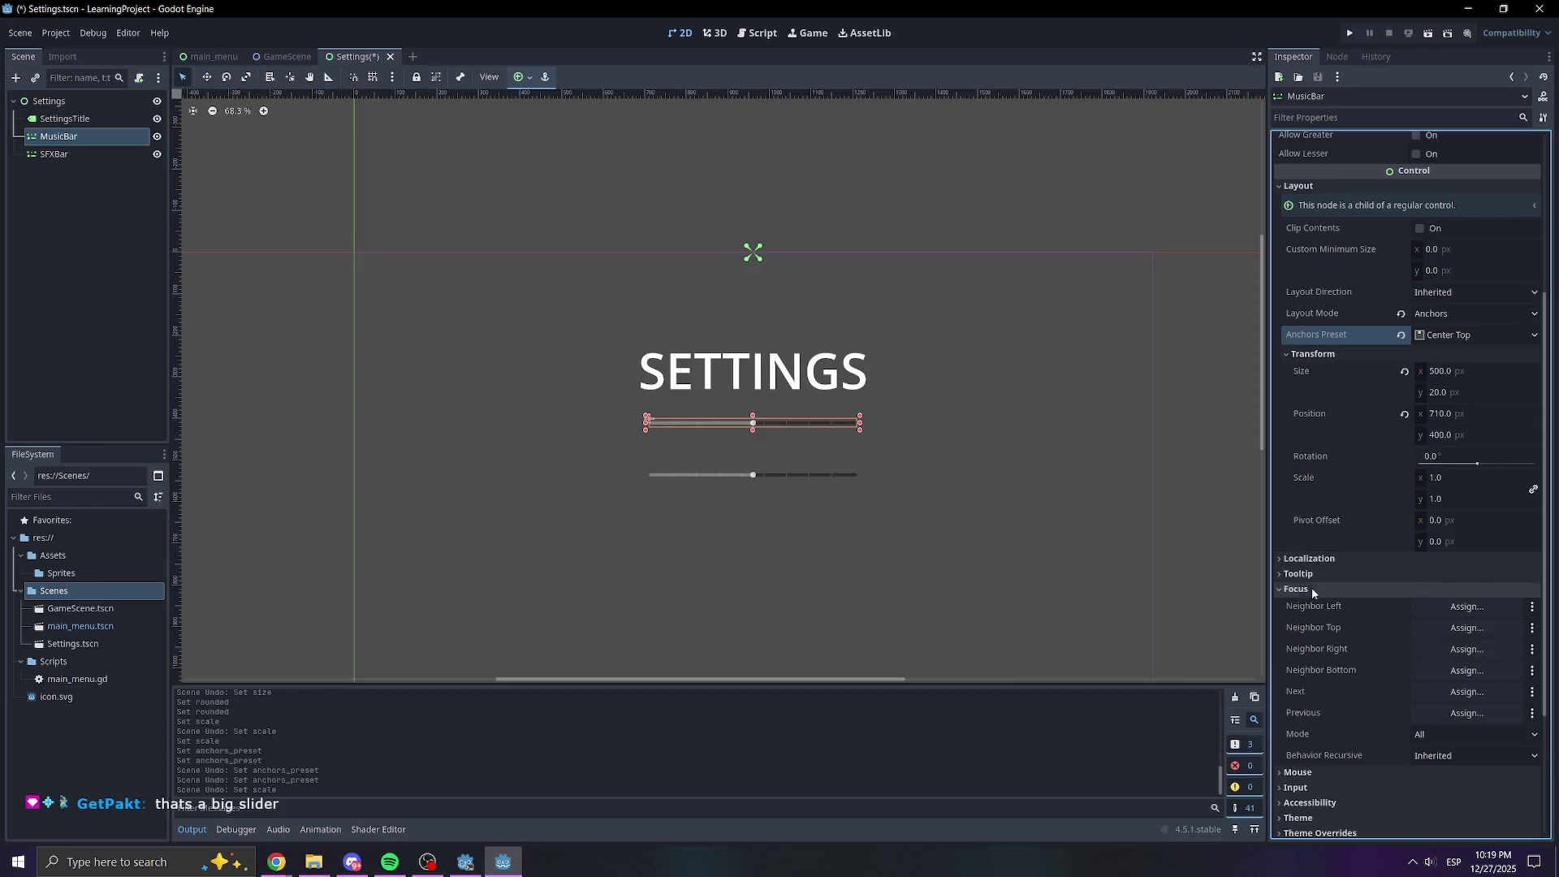
left_click(1312, 587)
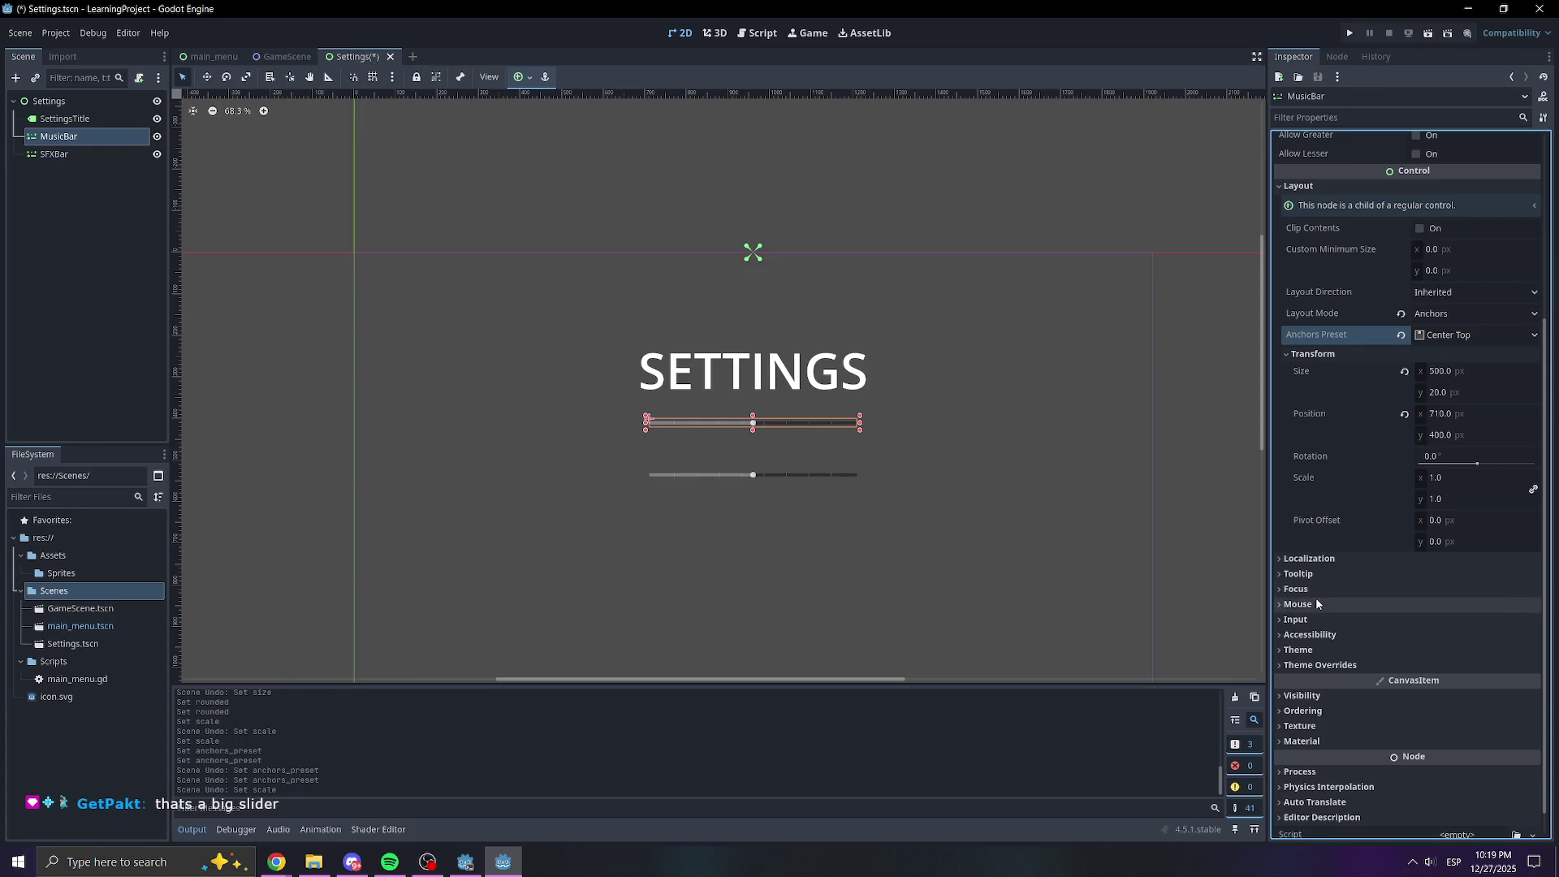
left_click(1315, 599)
left_click(1315, 599)
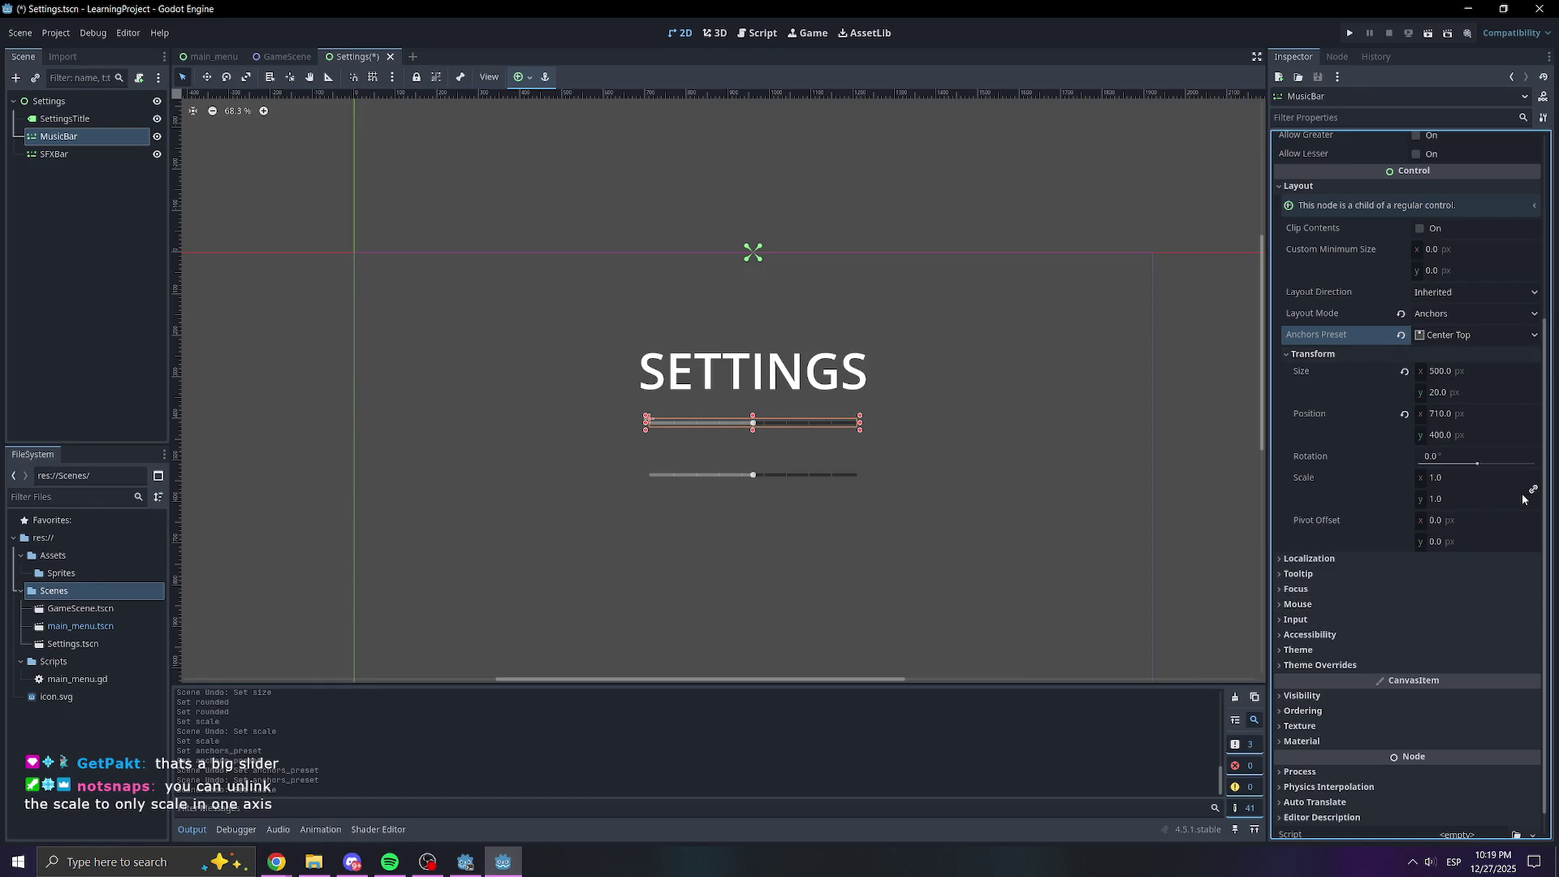
left_click(1454, 504)
type("2")
key("Return")
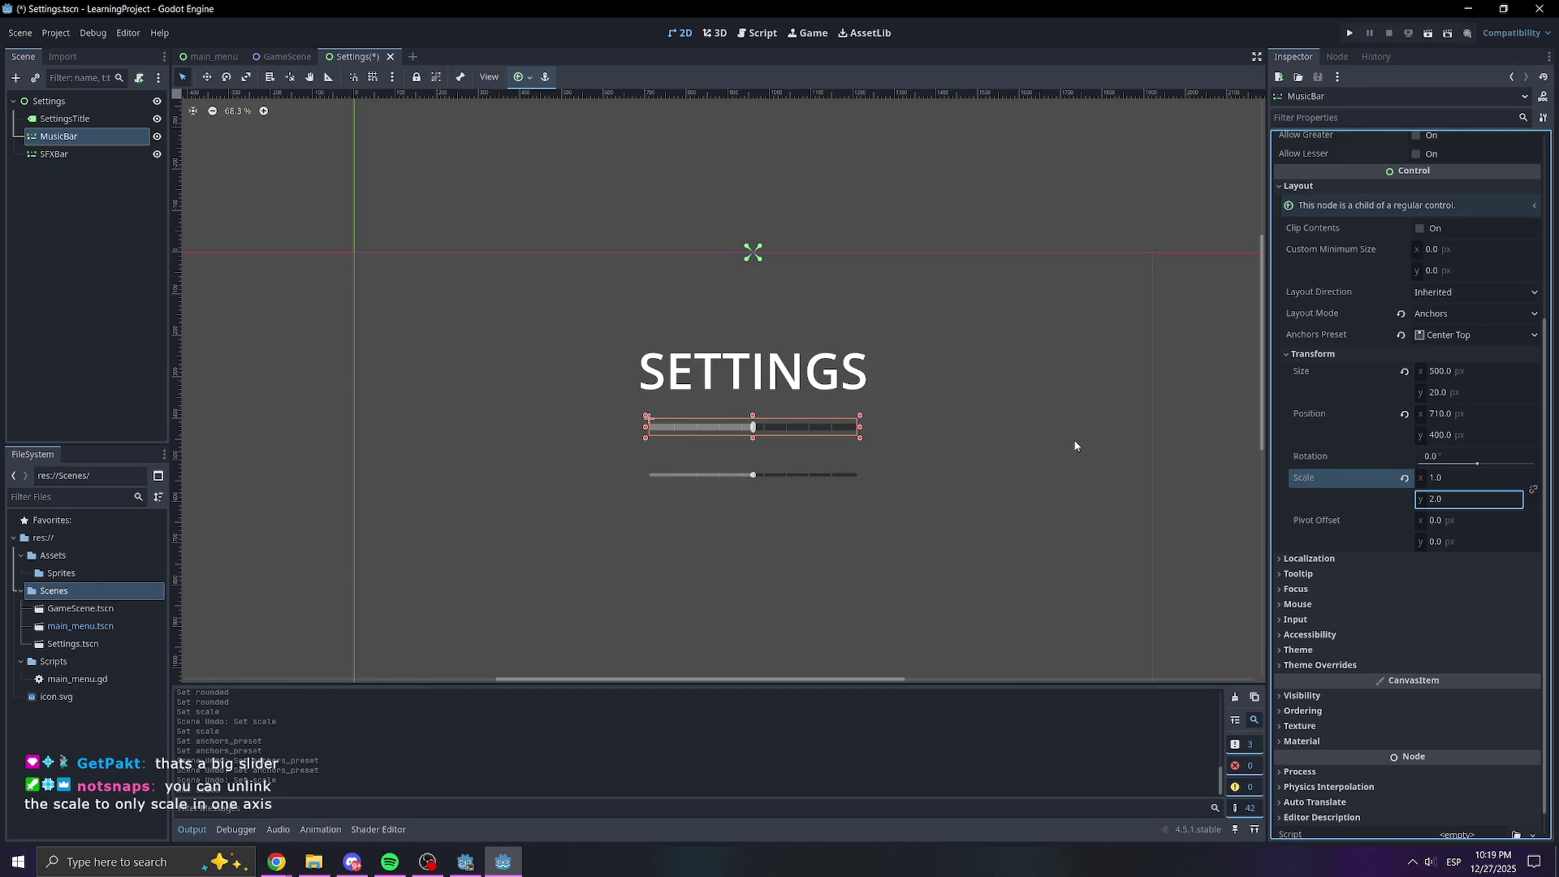
scroll(832, 432, "up", 3)
scroll(724, 497, "up", 3)
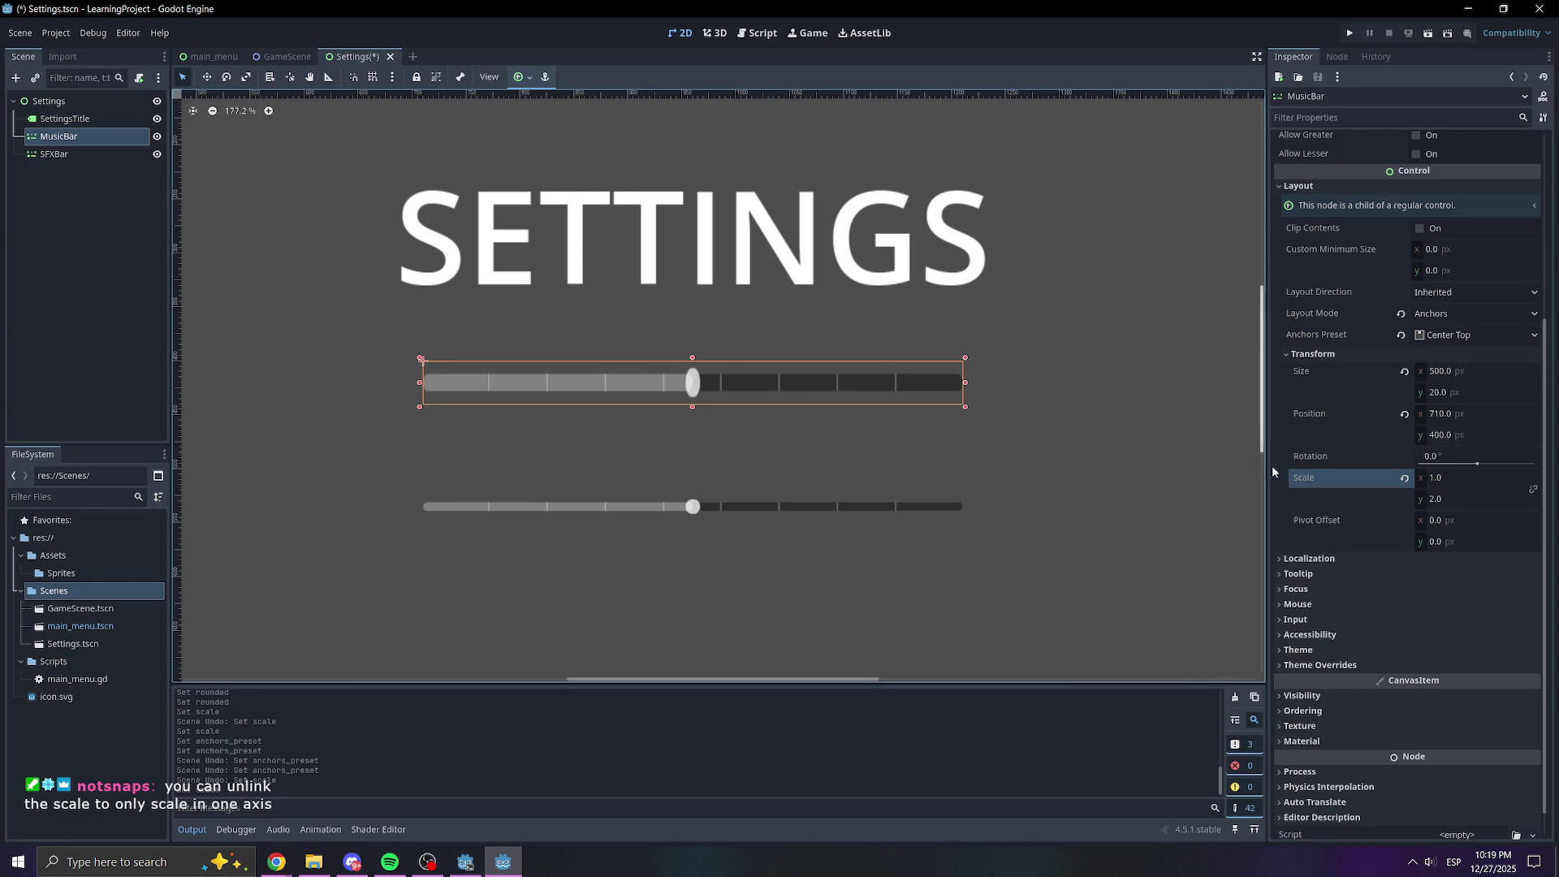
Reset MusicBar's scale to 1 × 1 and nudge its Pivot Offset x to the right
left_click(1438, 478)
type("2")
key("Return")
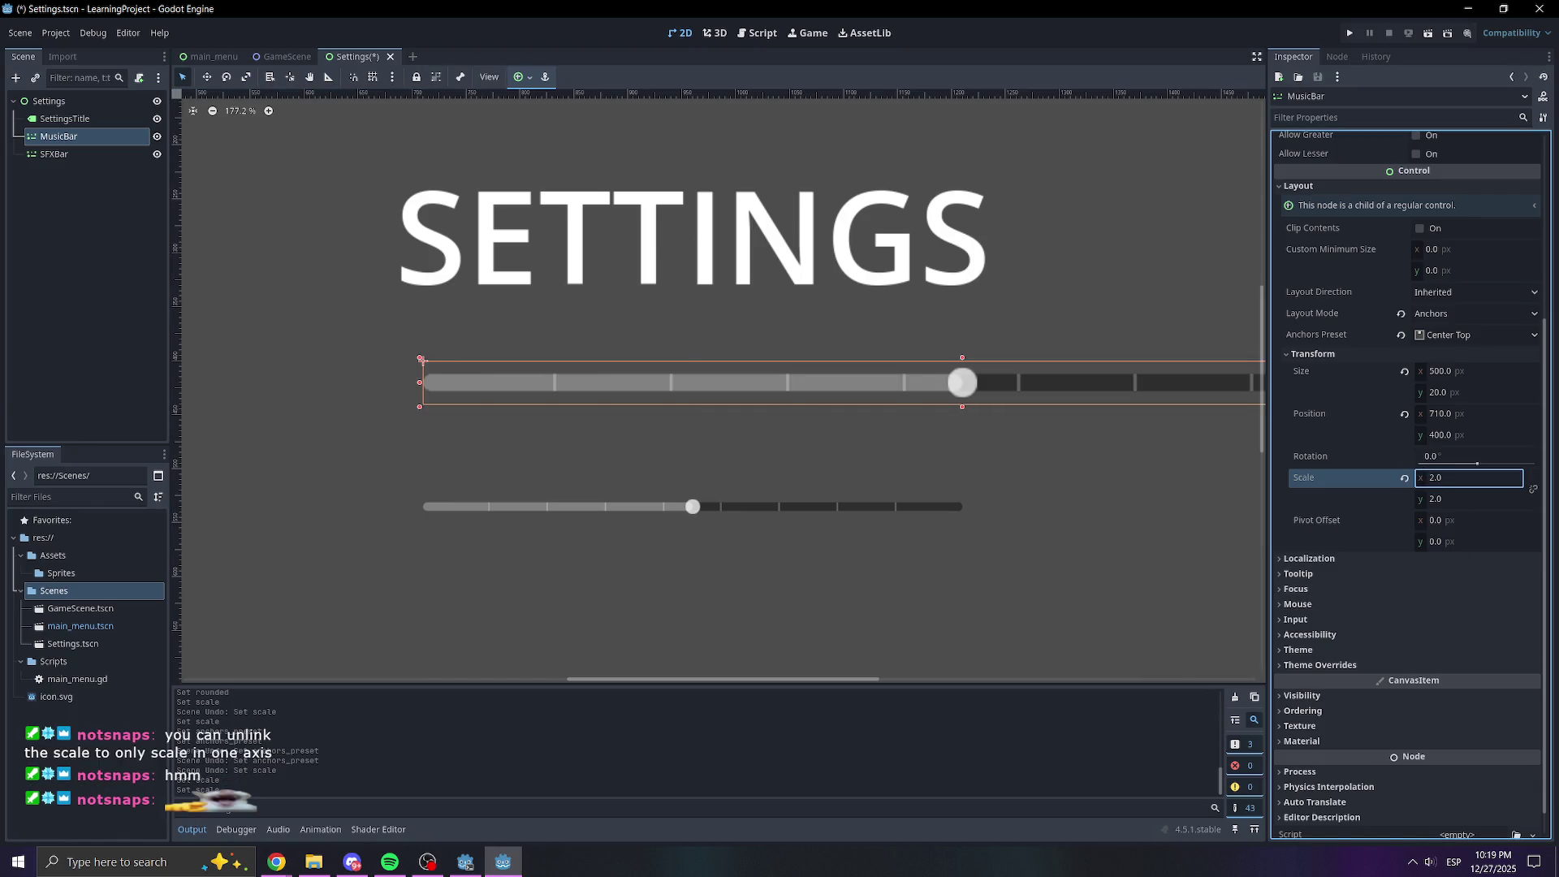
type("1")
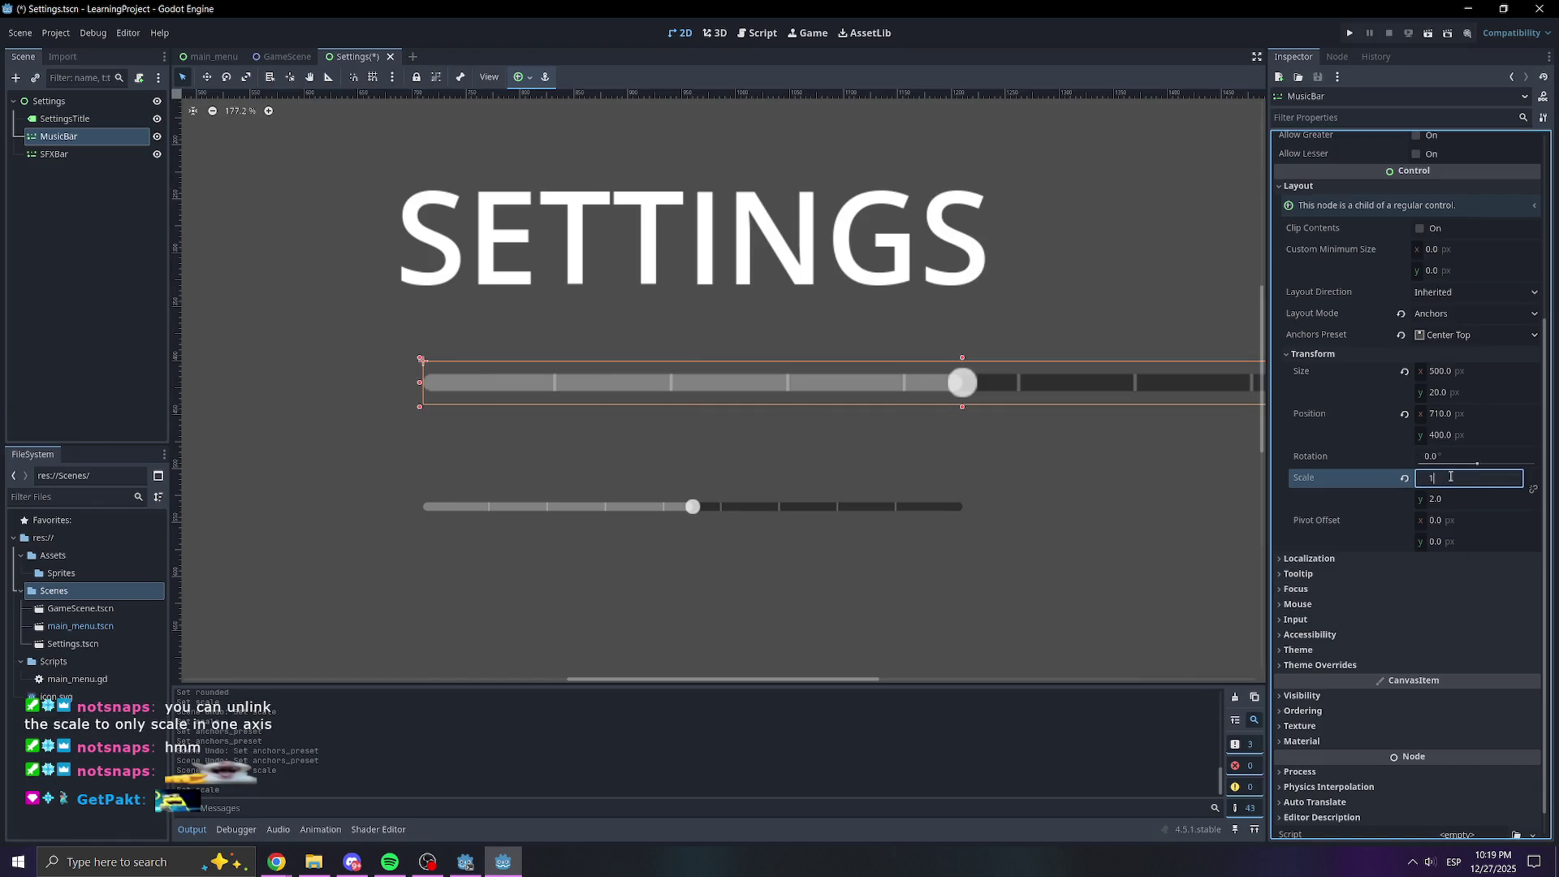
key("Return")
left_click(1453, 498)
type("1")
key("Return")
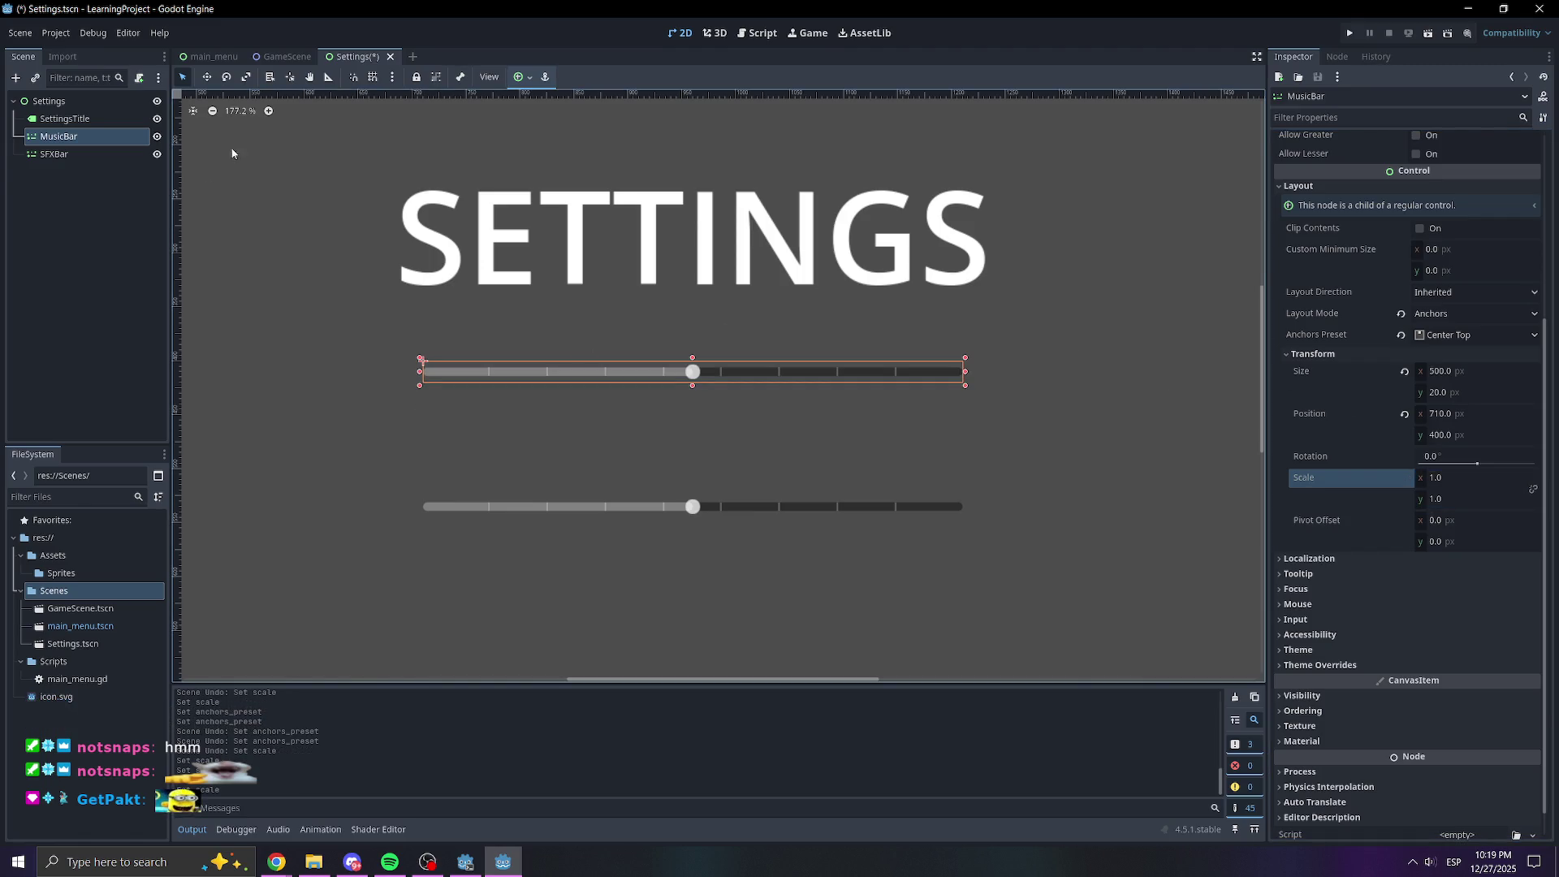
left_click_drag(1421, 520, 1469, 521)
Set MusicBar's Pivot Offset to x 250, y 10, after briefly trying x 300
left_click(1441, 520)
type("300")
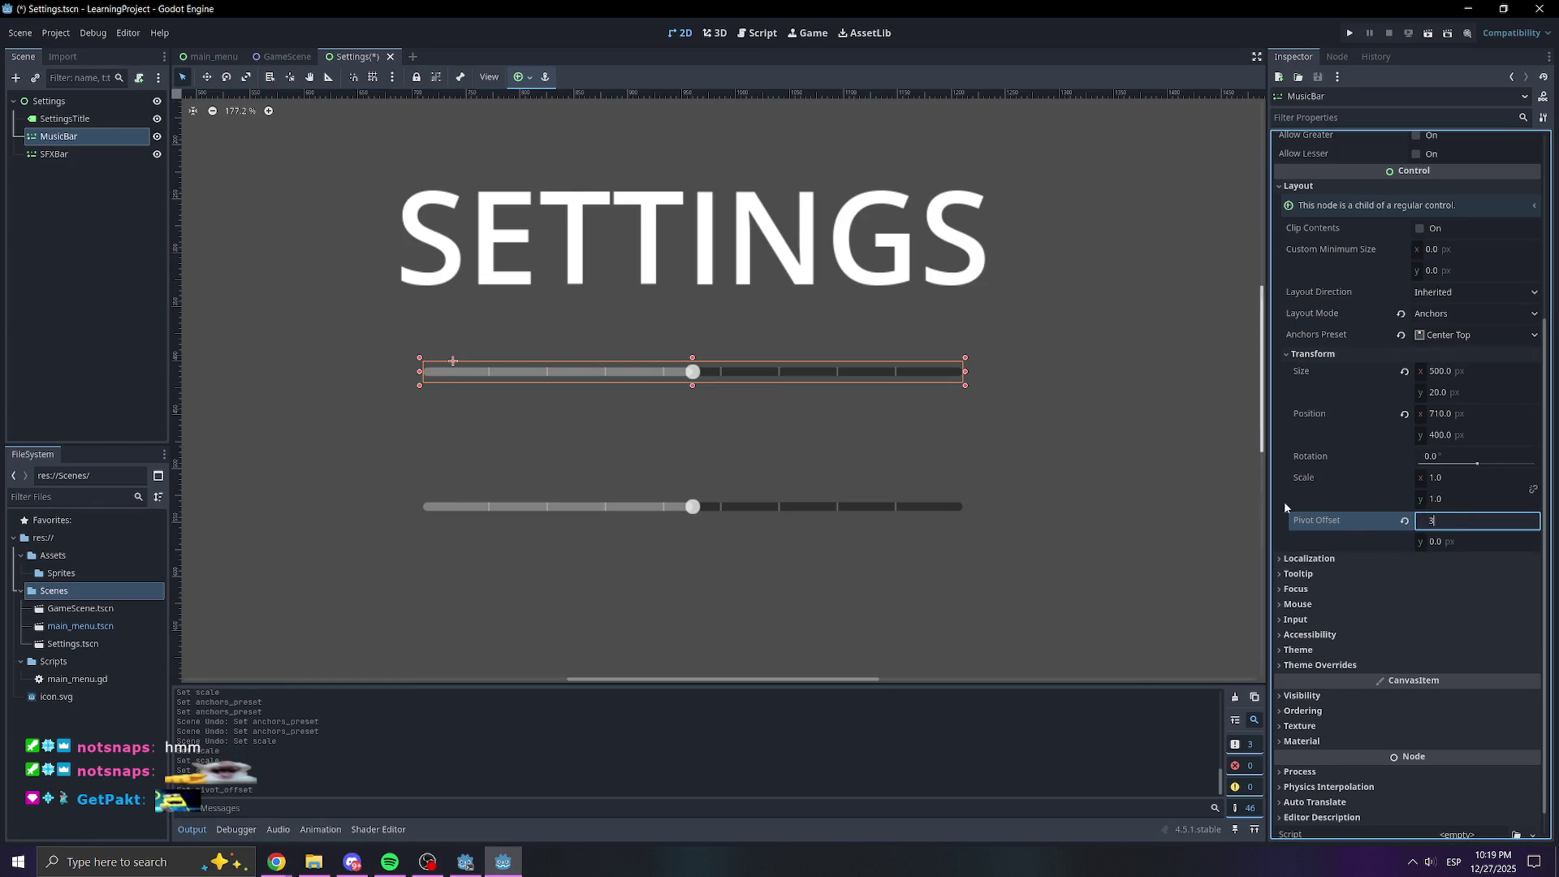
key("Return")
left_click(1441, 520)
type("250")
key("Return")
left_click(1450, 544)
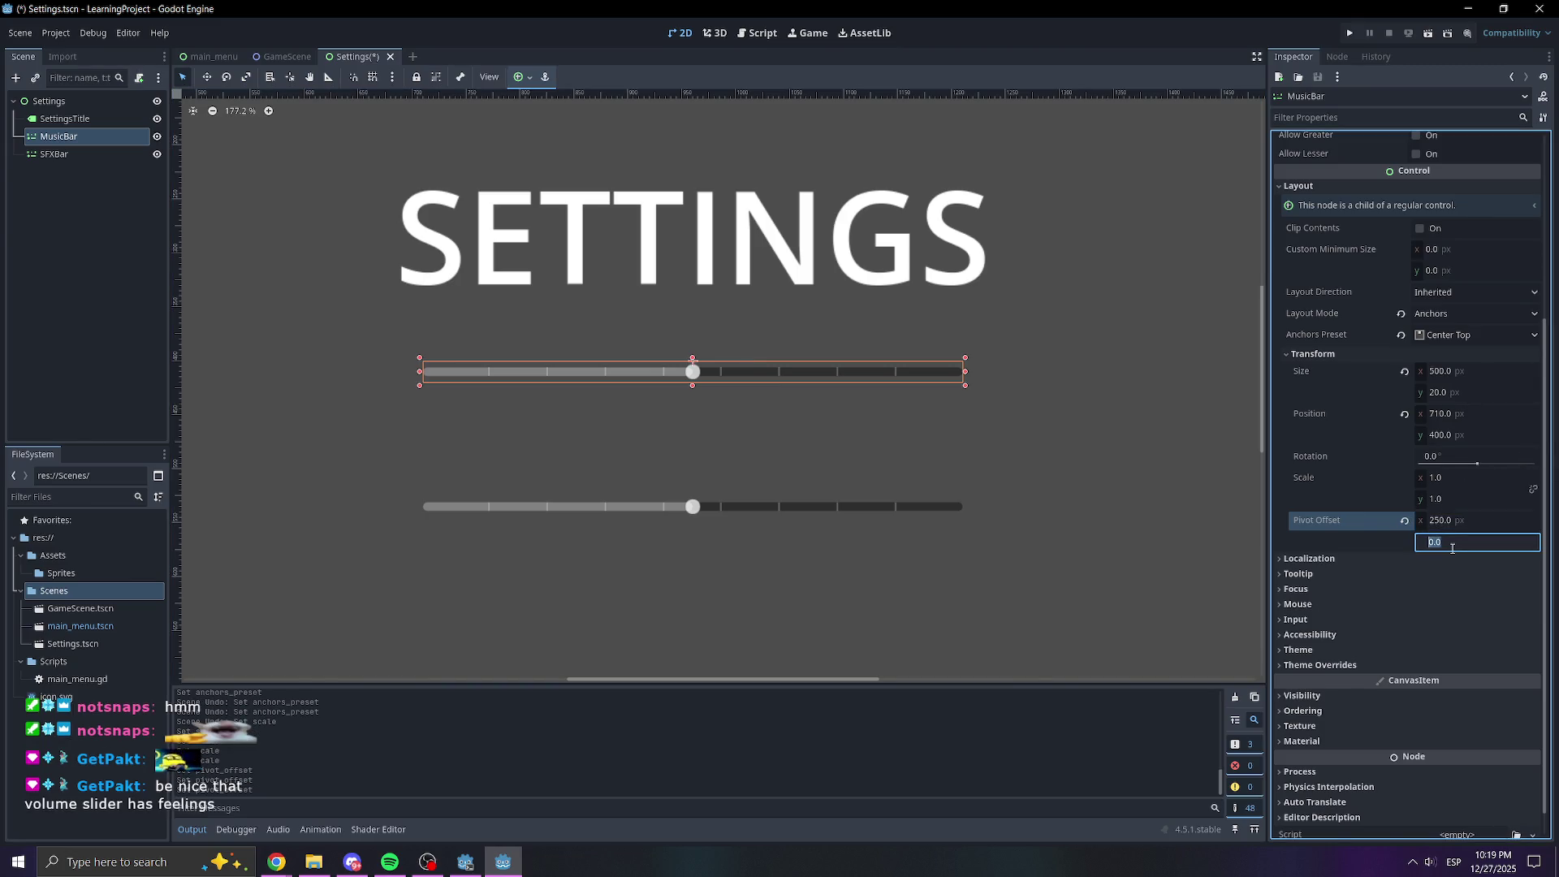
type("10")
key("Return")
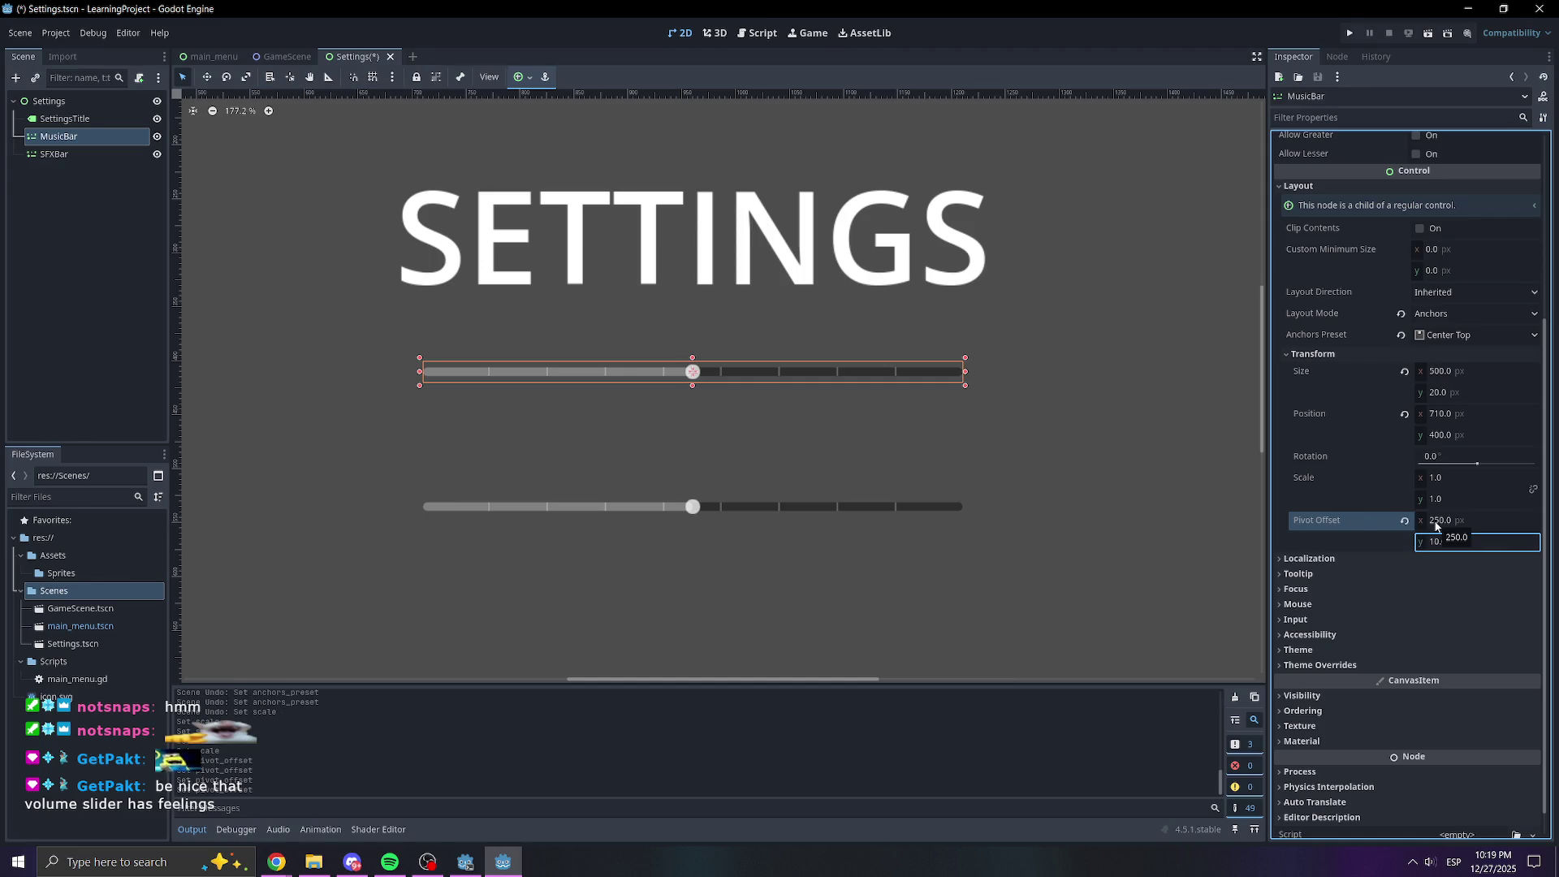
Scale MusicBar uniformly to 2 and save the Settings scene
left_click(1457, 479)
type("2")
key("Return")
scroll(745, 514, "down", 3)
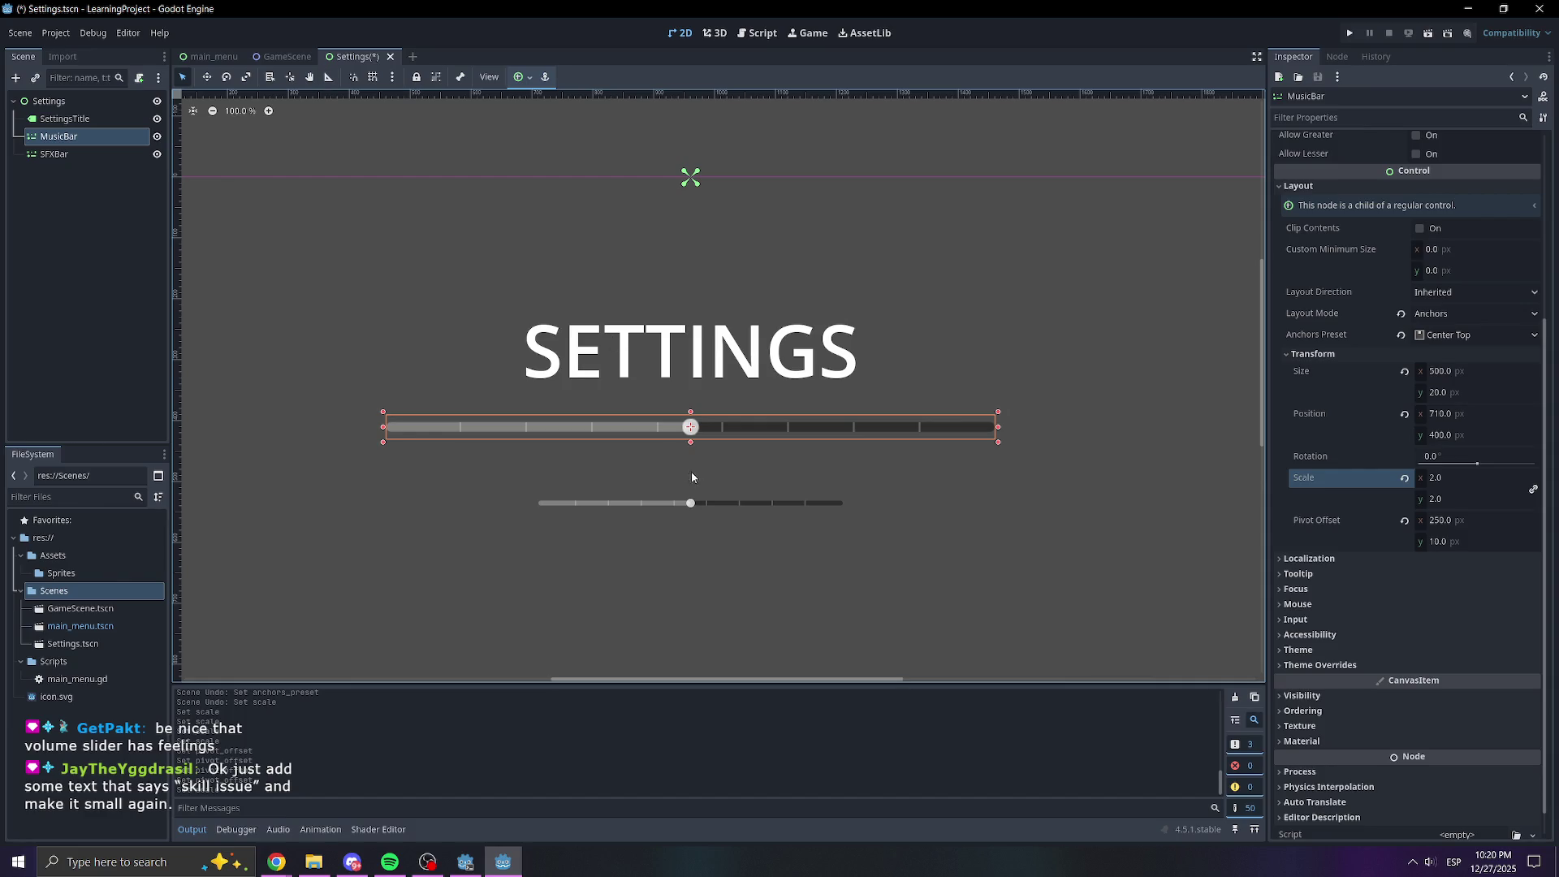
key("ctrl+s")
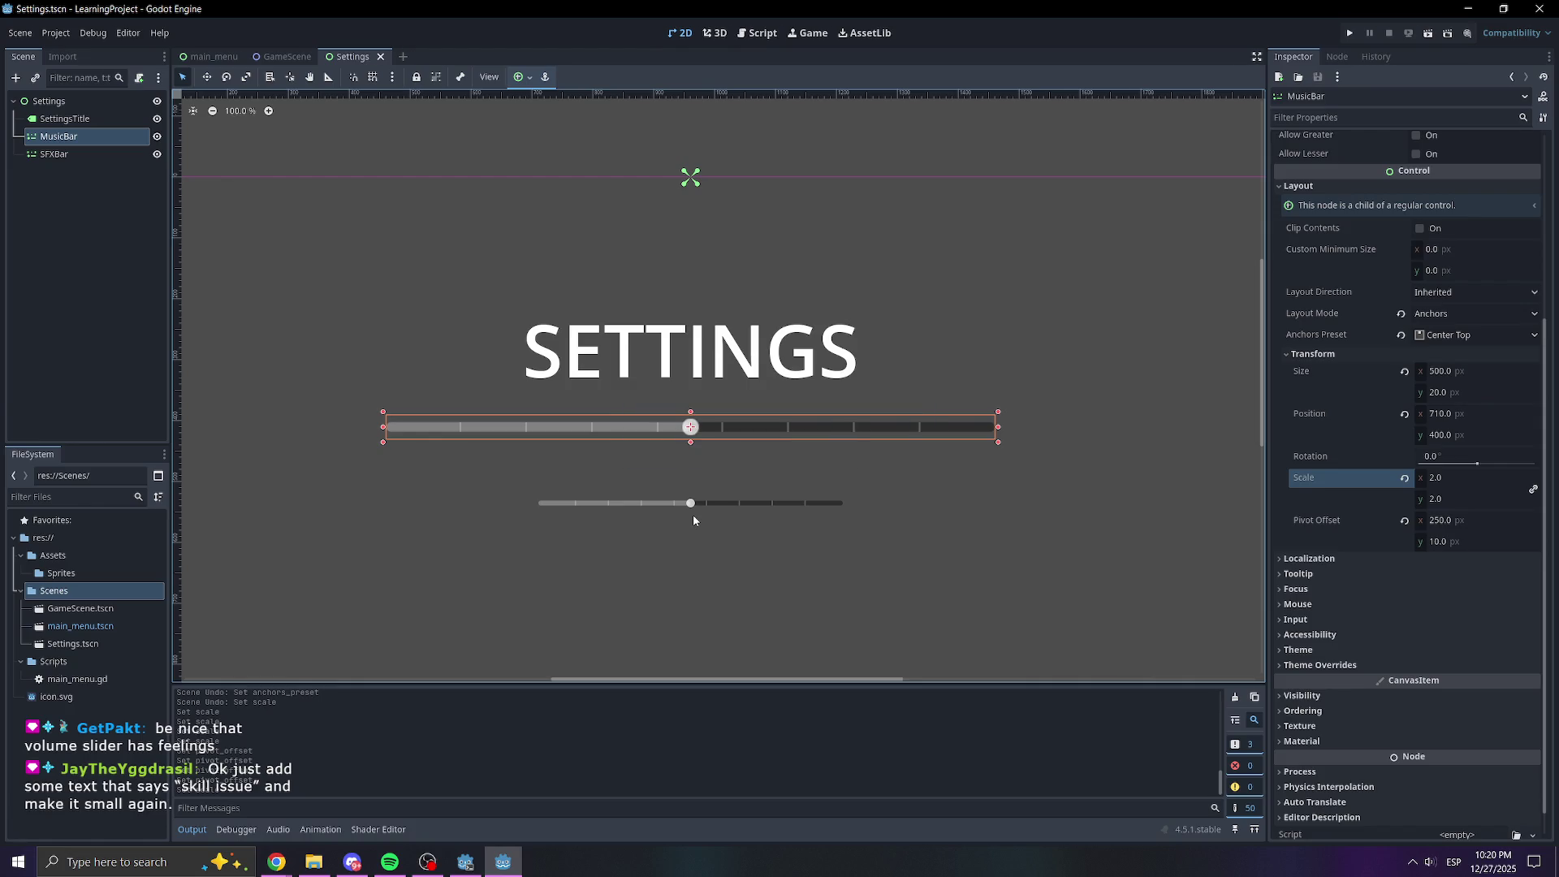
scroll(694, 505, "down", 2)
scroll(665, 485, "up", 4)
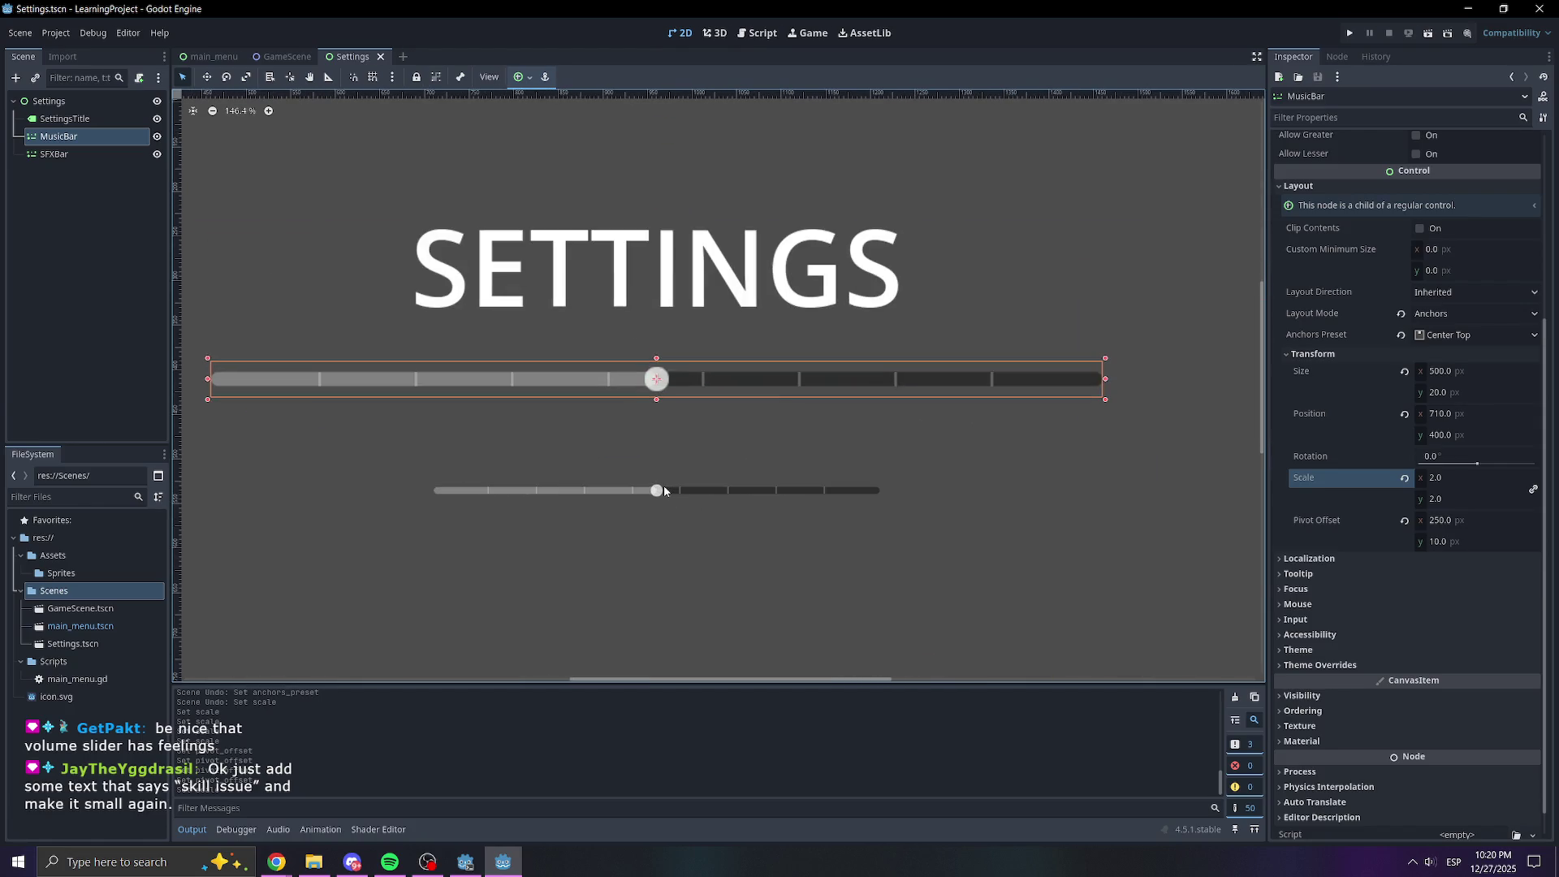
left_click(664, 487)
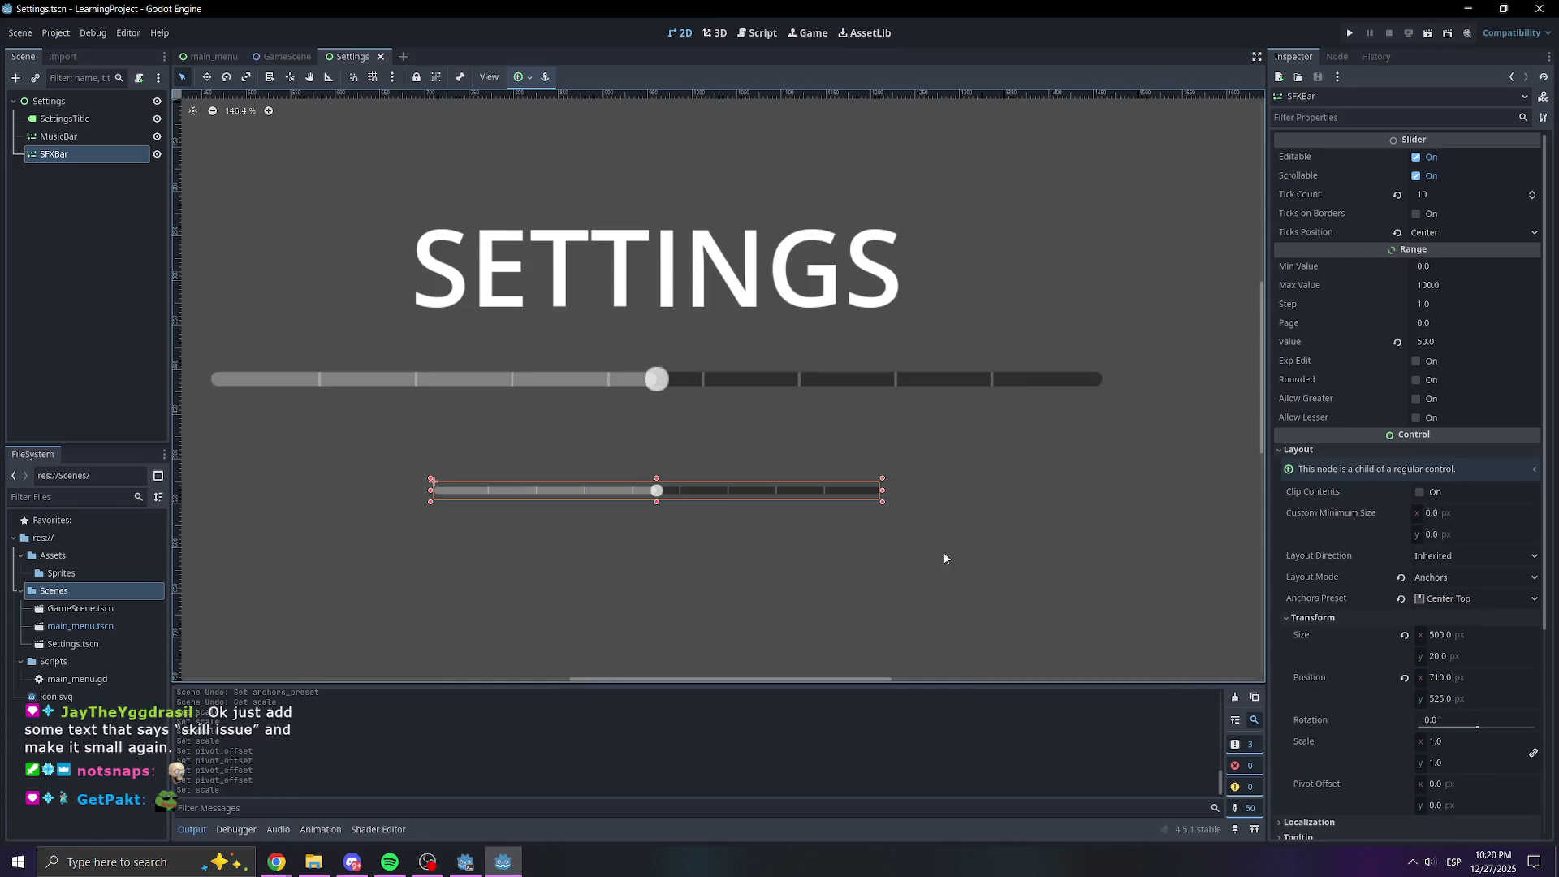
left_click(90, 164)
Delete the old SFXBar slider node
left_click(75, 156)
key("Delete")
left_click(744, 449)
left_click(99, 135)
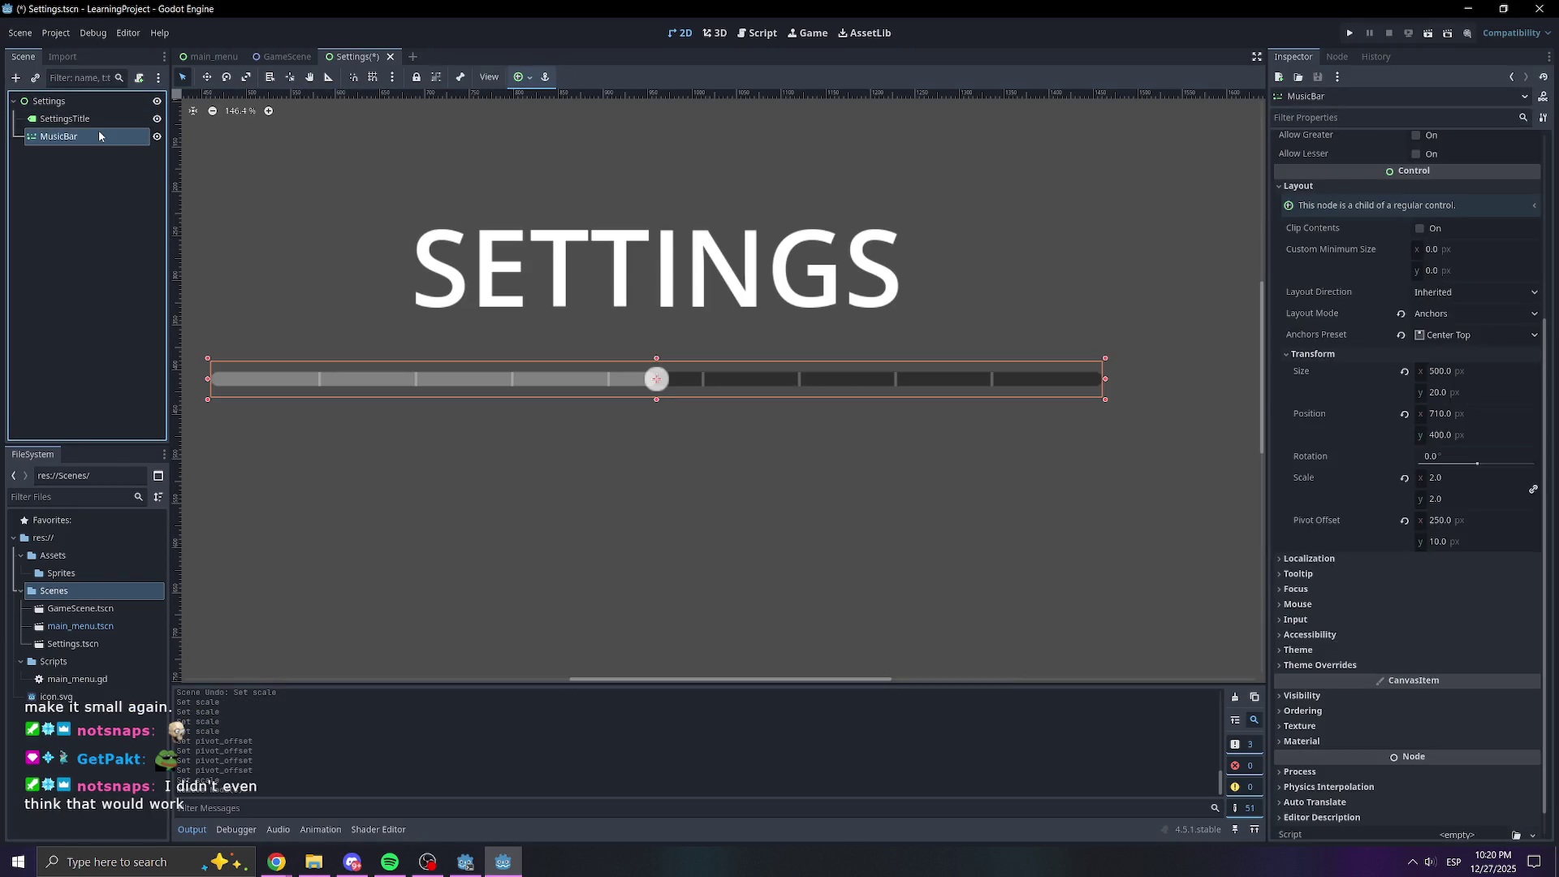
Duplicate MusicBar with Ctrl+D and name the copy SFXBar
key("ctrl+d")
double_click(86, 154)
type("SFXBar")
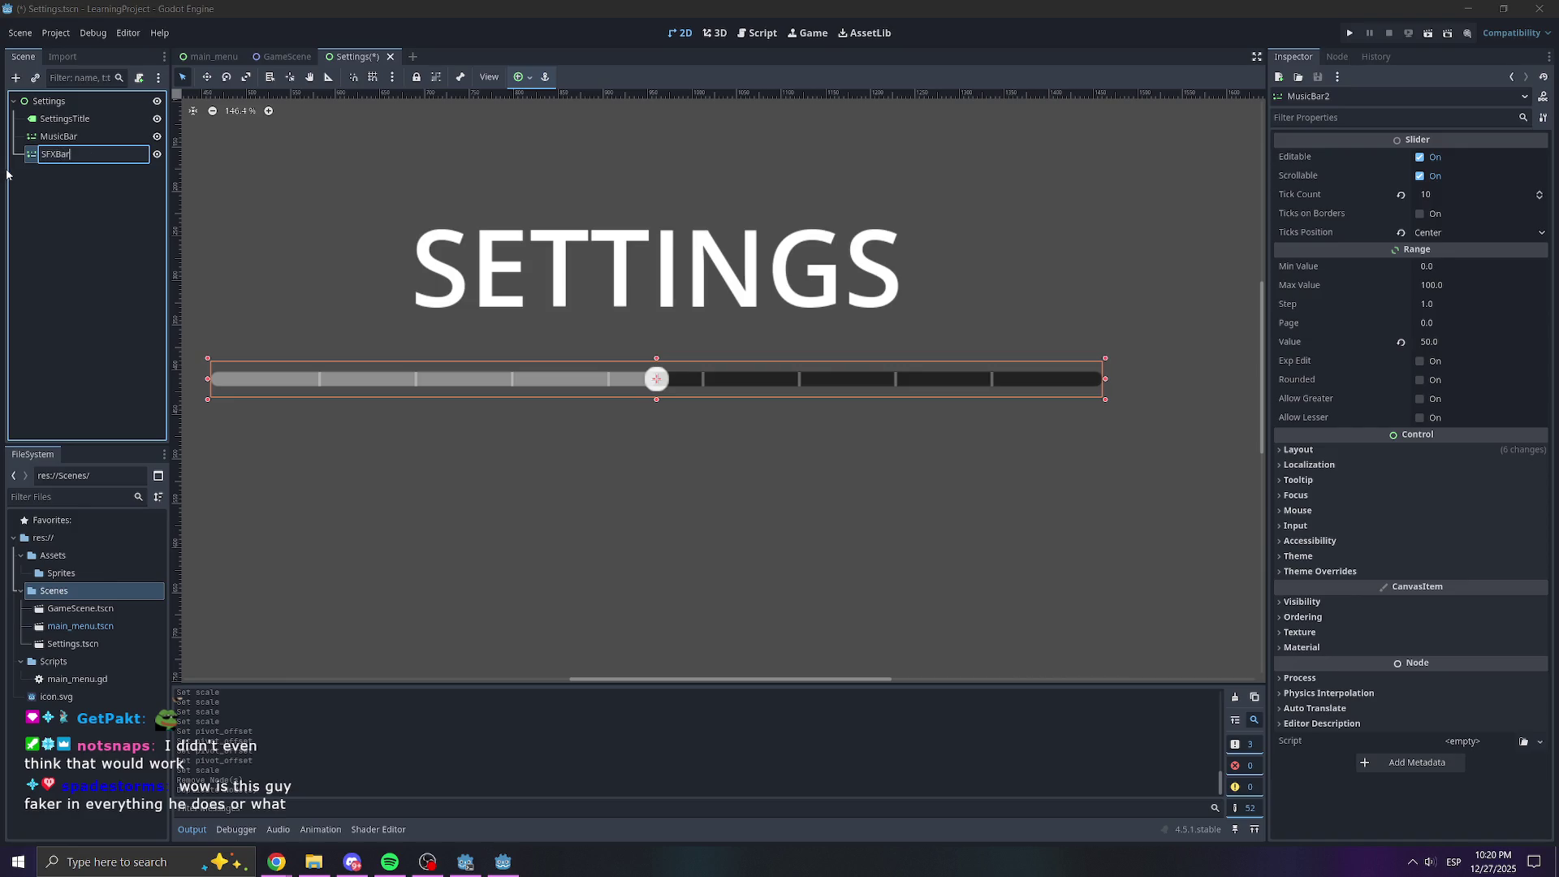
key("Return")
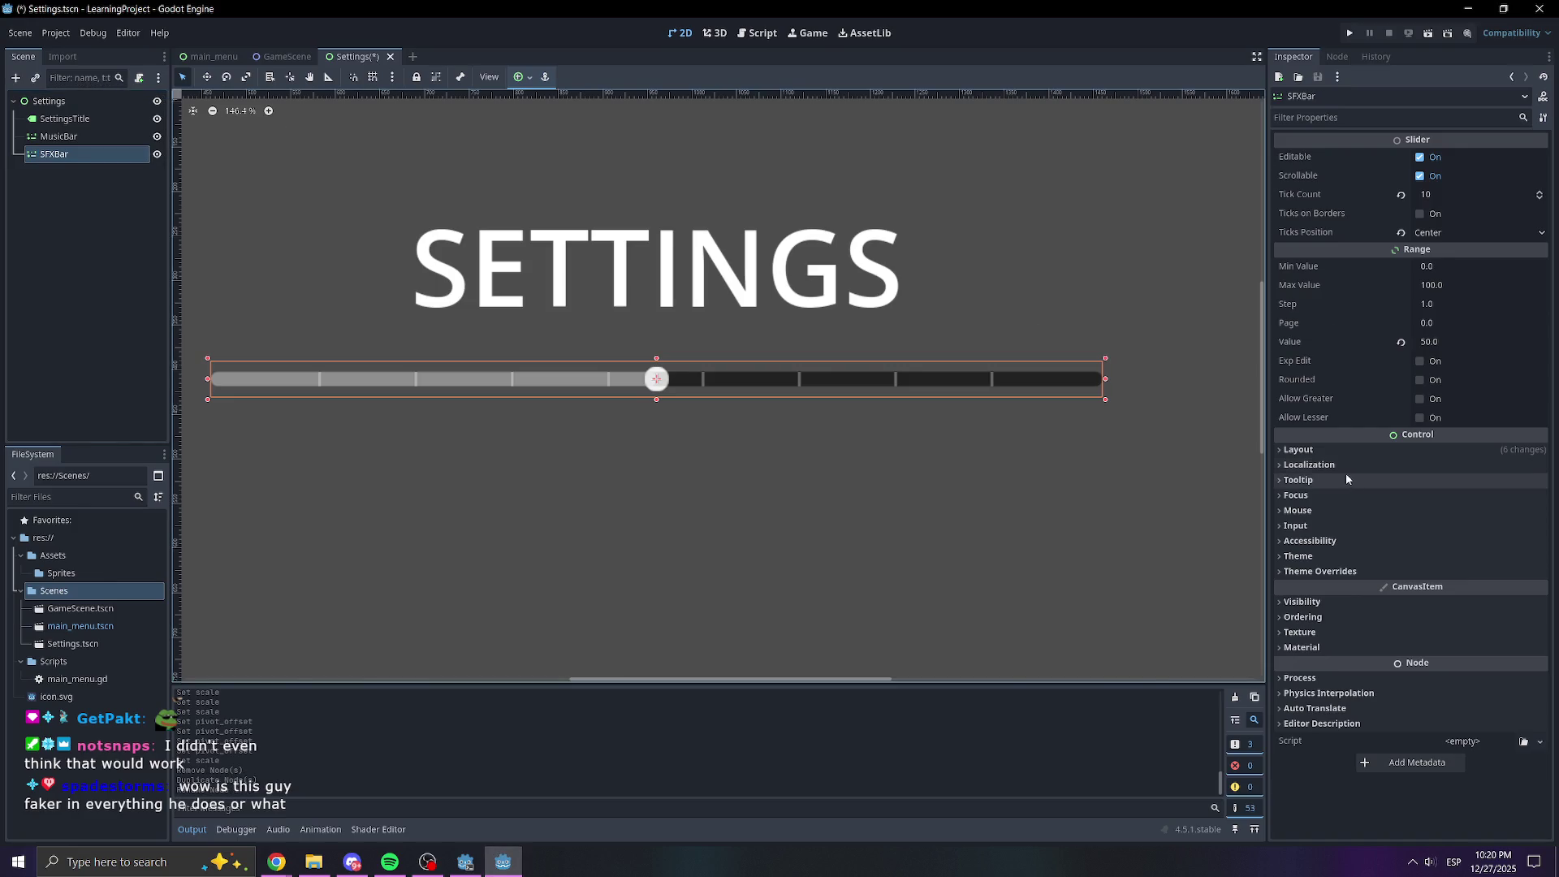
Set SFXBar's Position y to 525 and save the Settings scene
left_click(1352, 449)
left_click(1351, 615)
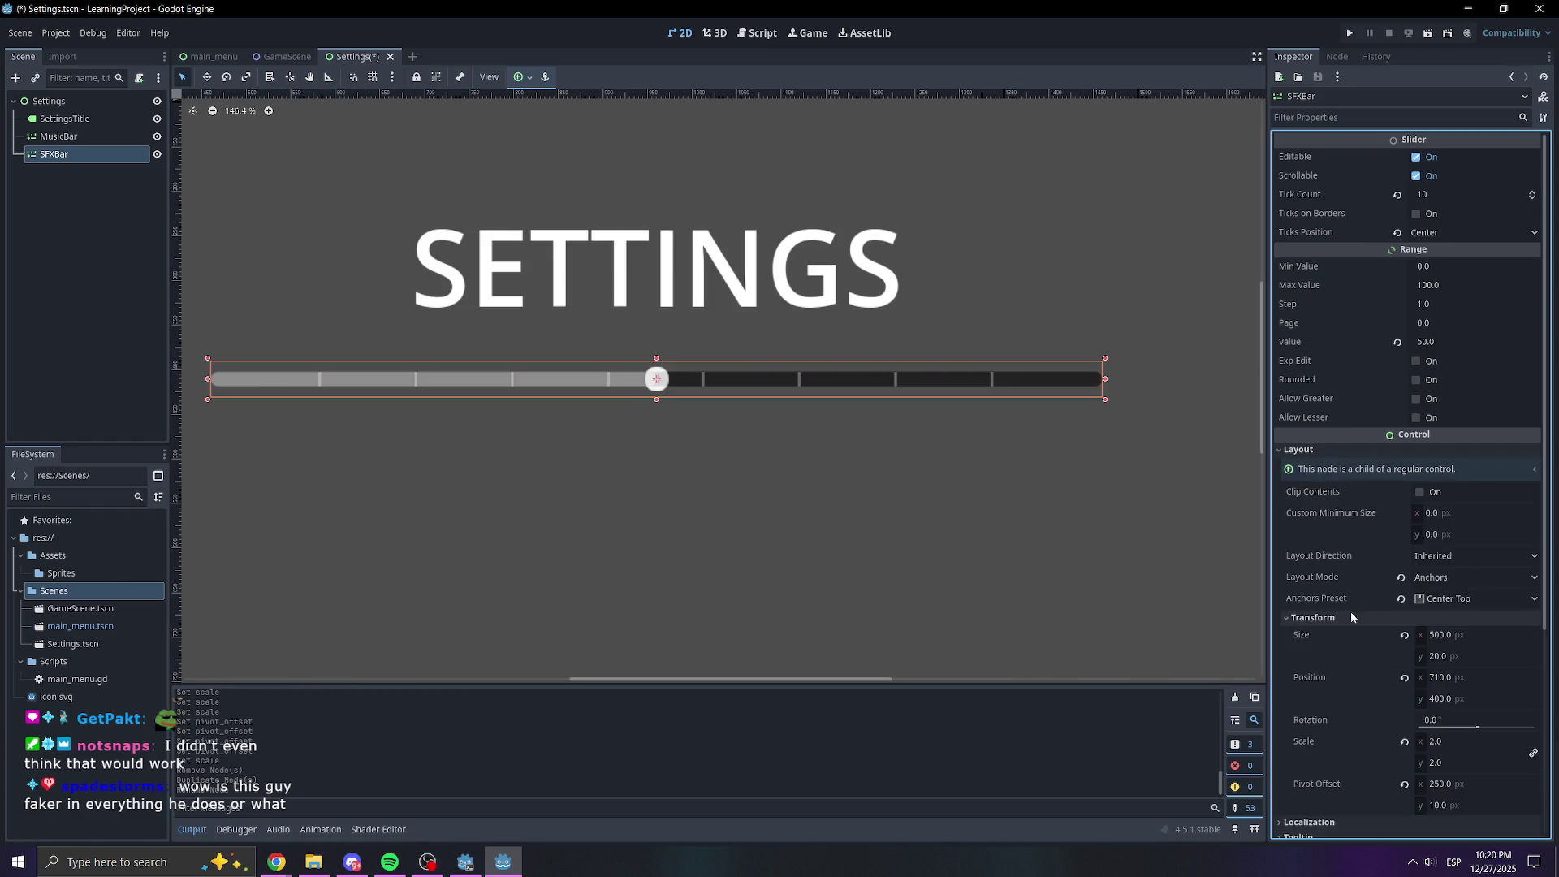
left_click(1444, 698)
type("525")
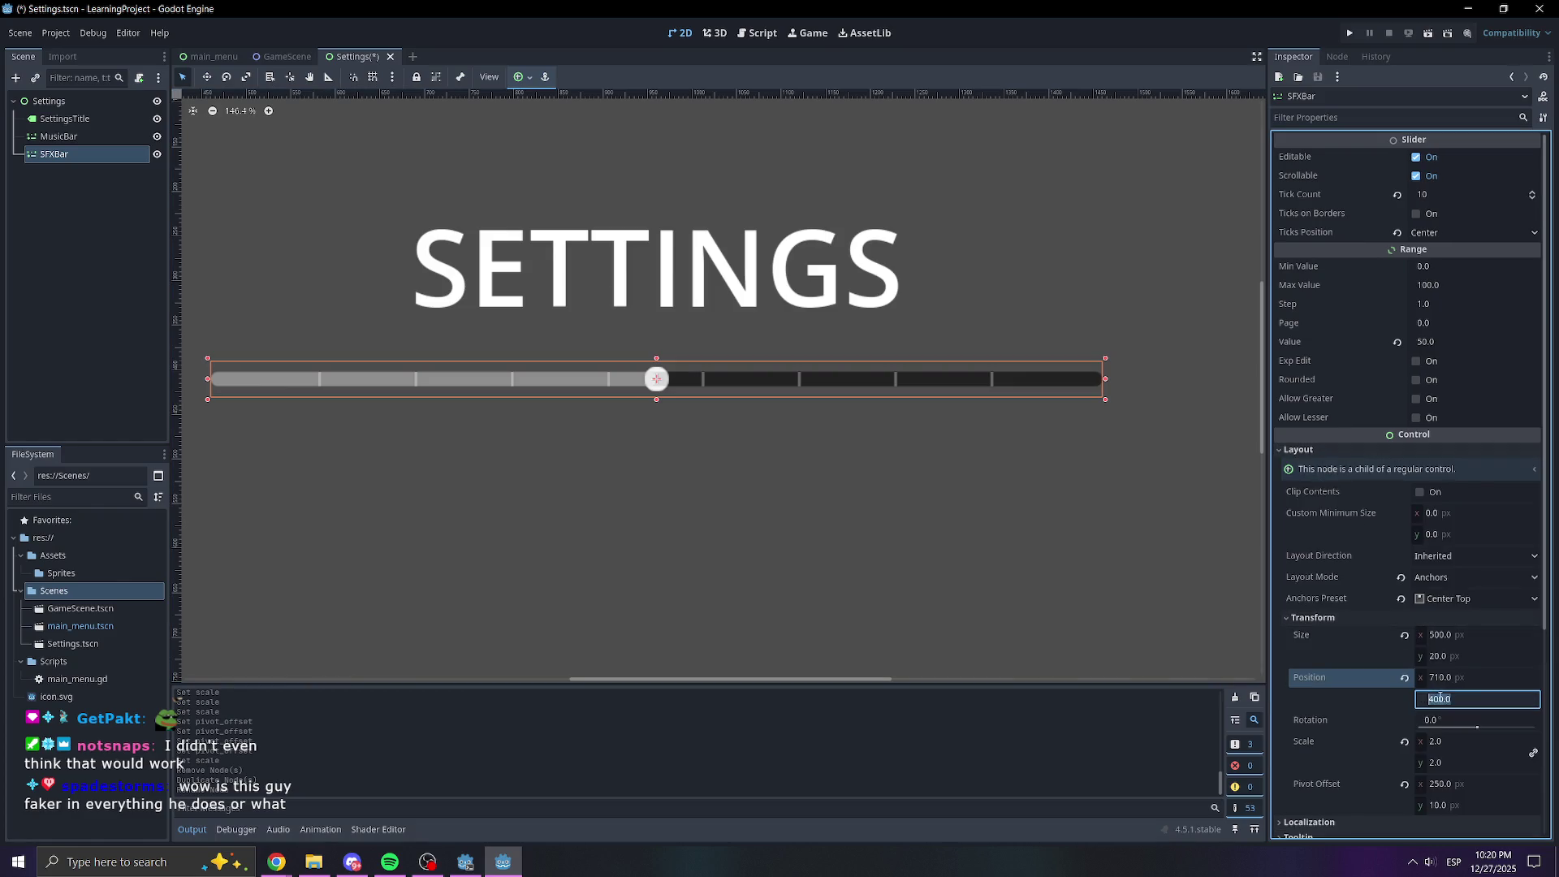
key("Return")
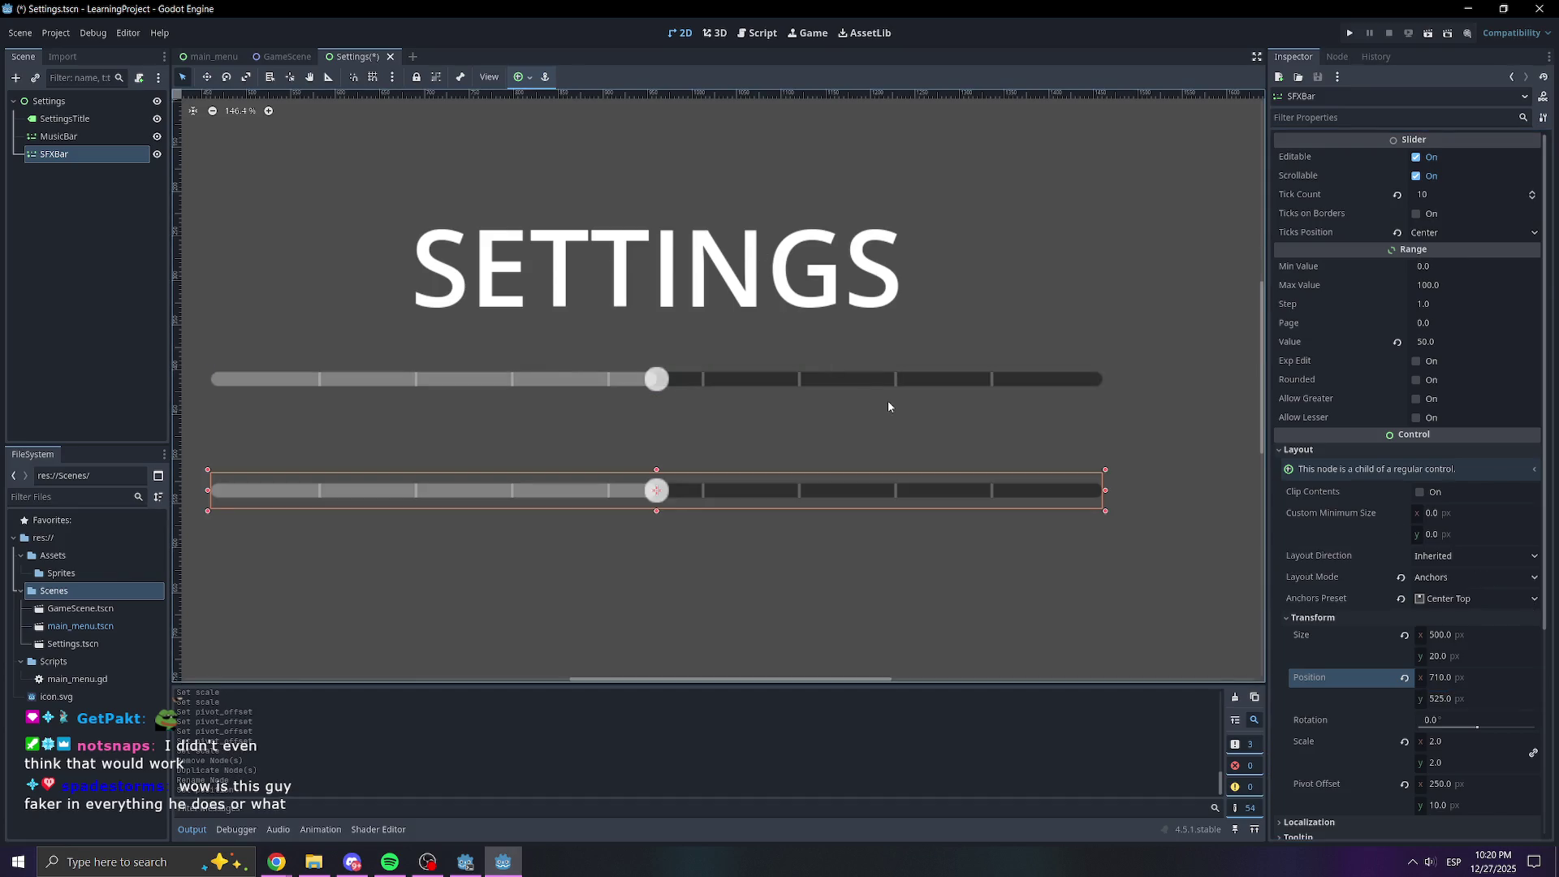
left_click(888, 401)
scroll(888, 401, "down", 3)
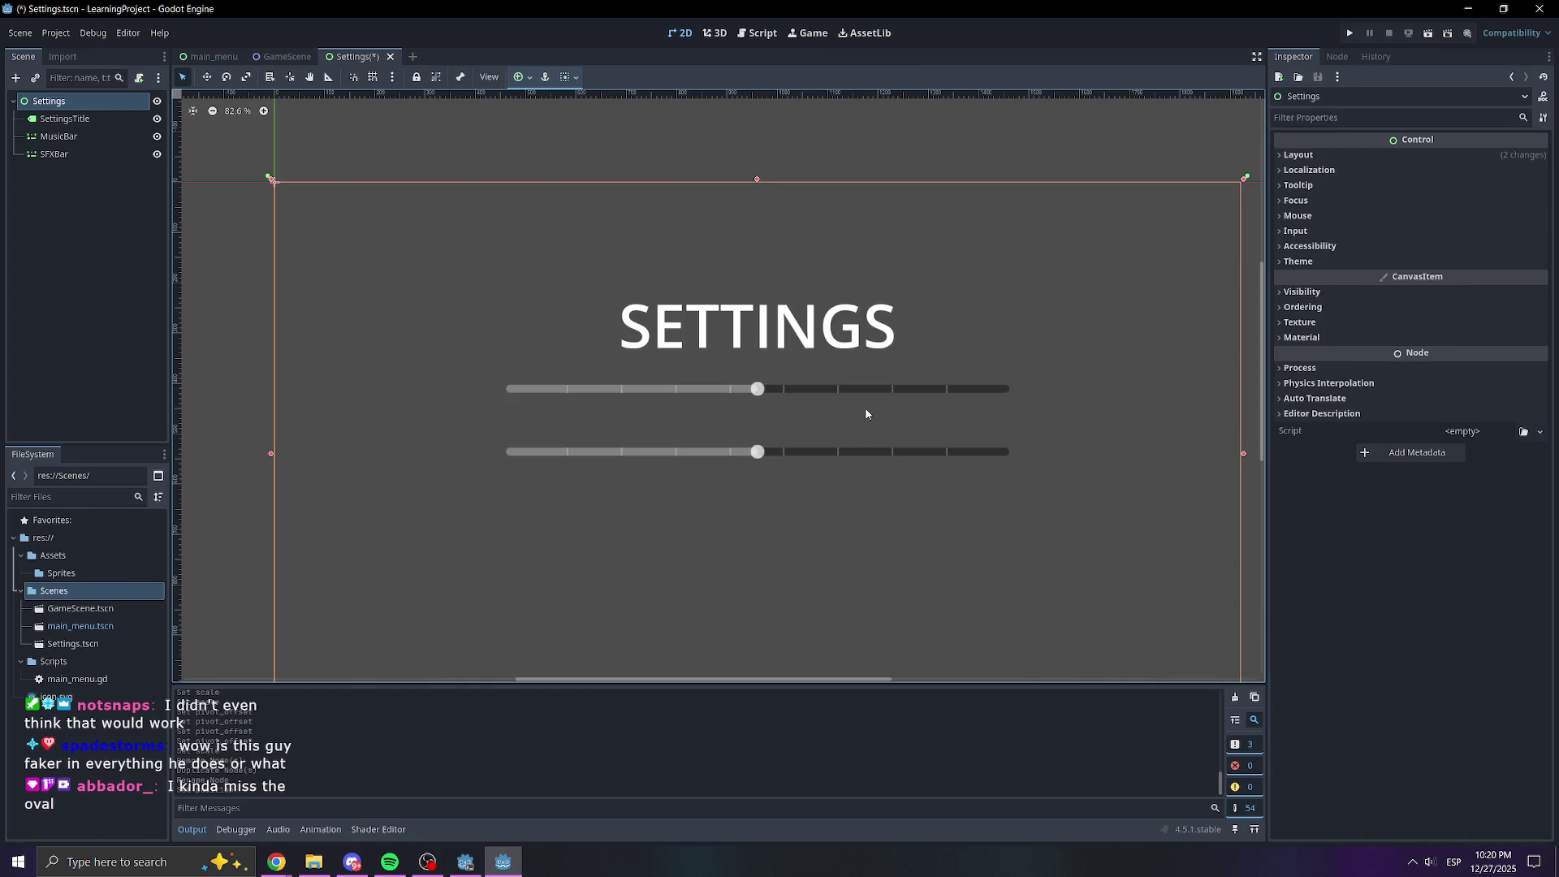
key("ctrl+s")
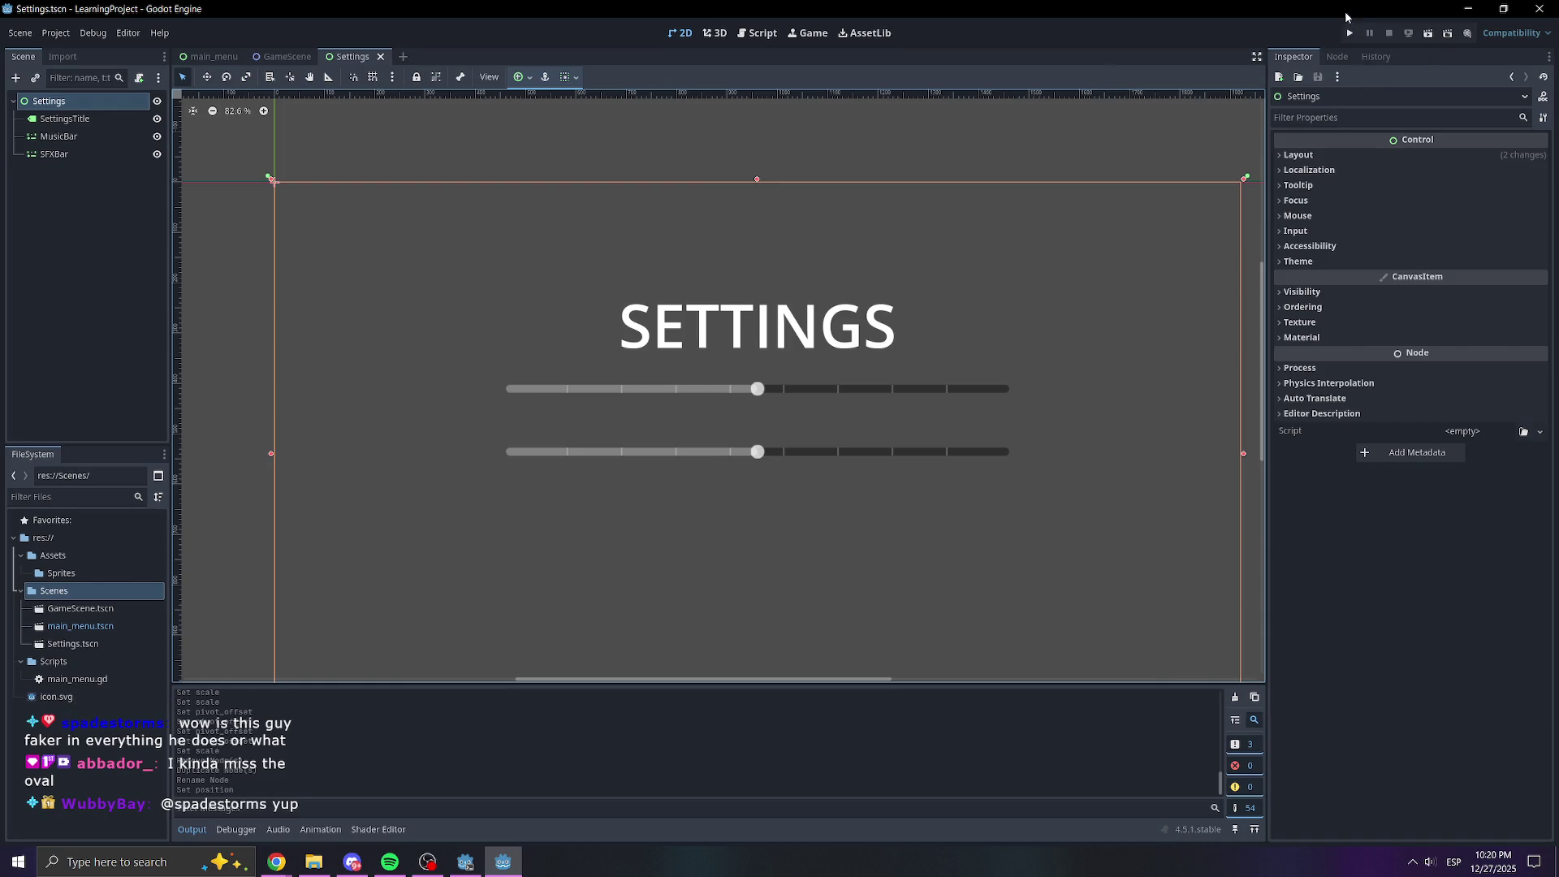
Test-run the project, then copy the scene-change line from main_menu.gd's start button handler
left_click(1349, 33)
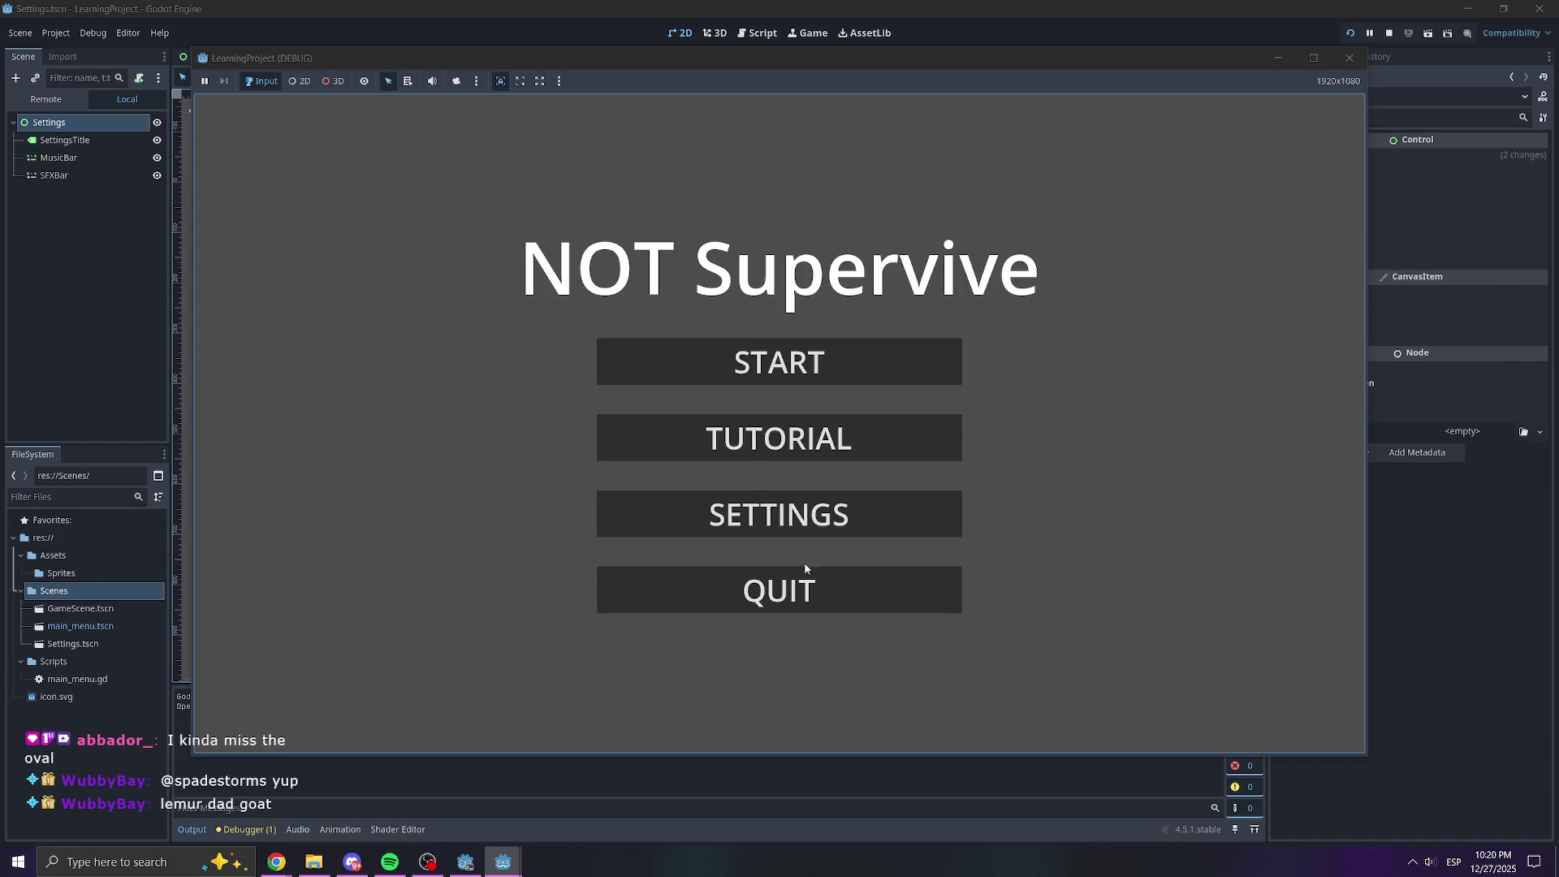
left_click(1349, 57)
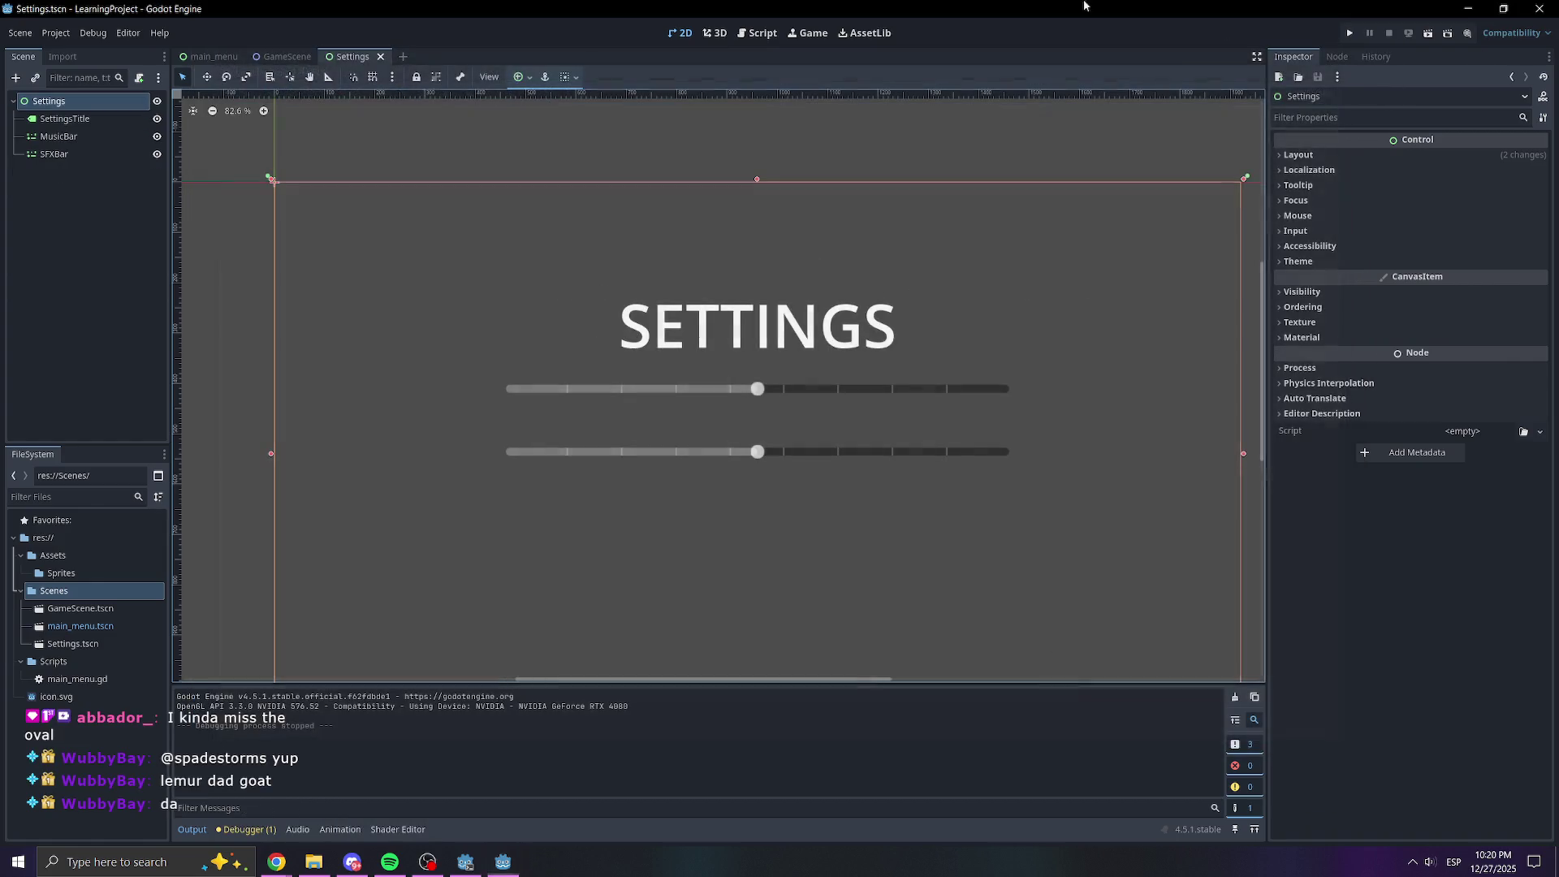
left_click(213, 57)
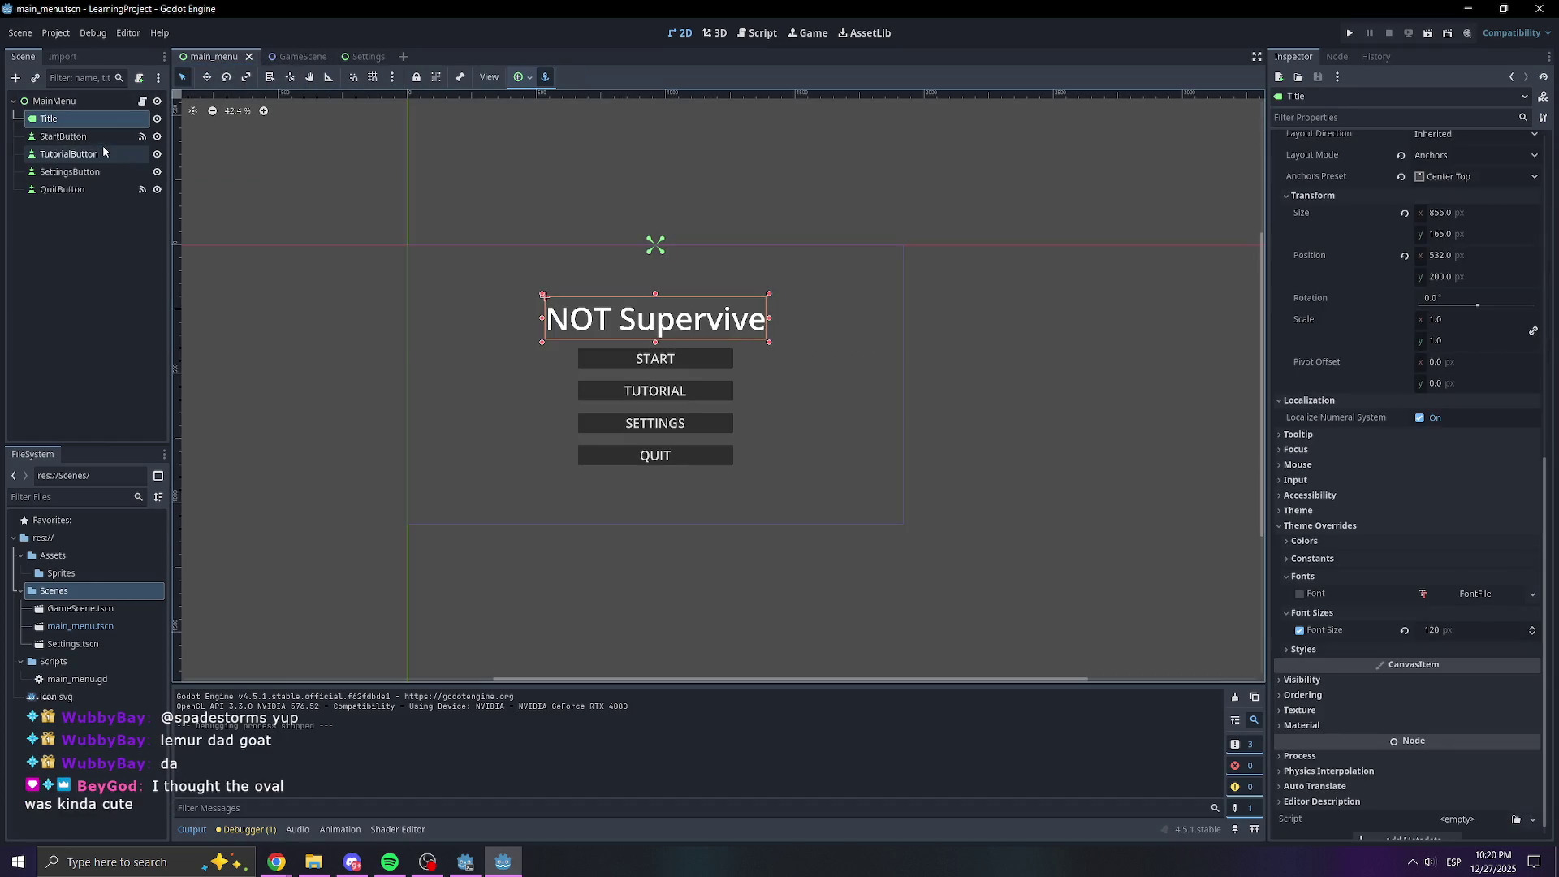
left_click(143, 100)
left_click_drag(699, 312, 374, 315)
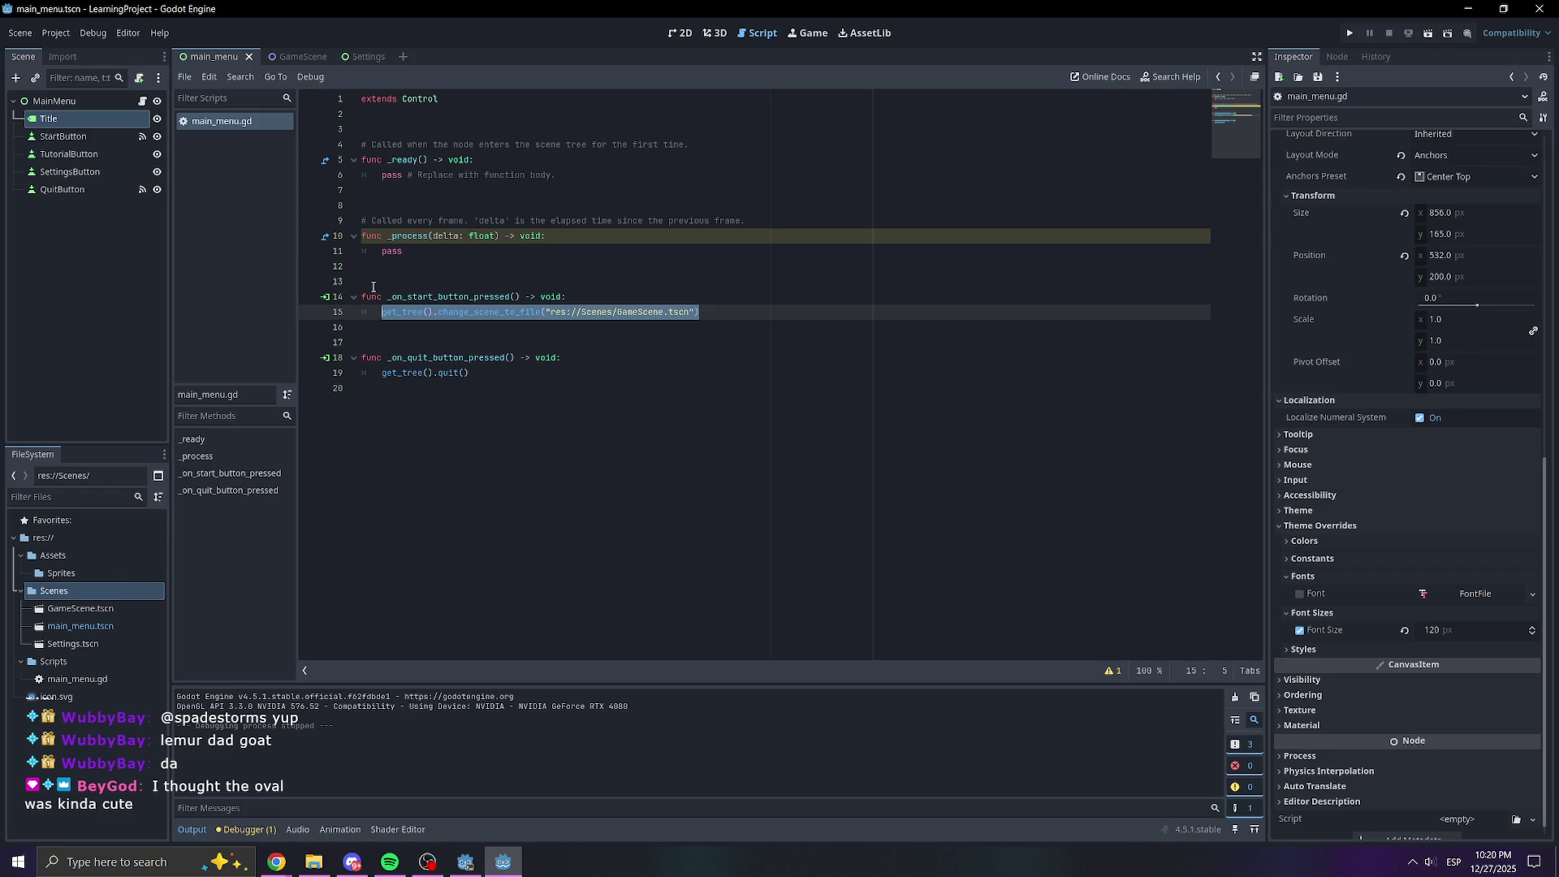
left_click(675, 278)
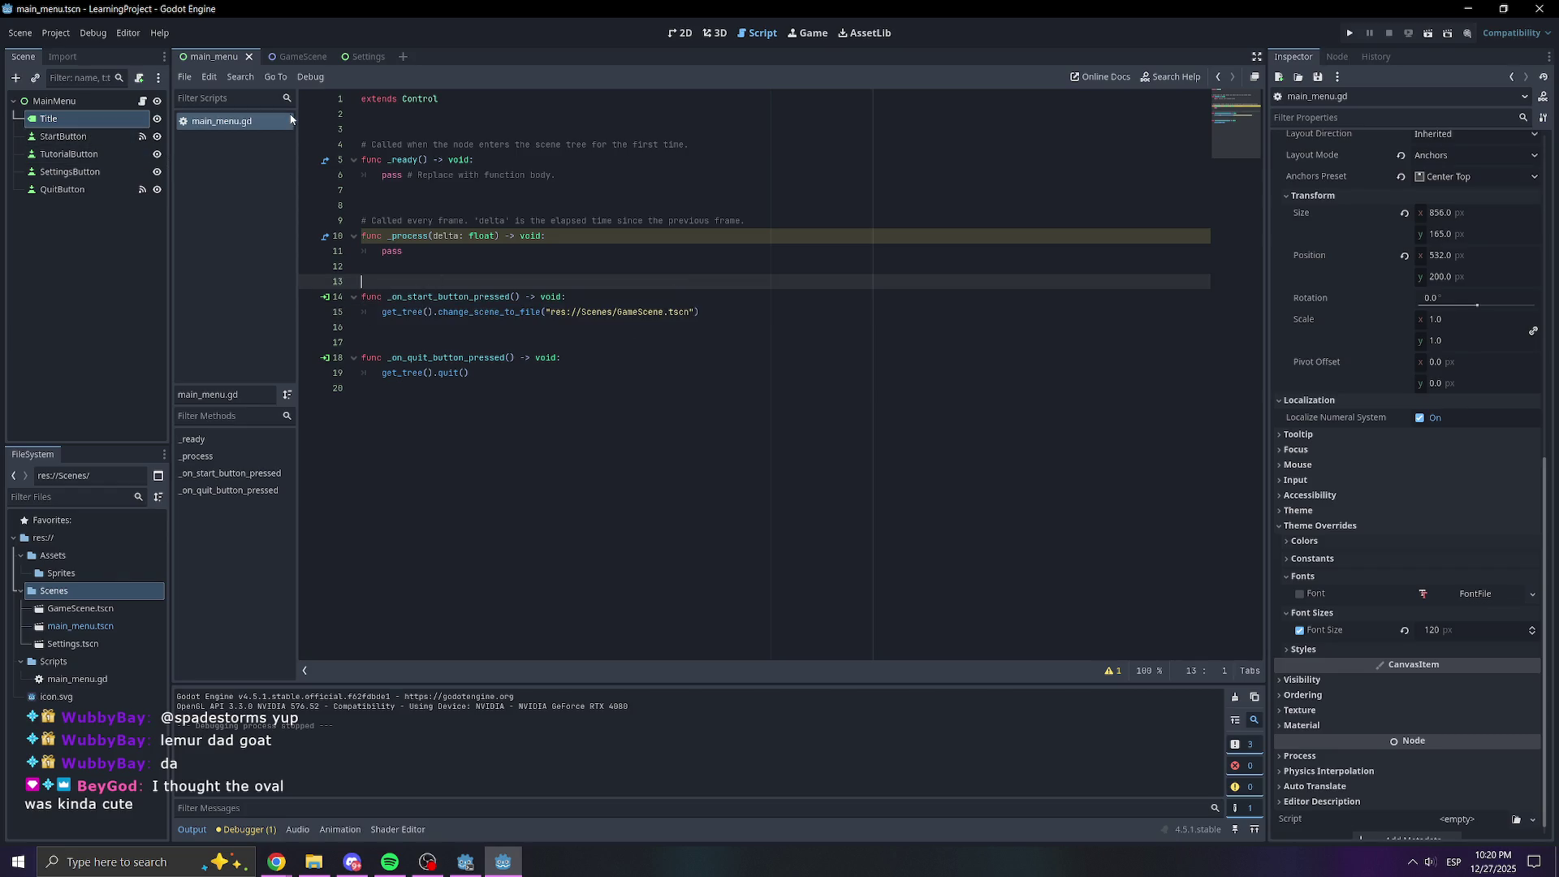
Connect the SETTINGS button's pressed() signal to a handler in main_menu.gd
left_click(680, 33)
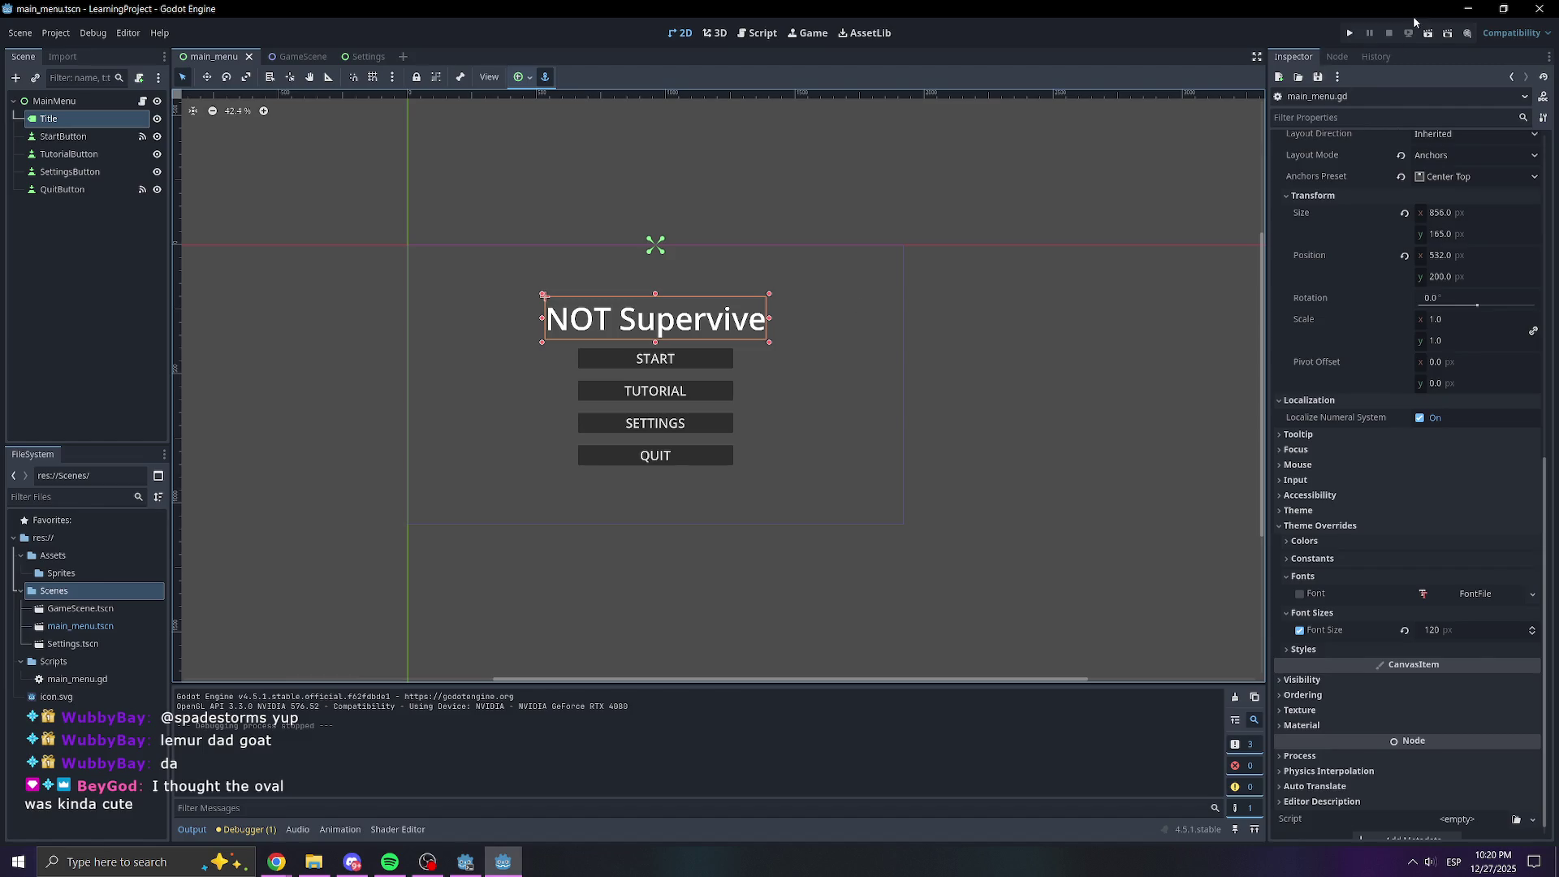
left_click(677, 423)
left_click(1351, 56)
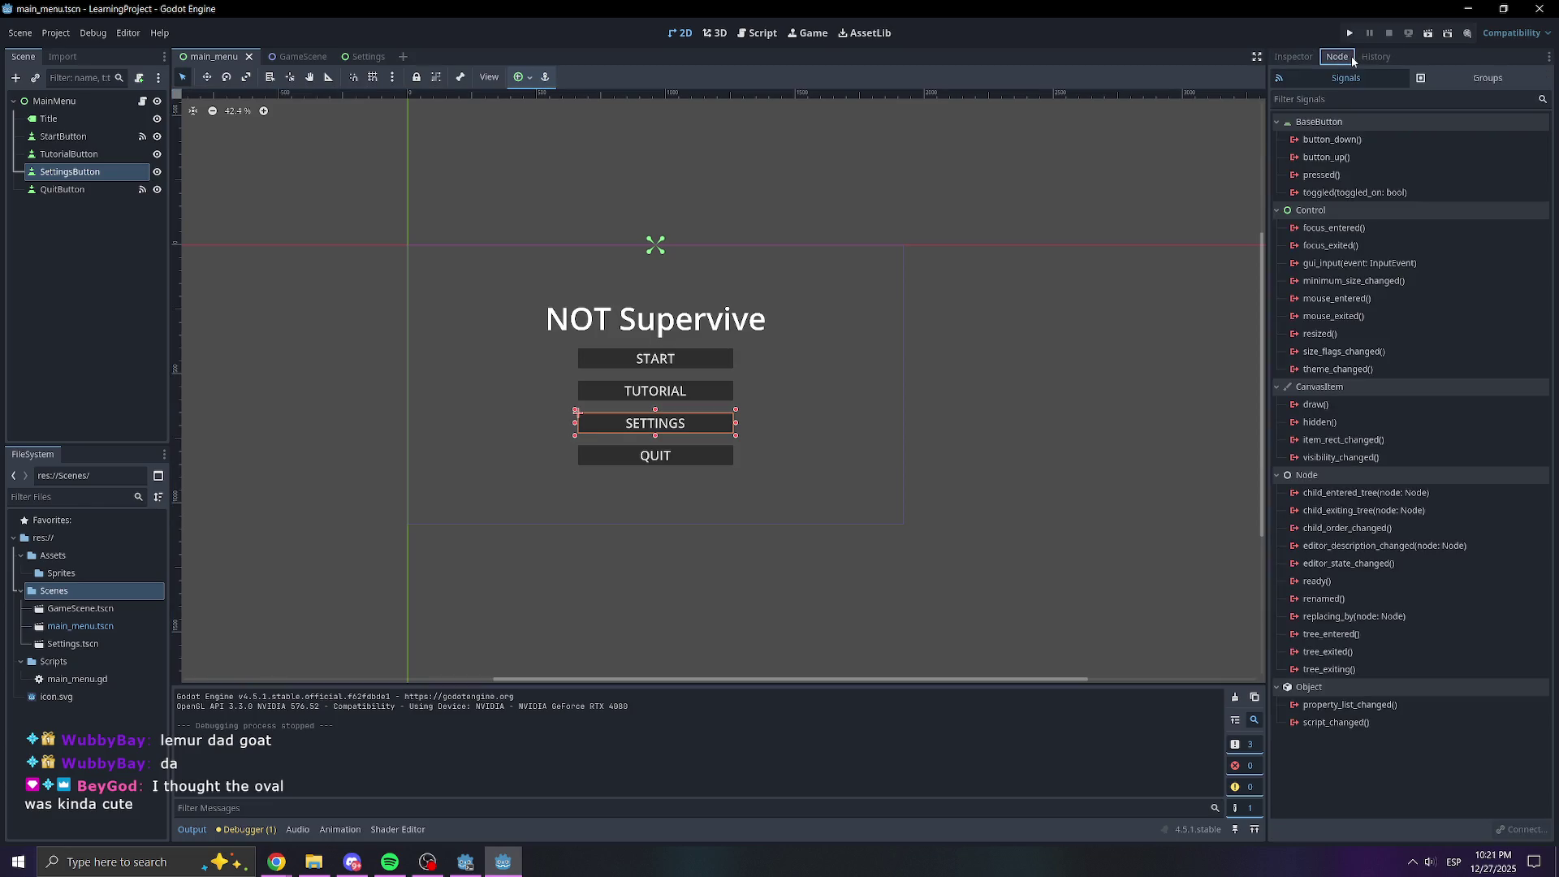
double_click(1348, 175)
left_click(725, 573)
left_click(586, 448)
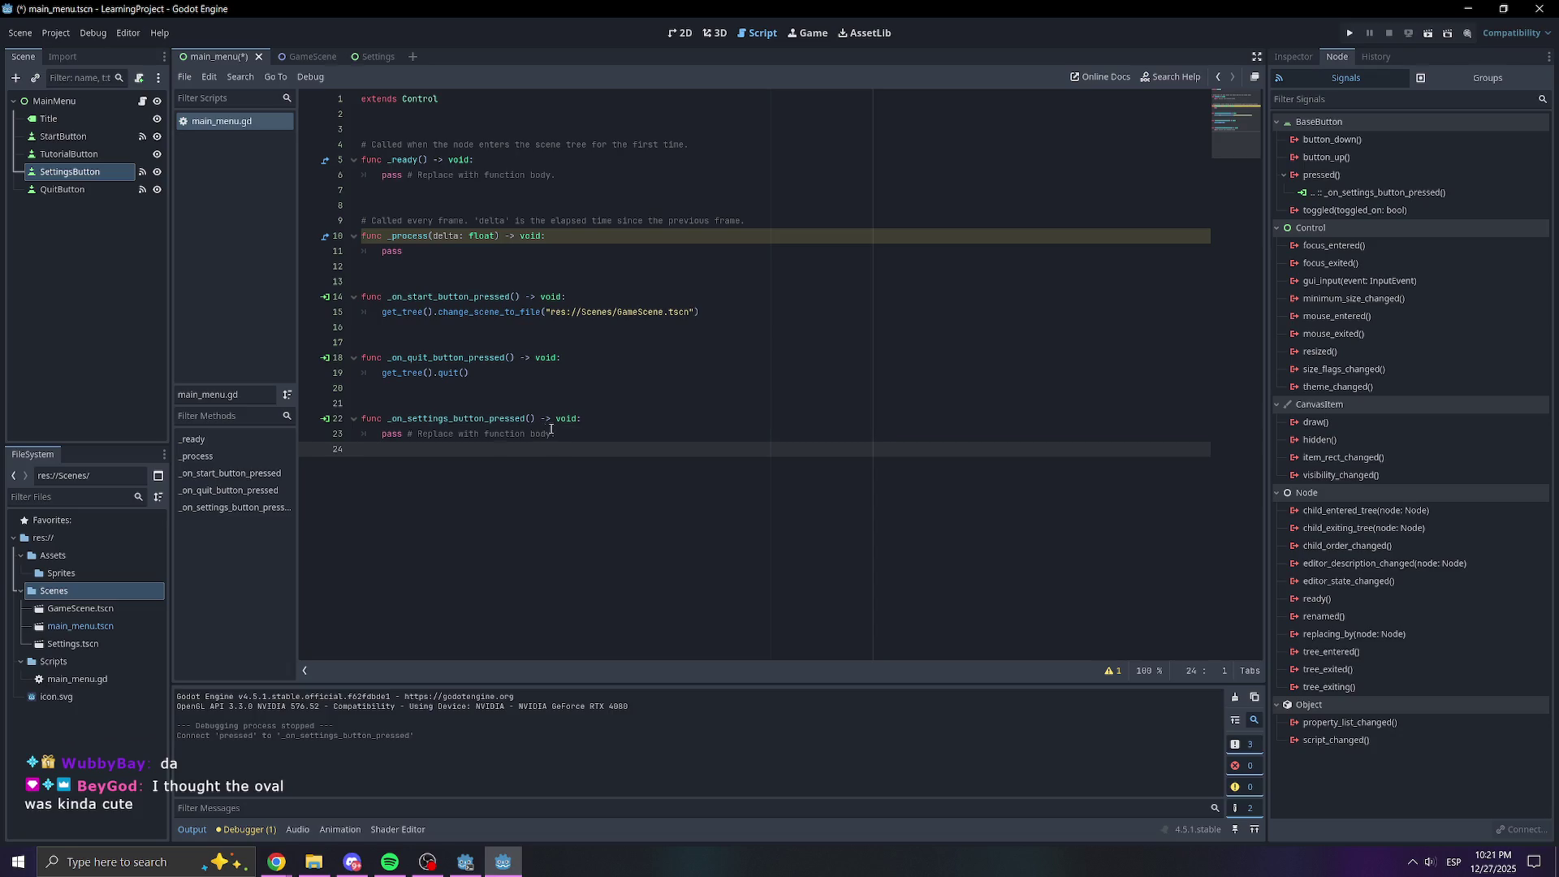
Replace the handler's pass with change_scene_to_file to res://Scenes/Settings.tscn and save the script
left_click_drag(384, 433, 620, 434)
type("get_tree().change_scene_to_file(\"res://Scenes/GameScene.tscn\")")
left_click(638, 451)
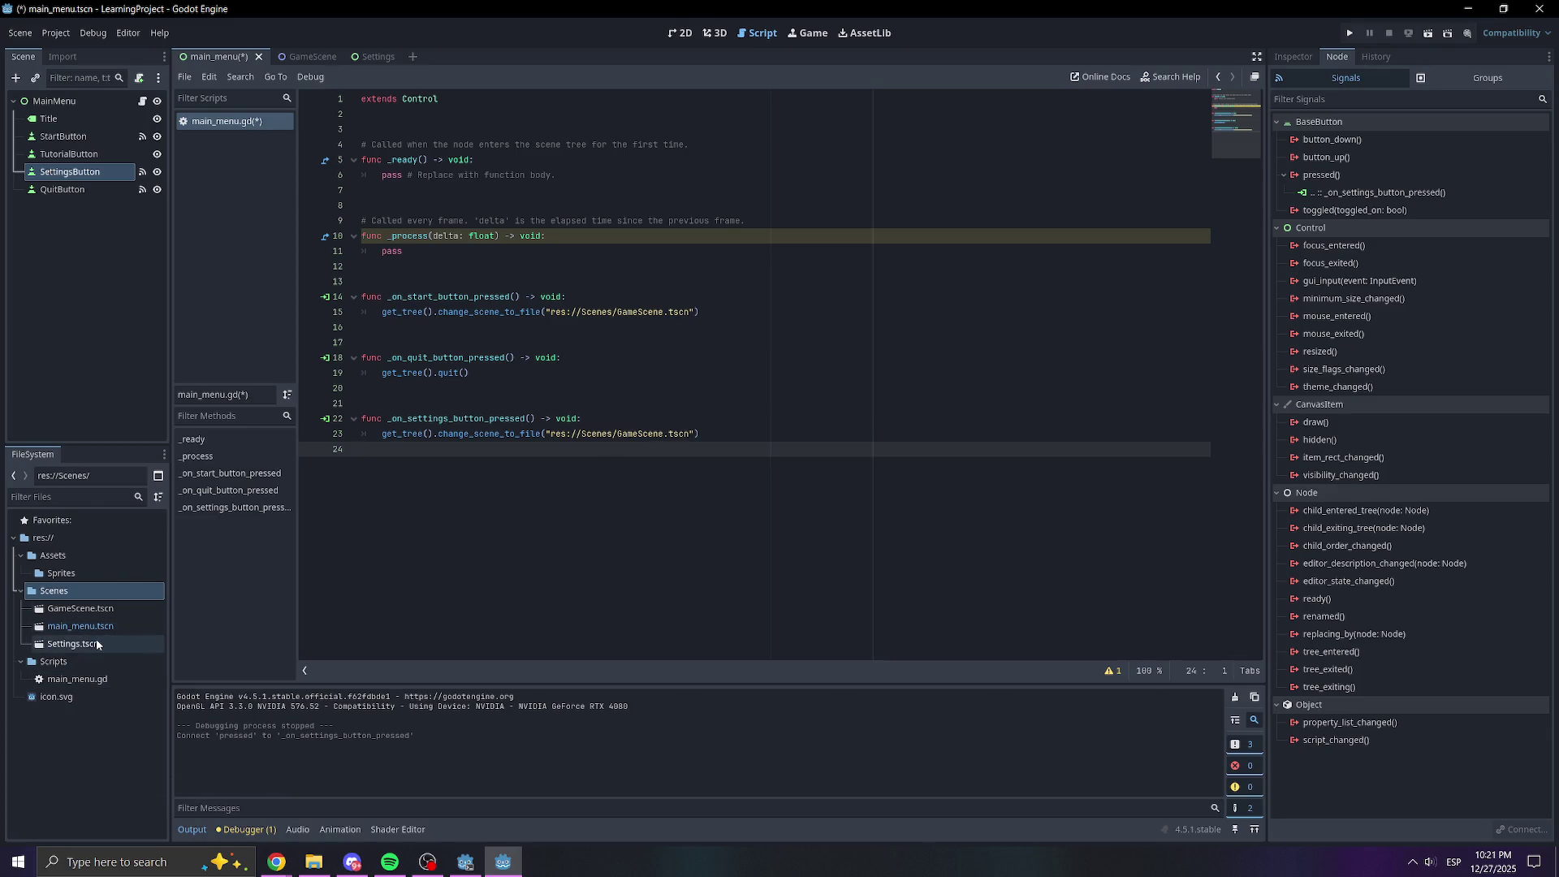
left_click(666, 433)
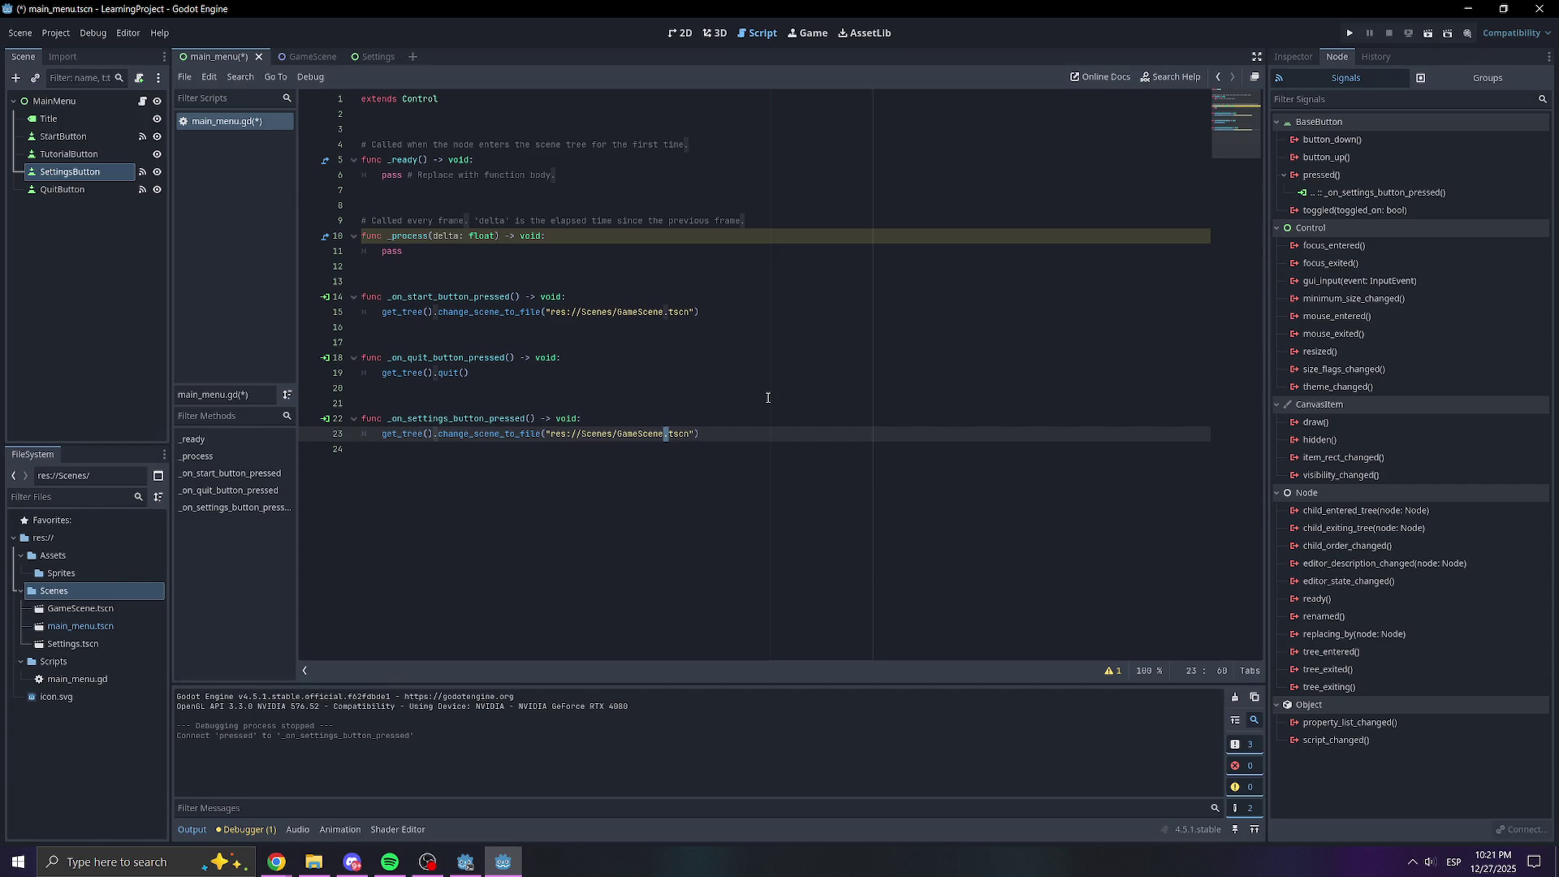
key("BackSpace")
key("BackSpace")
key("BackSpace")
type("ttings")
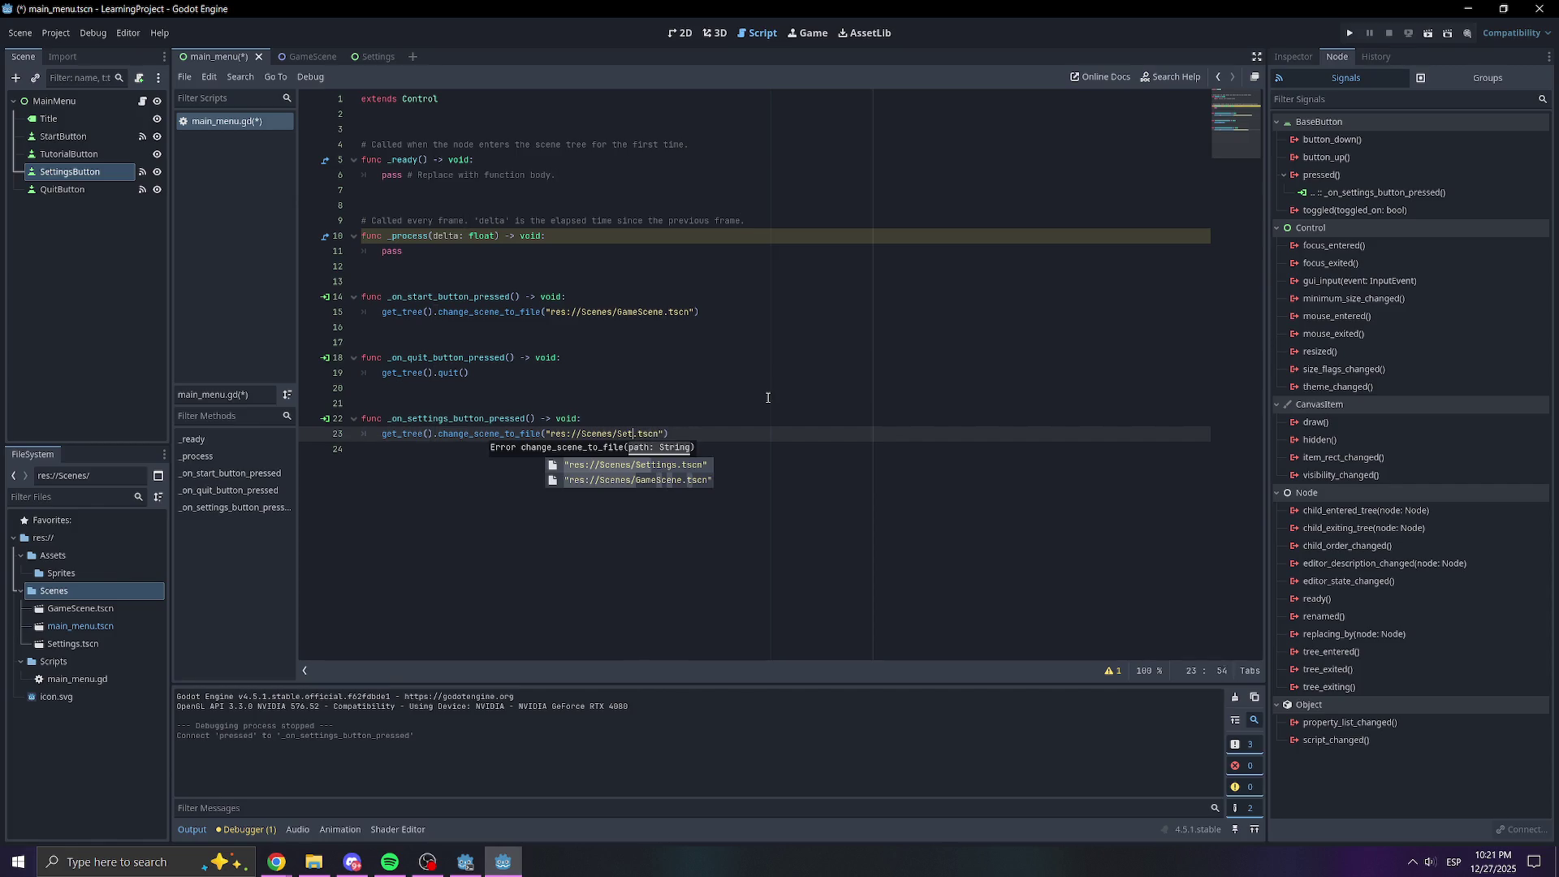
left_click(765, 389)
key("ctrl+s")
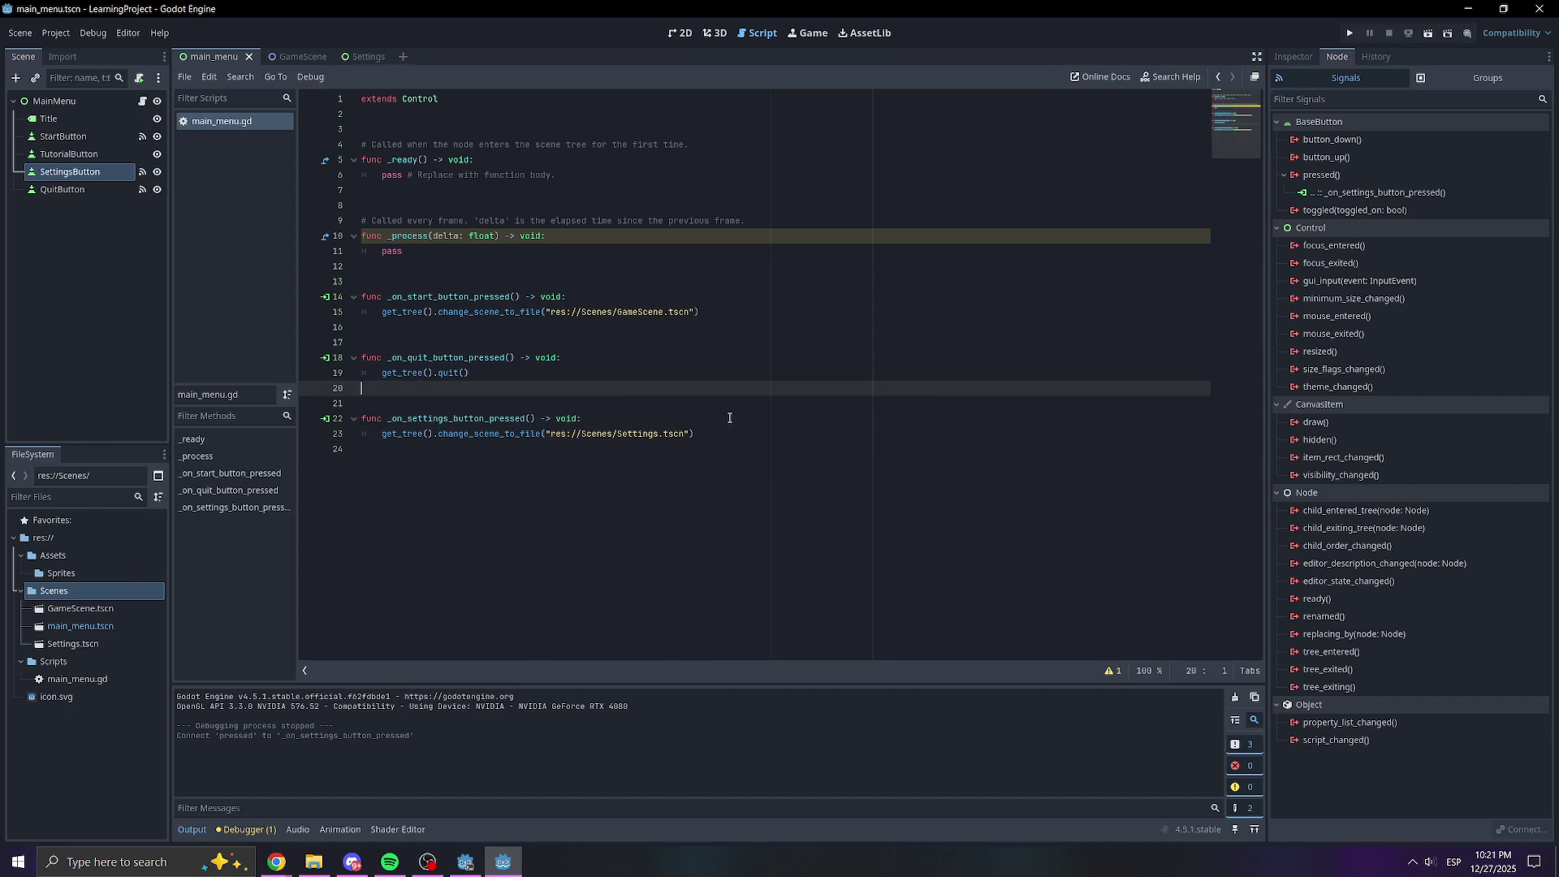
left_click(732, 421)
Run the game, open SETTINGS, slide both sliders back and forth, then close the game
left_click(1349, 33)
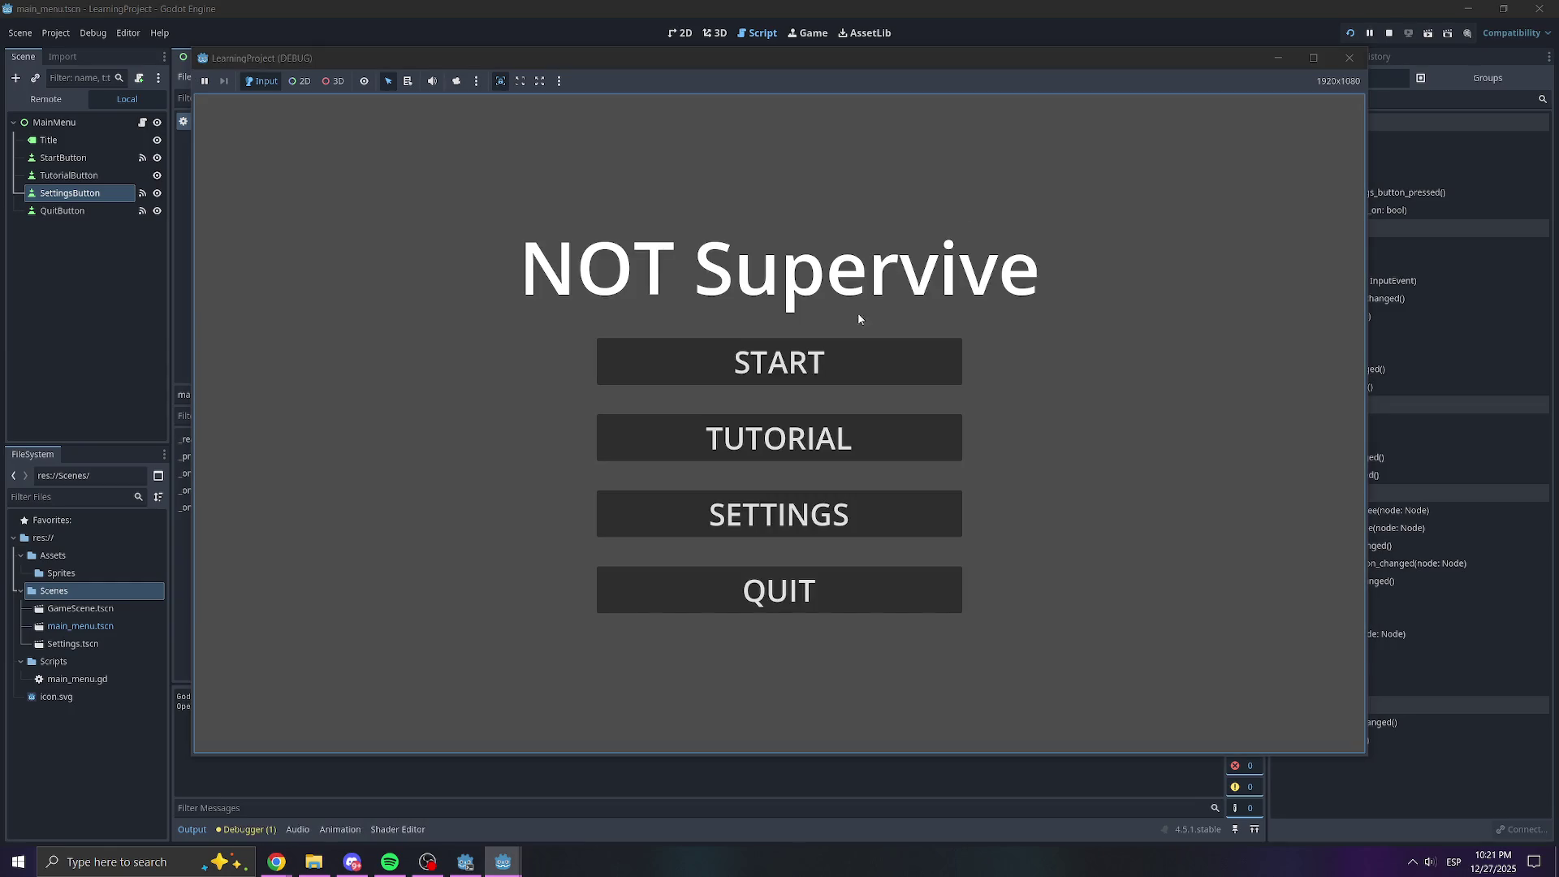
left_click(717, 512)
left_click_drag(779, 344, 585, 362)
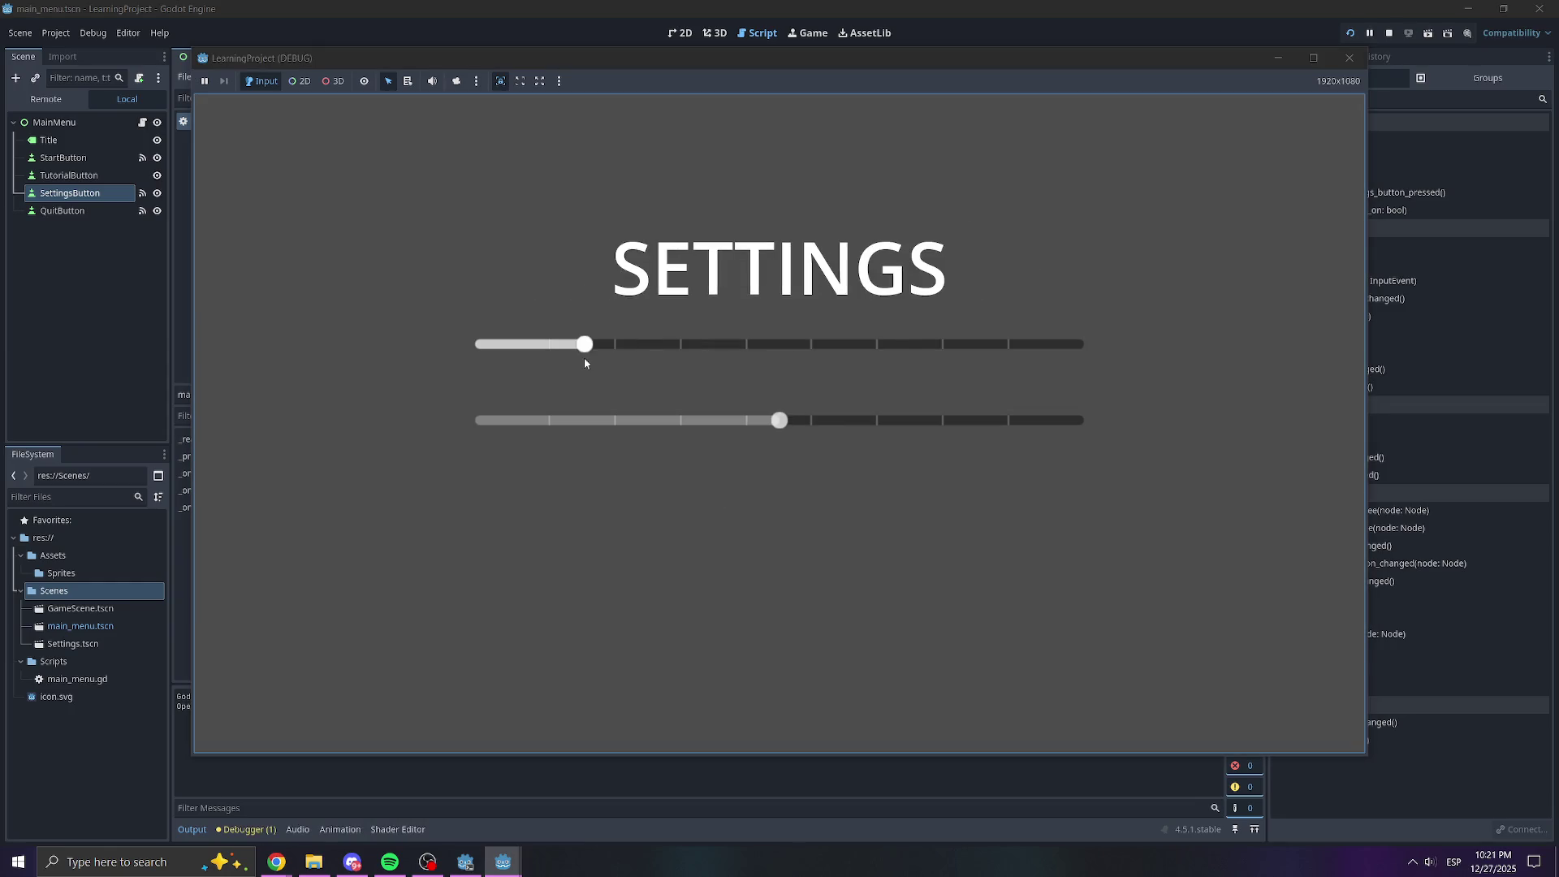
left_click_drag(779, 420, 1000, 422)
left_click_drag(586, 346, 1009, 345)
left_click_drag(1000, 420, 738, 419)
left_click_drag(1012, 341, 859, 345)
left_click_drag(737, 420, 956, 420)
left_click_drag(859, 345, 718, 341)
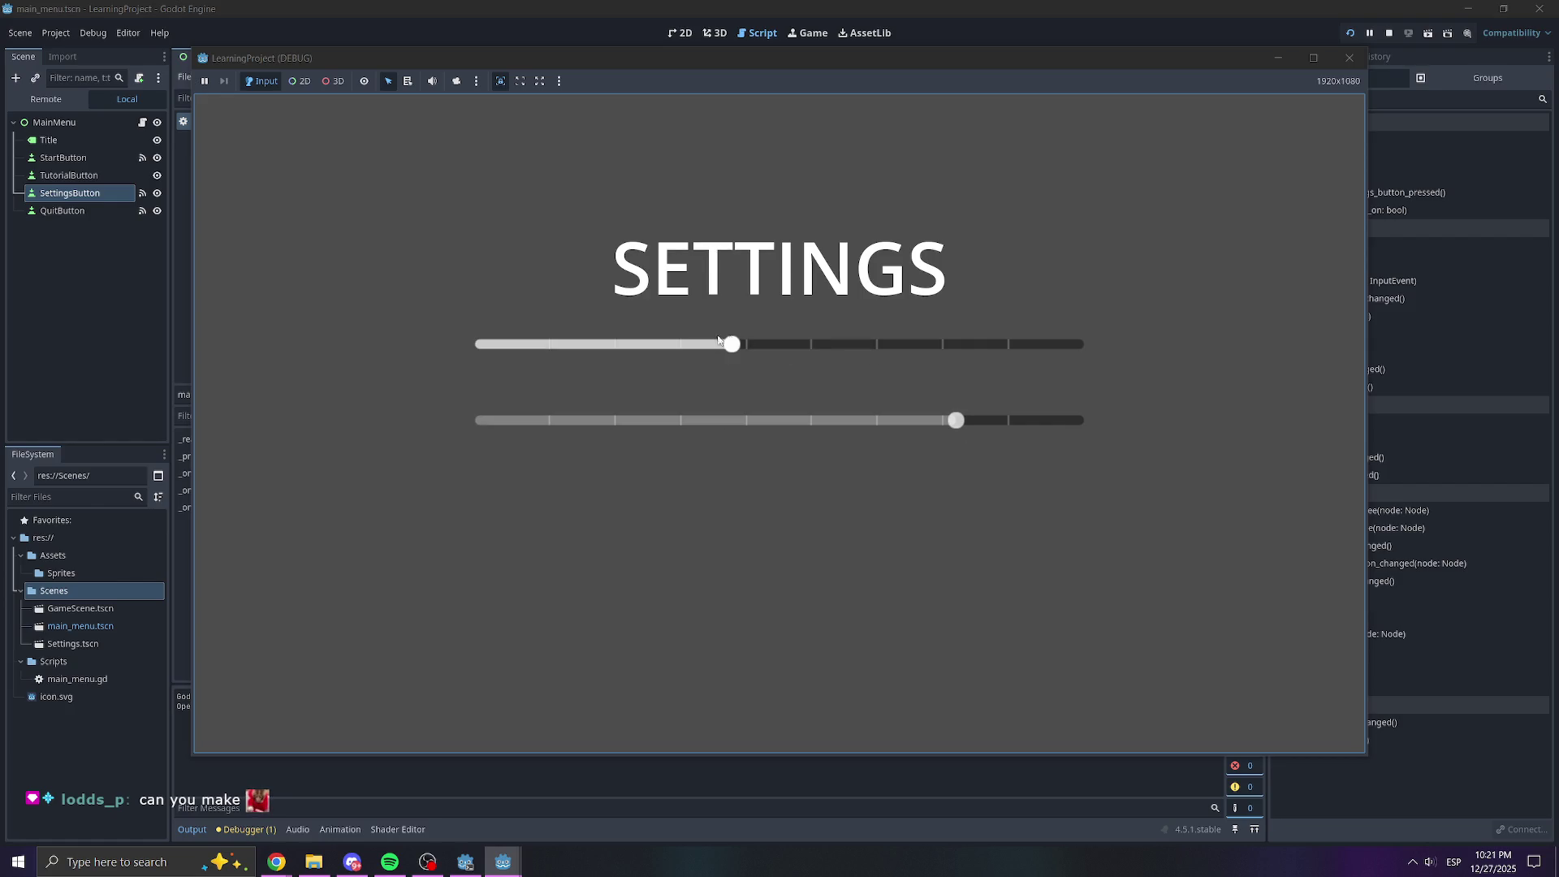
left_click_drag(851, 355, 601, 346)
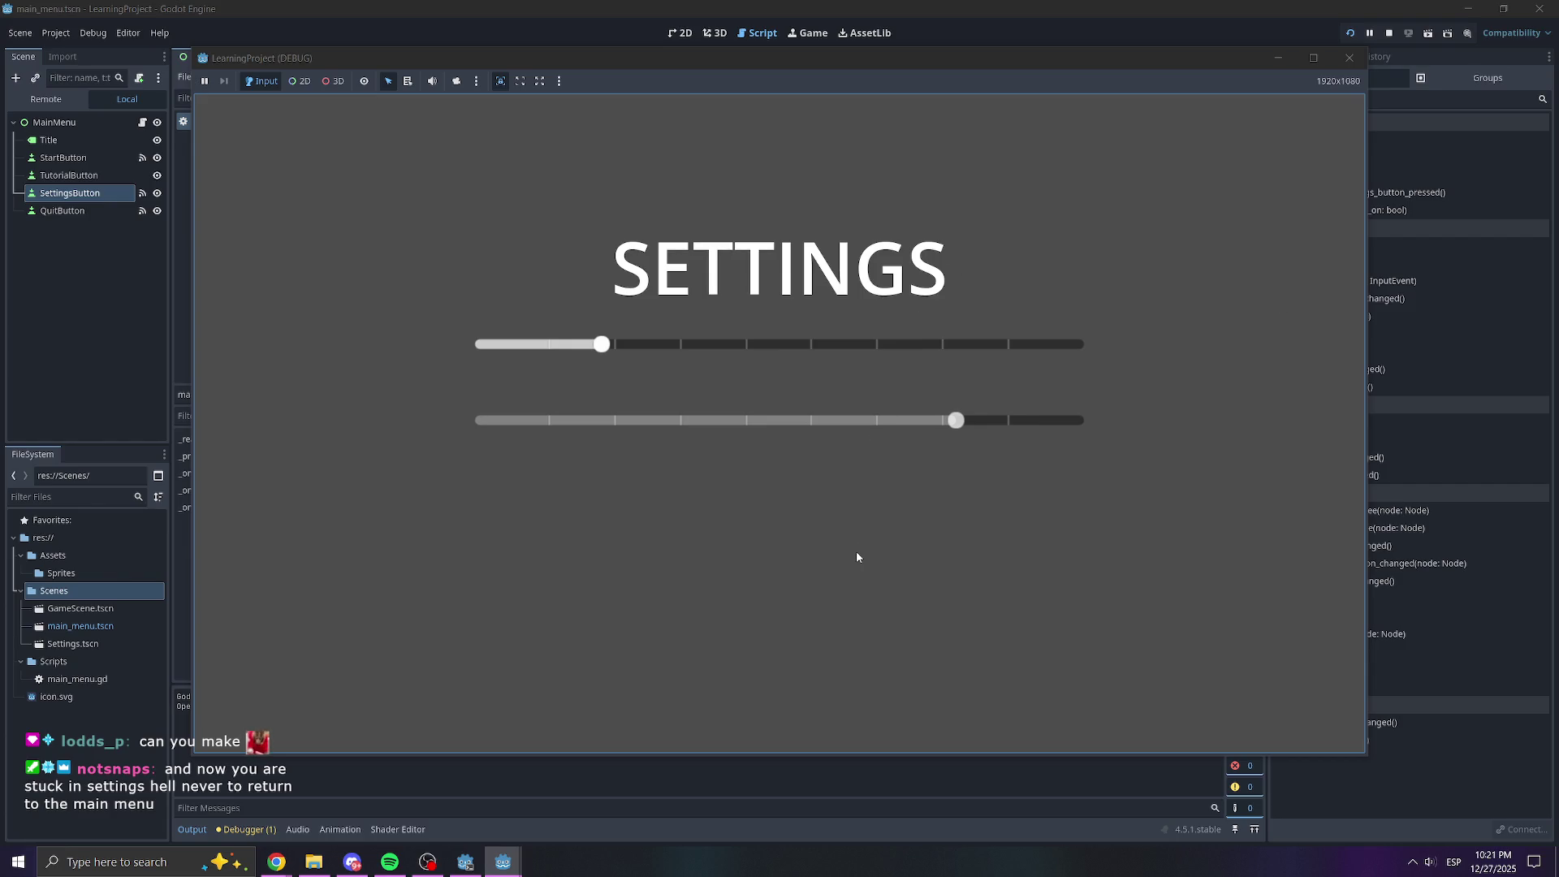
left_click(1350, 58)
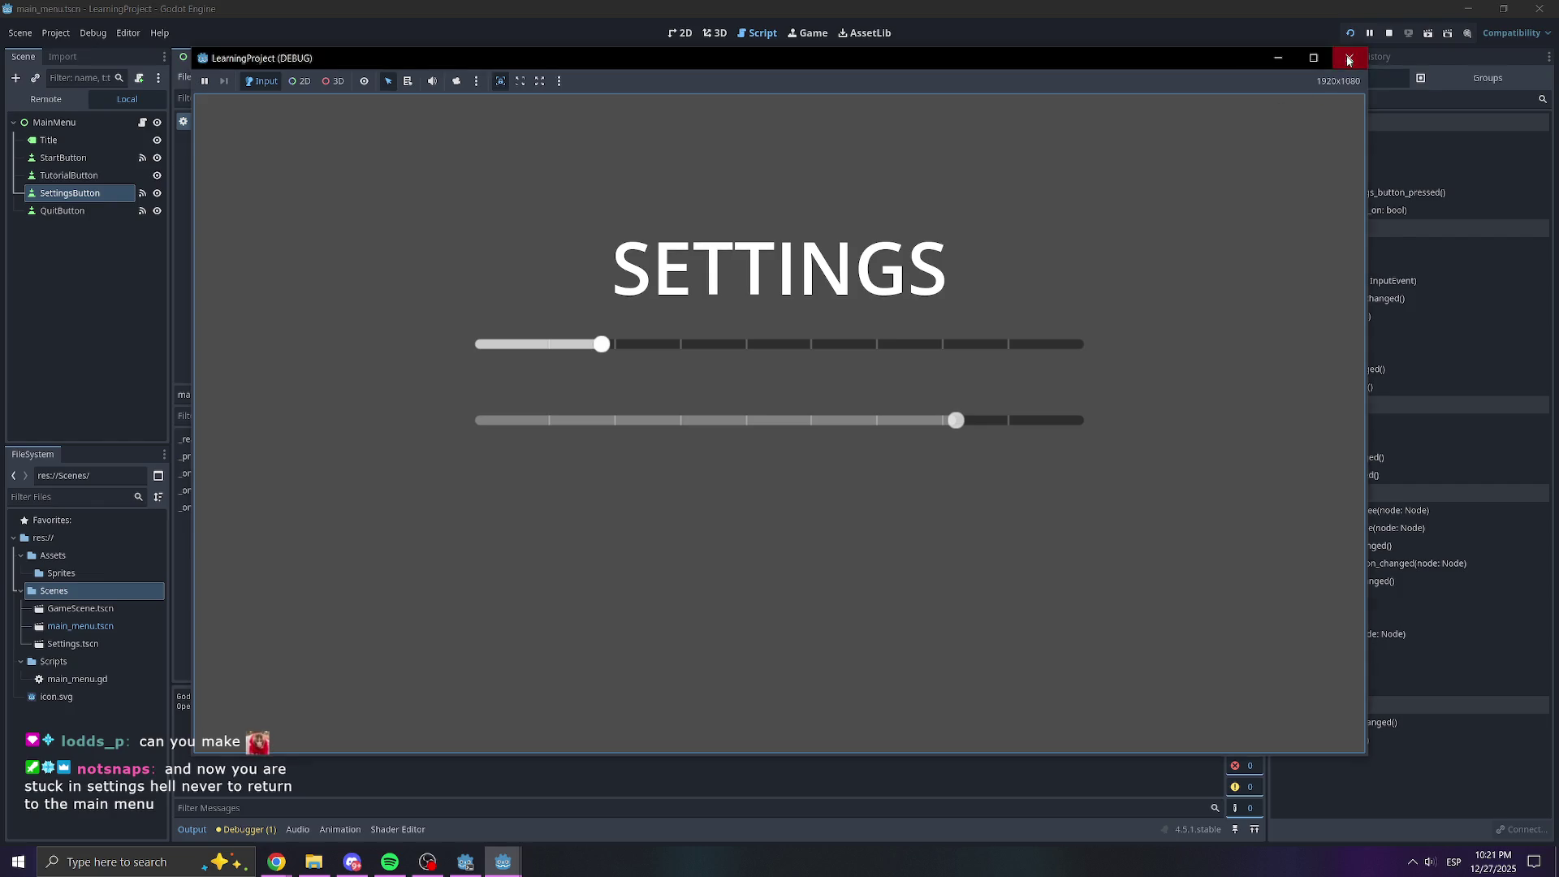
left_click(682, 34)
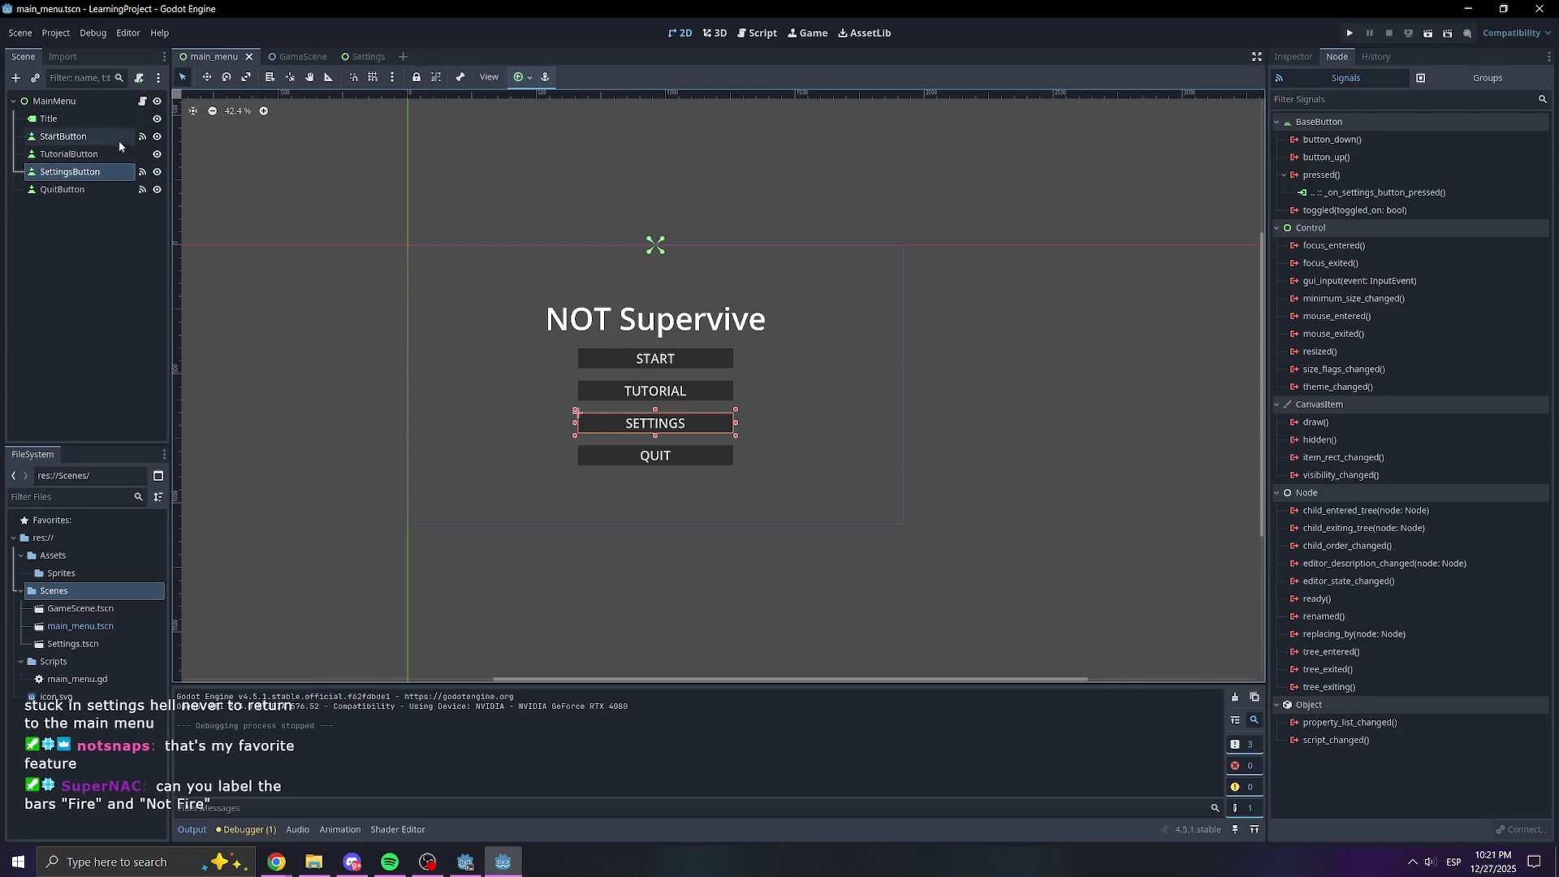
Add a Button child node (Control > BaseButton > Button) under the Settings root
left_click(367, 59)
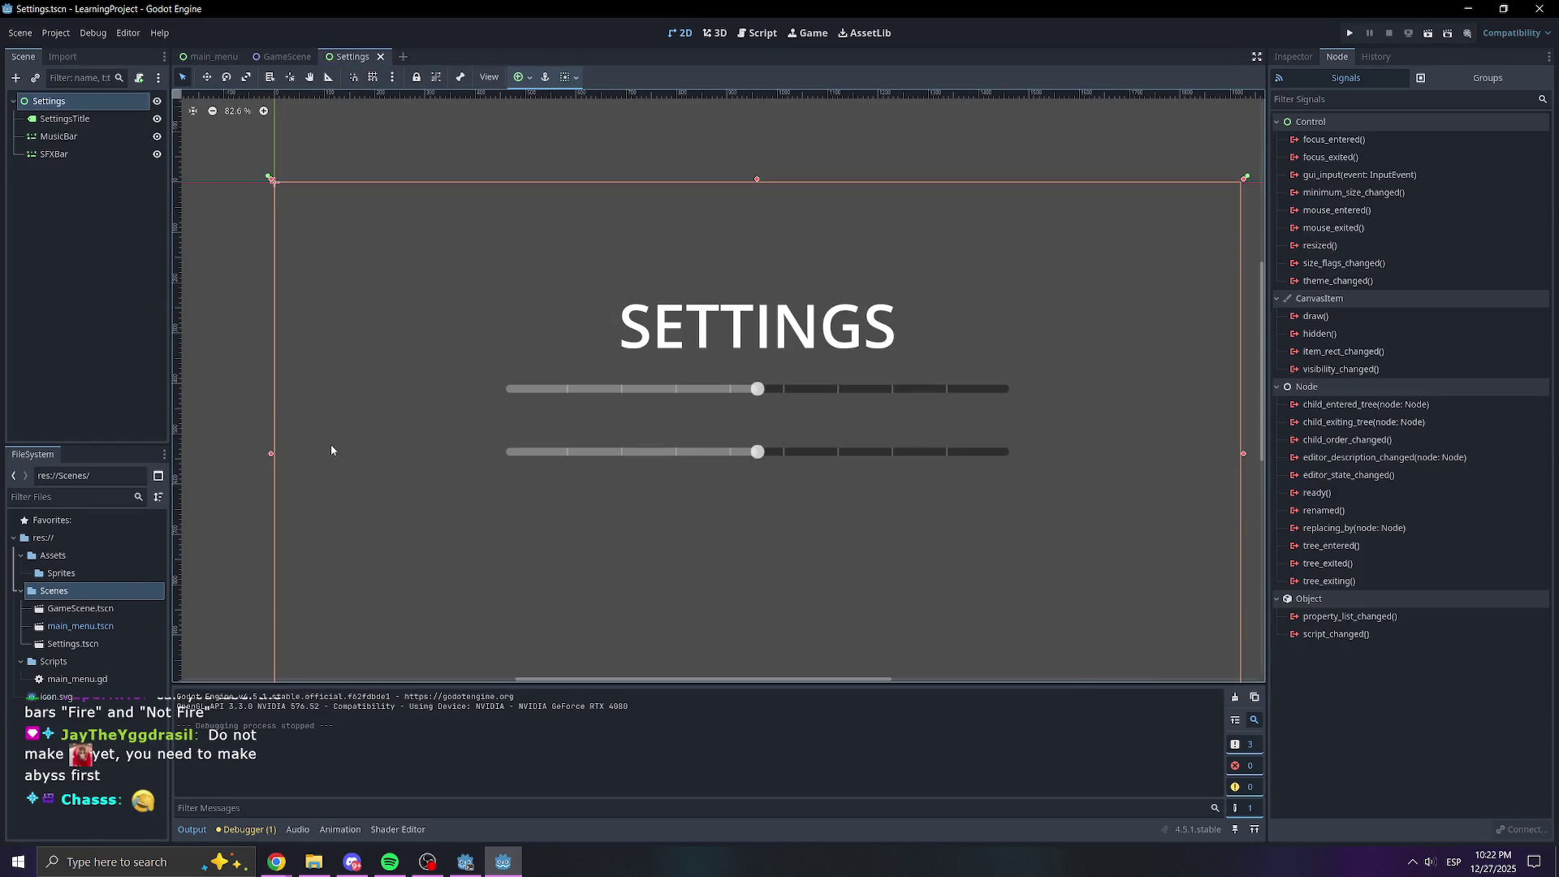
left_click(44, 222)
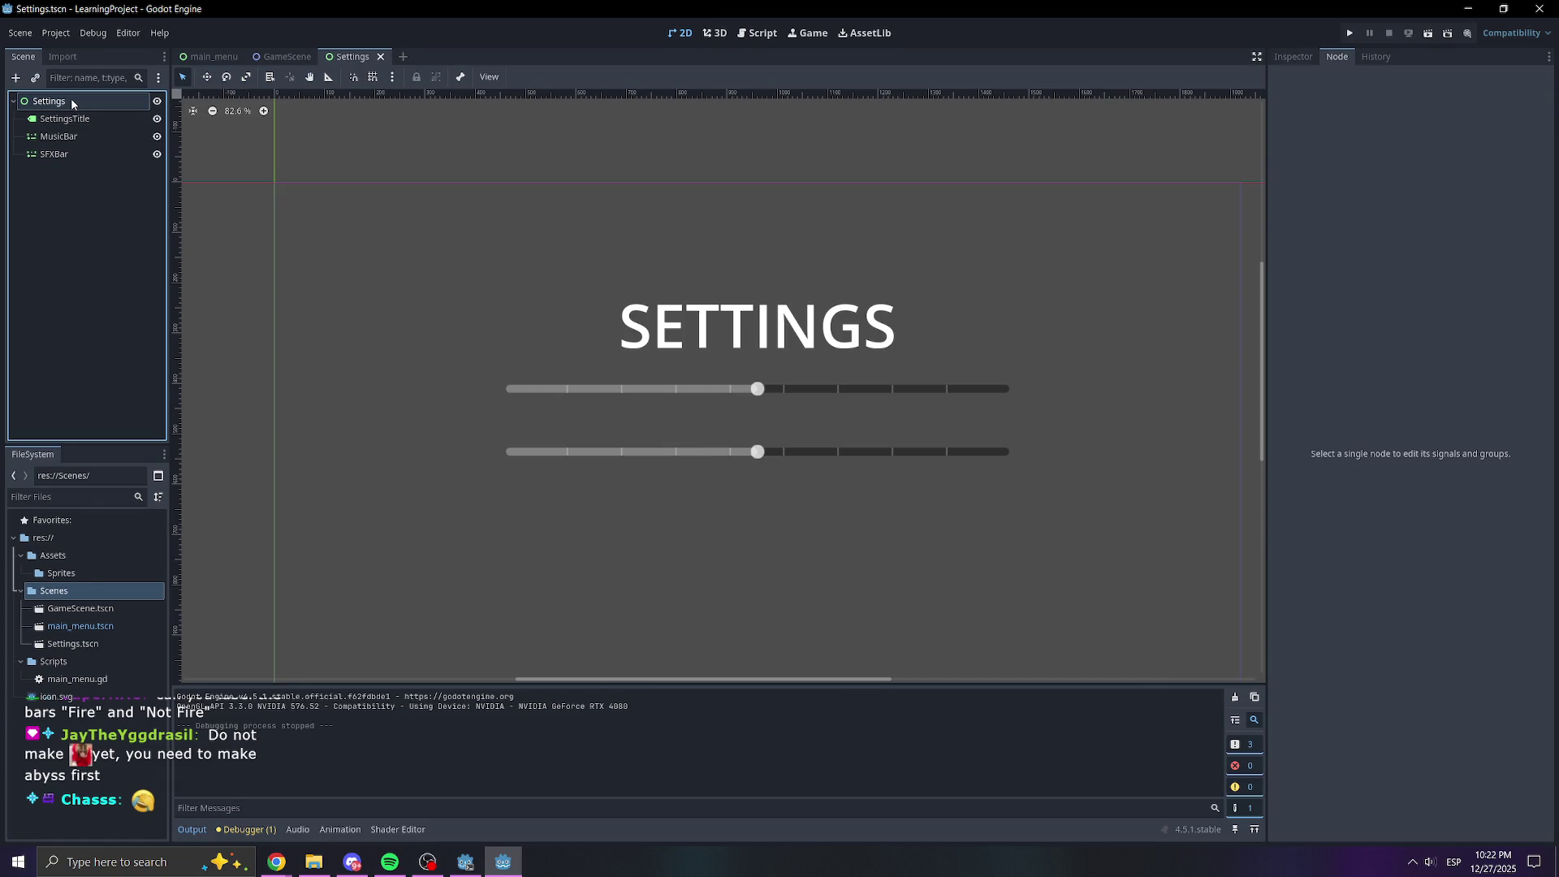
right_click(70, 106)
left_click(81, 119)
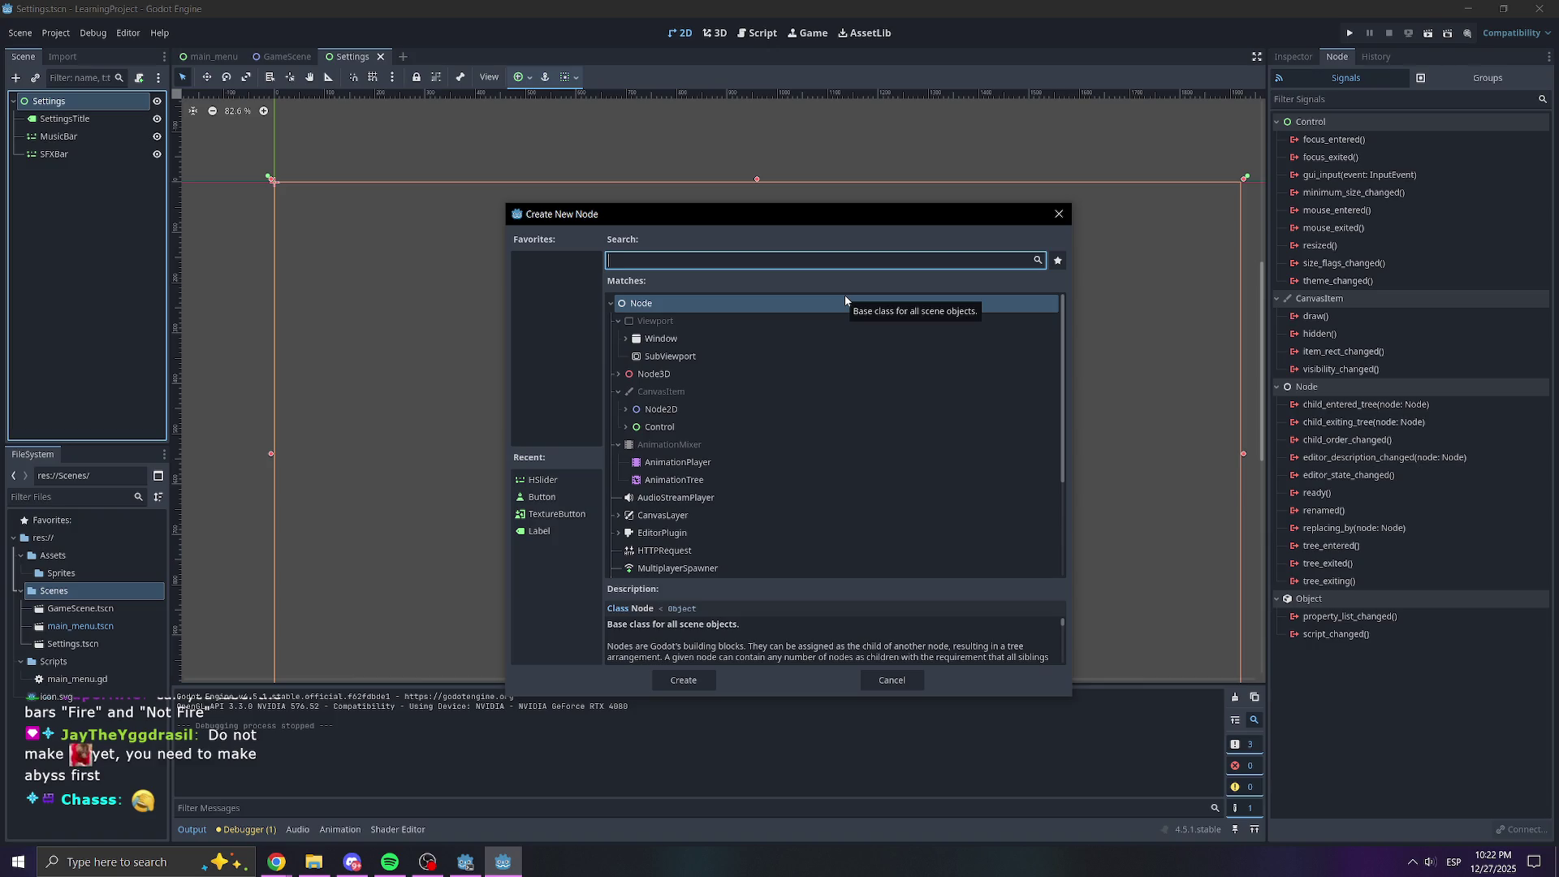
left_click(632, 428)
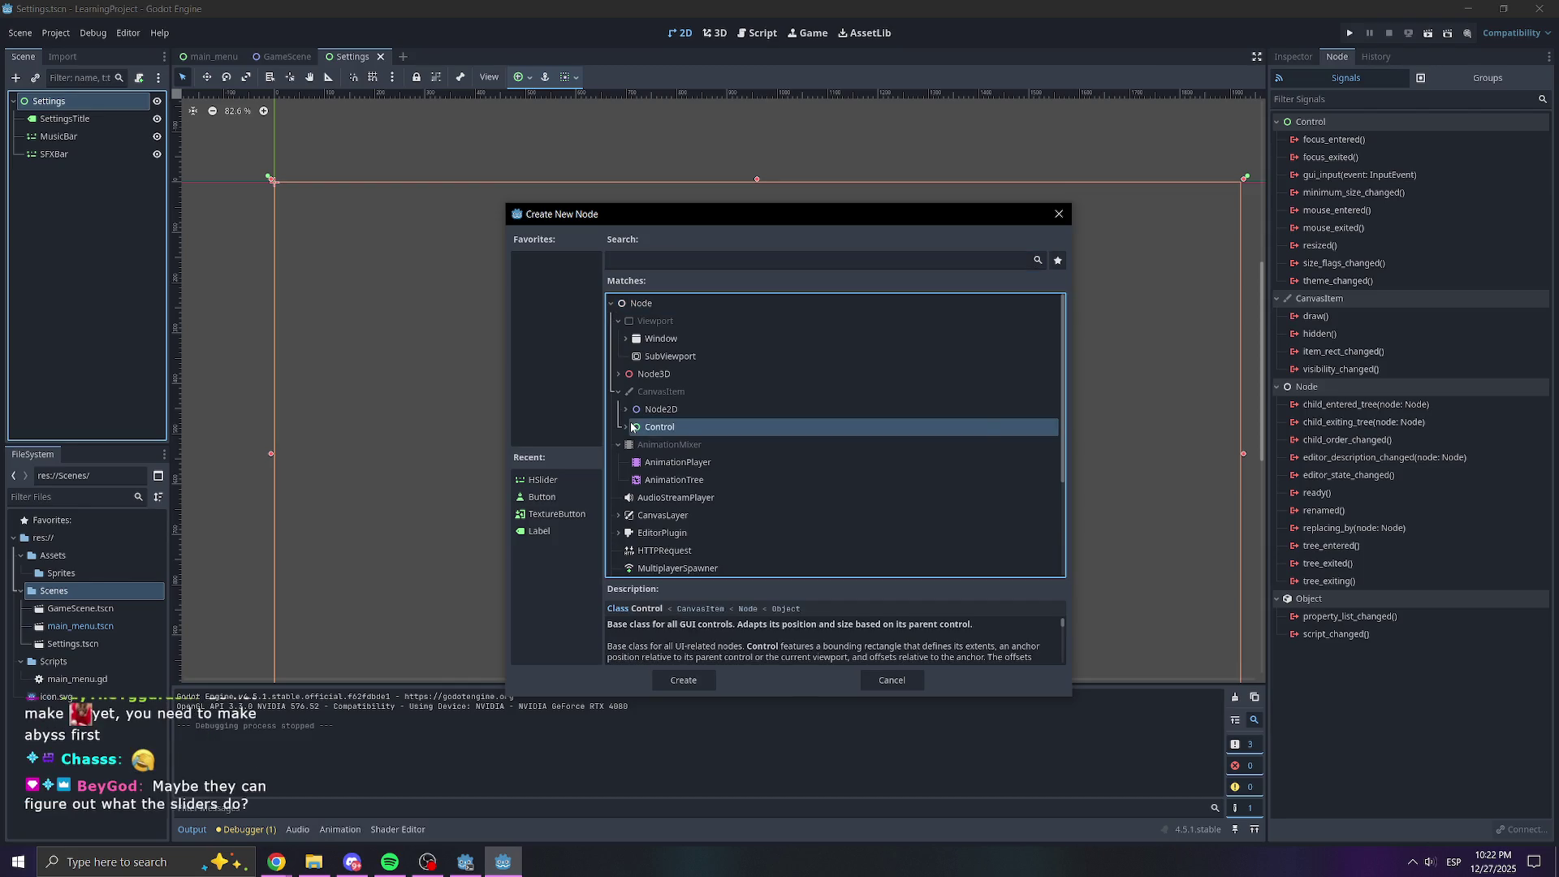
left_click(626, 426)
scroll(792, 439, "down", 3)
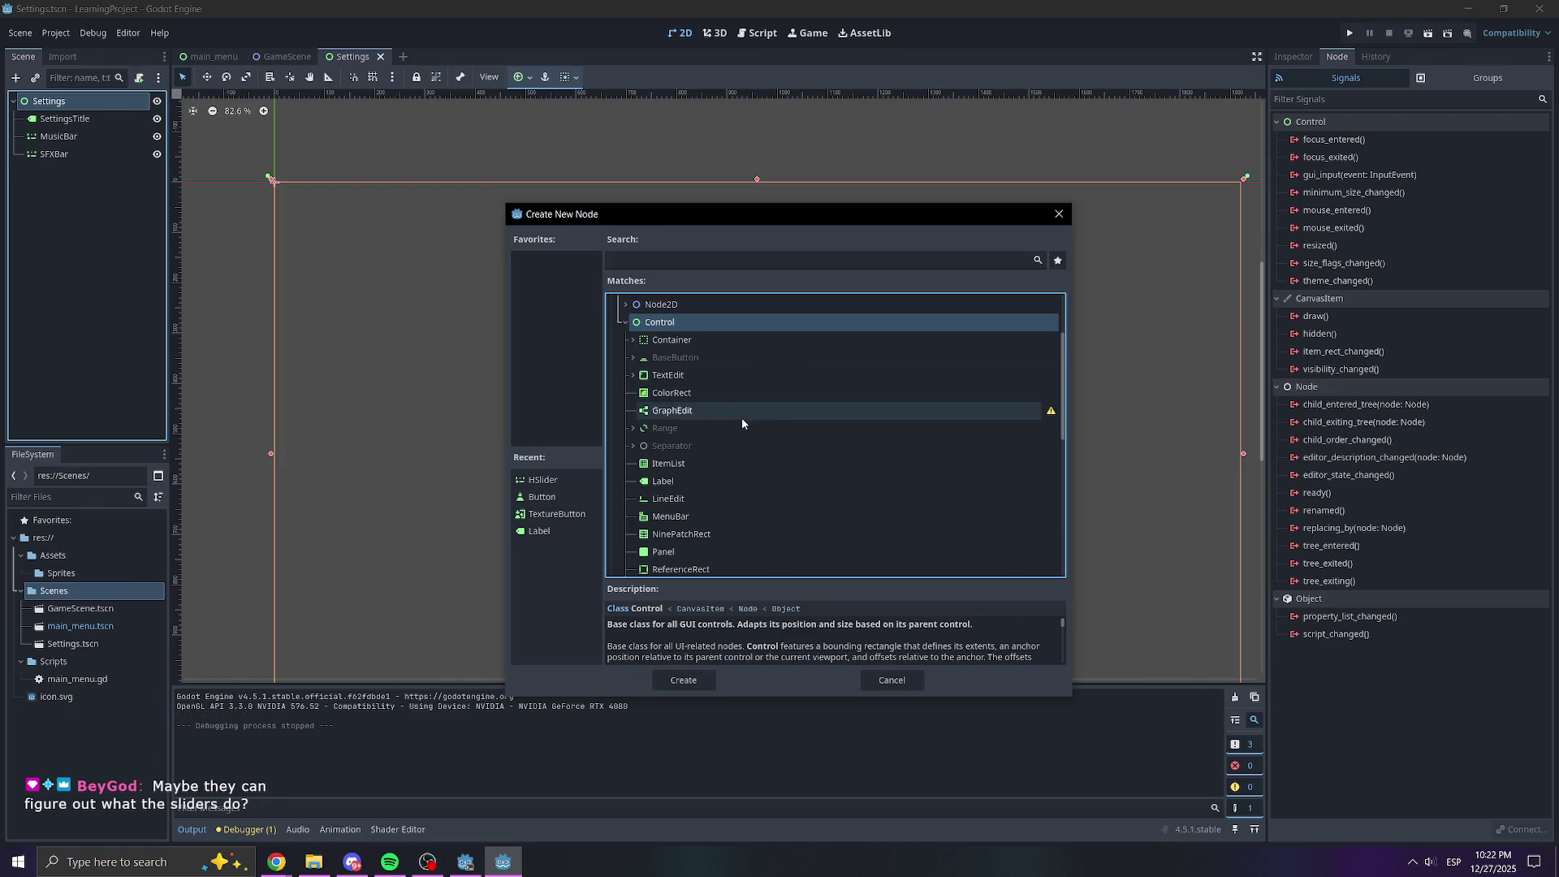
scroll(742, 418, "down", 5)
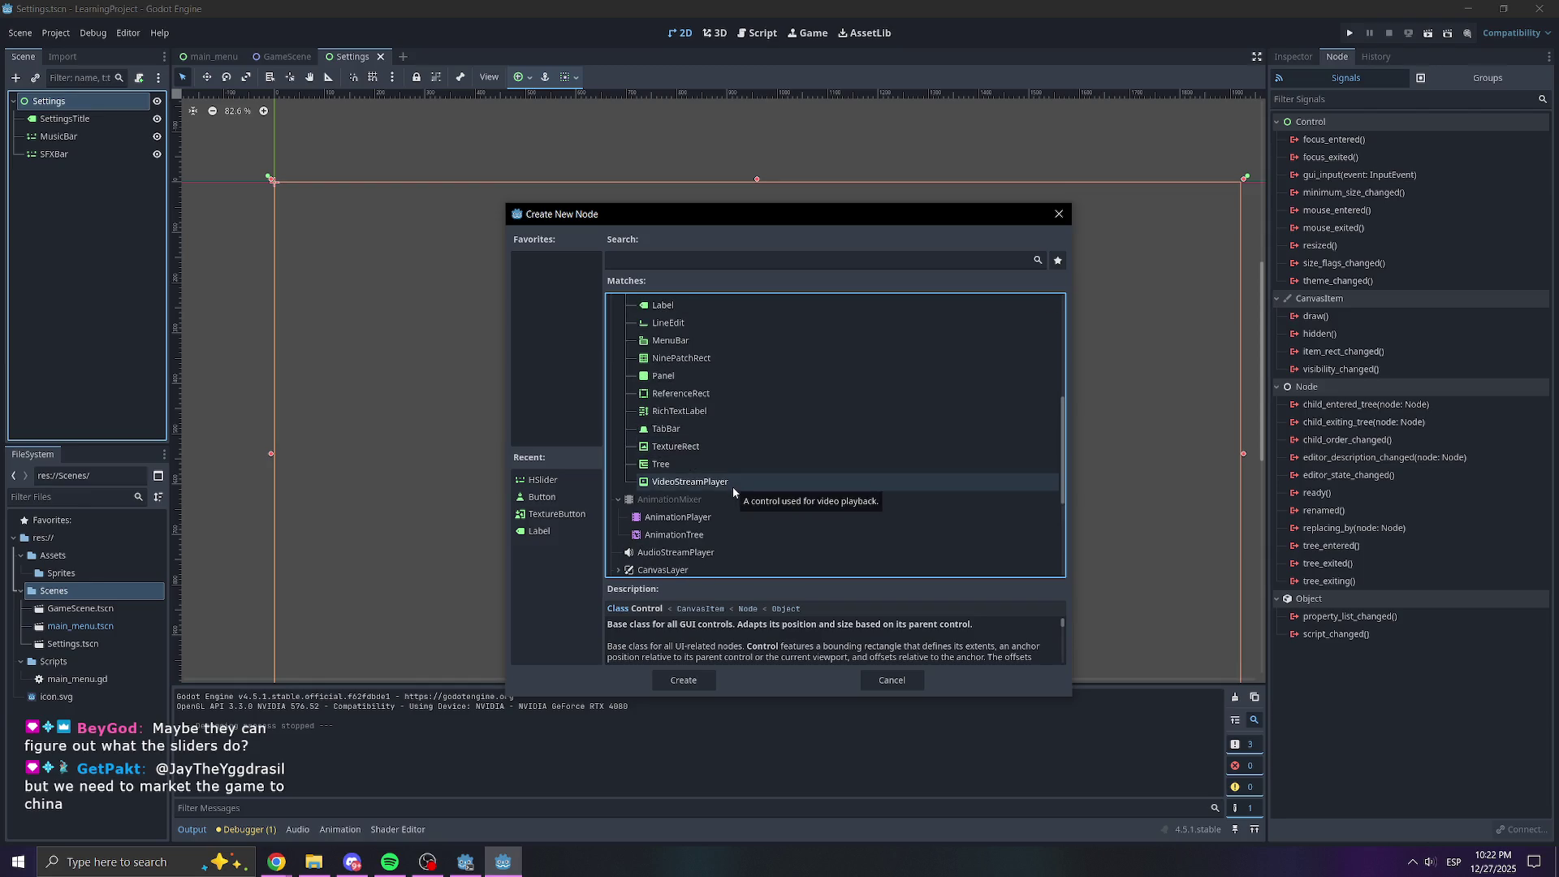
scroll(714, 382, "up", 5)
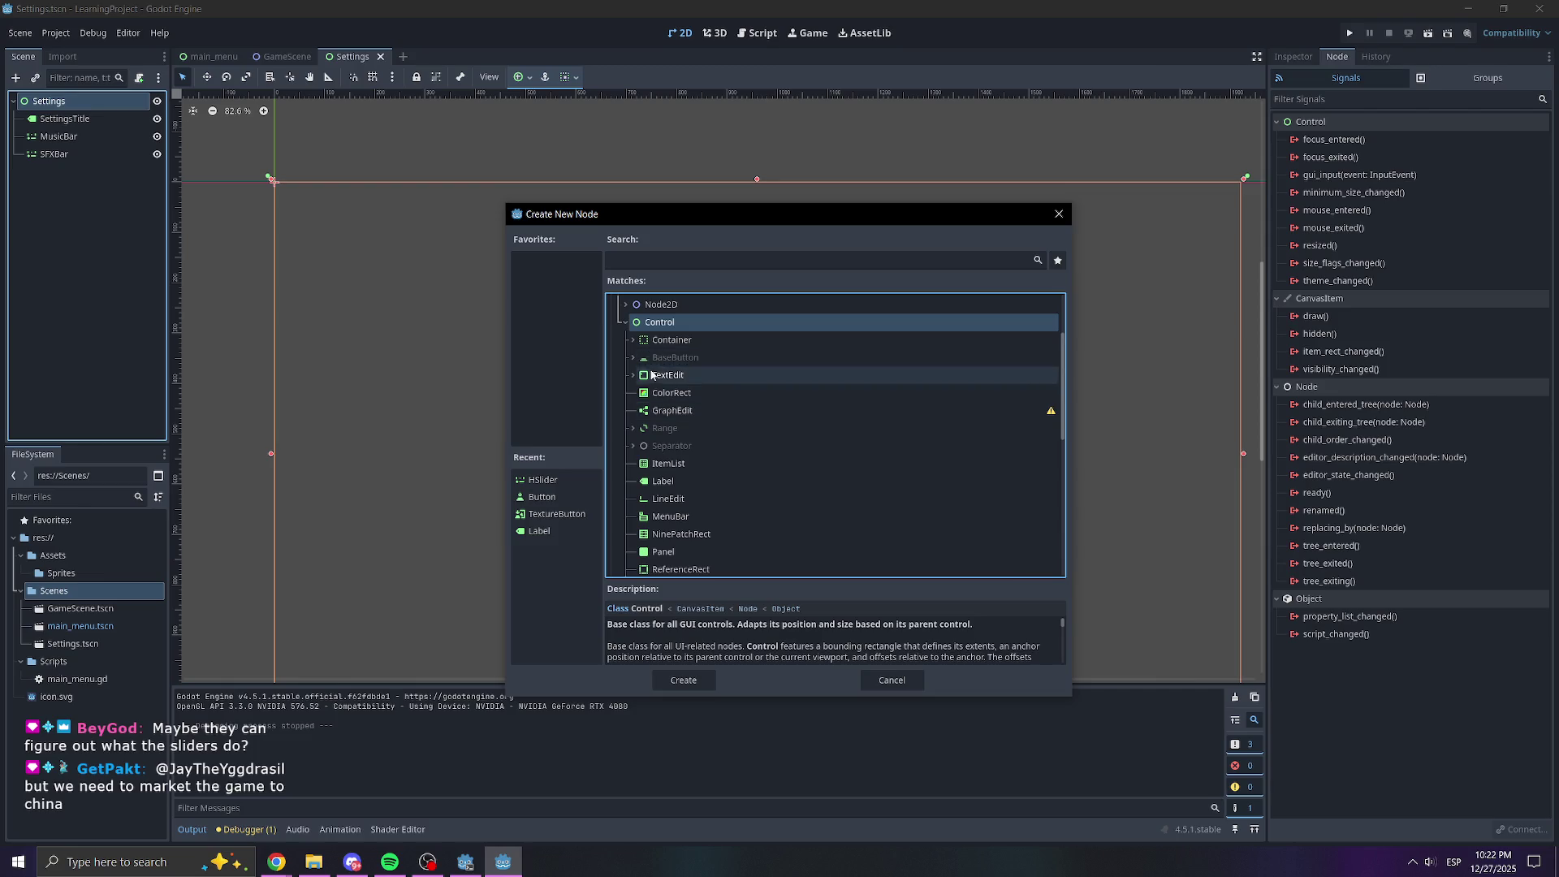
left_click(634, 357)
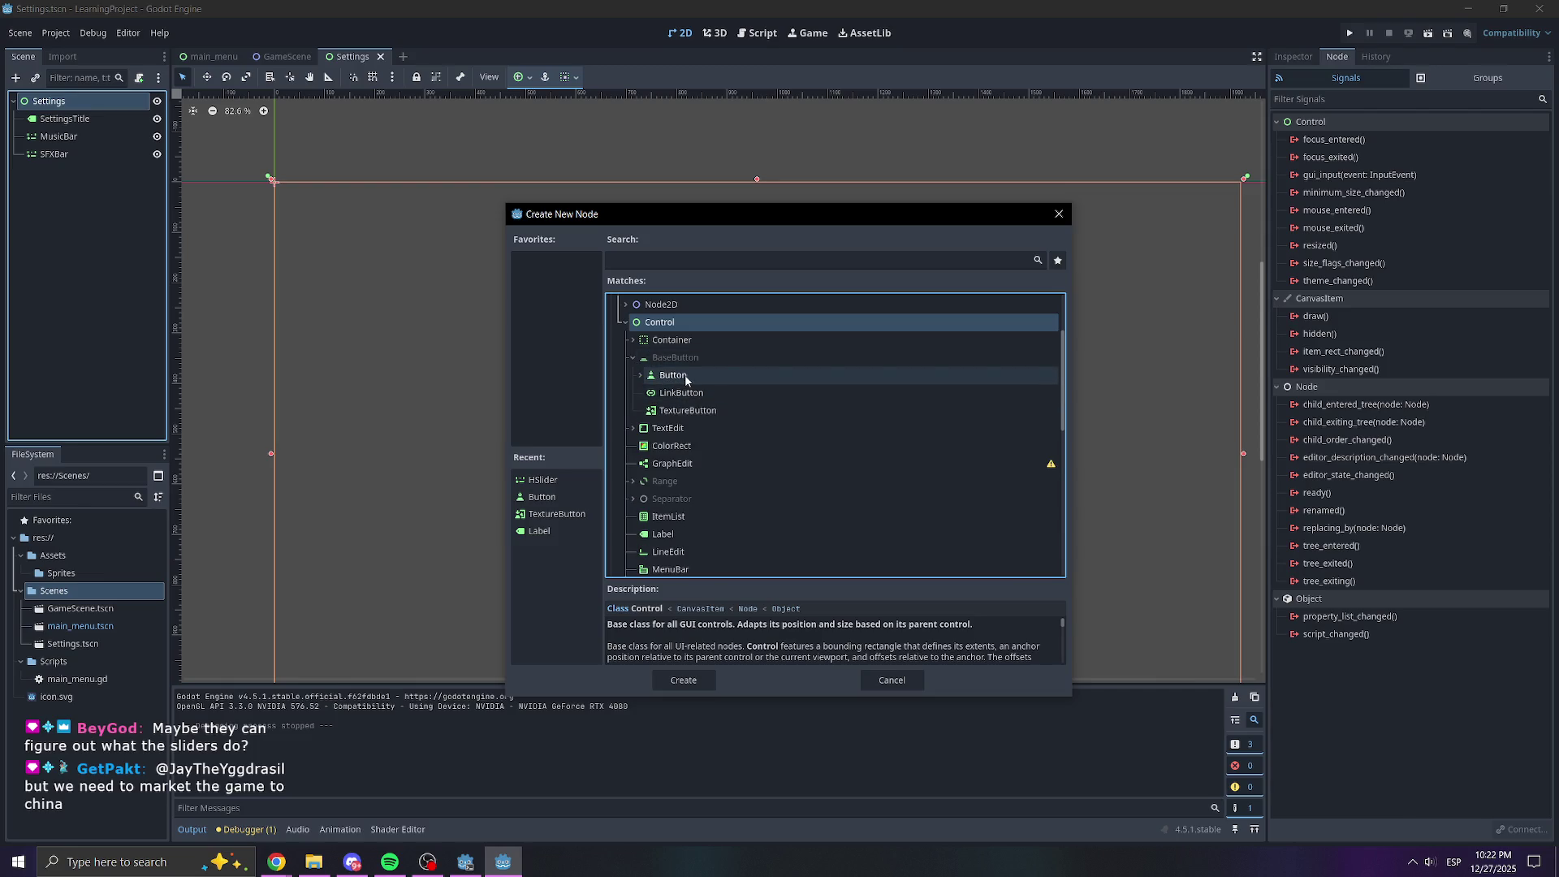
double_click(686, 379)
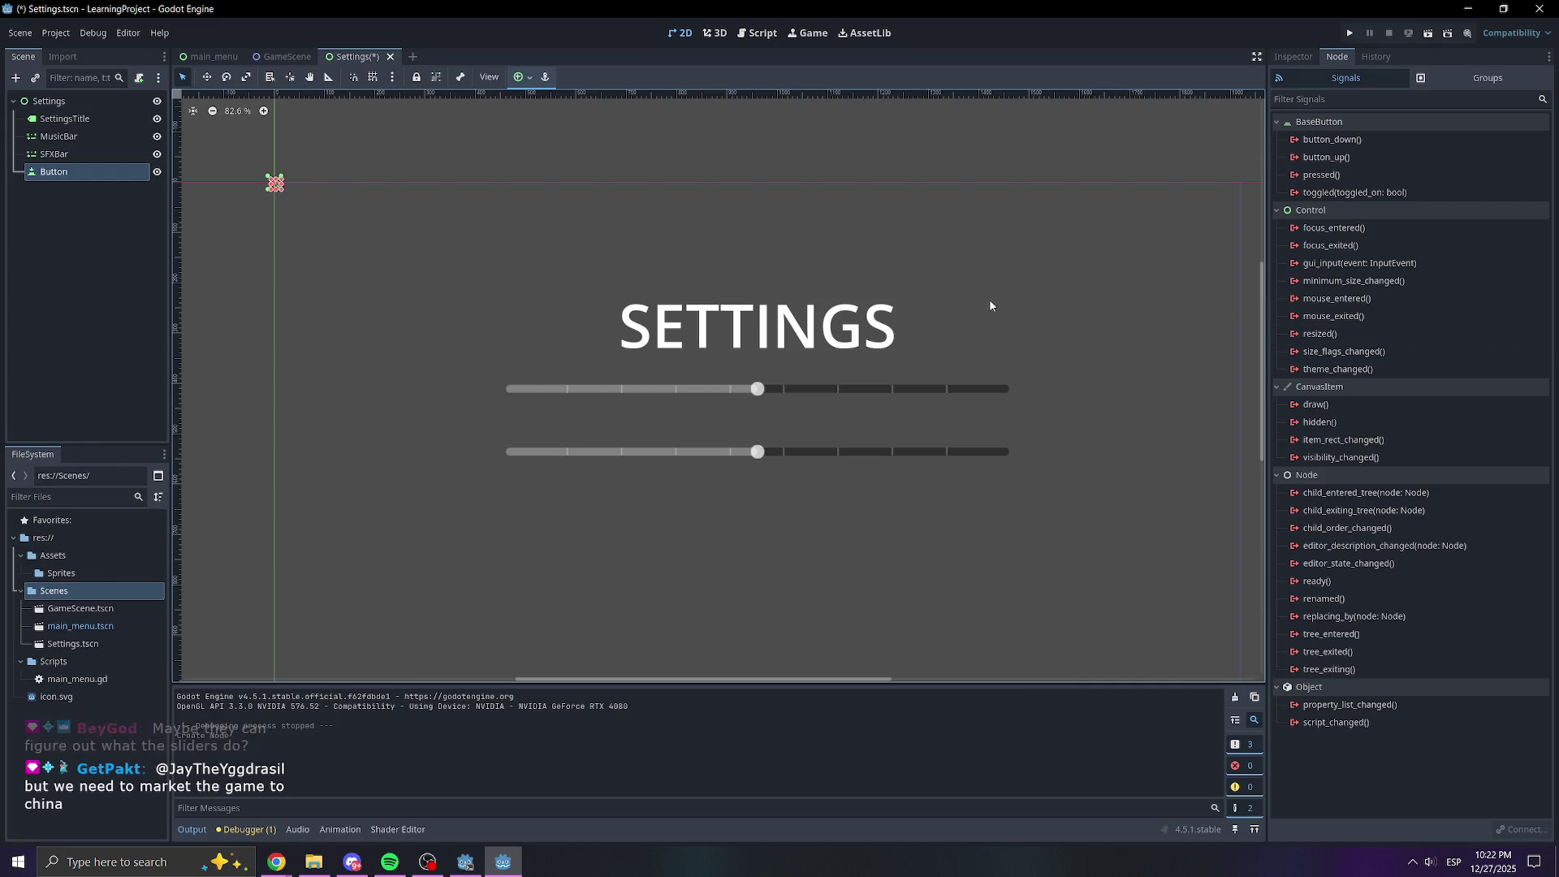
Delete the new Button node again and go back to the main_menu scene
left_click(76, 173)
key("Delete")
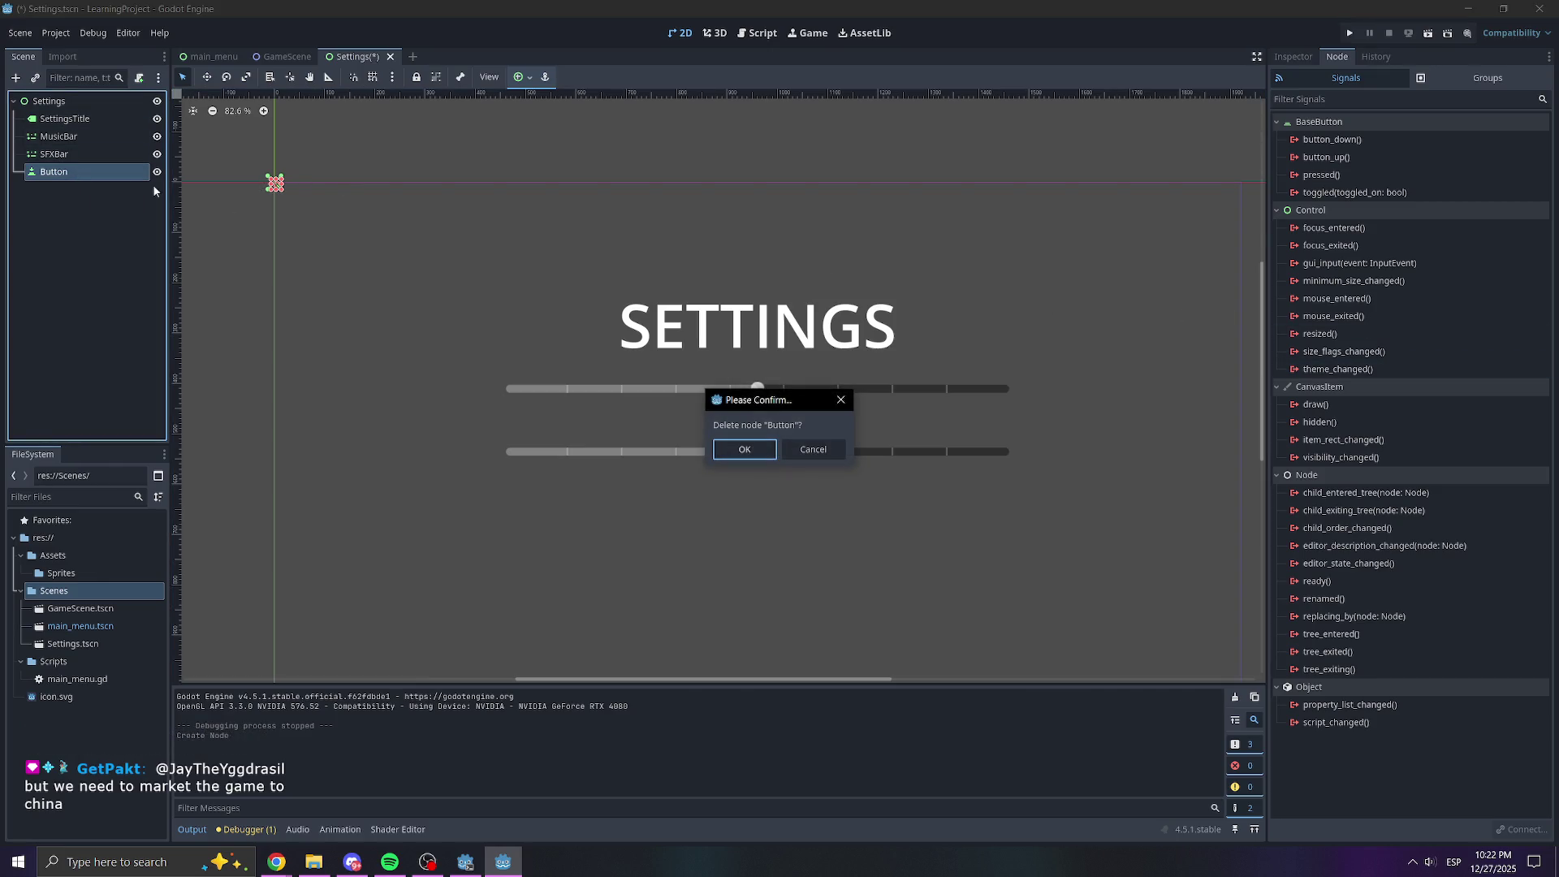
key("Return")
left_click(213, 56)
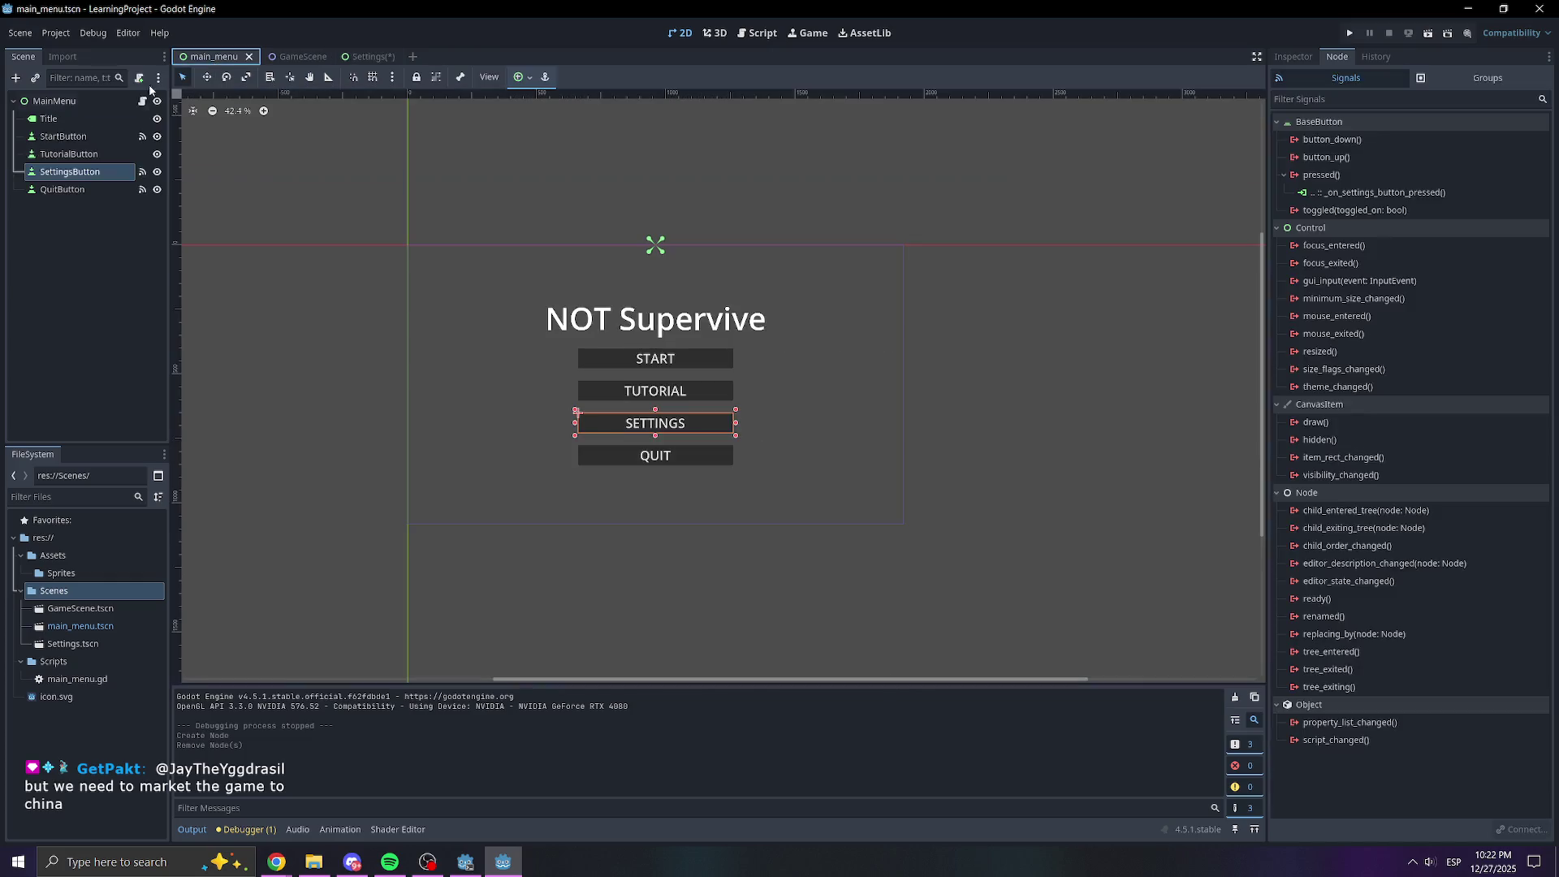
Paste a copy of the QuitButton into the Settings scene and rename the node to MenuButton
left_click(70, 190)
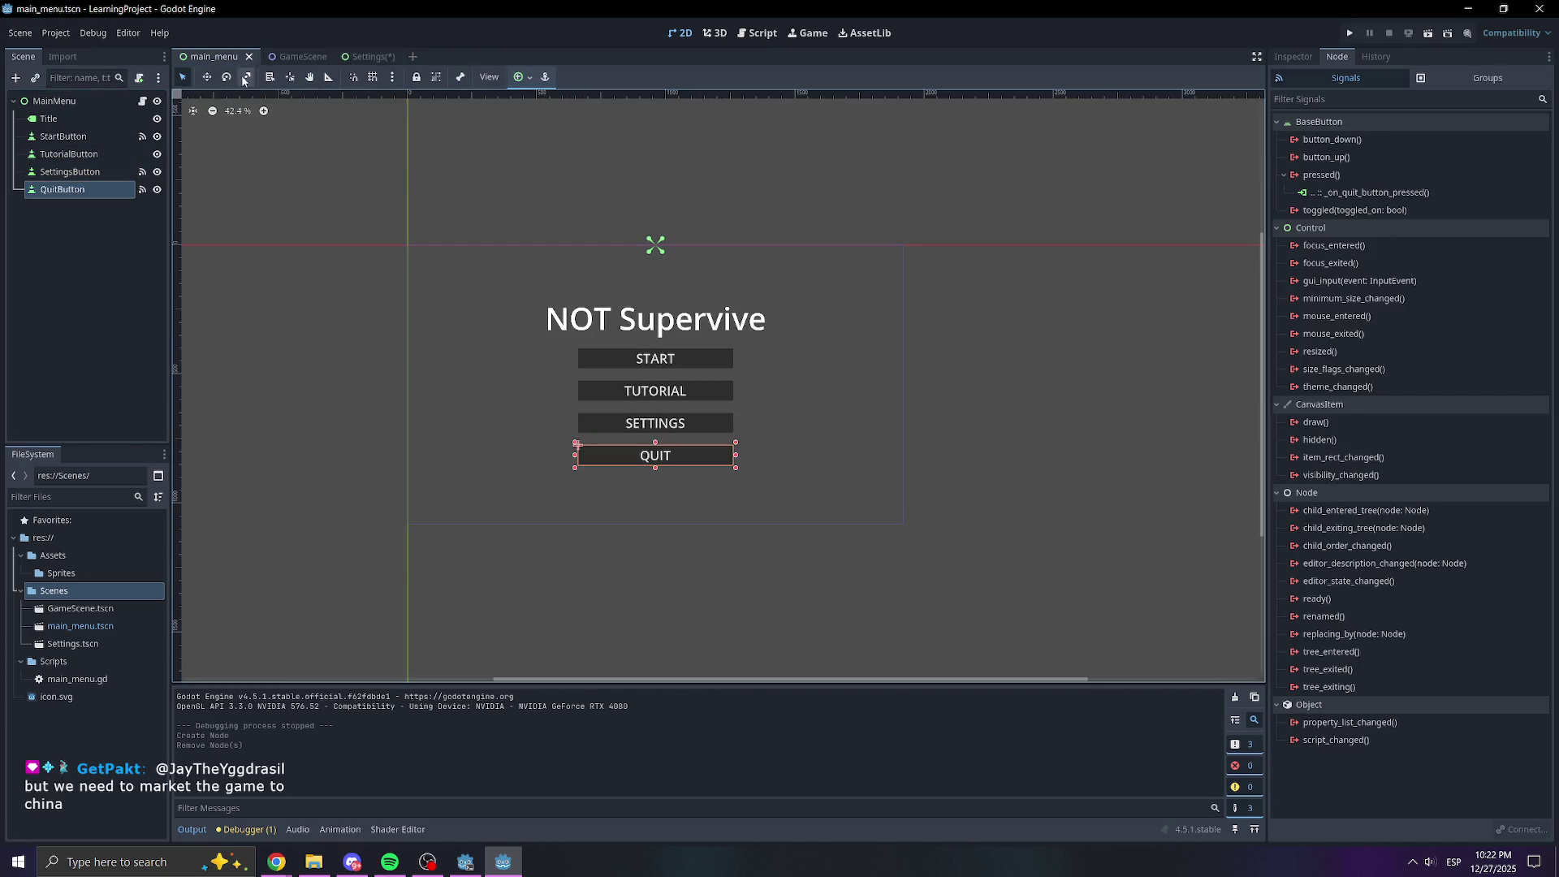
left_click(365, 56)
key("ctrl+v")
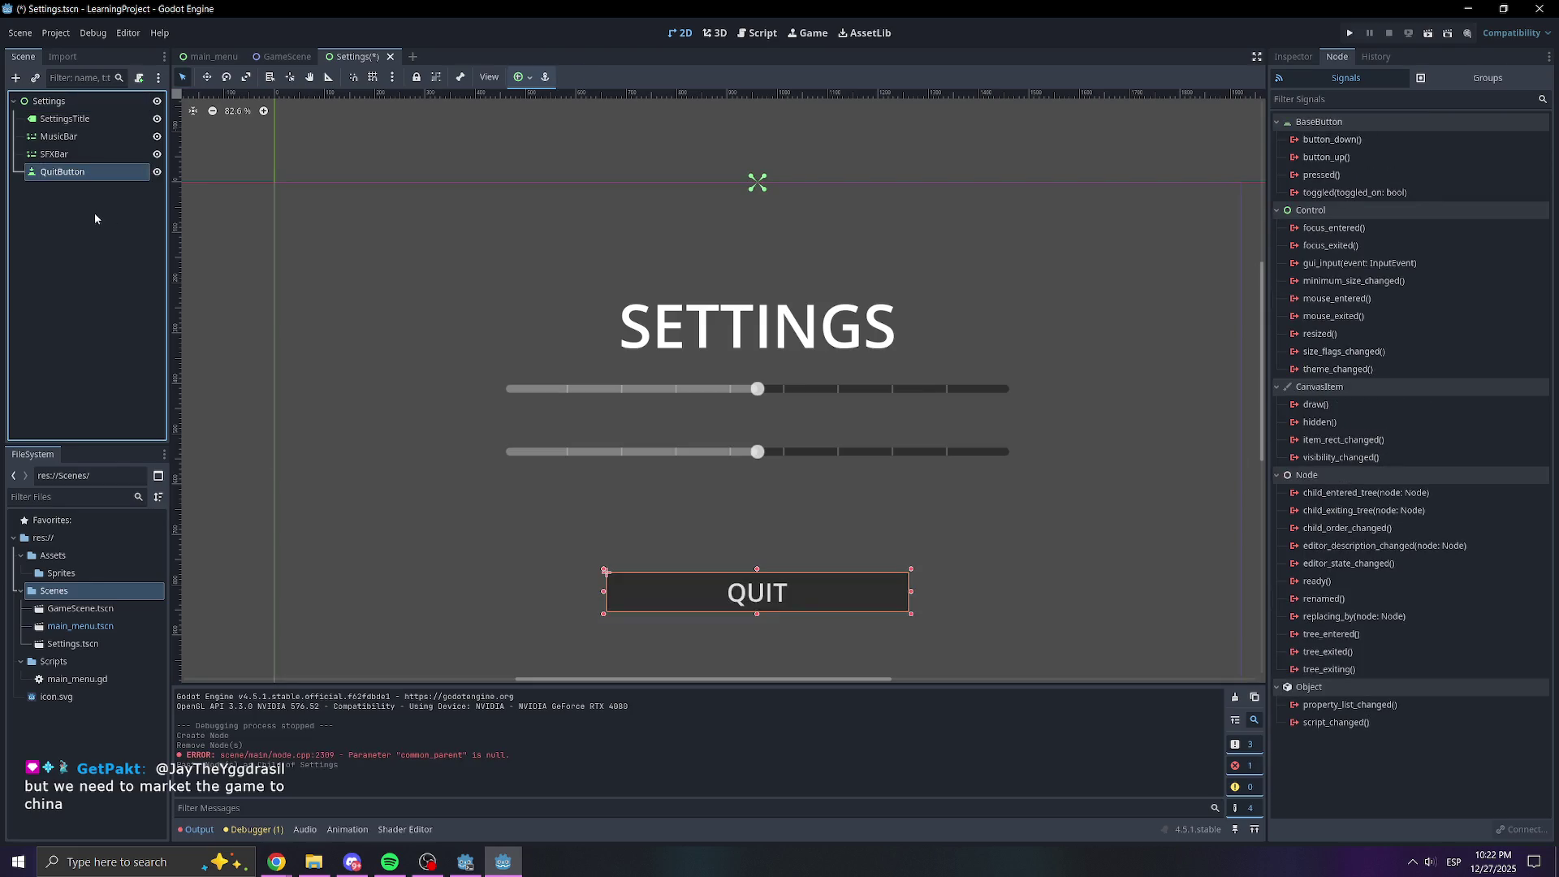
double_click(90, 176)
type("Bac")
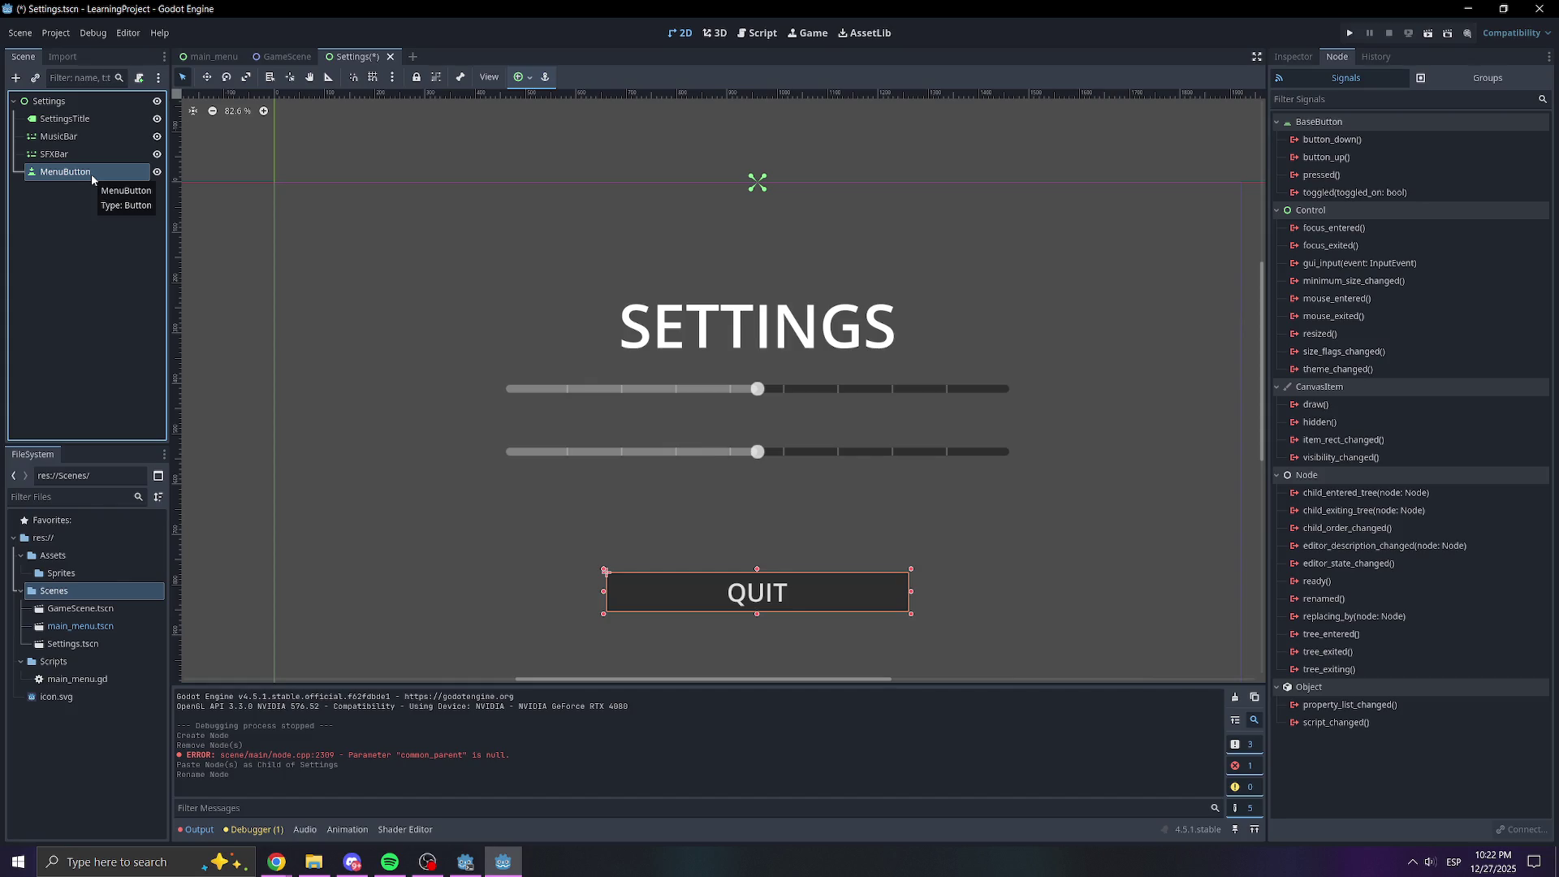
Set MenuButton's Text property to MENU and save the Settings scene
left_click(1309, 56)
type("MENU")
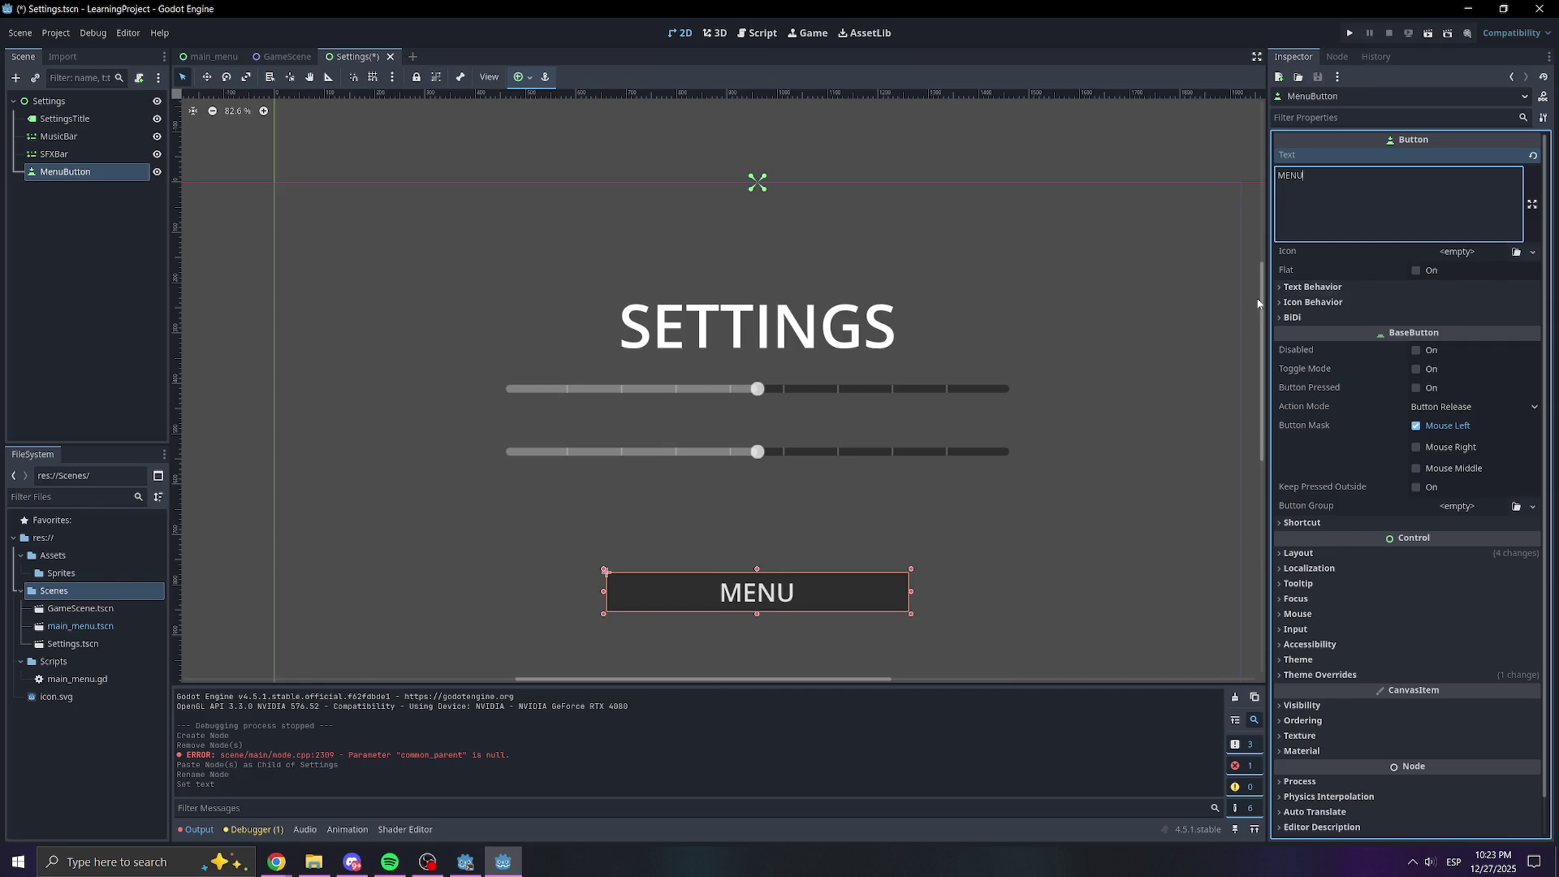
left_click(1200, 231)
key("ctrl+s")
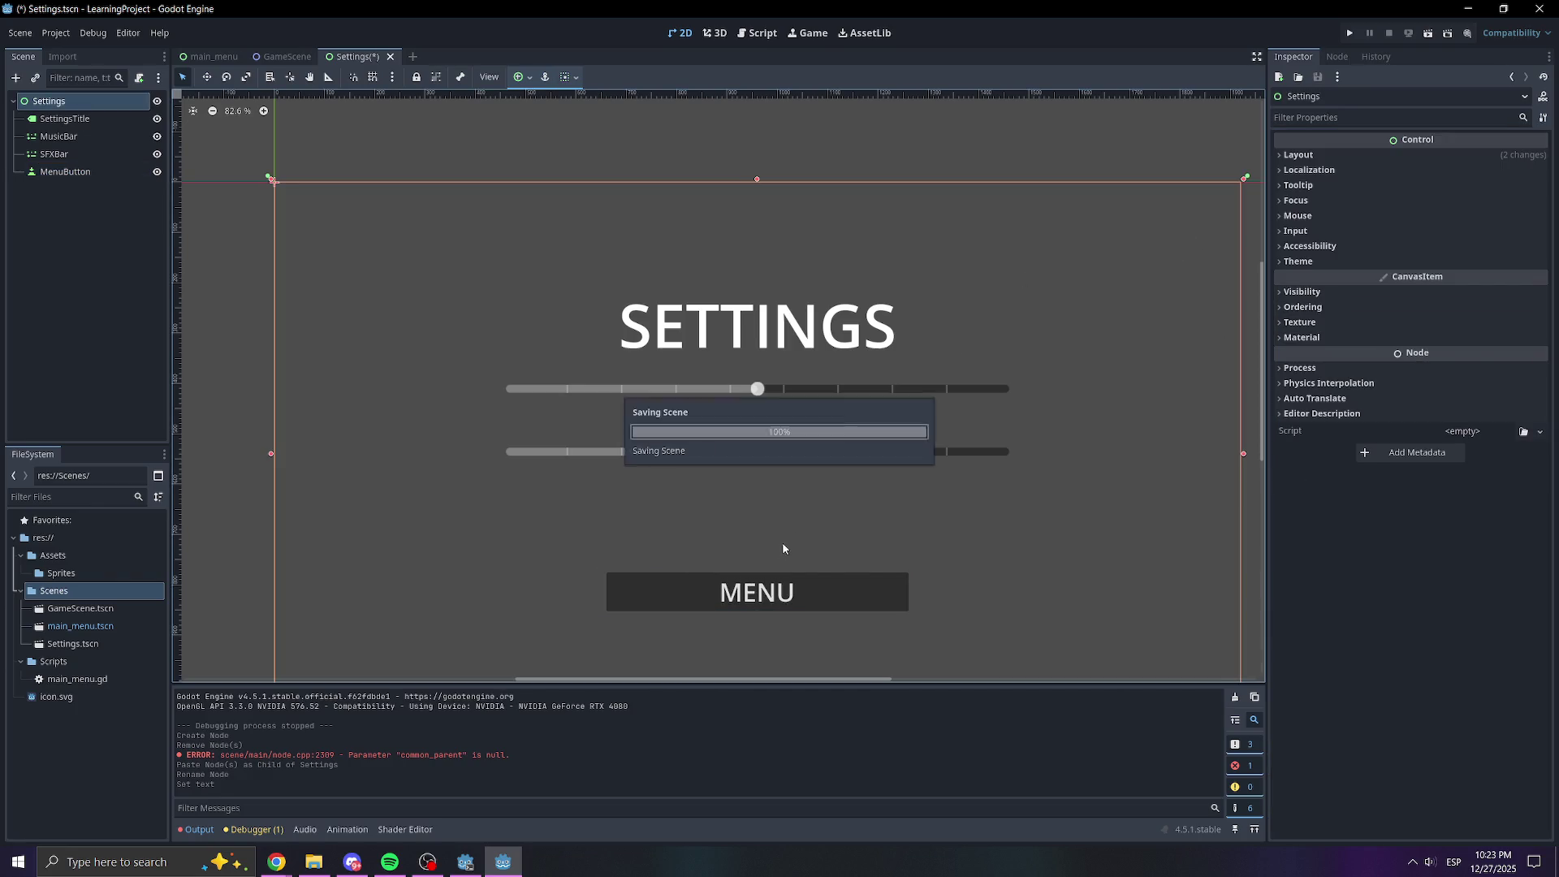
left_click(798, 606)
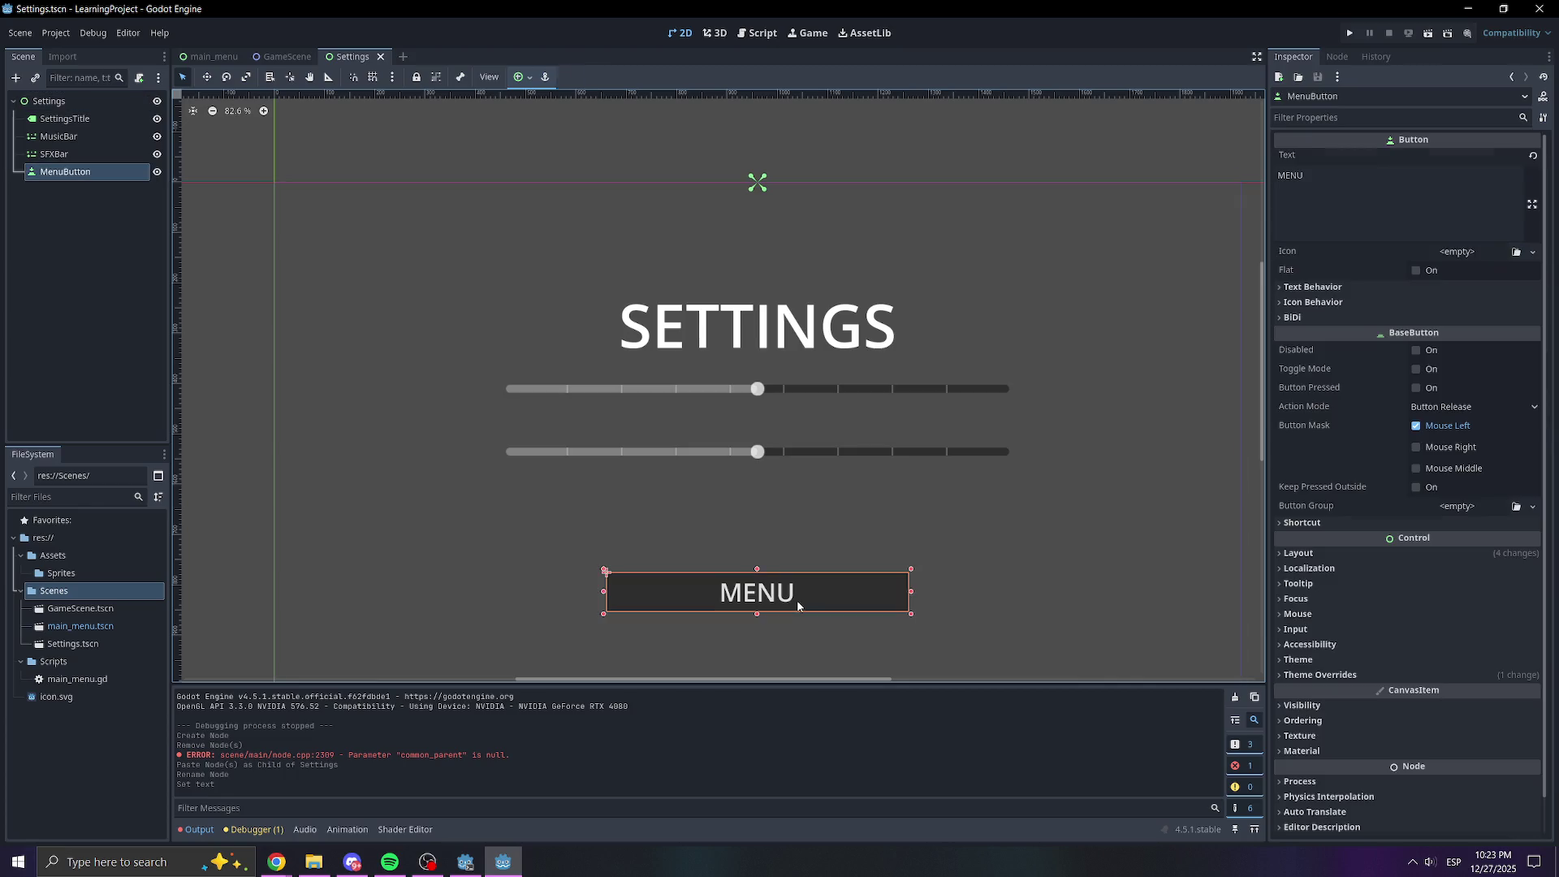
Attach a new settings.gd script to the Settings root node and move it into the Scripts folder
right_click(75, 105)
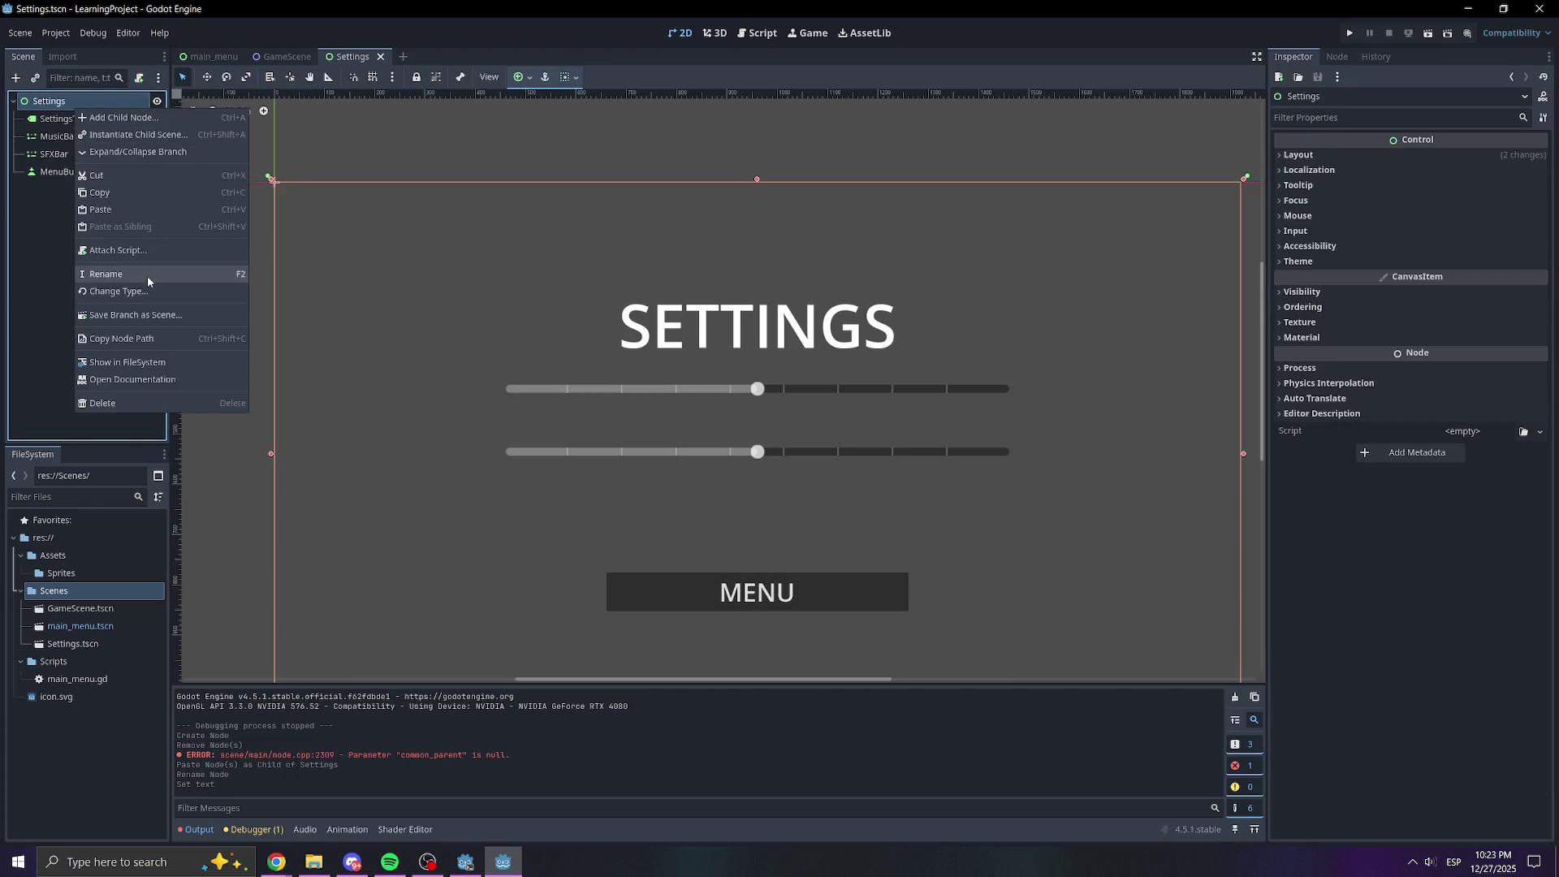
left_click(158, 250)
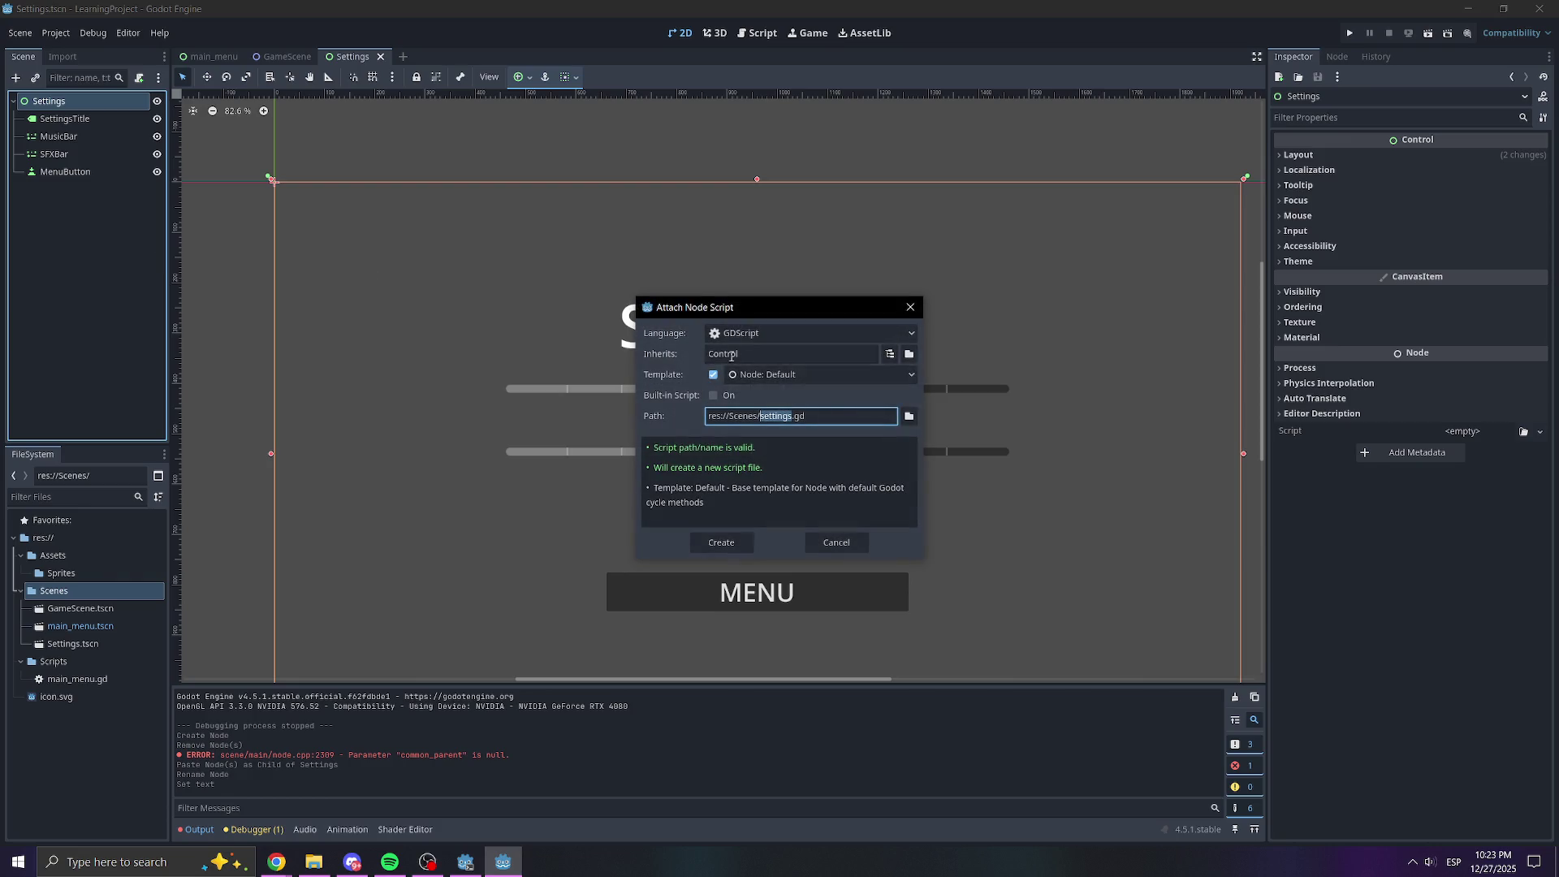
left_click(752, 542)
left_click(556, 280)
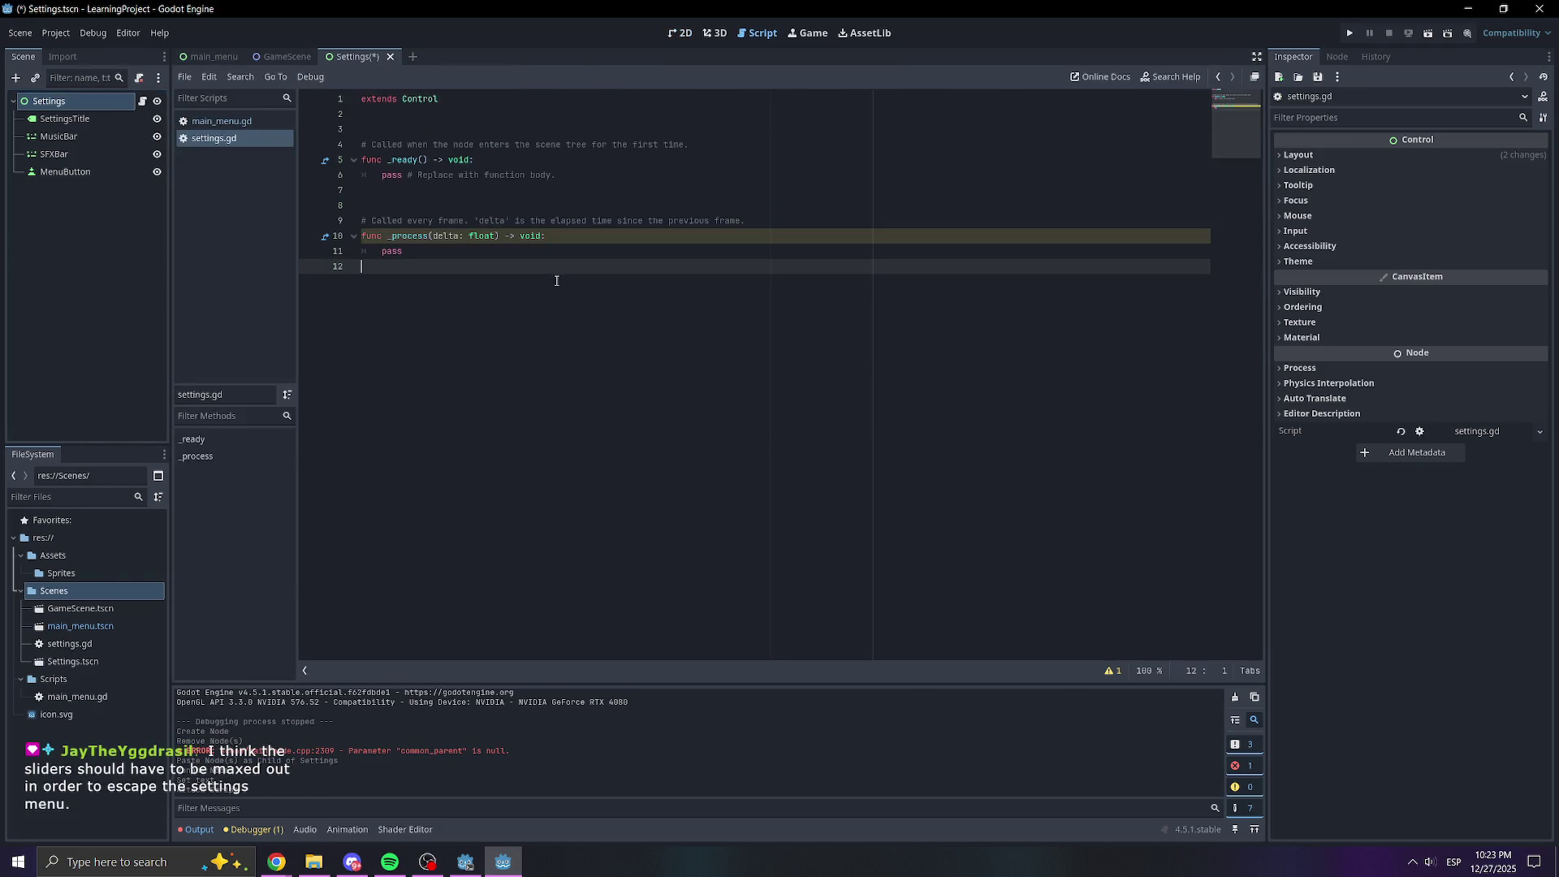
left_click(95, 234)
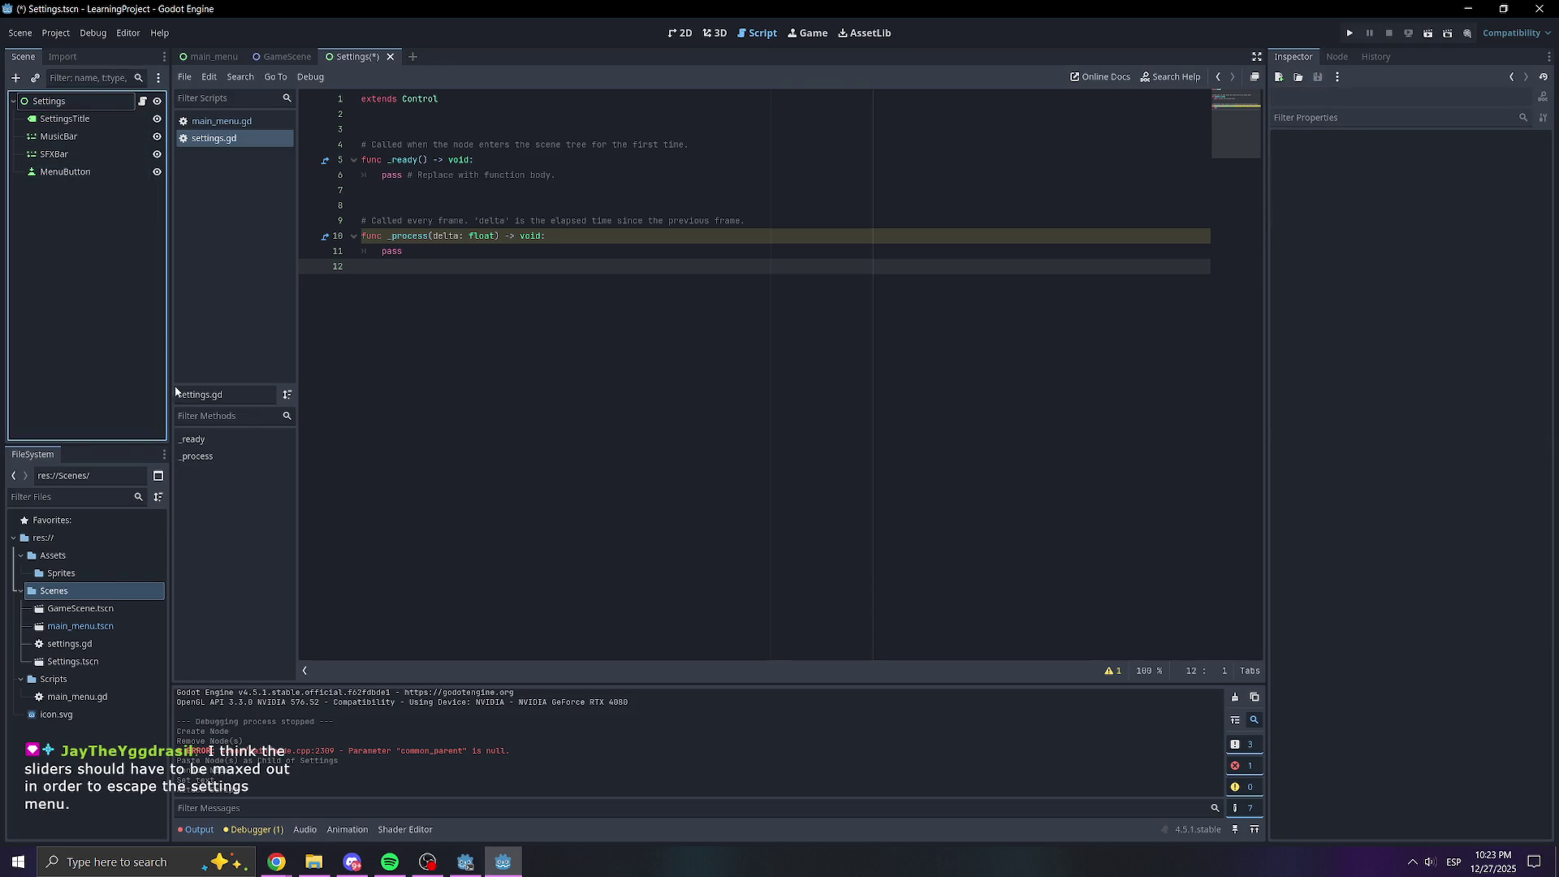
mouse_move(106, 641)
left_mouse_down()
mouse_move(99, 697)
mouse_move(95, 680)
left_mouse_up()
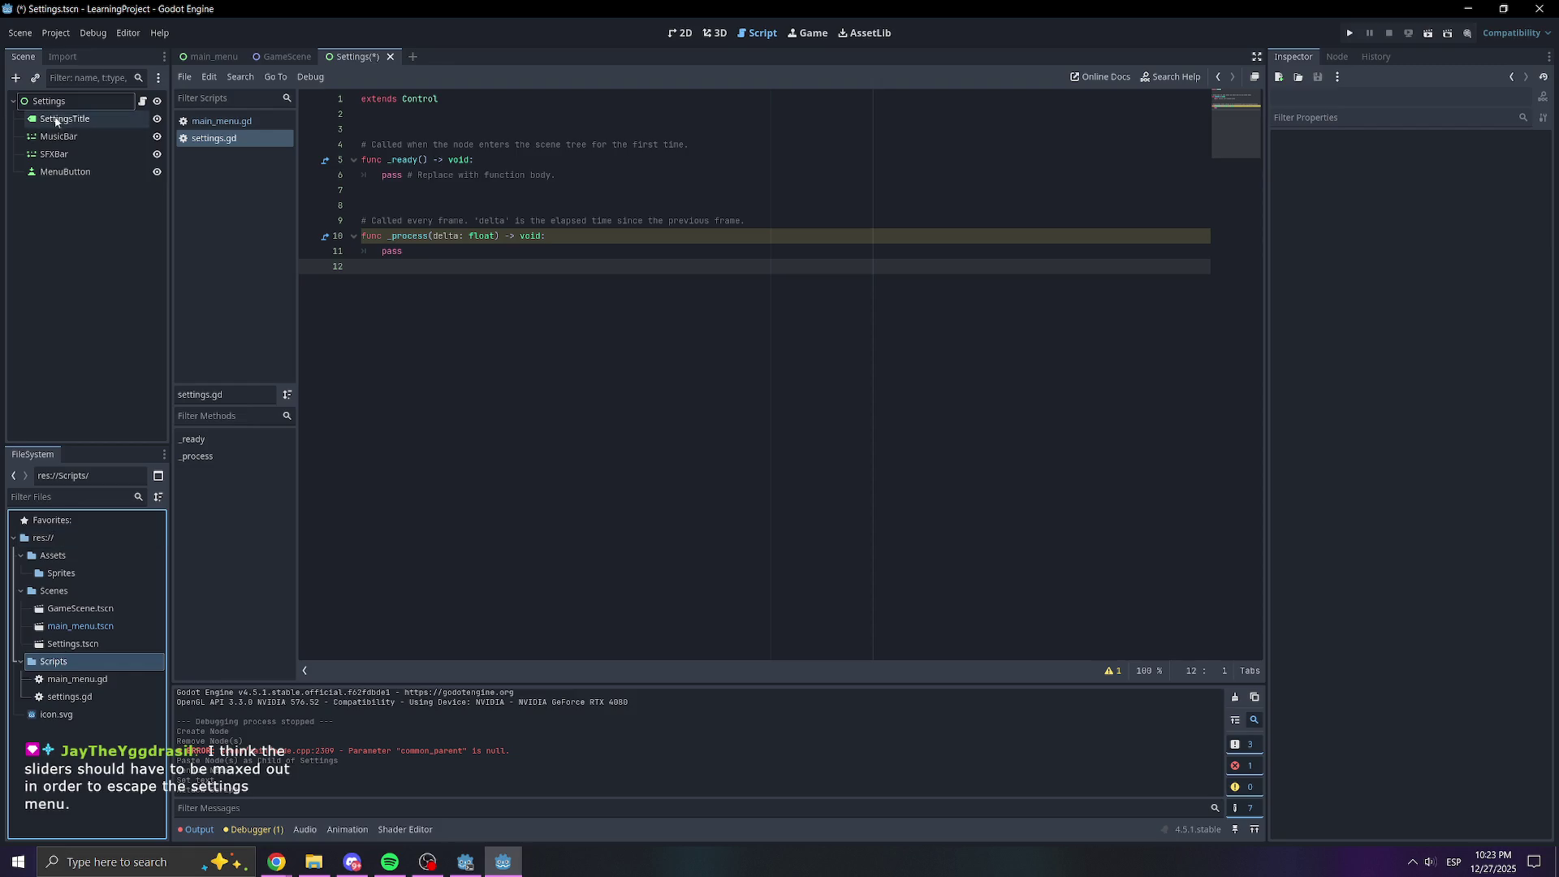
left_click(213, 56)
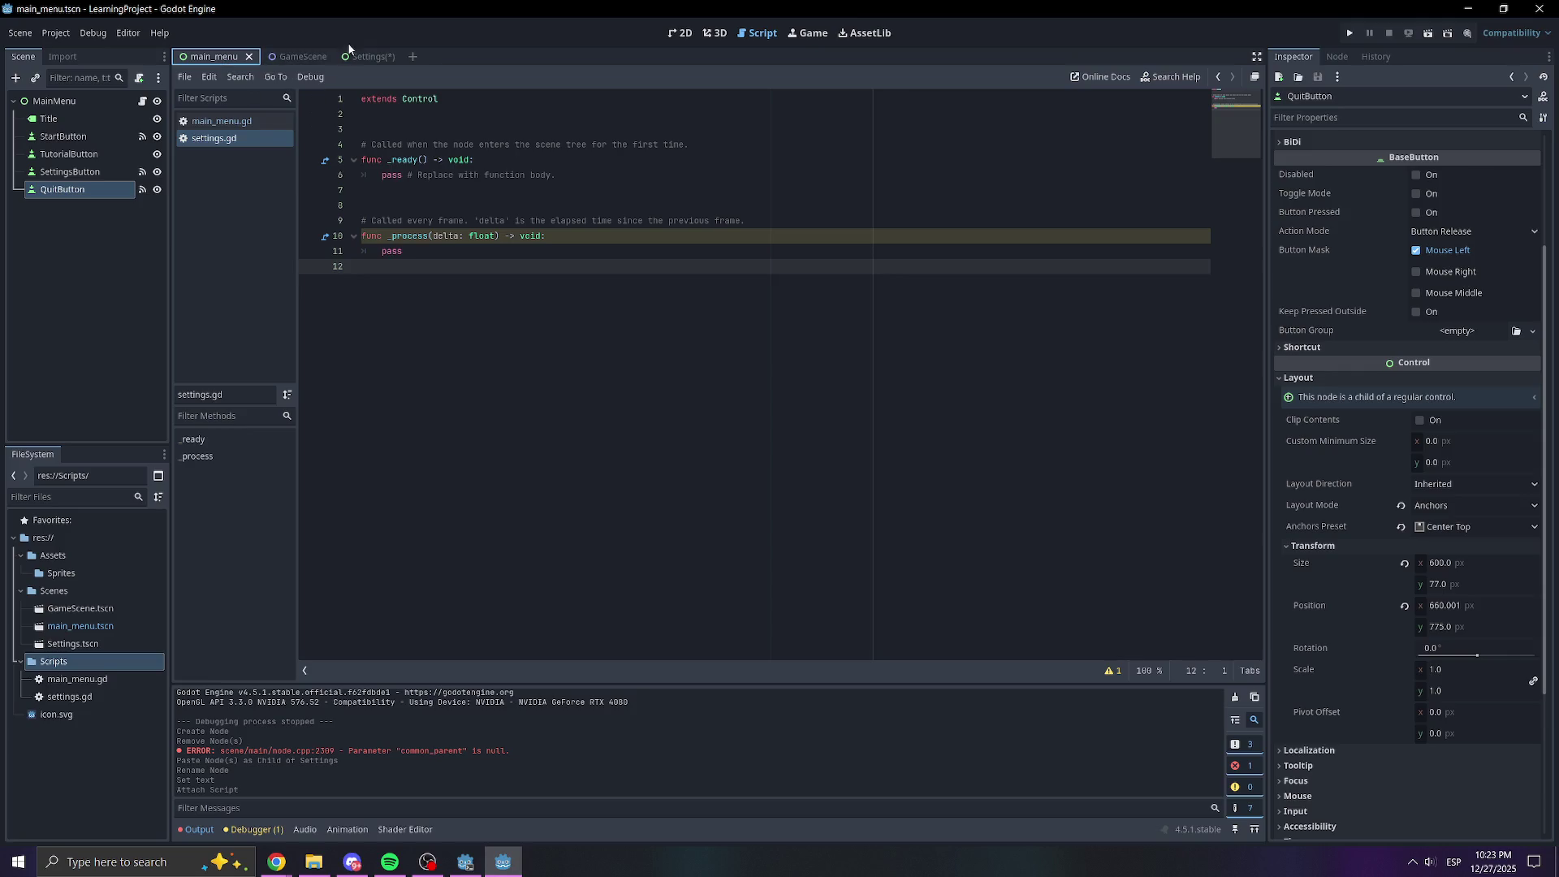
Connect MenuButton's pressed signal to a handler in the Settings script
left_click(682, 32)
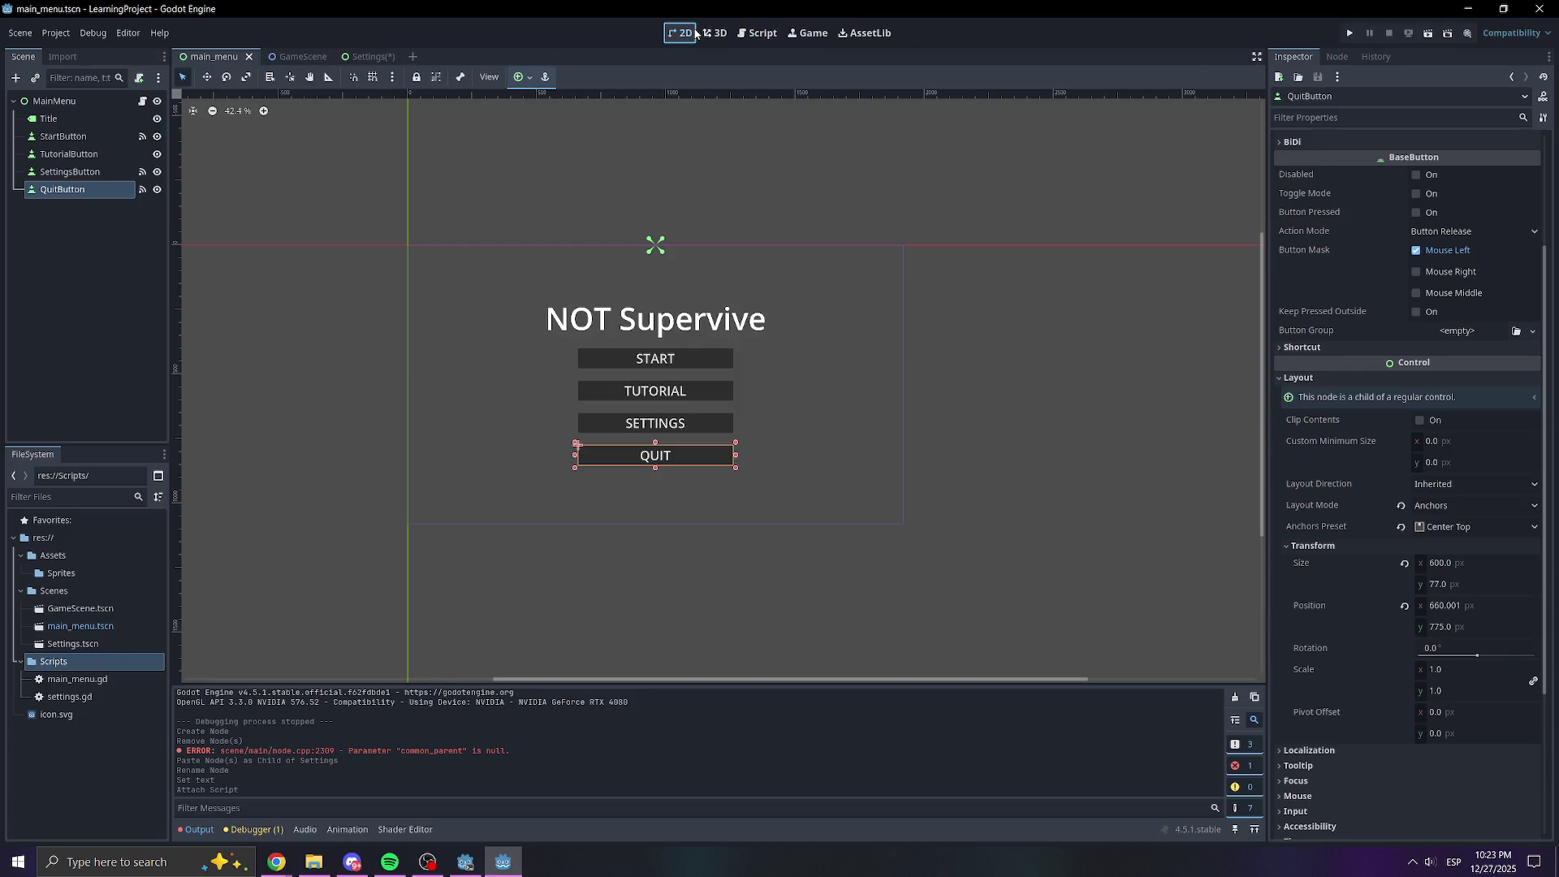
left_click(372, 57)
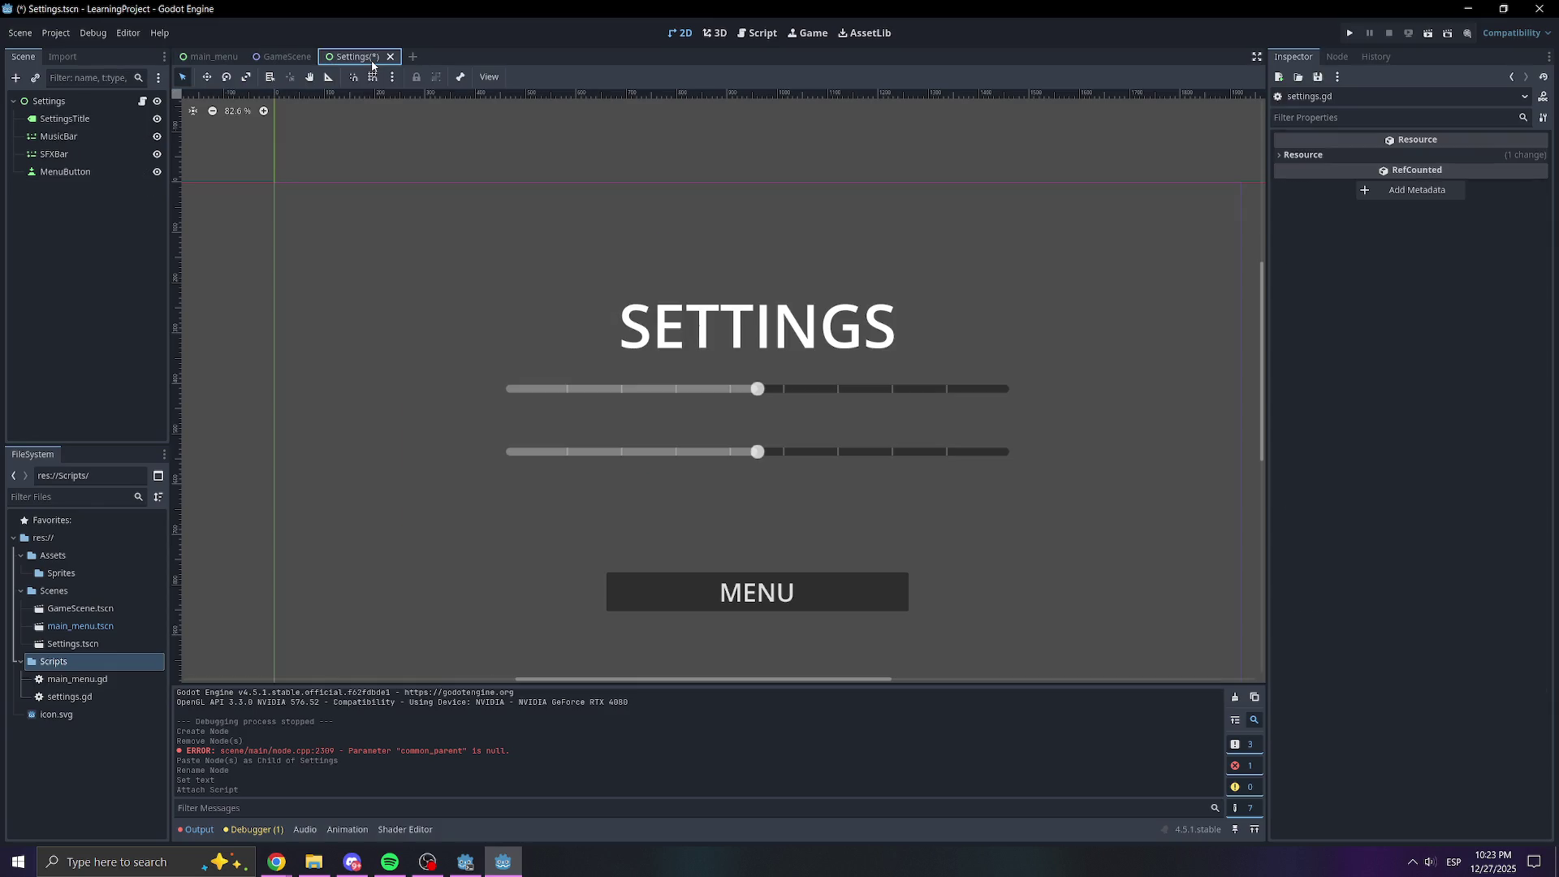
left_click(1337, 56)
double_click(1351, 175)
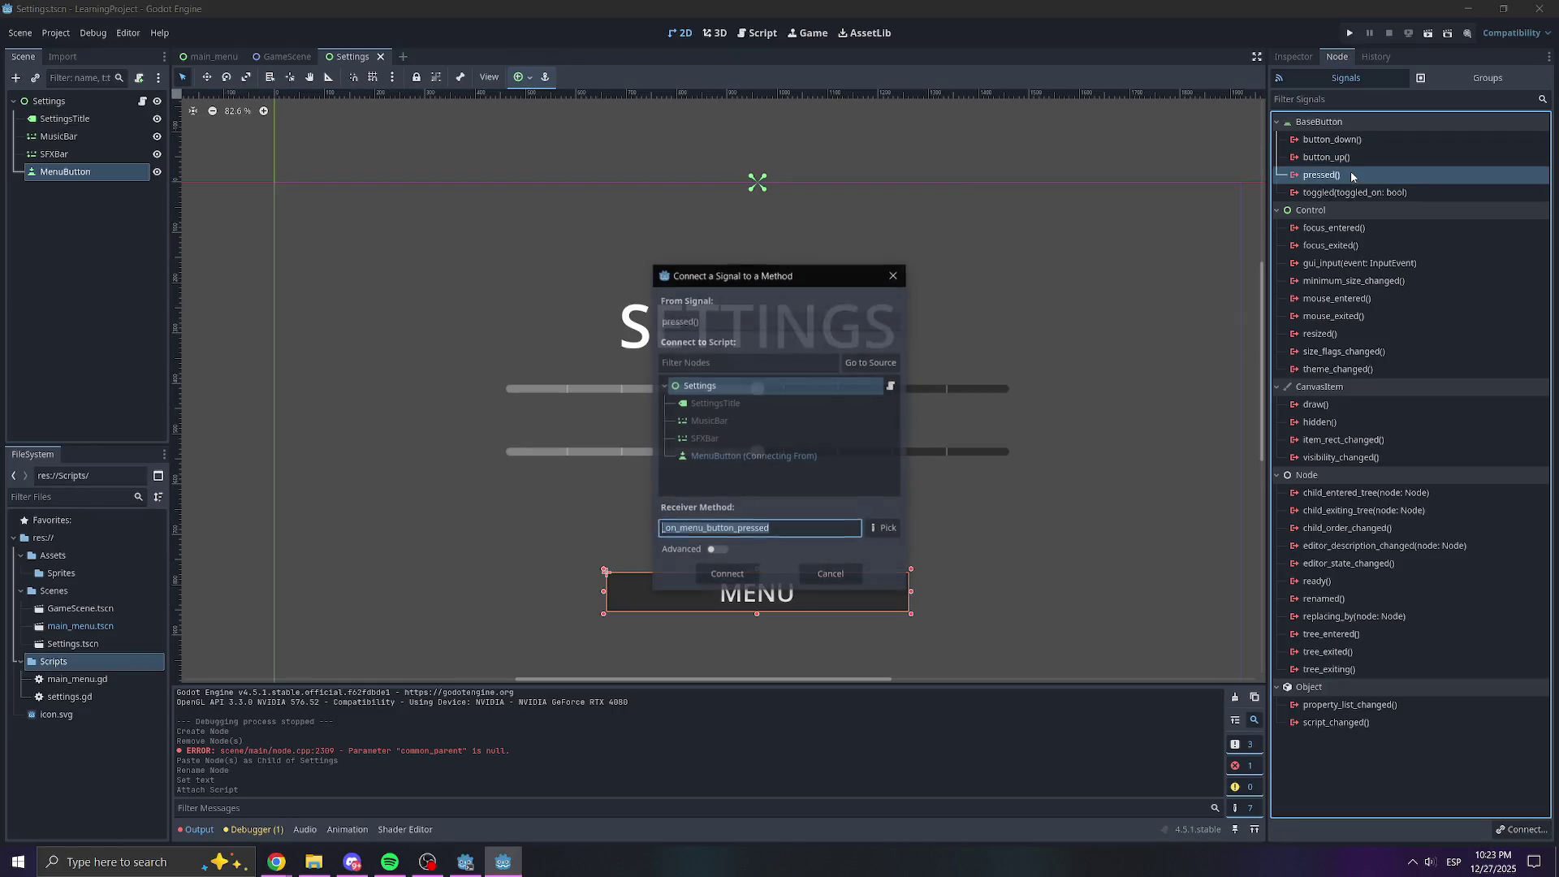
left_click(744, 576)
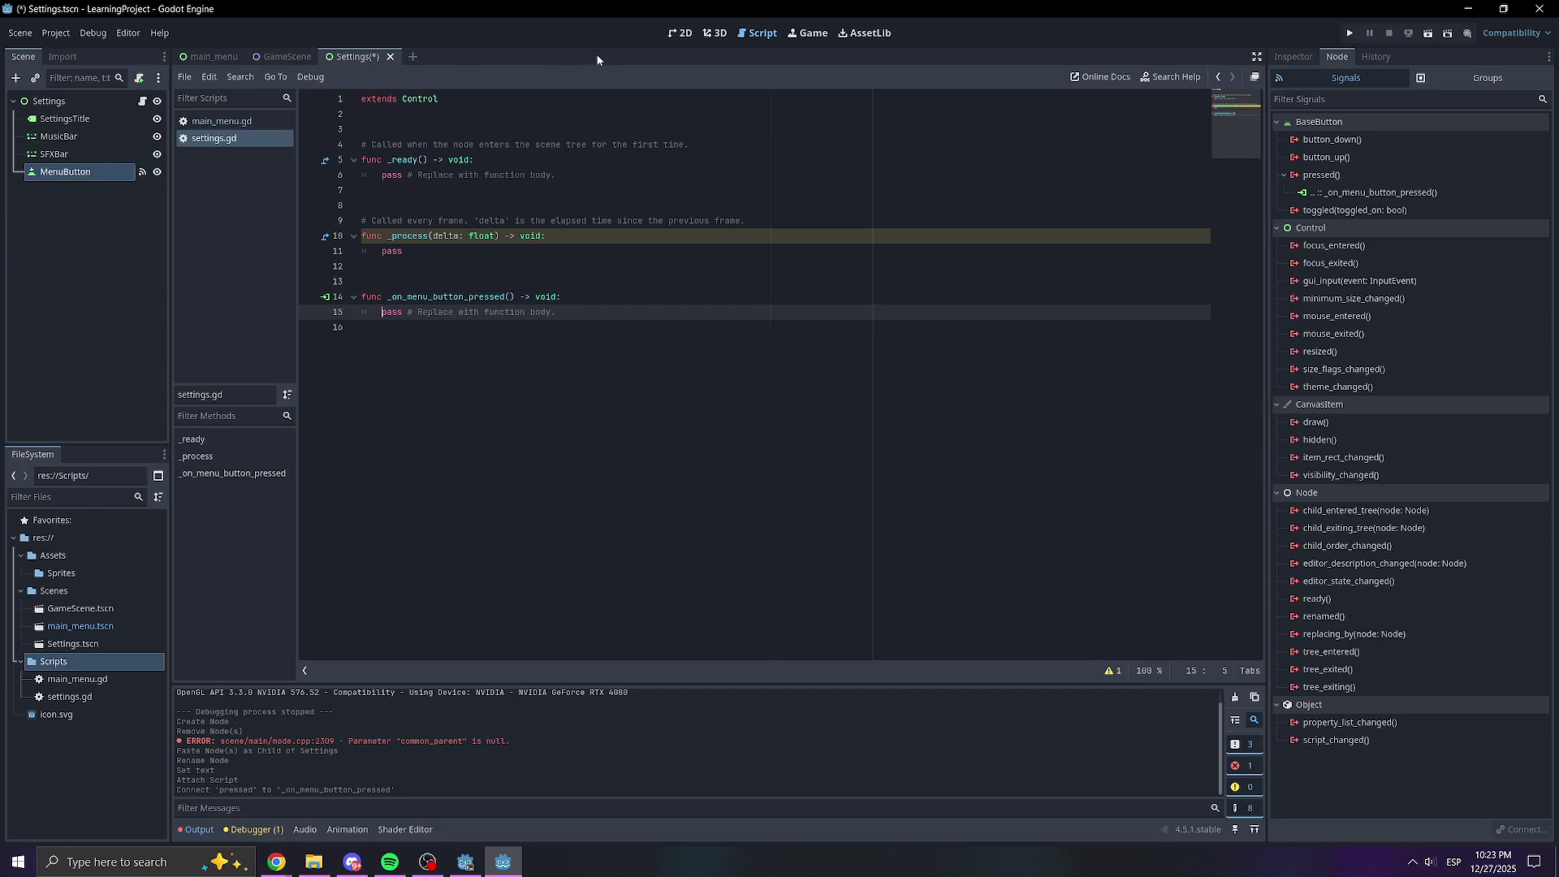
Copy the scene-change line from main_menu.gd into _on_menu_button_pressed, replacing pass
left_click(224, 122)
key("Down")
key("Down")
key("Up")
key("Up")
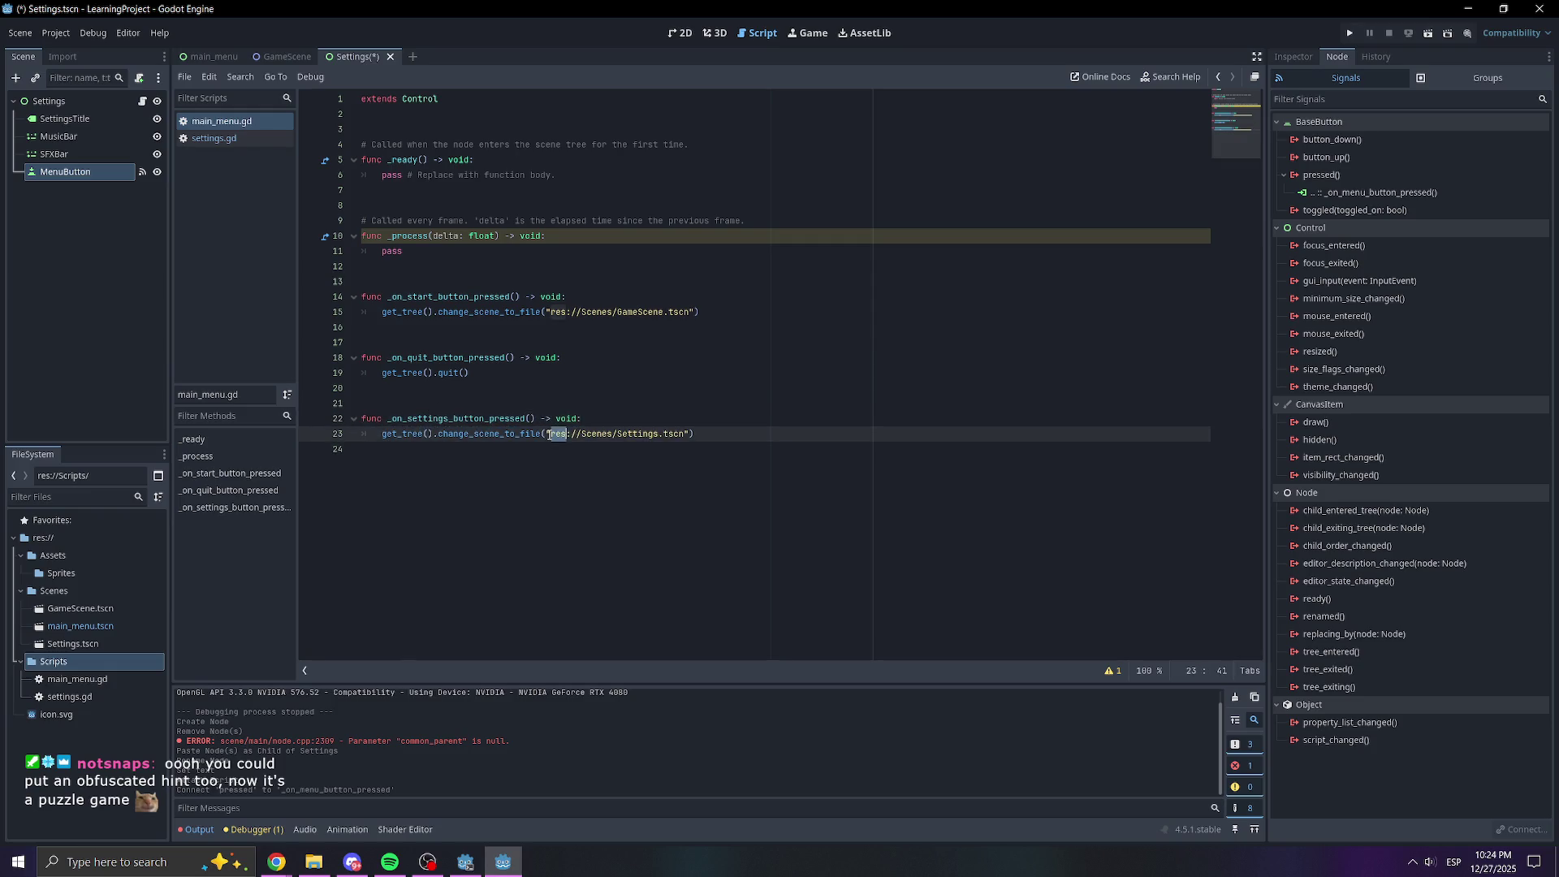
mouse_move(694, 434)
left_mouse_down()
mouse_move(366, 435)
mouse_move(391, 439)
left_mouse_up()
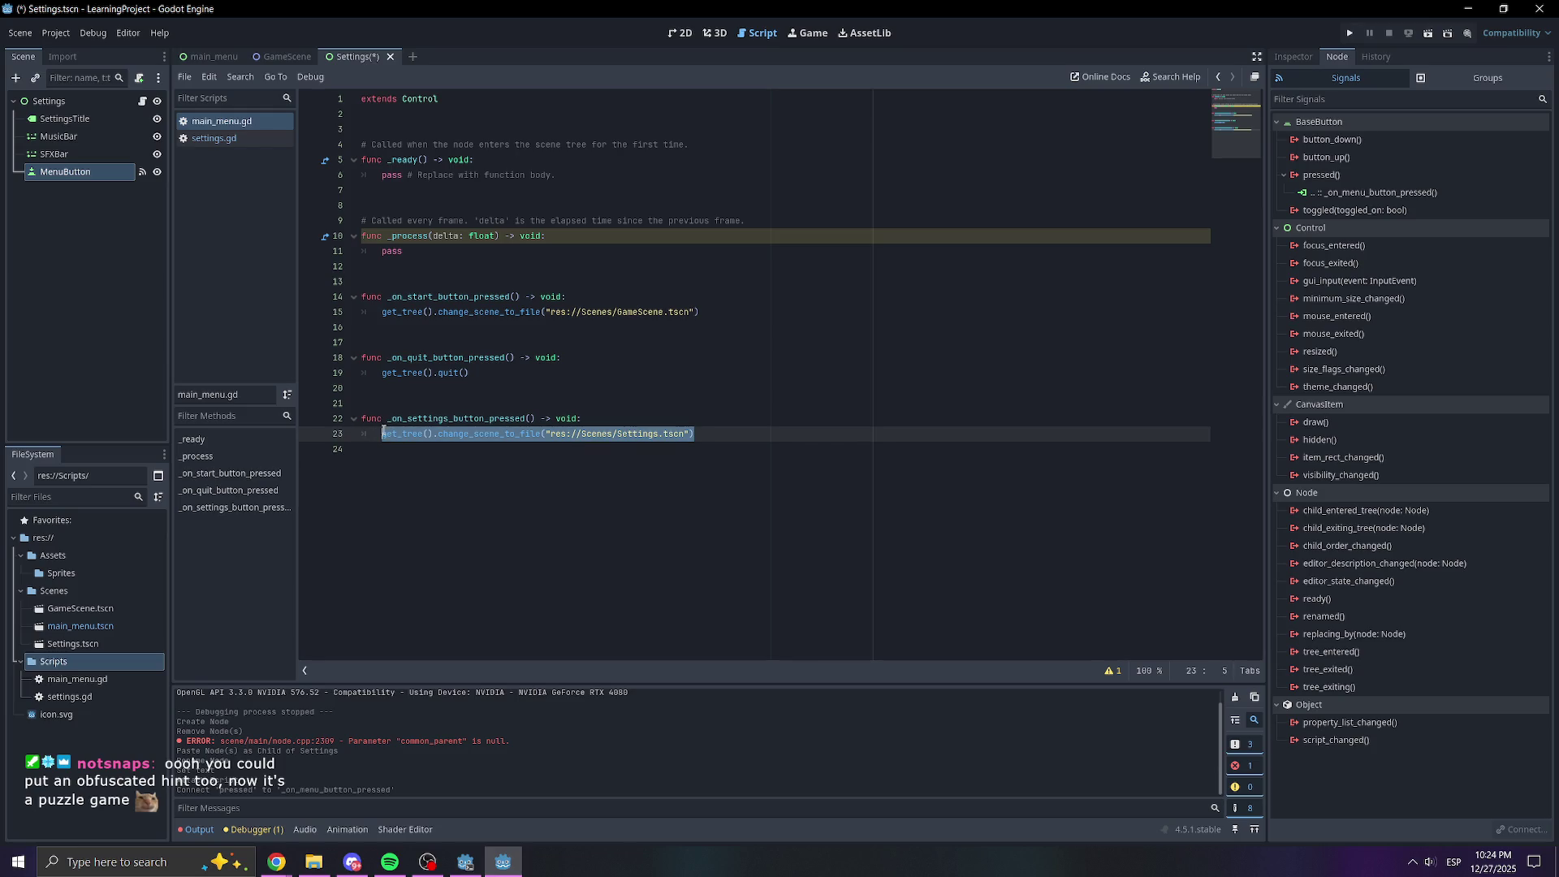
left_click(215, 138)
left_click_drag(556, 313, 381, 312)
type("get_tree().change_scene_to_file(\"res://Scenes/Settings.tscn\")")
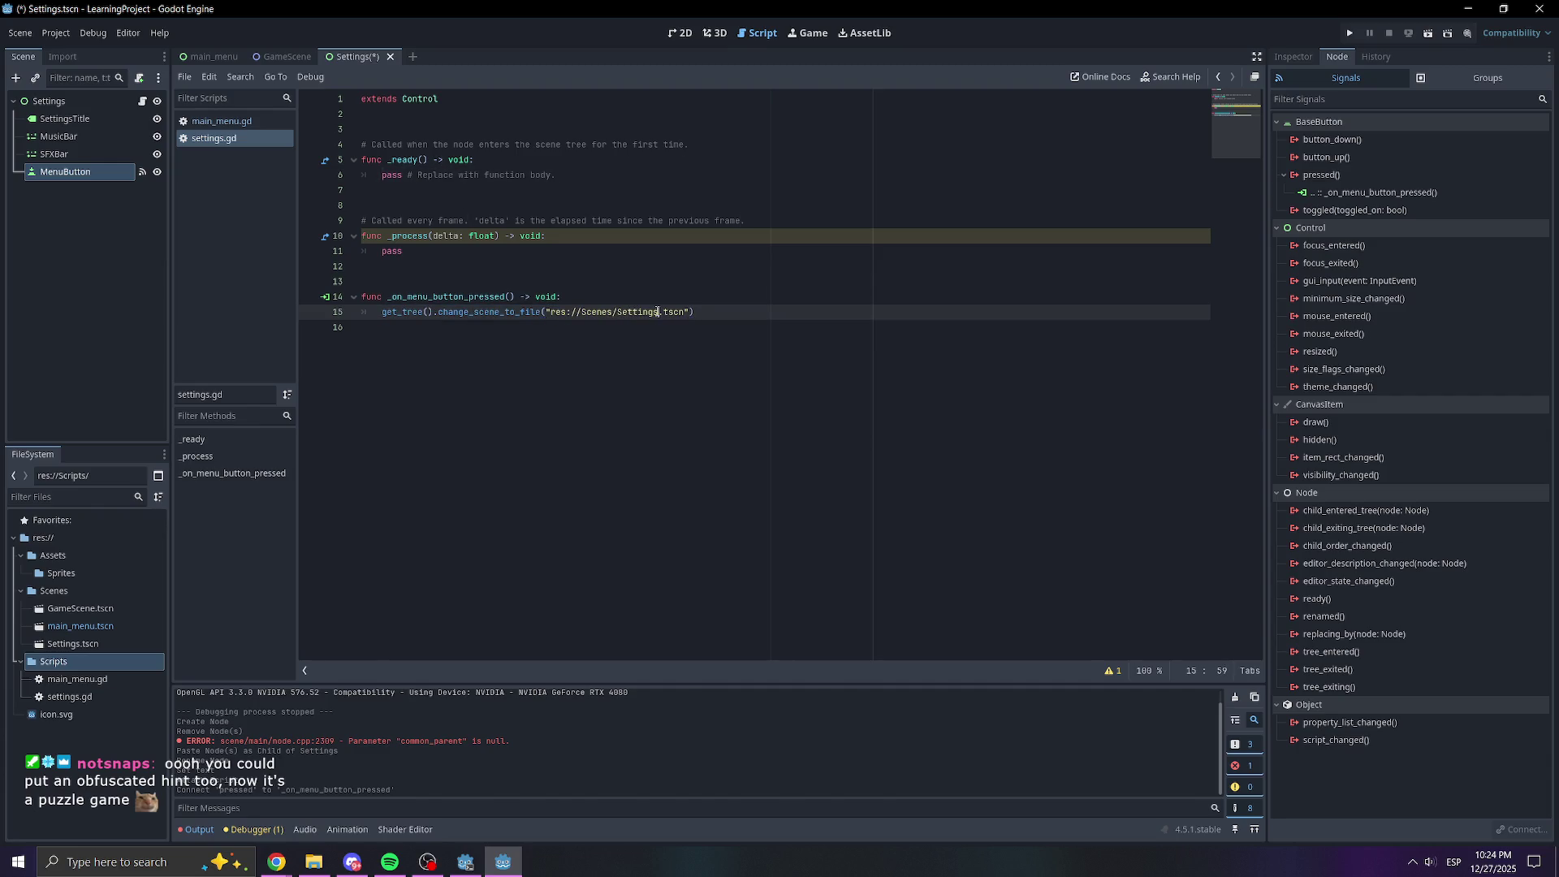
Point the pasted path at res://Scenes/main_menu.tscn and save settings.gd
left_click_drag(657, 313, 623, 312)
key("BackSpace")
key("BackSpace")
type("Main")
key("BackSpace")
key("BackSpace")
key("BackSpace")
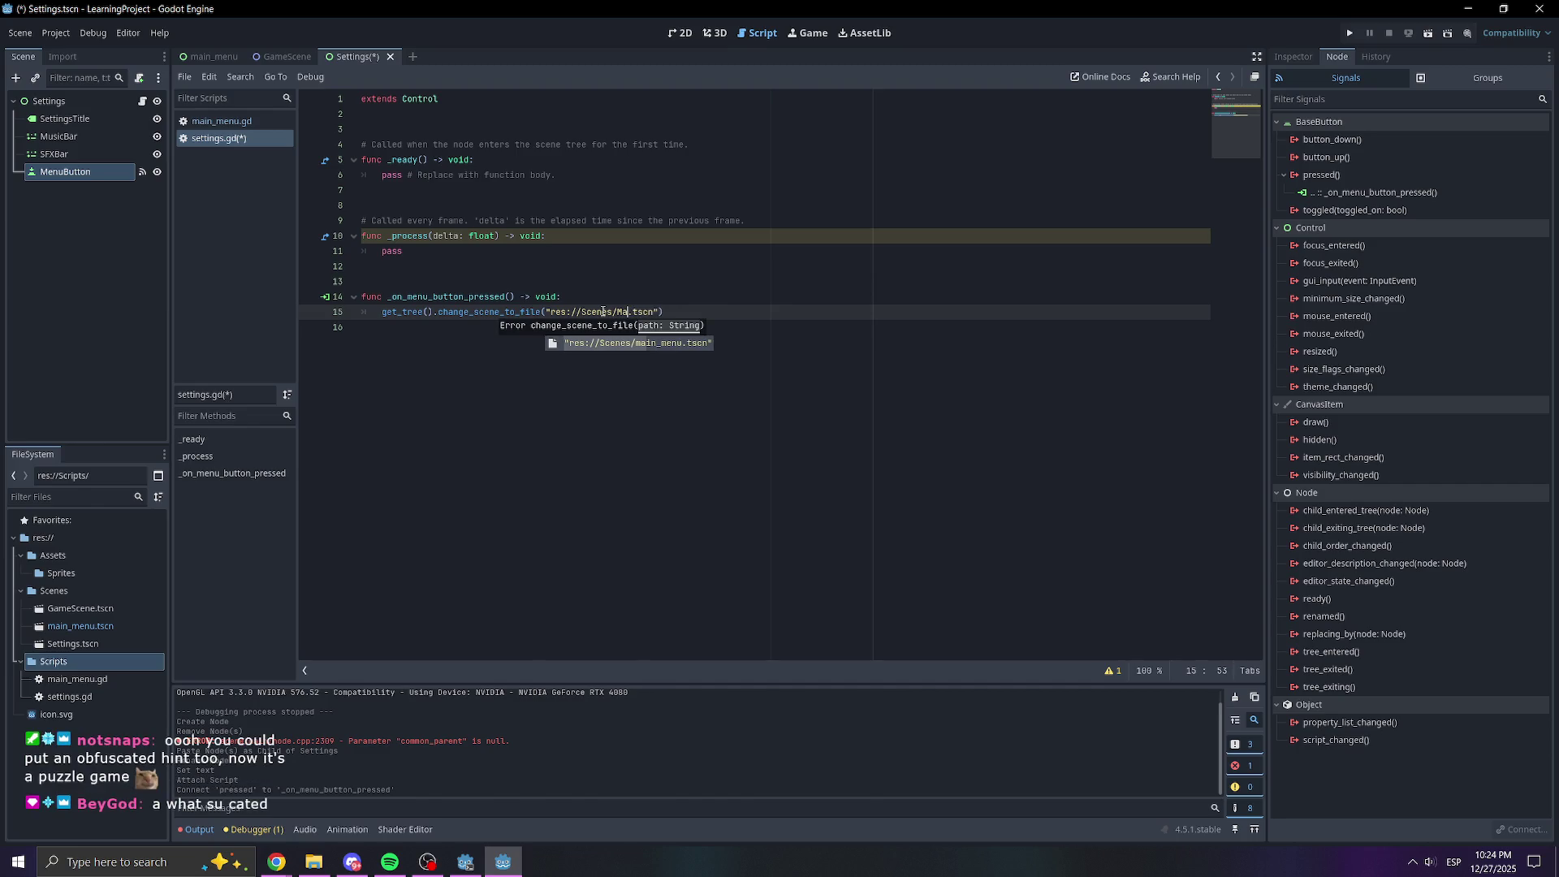
type("main_menu")
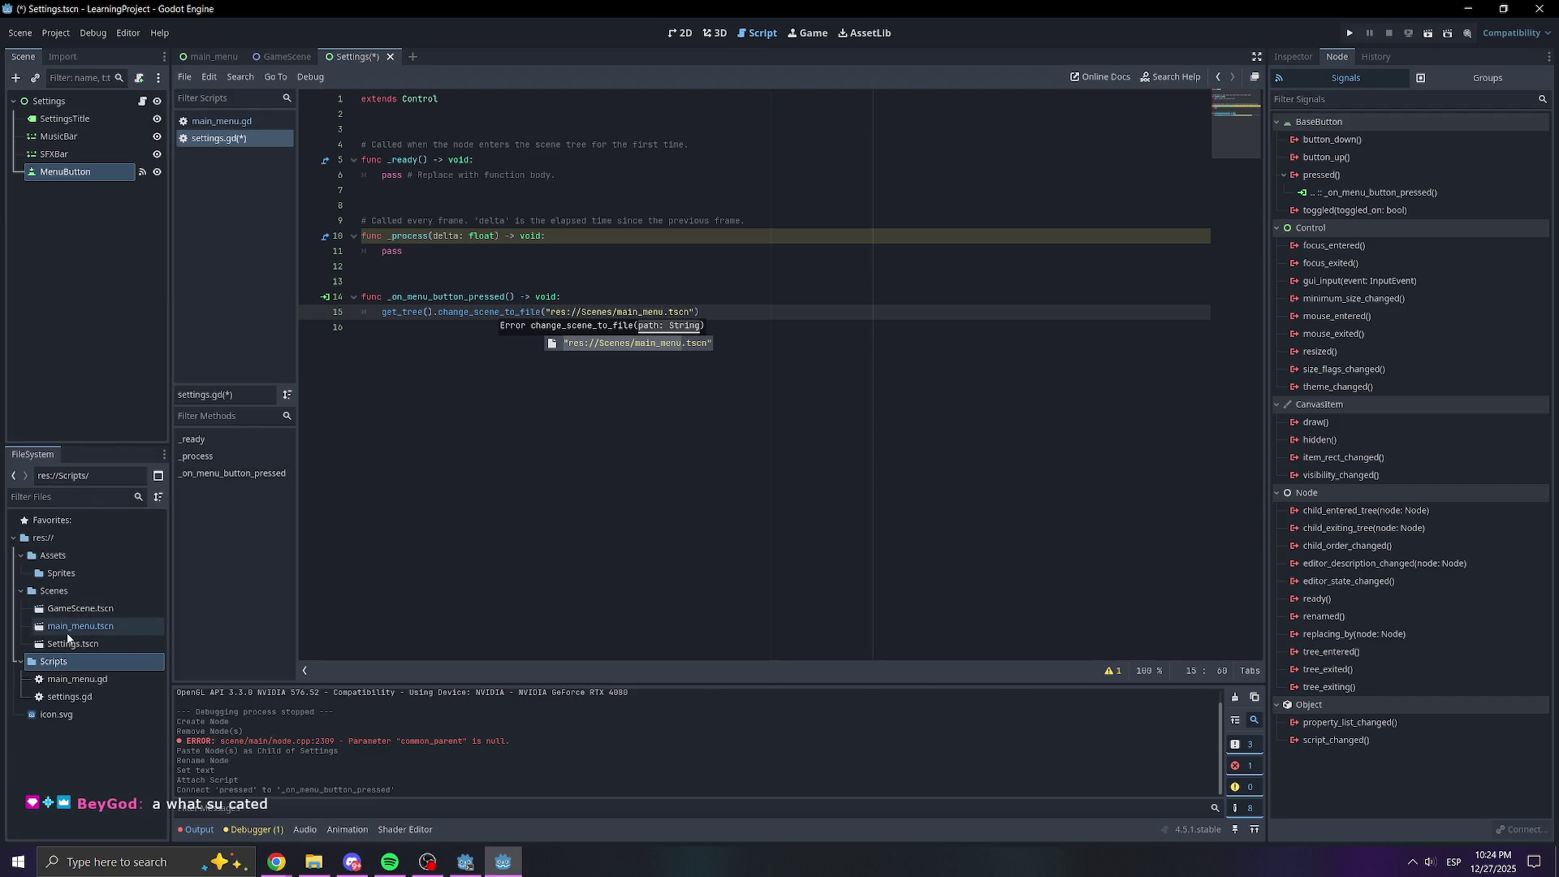
left_click(756, 419)
key("ctrl+s")
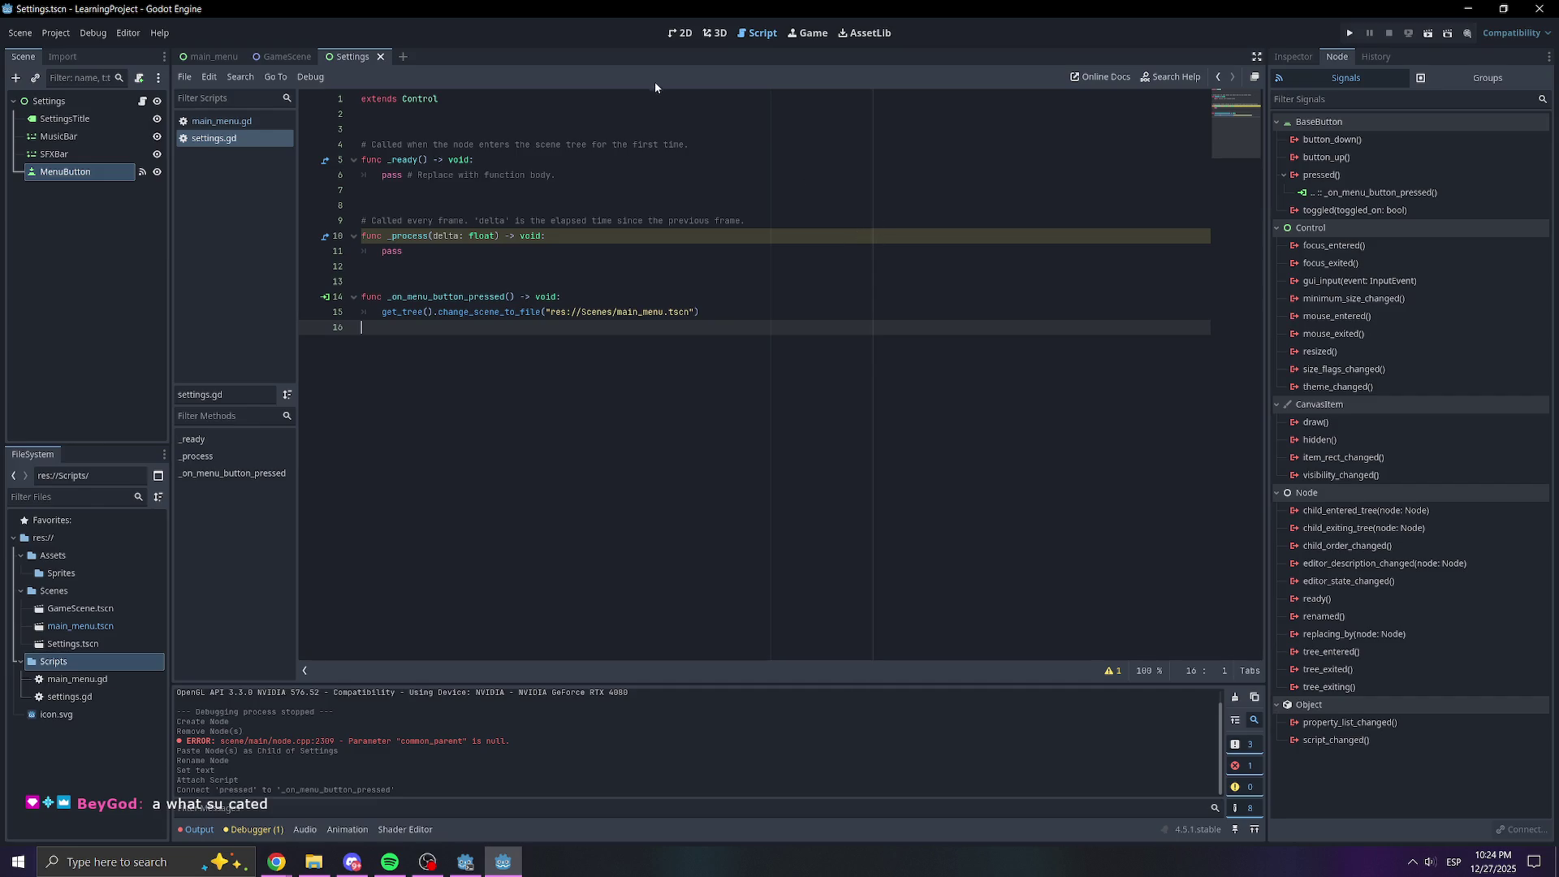
left_click(681, 33)
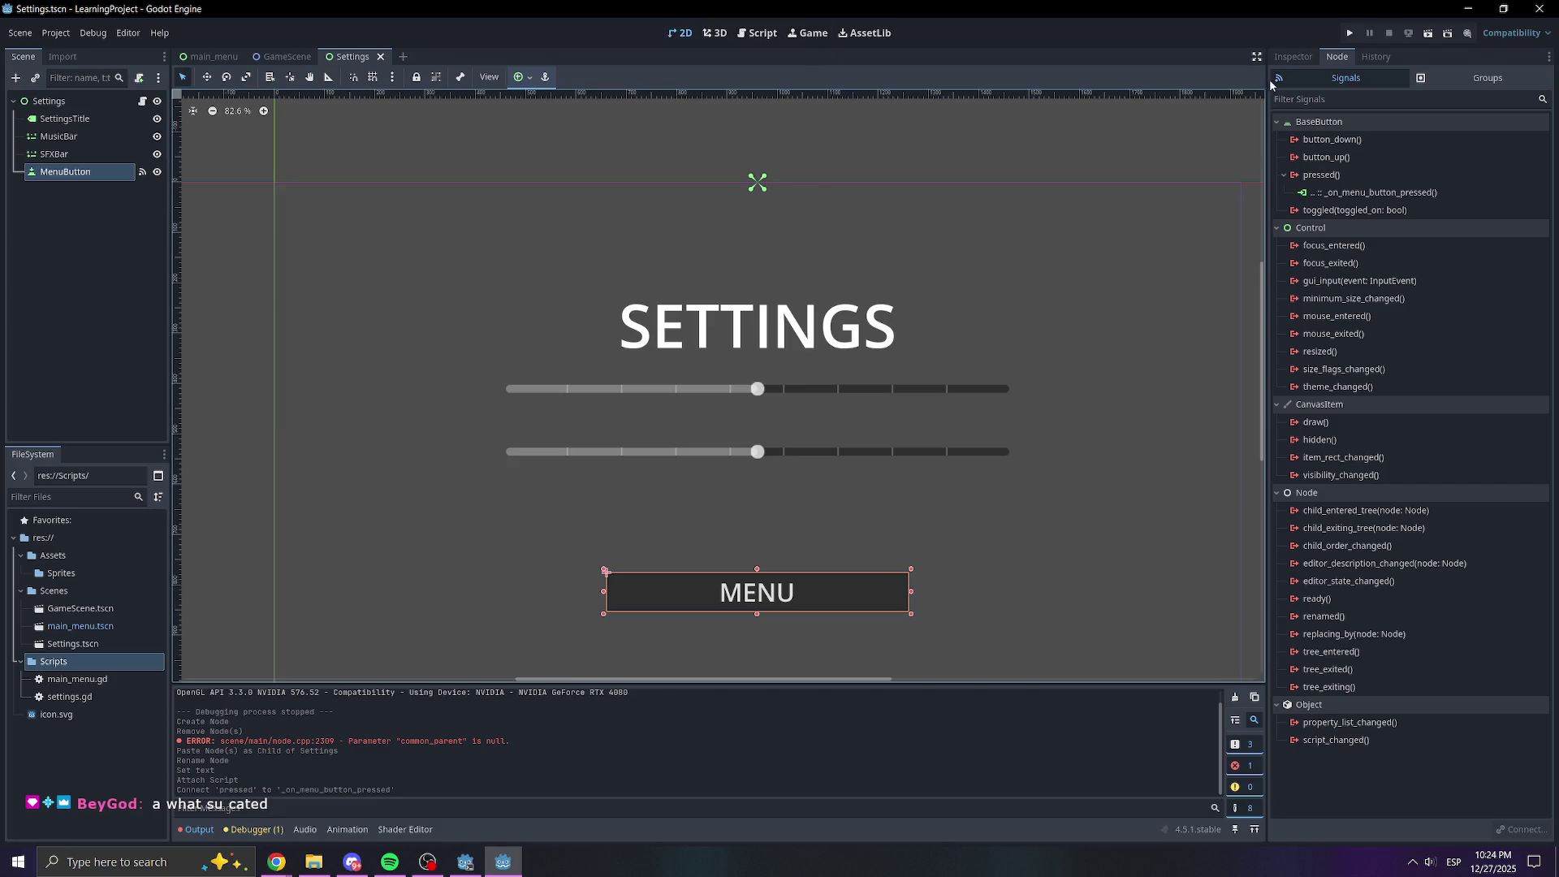
left_click(1350, 32)
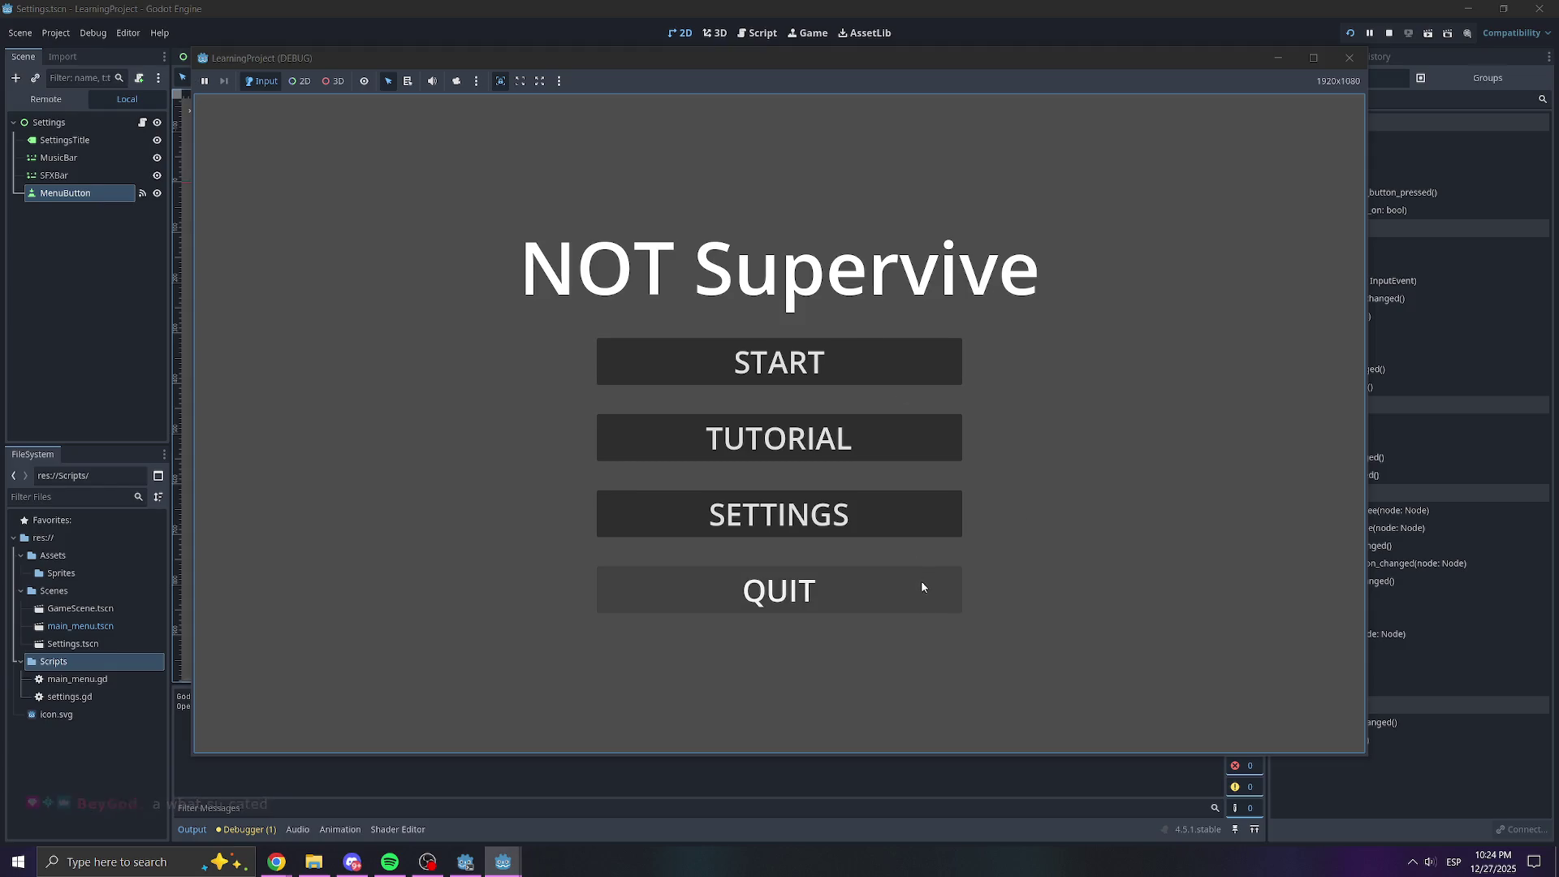
left_click(897, 520)
left_click(775, 590)
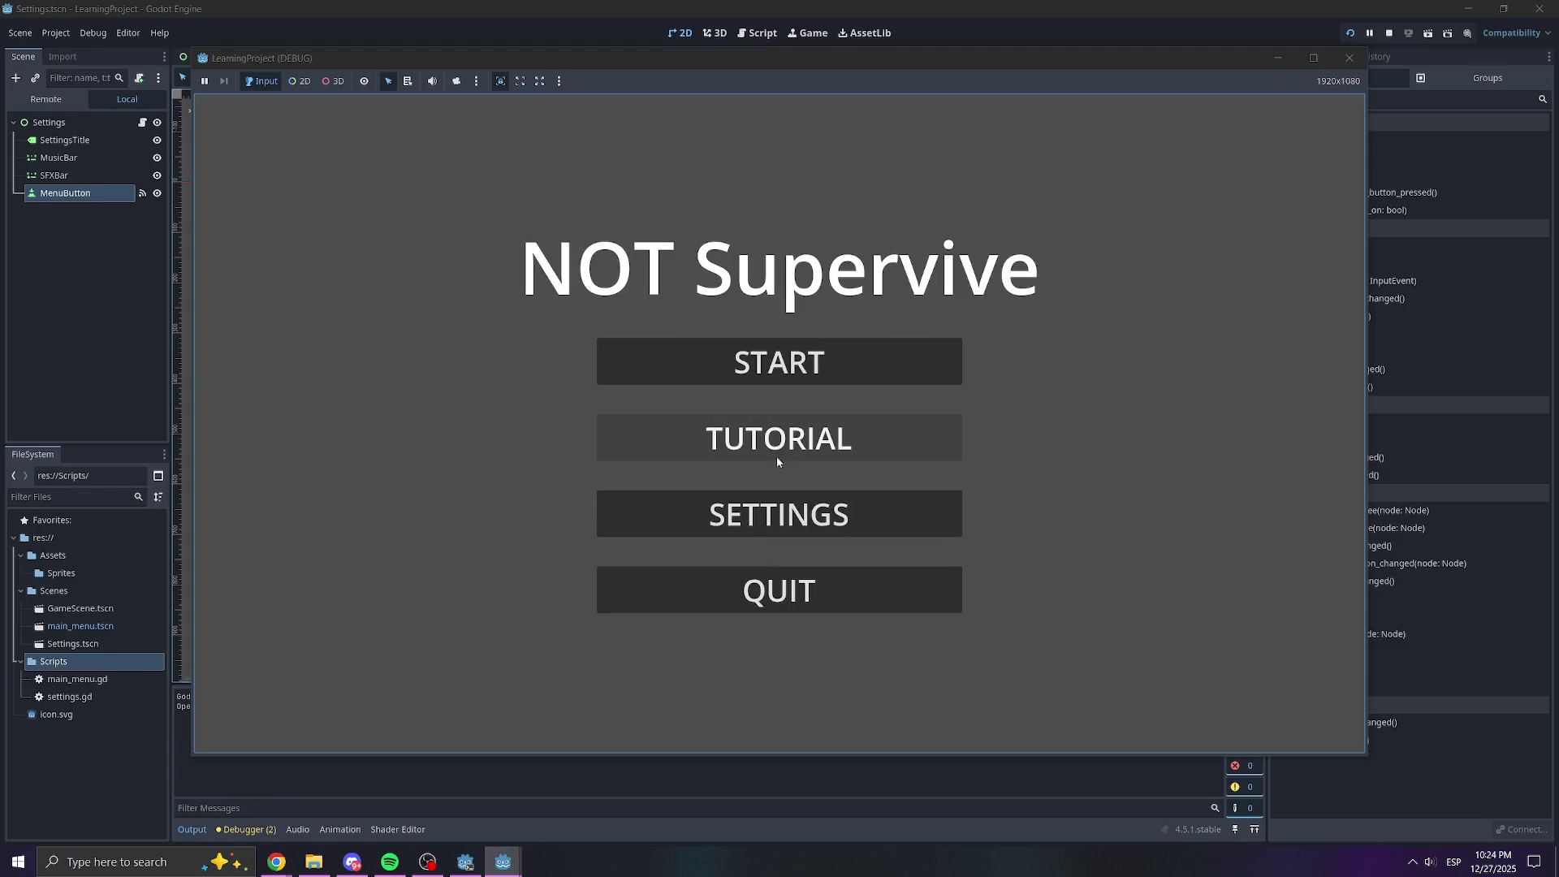
left_click(843, 520)
left_click_drag(784, 421, 578, 439)
left_click_drag(790, 344, 933, 345)
left_click_drag(598, 422, 773, 421)
left_click_drag(931, 344, 616, 366)
left_click(771, 589)
left_click(840, 440)
key("Up")
key("Return")
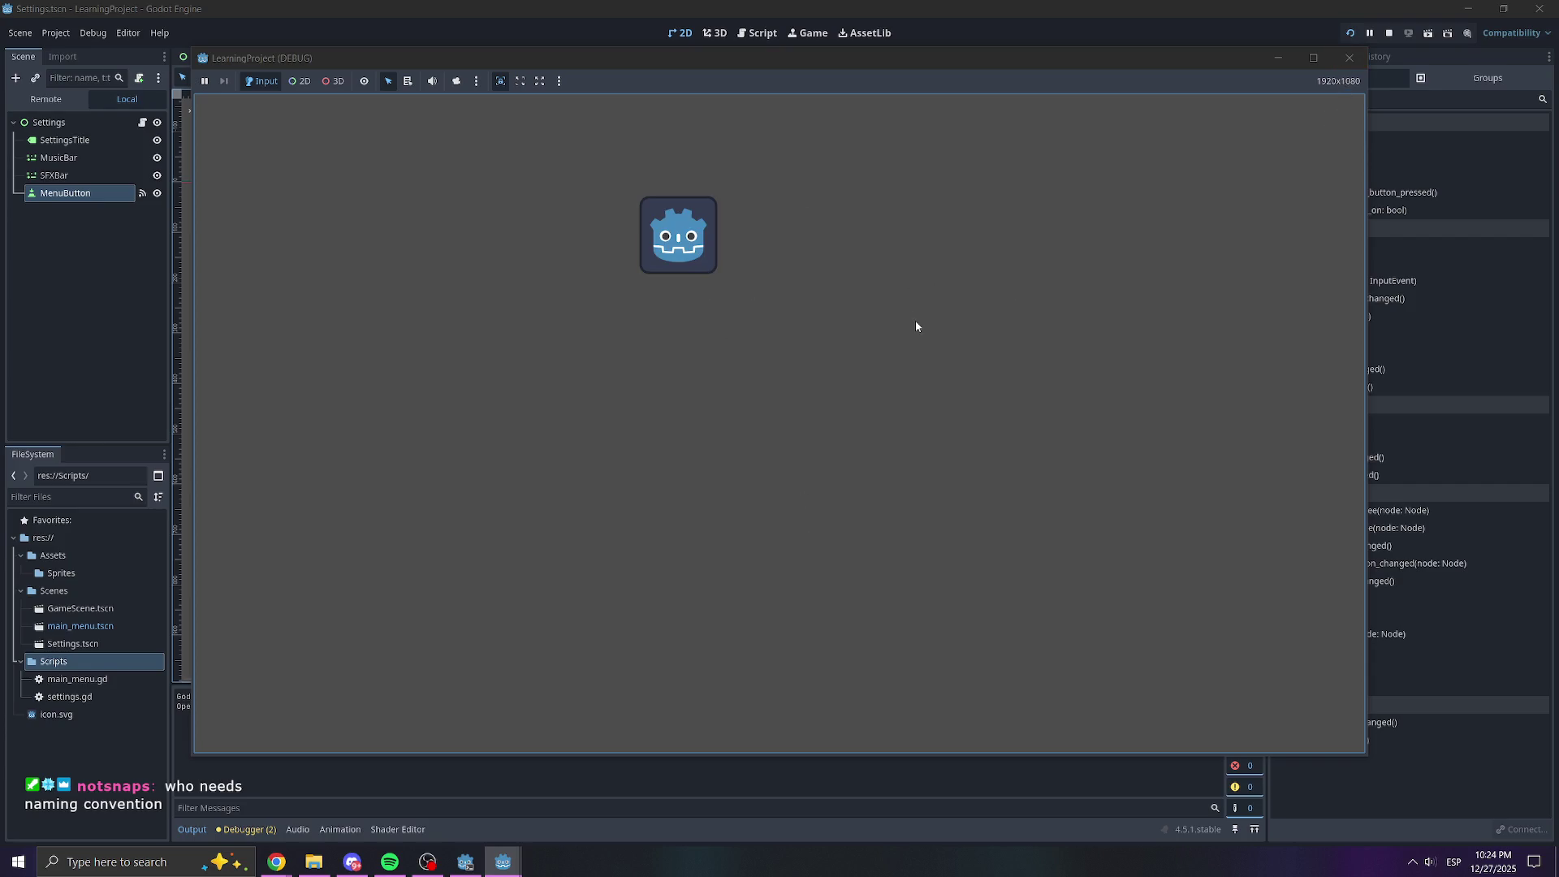
left_click(1350, 57)
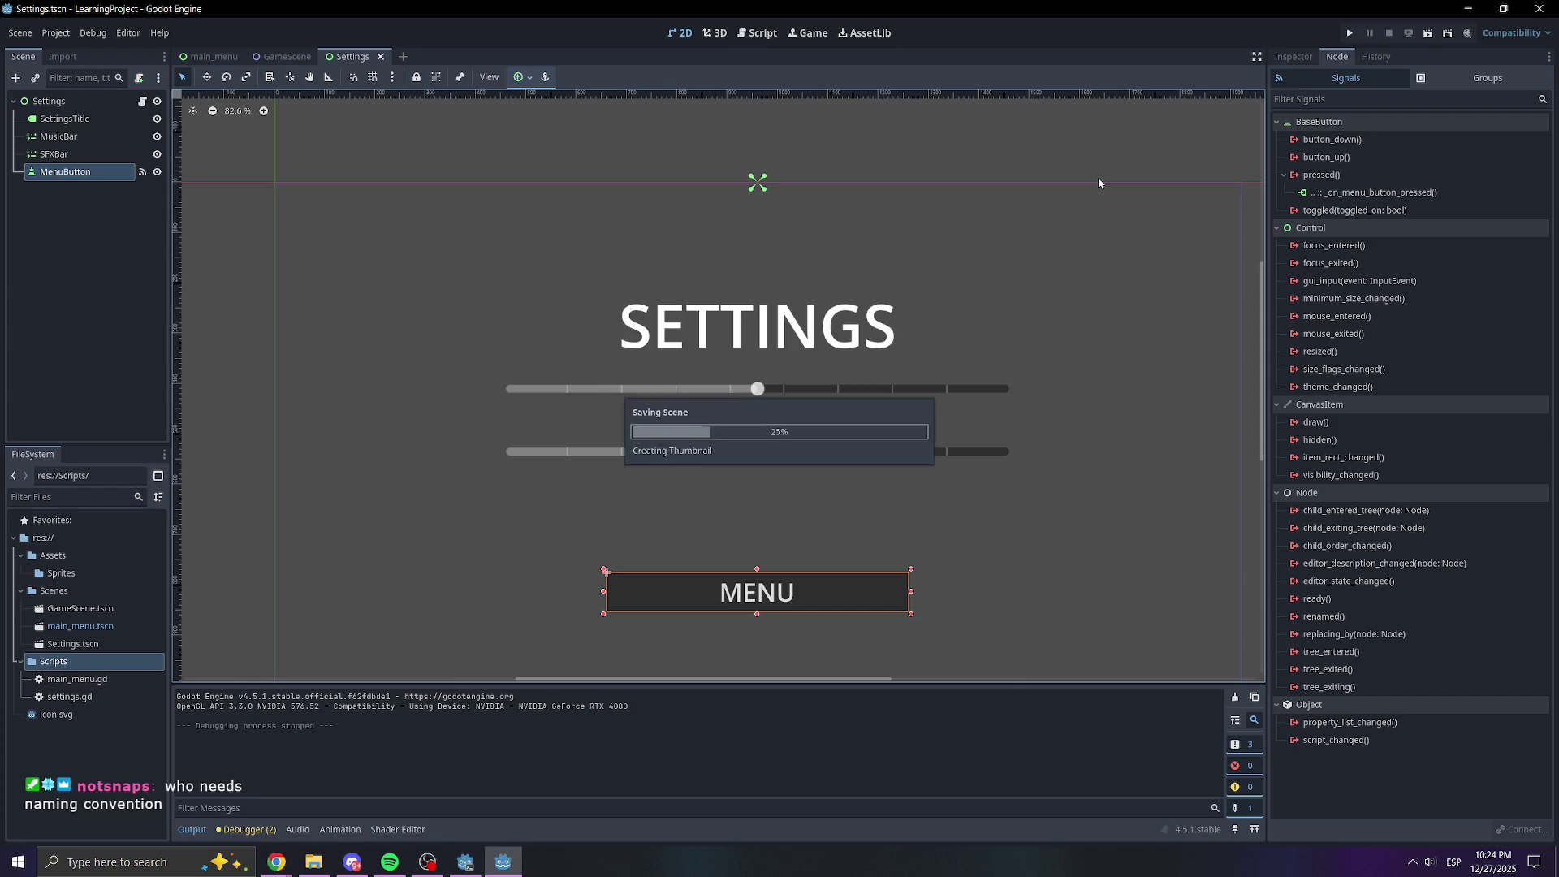
Rename the main_menu.tscn file to Main_Menu.tscn in the FileSystem panel
left_click(91, 628)
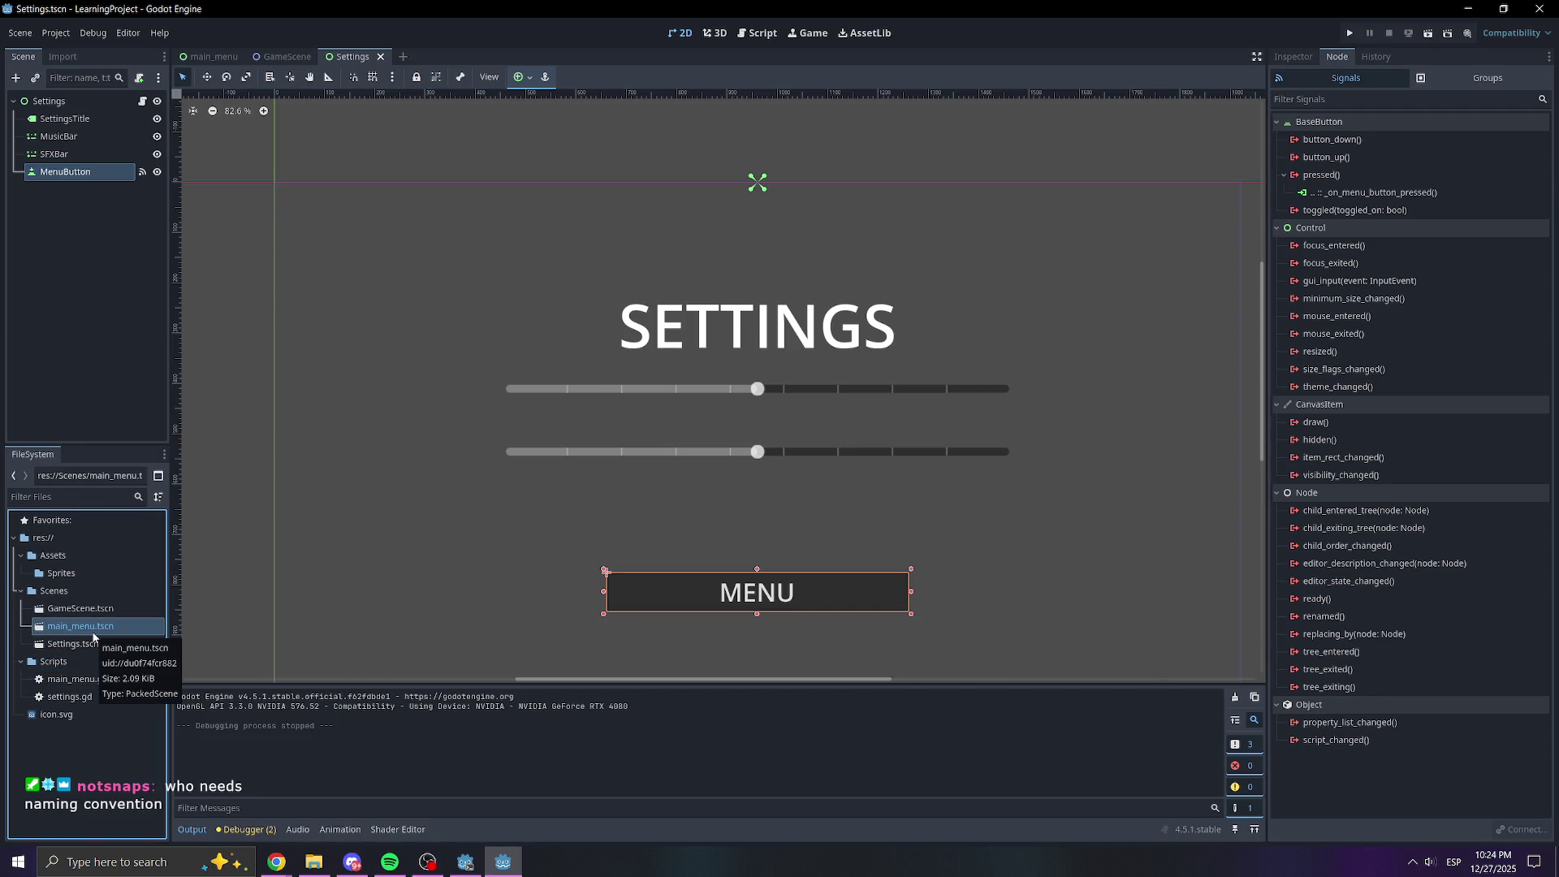
right_click(93, 630)
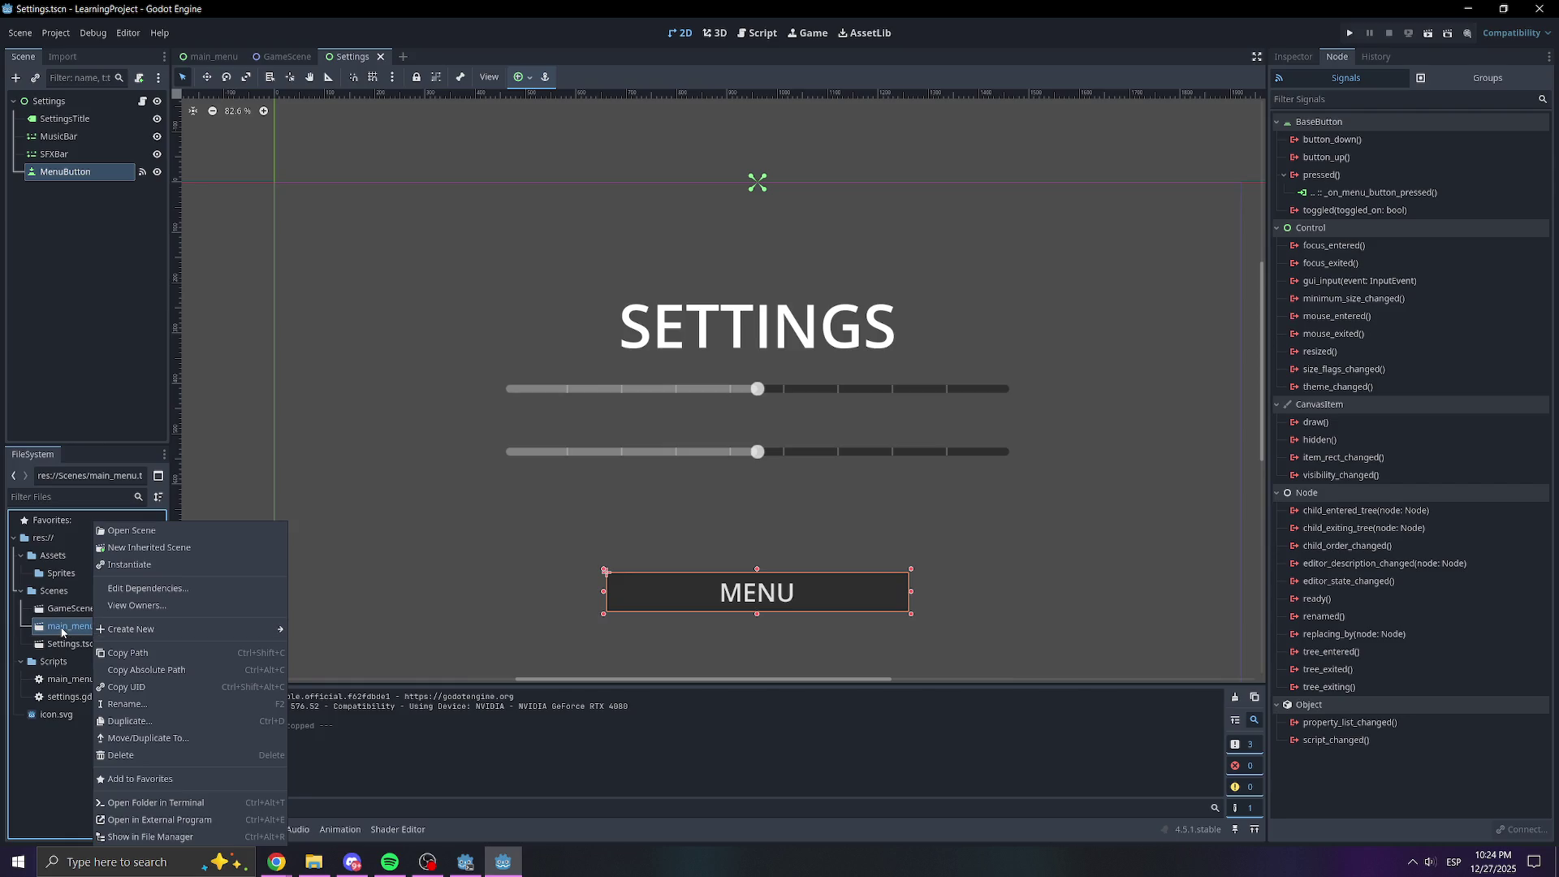
left_click(63, 633)
right_click(62, 632)
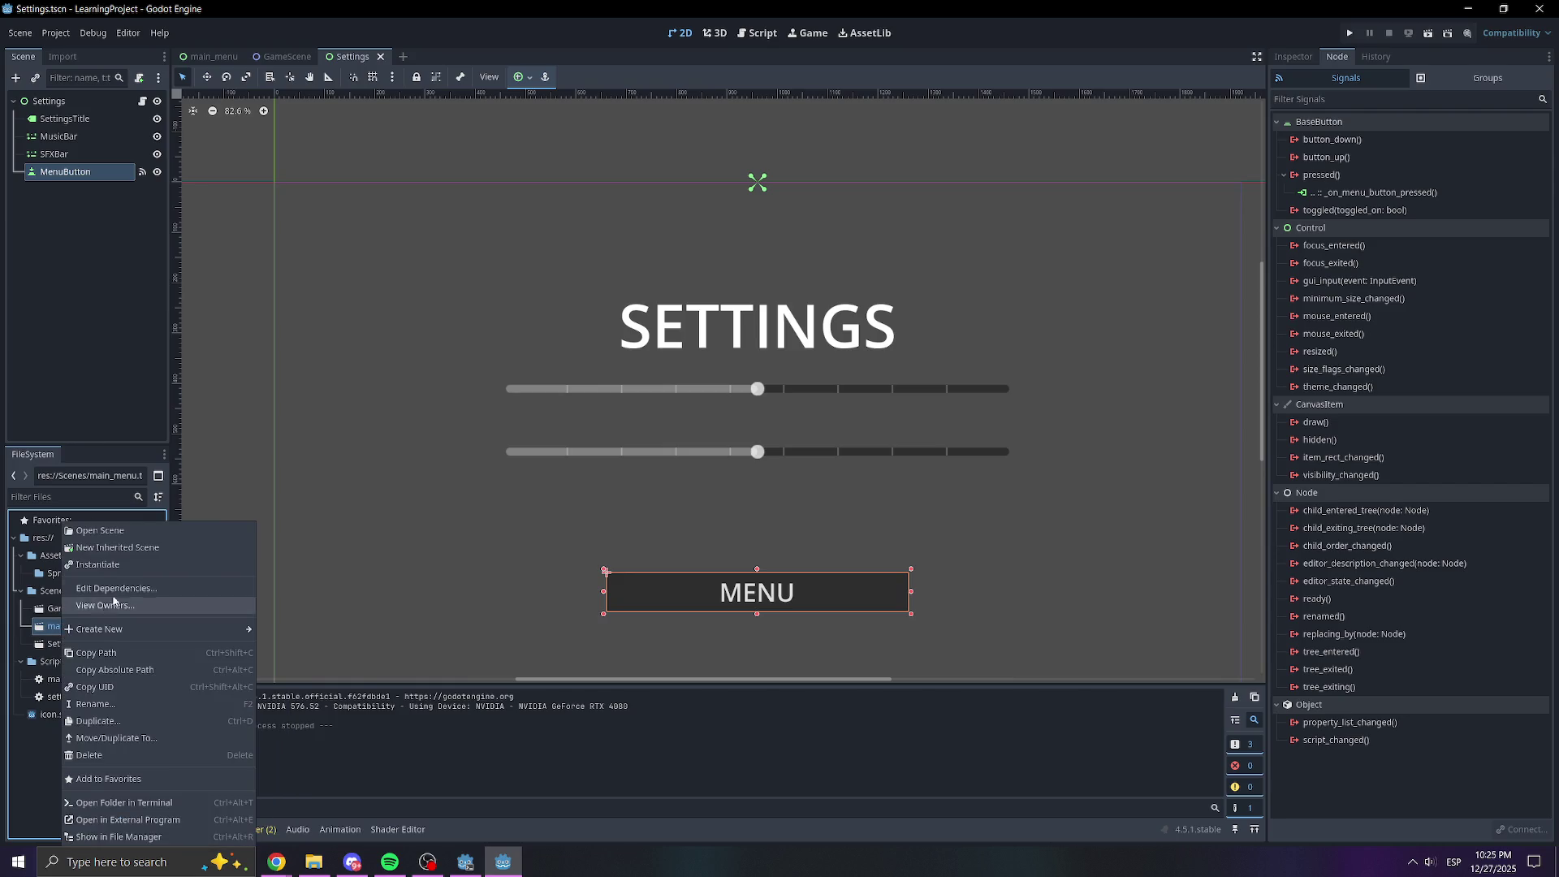
mouse_move(141, 623)
left_click(113, 703)
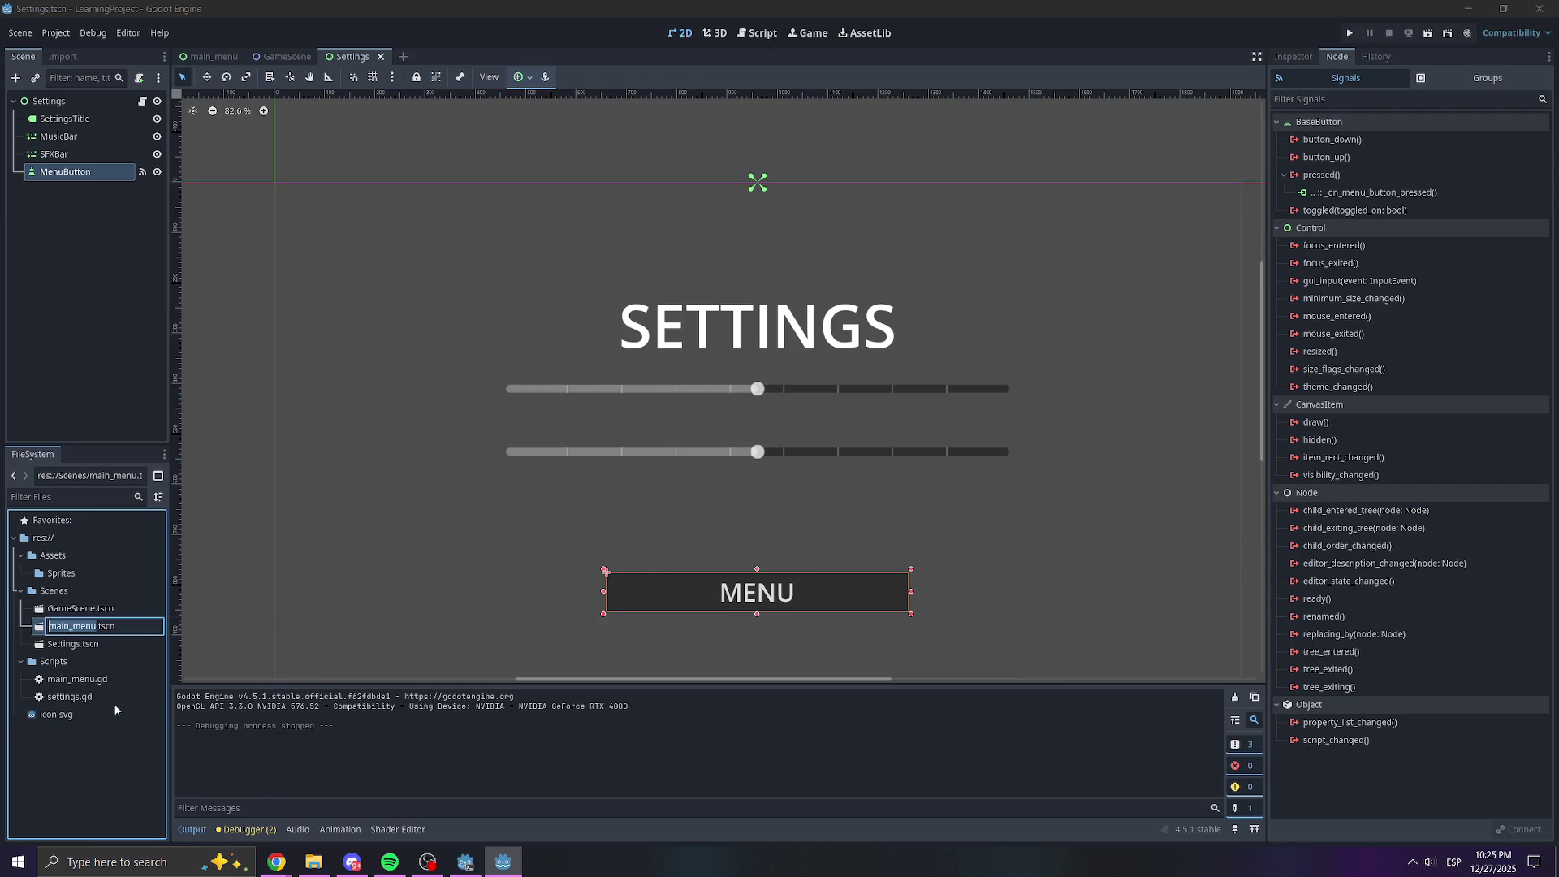
key("Home")
key("Delete")
type("M")
key("Delete")
type("M")
key("Return")
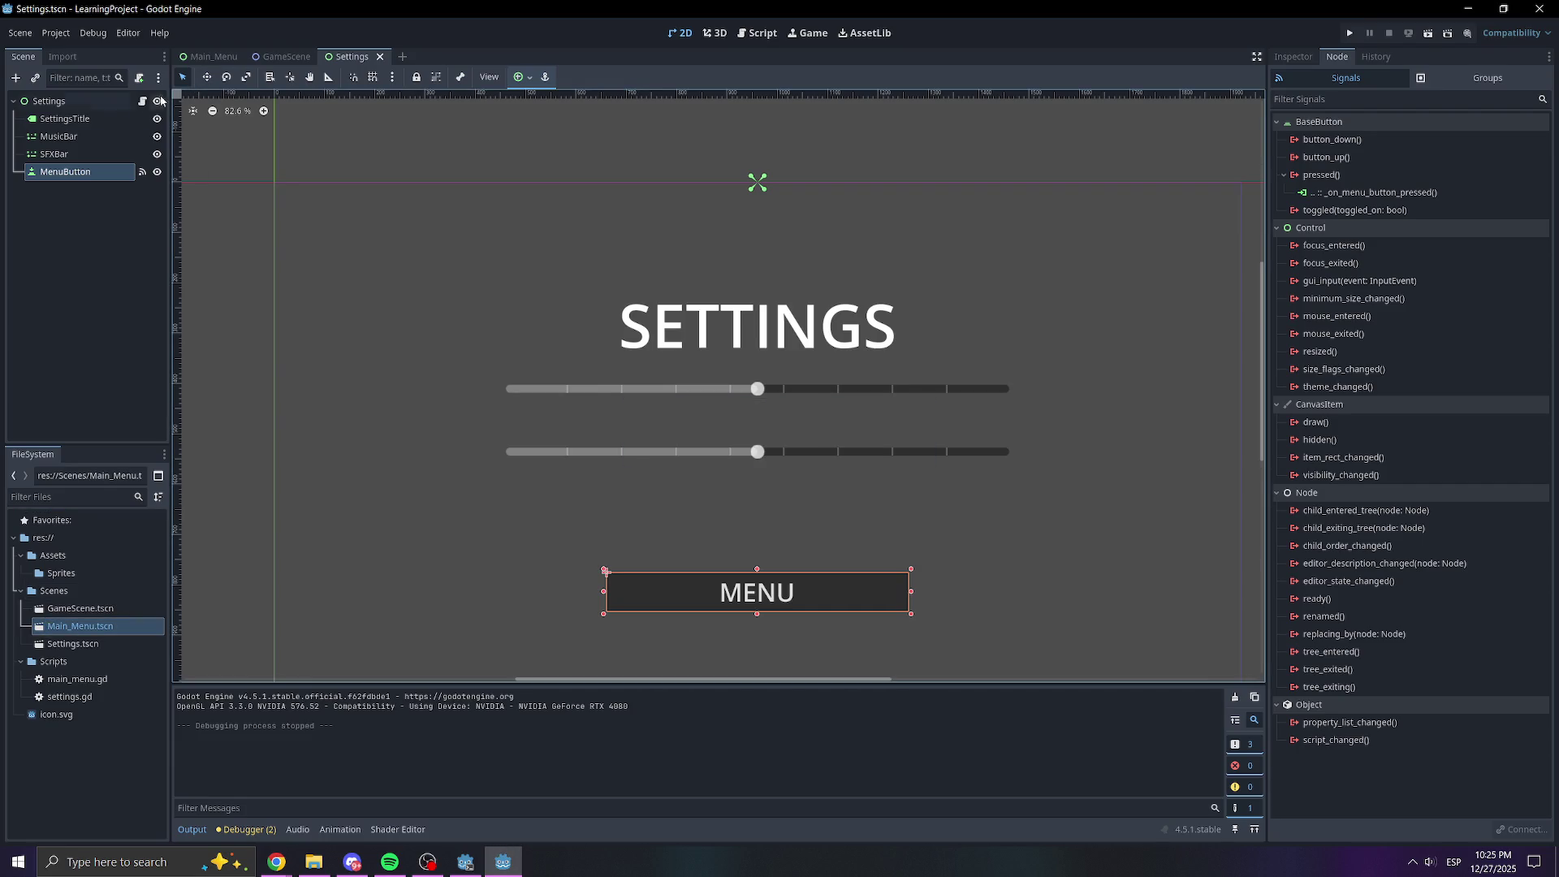
Run the game and check that SETTINGS and MENU switch between the two screens
left_click(758, 32)
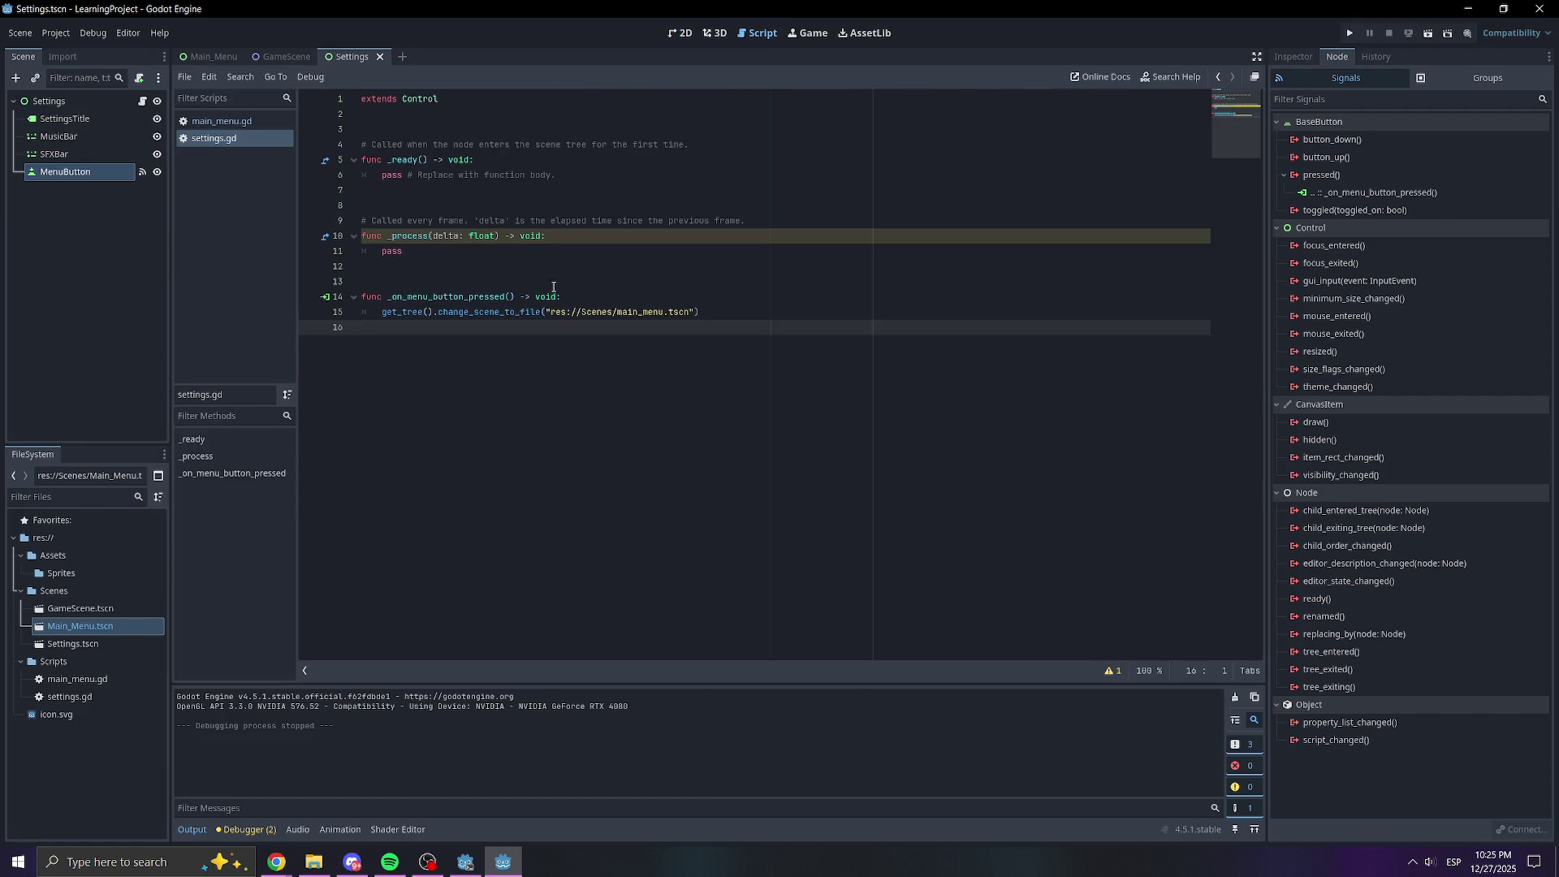
left_click(1350, 33)
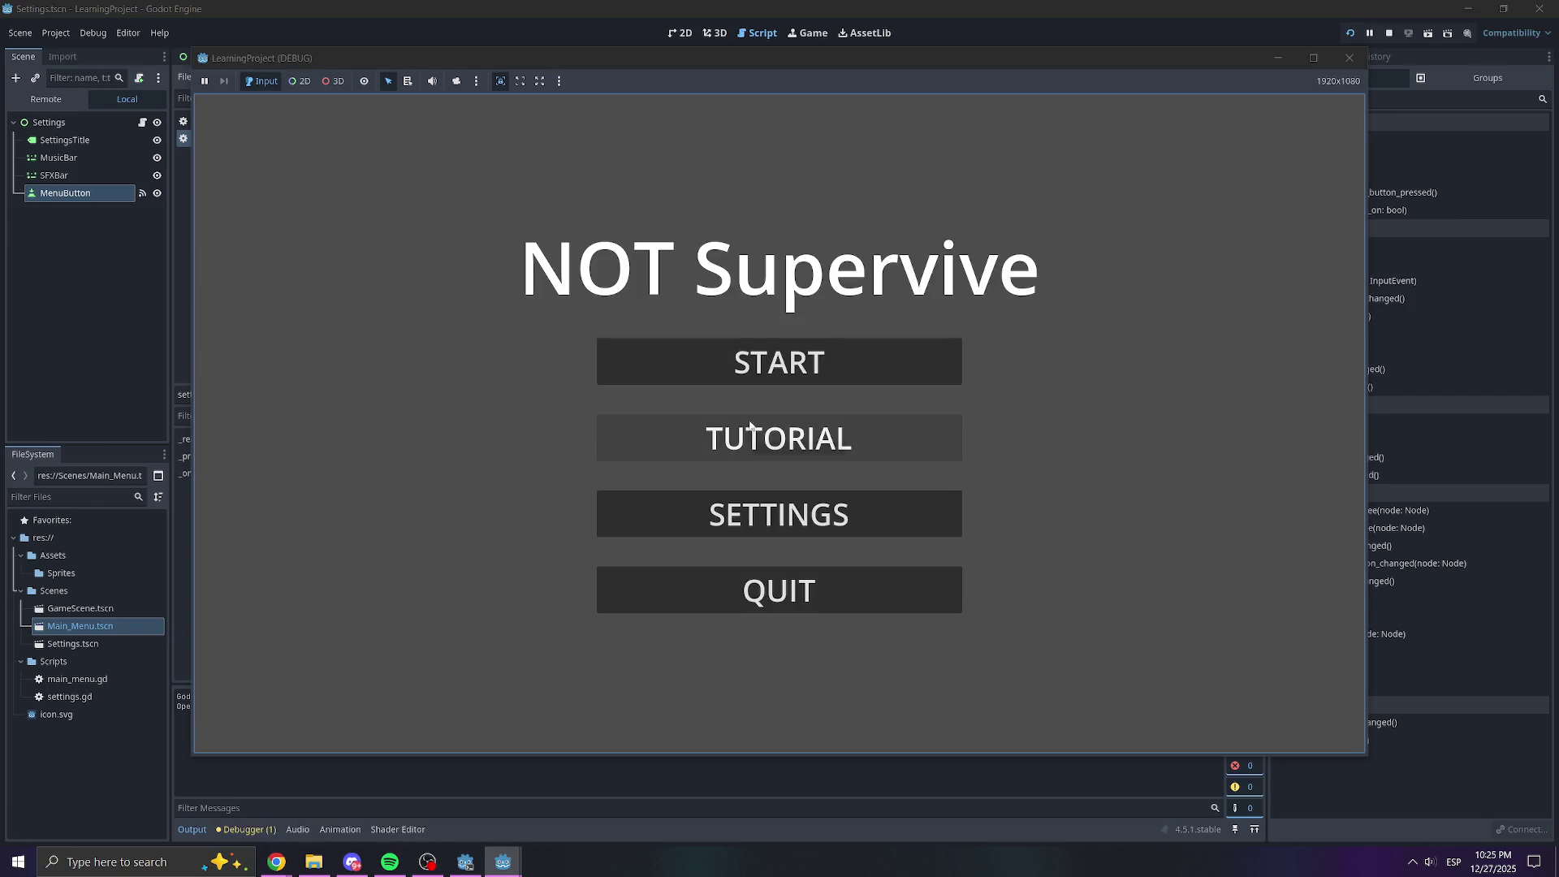
left_click(755, 513)
left_click(773, 605)
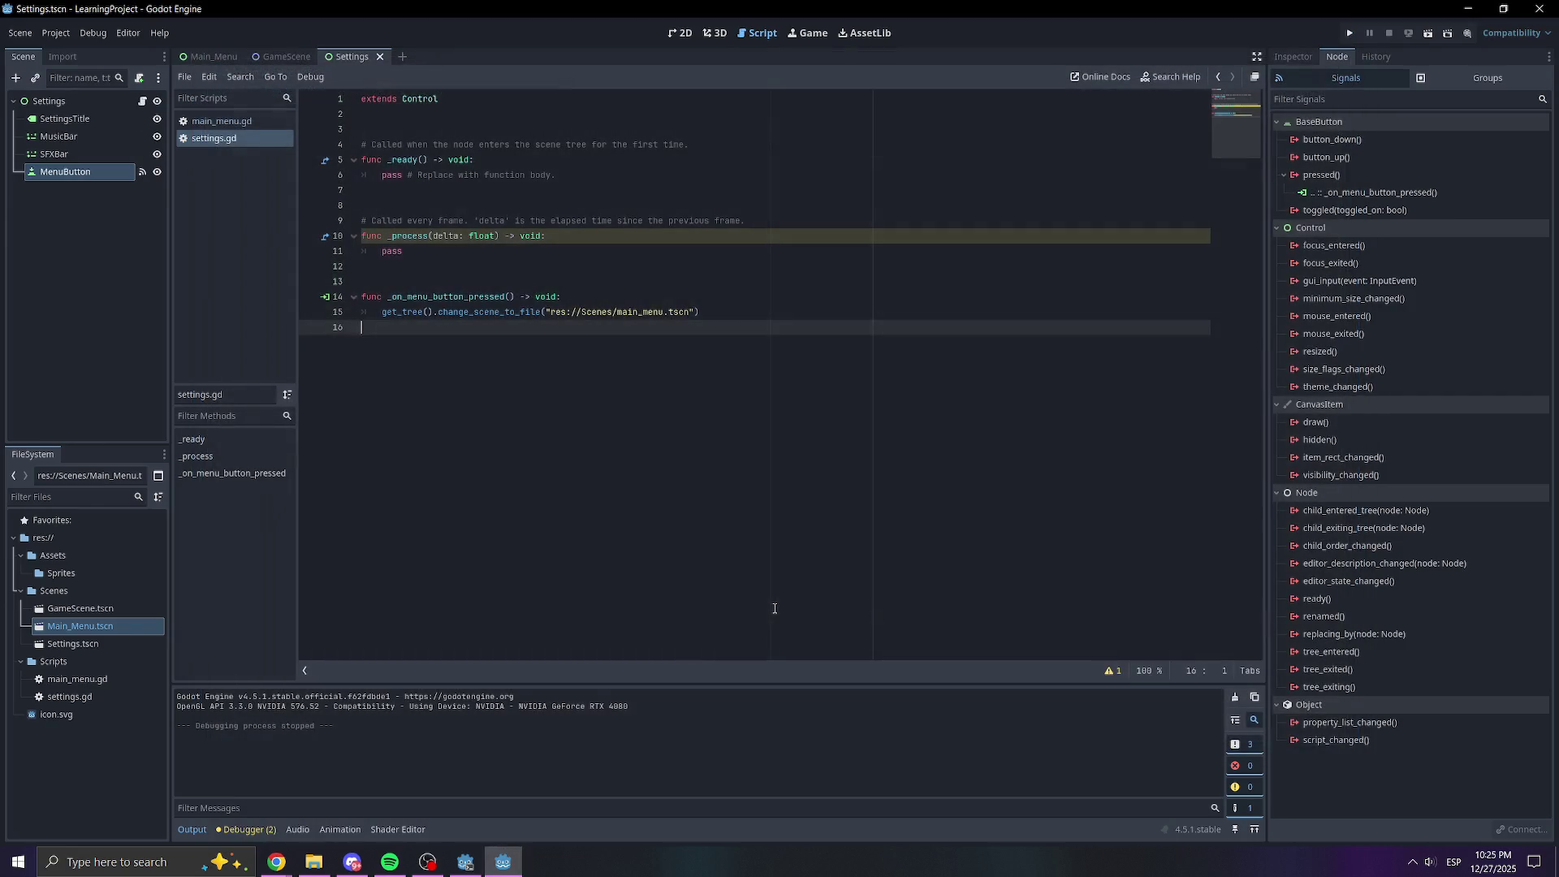
left_click(1352, 33)
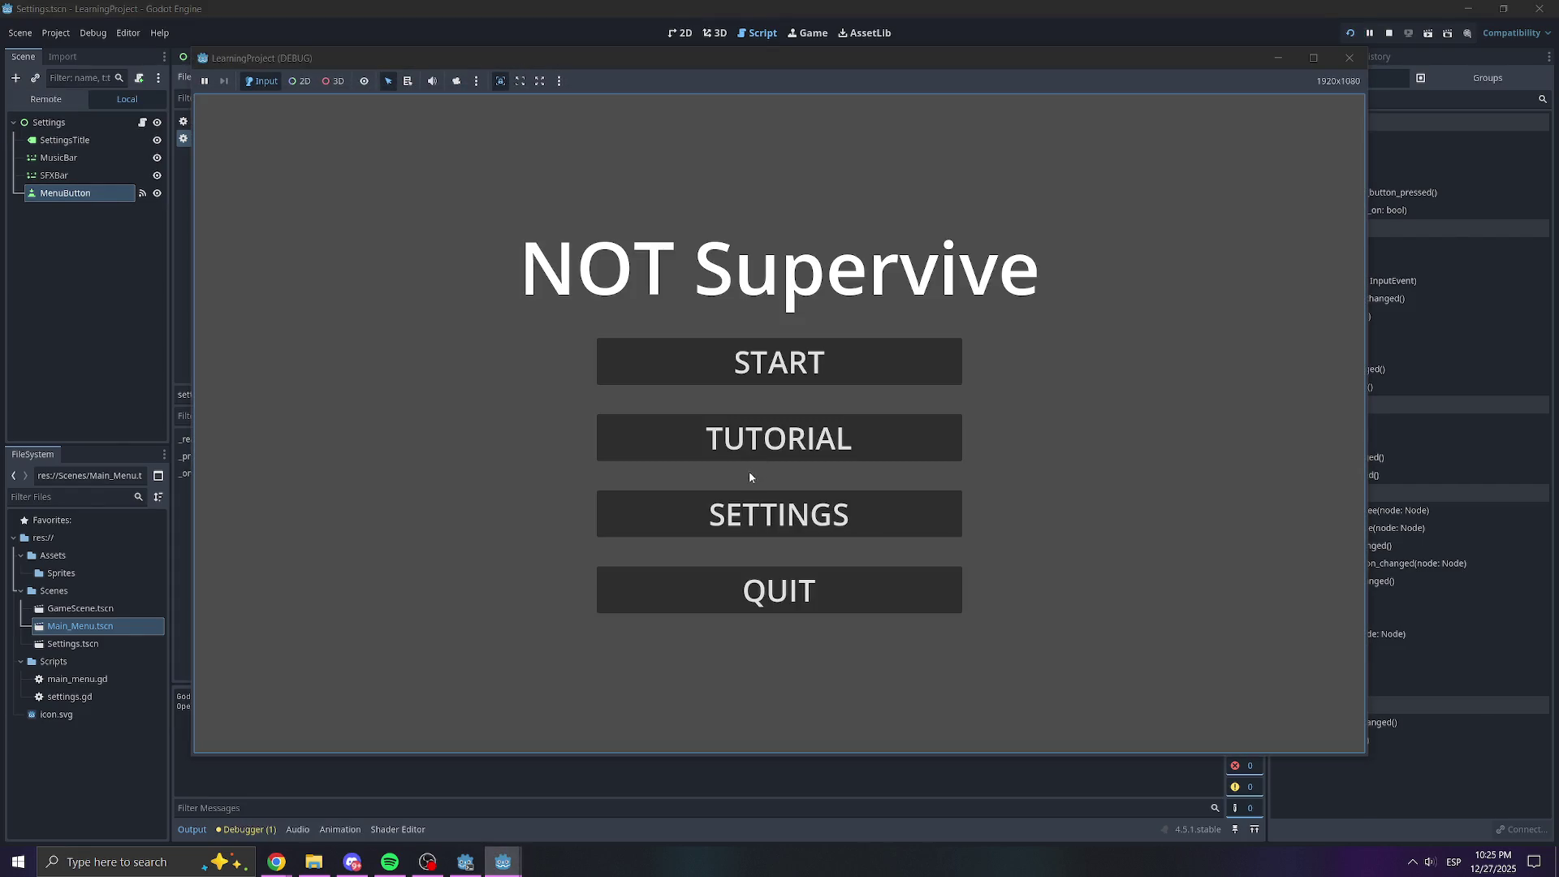
left_click(762, 519)
left_click(770, 588)
left_click(772, 516)
left_click(768, 589)
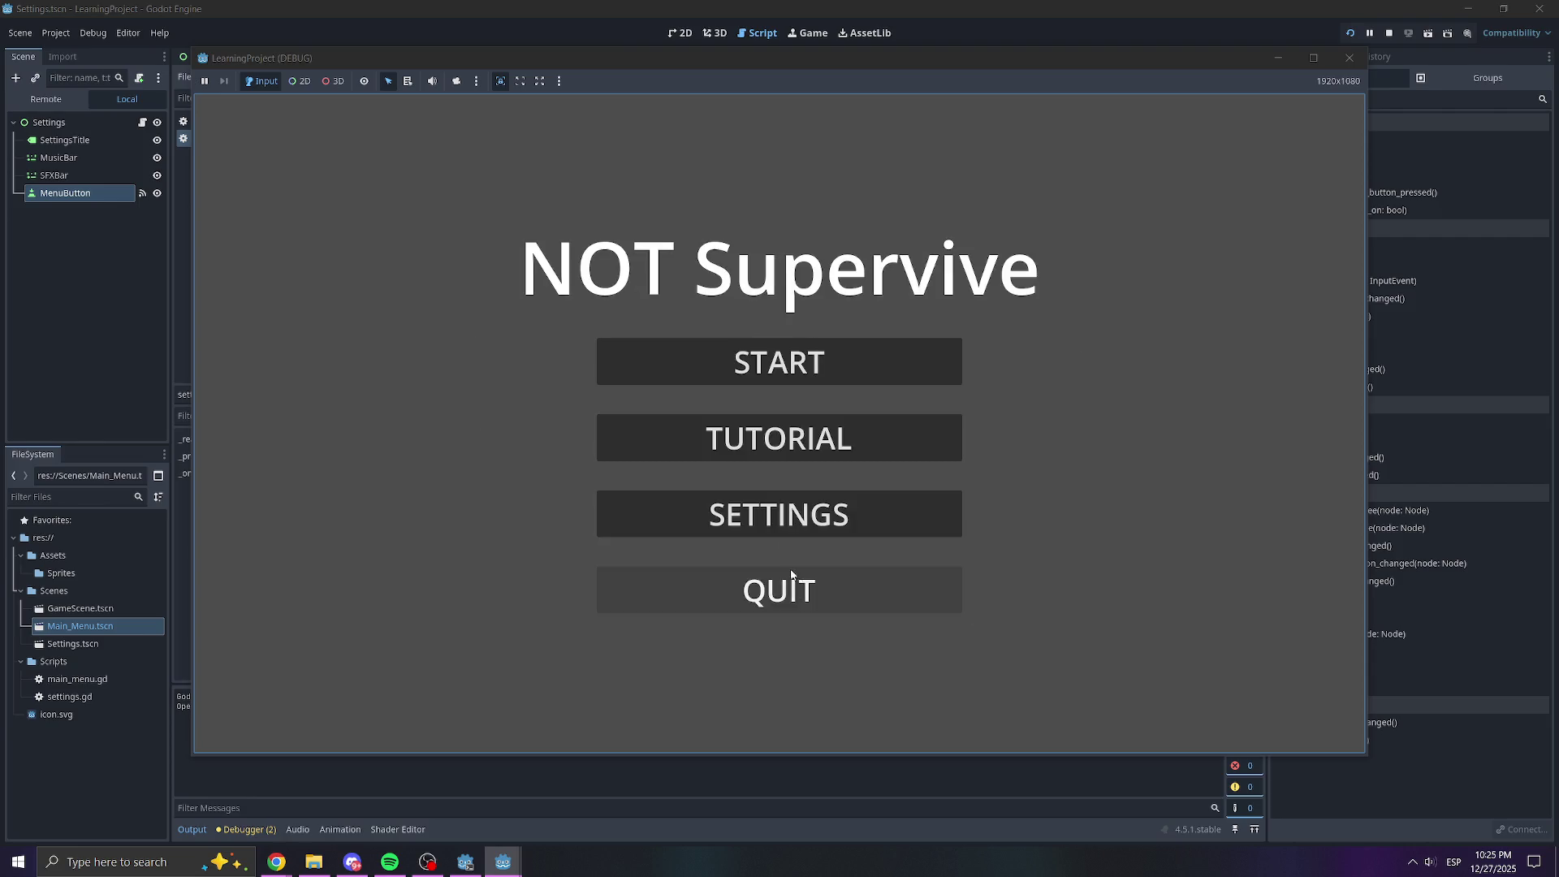
left_click(765, 378)
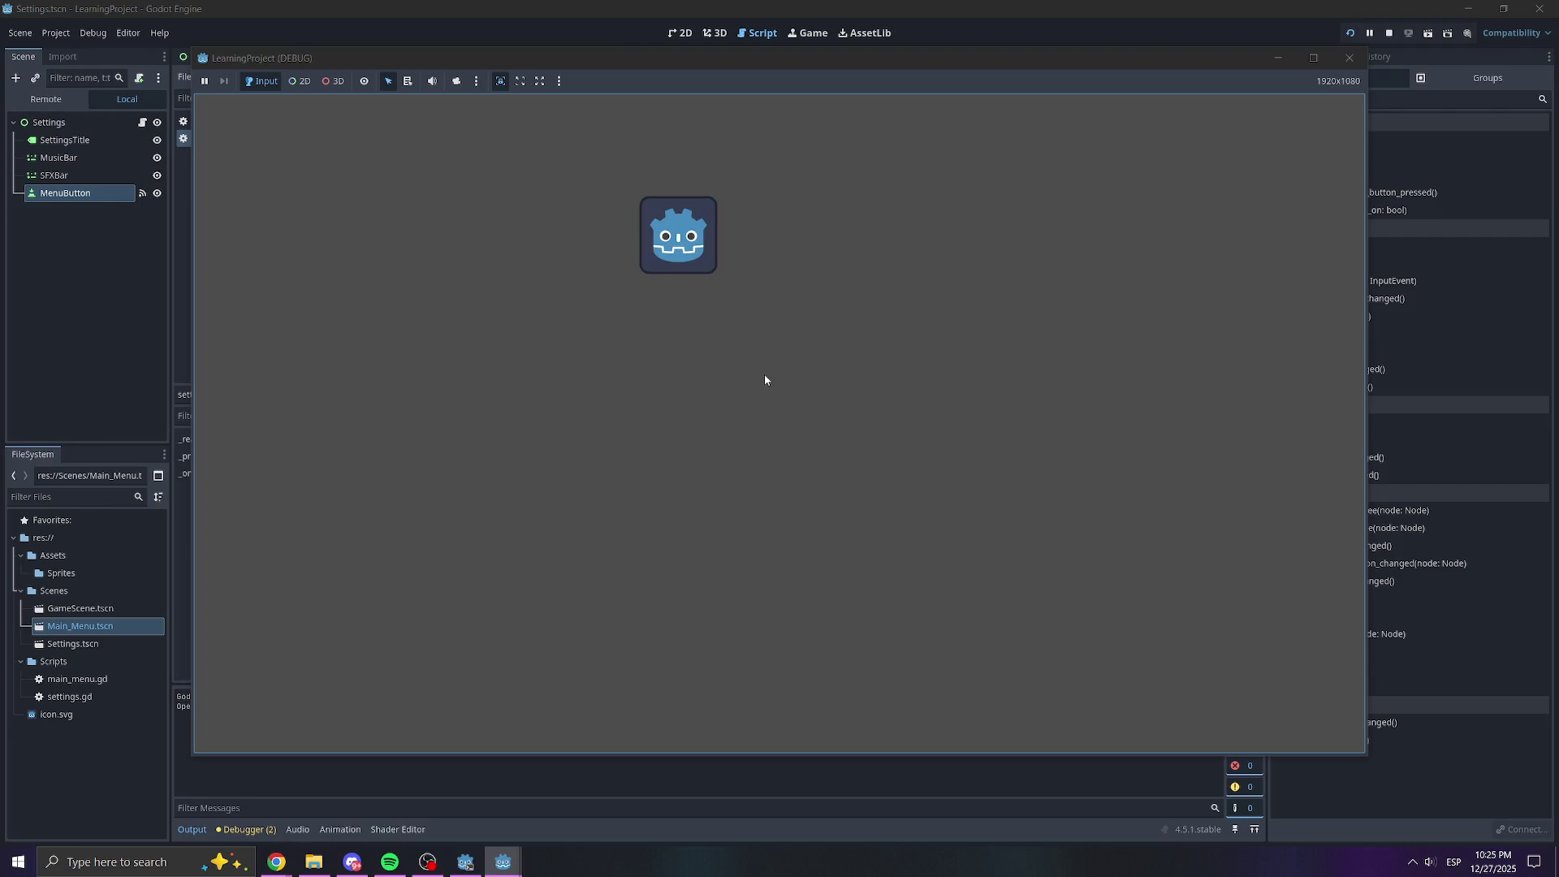
left_click(1349, 57)
Change the MENU handler's path to res://Scenes/Main_Menu.tscn, save, and review main_menu.gd's path
left_click(618, 312)
key("BackSpace")
type("Main_menu.tscn\")")
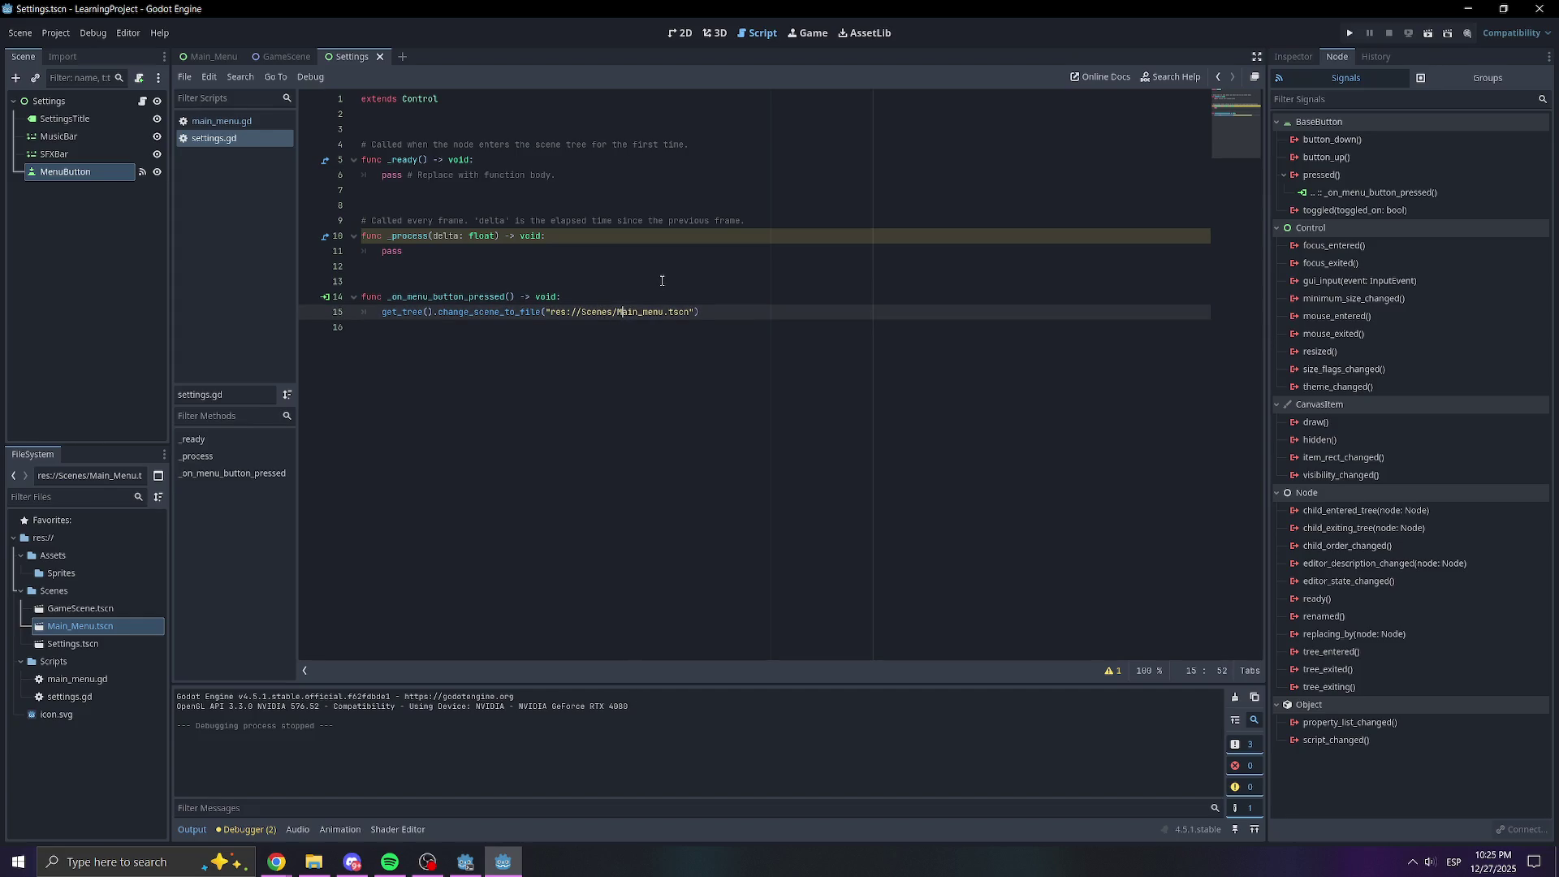
key("BackSpace")
type("M")
key("ctrl+s")
left_click(651, 251)
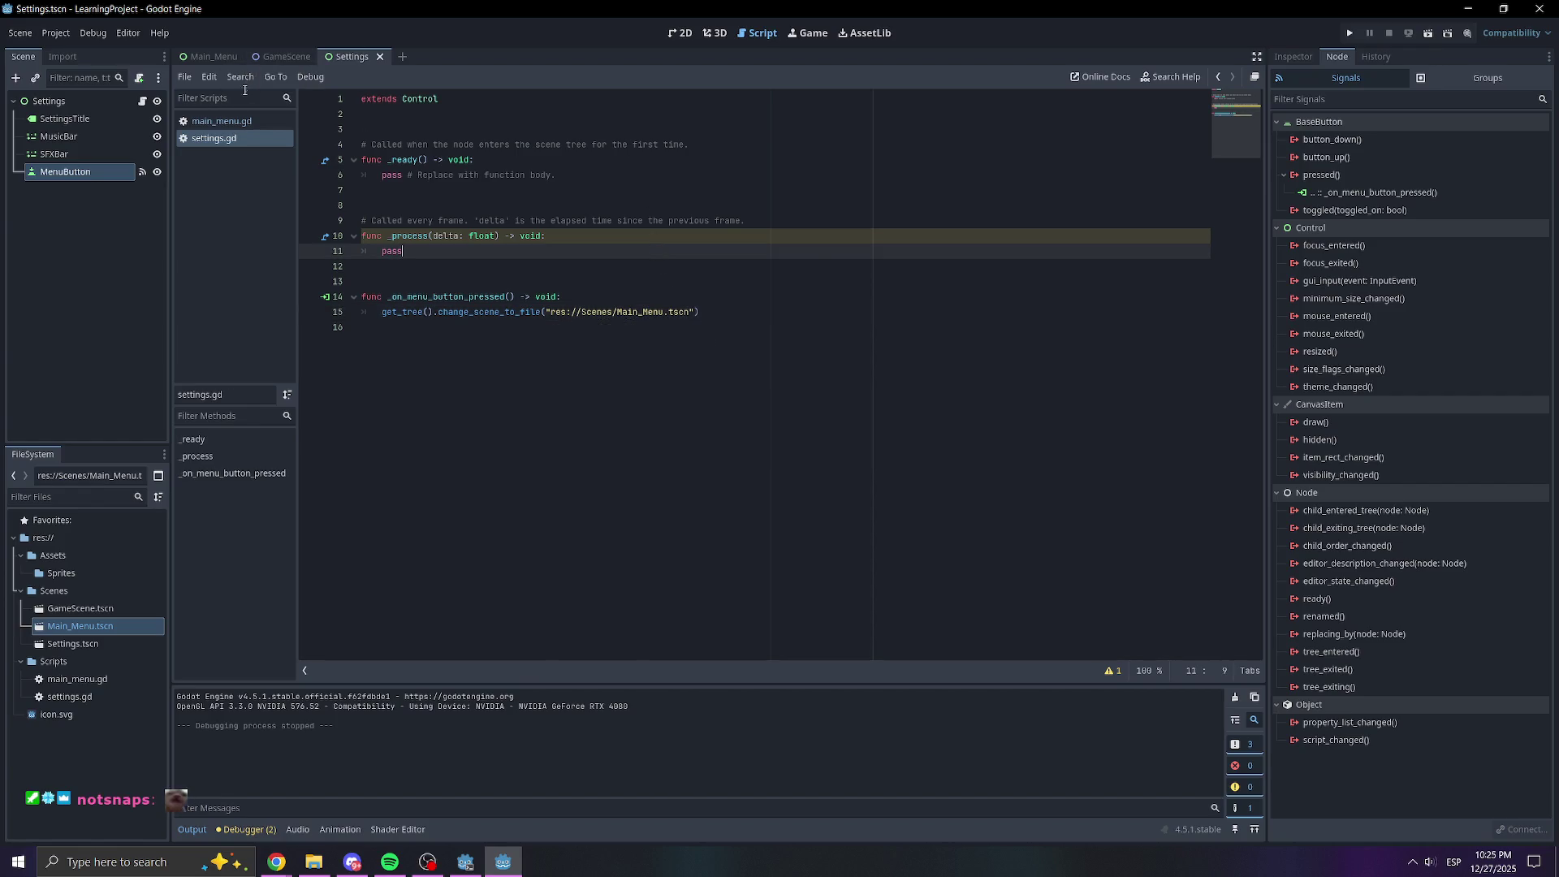
left_click(221, 120)
left_click(687, 423)
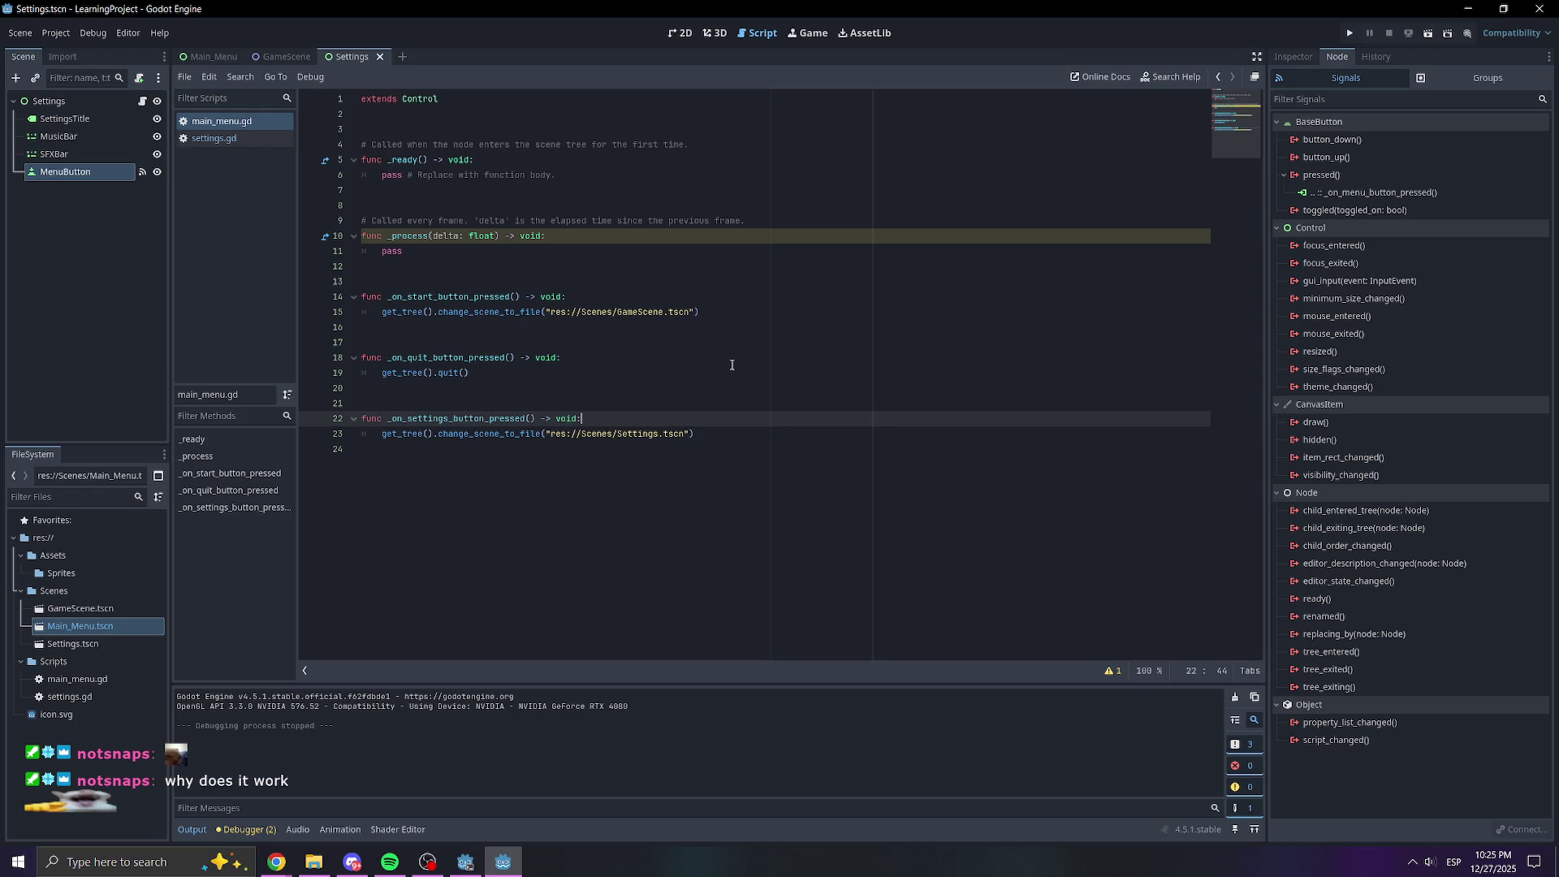
Run the game and go back and forth between the main menu and Settings several times
left_click(1349, 32)
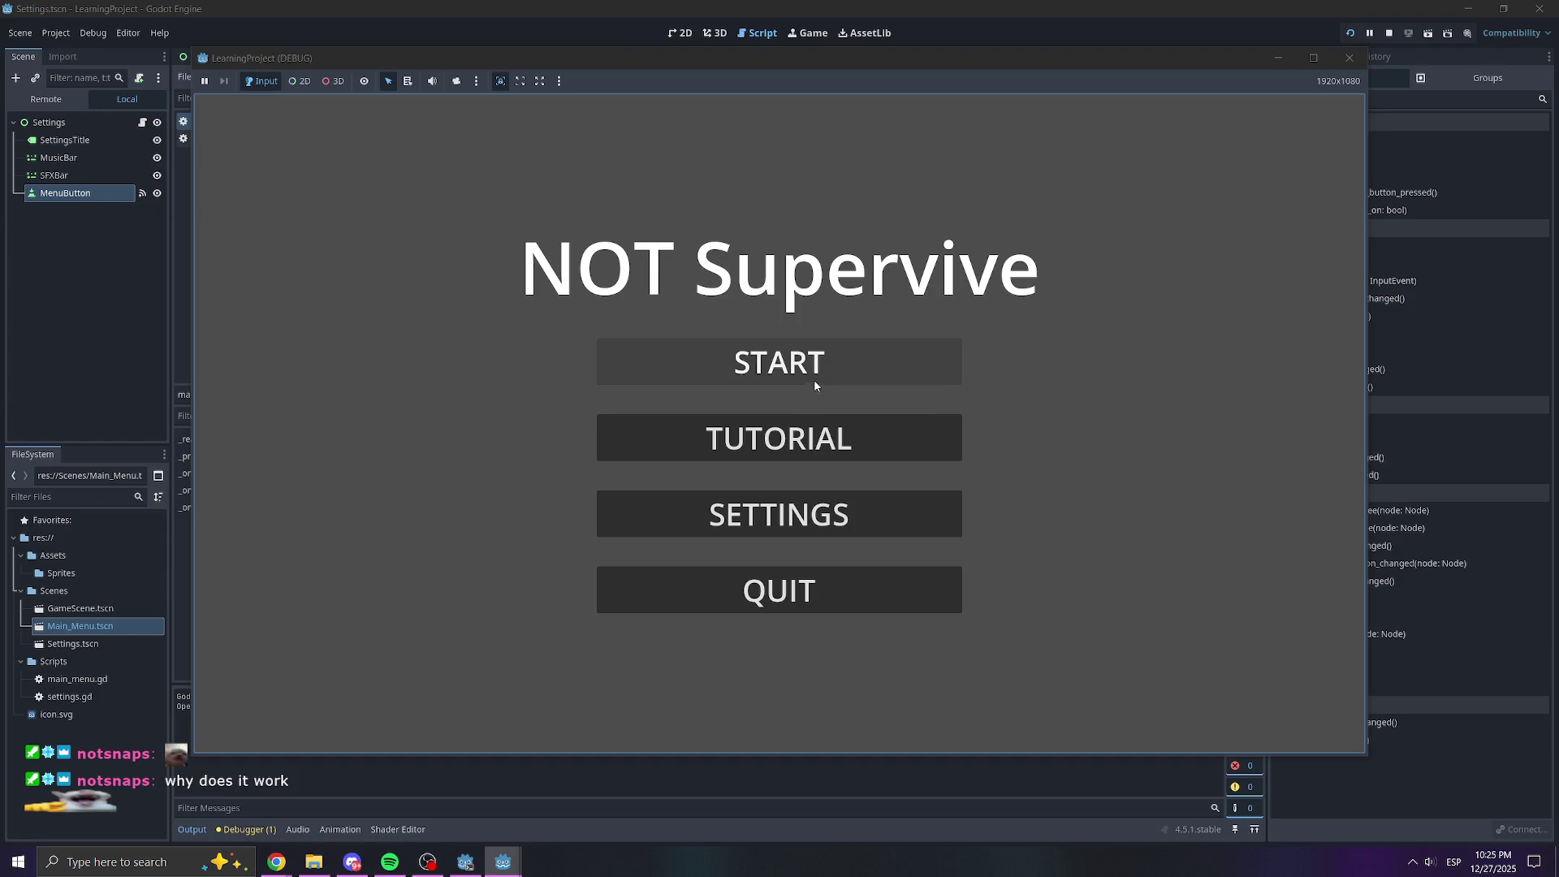
left_click(796, 515)
left_click(796, 587)
left_click(820, 515)
left_click(836, 584)
left_click(859, 525)
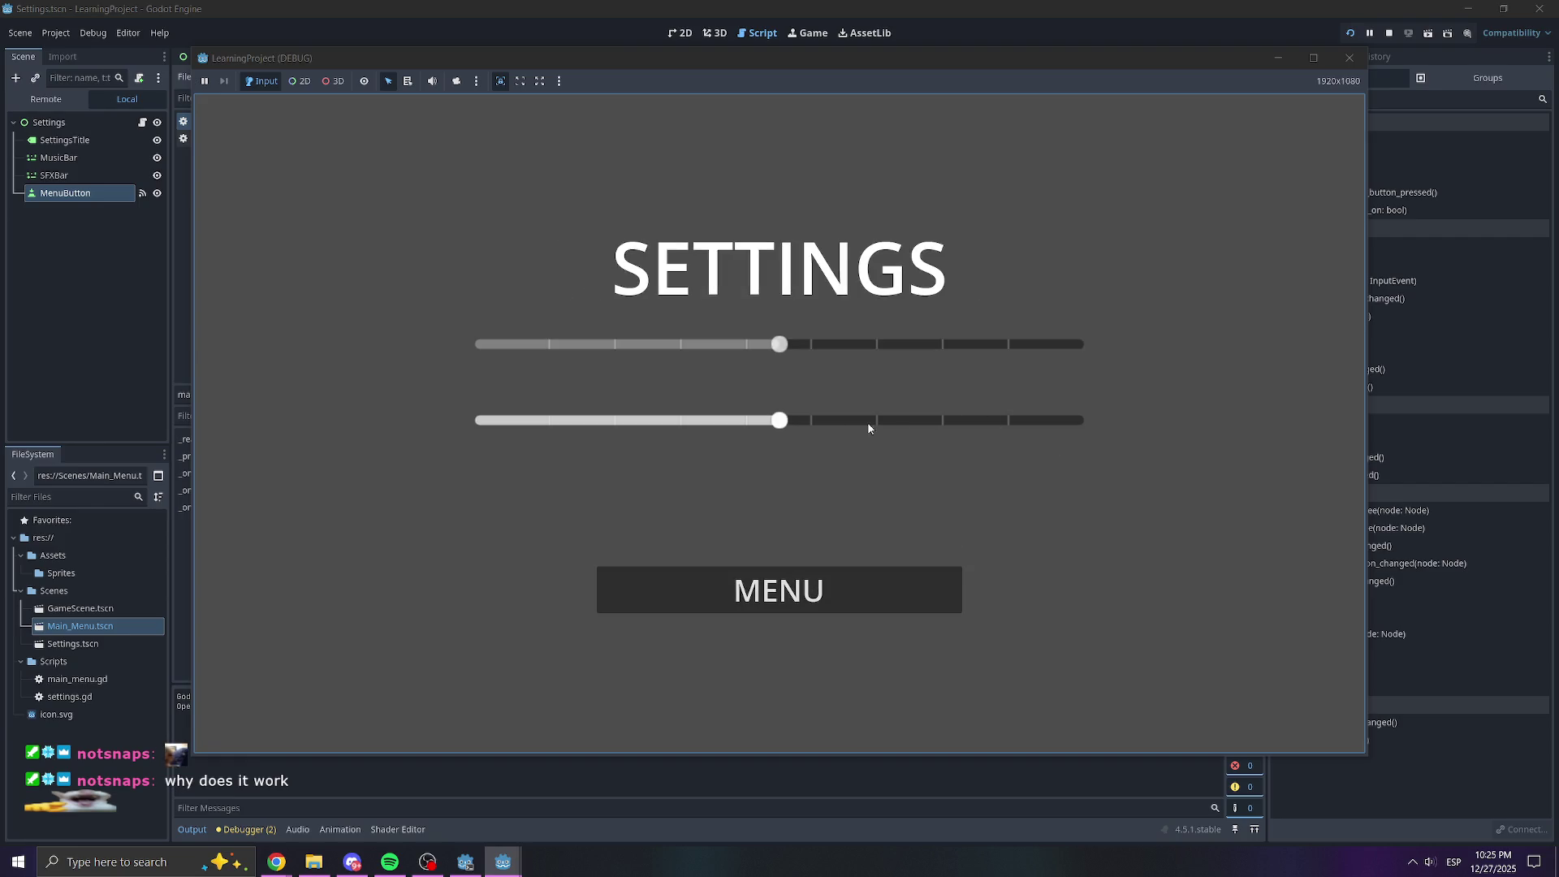
left_click(867, 604)
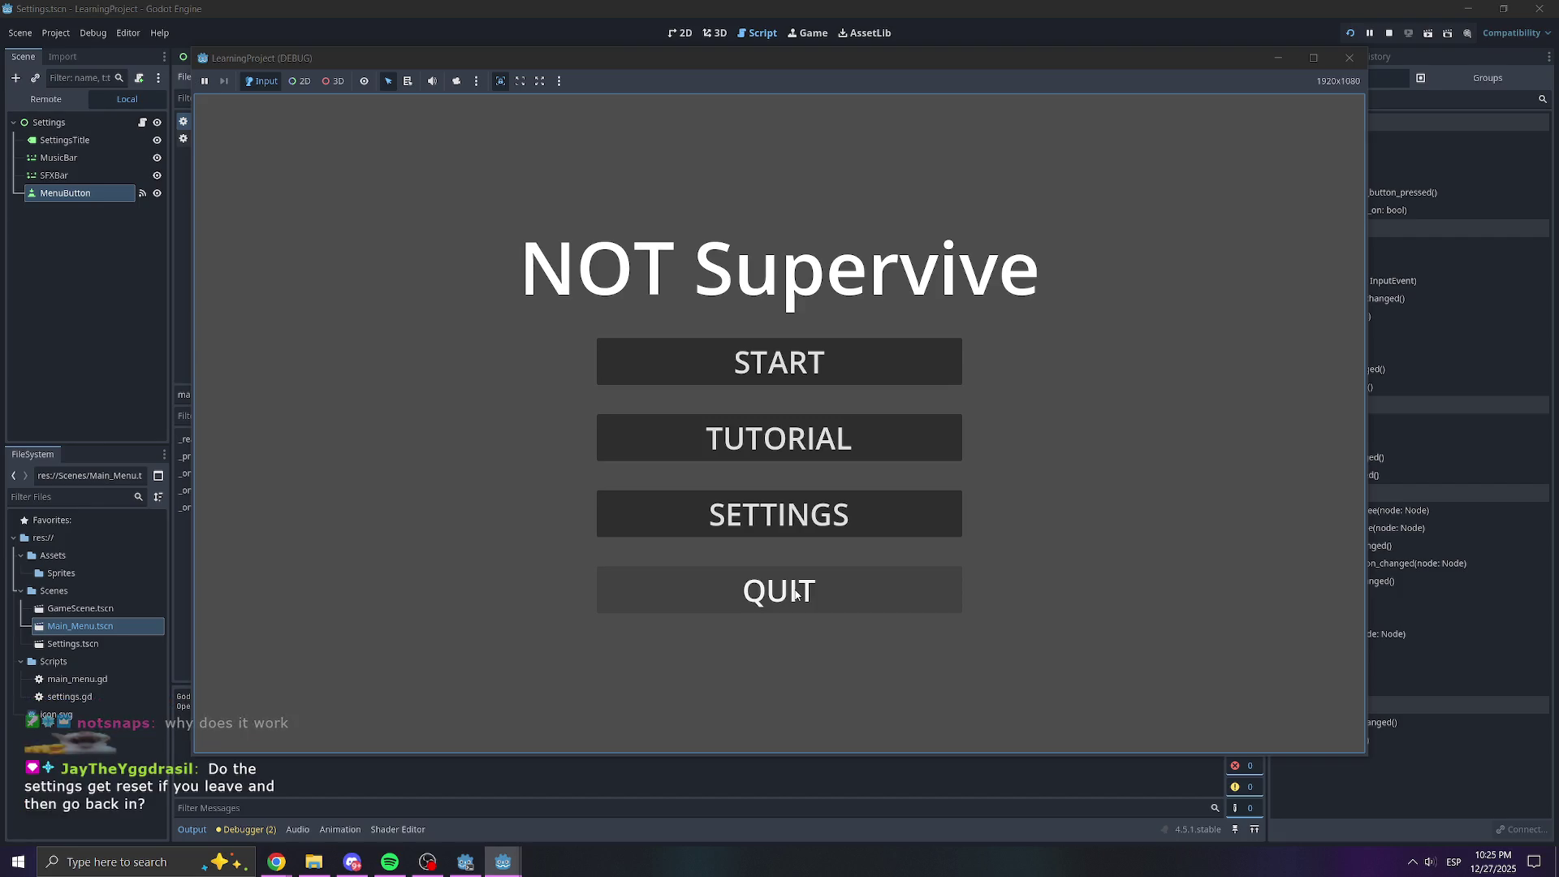
left_click(790, 515)
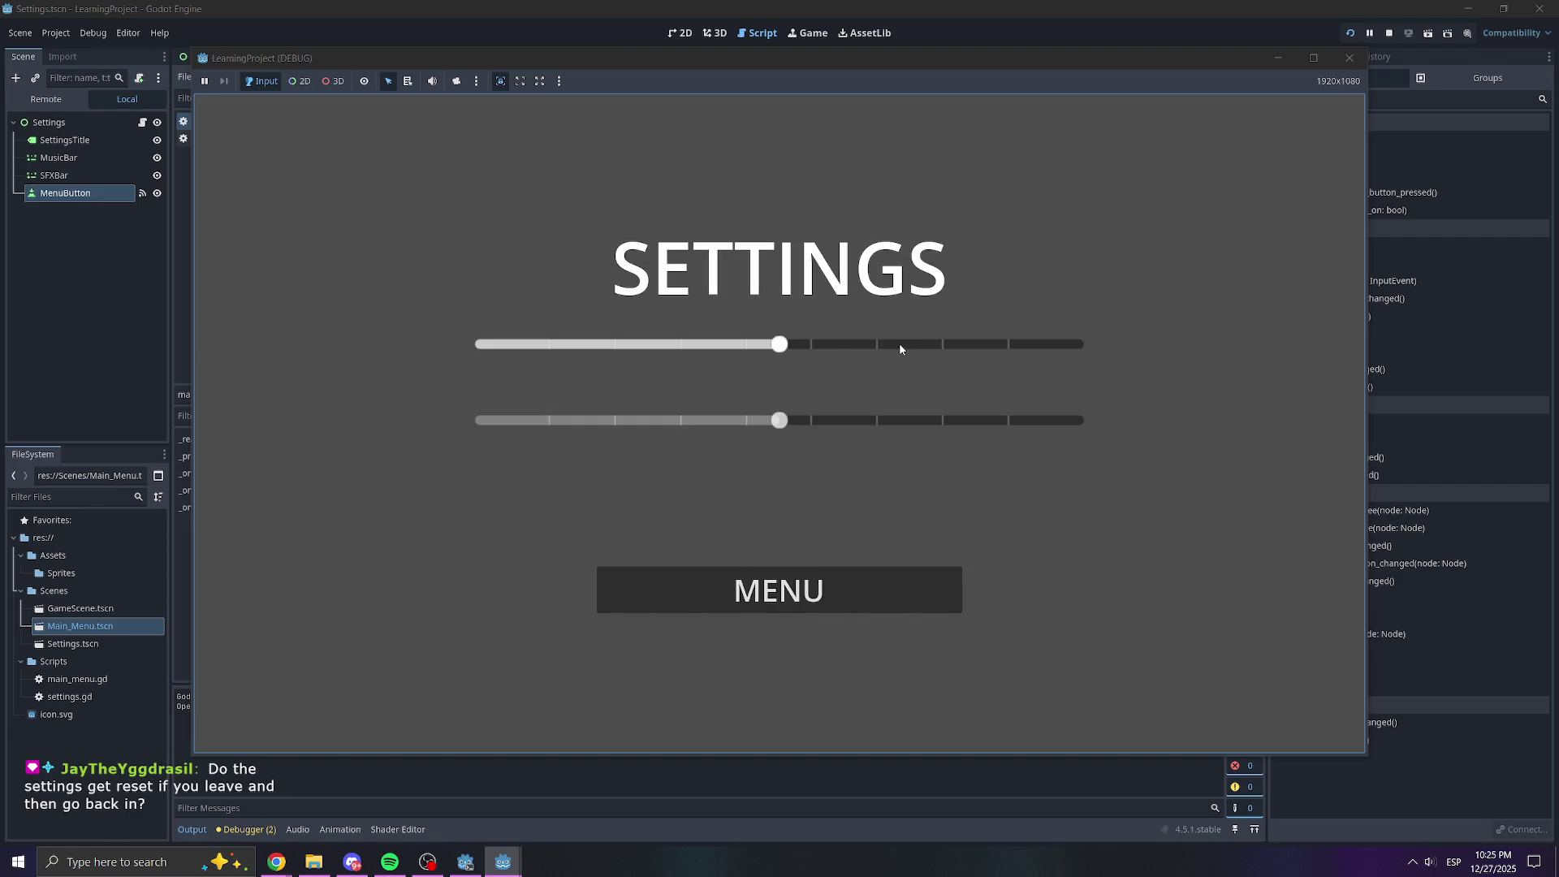
Move the top slider, leave and reopen Settings to check its value, then close the game
left_click_drag(788, 344, 960, 344)
left_click(873, 591)
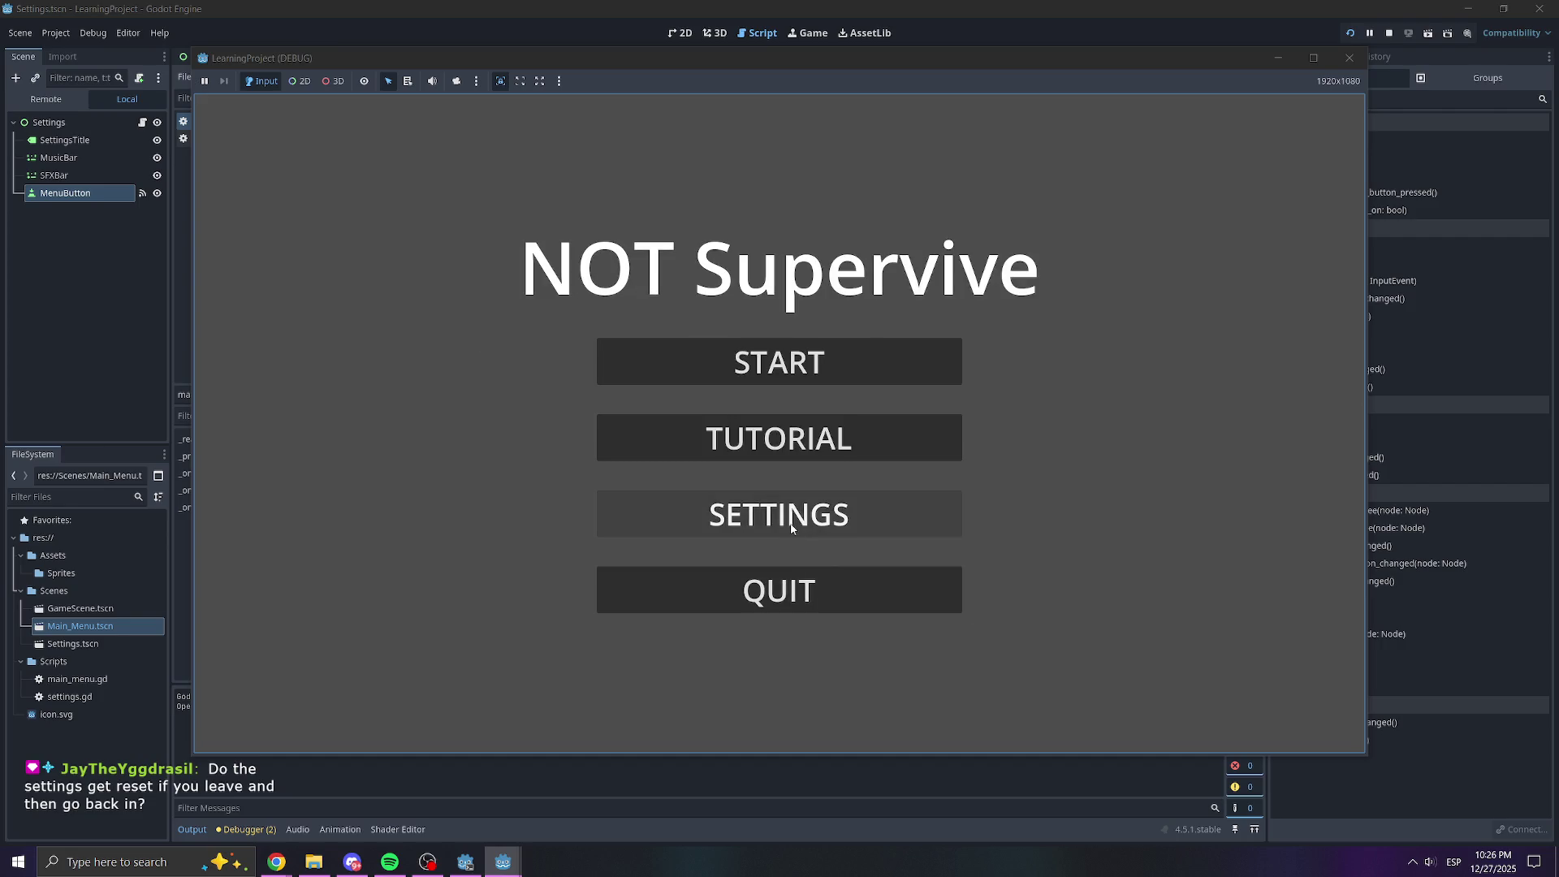
left_click(860, 516)
left_click(574, 346)
left_click_drag(578, 349, 767, 344)
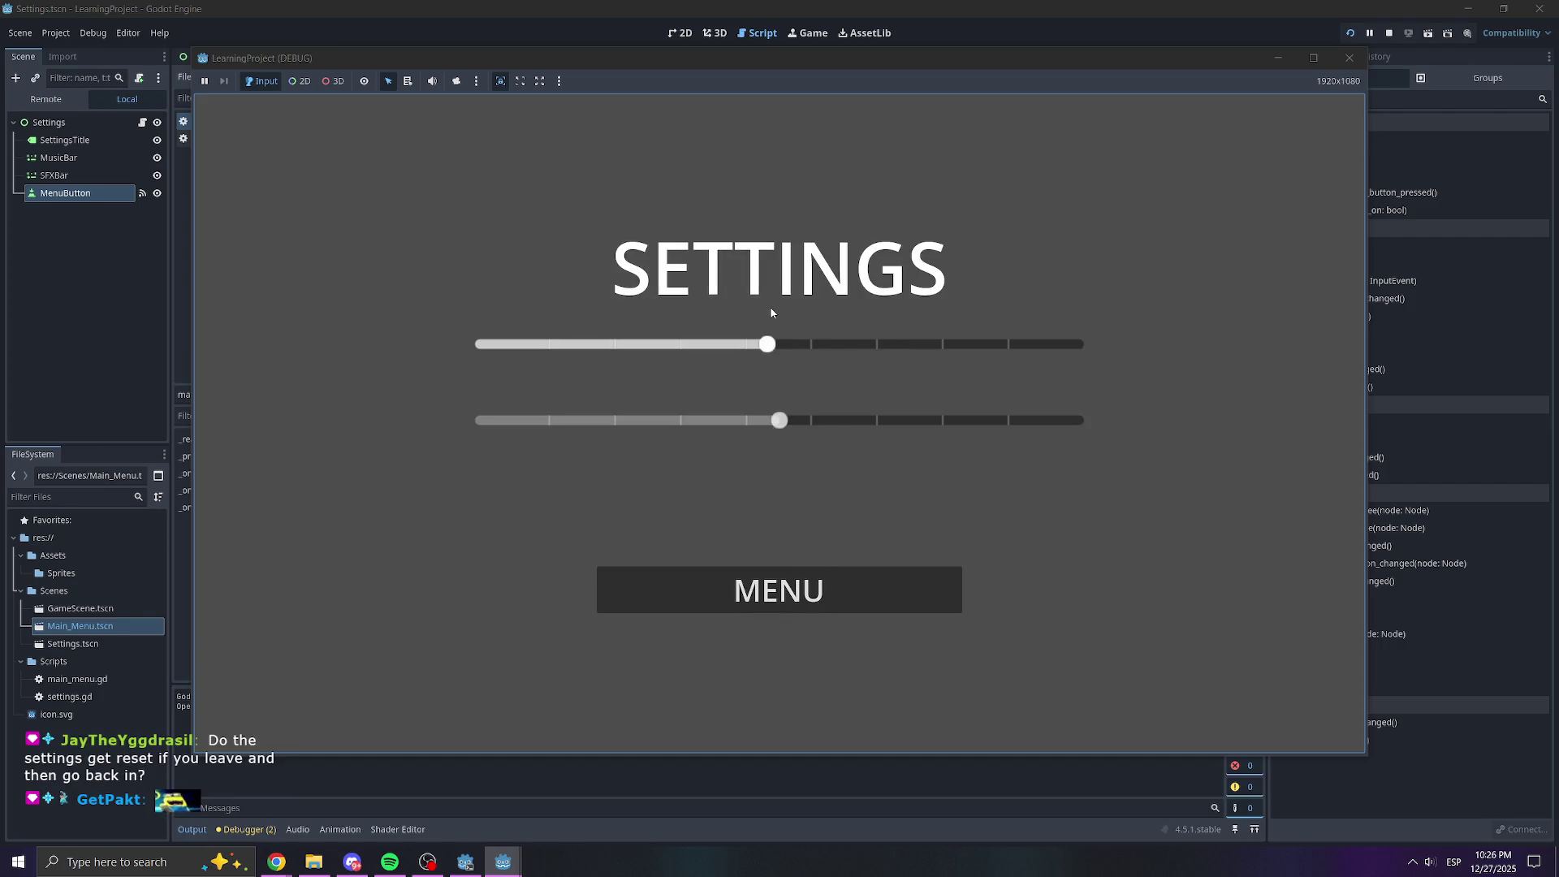
left_click(1350, 56)
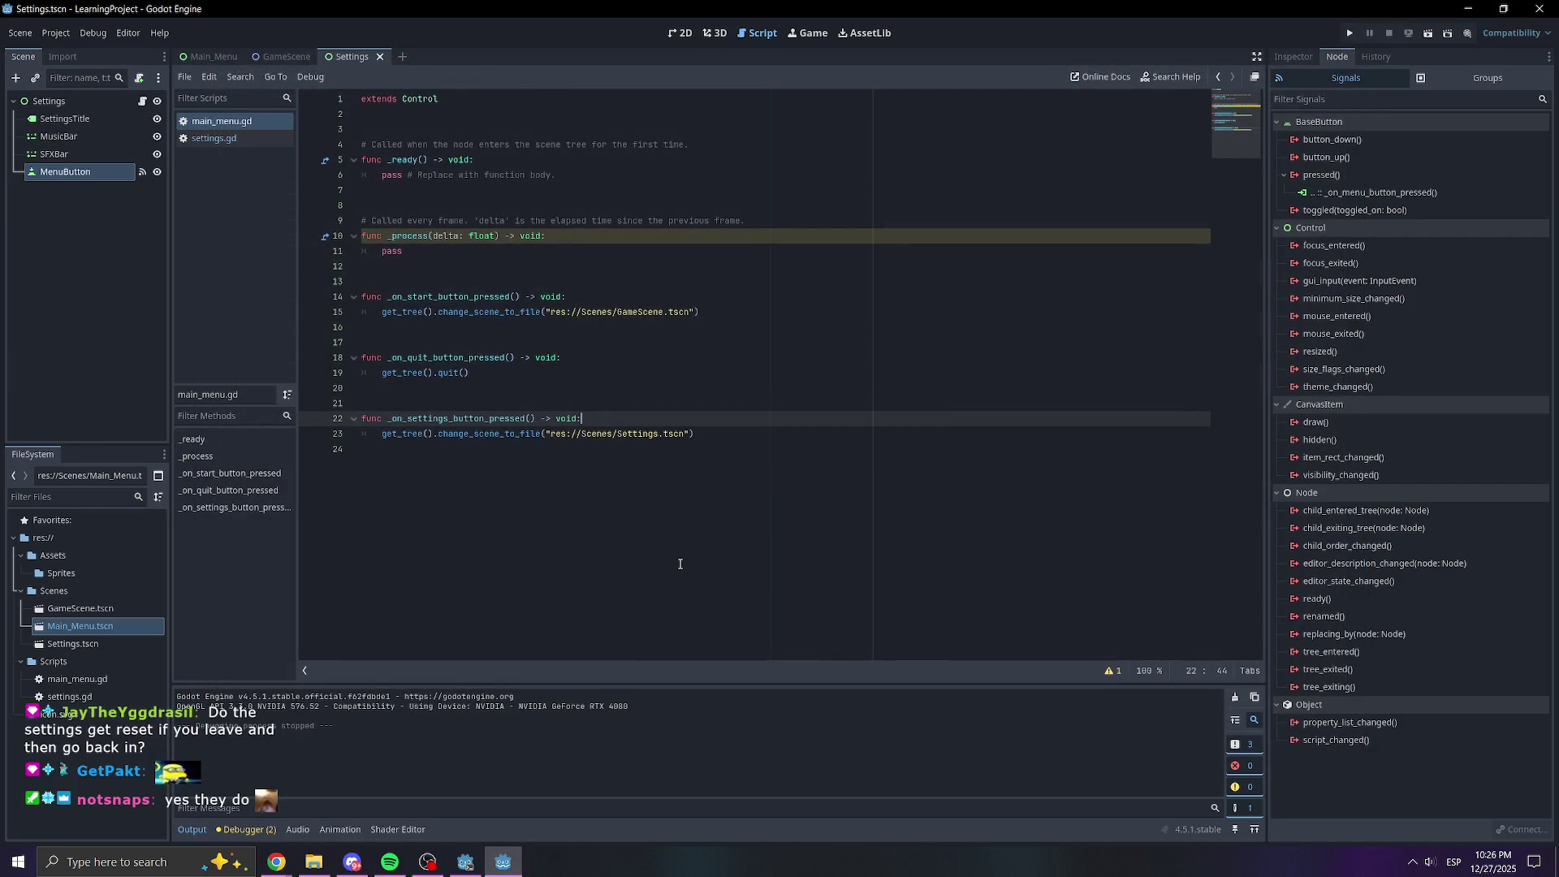
Select MusicBar in the Settings scene to list its signals, including value_changed and drag_ended
left_click(637, 296)
key("Down")
key("Down")
key("Down")
left_click(366, 267)
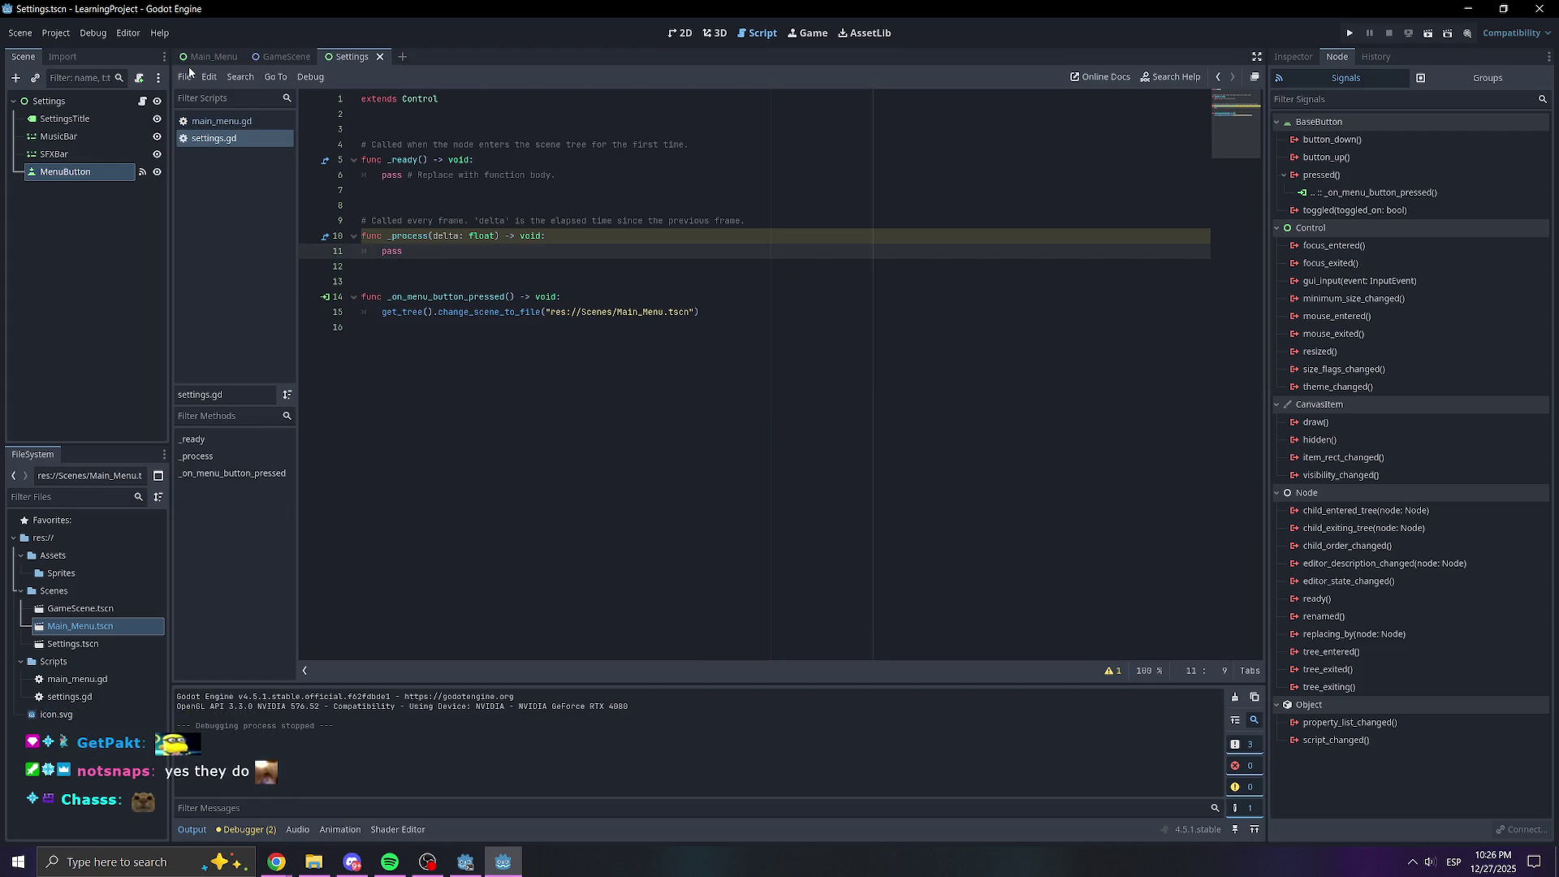
left_click(212, 57)
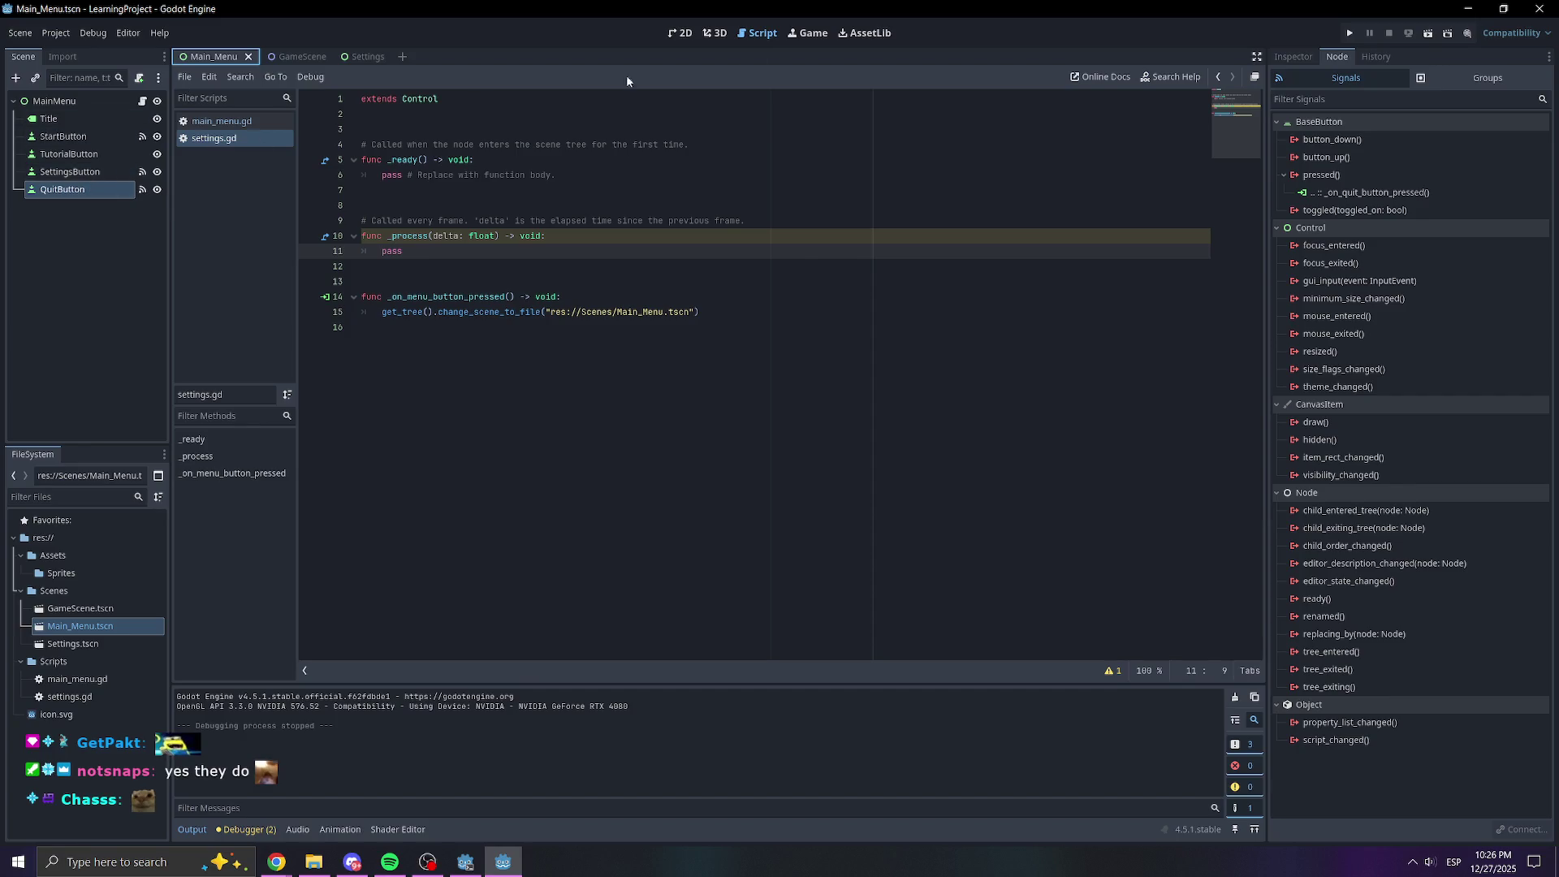
left_click(684, 33)
left_click(338, 60)
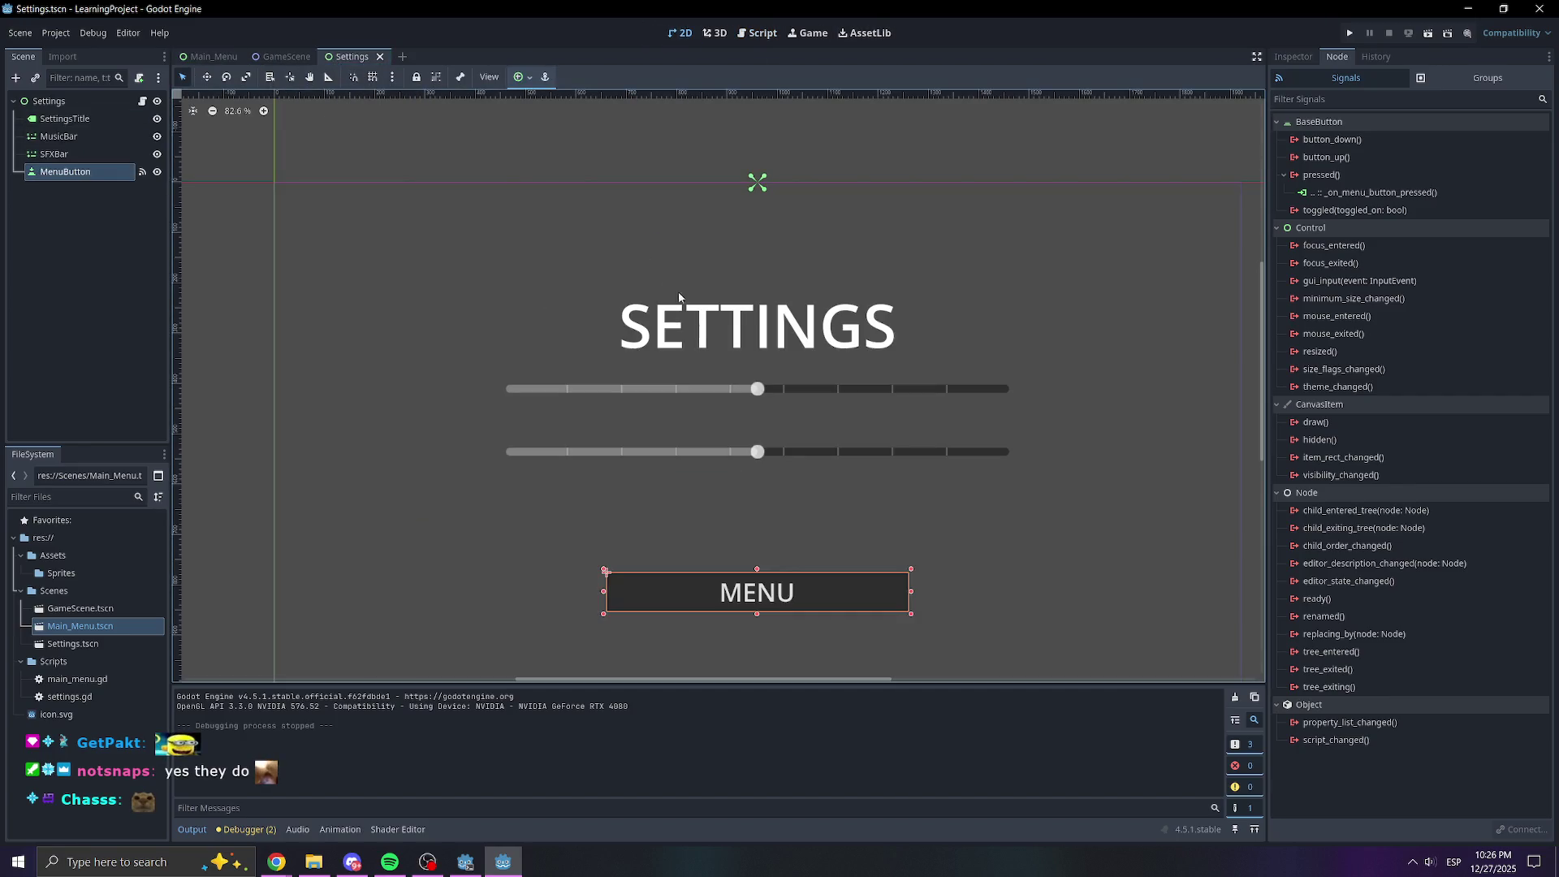
left_click(650, 388)
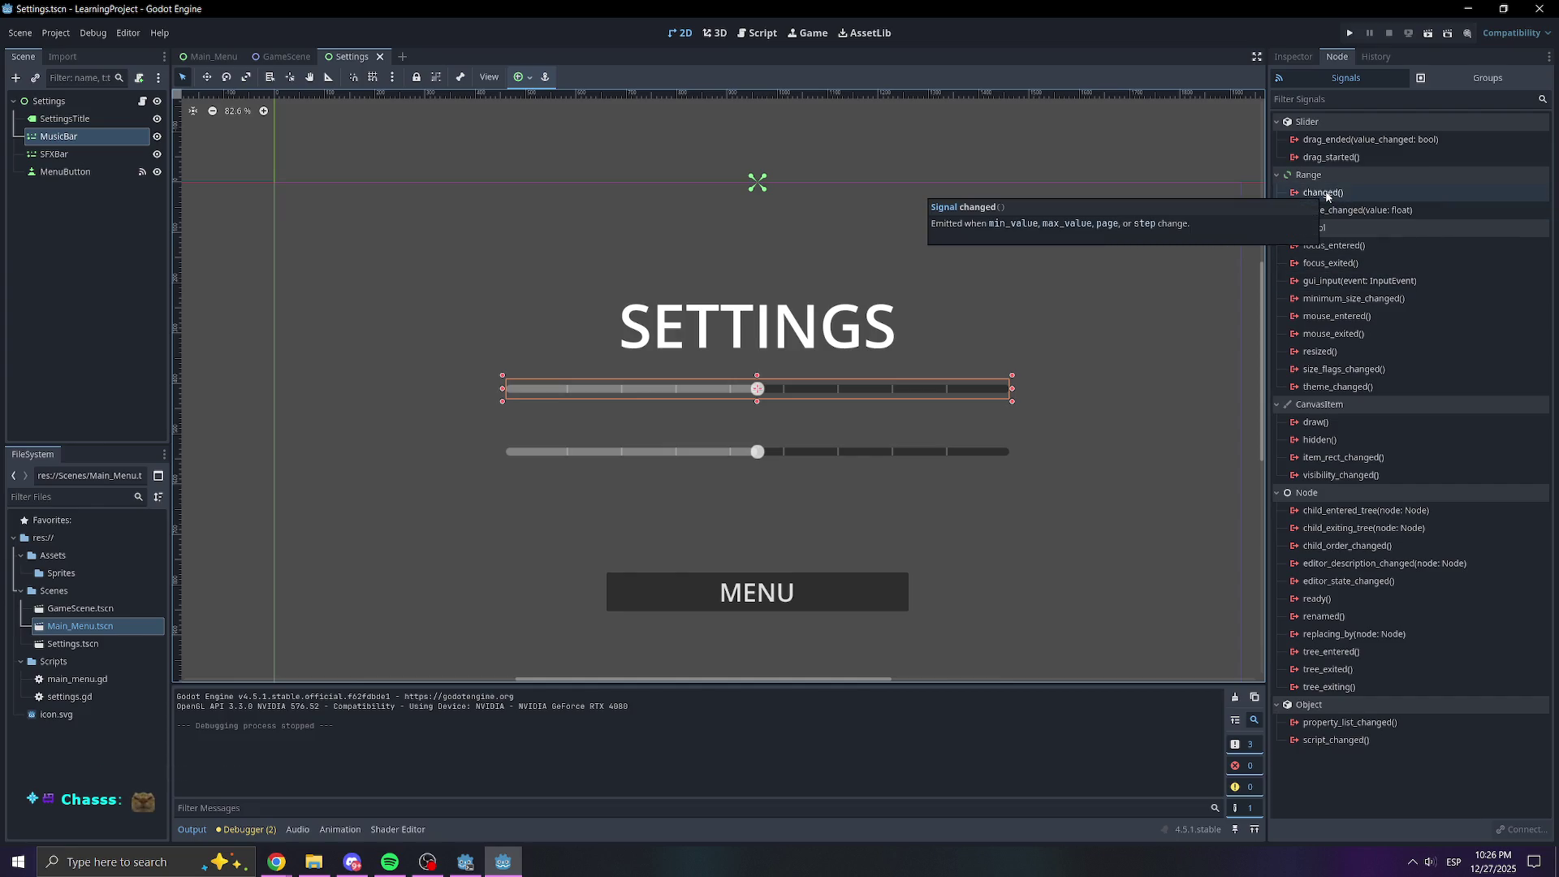
double_click(1332, 140)
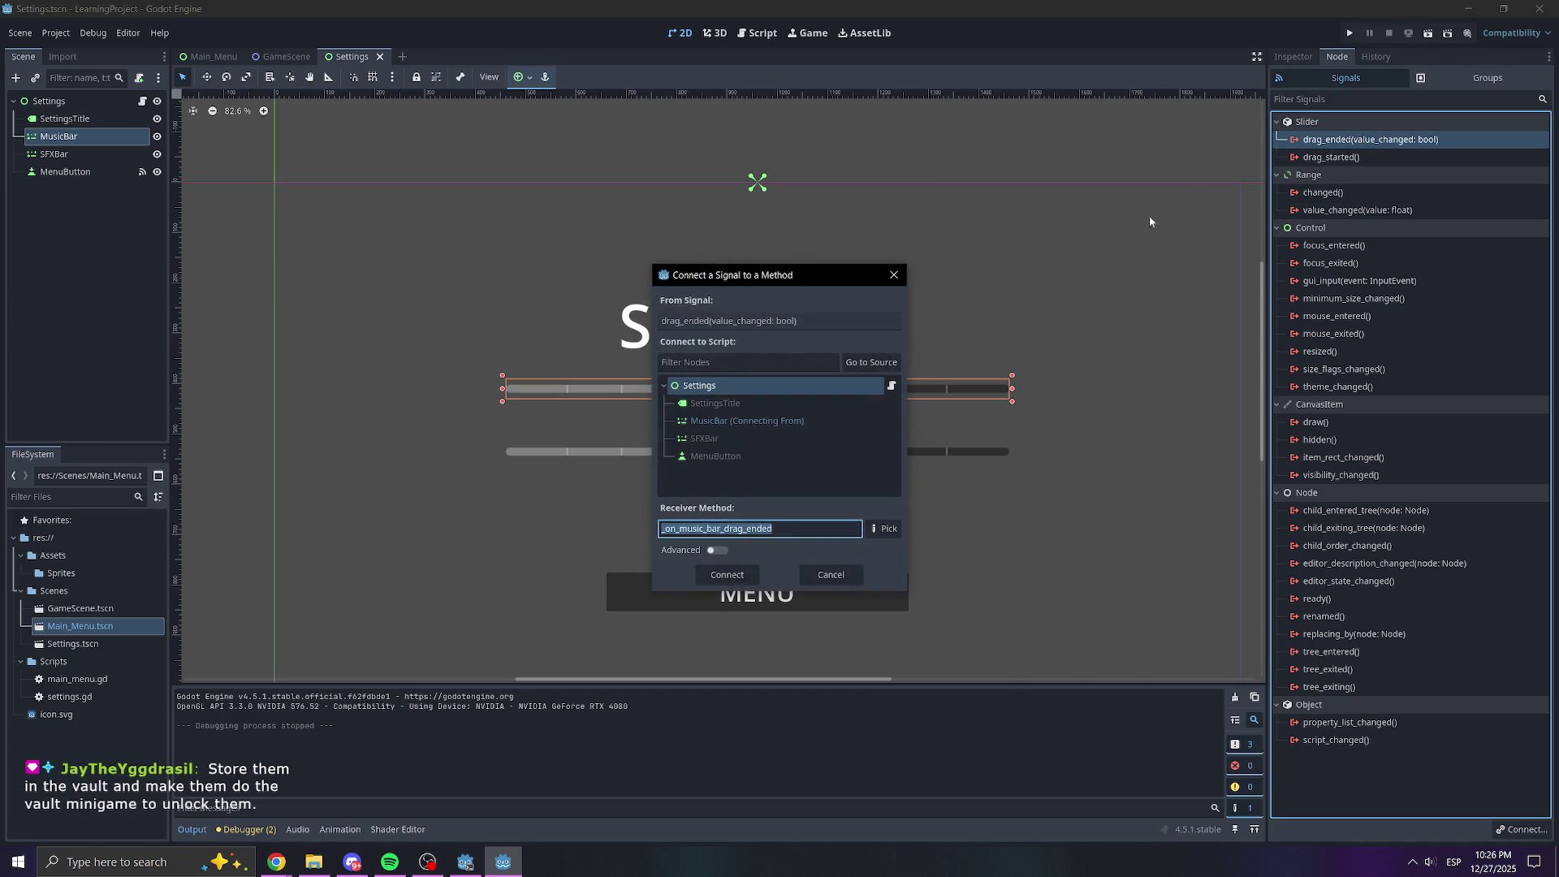
left_click(711, 576)
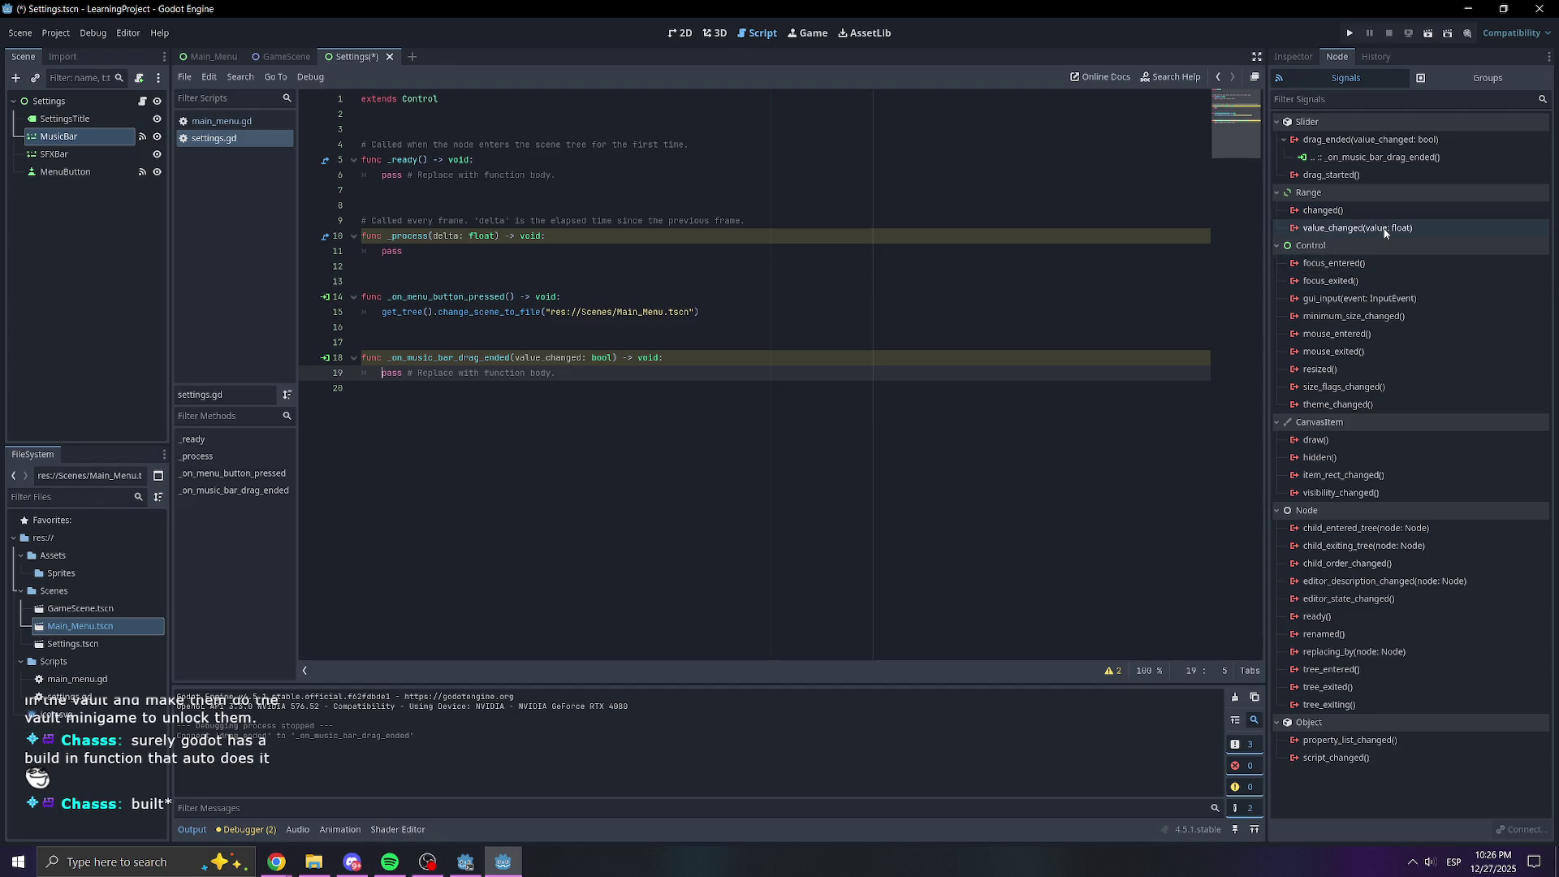
mouse_move(1385, 231)
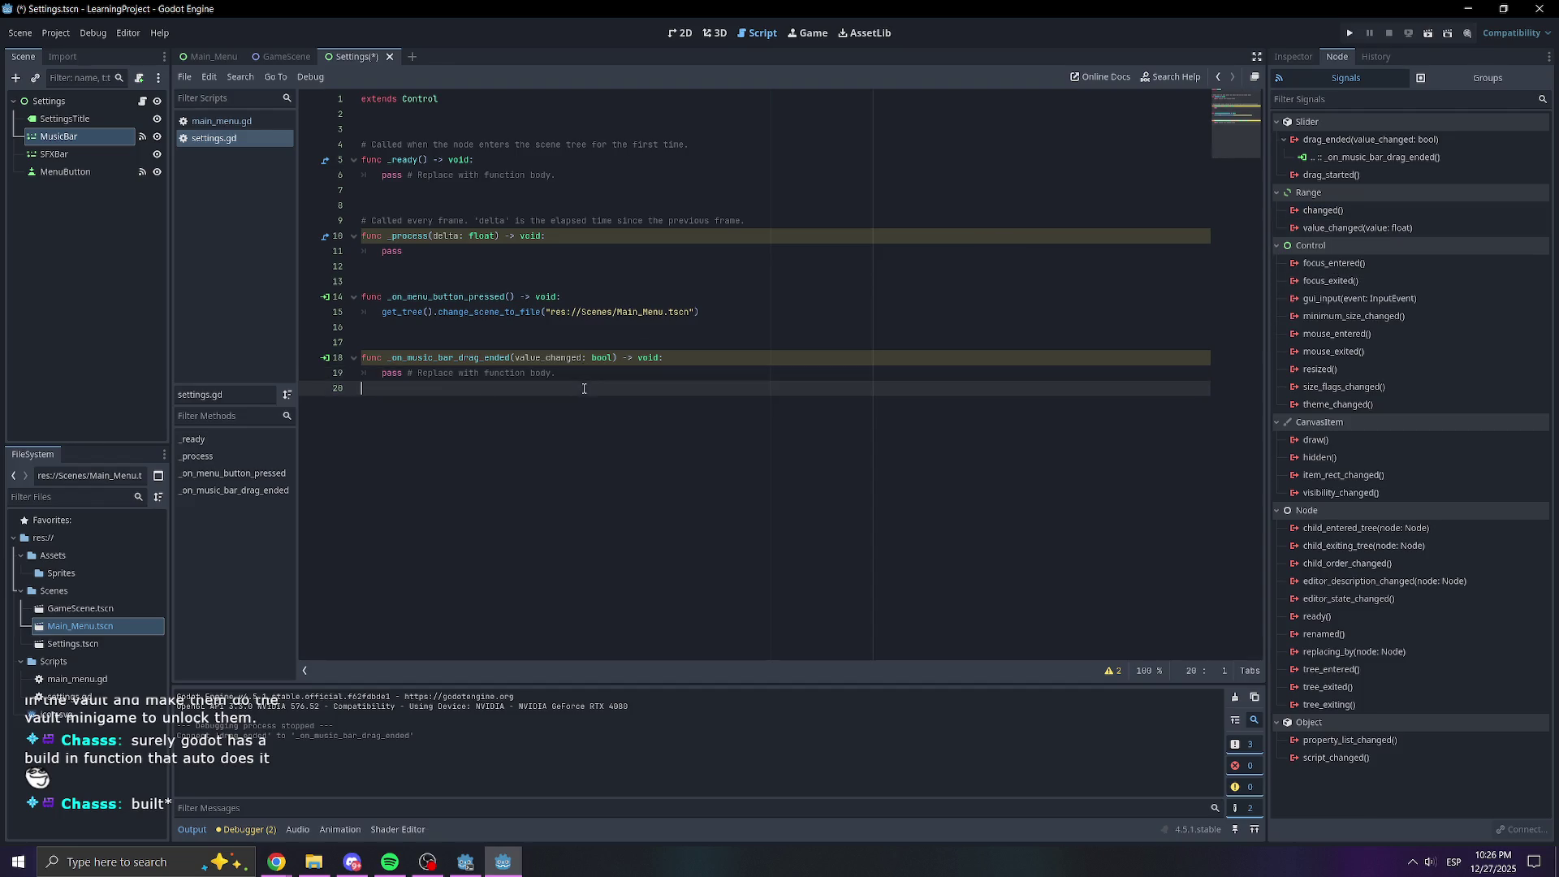
left_click_drag(562, 375, 362, 357)
right_click(414, 356)
left_click(388, 360)
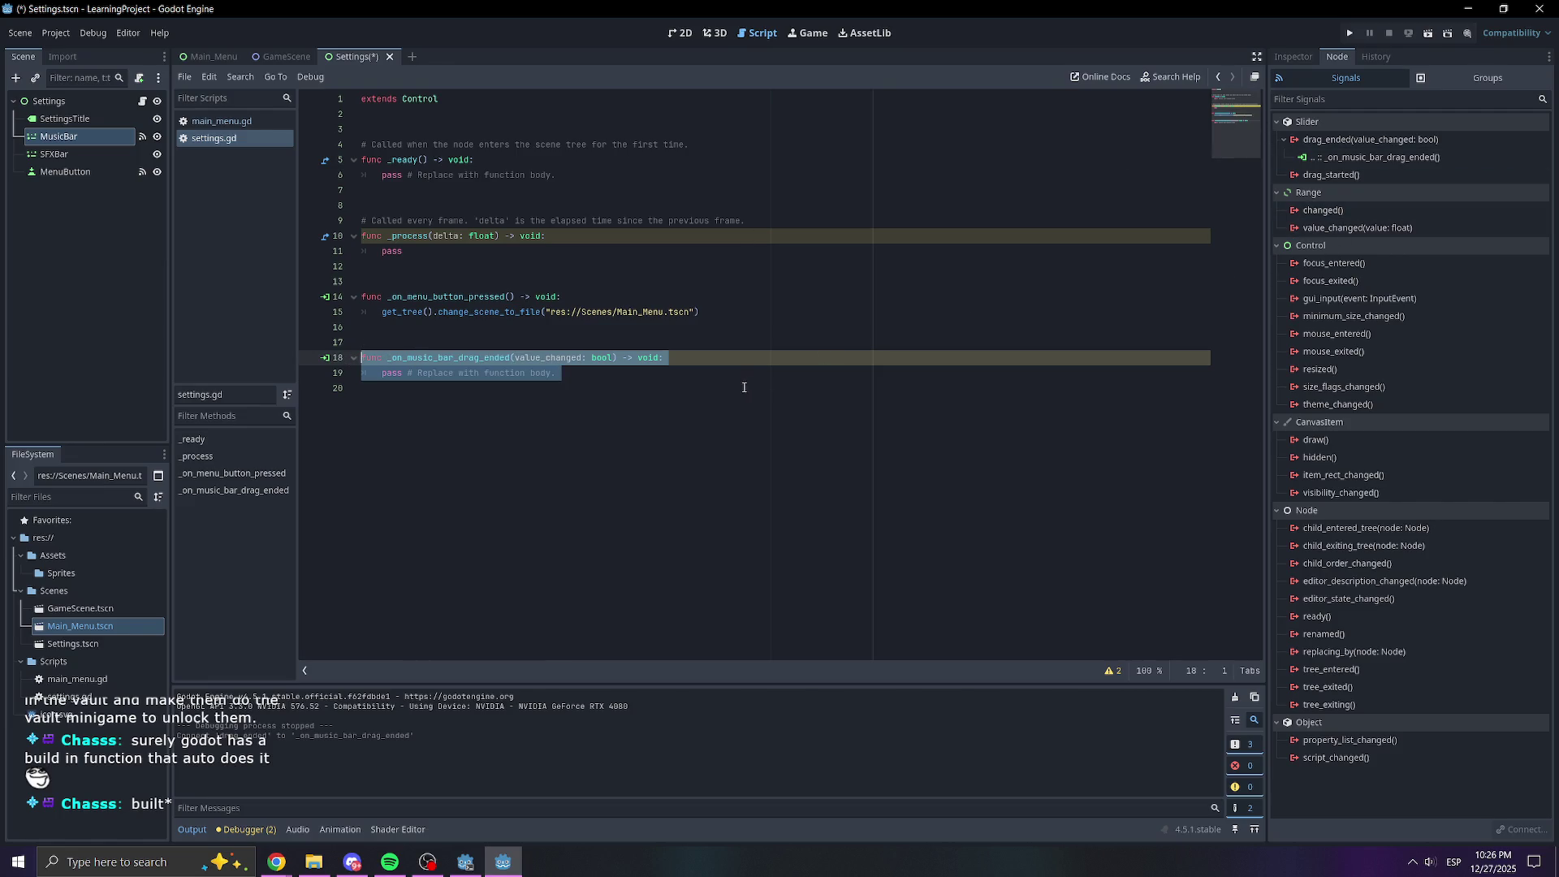
left_click(1294, 56)
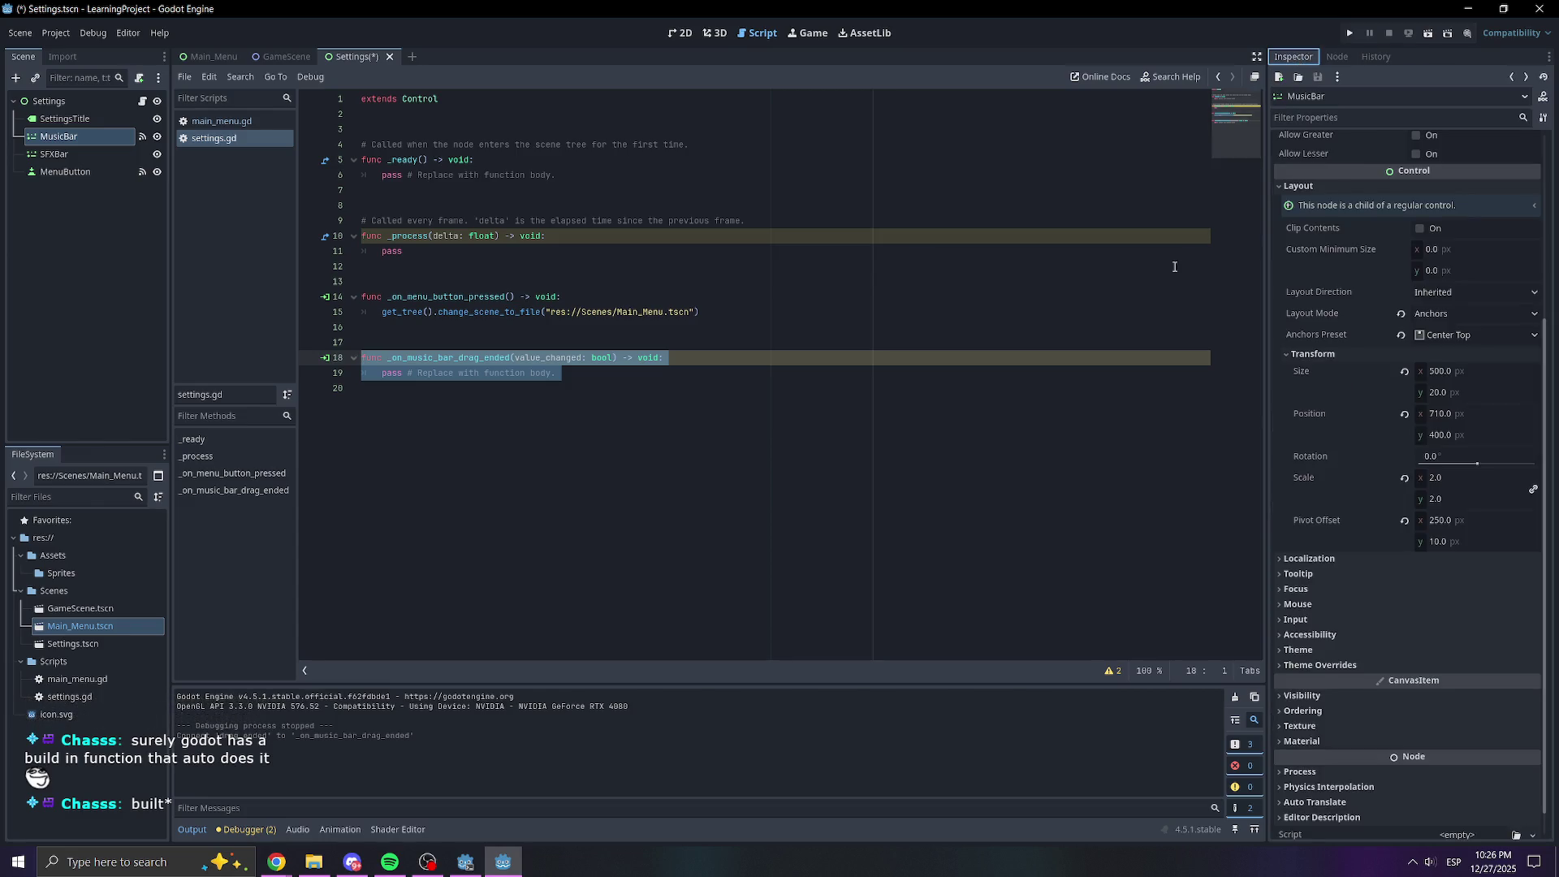
left_click(1337, 56)
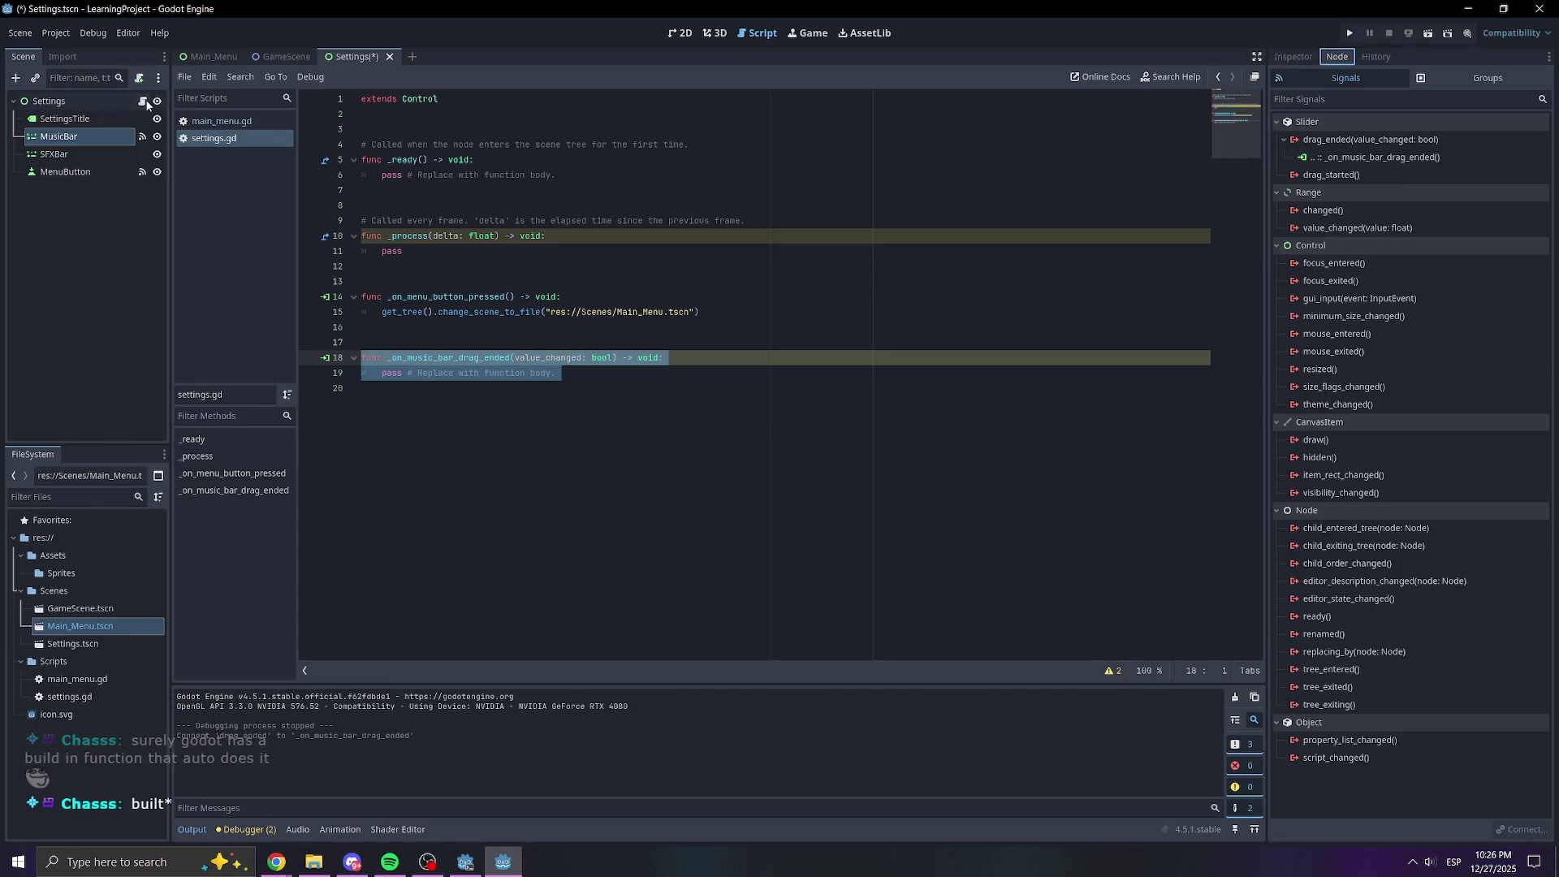
left_click(688, 34)
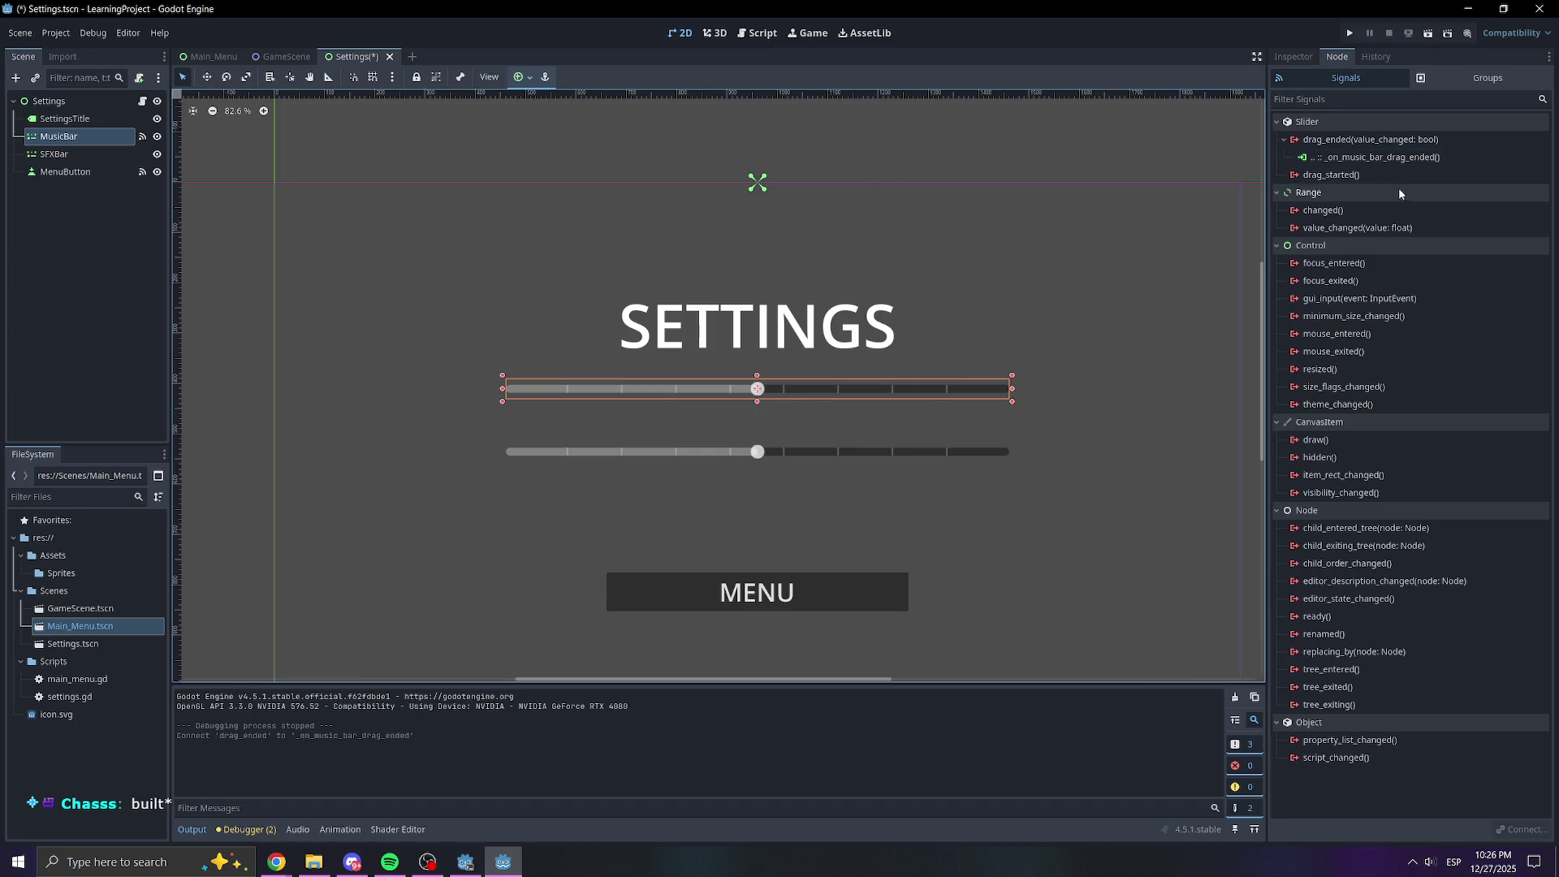
right_click(1385, 143)
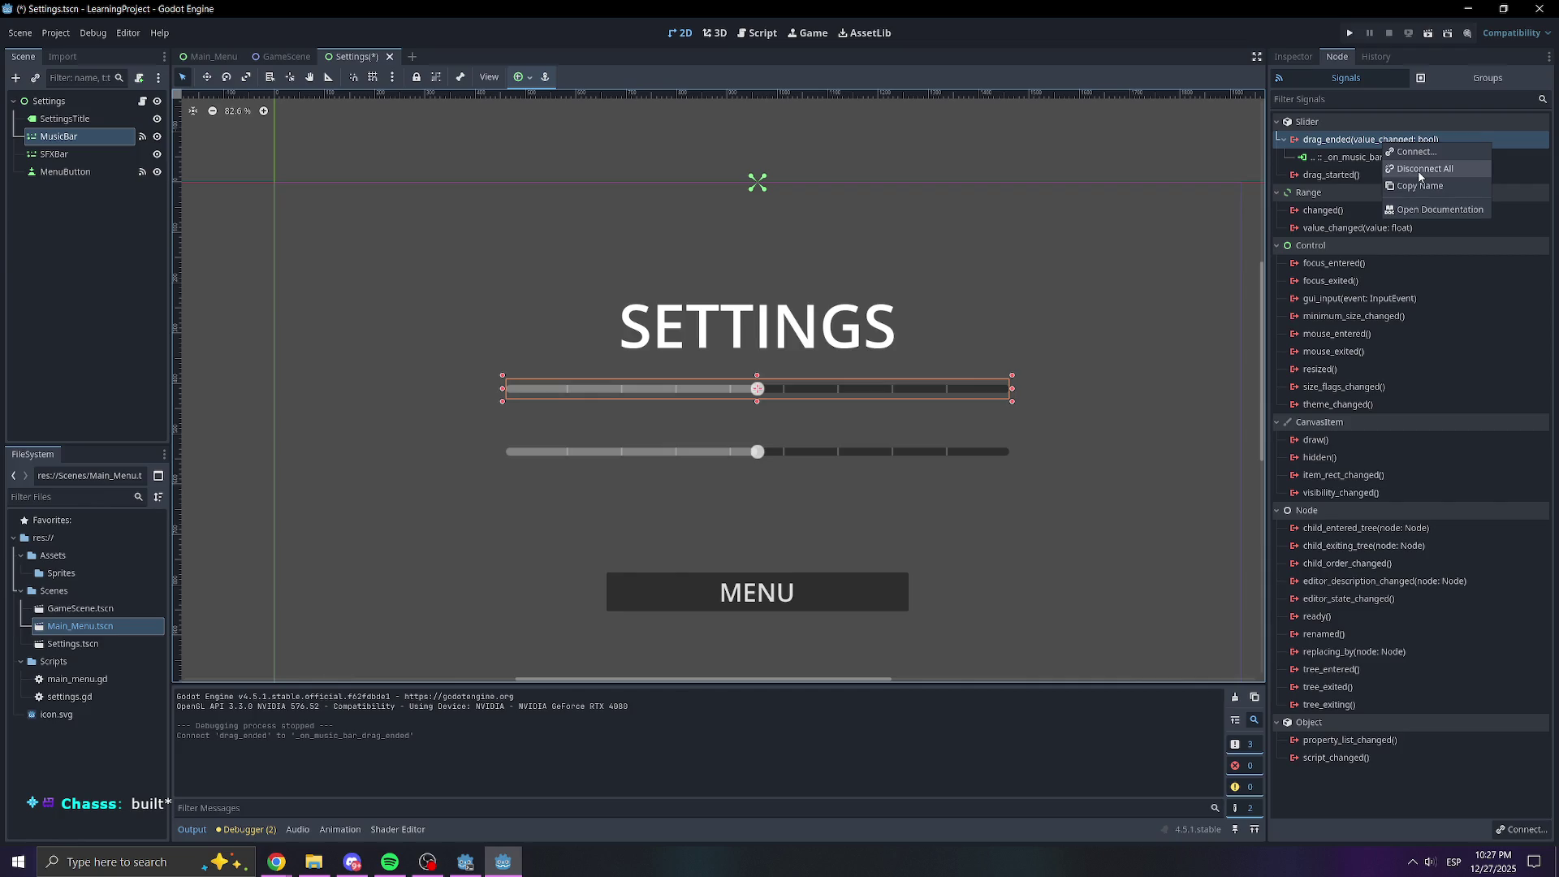
left_click(1419, 170)
left_click(724, 452)
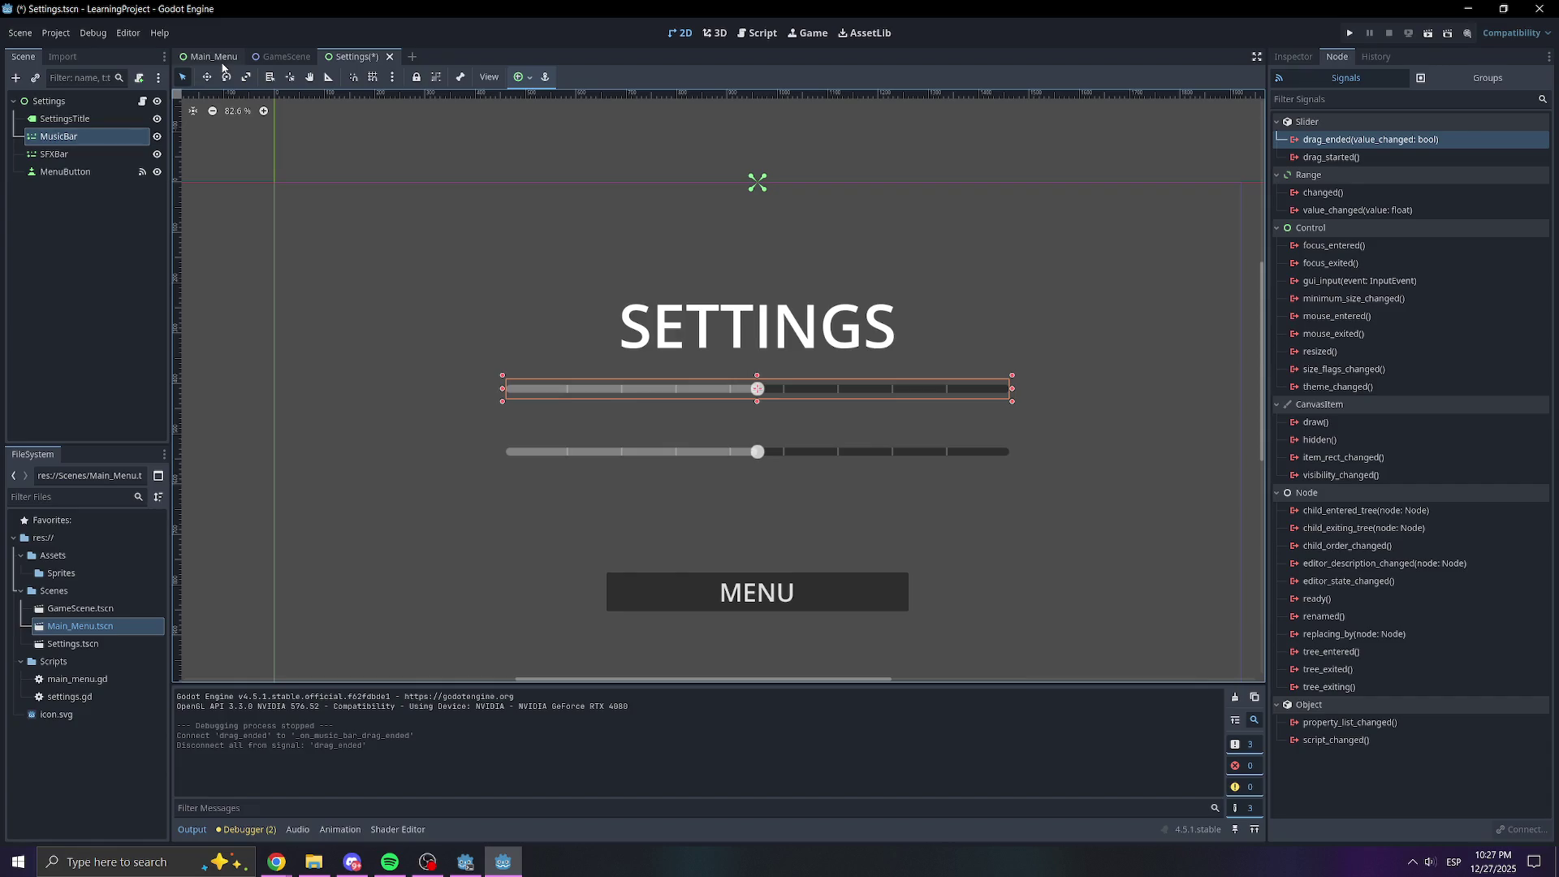
left_click(758, 33)
mouse_move(561, 372)
left_mouse_down()
mouse_move(598, 375)
mouse_move(333, 362)
left_mouse_up()
key("BackSpace")
key("BackSpace")
left_click(680, 33)
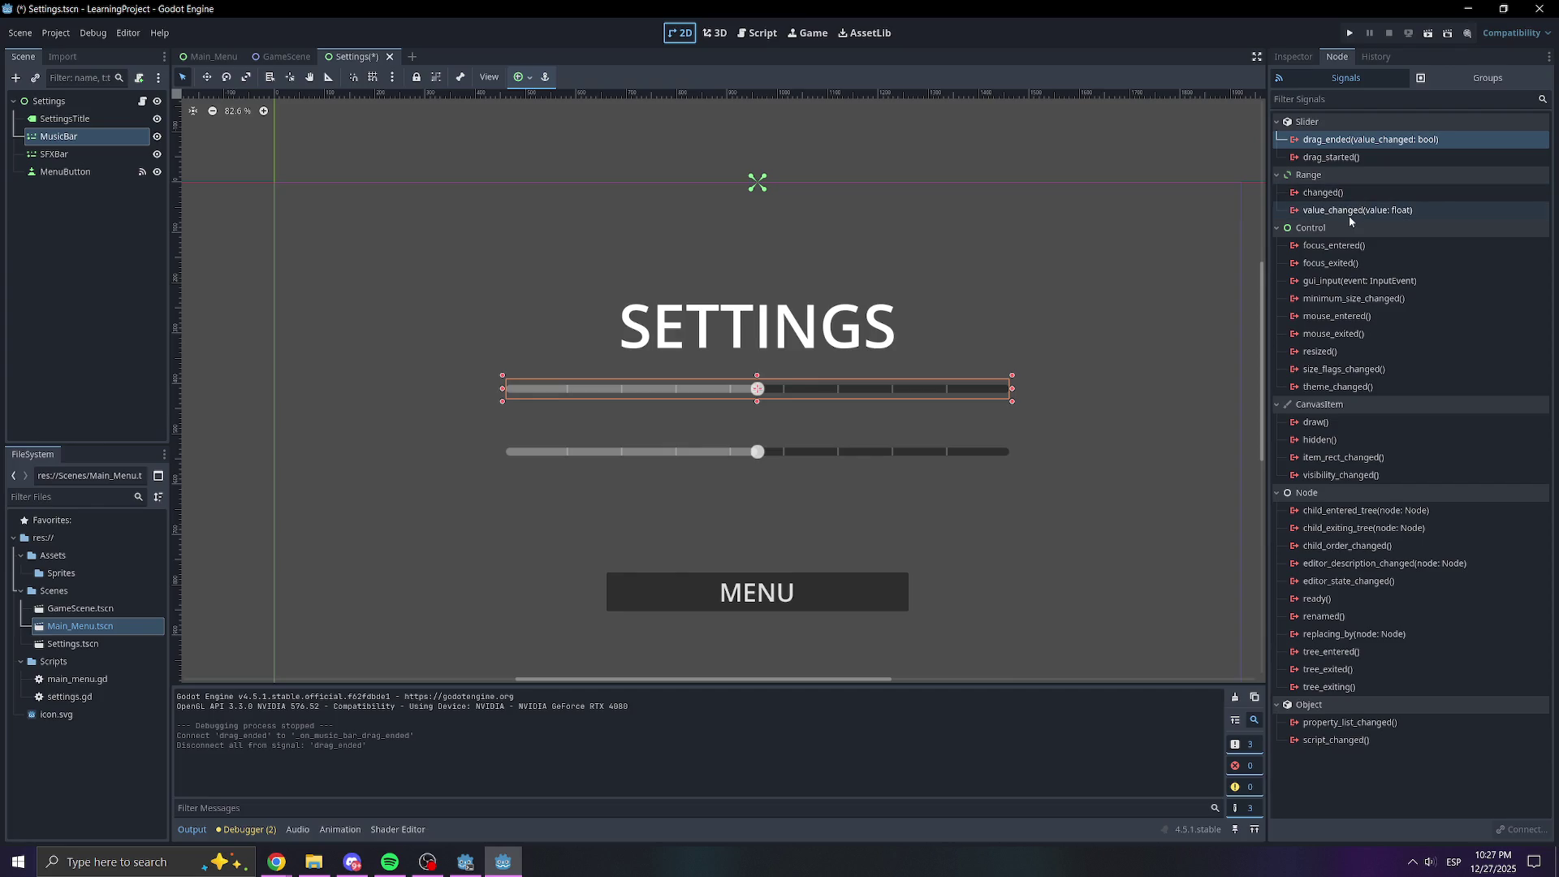
mouse_move(1348, 216)
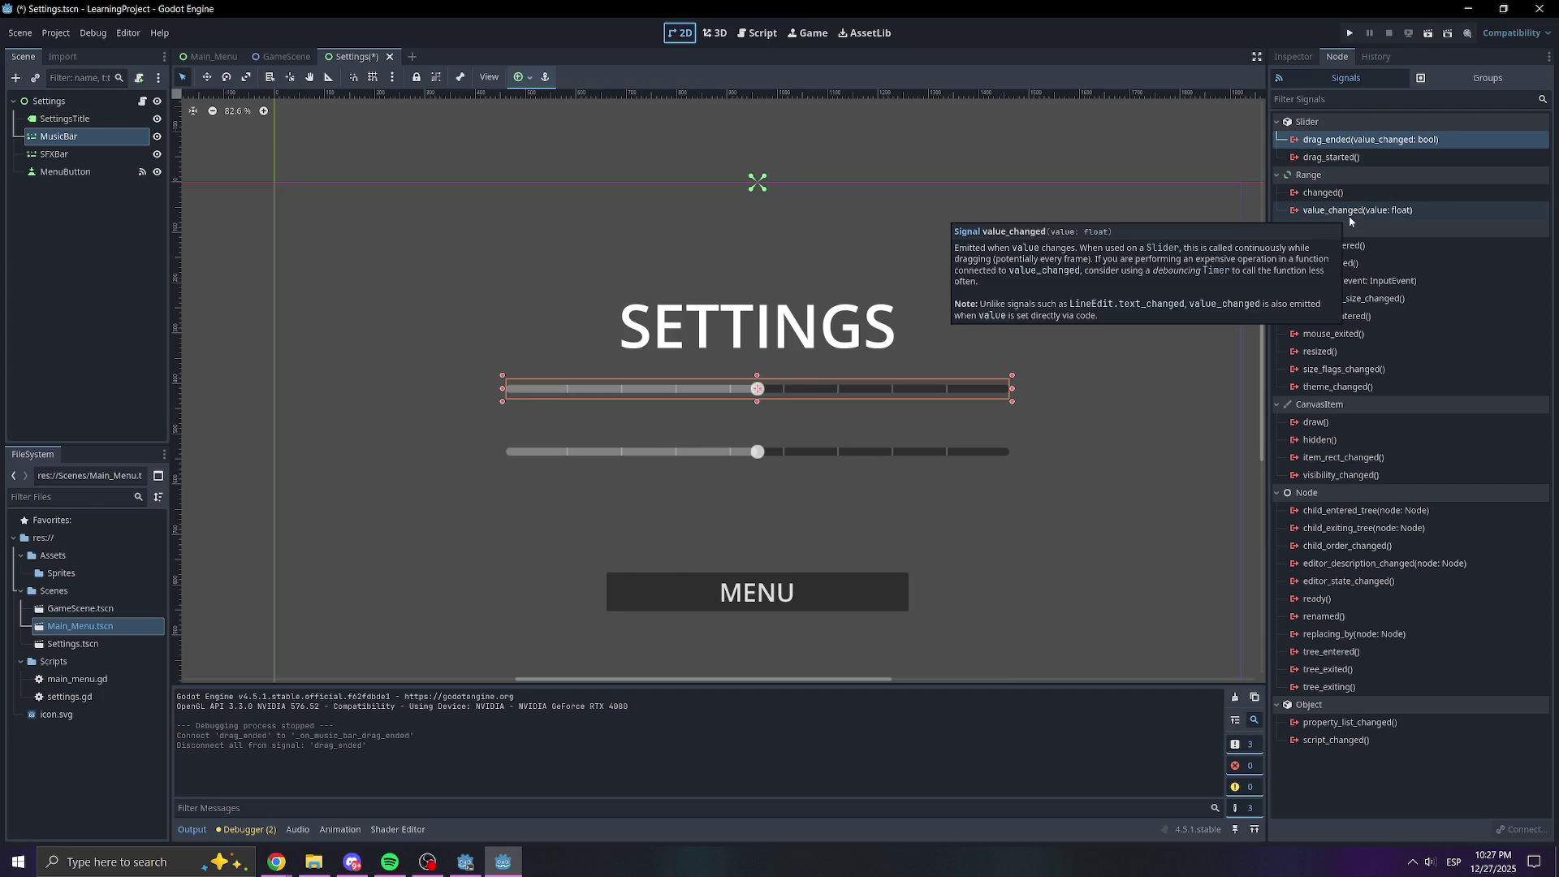
Connect MusicBar's value_changed signal to a new _on_music_bar_value_changed handler in settings.gd
left_click(748, 32)
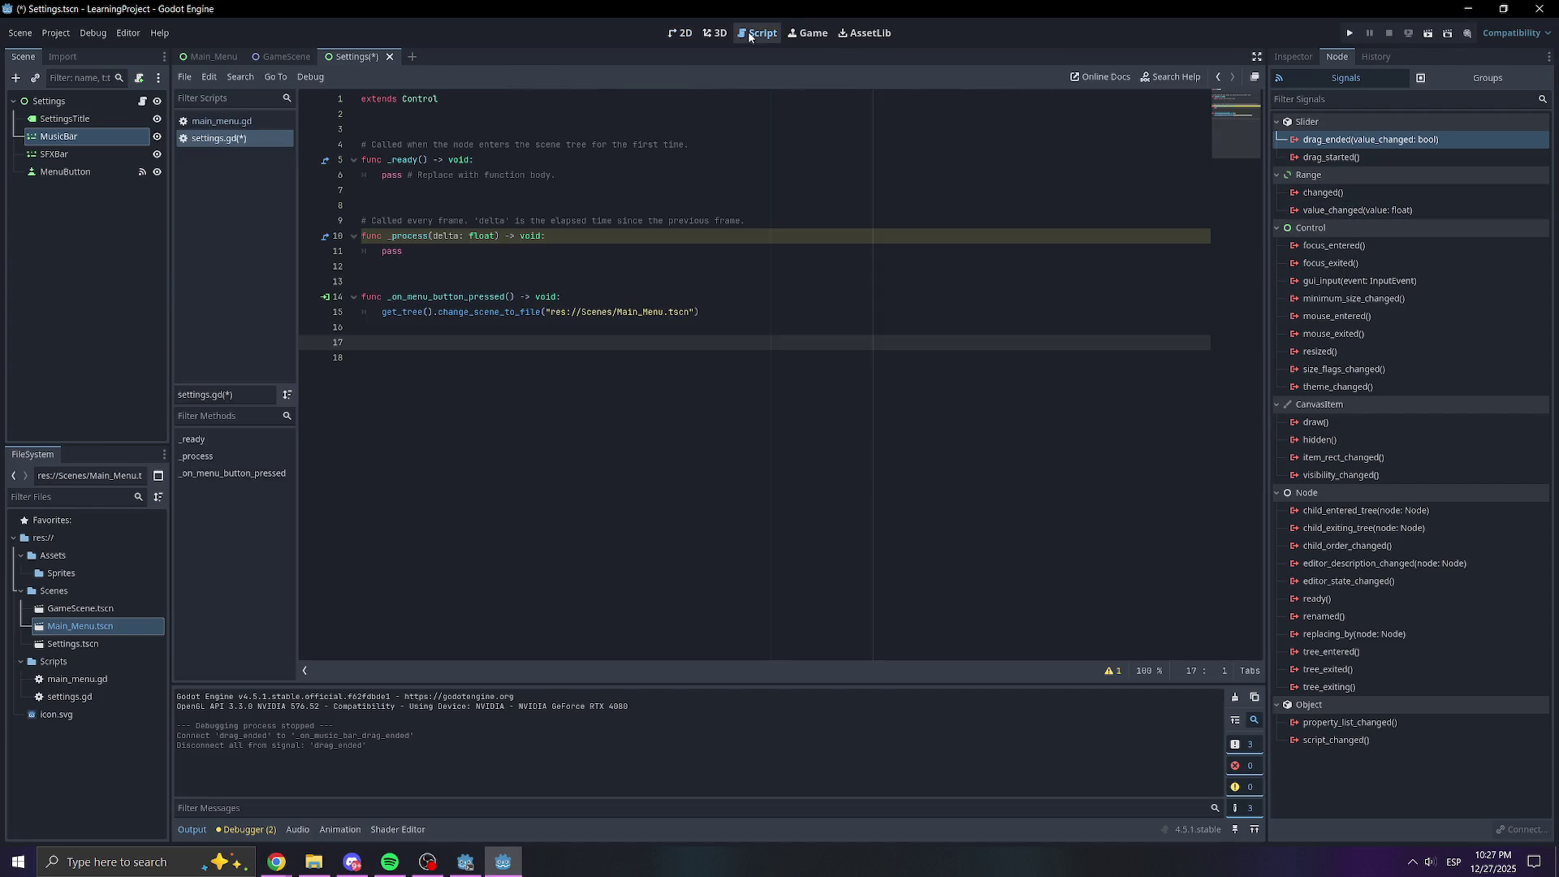
right_click(1348, 216)
left_click(1377, 226)
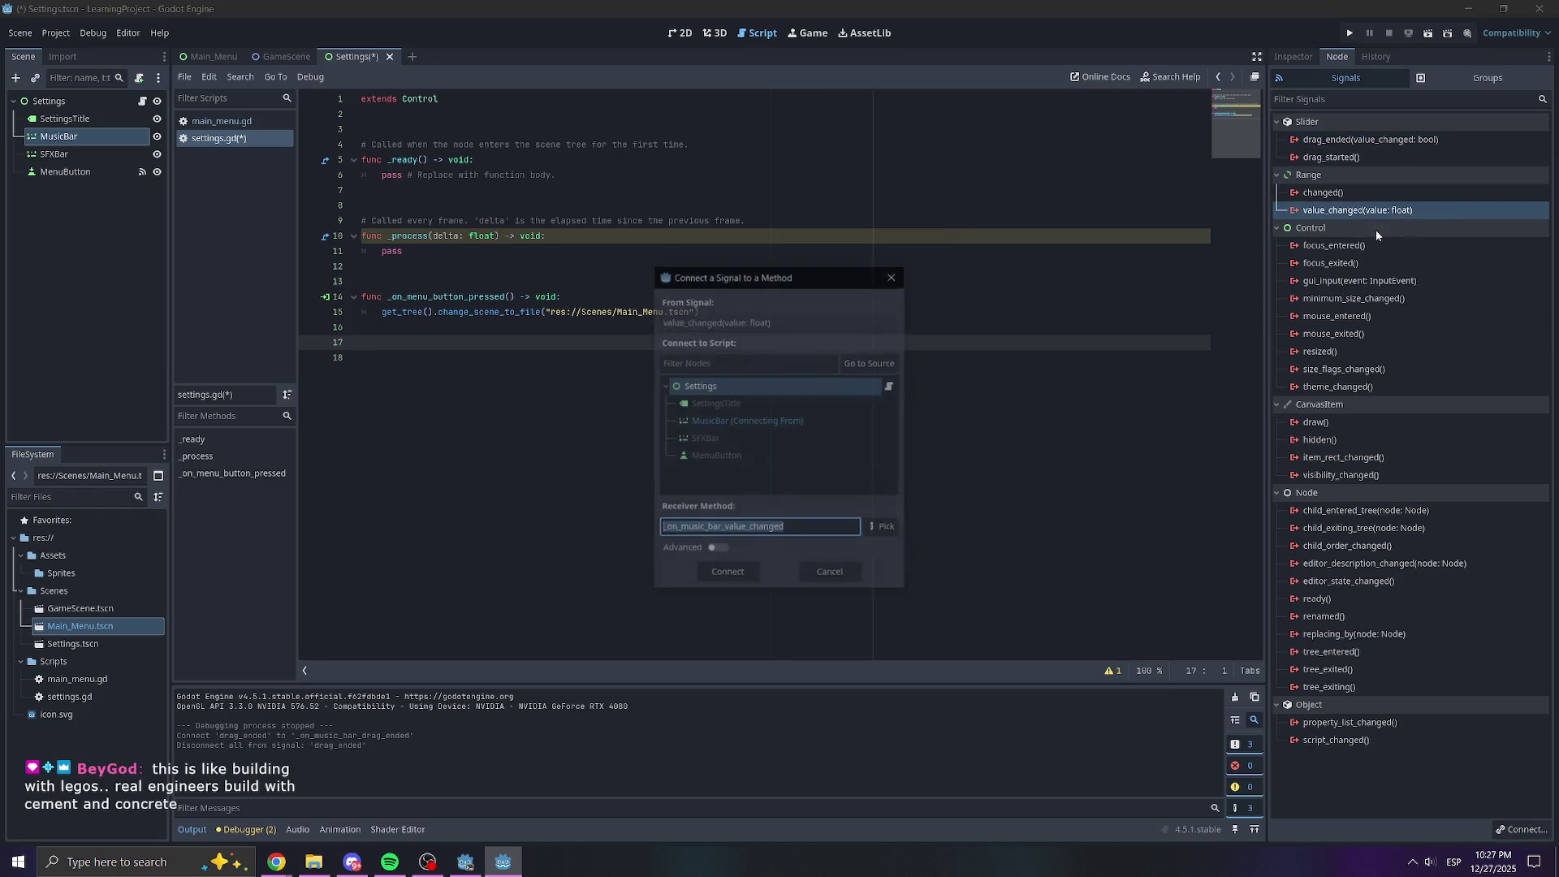
left_click(728, 578)
Start a 'var musicVolume' declaration on a new line below extends Control
key("BackSpace")
left_click(462, 115)
key("Return")
type("v")
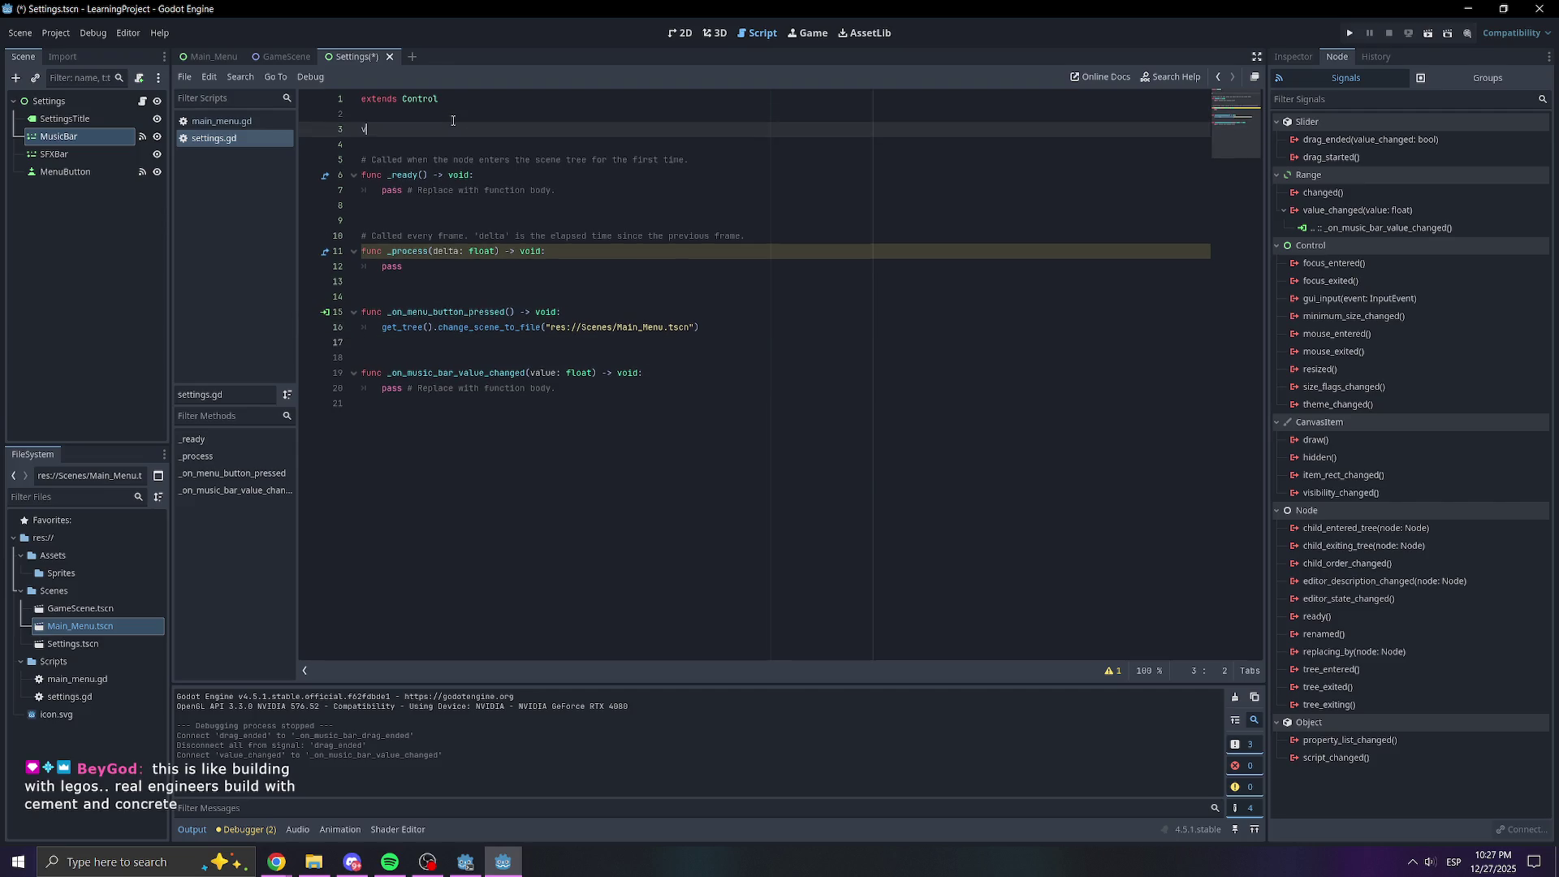
type("ar music")
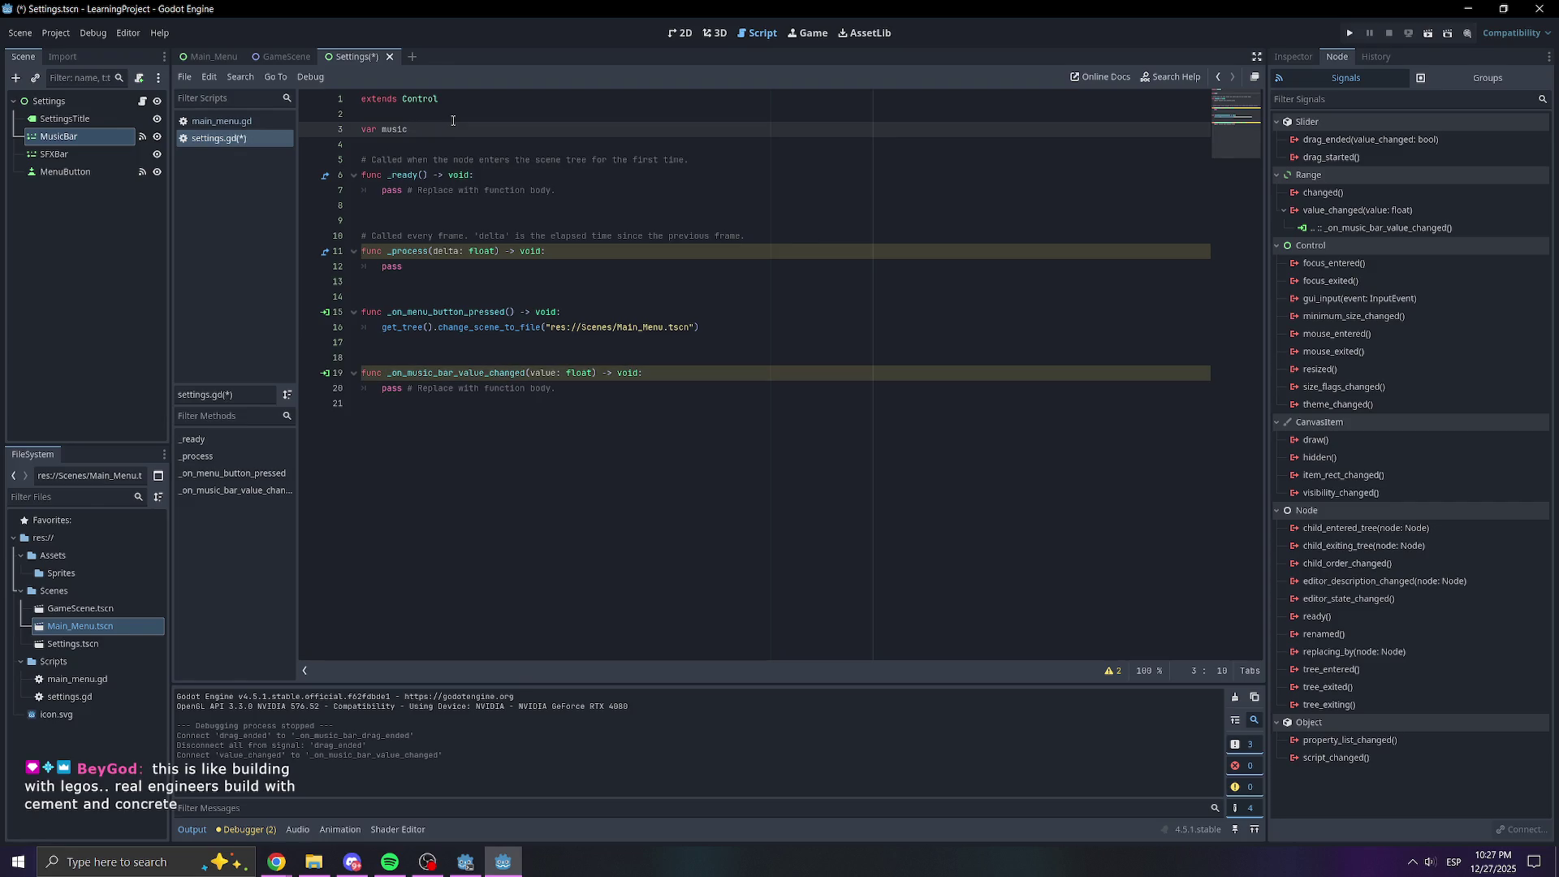
type("Volume")
left_click(668, 220)
Assign musicVolume the value 50
key("ctrl+End")
key("Up")
key("Up")
key("End")
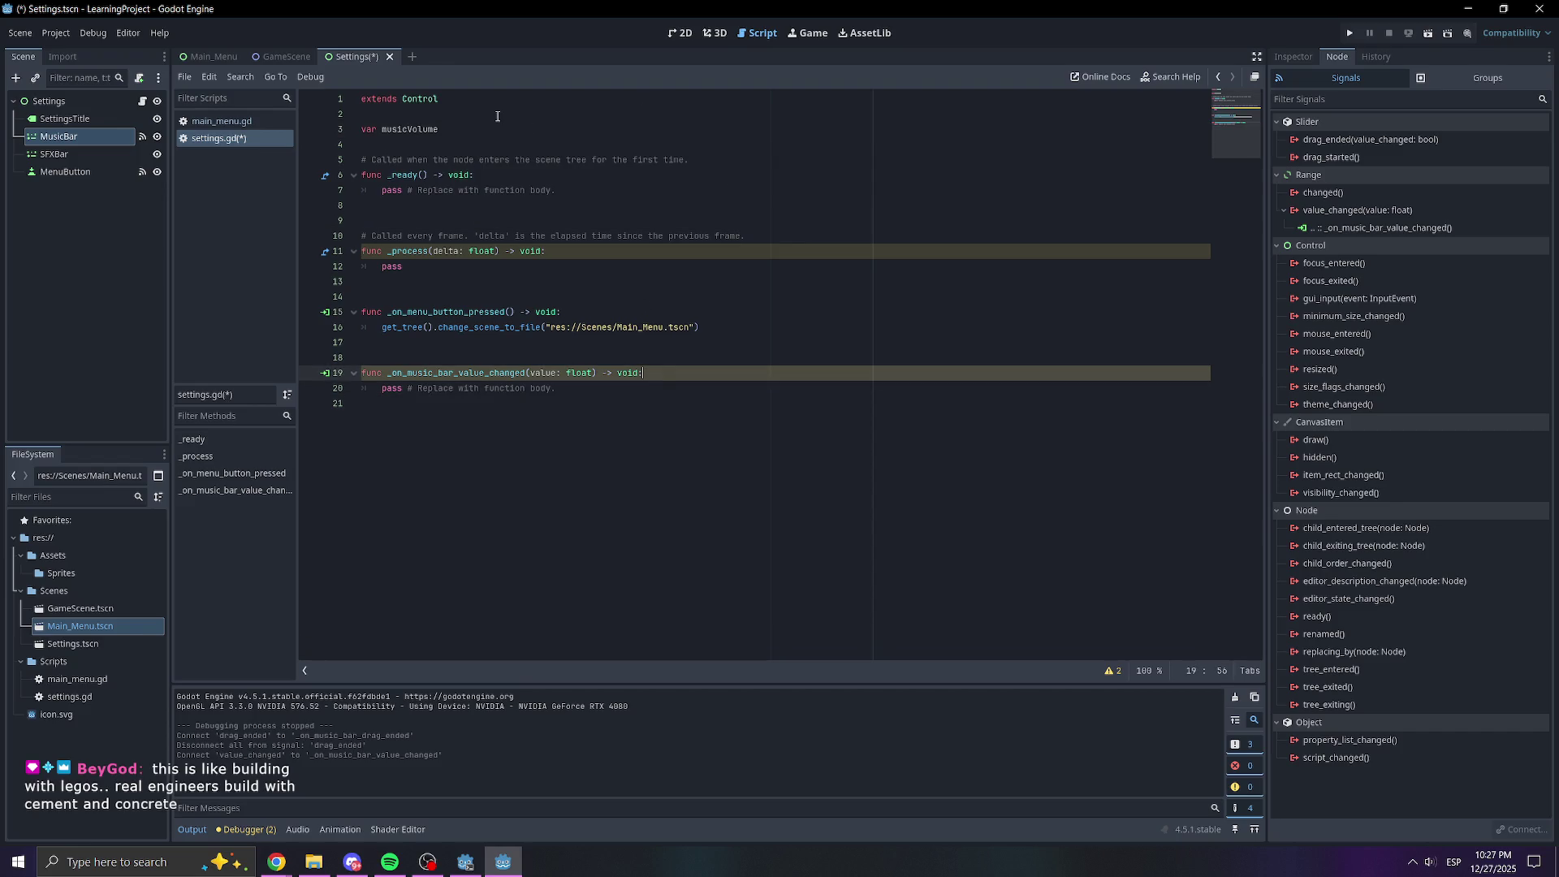
left_click(486, 130)
type("= 5")
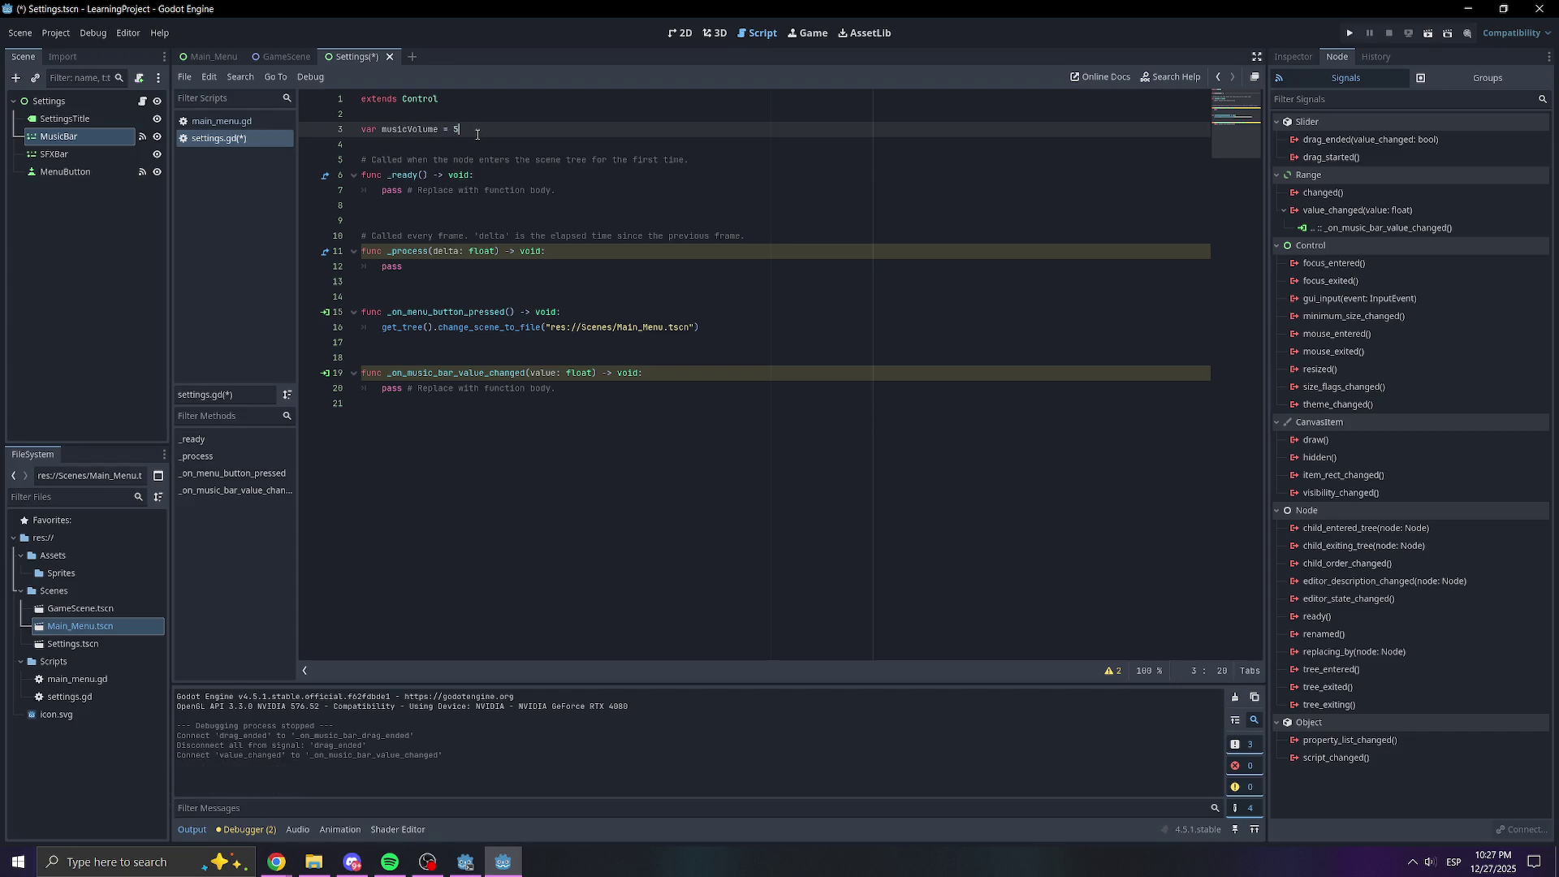
left_click(690, 354)
left_click(667, 377)
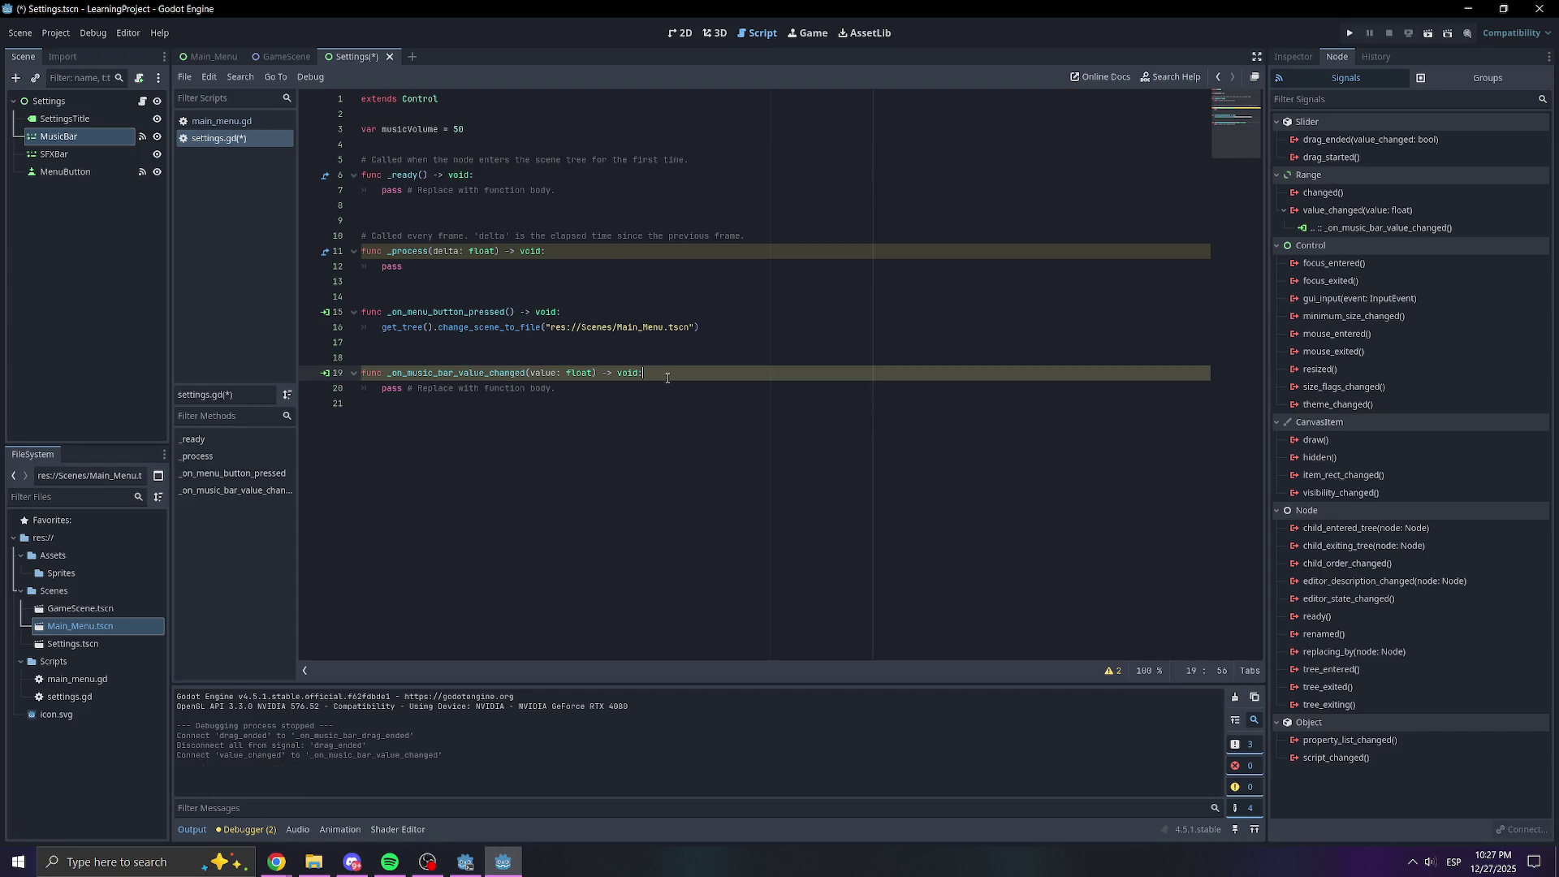
Try writing the value as 50f, then remove the f again
left_click(502, 129)
type("f")
left_click(539, 143)
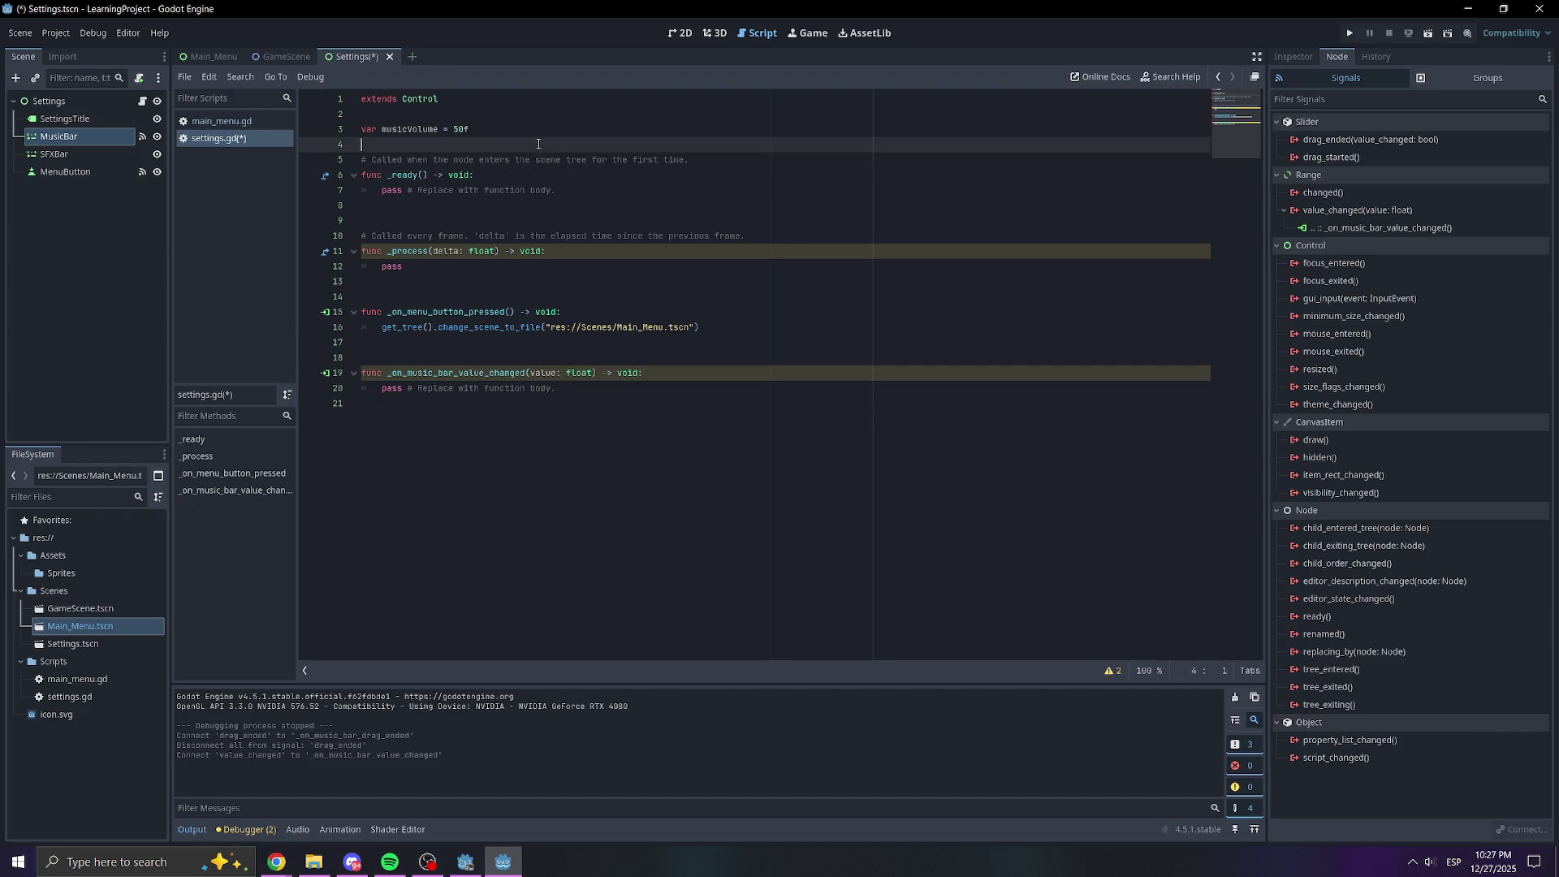
left_click(555, 119)
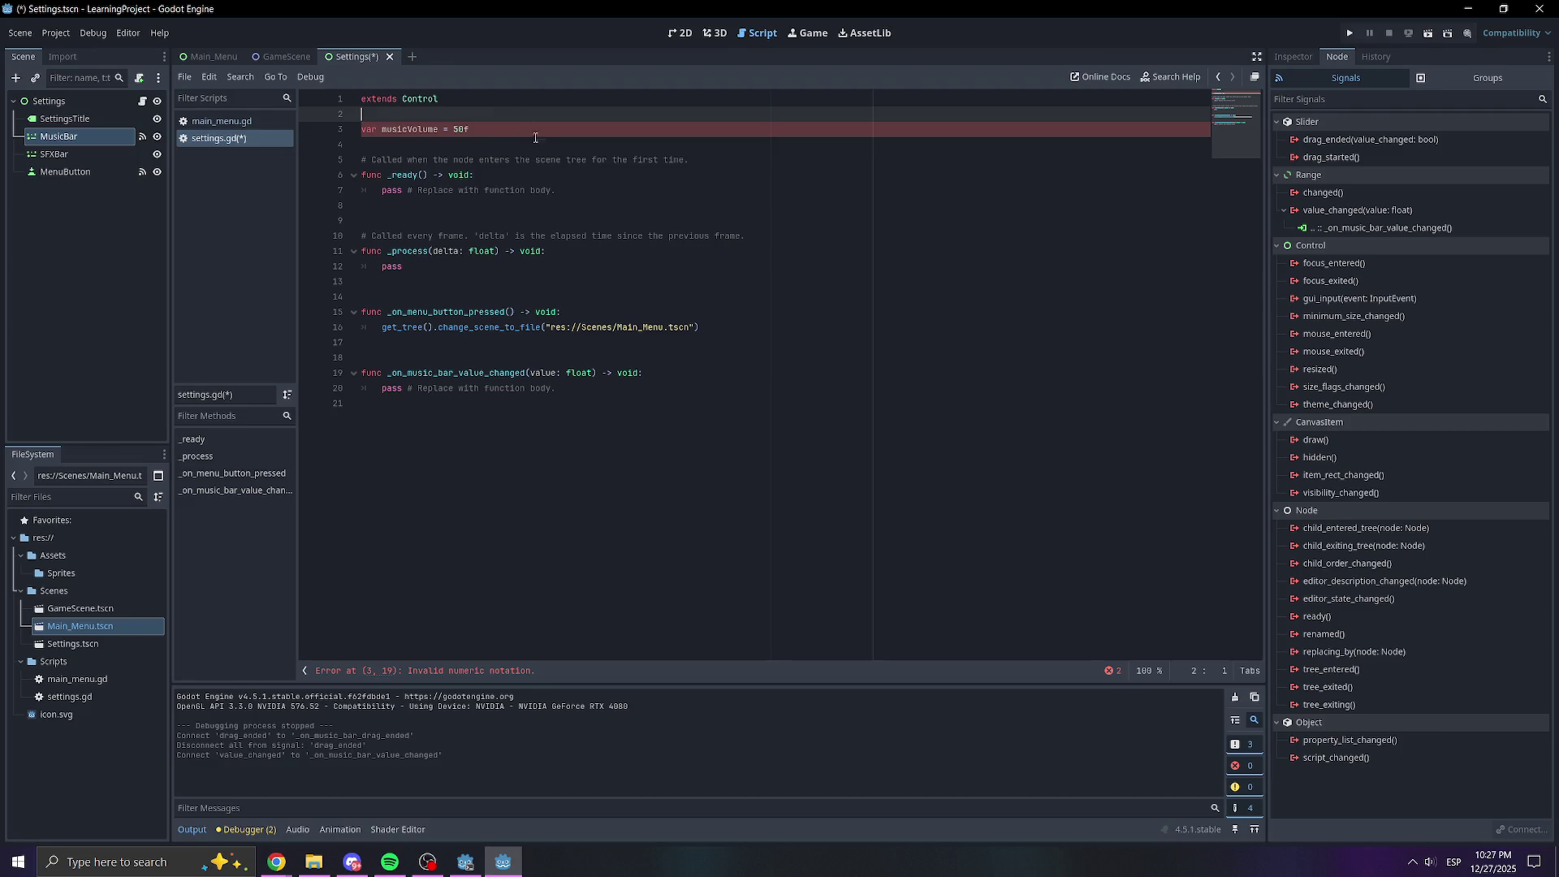
left_click(536, 131)
key("BackSpace")
Rewrite the declaration as a float musicVolume with value 50.0
left_click(349, 128)
key("ctrl+shift+Right")
type("float")
left_click(519, 130)
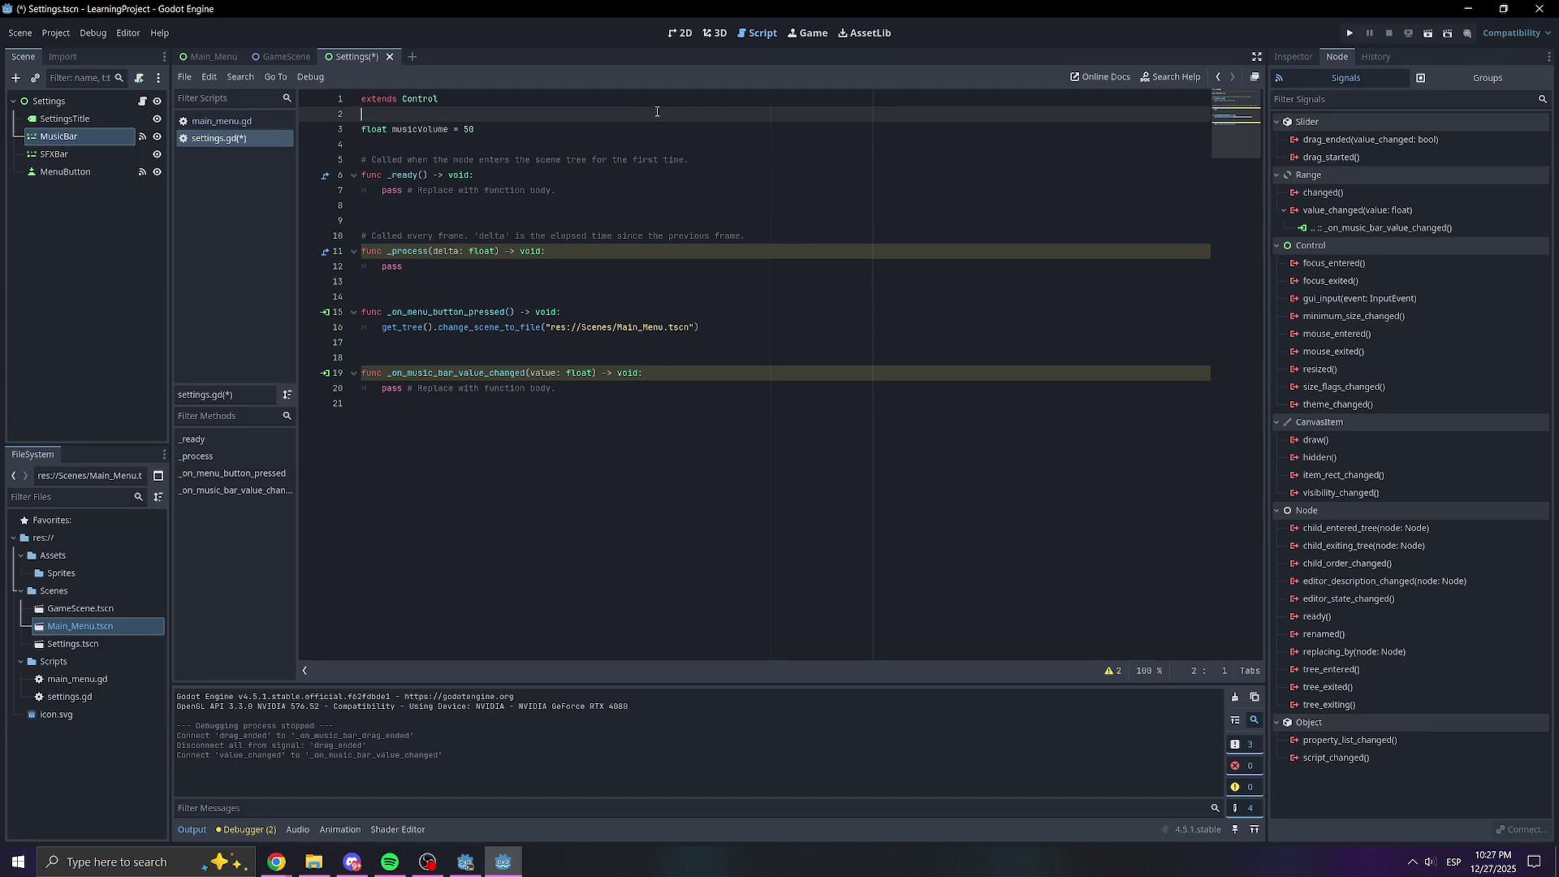
type(".0")
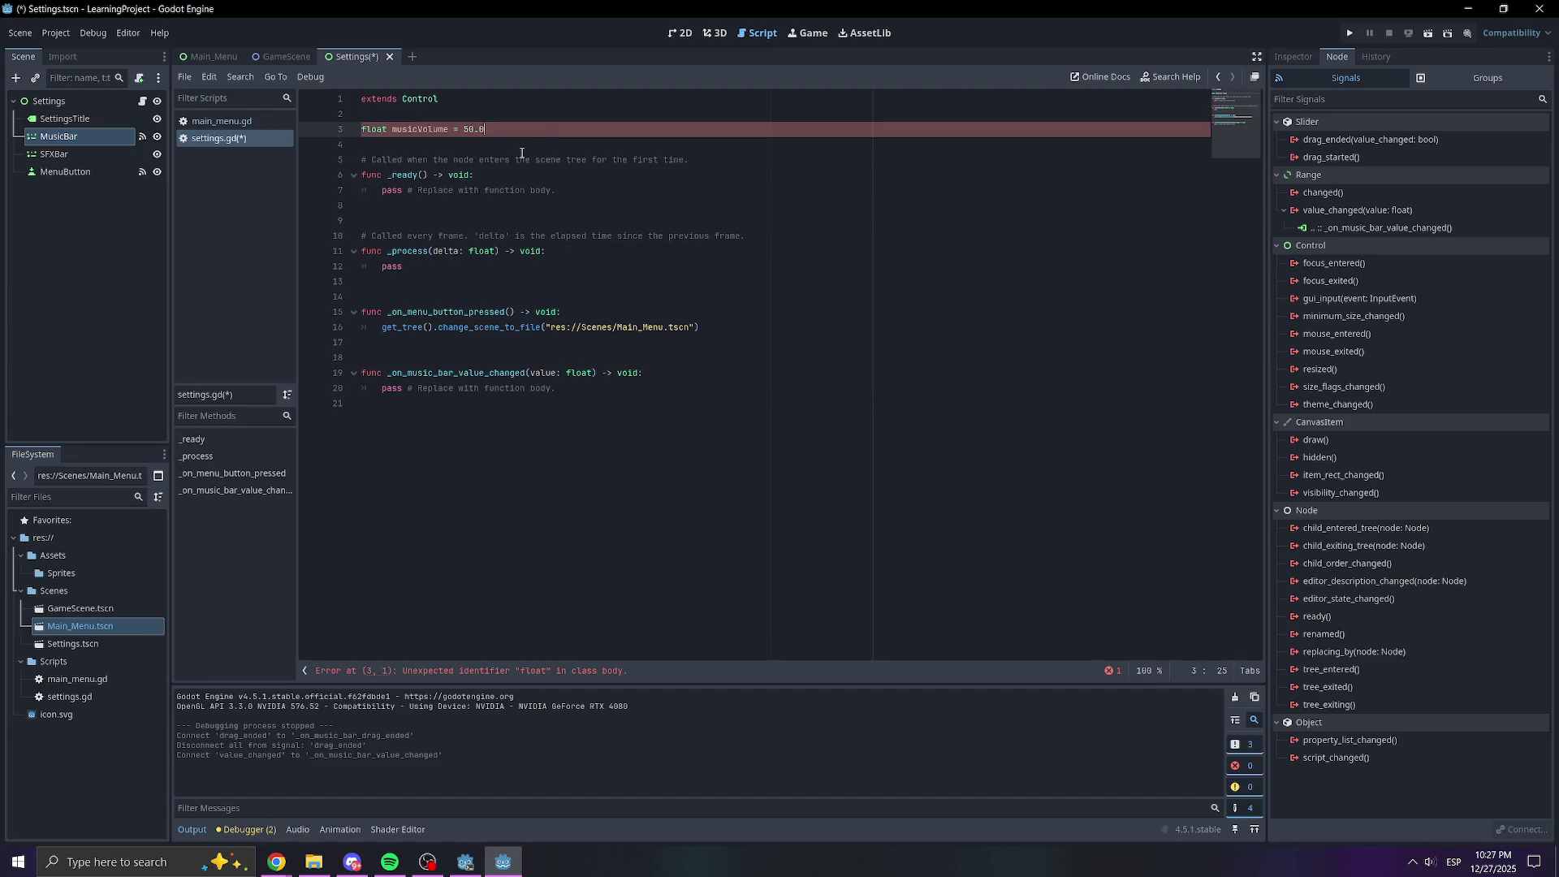
Replace the .0 with an f suffix and recheck the error
left_click(489, 253)
left_click(504, 129)
key("BackSpace")
key("BackSpace")
type("f")
left_click(753, 205)
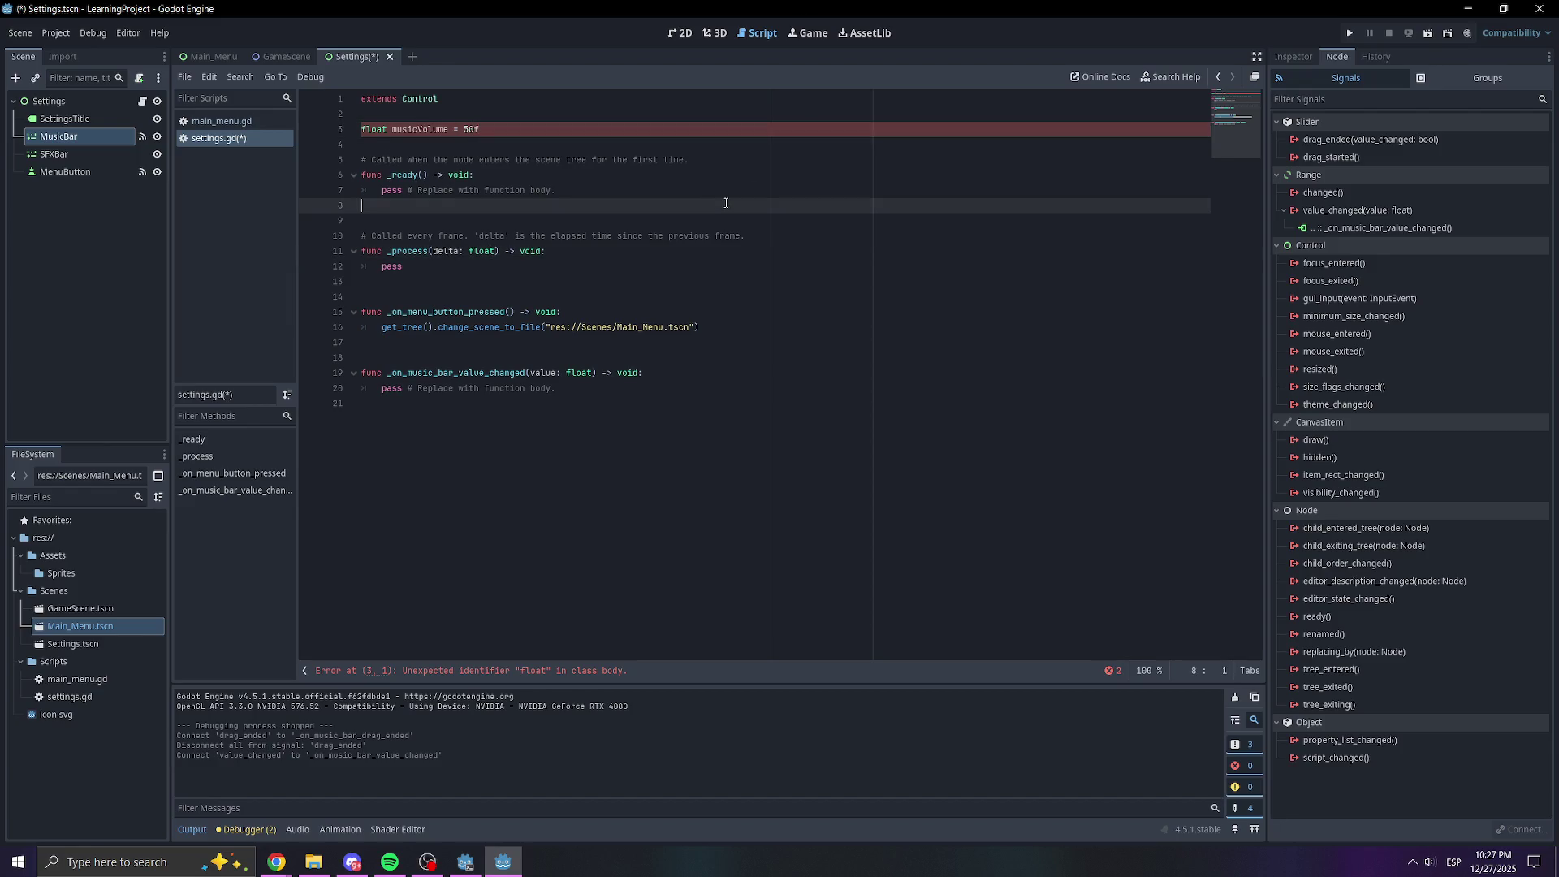
Restore the declaration to 'var musicVolume = 50'
left_click(503, 130)
key("BackSpace")
double_click(375, 129)
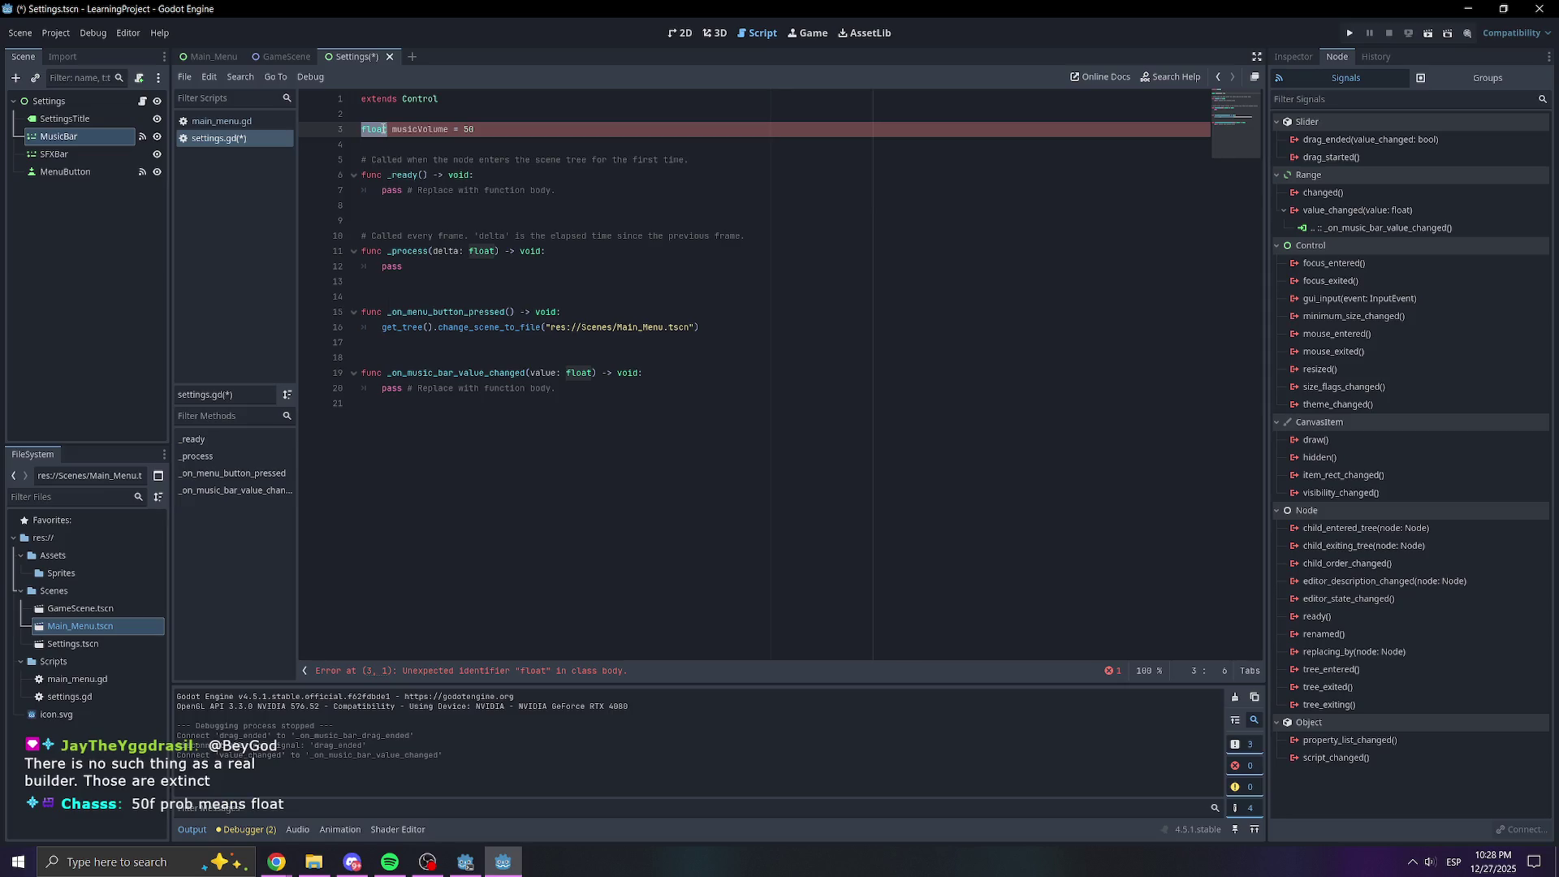
mouse_move(385, 130)
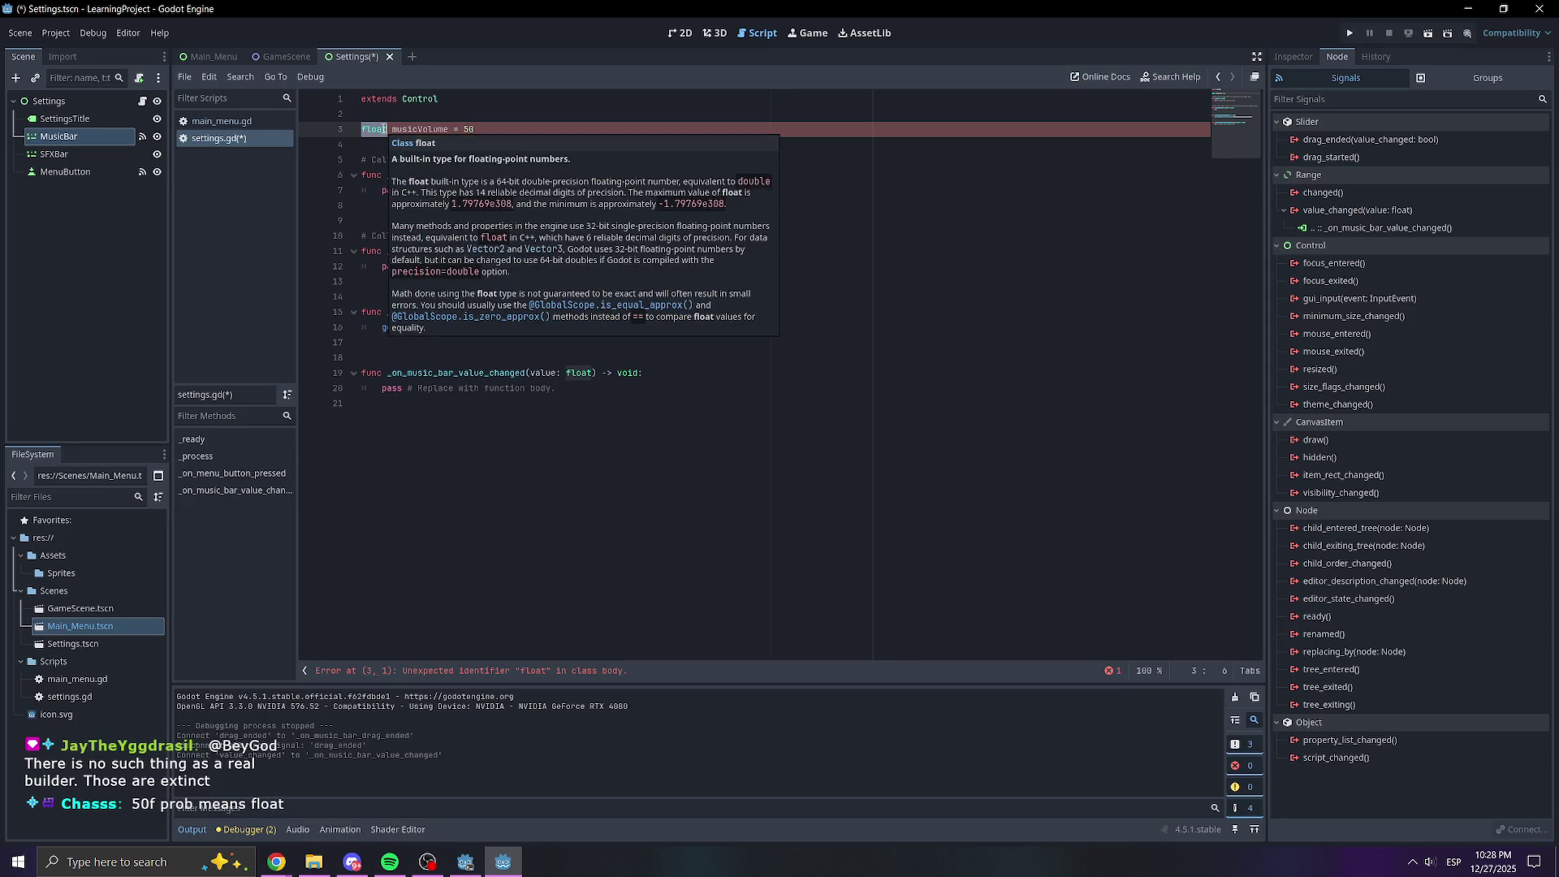
type("var")
left_click(655, 400)
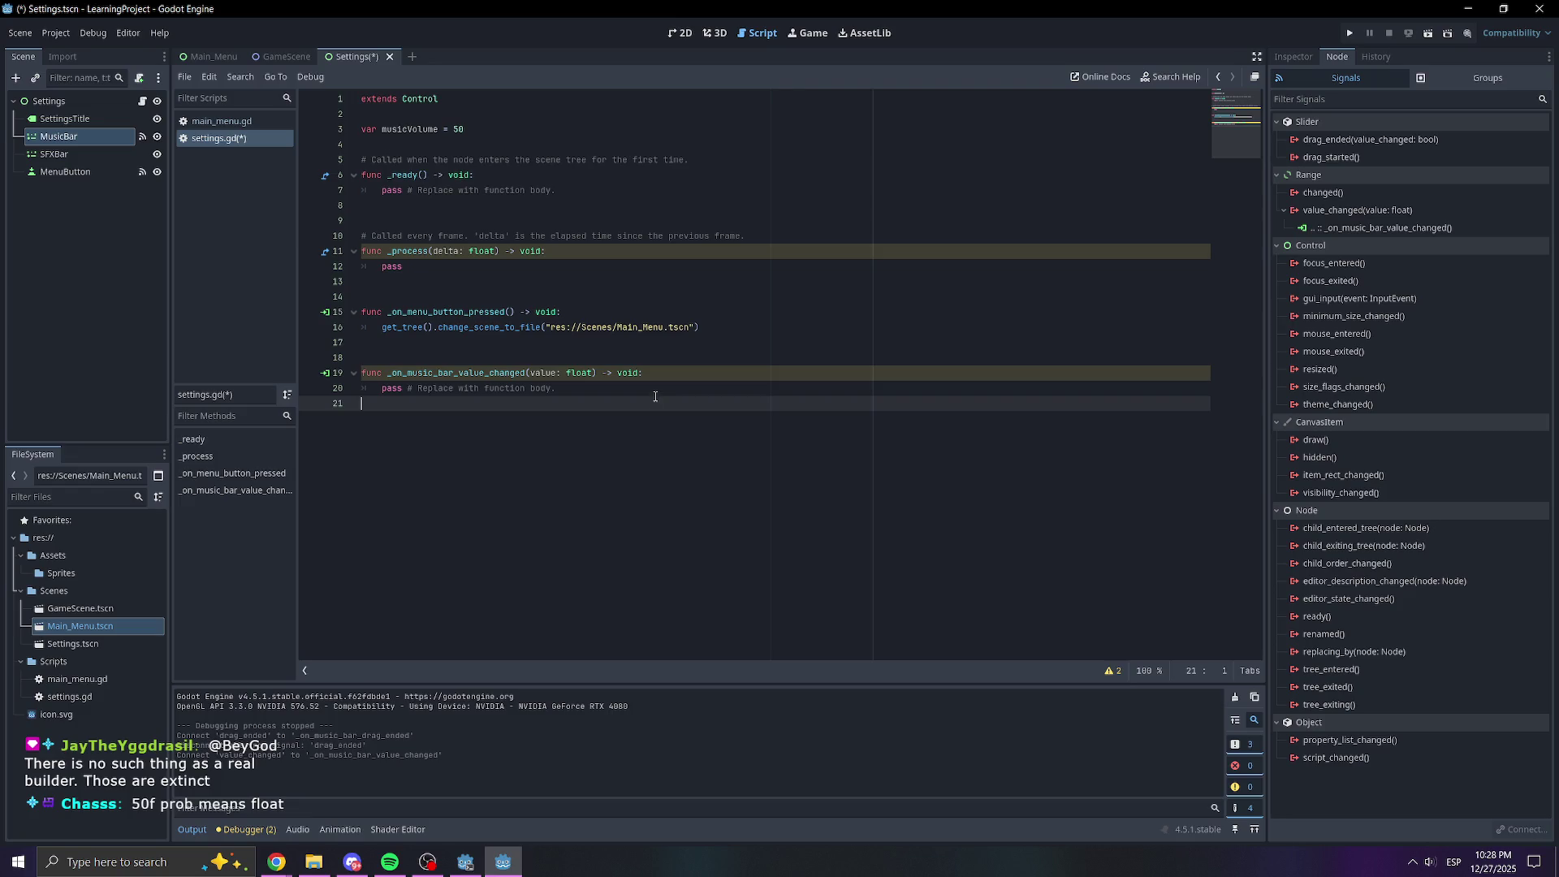
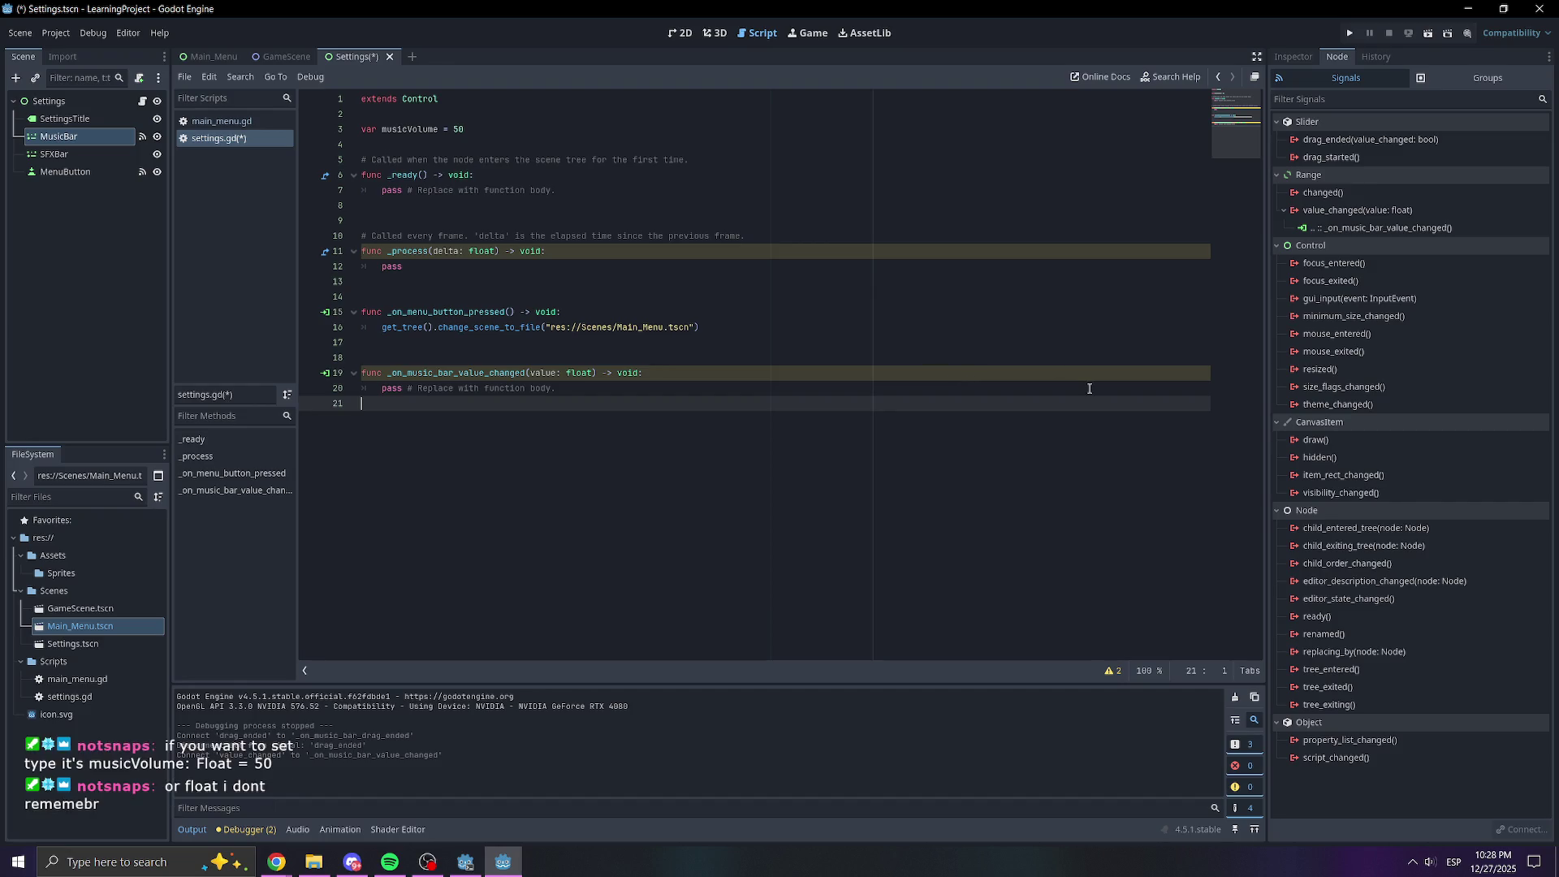
Add a ': Float' type annotation to the musicVolume declaration on line 3
left_click(368, 131)
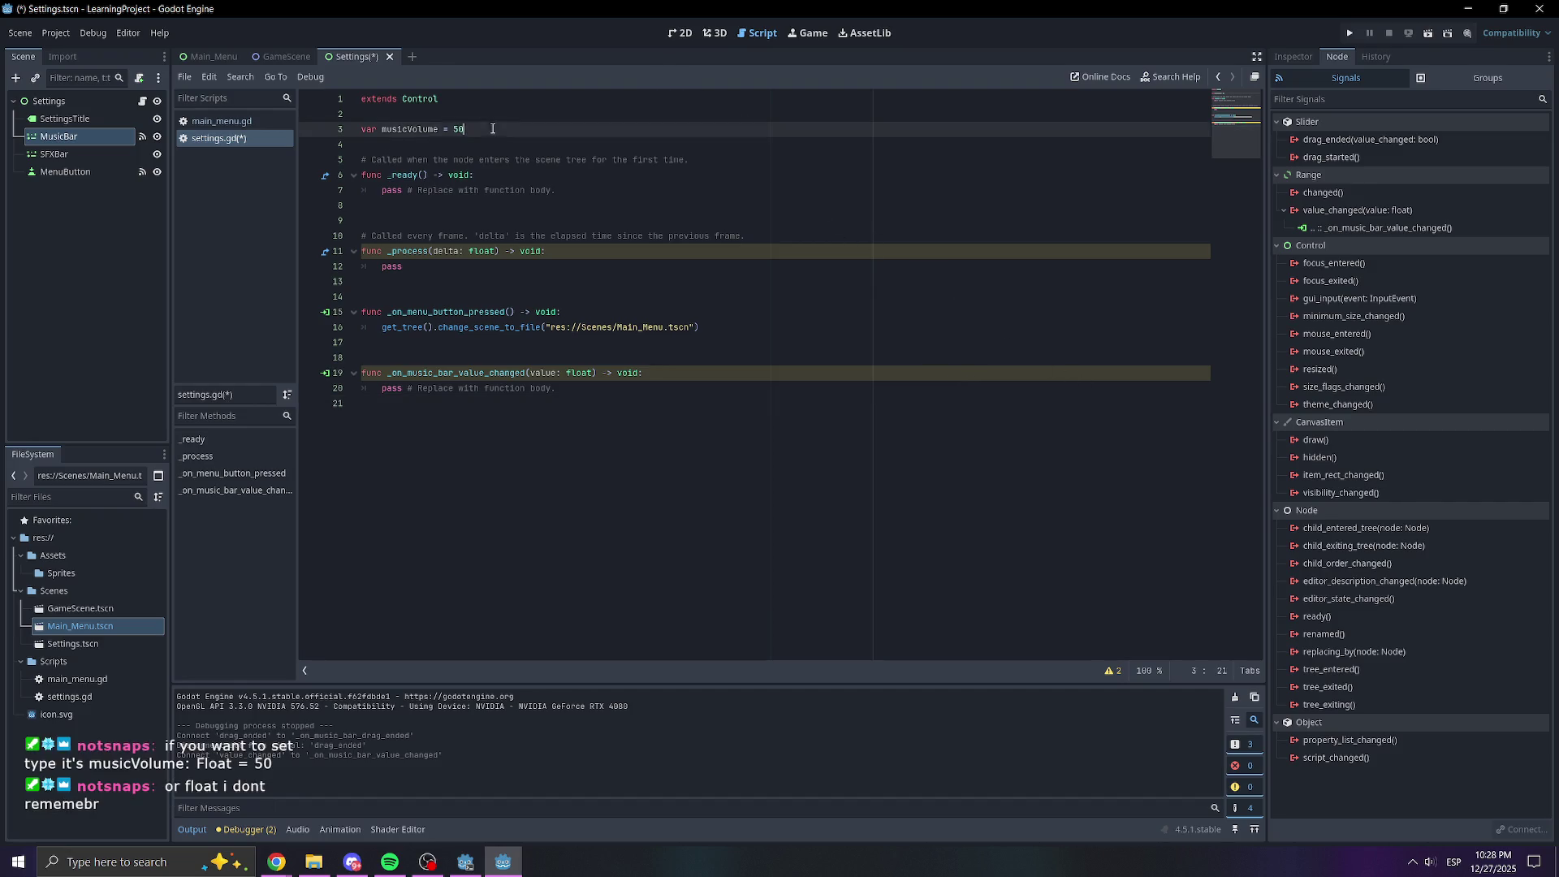
double_click(368, 131)
key("BackSpace")
key("Delete")
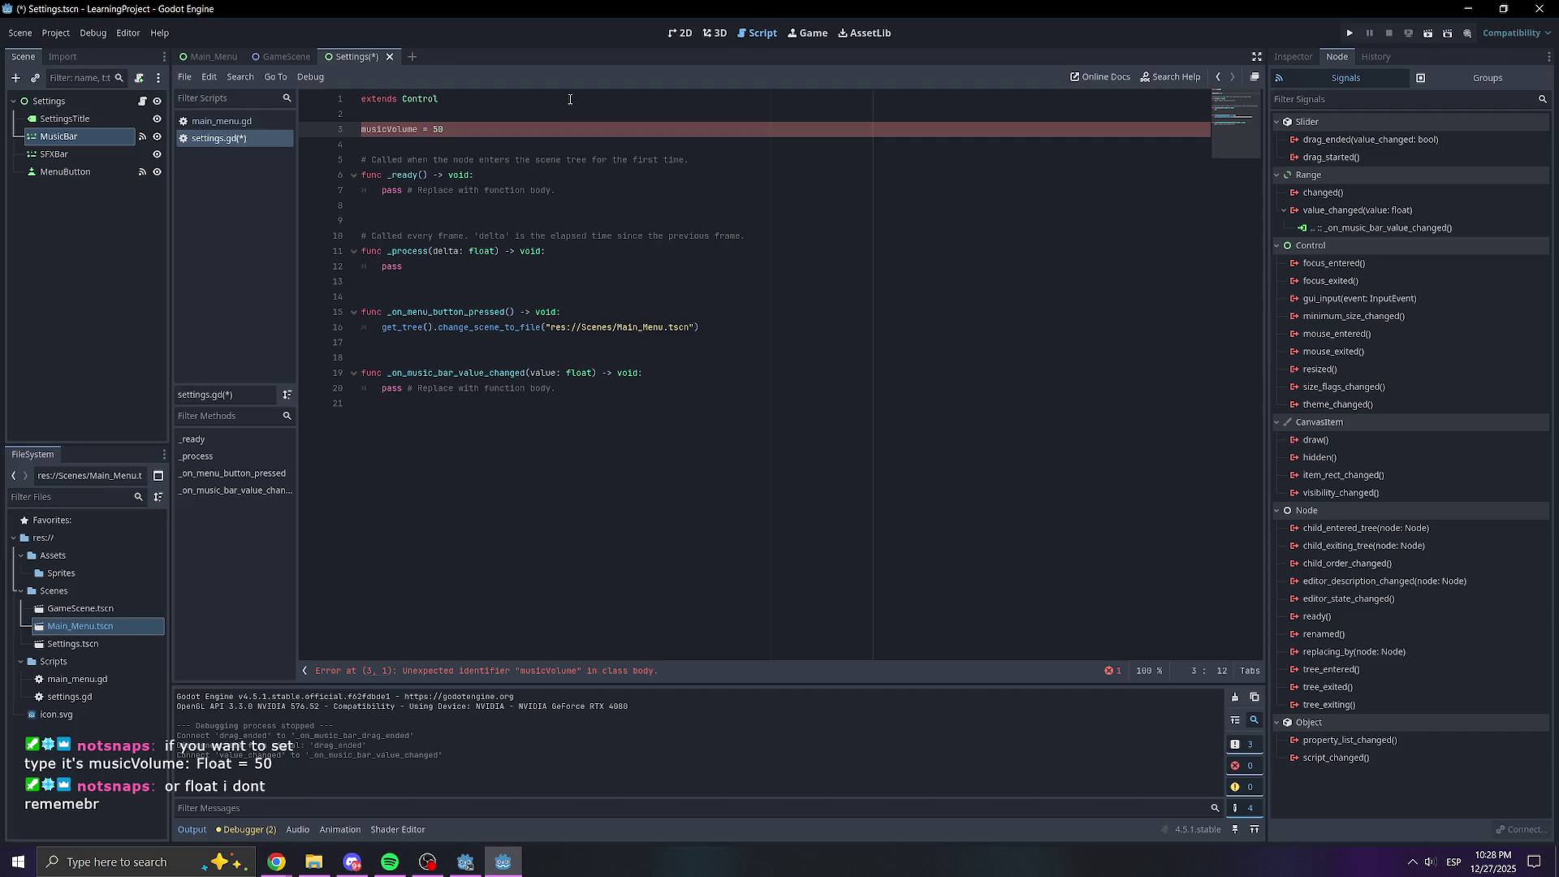
type(": Float")
left_click(433, 138)
key("Left")
left_click(373, 139)
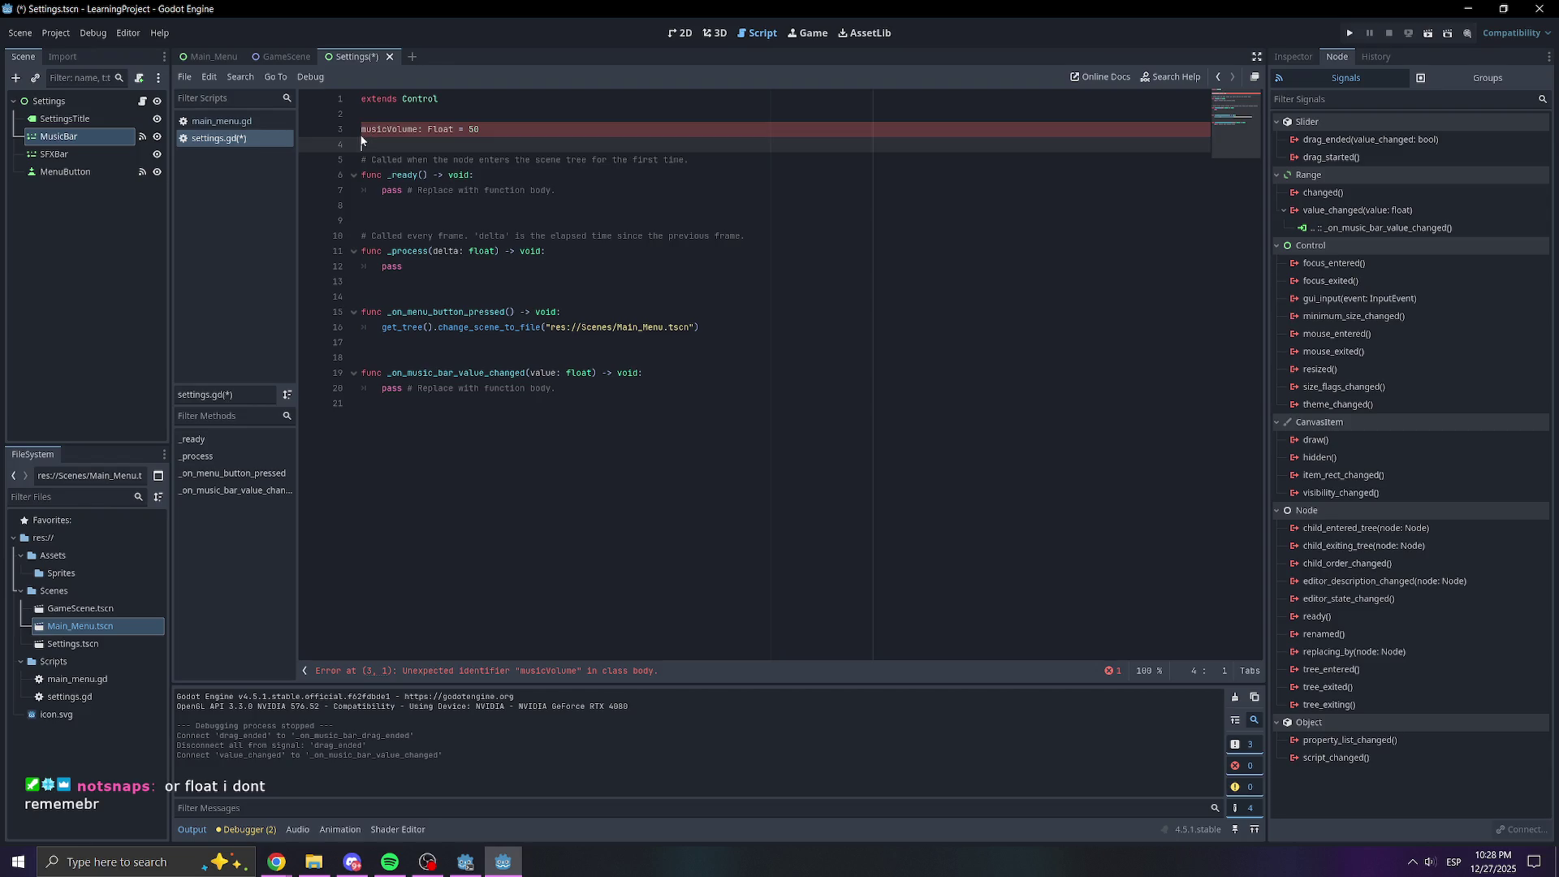
left_click(369, 126)
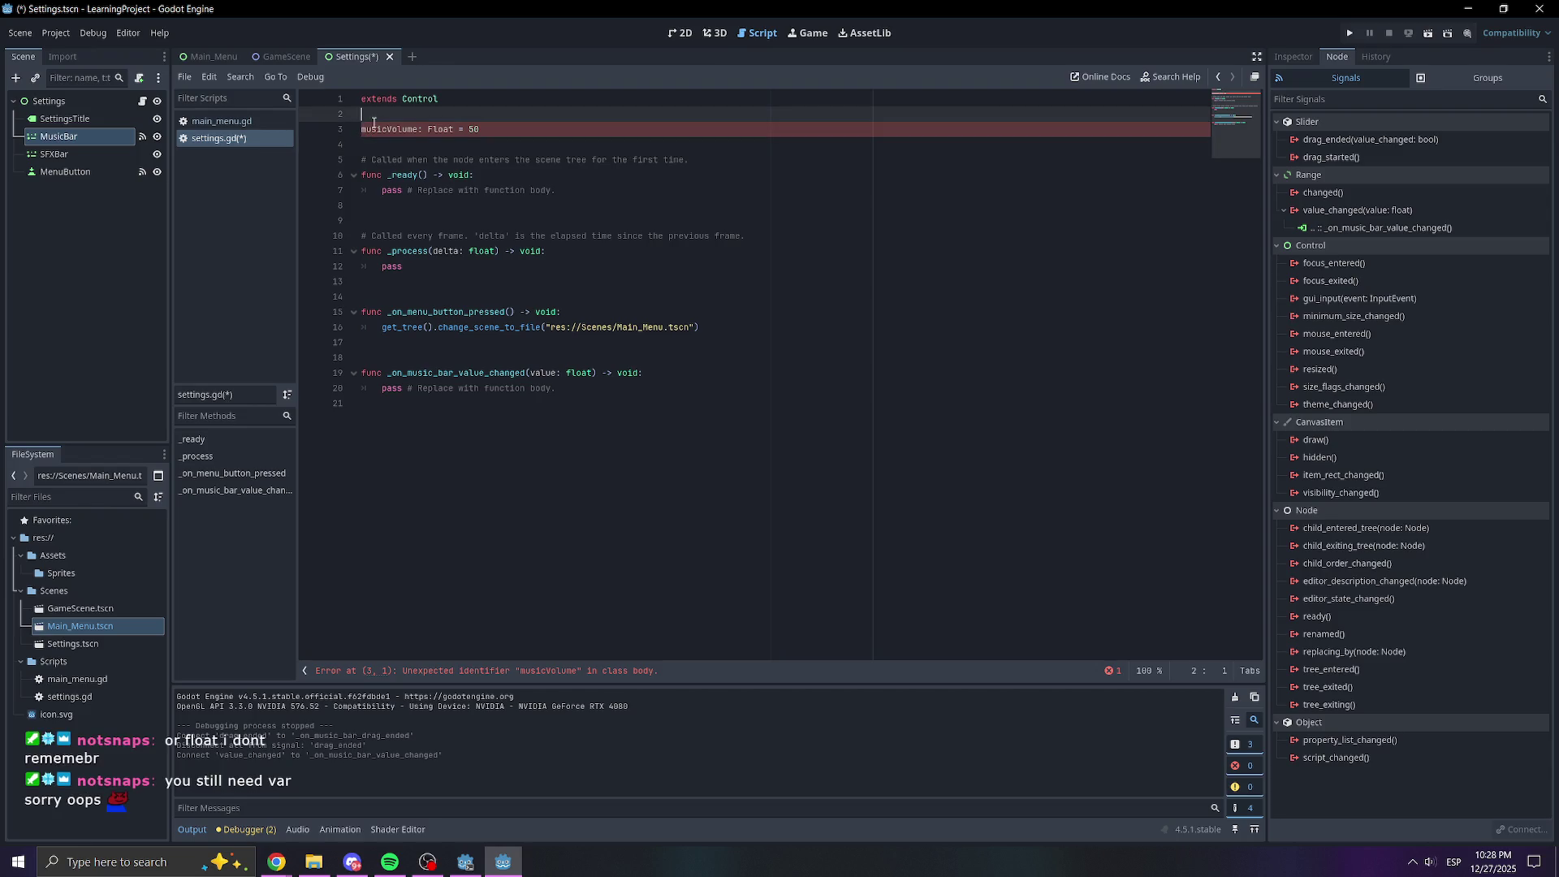
type("var")
Lowercase 'Float' so line 3 reads 'var musicVolume: float = 50'
left_click(705, 220)
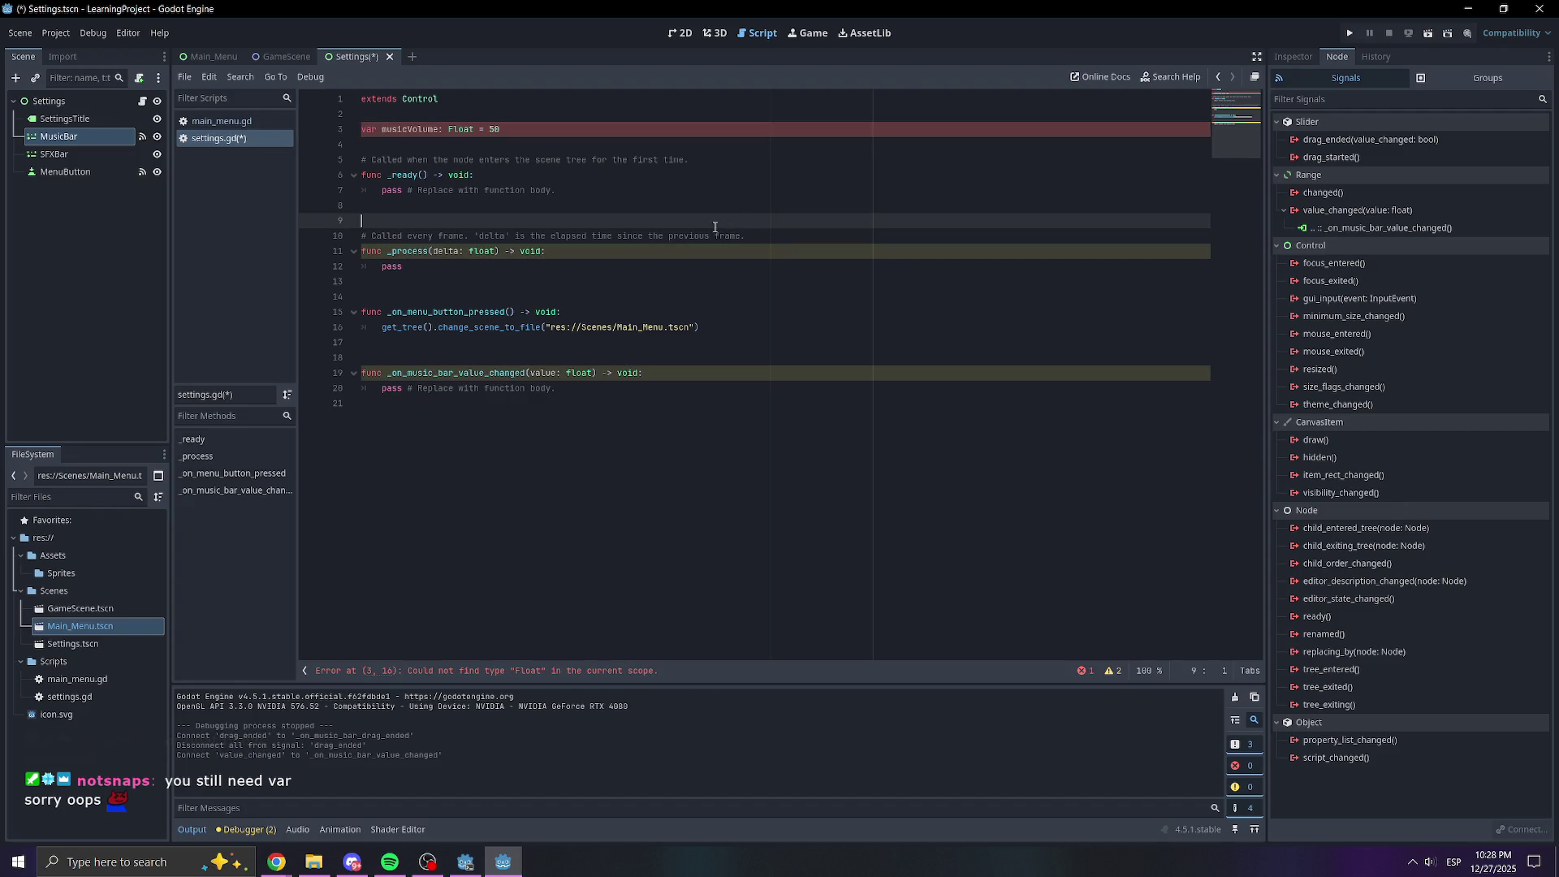
left_click(662, 389)
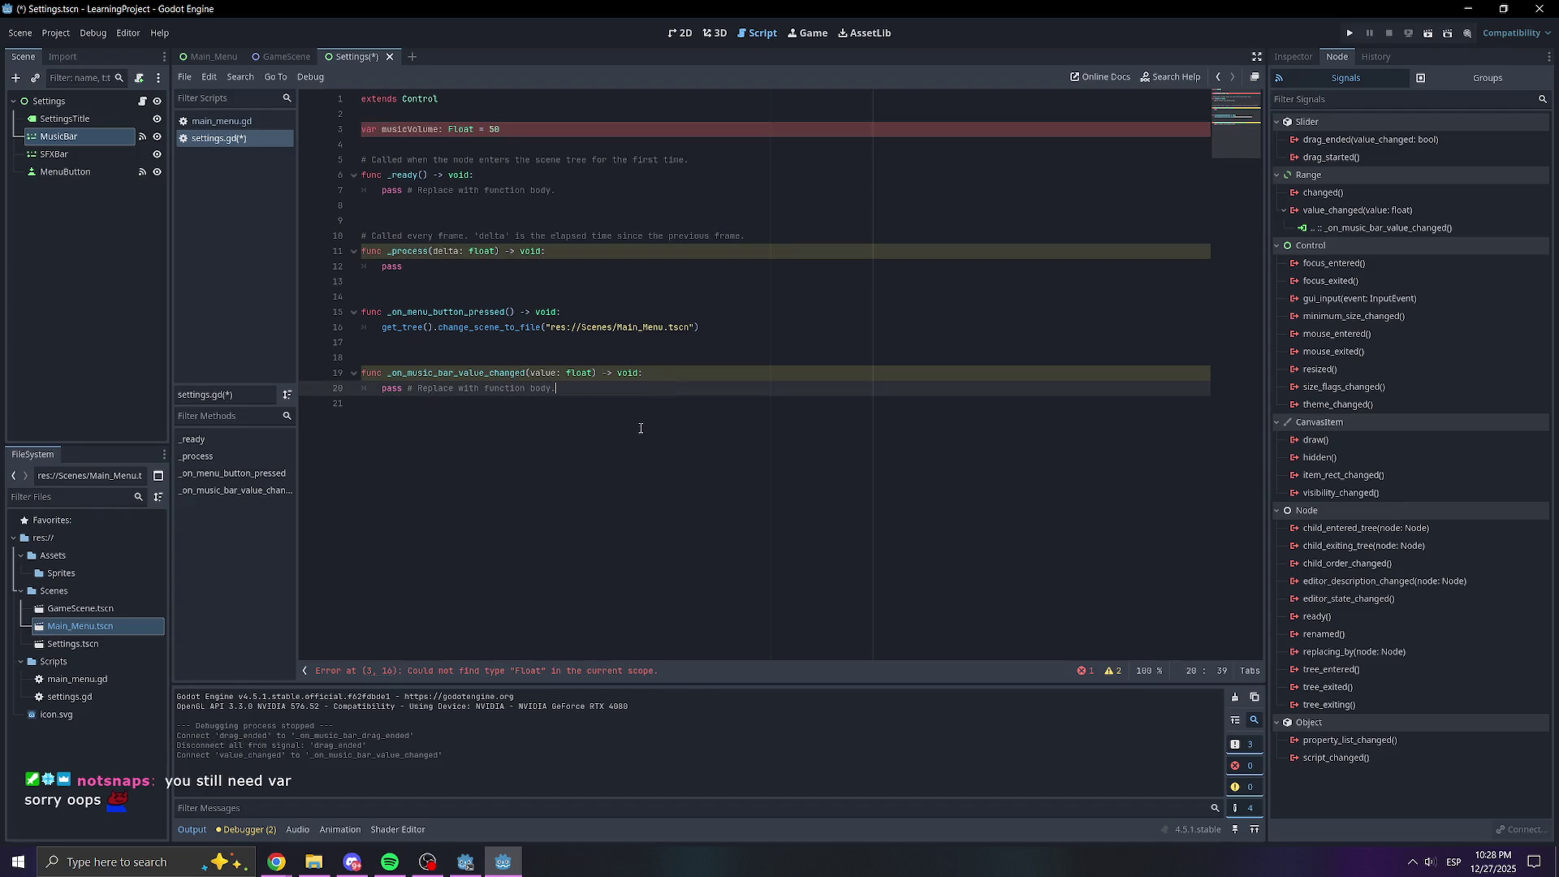
left_click(432, 127)
left_click(591, 110)
left_click(547, 131)
left_click(464, 134)
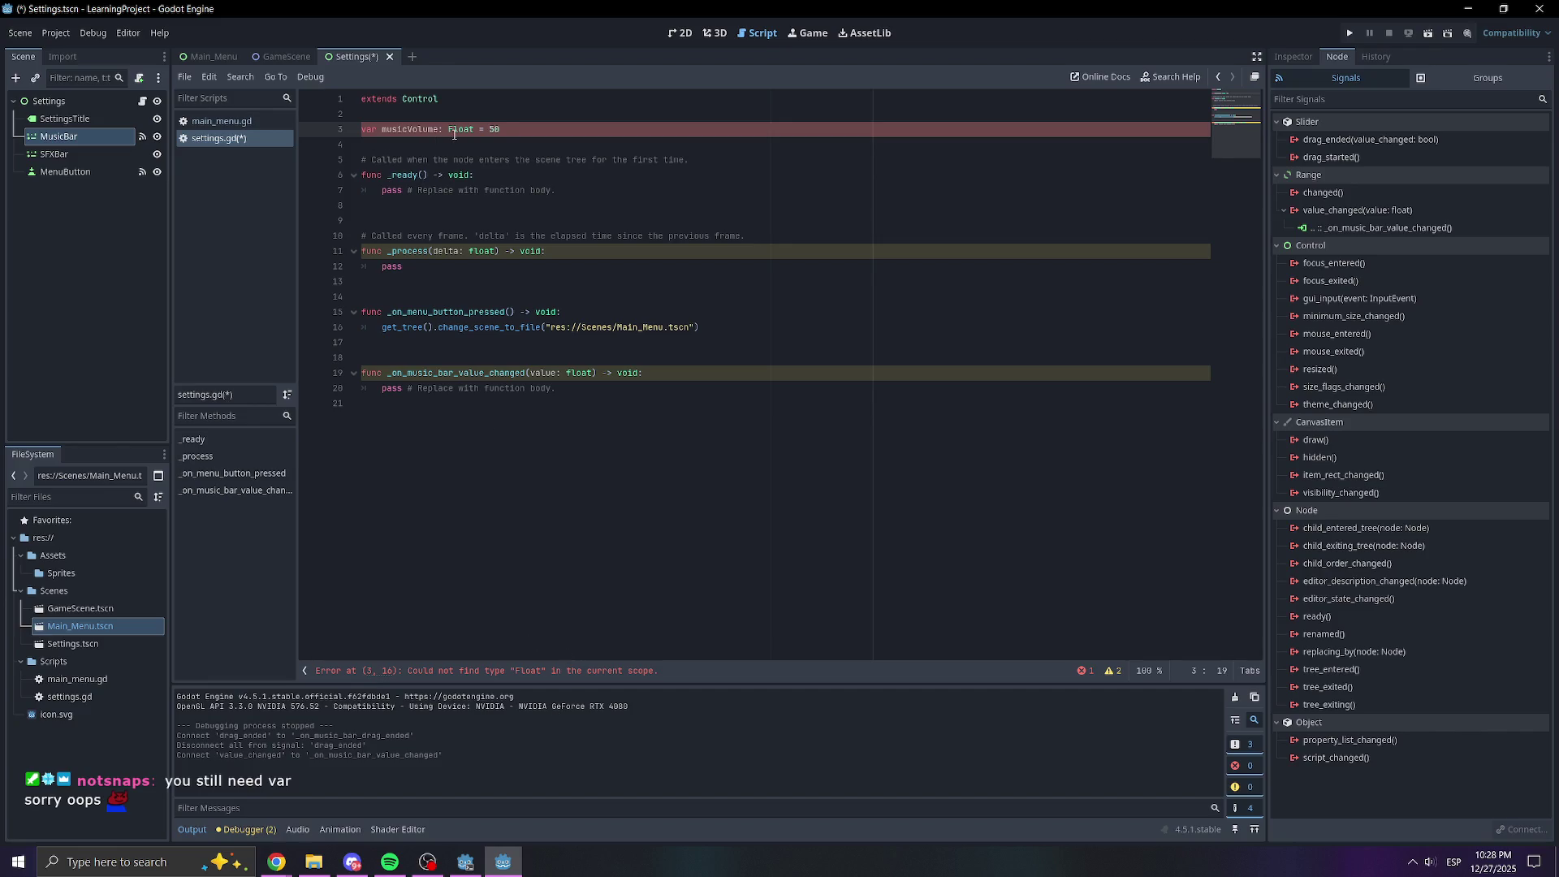
key("BackSpace")
type("f")
left_click(556, 134)
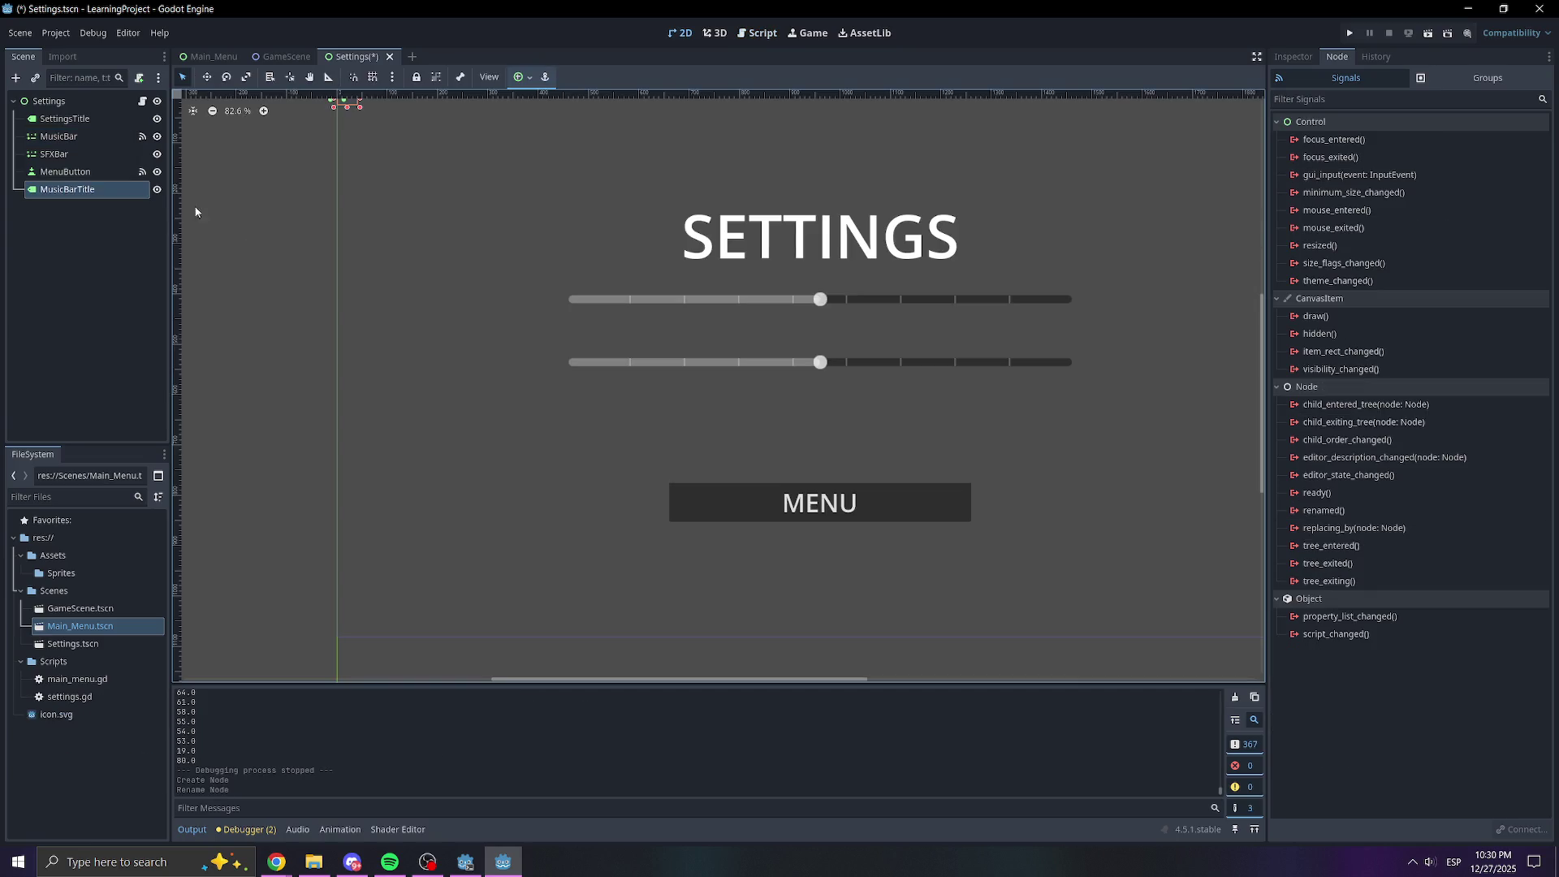
Set MusicBarTitle's label text to 'Music Volume', keeping Left horizontal alignment
left_click(1293, 56)
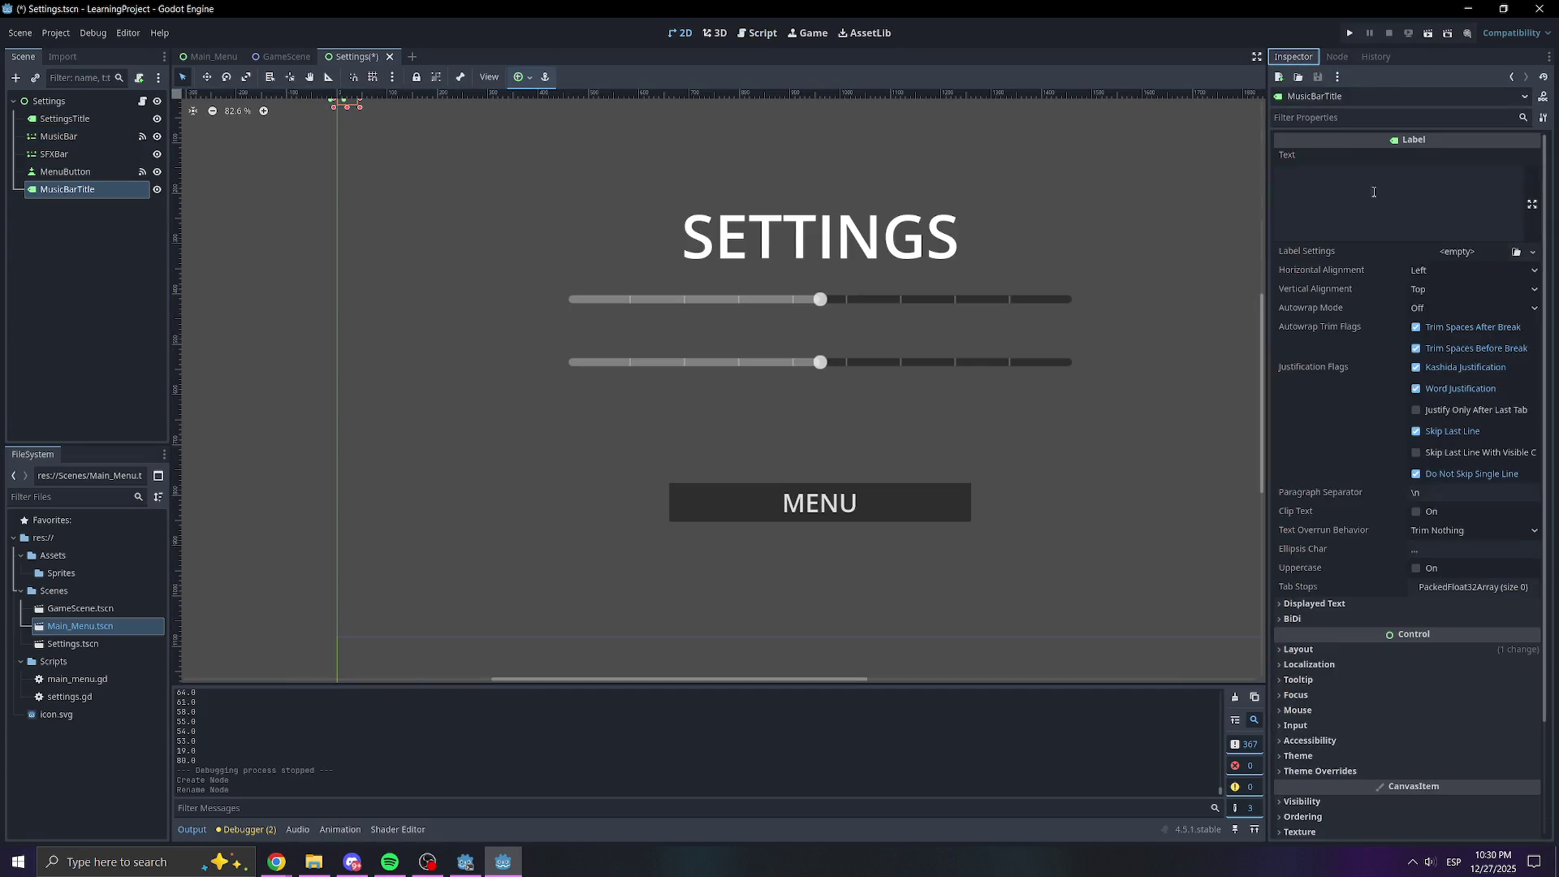
left_click(1381, 213)
type("Music")
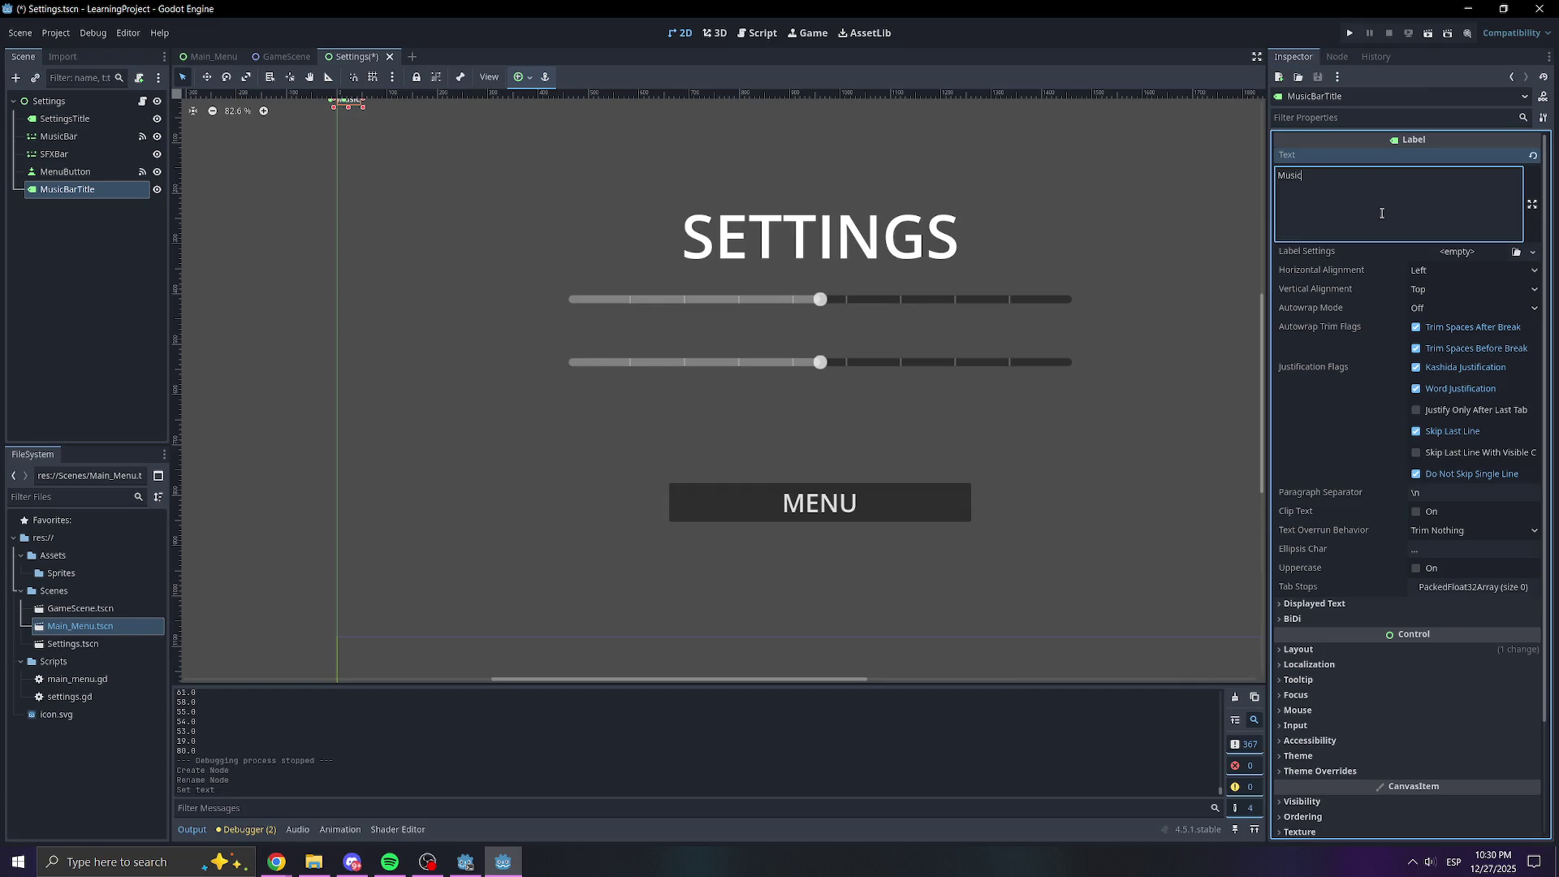
type(" Volume")
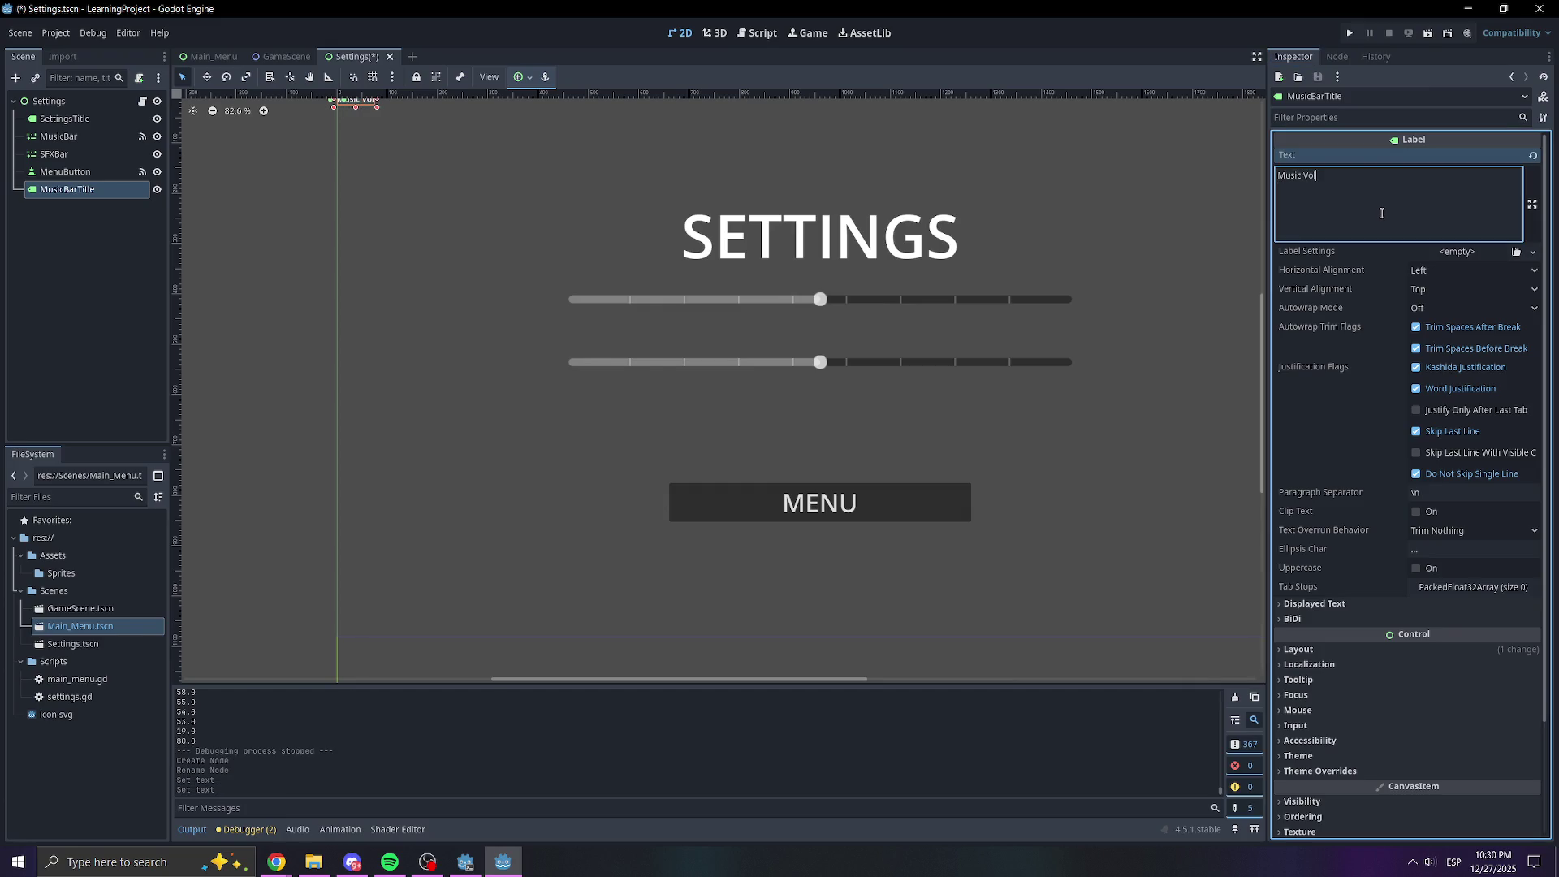
key("Return")
mouse_move(619, 220)
left_mouse_down()
mouse_move(623, 316)
mouse_move(568, 289)
left_mouse_up()
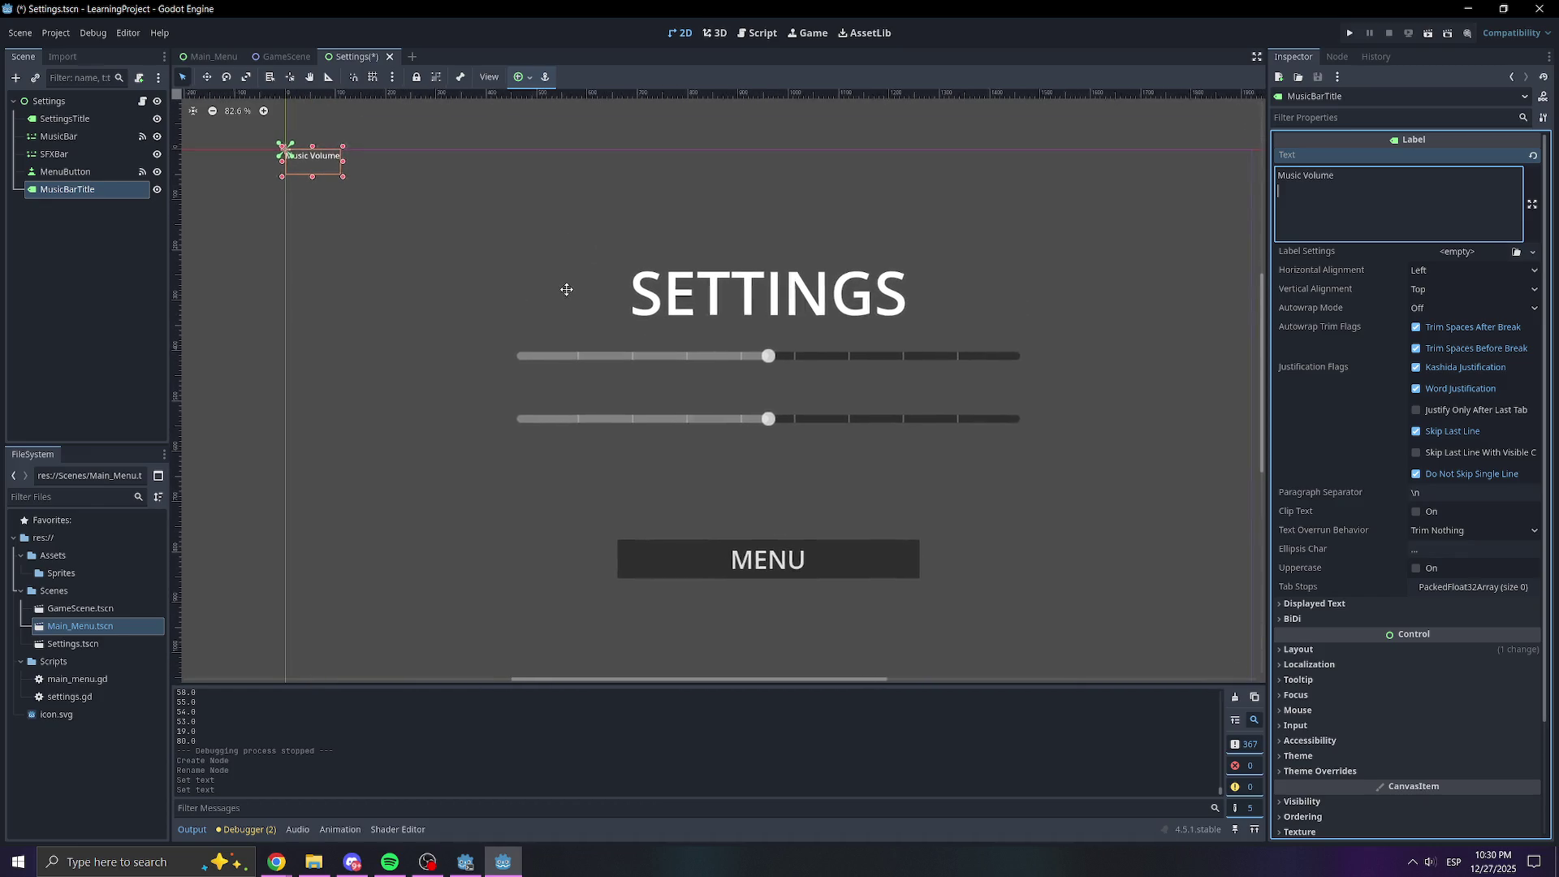
left_click(1453, 265)
left_click(1429, 290)
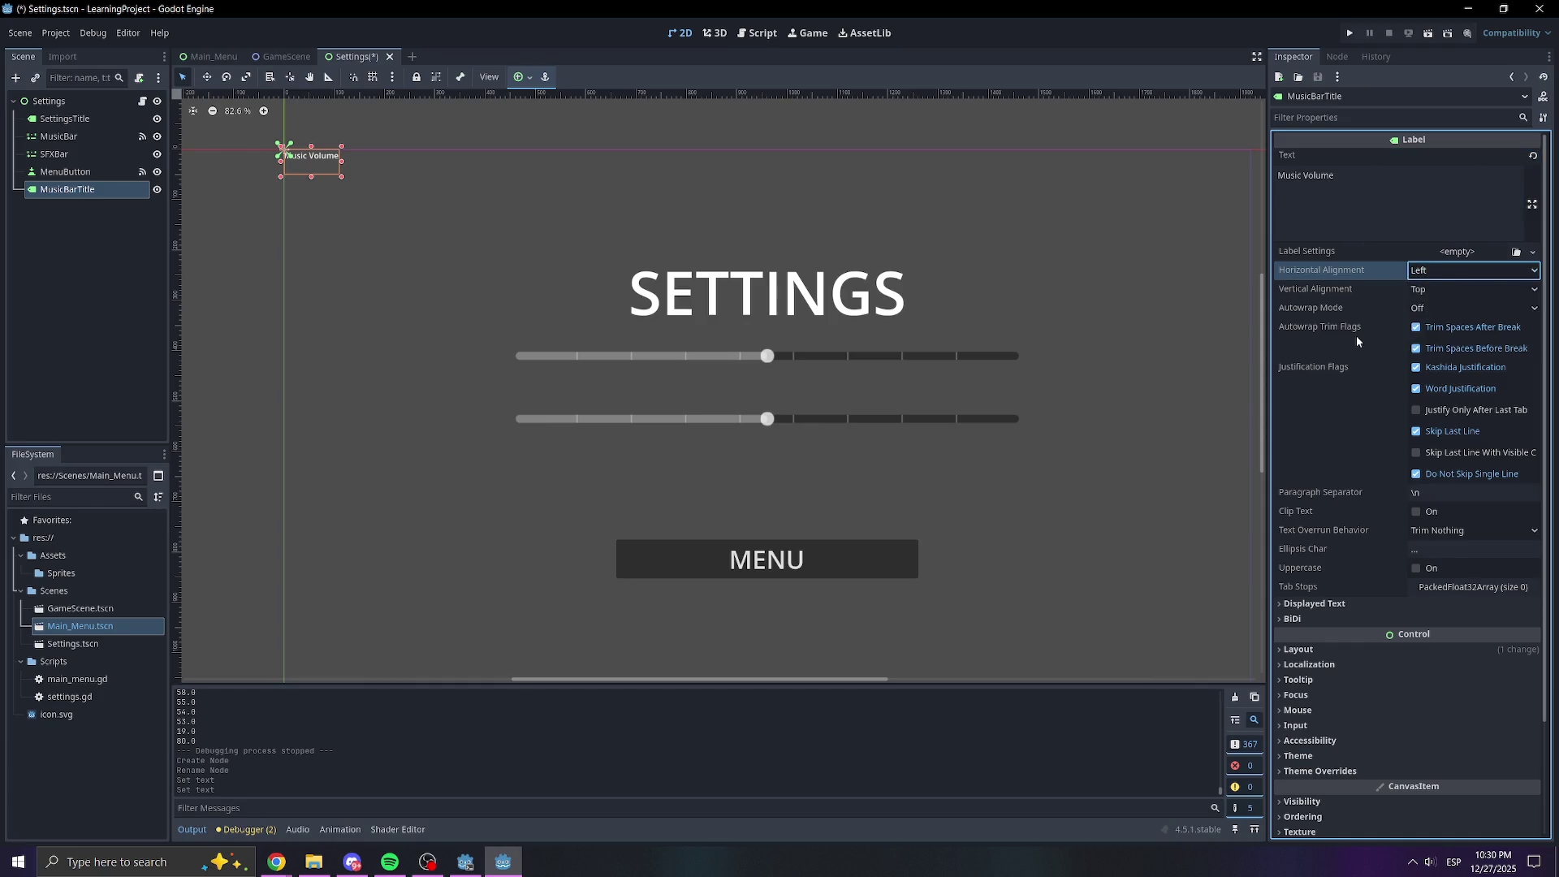
scroll(1356, 335, "down", 3)
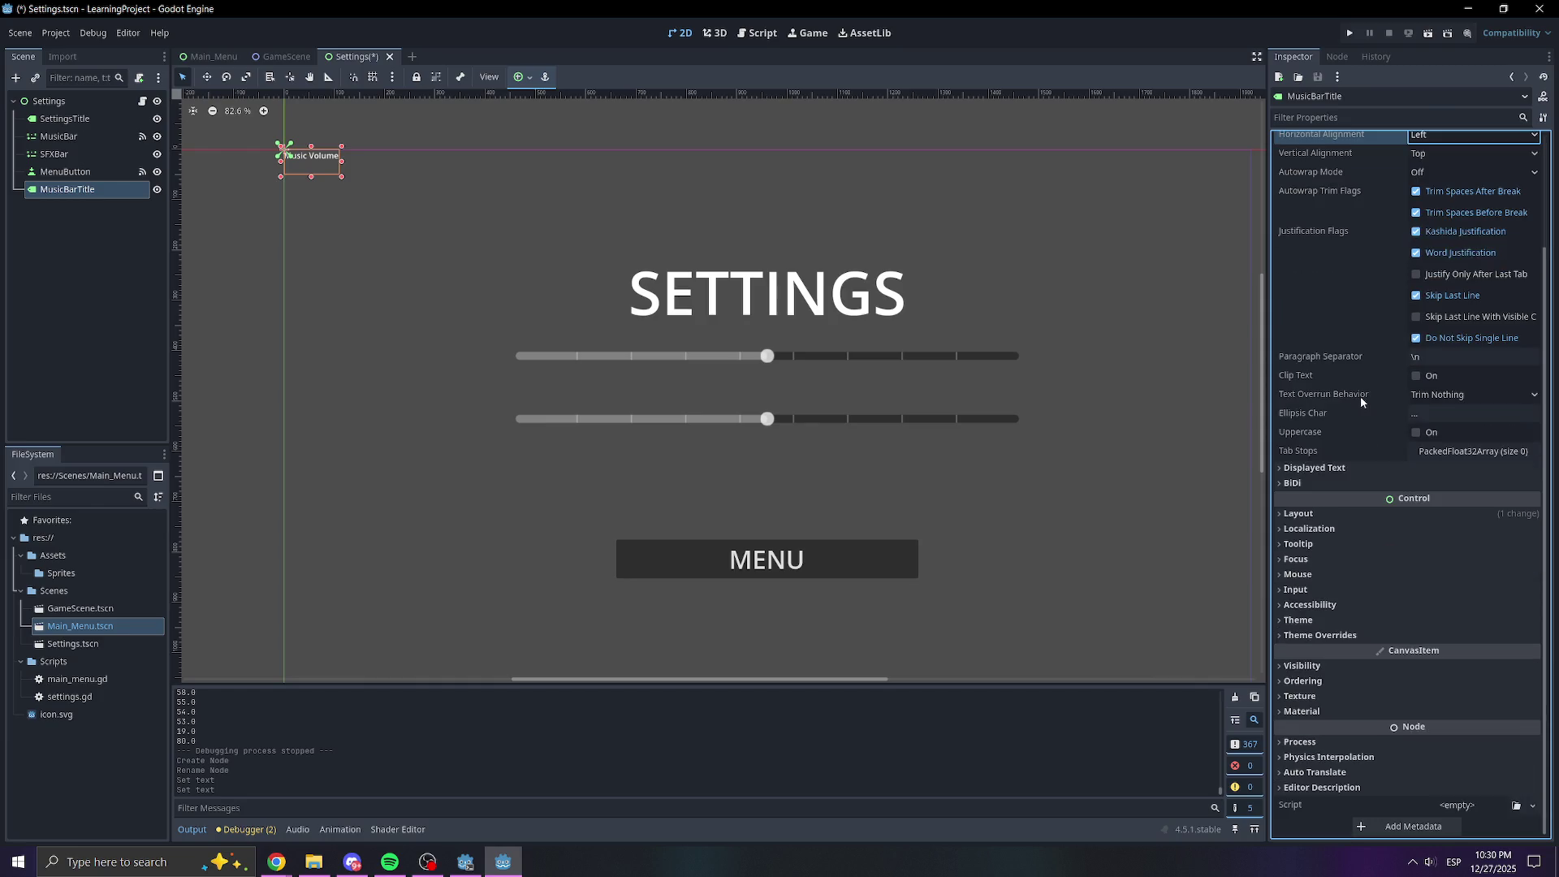
left_click(1324, 518)
scroll(1324, 526, "down", 3)
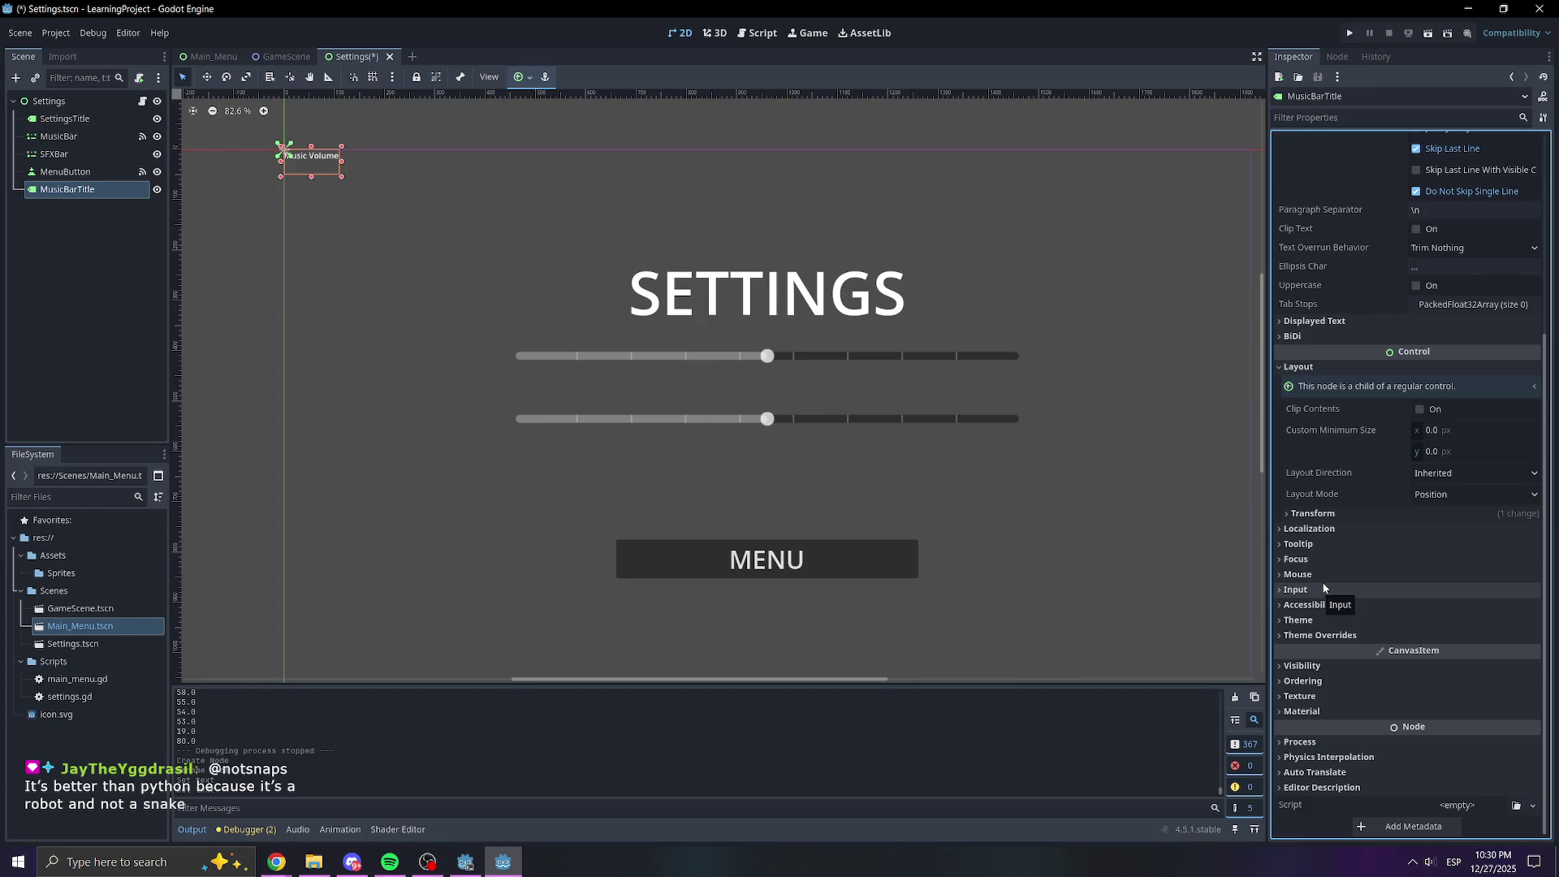
Switch the label's layout mode to Anchors with the Center Top preset
left_click(1330, 515)
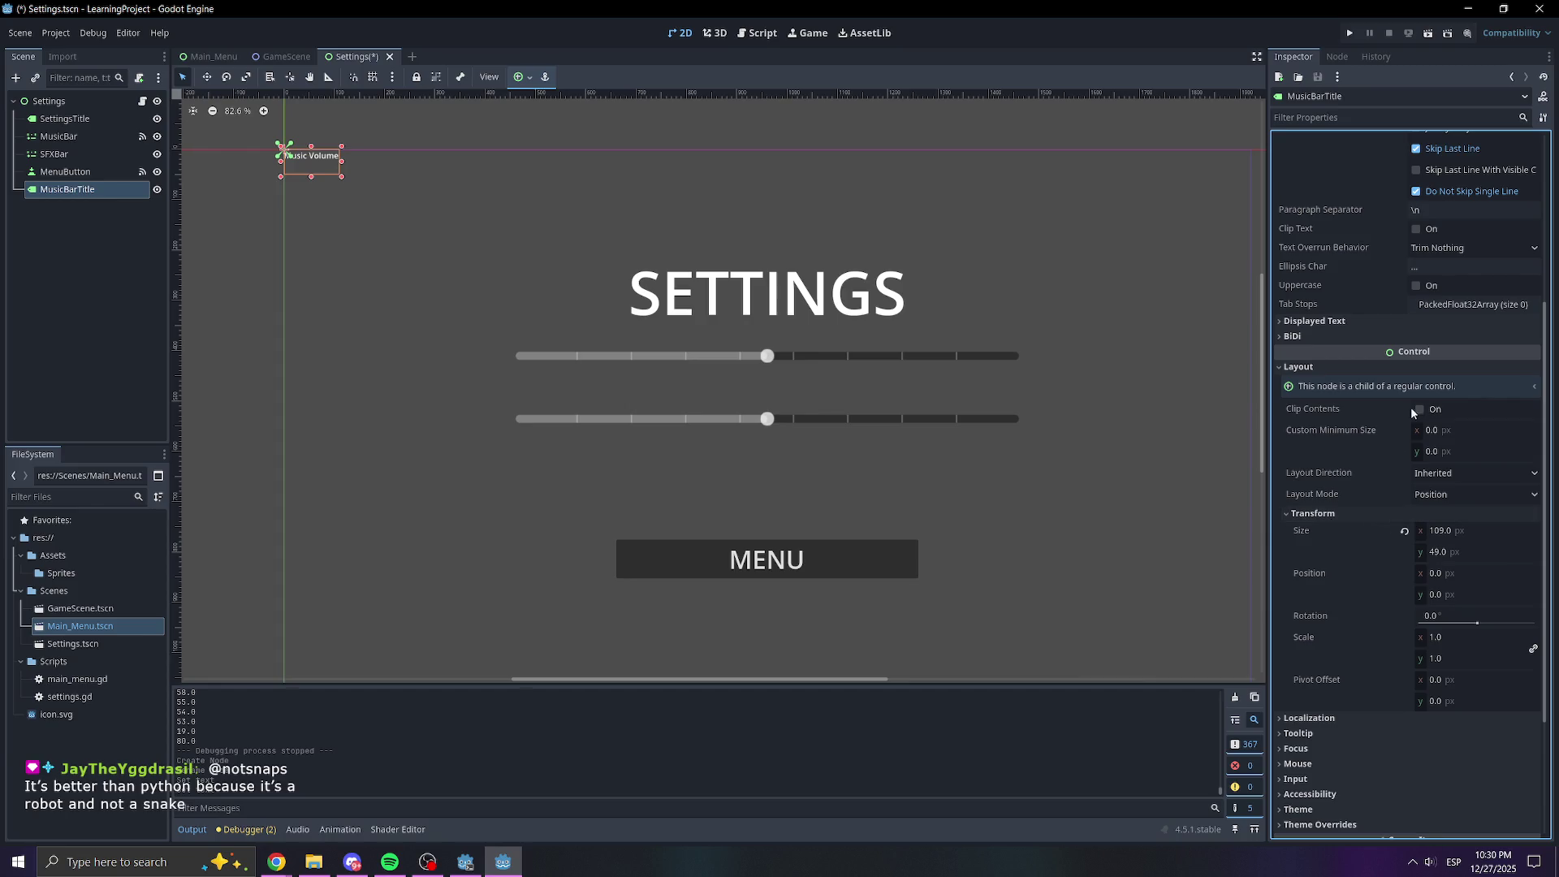
left_click(1423, 495)
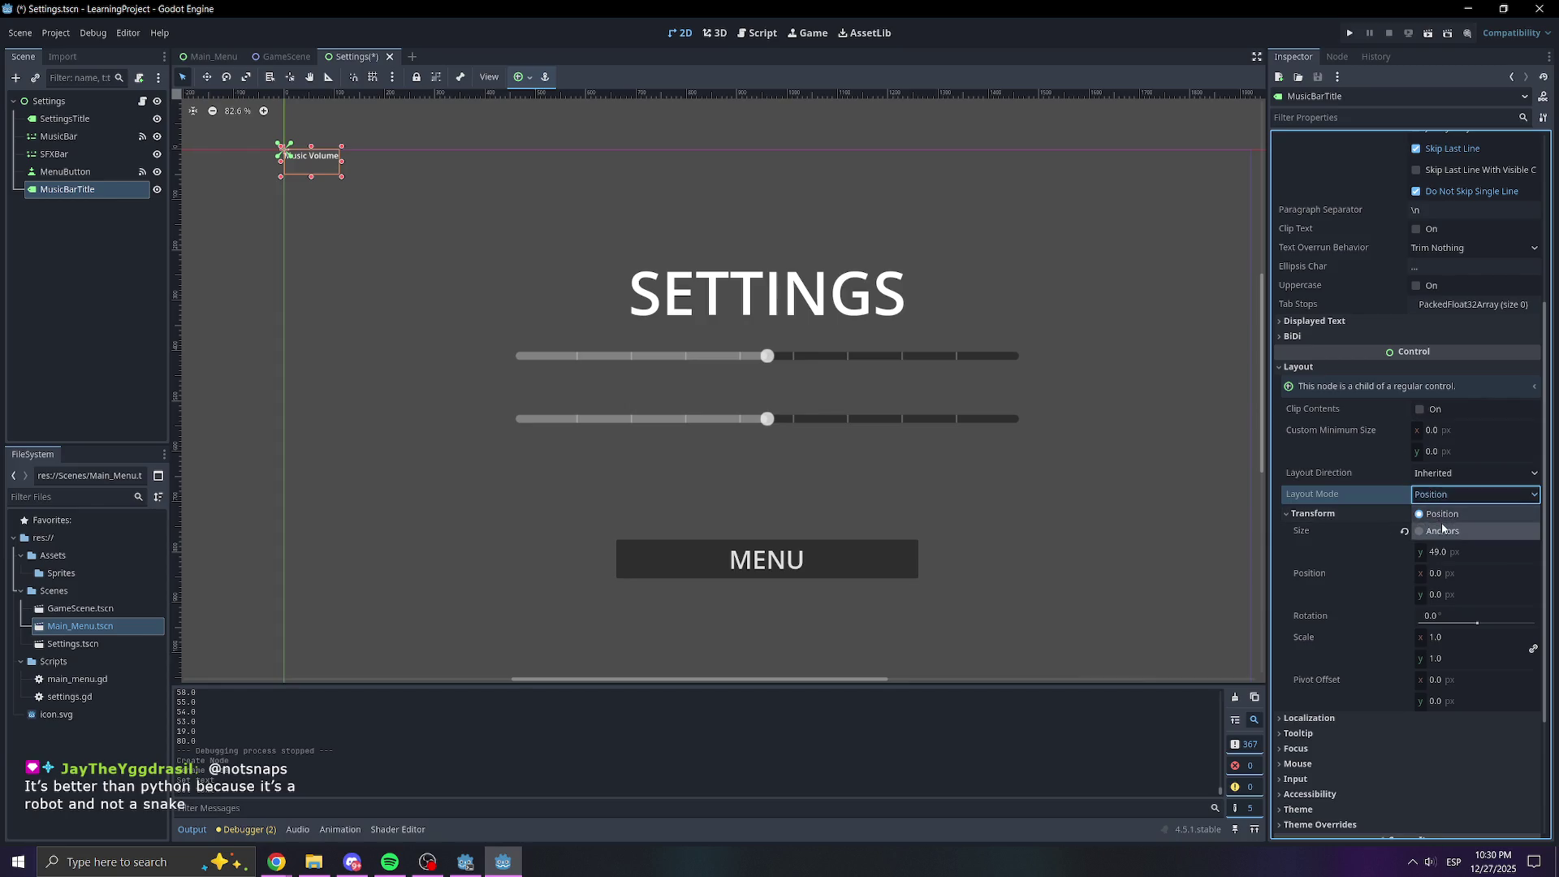
left_click(1442, 532)
left_click(1444, 514)
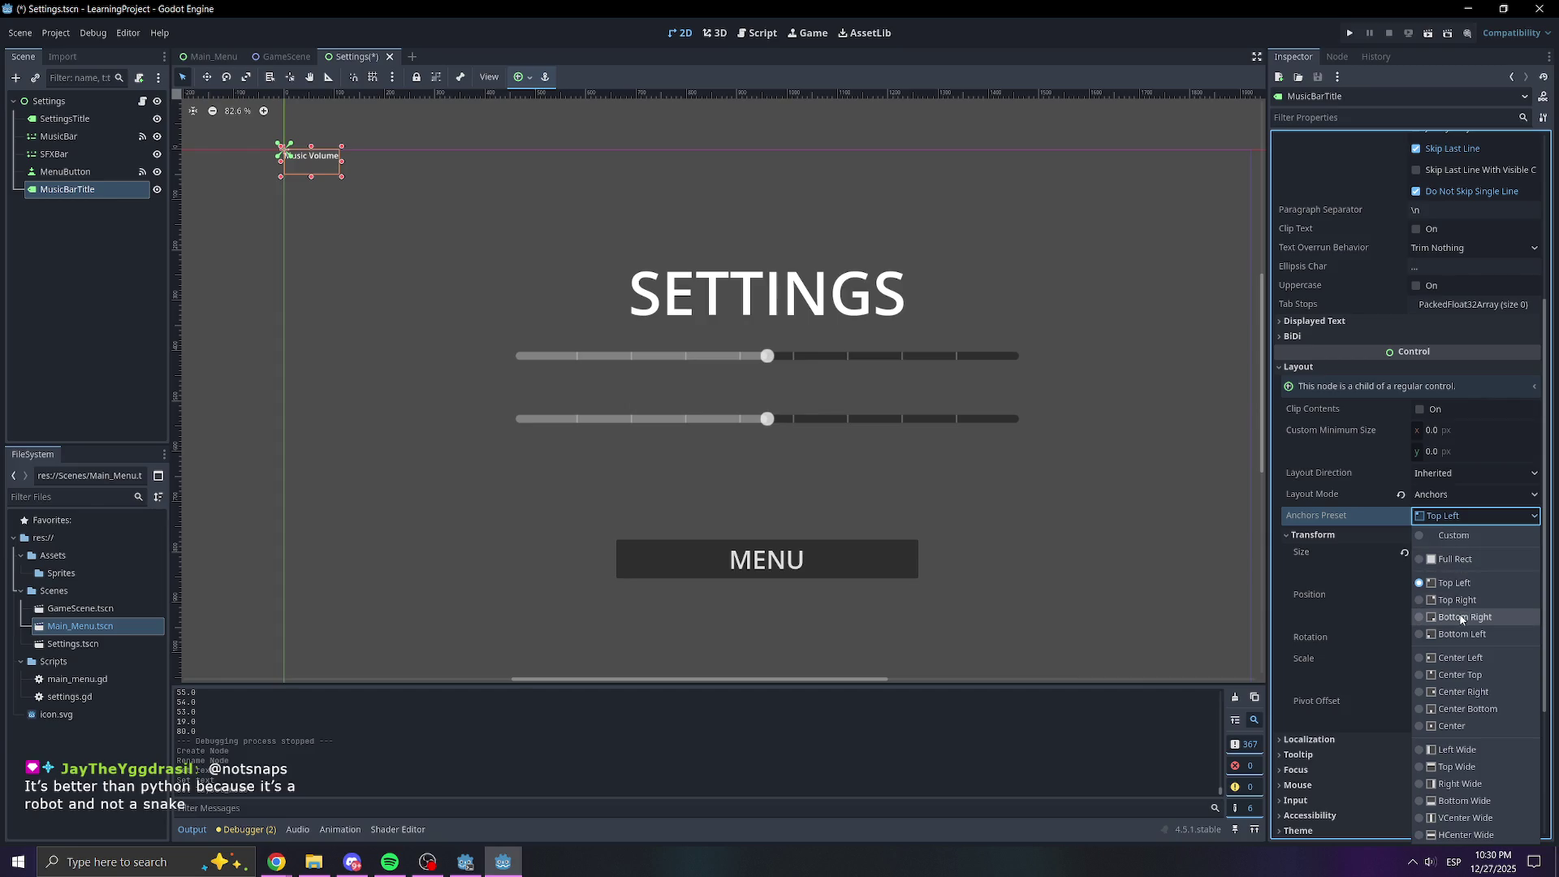
left_click(1459, 675)
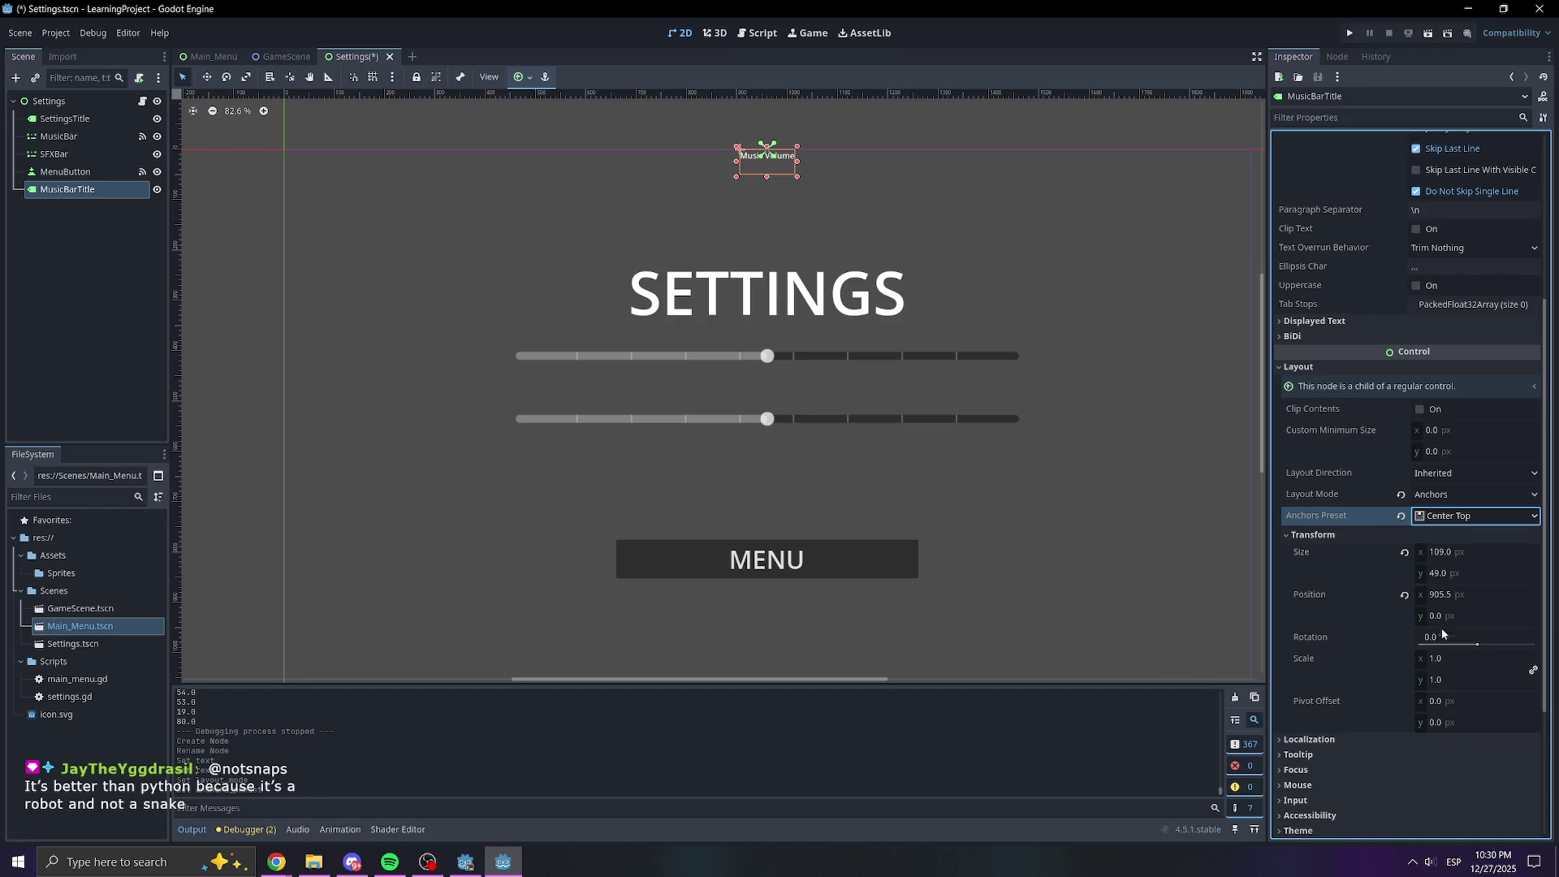
Override the label's font size to 36 in Theme Overrides
scroll(1395, 627, "down", 3)
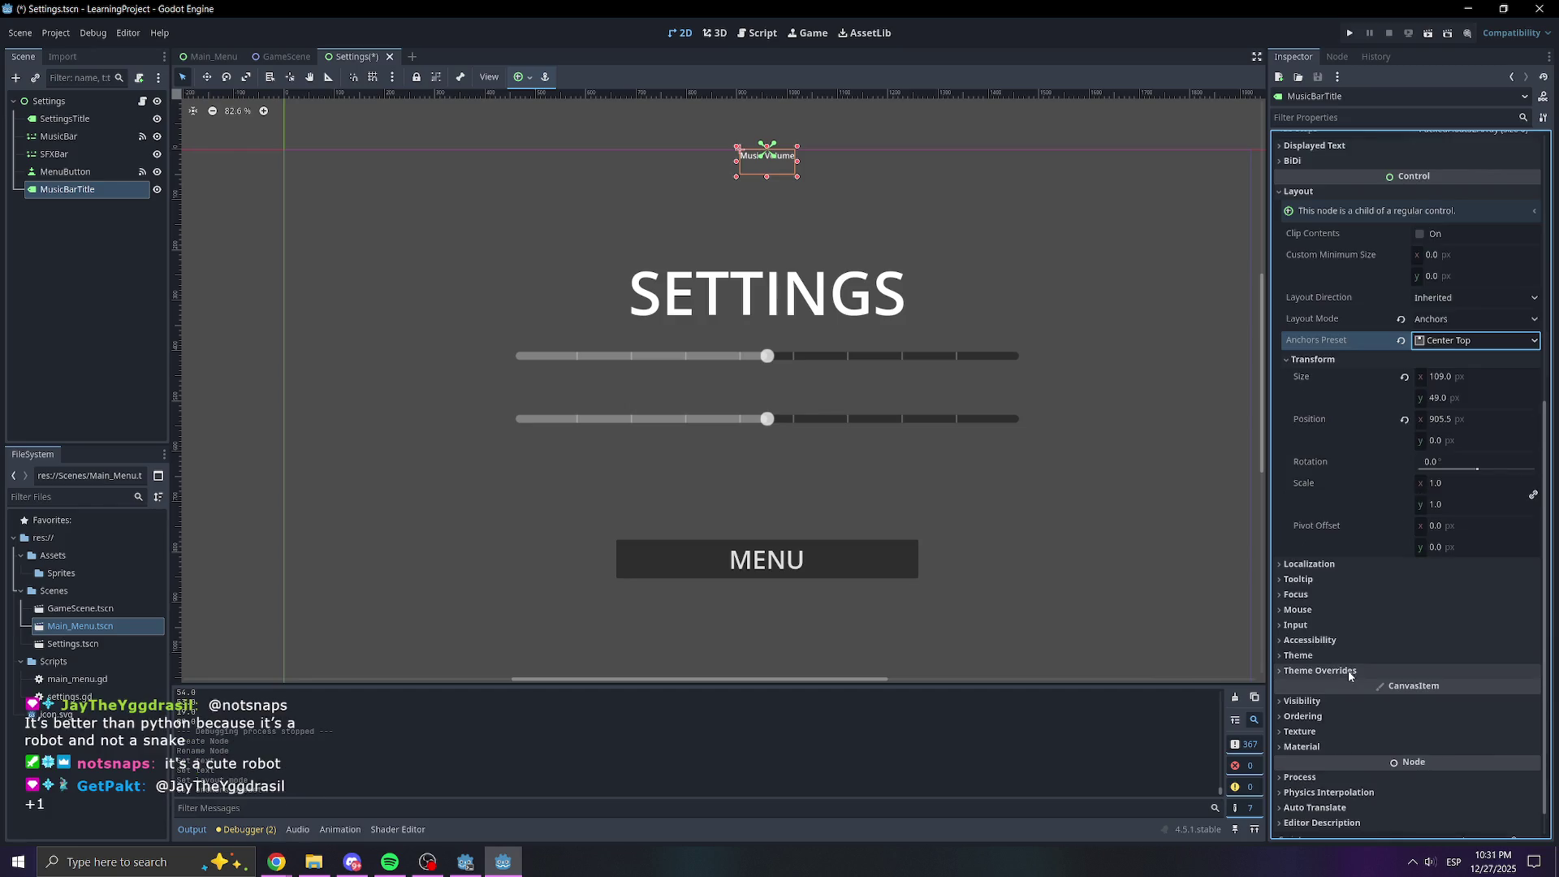
left_click(1331, 656)
left_click(1319, 710)
left_click(1299, 654)
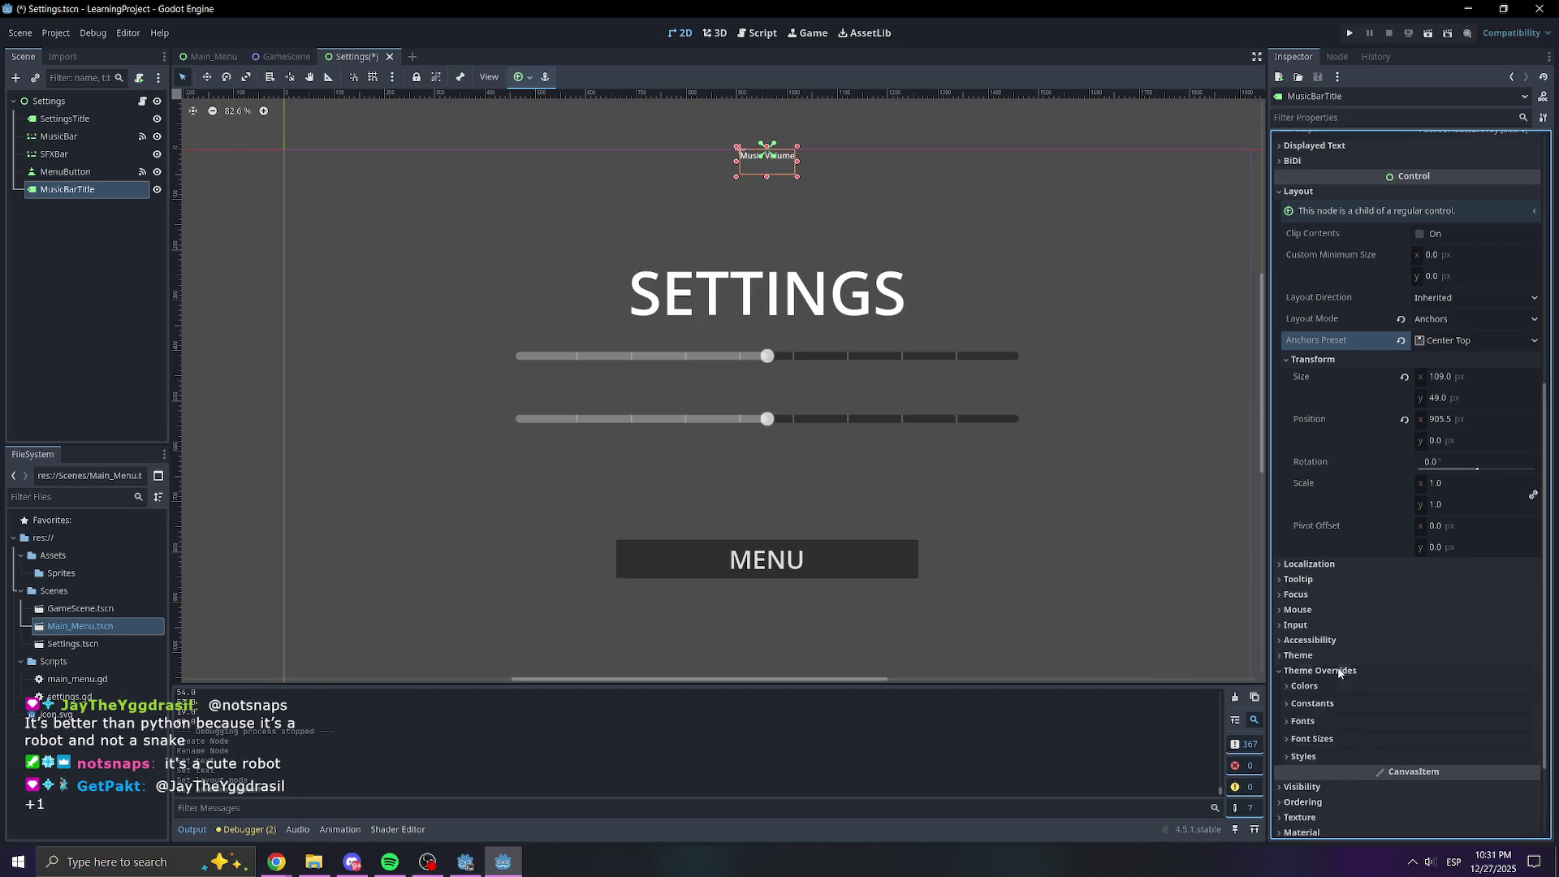
scroll(1302, 617, "down", 2)
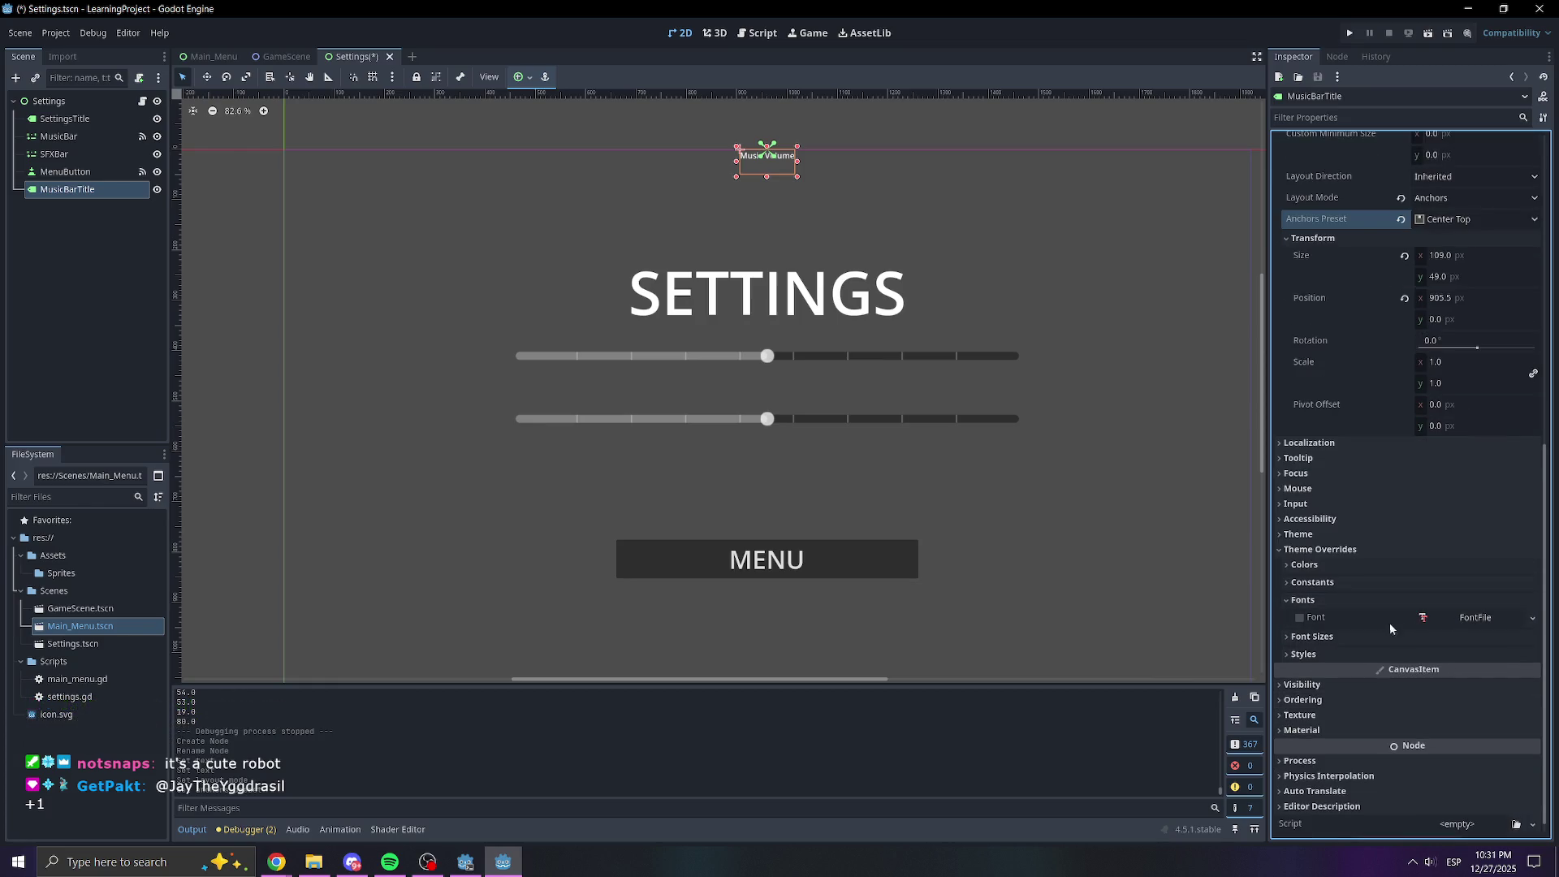
left_click(1304, 601)
left_click(1324, 619)
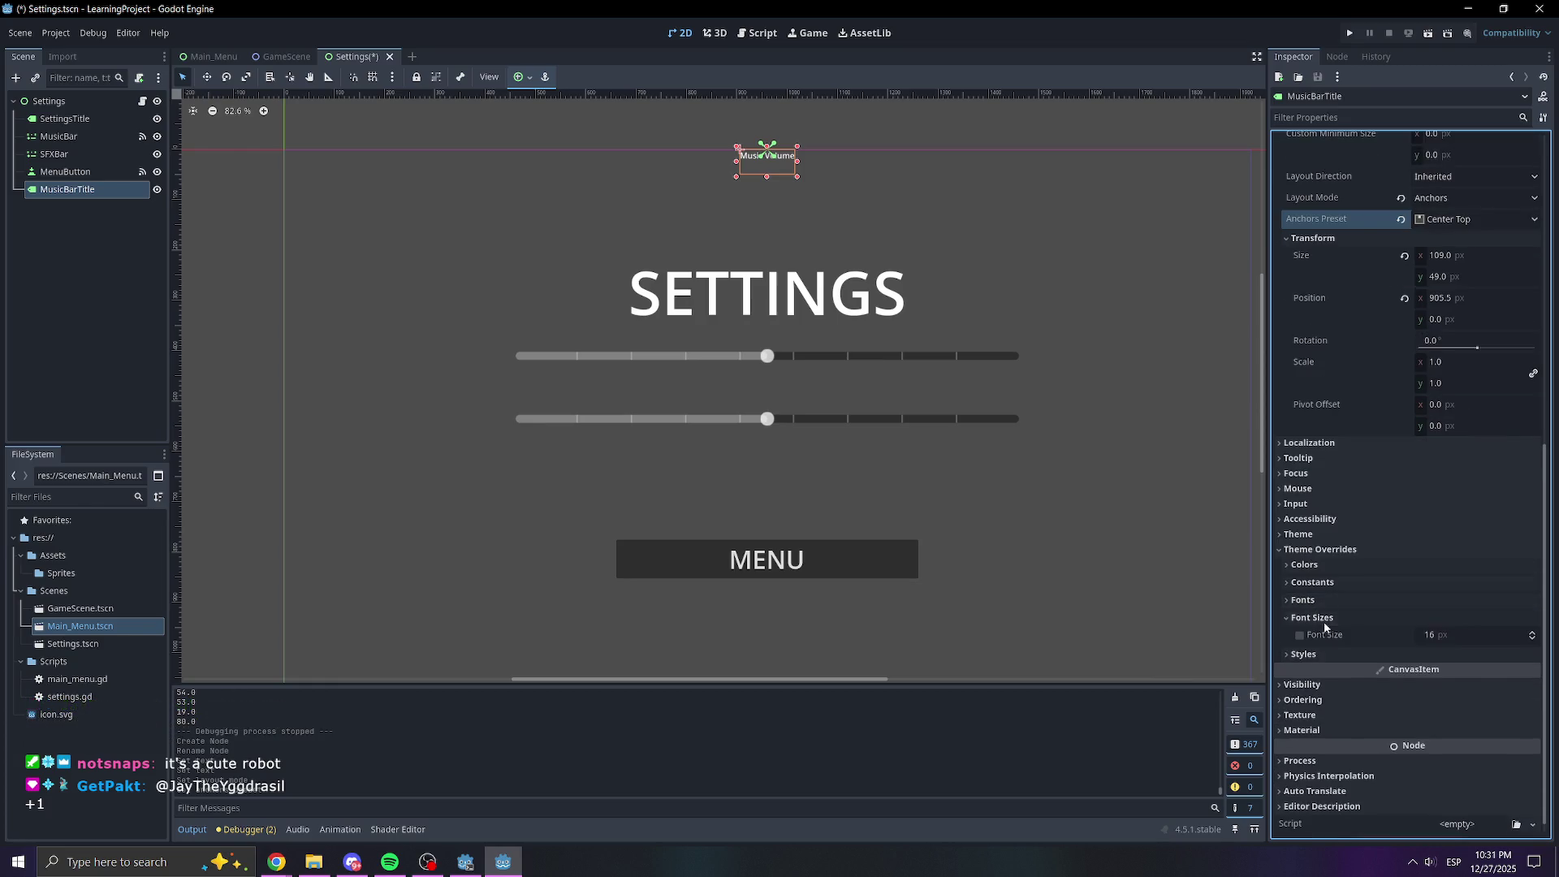
left_click(1442, 634)
type("36")
key("Return")
left_click(796, 177)
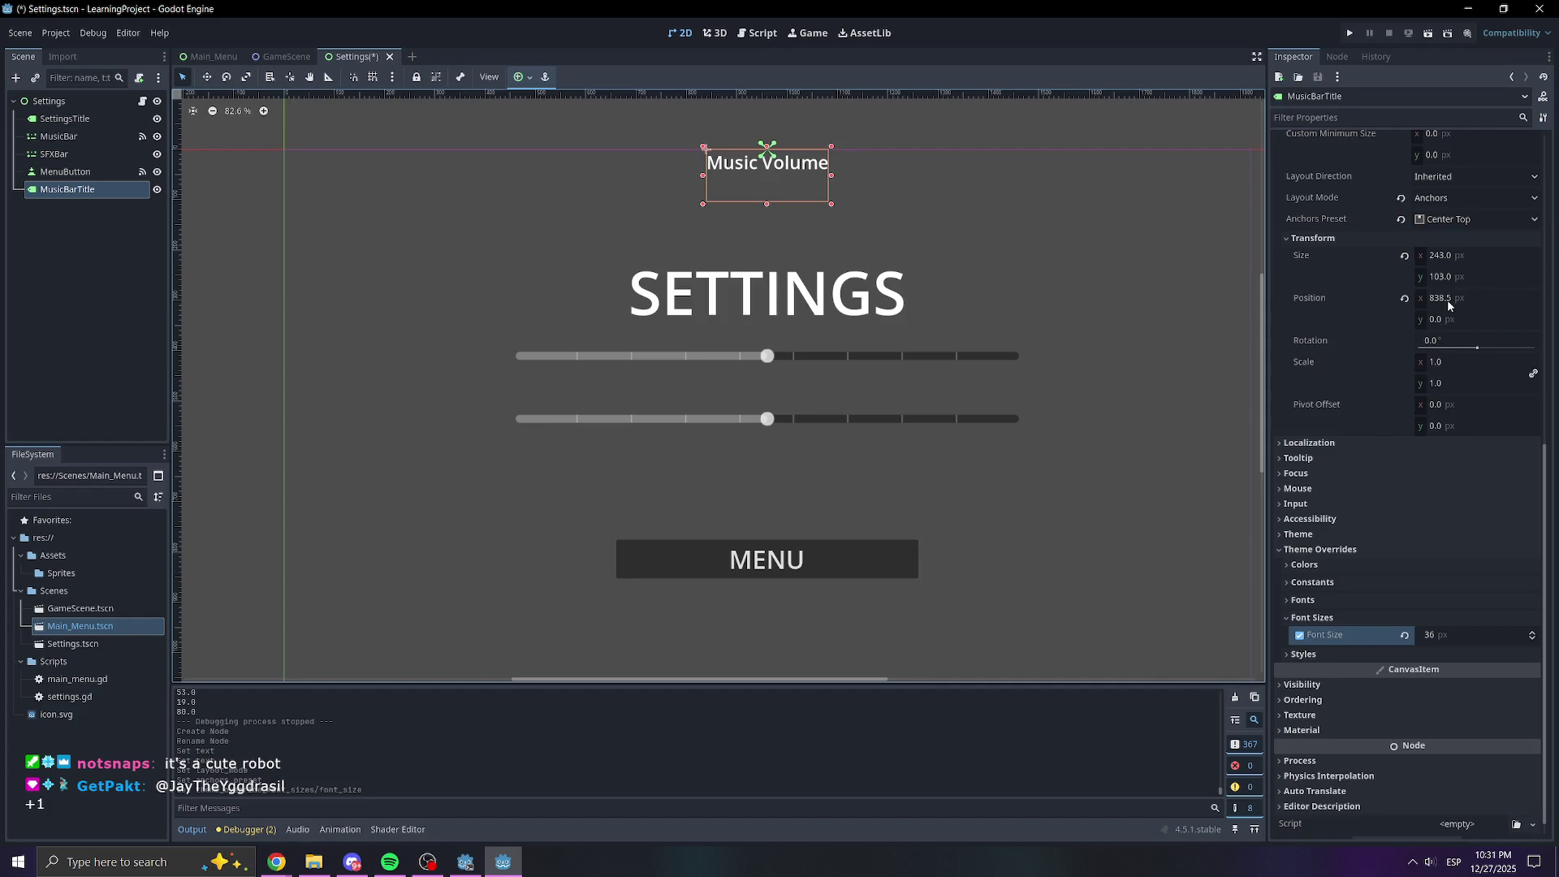
Adjust the label's position so it sits just above the music slider
mouse_move(1448, 321)
left_mouse_down()
mouse_move(1552, 322)
mouse_move(1372, 298)
left_mouse_up()
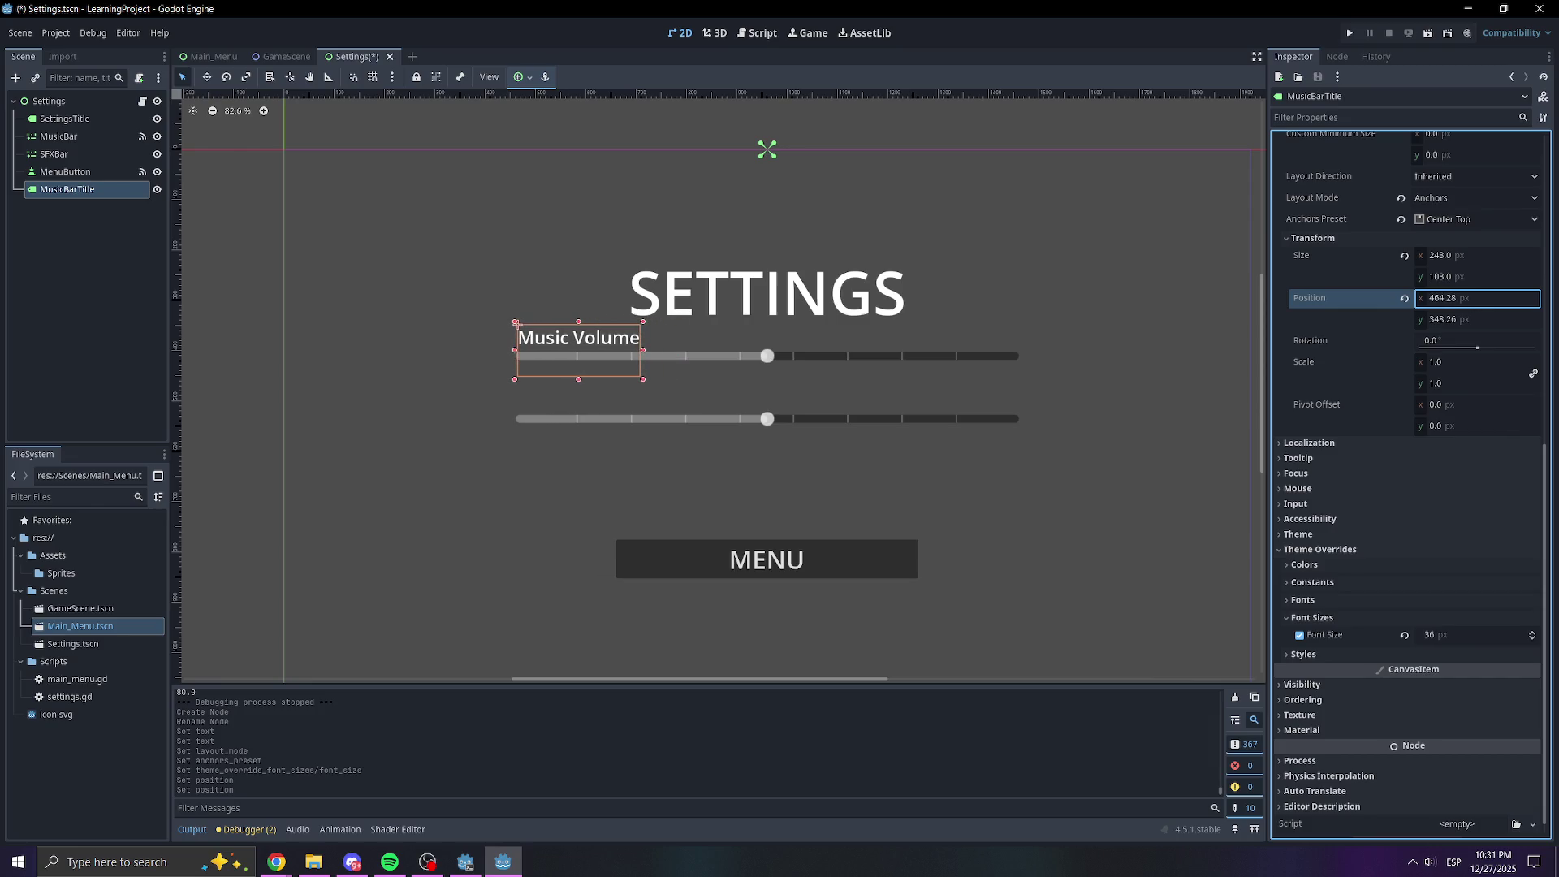
left_click_drag(1472, 320, 1479, 319)
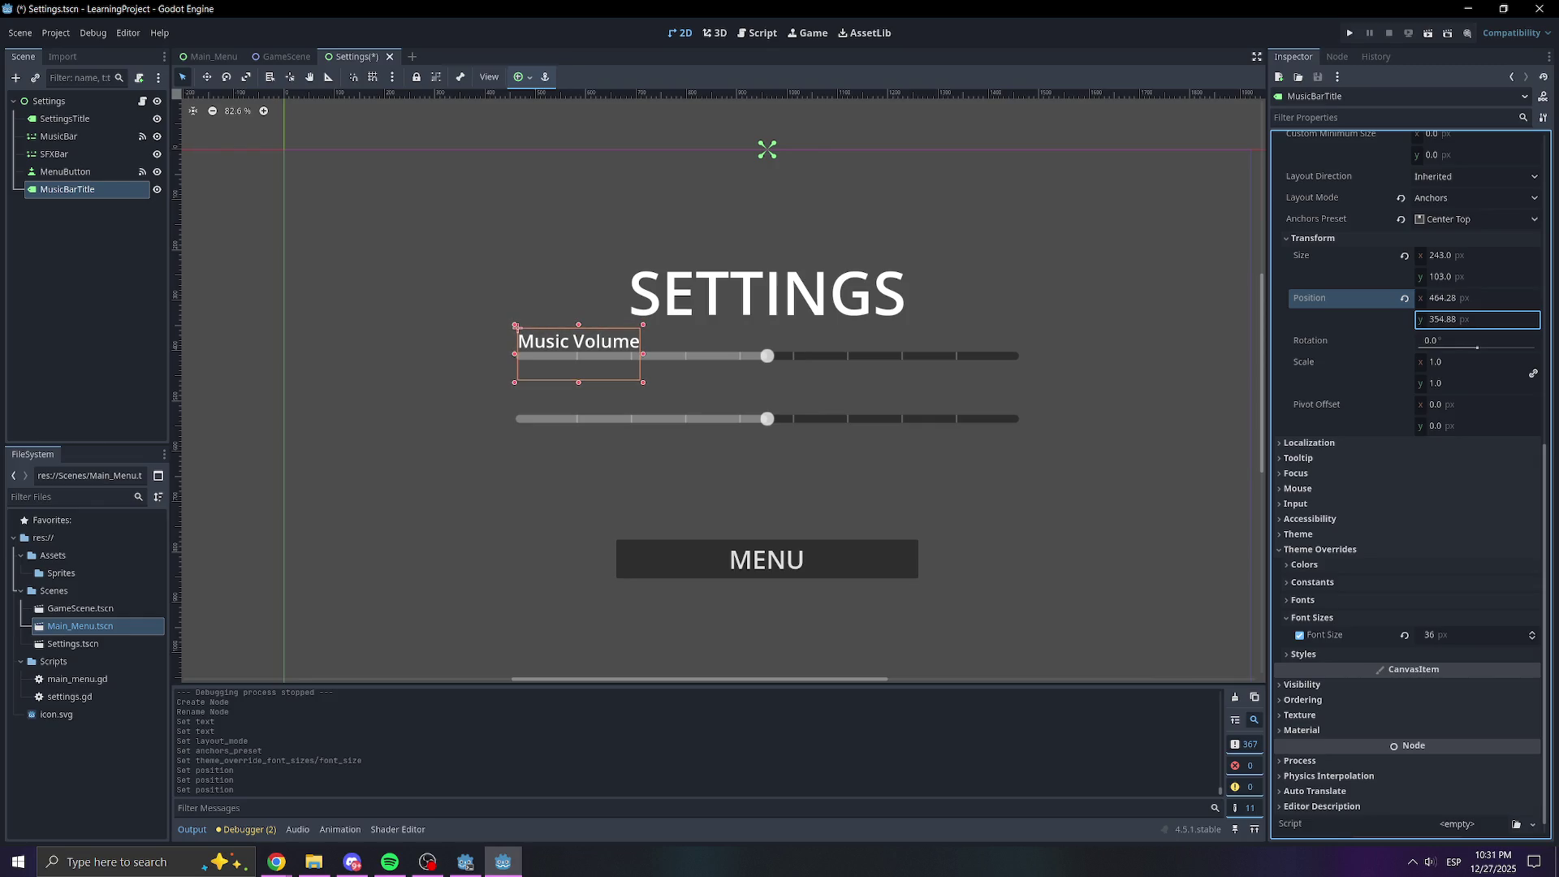
left_click(760, 532)
Delete the old Control node from the Settings scene
scroll(898, 510, "down", 5)
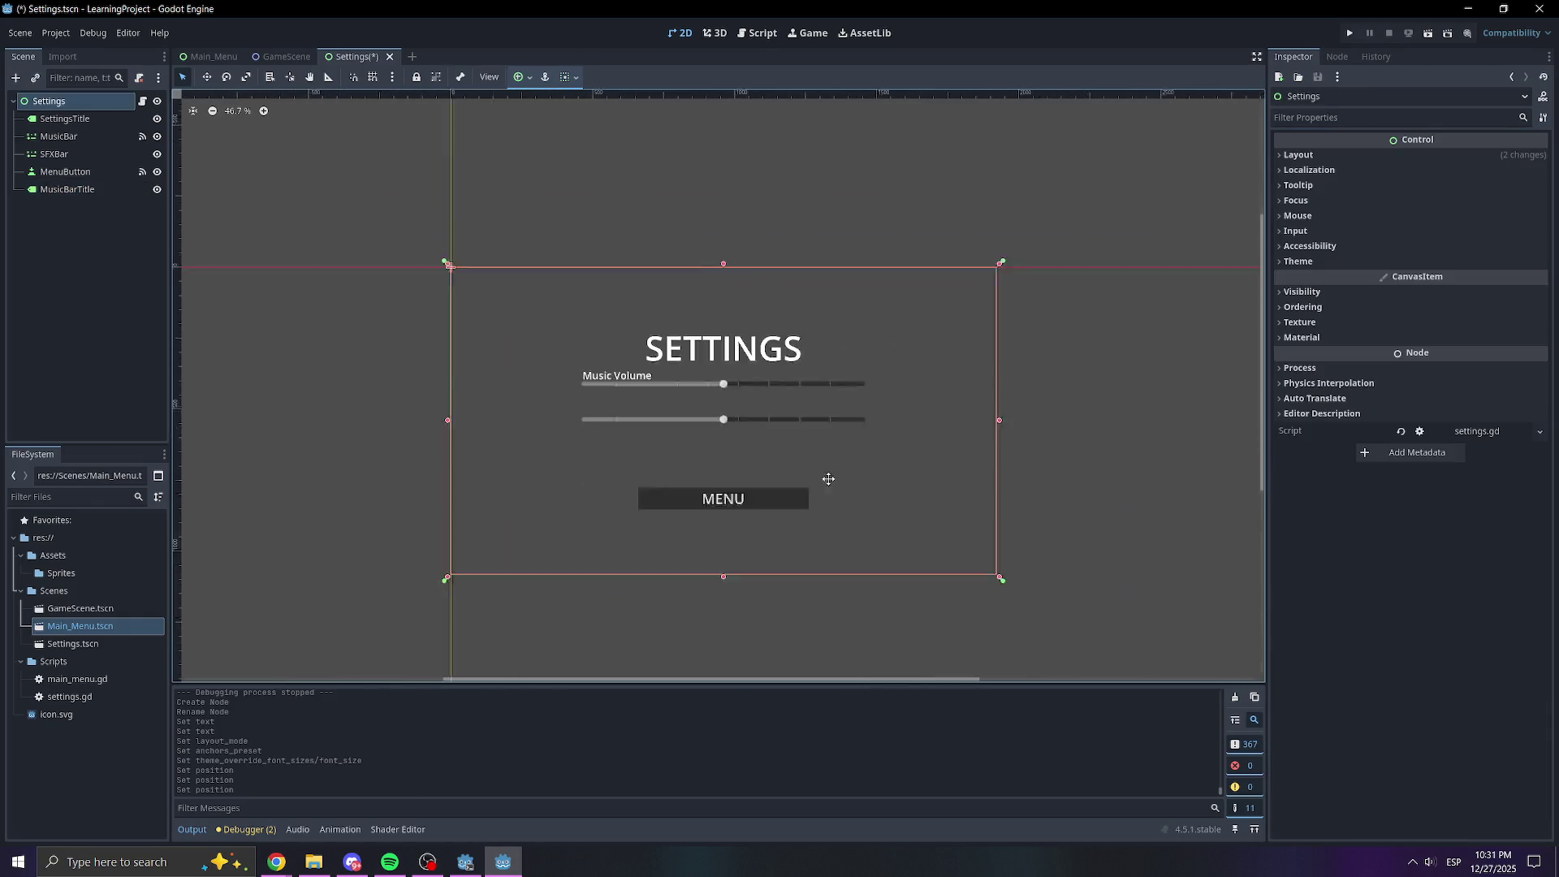
scroll(667, 421, "up", 5)
left_click(431, 301)
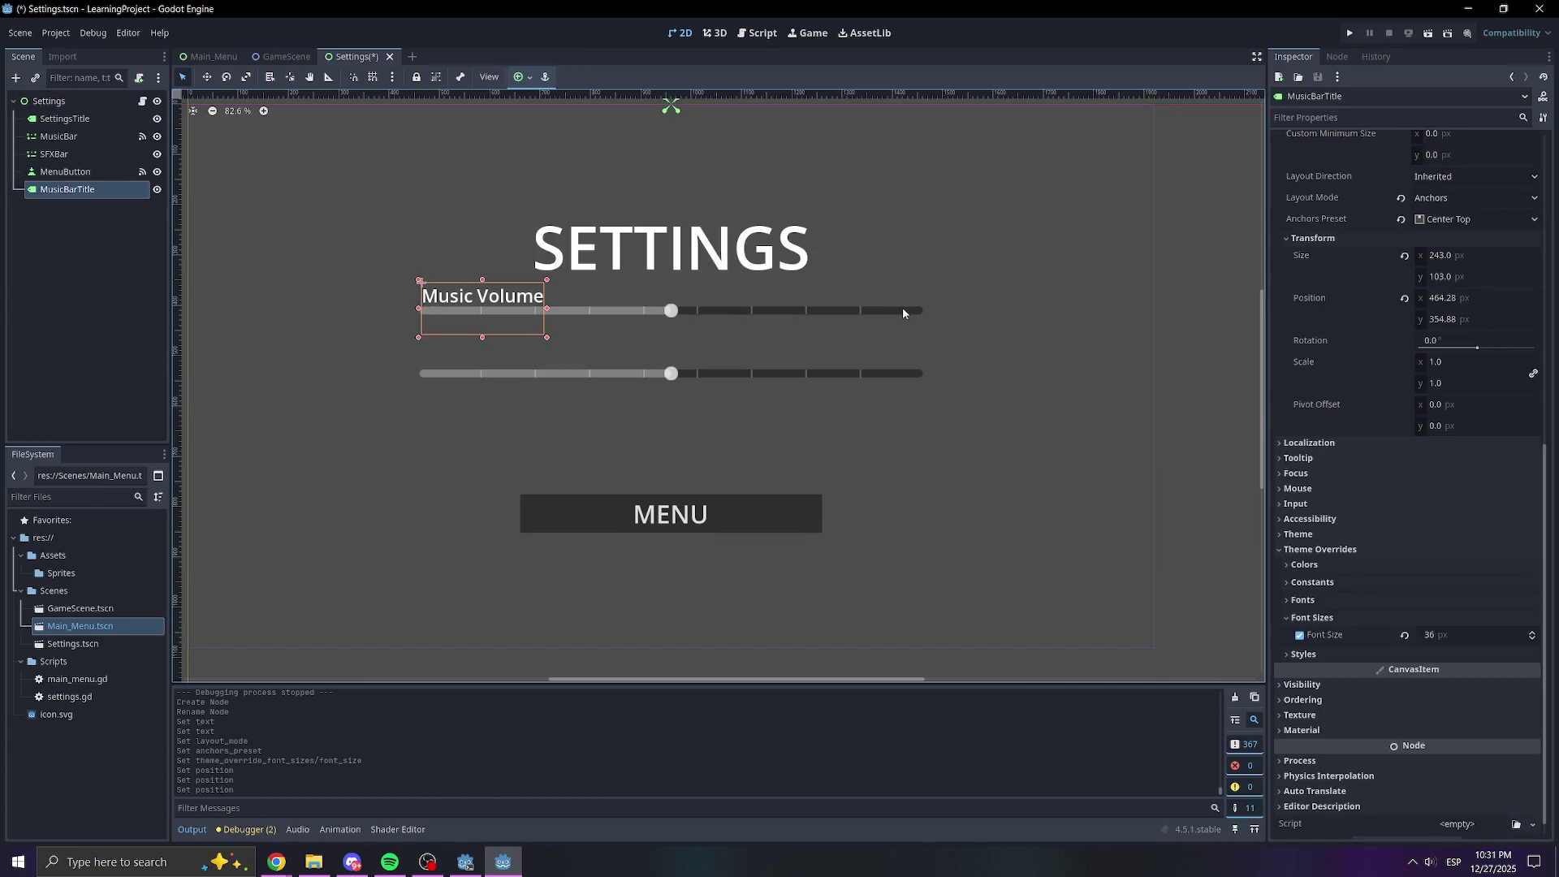
left_click(46, 363)
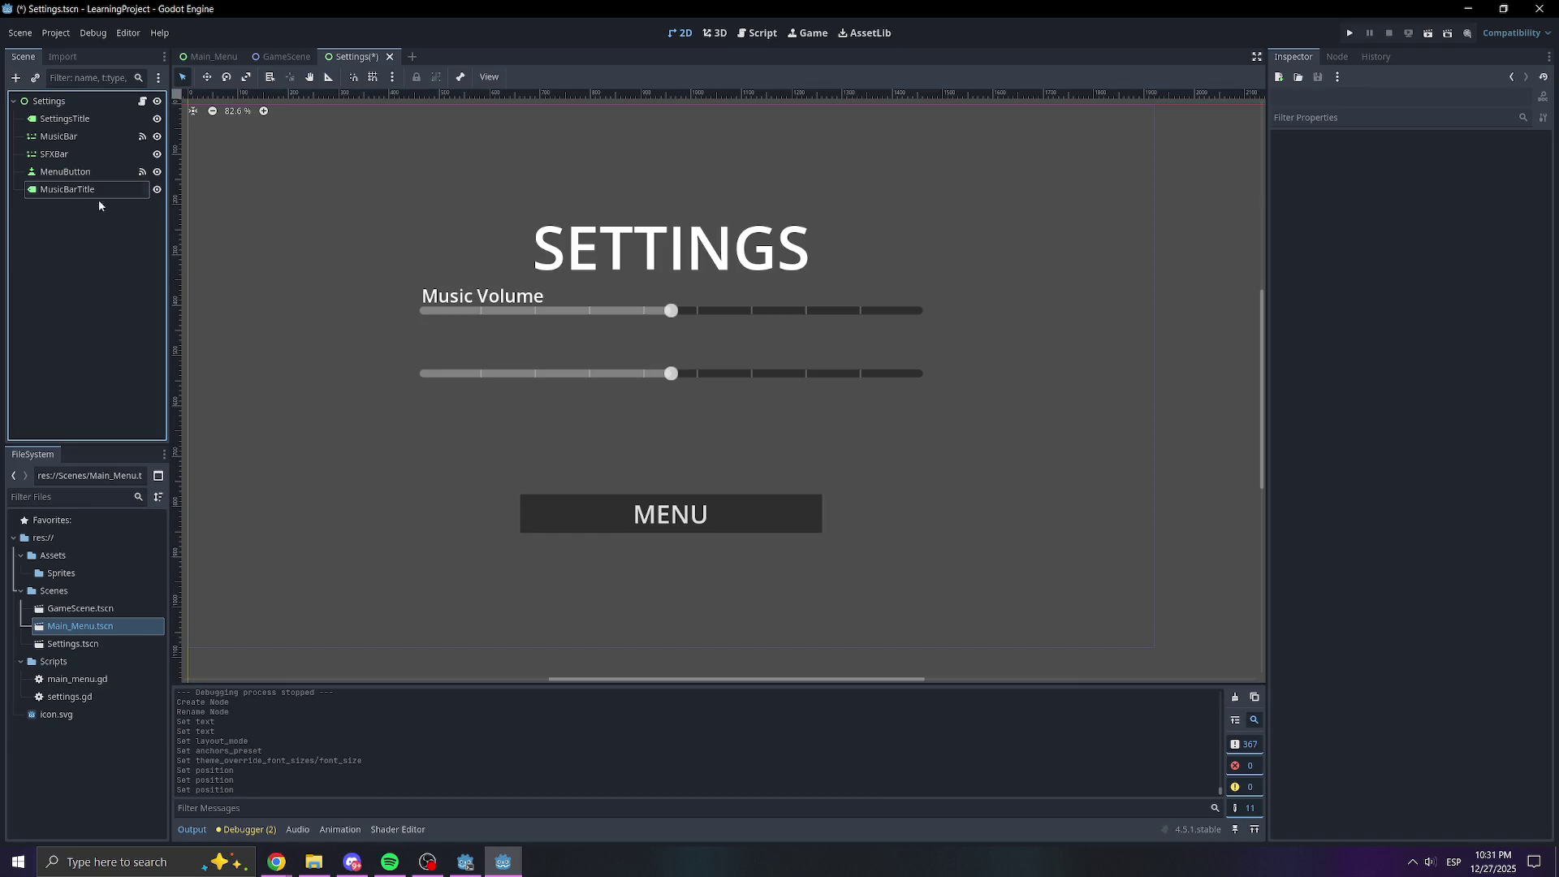
right_click(72, 250)
left_click(99, 256)
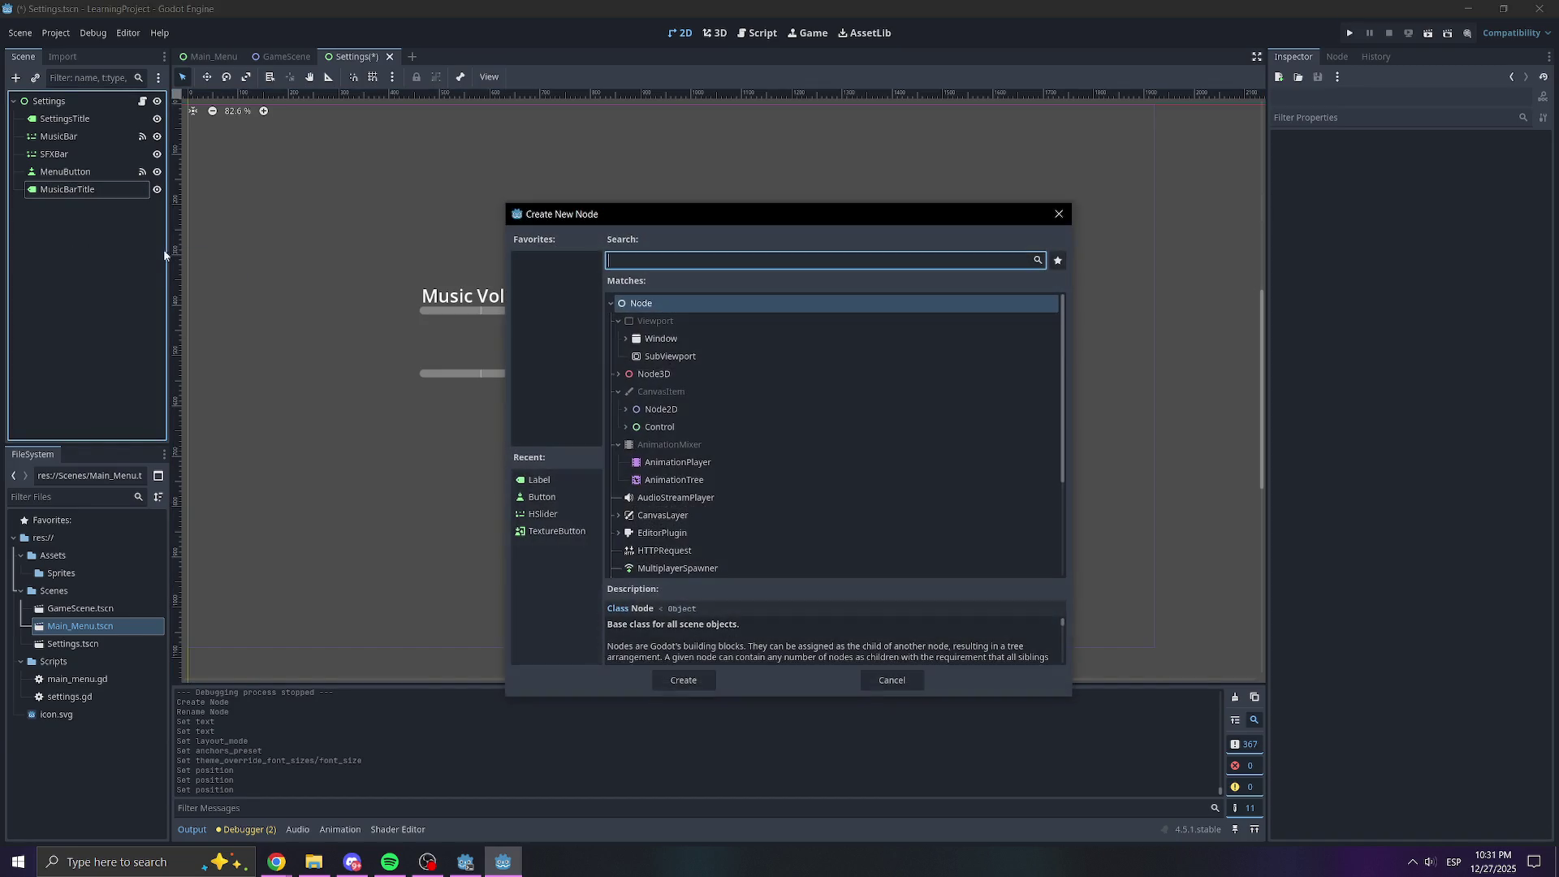
left_click(682, 427)
double_click(682, 427)
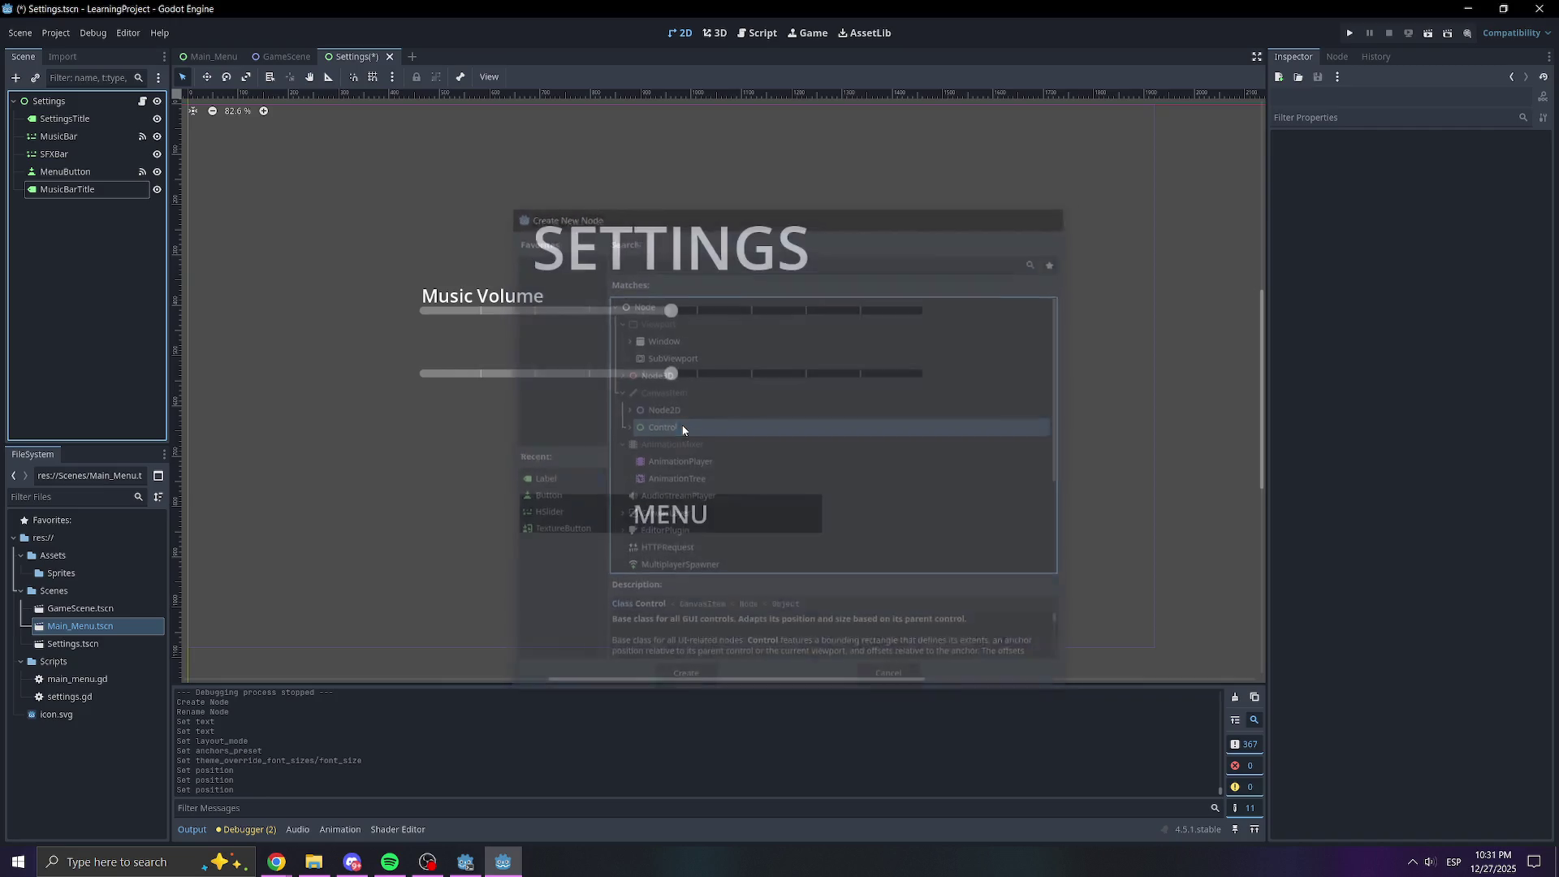
left_click_drag(310, 287, 470, 311)
left_click(42, 212)
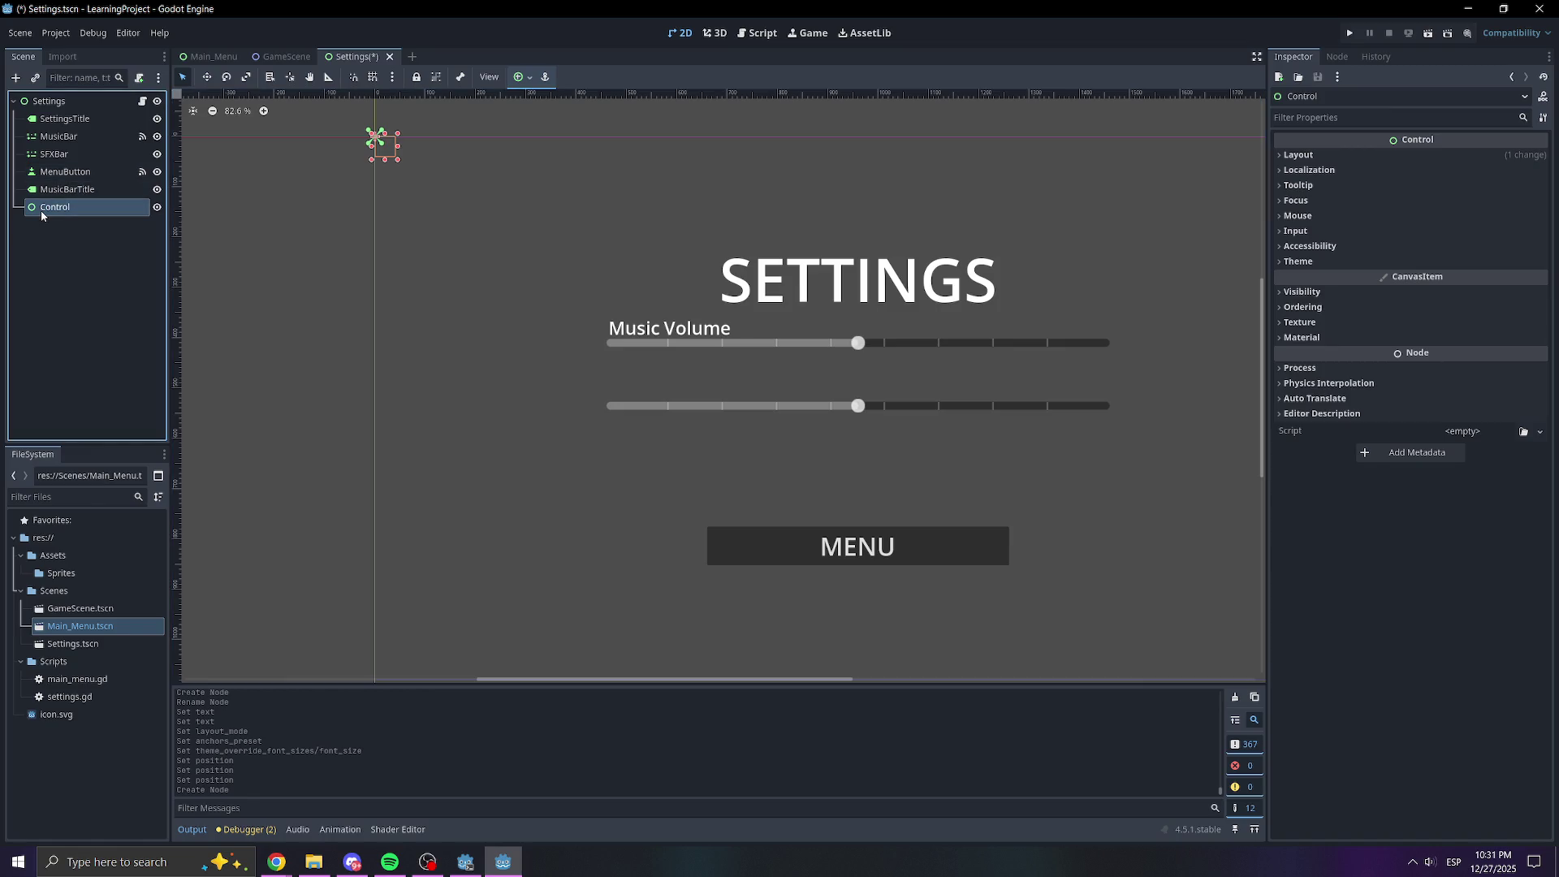
key("Delete")
key("Return")
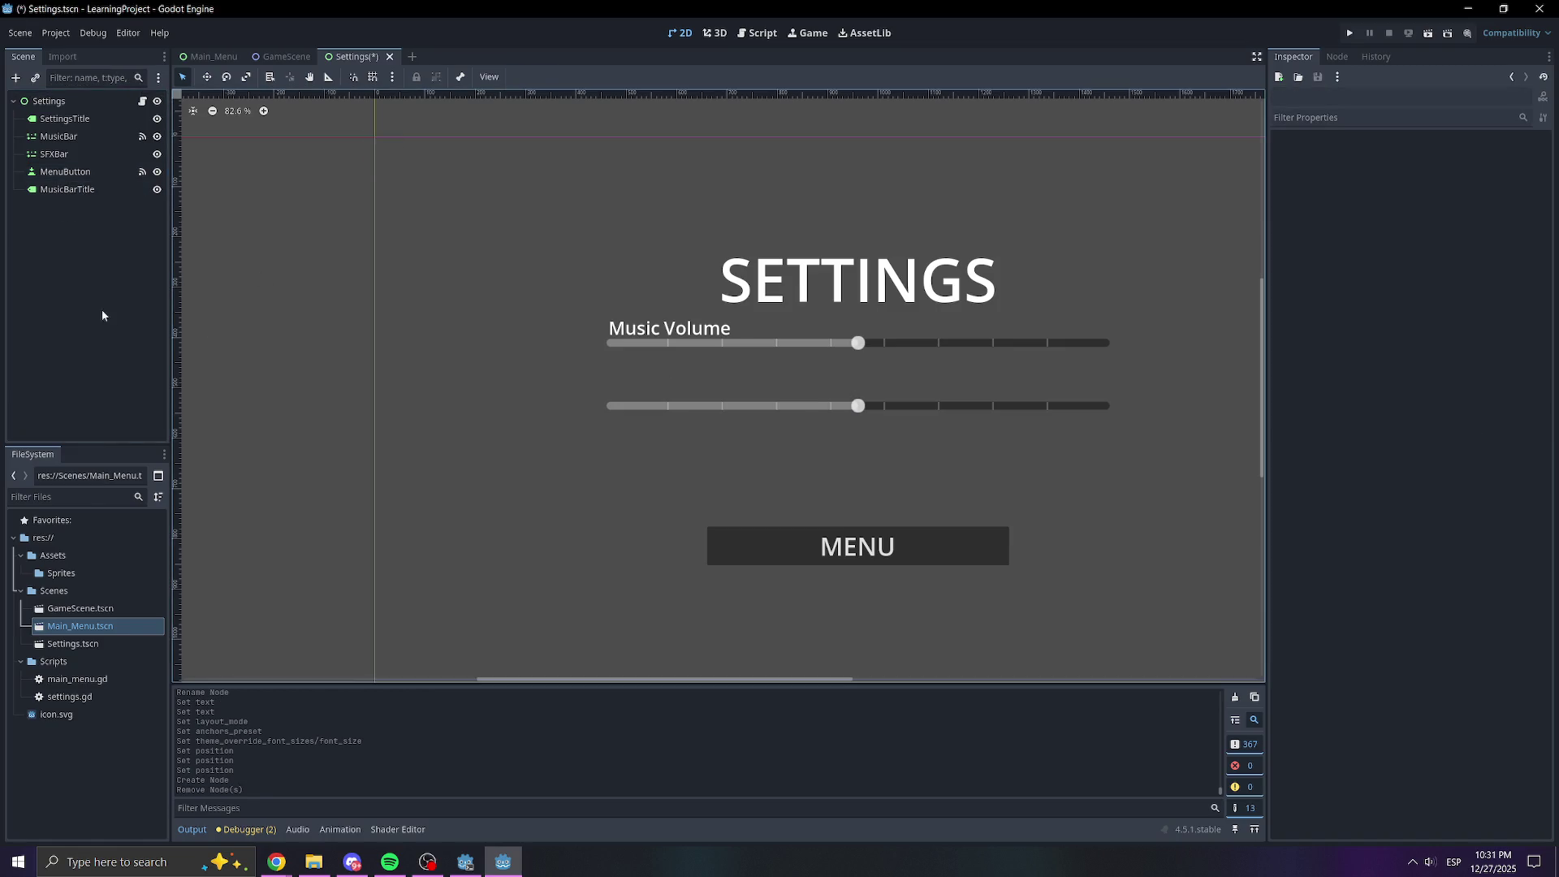
Add a new Control child node and drag MusicBarTitle inside it
right_click(104, 254)
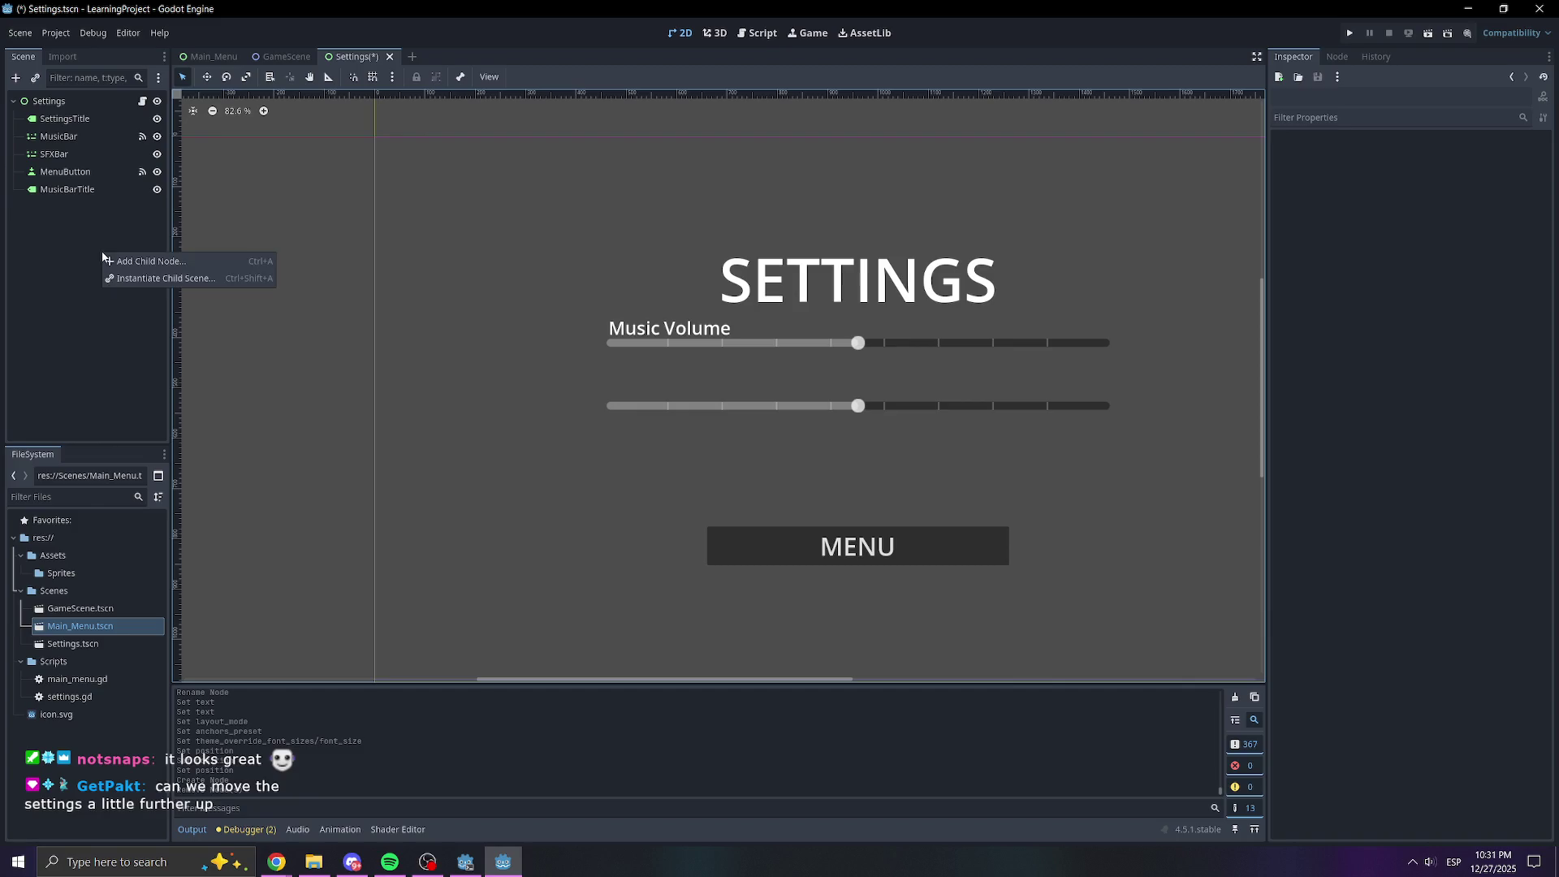
left_click(107, 262)
double_click(650, 426)
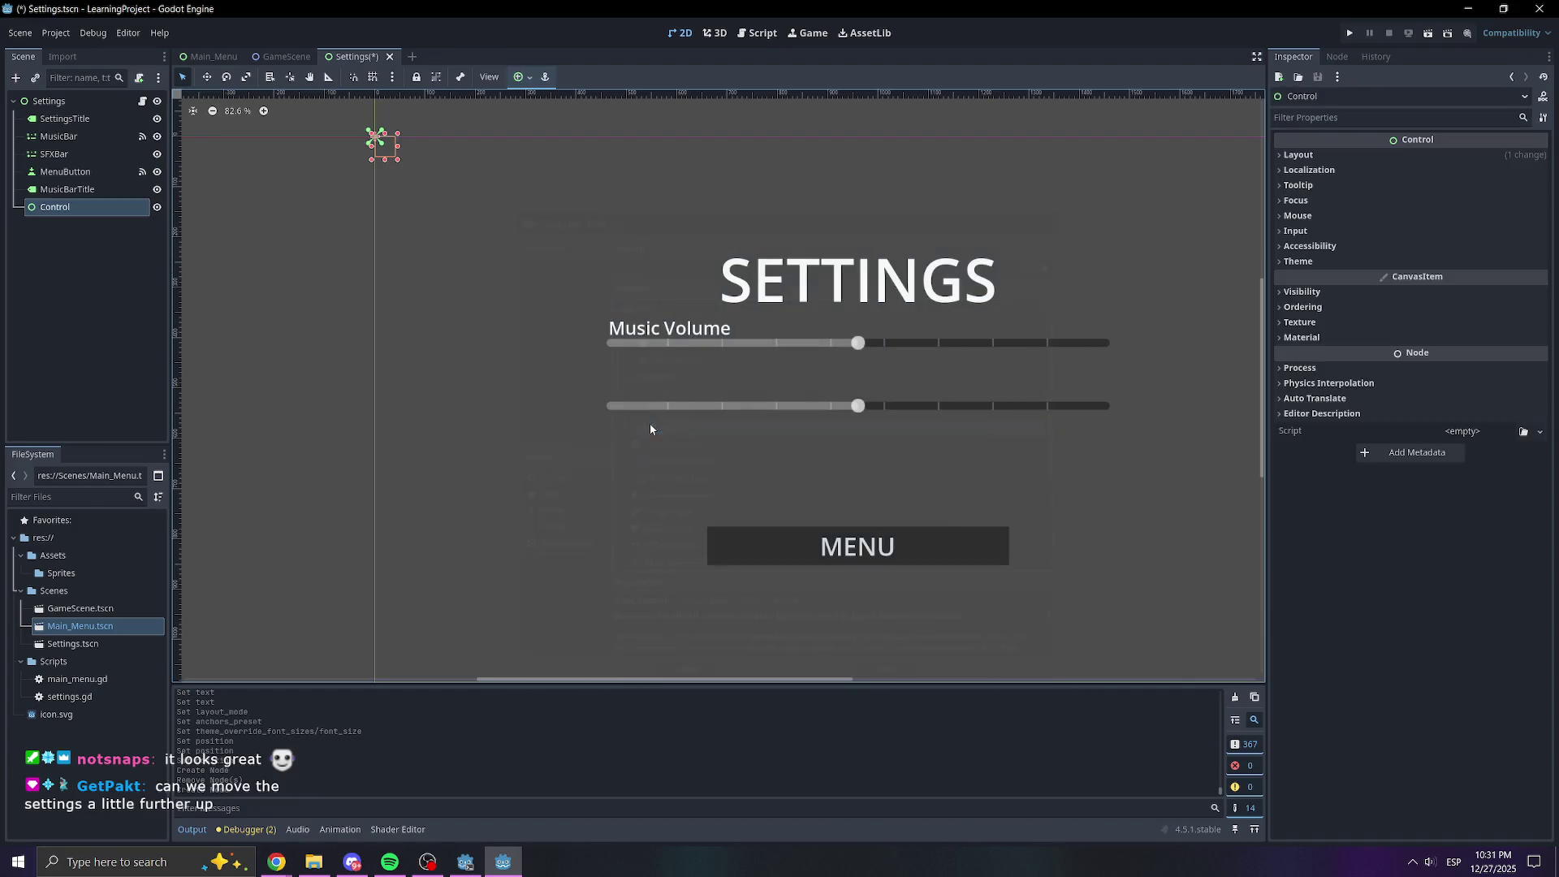
left_click(134, 268)
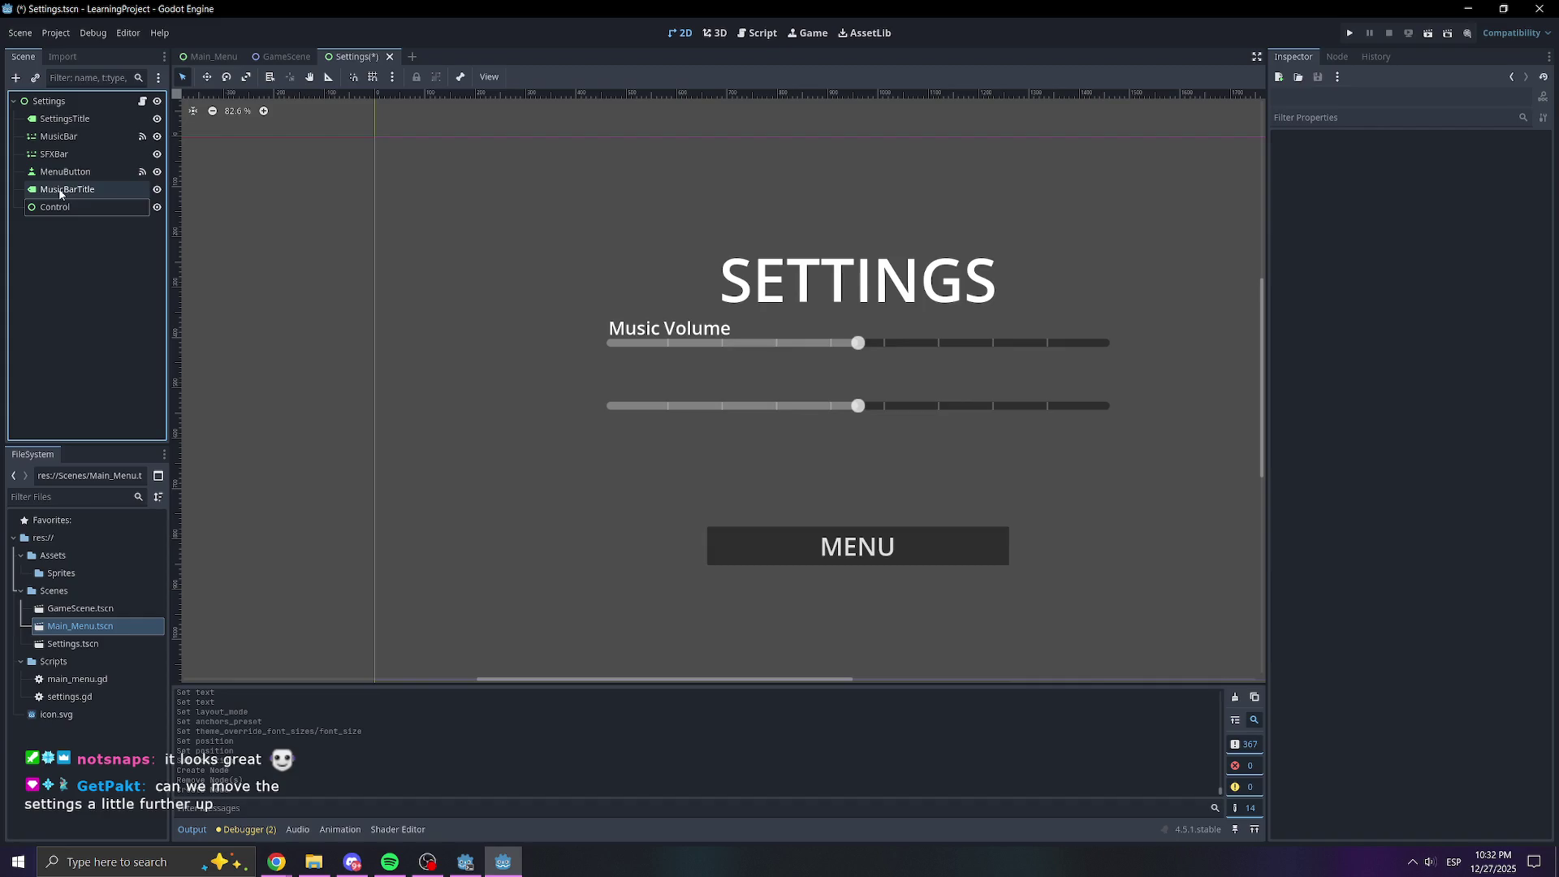
mouse_move(69, 189)
left_mouse_down()
mouse_move(74, 234)
mouse_move(70, 196)
mouse_move(57, 209)
left_mouse_up()
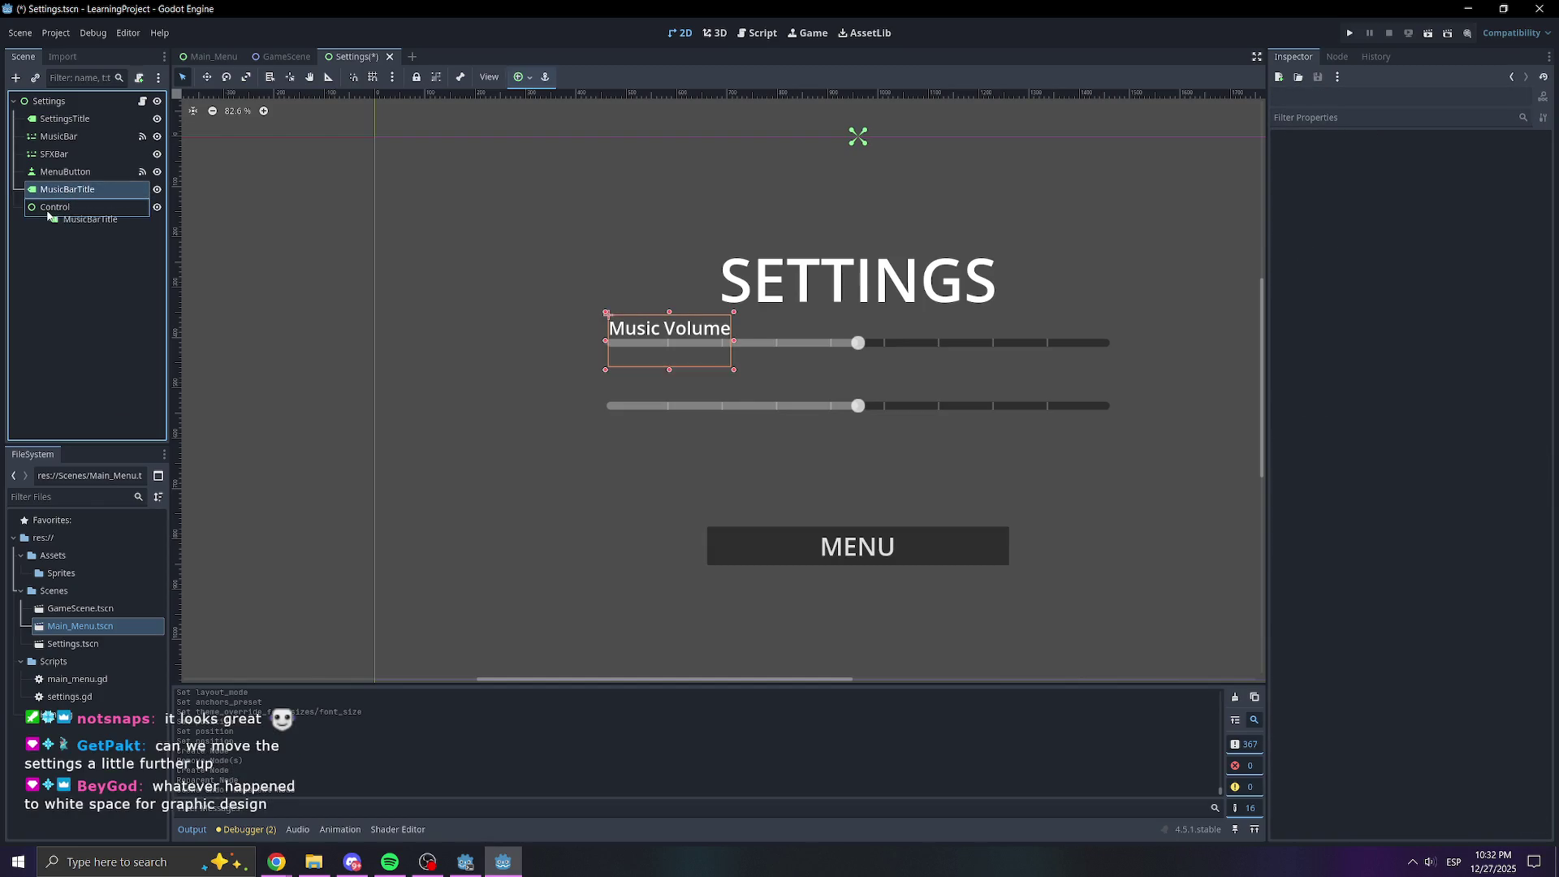
left_click(69, 260)
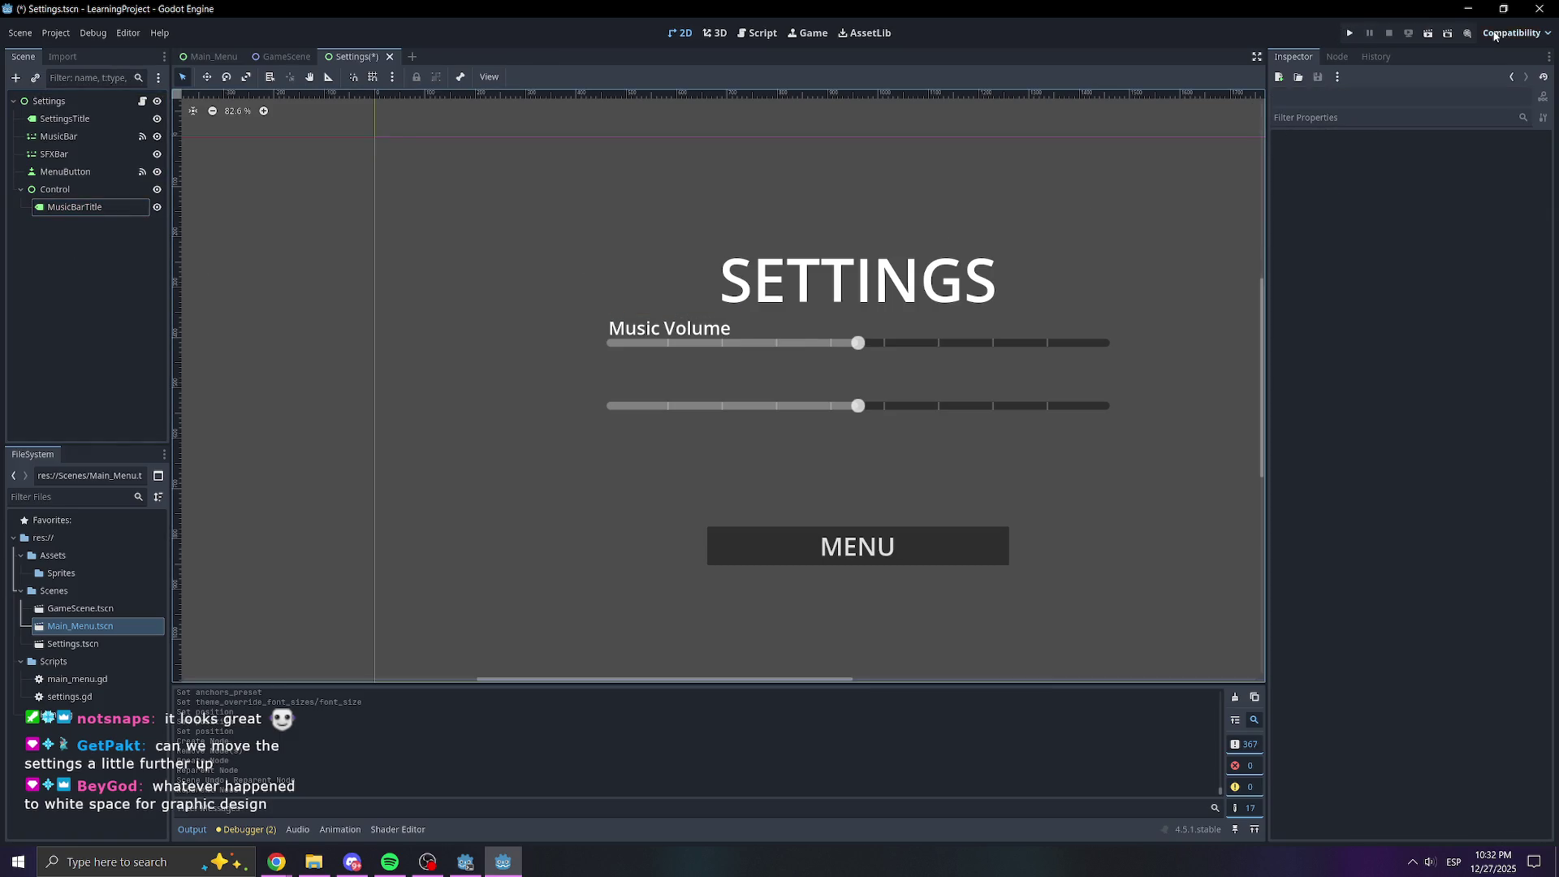
Test-run the Settings scene, close the game window, and select the SETTINGS title
left_click(1427, 34)
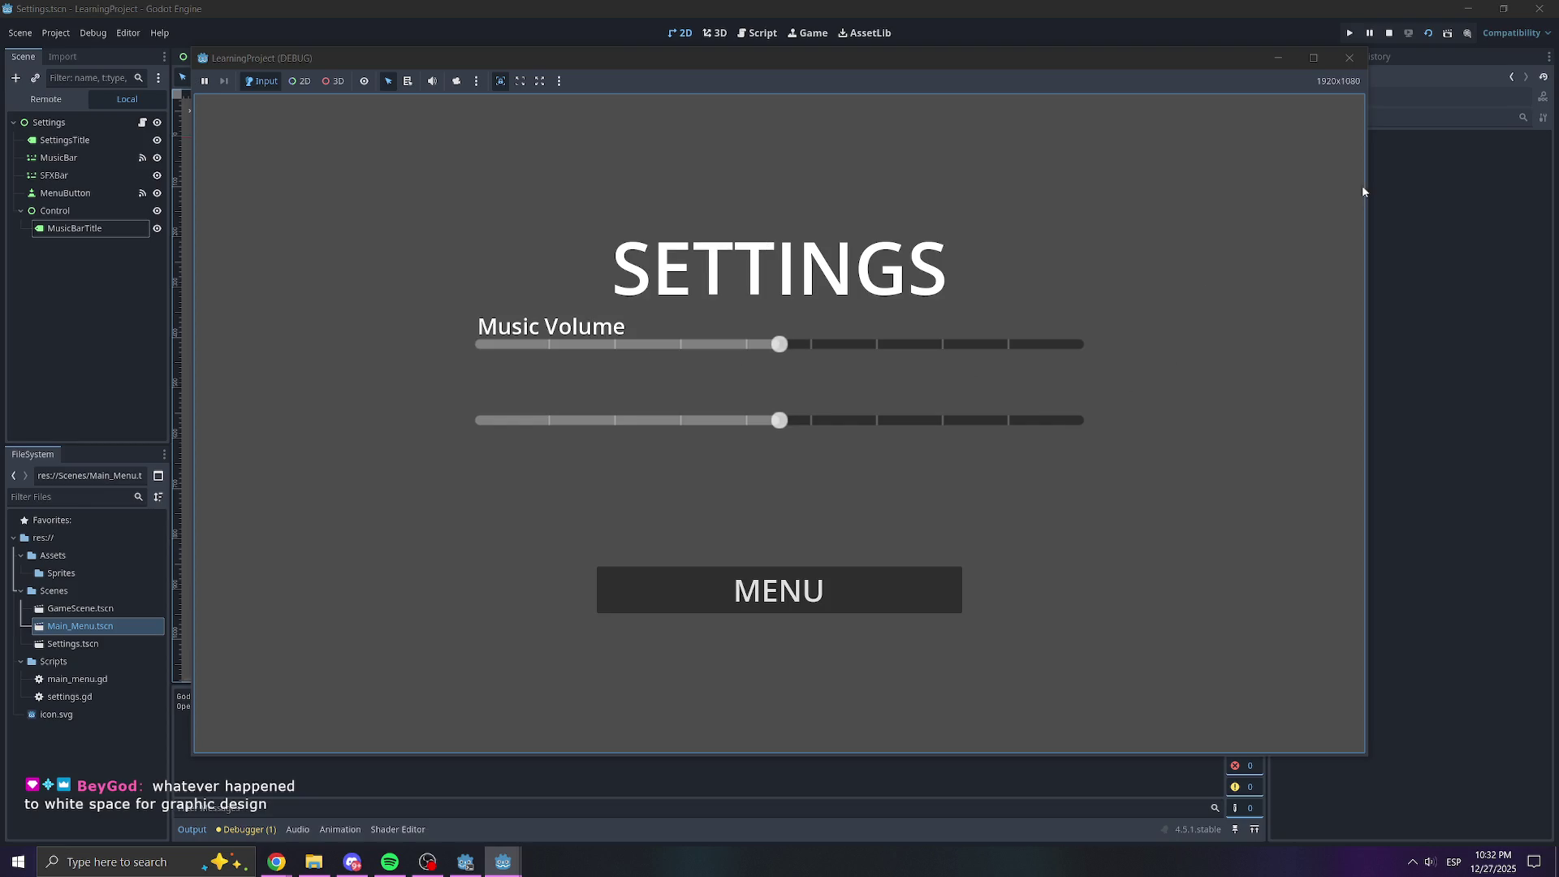
left_click(1388, 33)
left_click(816, 260)
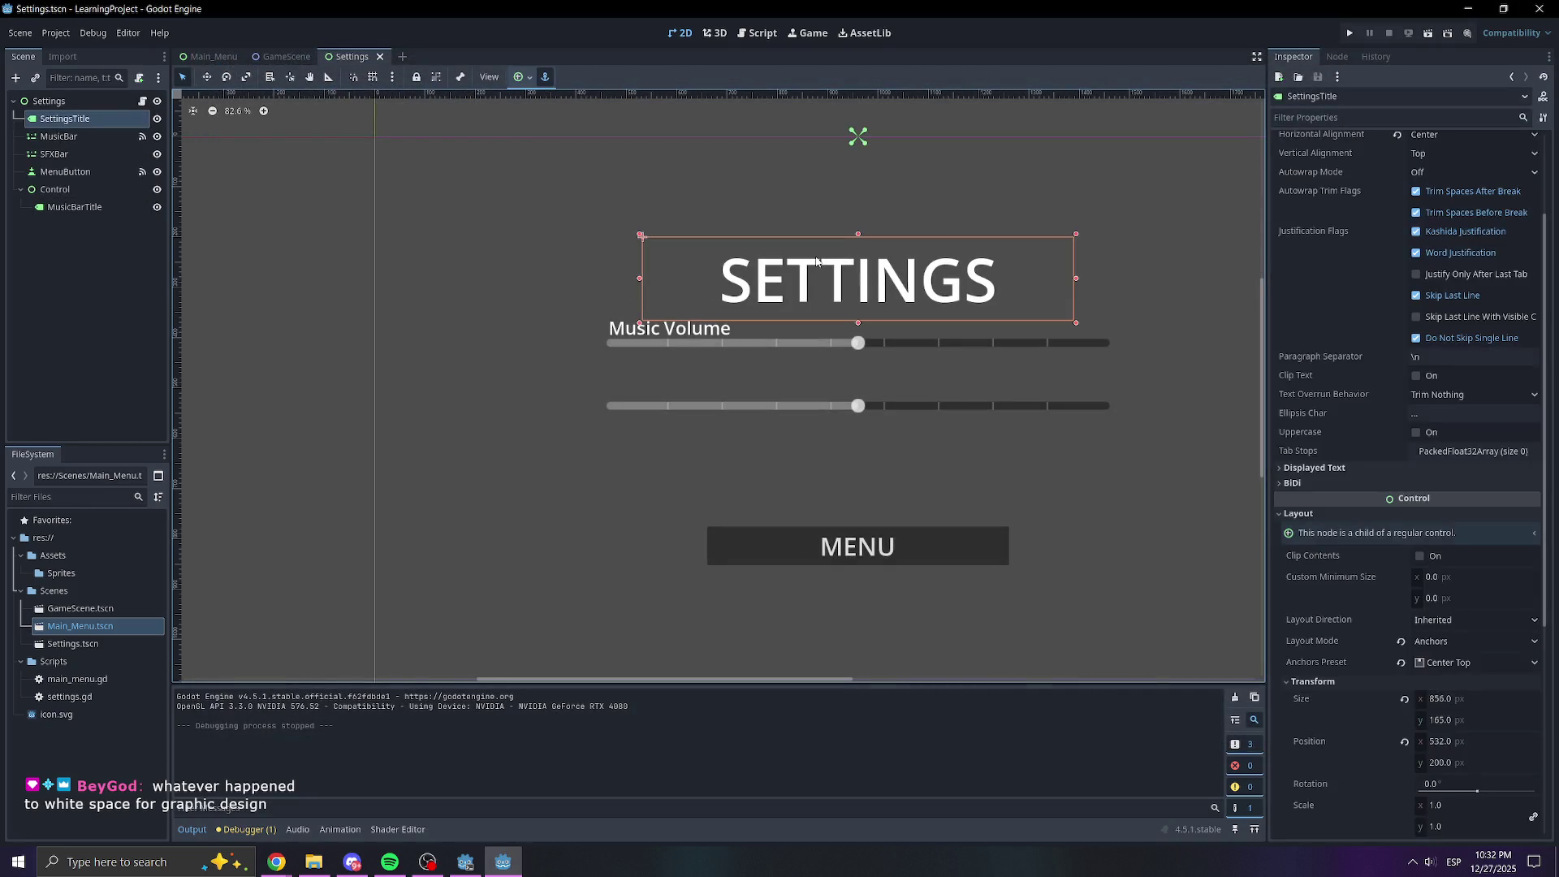
Raise the SETTINGS title by setting its Transform Position y to 150
scroll(1413, 290, "down", 5)
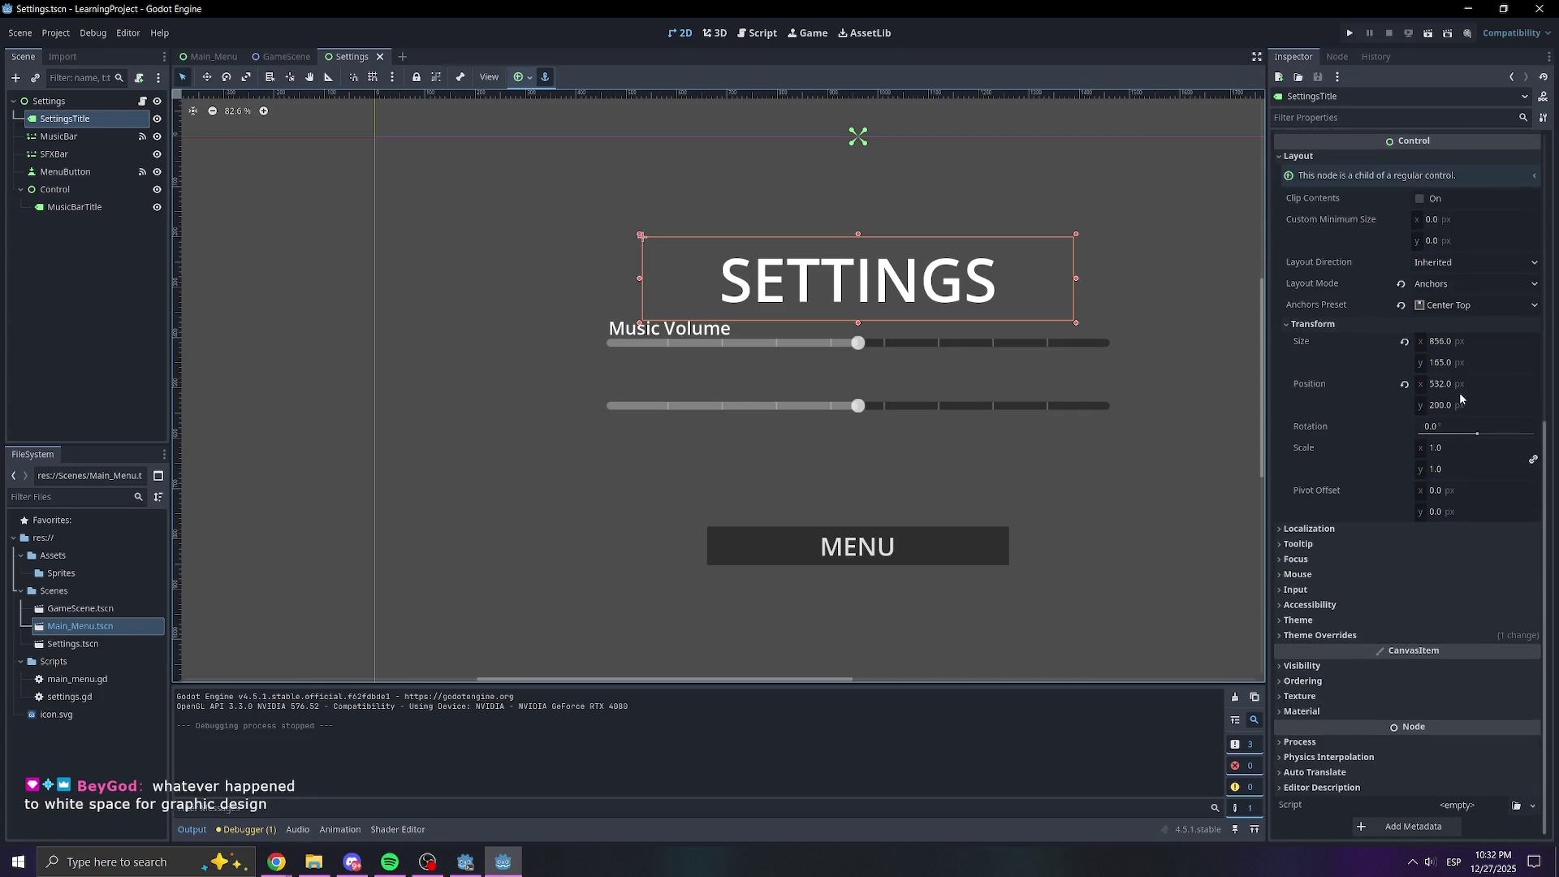
left_click(1458, 405)
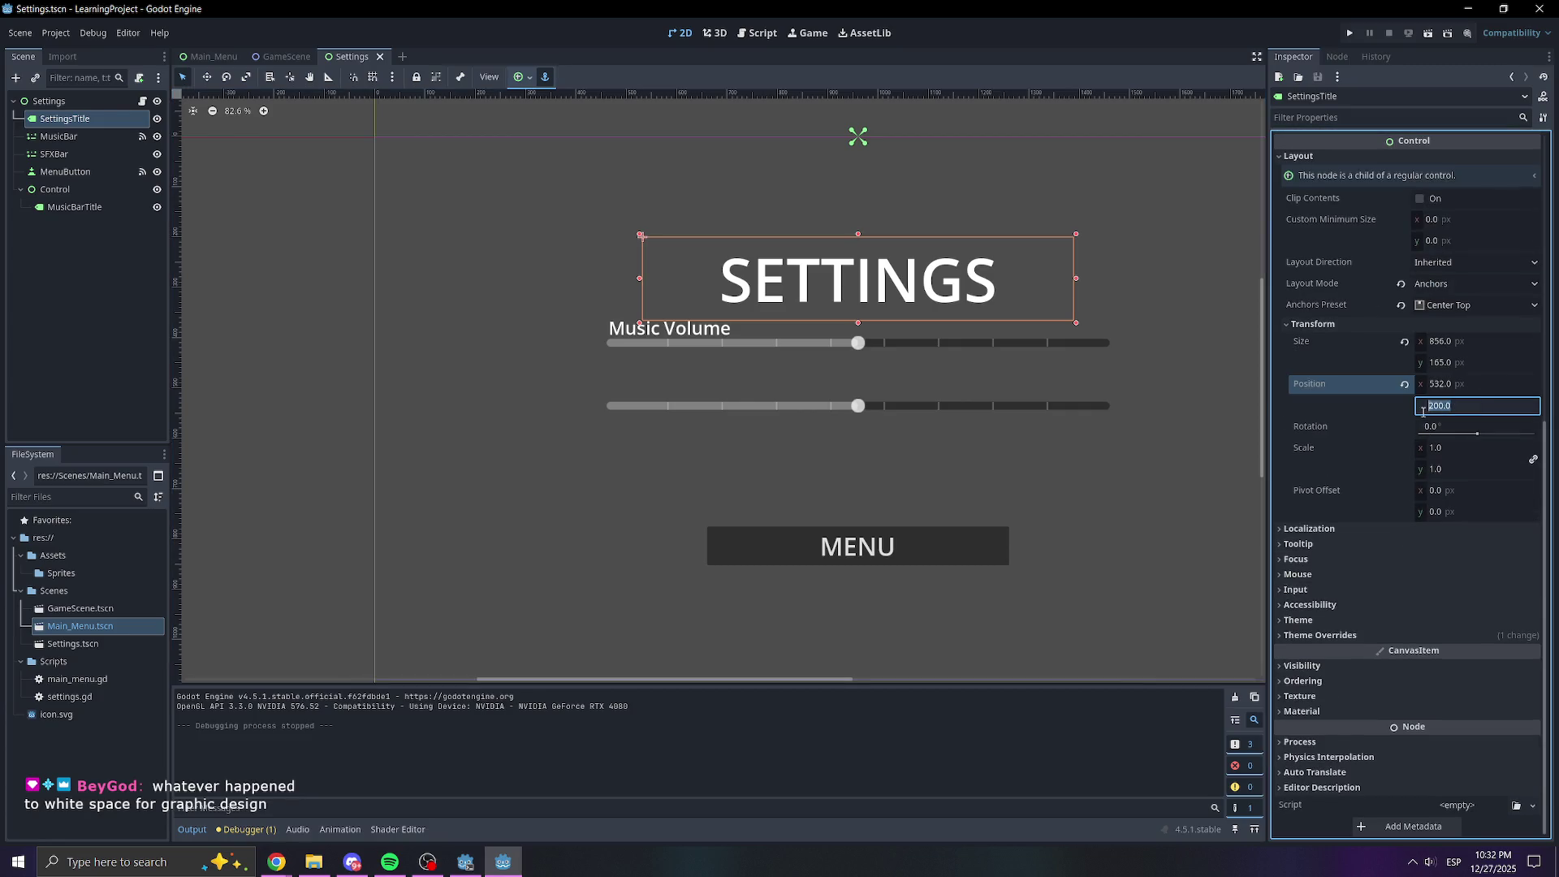
type("160")
key("Return")
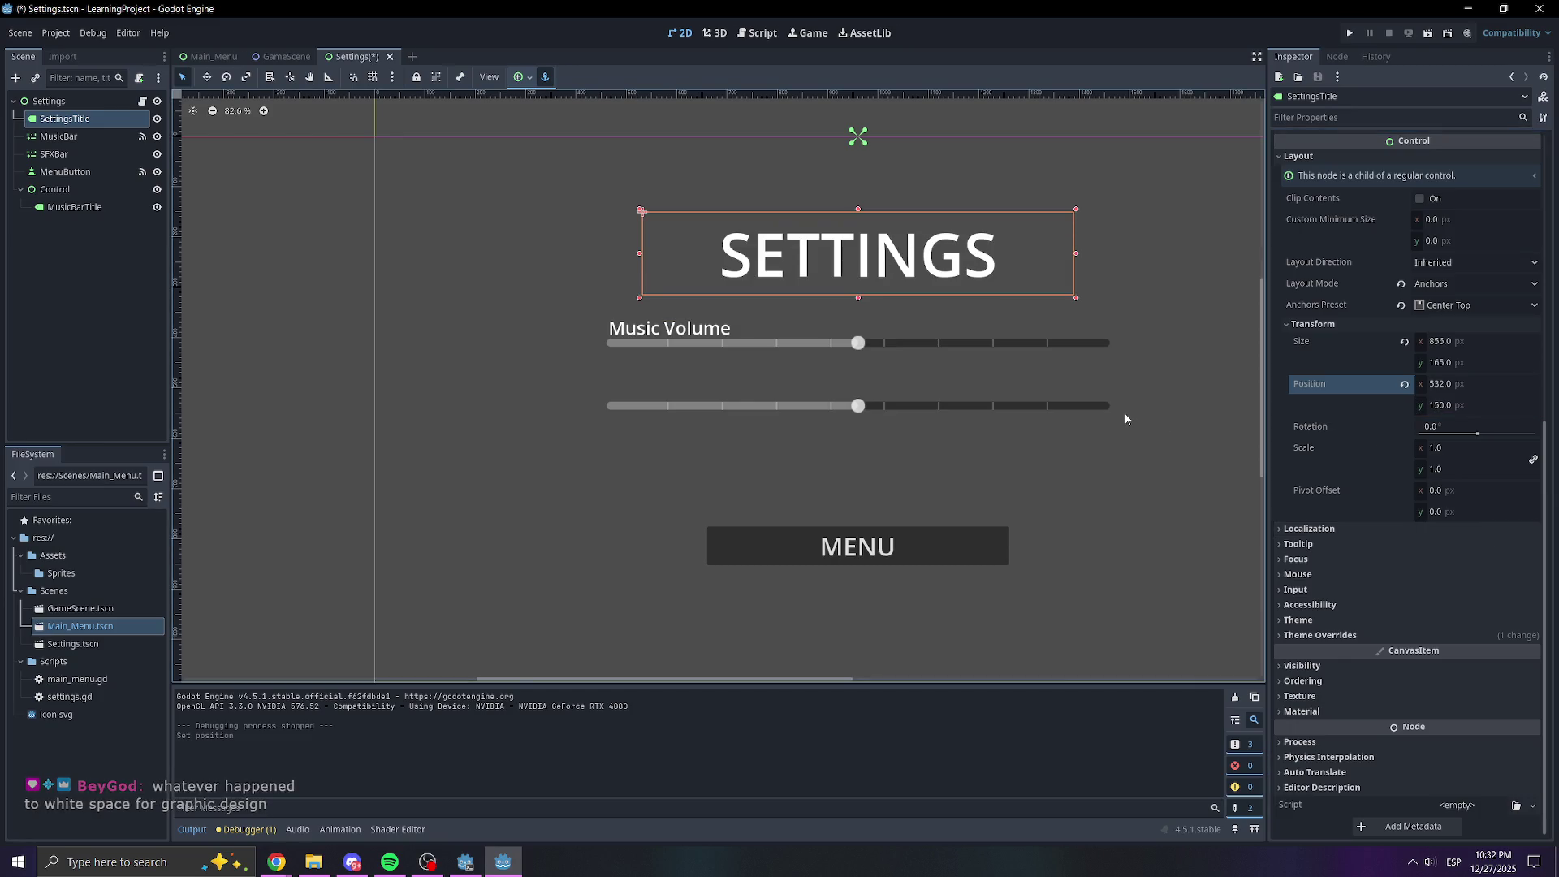
left_click(1126, 418)
scroll(1126, 418, "down", 4)
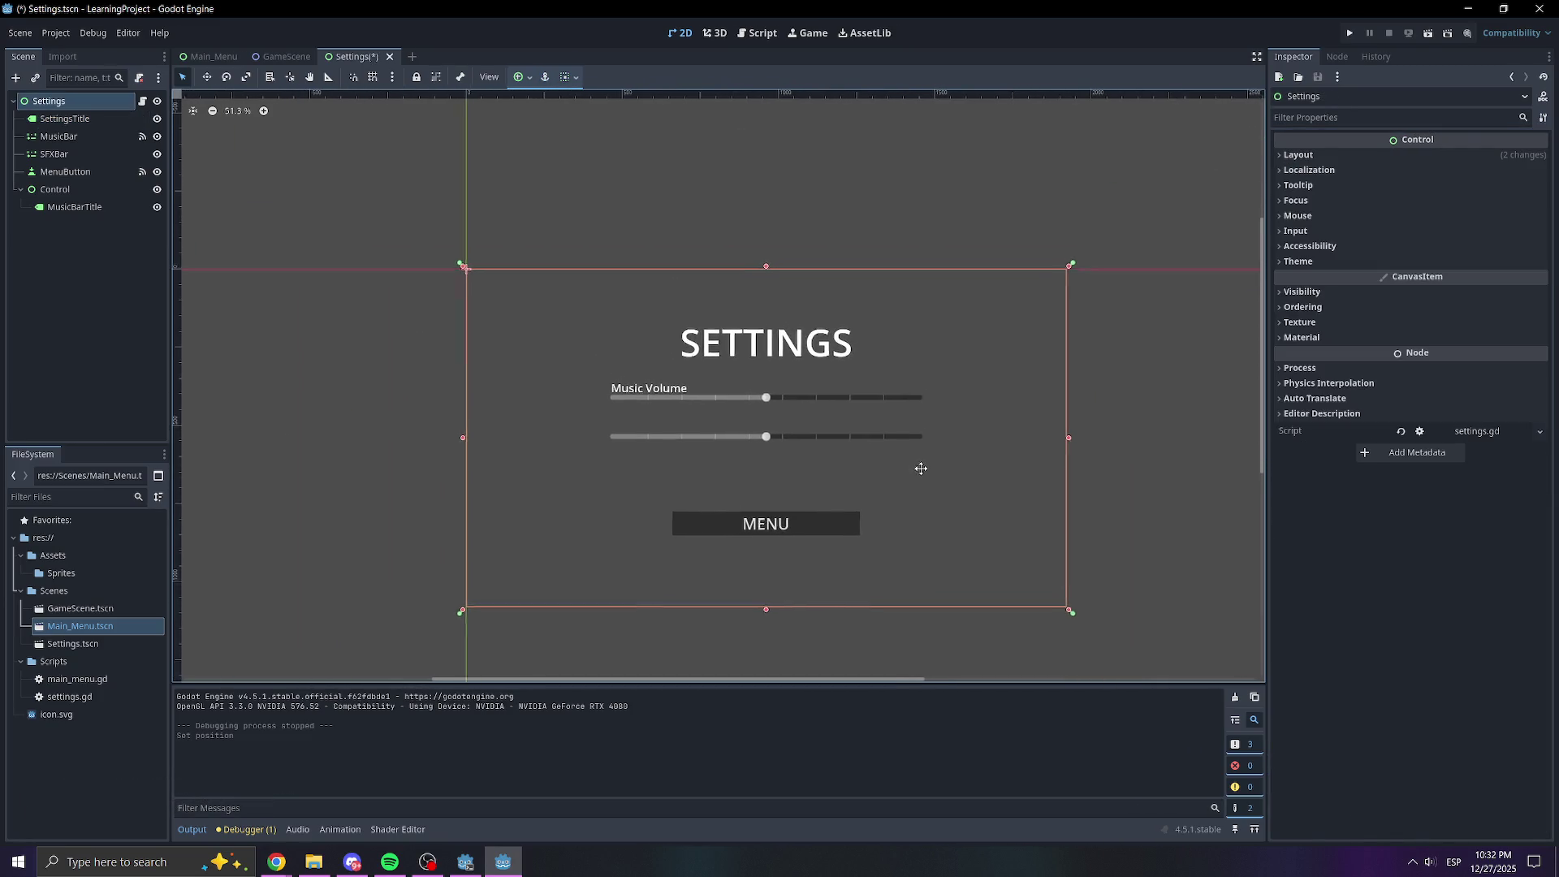
scroll(922, 470, "up", 6)
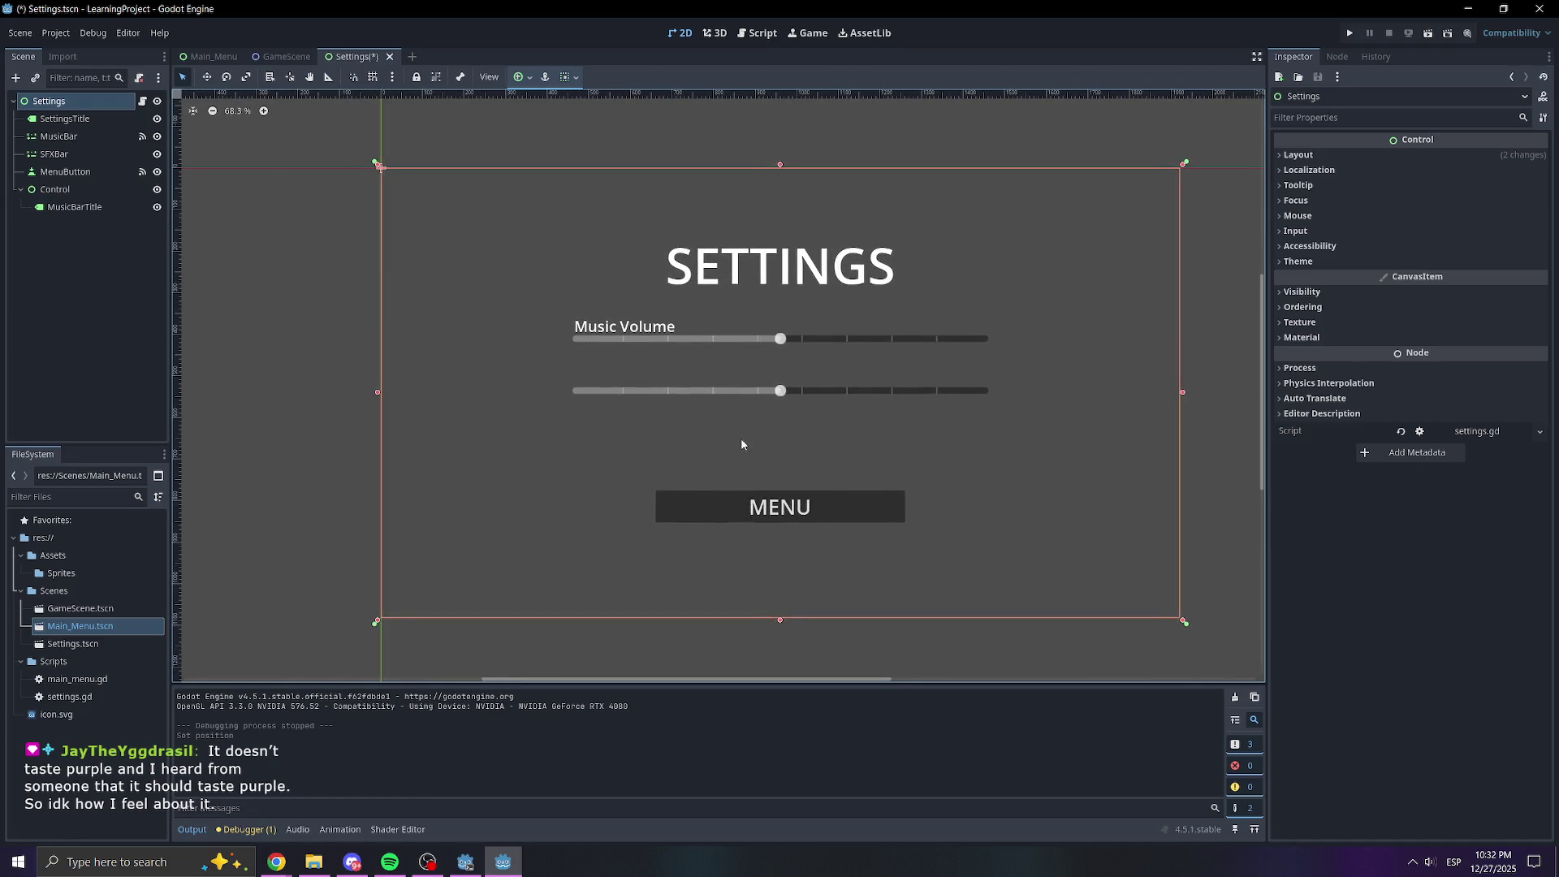
Rename Control to MusicBar2 and the slider to MusicBarSlider, nesting the slider under MusicBar2
left_click(57, 190)
left_click(59, 192)
type("MusicBar")
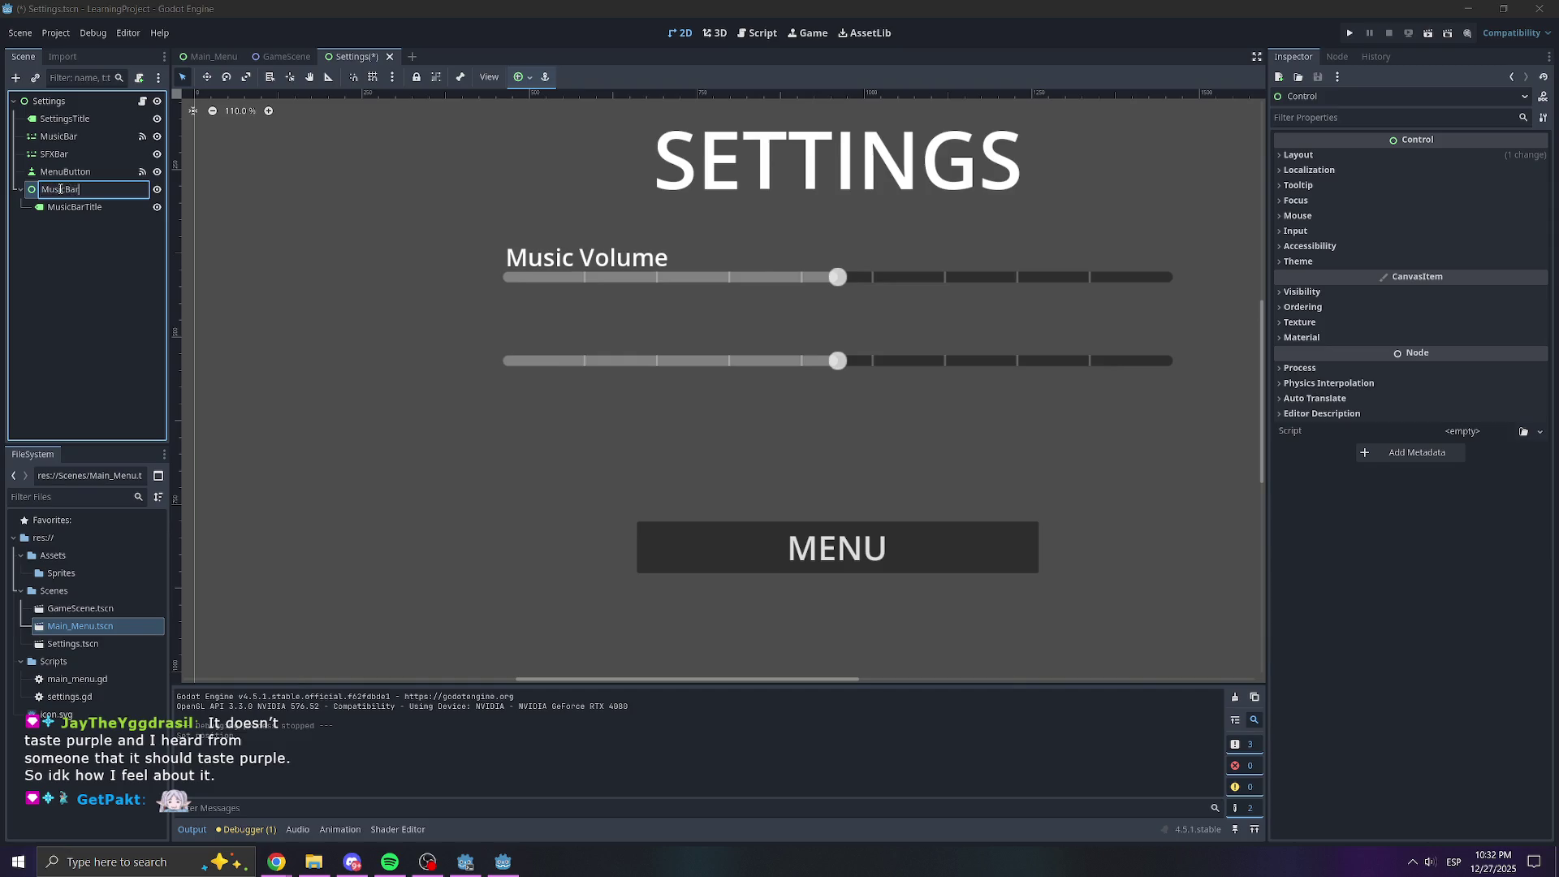
key("Return")
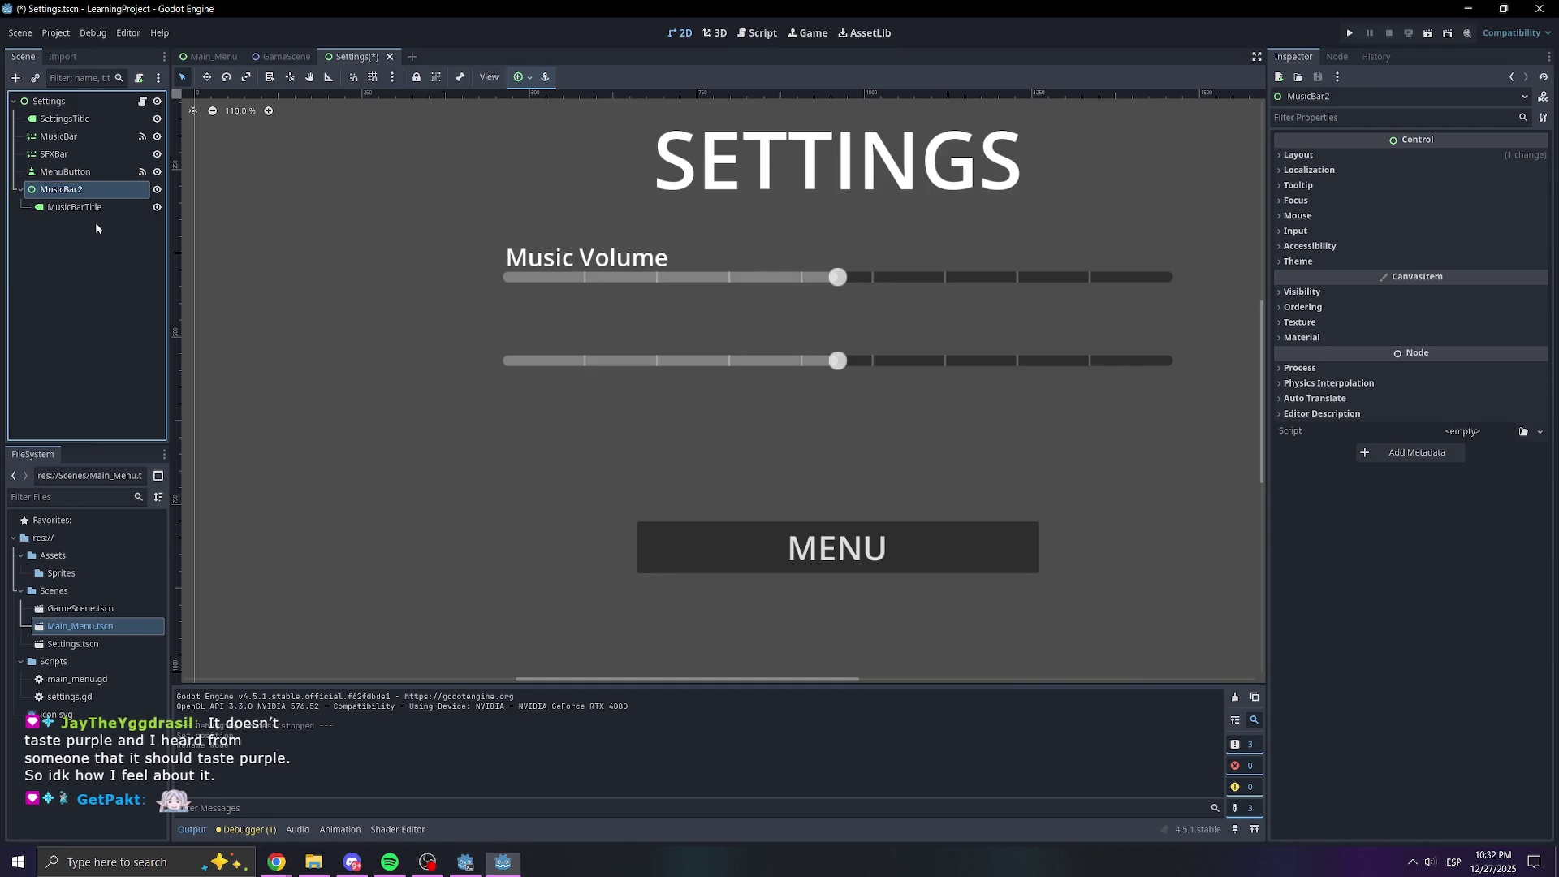
left_click(80, 142)
left_click(87, 136)
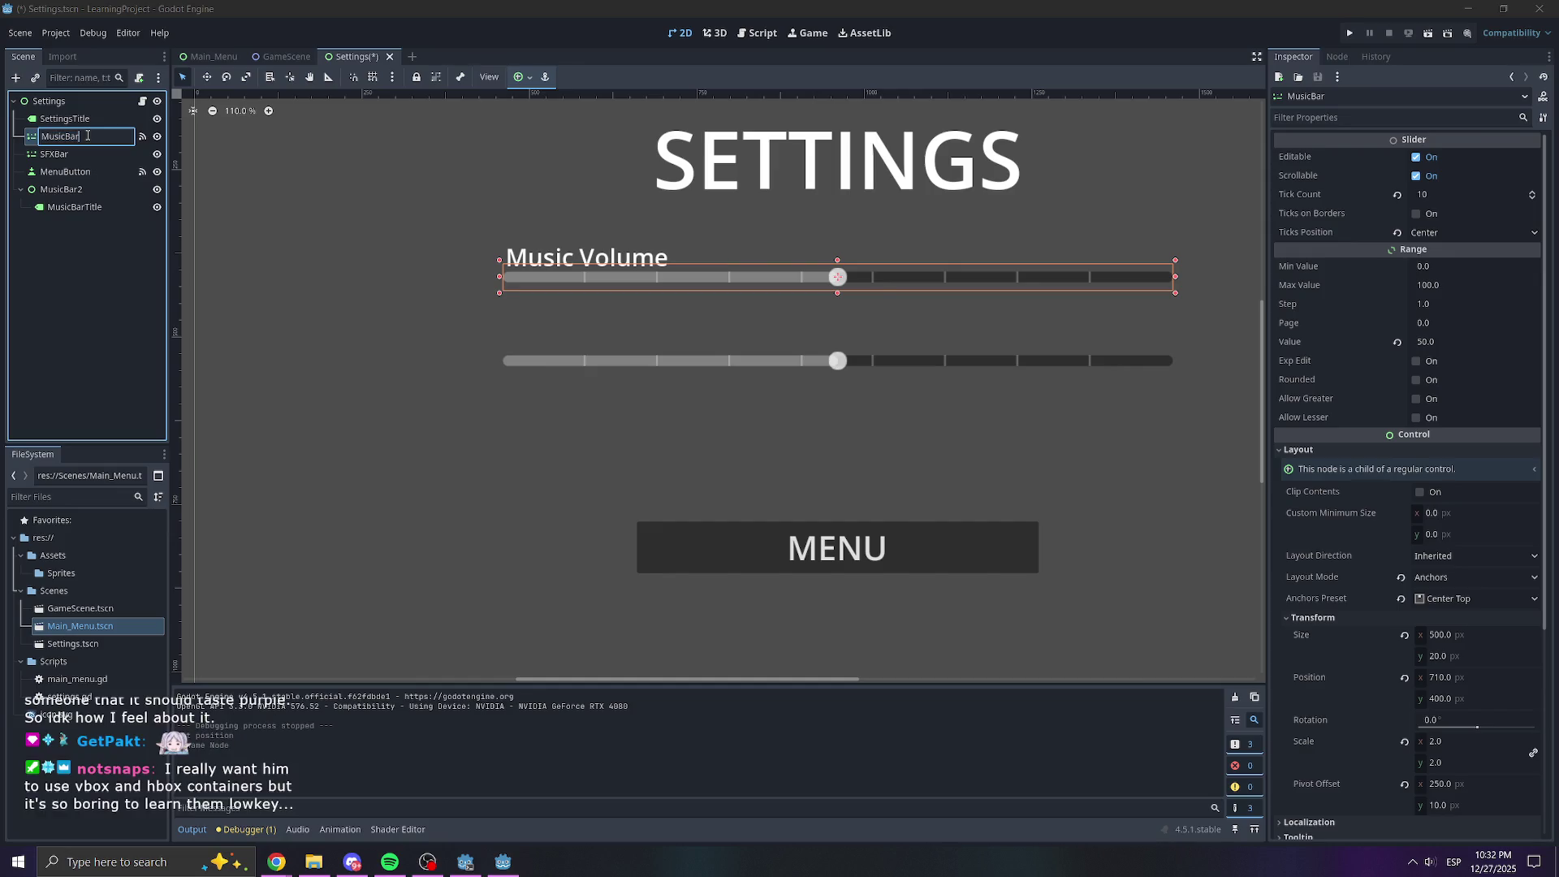
type("er")
key("Return")
mouse_move(96, 135)
left_mouse_down()
mouse_move(87, 217)
mouse_move(85, 200)
left_mouse_up()
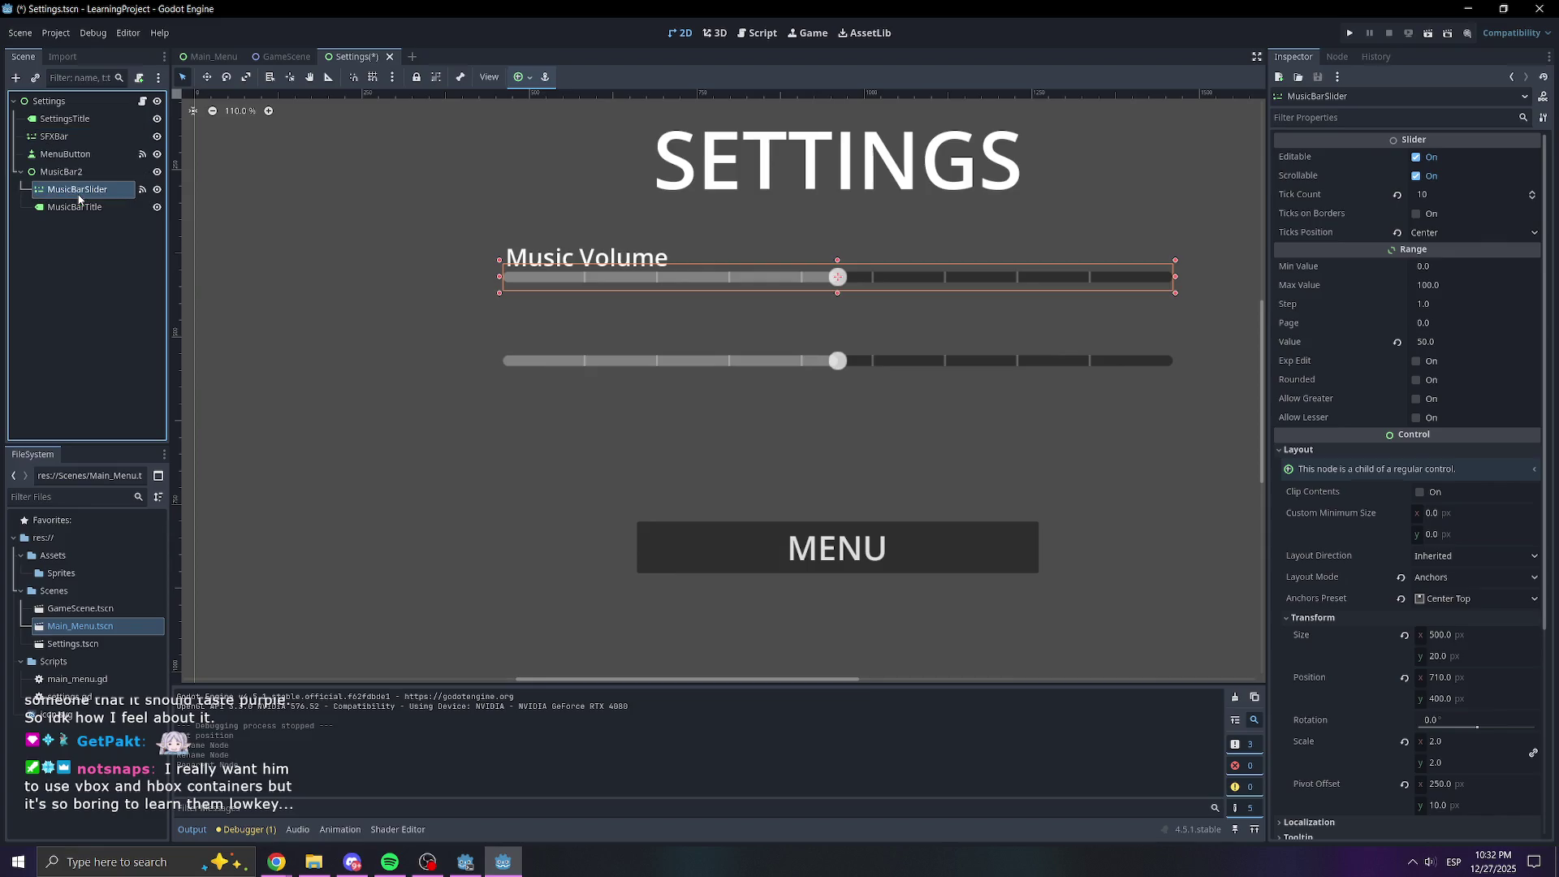
left_click(55, 247)
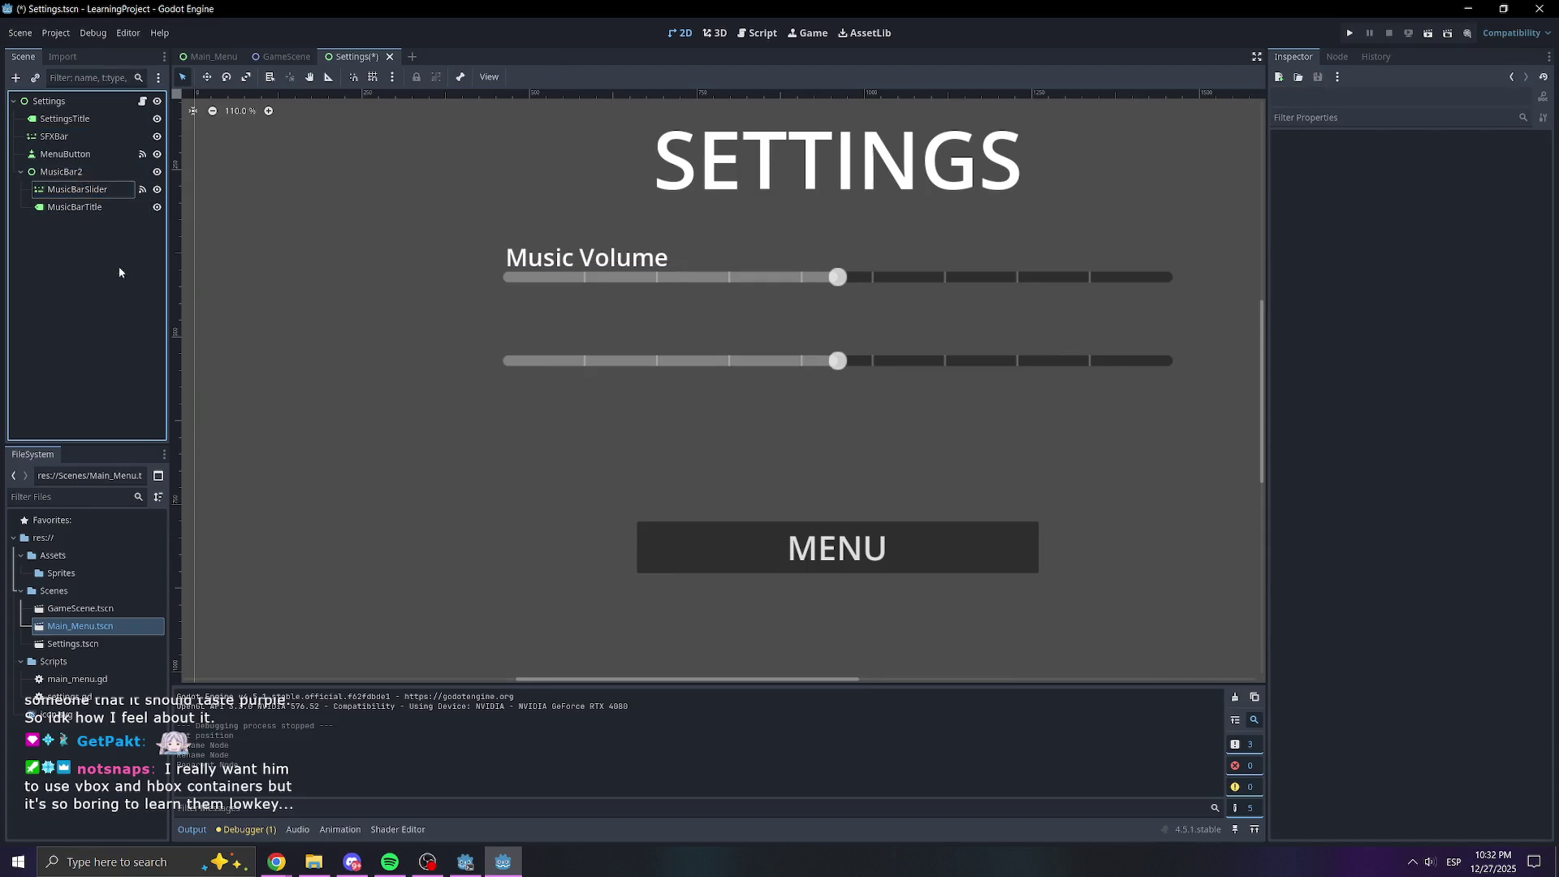
Rename MusicBar2 to MusicBar by removing the trailing 2
double_click(73, 171)
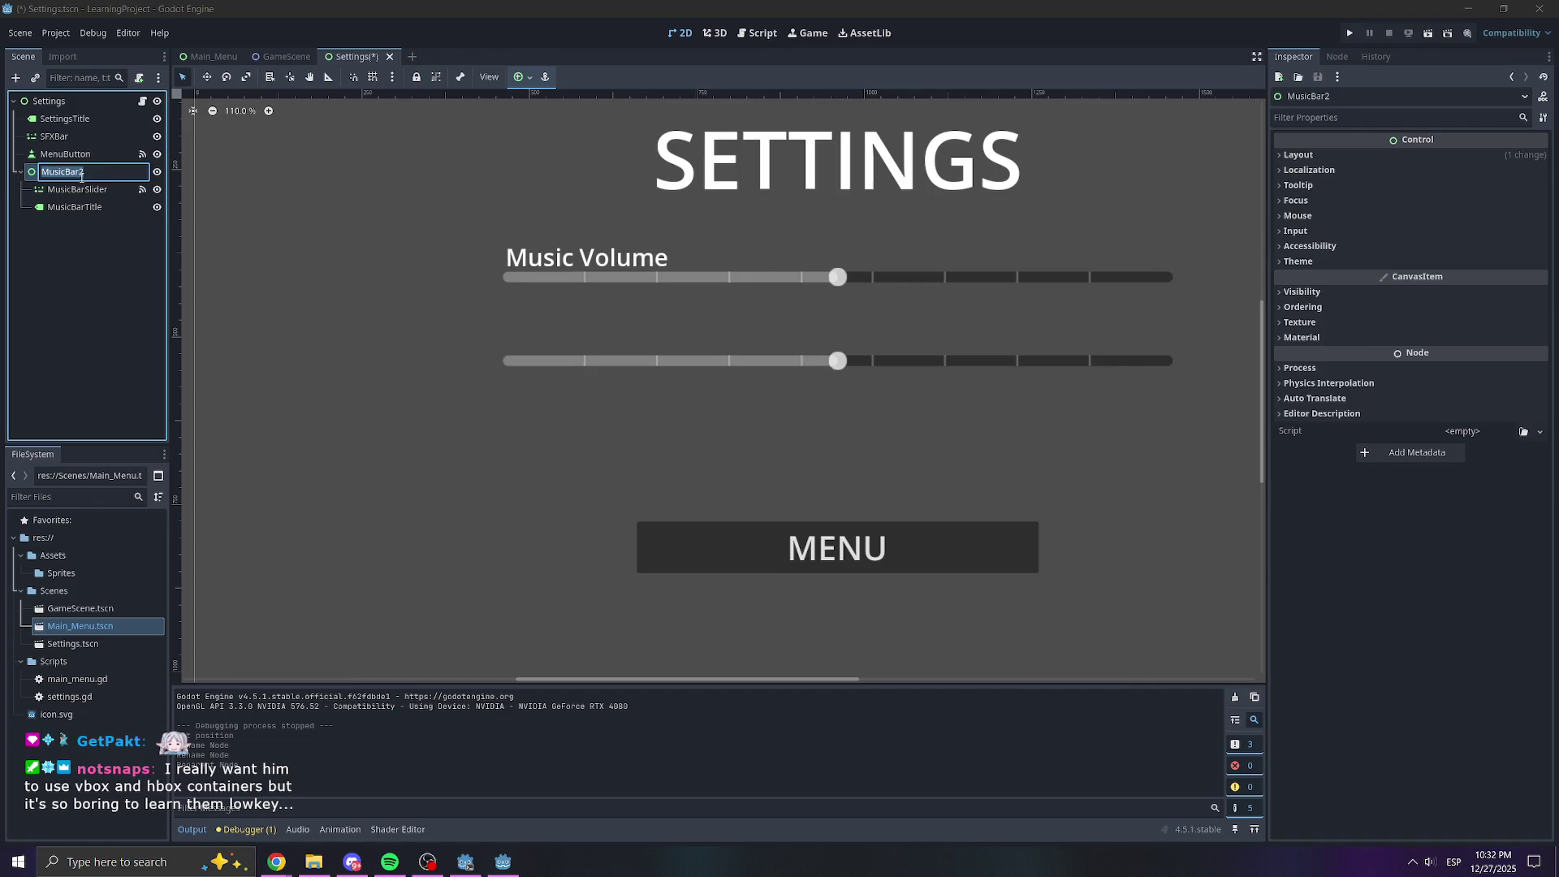
left_click(86, 173)
key("BackSpace")
key("Return")
left_click(77, 190)
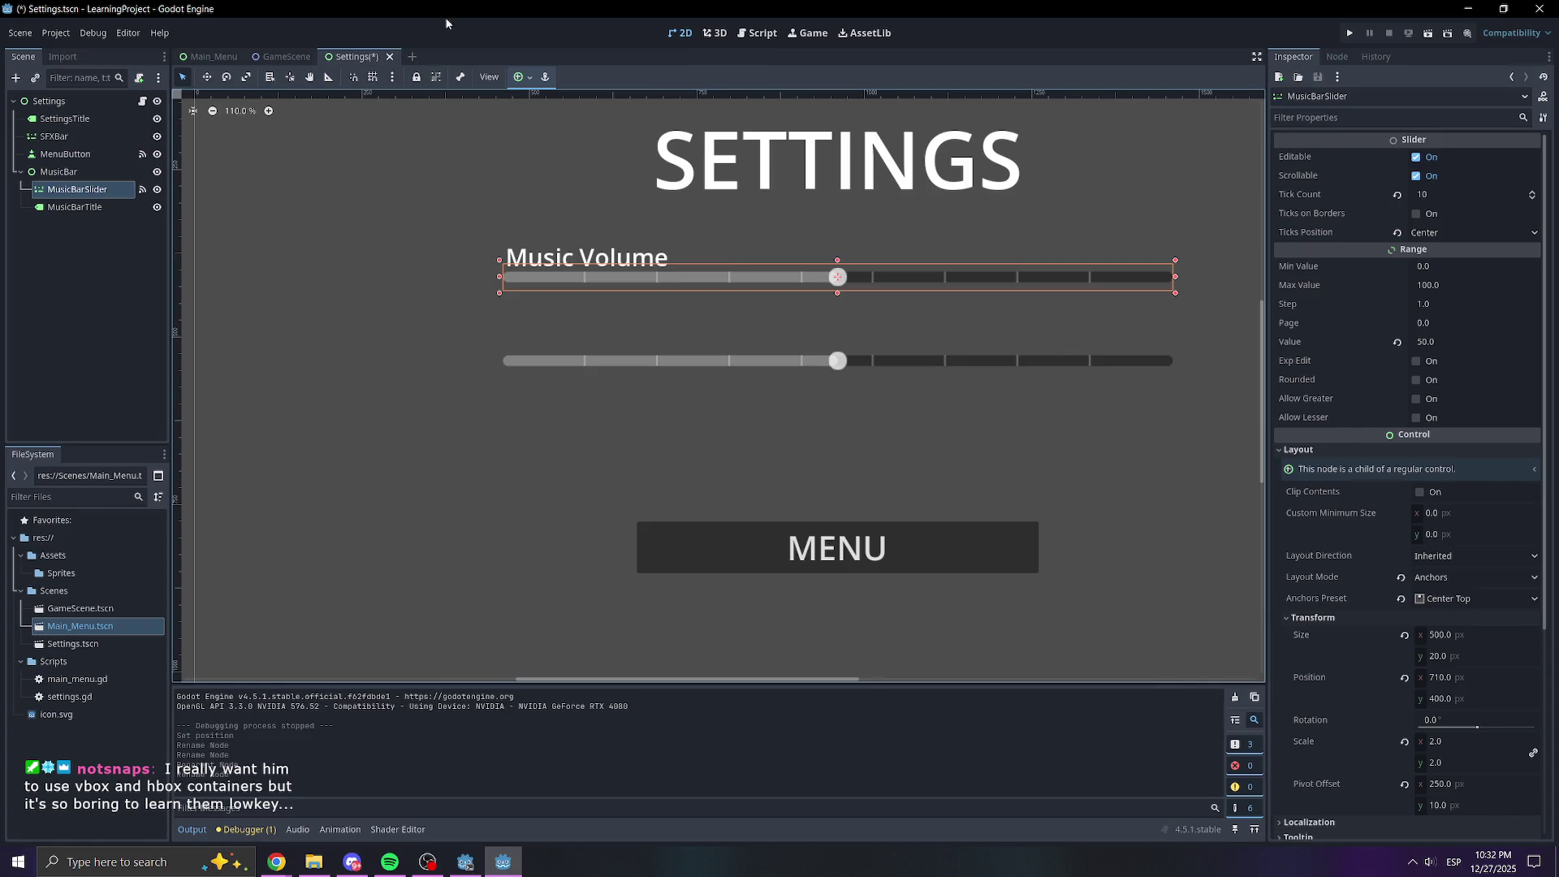
left_click(757, 32)
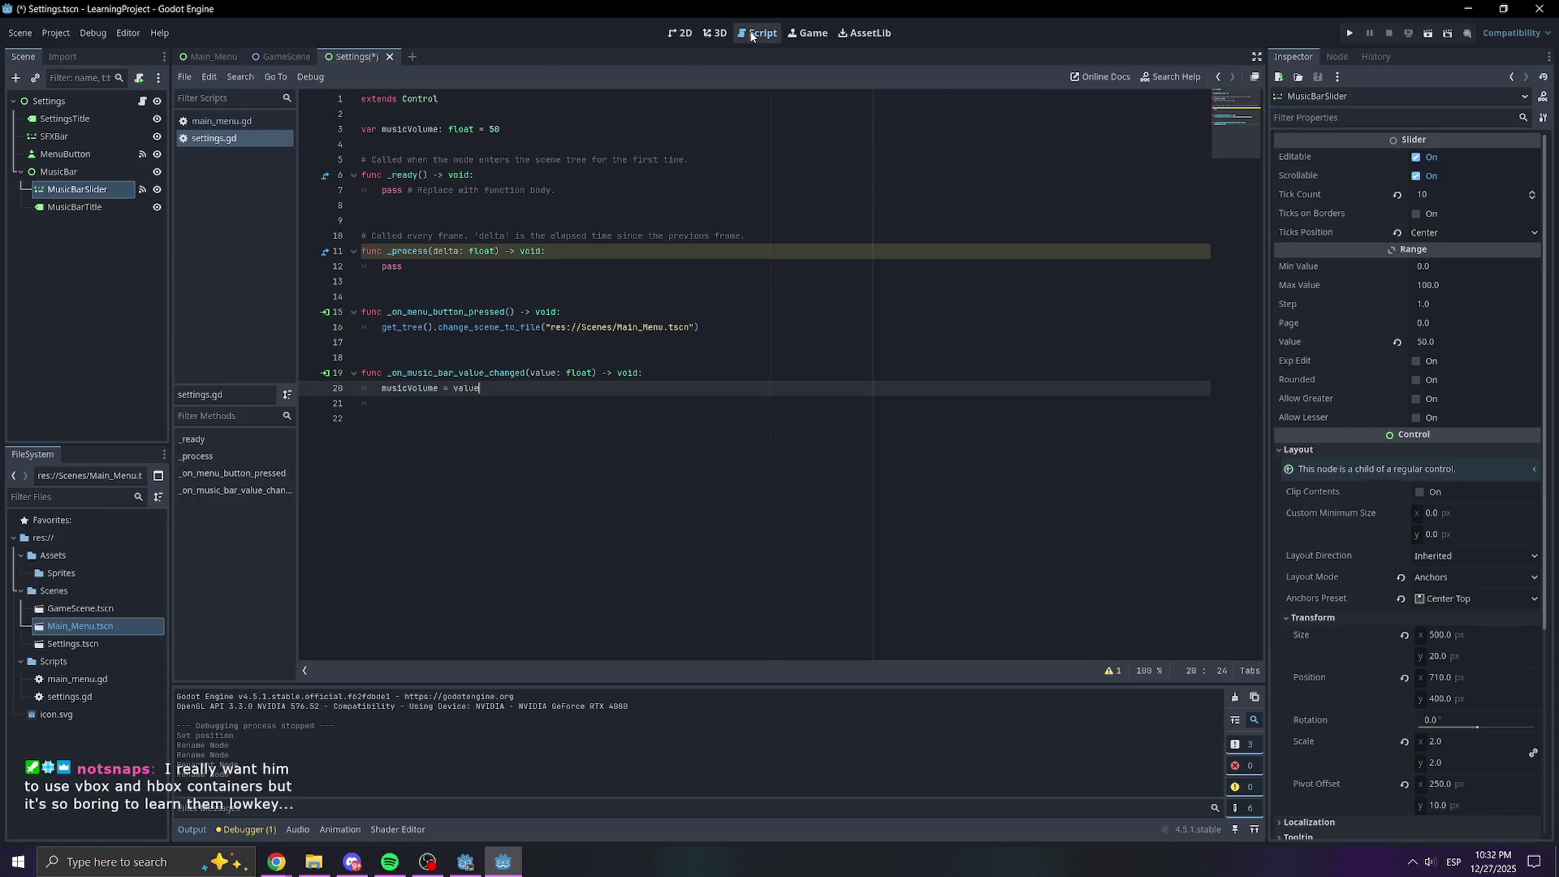
Add a print("gggg") debug line inside _on_music_bar_value_changed
left_click(455, 372)
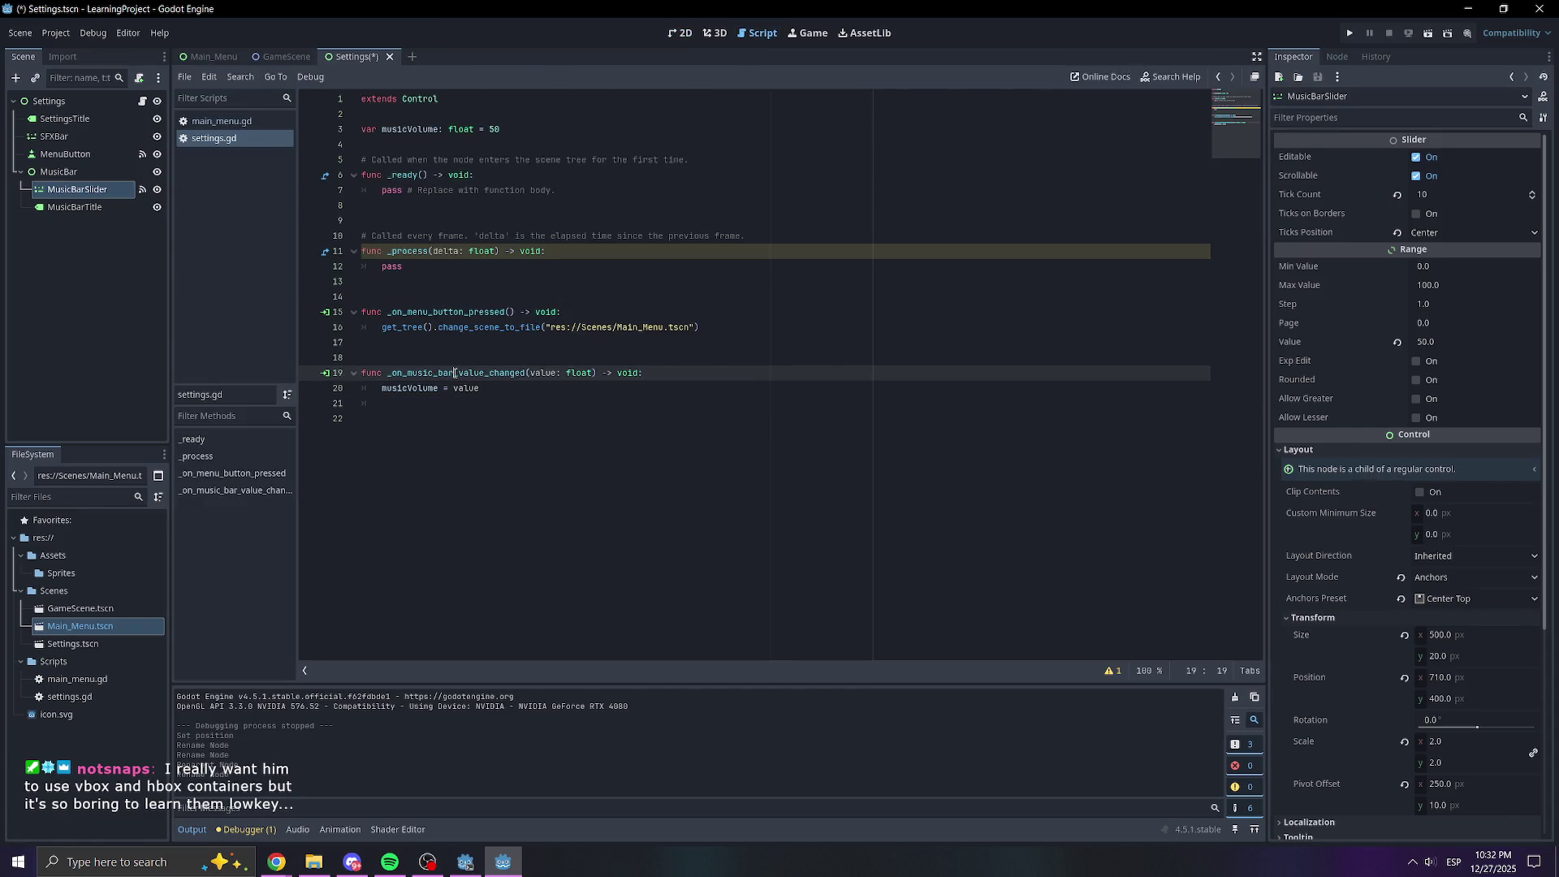
left_click(1348, 34)
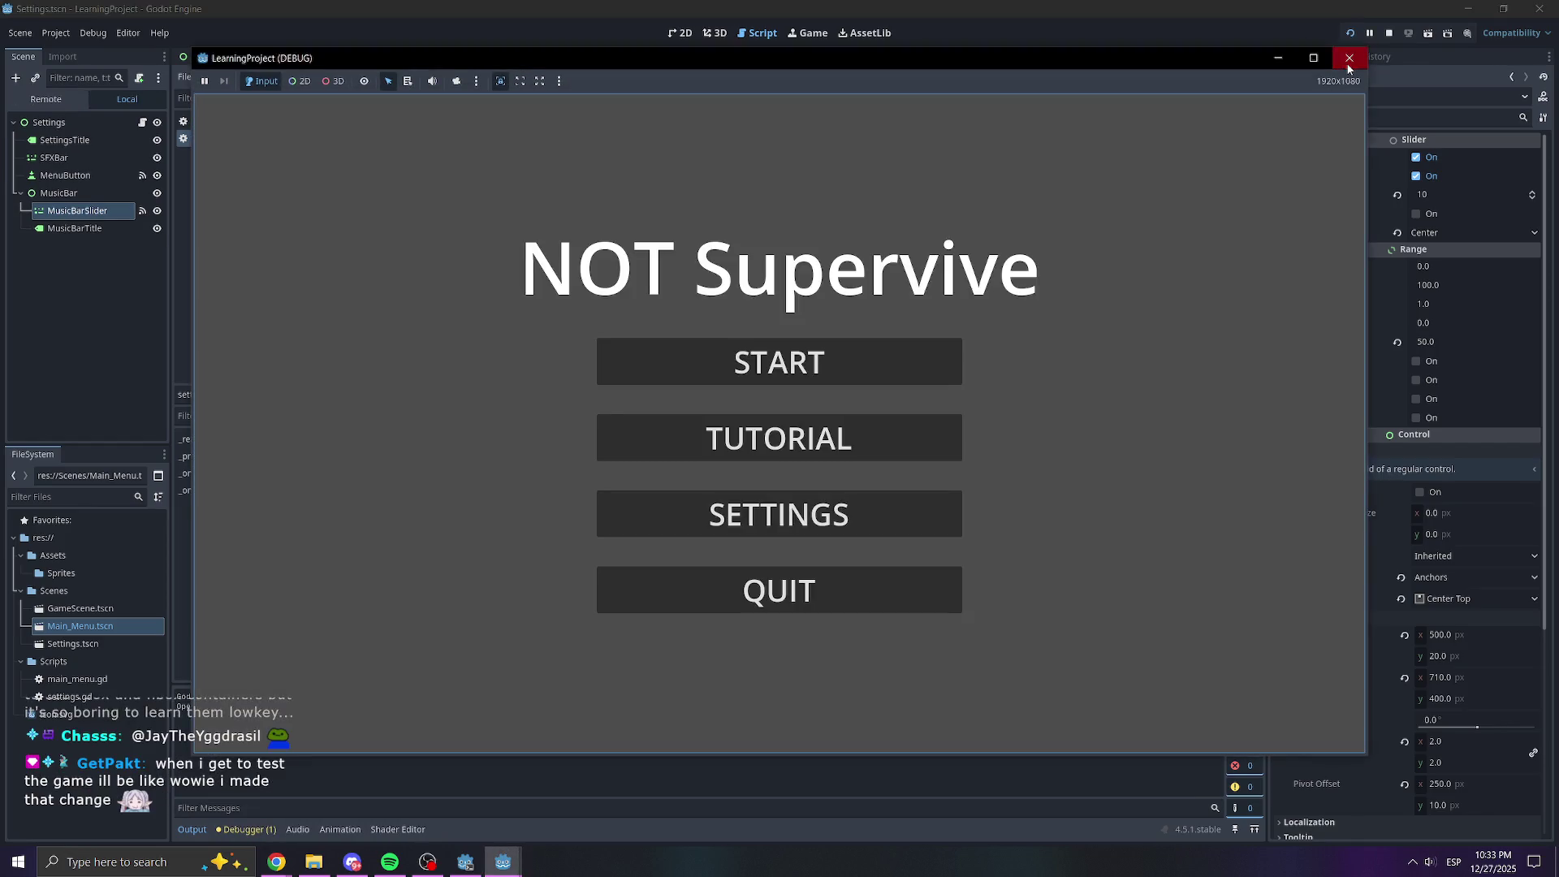
left_click(1346, 62)
left_click(655, 383)
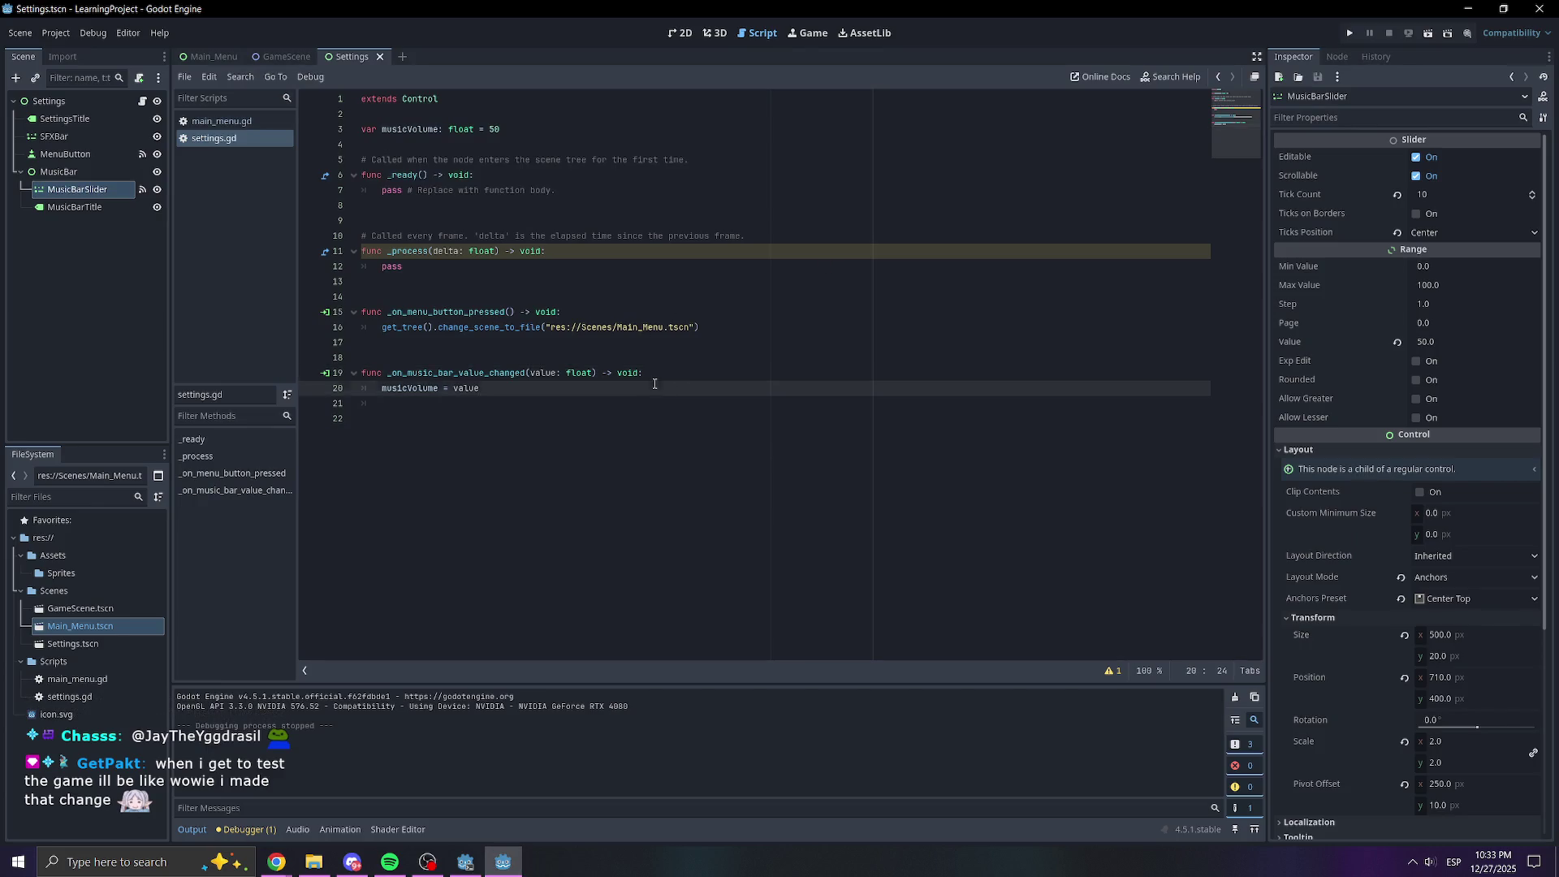
key("Return")
type("print(")
type("(\"")
type("gggg")
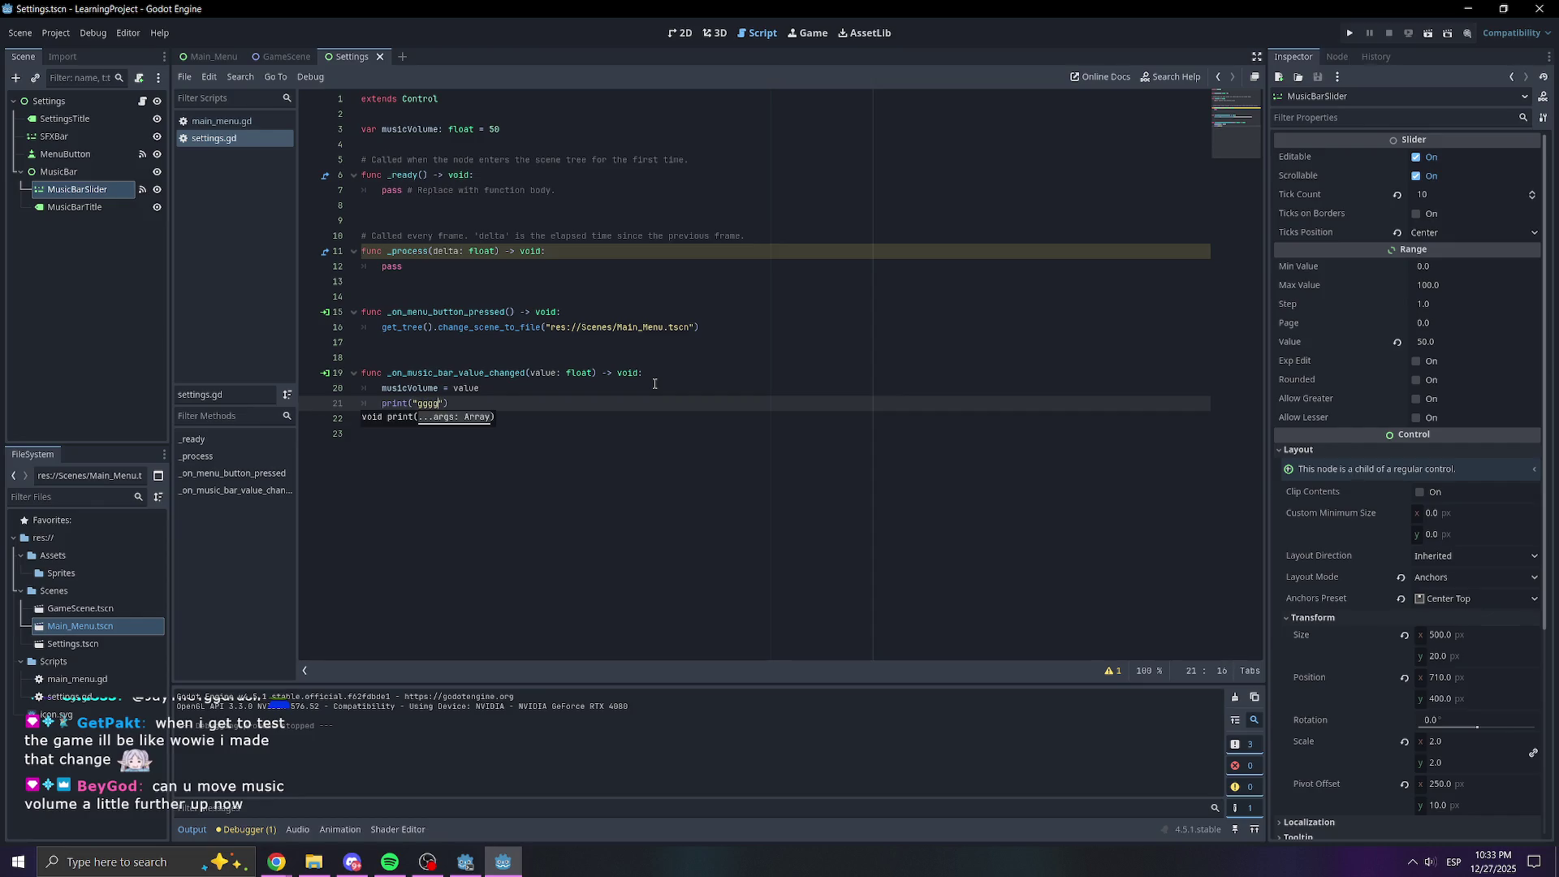
left_click(655, 385)
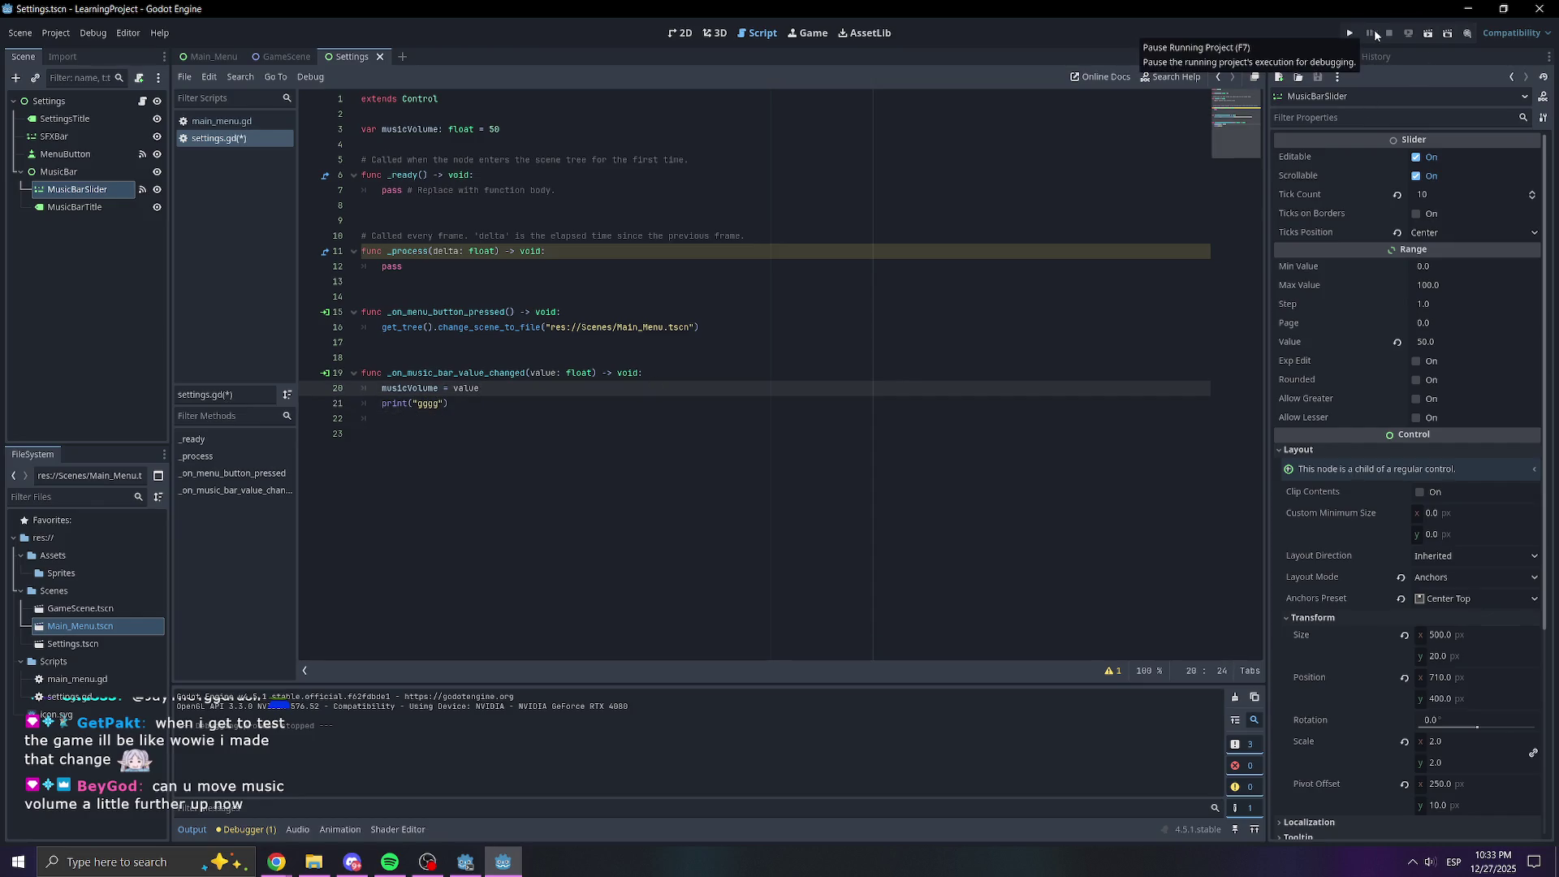
Run the game, open the settings screen, and drag the Music Volume slider to test it
left_click(1352, 34)
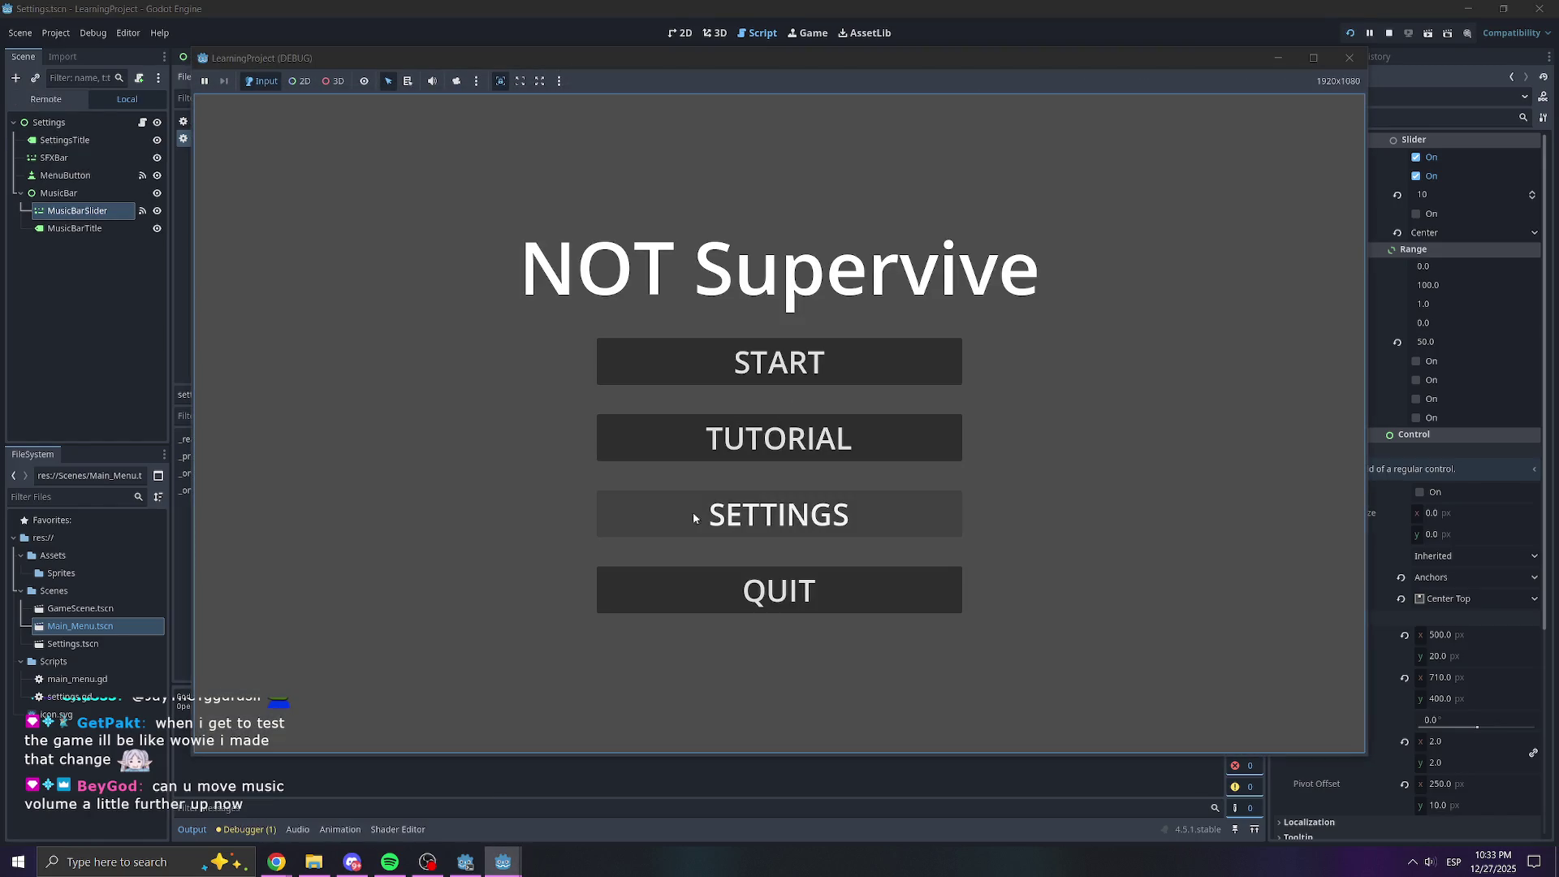
left_click(694, 512)
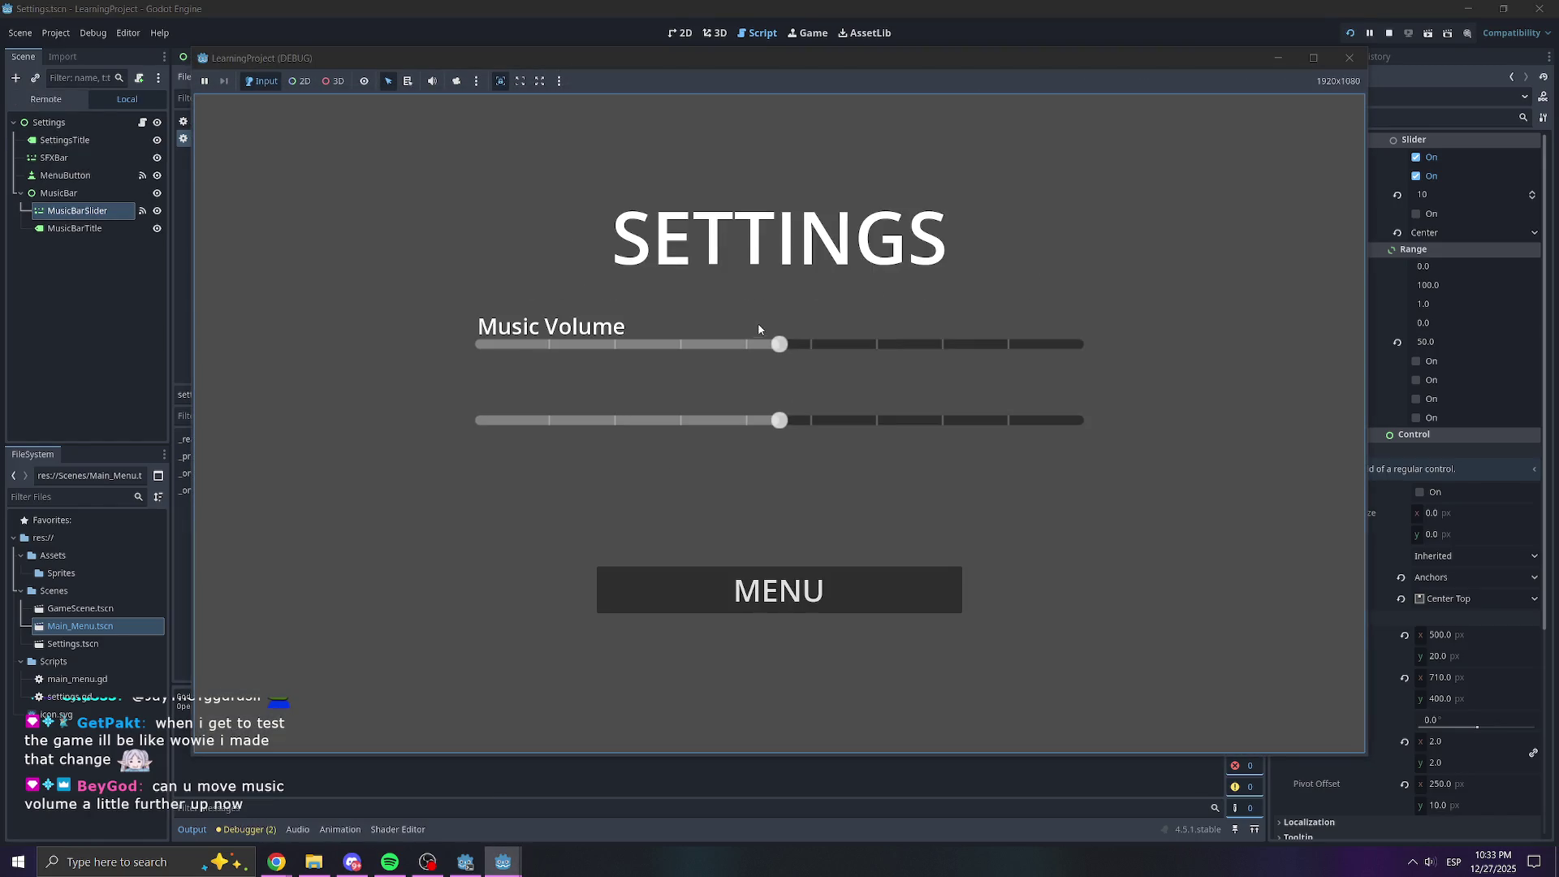
mouse_move(780, 344)
left_mouse_down()
mouse_move(849, 358)
mouse_move(625, 344)
left_mouse_up()
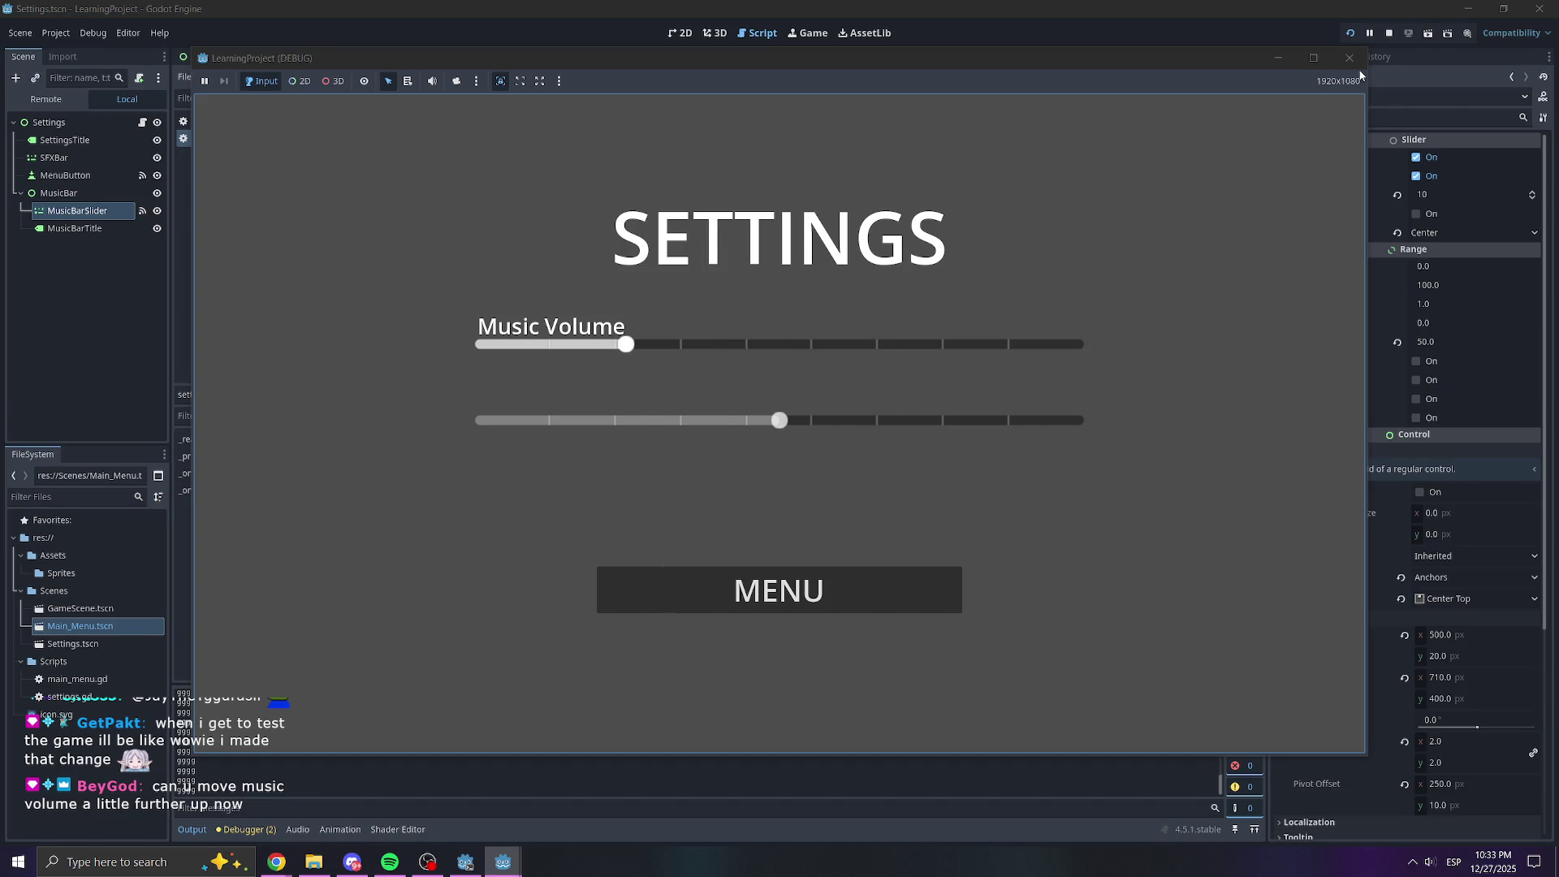
left_click(1349, 57)
Delete the debug print line and return to the 2D scene view
left_click(527, 419)
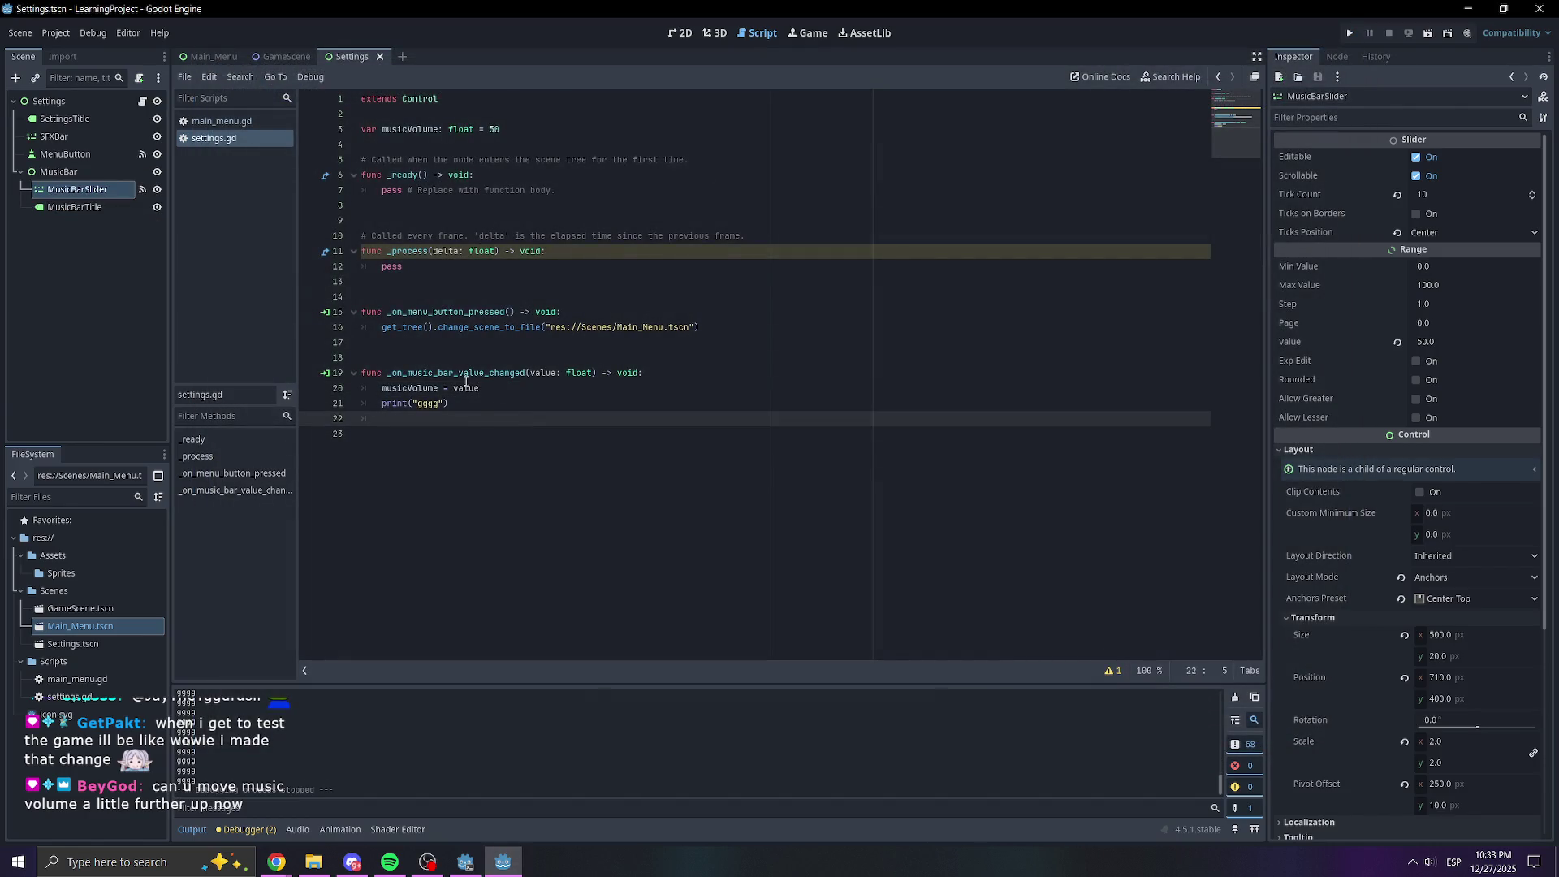
key("shift+Up")
key("BackSpace")
left_click(499, 391)
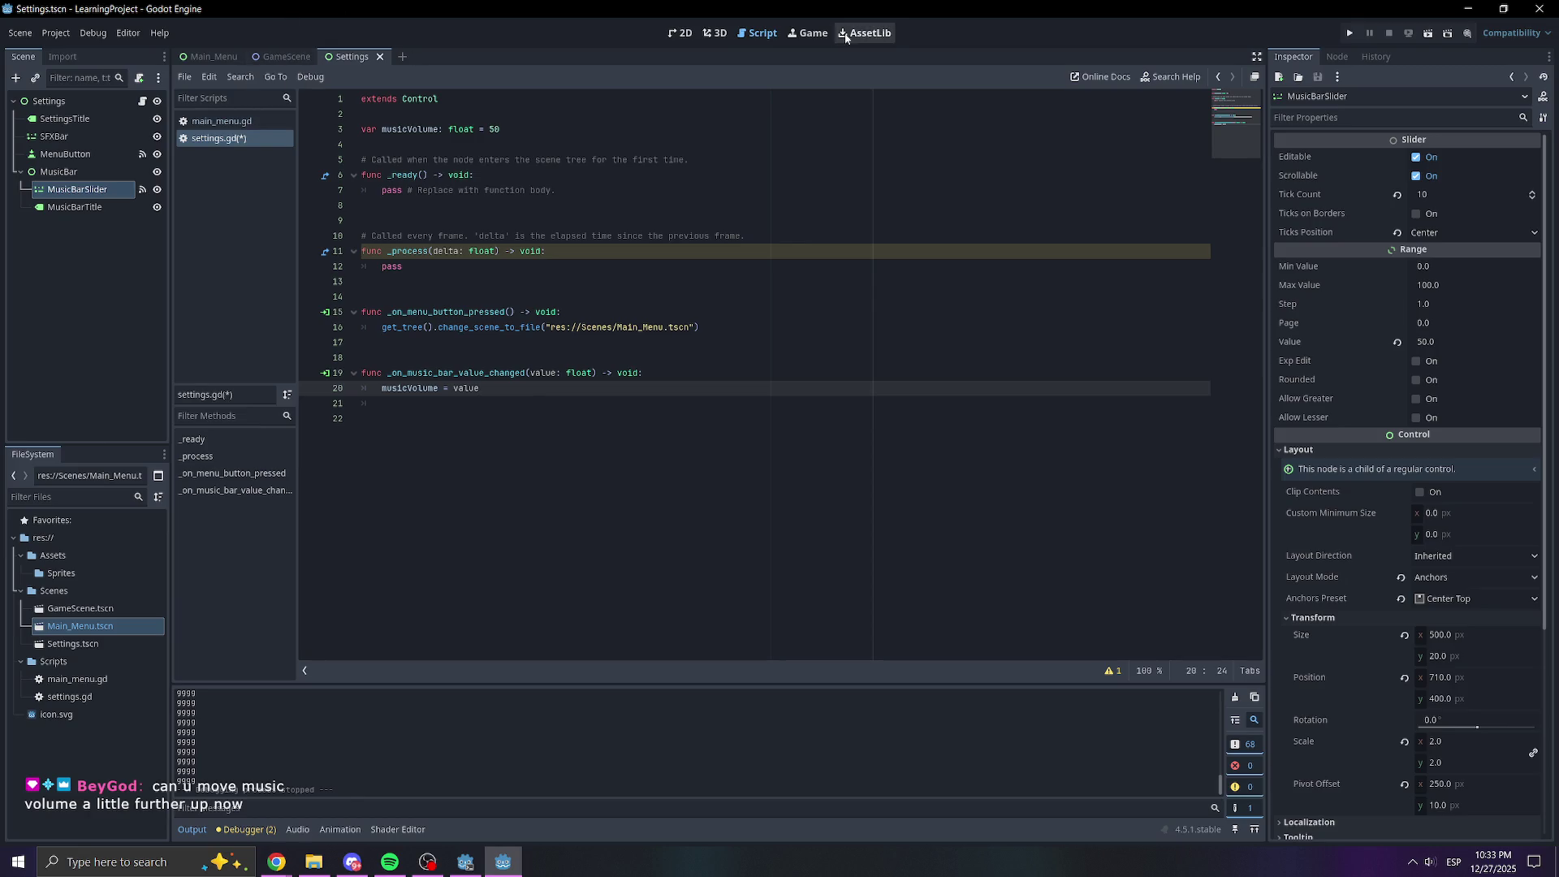
left_click(681, 34)
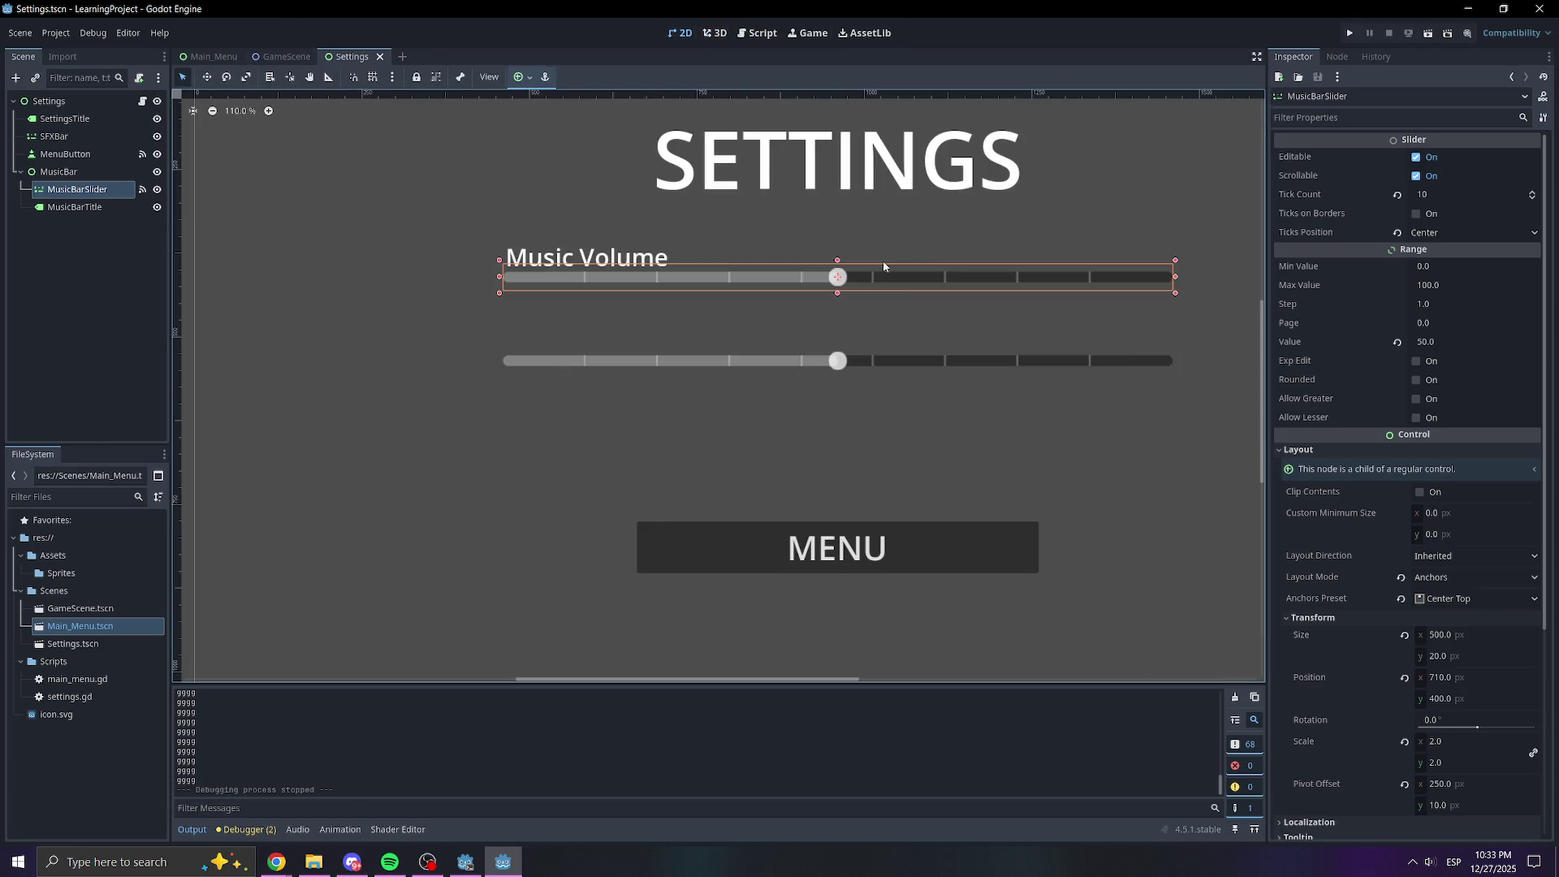
Rename the SFXBar slider node to SFXBarSlider, then bring up the Create New Node dialog
left_click(664, 454)
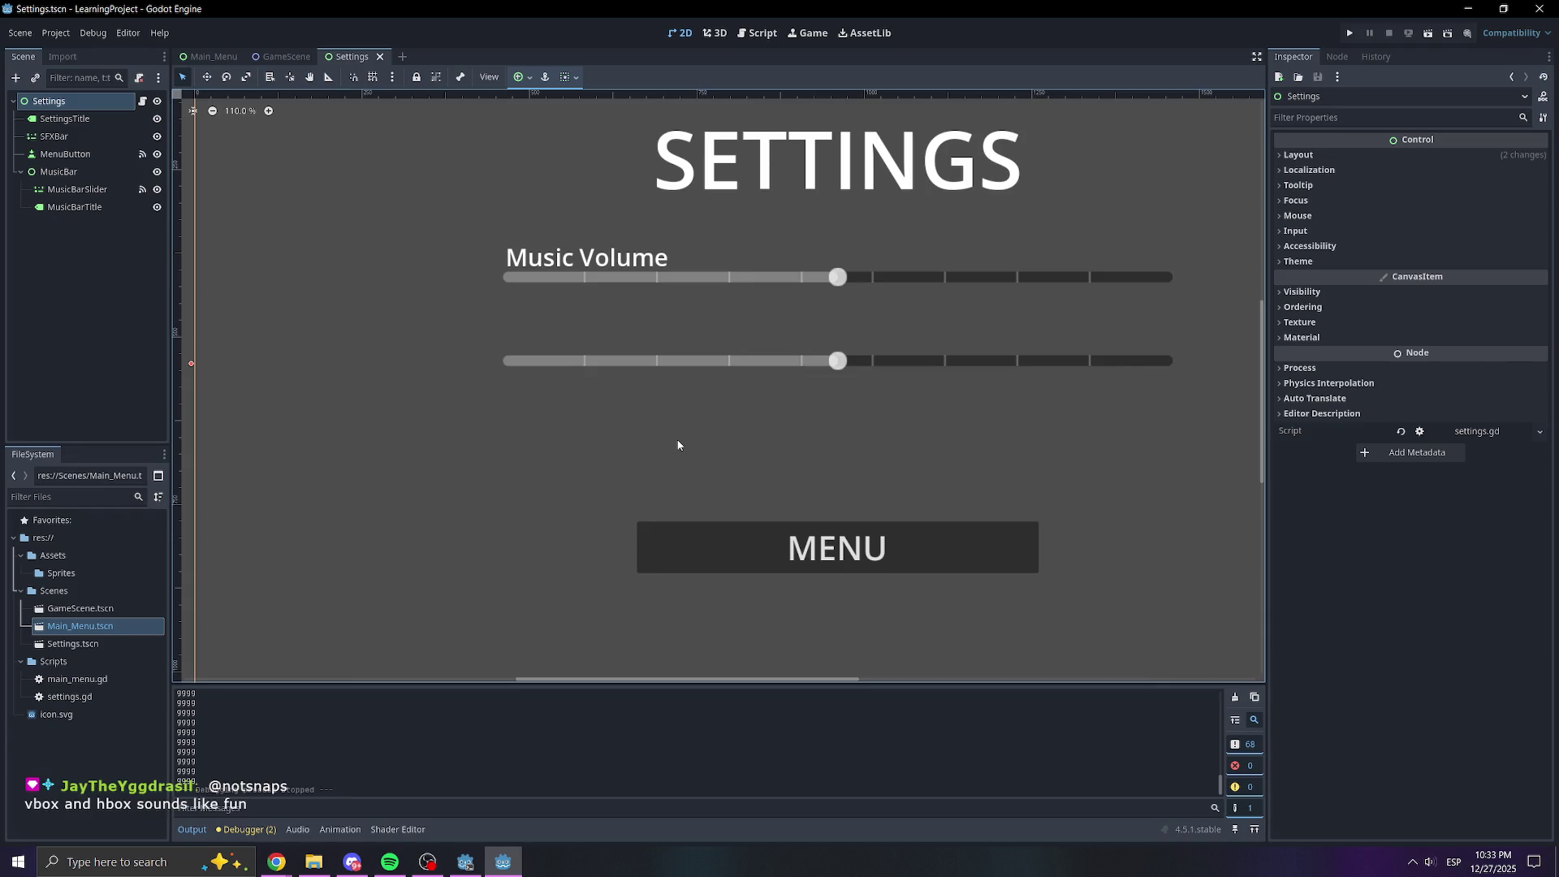
scroll(734, 455, "down", 6)
scroll(734, 455, "up", 5)
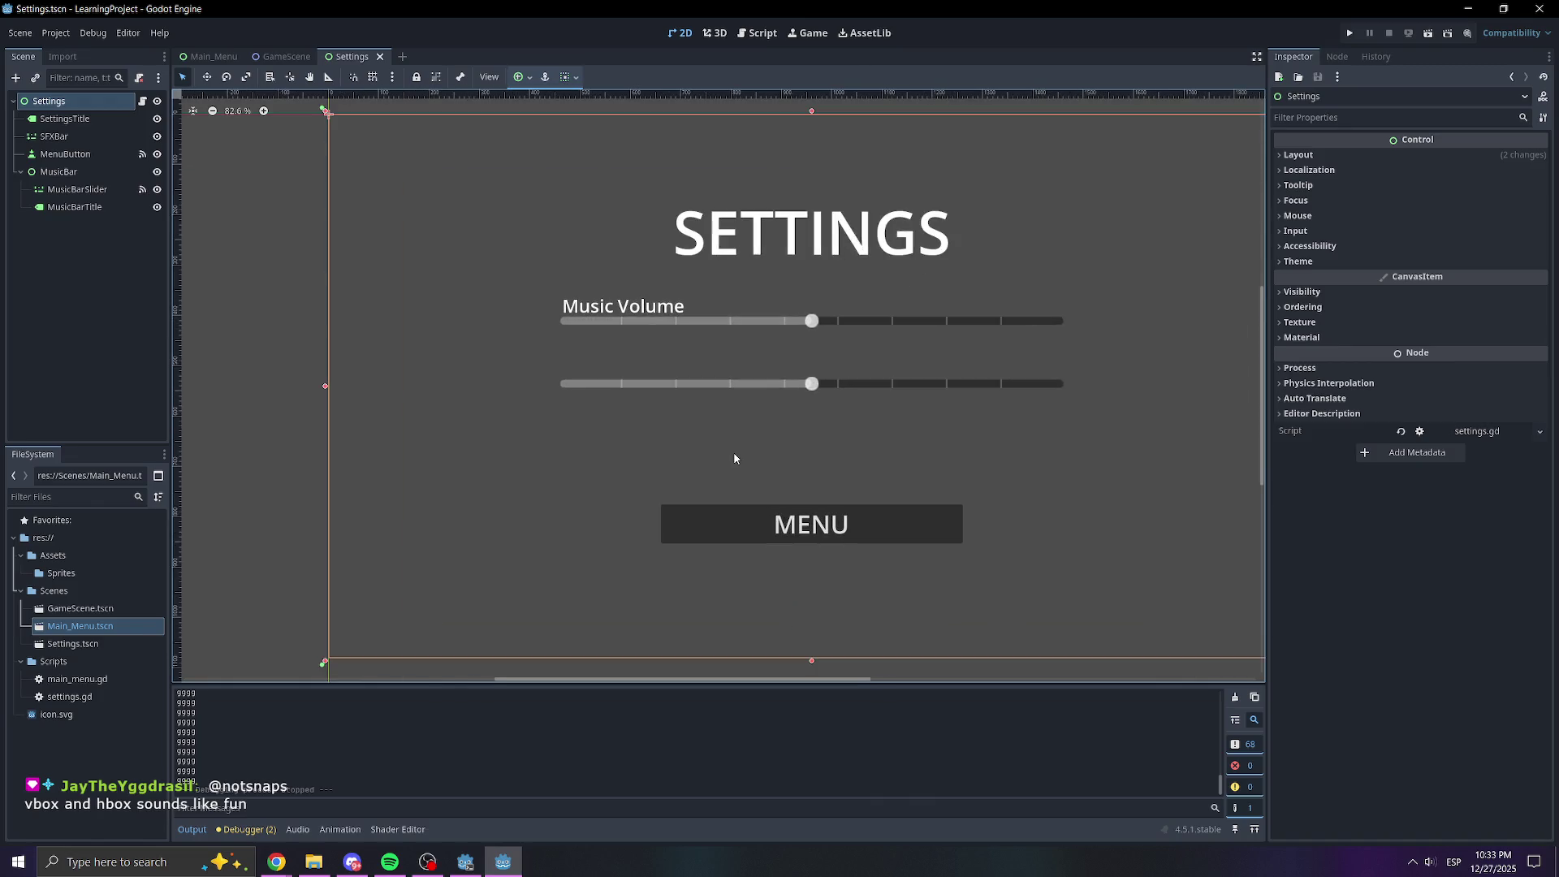
left_click(66, 277)
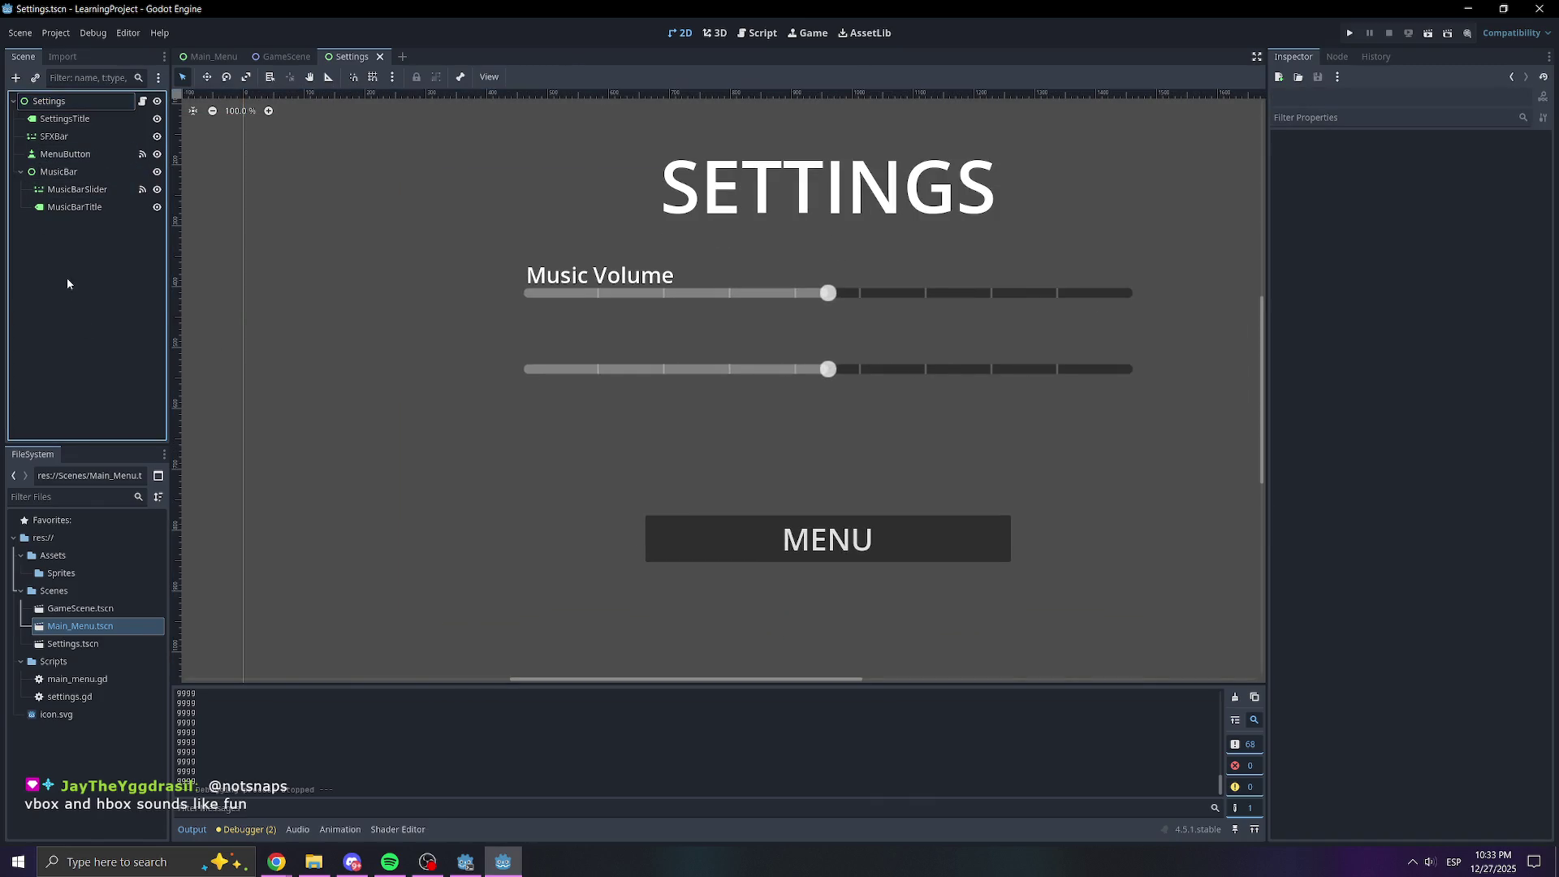
right_click(67, 280)
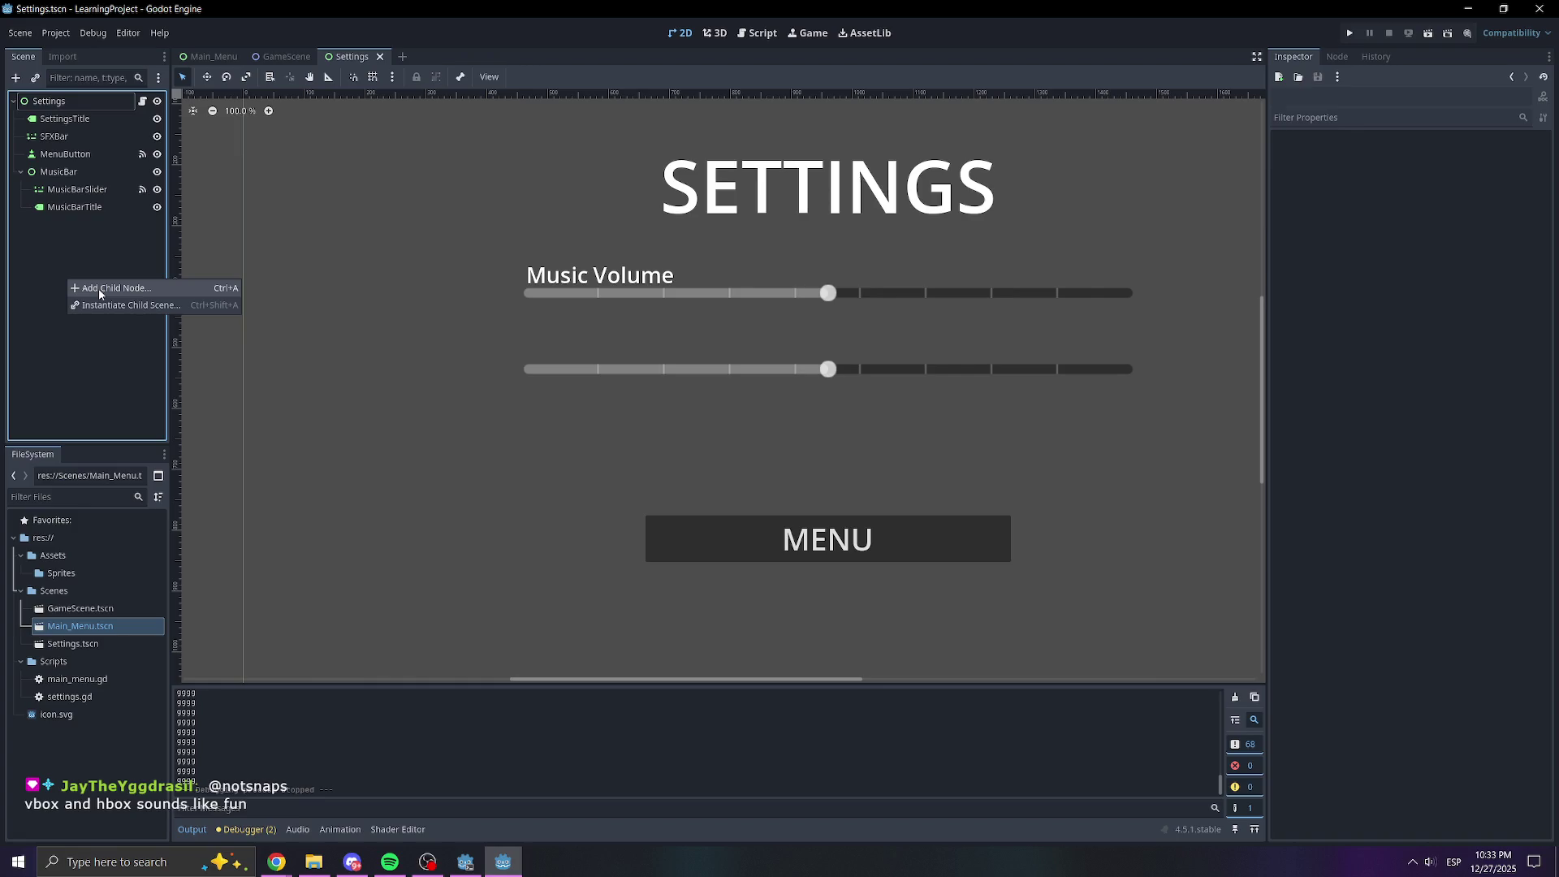
left_click(65, 136)
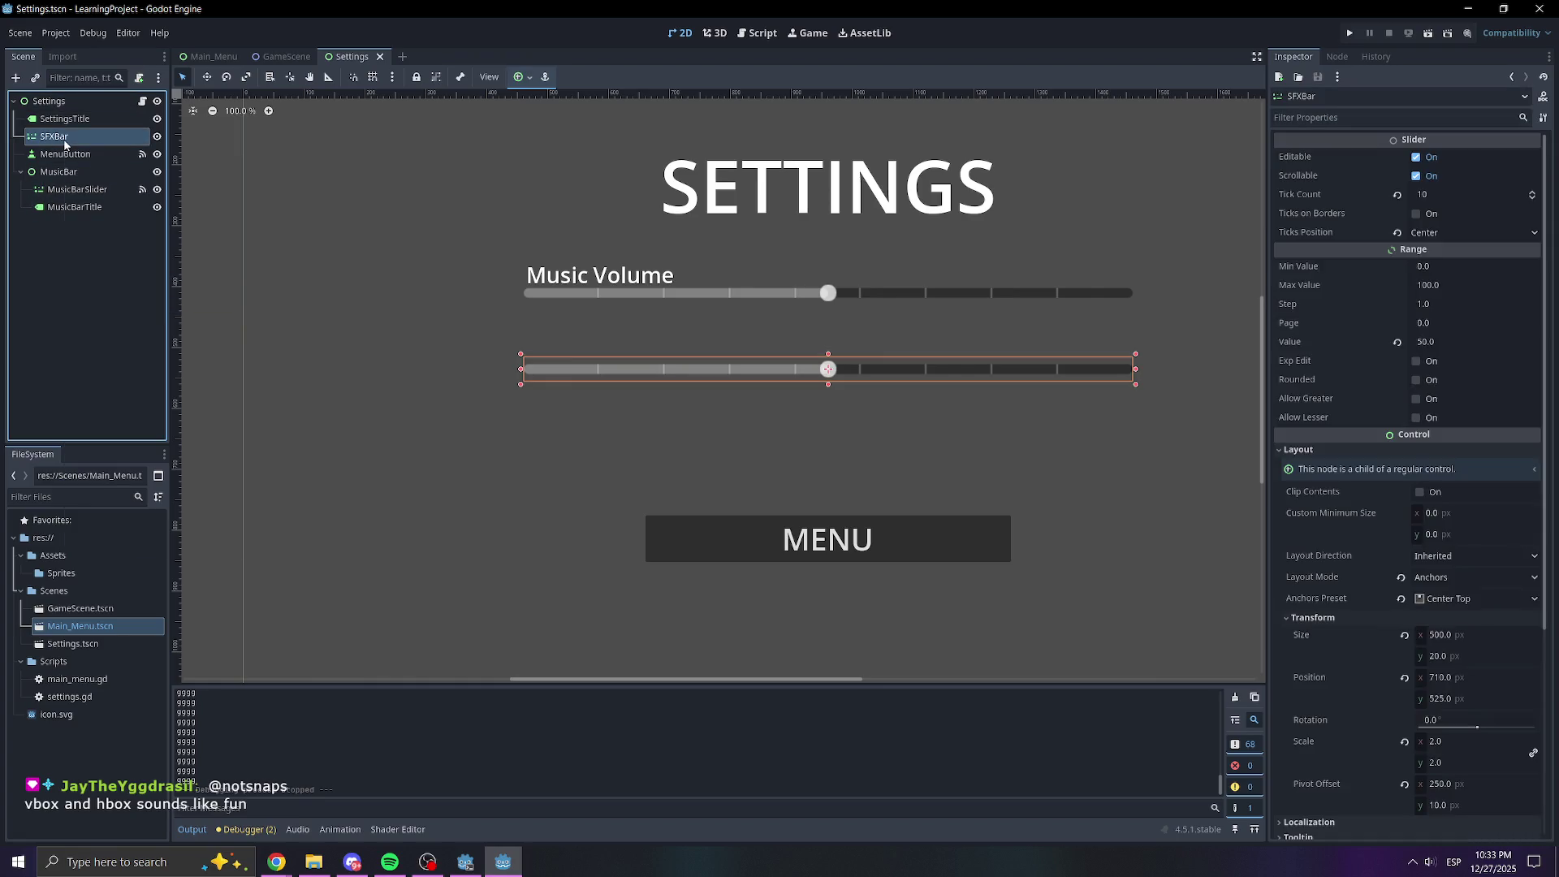
right_click(65, 143)
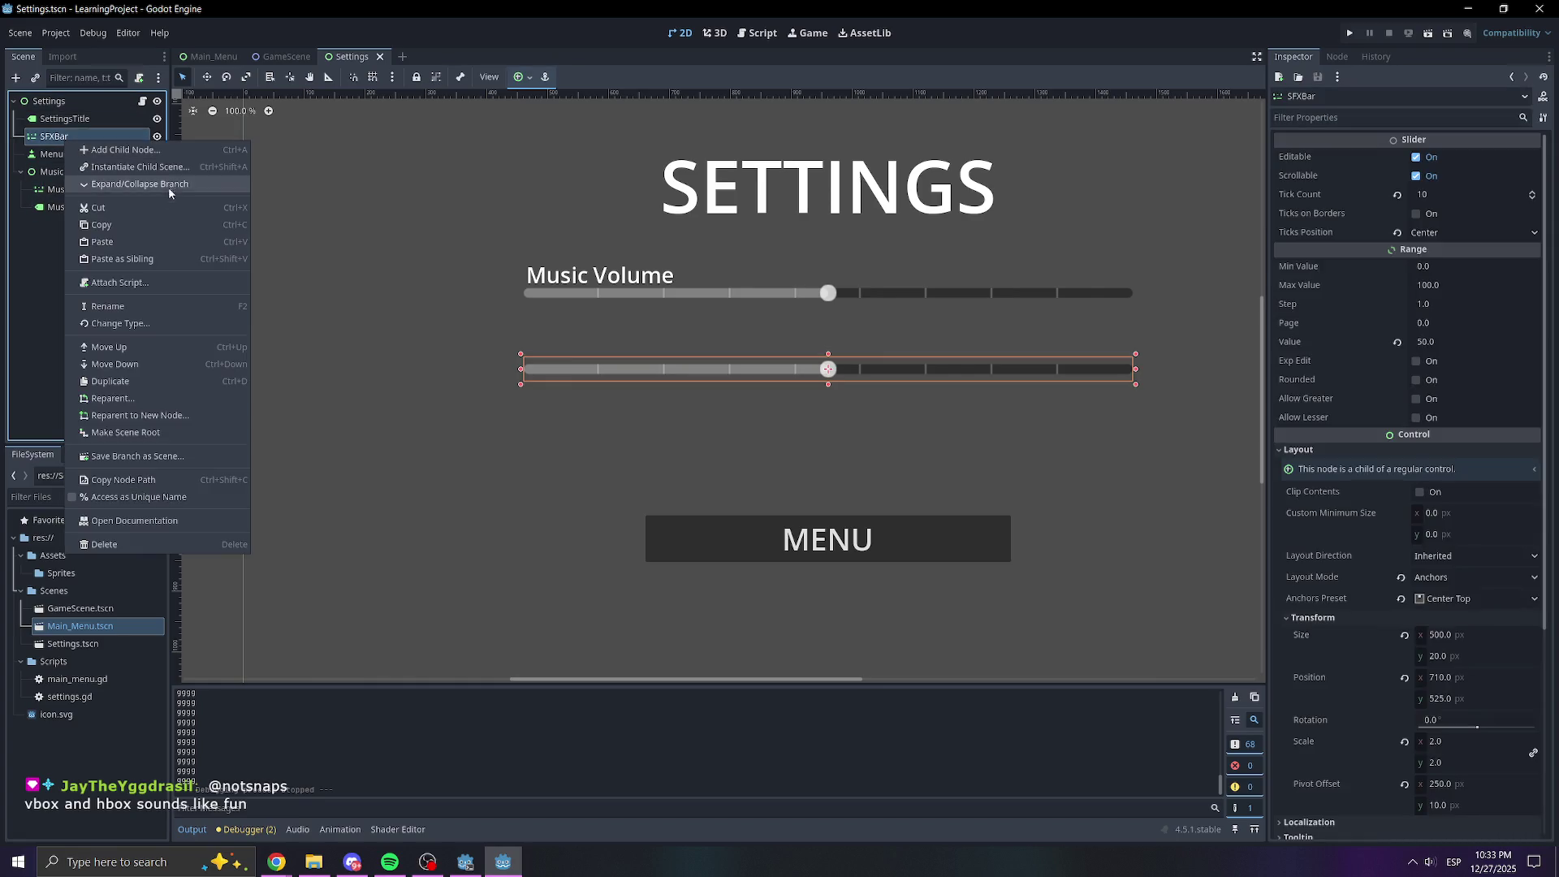
left_click(123, 312)
left_click(96, 130)
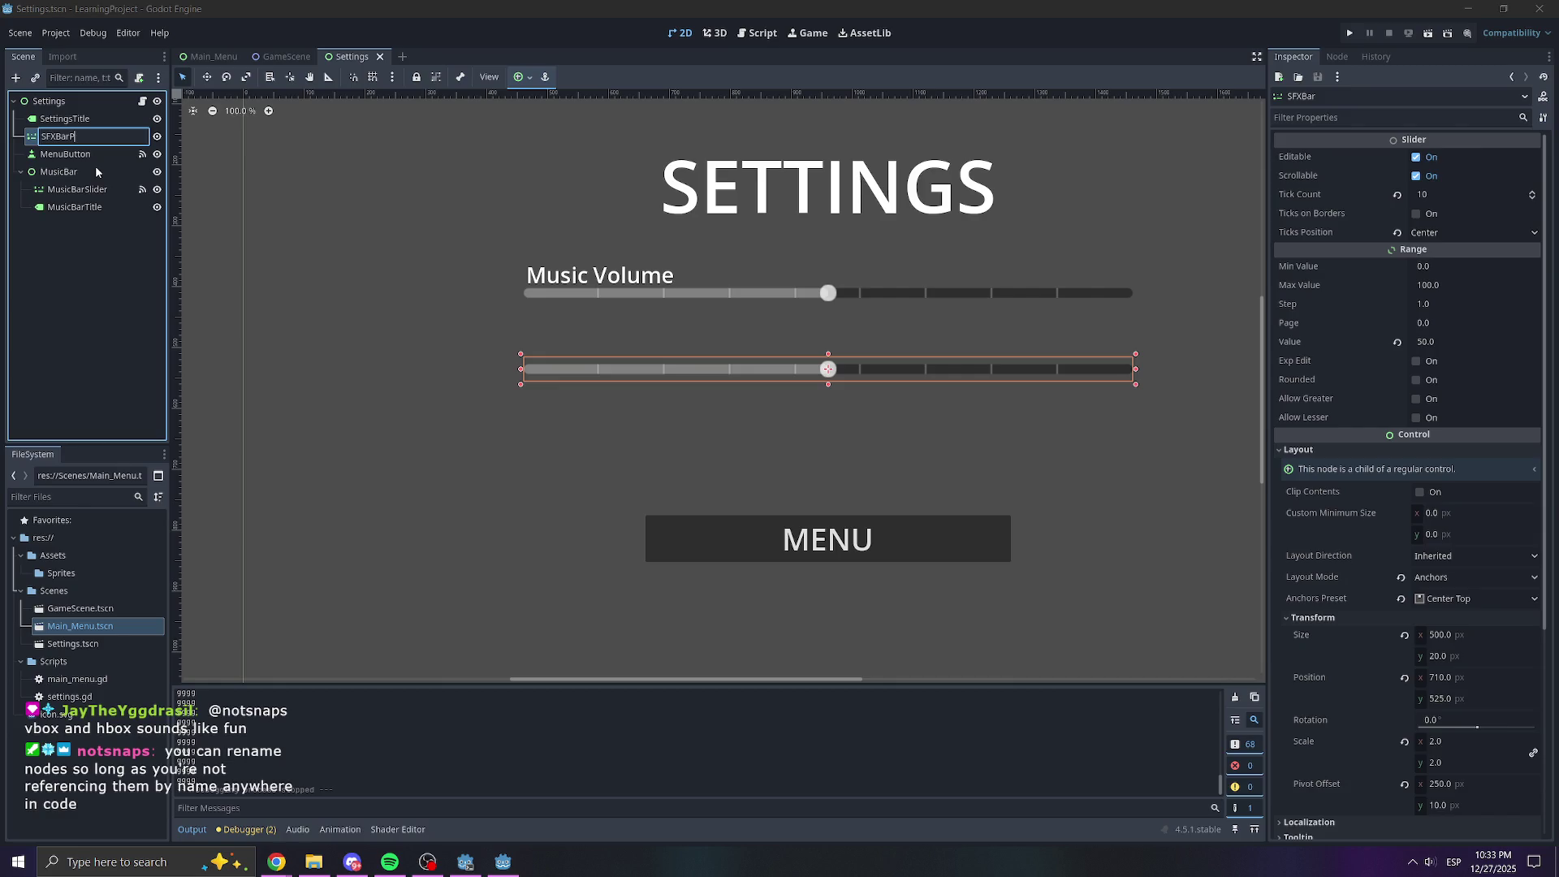
type("lider")
key("Return")
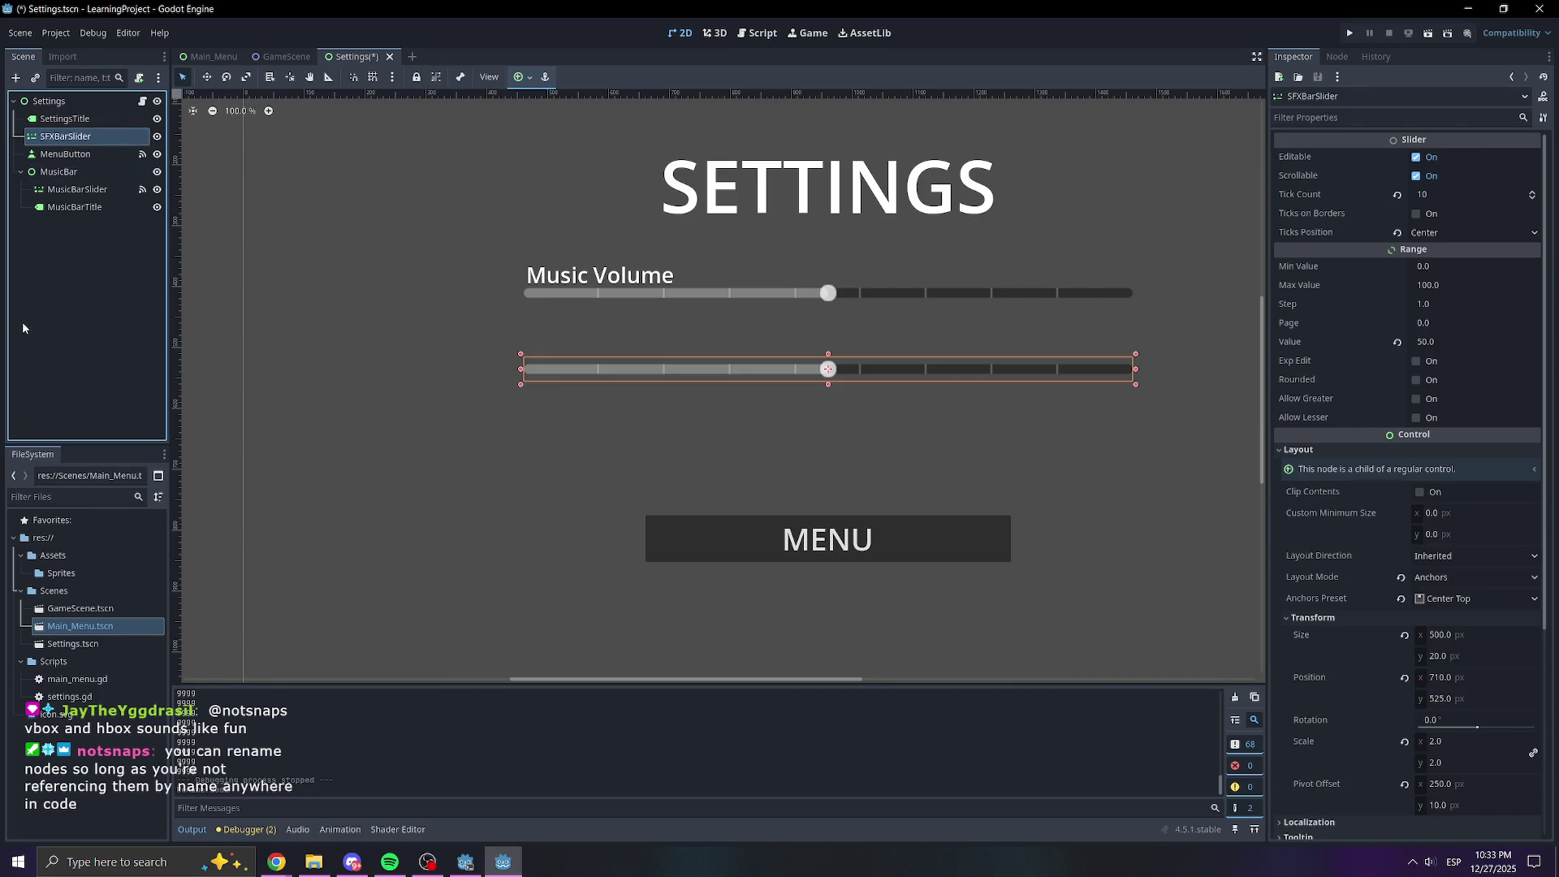
right_click(77, 279)
left_click(107, 284)
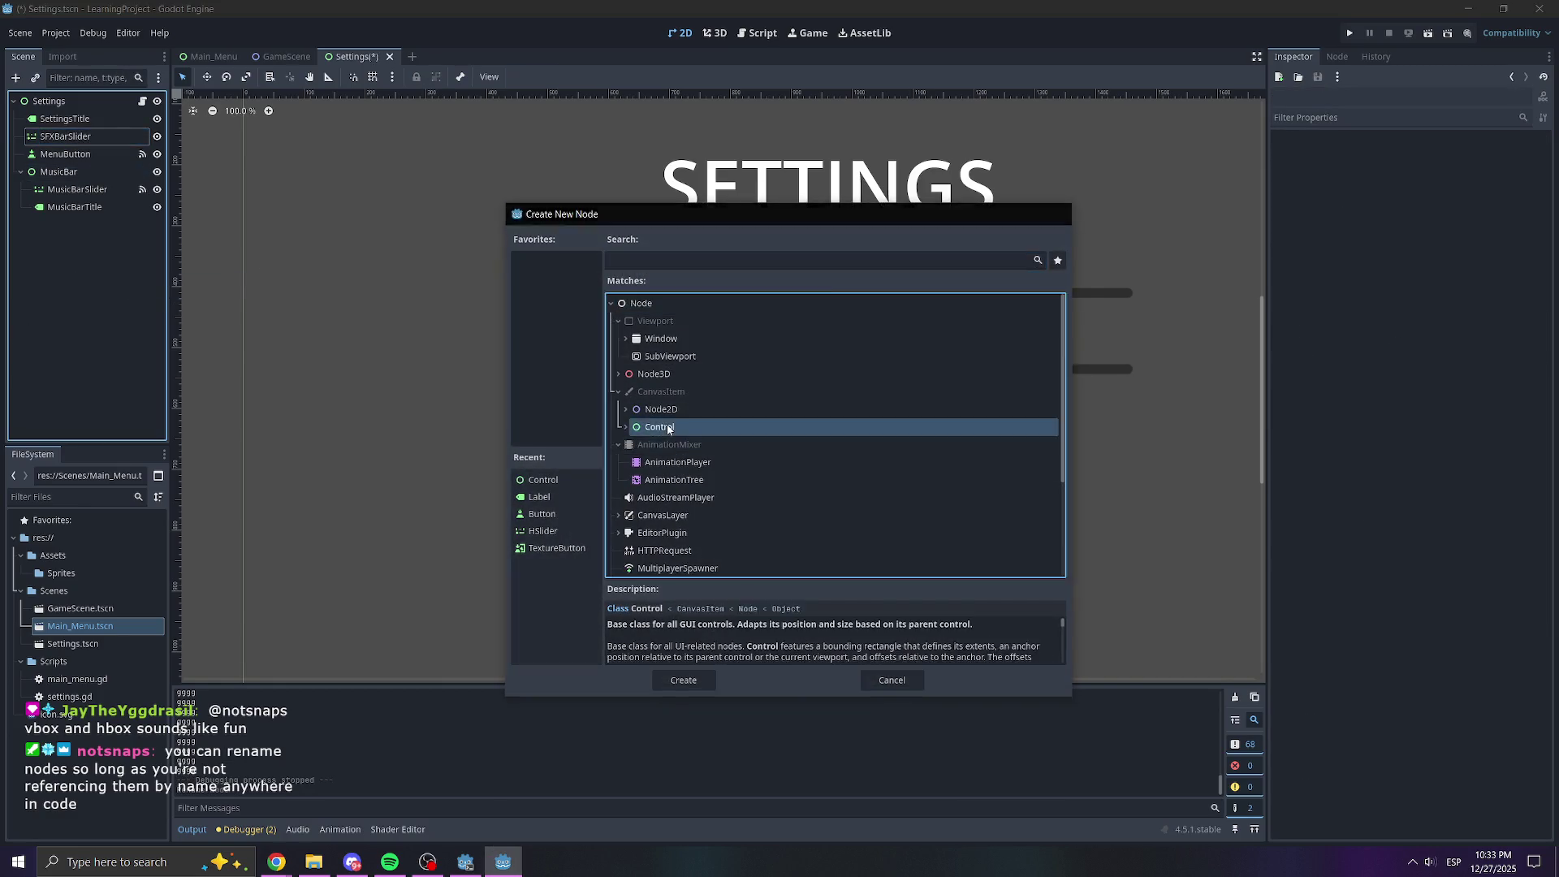
Create a Control node named SFXBar and move SFXBarSlider inside it
double_click(661, 427)
left_click(75, 224)
type("SFX")
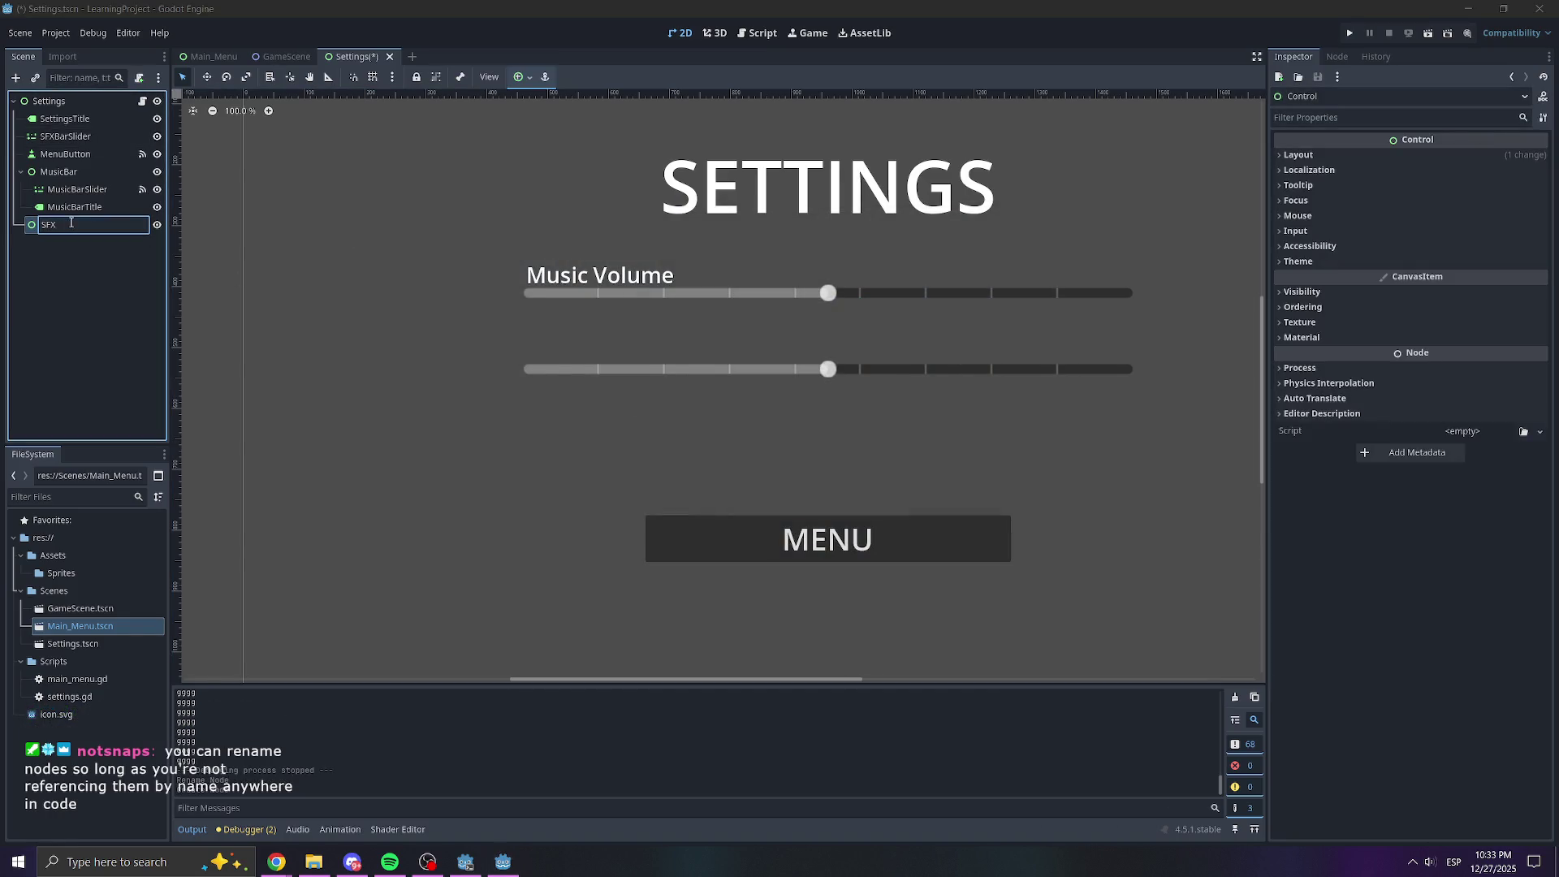
key("Return")
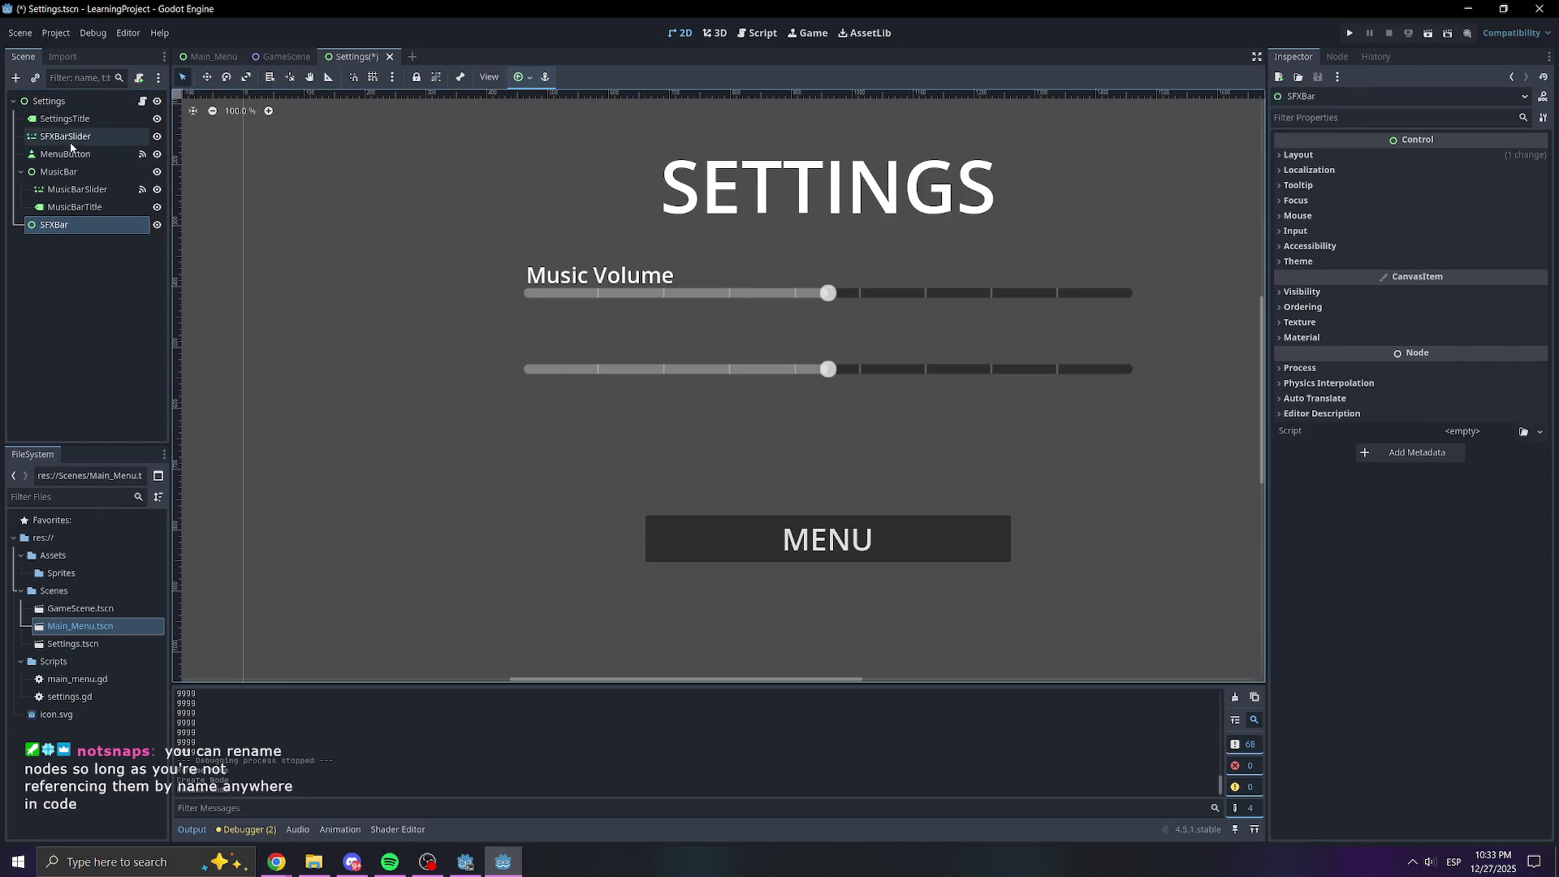
left_click(54, 139)
left_click_drag(54, 147, 58, 226)
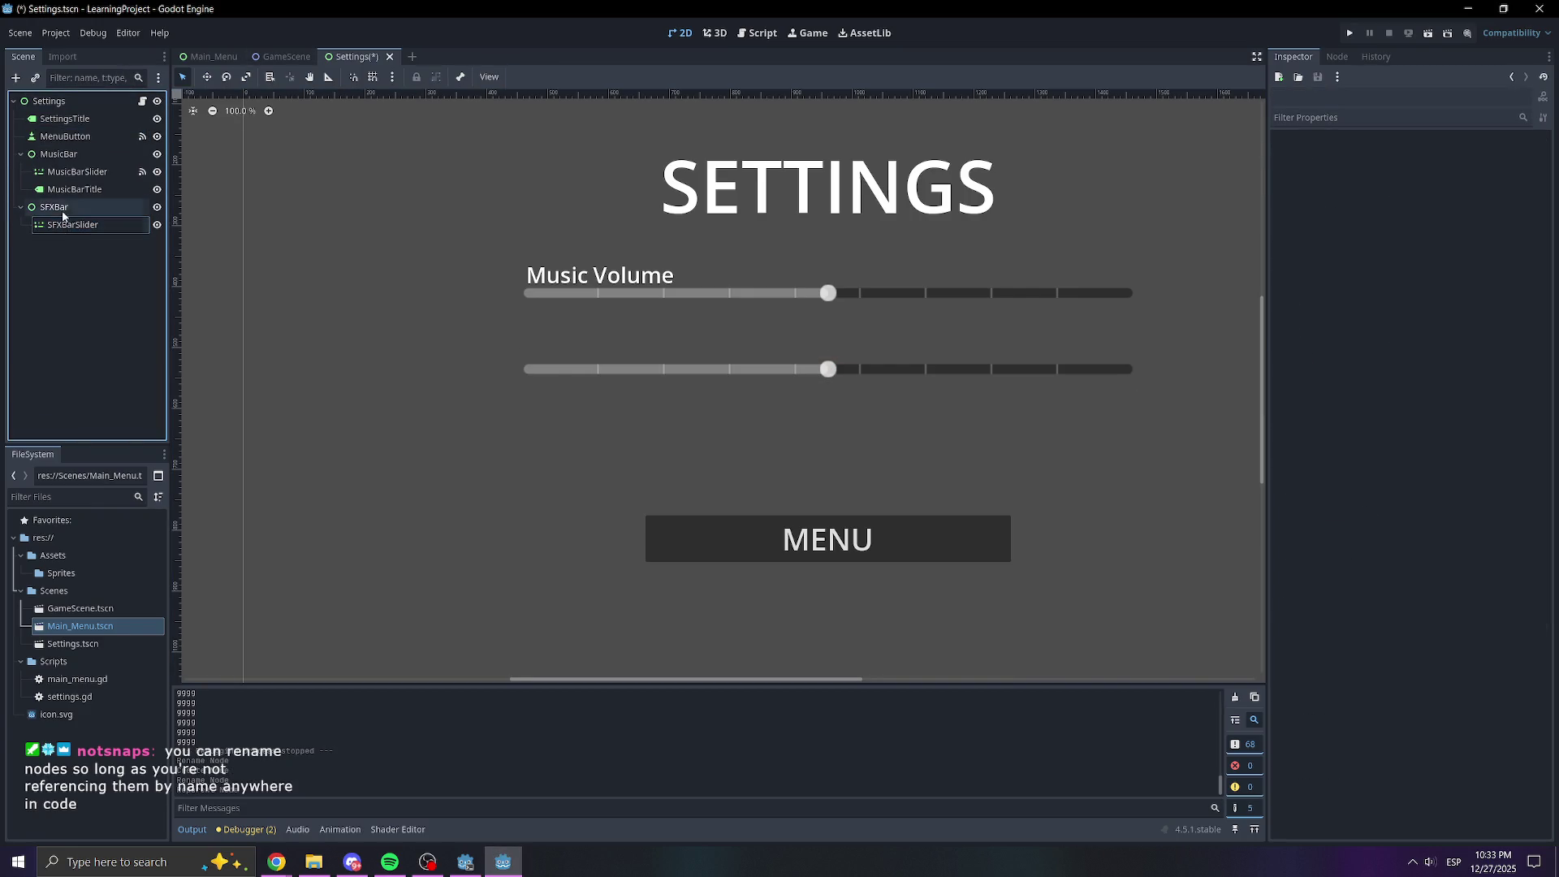
Duplicate MusicBarTitle, move the copy under SFXBar, and rename it SFXBarTitle
left_click(72, 192)
left_click(76, 313)
left_click(62, 195)
key("ctrl+d")
left_click_drag(89, 209, 88, 226)
double_click(88, 241)
type("SFXBarTi")
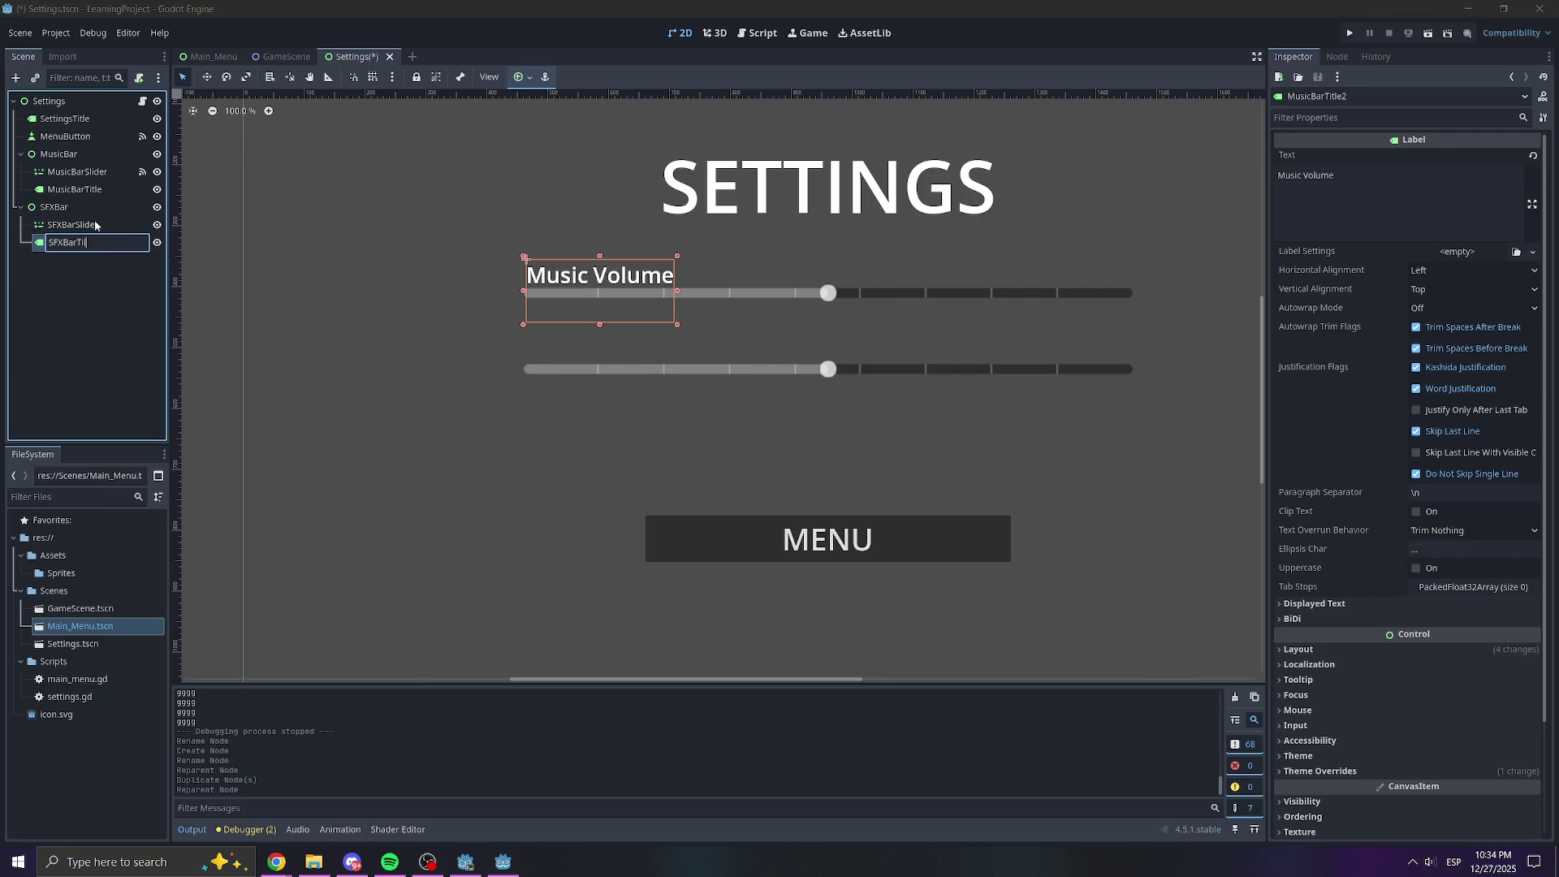
key("Return")
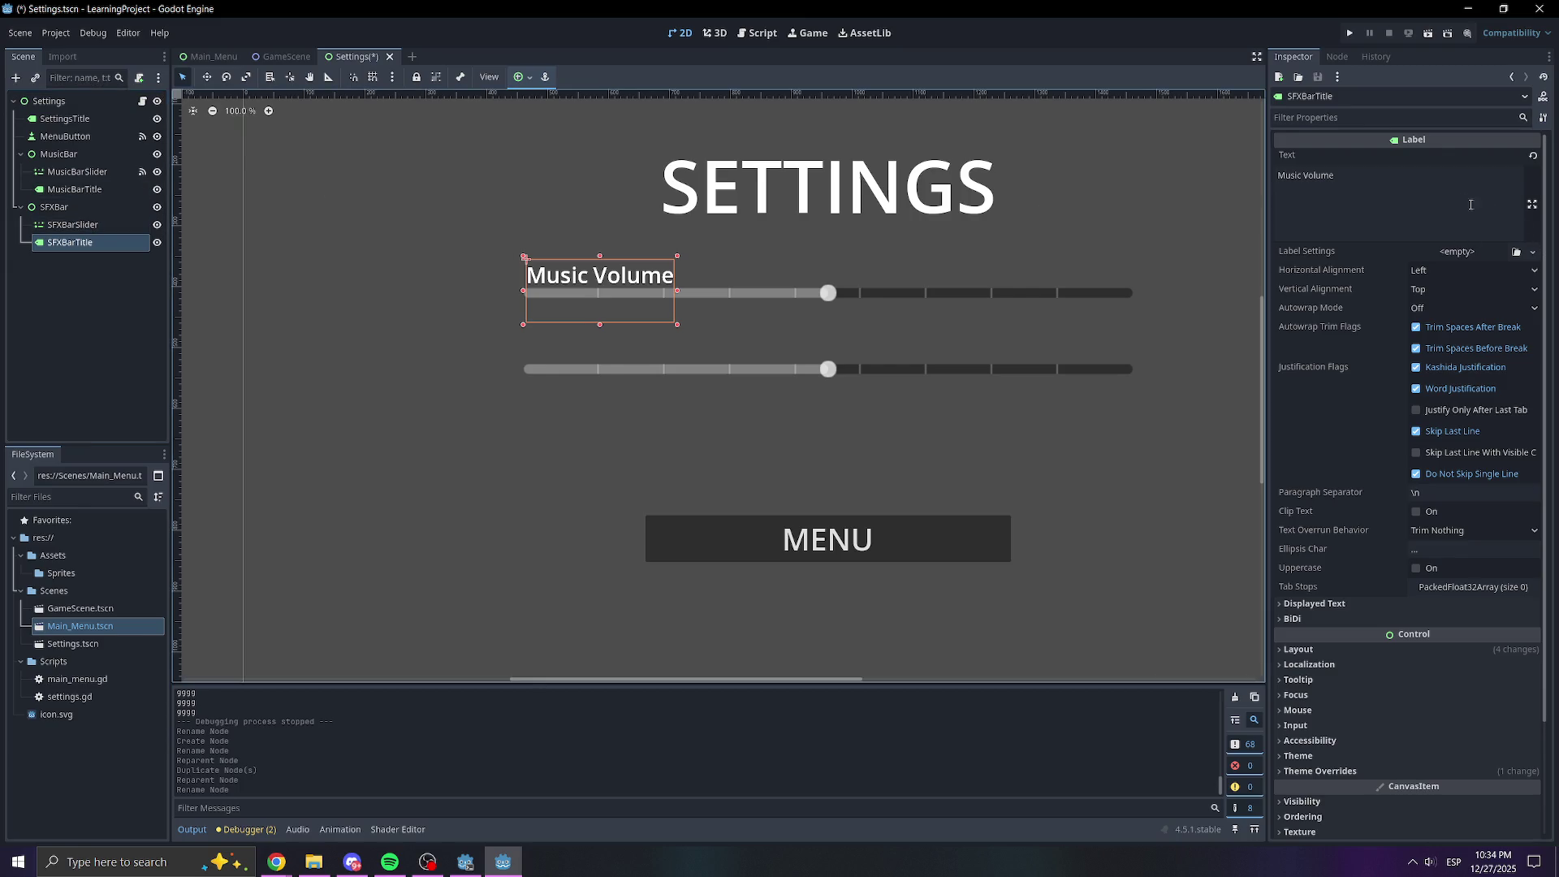
Replace the label's 'Music Volume' text with 'SFX Volume'
left_click(1431, 171)
key("ctrl+a")
type("SF")
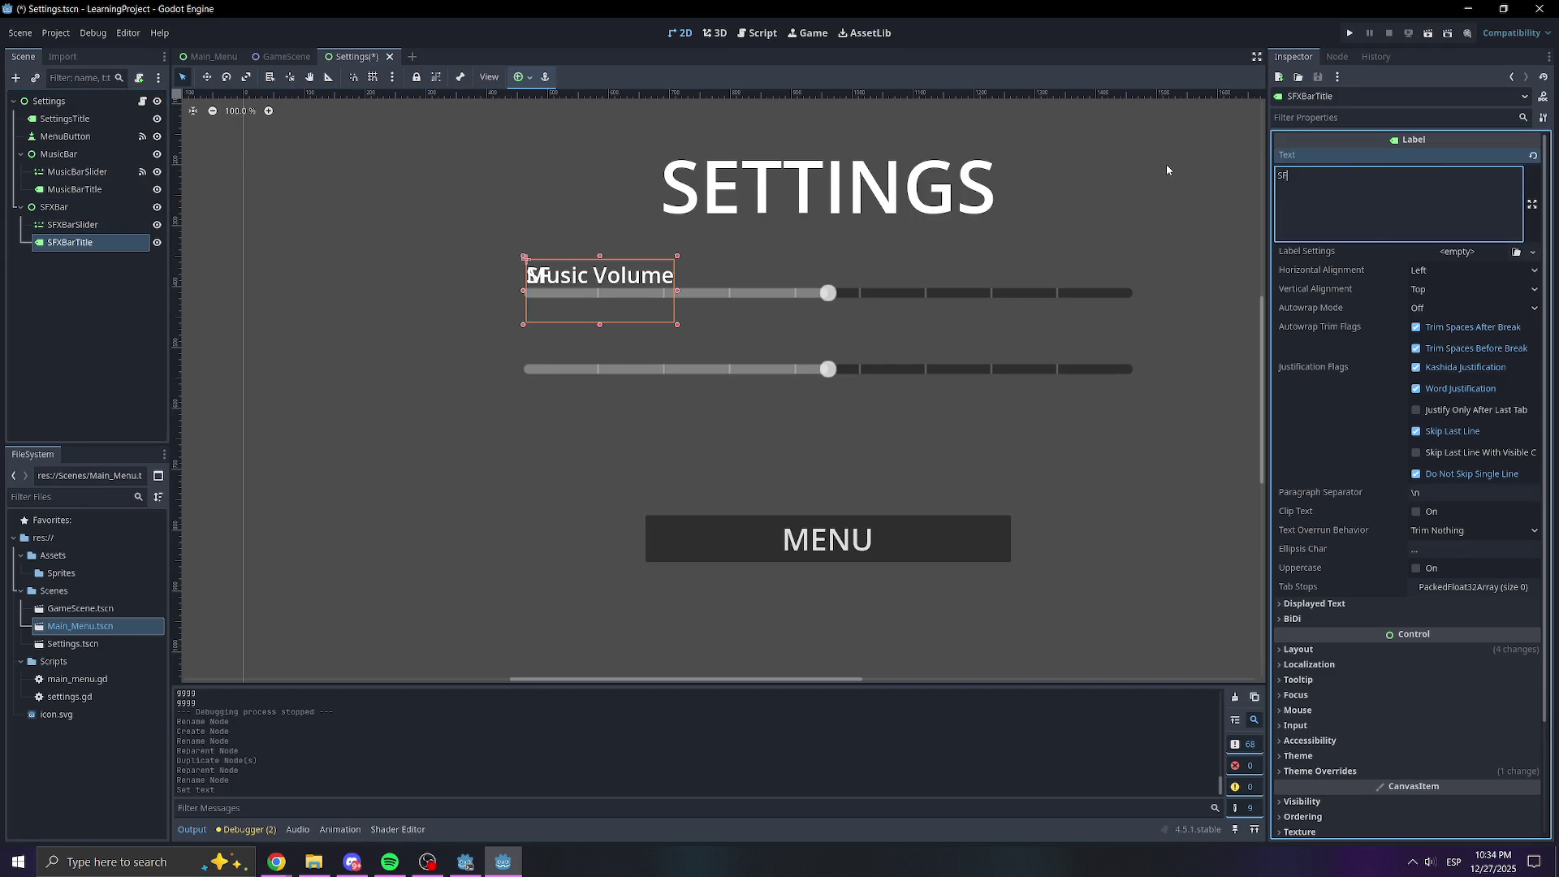
type("X Volume")
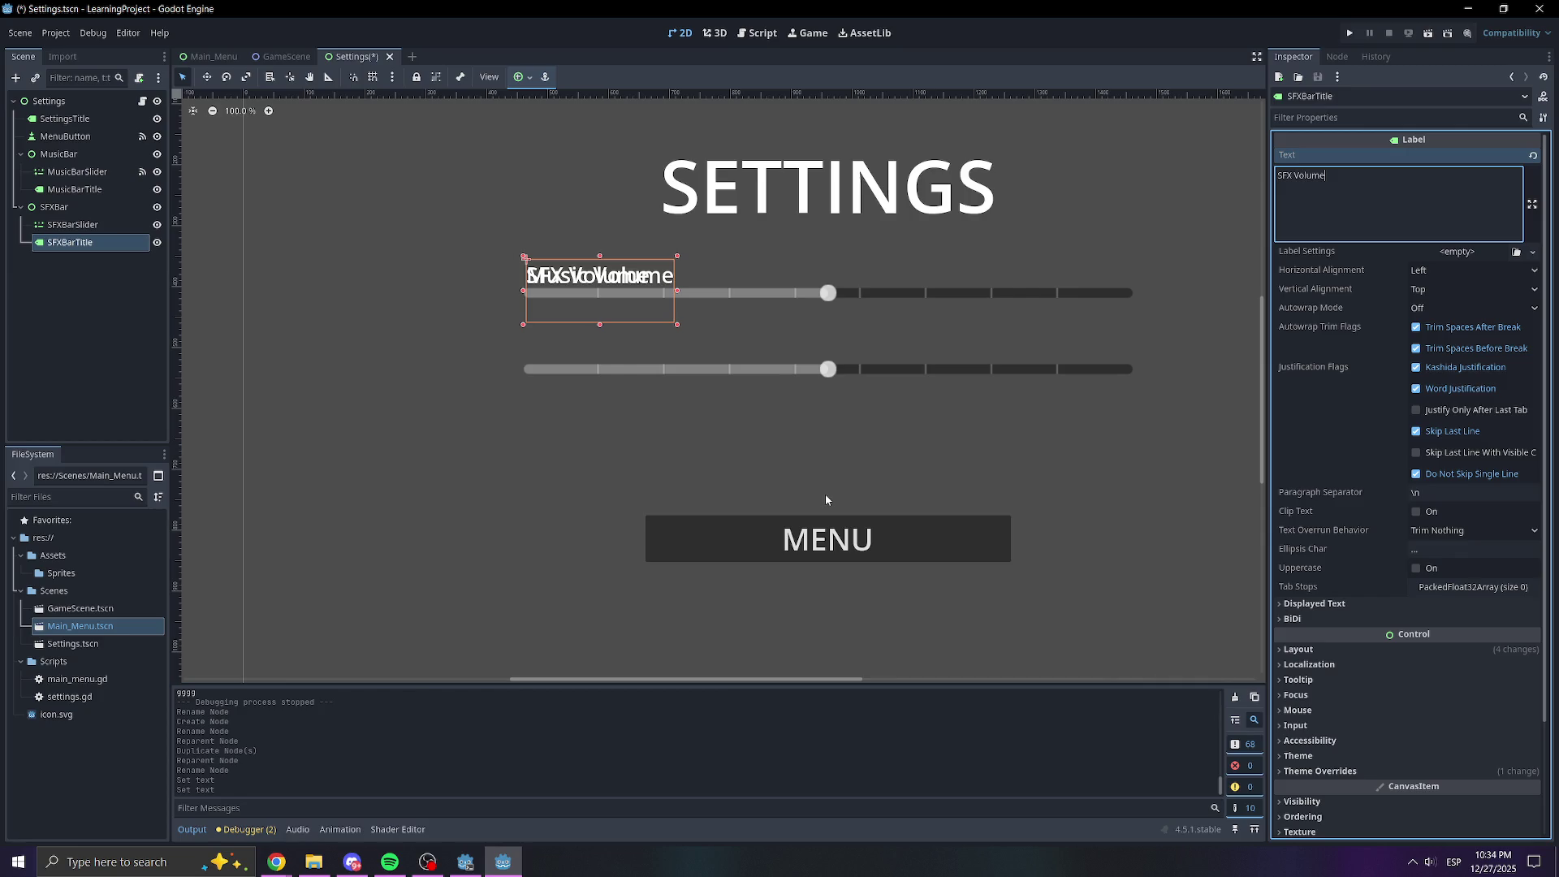
left_click(81, 317)
Move SFXBarTitle down to Position y about 481, just above the second slider
left_click(89, 243)
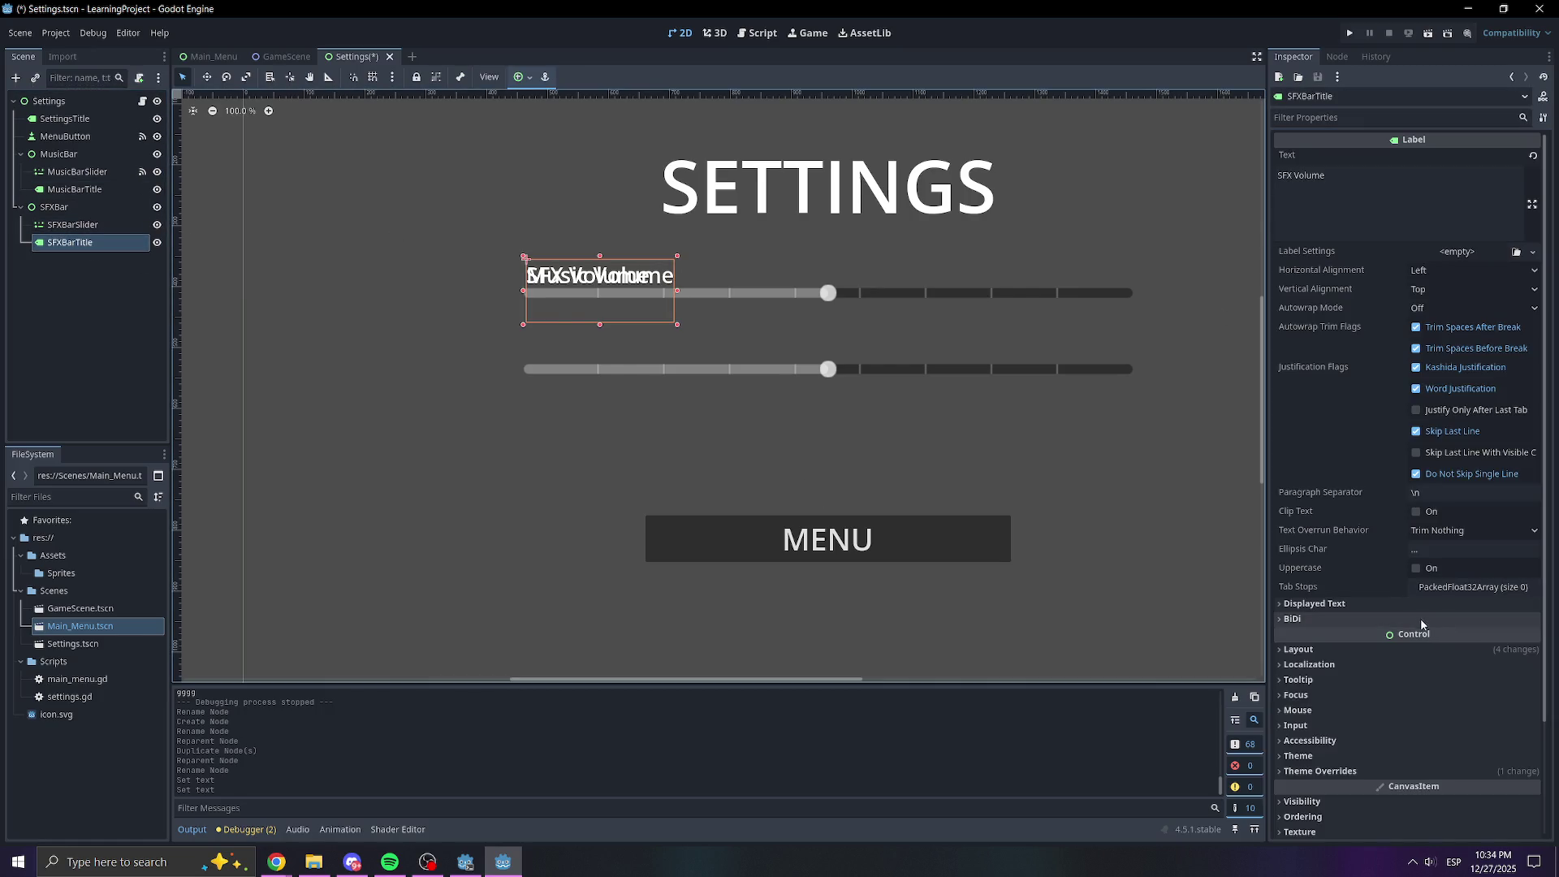
left_click(1338, 756)
scroll(1338, 760, "down", 3)
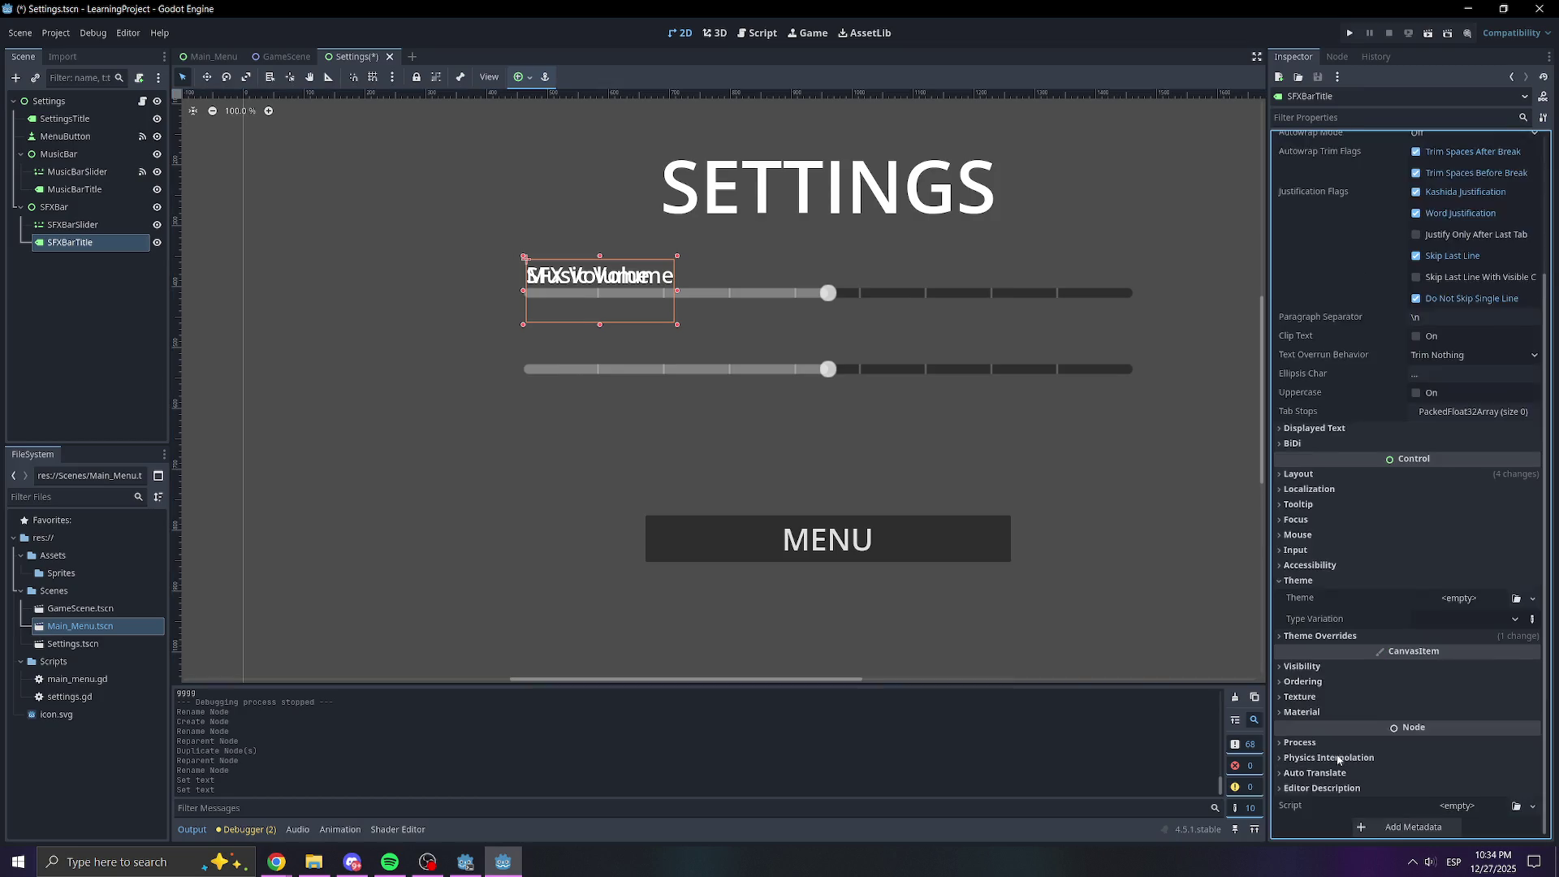
left_click(1319, 666)
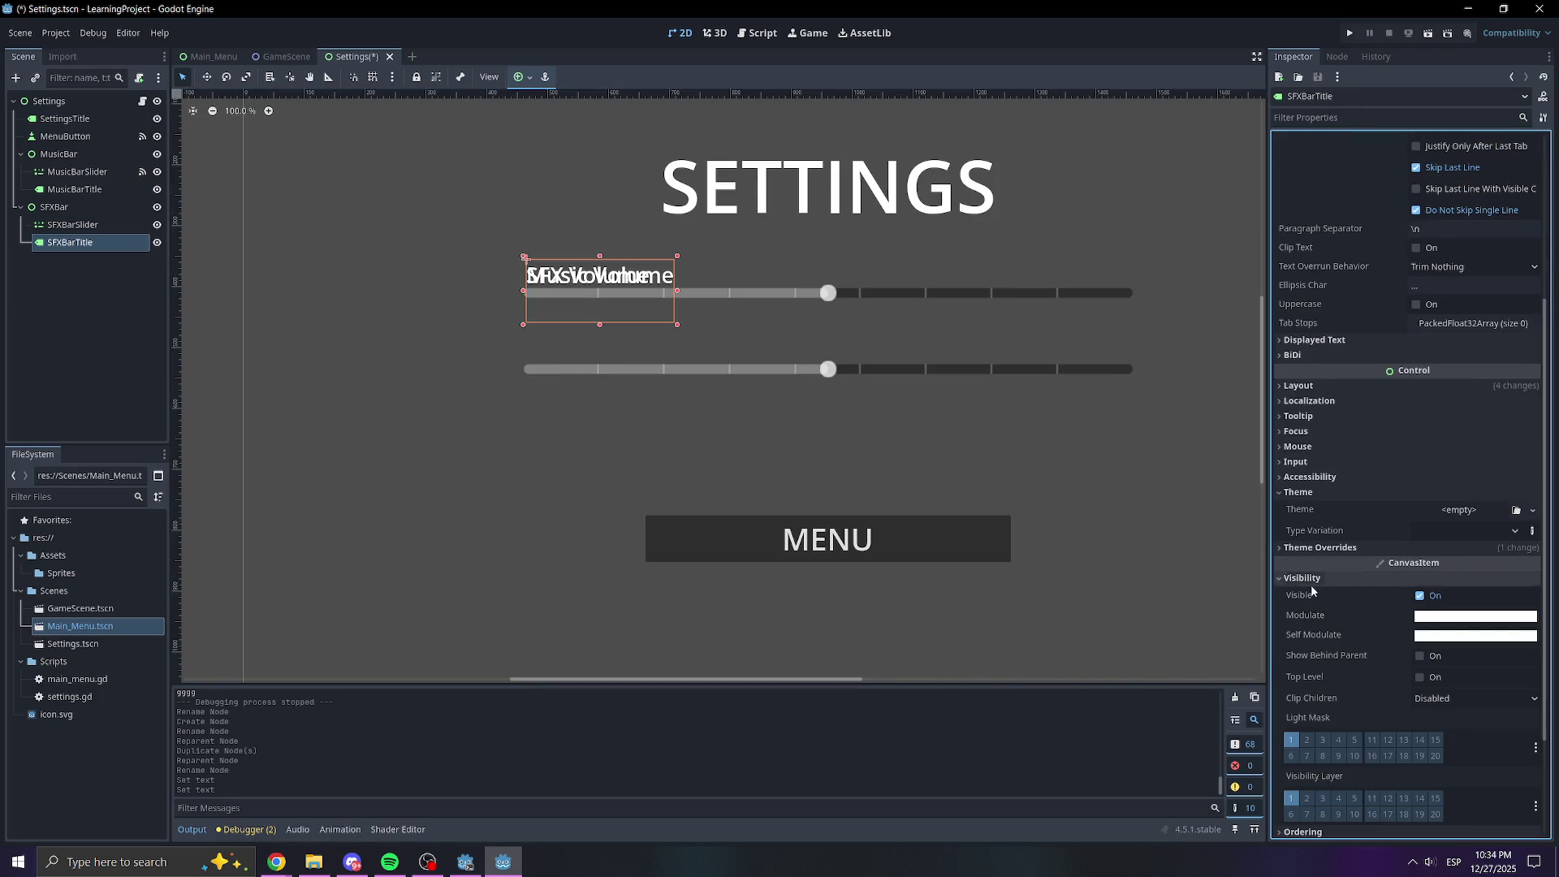
left_click(1313, 578)
left_click(1299, 473)
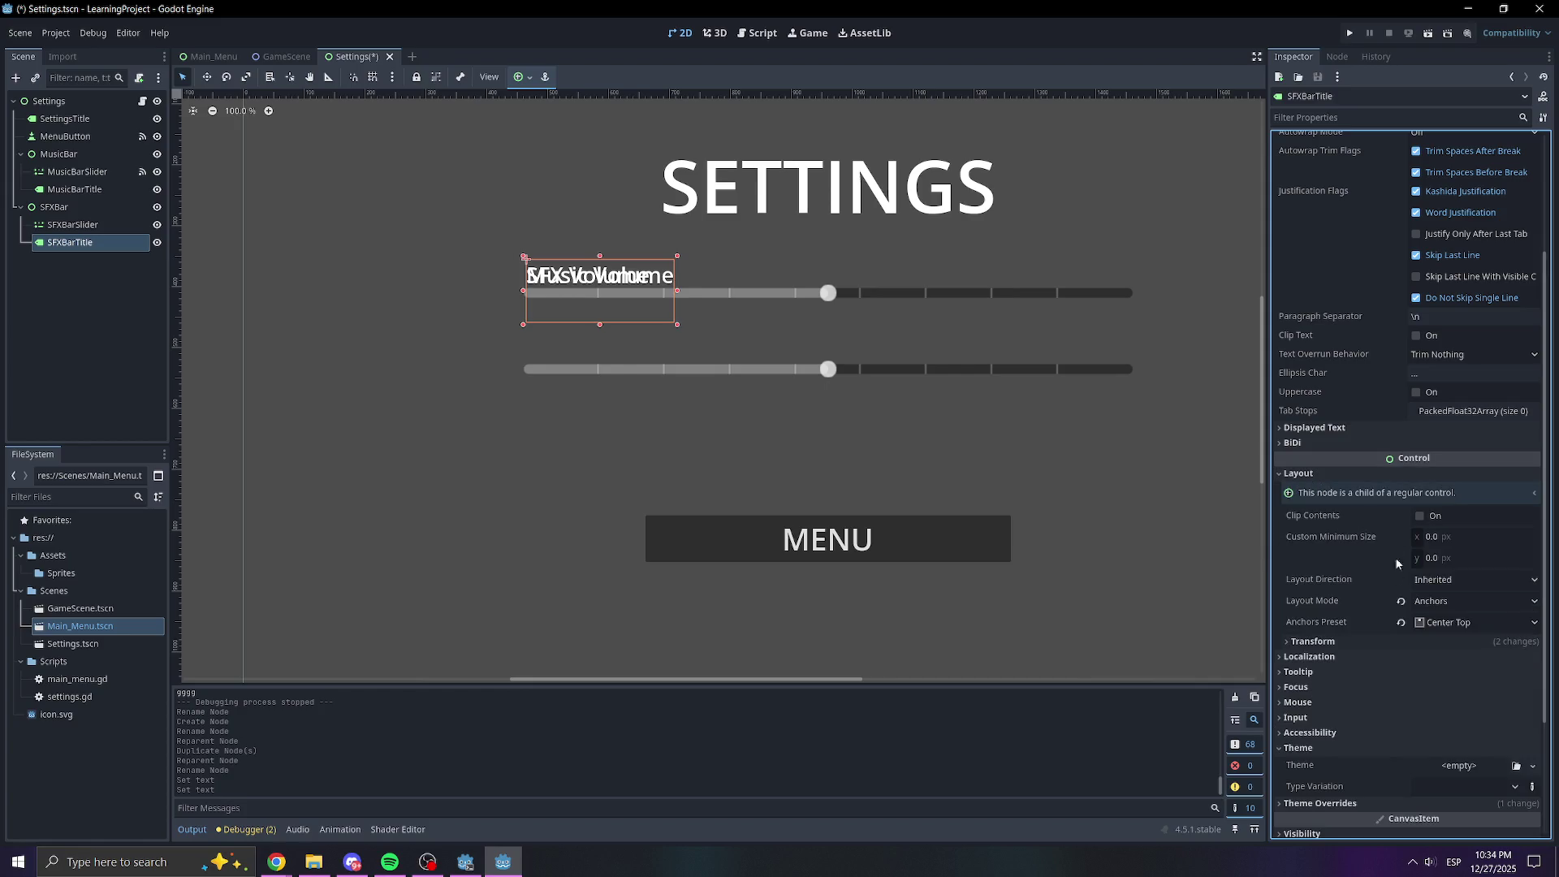
left_click(1313, 641)
scroll(1348, 617, "down", 3)
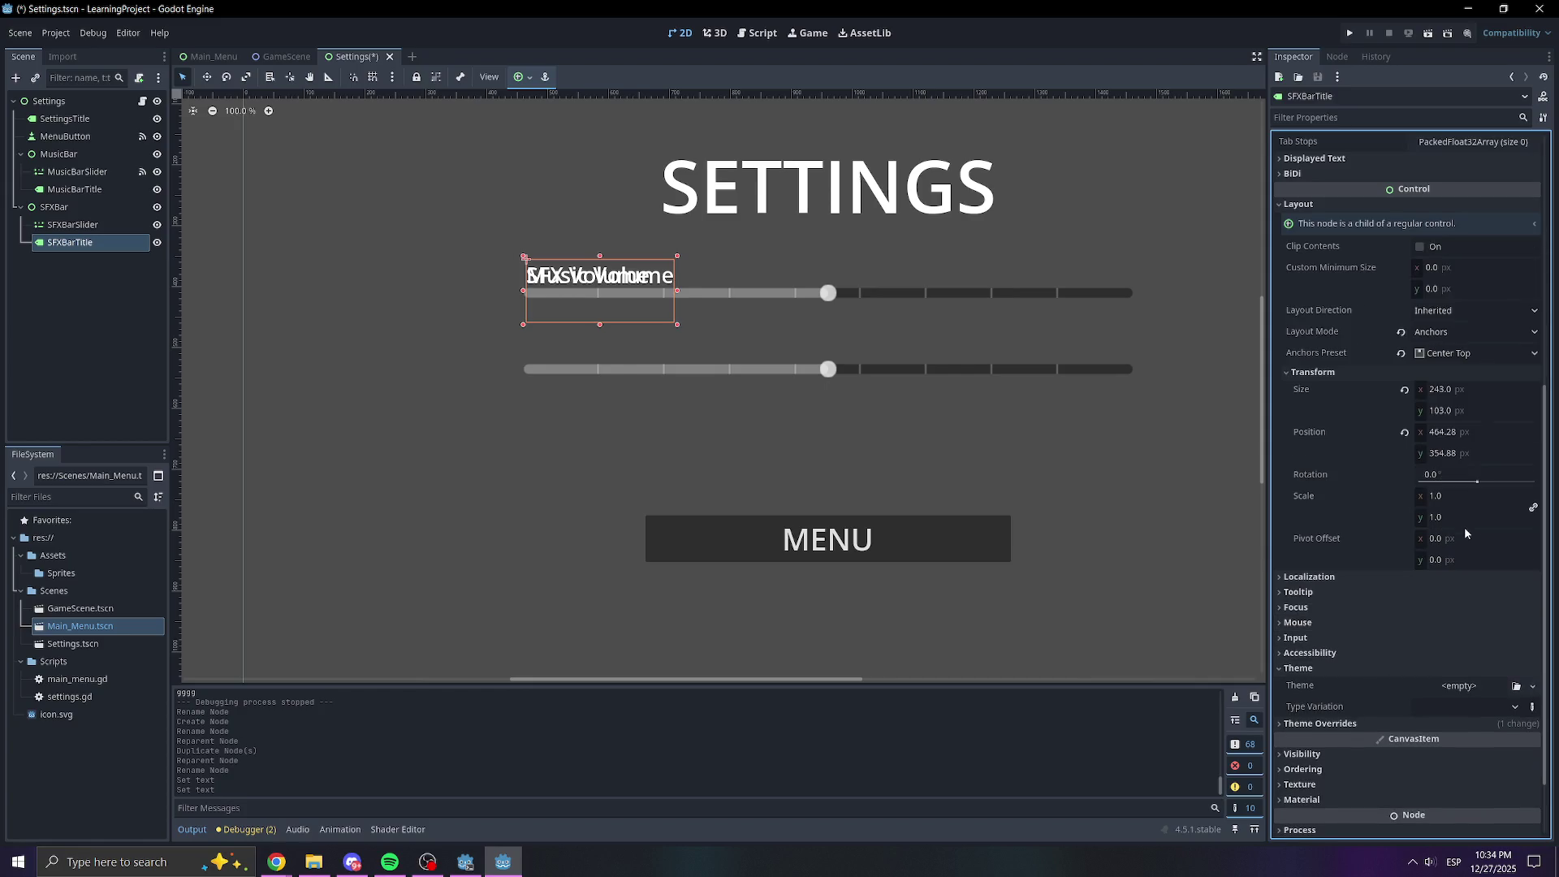
mouse_move(1445, 453)
left_mouse_down()
mouse_move(1544, 453)
mouse_move(1447, 458)
left_mouse_up()
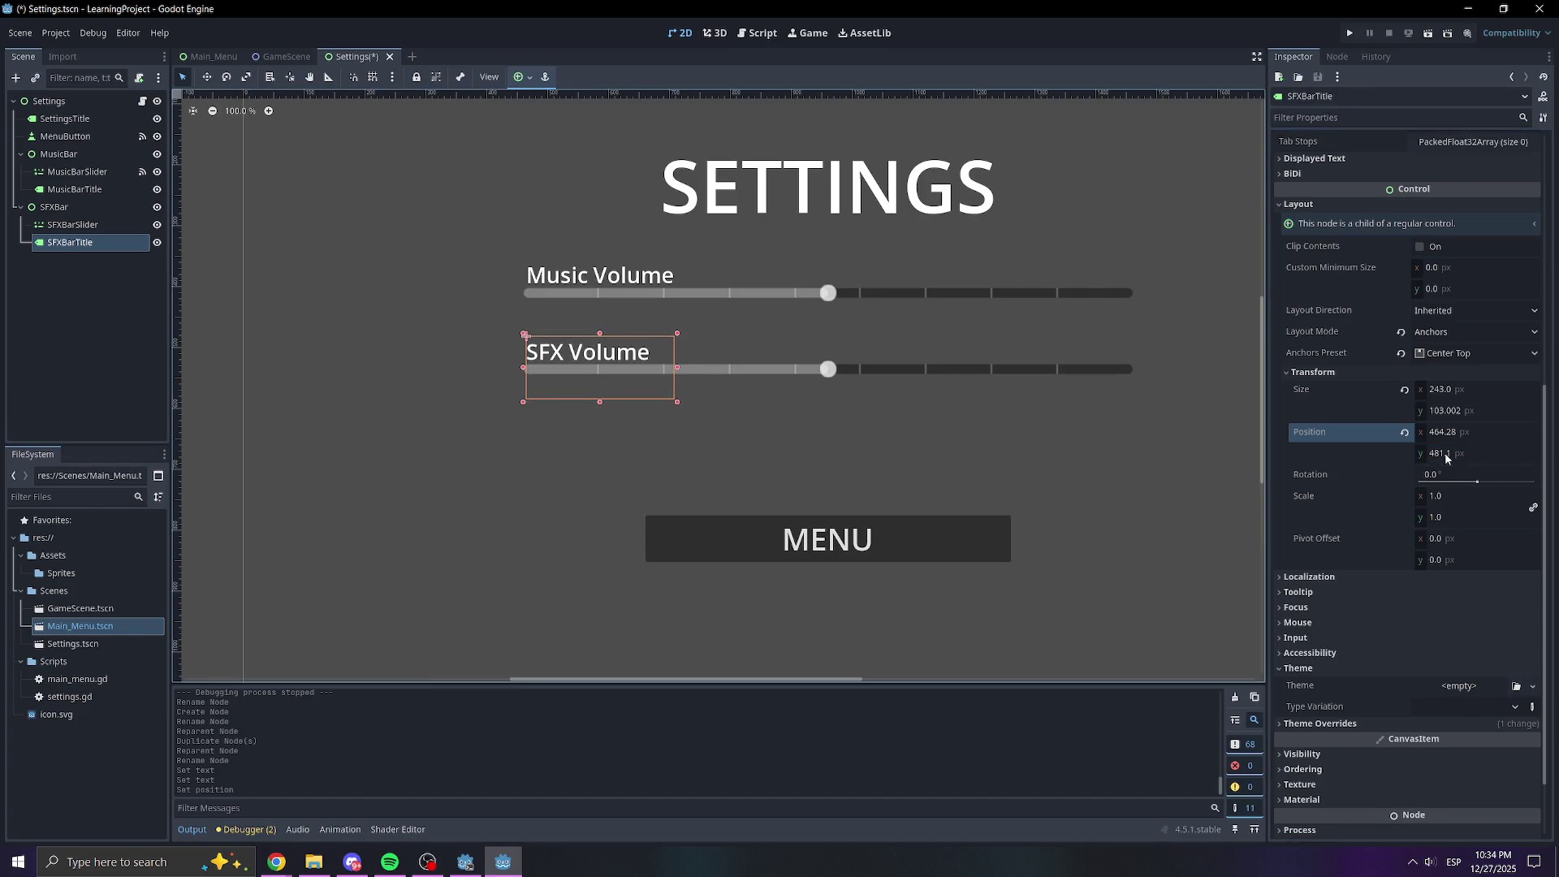
Select the root Settings node and save the scene
left_click(845, 425)
scroll(956, 426, "down", 3)
scroll(796, 411, "up", 1)
key("ctrl+s")
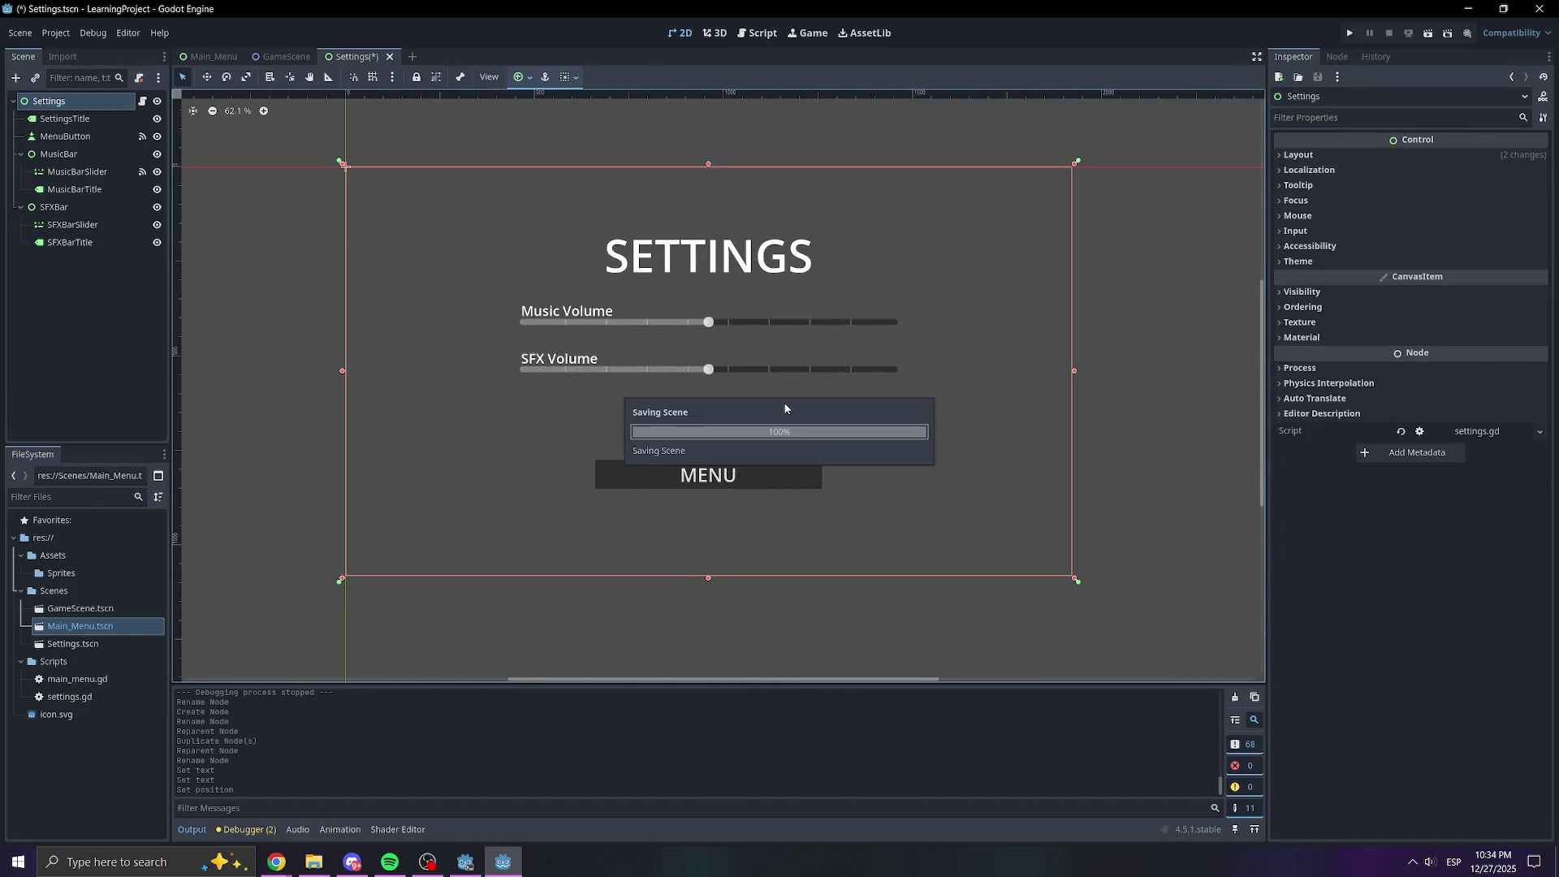
left_click(1351, 33)
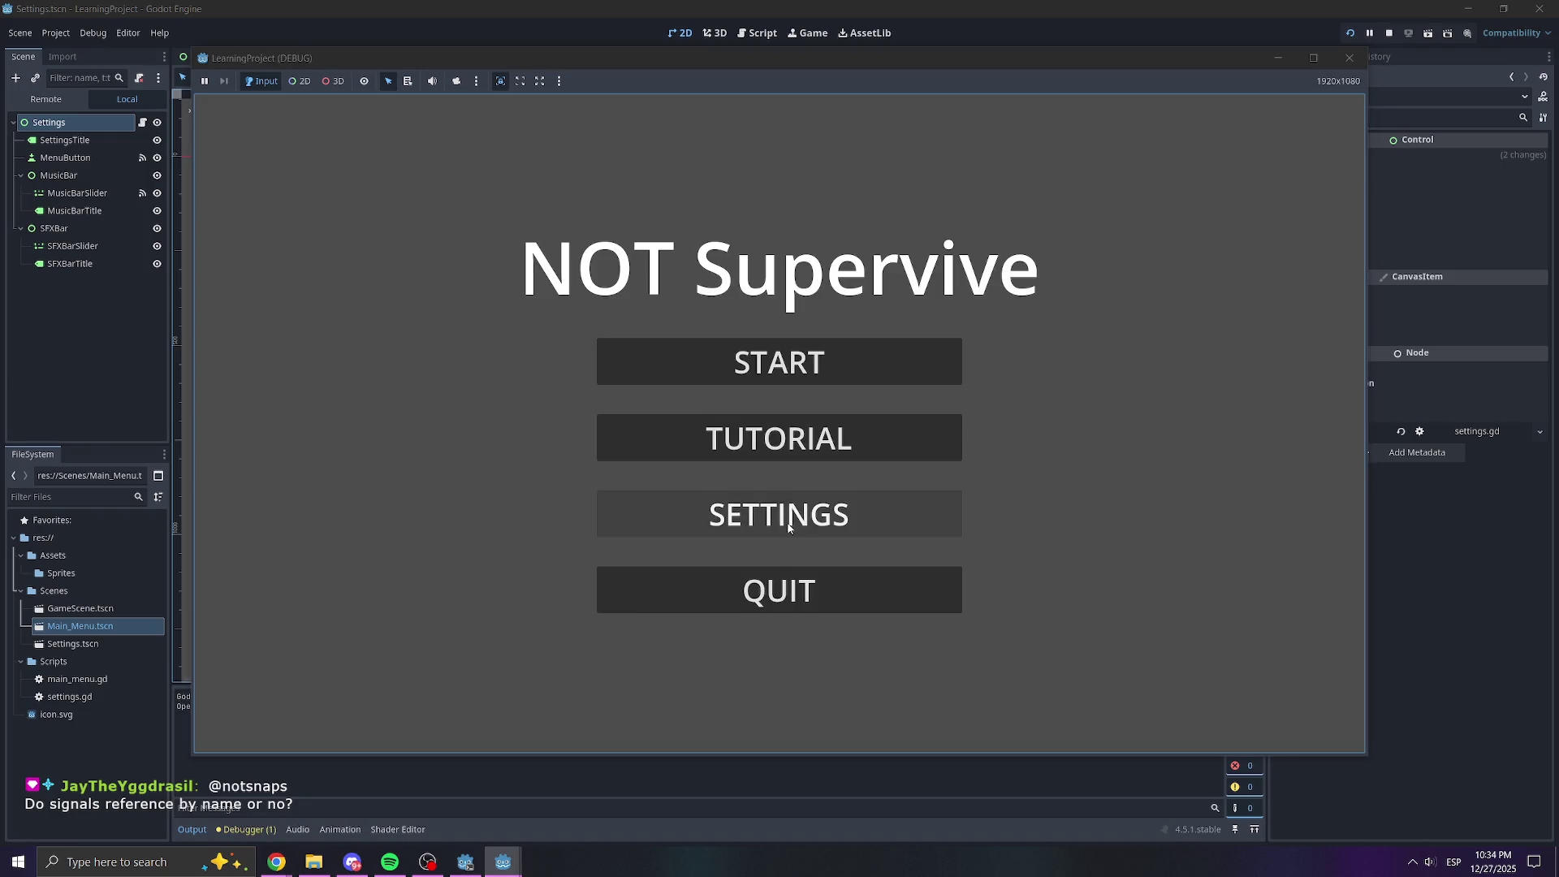
left_click(864, 495)
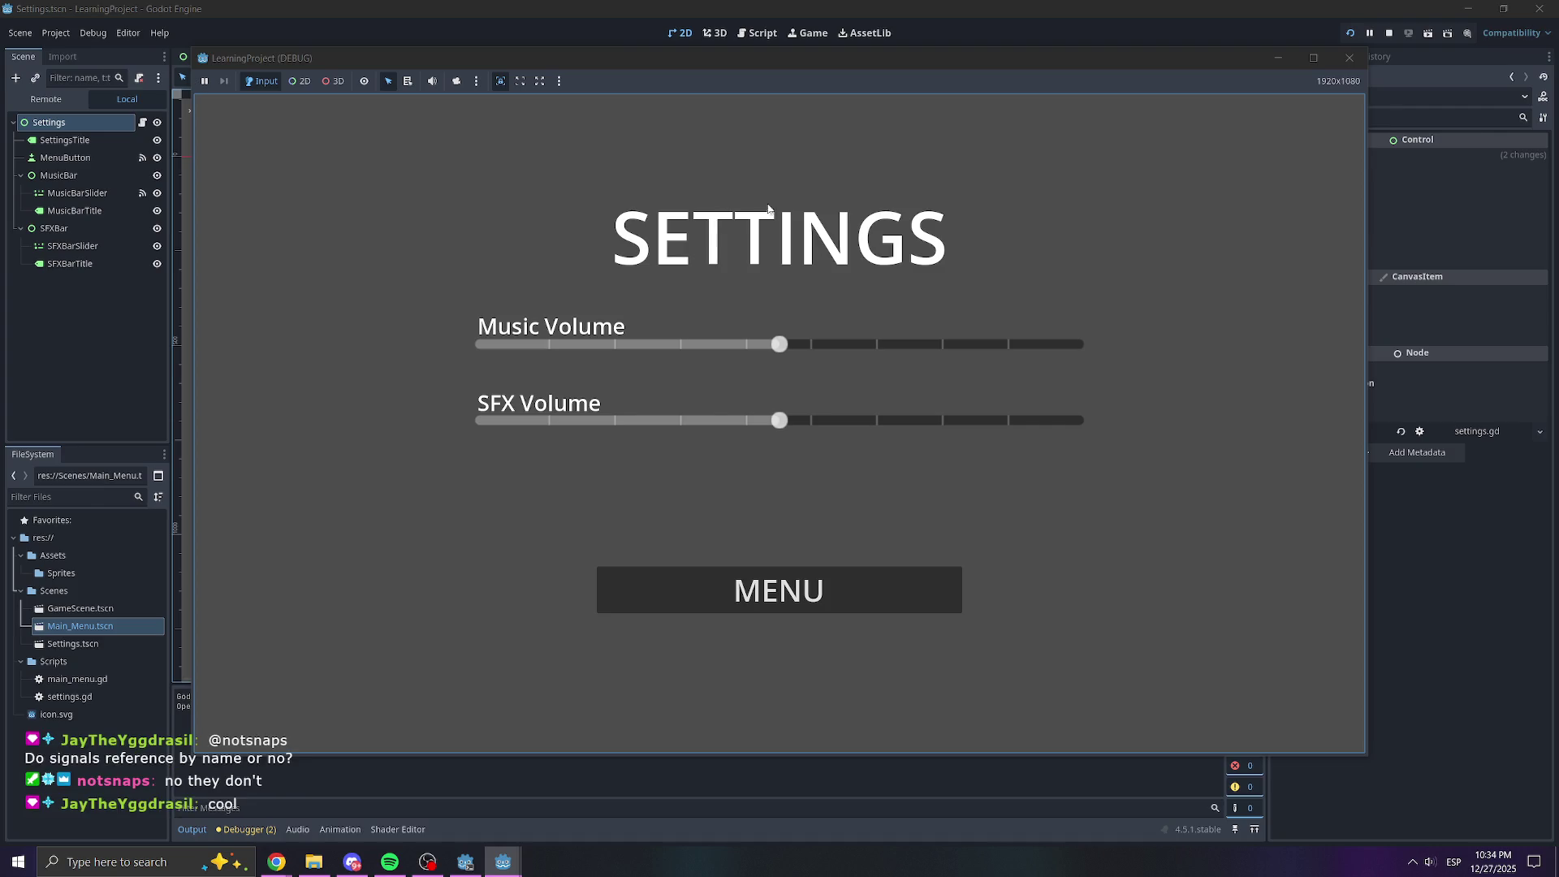
left_click_drag(779, 344, 937, 363)
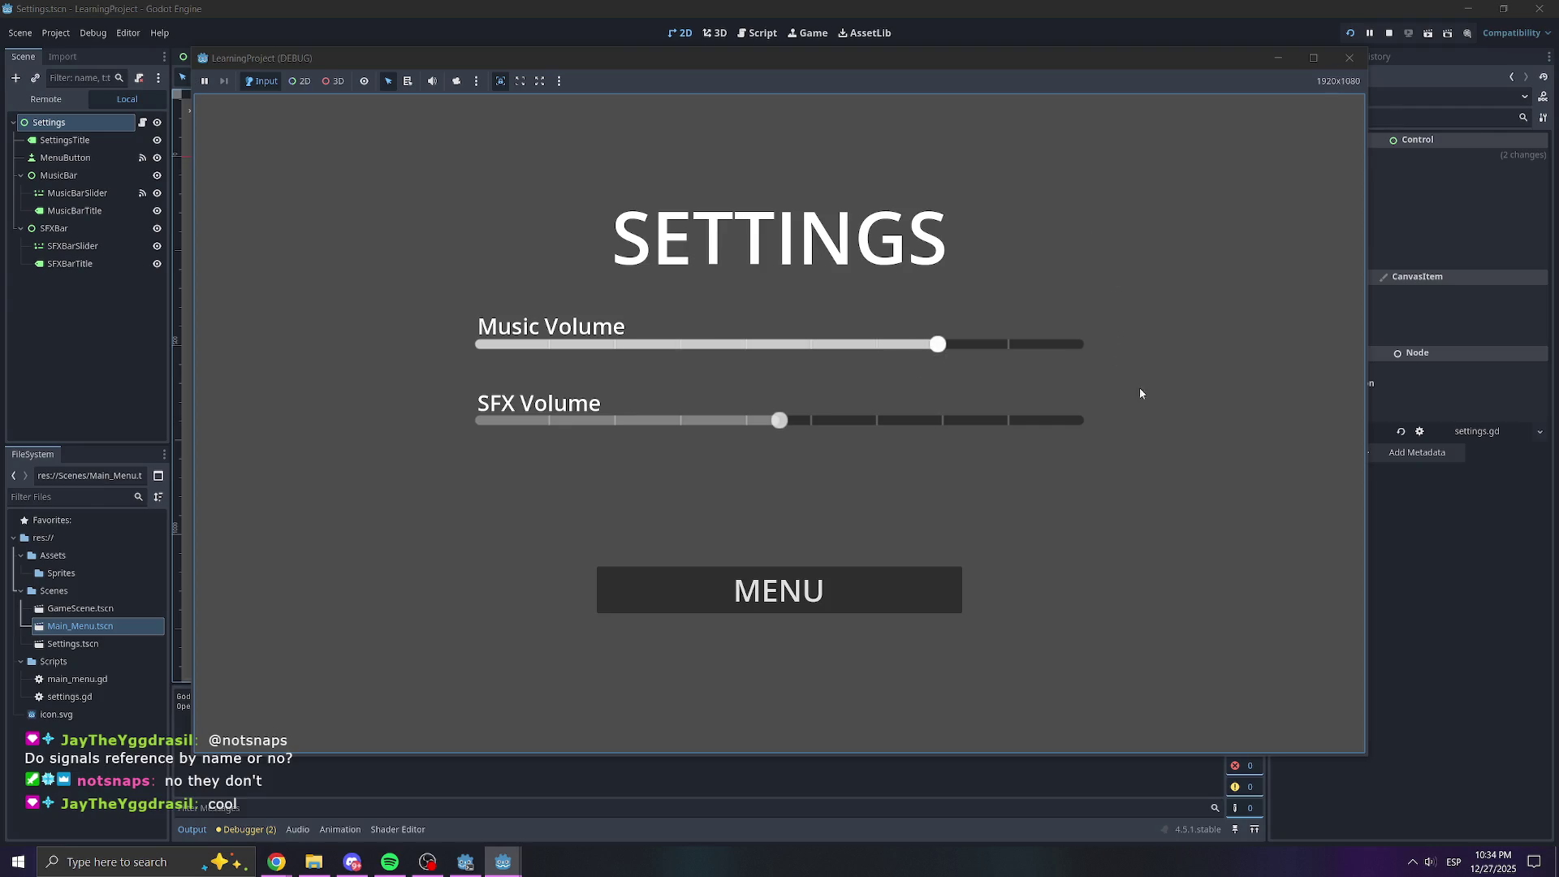
left_click(1350, 56)
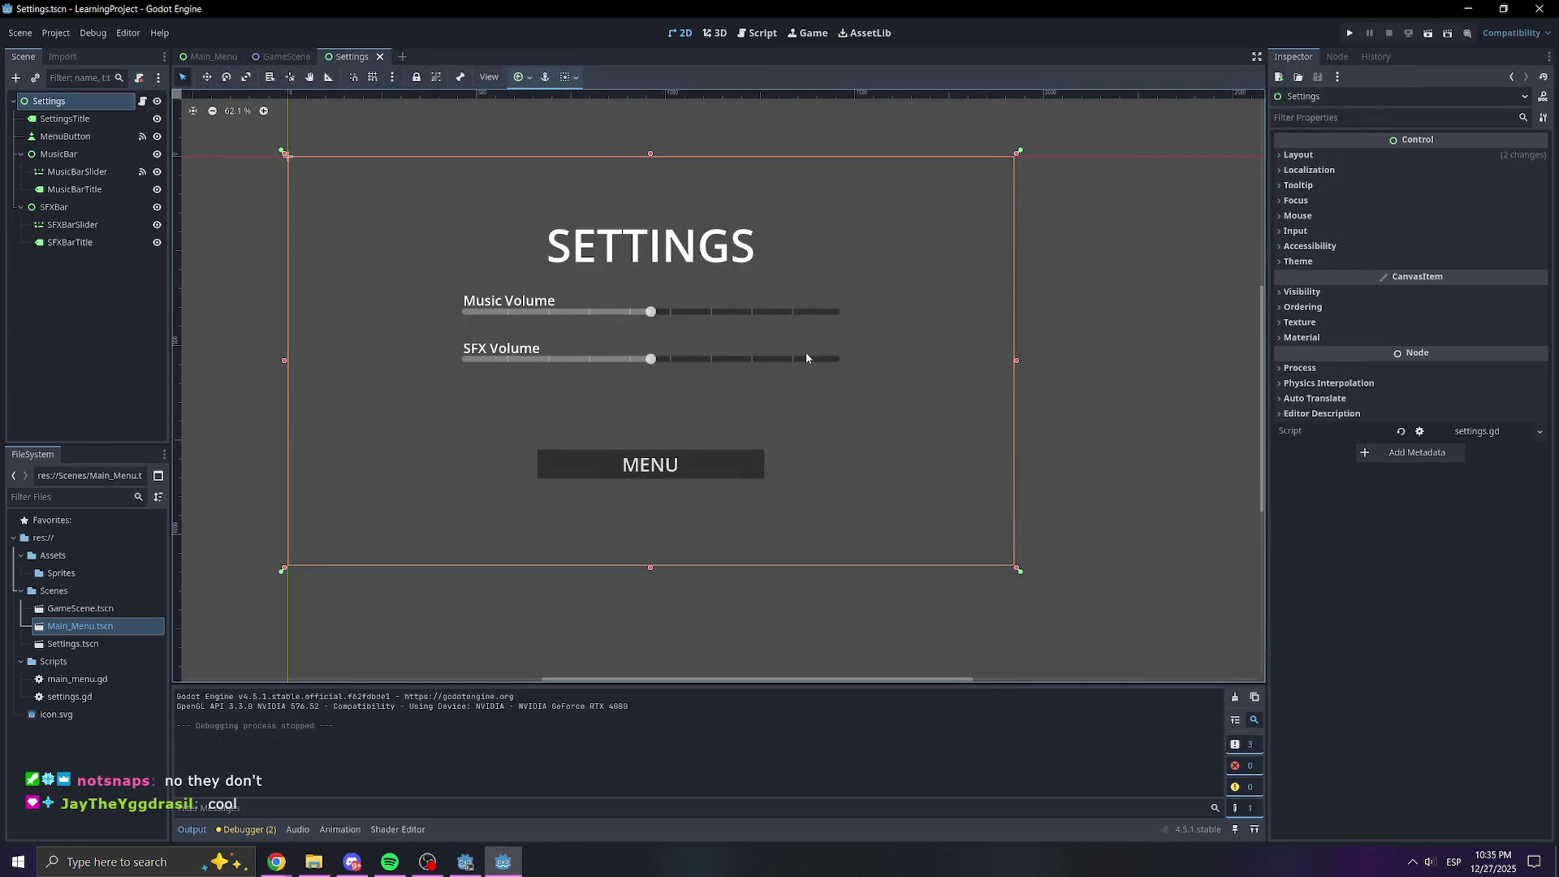
Add a Label node under MusicBar from the Control node types
left_click(130, 280)
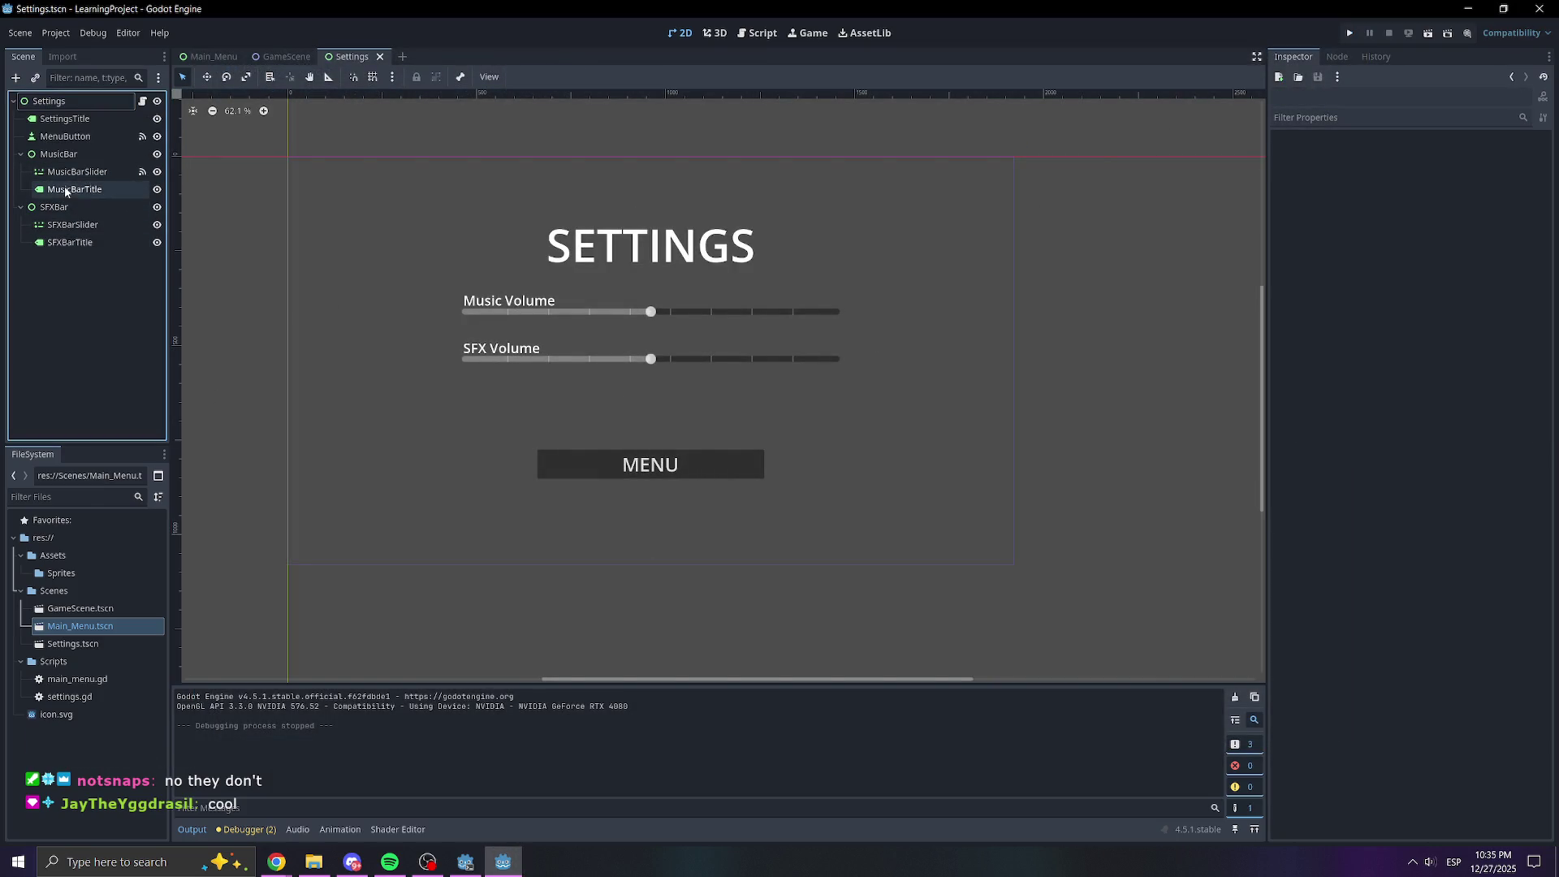
right_click(76, 153)
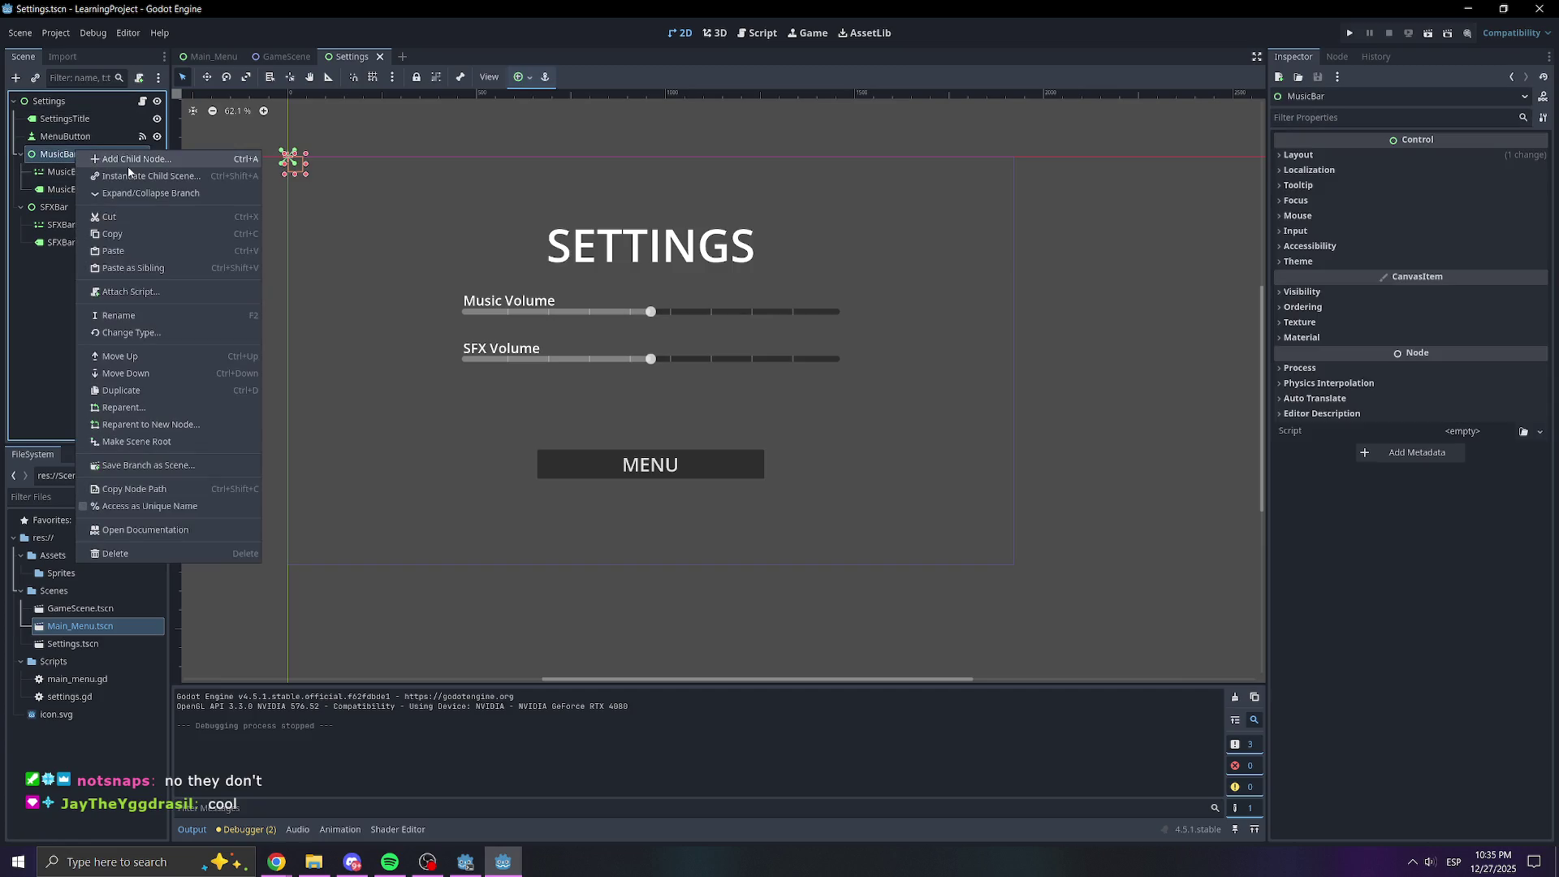
left_click(113, 163)
left_click(629, 428)
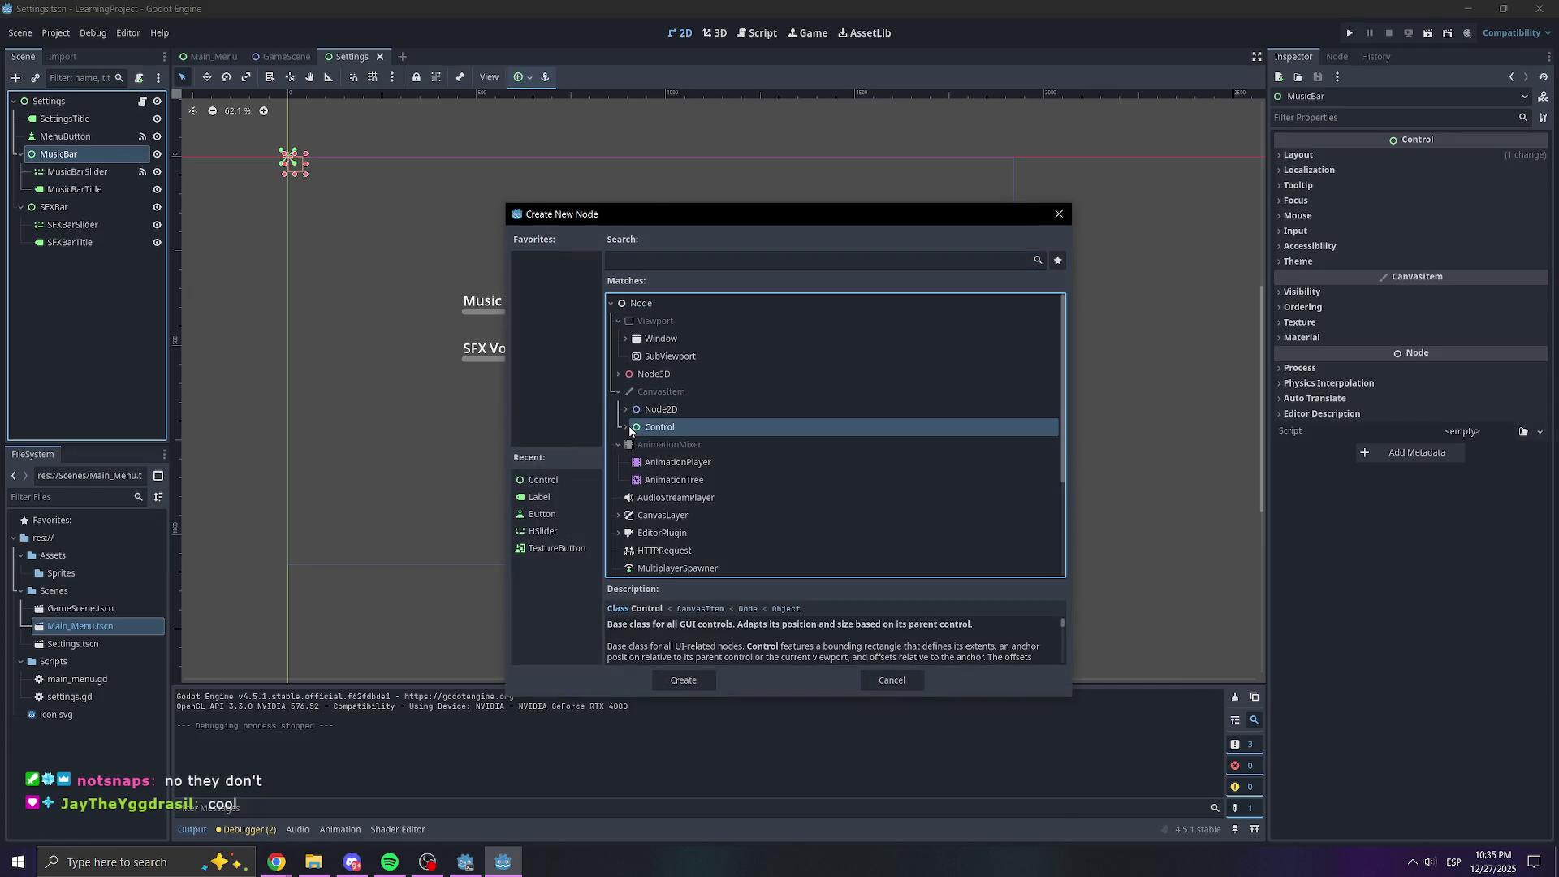
left_click(624, 427)
scroll(742, 461, "down", 1)
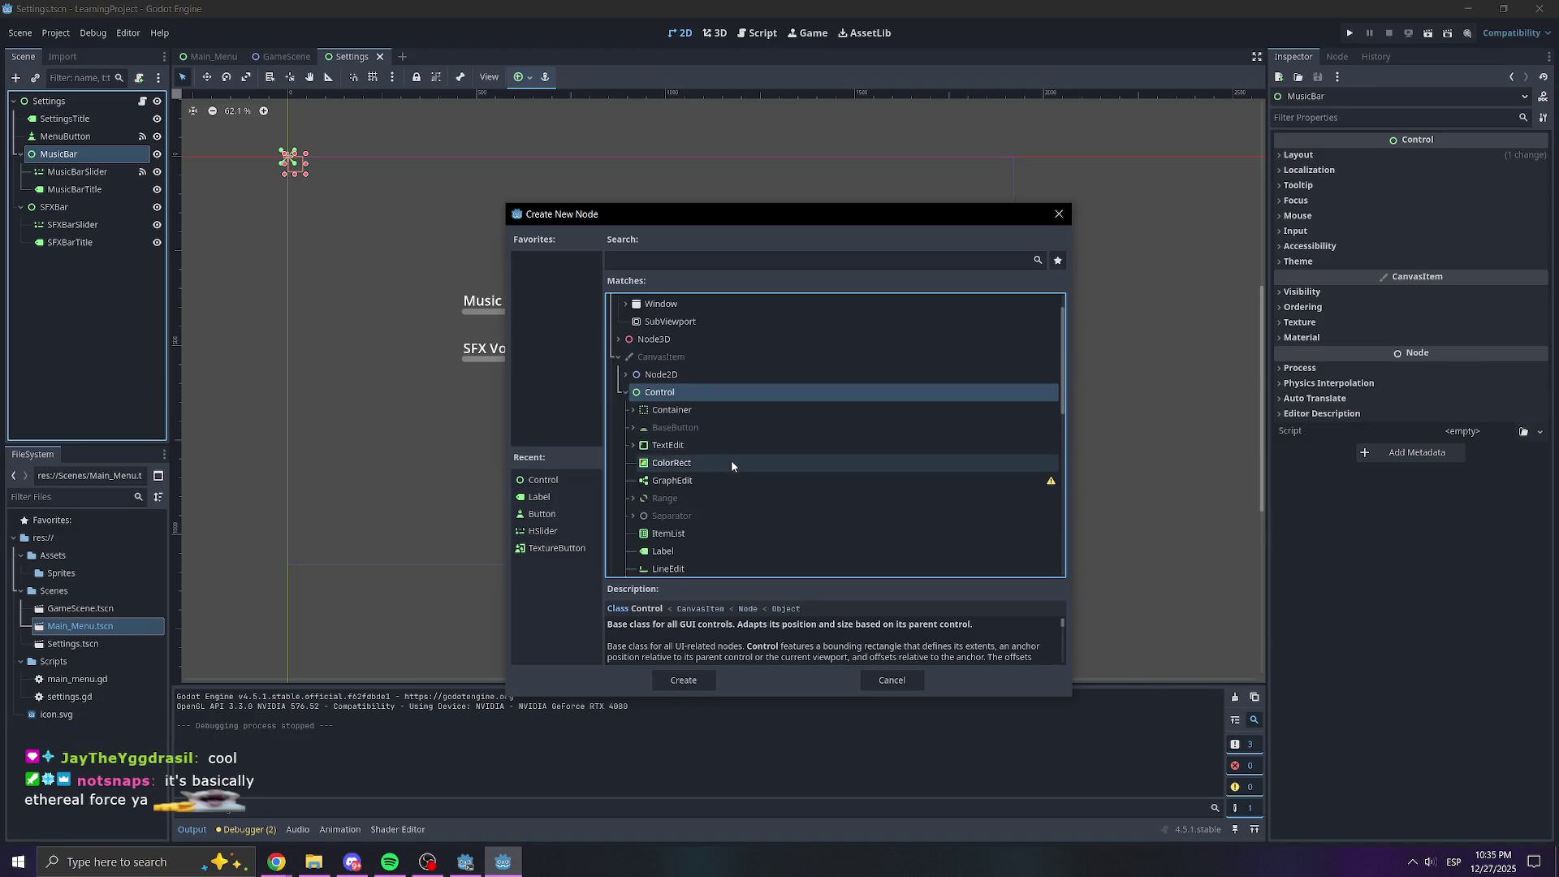
scroll(684, 487, "down", 2)
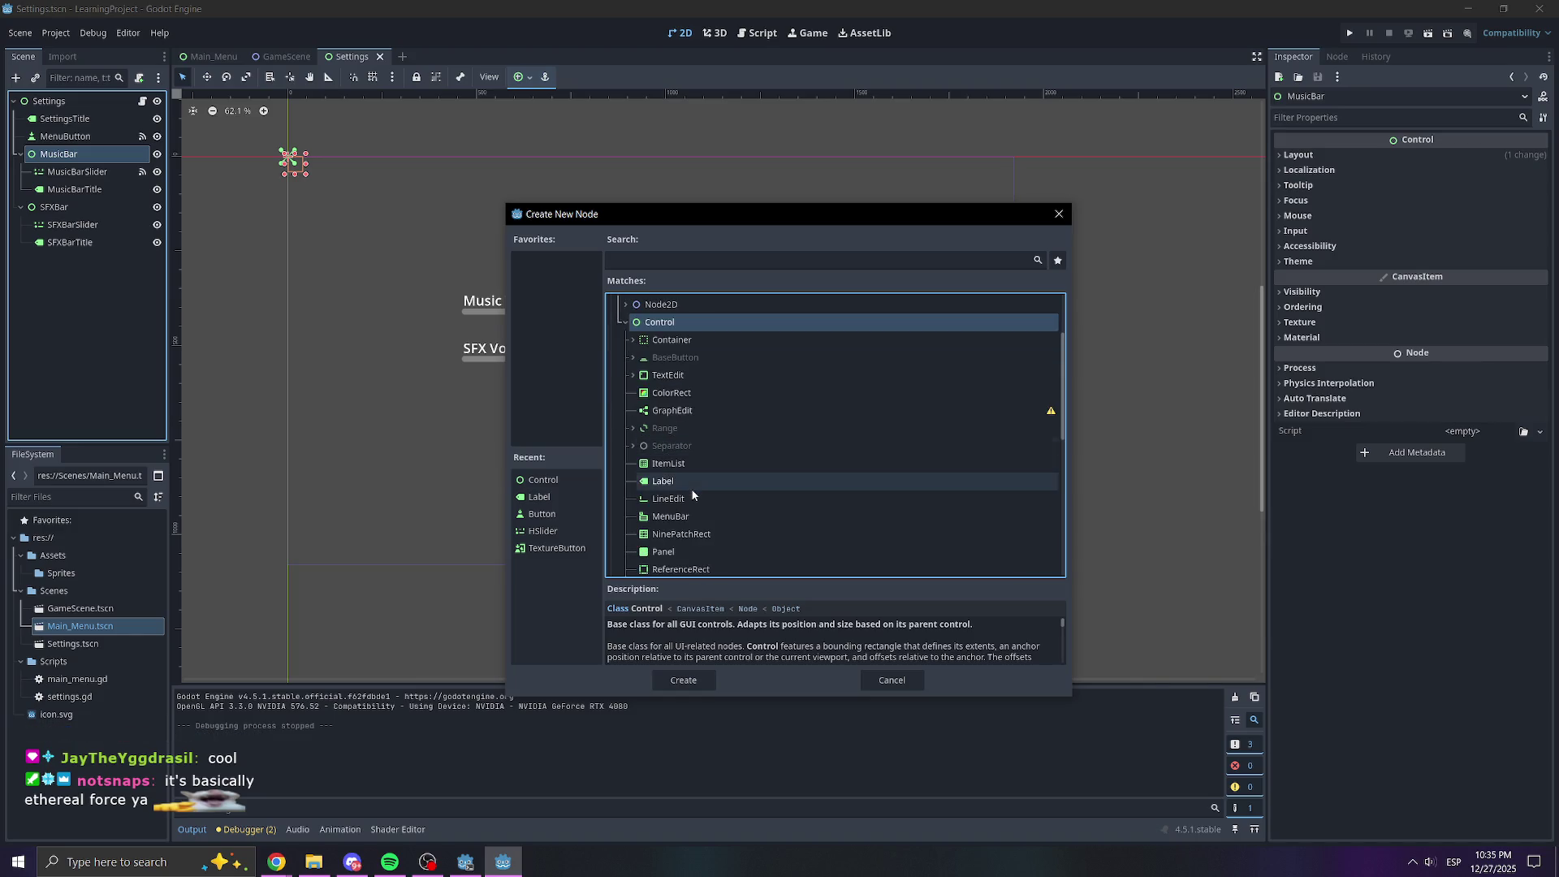
left_click(678, 483)
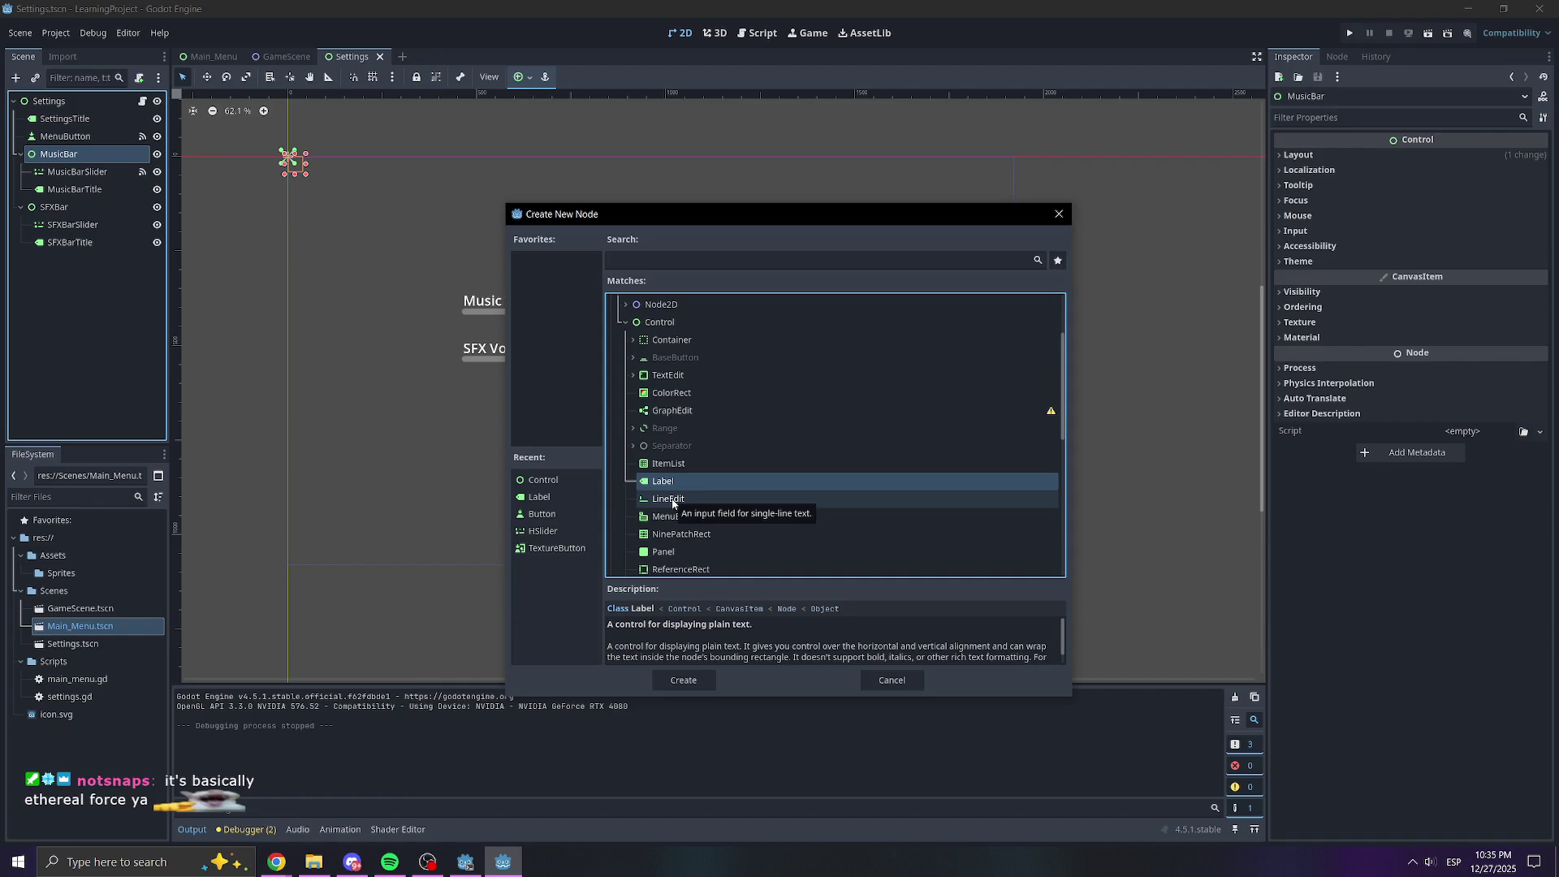
double_click(670, 483)
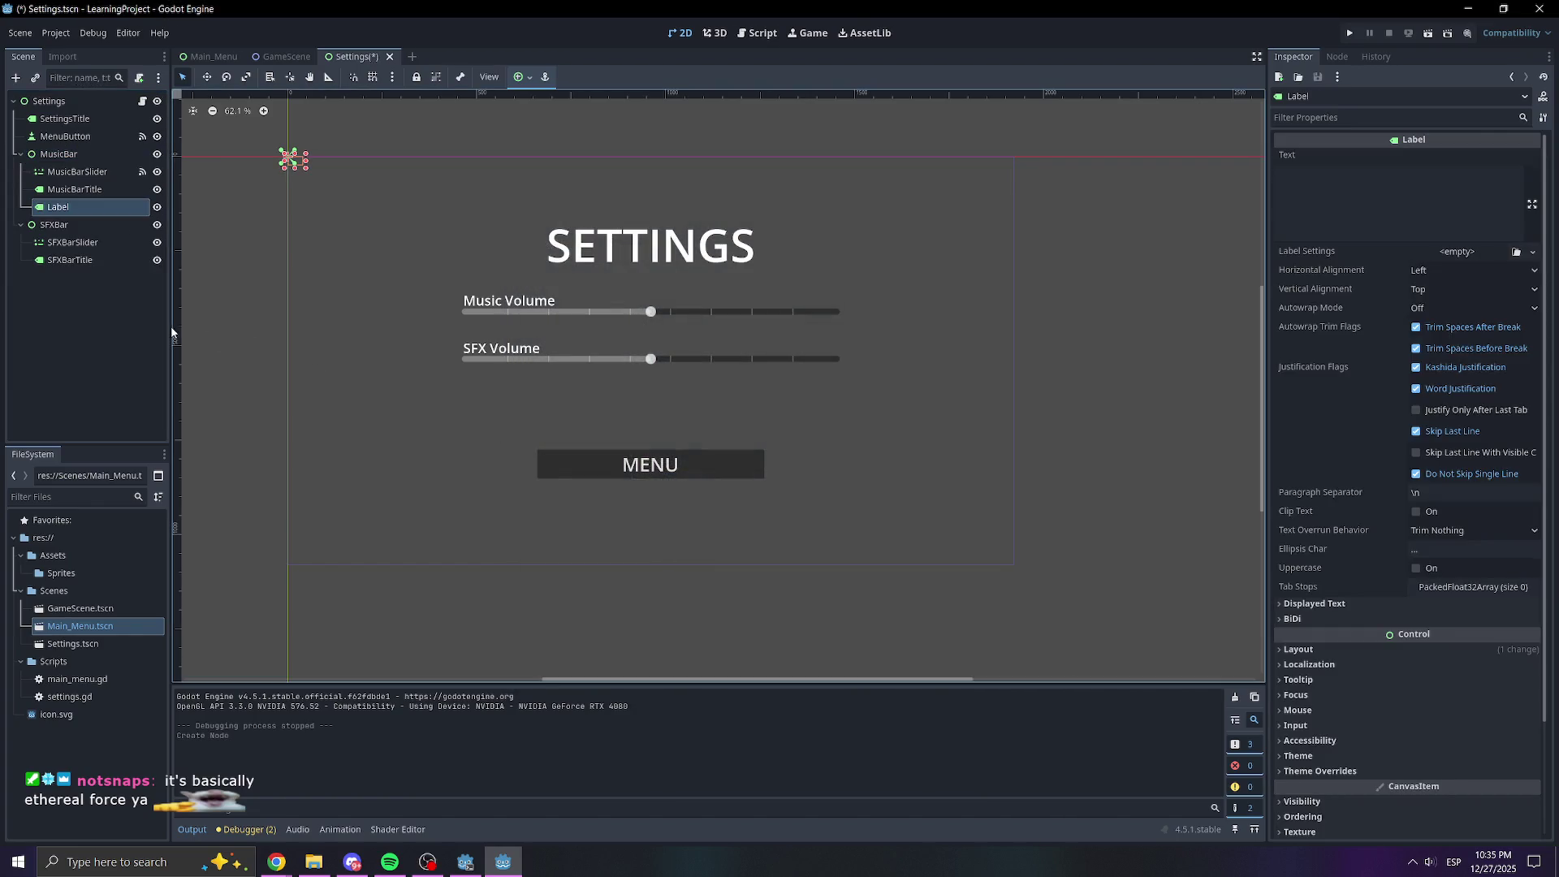
Rename the new Label node under MusicBar to 'MusicBarText'
double_click(73, 207)
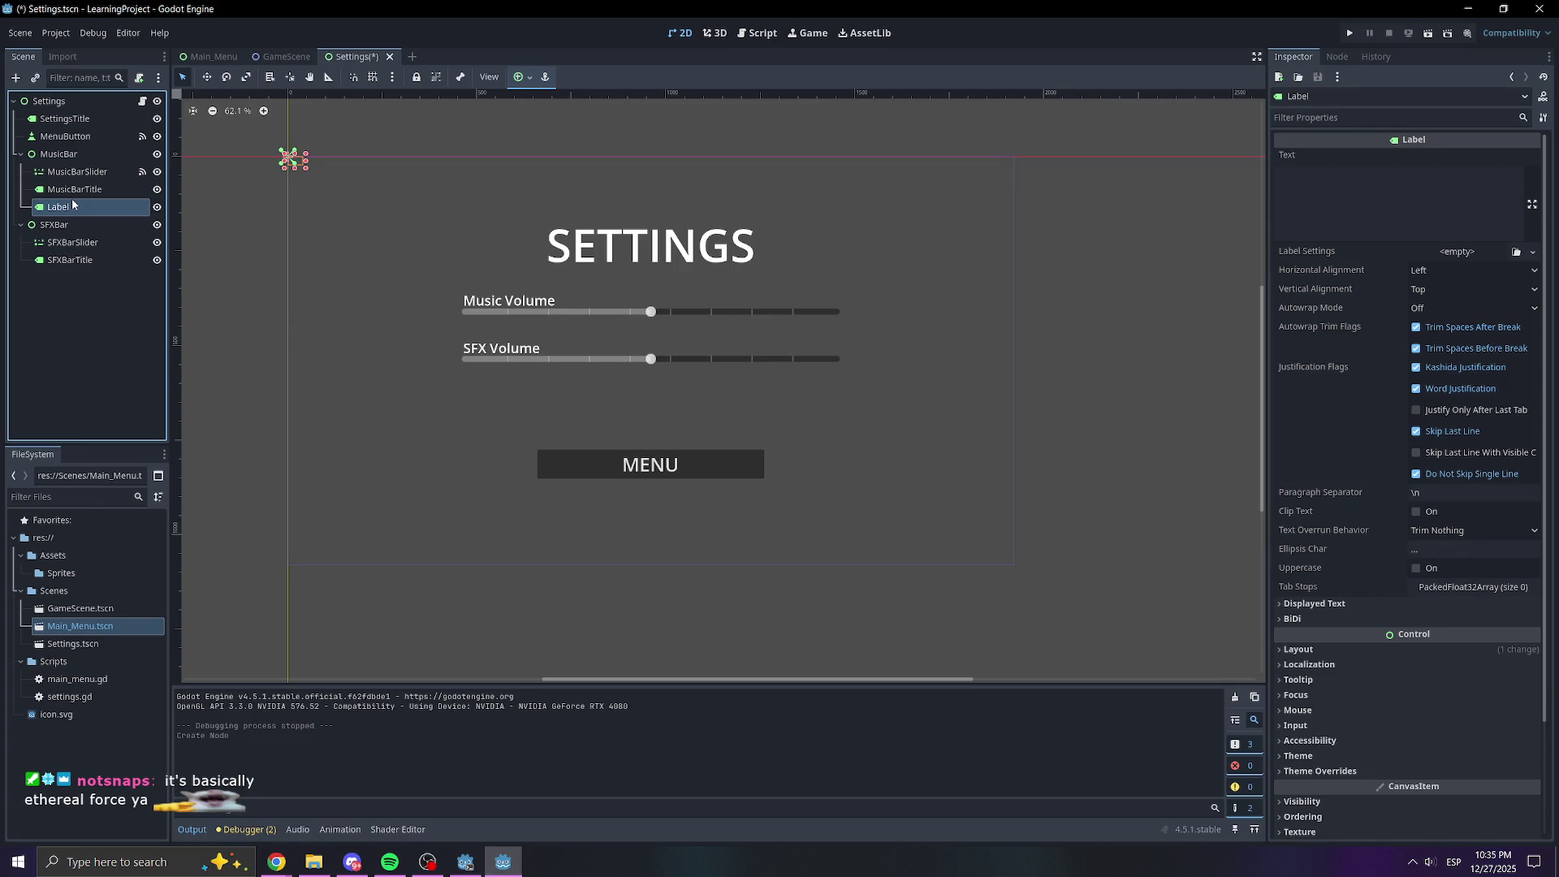
type("Music")
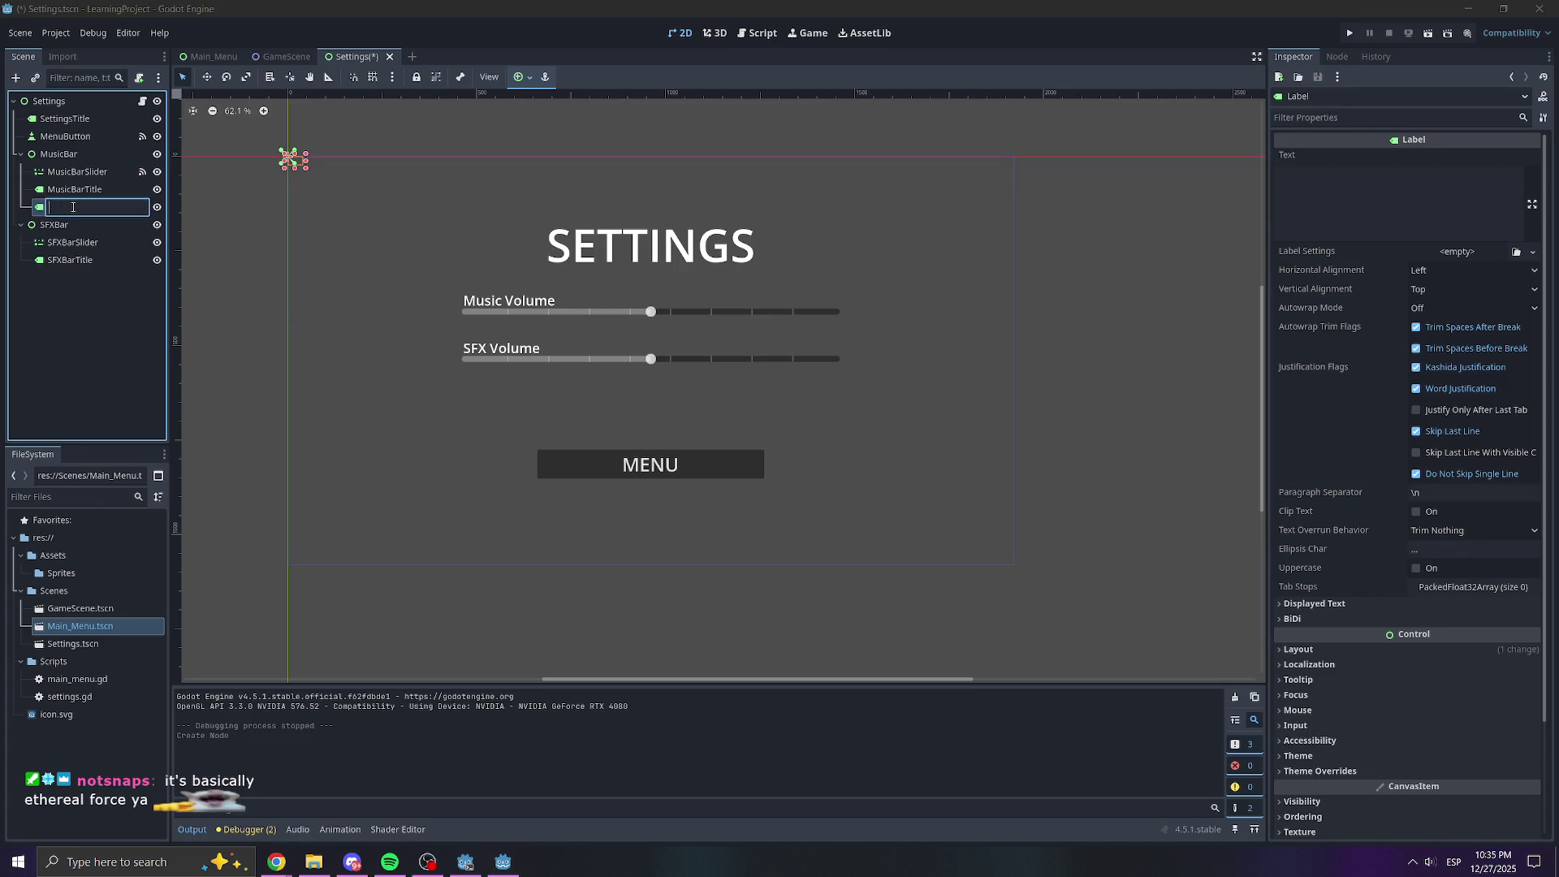
type("BarText")
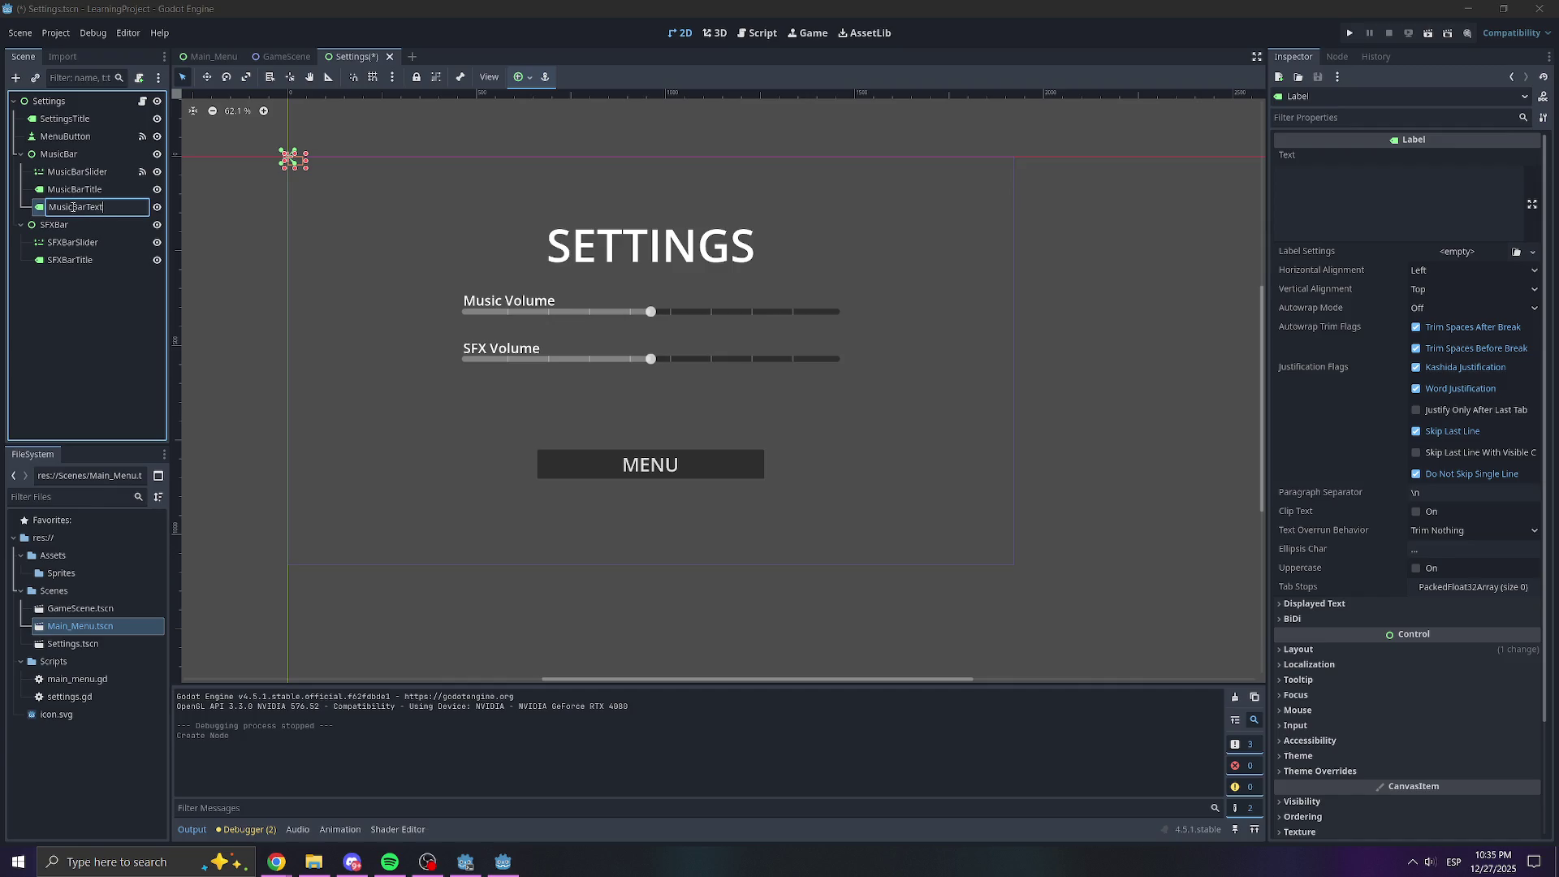
key("Return")
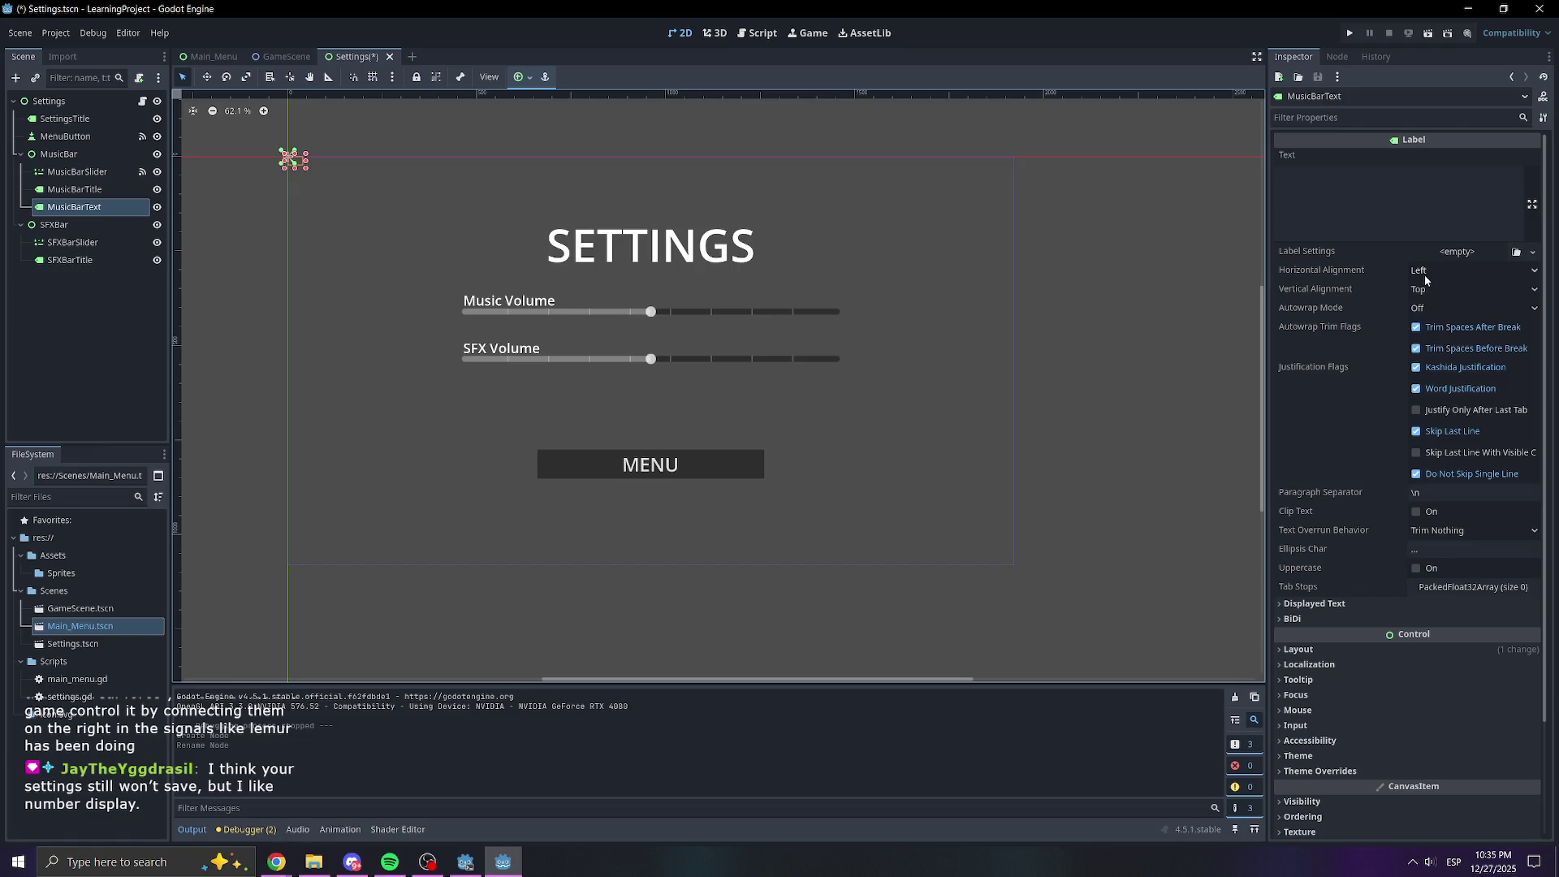
scroll(1417, 366, "down", 3)
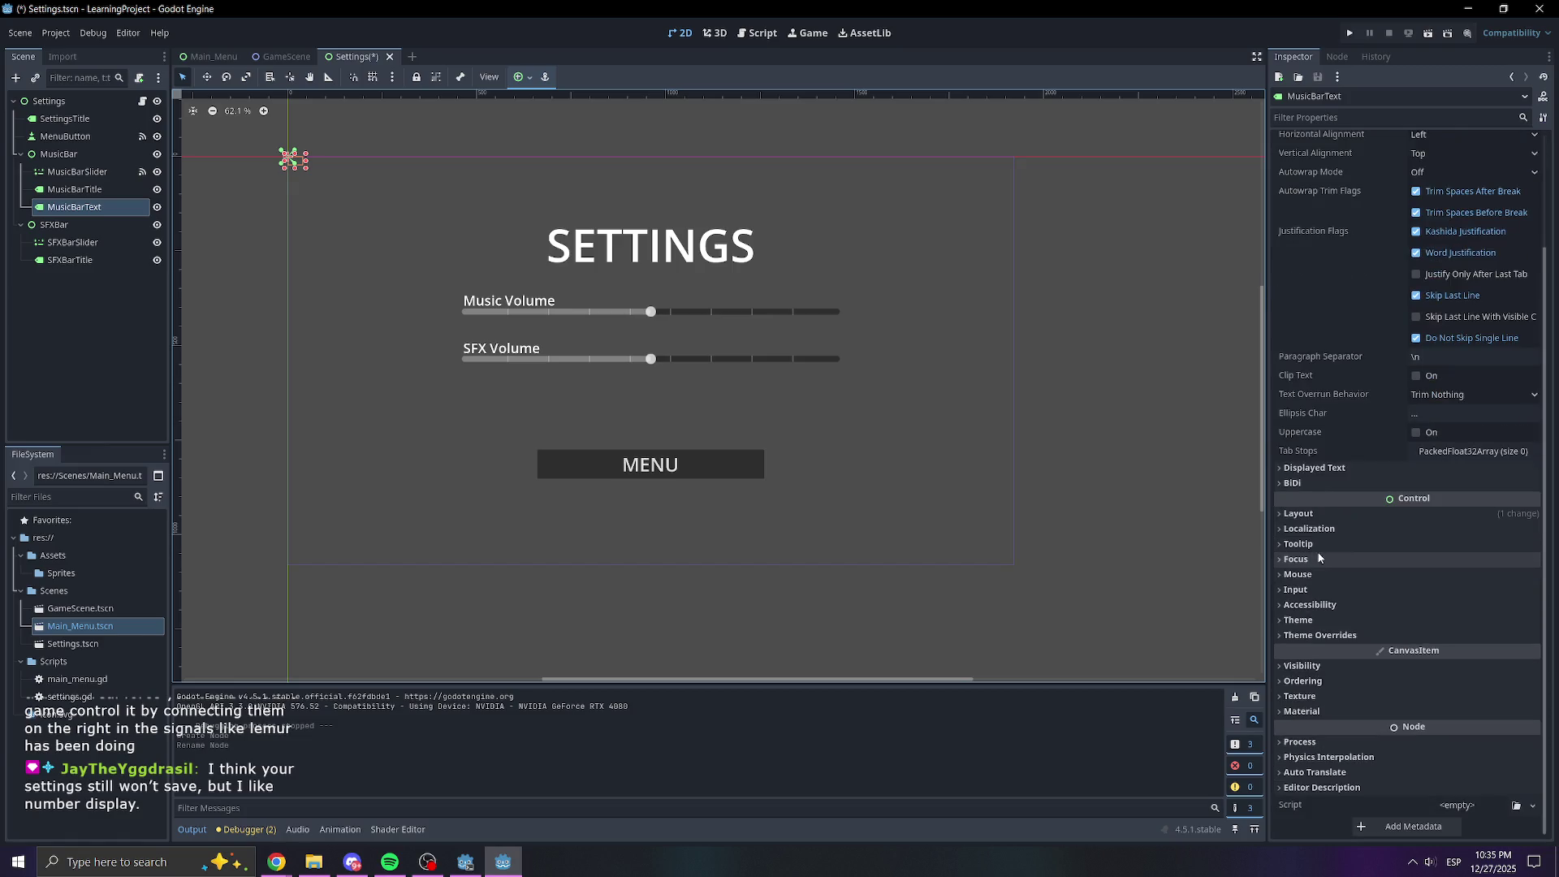
Set MusicBarText's layout mode to Anchors with the Center Top preset, and its text to 50
left_click(1323, 514)
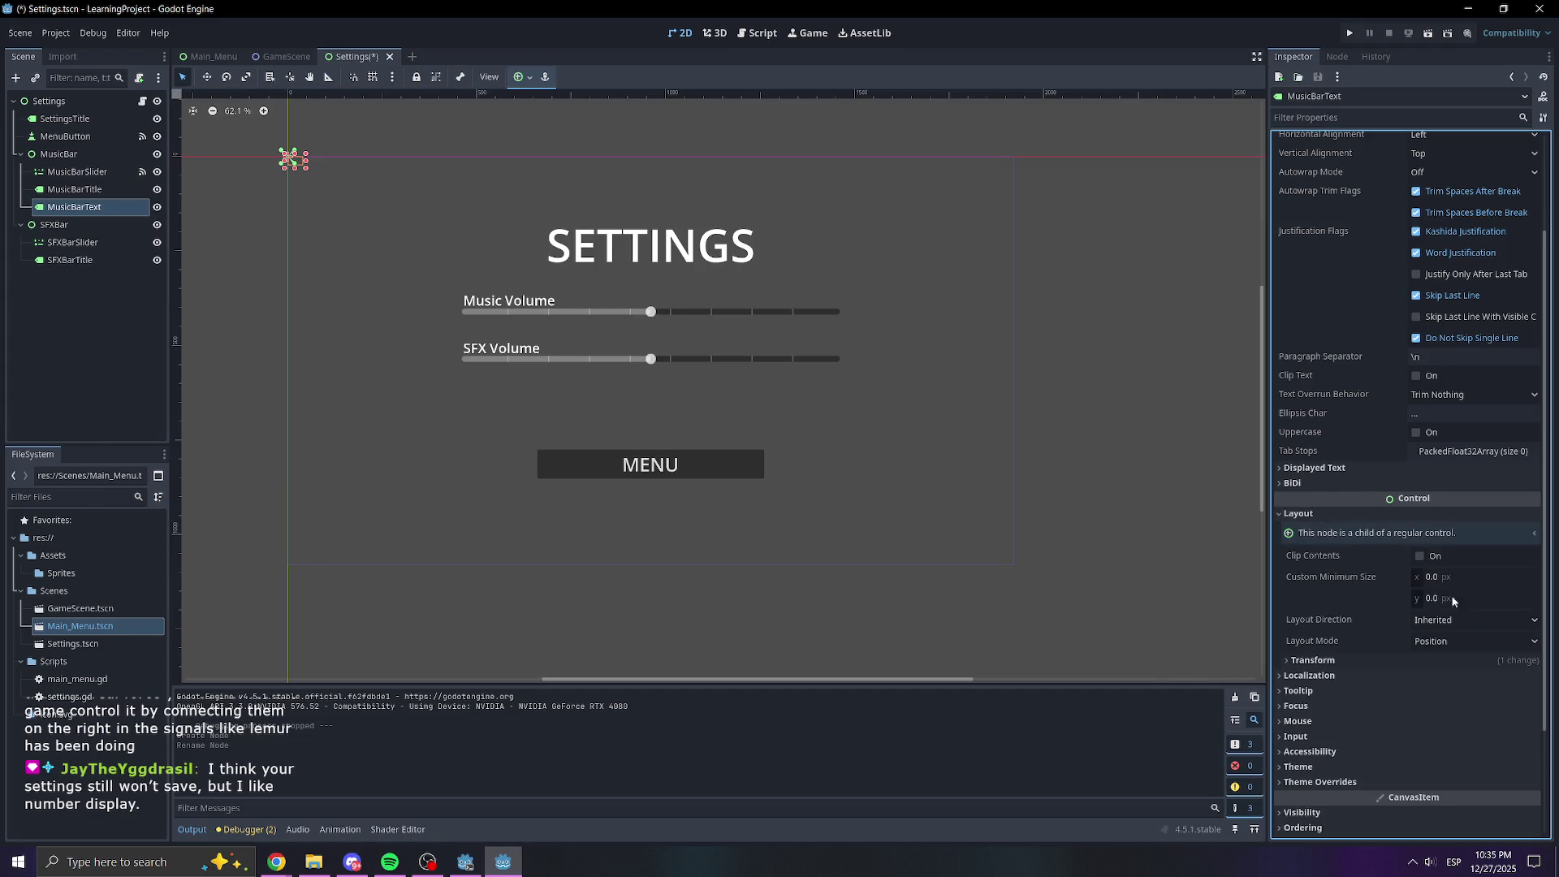
left_click(1446, 641)
left_click(1486, 672)
left_click(1449, 662)
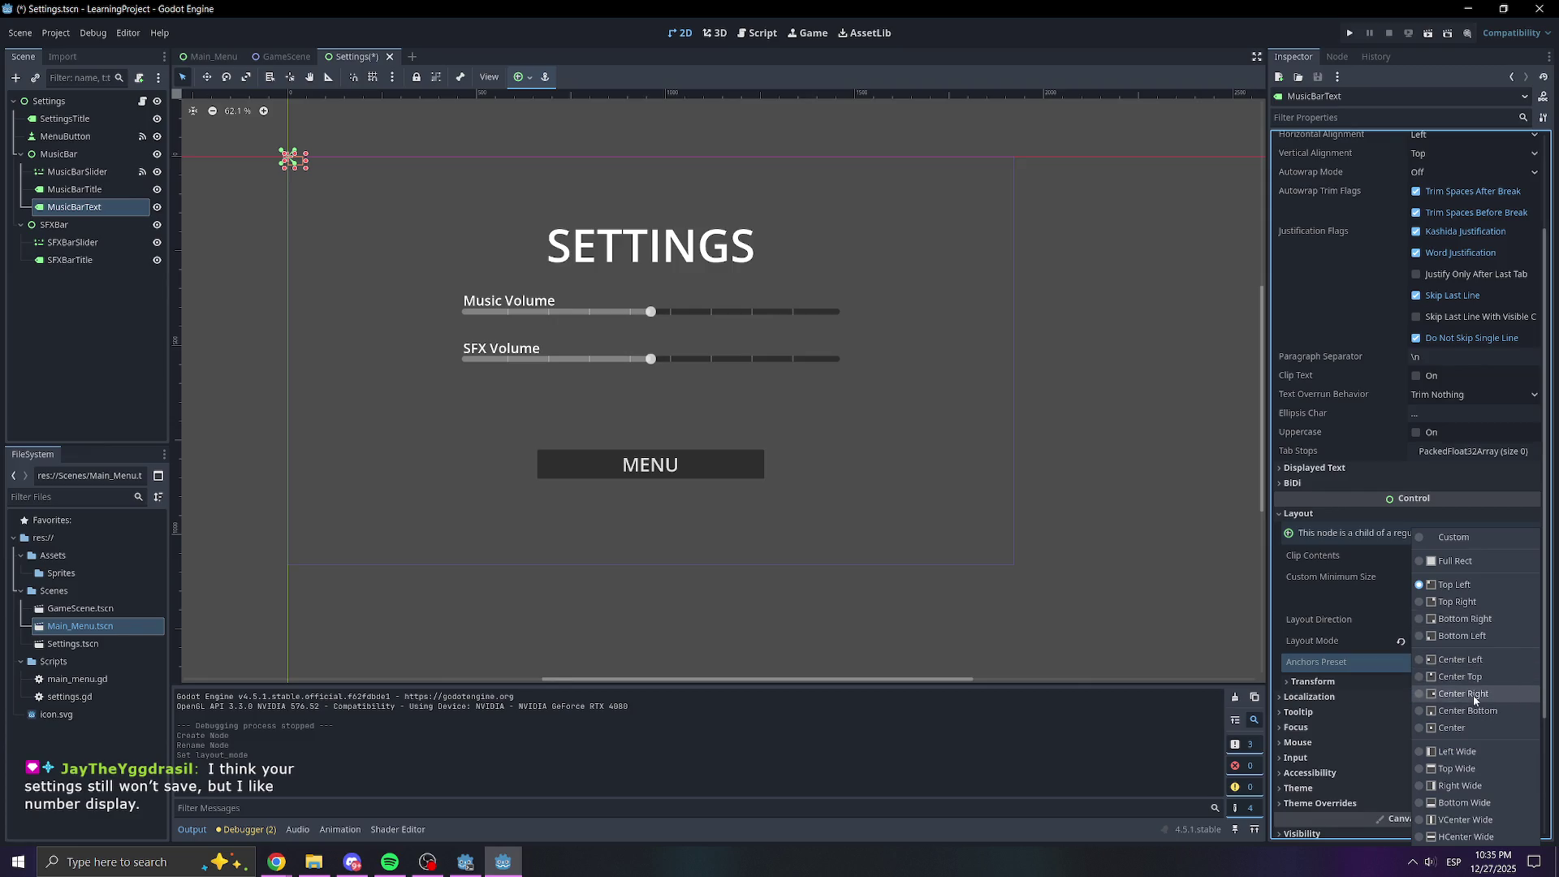
left_click(1463, 676)
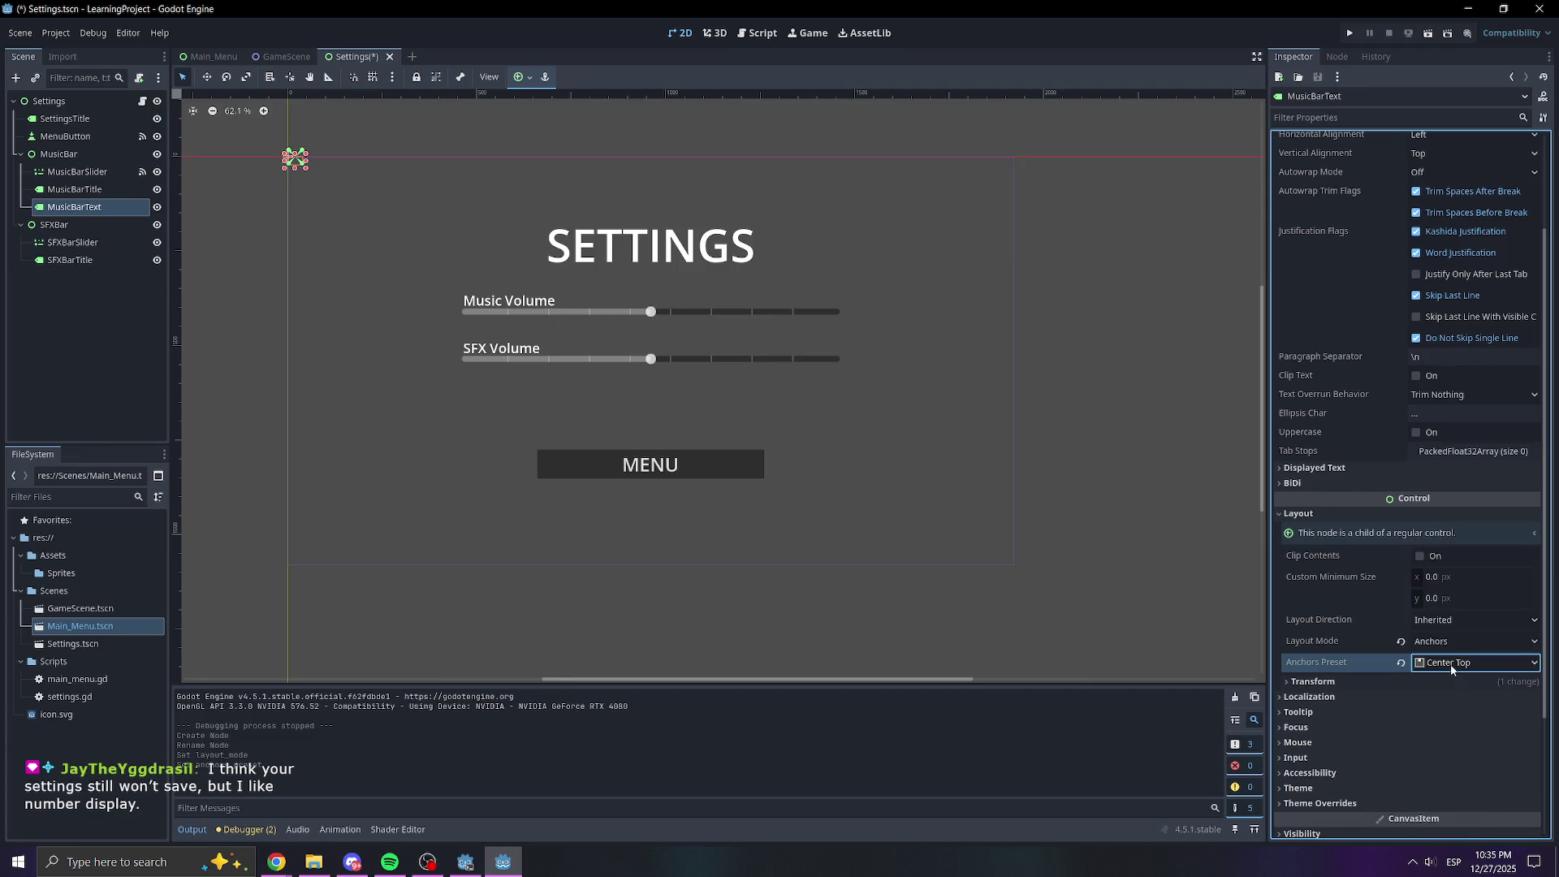
scroll(1347, 325, "up", 3)
left_click(1349, 224)
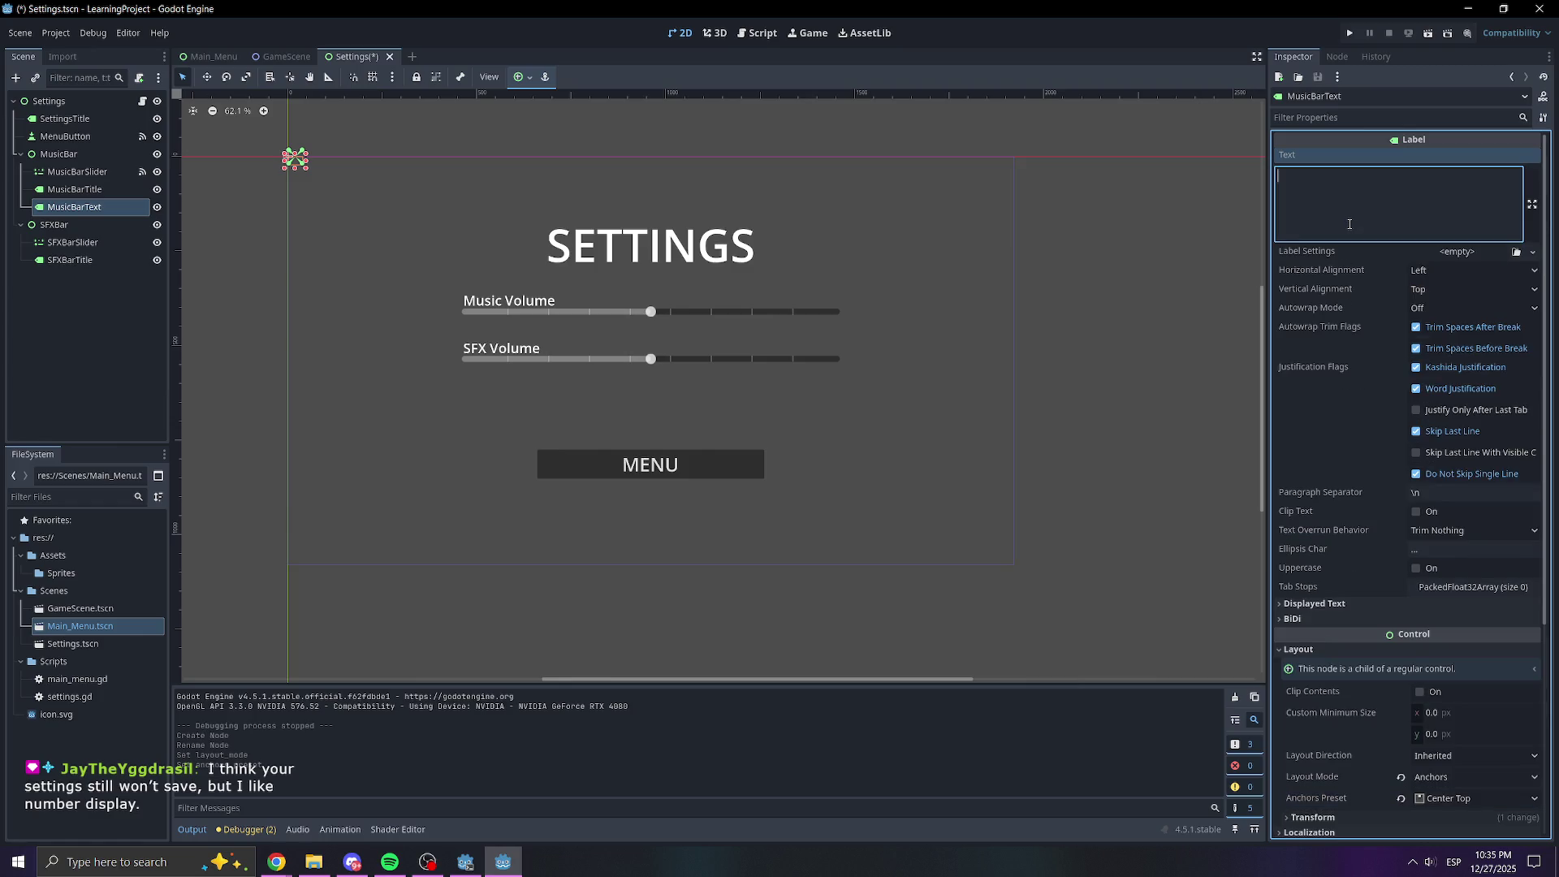
type("50")
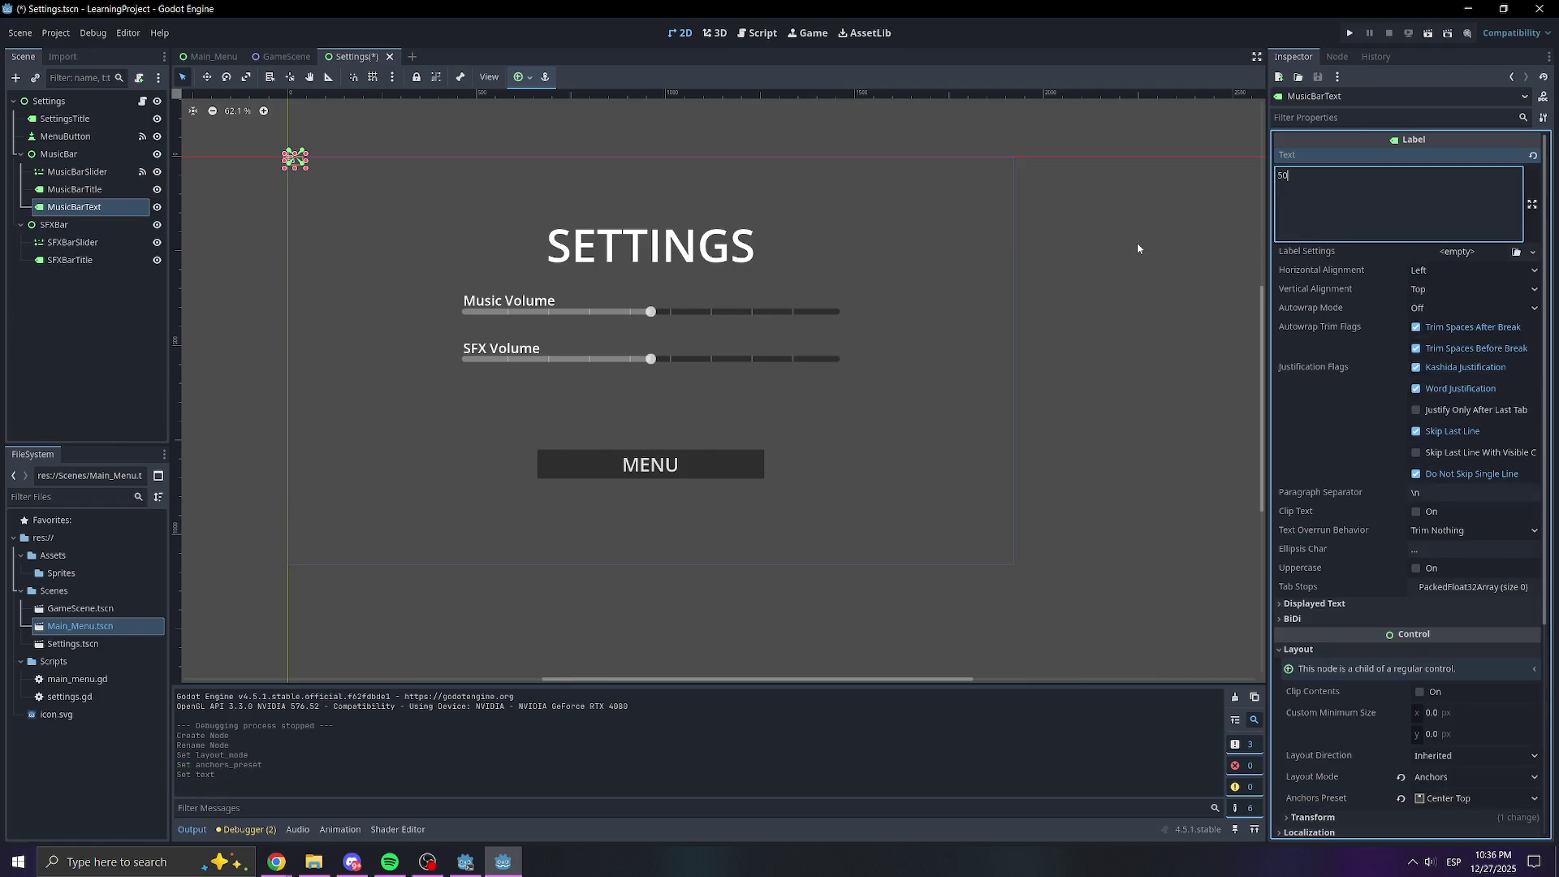
Override the label's font size to 60 px
scroll(1379, 596, "down", 5)
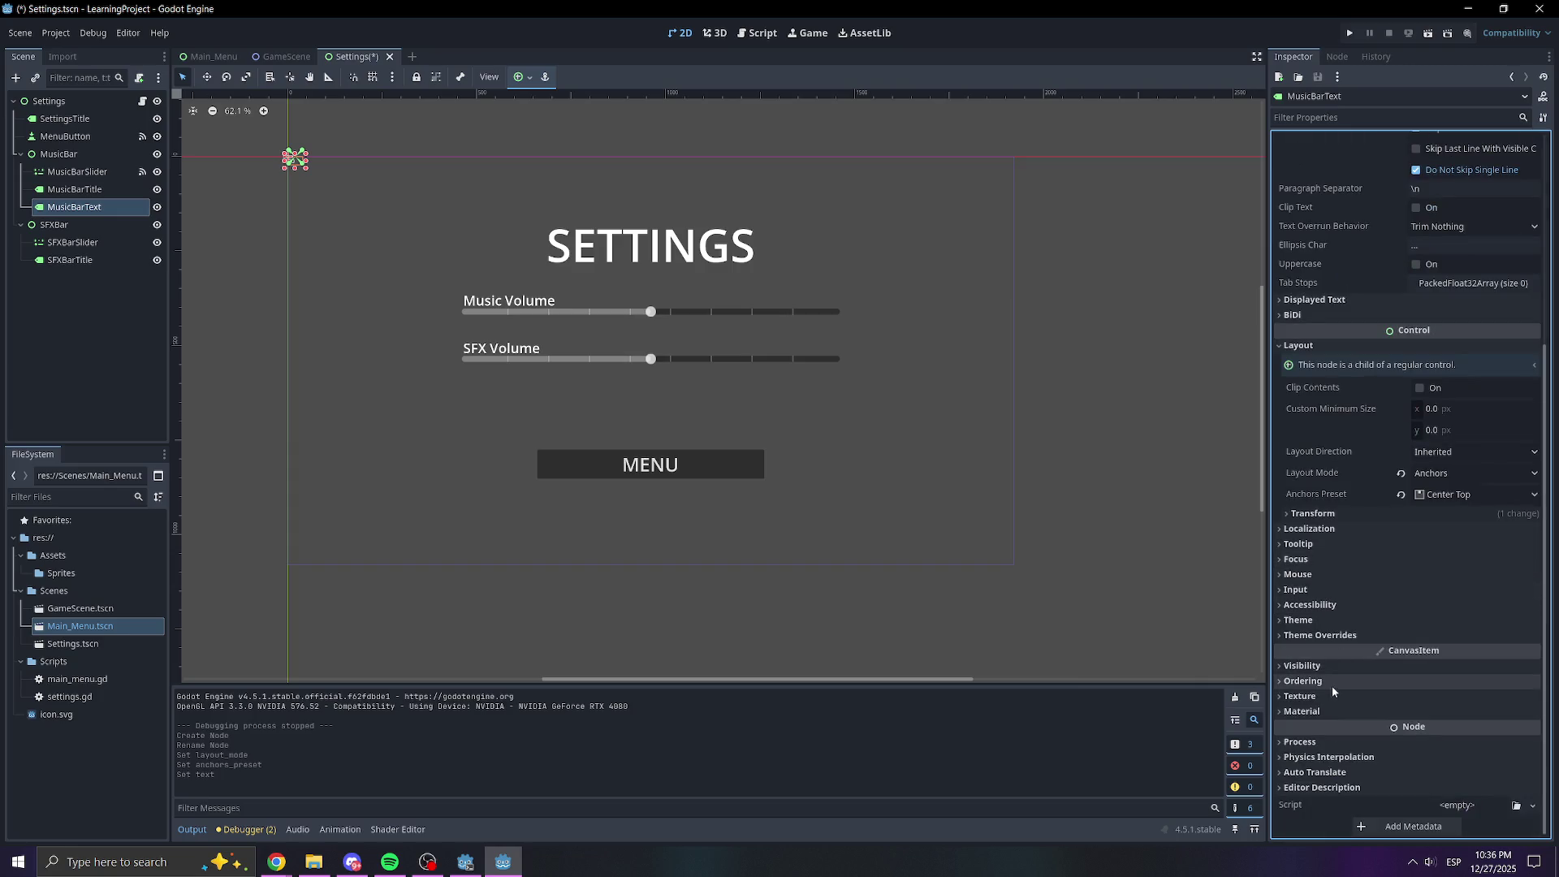
left_click(1308, 621)
left_click(1307, 622)
left_click(1309, 635)
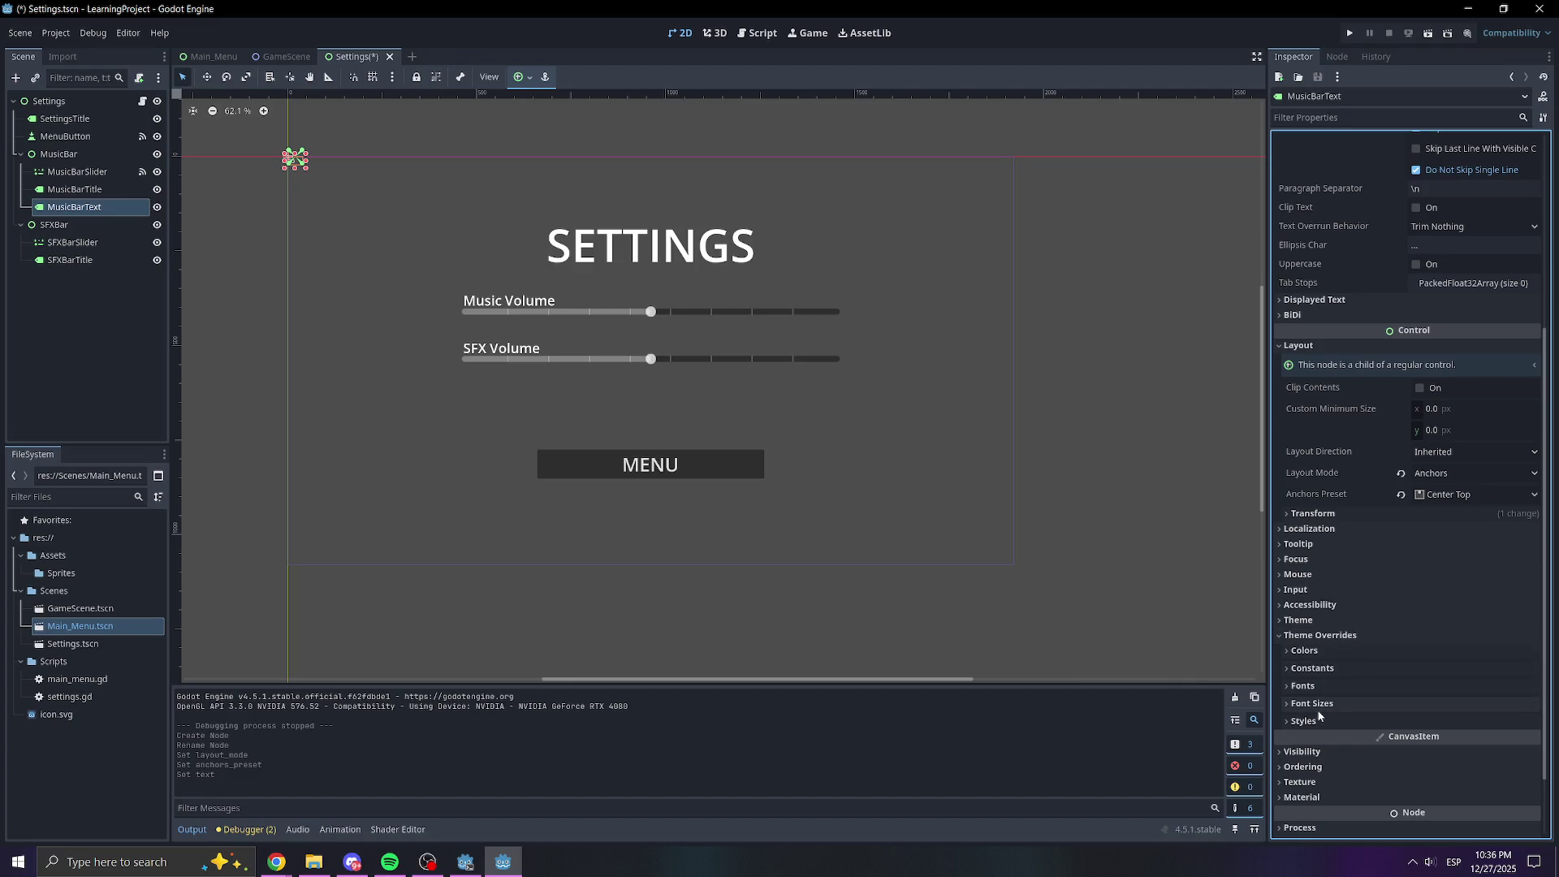
left_click(1316, 703)
left_click(1436, 720)
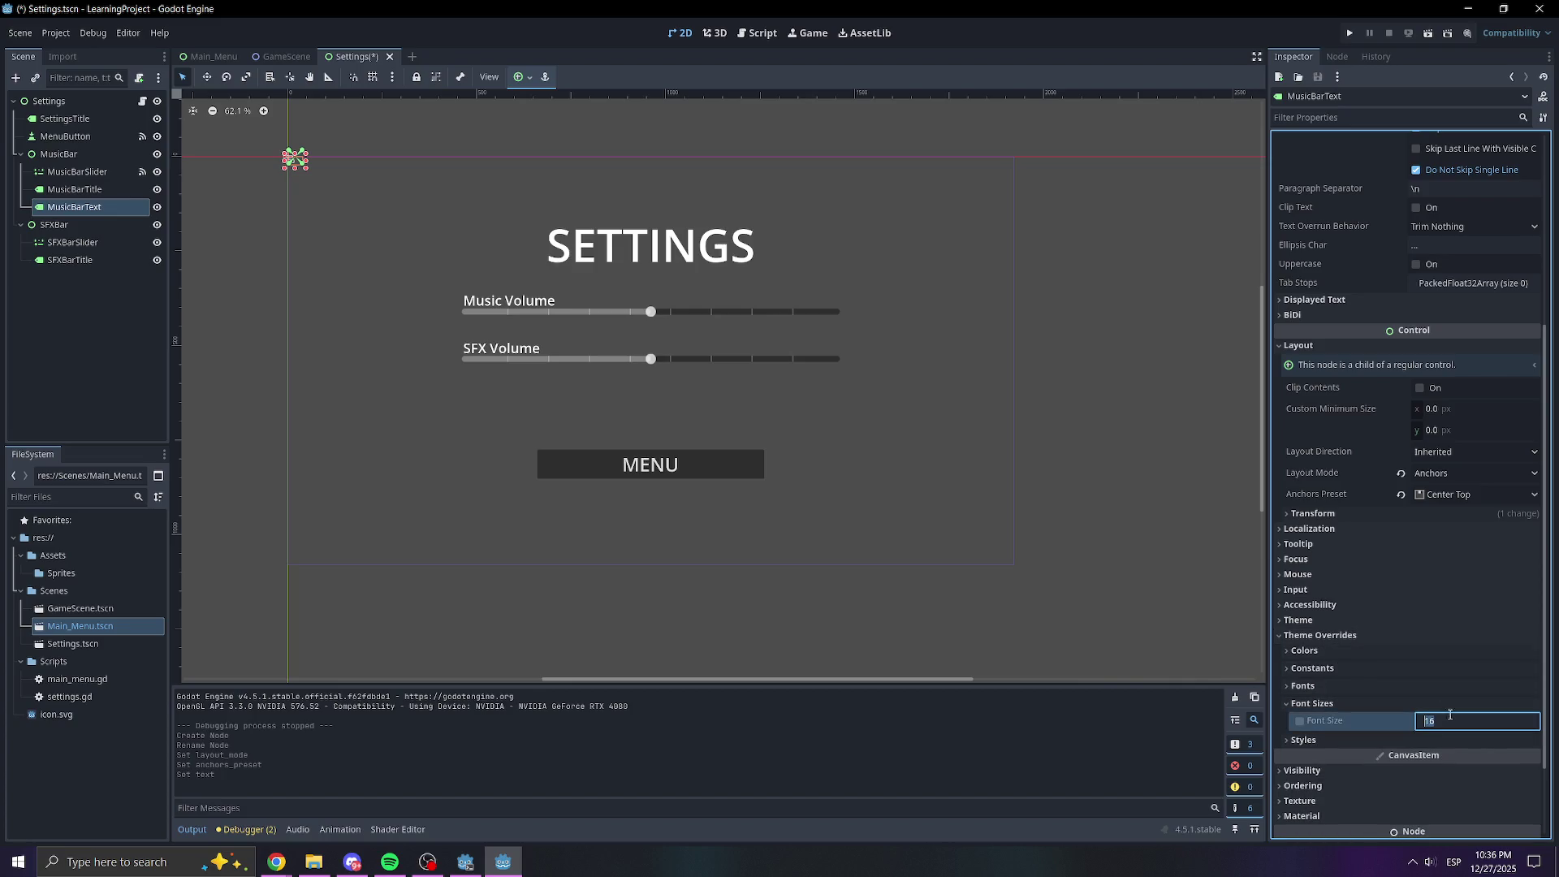
type("40")
key("Return")
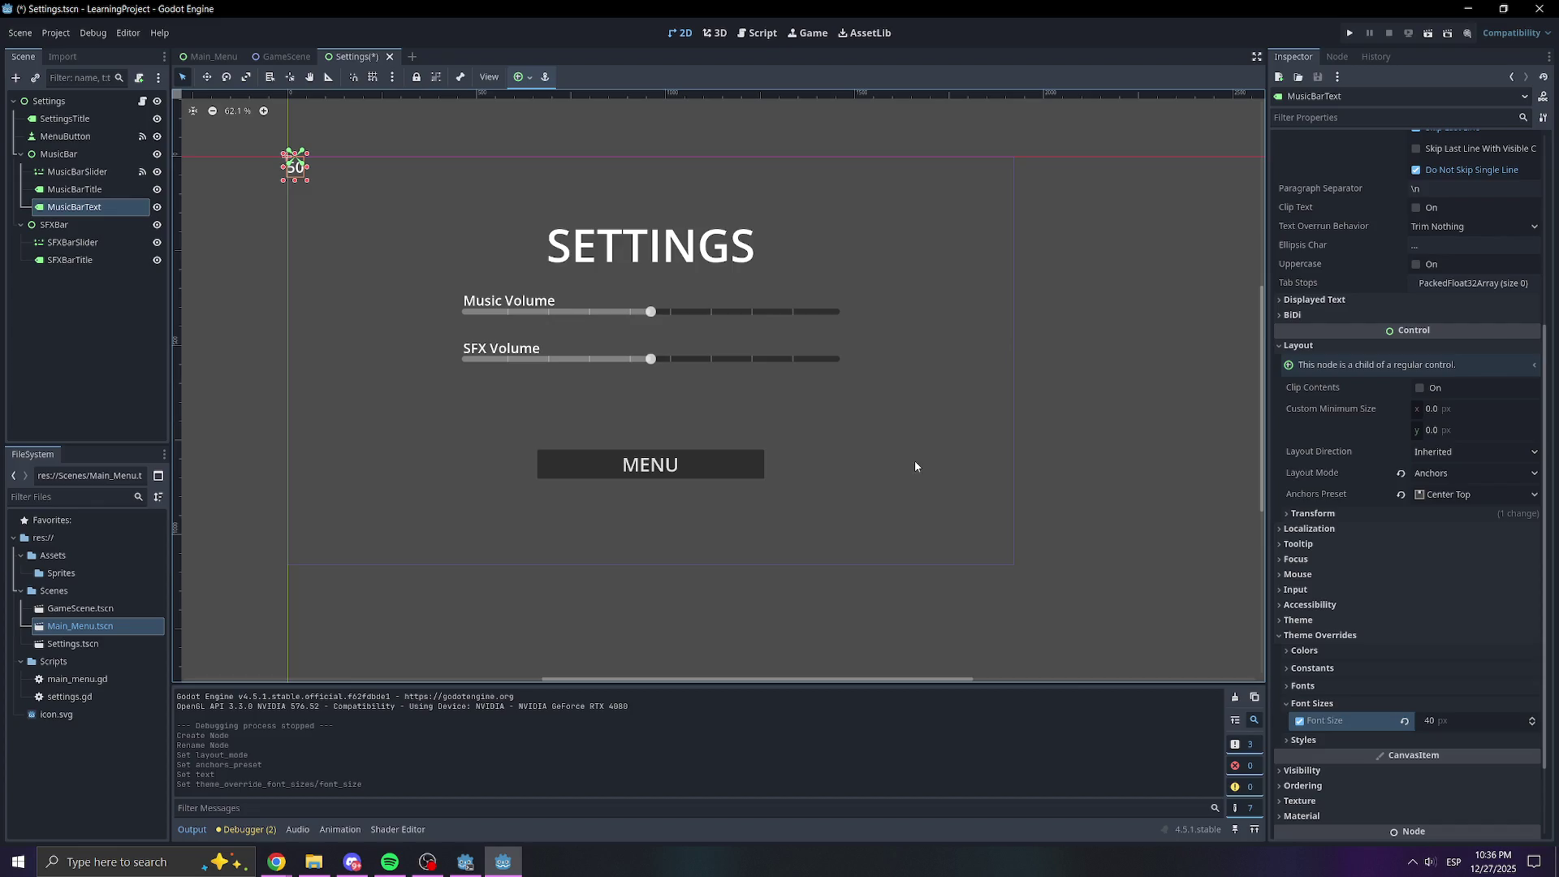
left_click(1436, 720)
type("60")
key("Return")
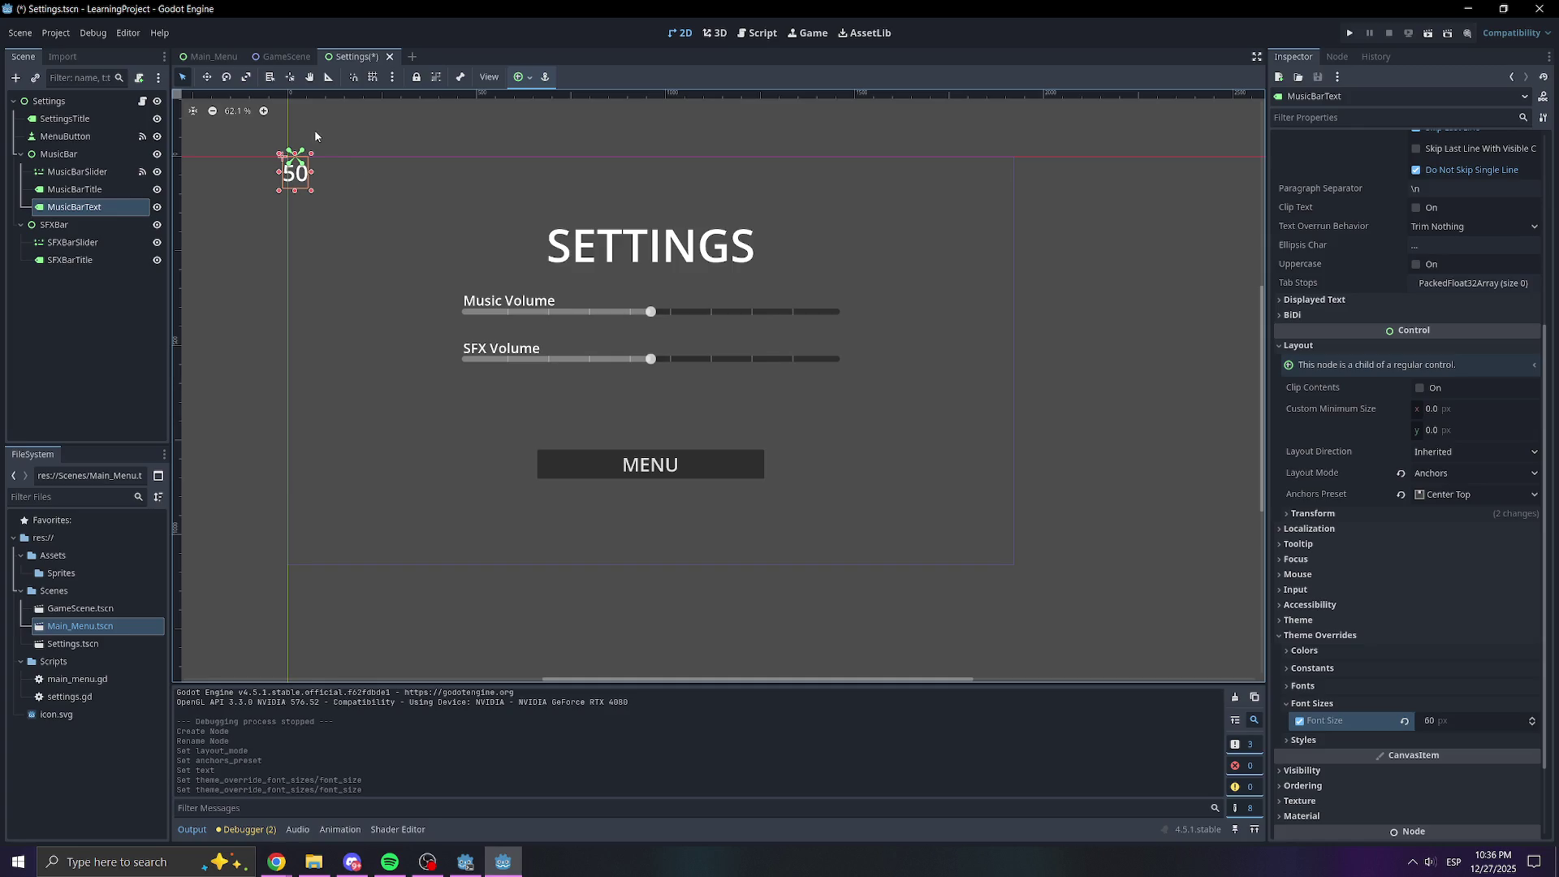
Keep the 50 label anchored Center Top and set its x position to 700
mouse_move(295, 175)
left_mouse_down()
mouse_move(913, 311)
mouse_move(861, 311)
left_mouse_up()
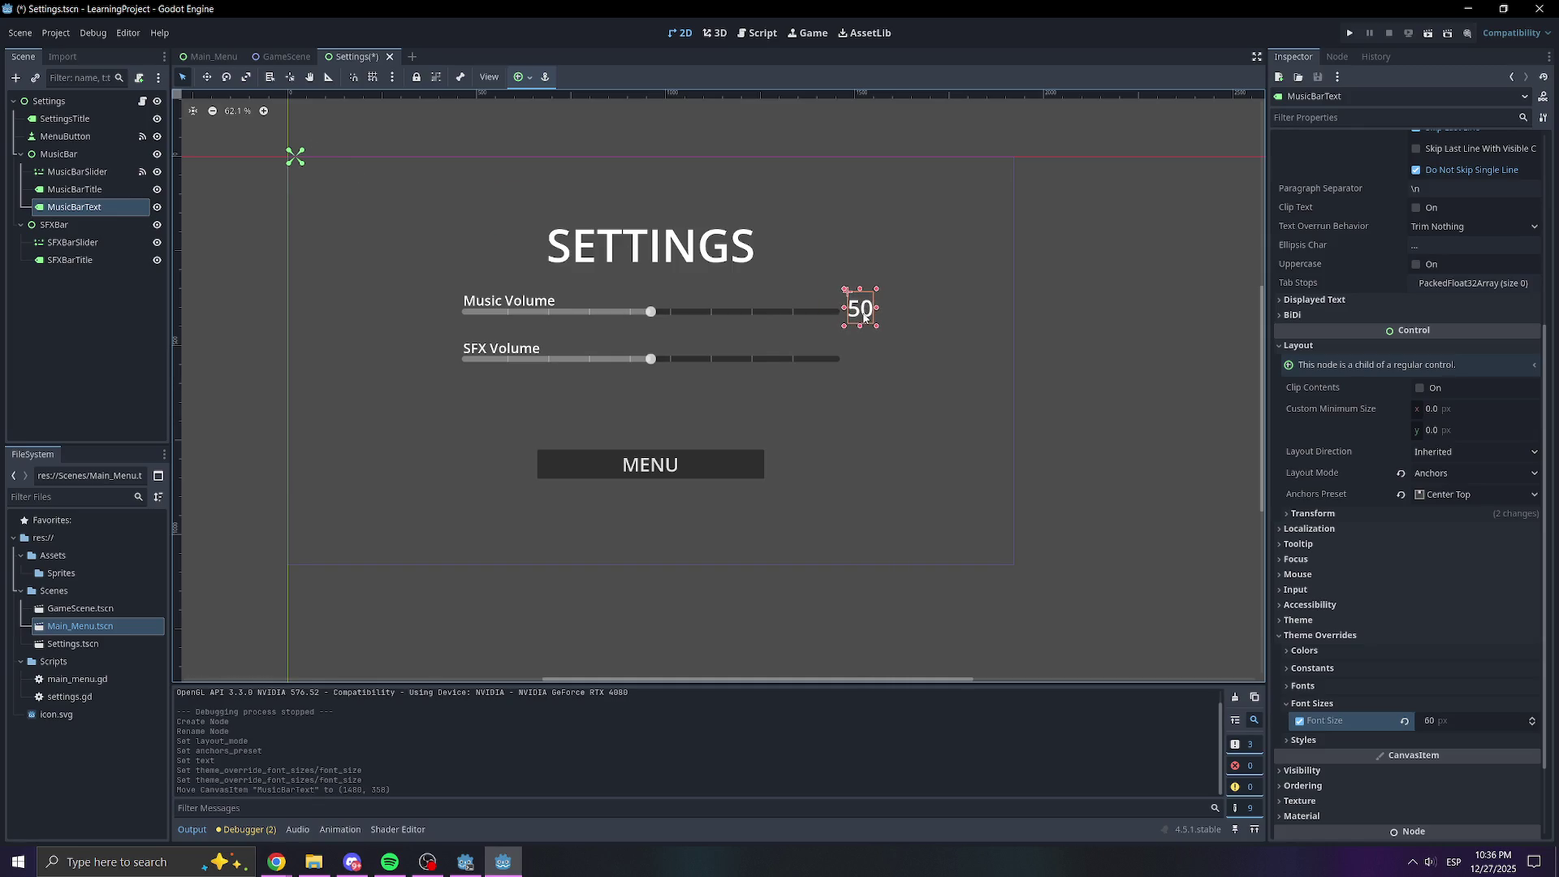
key("ctrl+z")
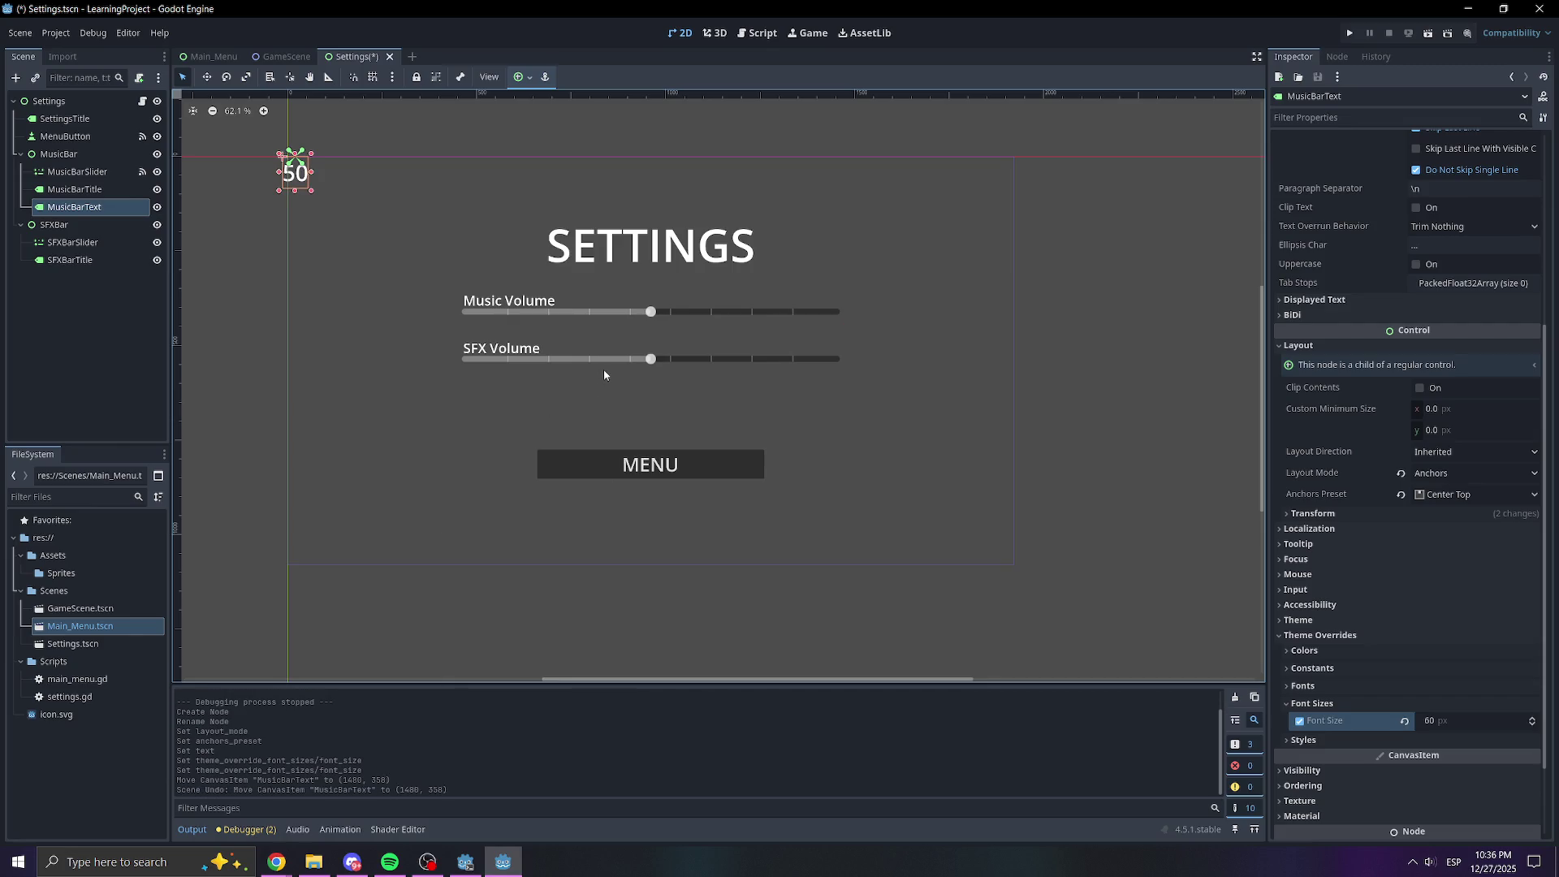
left_click(1453, 496)
left_click(1440, 641)
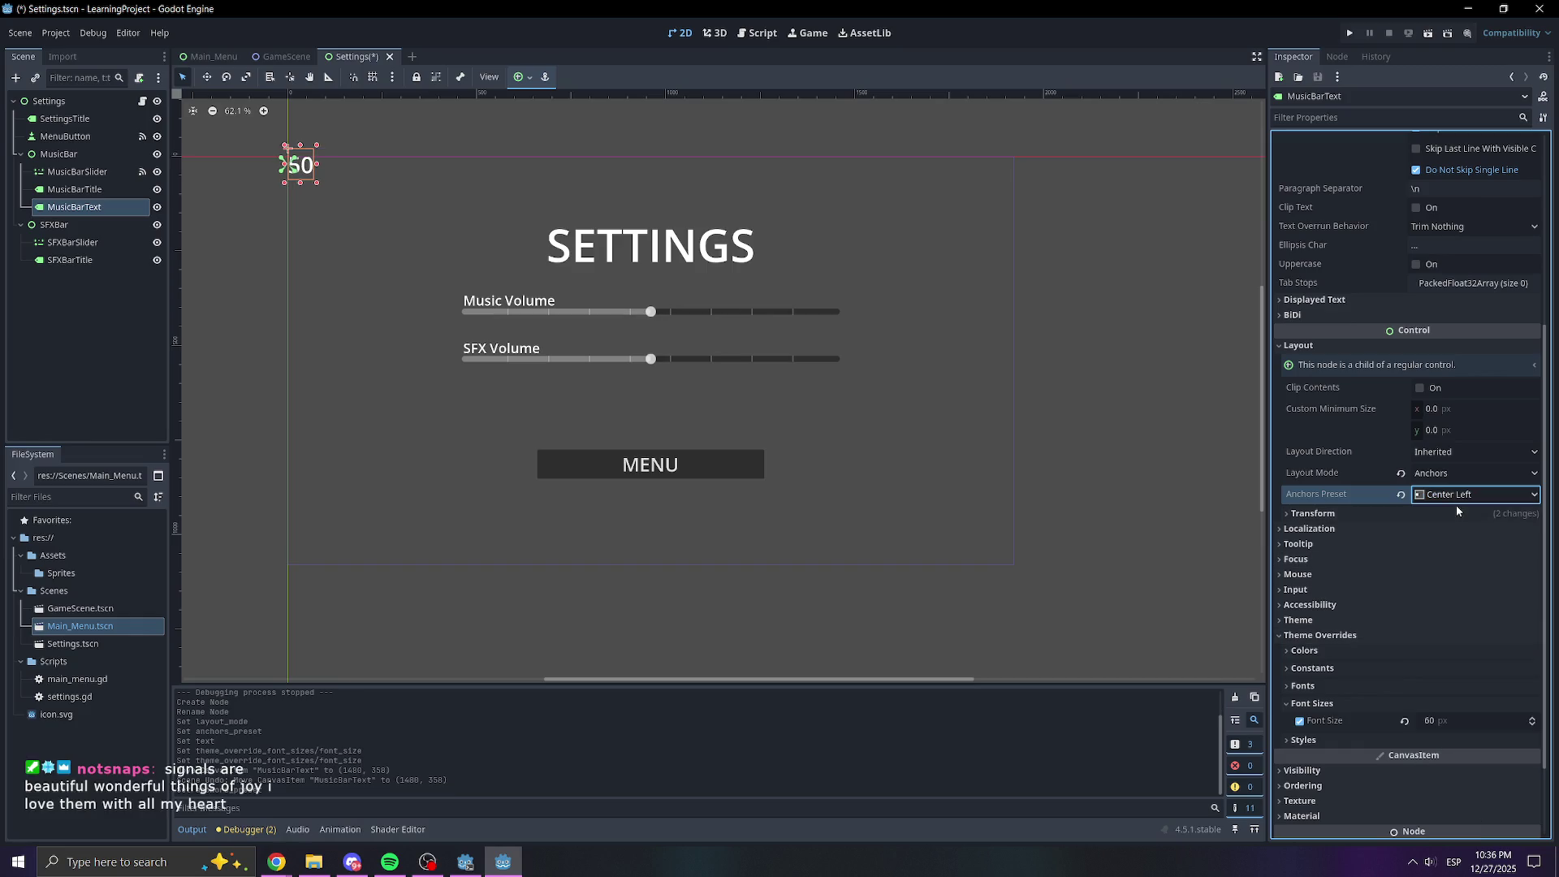
left_click(1455, 499)
left_click(1455, 654)
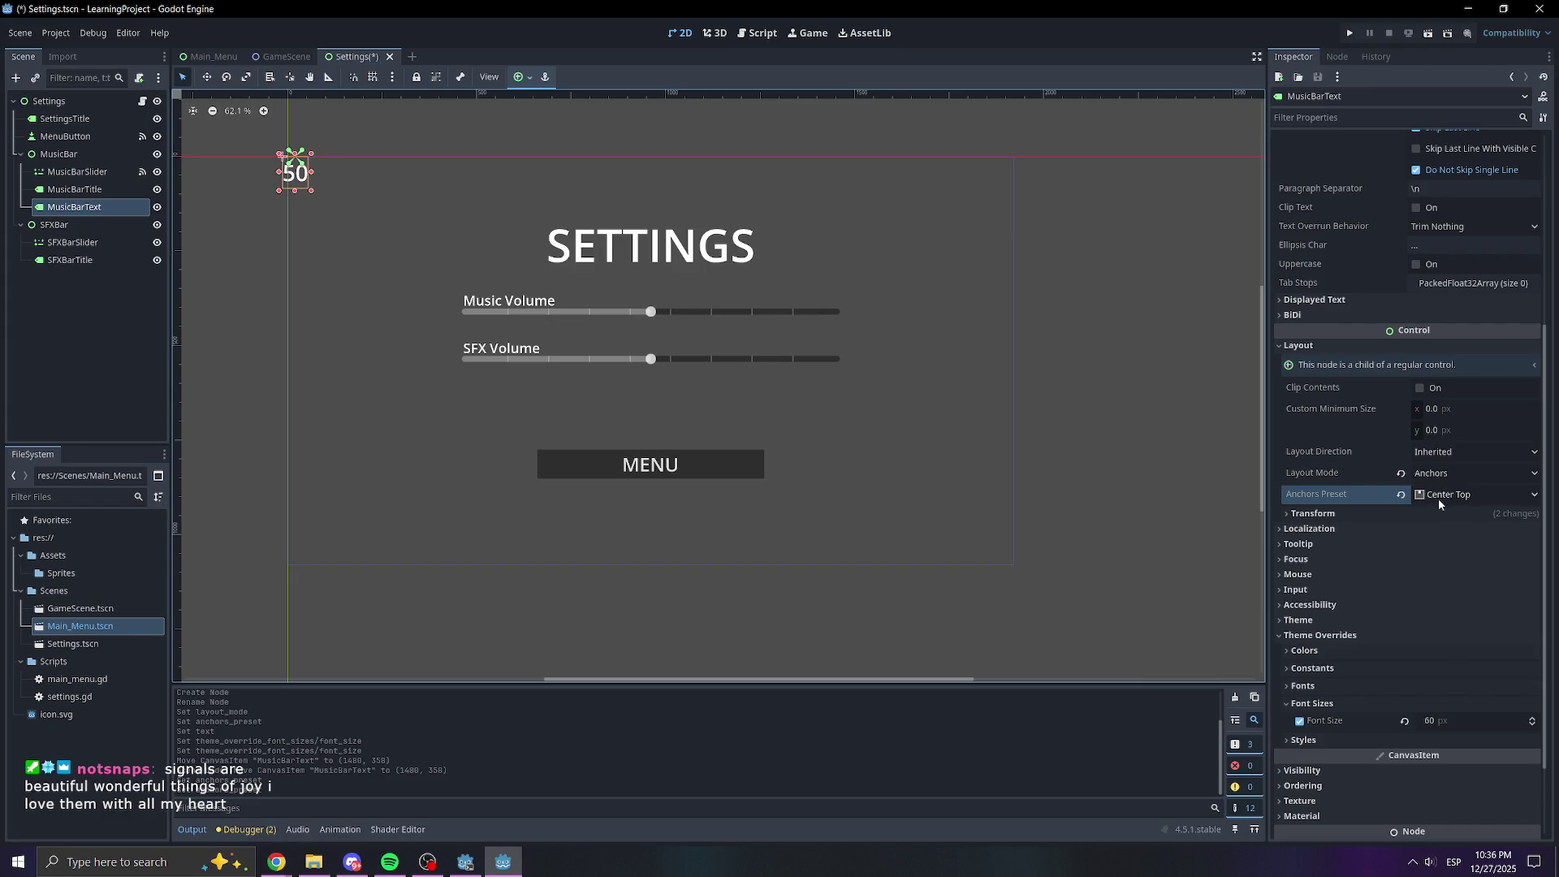
left_click(1397, 518)
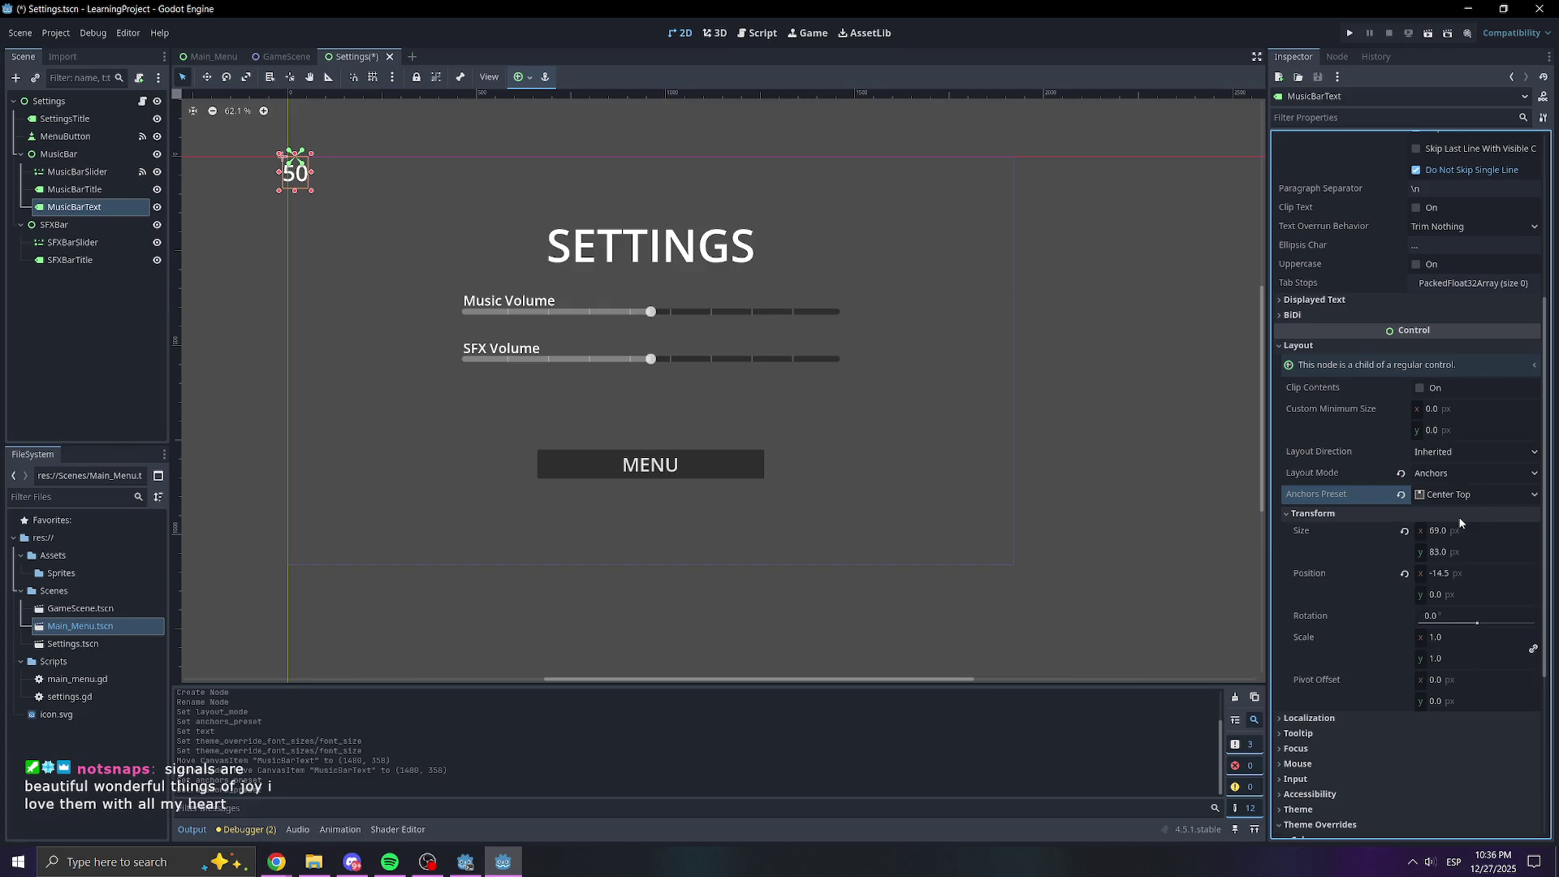
left_click_drag(1473, 570, 1551, 570)
left_click(1449, 574)
type("700")
key("Return")
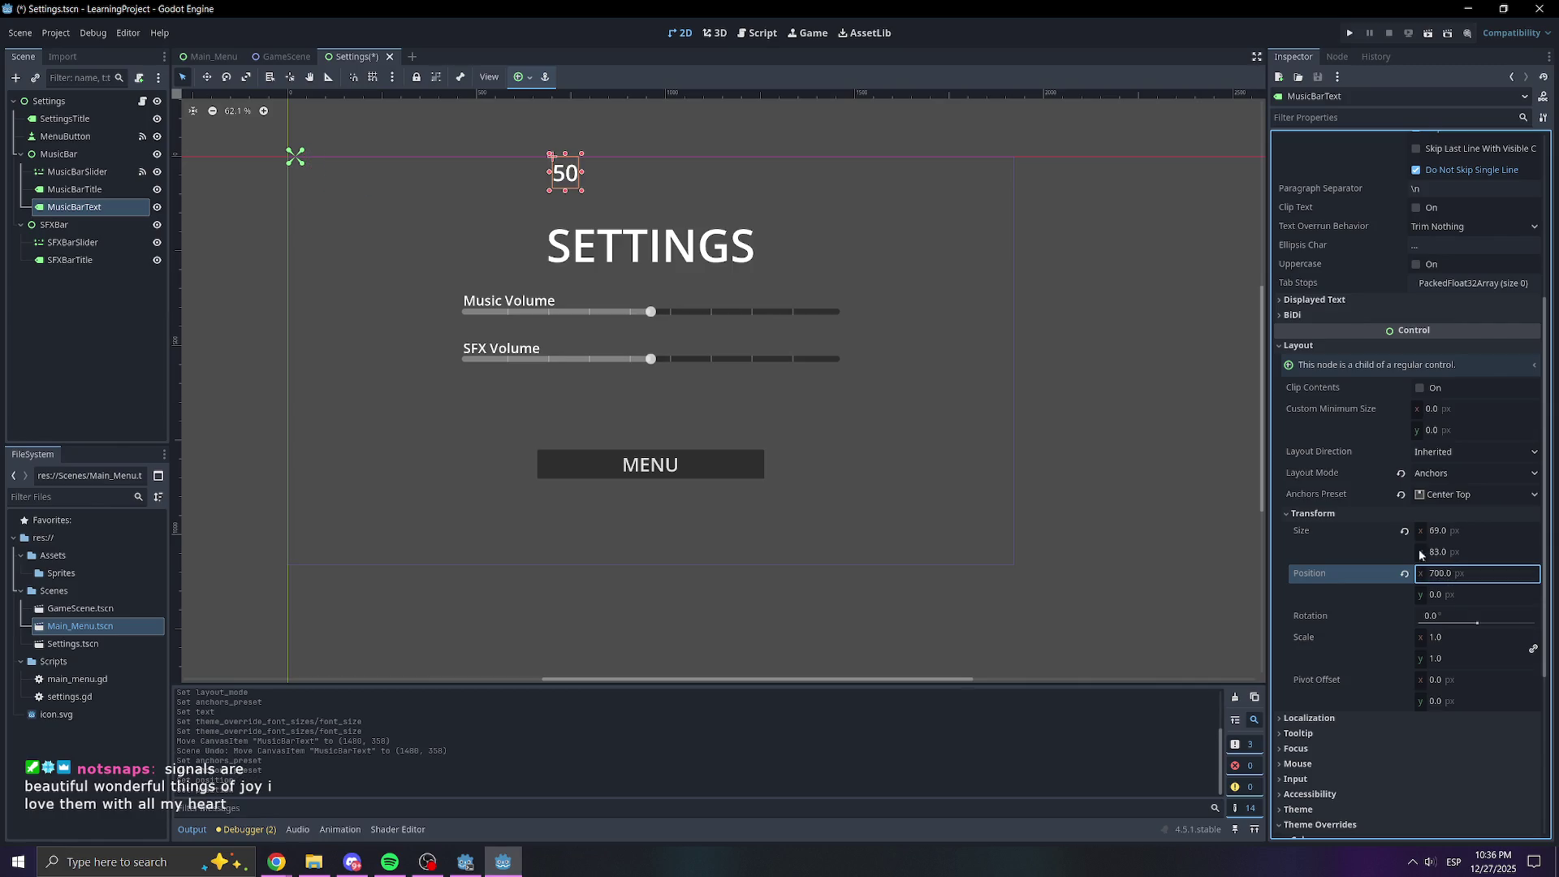
Drag the 50 label toward the right end of the Music Volume slider
mouse_move(578, 170)
left_mouse_down()
mouse_move(877, 248)
mouse_move(870, 309)
mouse_move(805, 303)
left_mouse_up()
scroll(880, 312, "up", 7)
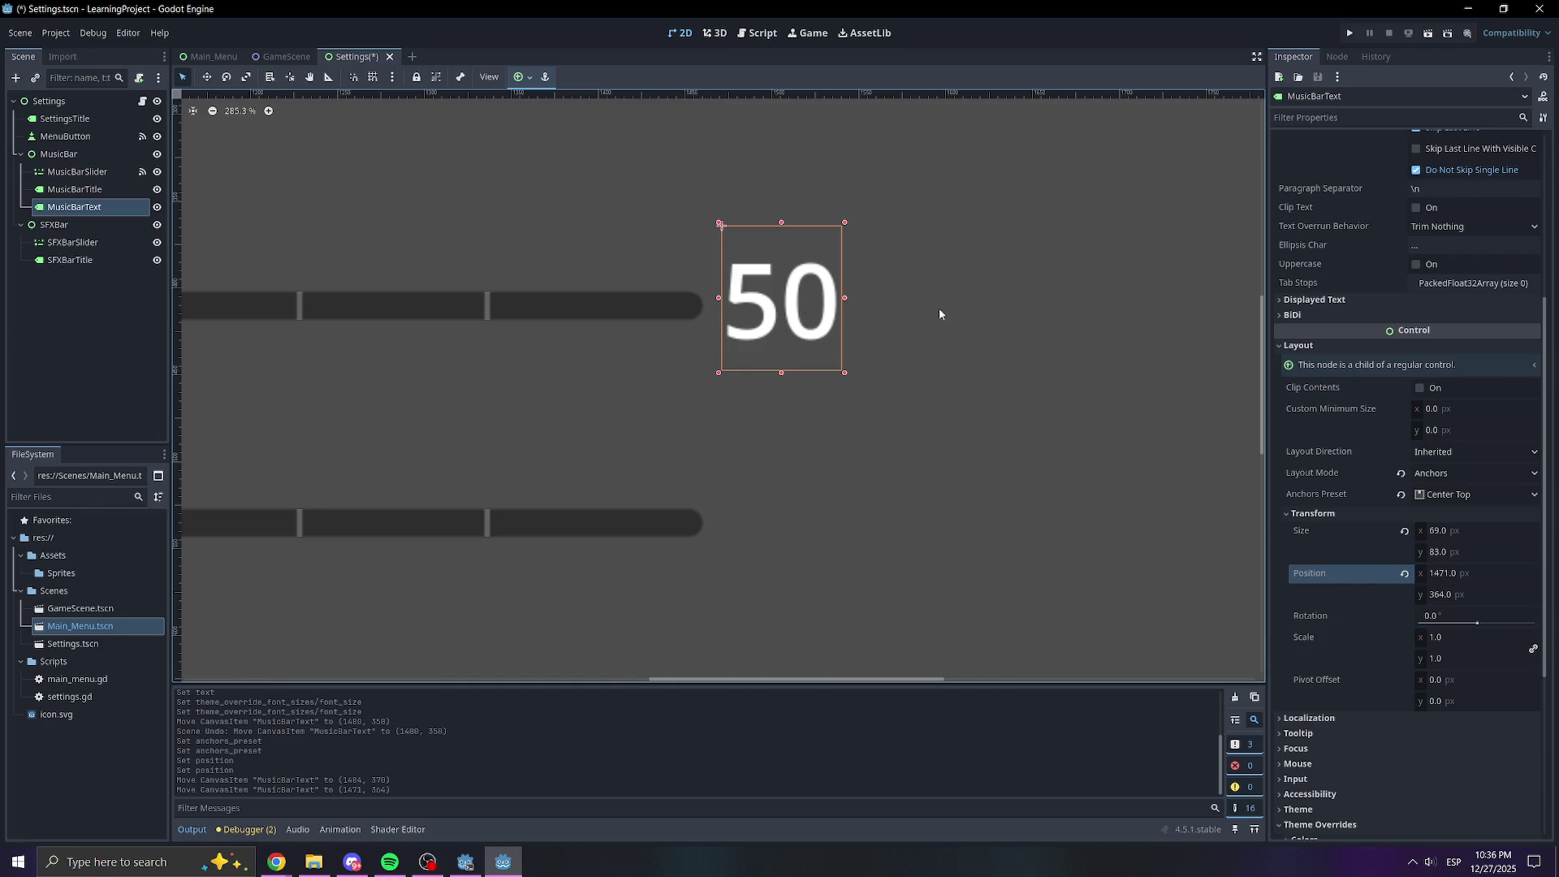
scroll(938, 308, "down", 5)
left_click(906, 417)
scroll(1056, 469, "down", 2)
scroll(940, 362, "up", 7)
left_click(940, 363)
mouse_move(940, 363)
left_mouse_down()
mouse_move(825, 321)
mouse_move(798, 266)
mouse_move(783, 285)
left_mouse_up()
scroll(792, 276, "up", 4)
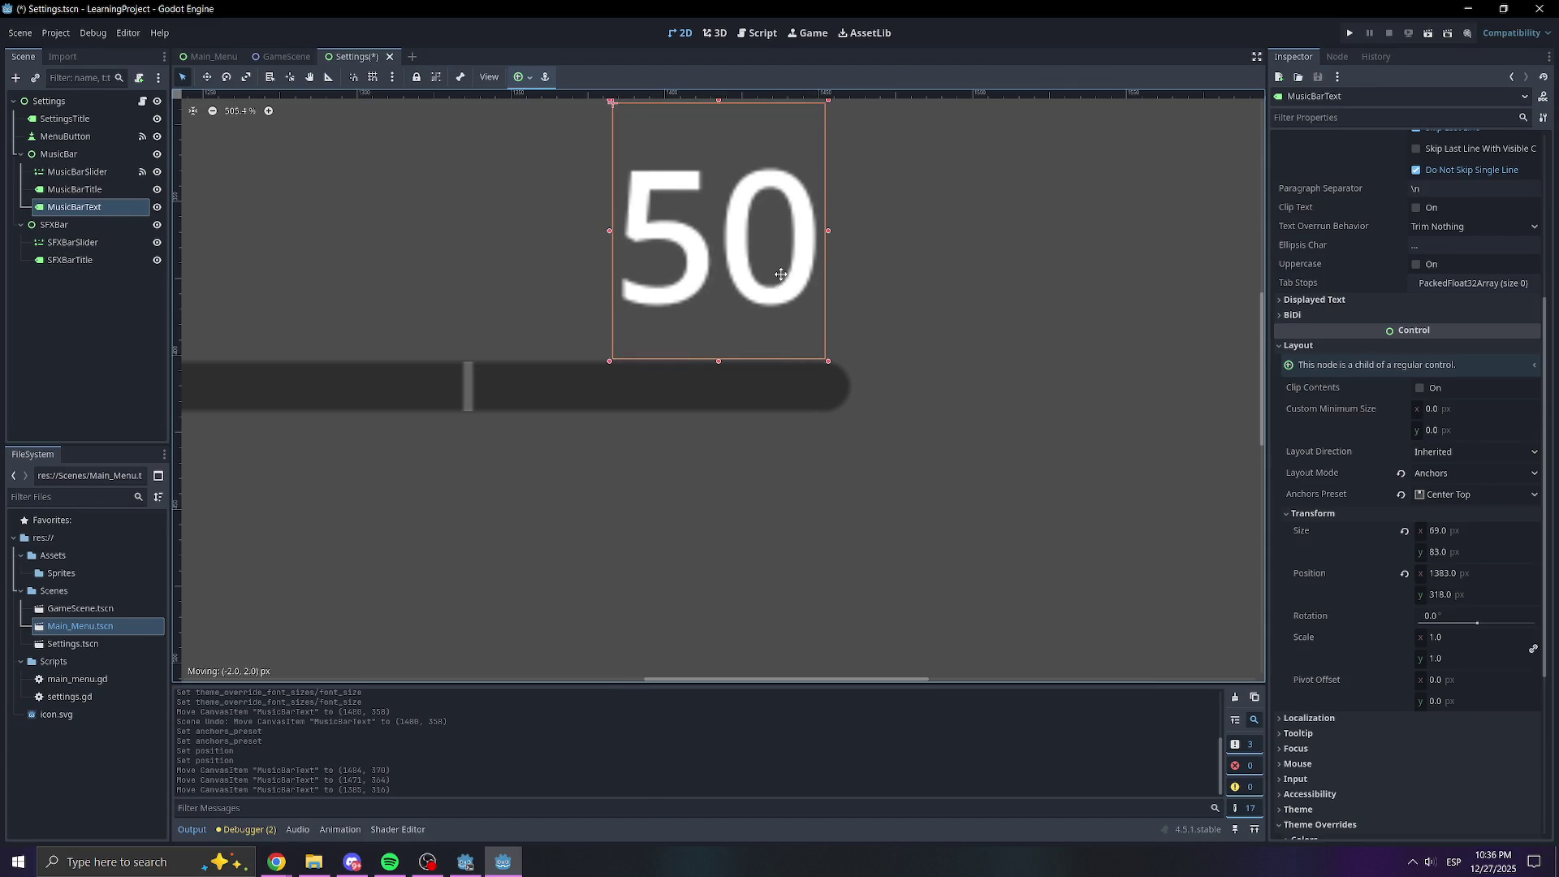
scroll(797, 441, "down", 9)
left_click_drag(763, 433, 982, 338)
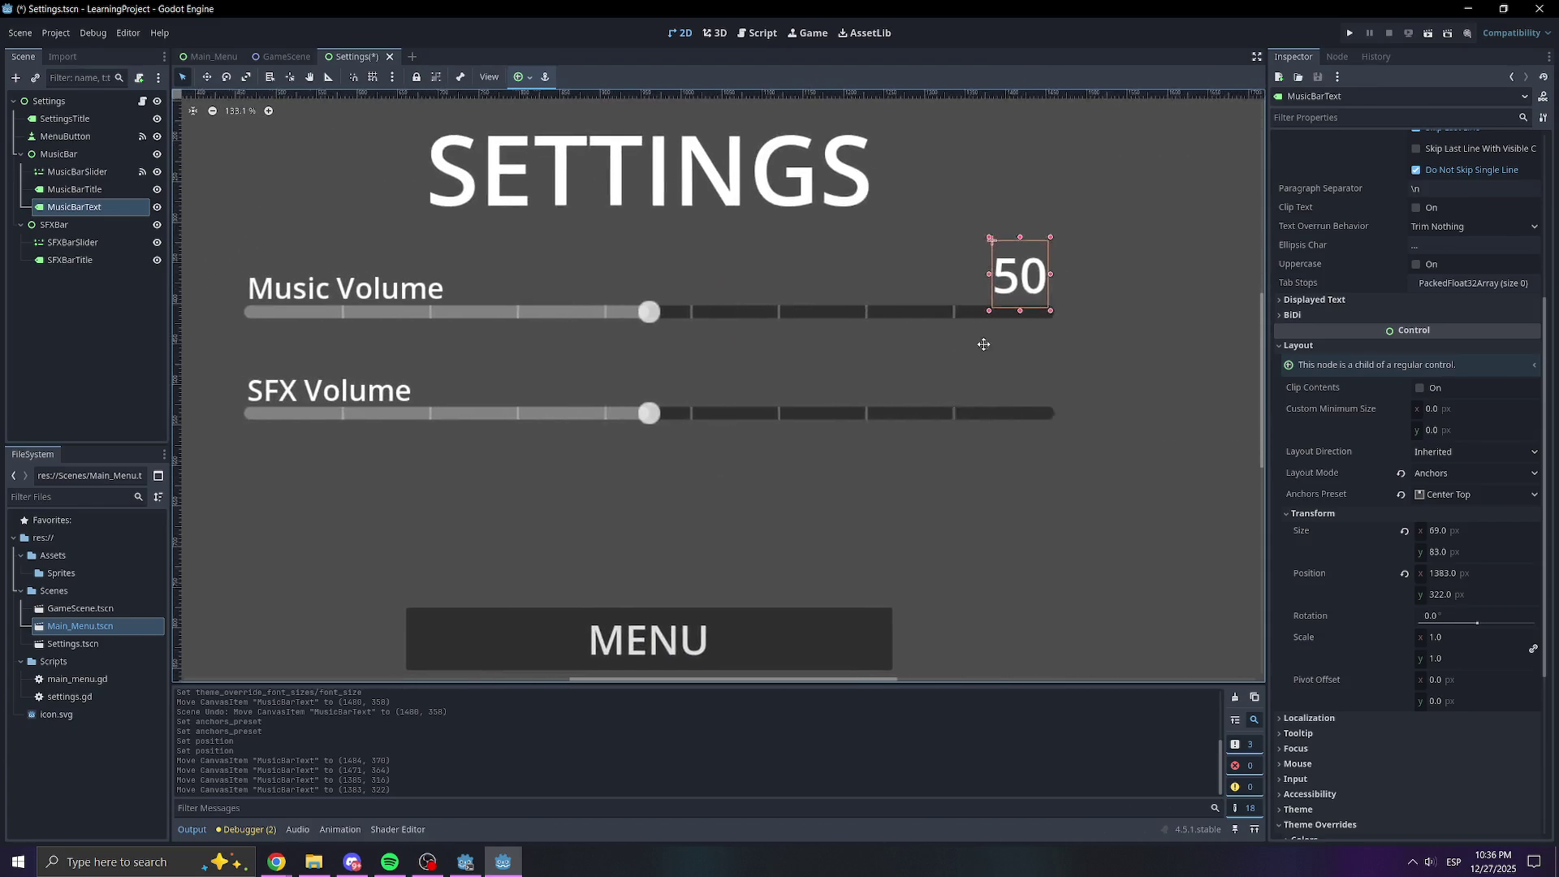
scroll(976, 304, "up", 3)
scroll(976, 304, "left", 3)
scroll(318, 299, "down", 2)
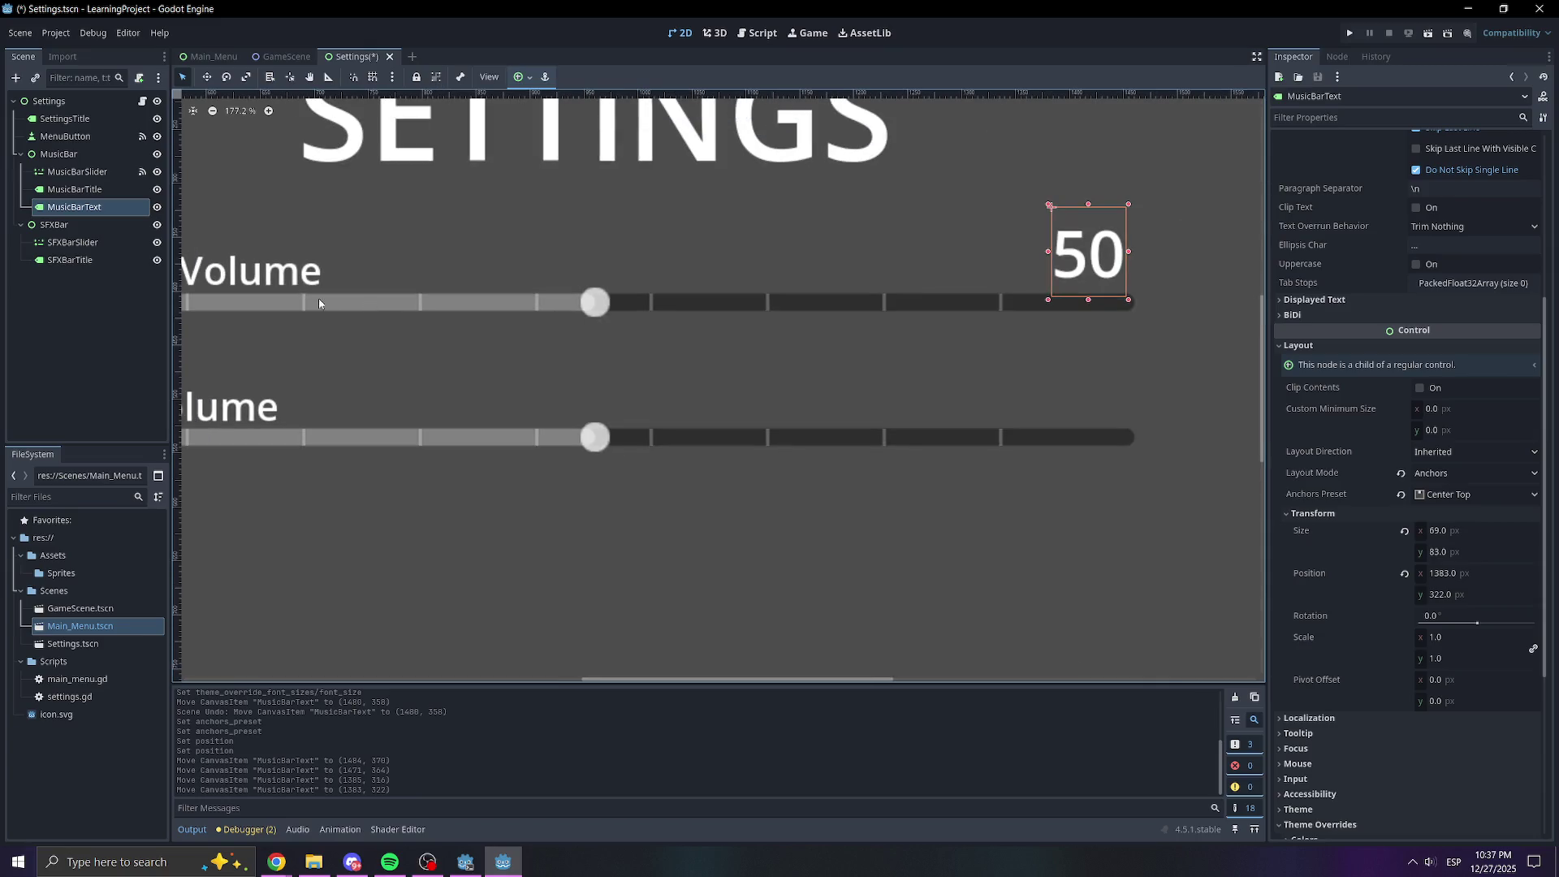
Reduce the 50 label's font size to 36 px
left_click(299, 280)
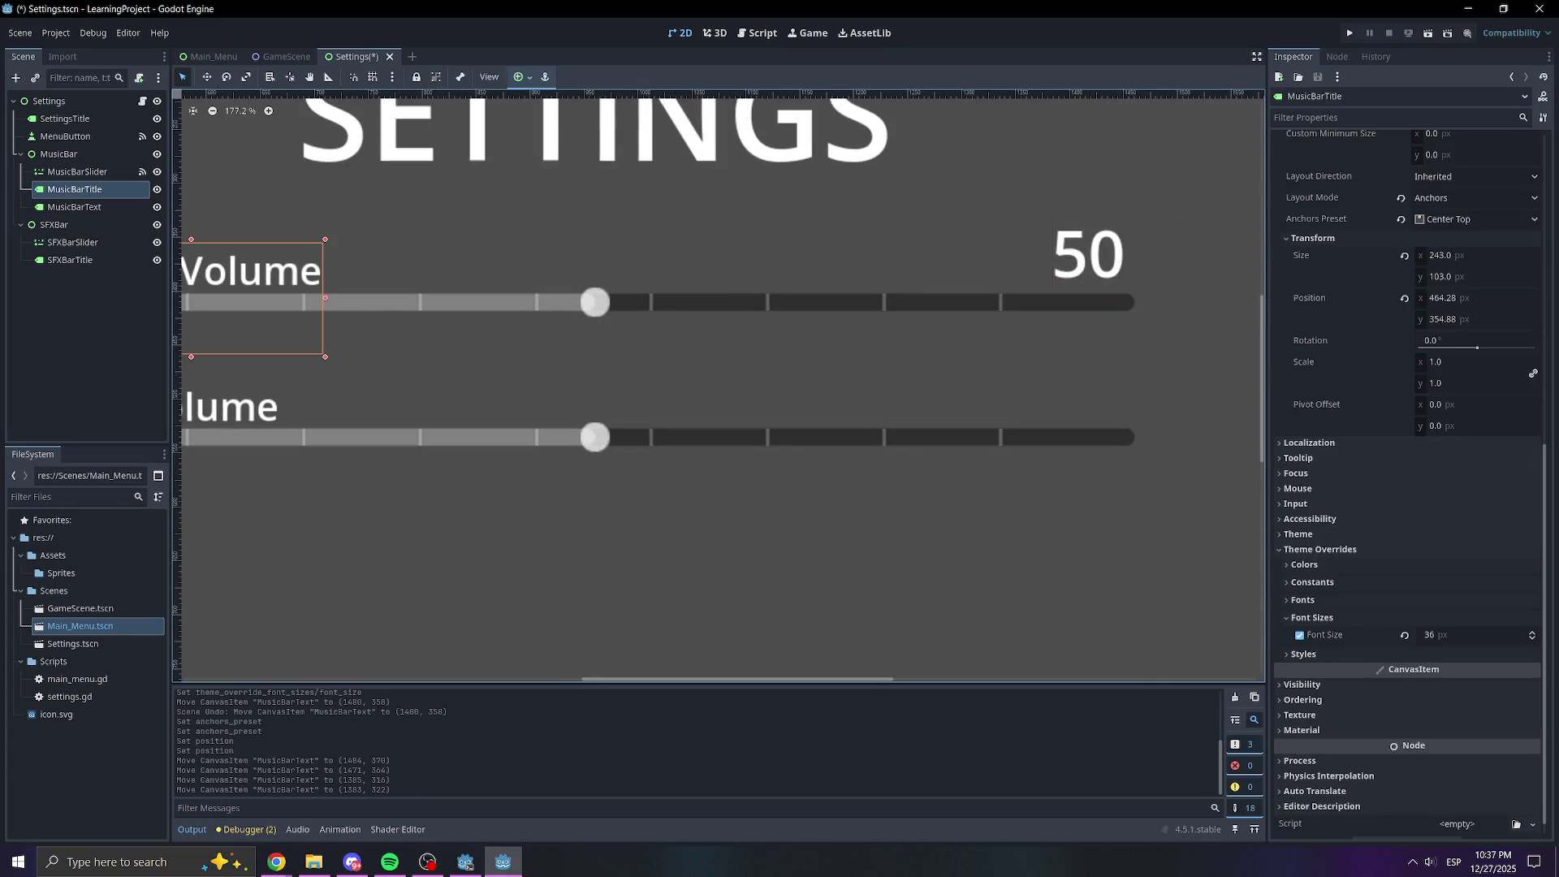
left_click(1090, 225)
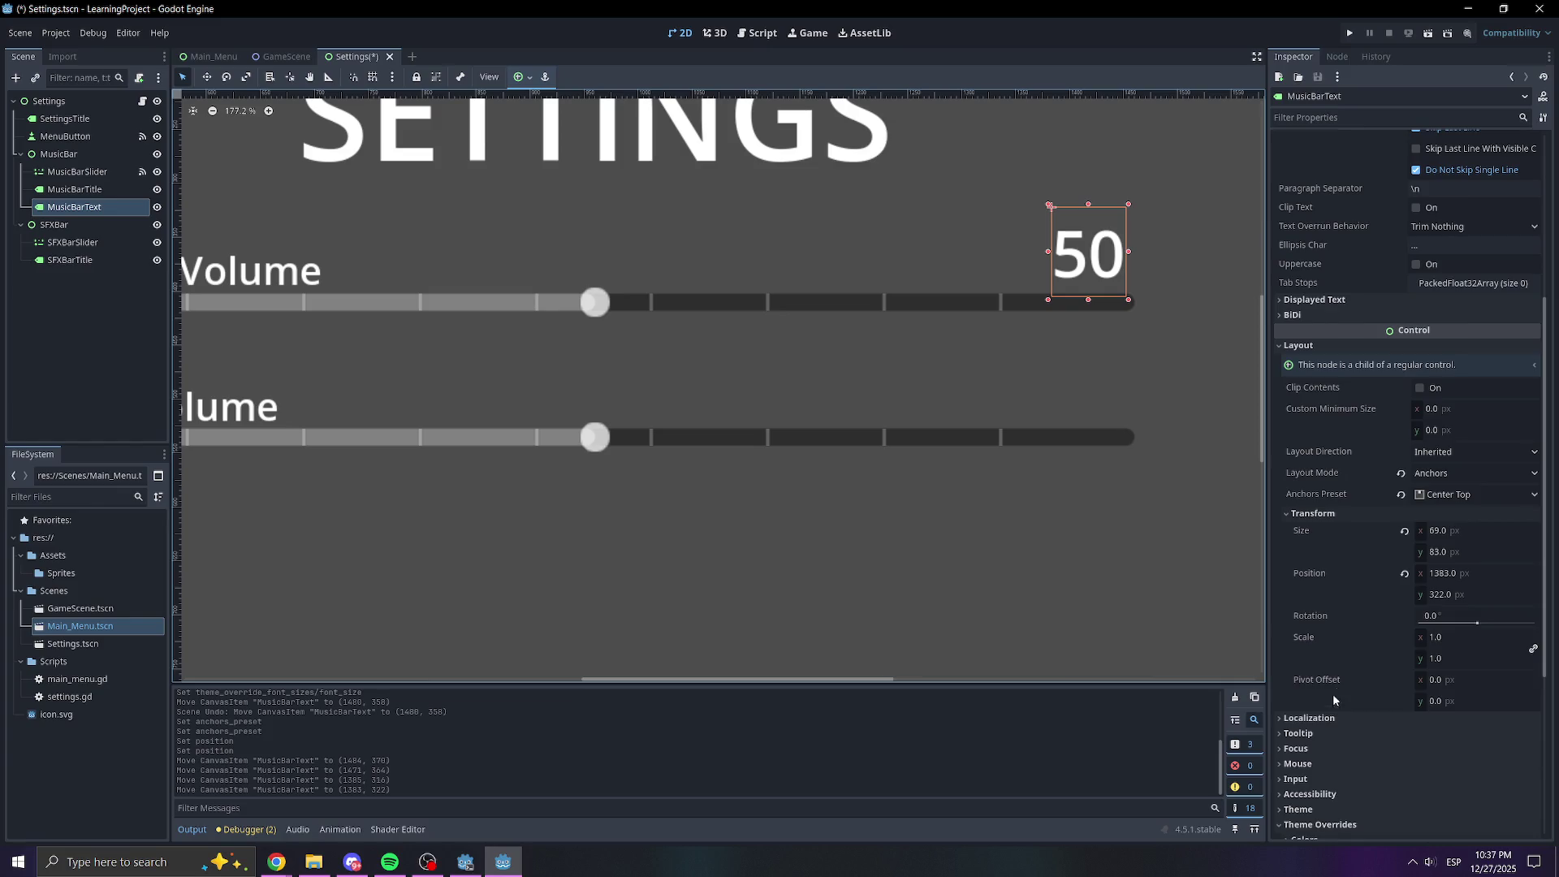
scroll(1346, 640, "down", 5)
left_click(1437, 617)
type("36")
key("Return")
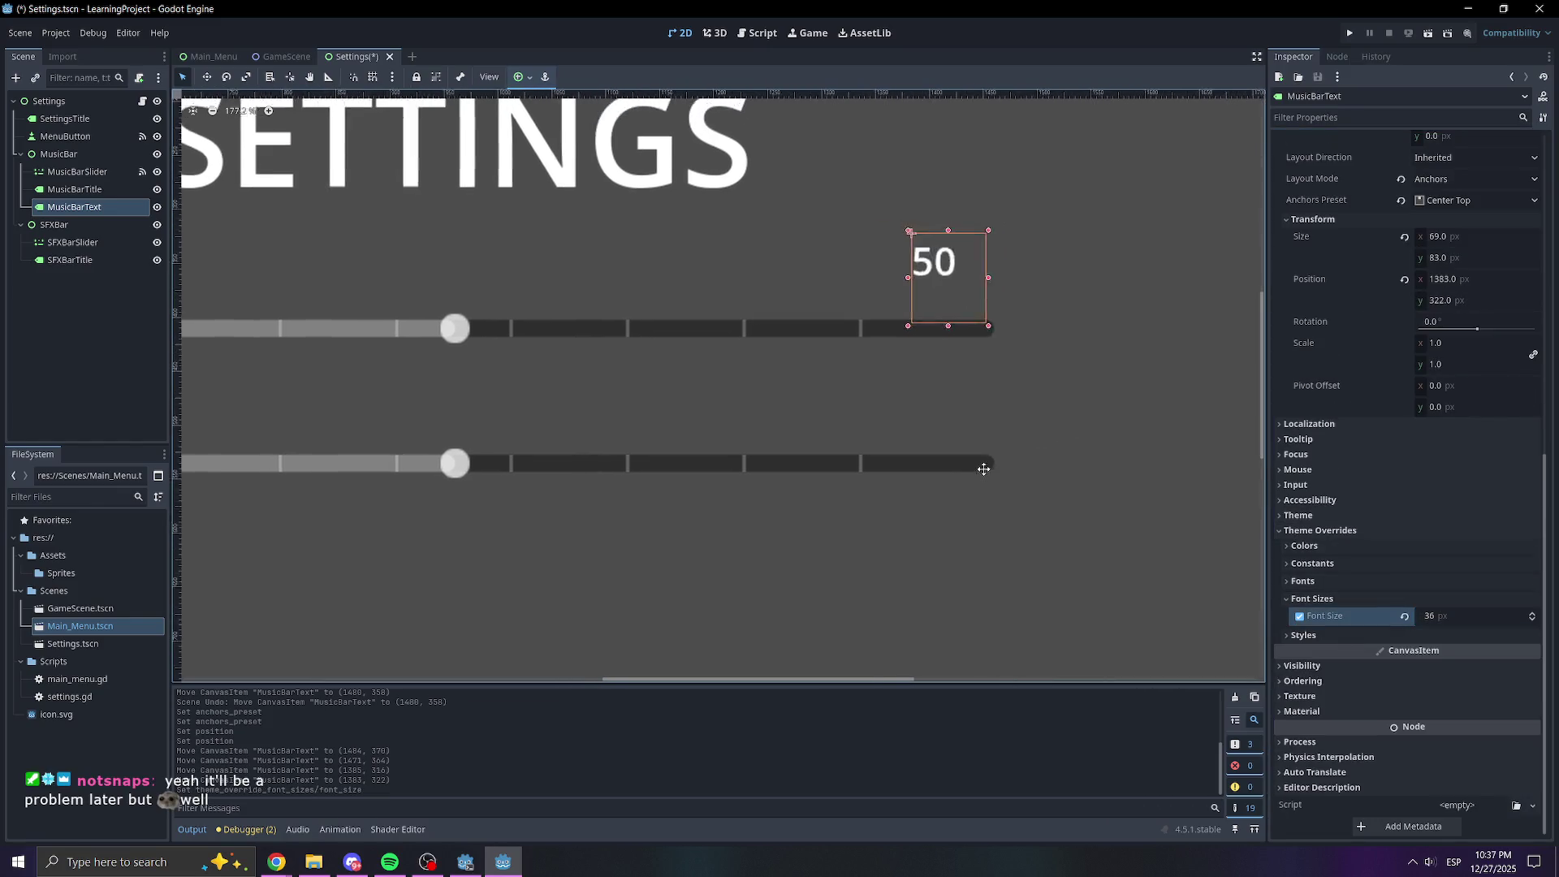
Nudge the label into place at the slider's end and save the Settings scene
scroll(894, 466, "up", 3)
left_click_drag(827, 189, 874, 245)
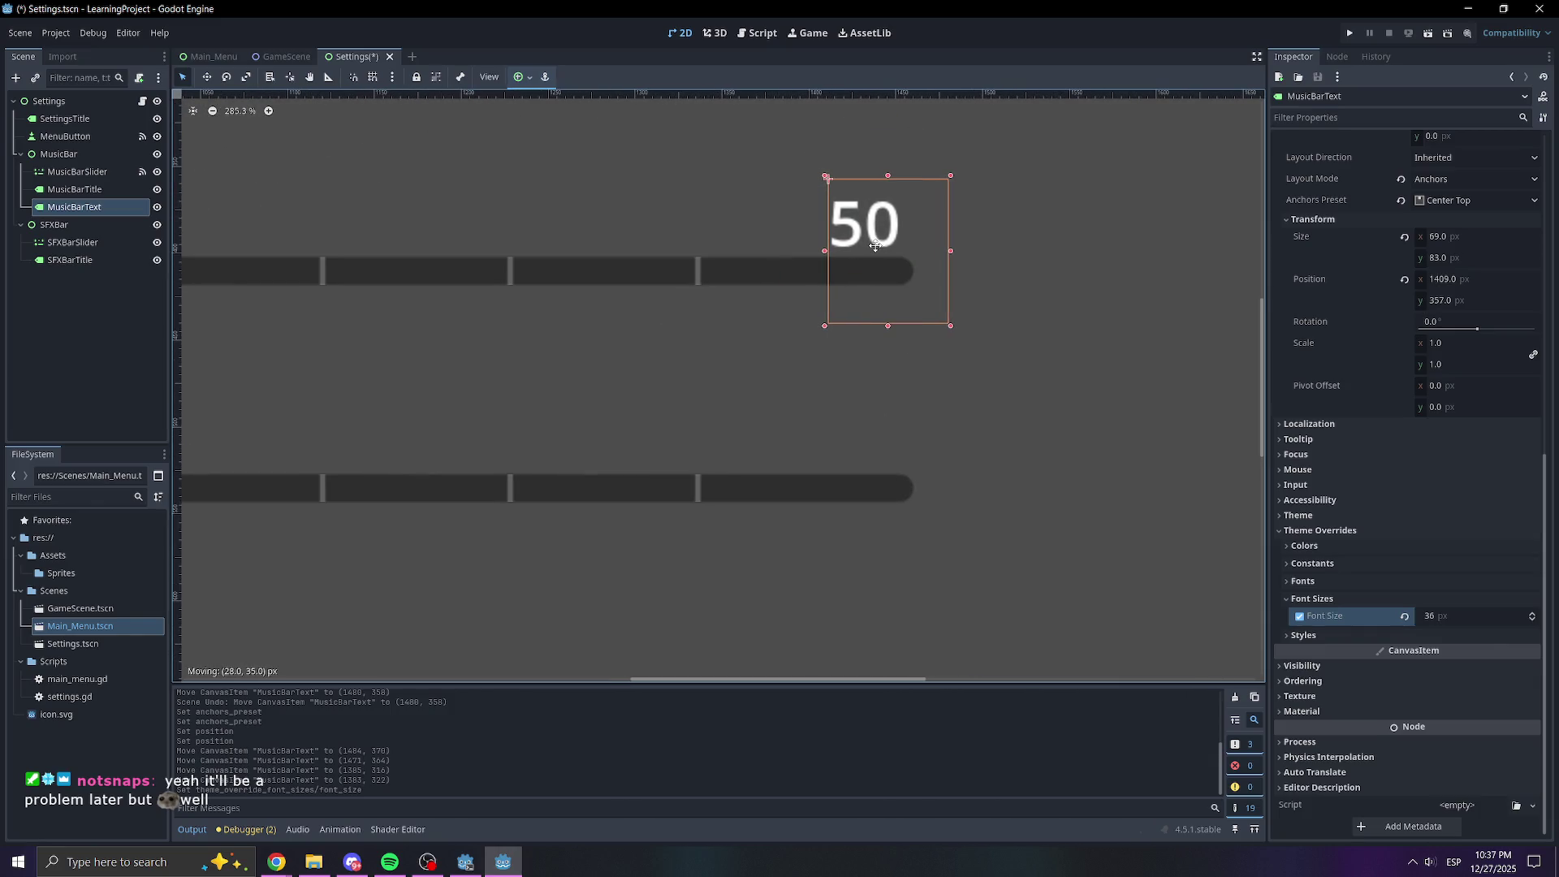
scroll(984, 309, "down", 5)
left_click_drag(984, 309, 1001, 401)
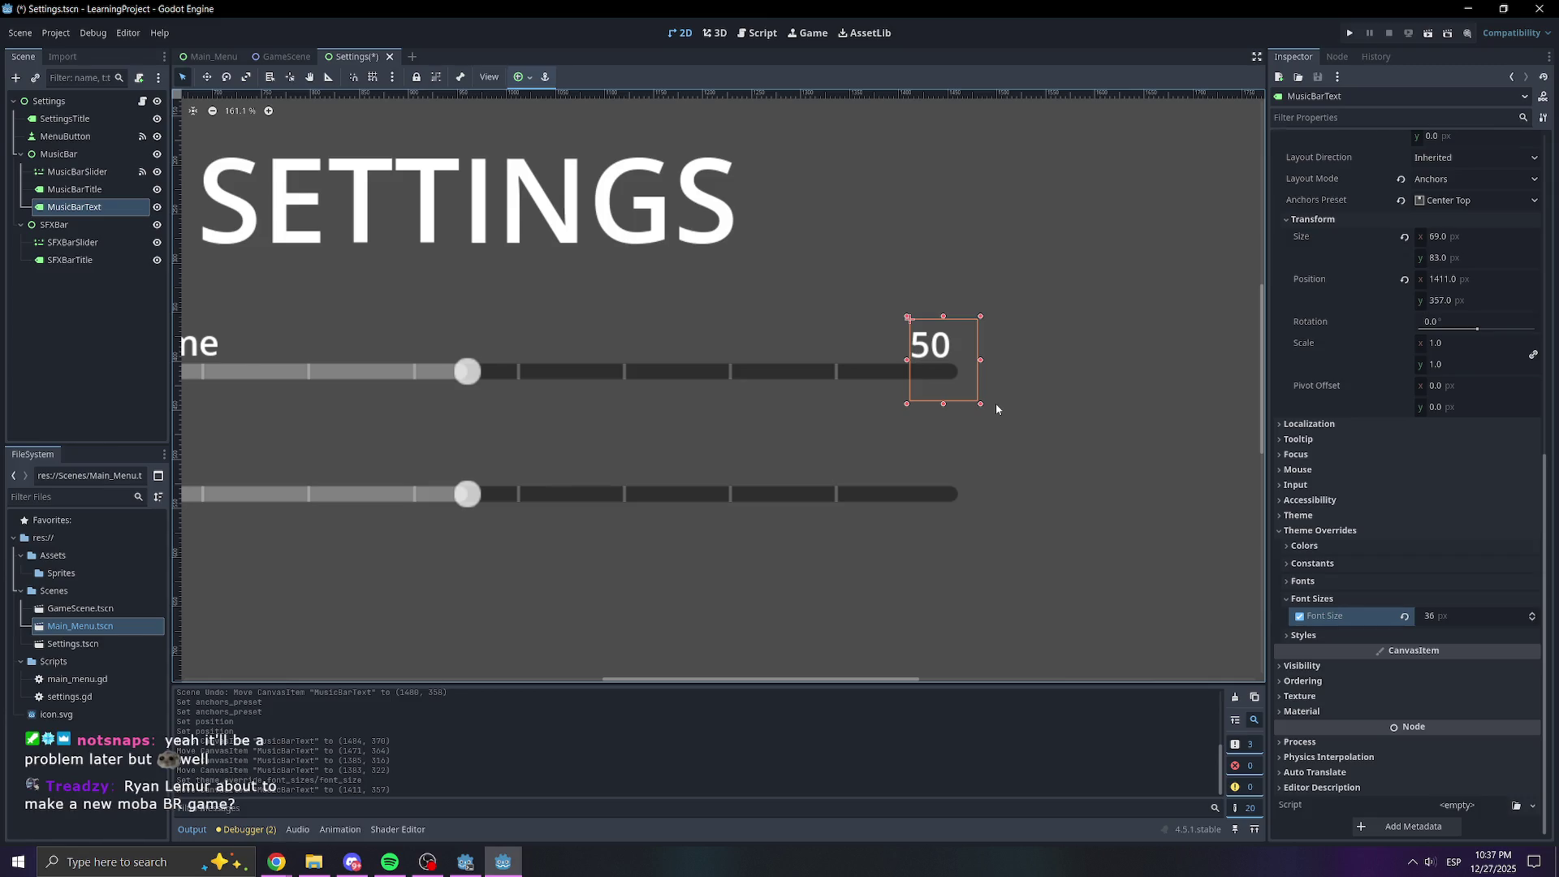
scroll(995, 403, "down", 3)
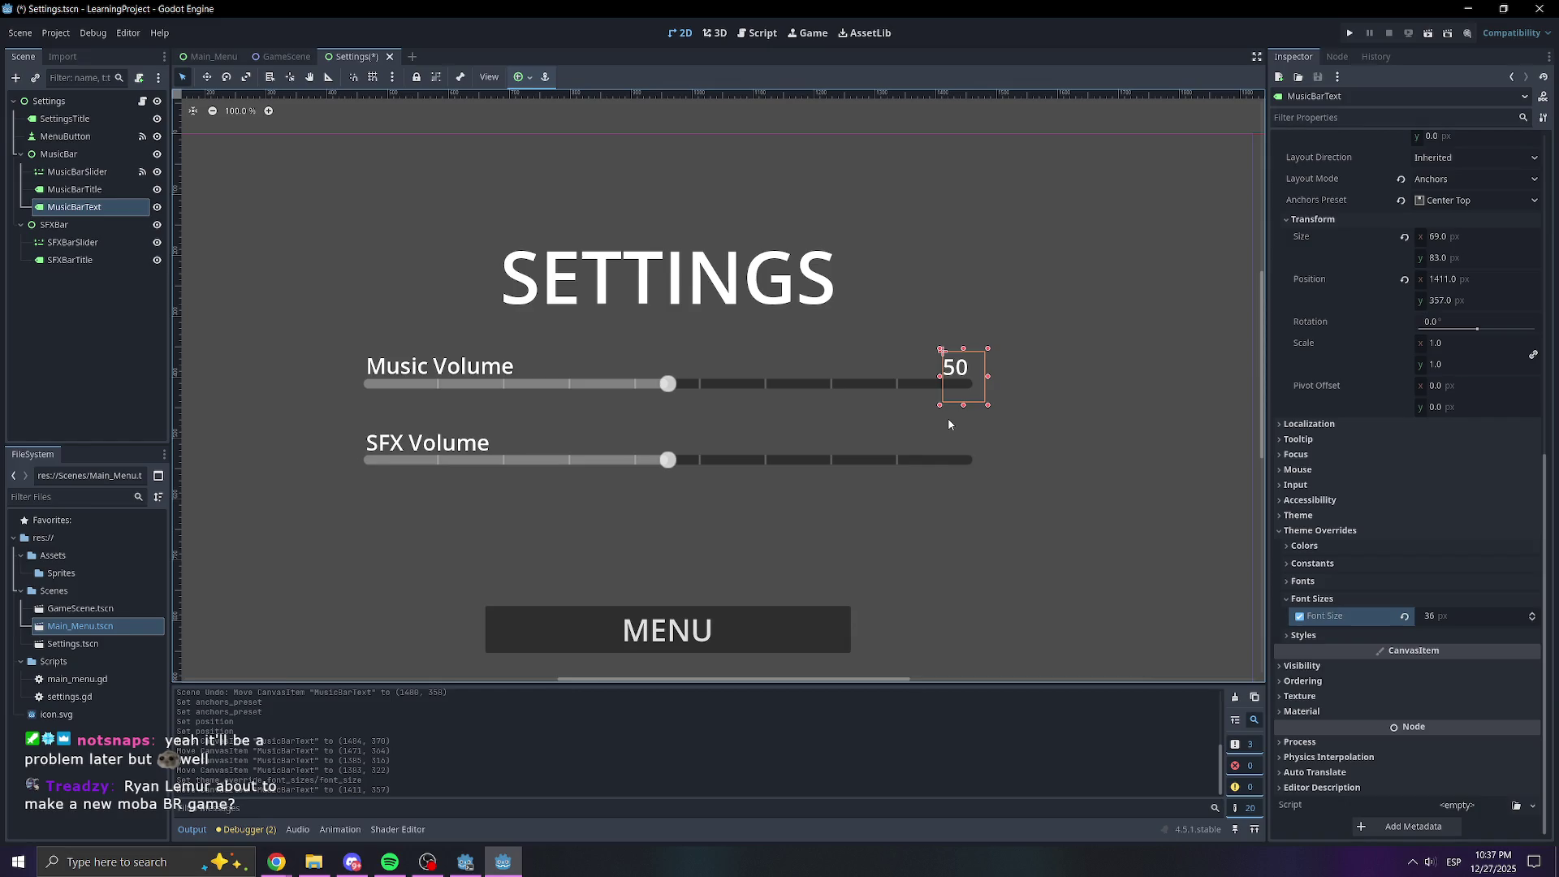
key("ctrl+s")
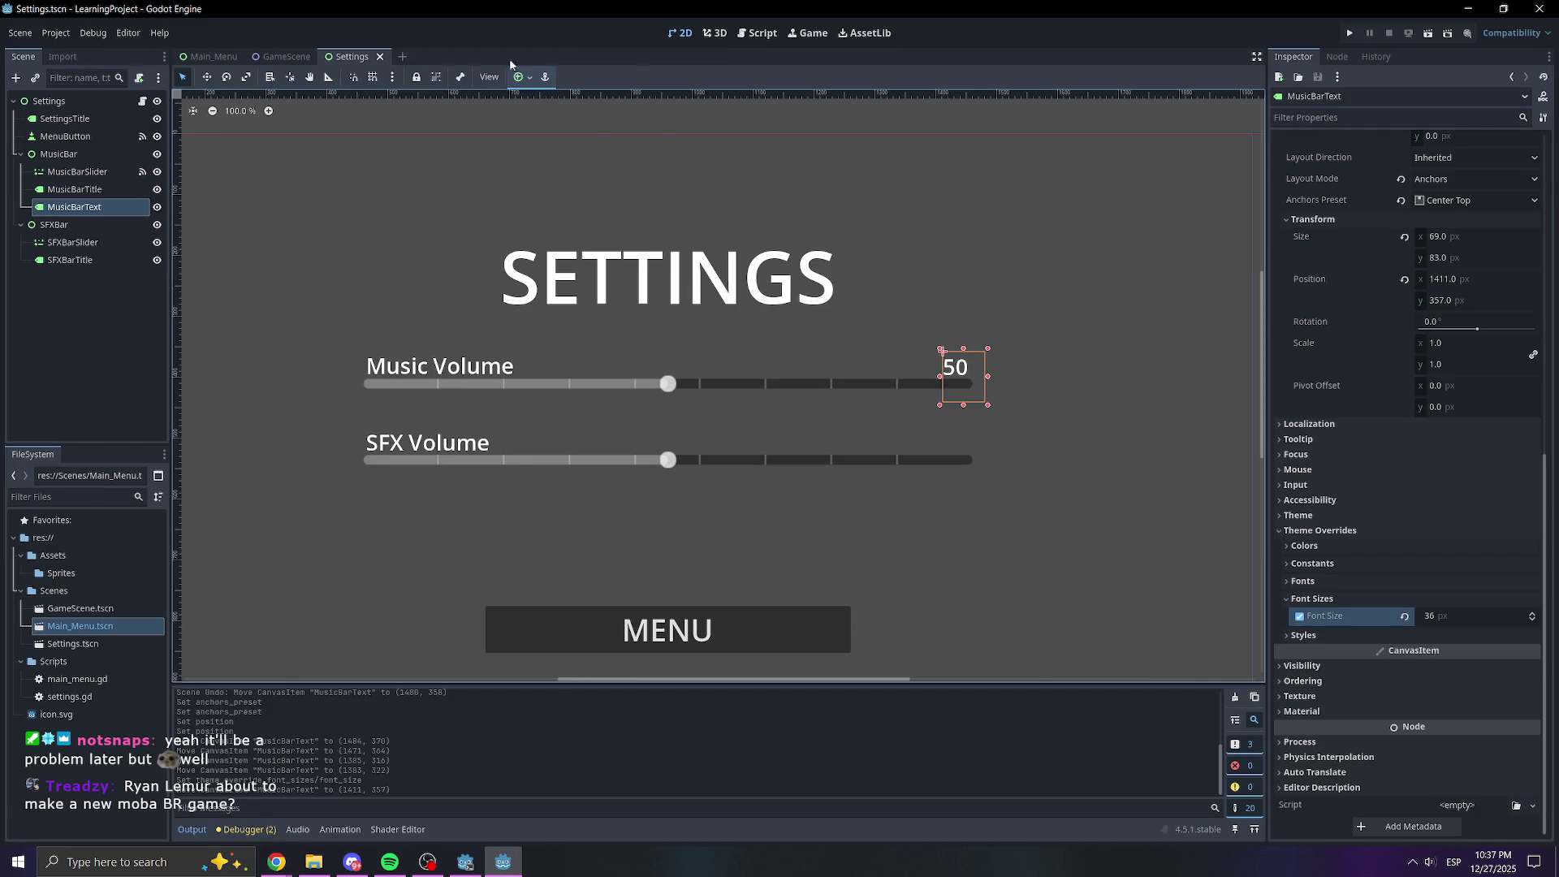
left_click(227, 57)
scroll(684, 325, "up", 6)
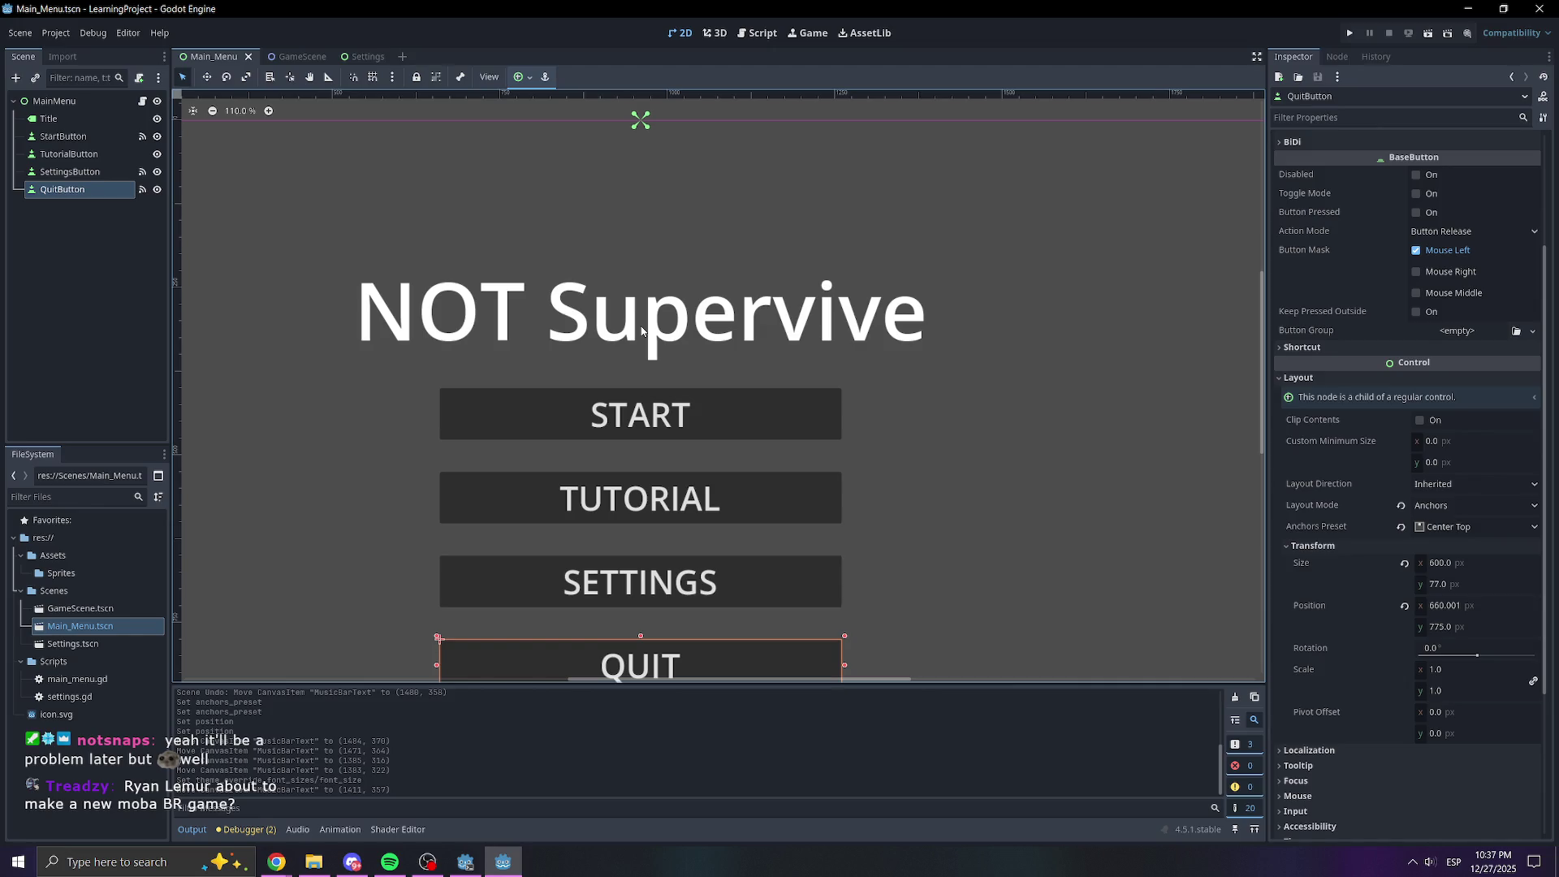
left_click(760, 37)
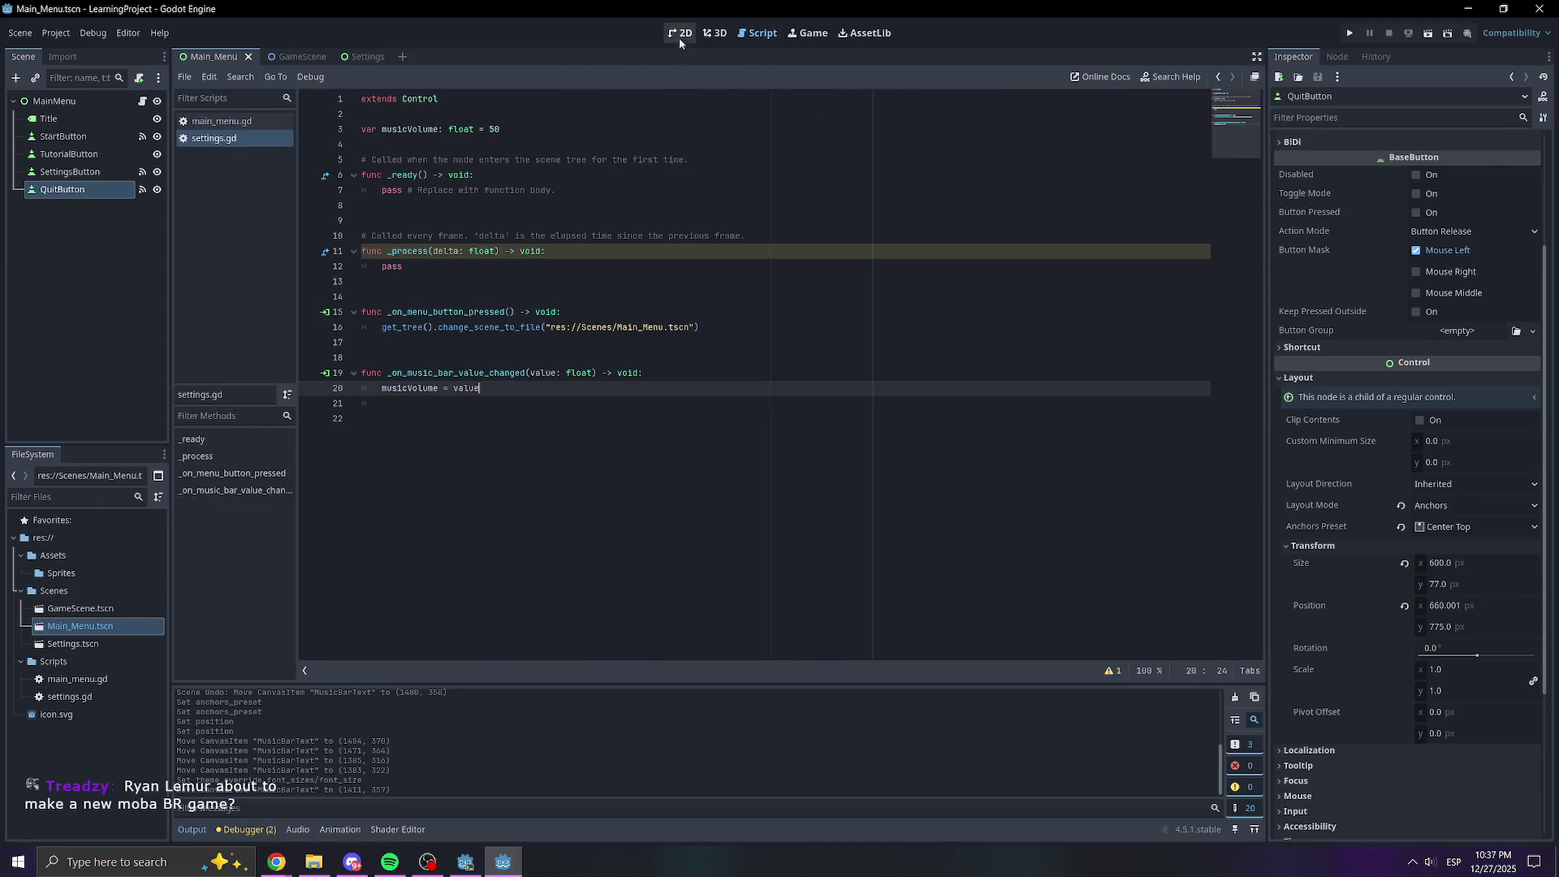
left_click(680, 36)
left_click(355, 57)
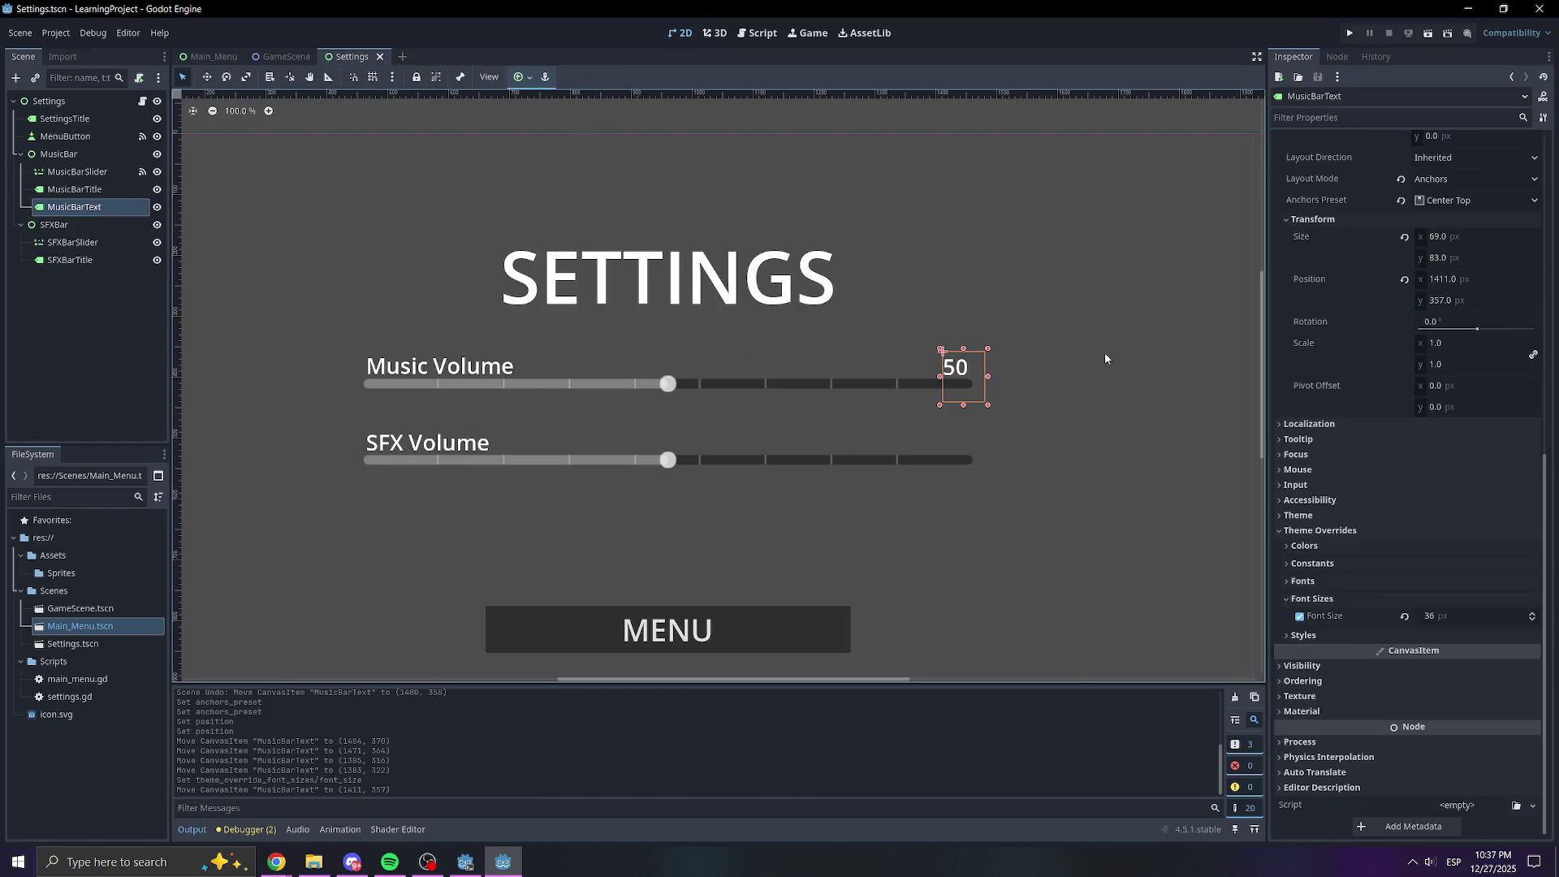
scroll(1104, 358, "down", 3)
scroll(1024, 272, "up", 3)
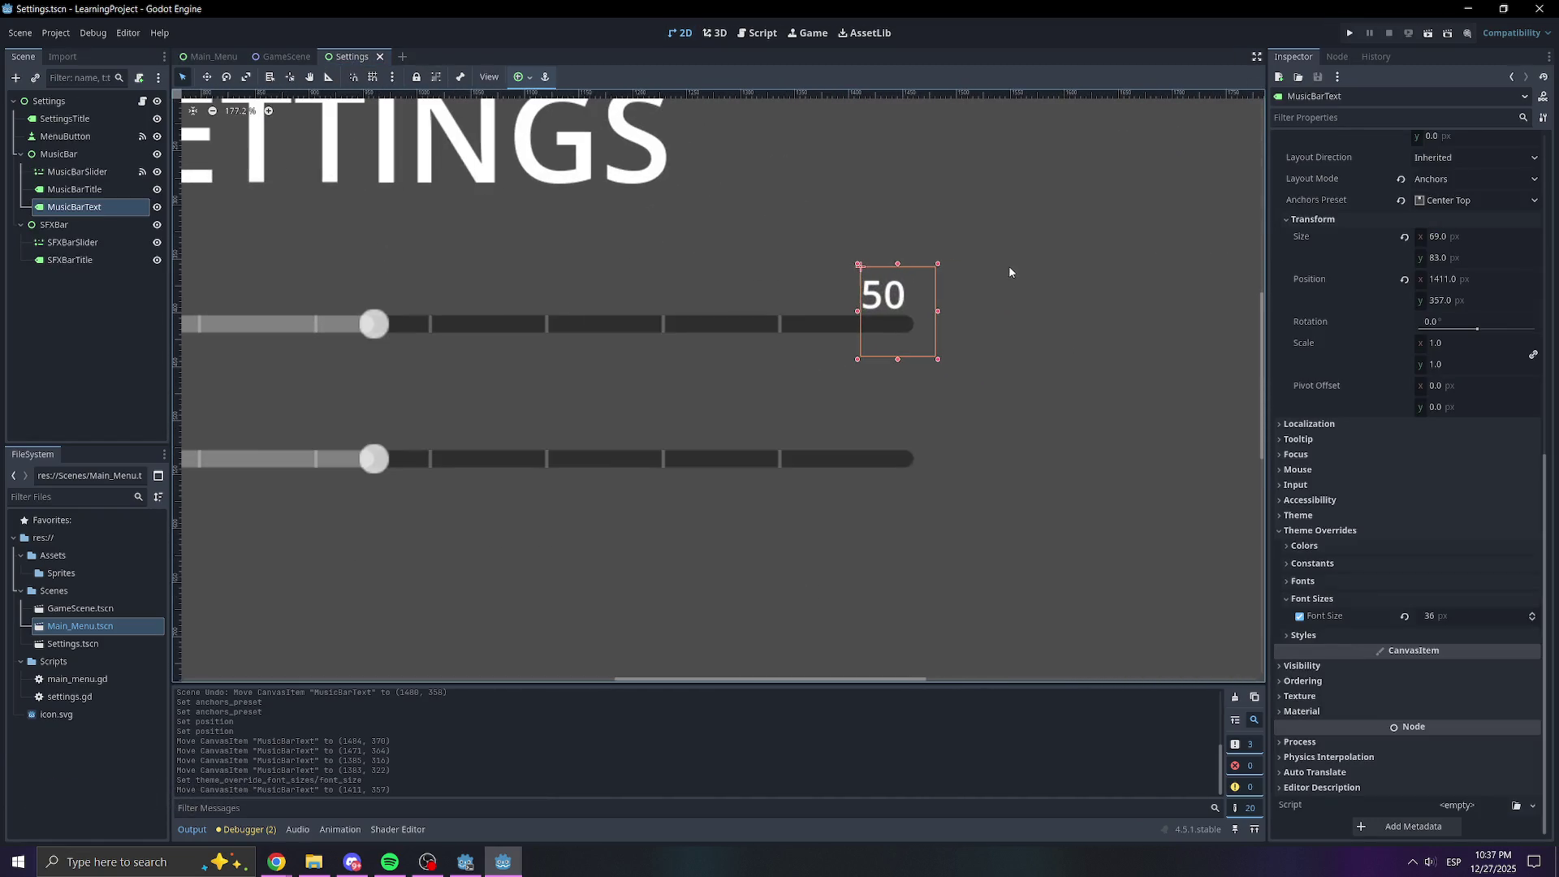
left_click_drag(986, 300, 1129, 289)
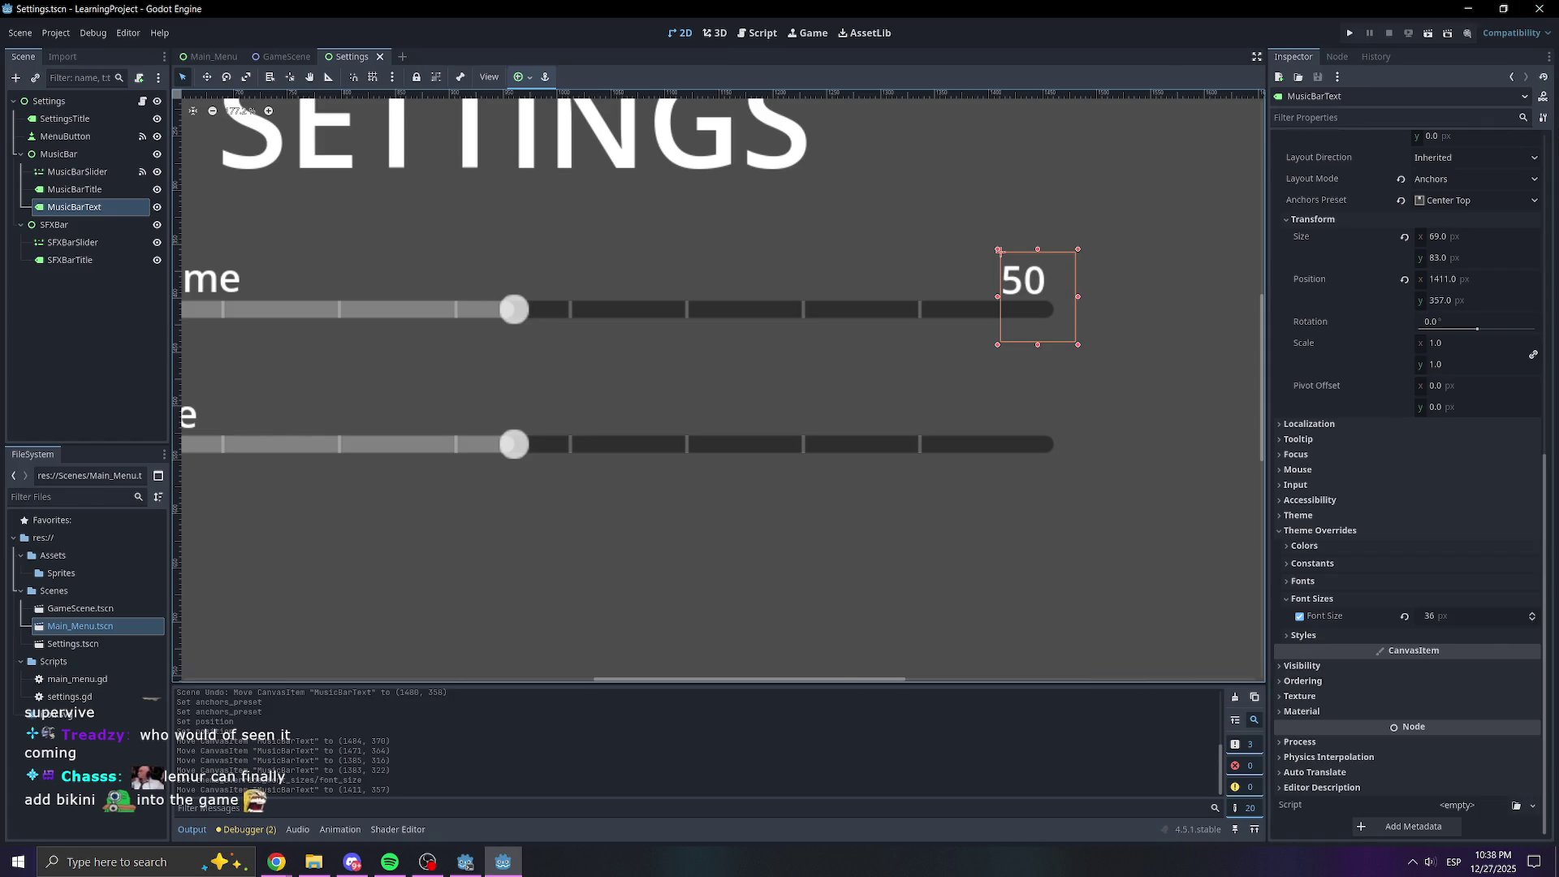
key("alt+Tab")
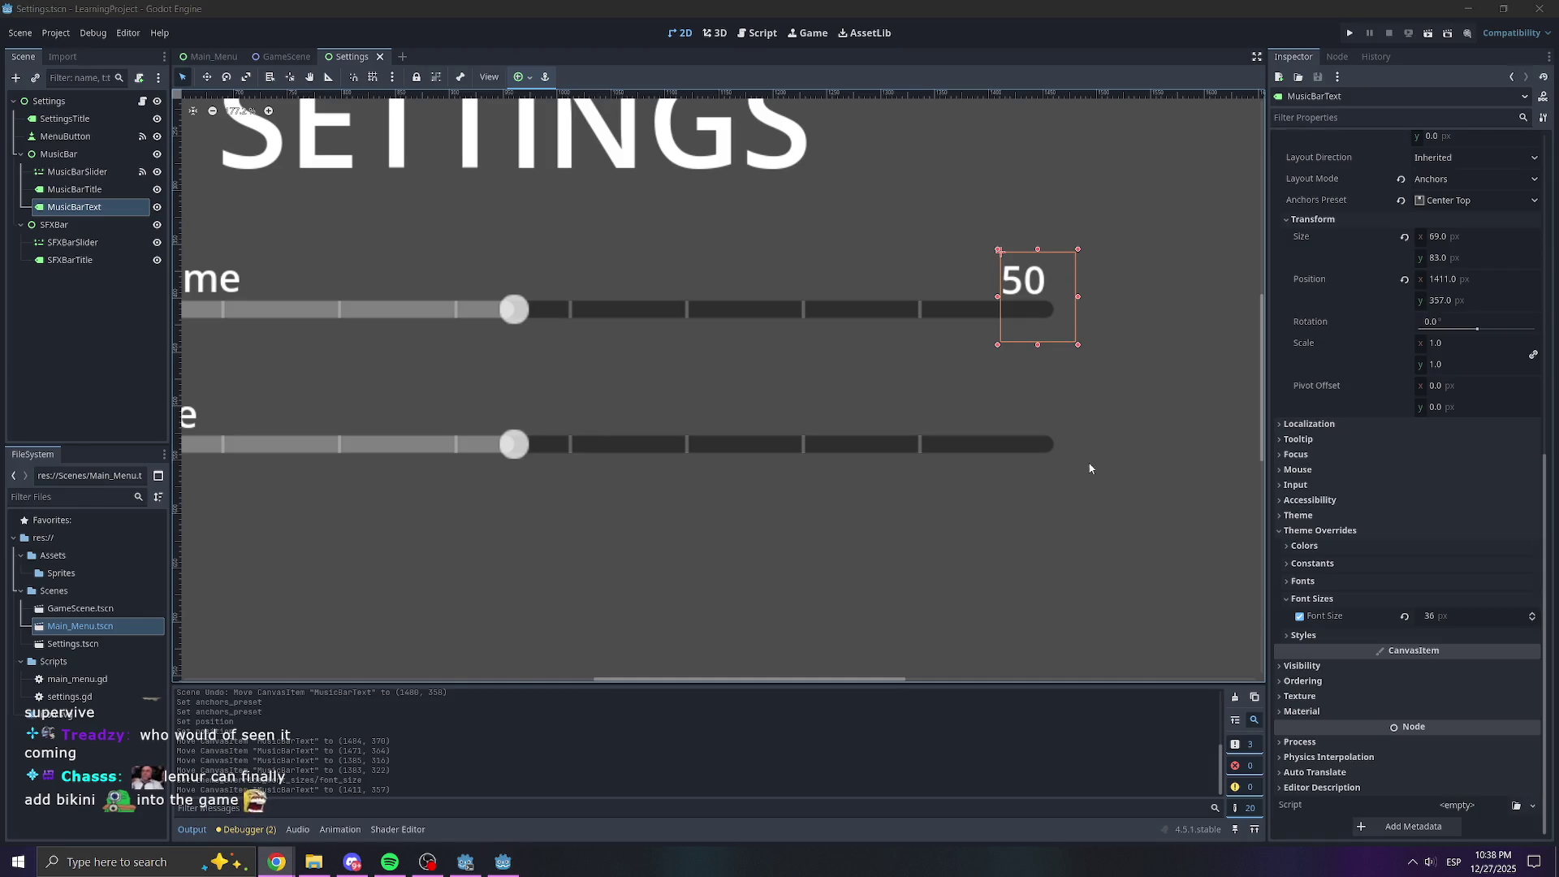
scroll(1060, 496, "down", 4)
left_click(1060, 495)
scroll(1109, 471, "down", 5)
scroll(984, 446, "up", 4)
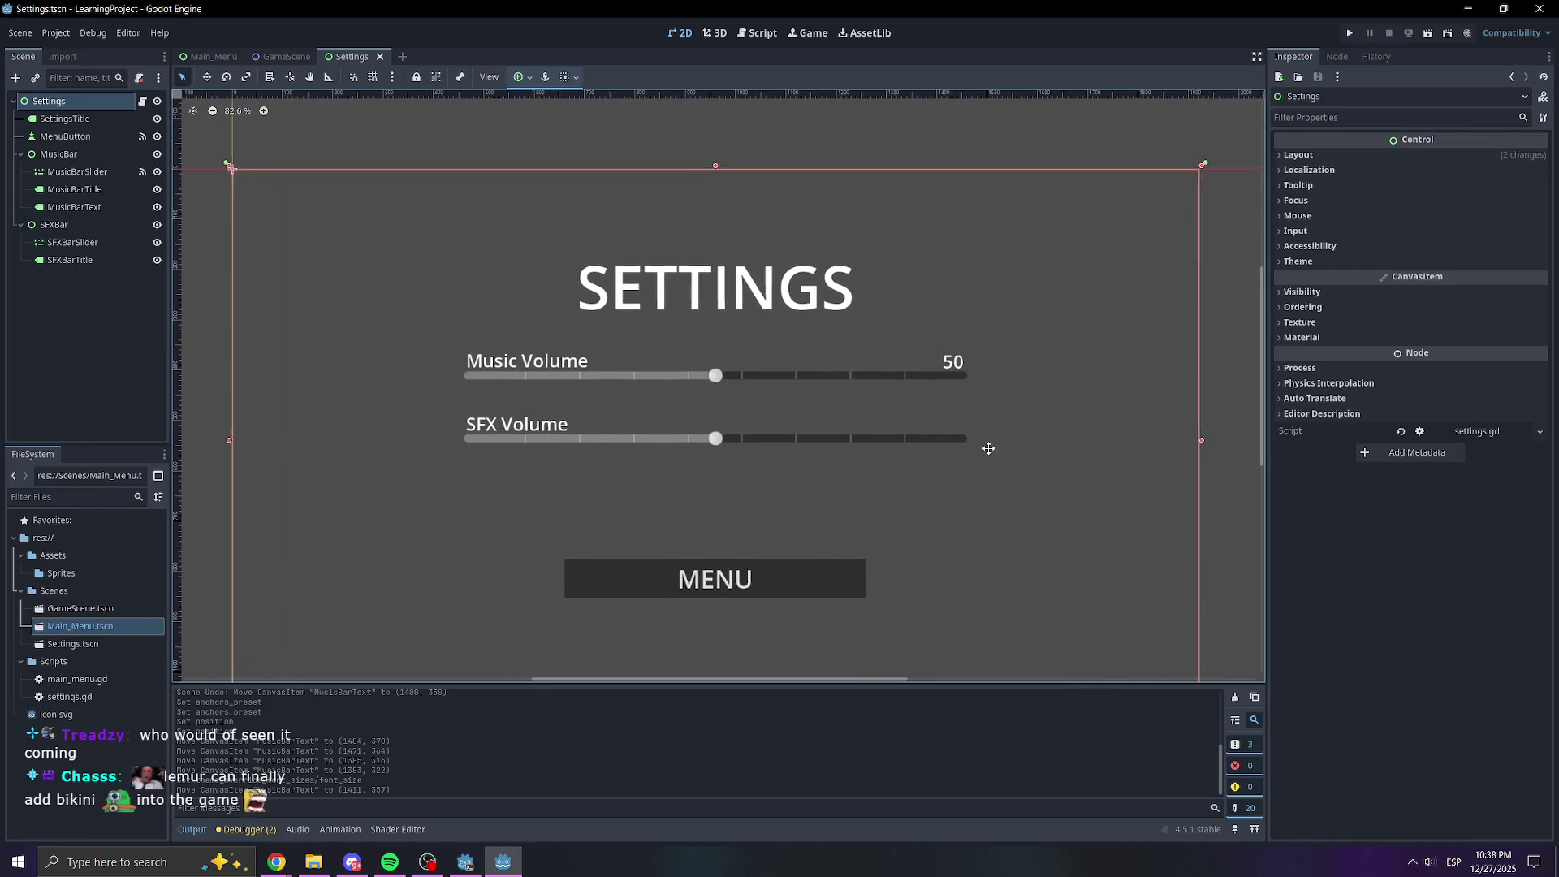
Test-run the game, lower the Music slider in Settings, then add a line after musicVolume = value
left_click(1350, 34)
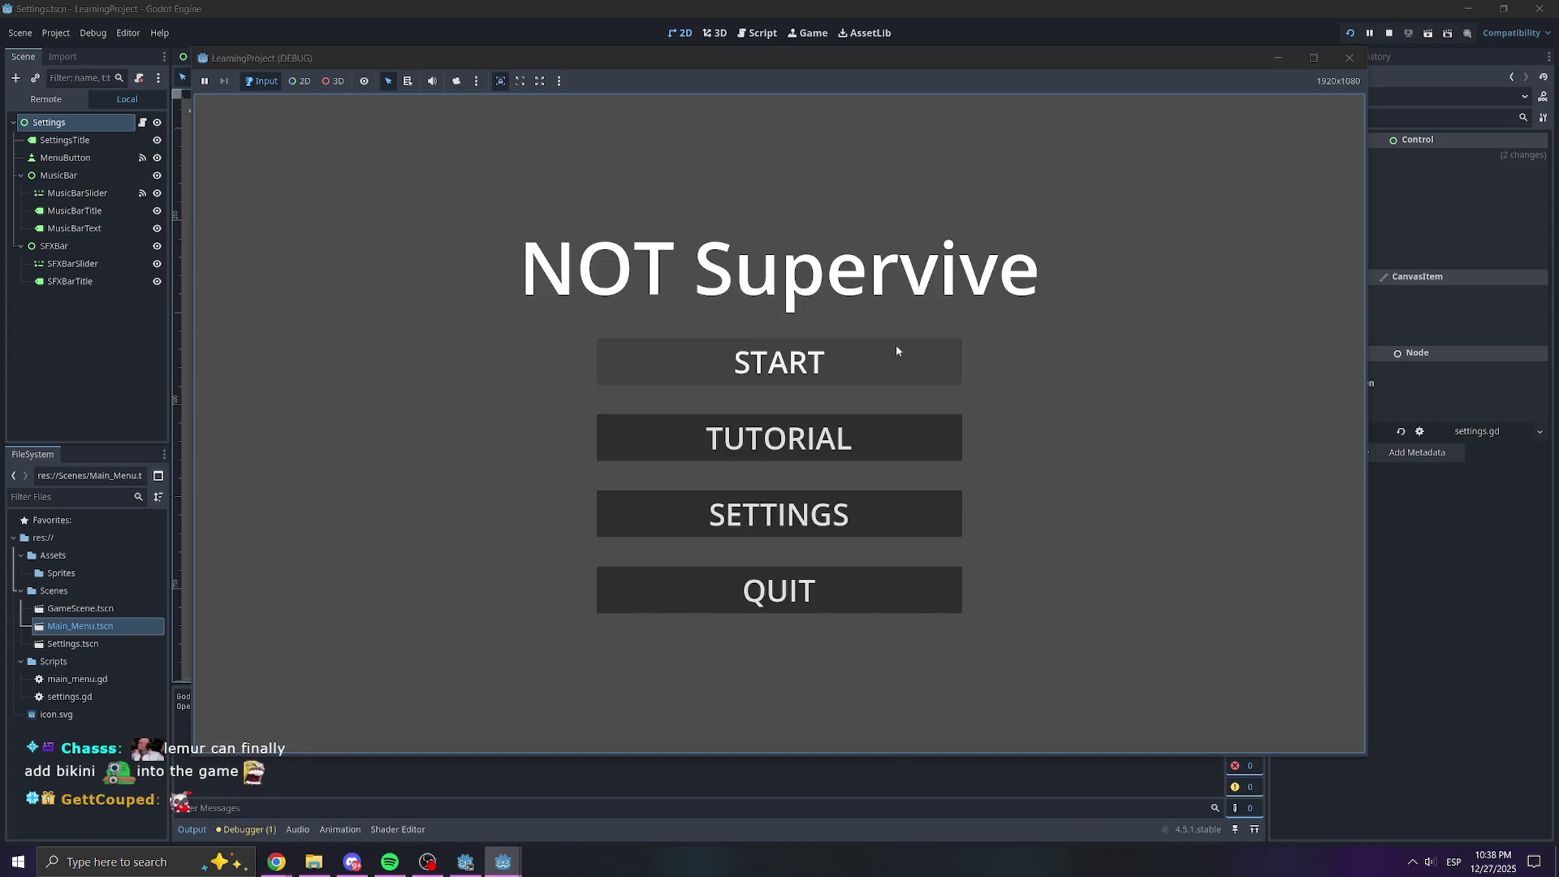
left_click(890, 502)
mouse_move(818, 346)
left_mouse_down()
mouse_move(640, 369)
mouse_move(743, 357)
left_mouse_up()
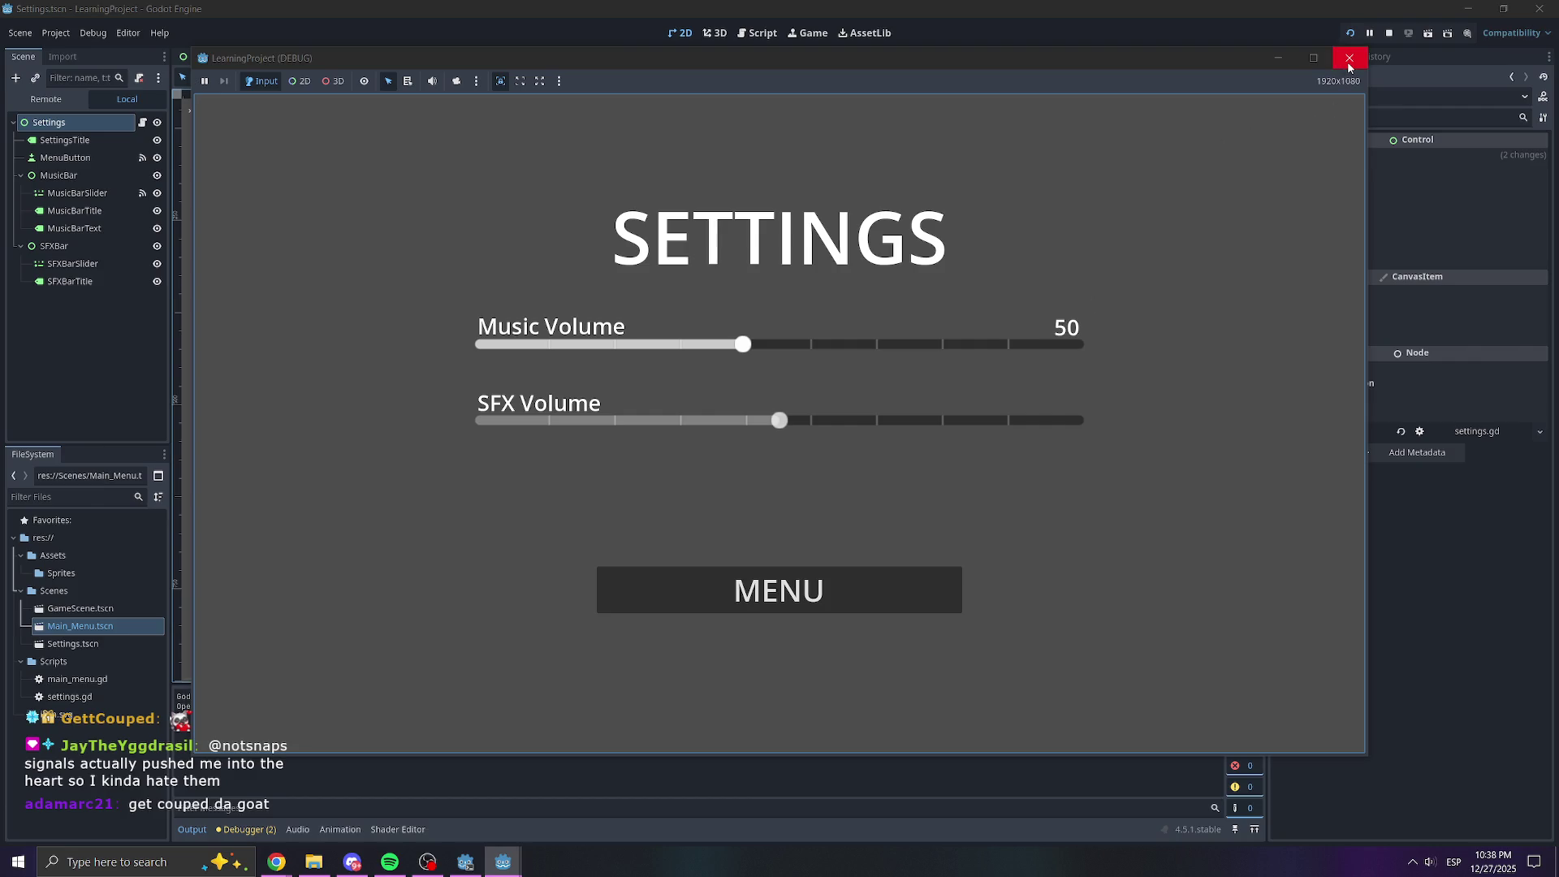
left_click(1350, 58)
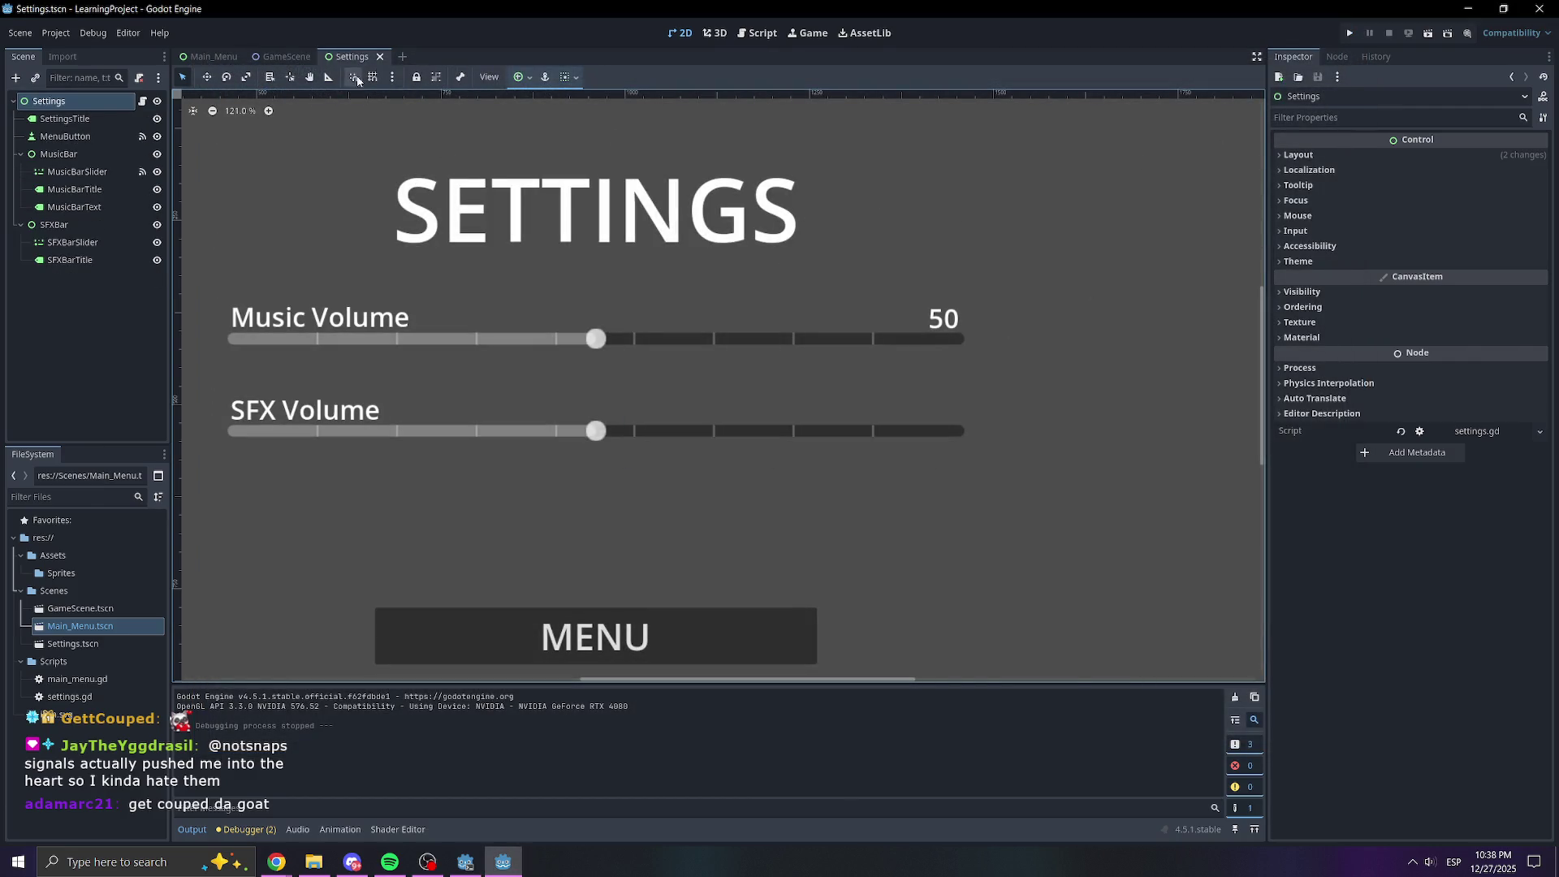
left_click(758, 32)
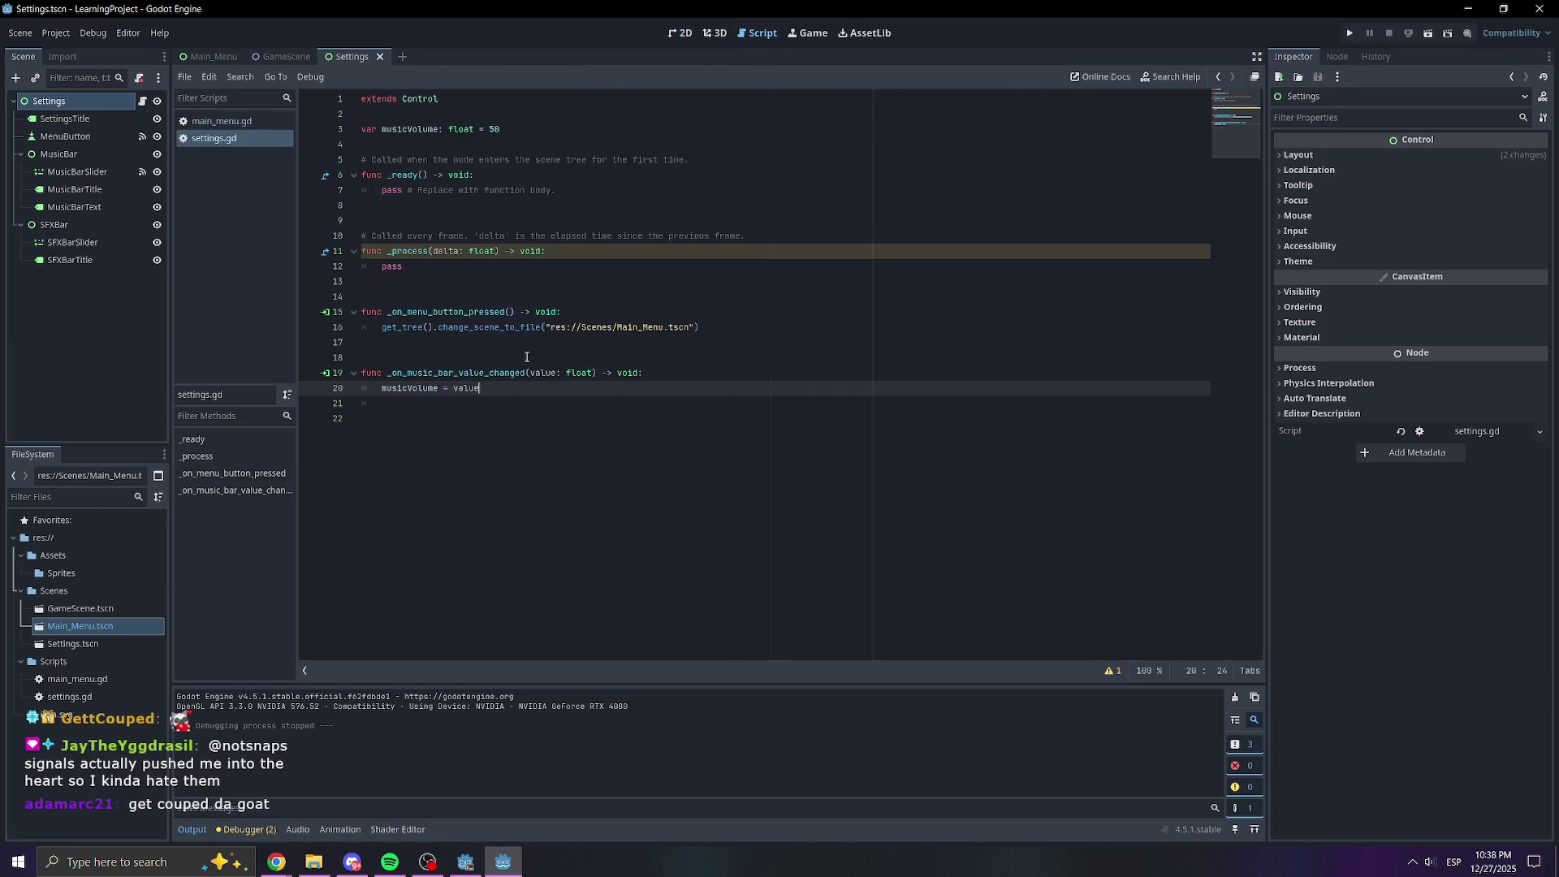
key("Return")
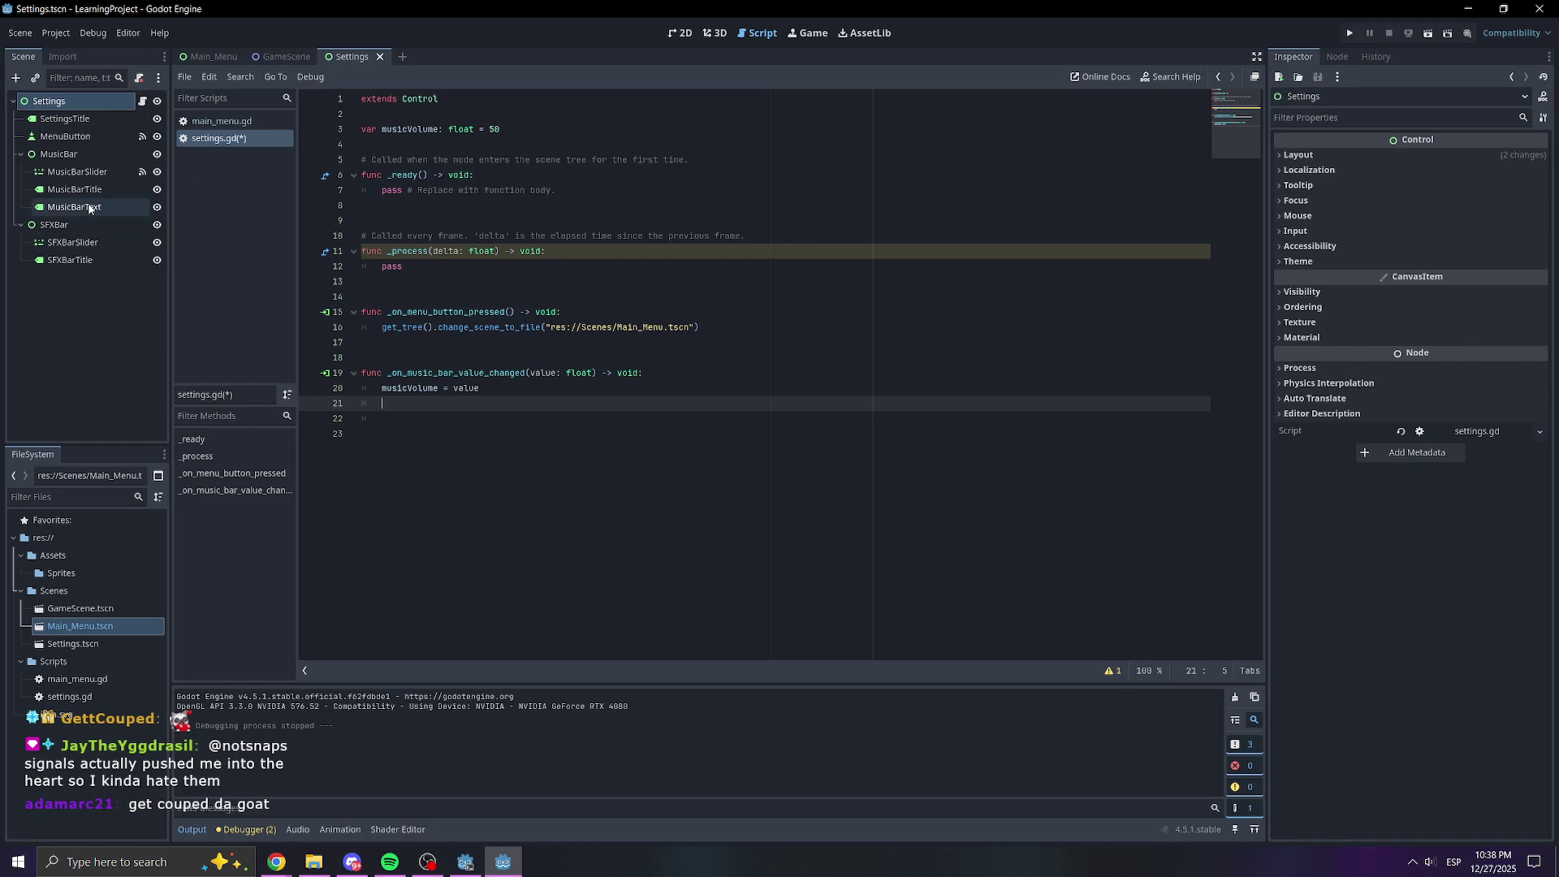
View MusicBarText's signals in the Settings scene, then return to settings.gd
left_click(209, 59)
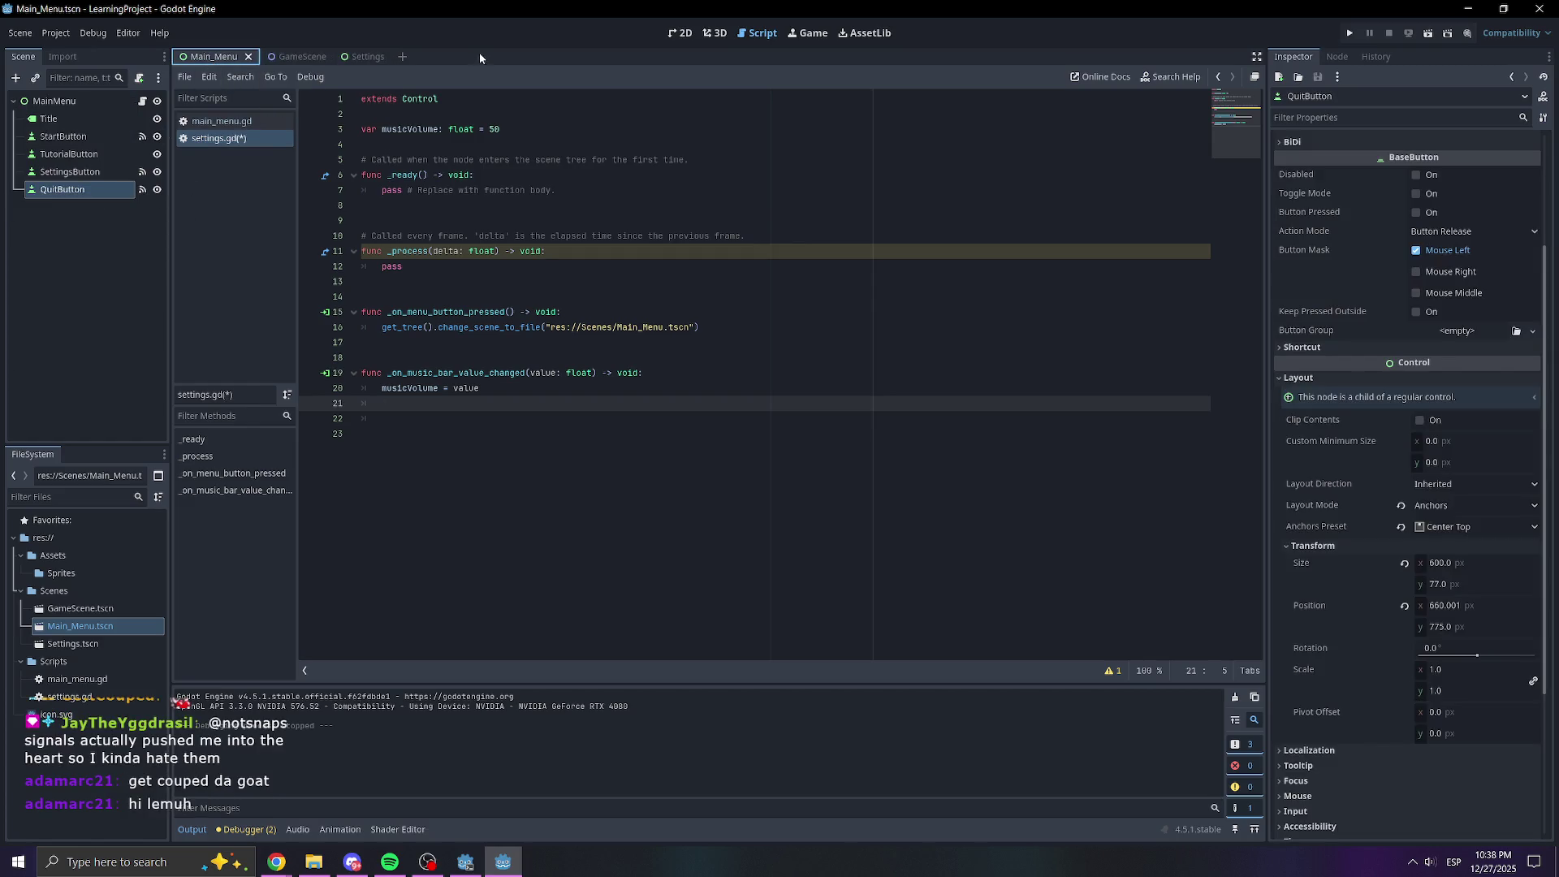
left_click(681, 33)
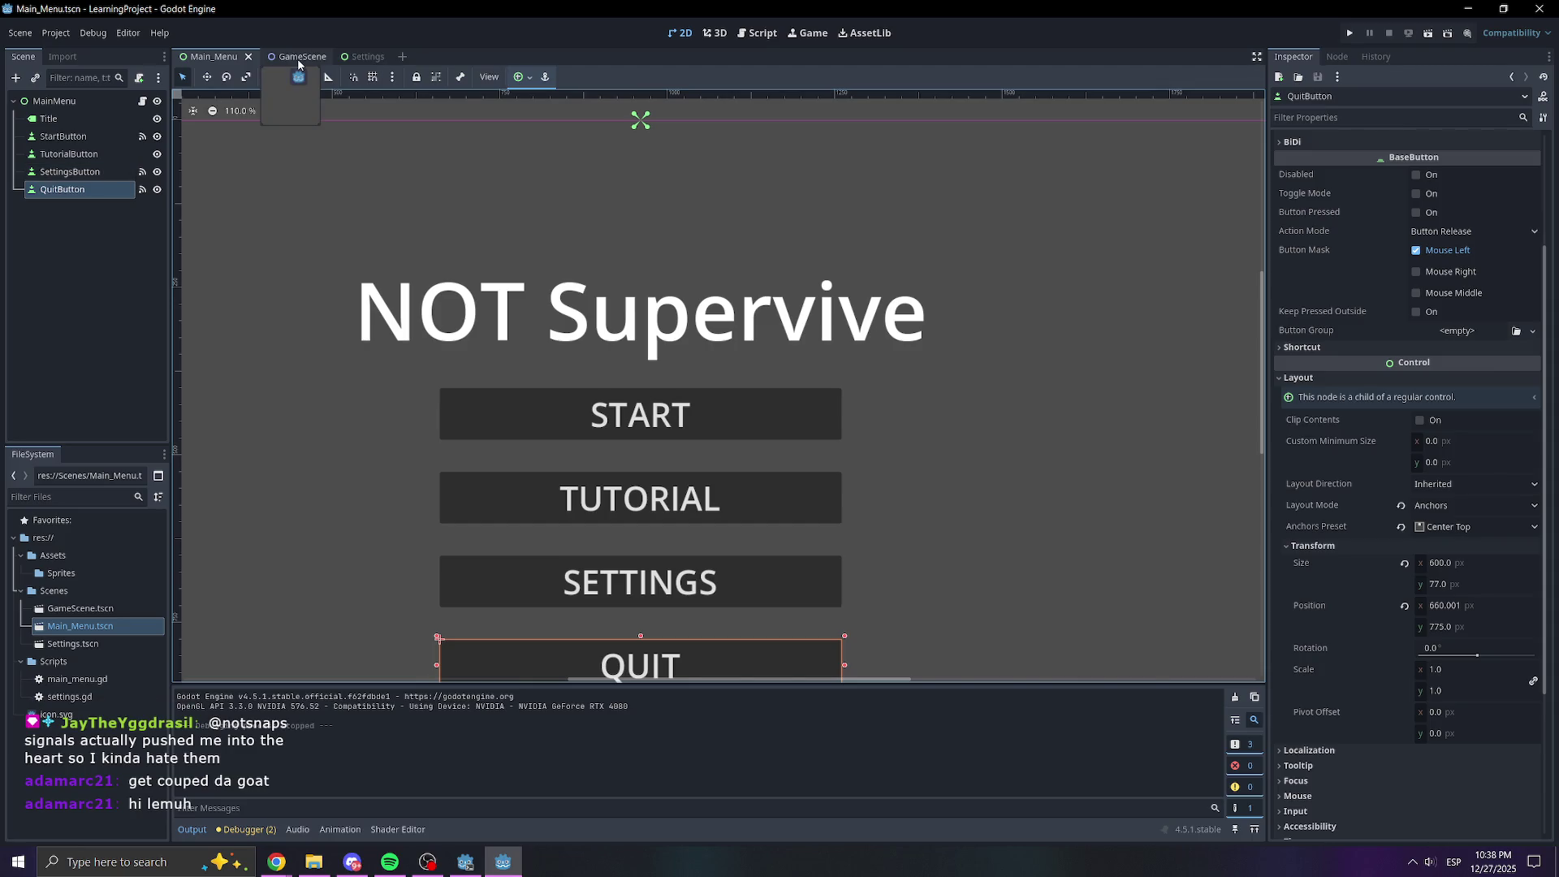
left_click(357, 56)
left_click(940, 318)
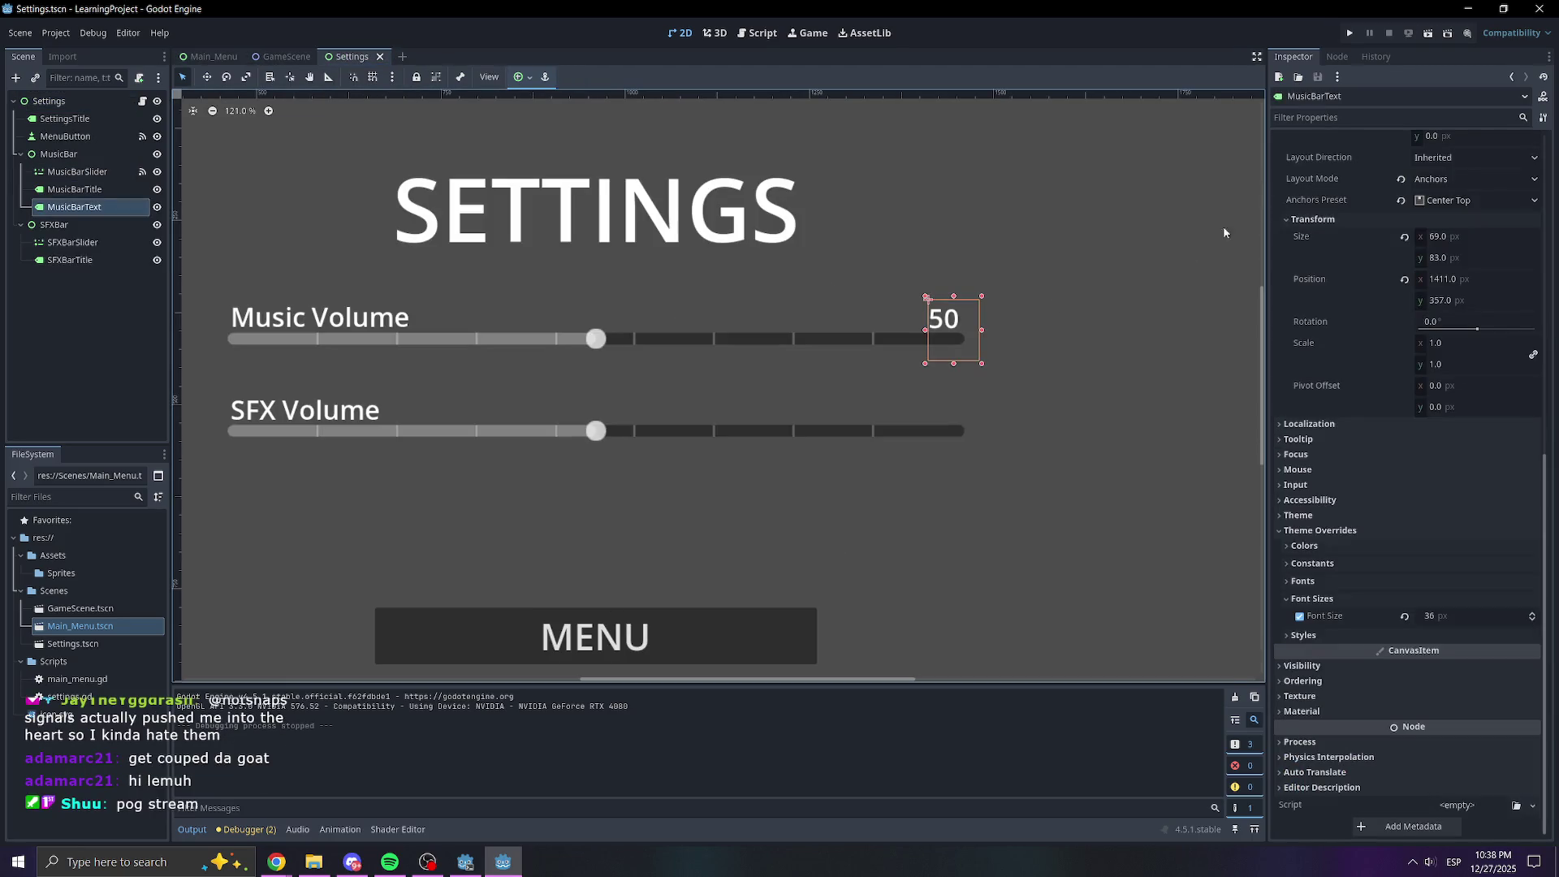
left_click(1336, 56)
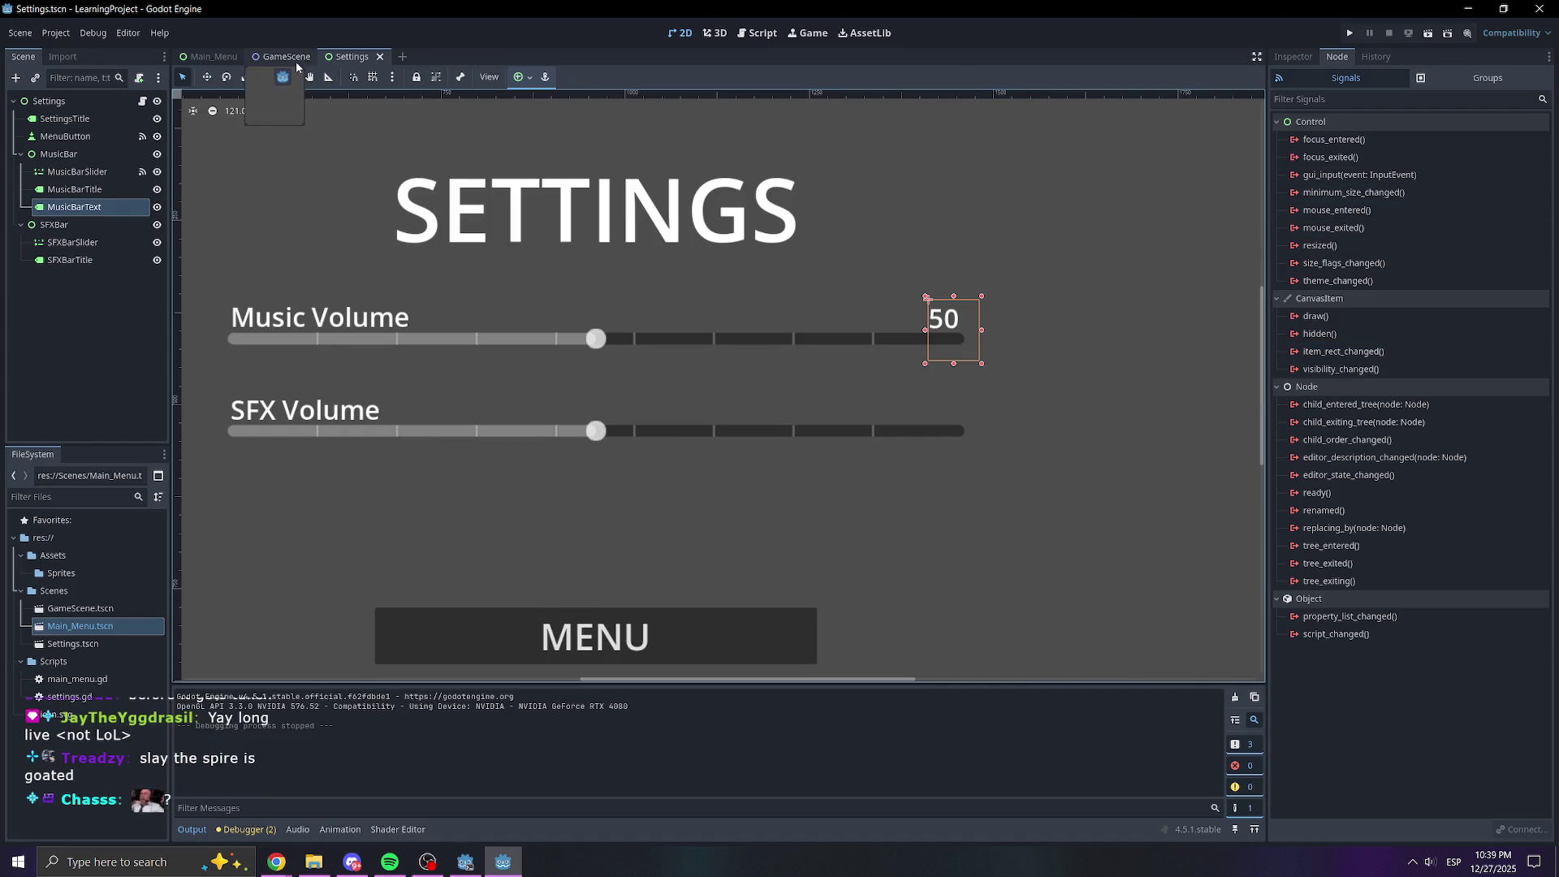
left_click(761, 36)
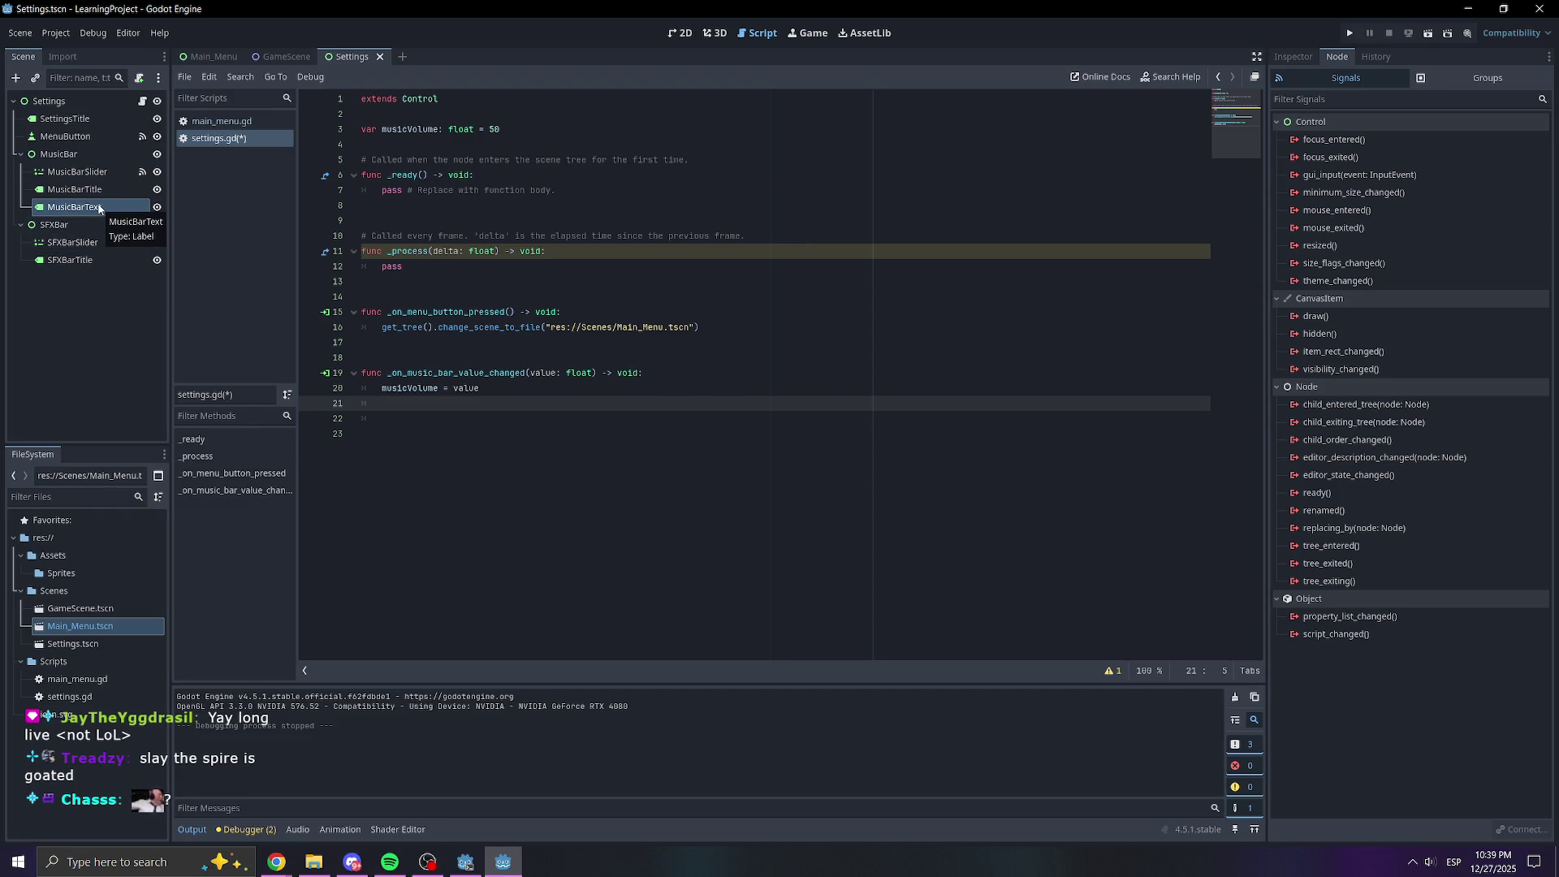
Write $MusicBar/MusicBarText.text on line 21 and open the Label reference for text
mouse_move(88, 208)
left_mouse_down()
mouse_move(661, 400)
mouse_move(491, 436)
mouse_move(388, 405)
left_mouse_up()
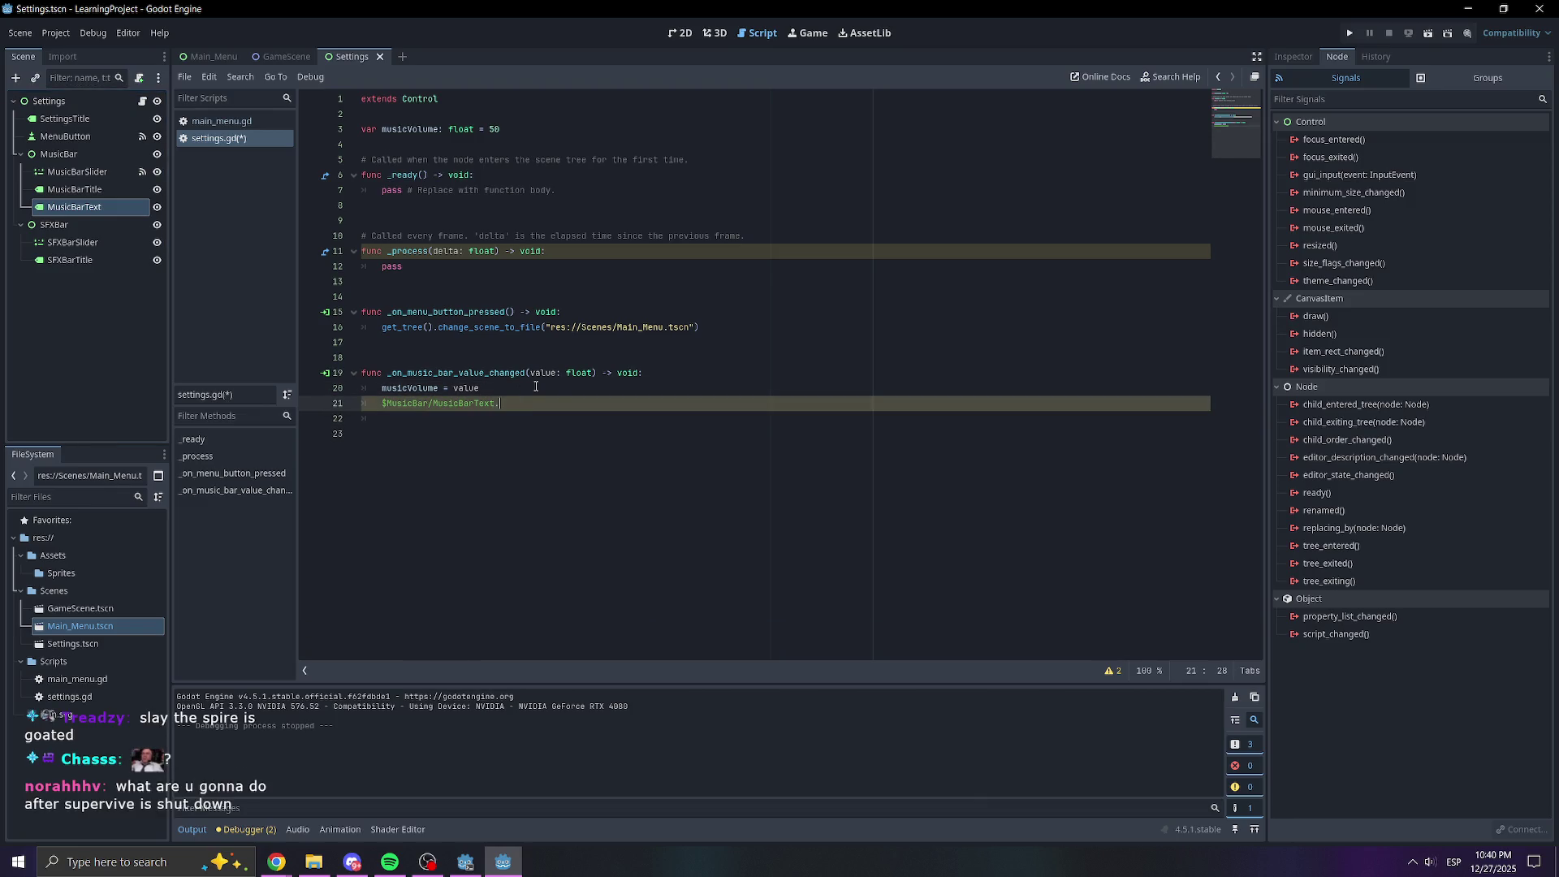
type("text")
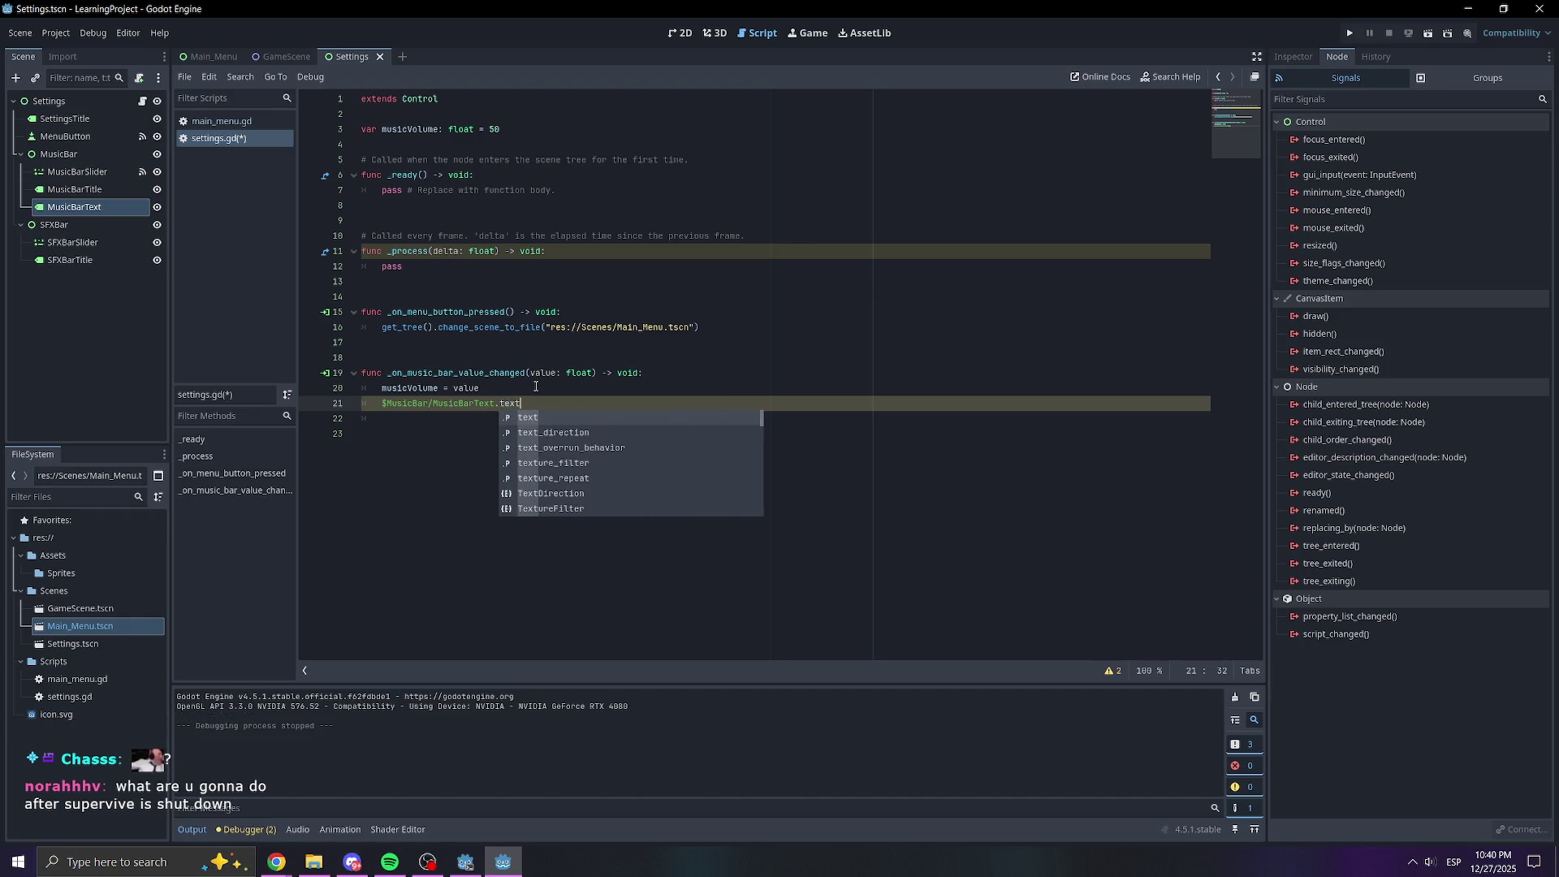
key("Escape")
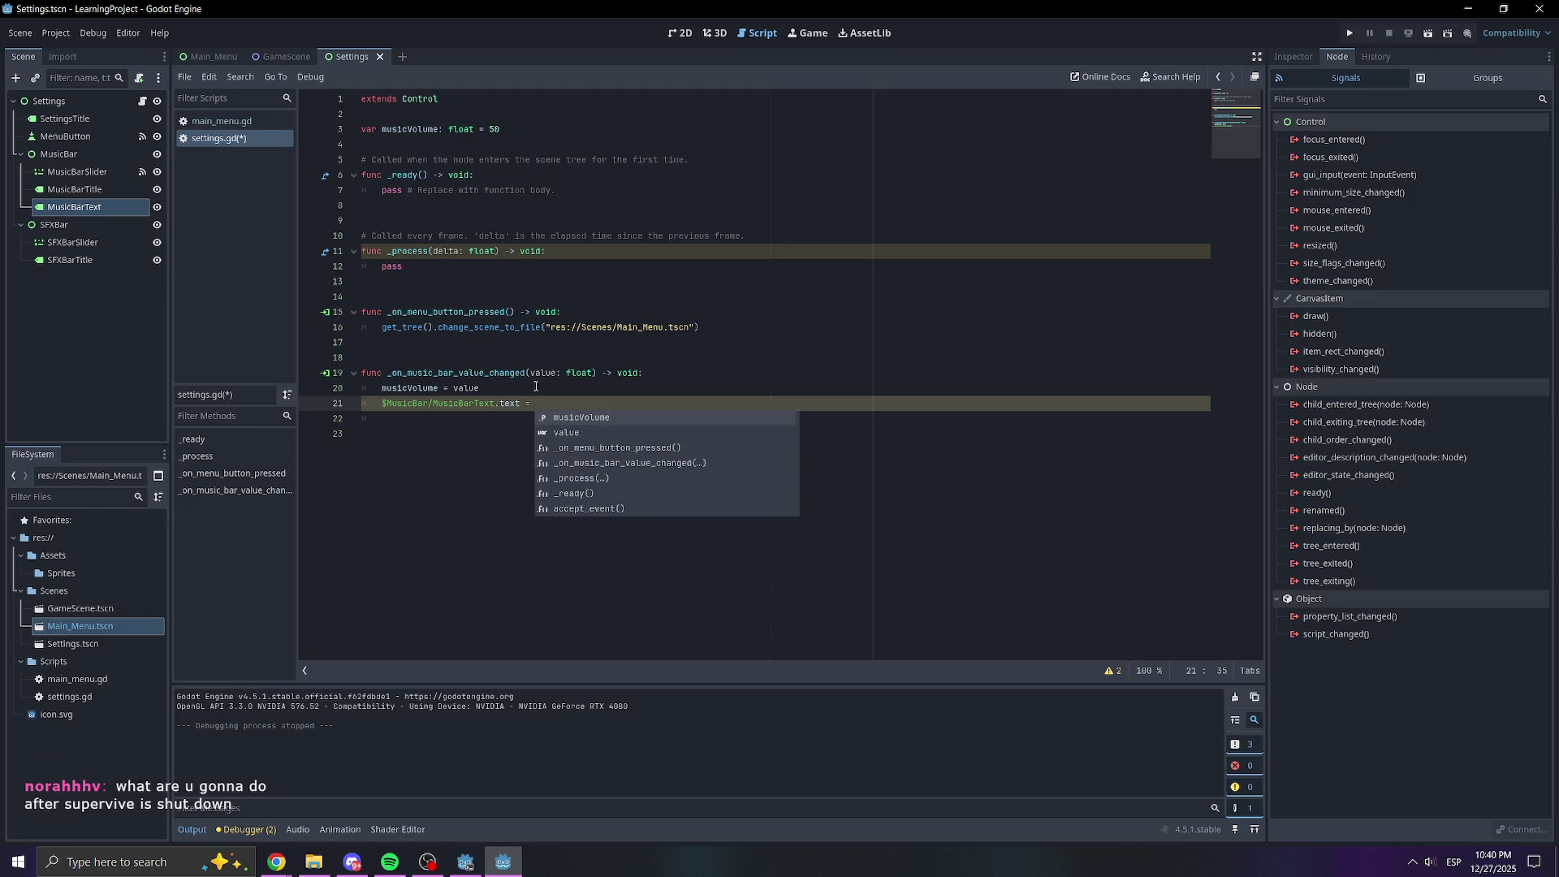
key("BackSpace")
key("BackSpace")
key("BackSpace")
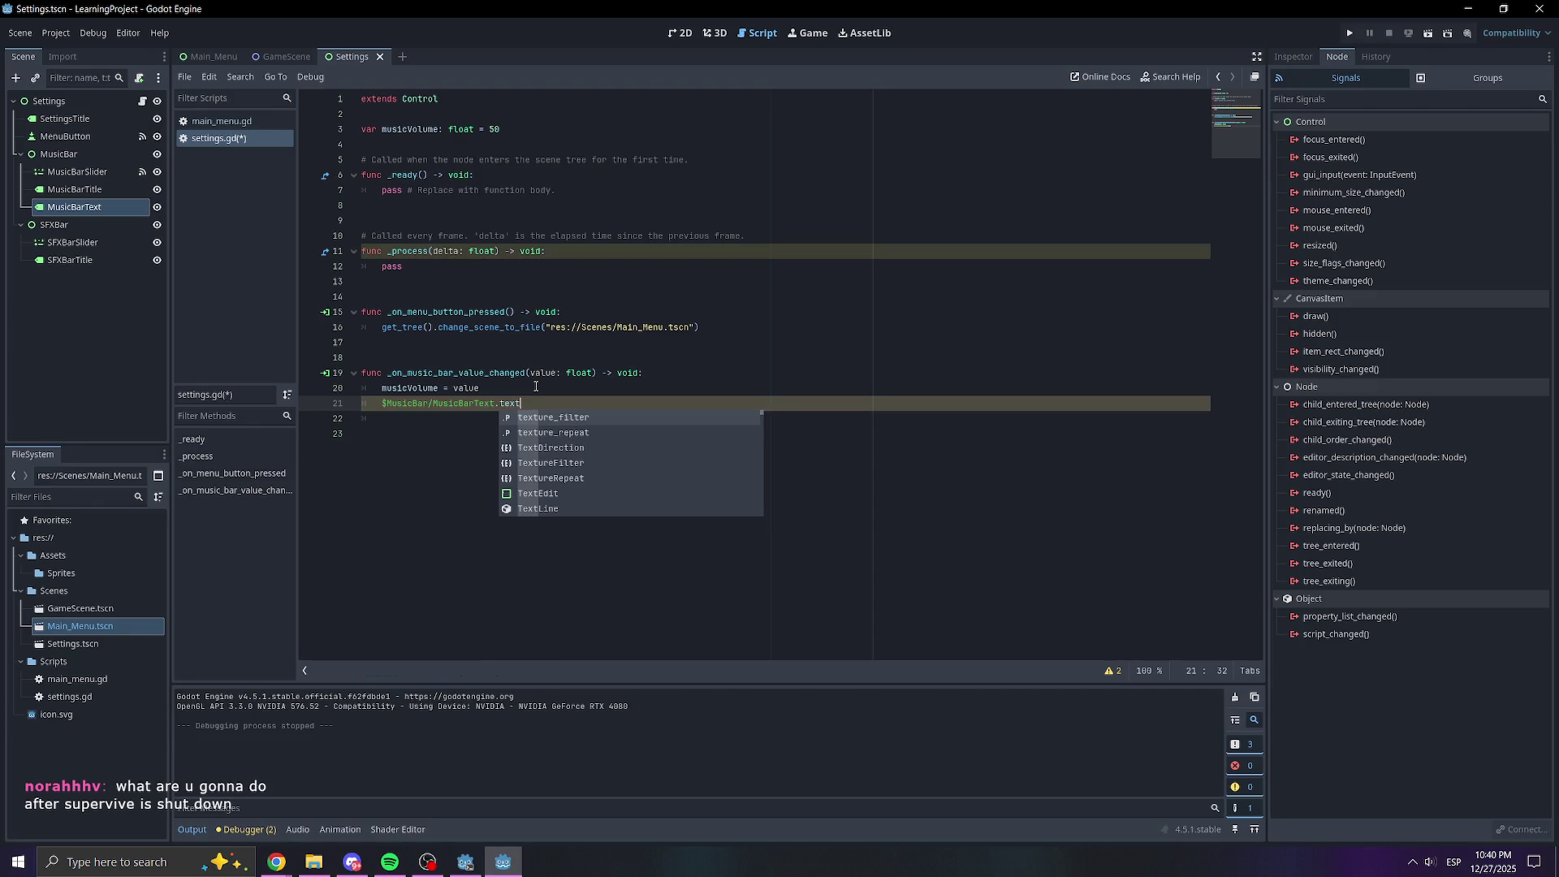
left_click(514, 406, "ctrl")
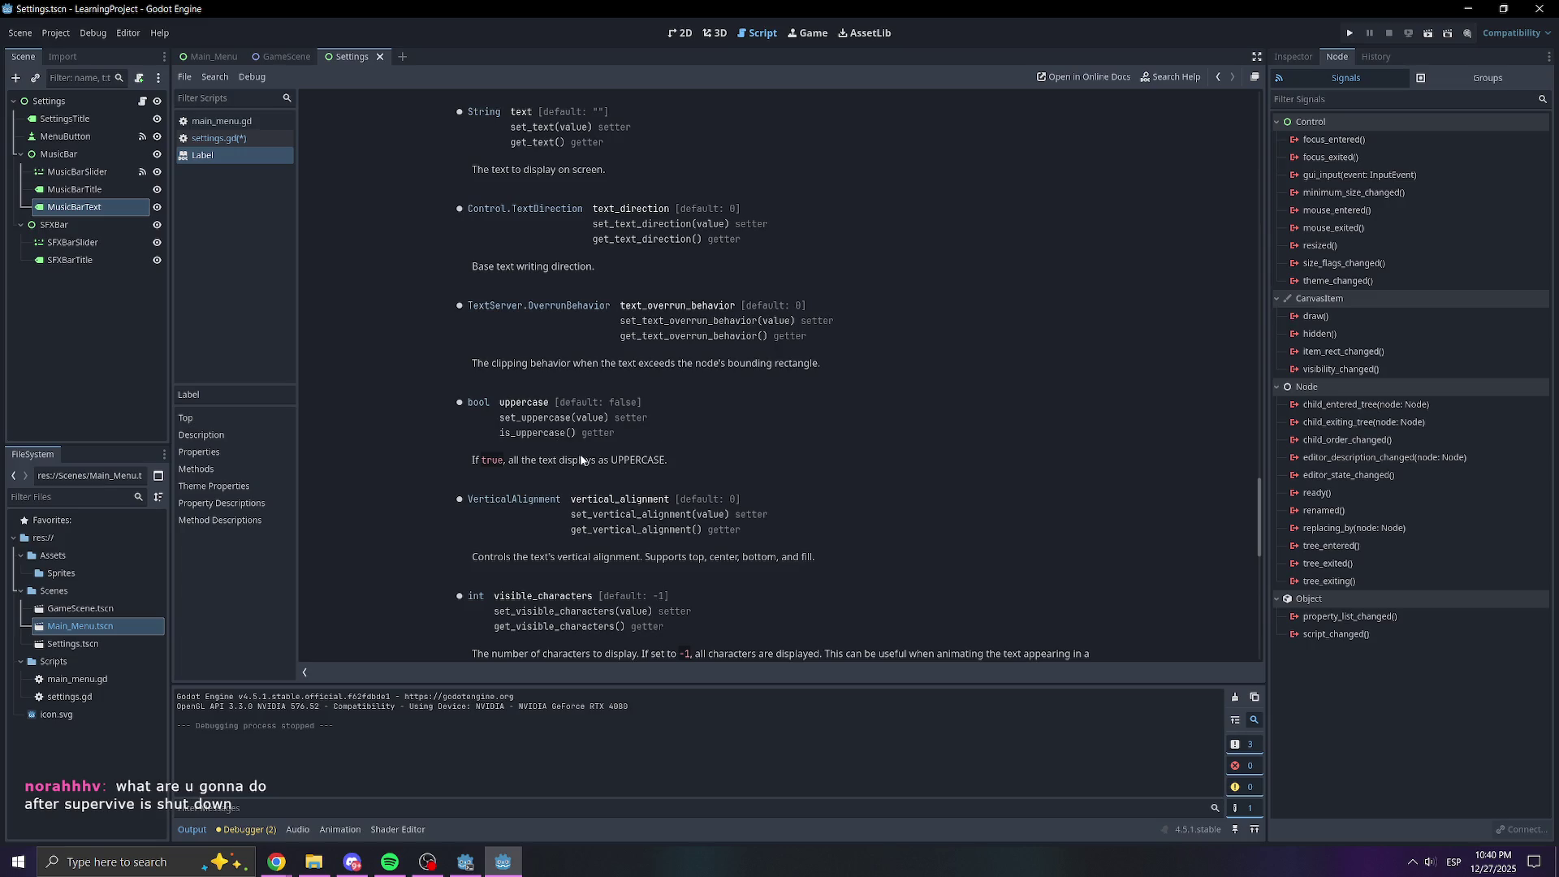
Scroll through the Label class reference, then go back to settings.gd
scroll(591, 493, "up", 5)
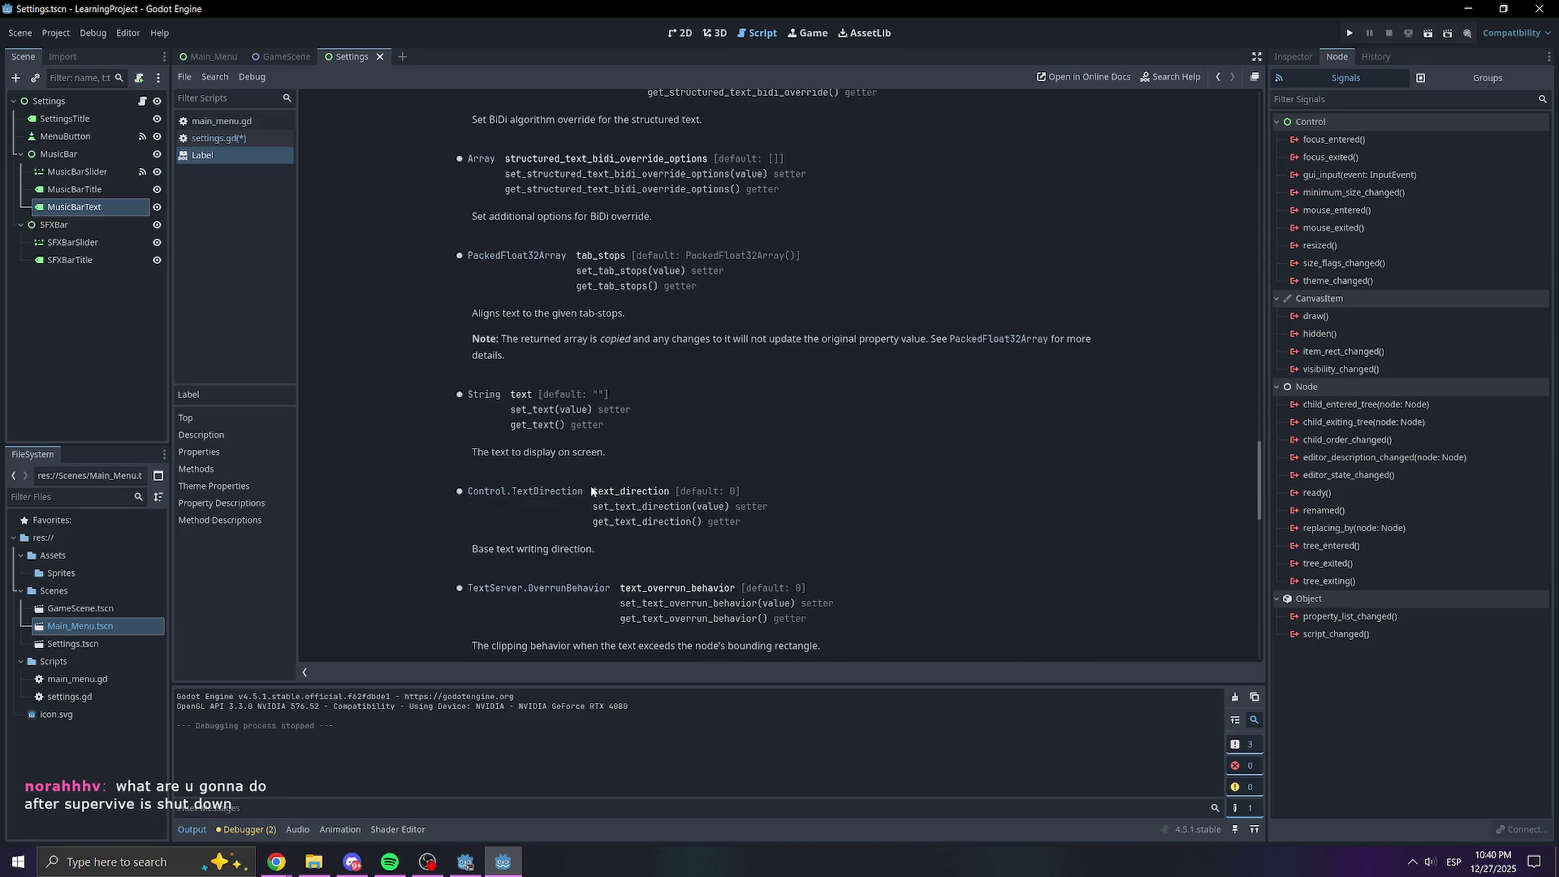
scroll(615, 474, "down", 5)
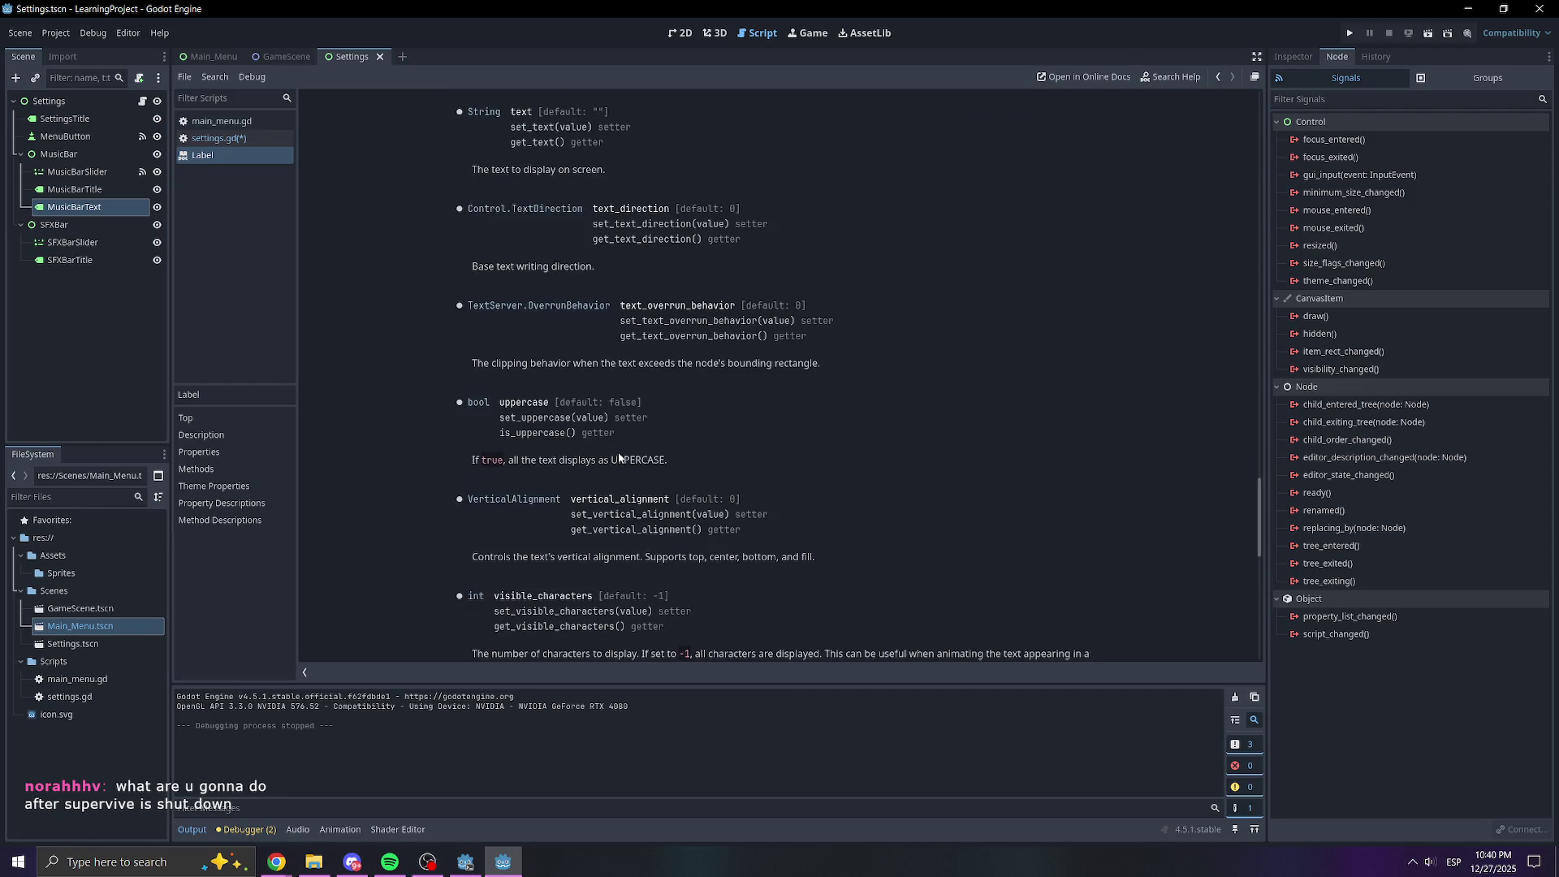
scroll(619, 457, "down", 7)
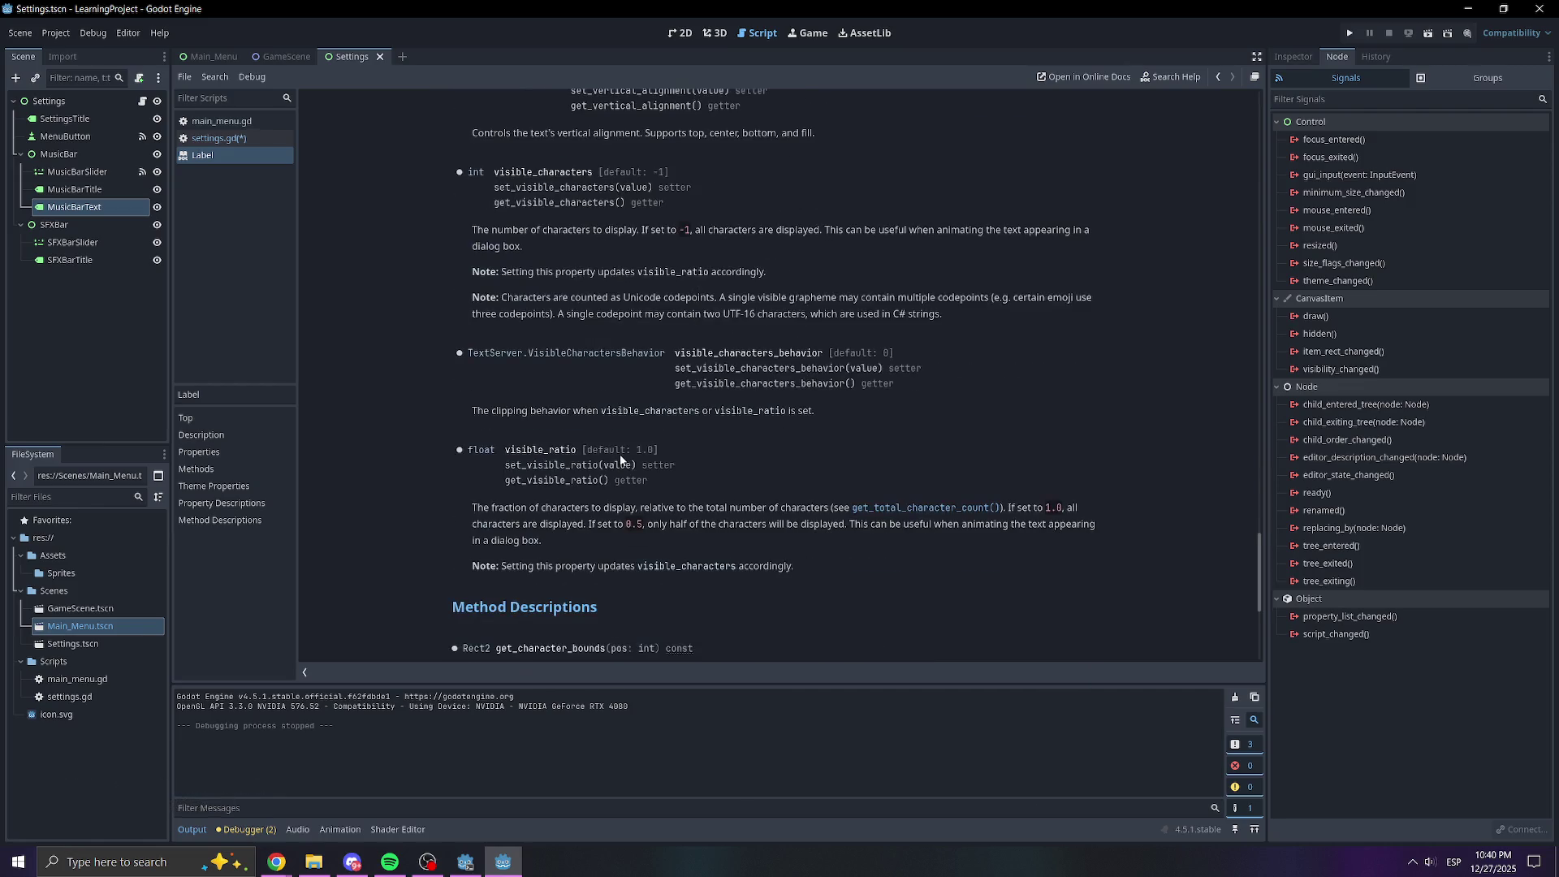
scroll(620, 459, "up", 7)
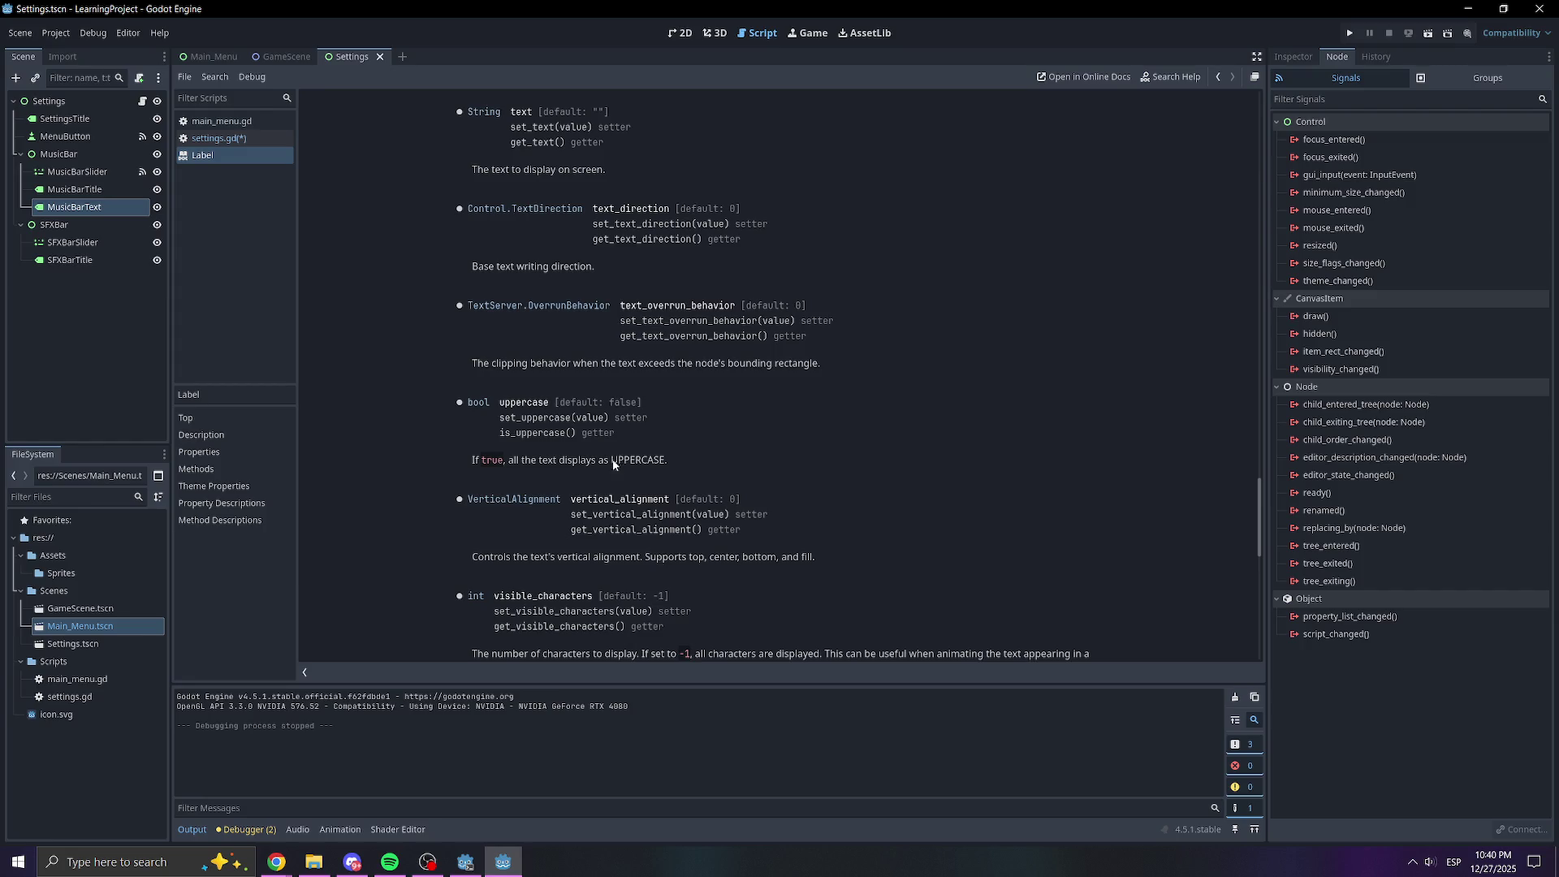
scroll(586, 461, "up", 8)
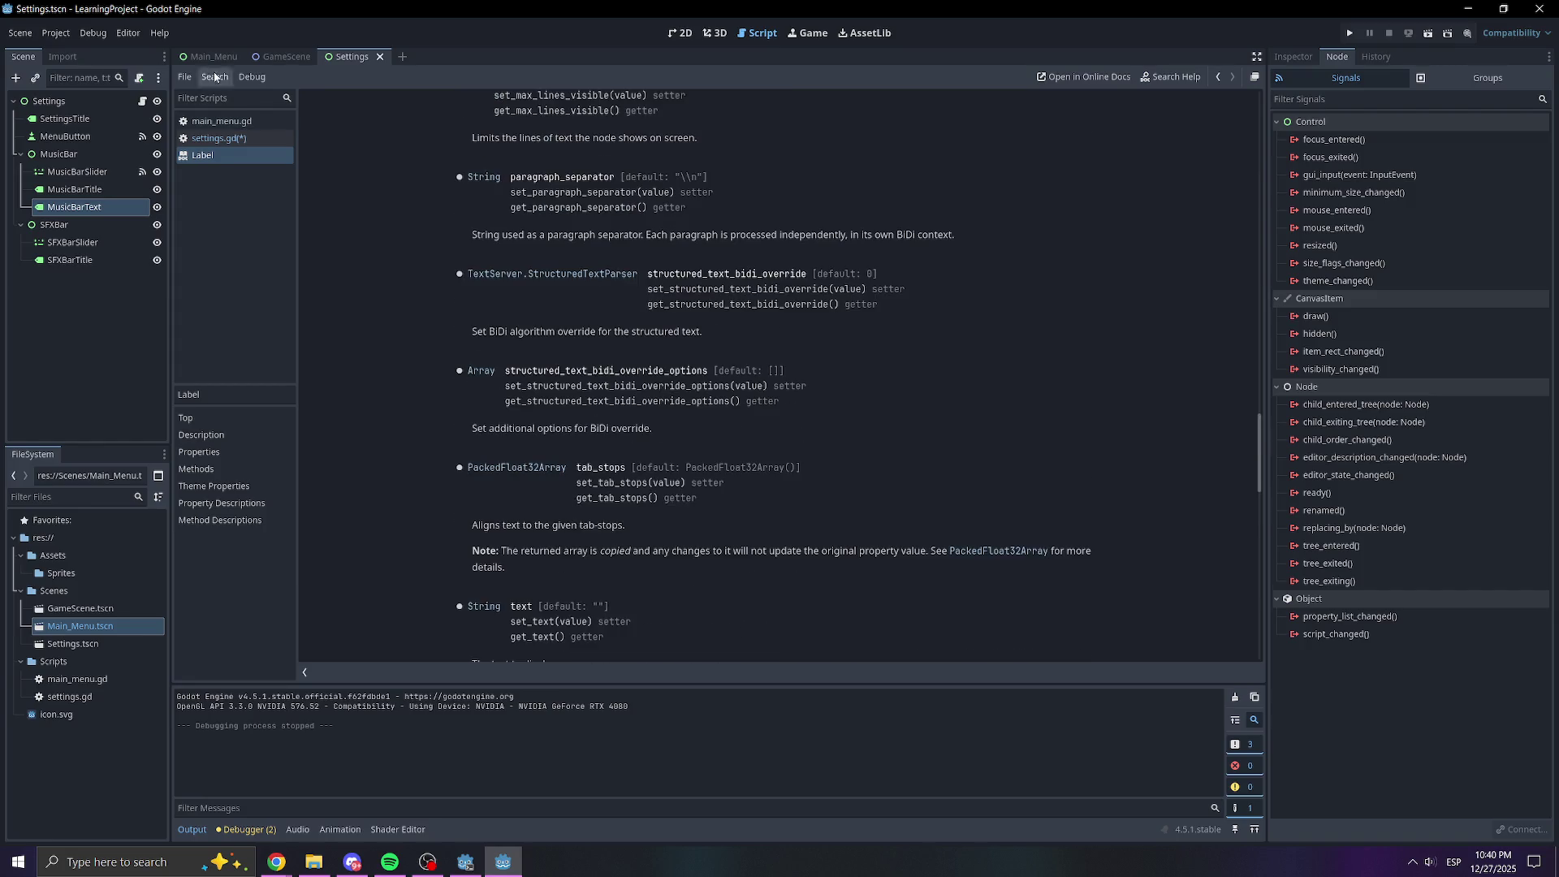
left_click(217, 138)
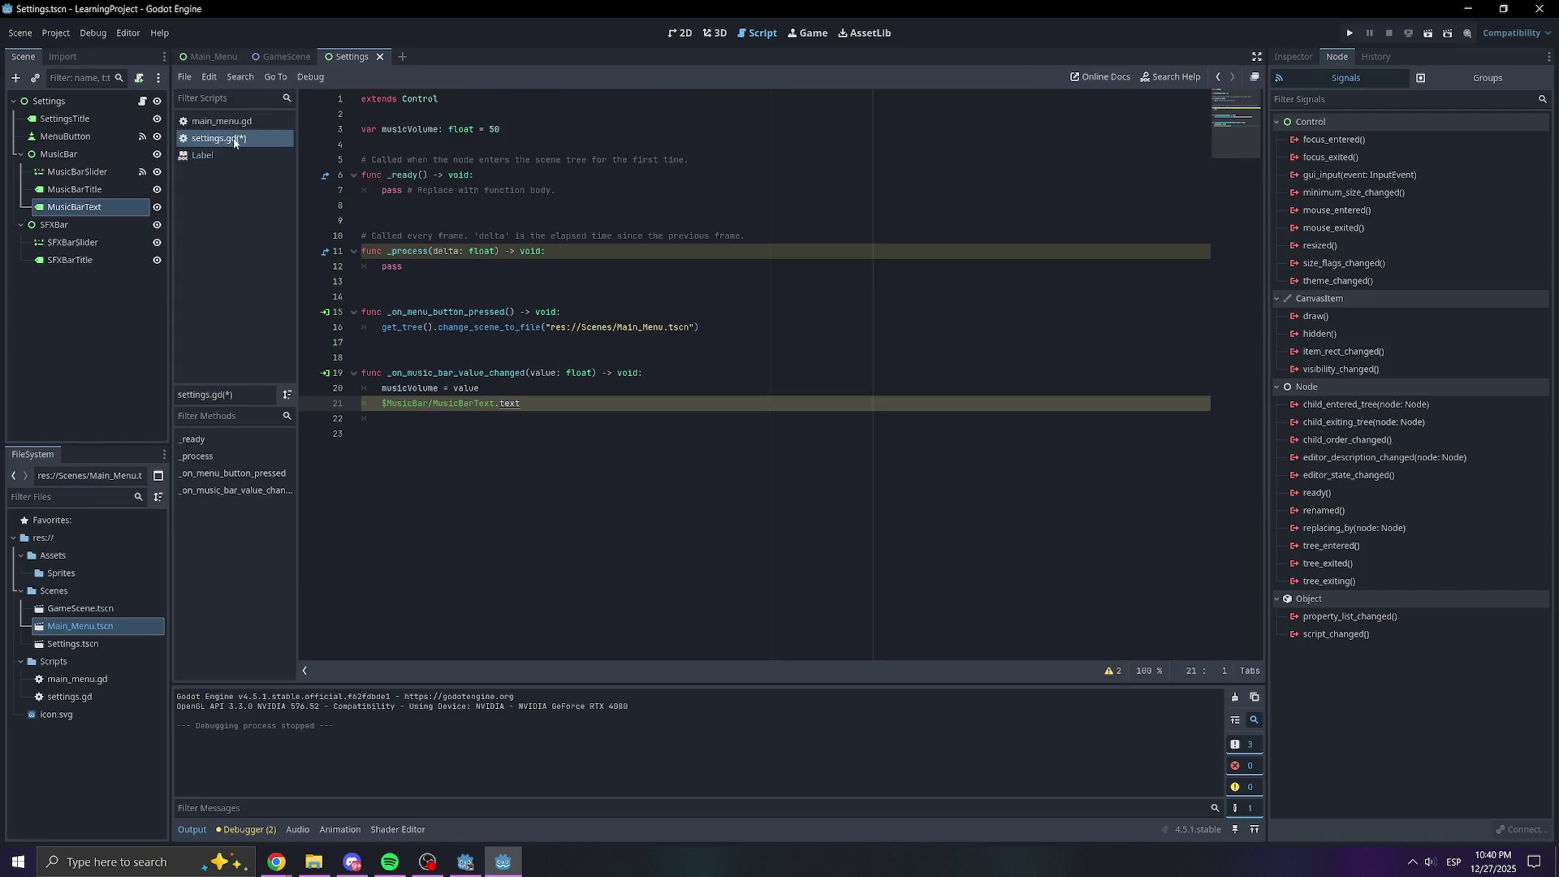
Change line 21 to $MusicBar/MusicBarText.set and show MusicBarText's properties with Text 50
left_click(525, 392)
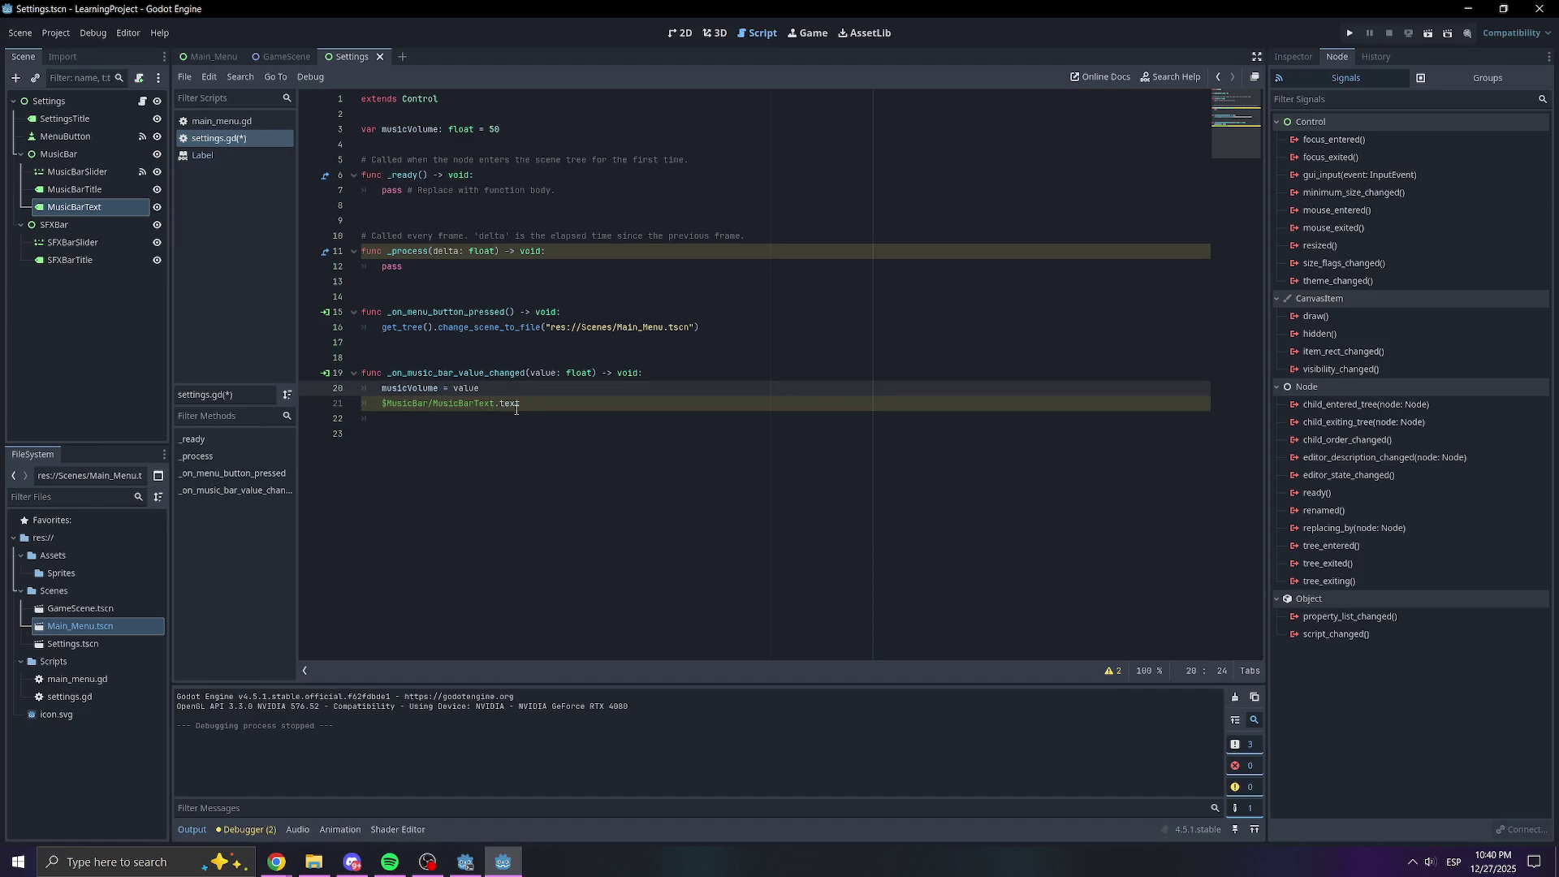
left_click(516, 409)
key("ctrl+BackSpace")
type("set")
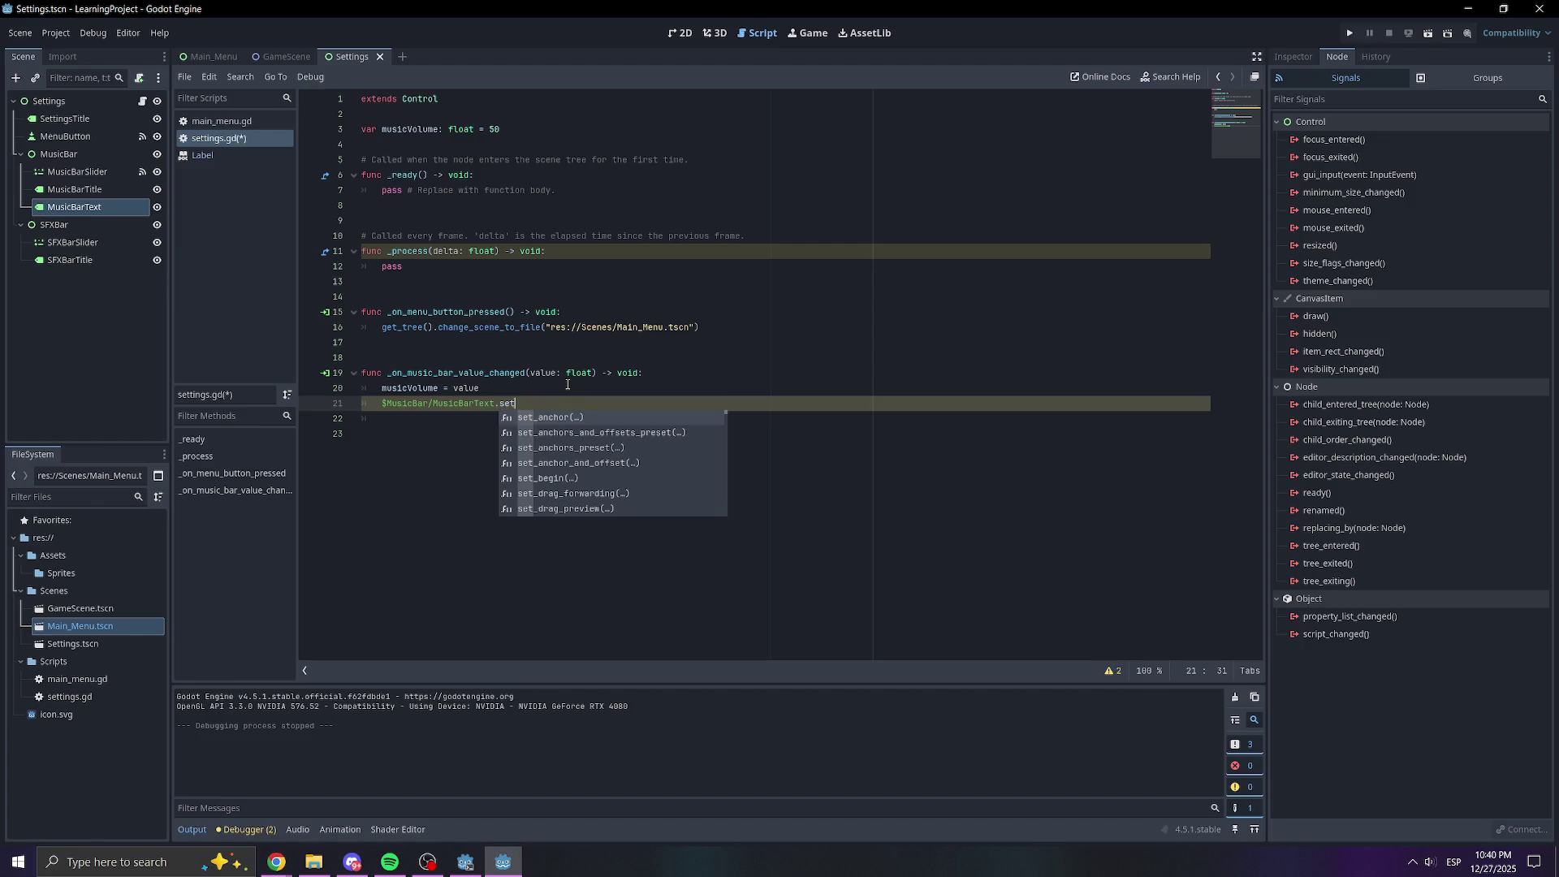
left_click(956, 447)
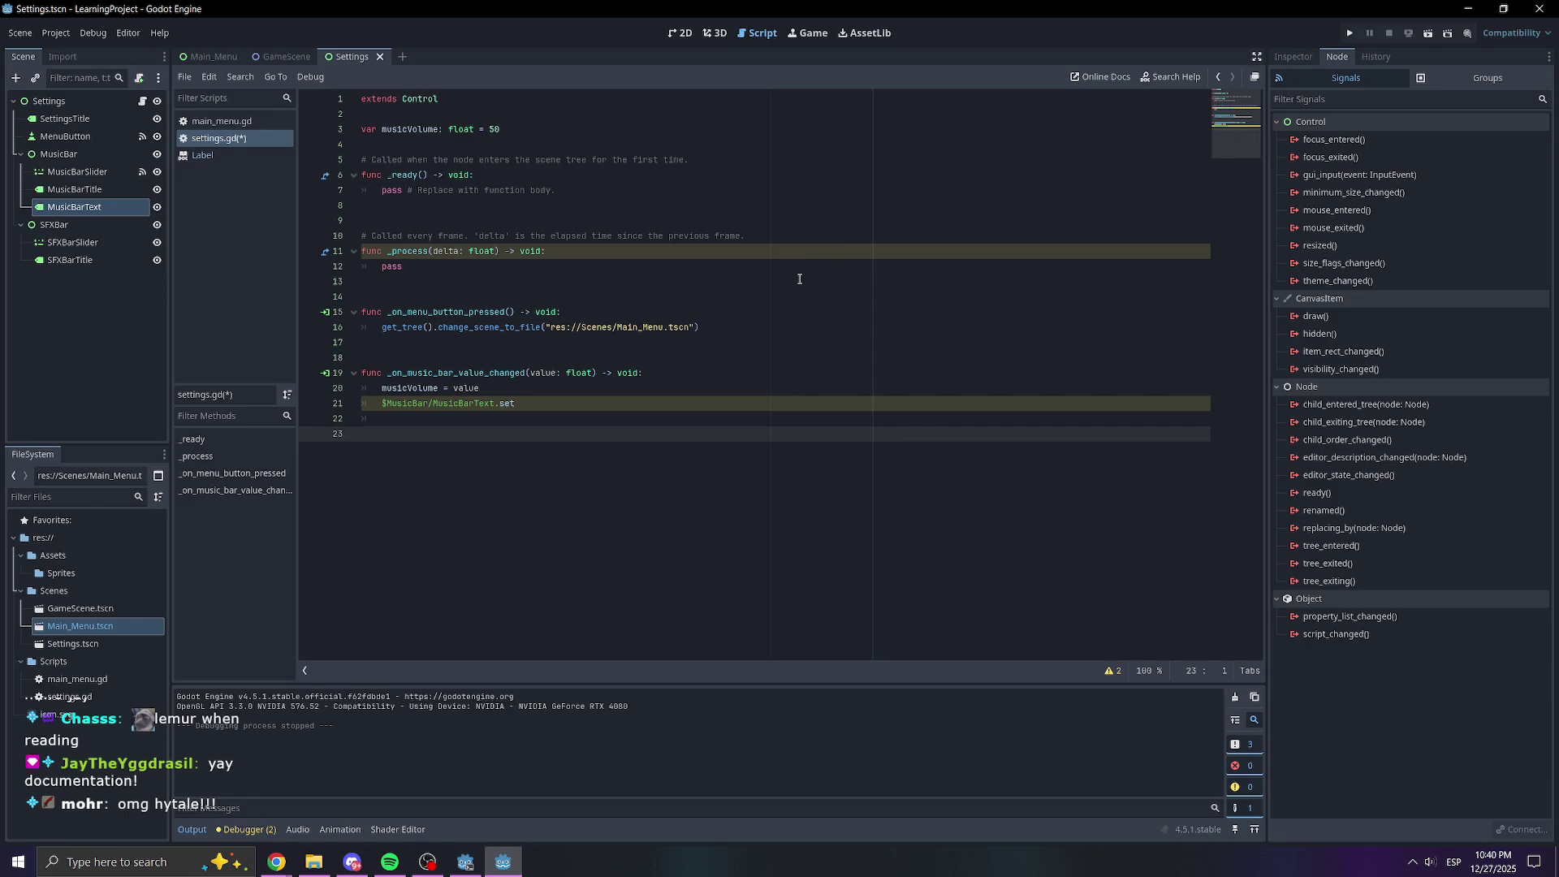
left_click(524, 405)
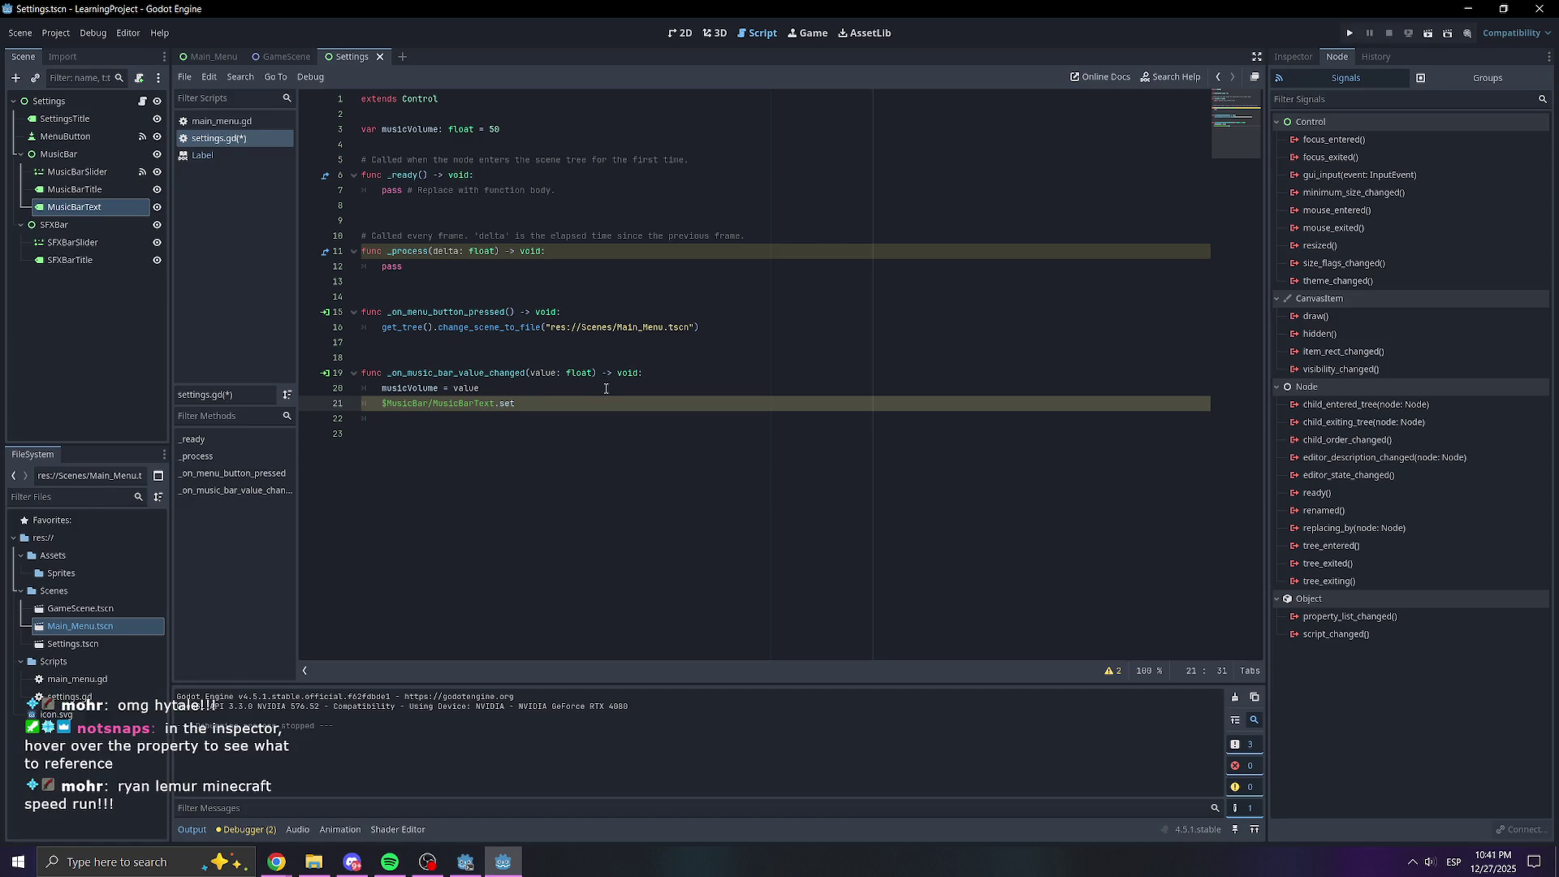
left_click(1292, 57)
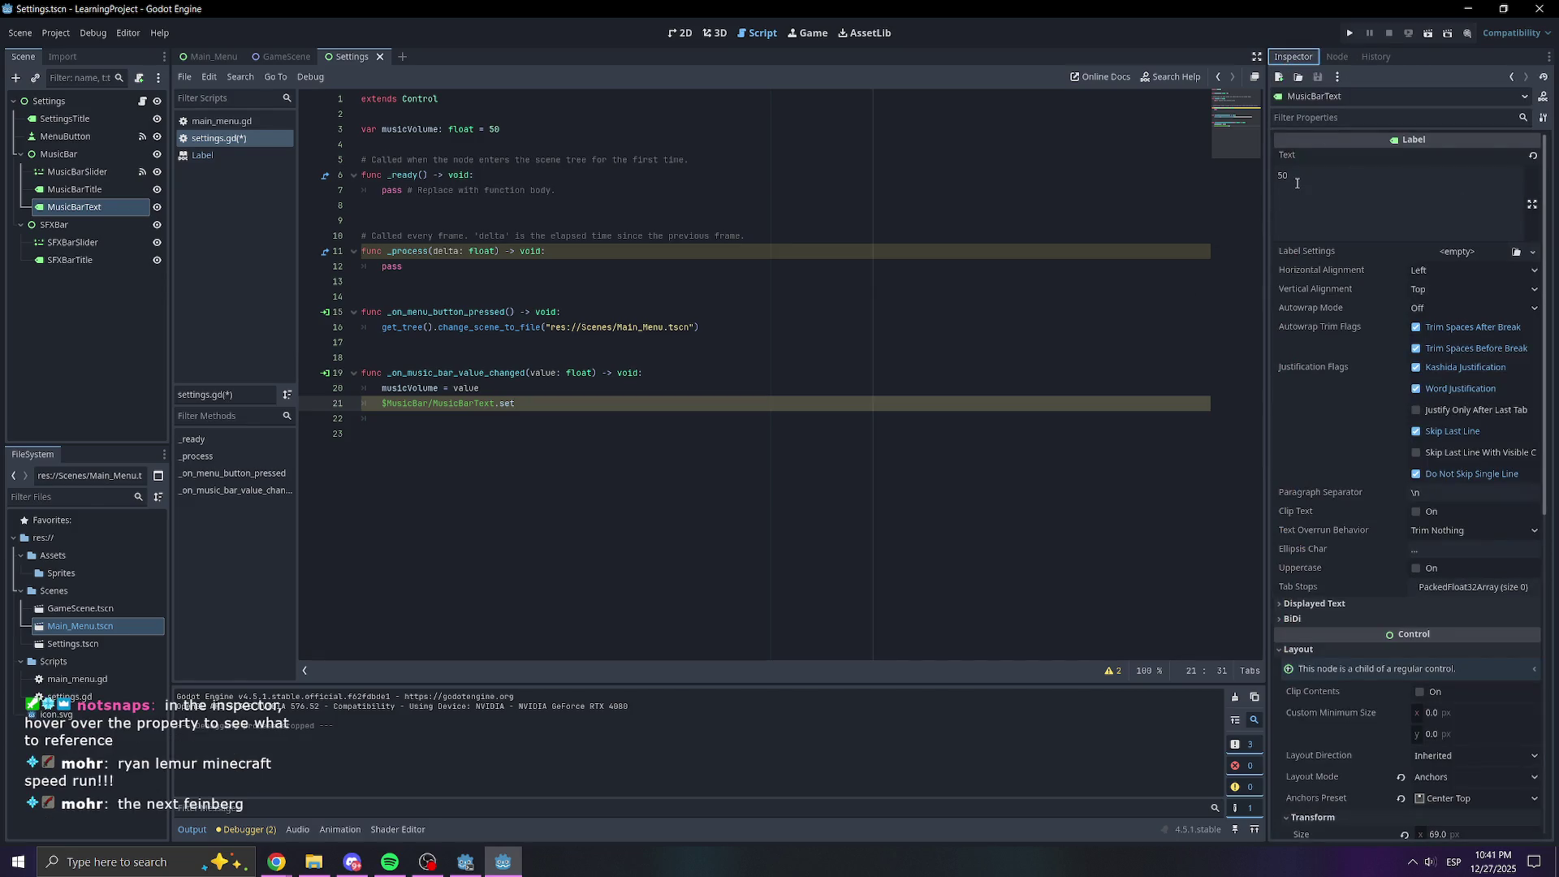
Enter "hello" as the assigned value on line 21 of the music slider handler
mouse_move(1288, 156)
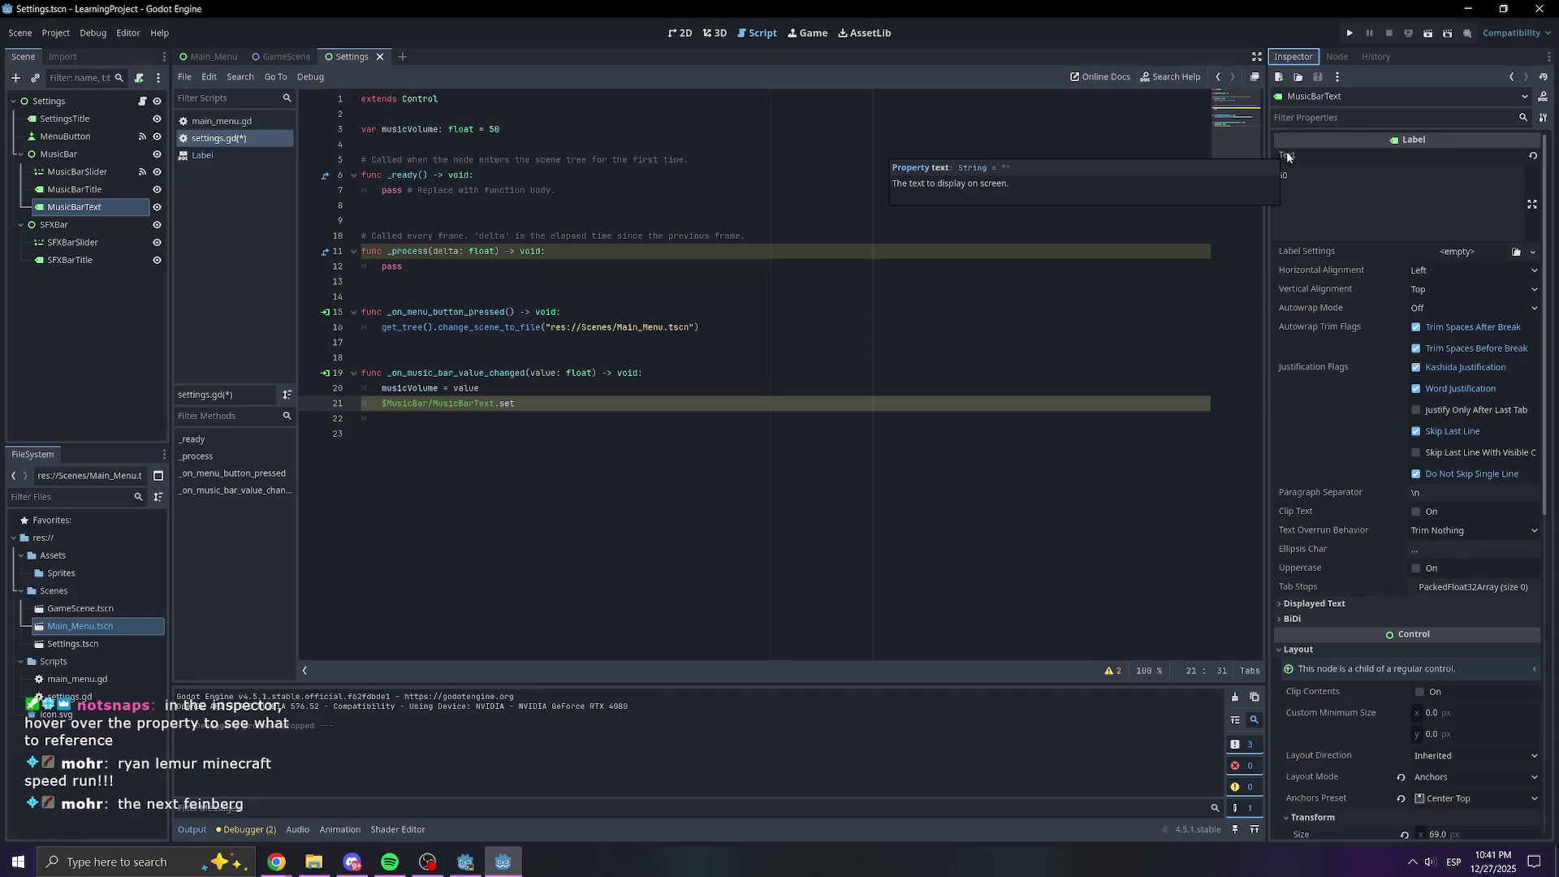
type("\"")
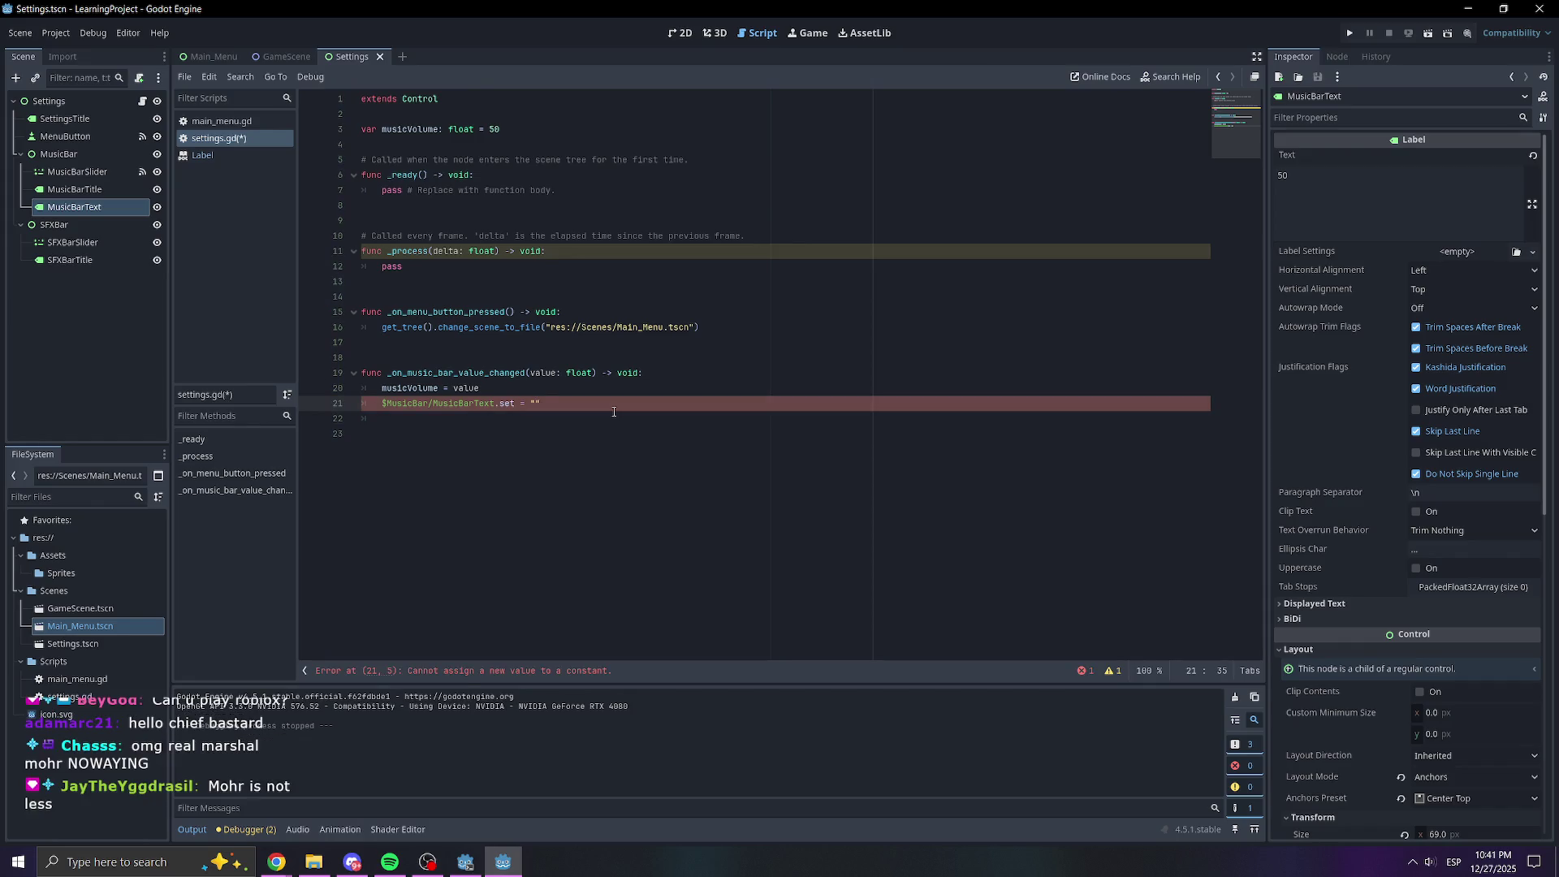
type("hello")
left_click(647, 390)
double_click(548, 403)
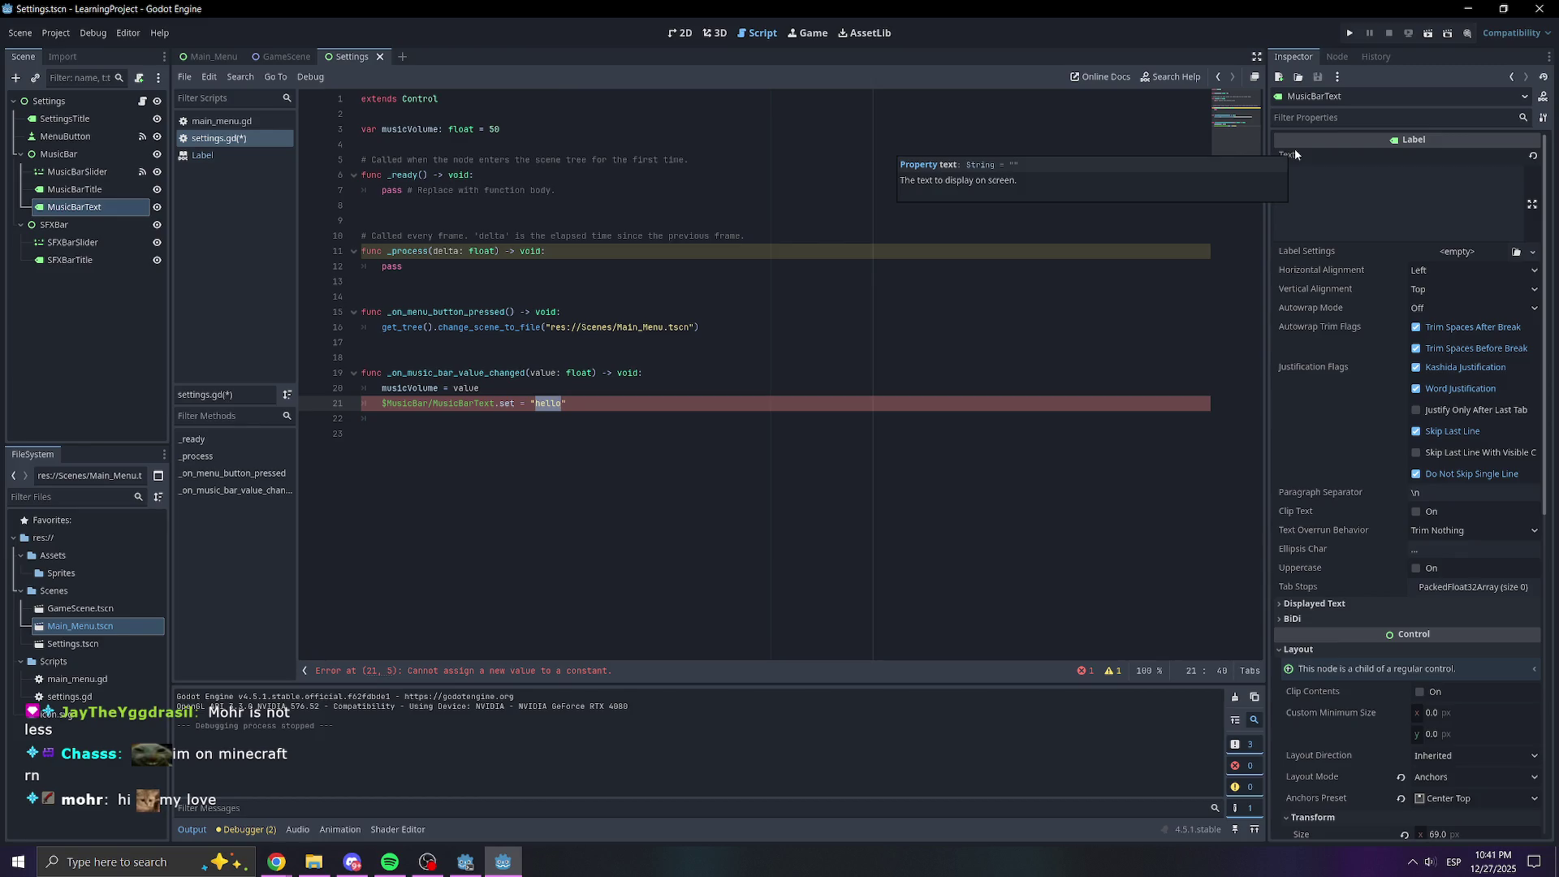
type("50")
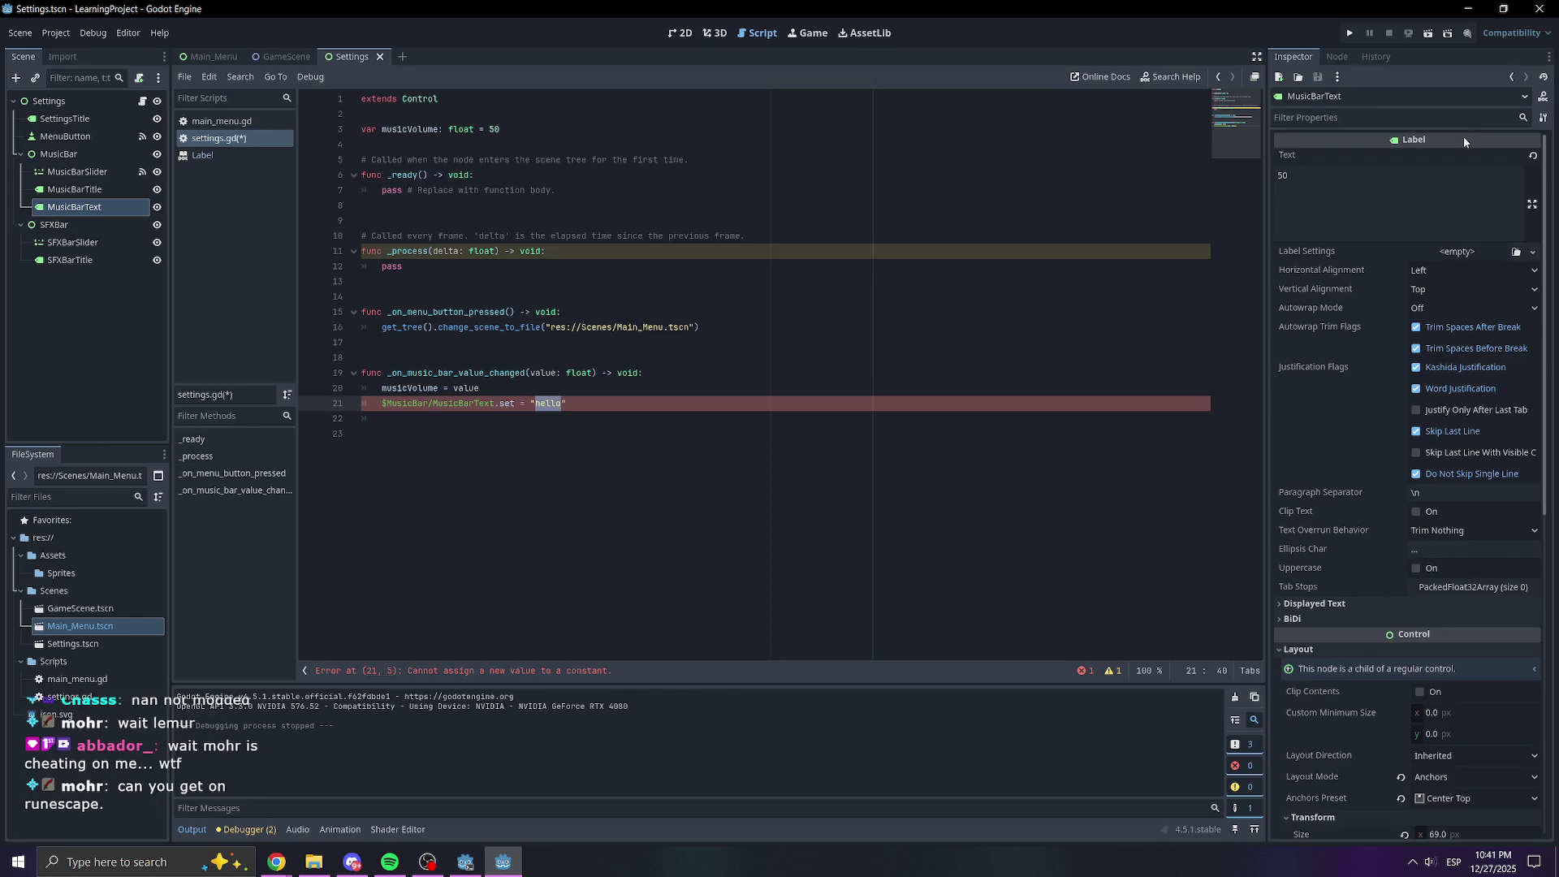
Replace .set with .text so line 21 reads MusicBarText.text = "hello", then run the project
left_click_drag(568, 403, 516, 403)
left_click(607, 414)
double_click(508, 404)
type("text")
left_click(530, 357)
left_click(593, 404)
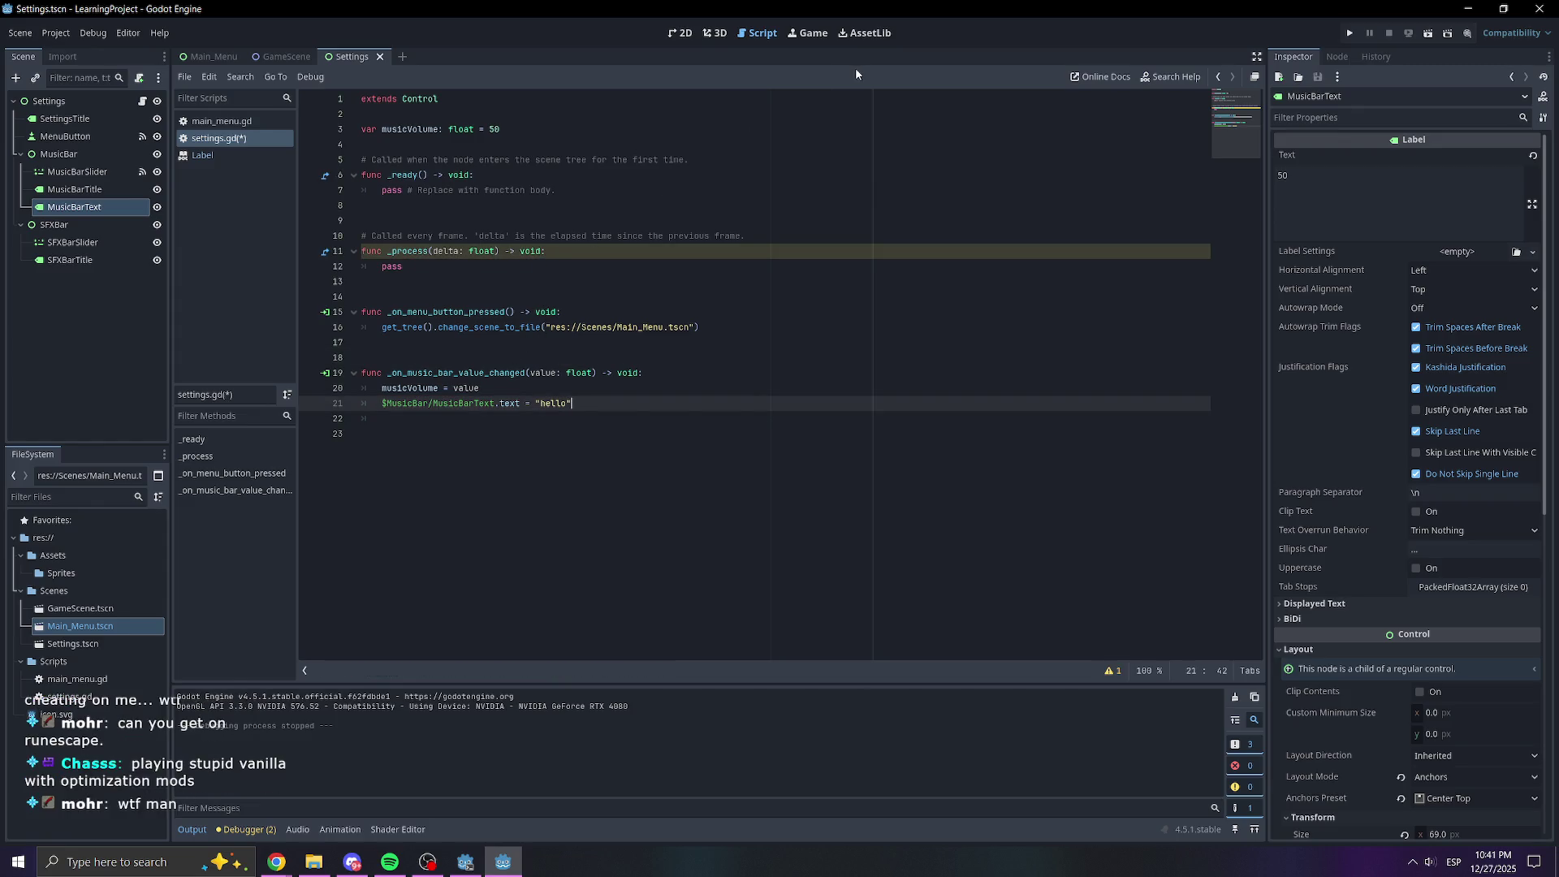
key("F5")
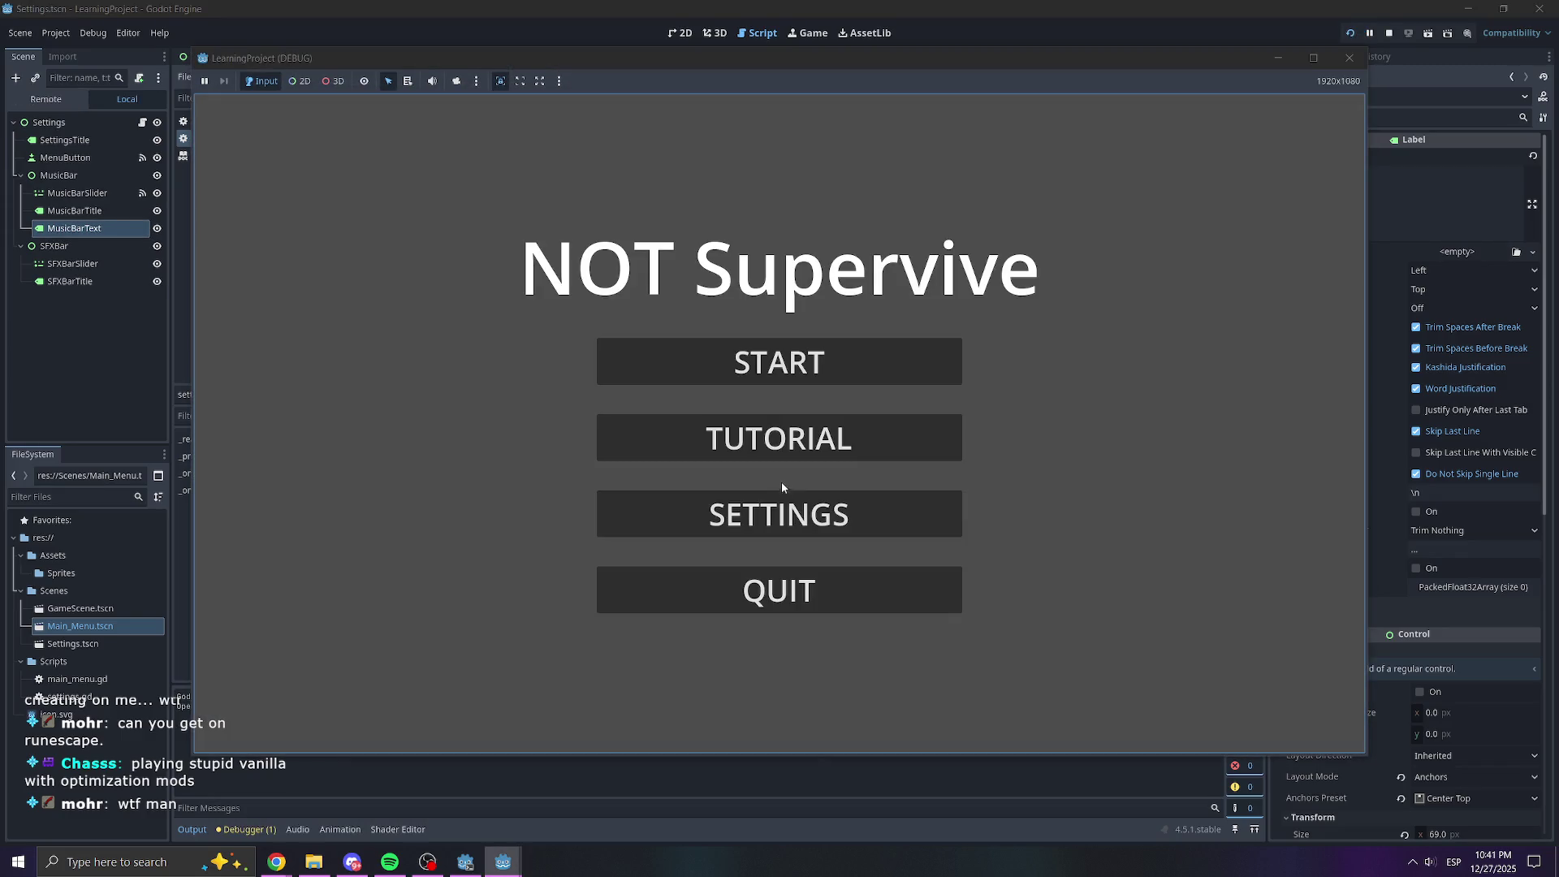
left_click(779, 512)
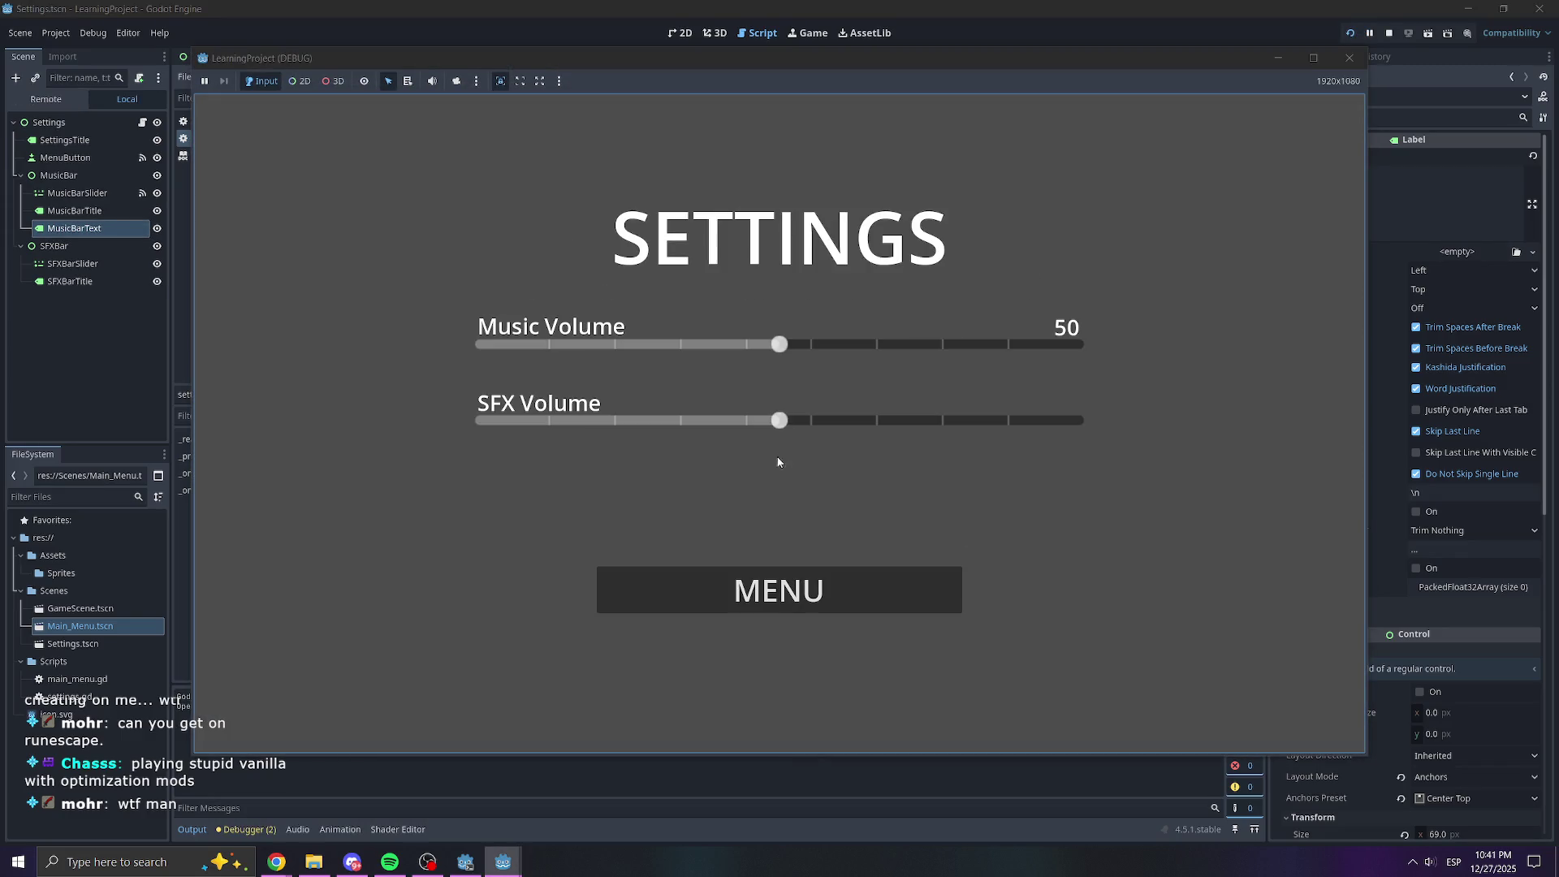
left_click_drag(780, 348, 895, 347)
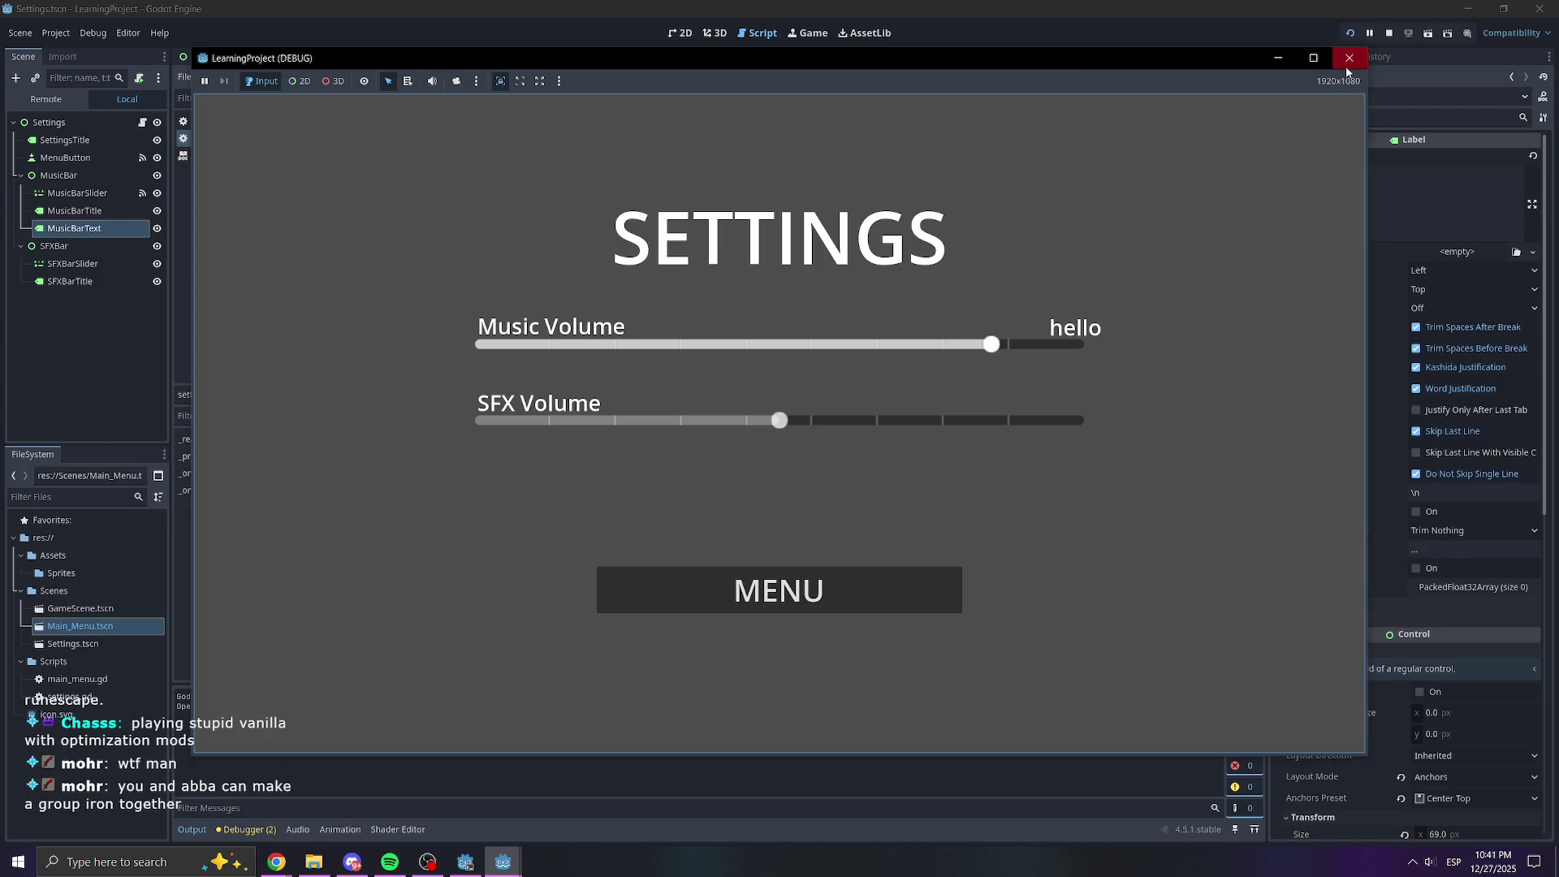
left_click(1350, 57)
left_click_drag(577, 401, 537, 401)
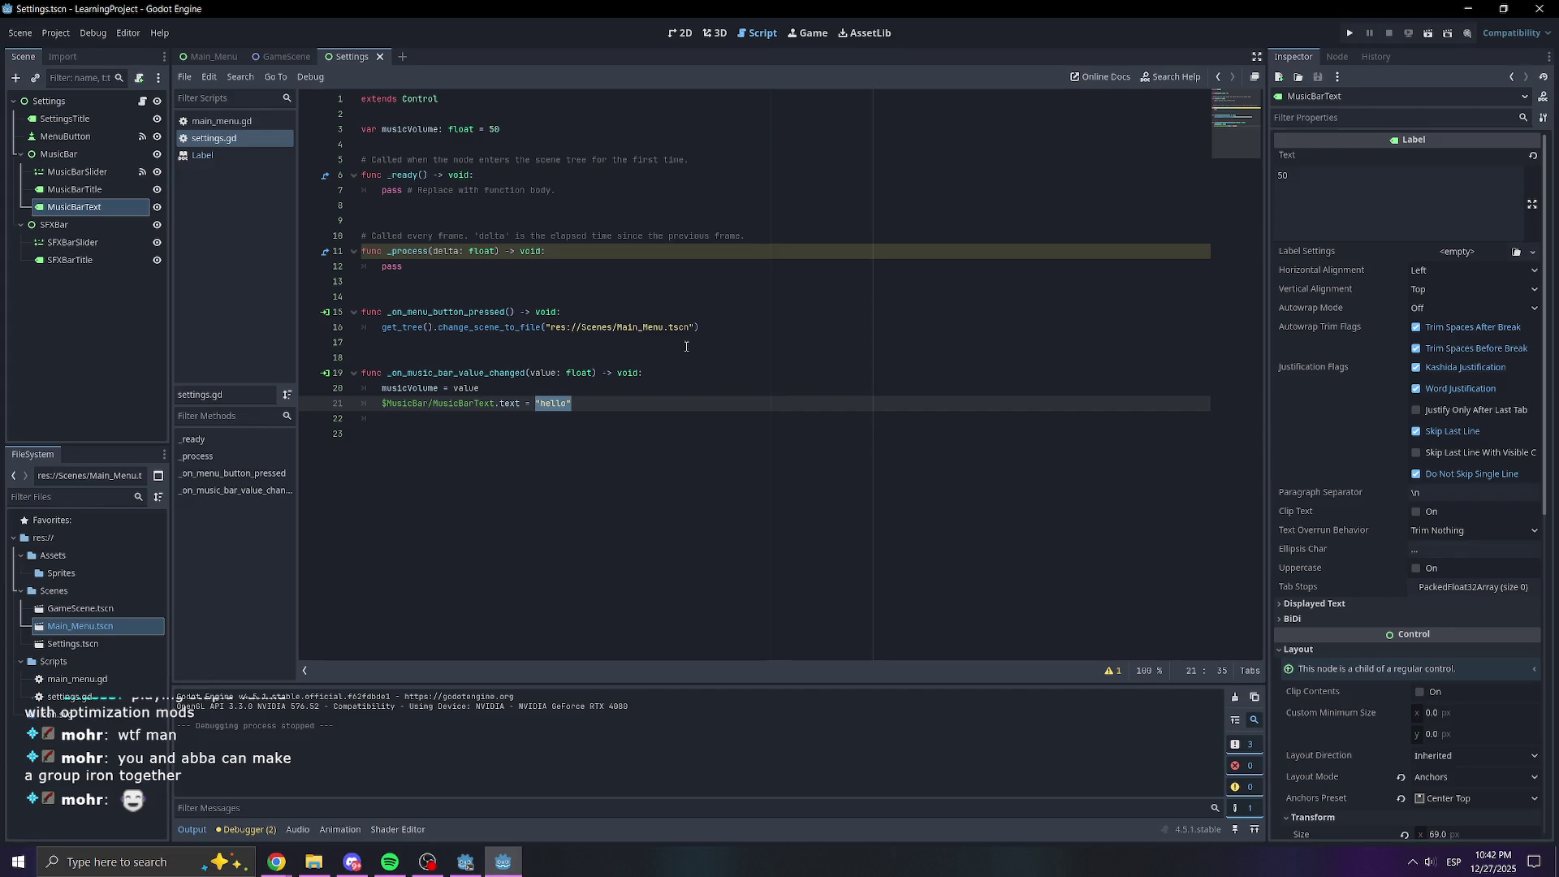
Replace "hello" with musicVolume on line 21 and test the settings screen
type("musicVo")
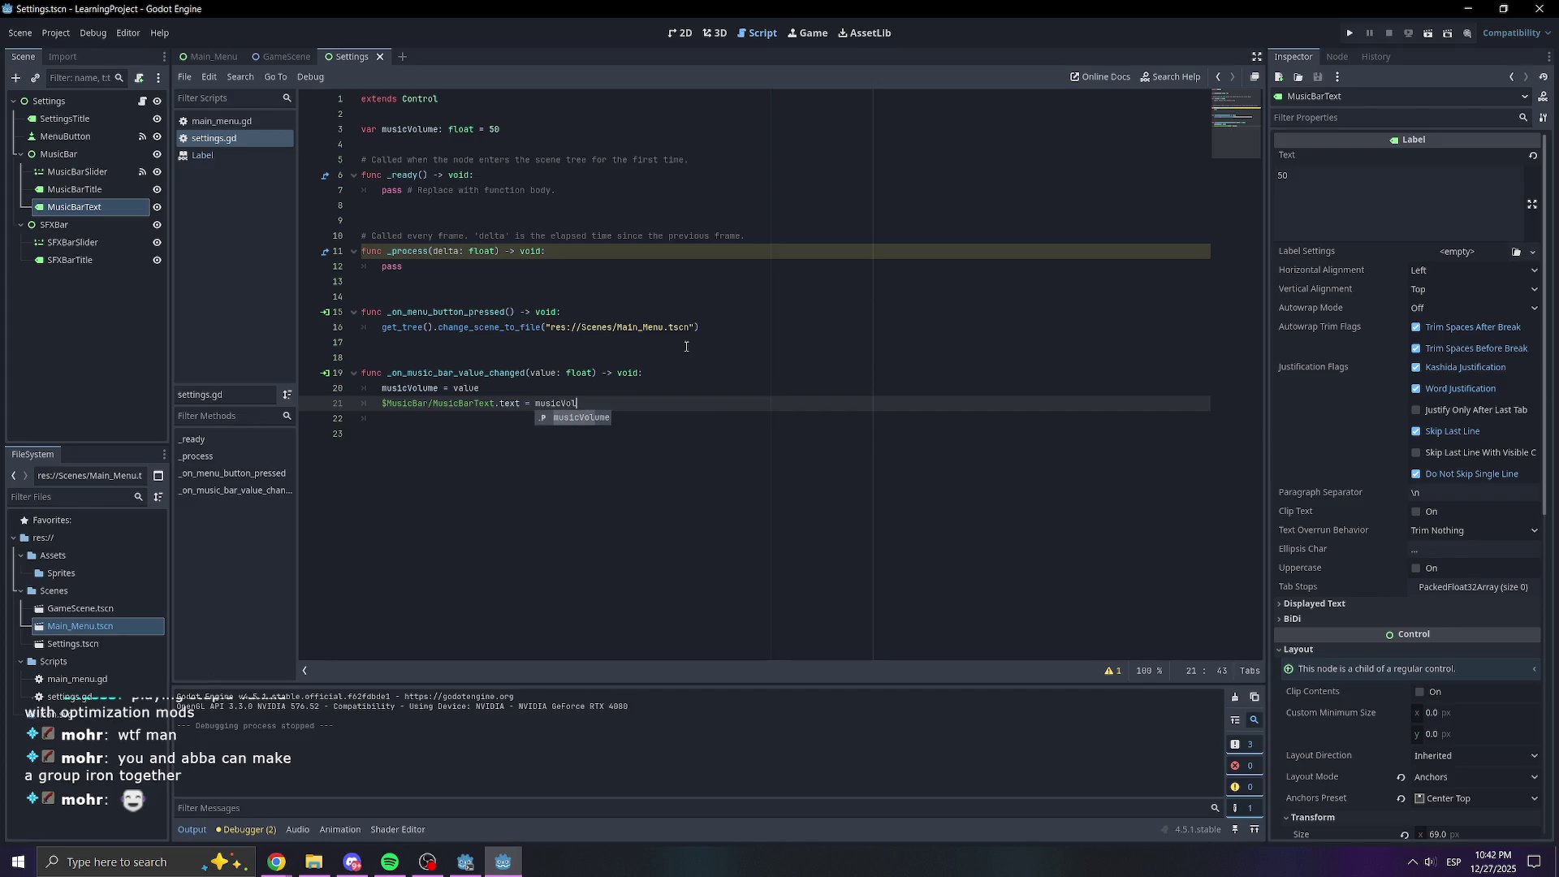
key("Return")
left_click(686, 342)
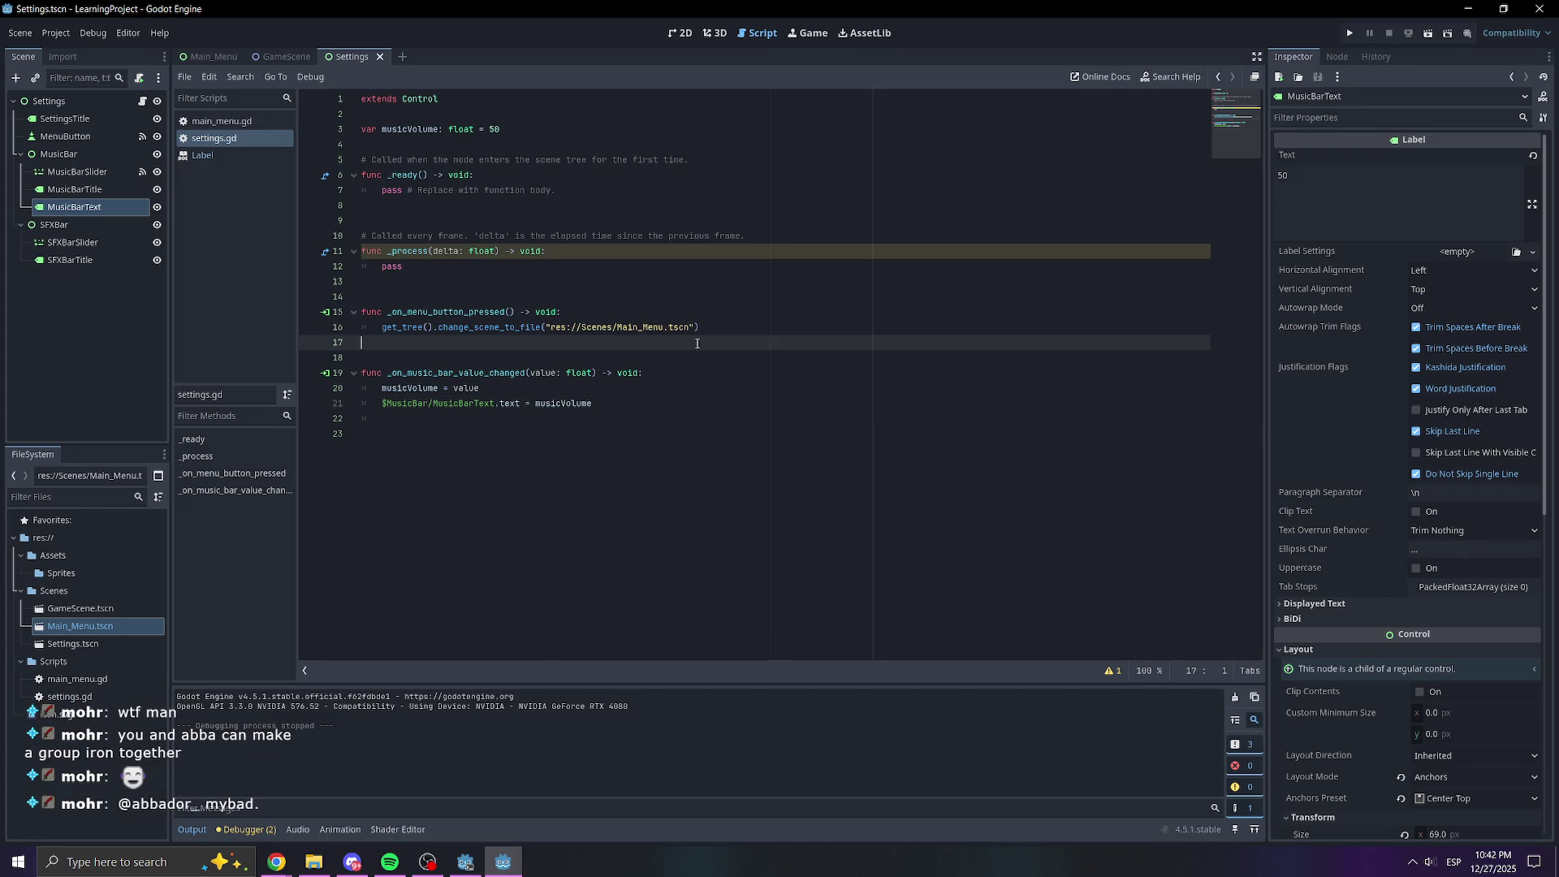
left_click(1357, 39)
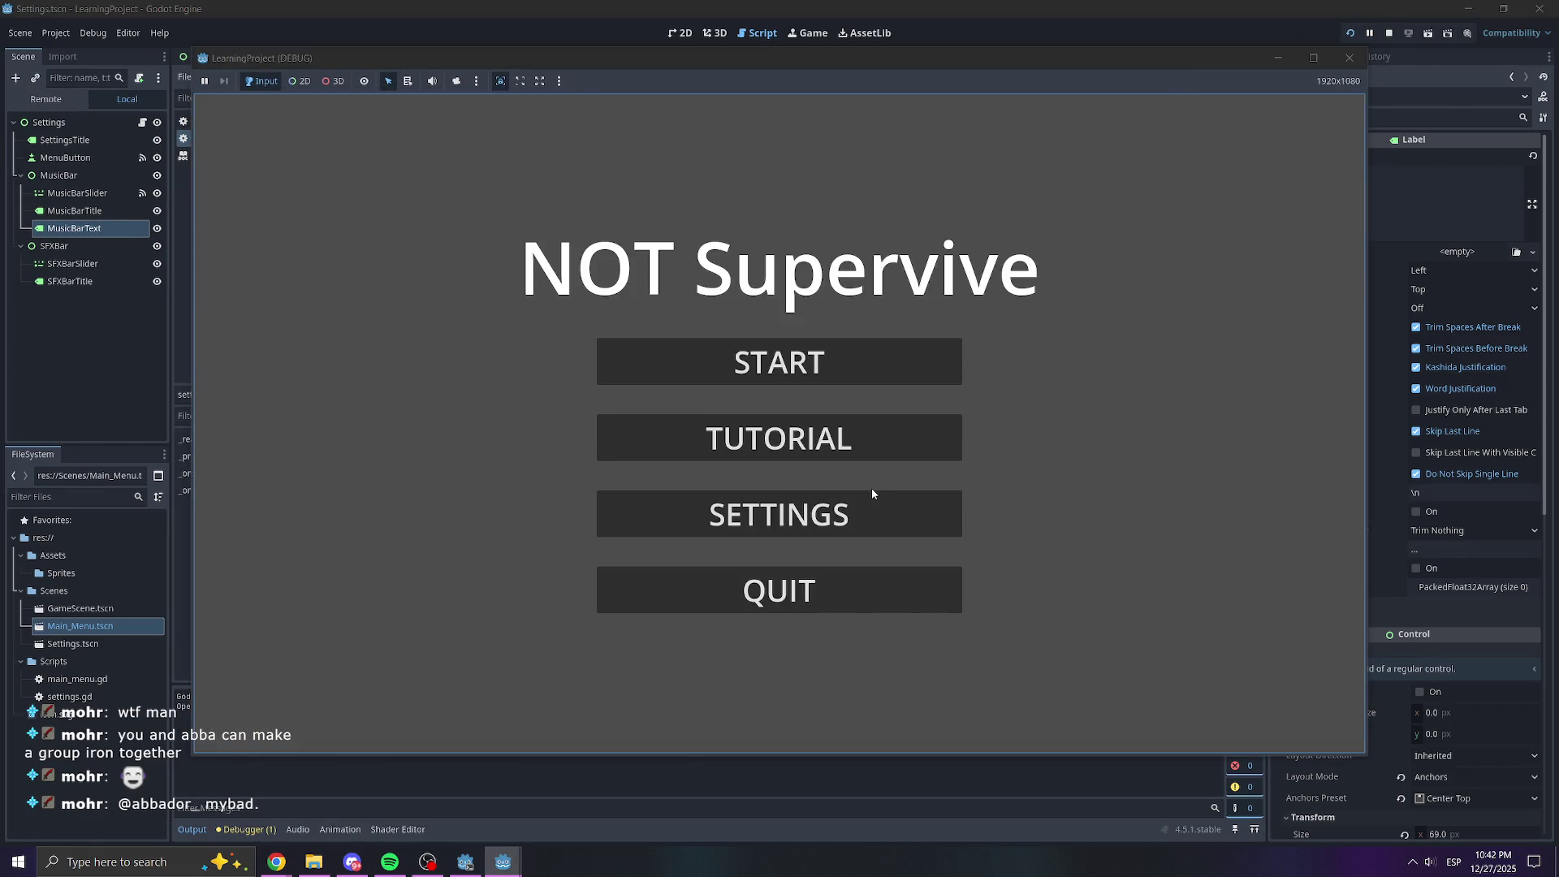
left_click(871, 497)
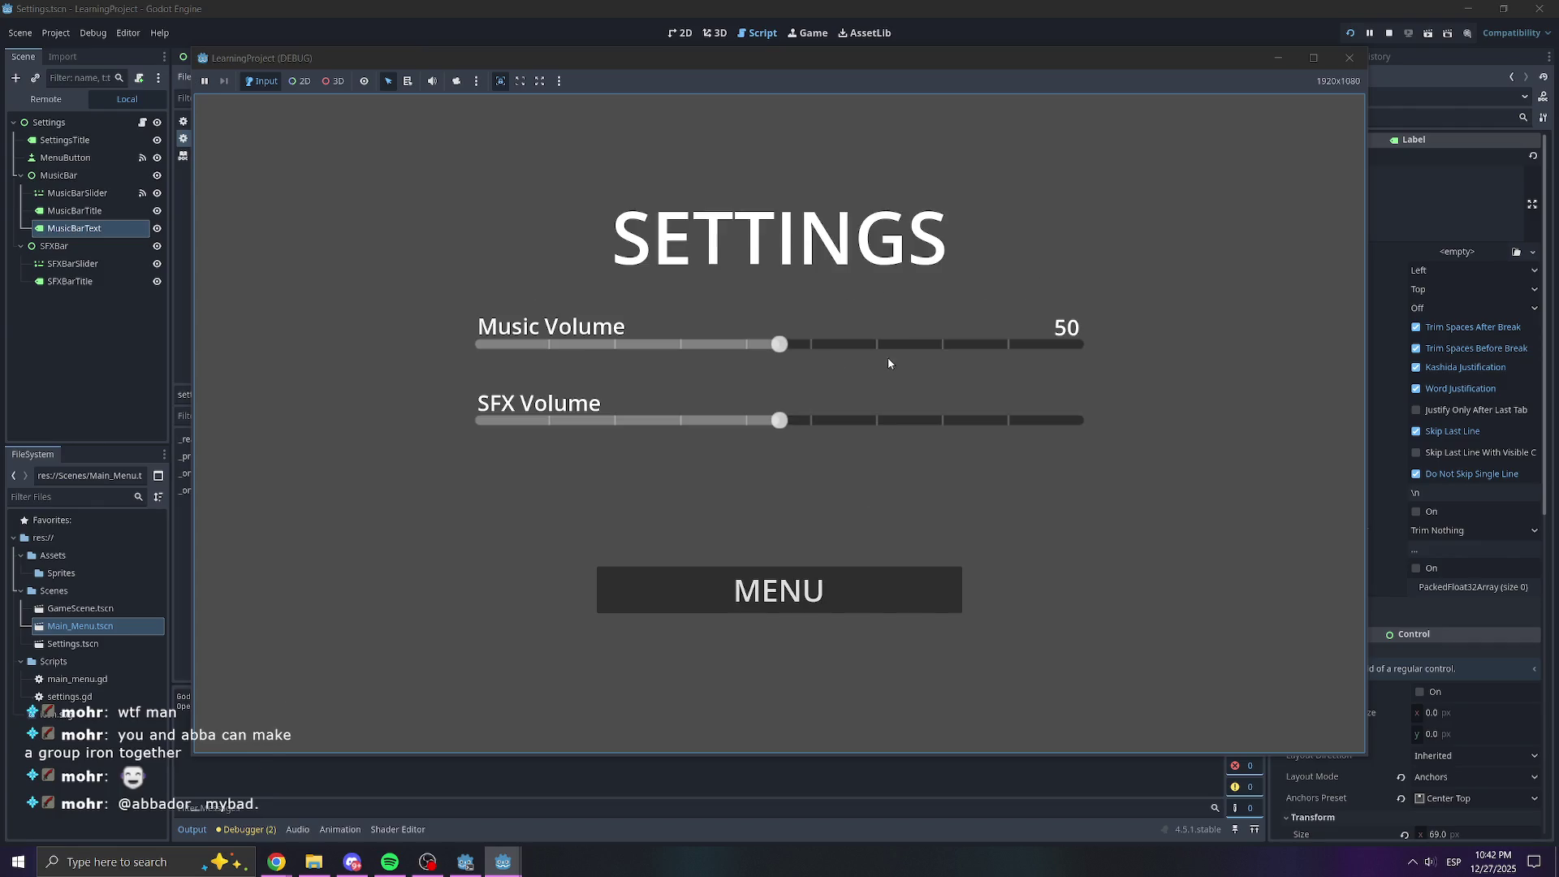
scroll(888, 363, "down", 2)
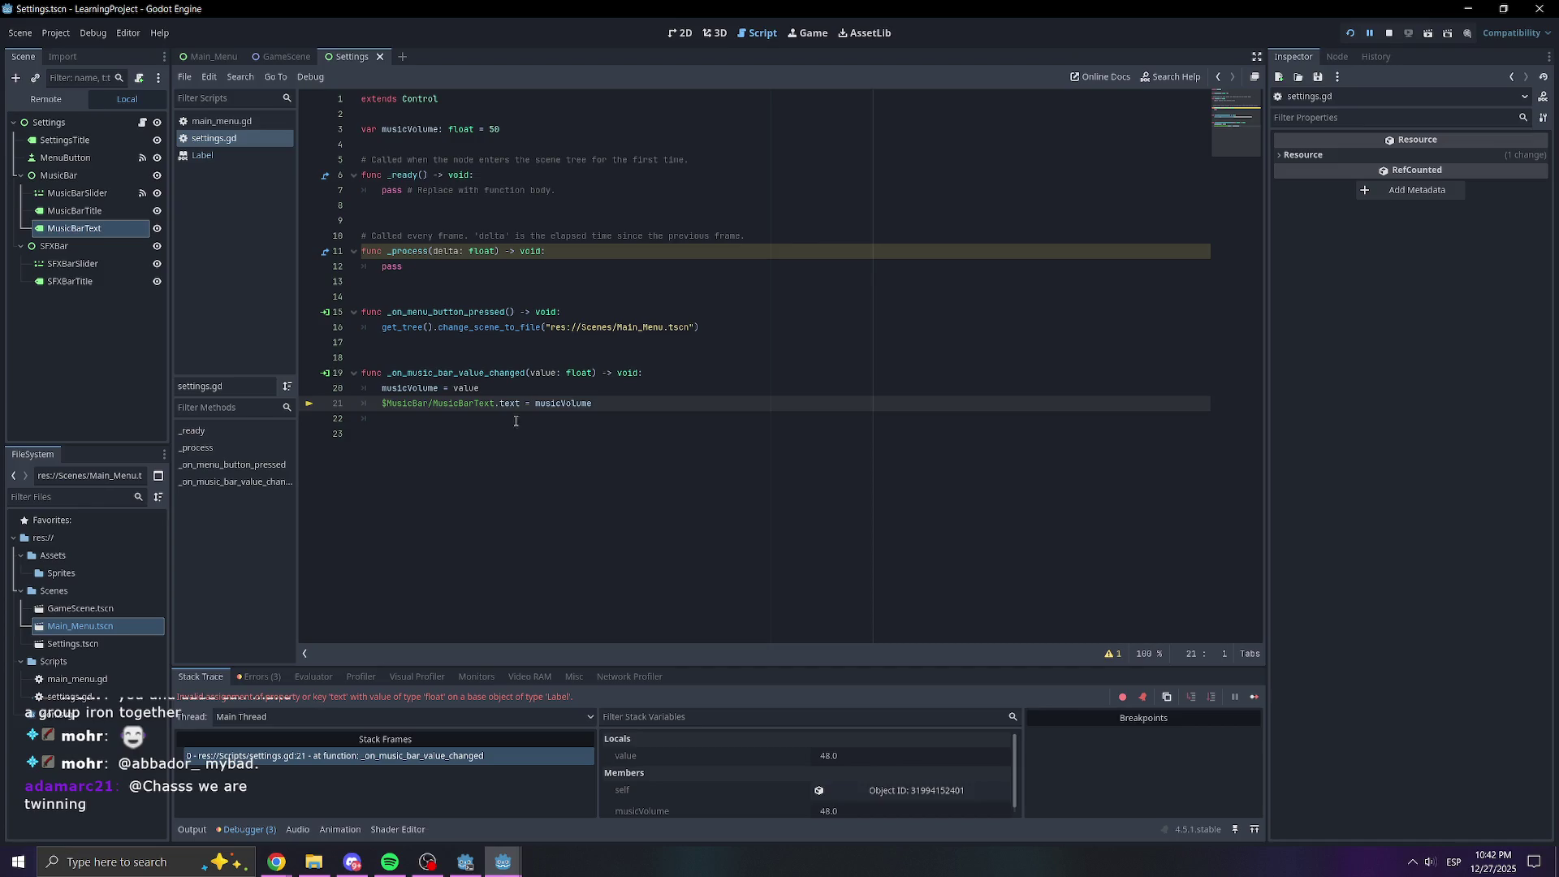
left_click(430, 144)
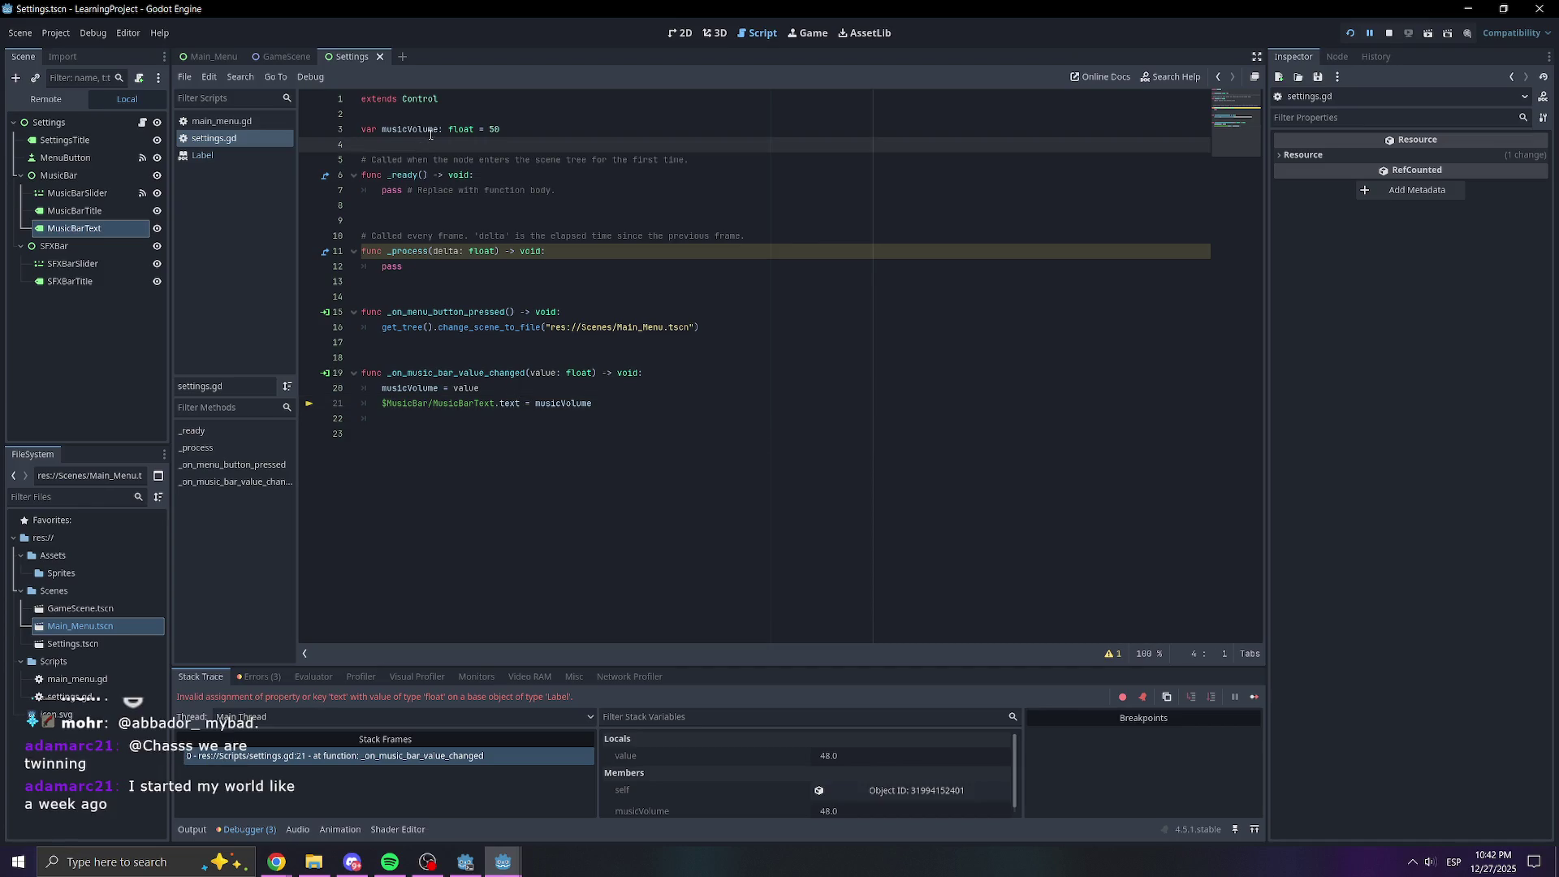
Wrap musicVolume in str() on line 21, save settings.gd, and relaunch the game
left_click(535, 403)
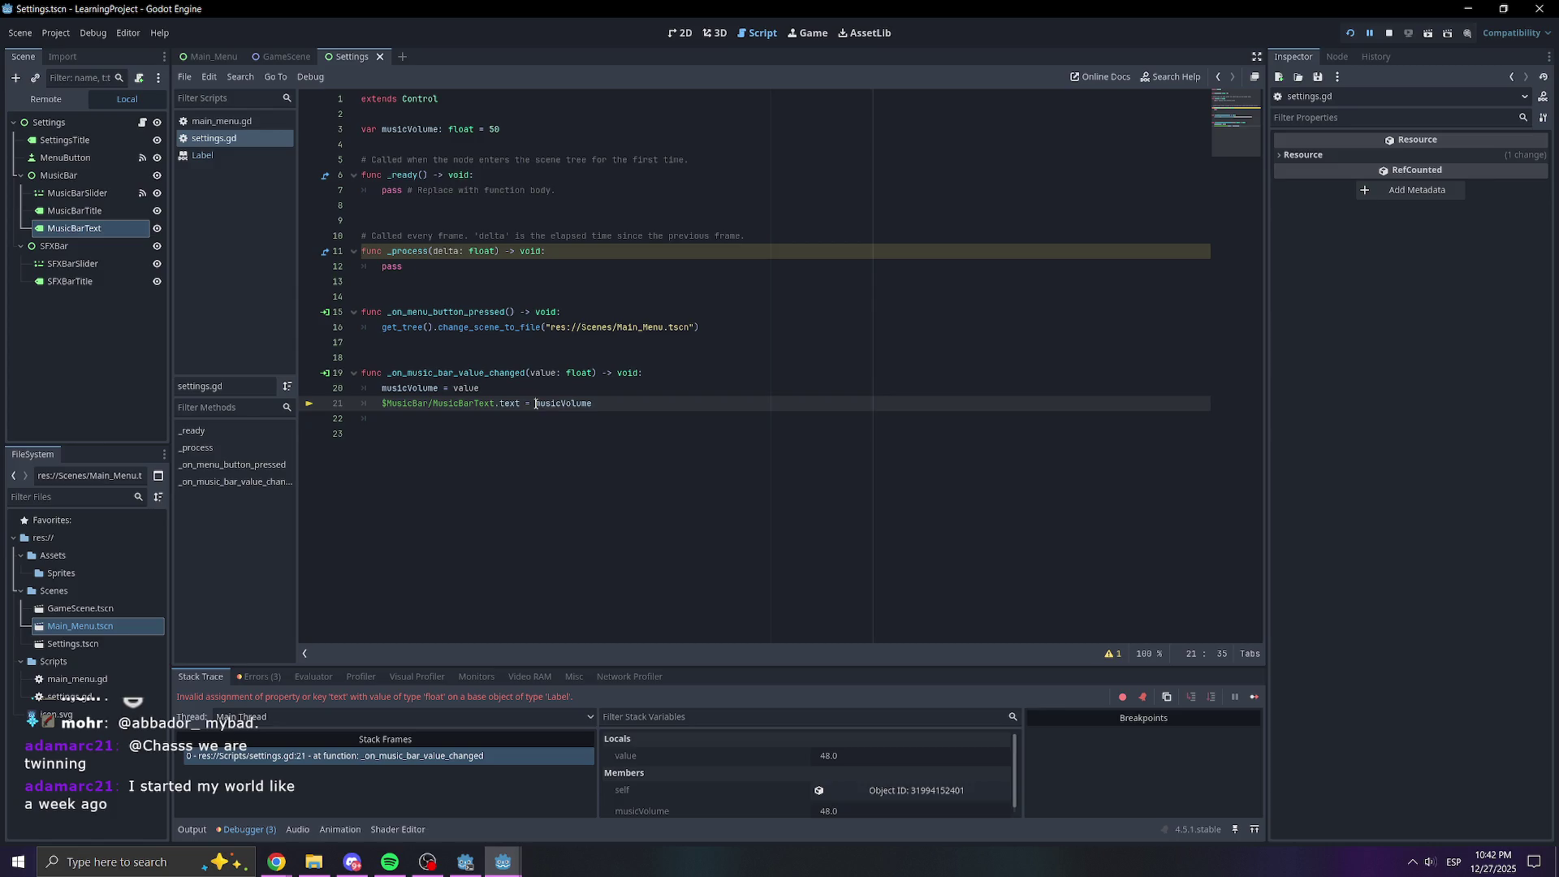
type("str(")
left_click(647, 399)
key("ctrl+s")
left_click(646, 373)
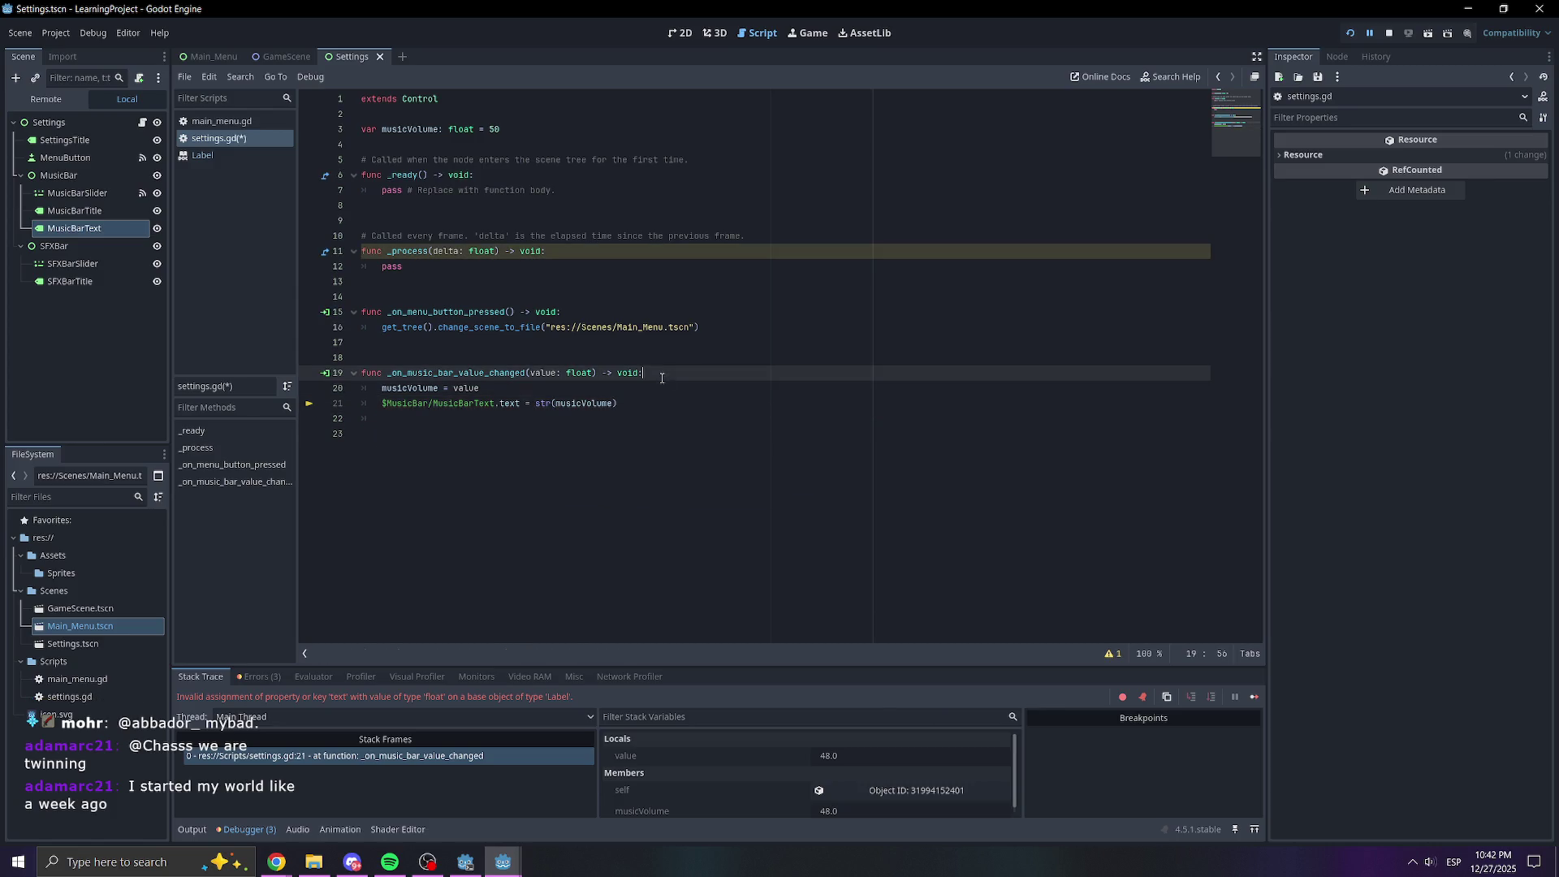
left_click(1389, 36)
key("F5")
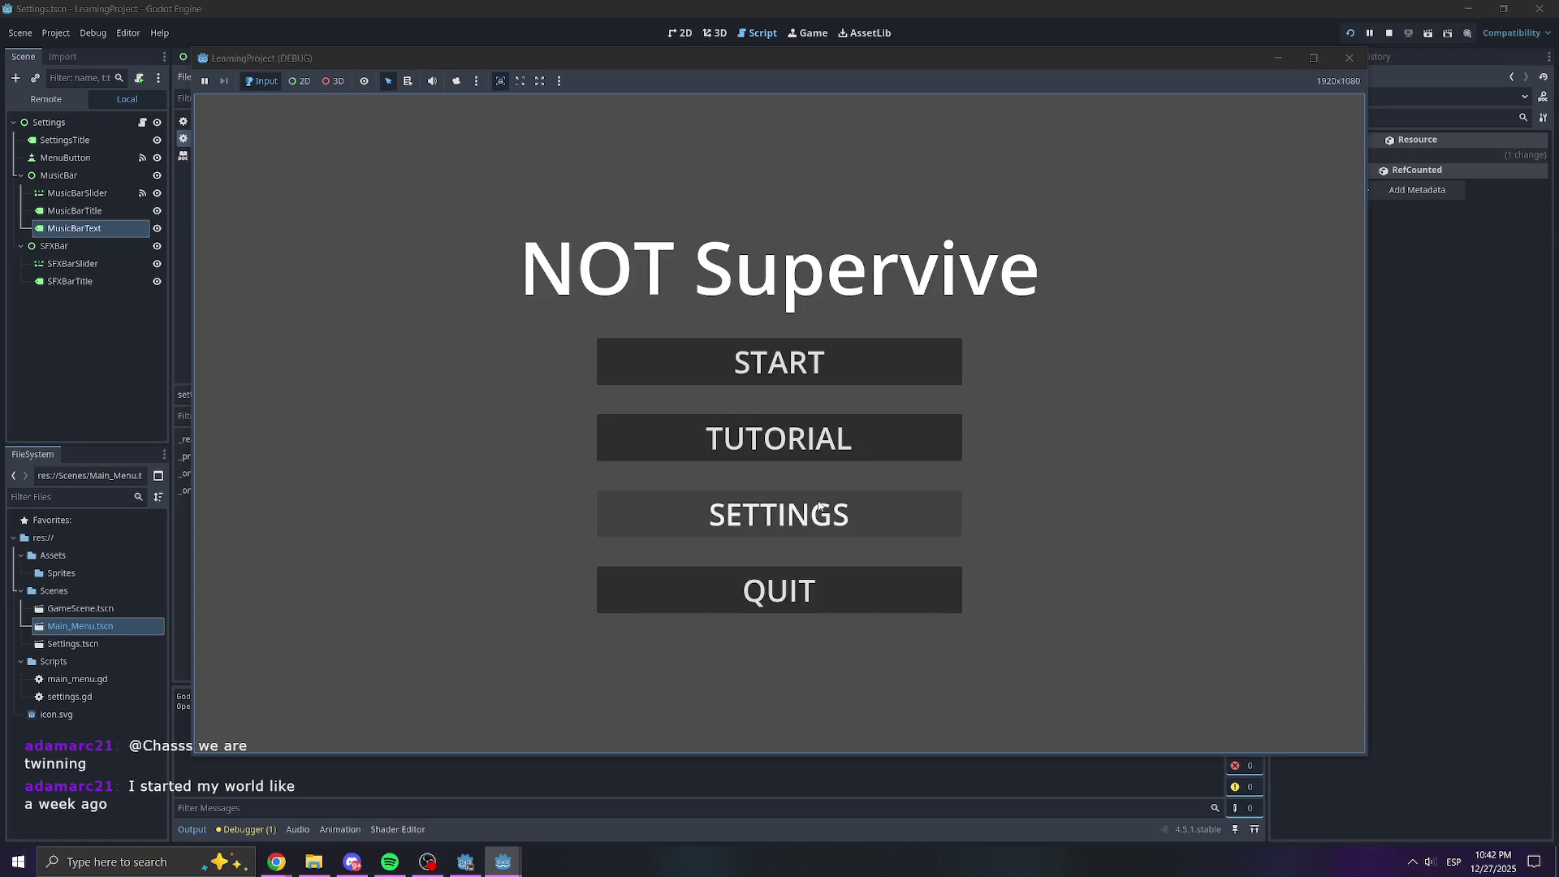
Open SETTINGS in the running game, drag the Music Volume slider, and close the game
left_click(796, 512)
mouse_move(780, 343)
left_mouse_down()
mouse_move(550, 362)
mouse_move(1003, 345)
mouse_move(508, 342)
mouse_move(1078, 335)
mouse_move(411, 352)
mouse_move(898, 341)
mouse_move(550, 342)
left_mouse_up()
left_click(1349, 56)
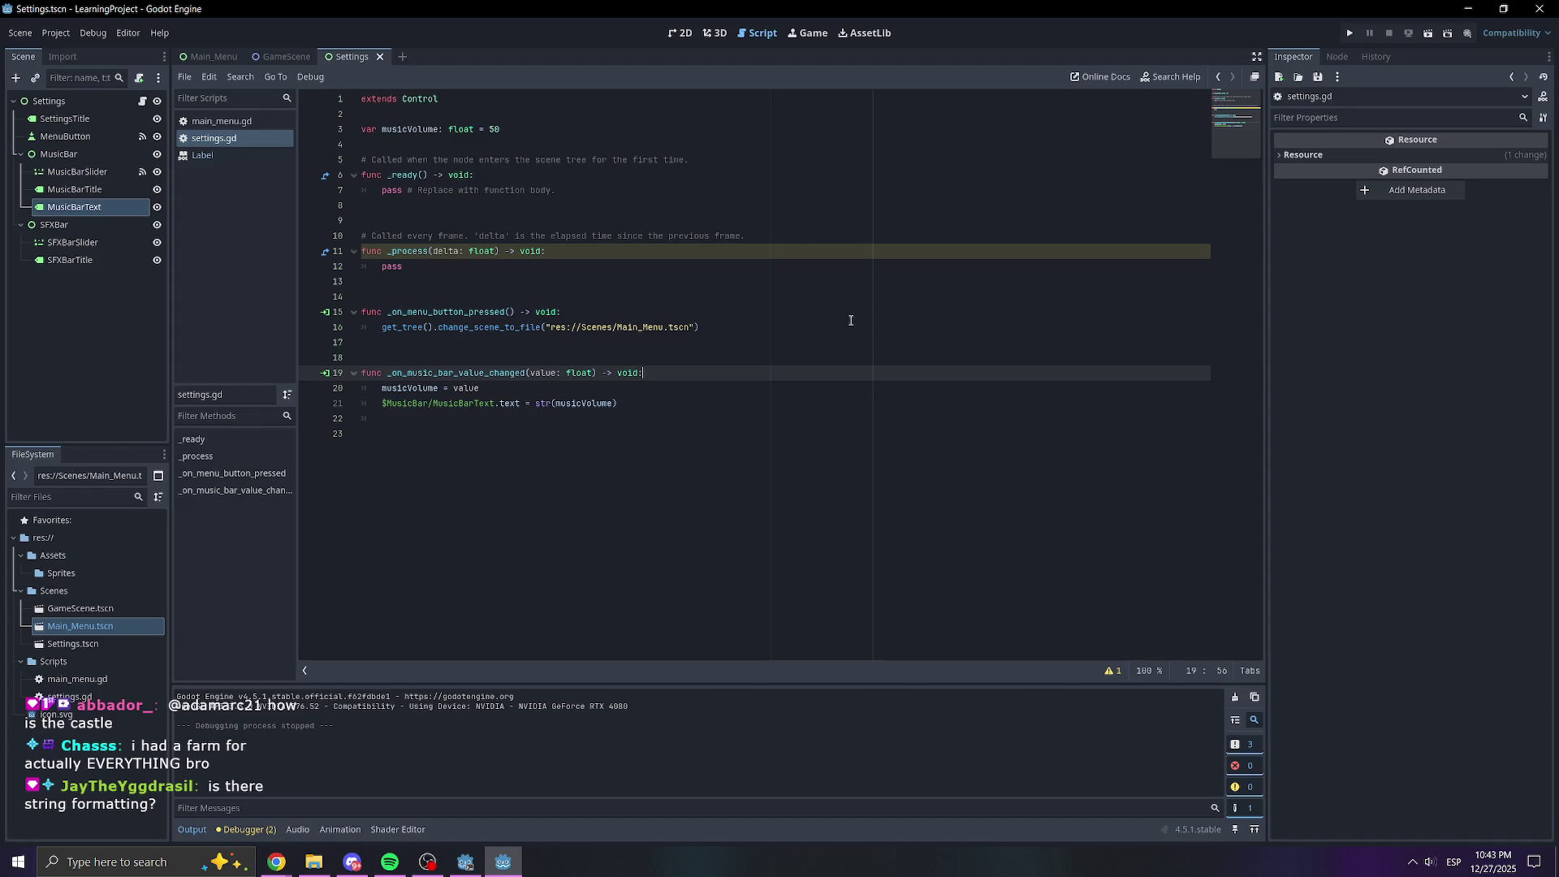
key("Down")
key("Down")
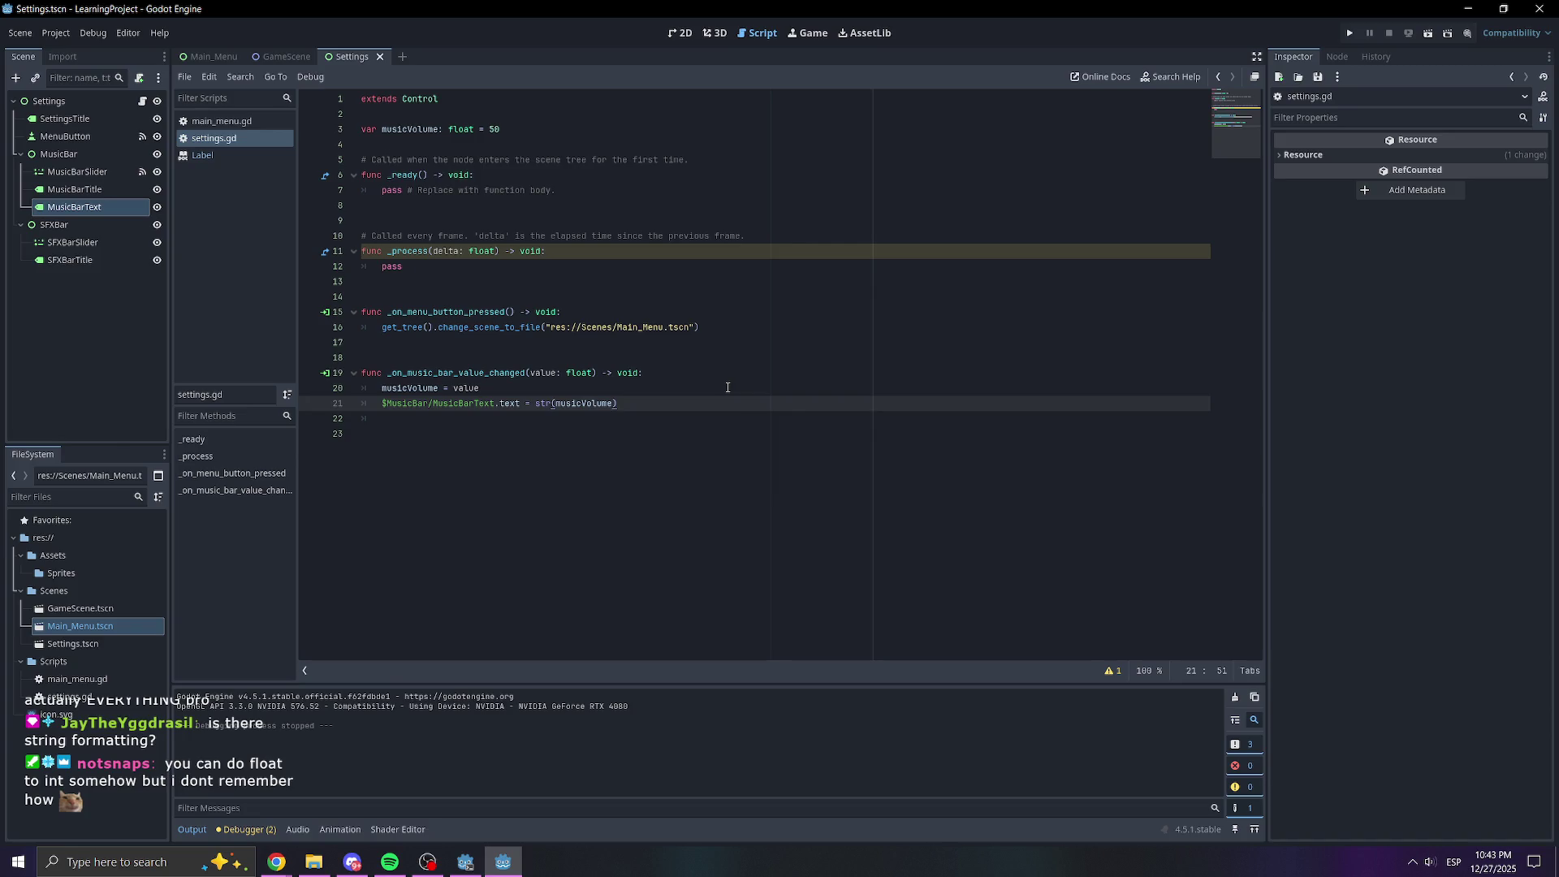
left_click(708, 393)
key("Down")
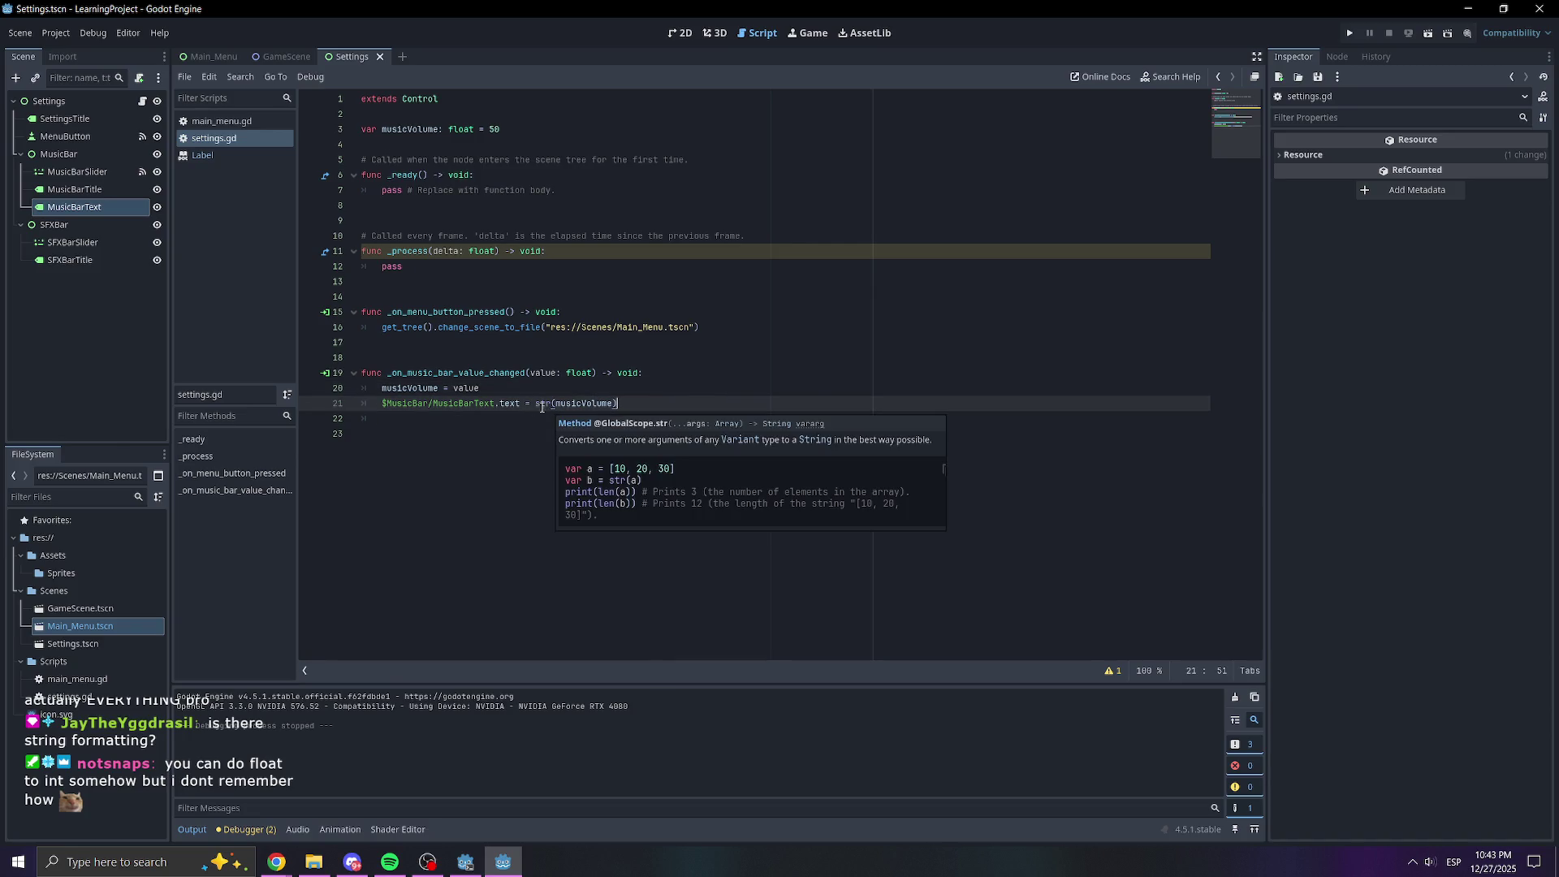
key("Up")
key("Down")
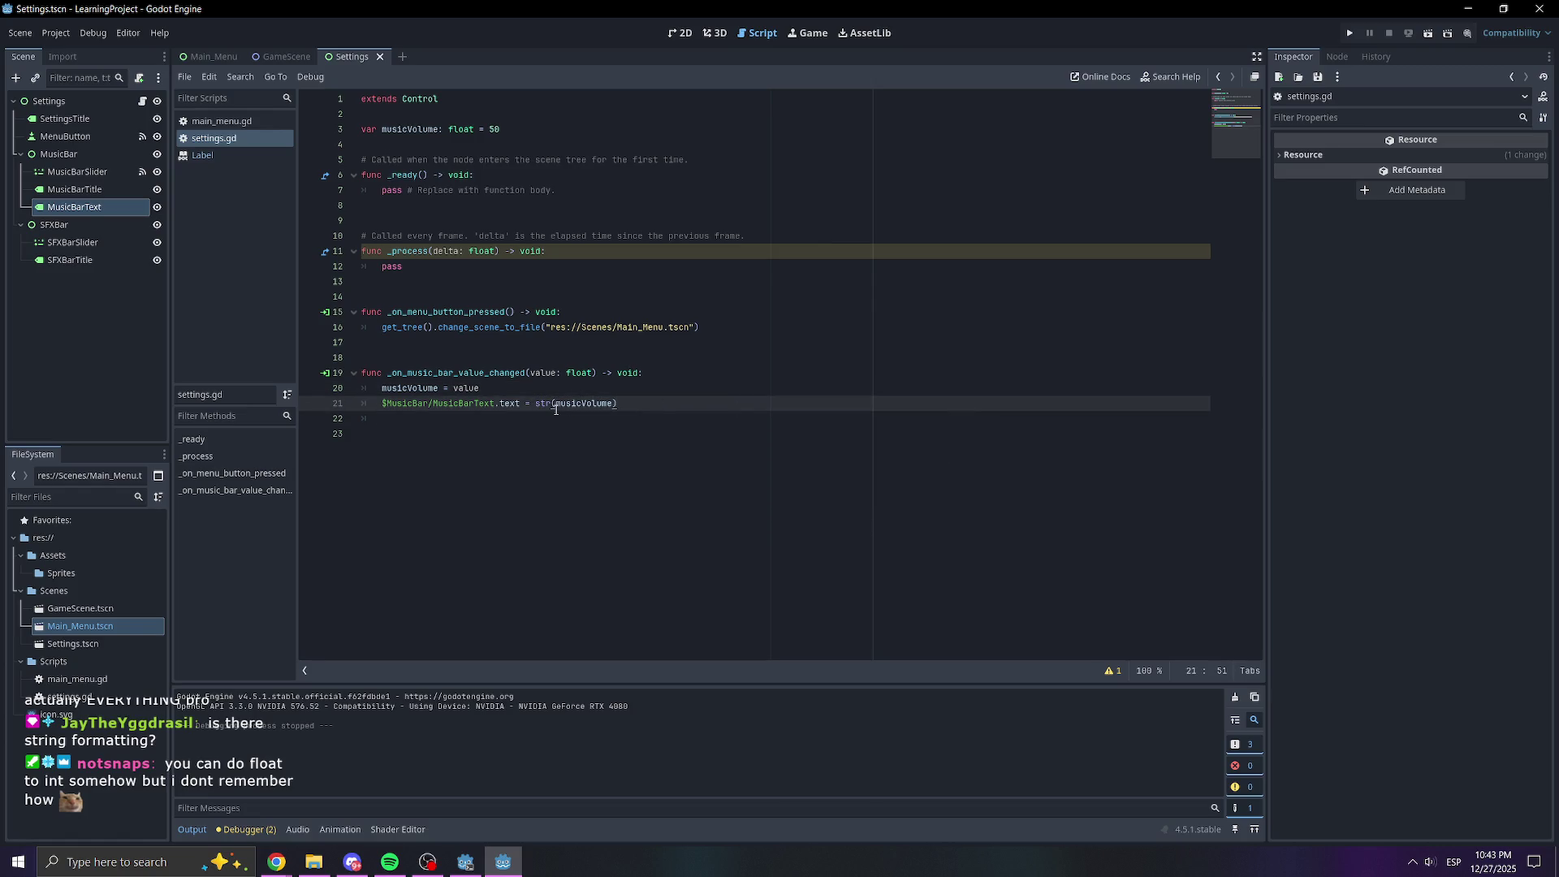
left_click(769, 349)
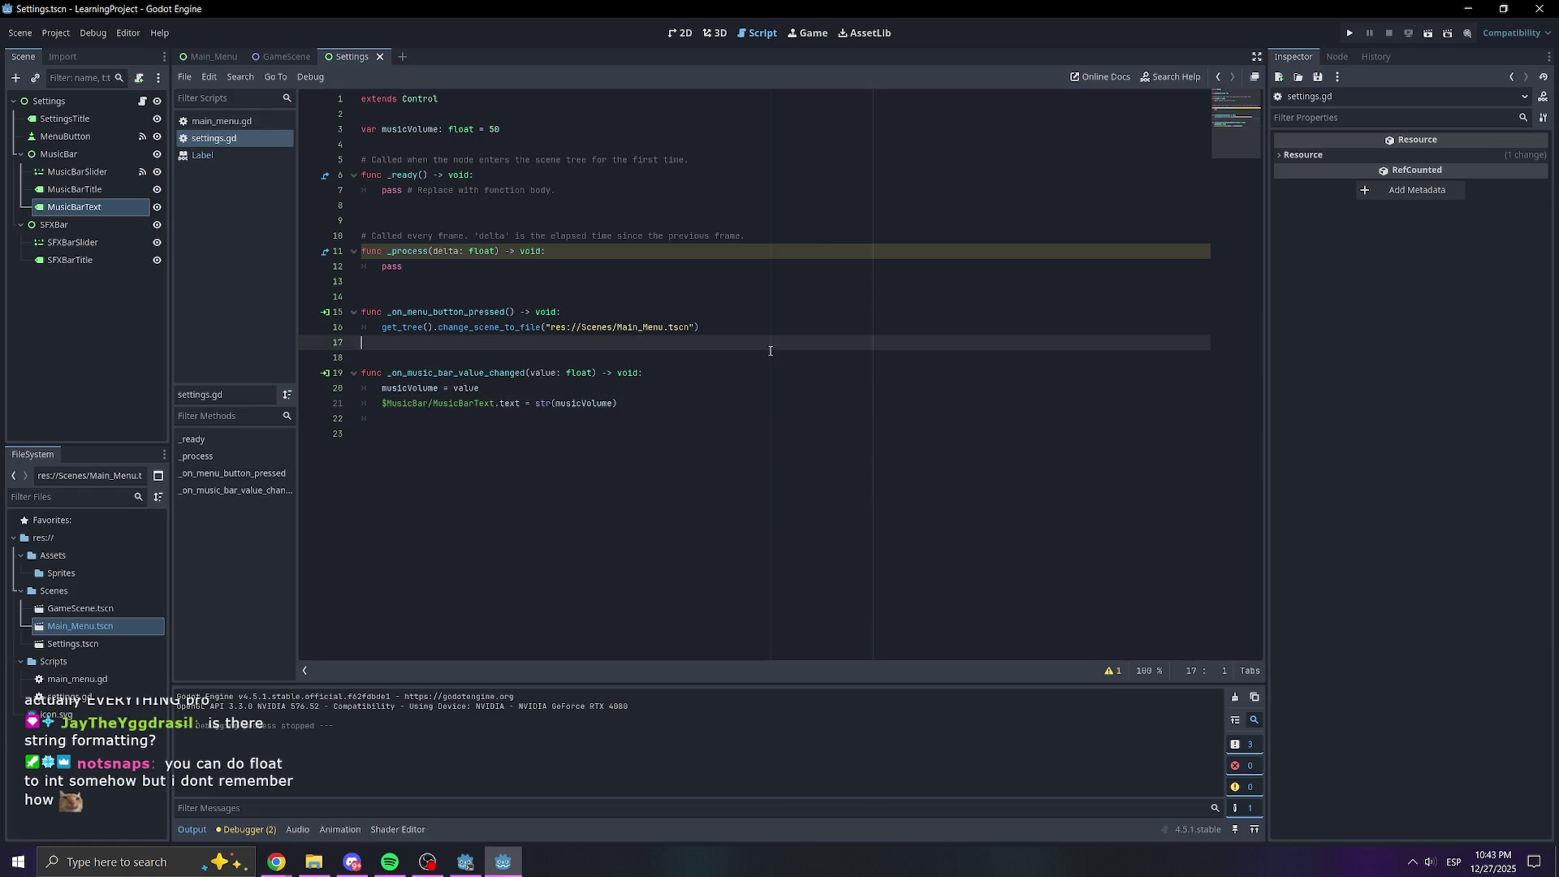
left_click(679, 412)
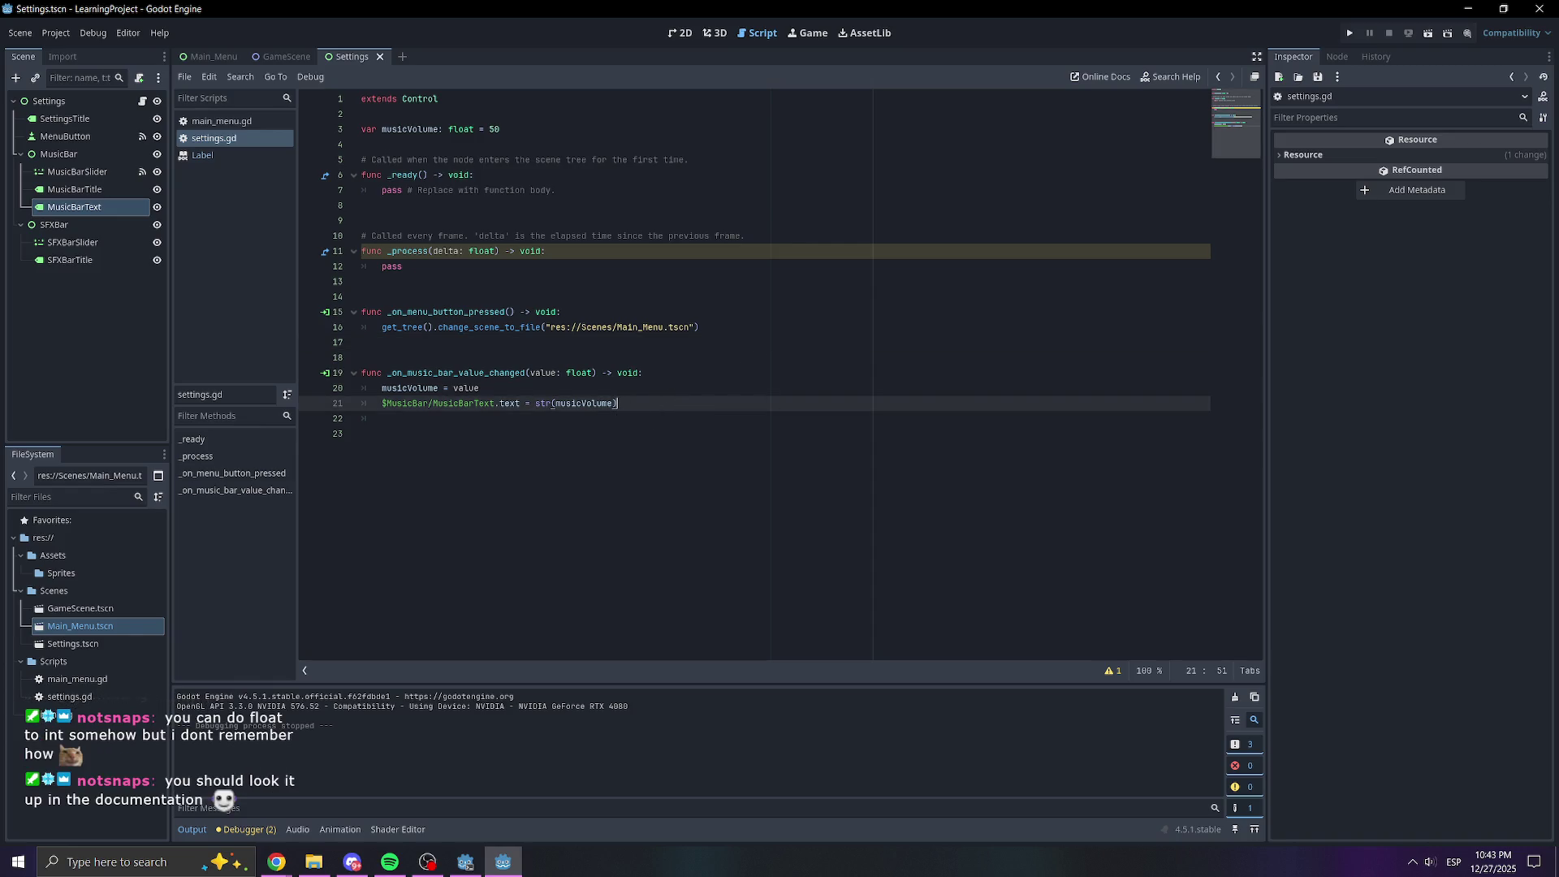
left_click(415, 140)
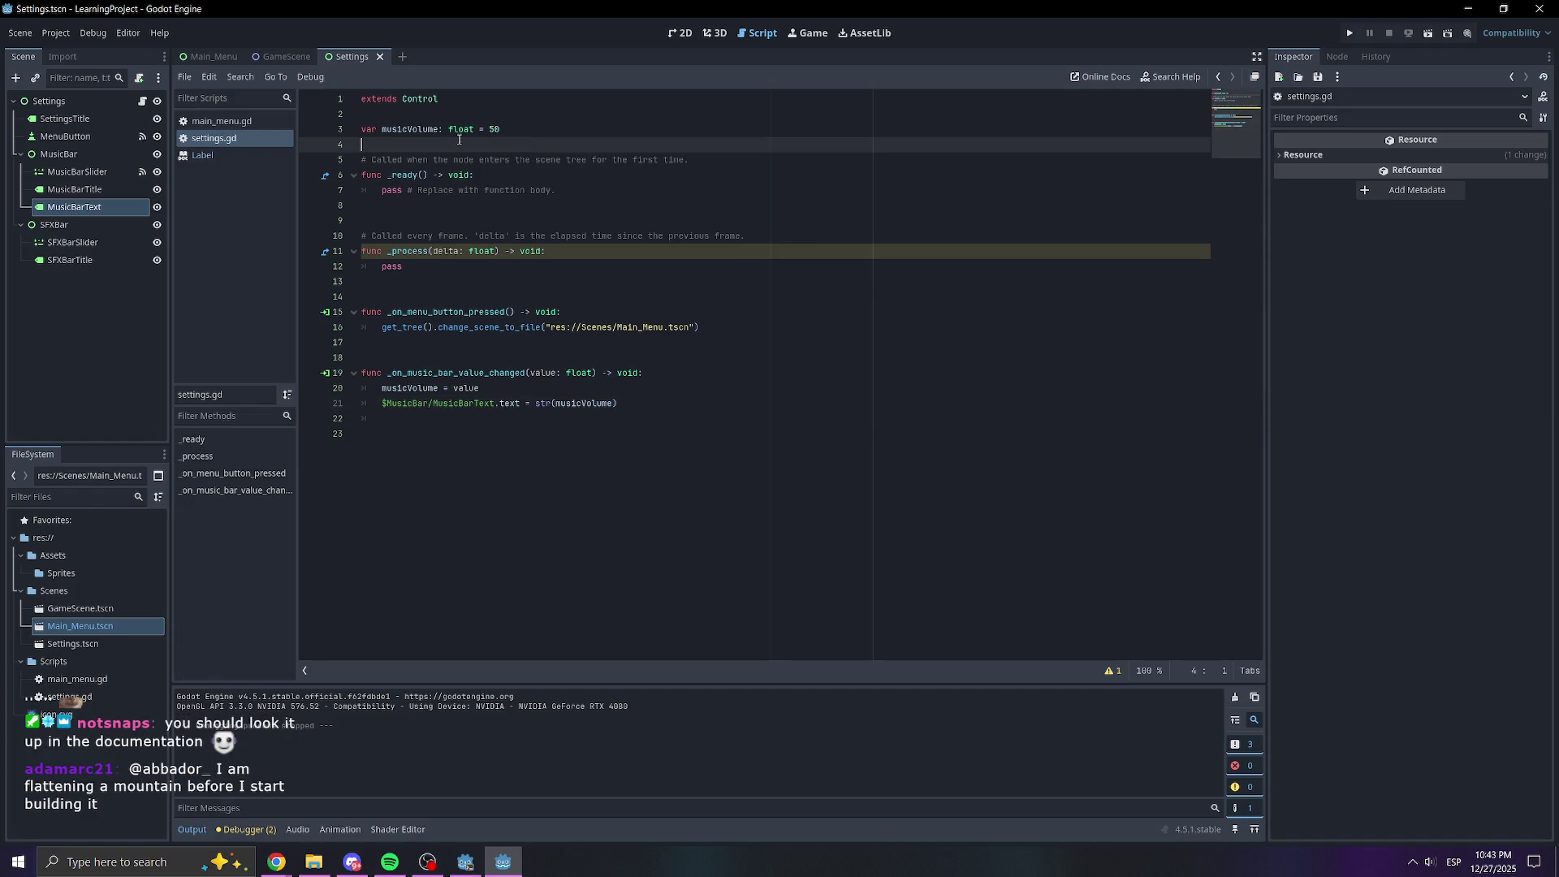
left_click(467, 126)
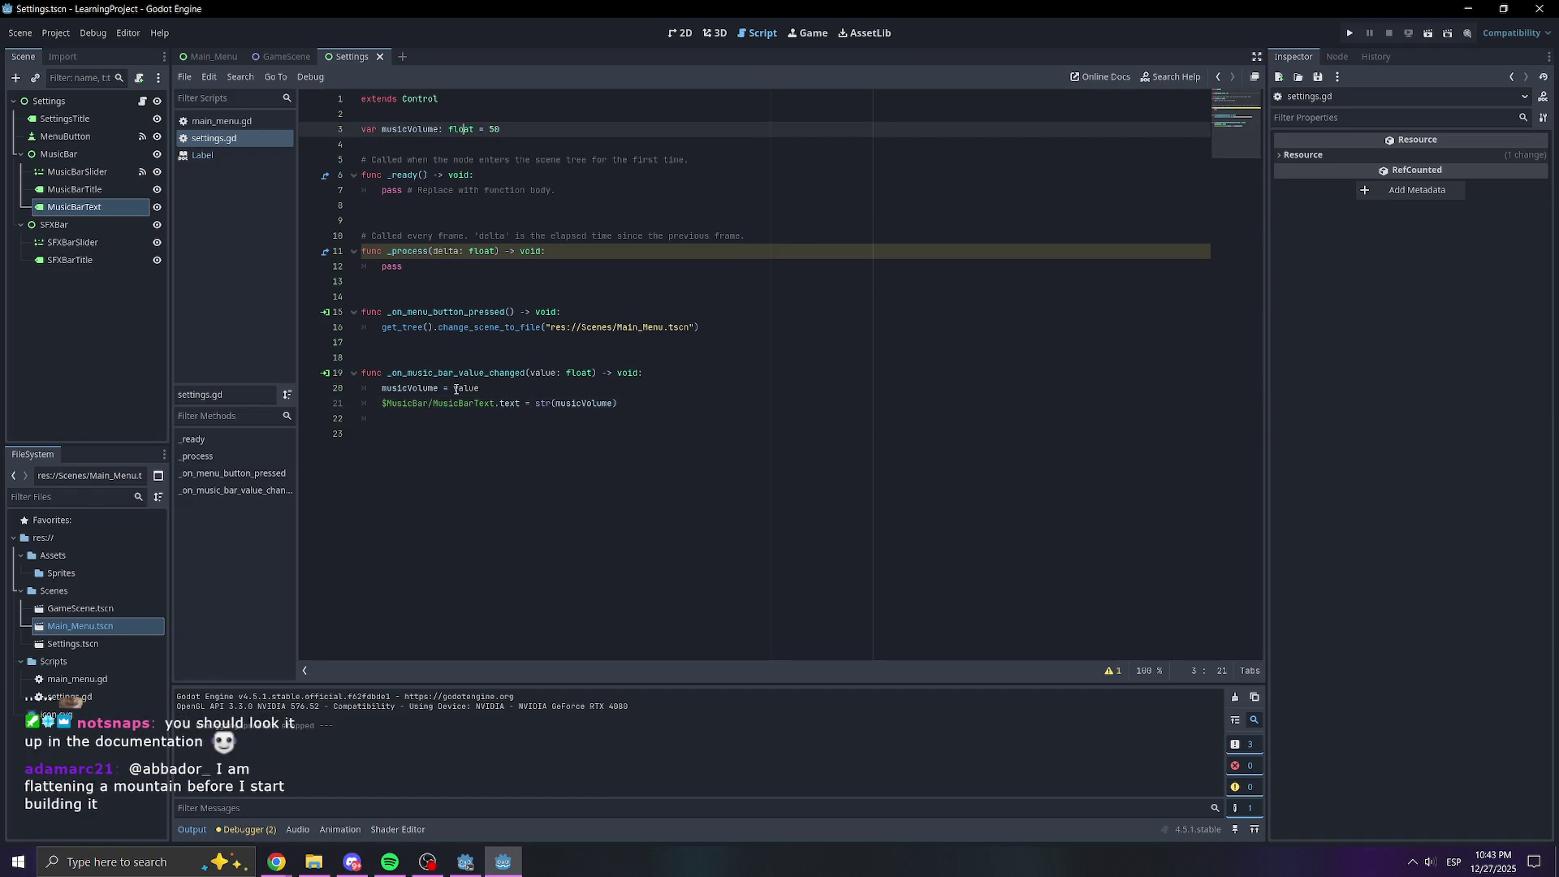
Change musicVolume's type on line 3 from float to int
double_click(465, 128)
type("int")
left_click(852, 282)
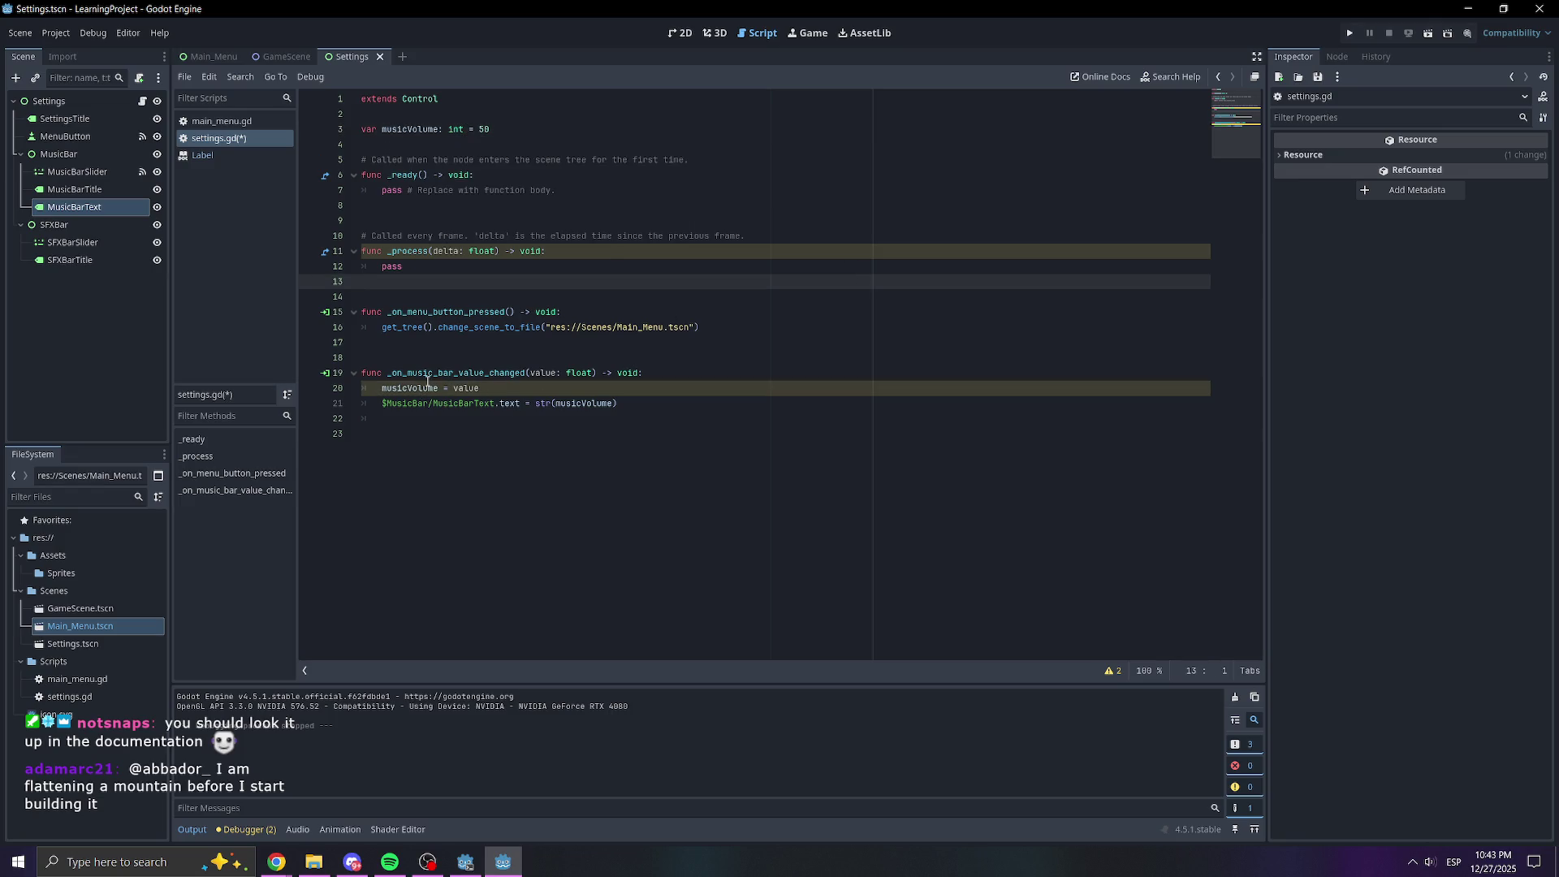
Test-run Settings and drag the Music slider to see whole-number readouts like 91, then close the game
left_click(1350, 32)
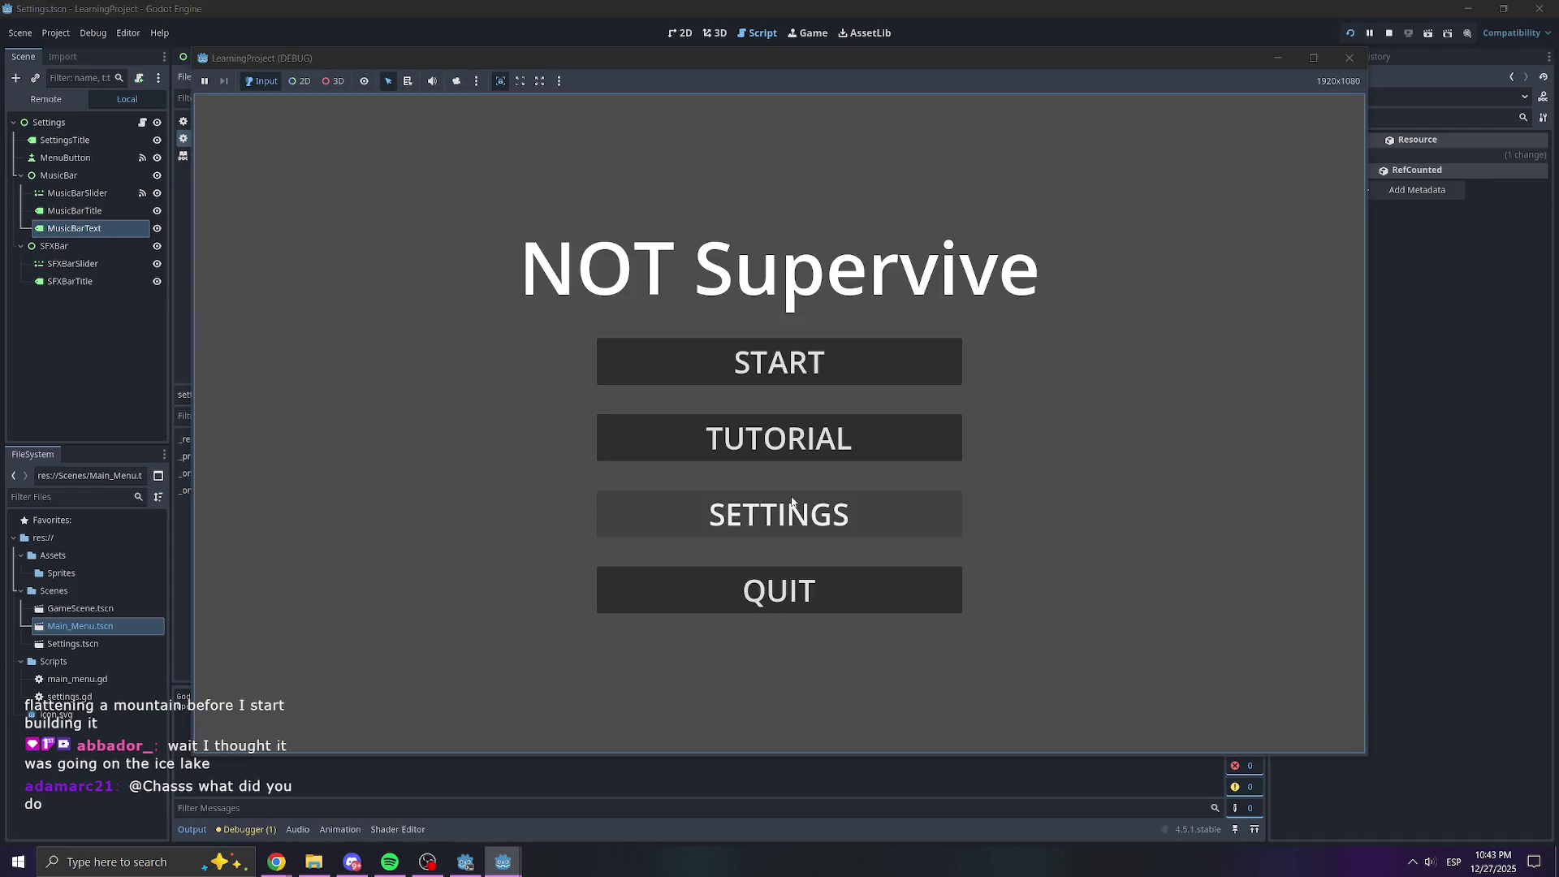
left_click(781, 512)
mouse_move(775, 345)
left_mouse_down()
mouse_move(687, 346)
mouse_move(918, 339)
mouse_move(1020, 295)
left_mouse_up()
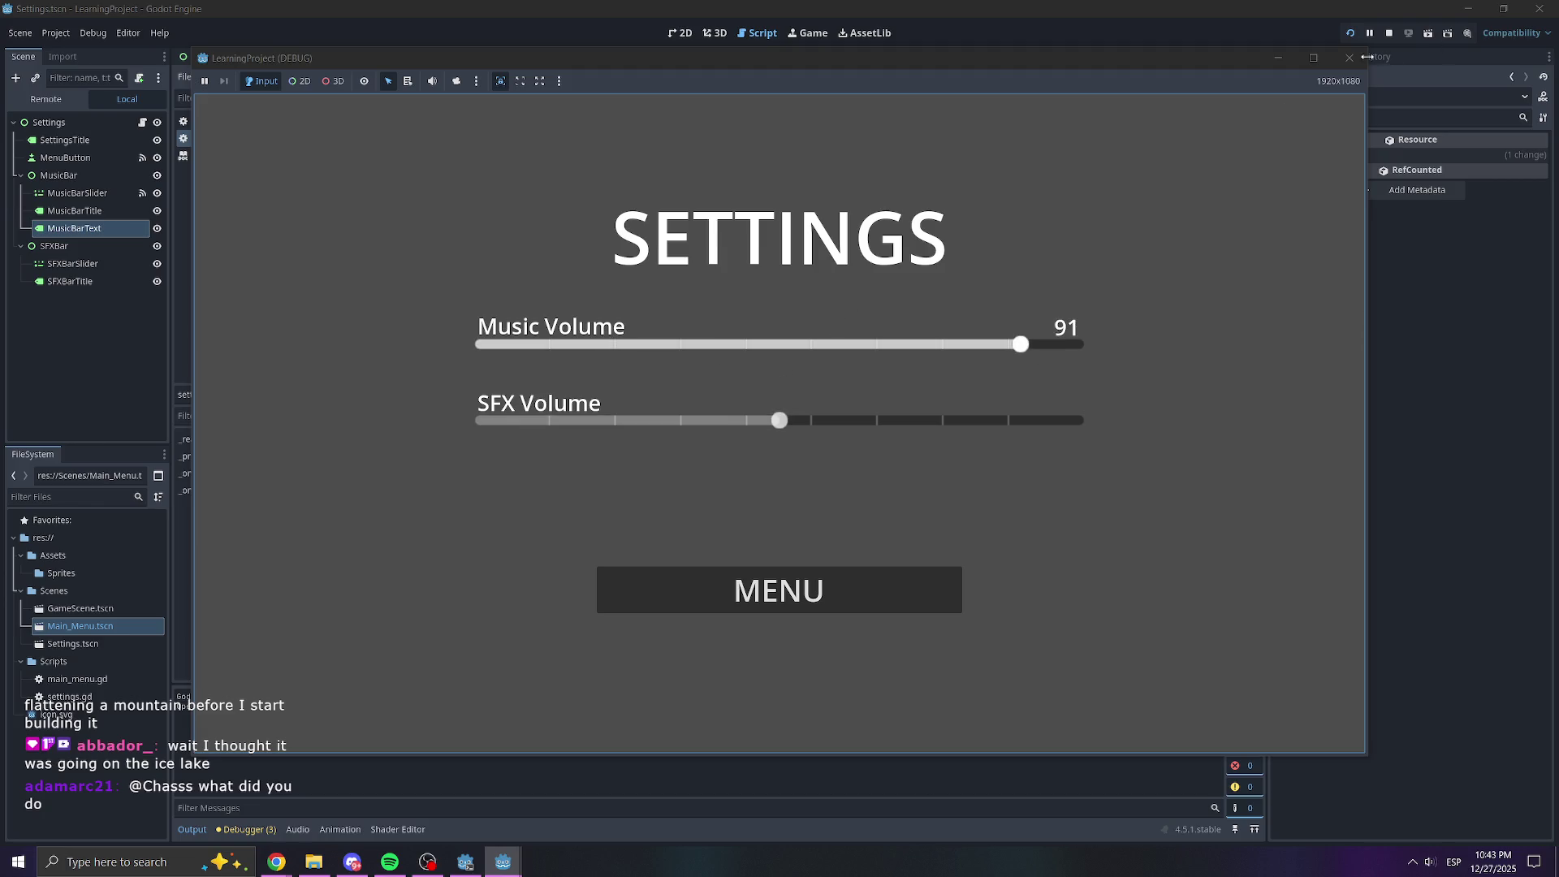
left_click(1348, 56)
mouse_move(428, 388)
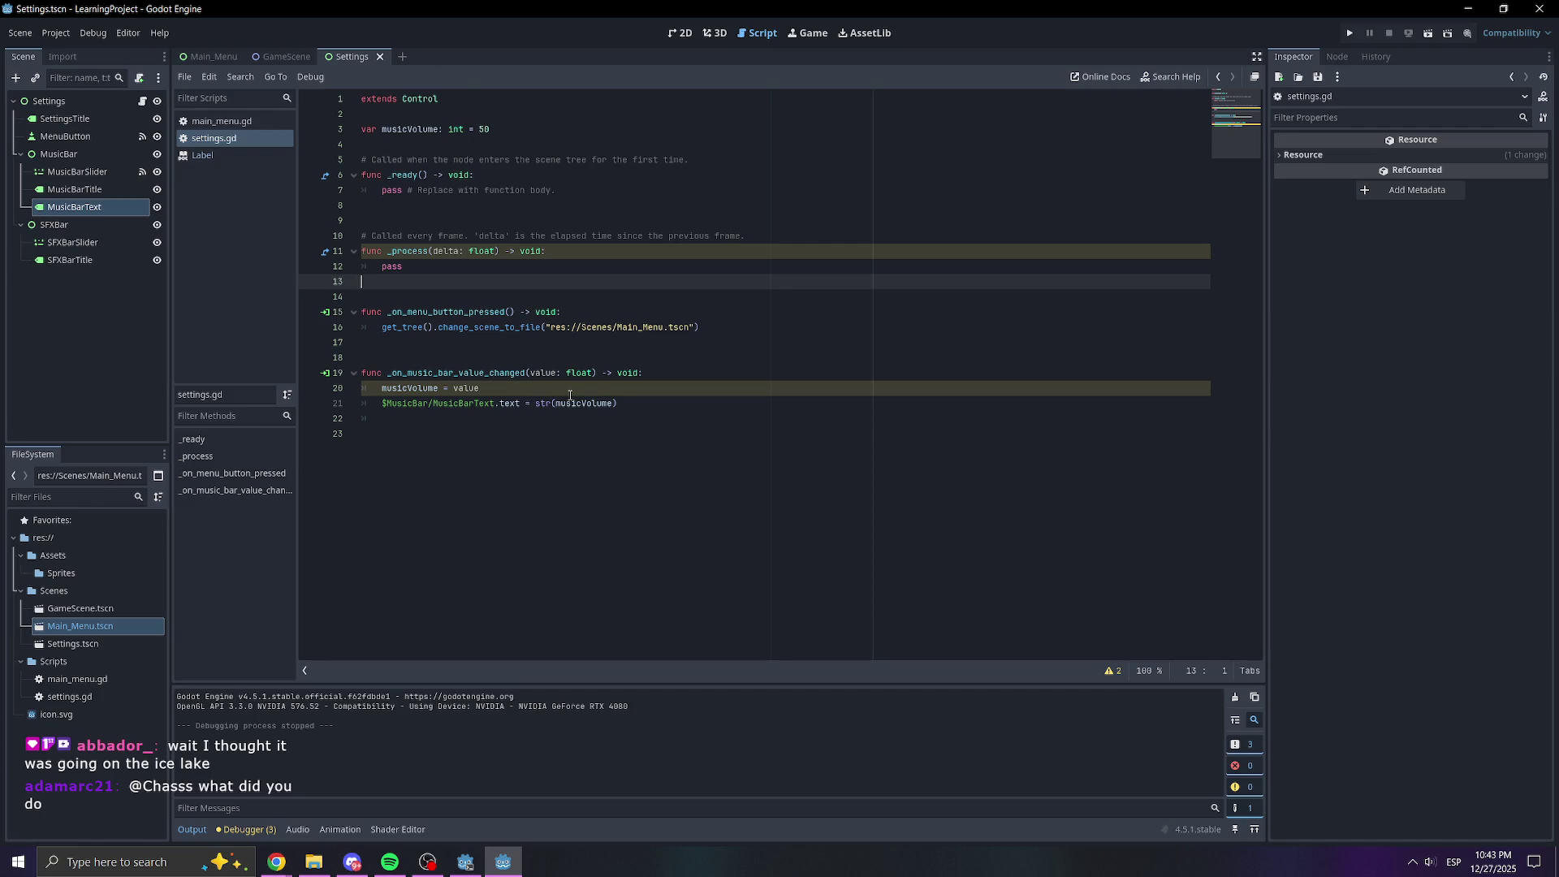
Undo the type change so musicVolume is declared float = 50 again
right_click(463, 390)
left_click(413, 387)
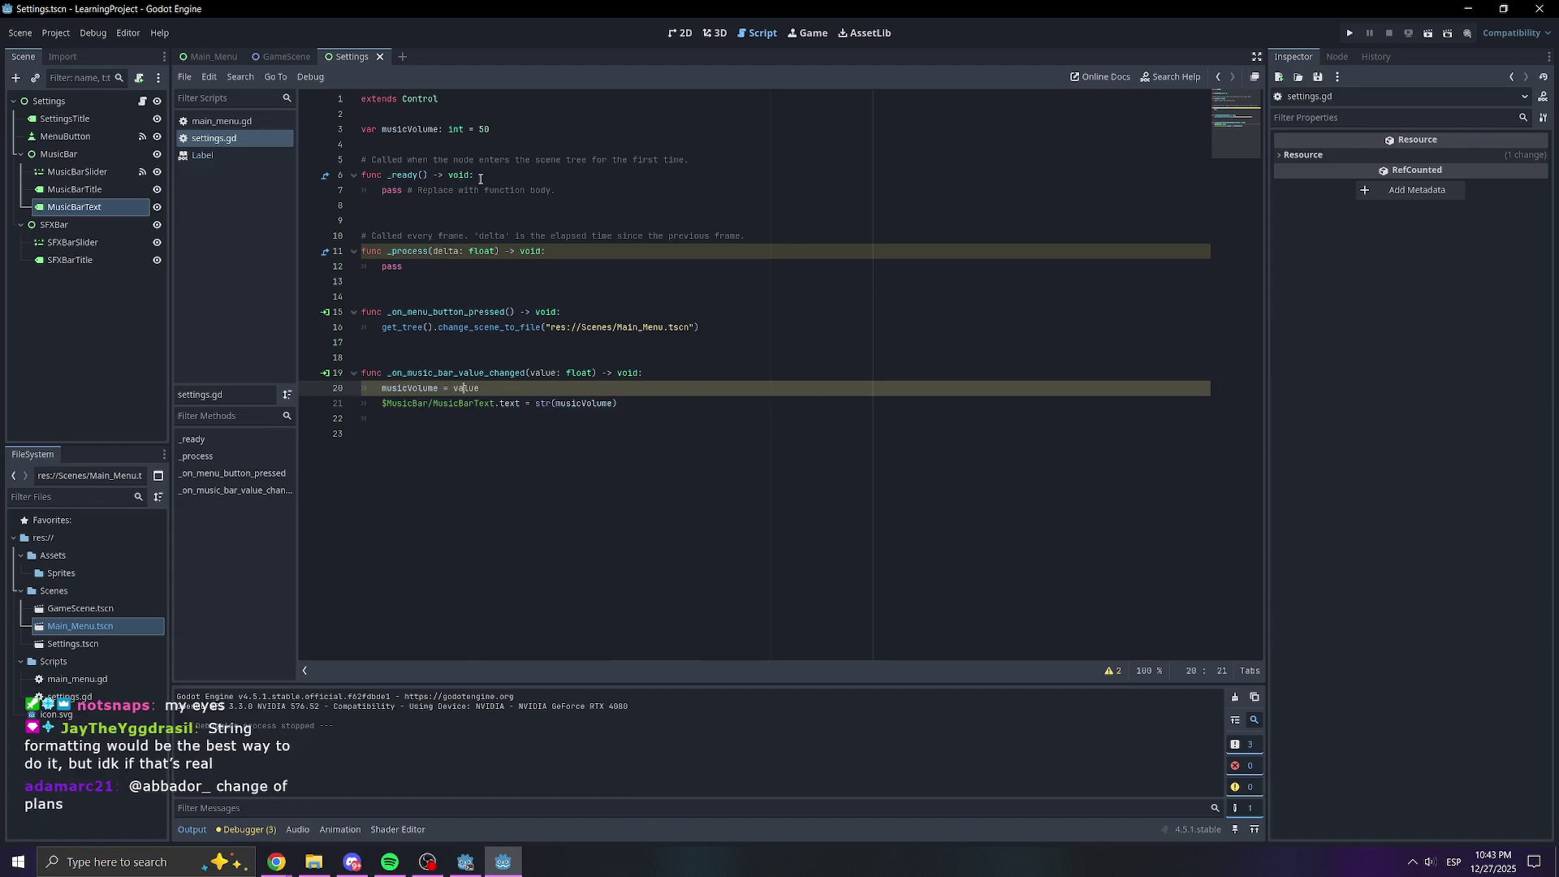
left_click(629, 404)
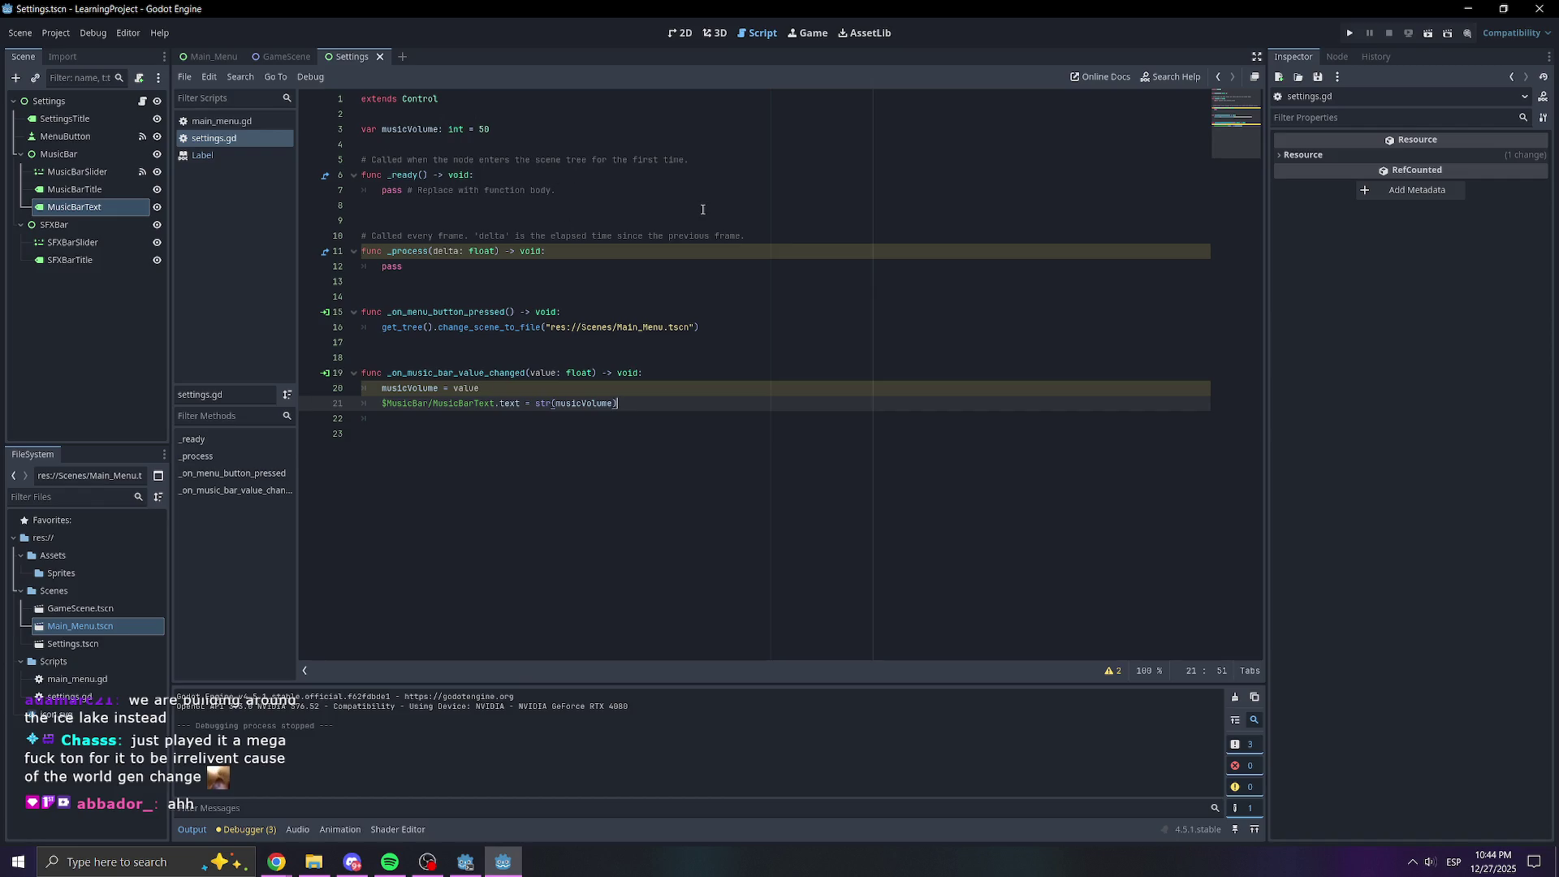
key("ctrl+z")
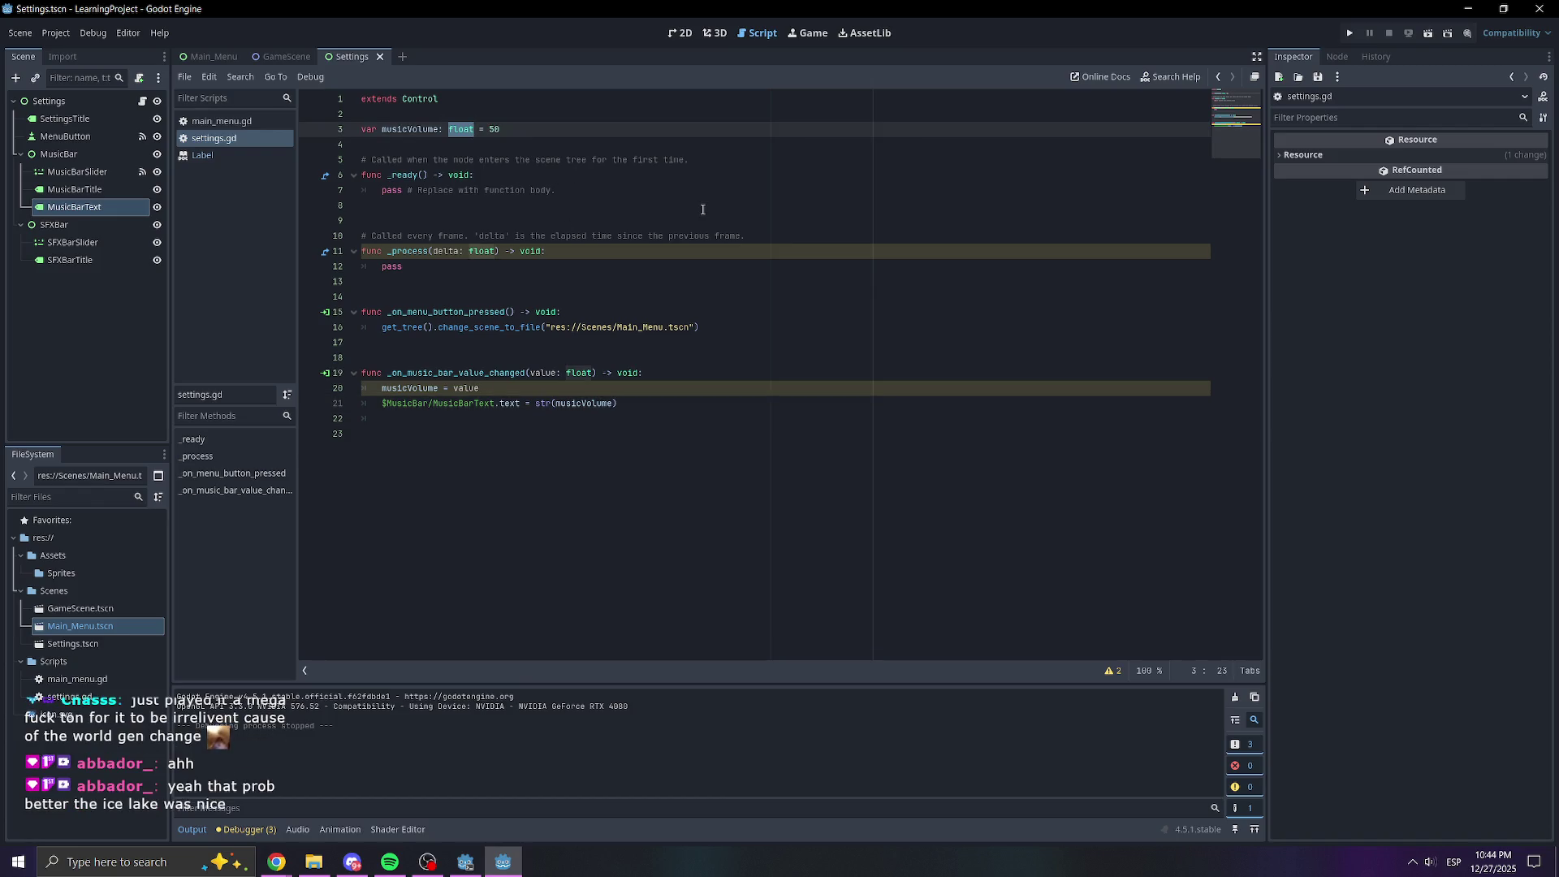
left_click(703, 208)
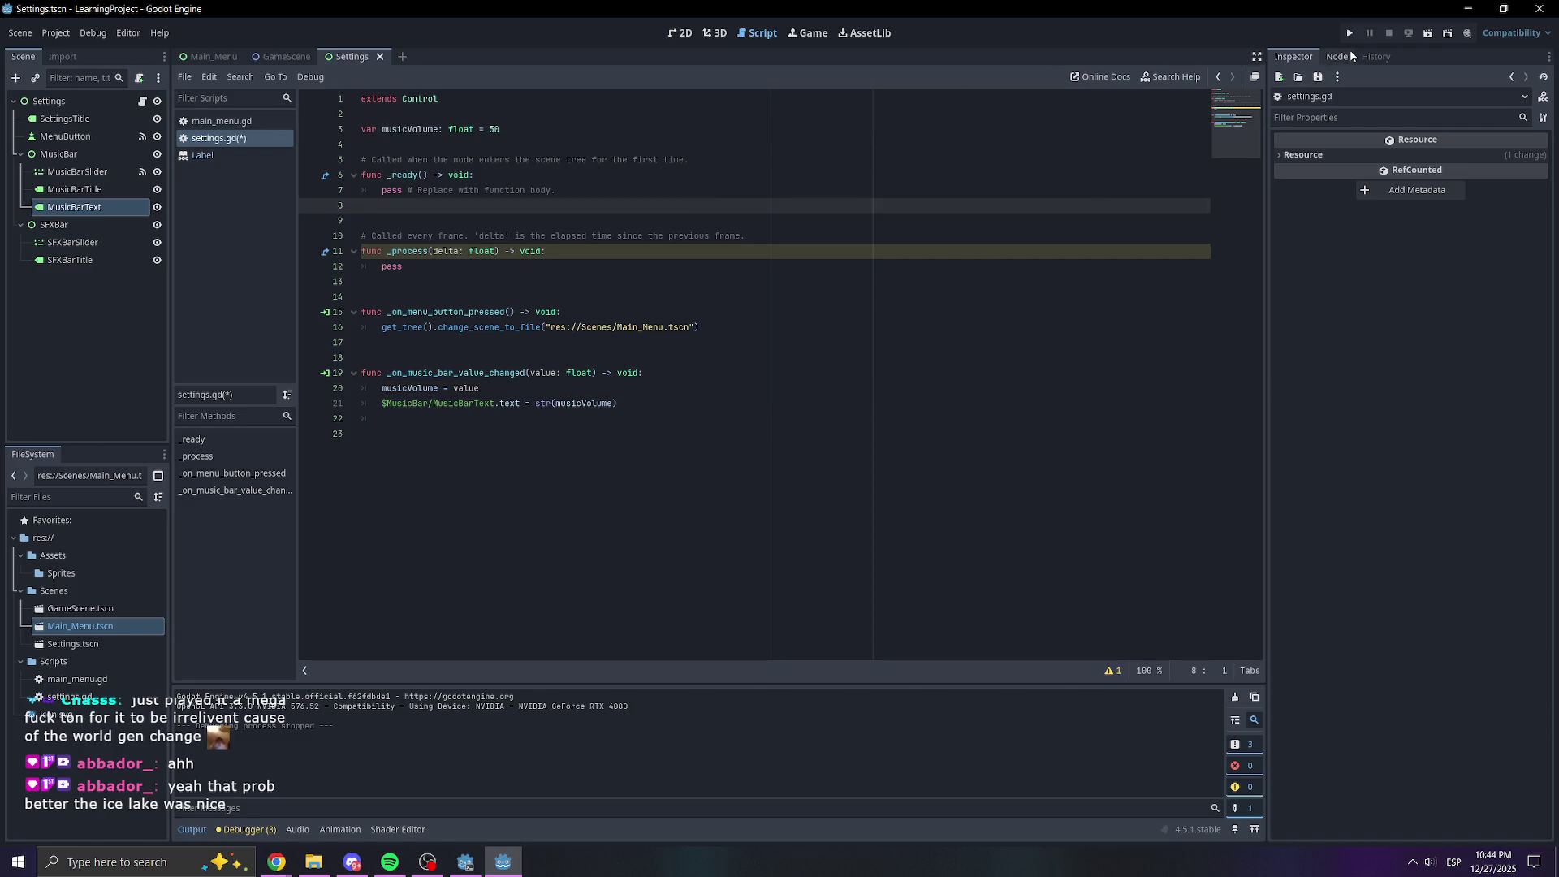
Test-run Settings, slide music volume to 28 to see the 28.0 readout, and close the game
left_click(1349, 33)
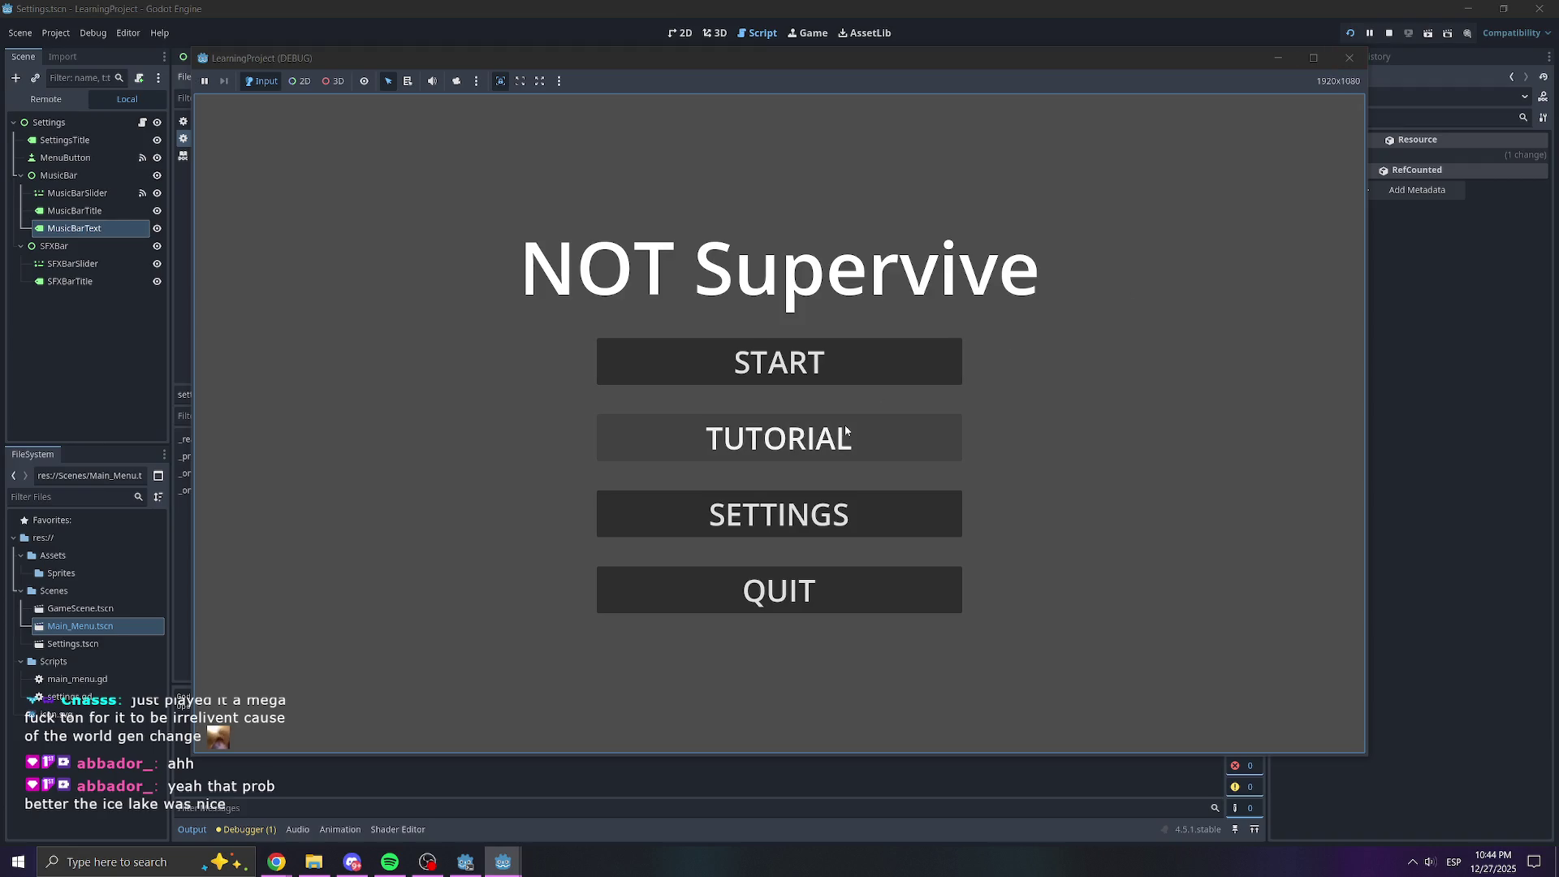
left_click(805, 512)
mouse_move(780, 343)
left_mouse_down()
mouse_move(887, 344)
mouse_move(649, 344)
left_mouse_up()
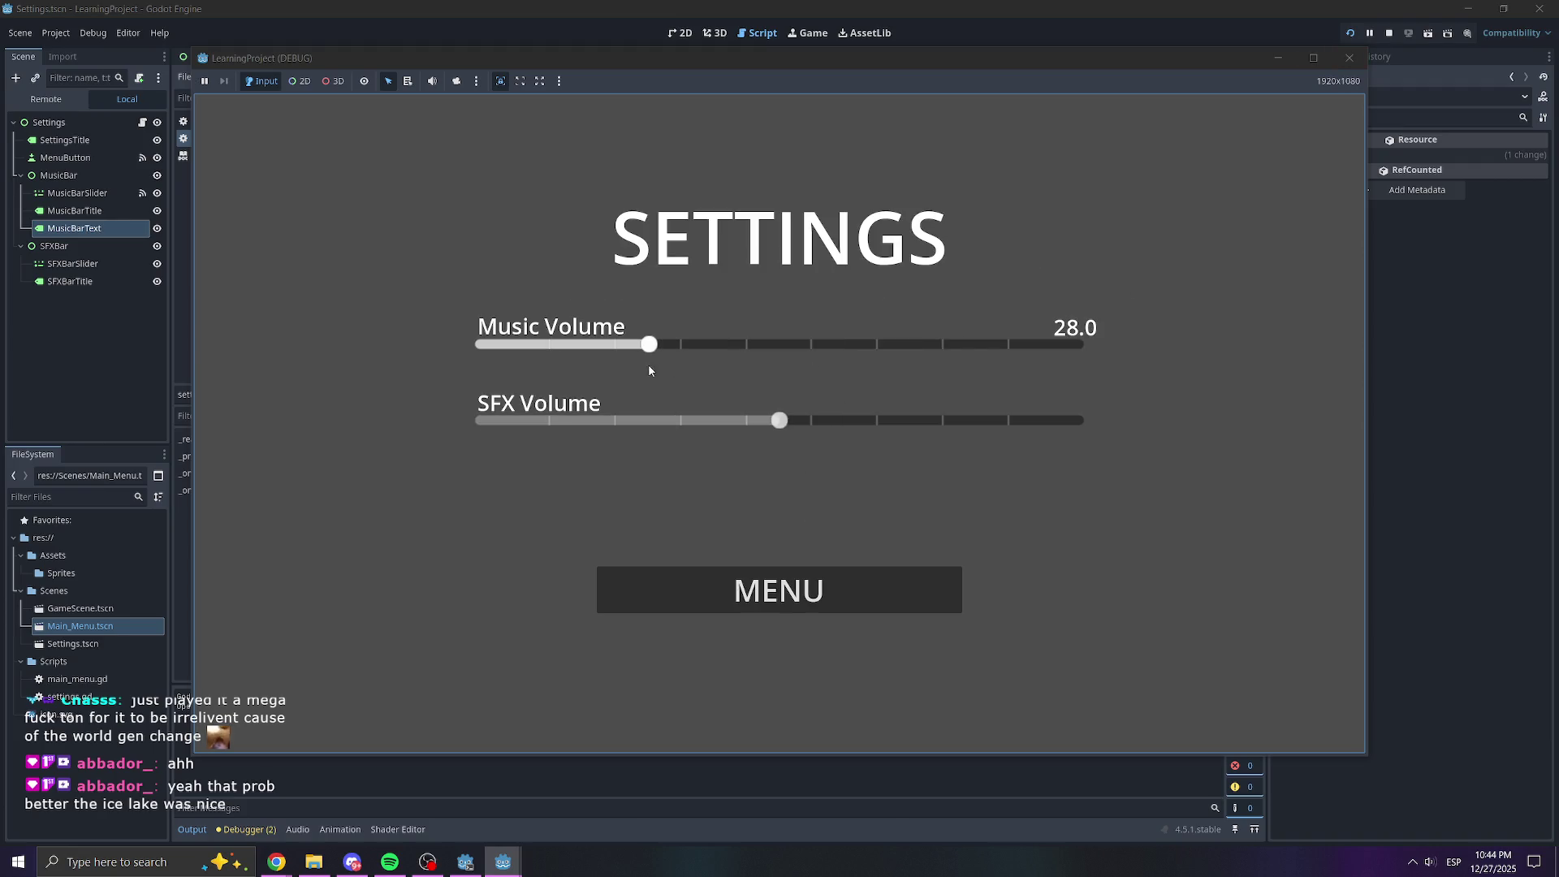
left_click(1348, 58)
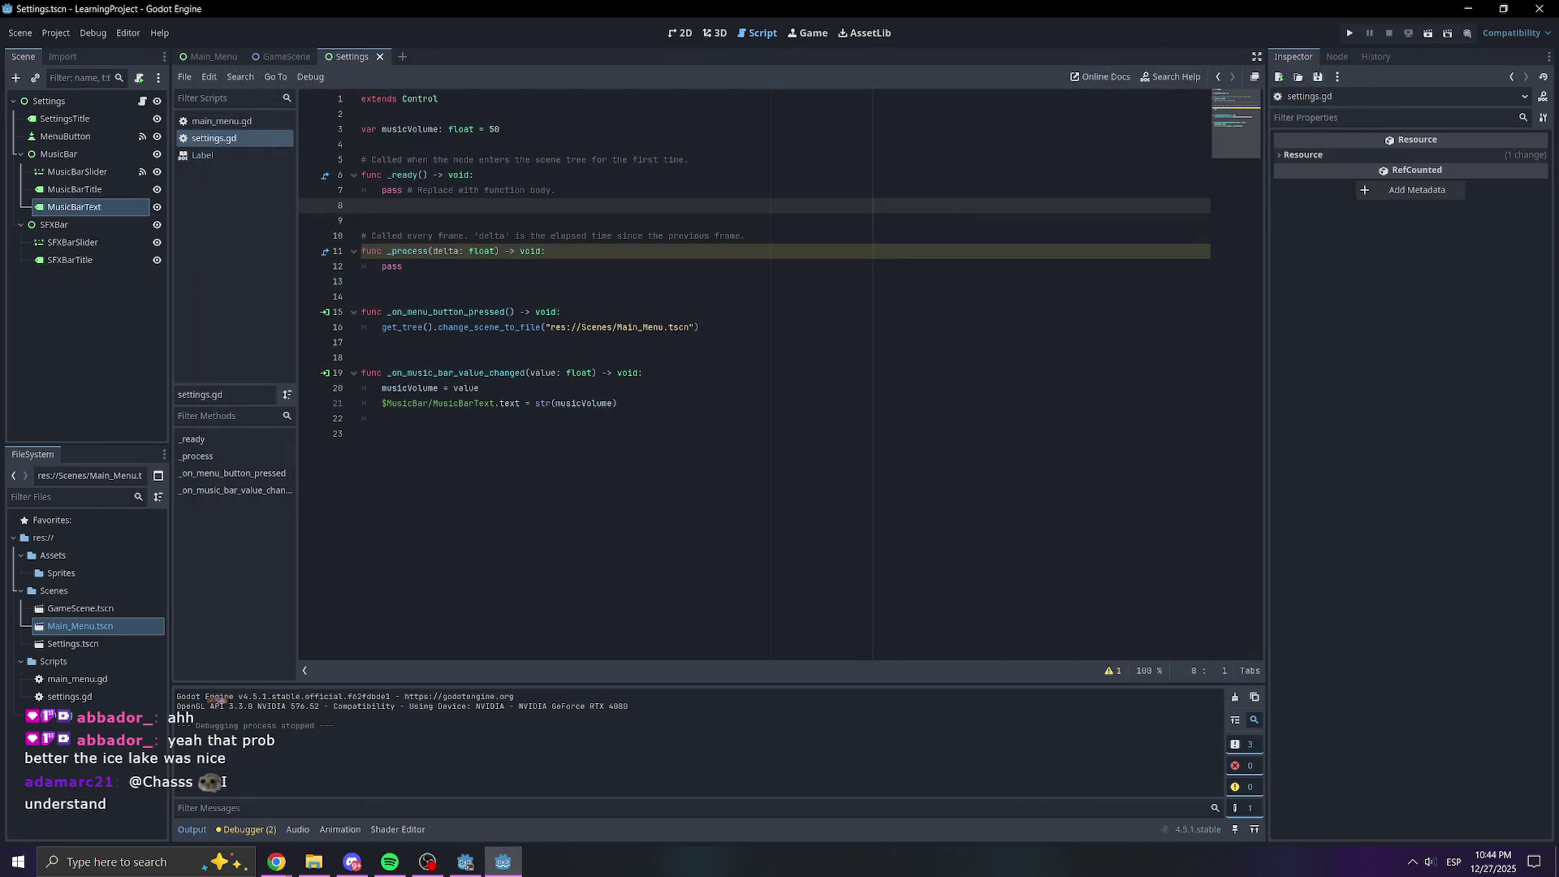
key("alt+Tab")
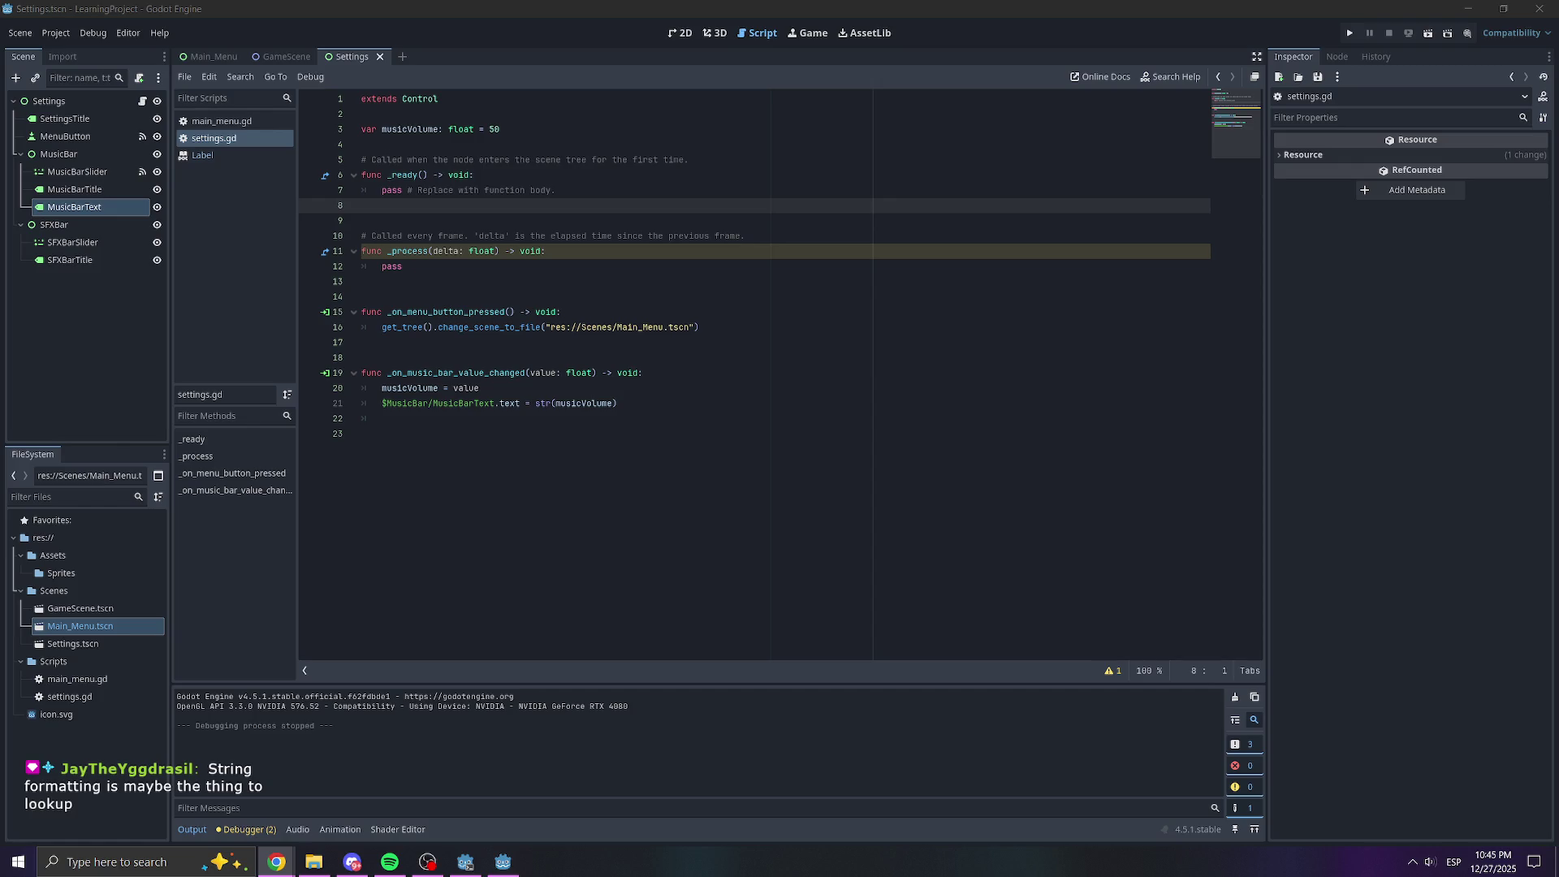
Open the Godot Docs 'GDScript format strings' page and read it down to the Padding section
key("alt+Tab")
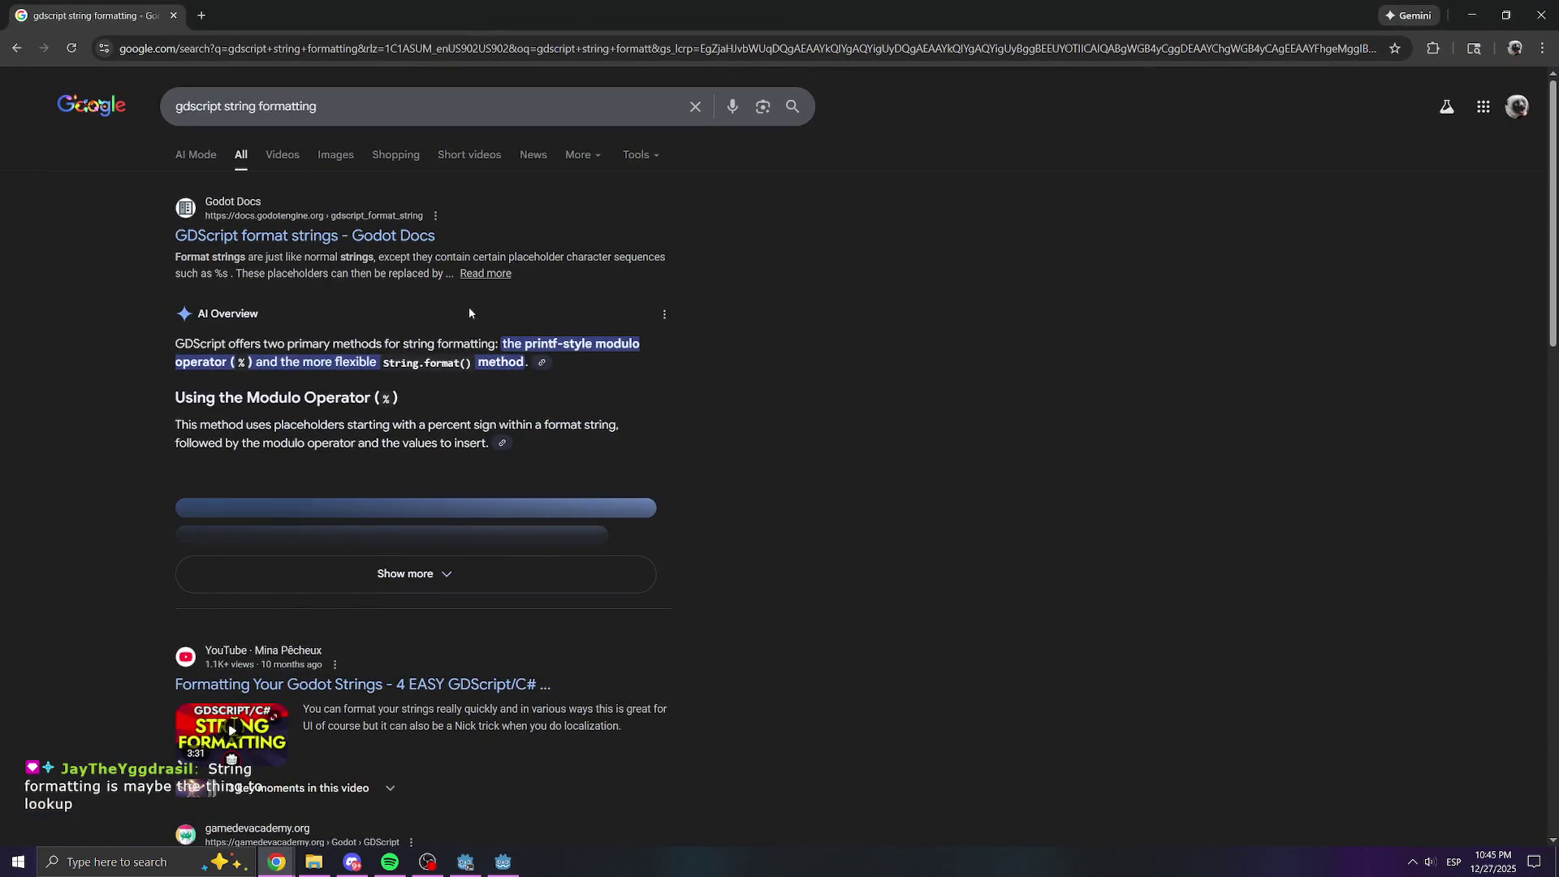
left_click(329, 235)
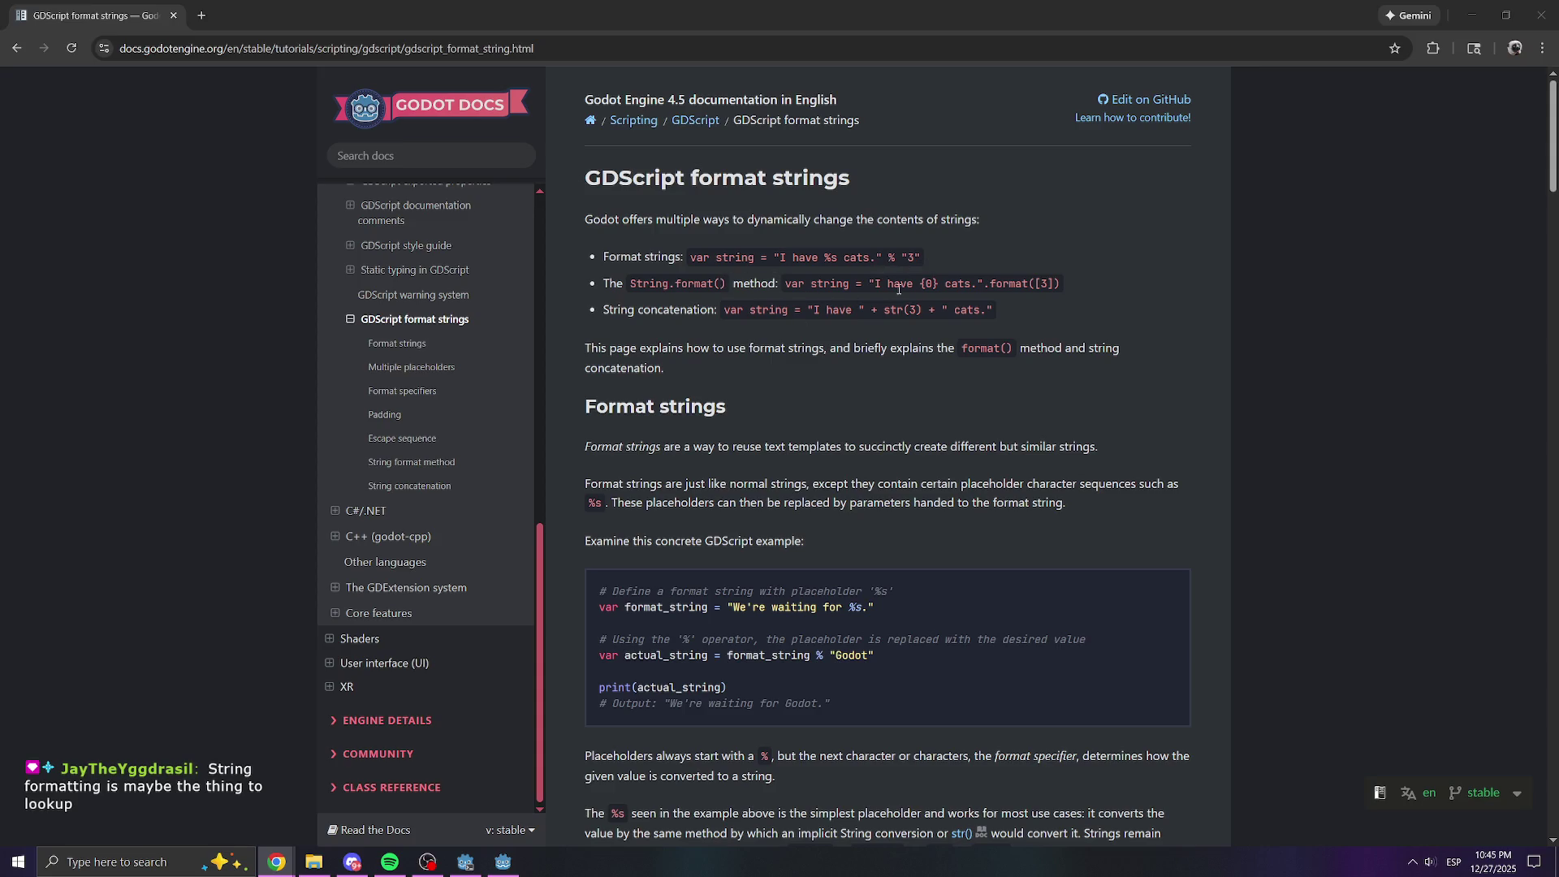
scroll(800, 336, "down", 3)
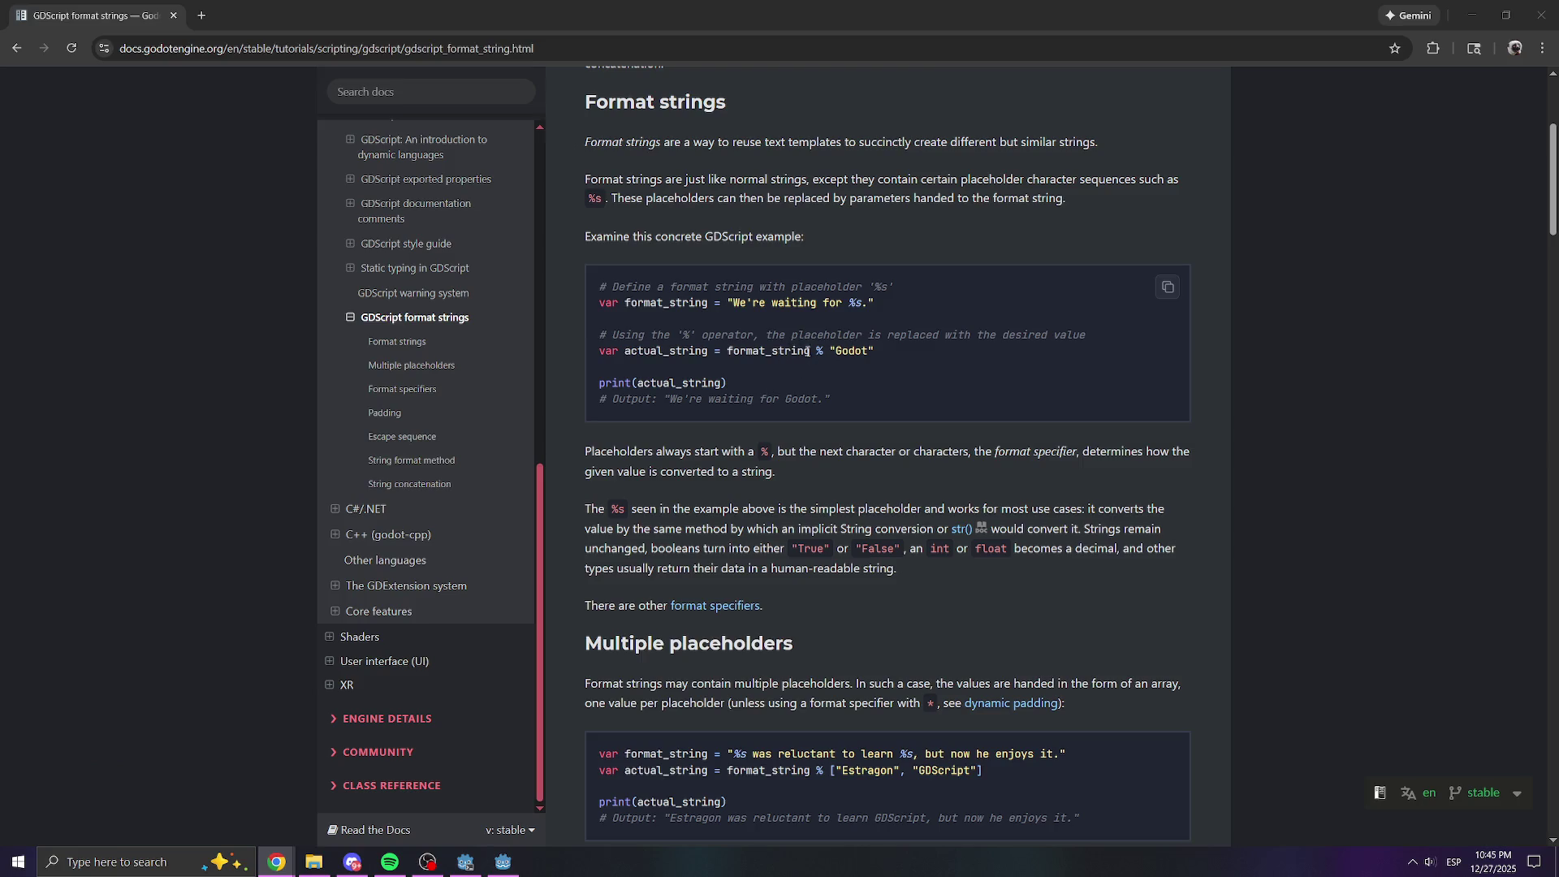
scroll(816, 349, "down", 3)
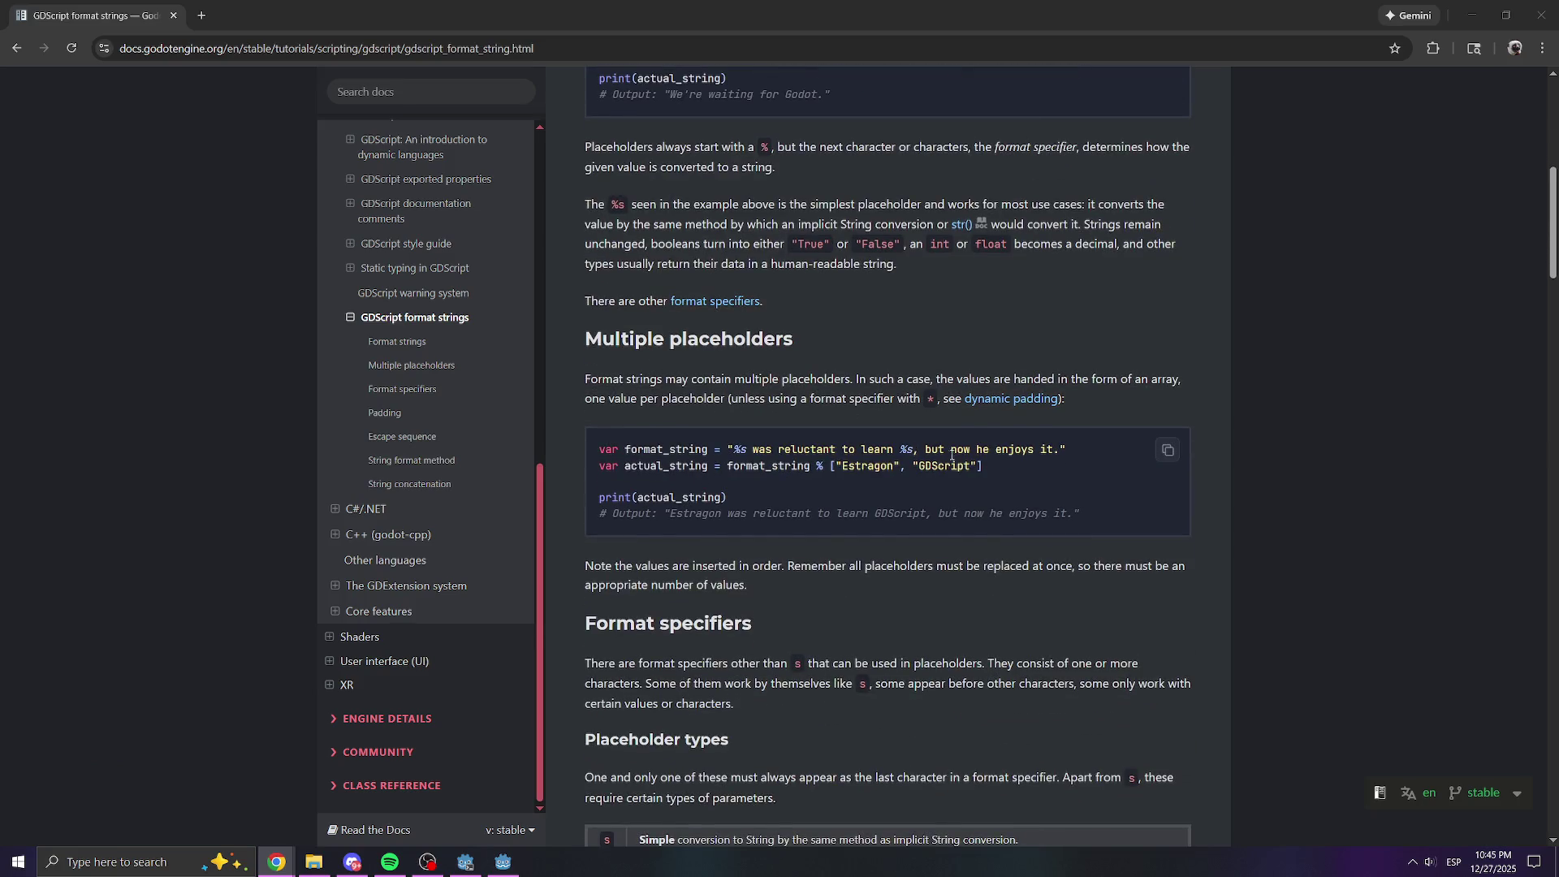
scroll(816, 447, "down", 5)
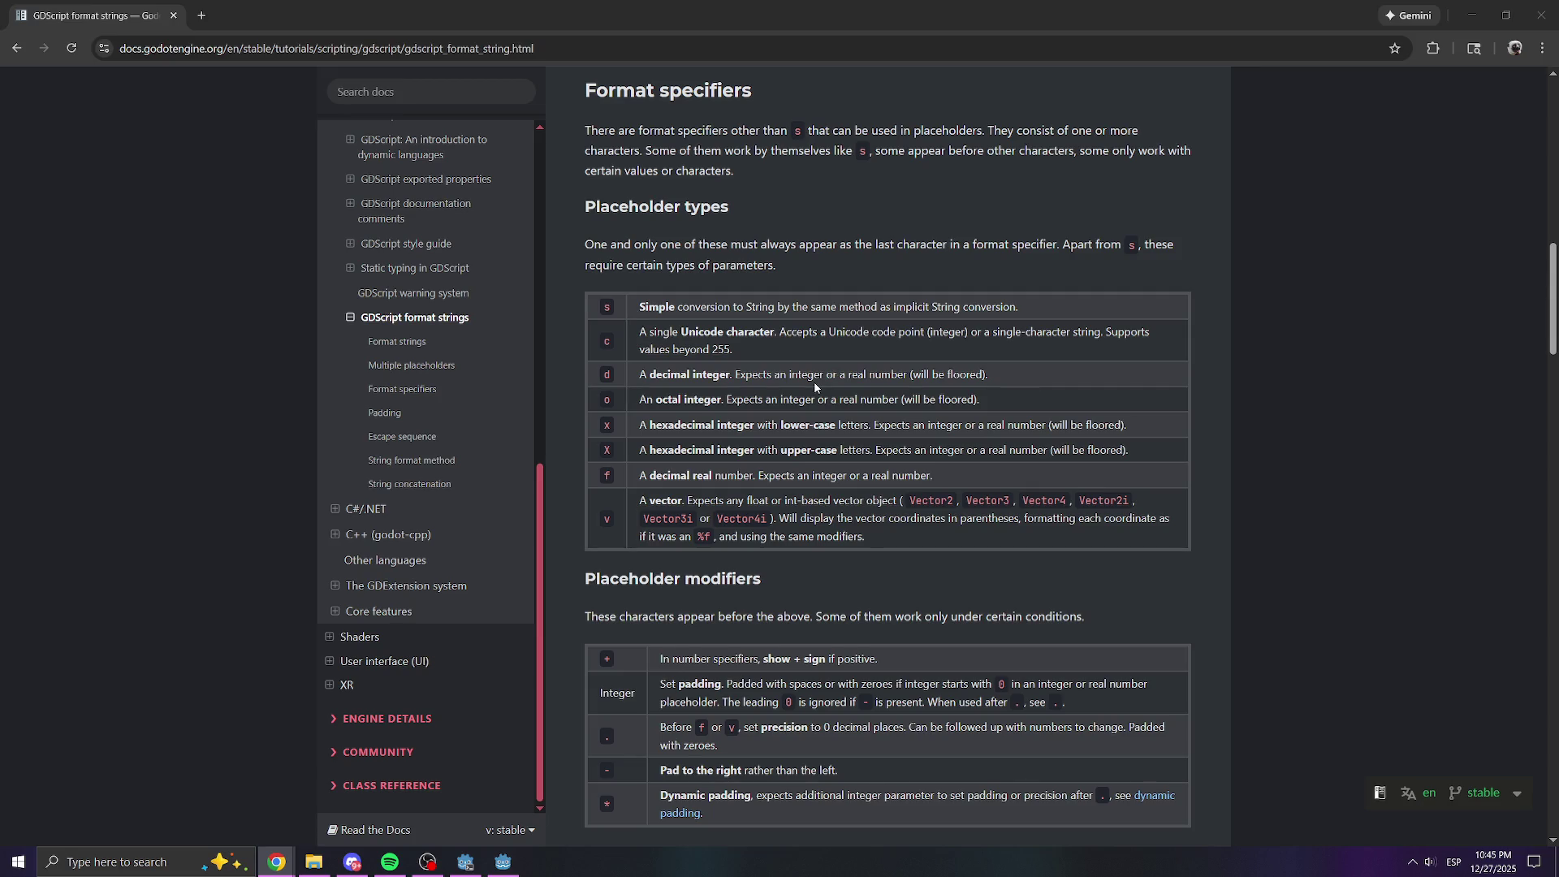
scroll(814, 381, "down", 3)
scroll(807, 438, "down", 2)
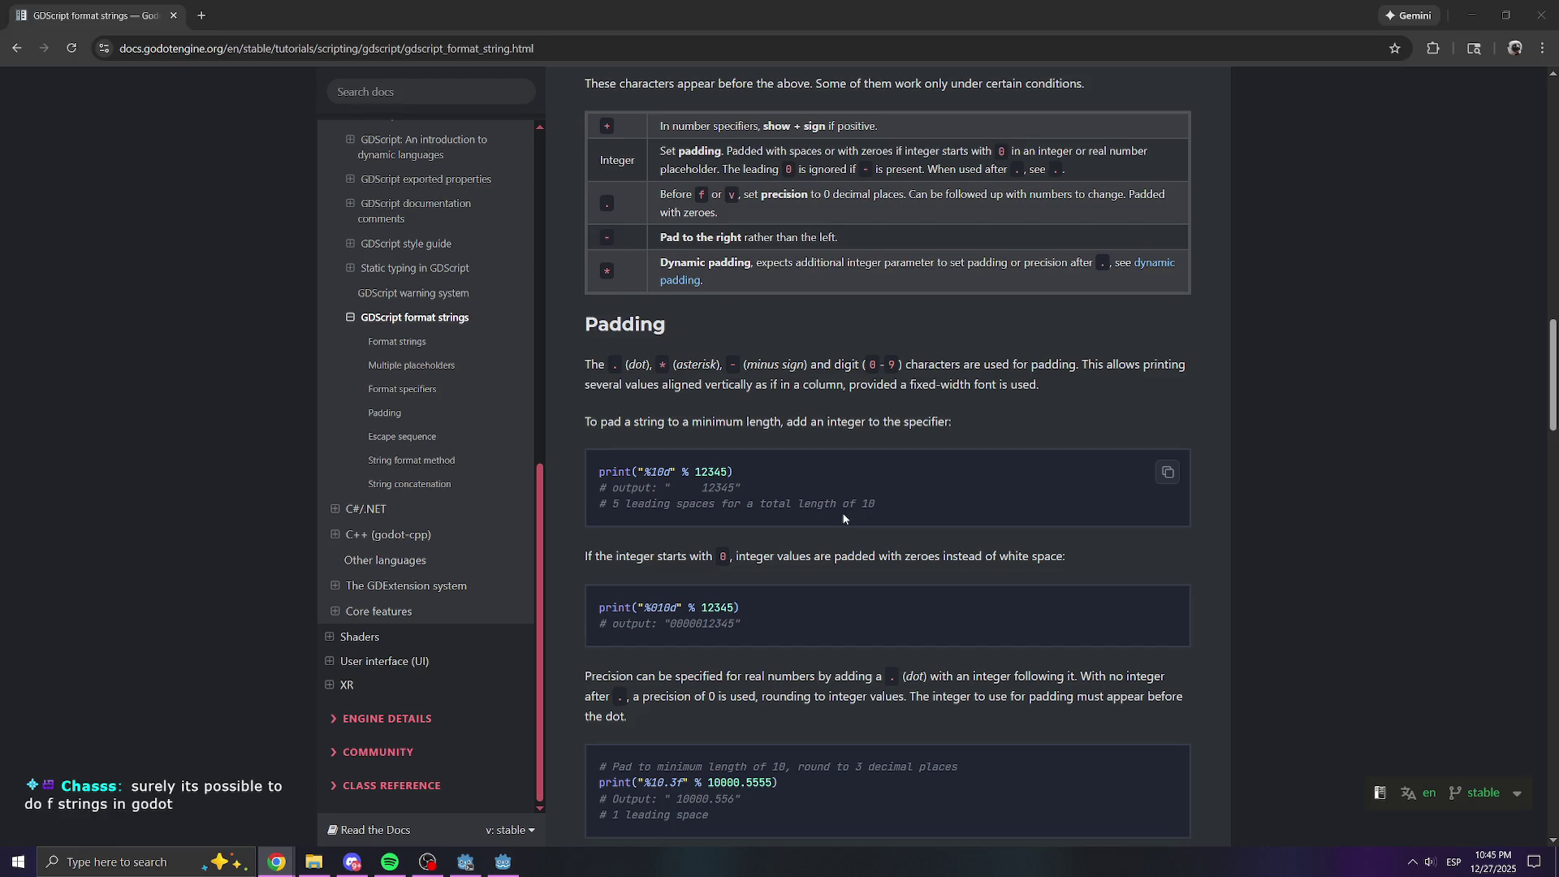
left_click_drag(142, 10, 723, 240)
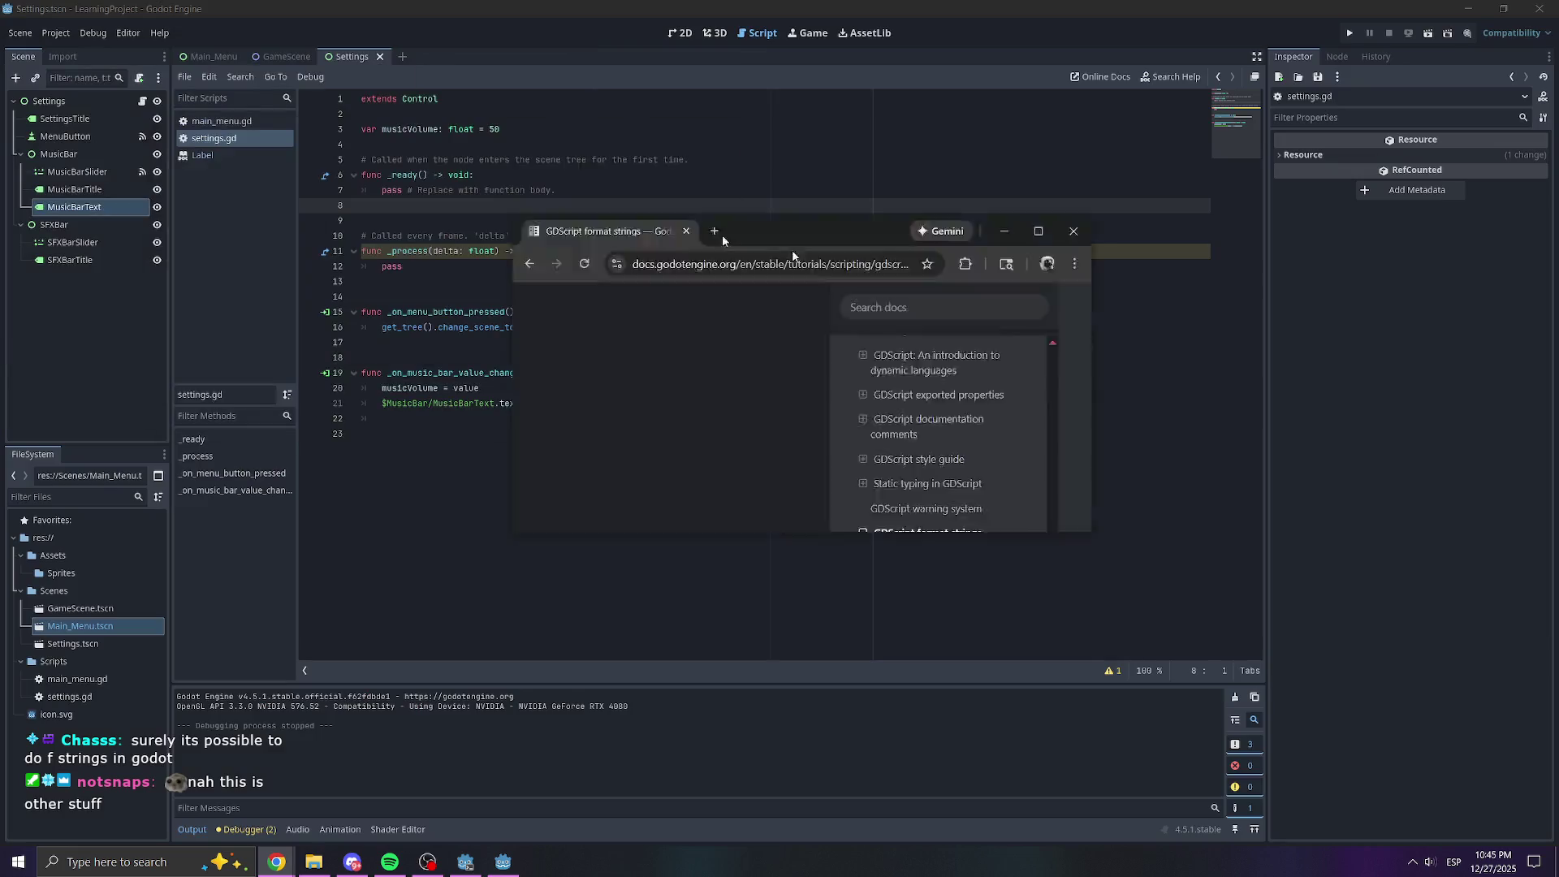
Switch to the Main_Menu scene and run the game from it
left_click(1143, 431)
left_click(569, 341)
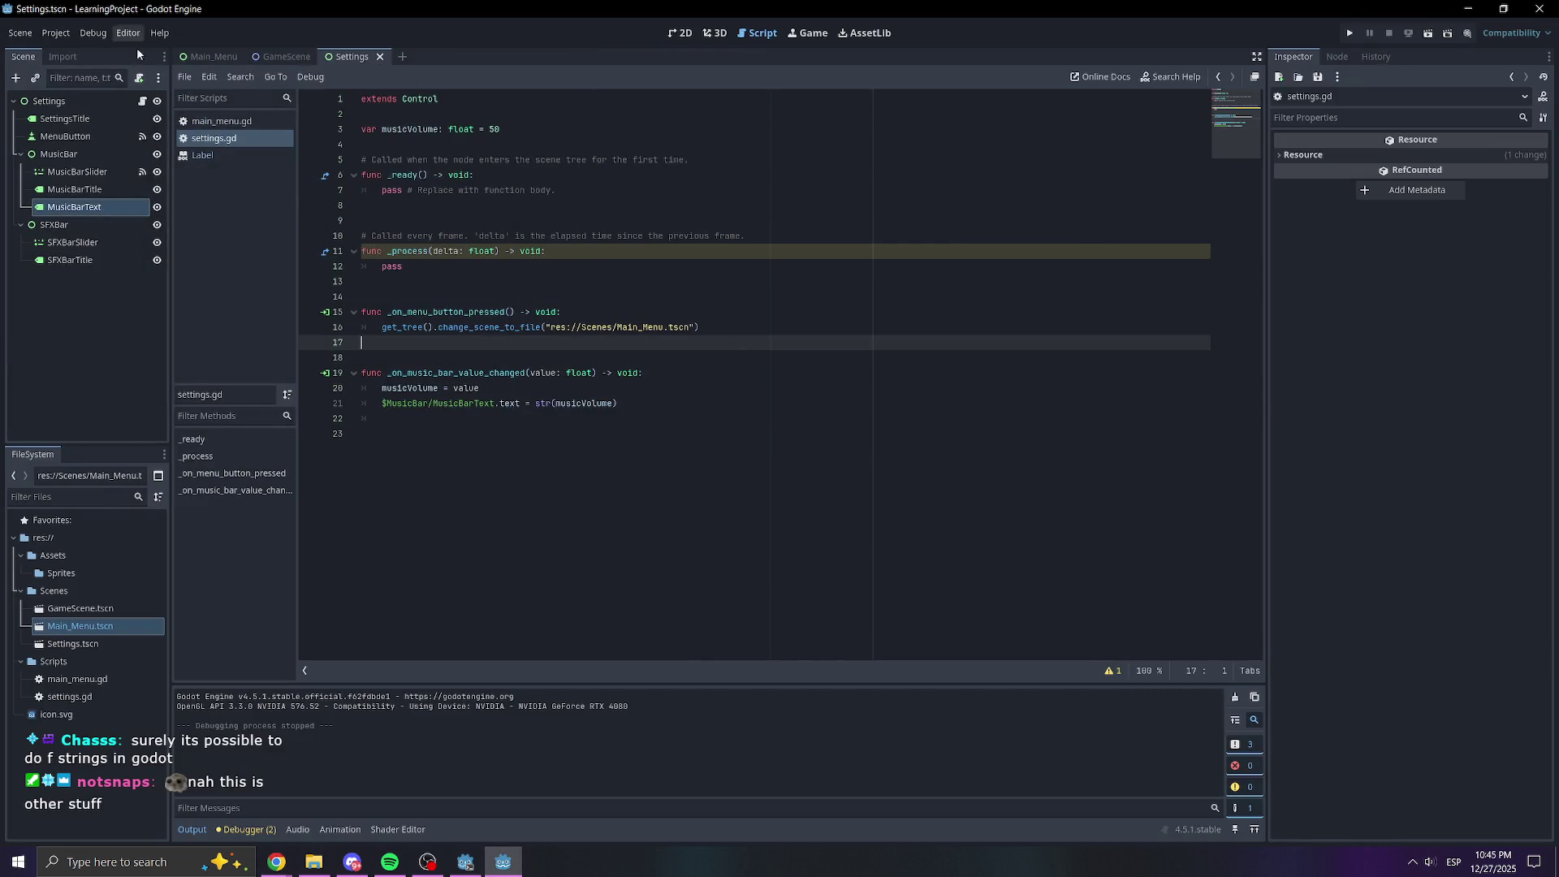
left_click(280, 56)
left_click(215, 55)
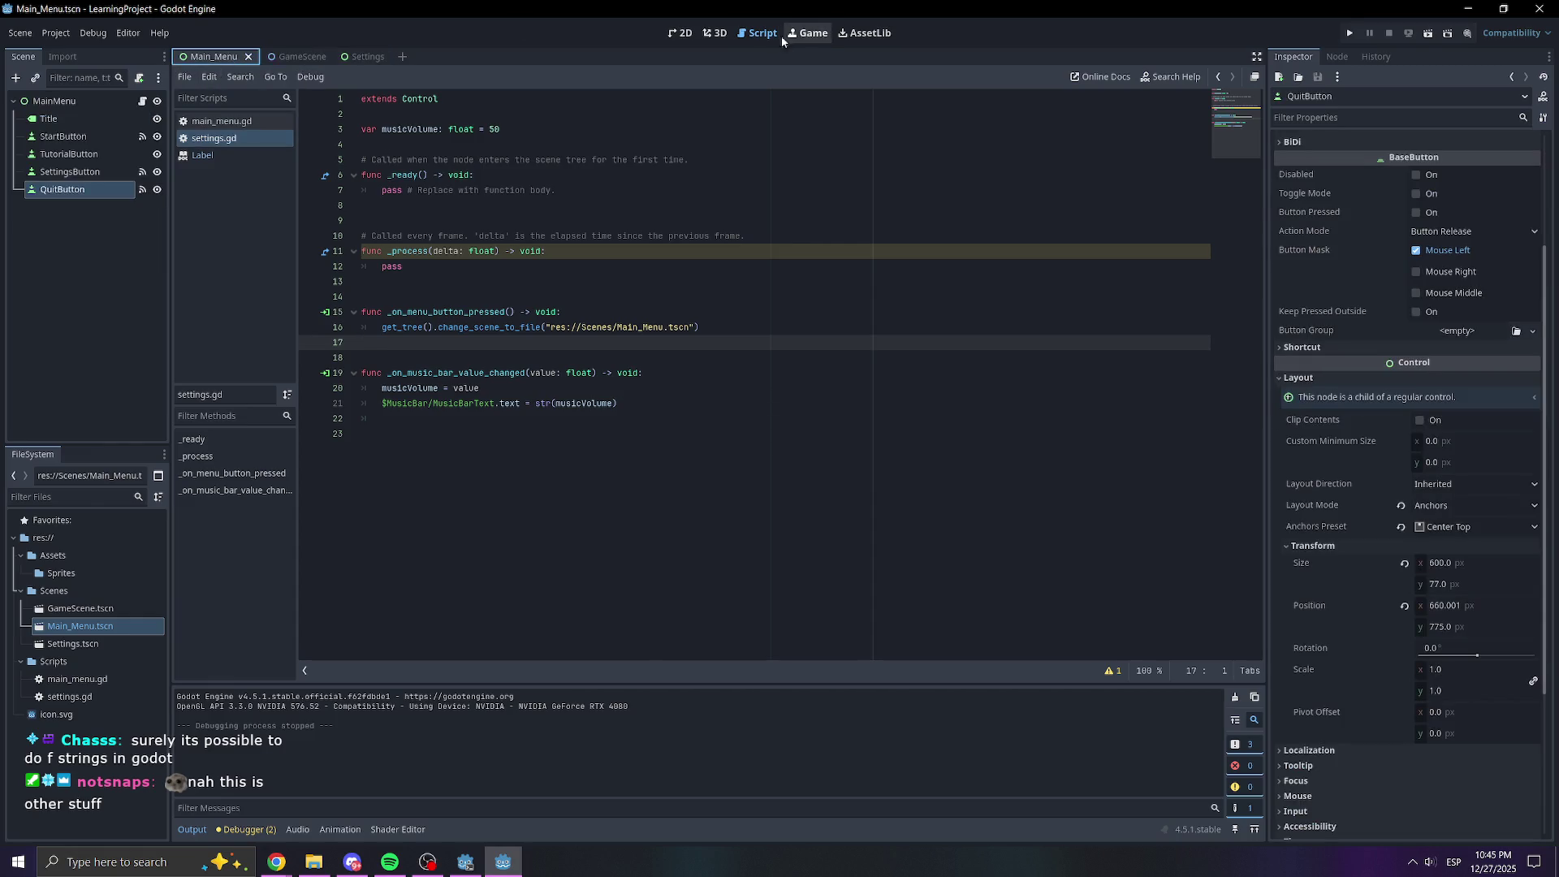
left_click(690, 32)
left_click(1349, 31)
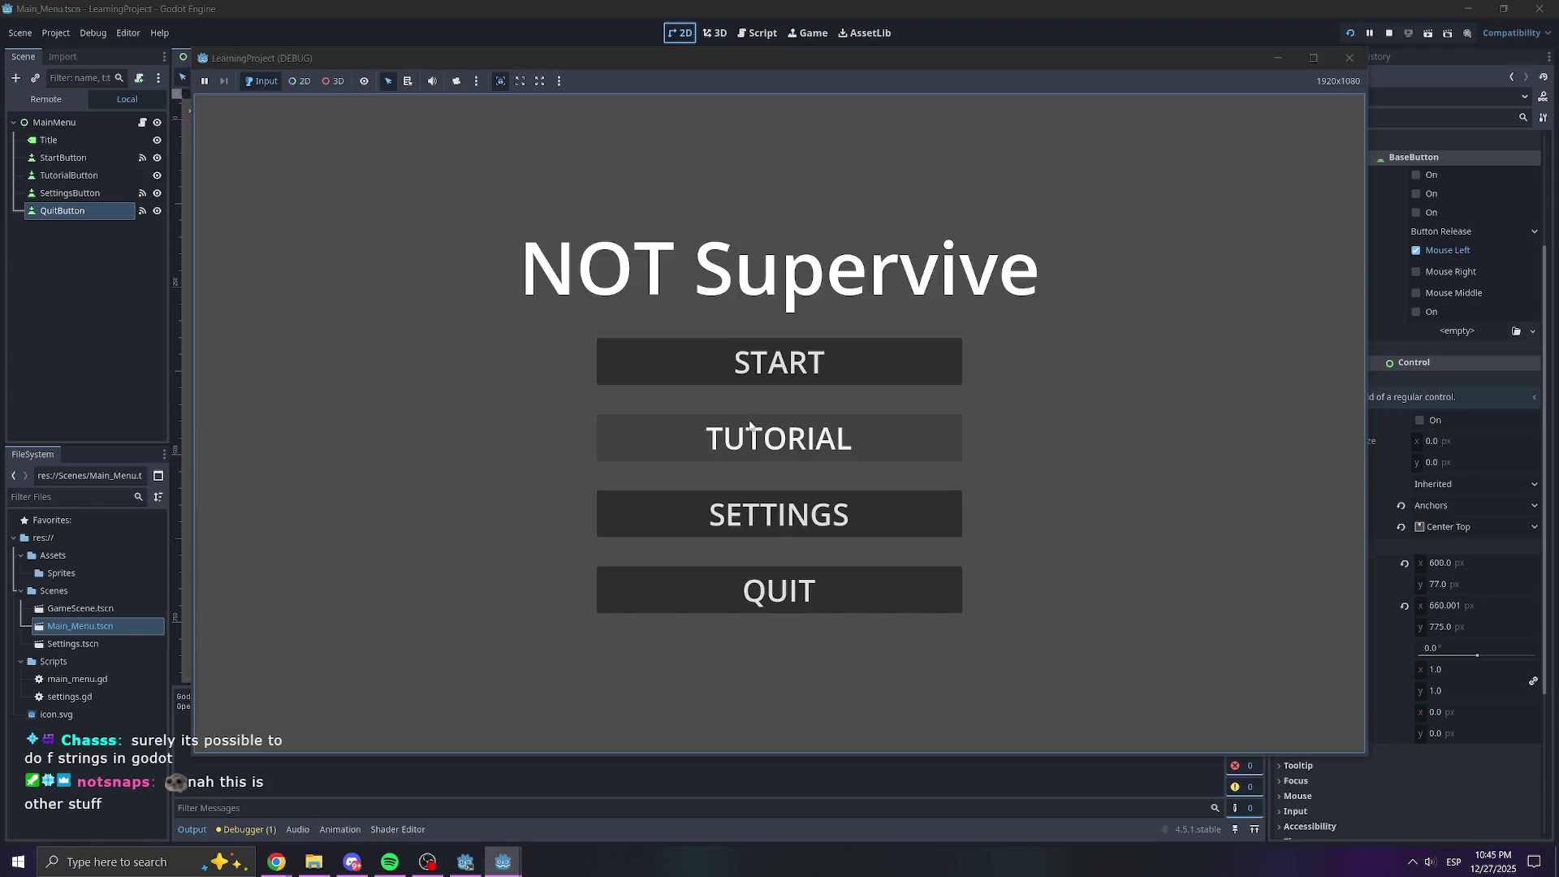
Open in-game Settings to see the music label read 50, close the game, and return to settings.gd
left_click(815, 512)
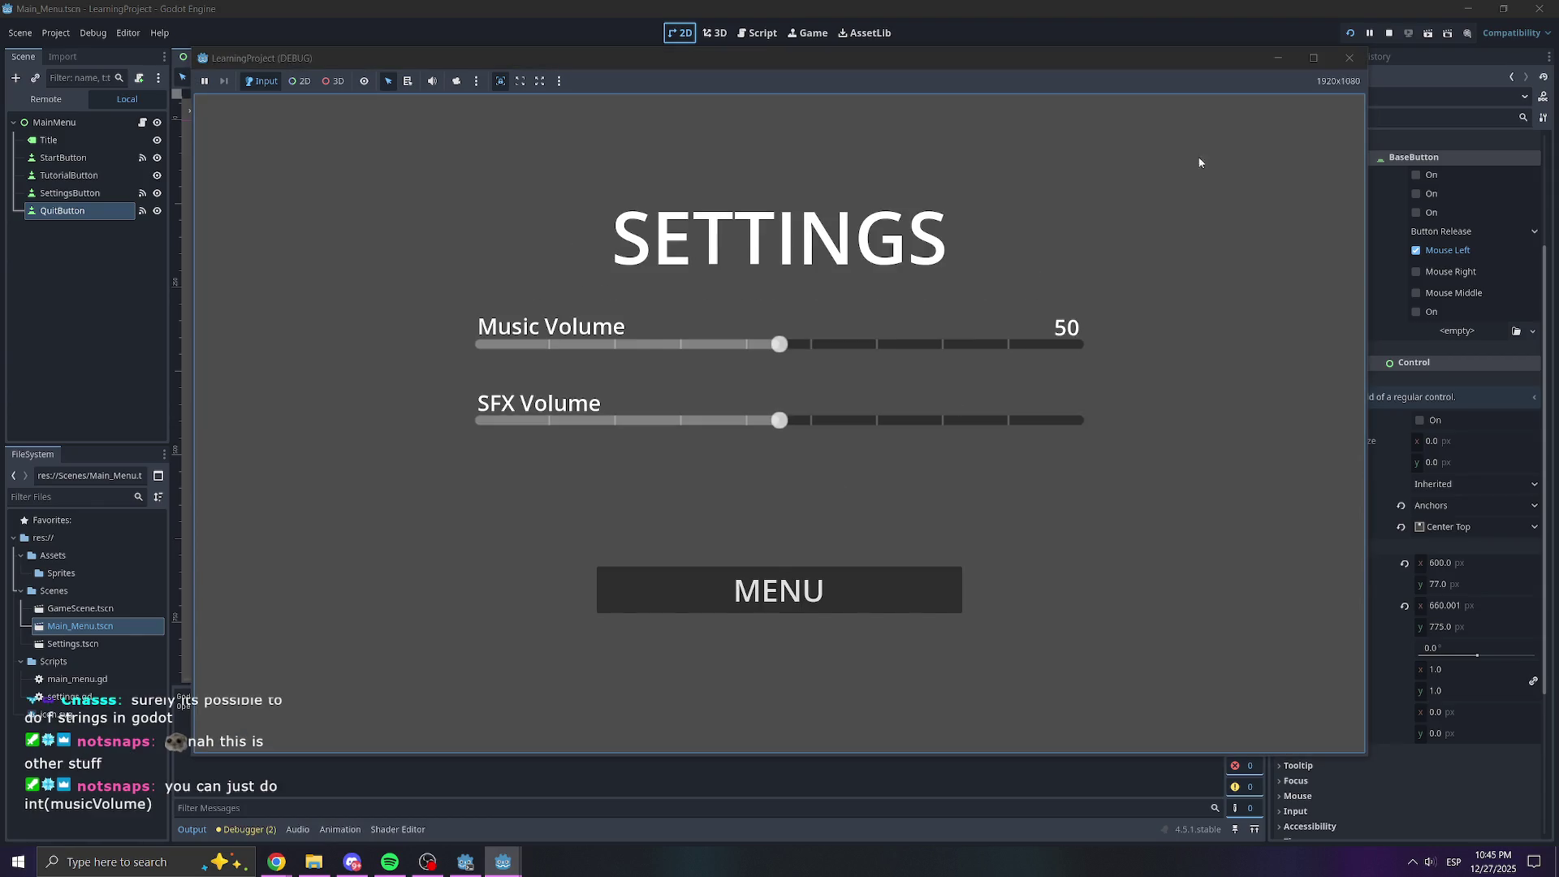
left_click(1349, 58)
left_click(808, 34)
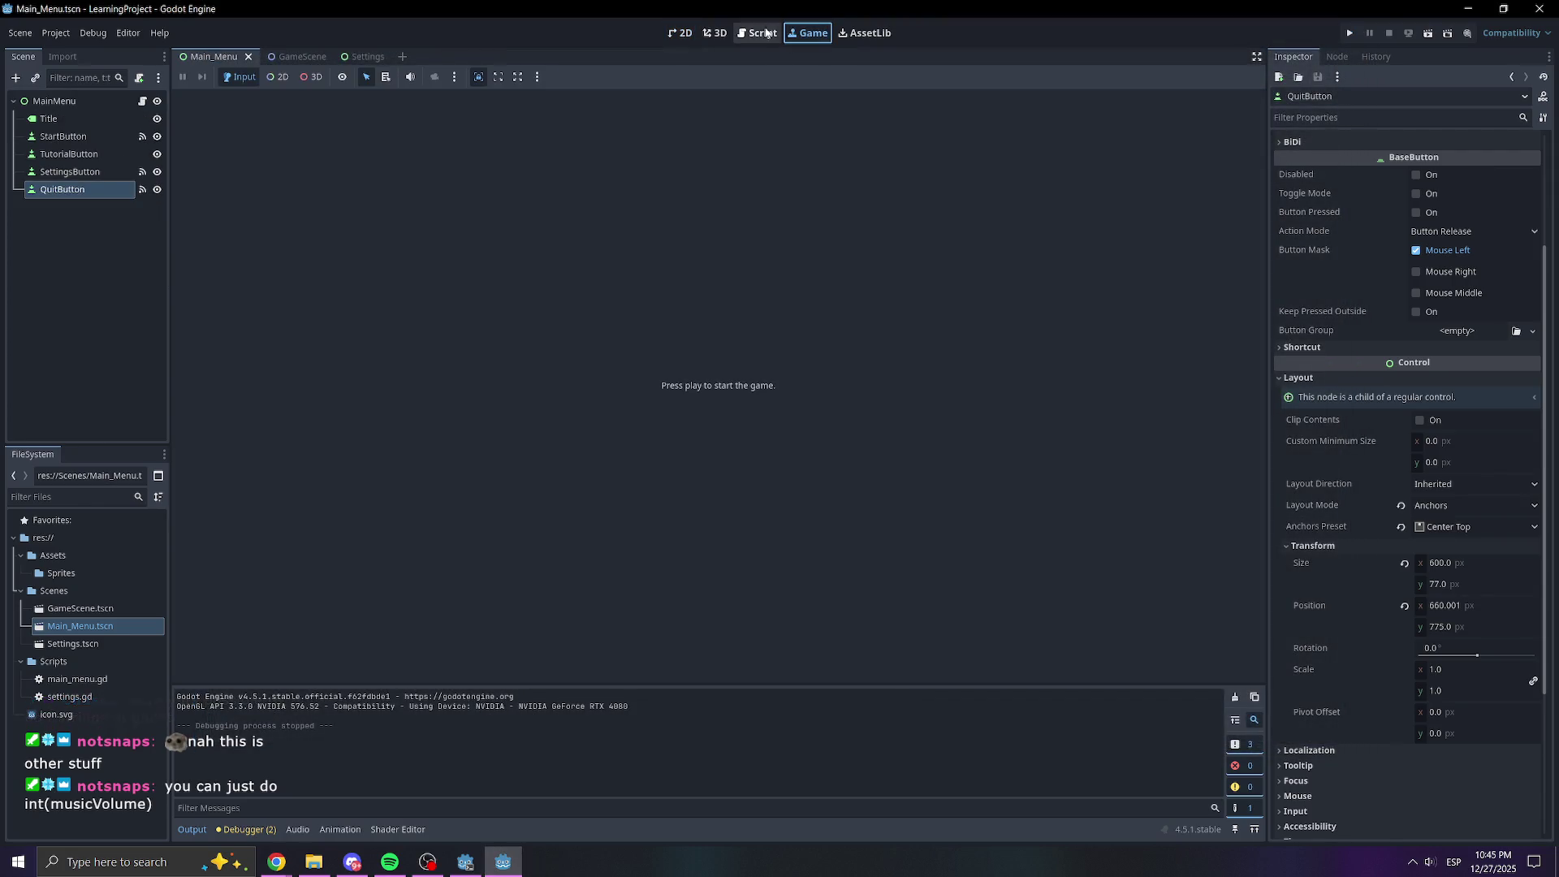
left_click(758, 33)
left_click(574, 393)
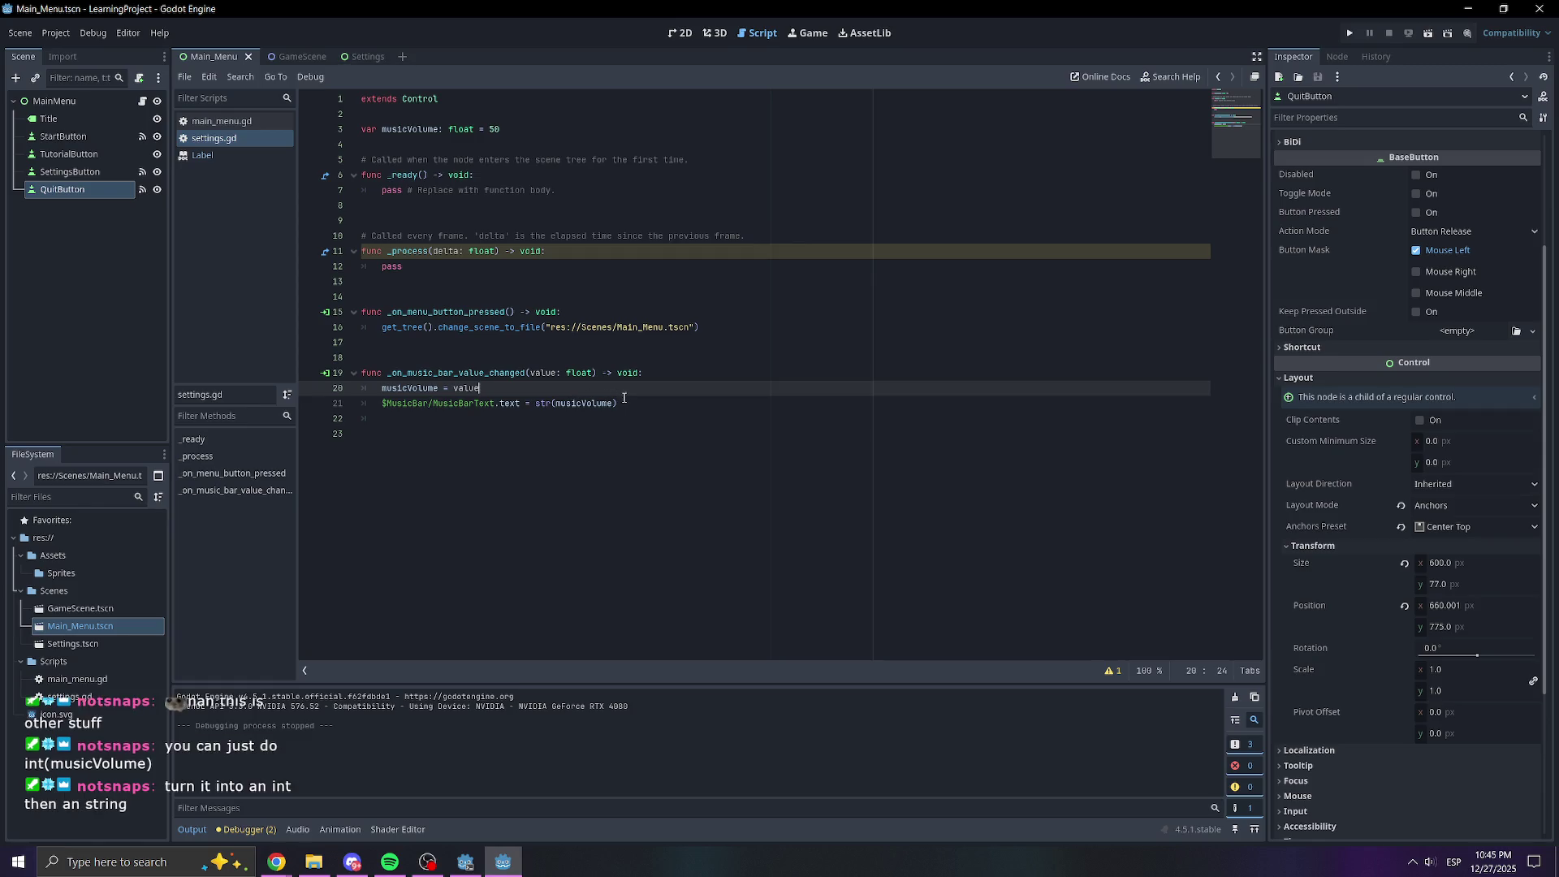
left_click(563, 403)
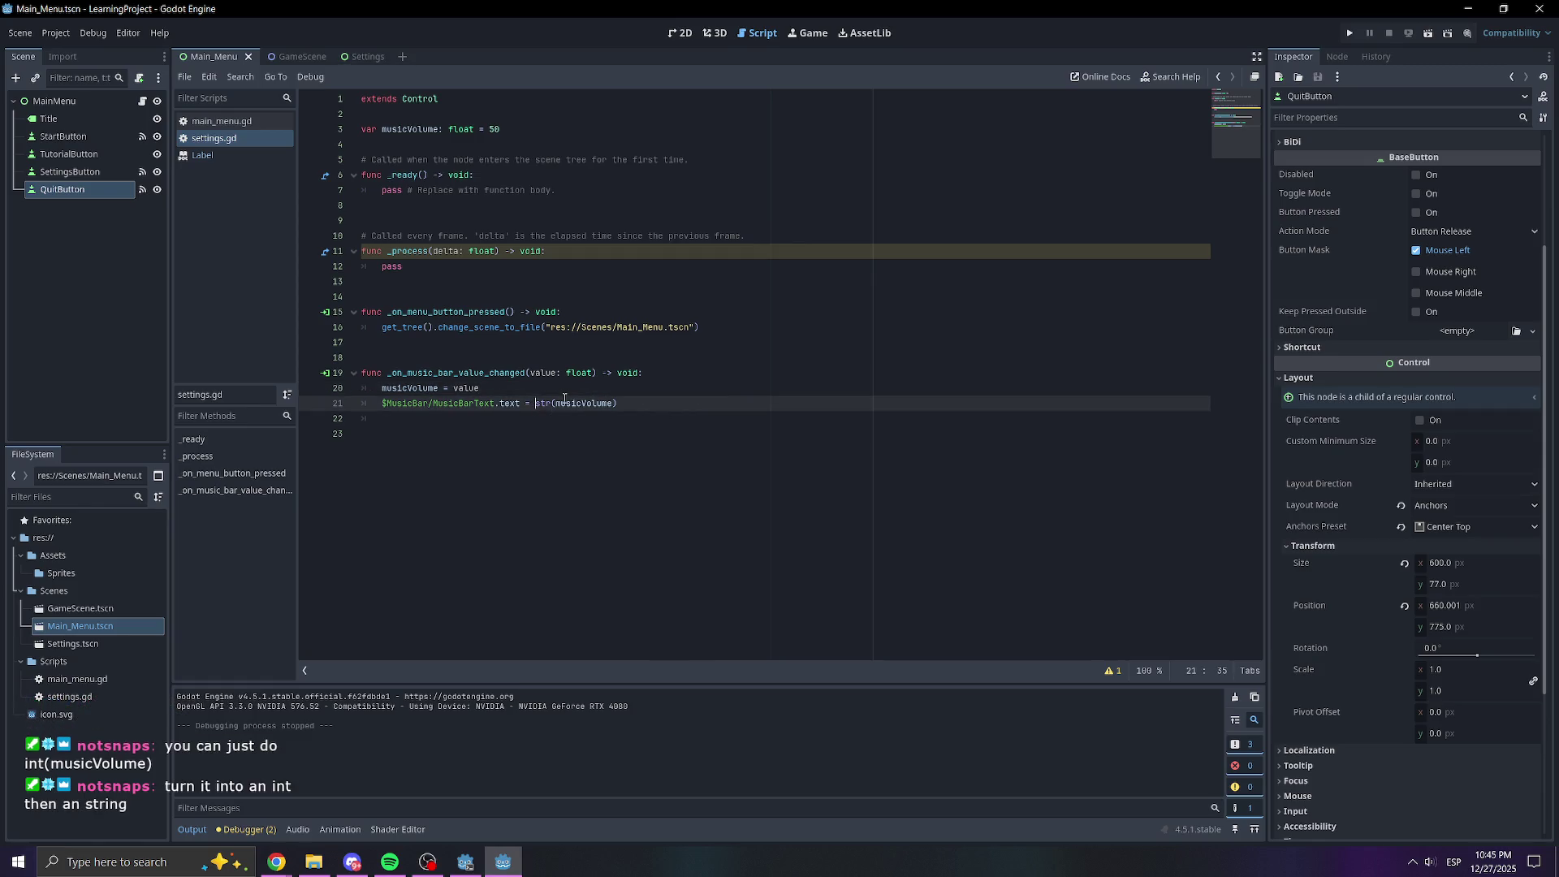
Try wrapping musicVolume in int() inside str() on line 21 and save the script
key("Right")
key("Right")
key("Right")
type("int(")
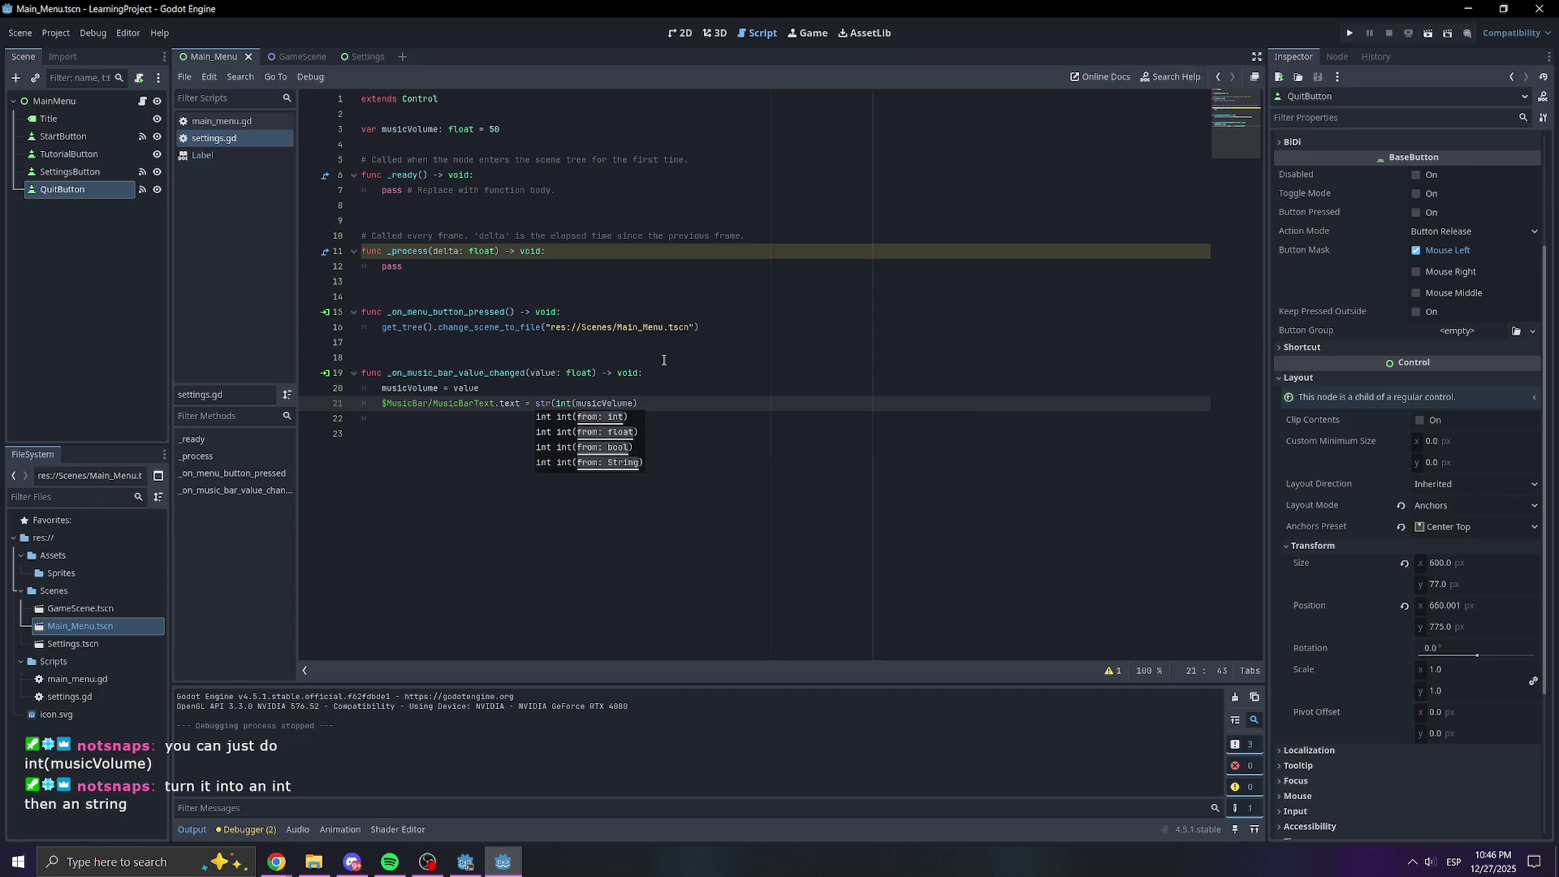
left_click(633, 404)
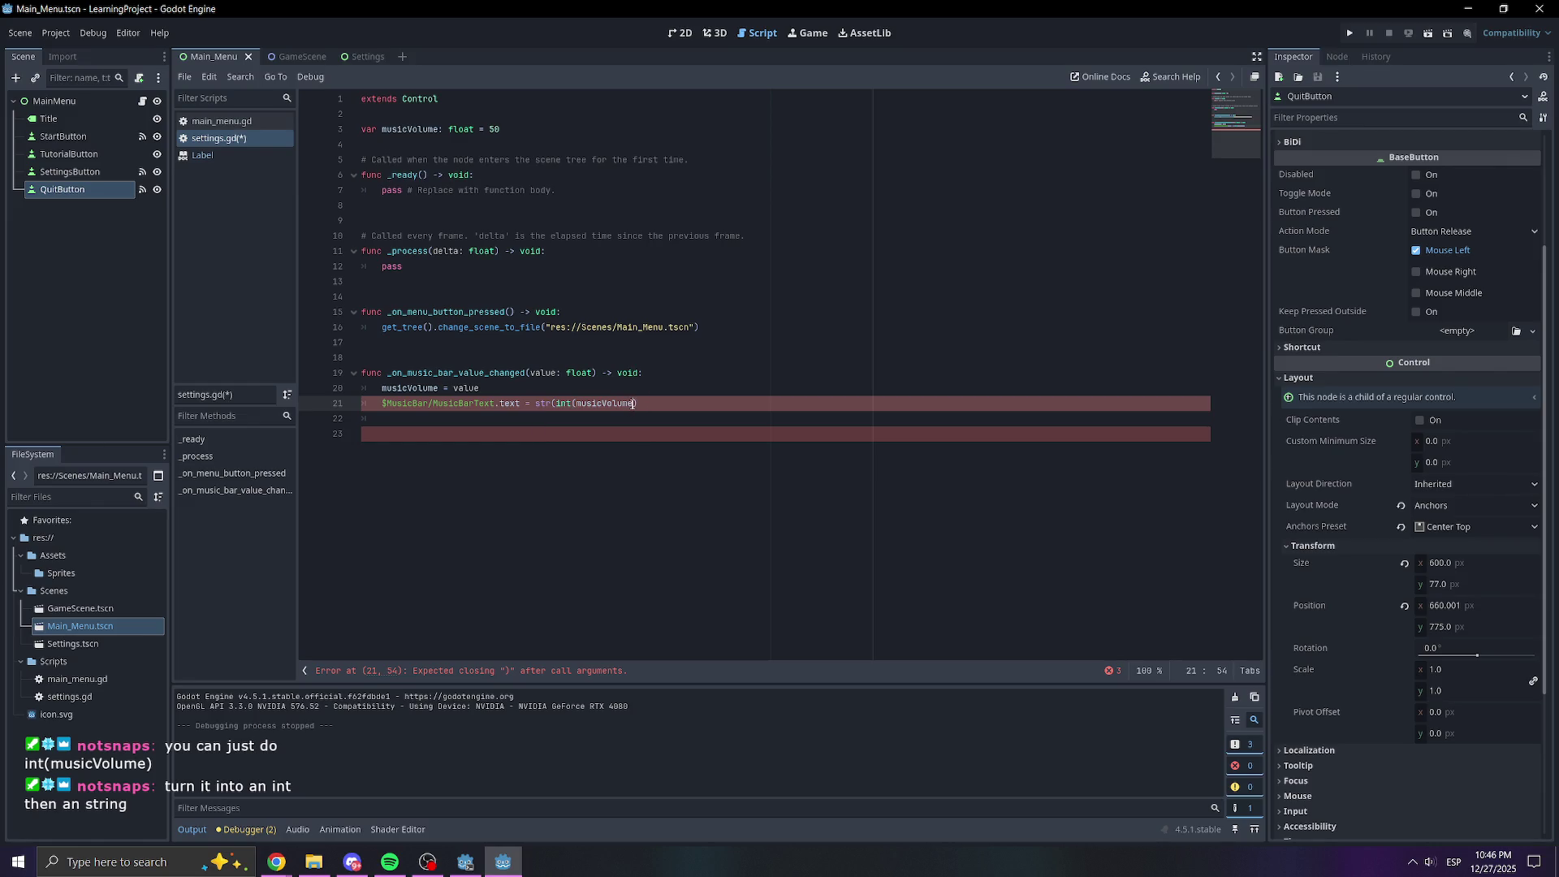
left_click(671, 286)
key("ctrl+z")
key("ctrl+z")
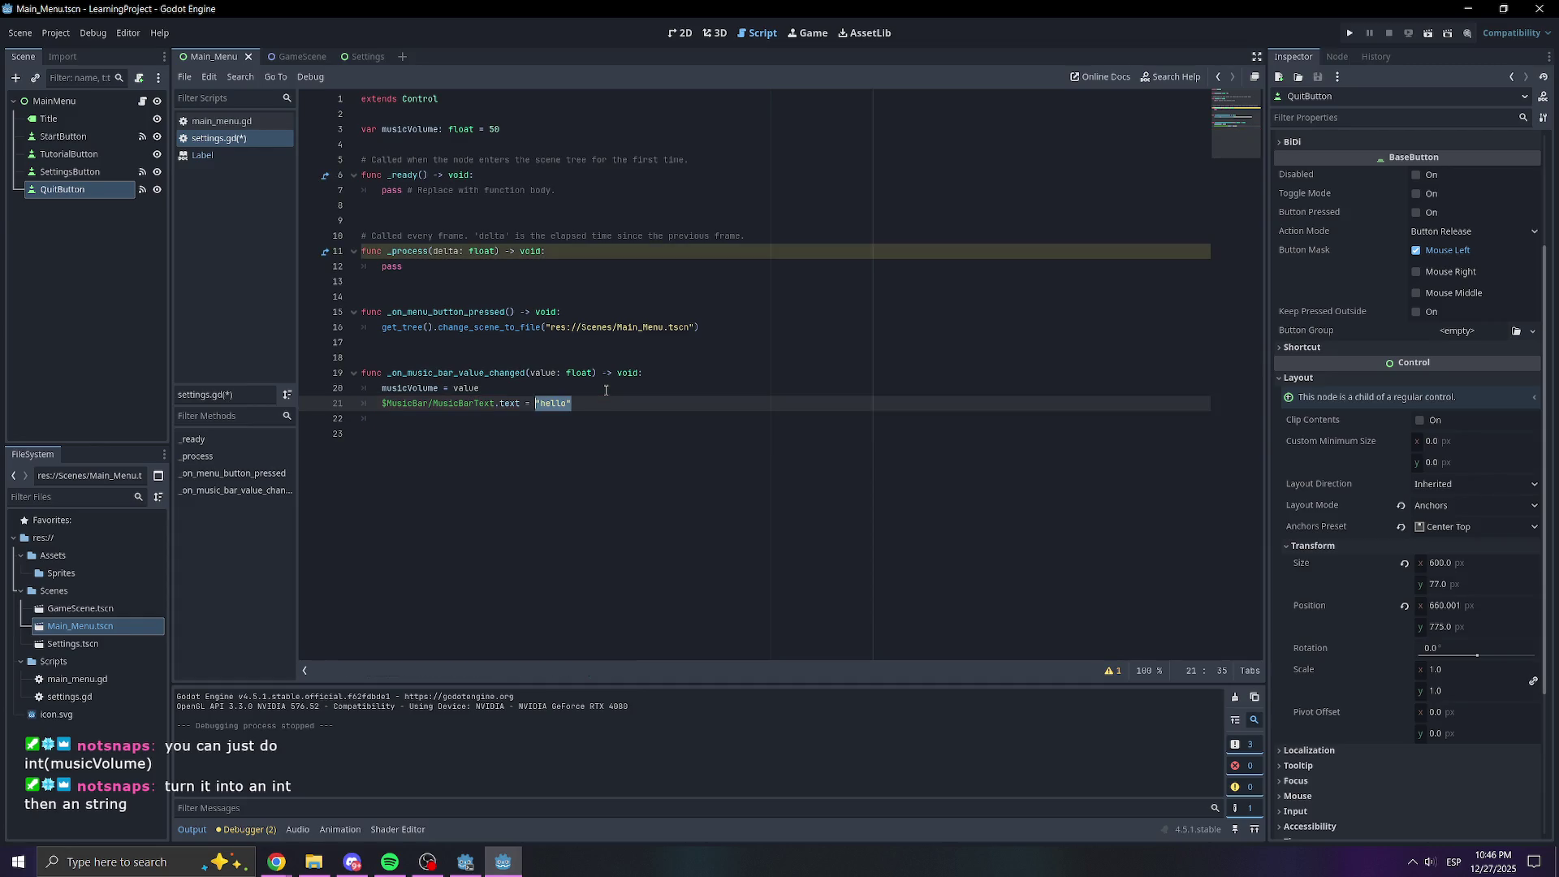
key("ctrl+shift+z")
type(")")
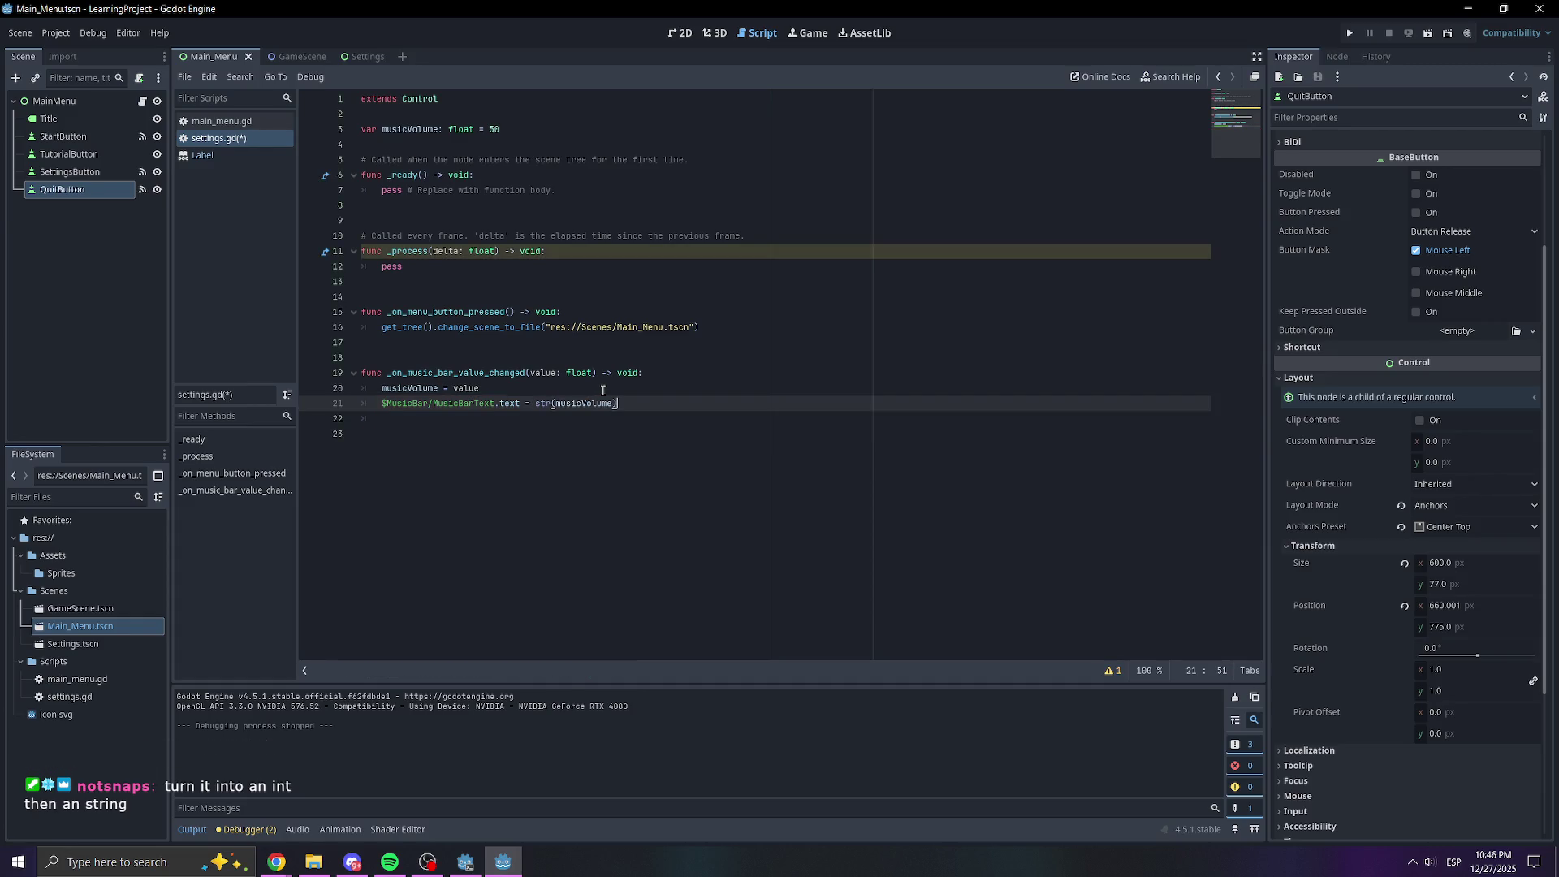
left_click(581, 388)
key("ctrl+s")
Remove the stray duplicated musicVolume line and the accidental var, then save the script
key("Return")
type("music")
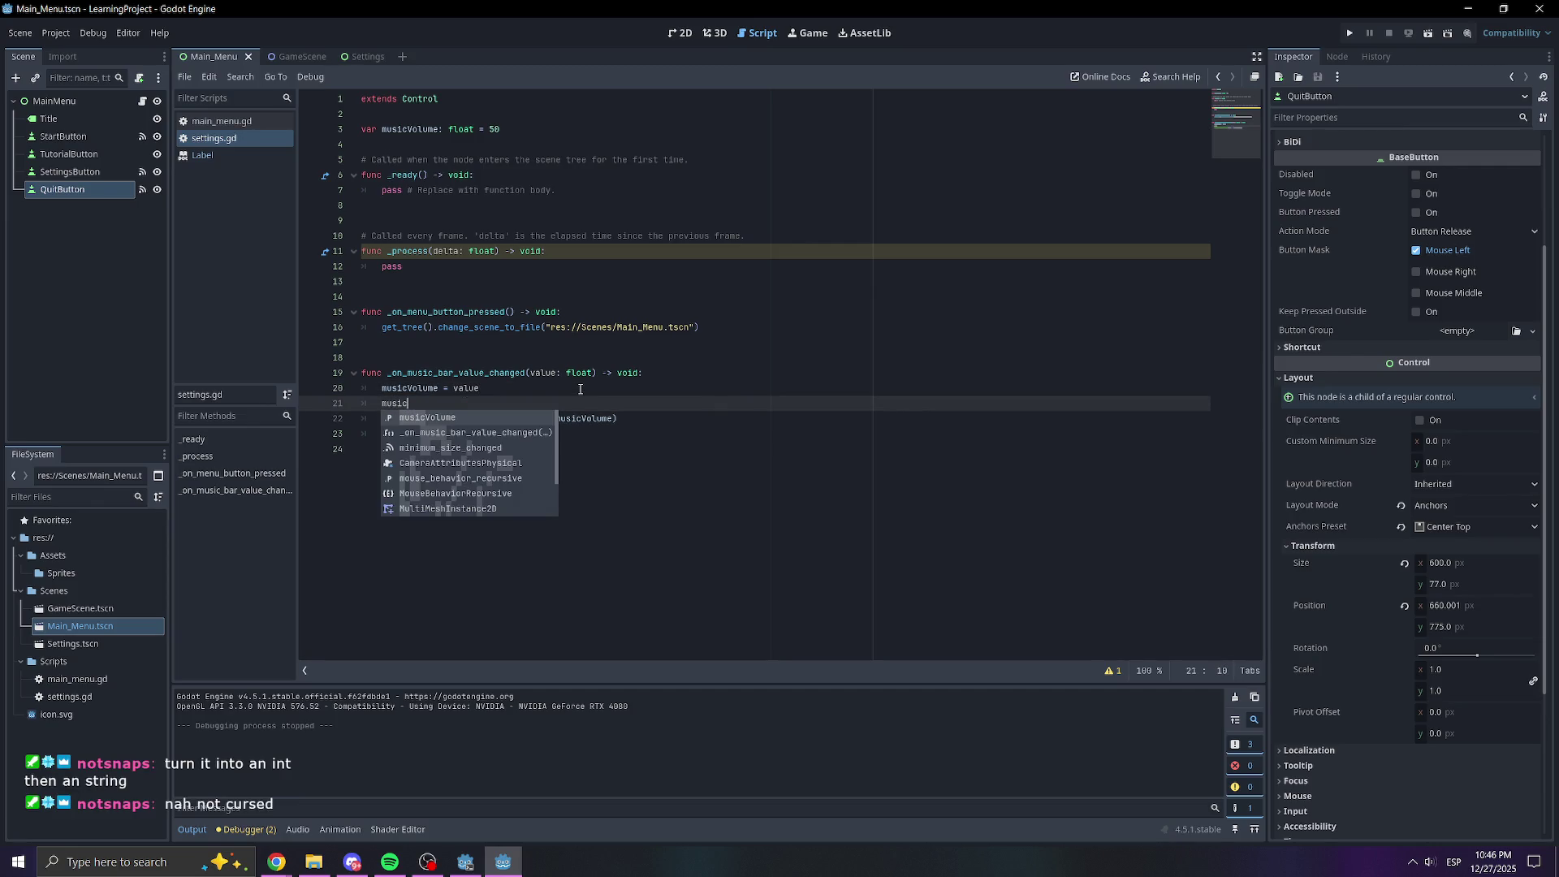
type("Volume")
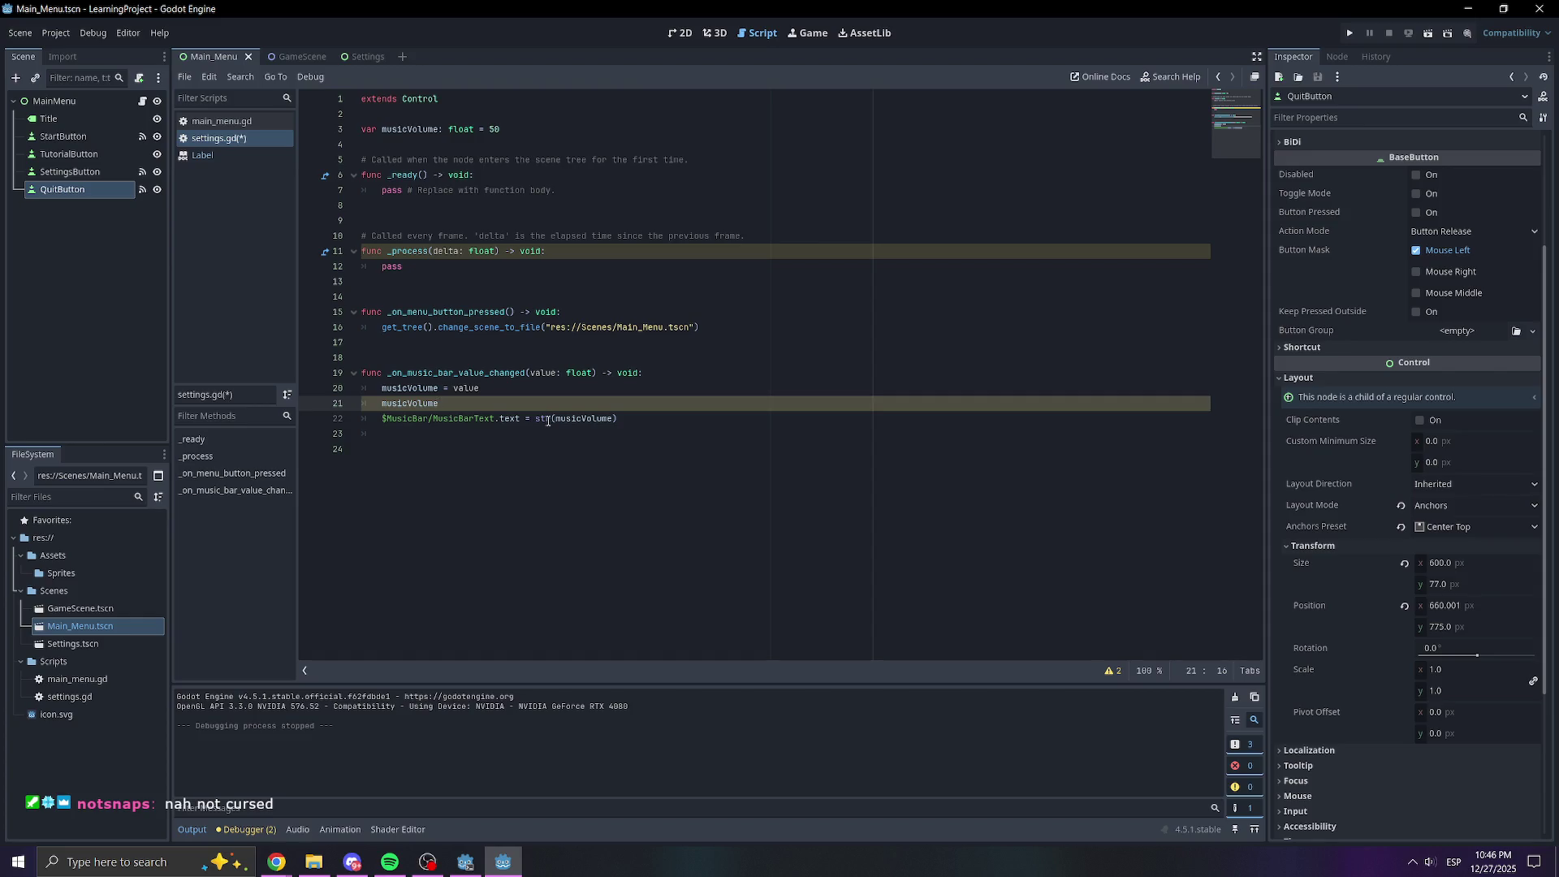
left_click_drag(617, 418, 536, 419)
left_click(614, 416)
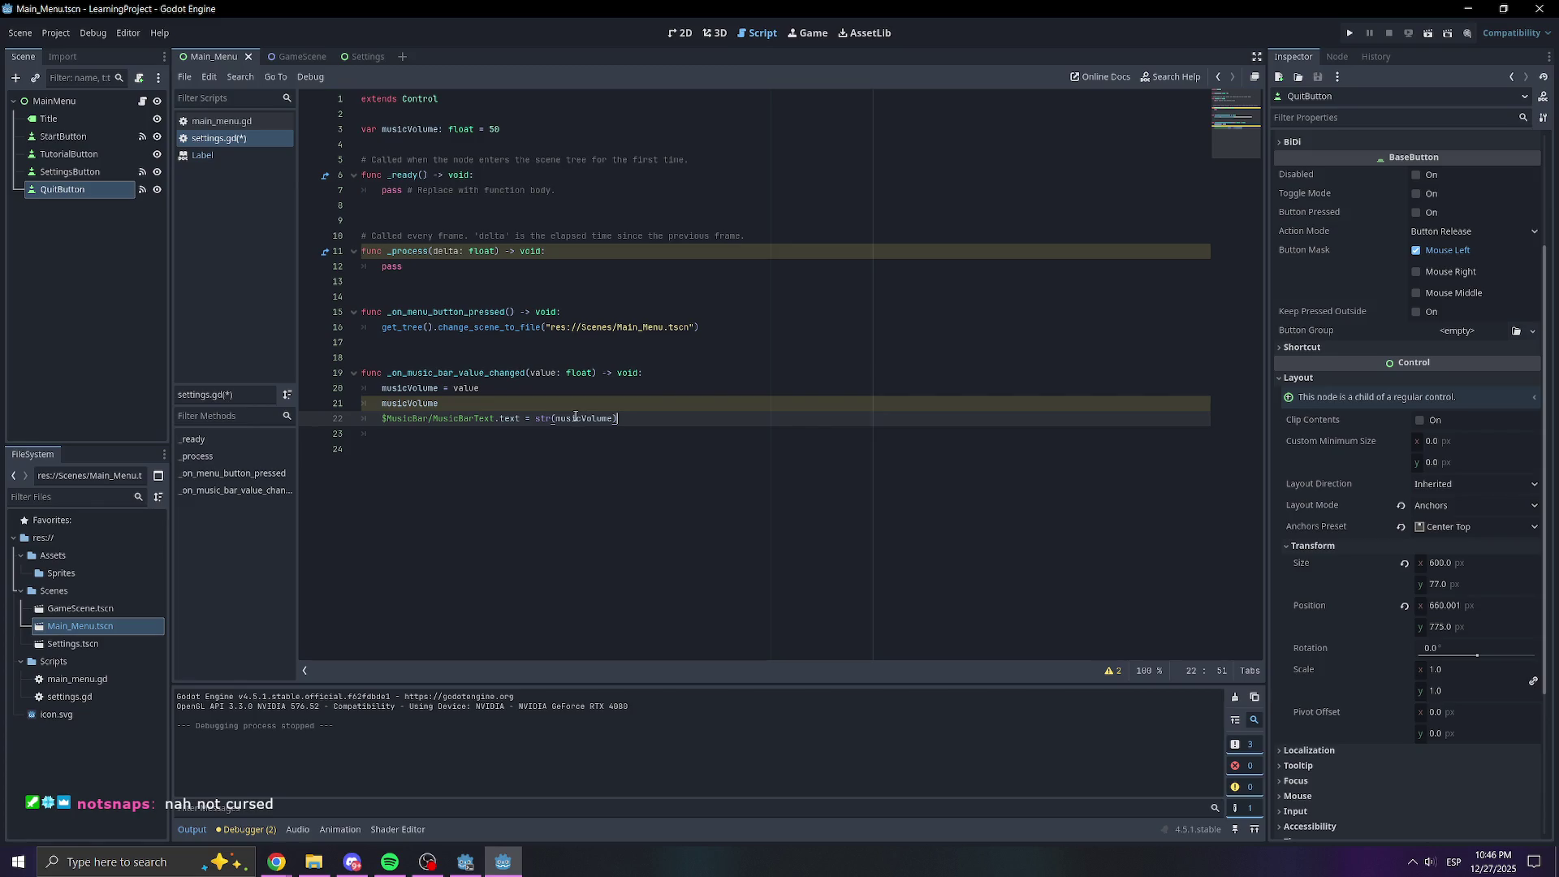
double_click(536, 400)
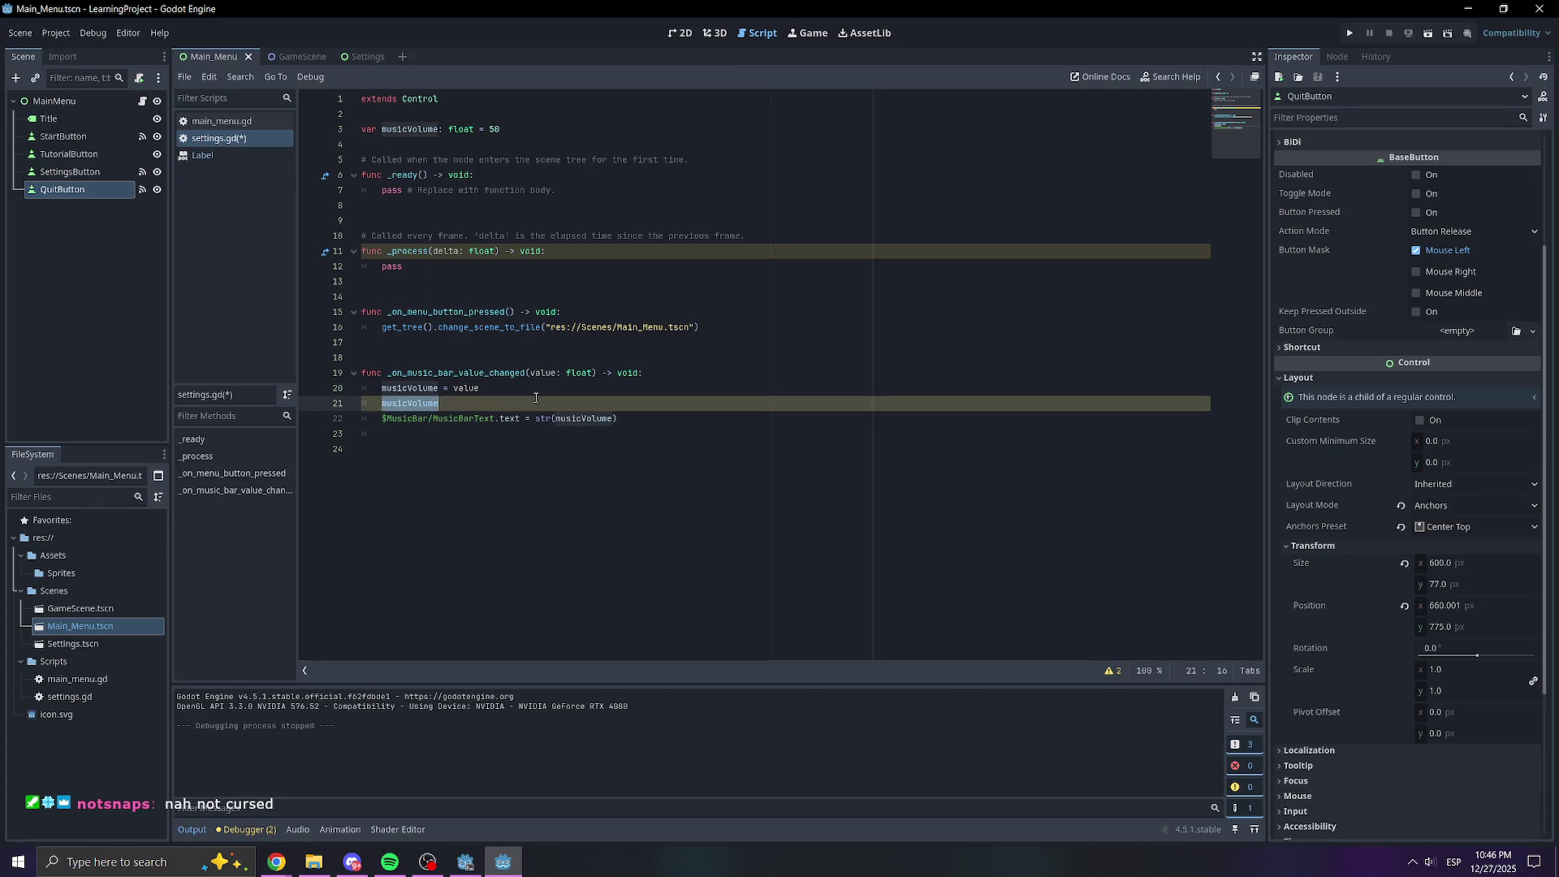
type("va")
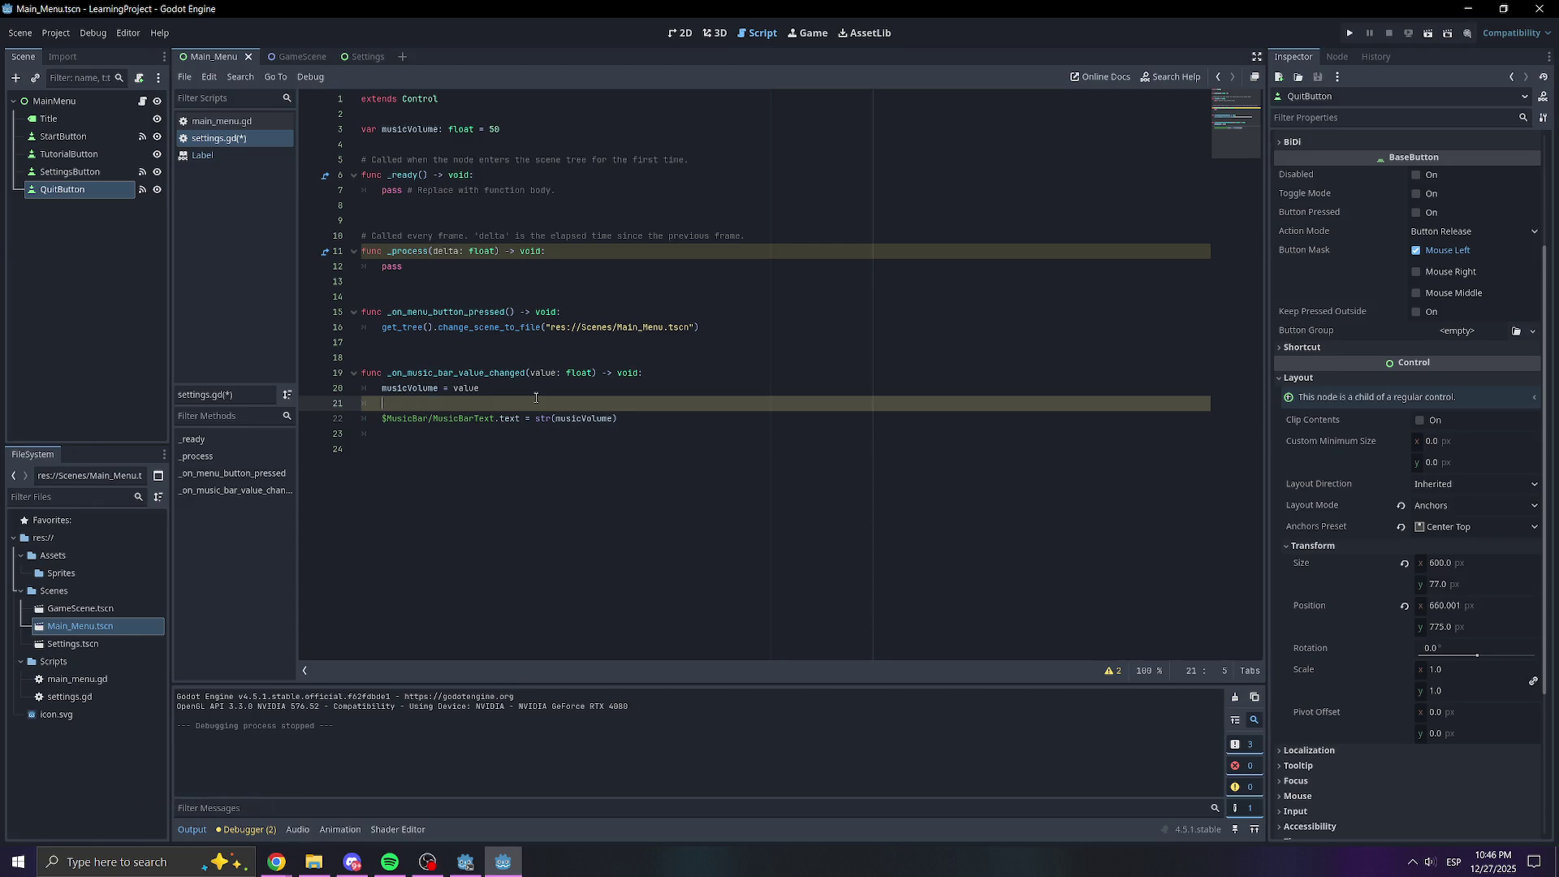
type("r")
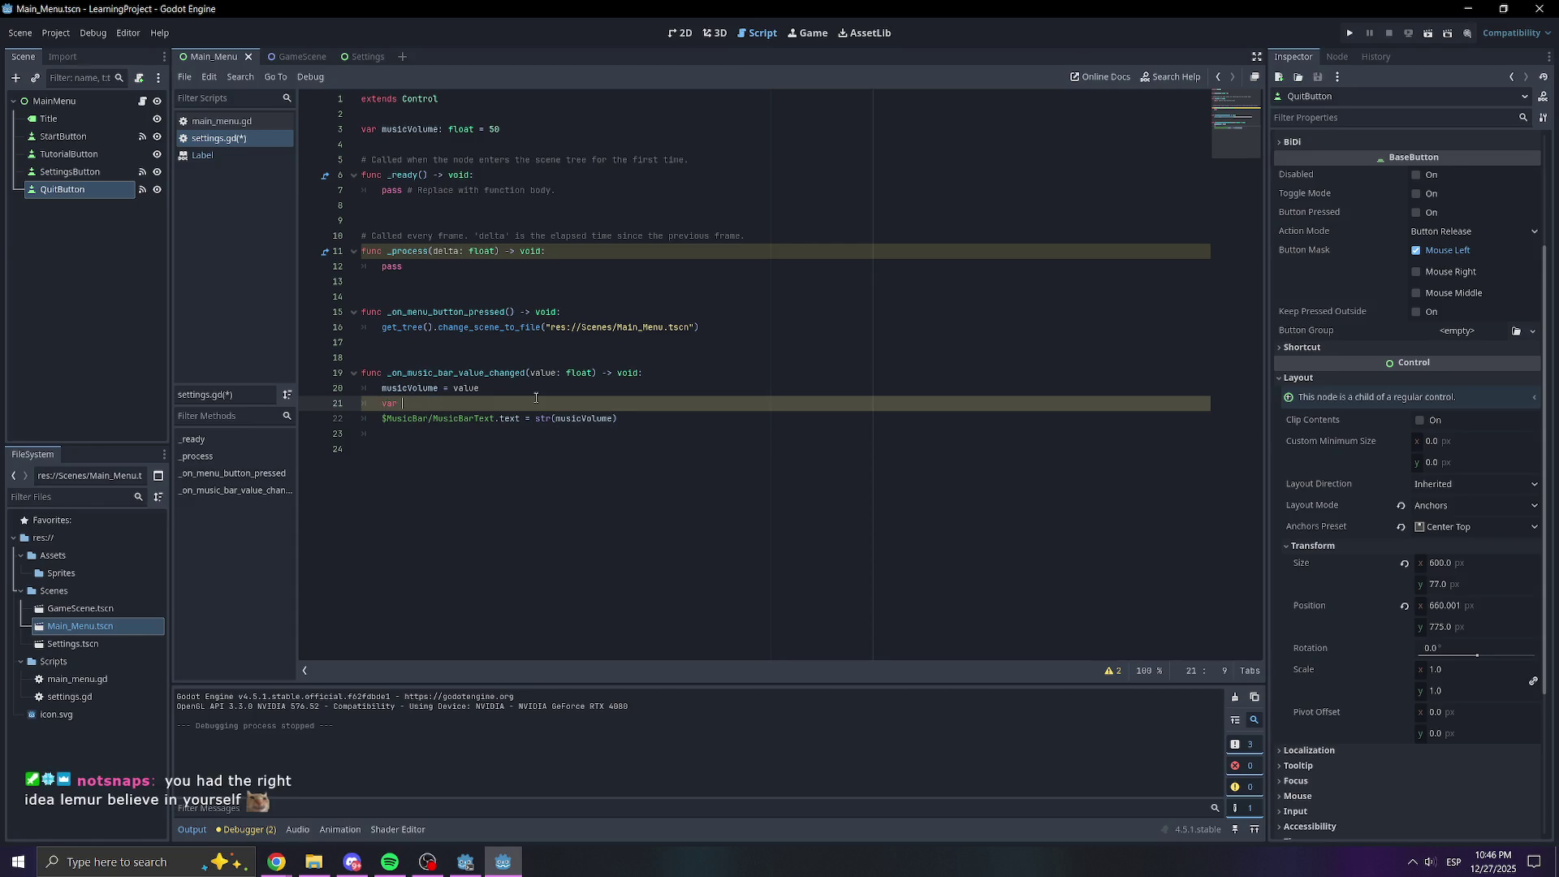
key("ctrl+z")
key("ctrl+z")
key("BackSpace")
key("BackSpace")
key("BackSpace")
left_click(706, 406)
left_click(550, 406)
key("ctrl+s")
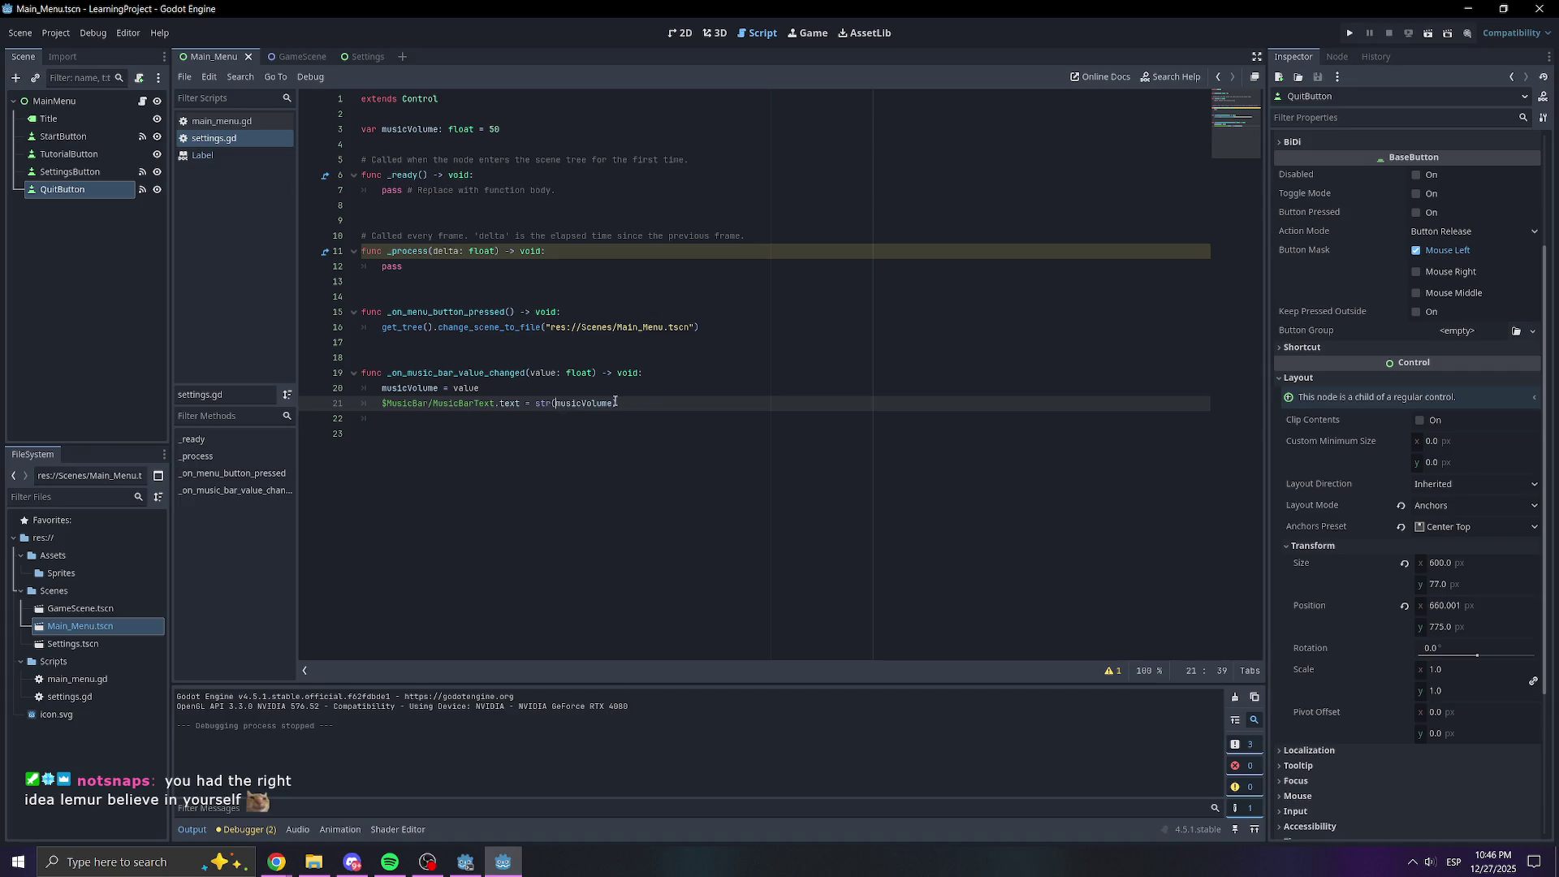
Complete line 21 as MusicBarText.text = str(int(musicVolume)), save, and run the project
mouse_move(604, 404)
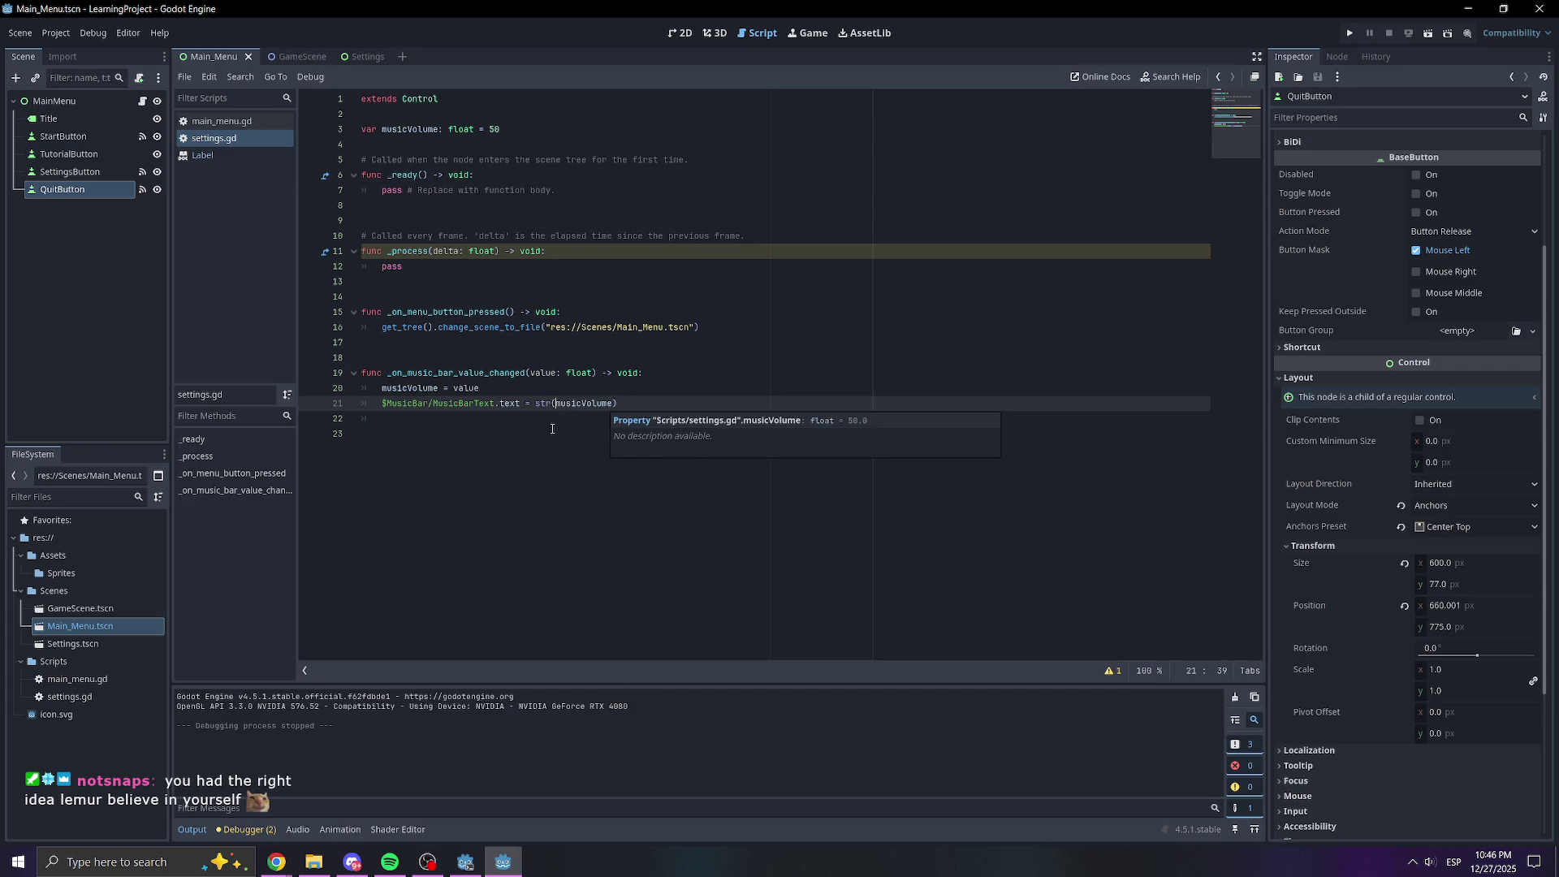
type("int(")
left_click(634, 403)
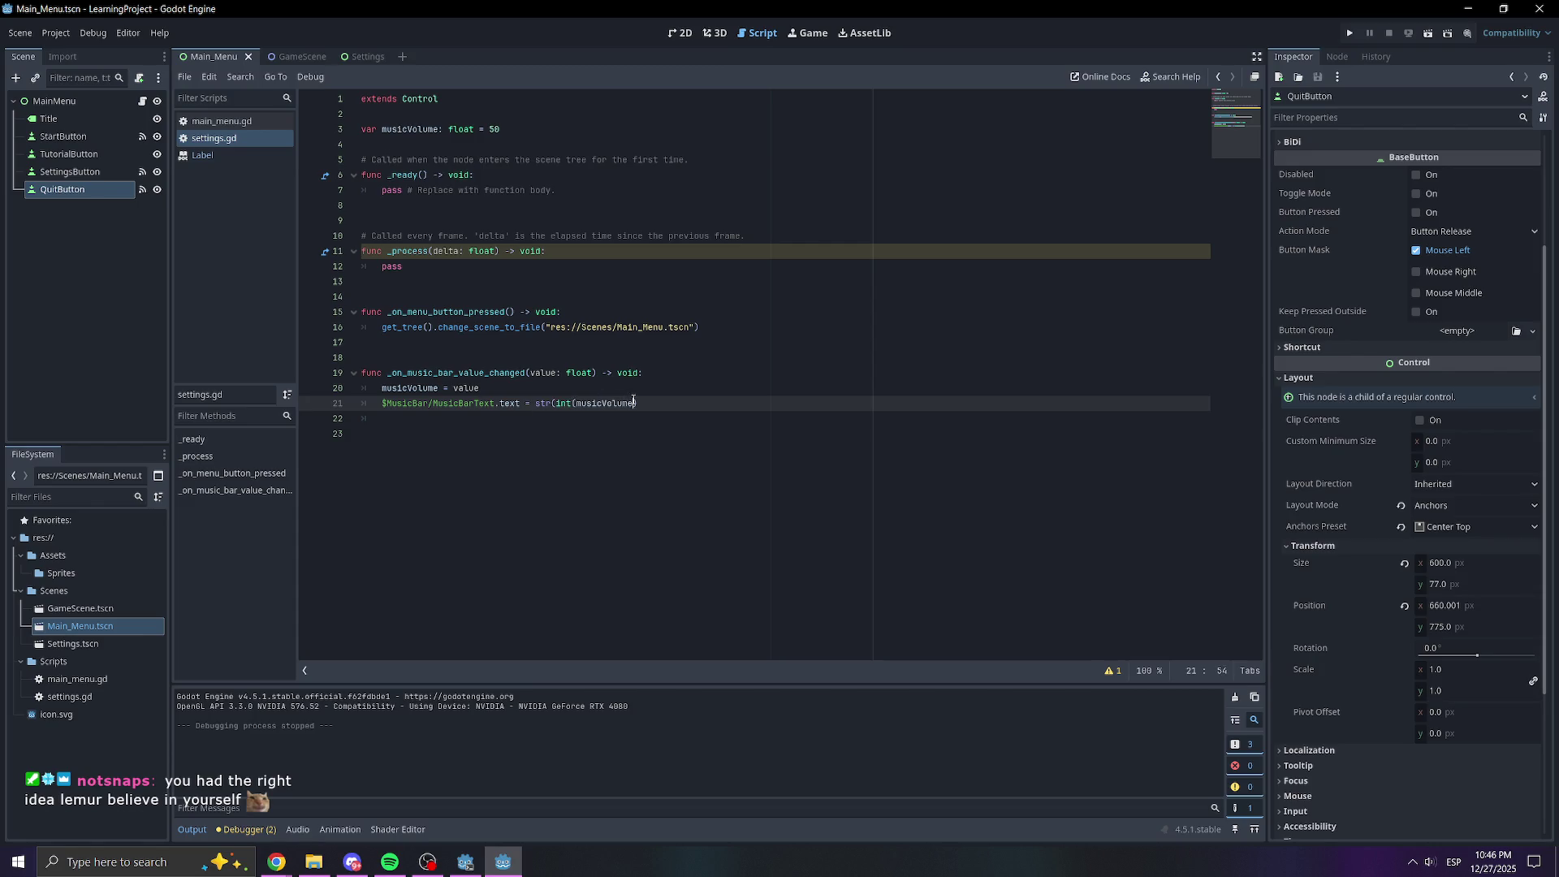
left_click(684, 375)
left_click(655, 406)
type(")")
key("ctrl+s")
left_click(632, 468)
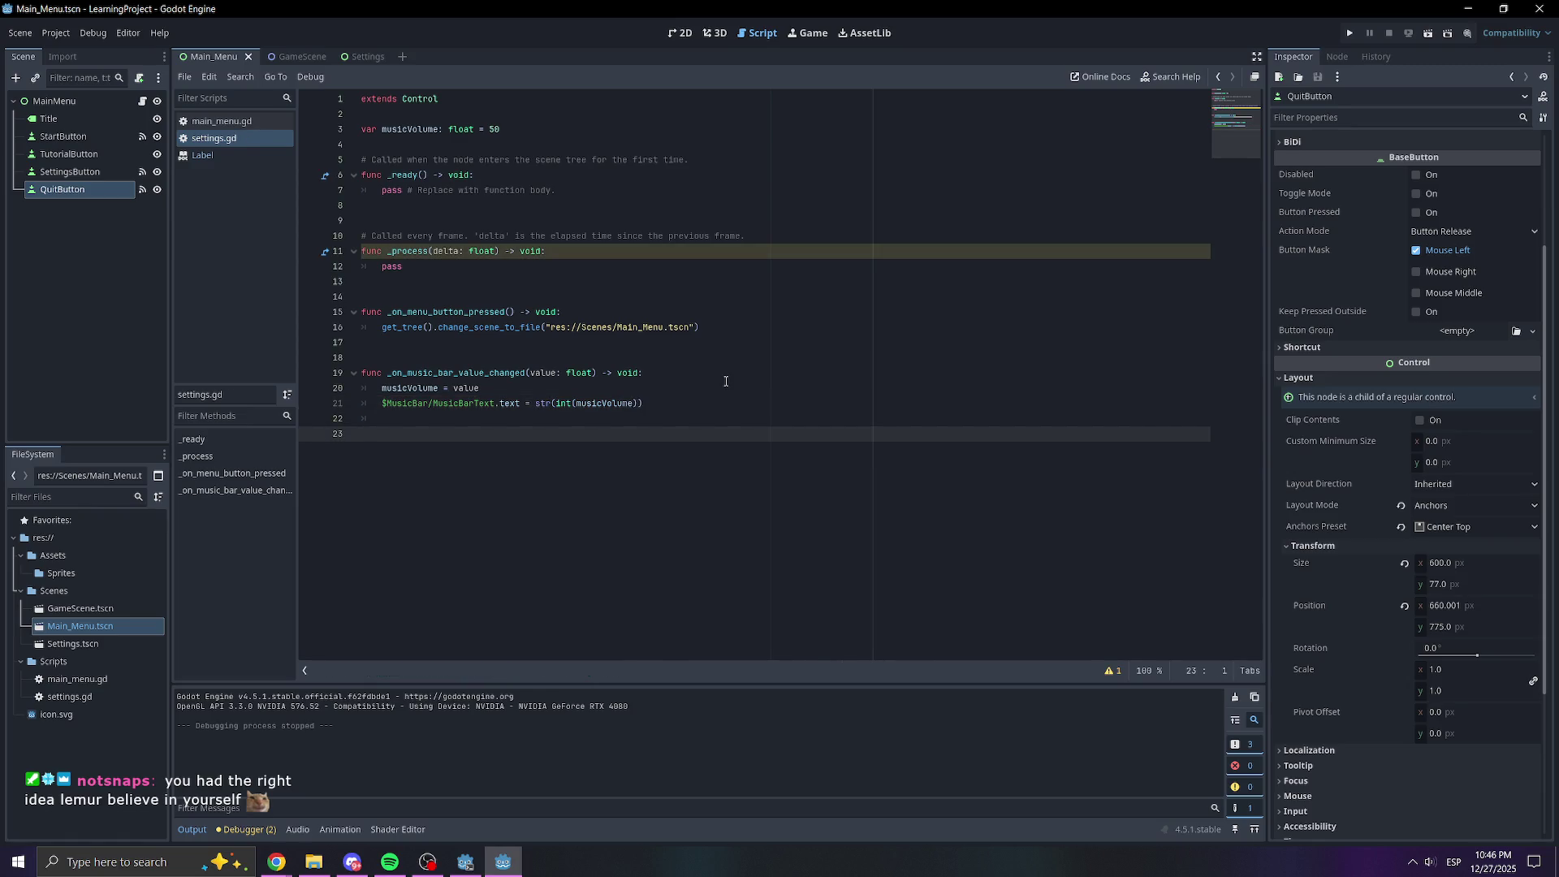
left_click(1351, 31)
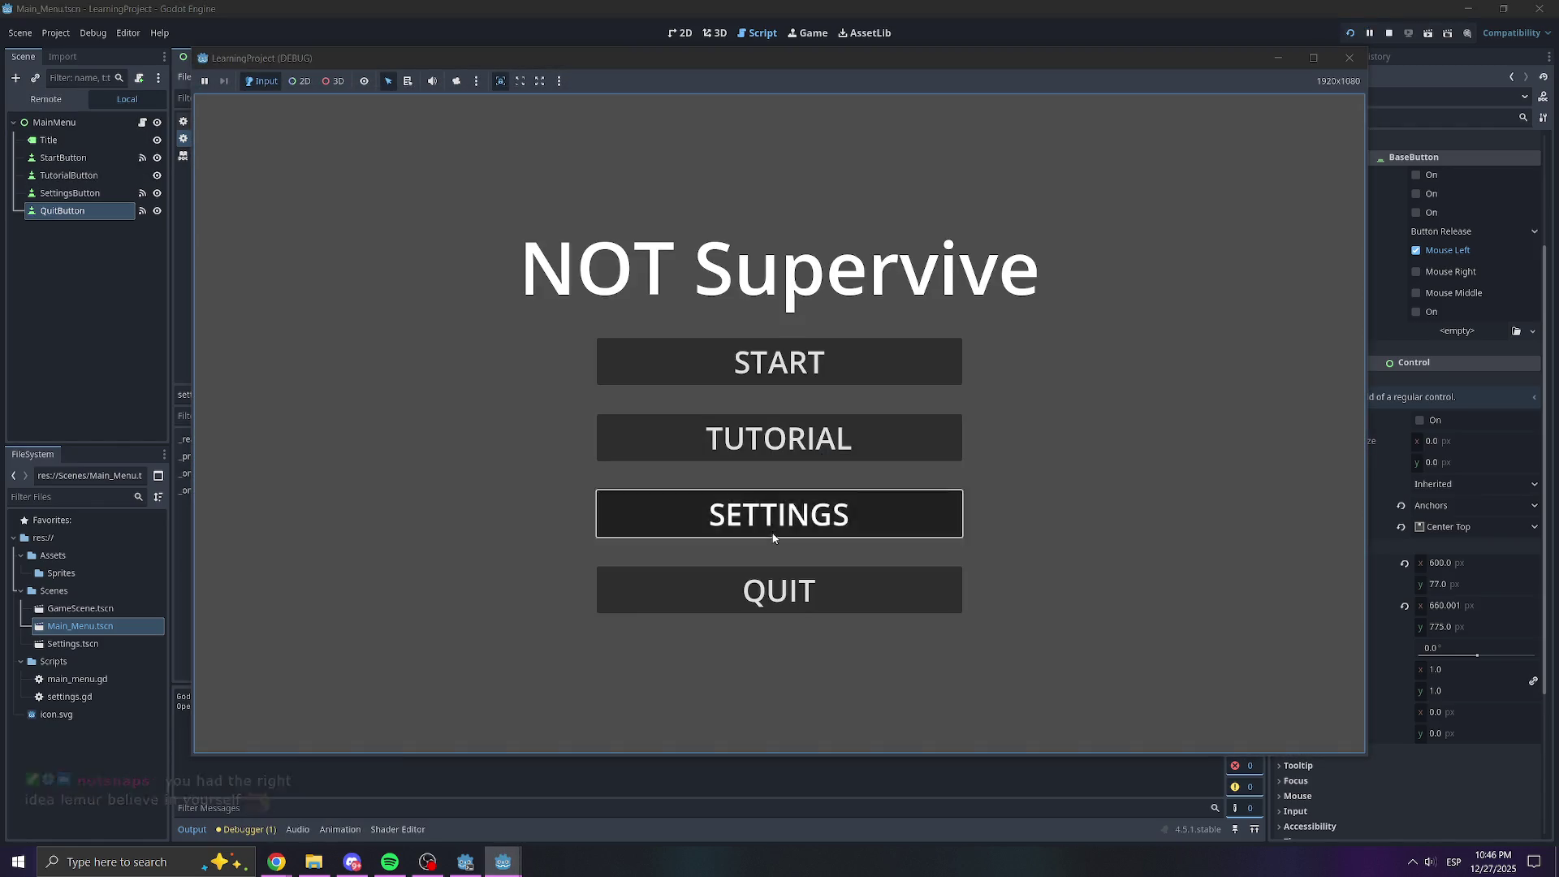
In the game's Settings, drag Music Volume to 46, 93 and 70, then close the game
left_click(773, 526)
left_click_drag(831, 346, 746, 354)
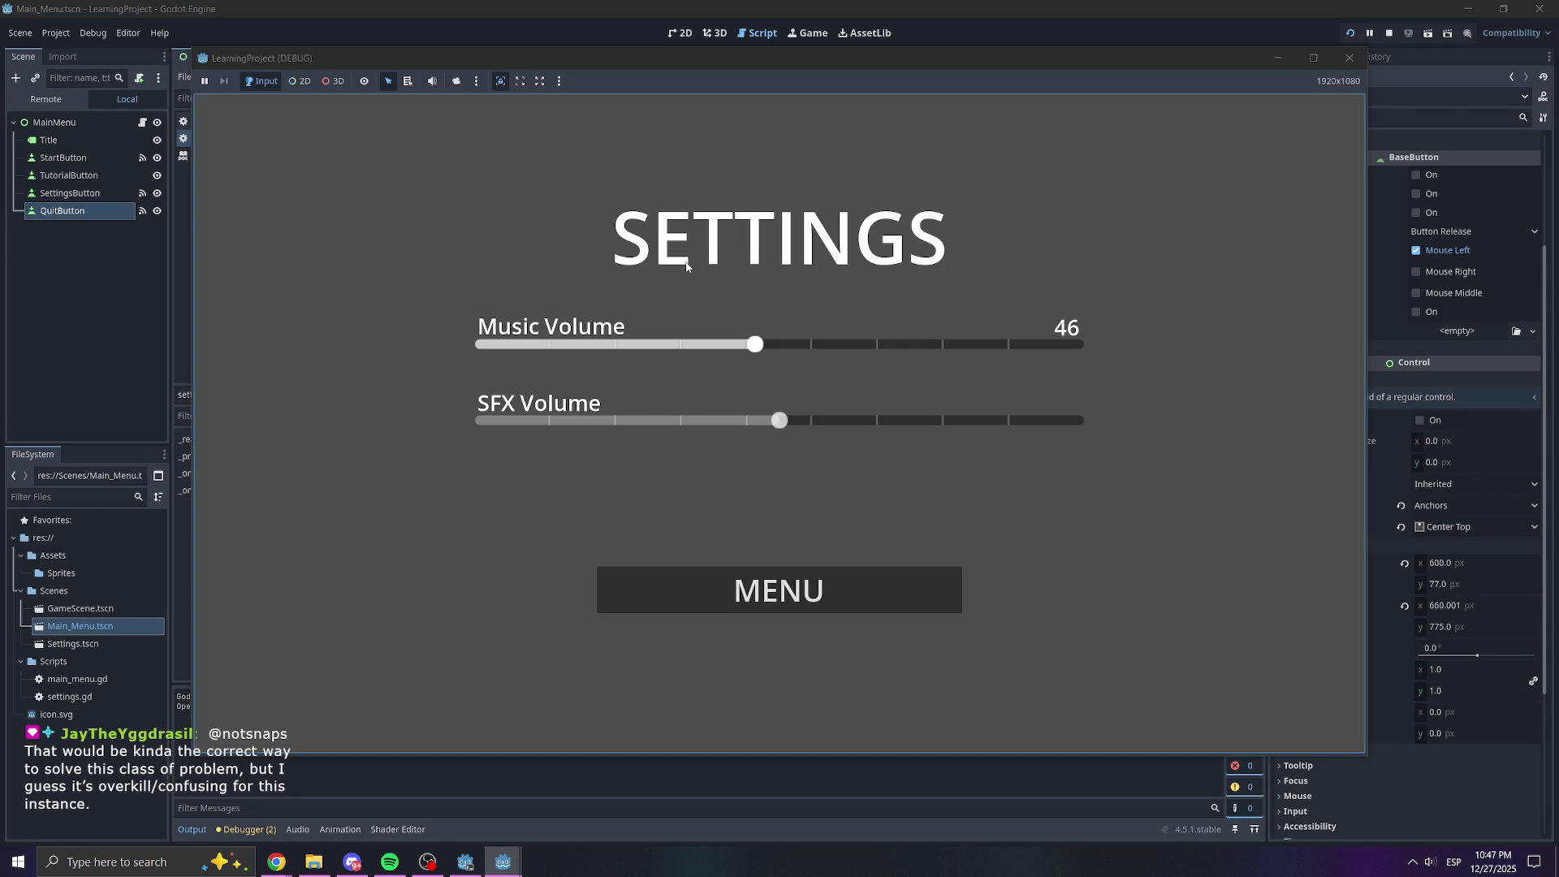
mouse_move(837, 346)
left_mouse_down()
mouse_move(545, 358)
mouse_move(1080, 345)
mouse_move(569, 341)
mouse_move(1035, 309)
left_mouse_up()
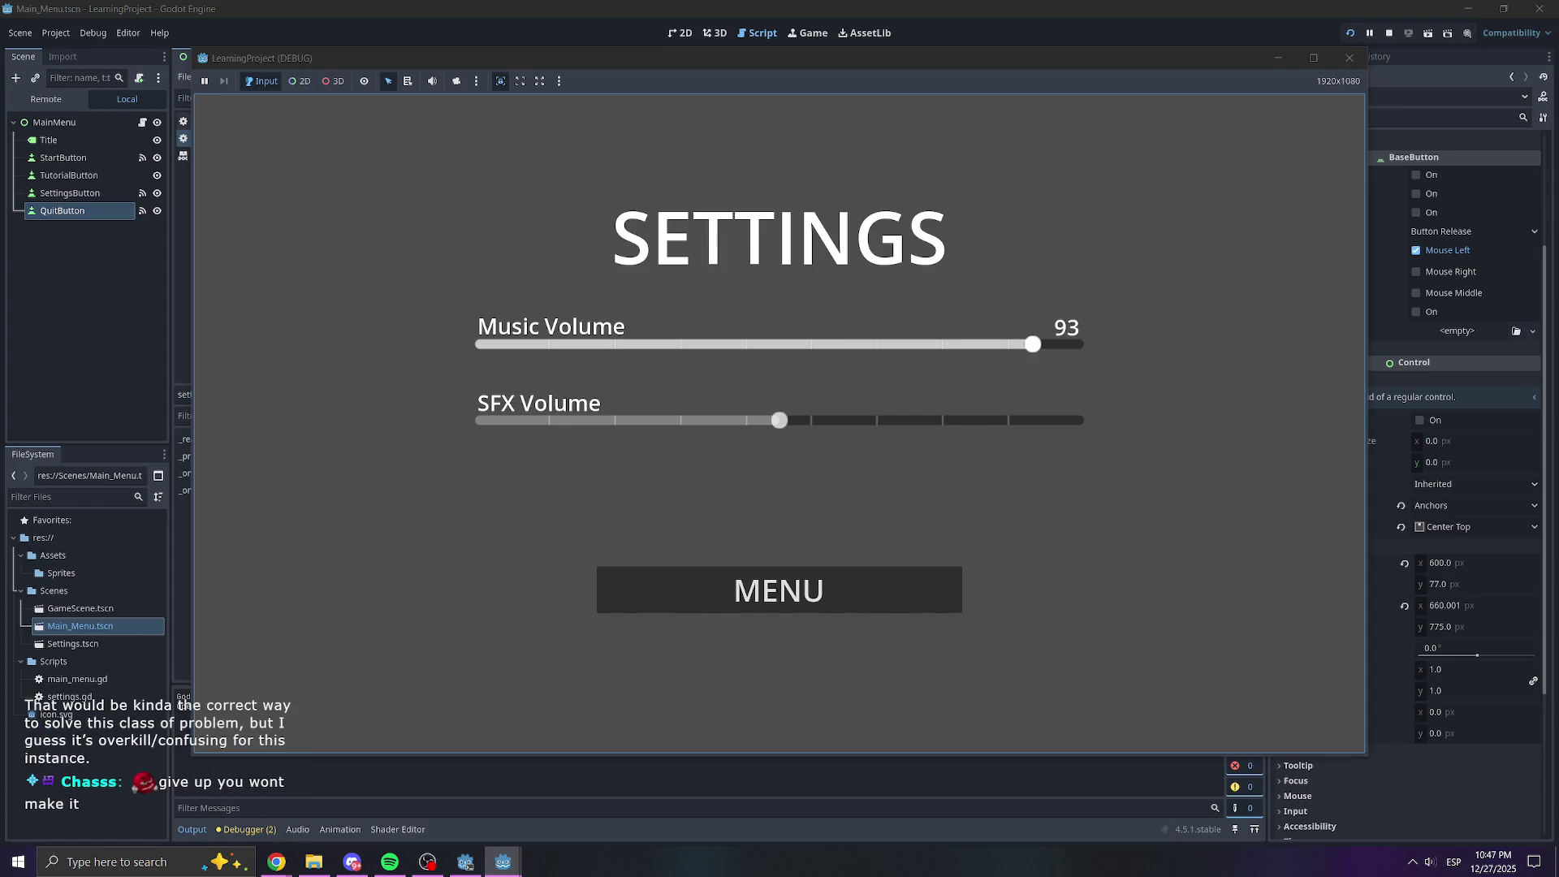
mouse_move(1032, 344)
left_mouse_down()
mouse_move(756, 362)
mouse_move(475, 351)
mouse_move(900, 349)
left_mouse_up()
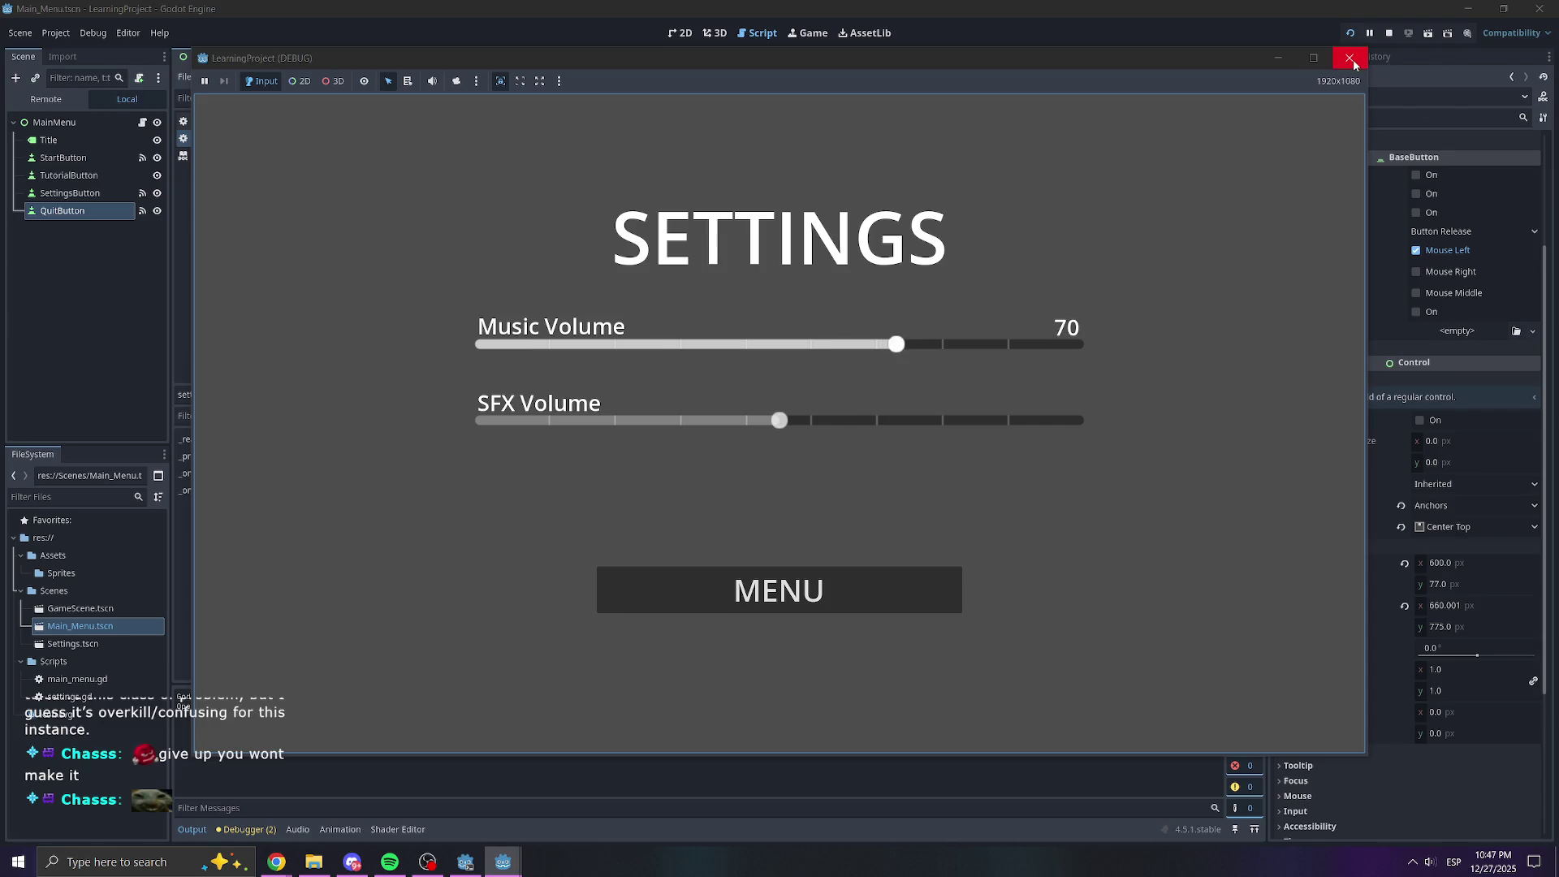
left_click(1350, 58)
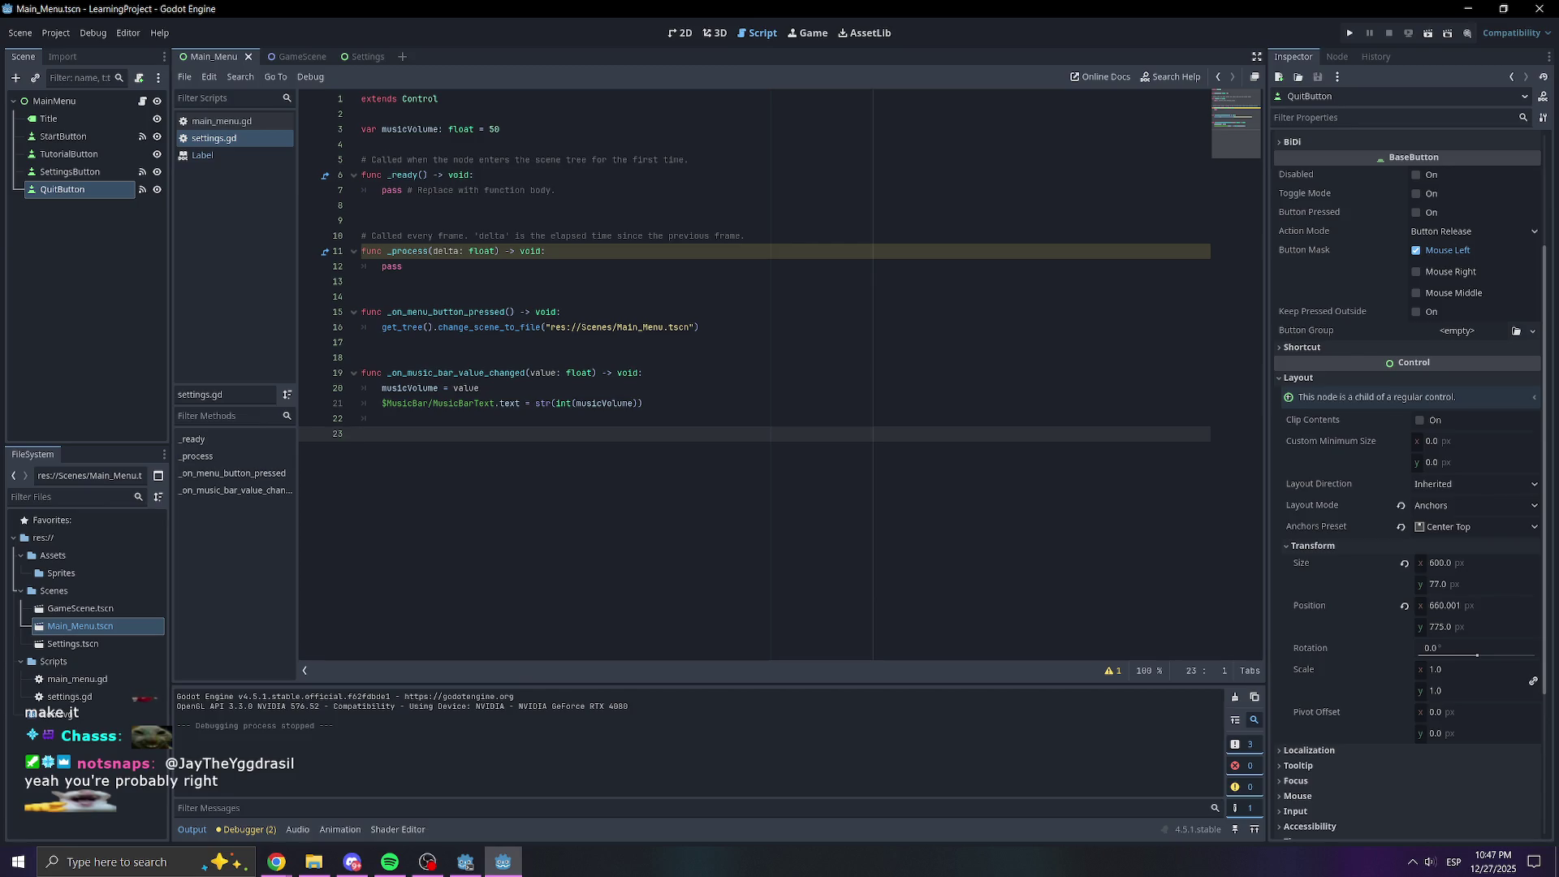
left_click(650, 403)
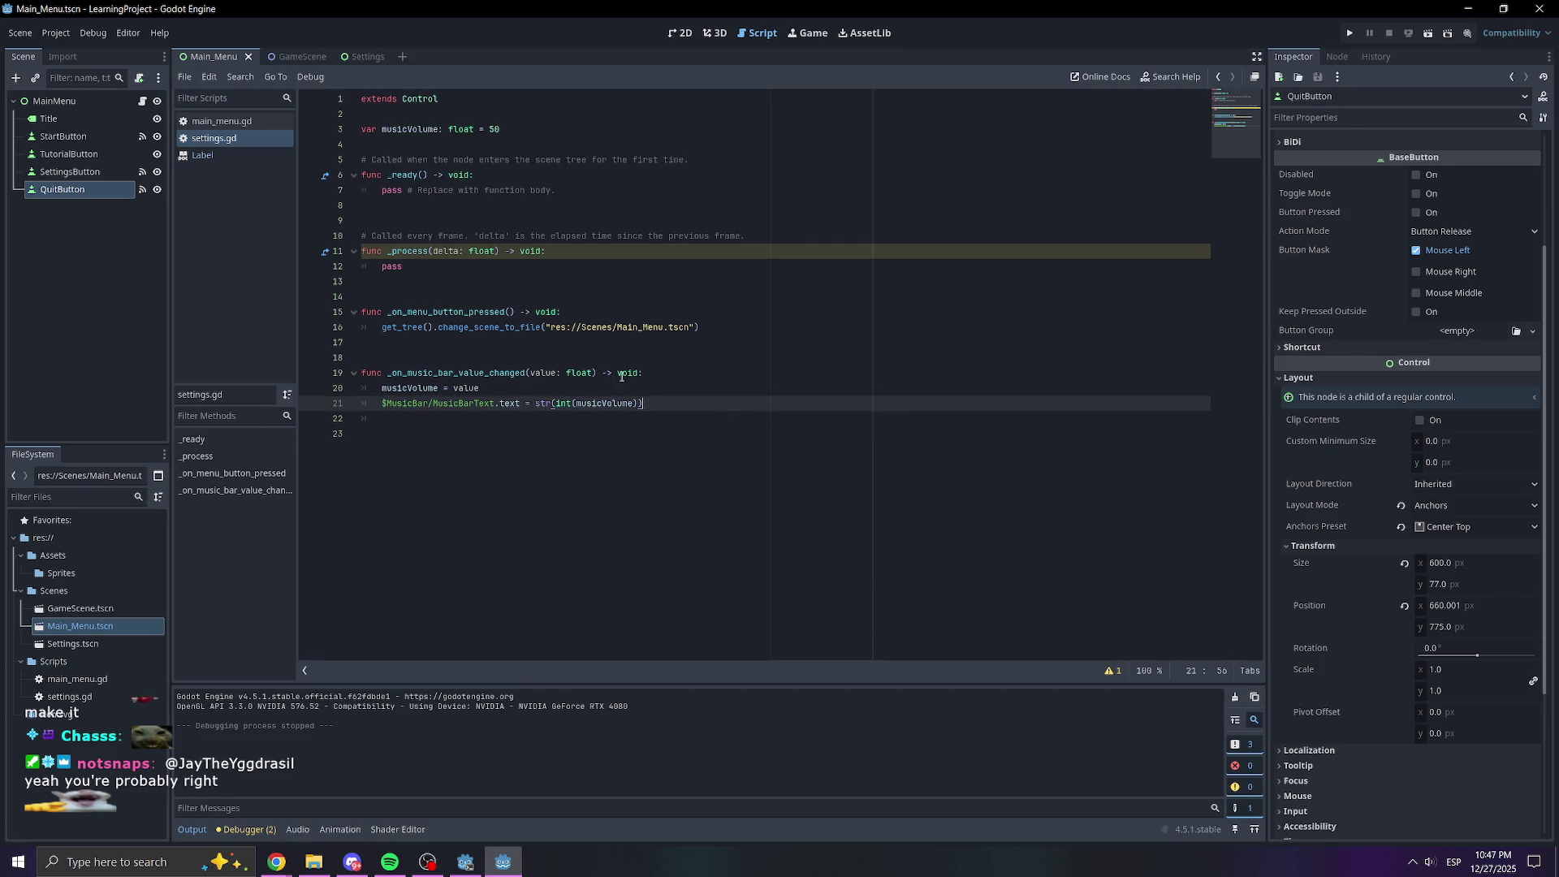
left_click(548, 124)
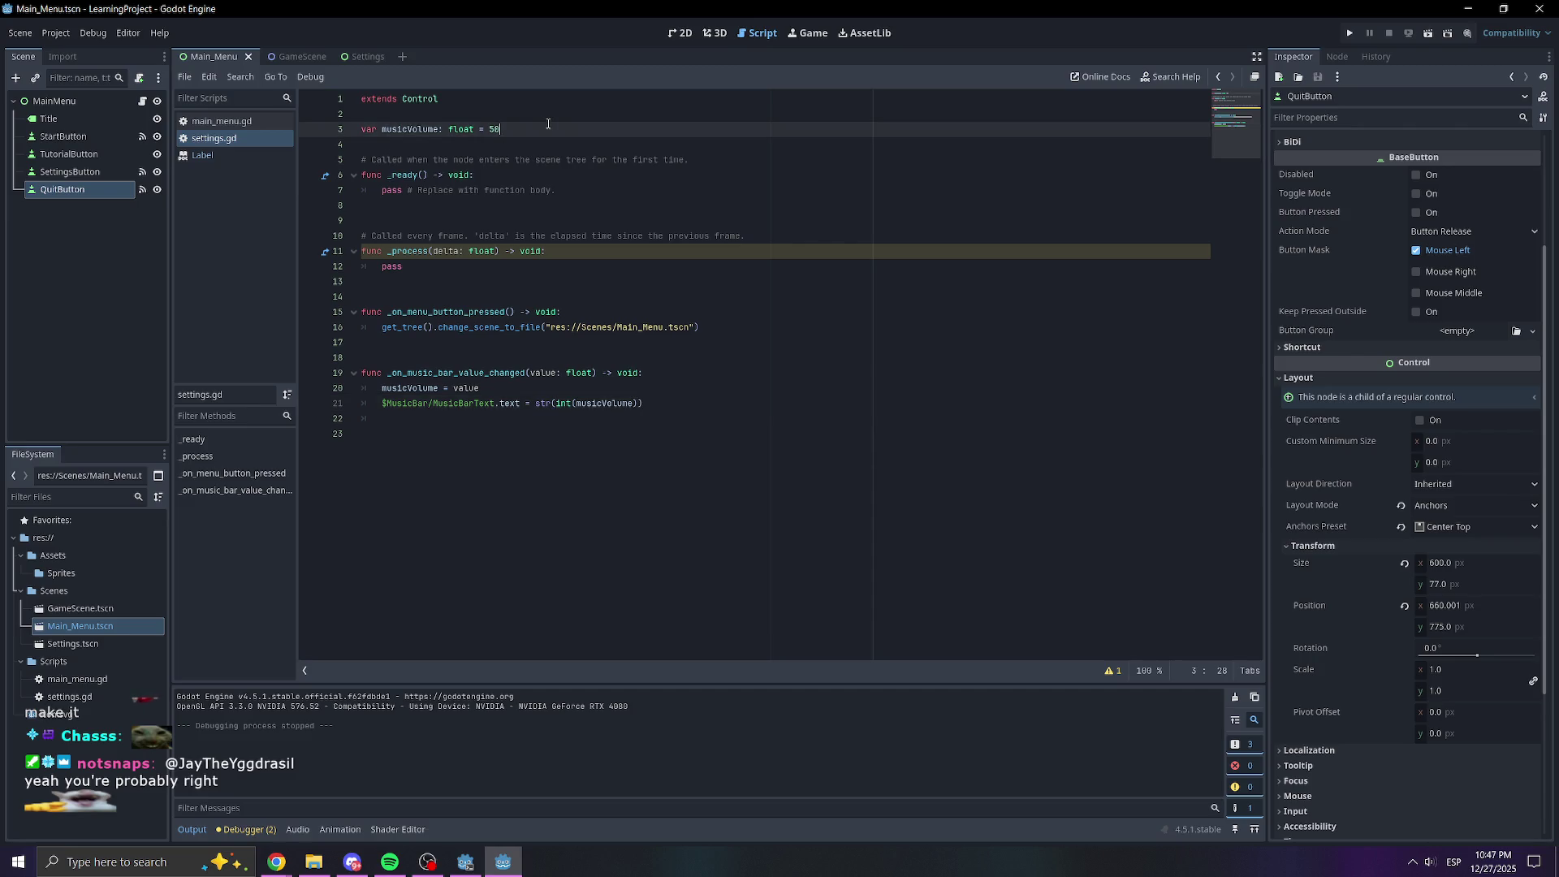
Duplicate the musicVolume declaration as a new line 4 declaring sfxVolume = 50
triple_click(548, 124)
key("ctrl+c")
left_click(538, 136)
key("ctrl+v")
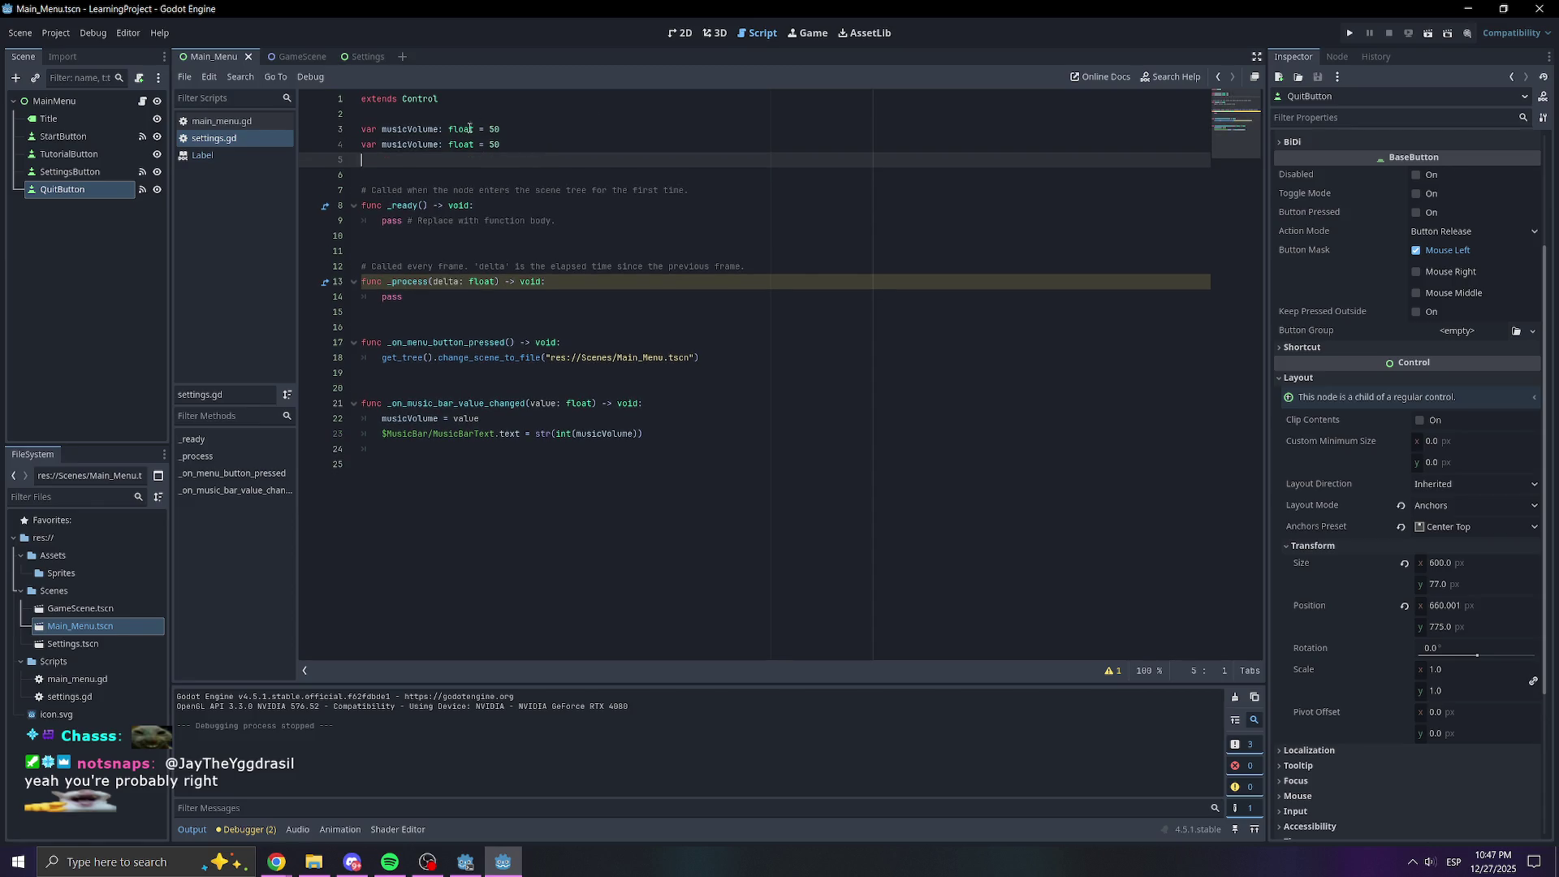
left_click(408, 145)
key("BackSpace")
key("BackSpace")
key("BackSpace")
key("BackSpace")
key("BackSpace")
type("sfx")
left_click(538, 114)
left_click(554, 146)
left_click_drag(649, 434, 361, 418)
left_click(562, 310)
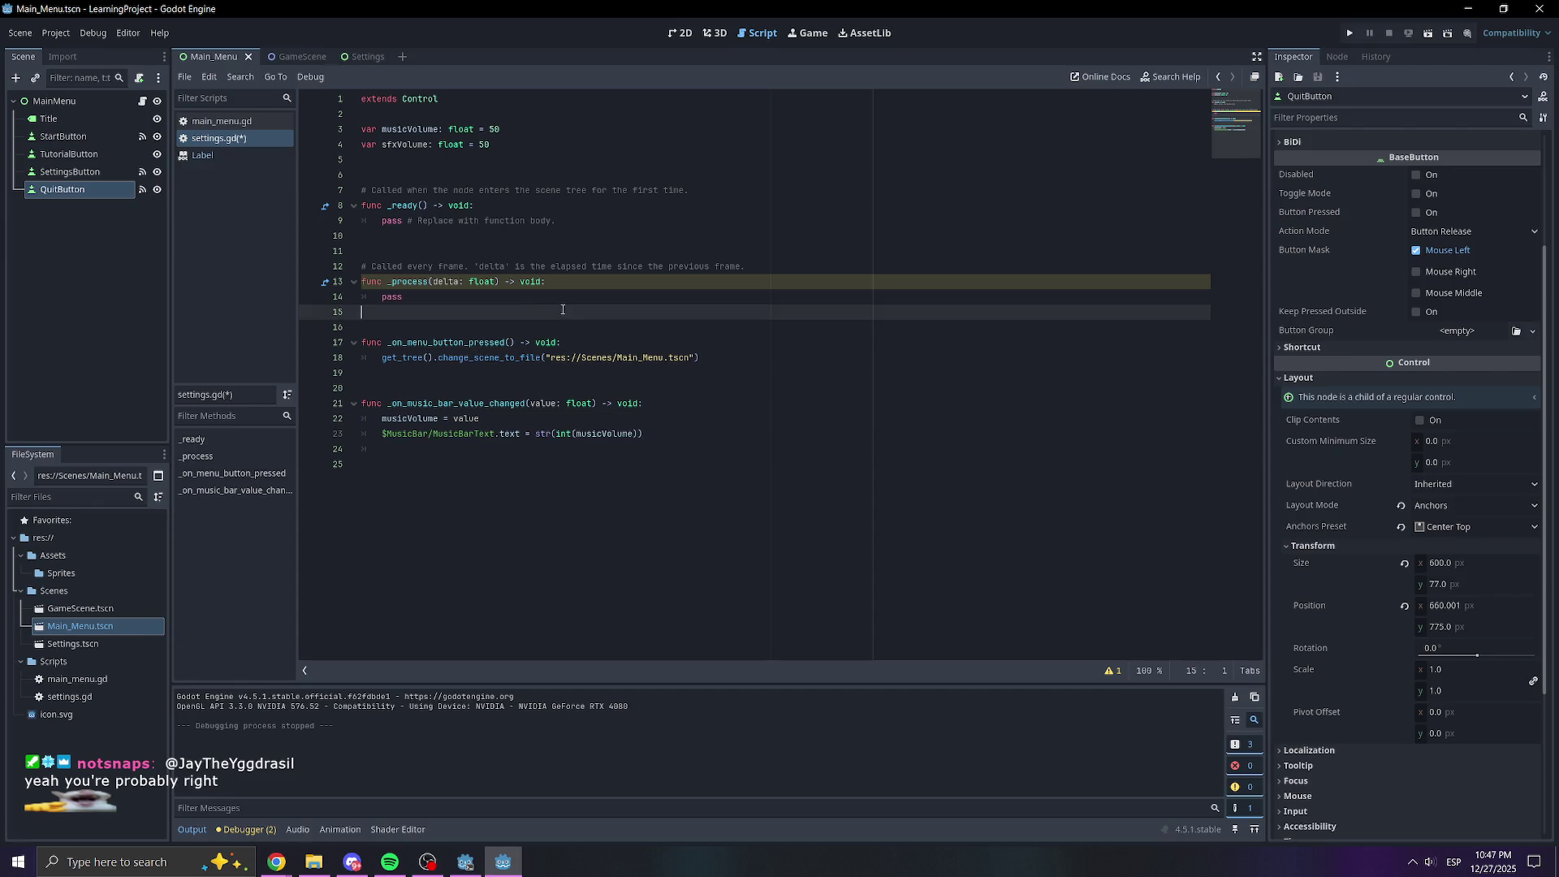
In the Settings scene, connect SFXBarSlider's value_changed signal to a new handler
left_click(680, 32)
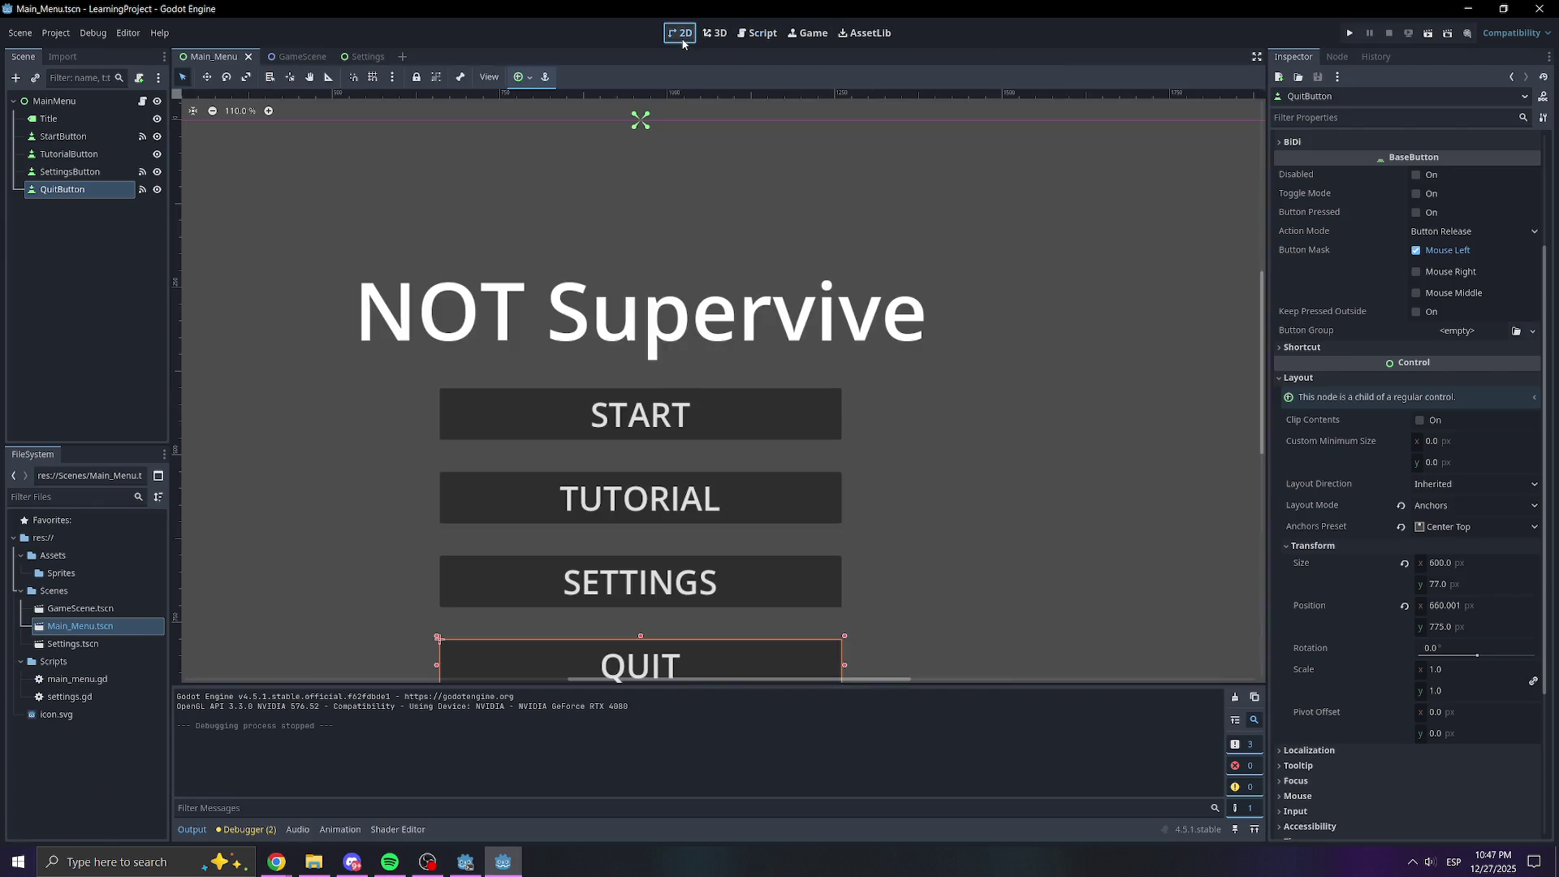
left_click(366, 56)
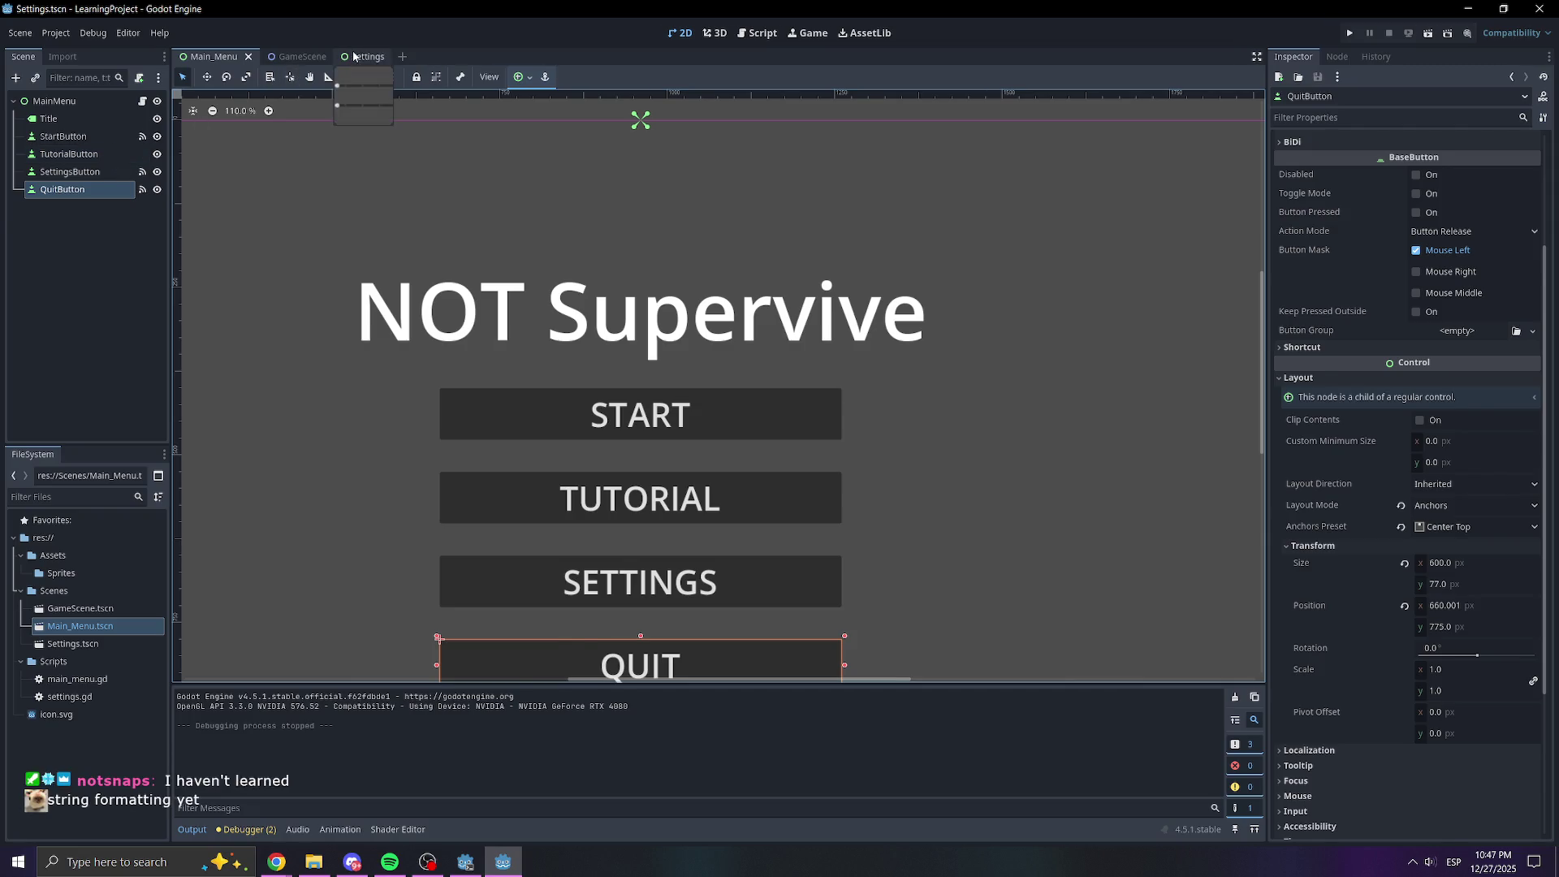
left_click(461, 431)
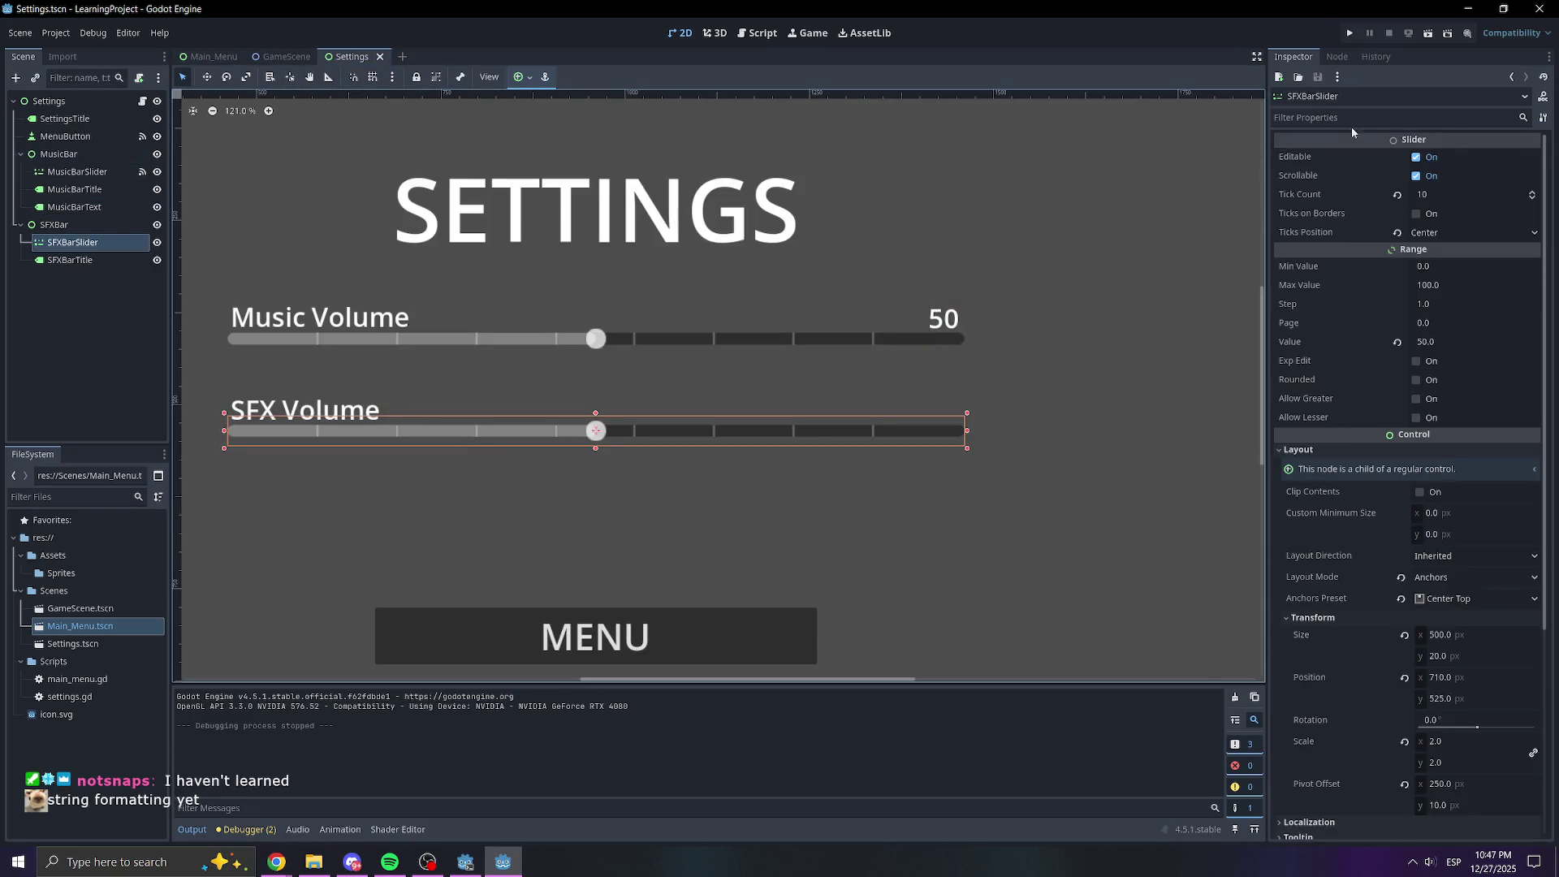
left_click(1338, 56)
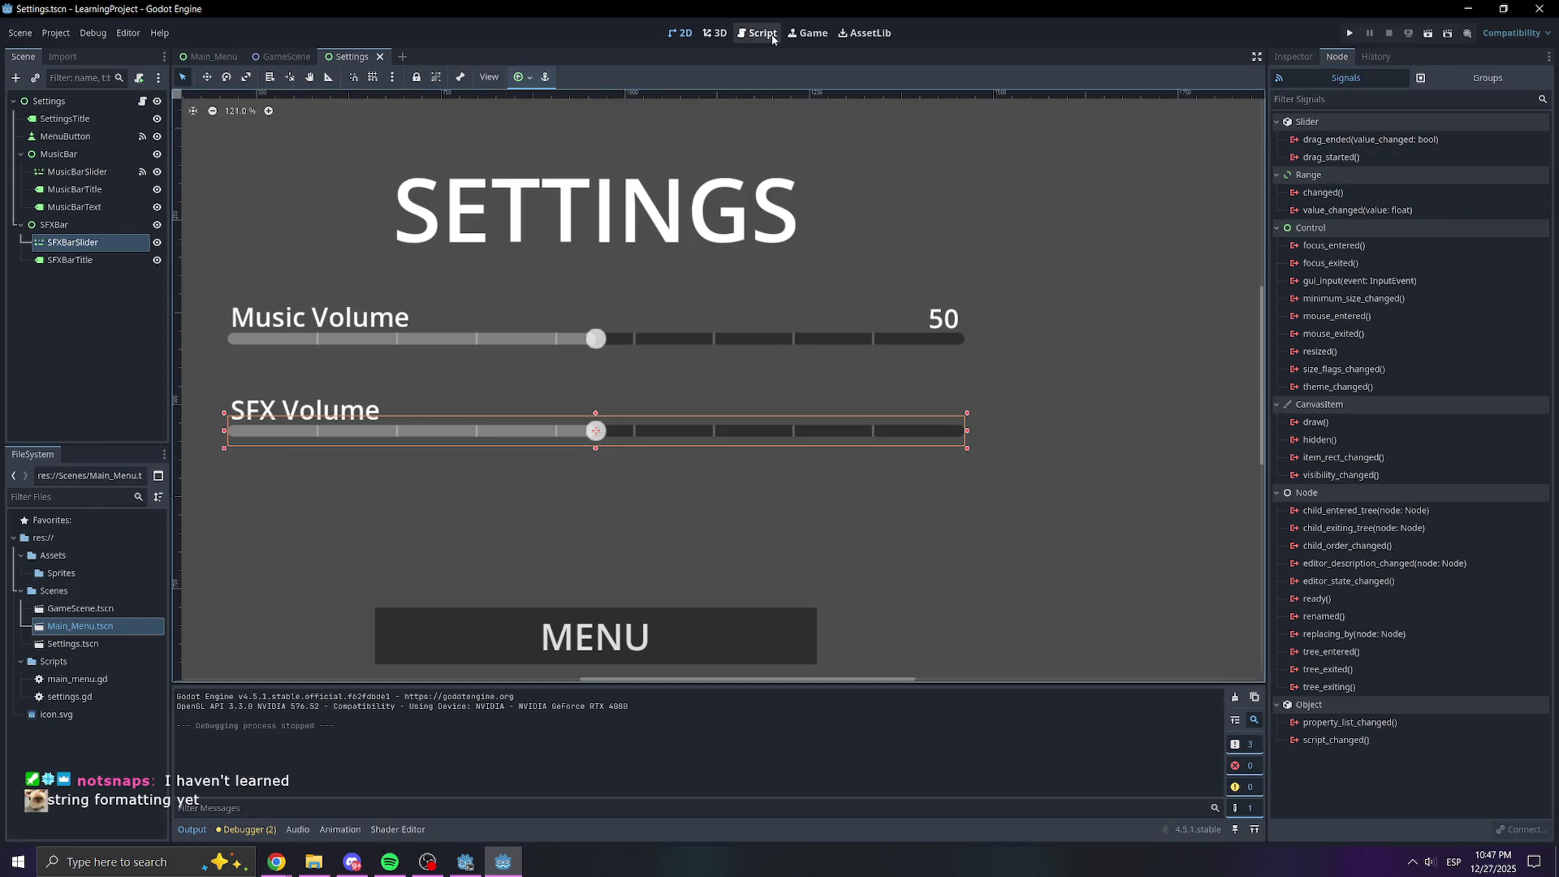
double_click(1336, 211)
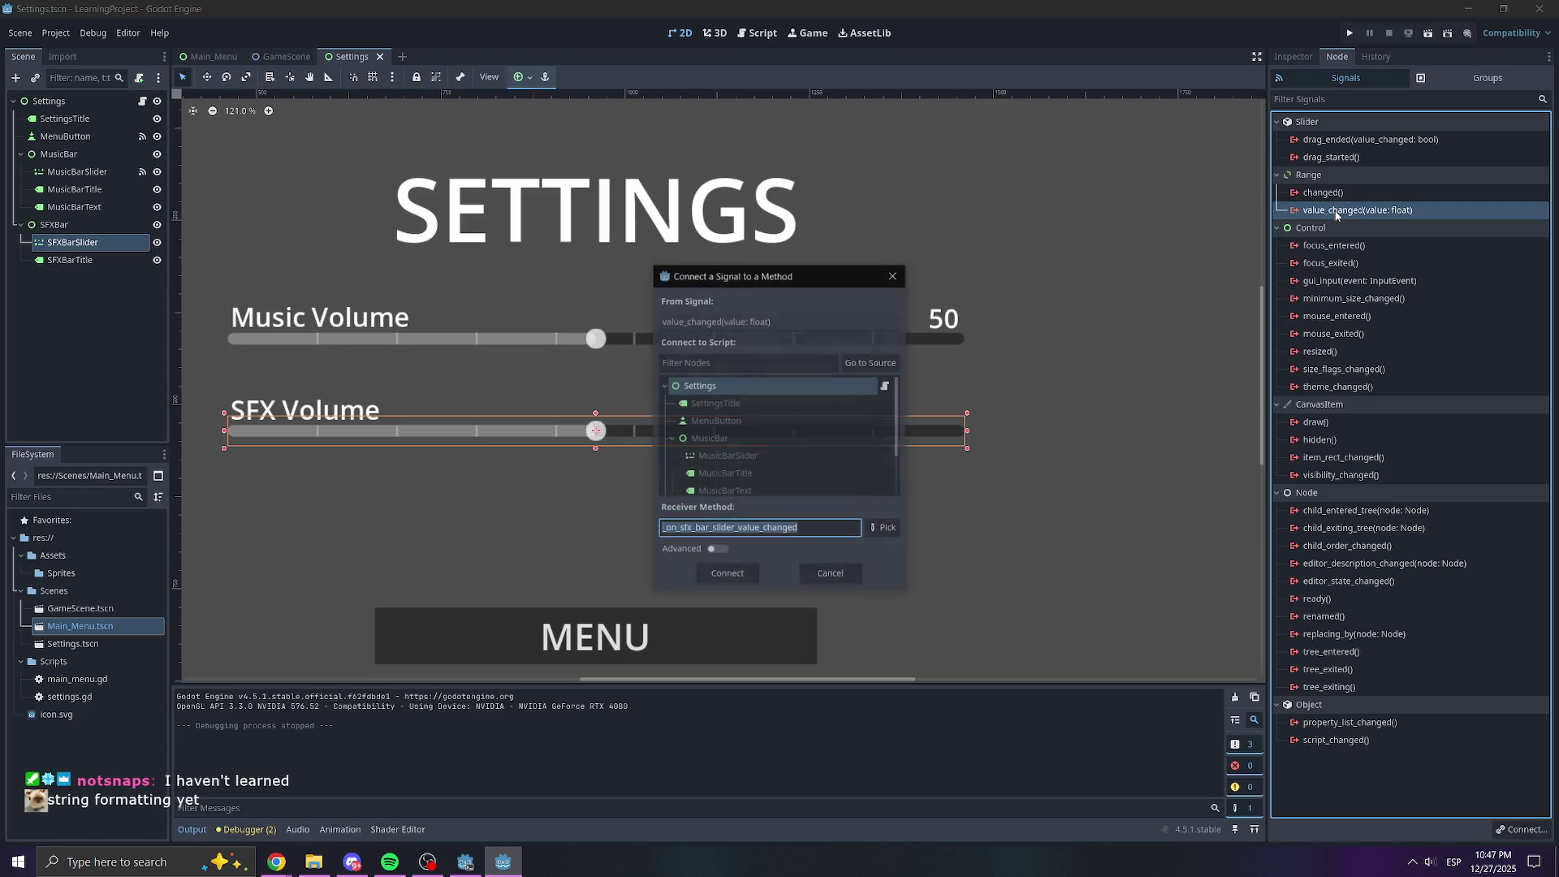
left_click(727, 575)
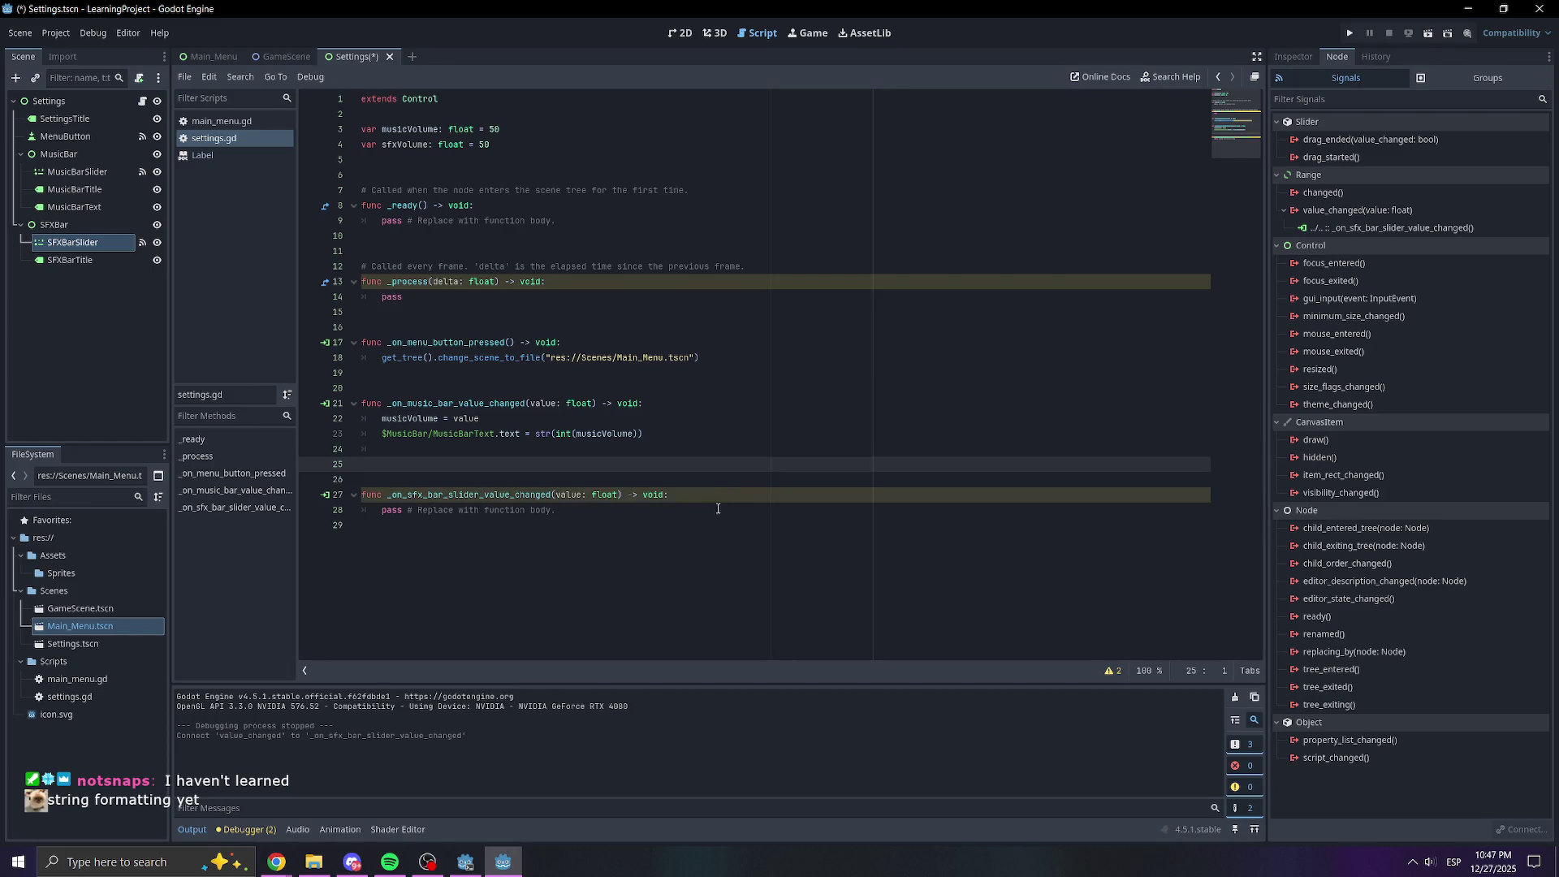
Replace the handler's pass with the pasted music body, renaming musicVolume to sfxVolume
mouse_move(488, 510)
left_mouse_down()
mouse_move(559, 509)
mouse_move(382, 511)
left_mouse_up()
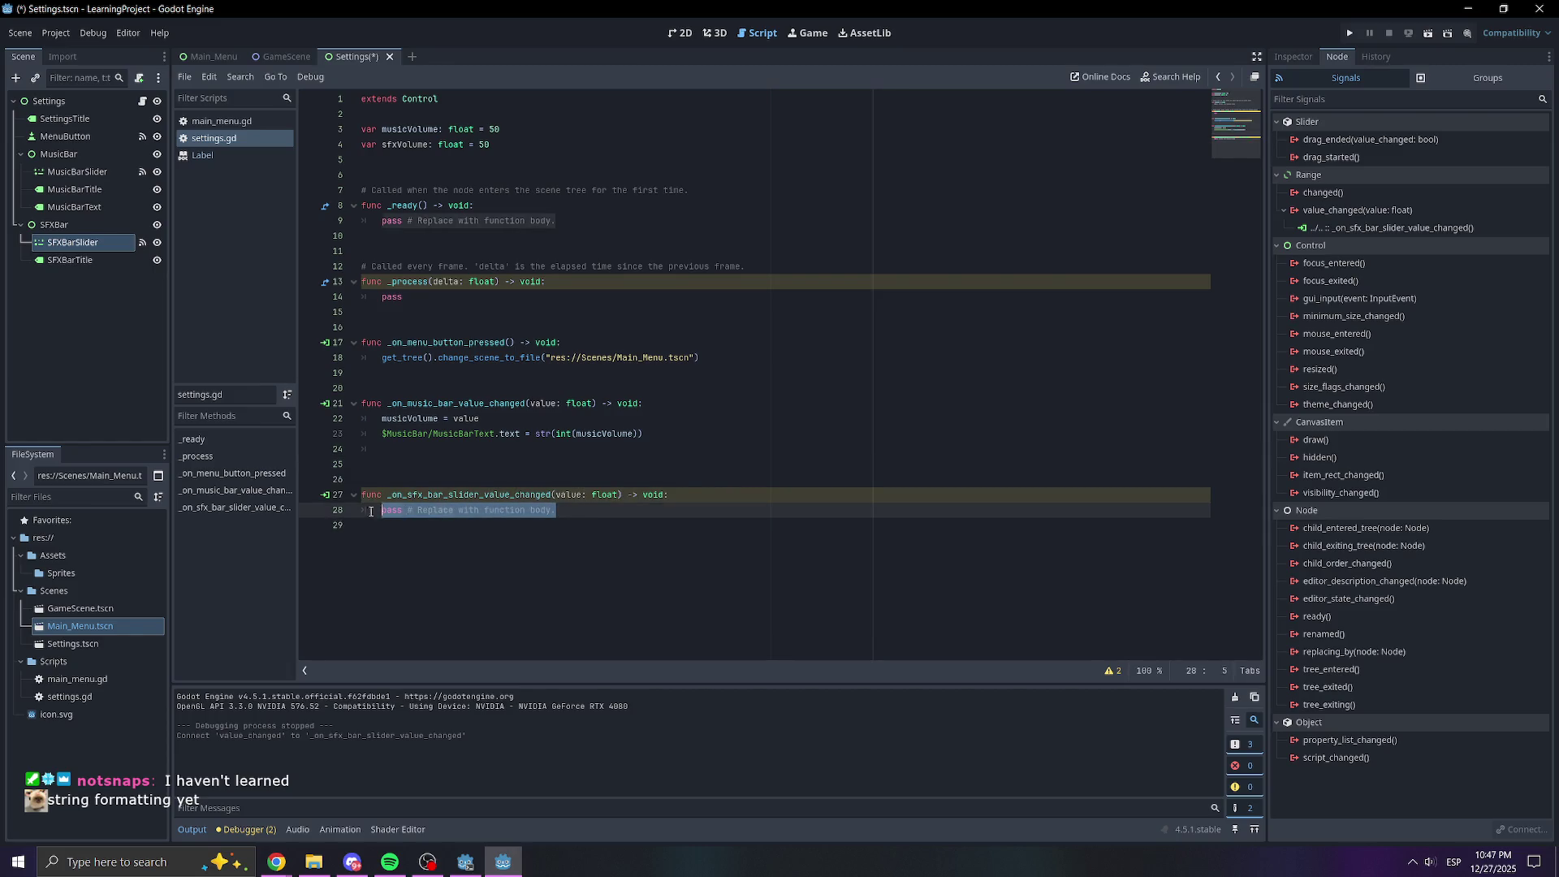
type("musicVolume = value \t$MusicBar/MusicBarText.text = str(int(musicVolume))")
left_click(404, 510)
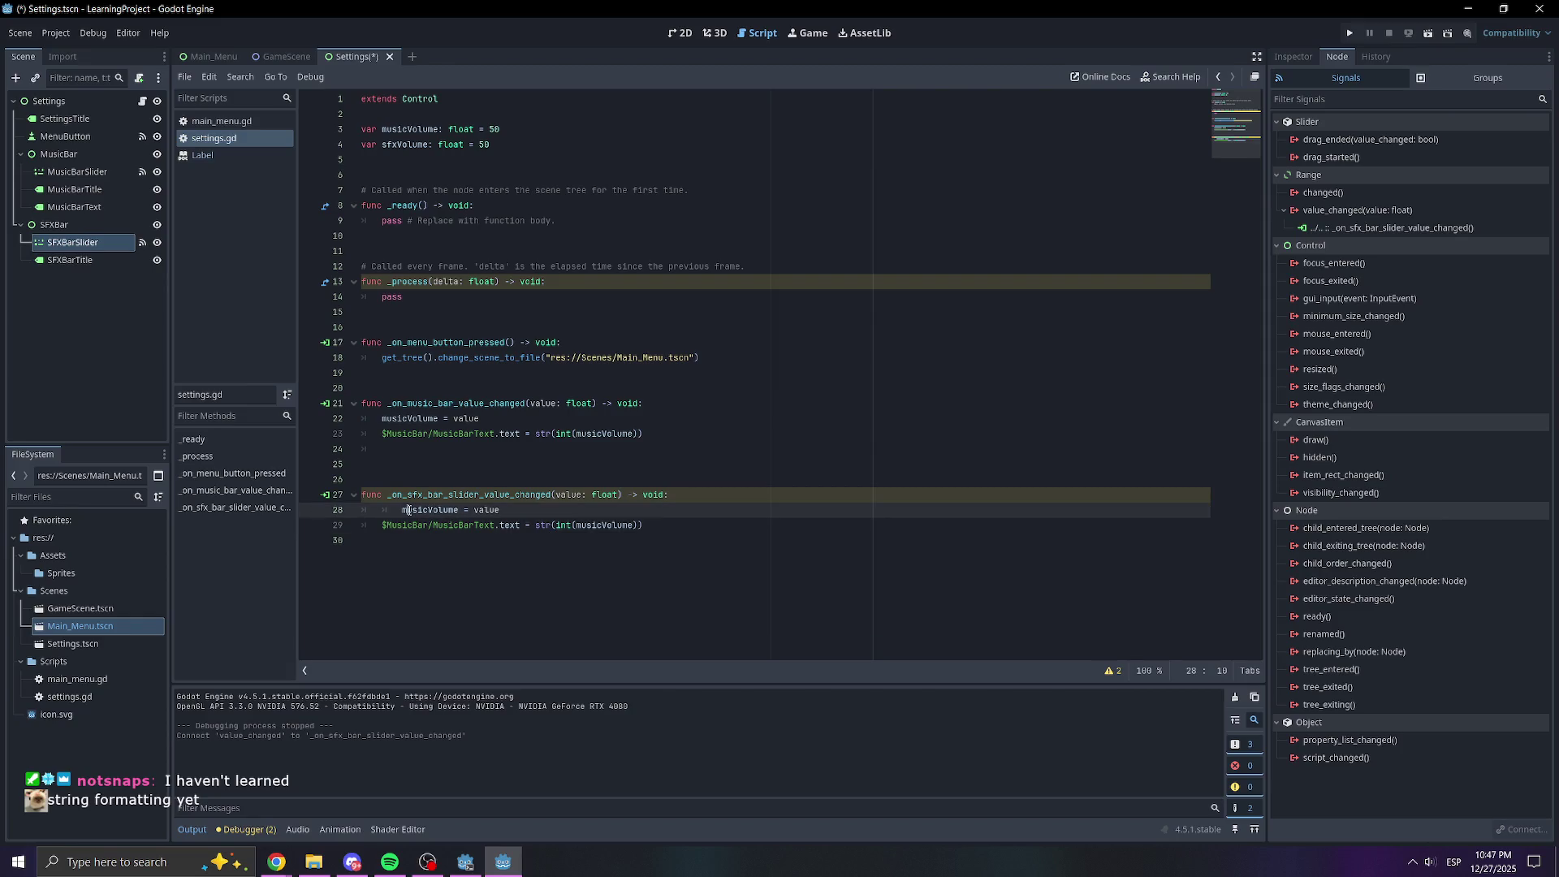
key("Left")
key("BackSpace")
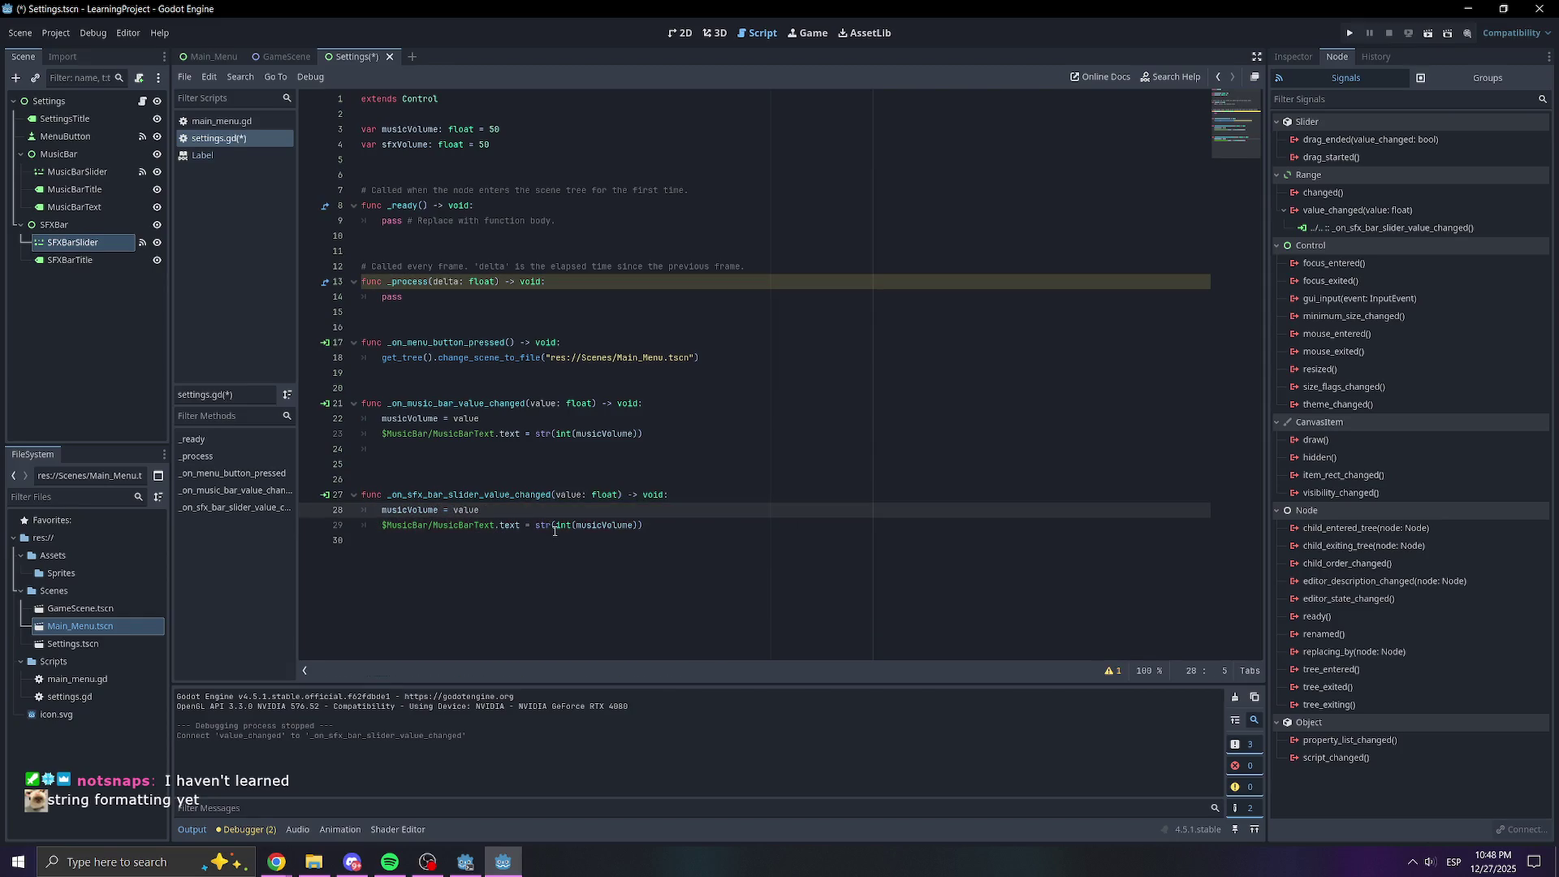
left_click(407, 510)
key("BackSpace")
key("BackSpace")
key("BackSpace")
type("sf")
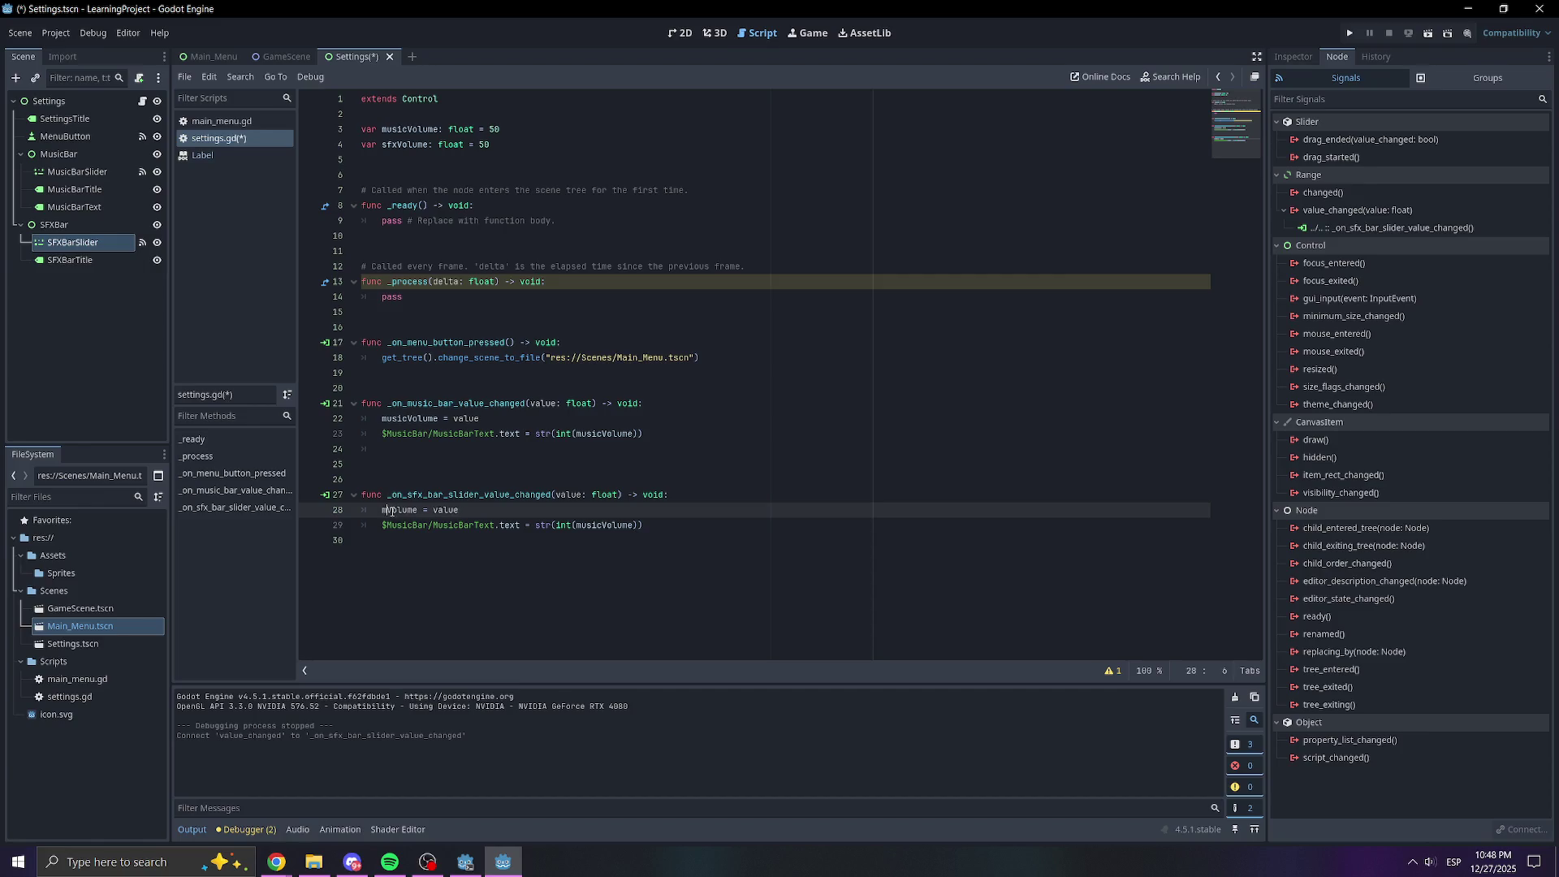
type("x")
left_click(537, 461)
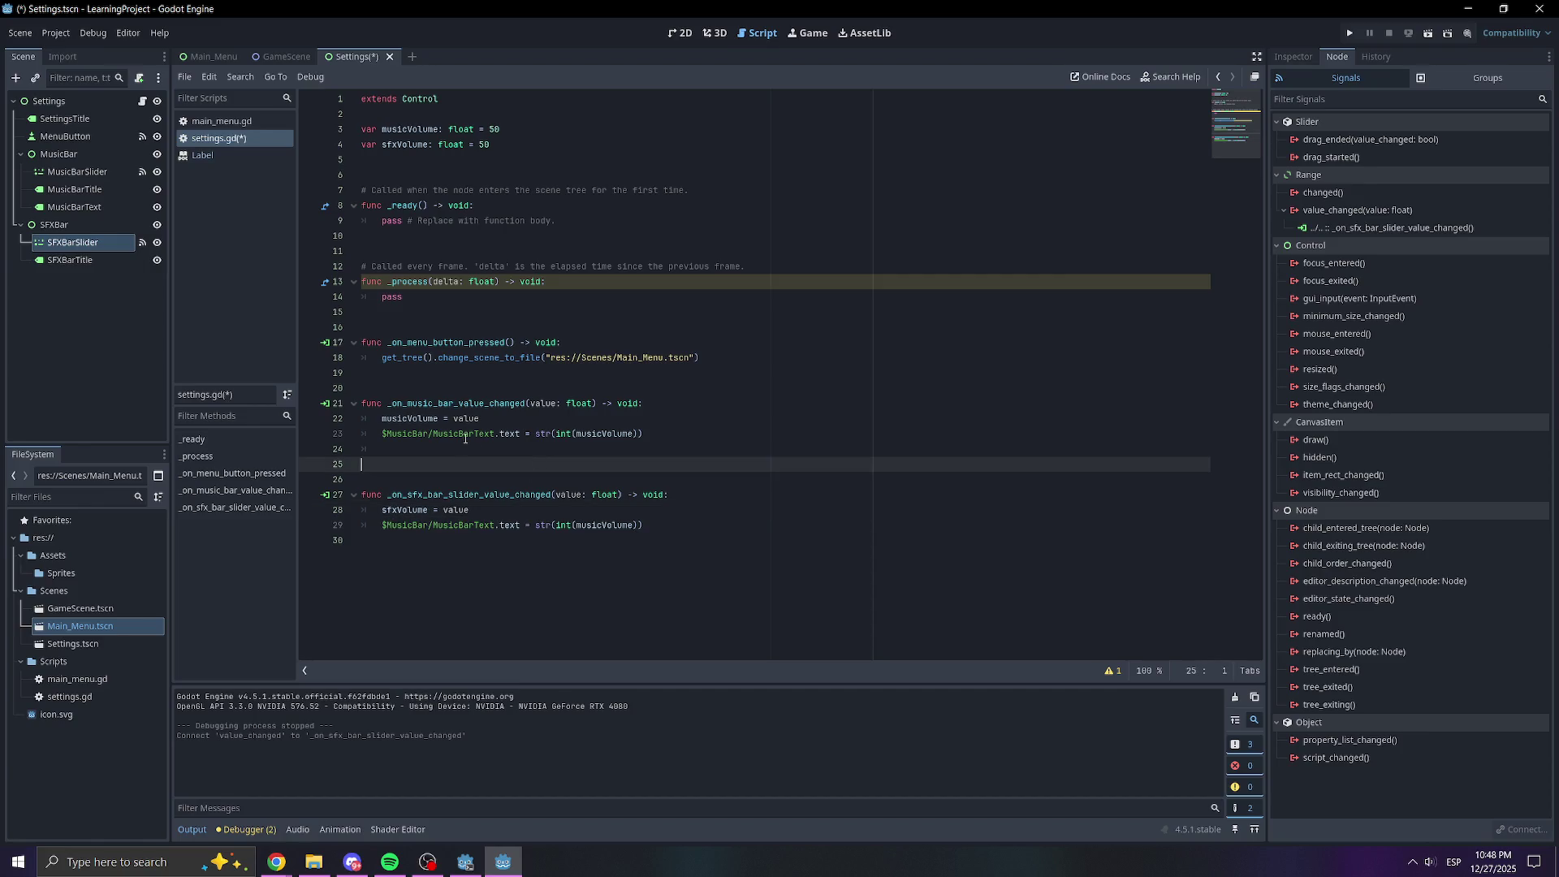
left_click(665, 36)
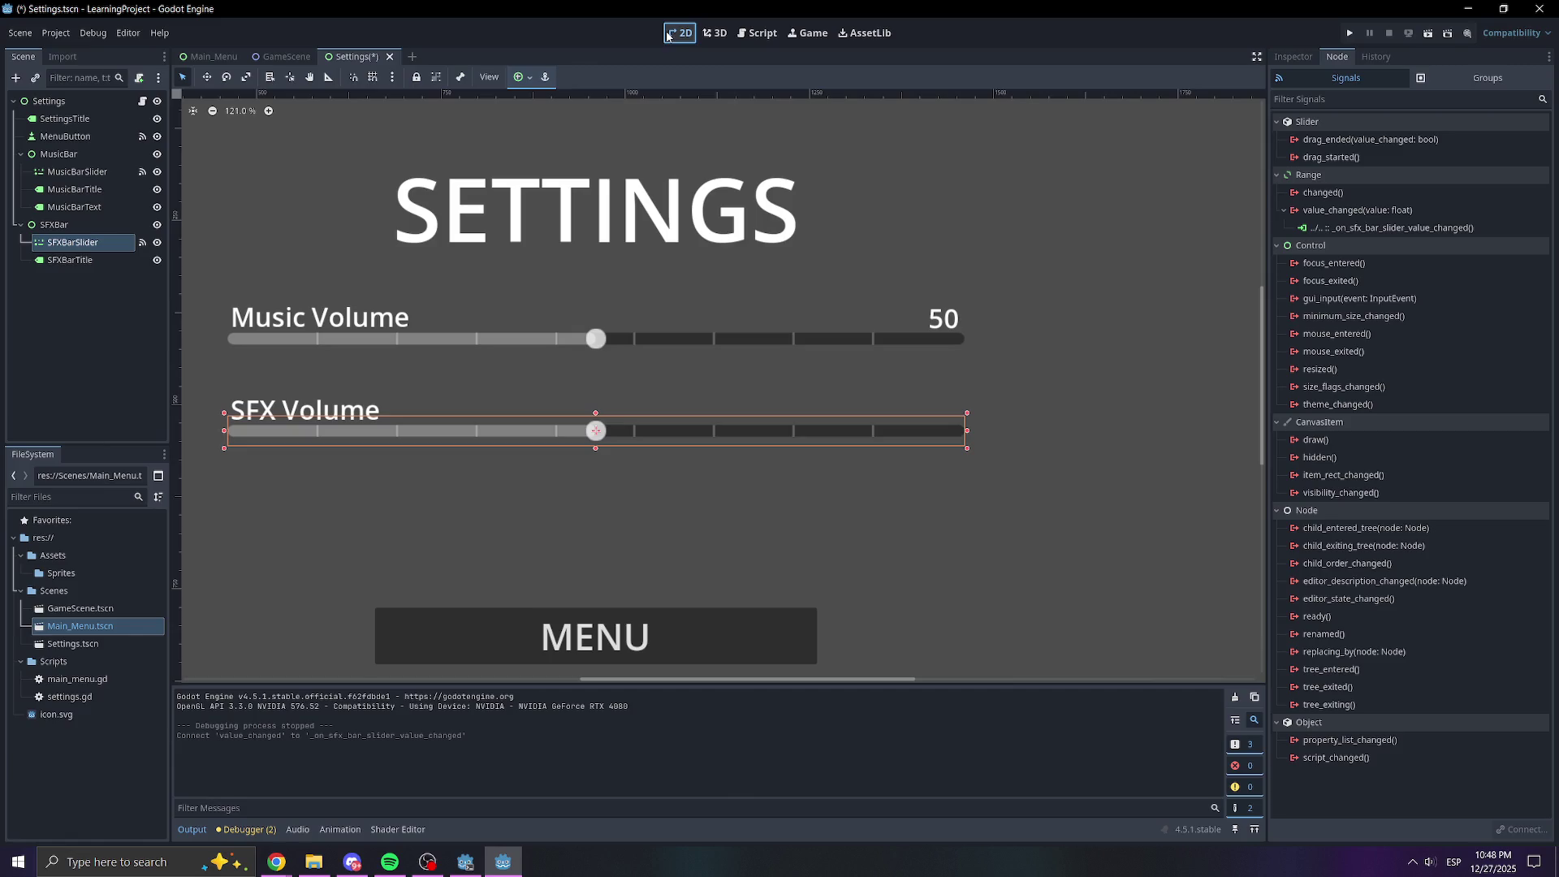
Duplicate the MusicBarText label, move the copy under SFXBar, and rename it SFXBarText
left_click(95, 208)
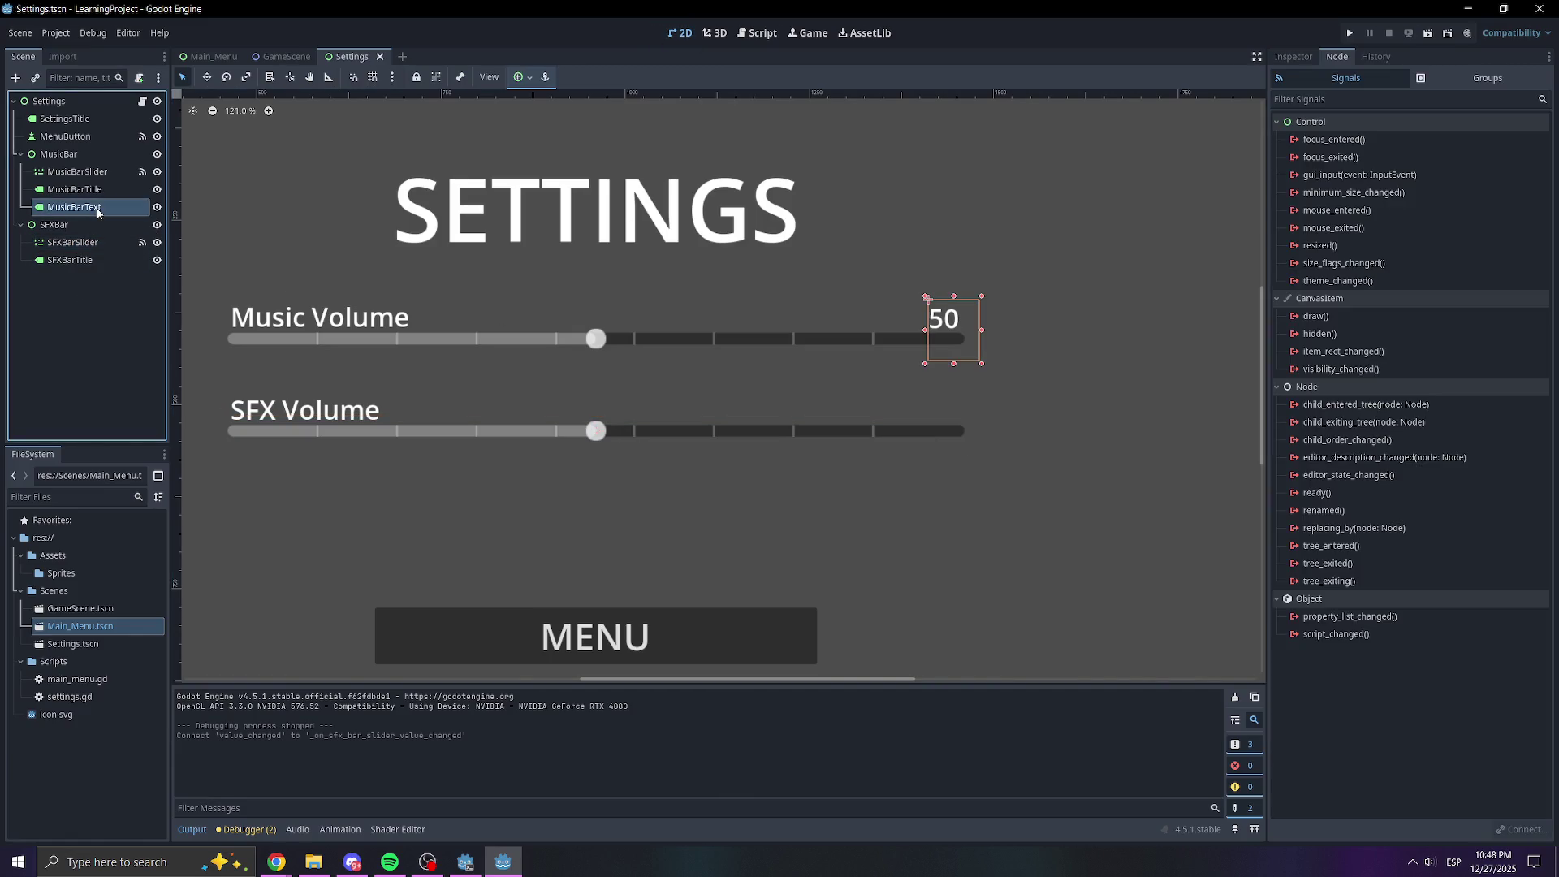
key("ctrl+d")
mouse_move(93, 225)
left_mouse_down()
mouse_move(81, 266)
mouse_move(69, 244)
left_mouse_up()
double_click(83, 278)
left_click(83, 278)
type("SFXBarText")
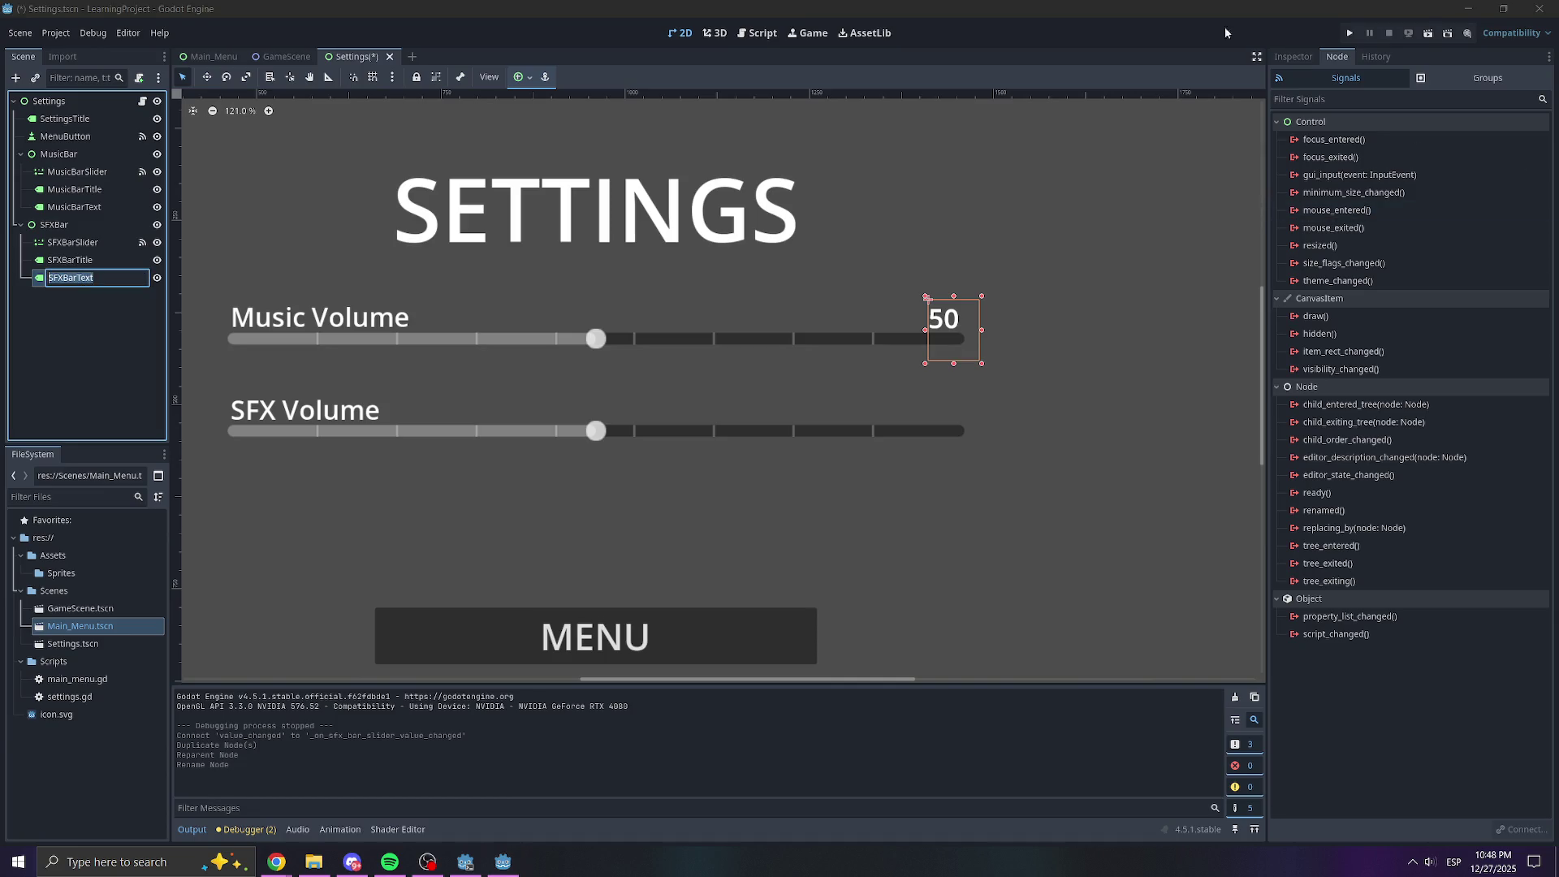
left_click(1284, 58)
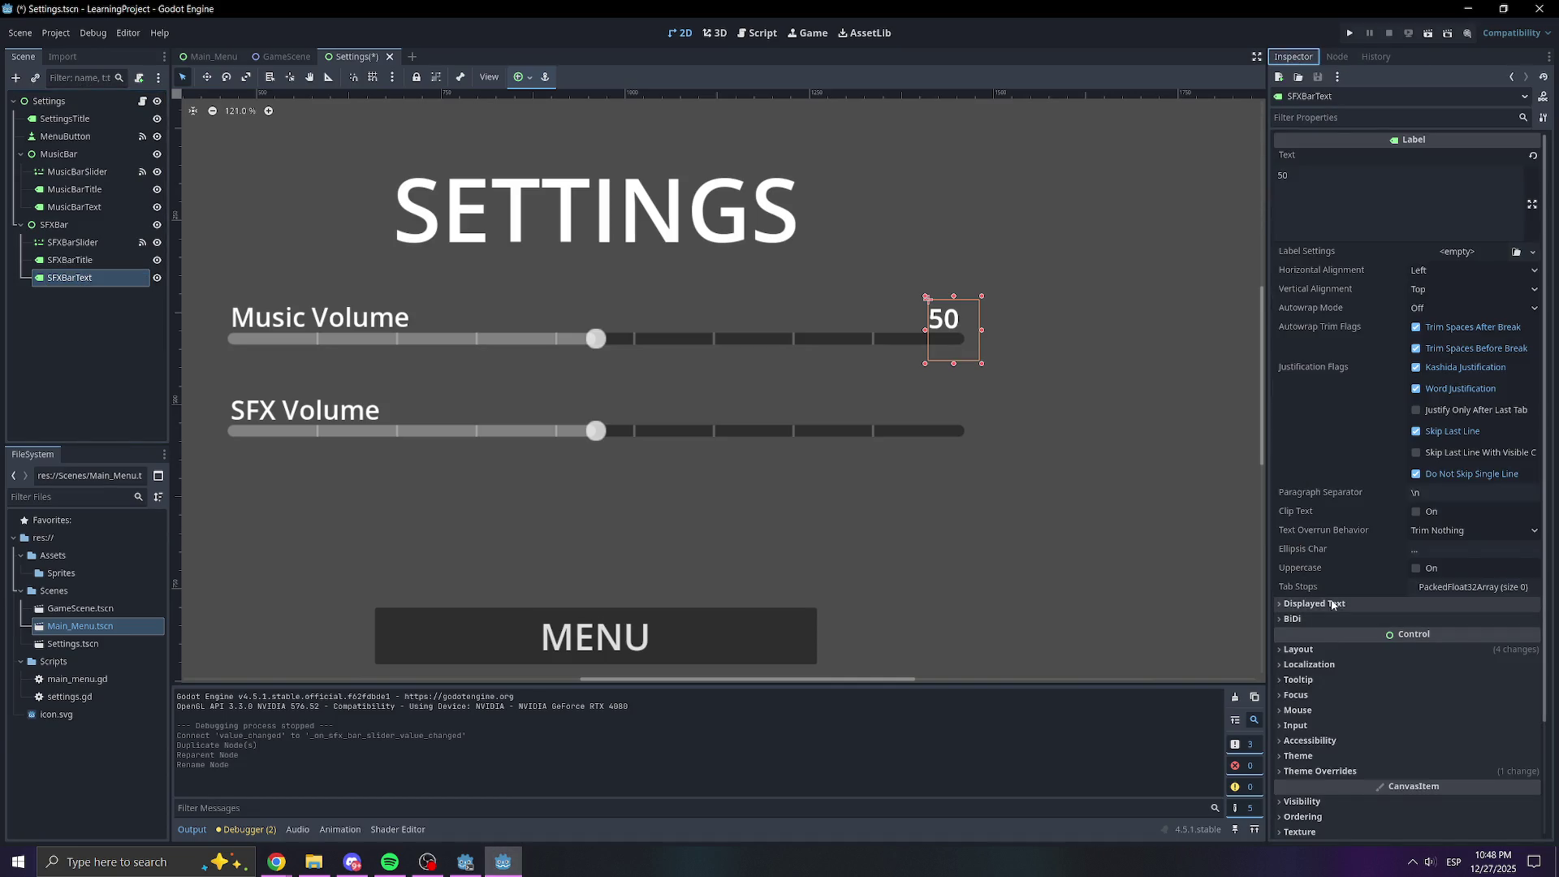
Shift SFXBarText's Transform position to sit beside the SFX slider, then save the Settings scene
left_click(1305, 514)
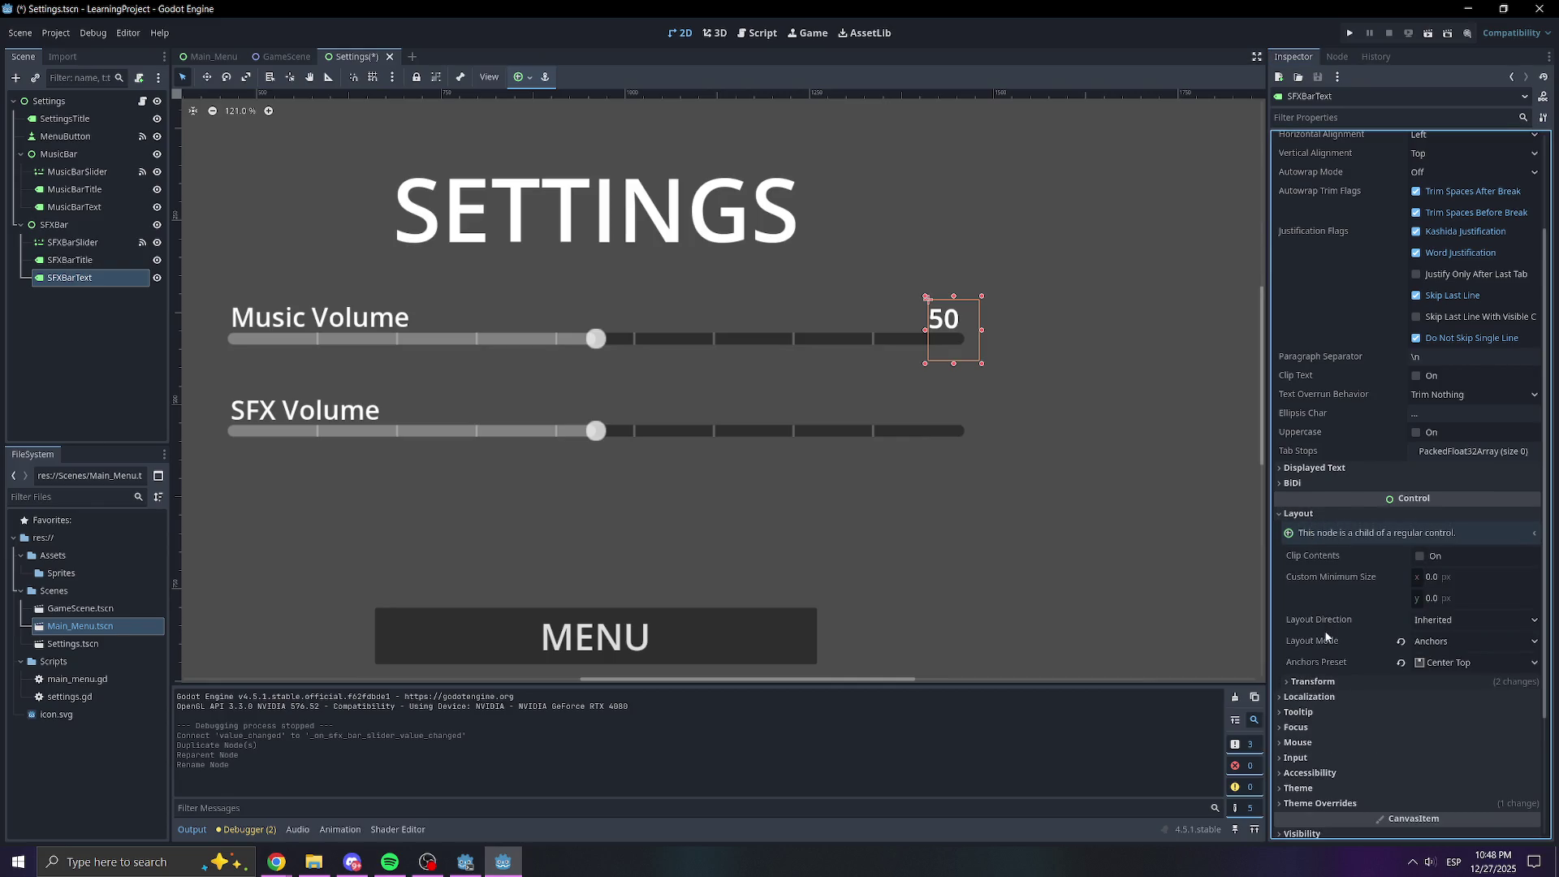
left_click(1315, 682)
scroll(1353, 664, "down", 3)
scroll(1353, 664, "down", 2)
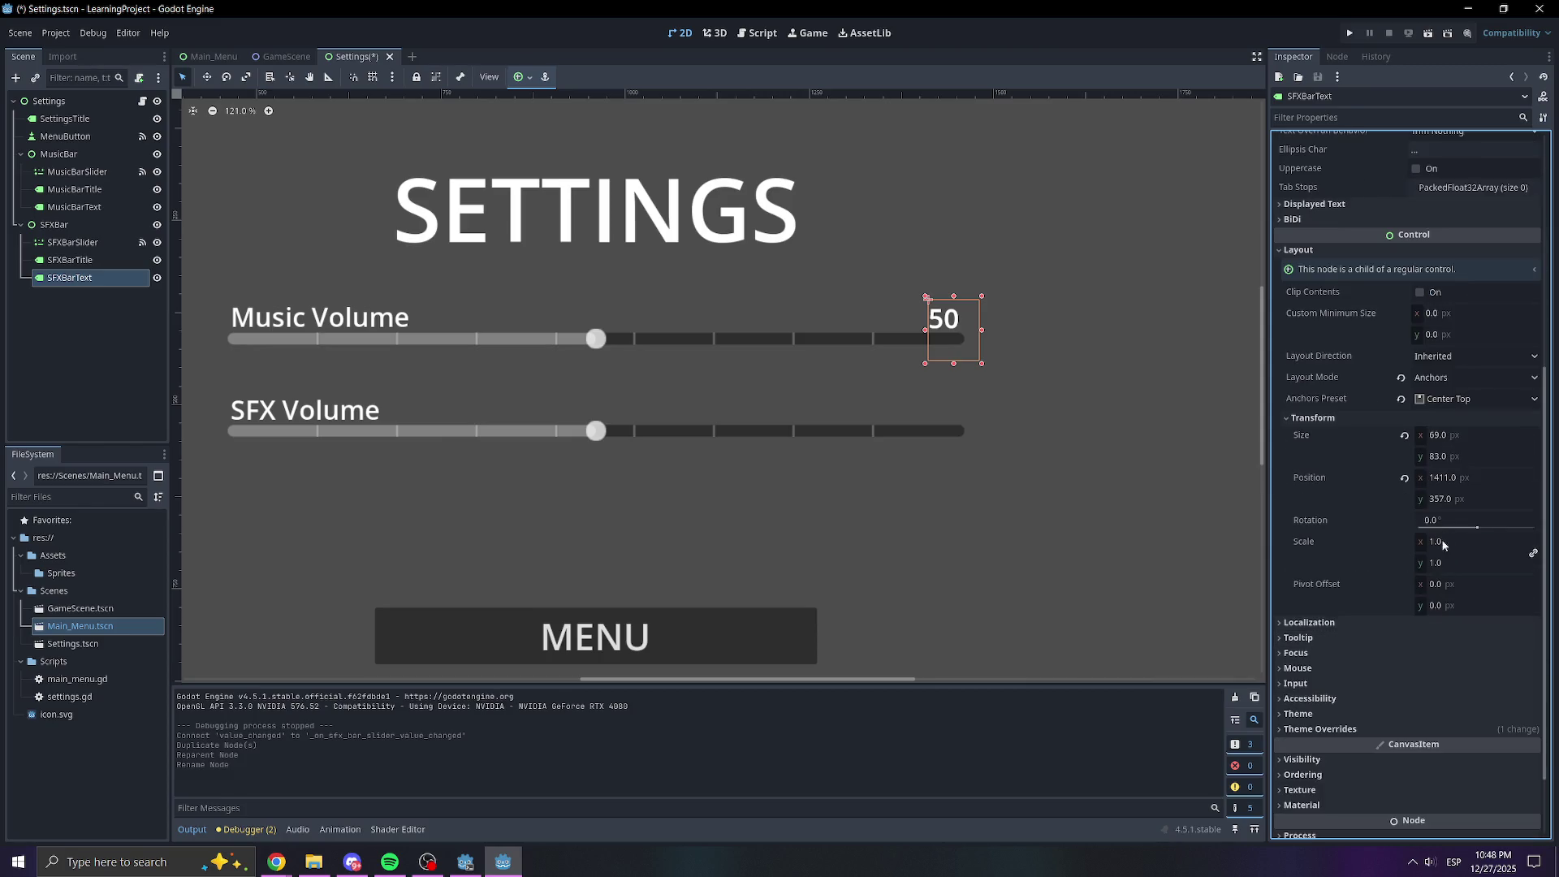
mouse_move(1453, 499)
left_mouse_down()
mouse_move(1522, 498)
mouse_move(1446, 506)
mouse_move(1461, 499)
left_mouse_up()
left_click(1138, 503)
key("ctrl+s")
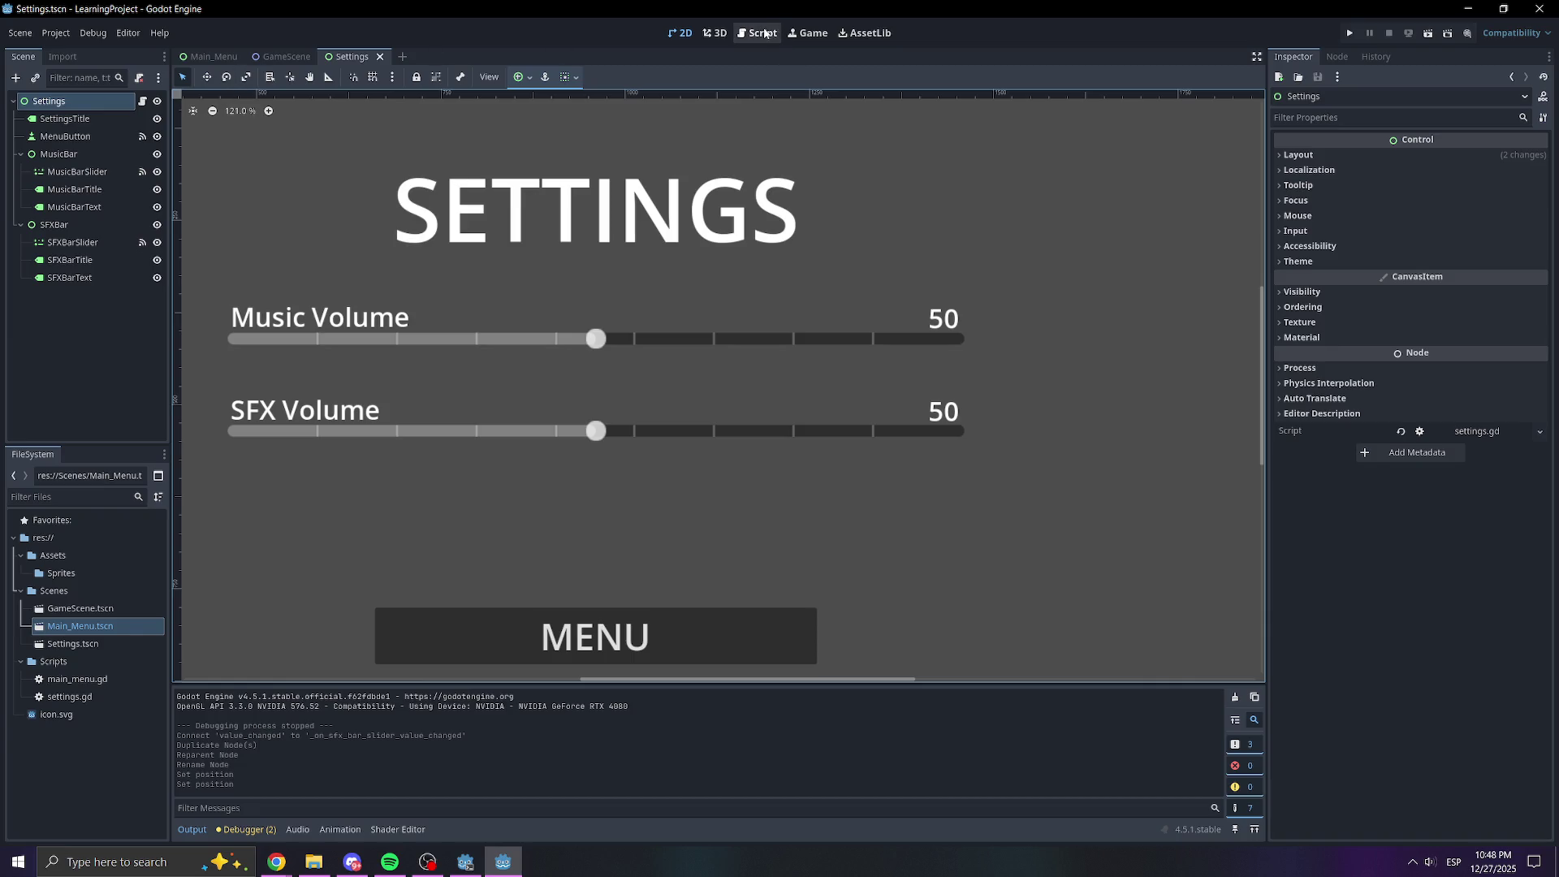
Replace the MusicBar label path on line 29 with the SFXBarText node path, indented in the SFX handler
left_click(764, 34)
left_click(646, 511)
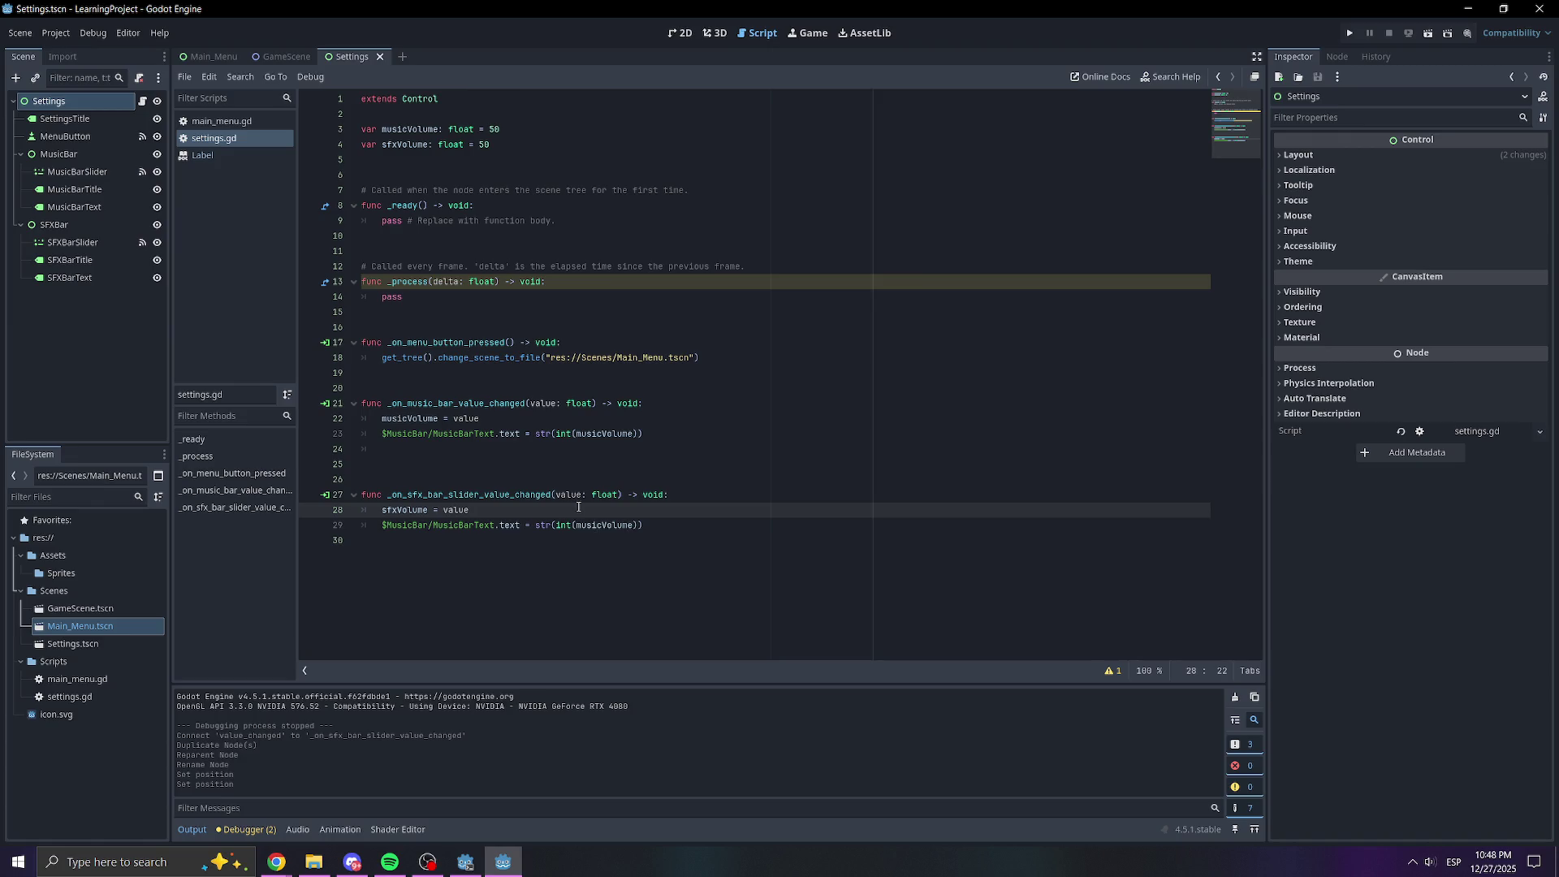
left_click(74, 279)
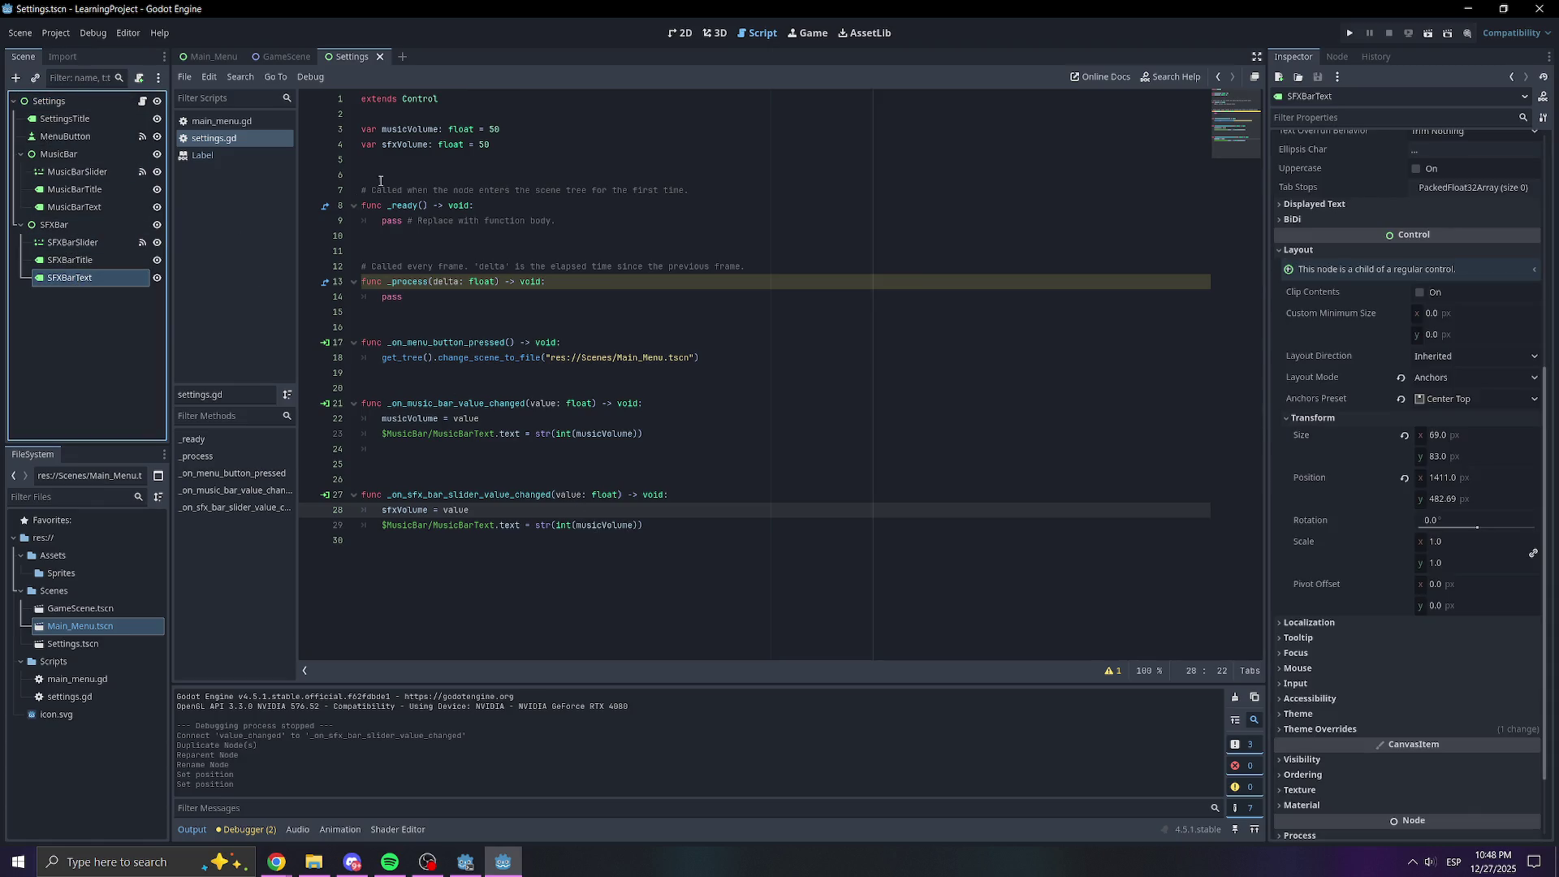
left_click_drag(494, 525, 373, 524)
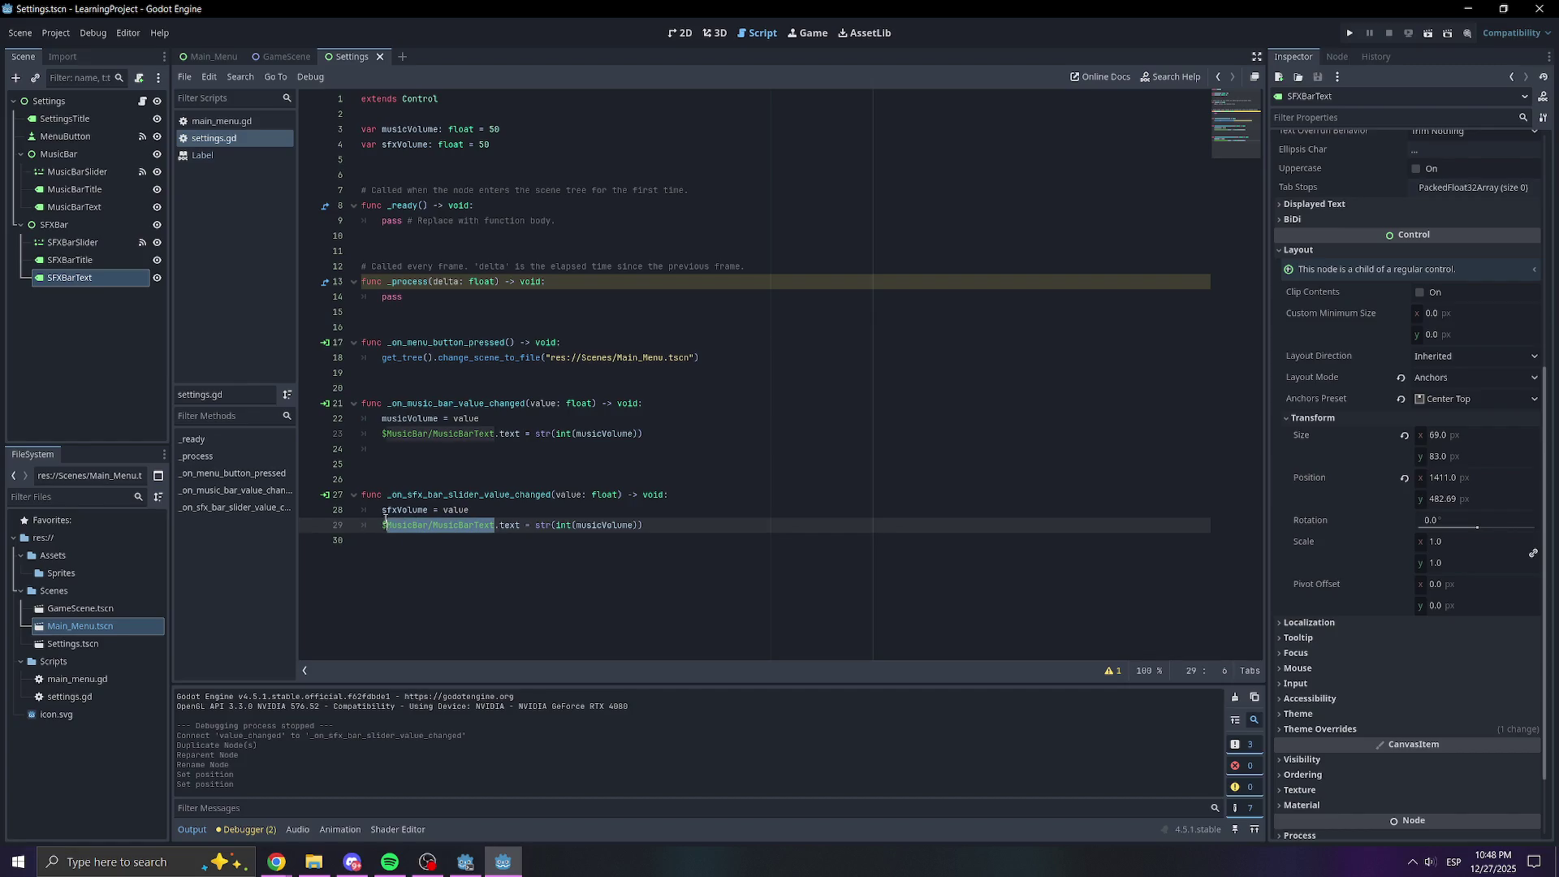
key("BackSpace")
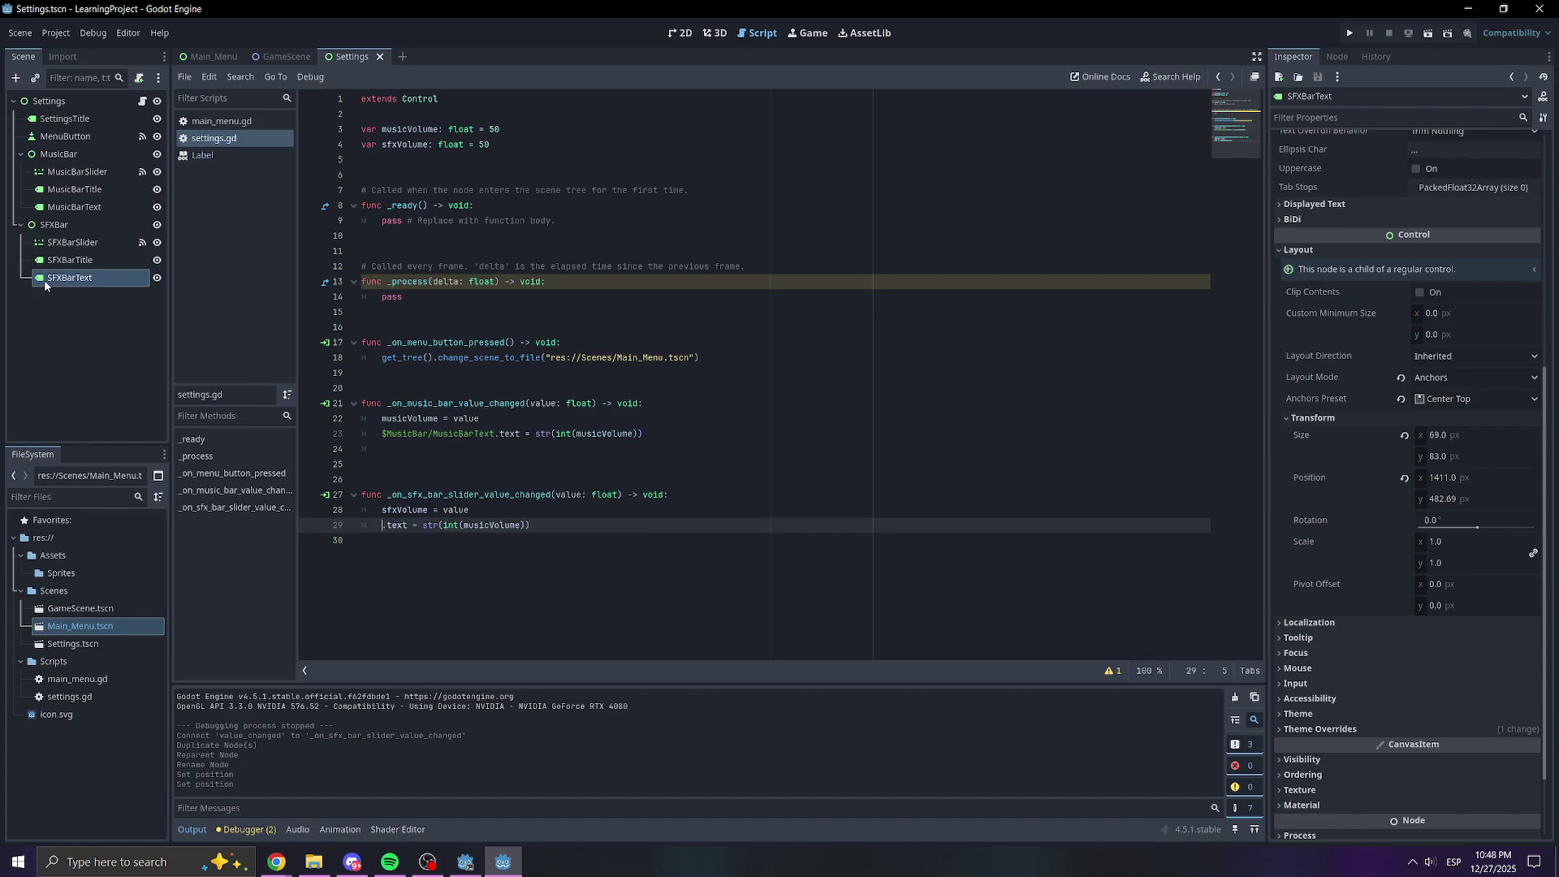
left_click_drag(72, 282, 372, 532)
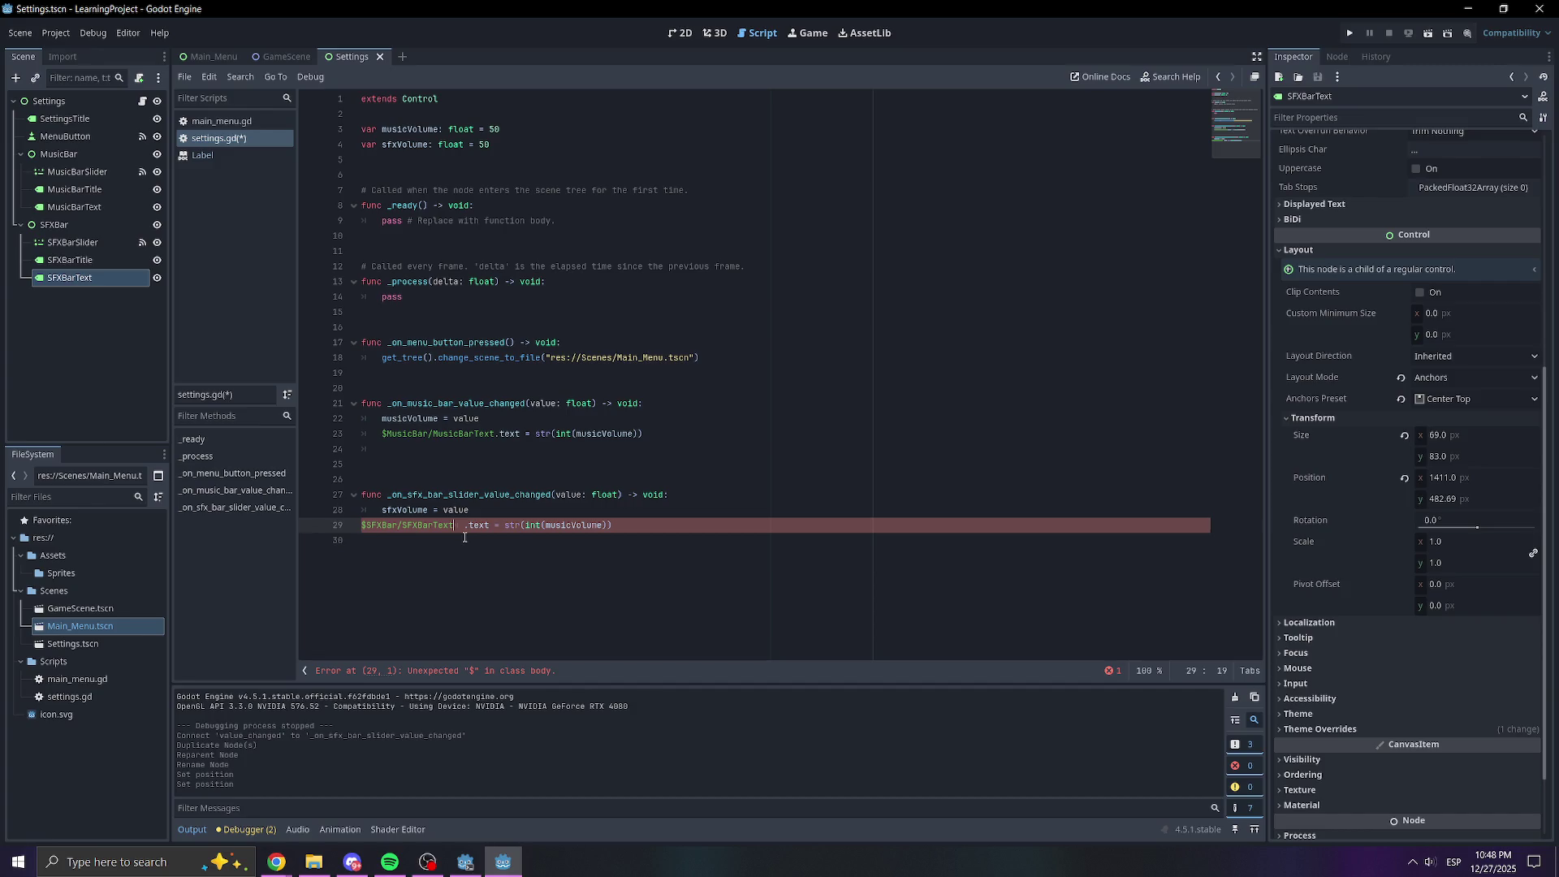
key("Left")
key("BackSpace")
left_click(362, 526)
key("Tab")
left_click(703, 514)
key("ctrl+s")
Change musicVolume to sfxVolume inside the str call on that line
left_click(589, 520)
key("BackSpace")
key("BackSpace")
key("BackSpace")
type("sfx")
left_click(626, 513)
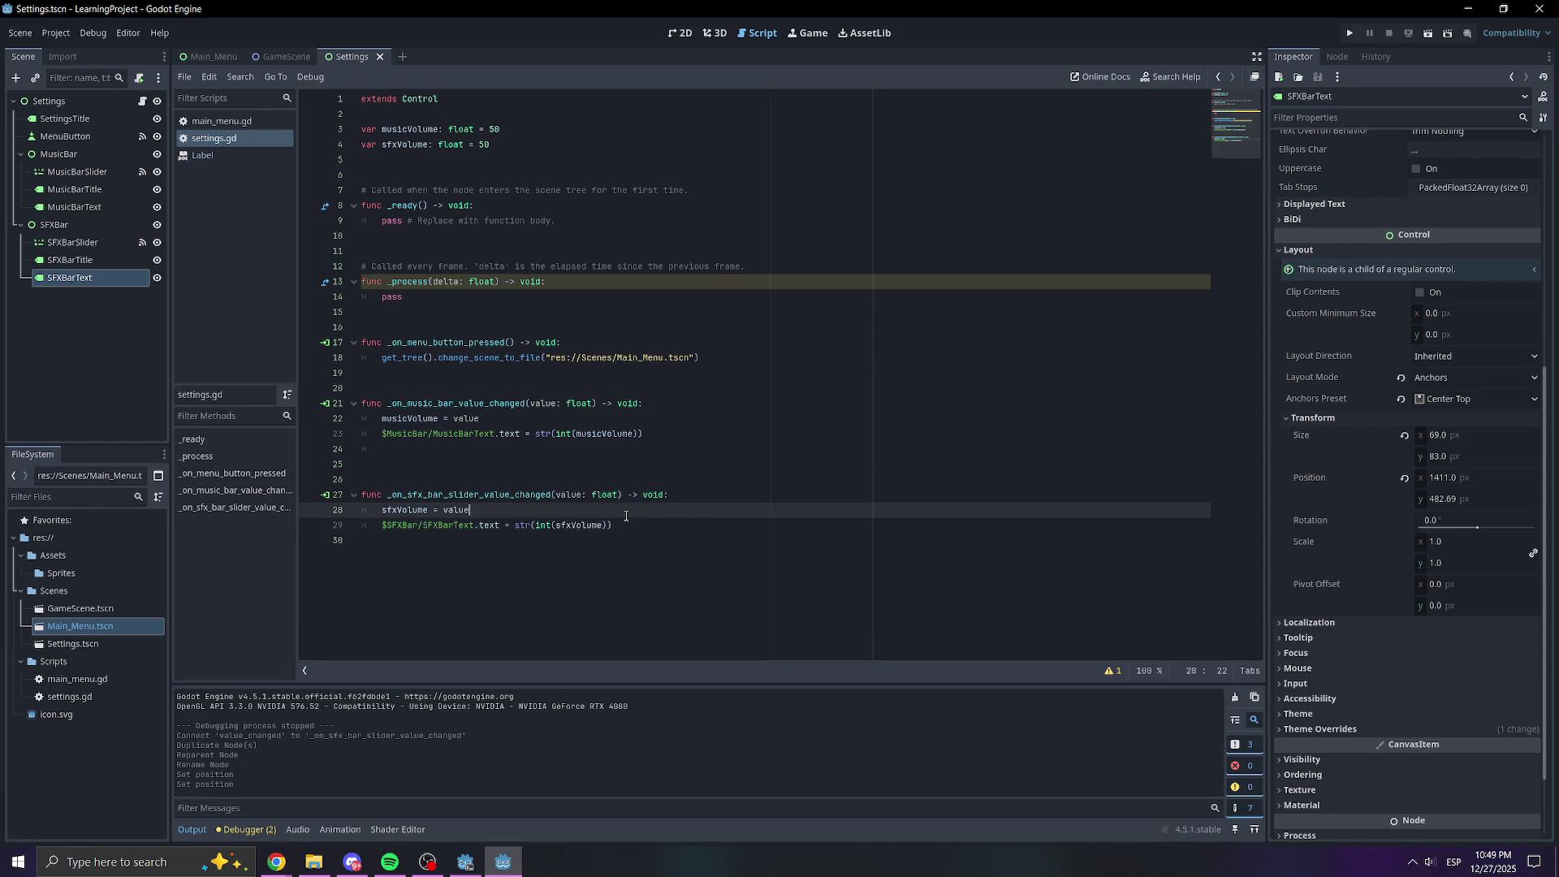
Run the game, open Settings, and drag the SFX and Music sliders to test their labels
left_click(1349, 33)
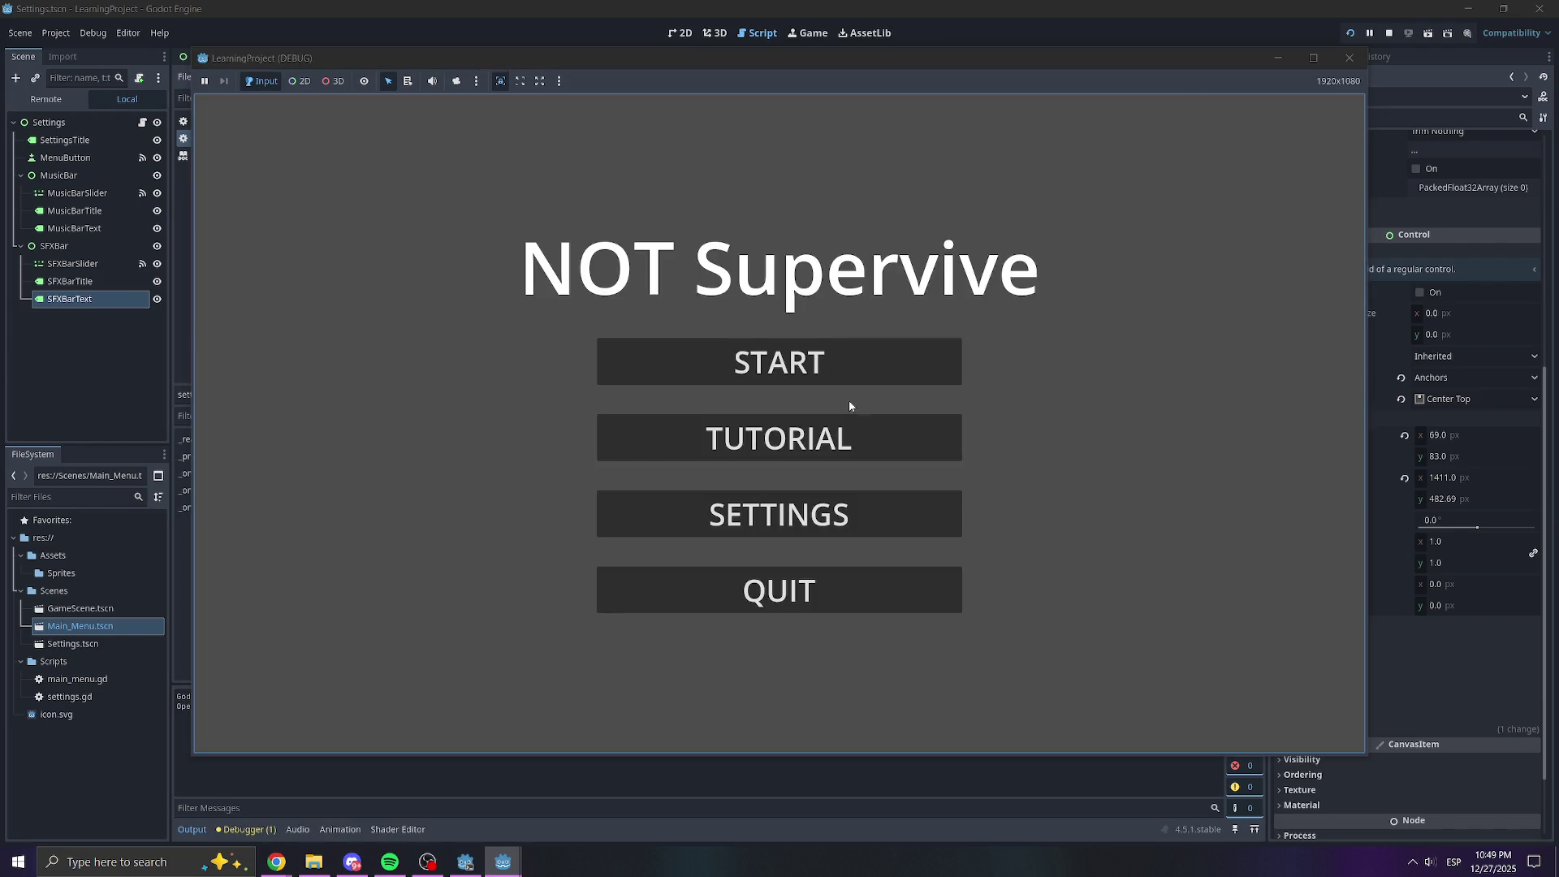
left_click(825, 510)
mouse_move(790, 425)
left_mouse_down()
mouse_move(639, 423)
mouse_move(675, 423)
left_mouse_up()
mouse_move(779, 344)
left_mouse_down()
mouse_move(913, 344)
mouse_move(662, 345)
left_mouse_up()
left_click(1349, 57)
left_click(605, 487)
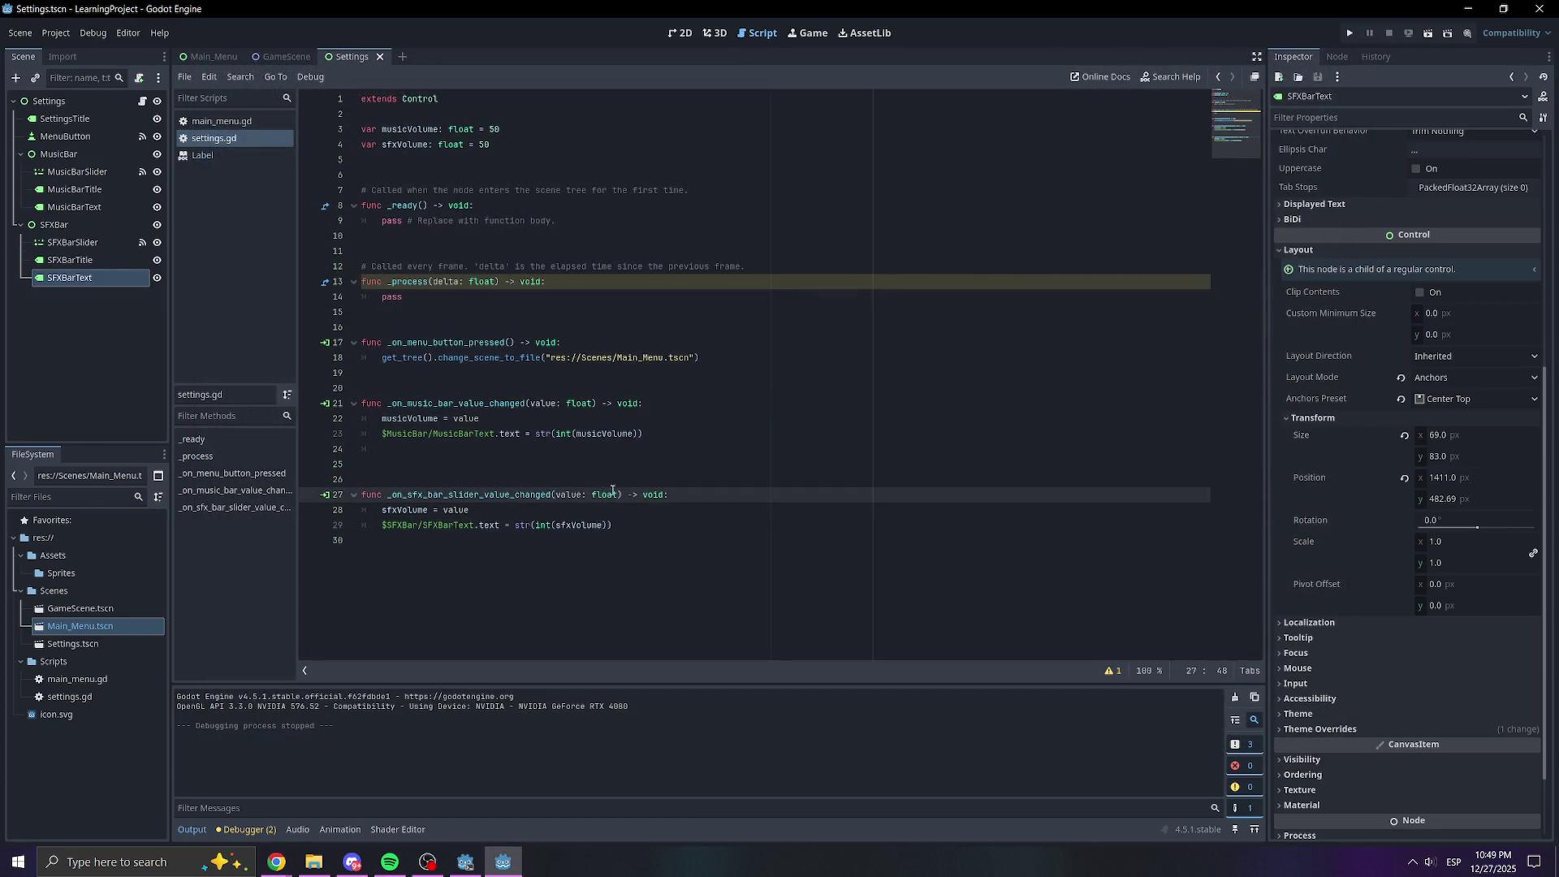
Add comments 'SFX Bar Slider', '# Music Bar Slider' and '# On Menu Pressed' above the handlers, then save
double_click(550, 404)
double_click(467, 418)
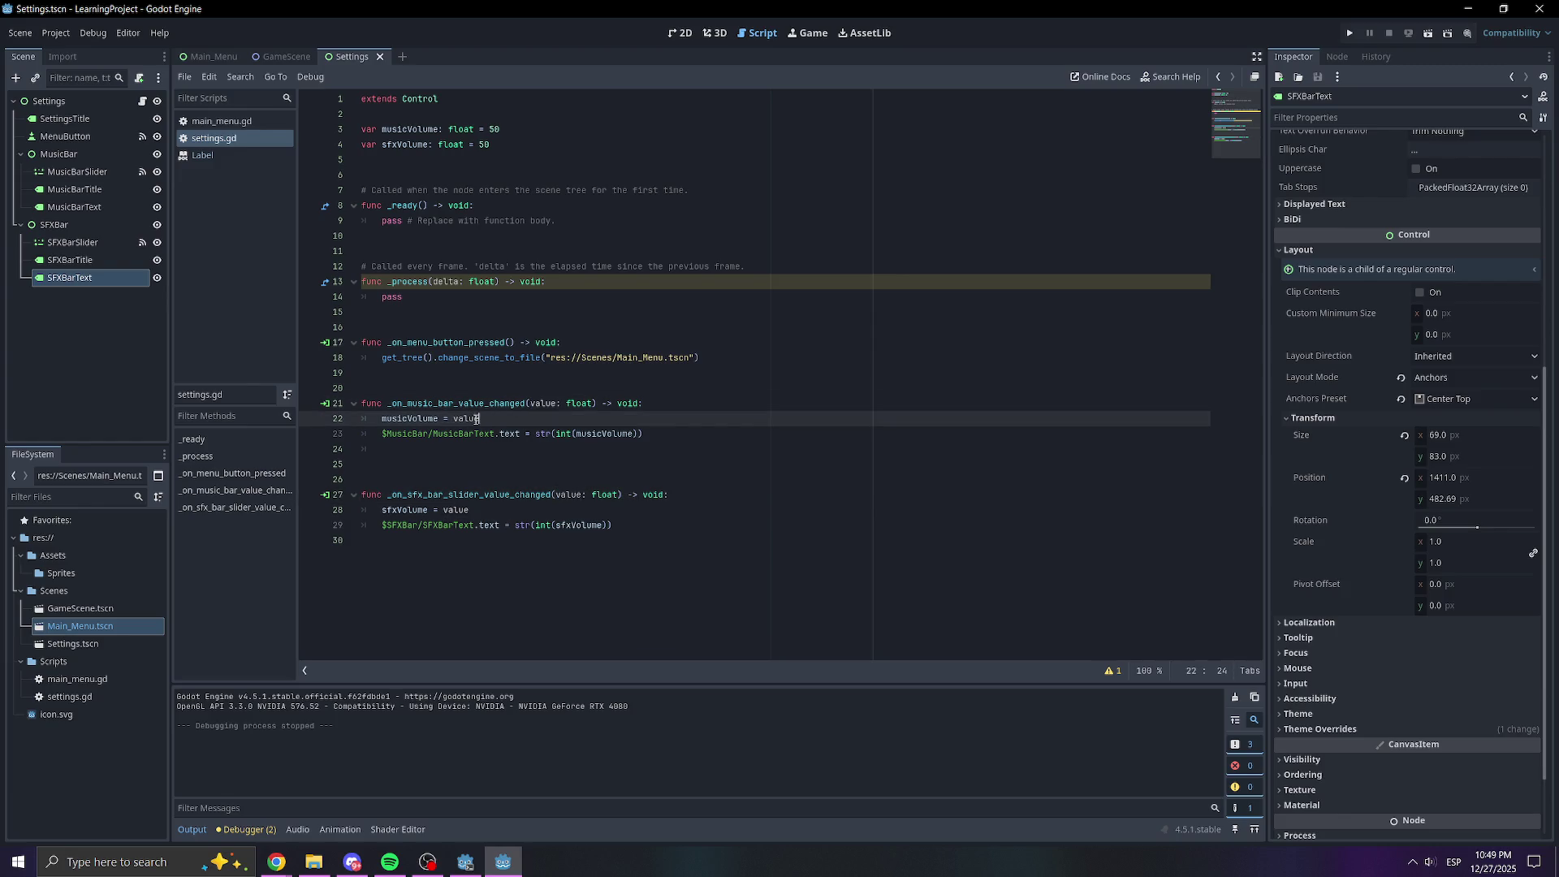
left_click(546, 403)
left_click(389, 373)
left_click(353, 403)
left_click(353, 404)
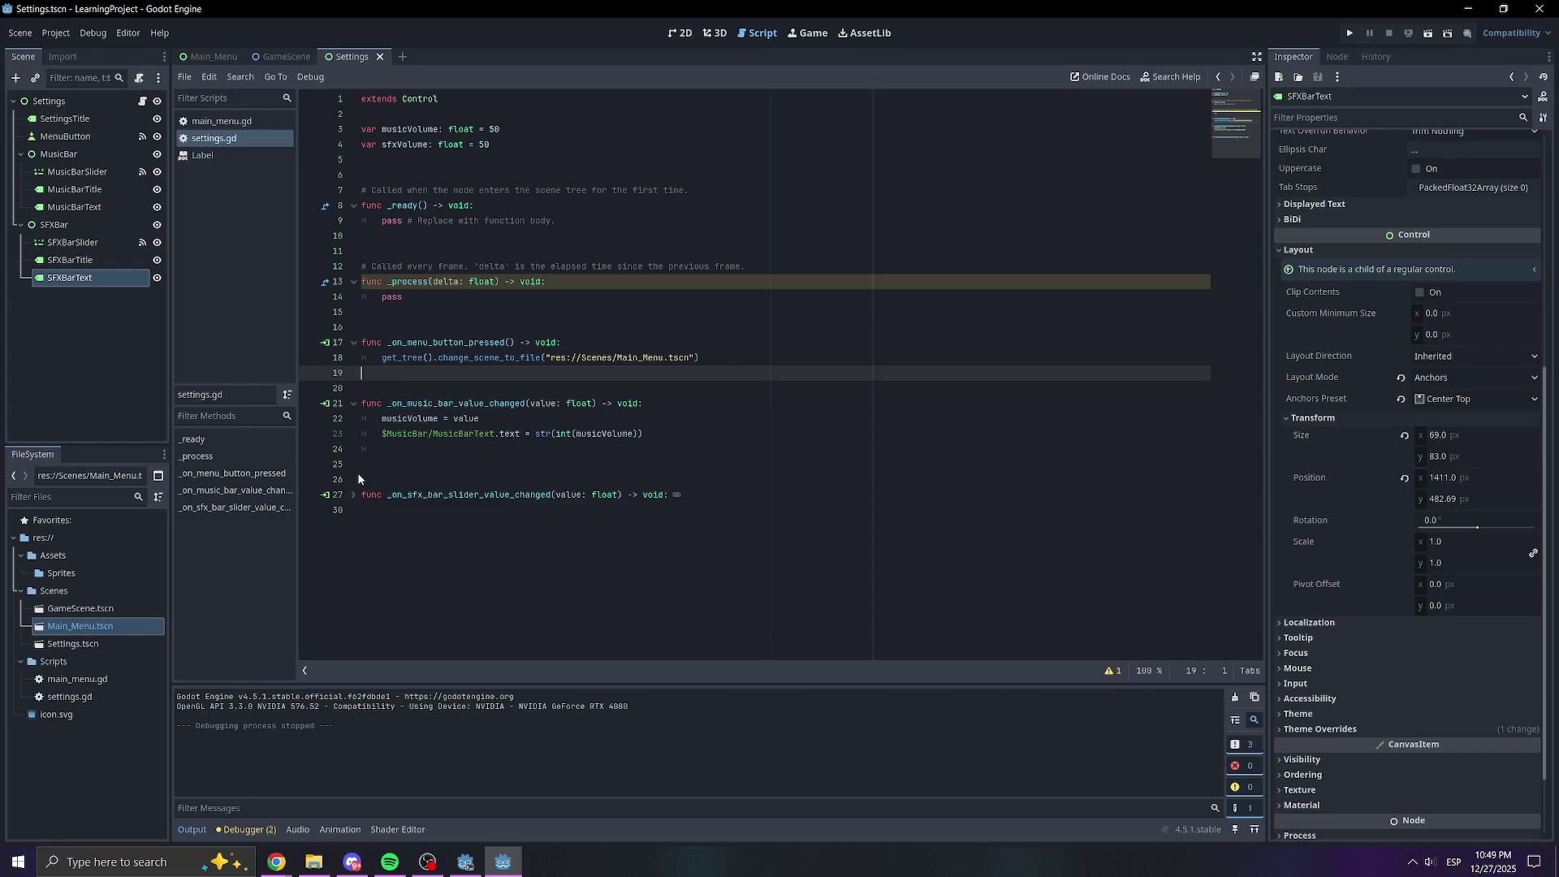
left_click(403, 480)
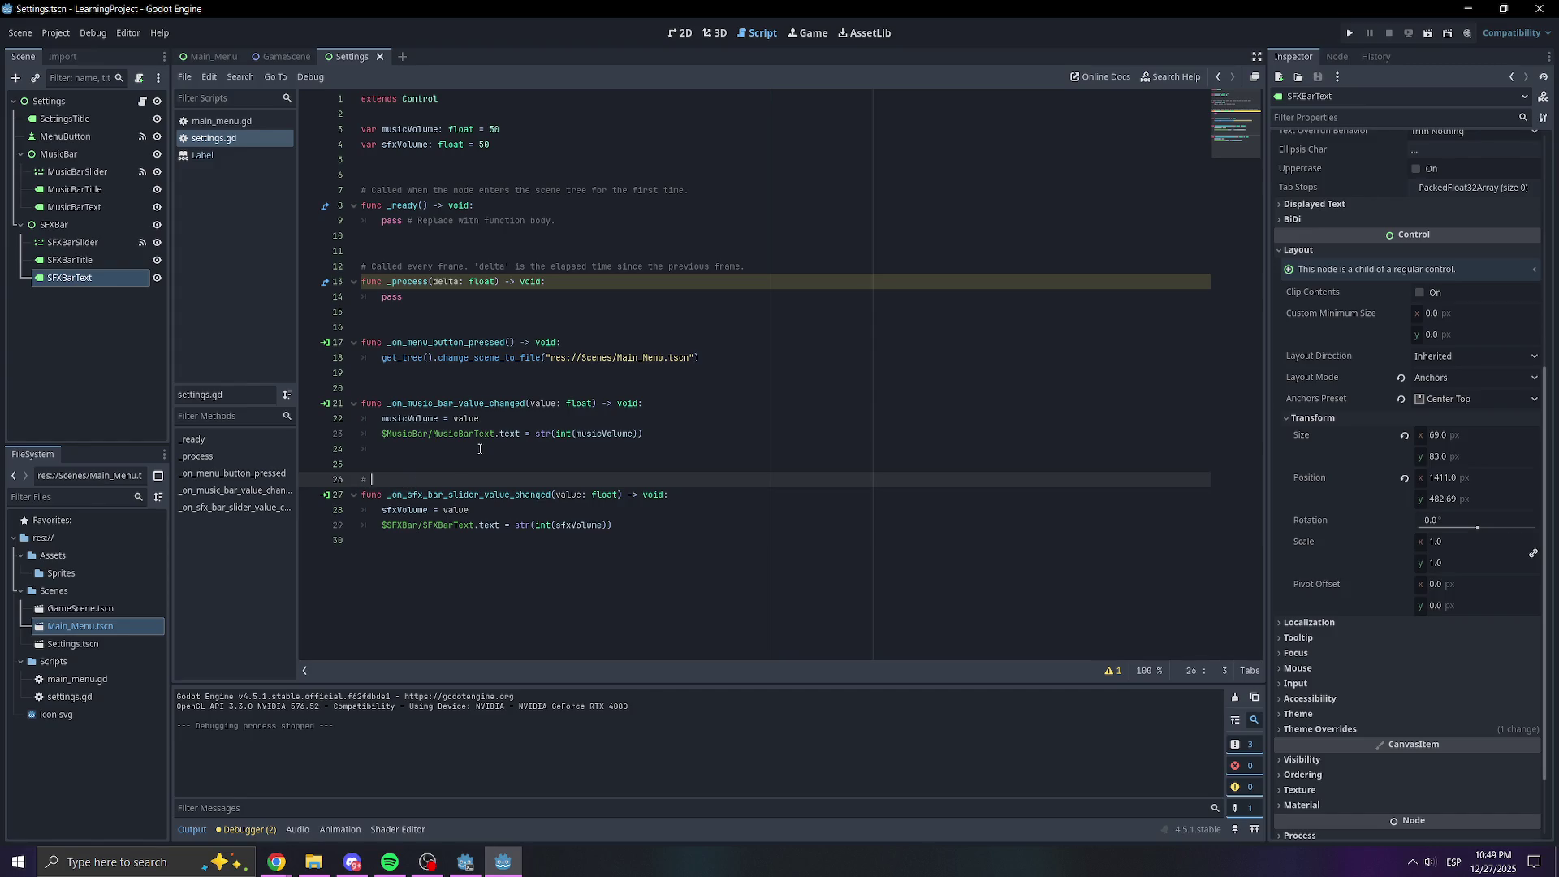
type("SFX Bar ")
type("Slider")
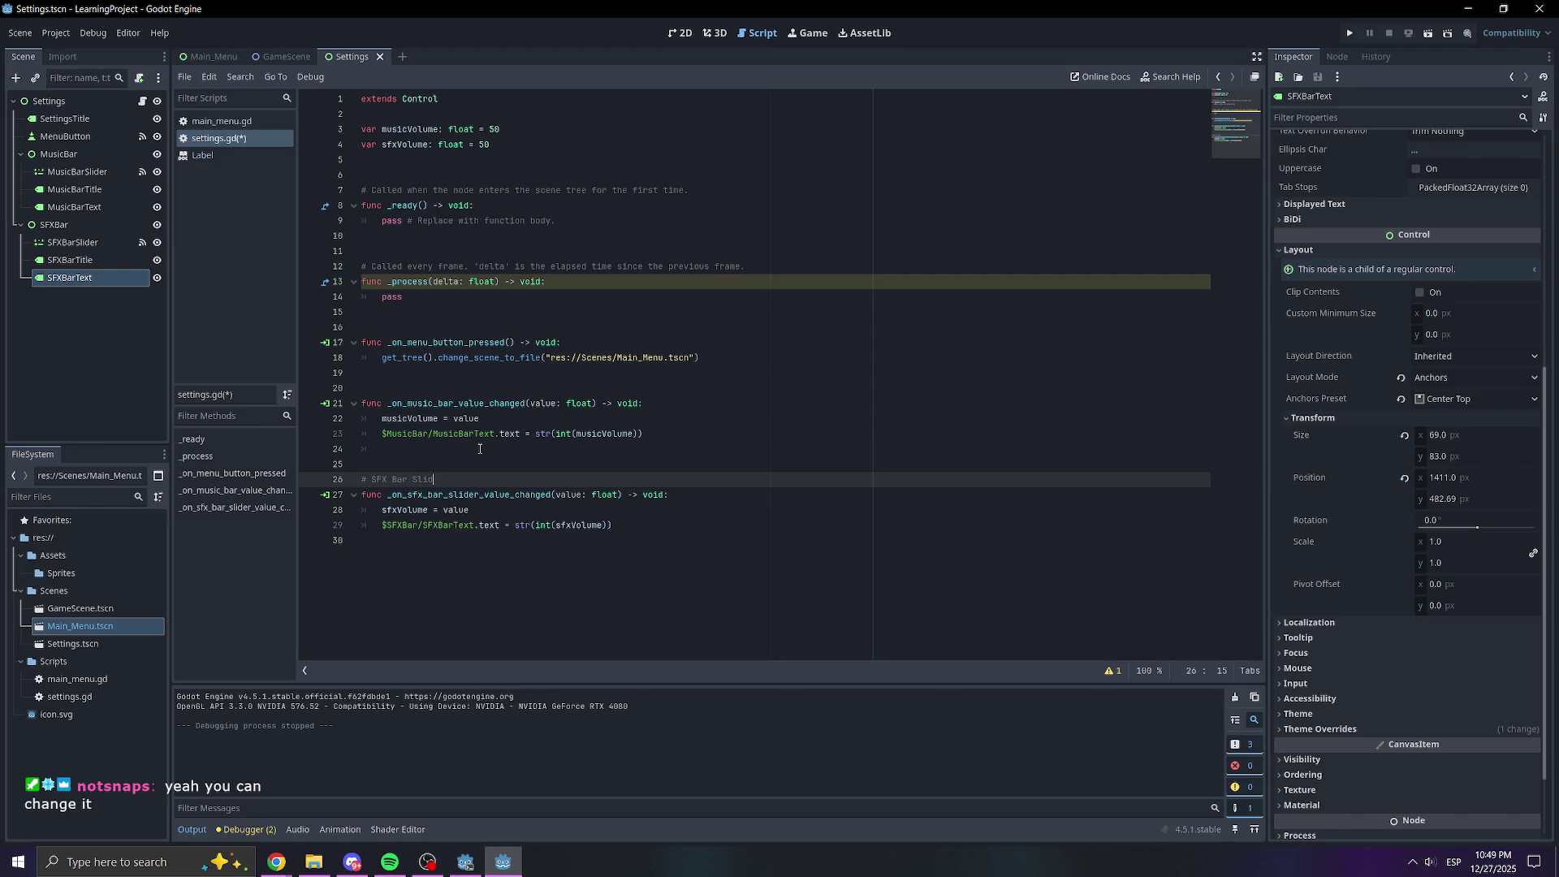
left_click(378, 389)
type("# ")
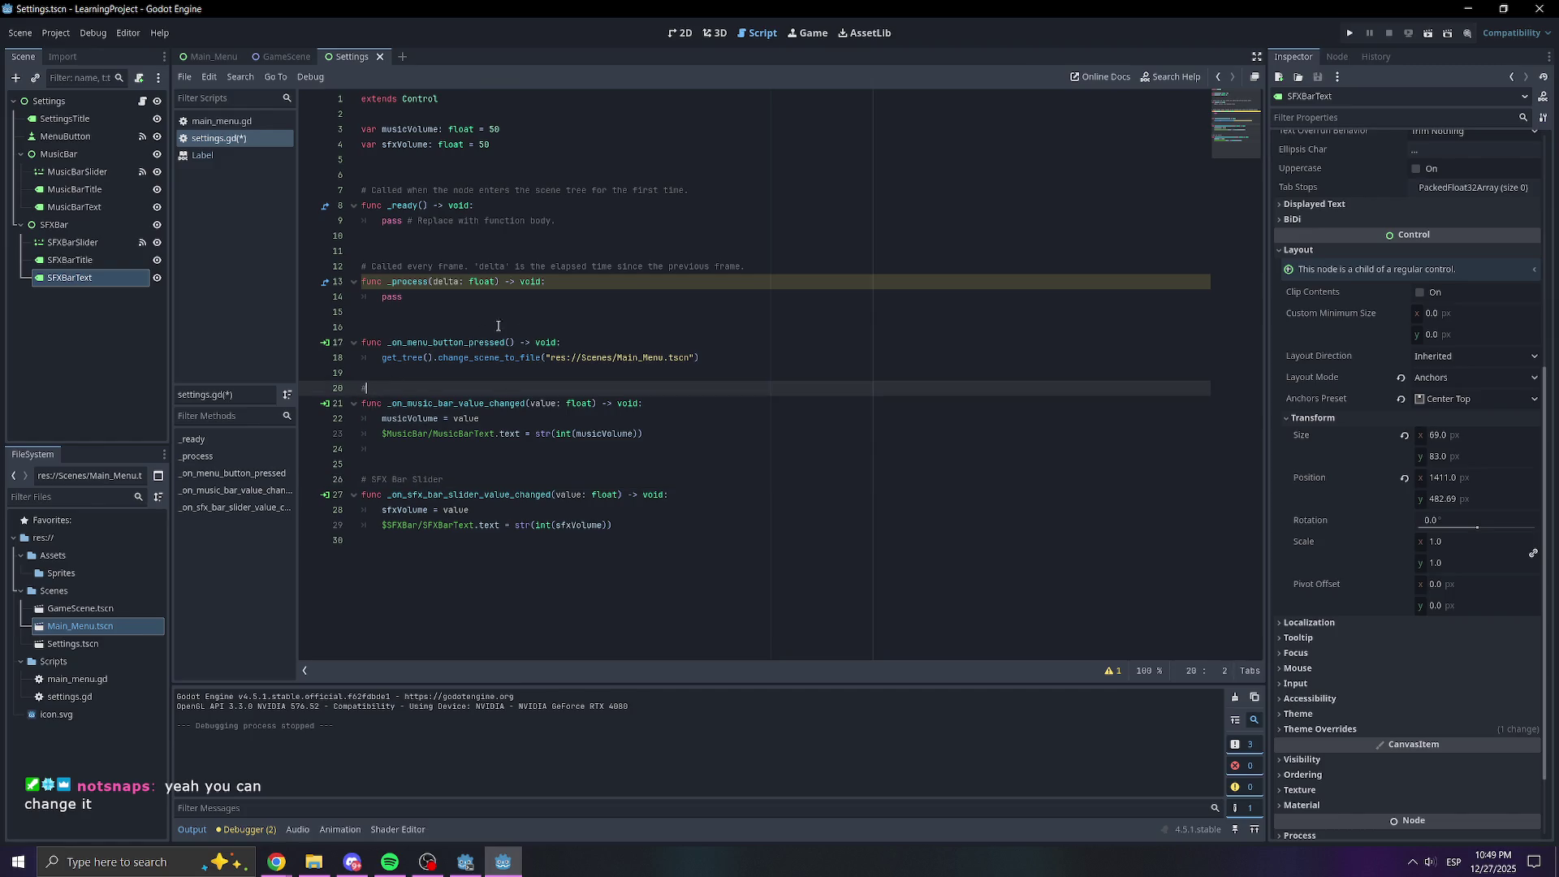
type("Music Bar Sl")
type("ider")
left_click(493, 327)
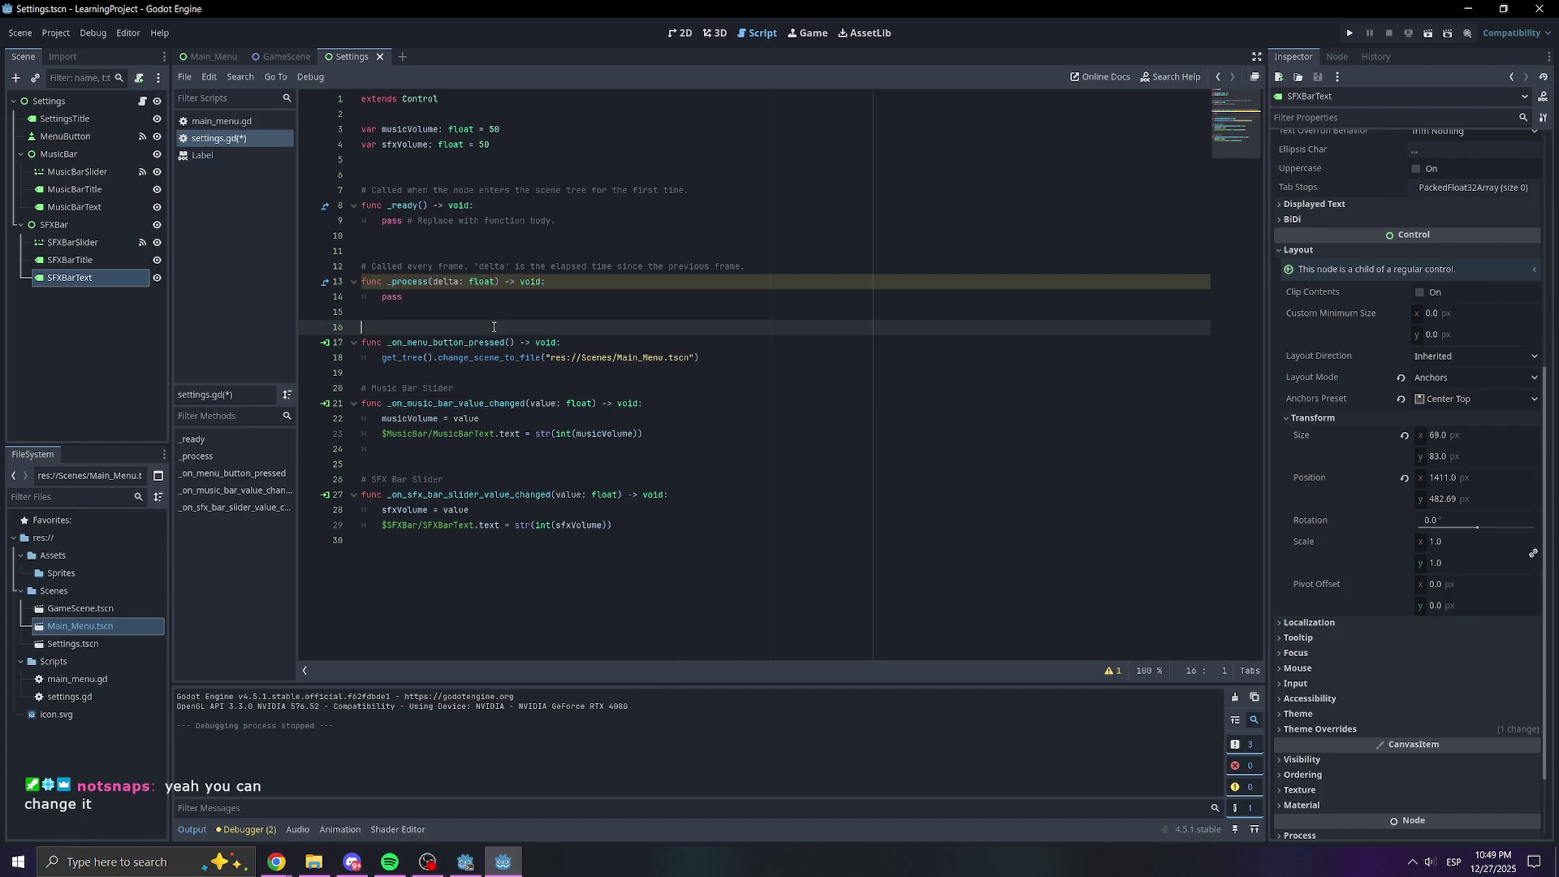
type("# On M")
type("enu Pr")
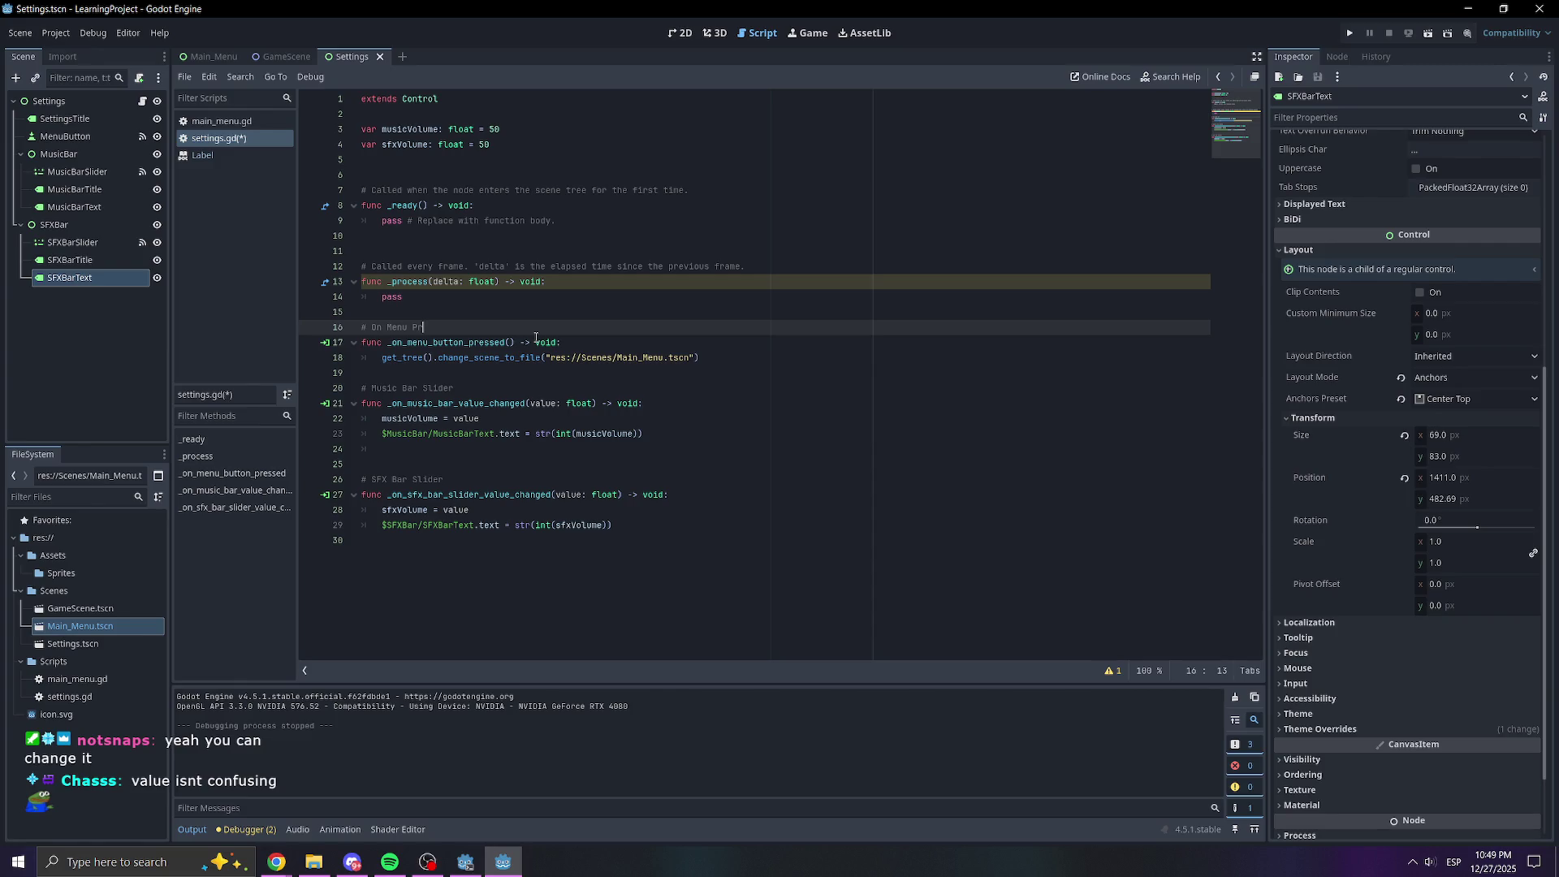
type("essed")
key("ctrl+s")
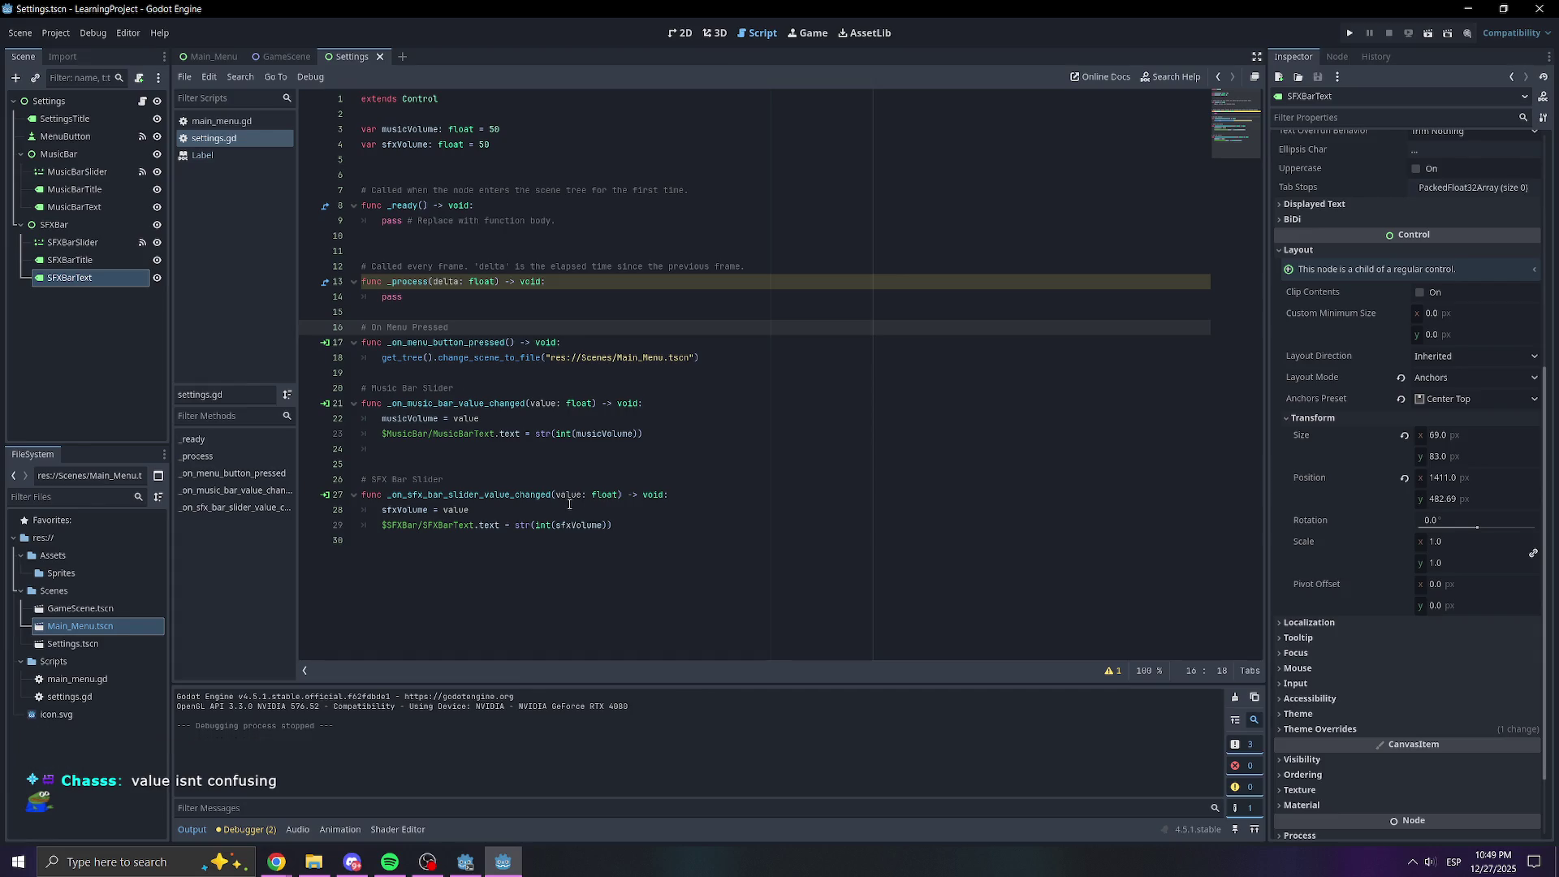
Fix the misspelled MusicBar path, remove an extra blank line, and save the script
left_click(566, 495)
left_click(511, 505)
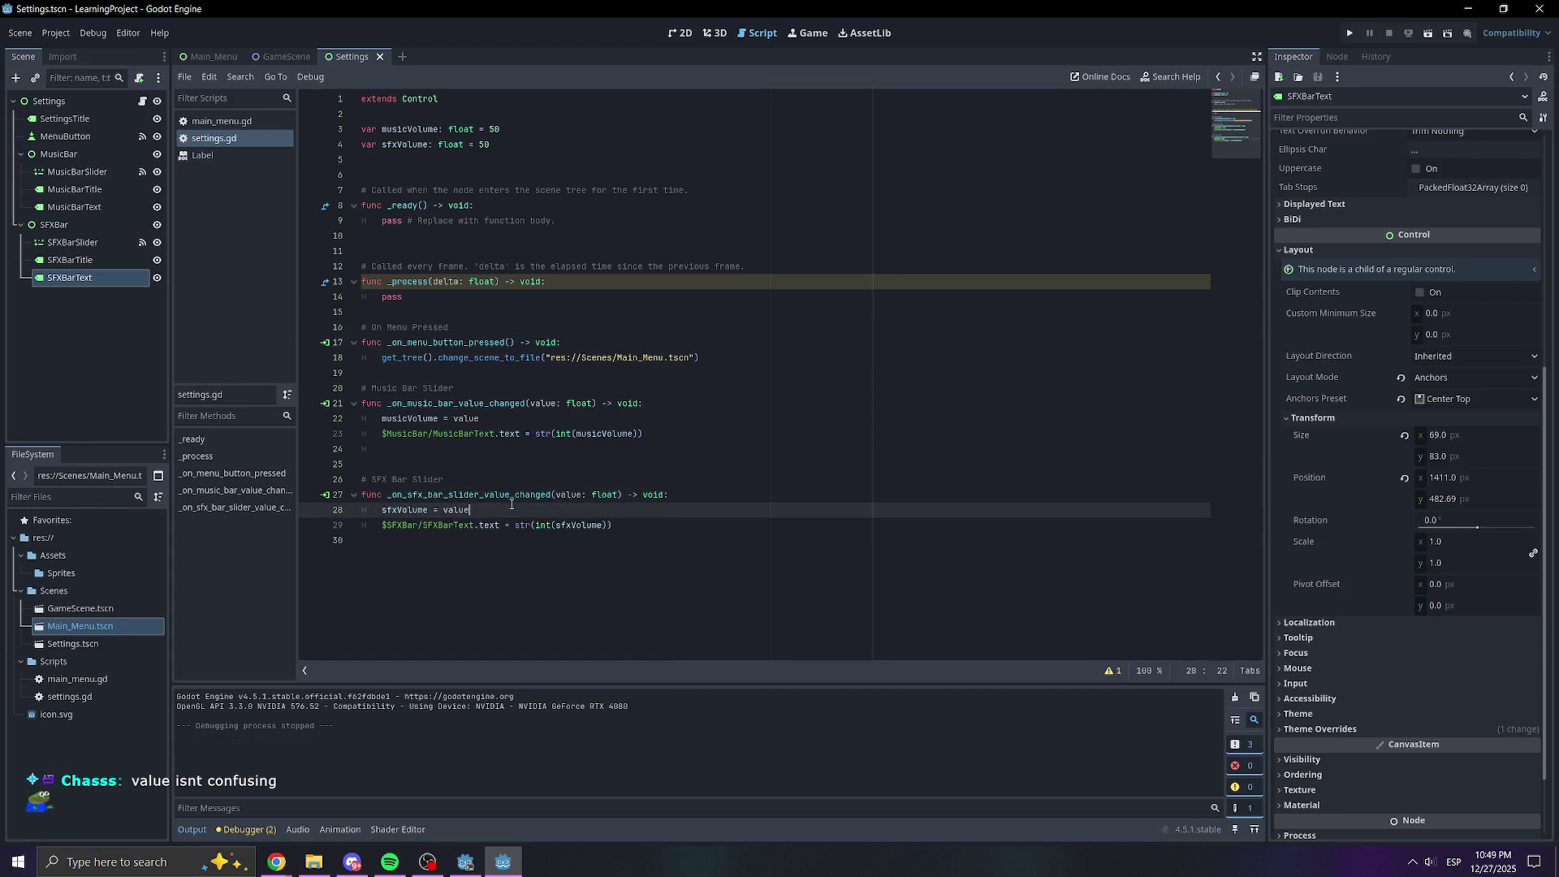
left_click(425, 444)
left_click(401, 459)
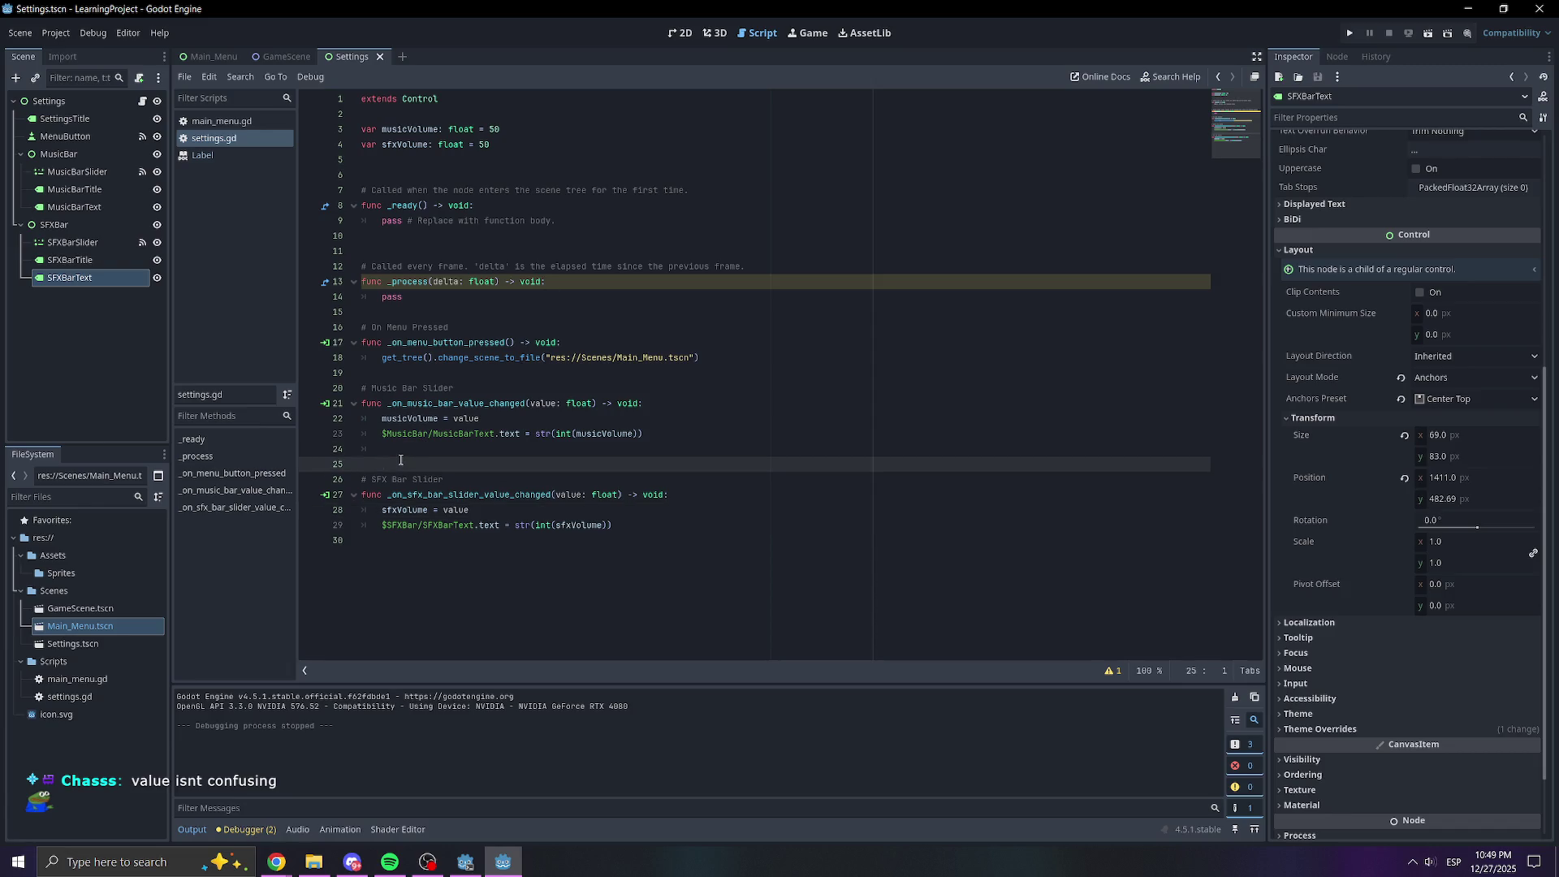
left_click(416, 435)
type("a")
left_click(415, 449)
key("BackSpace")
key("BackSpace")
left_click(527, 372)
left_click(556, 312)
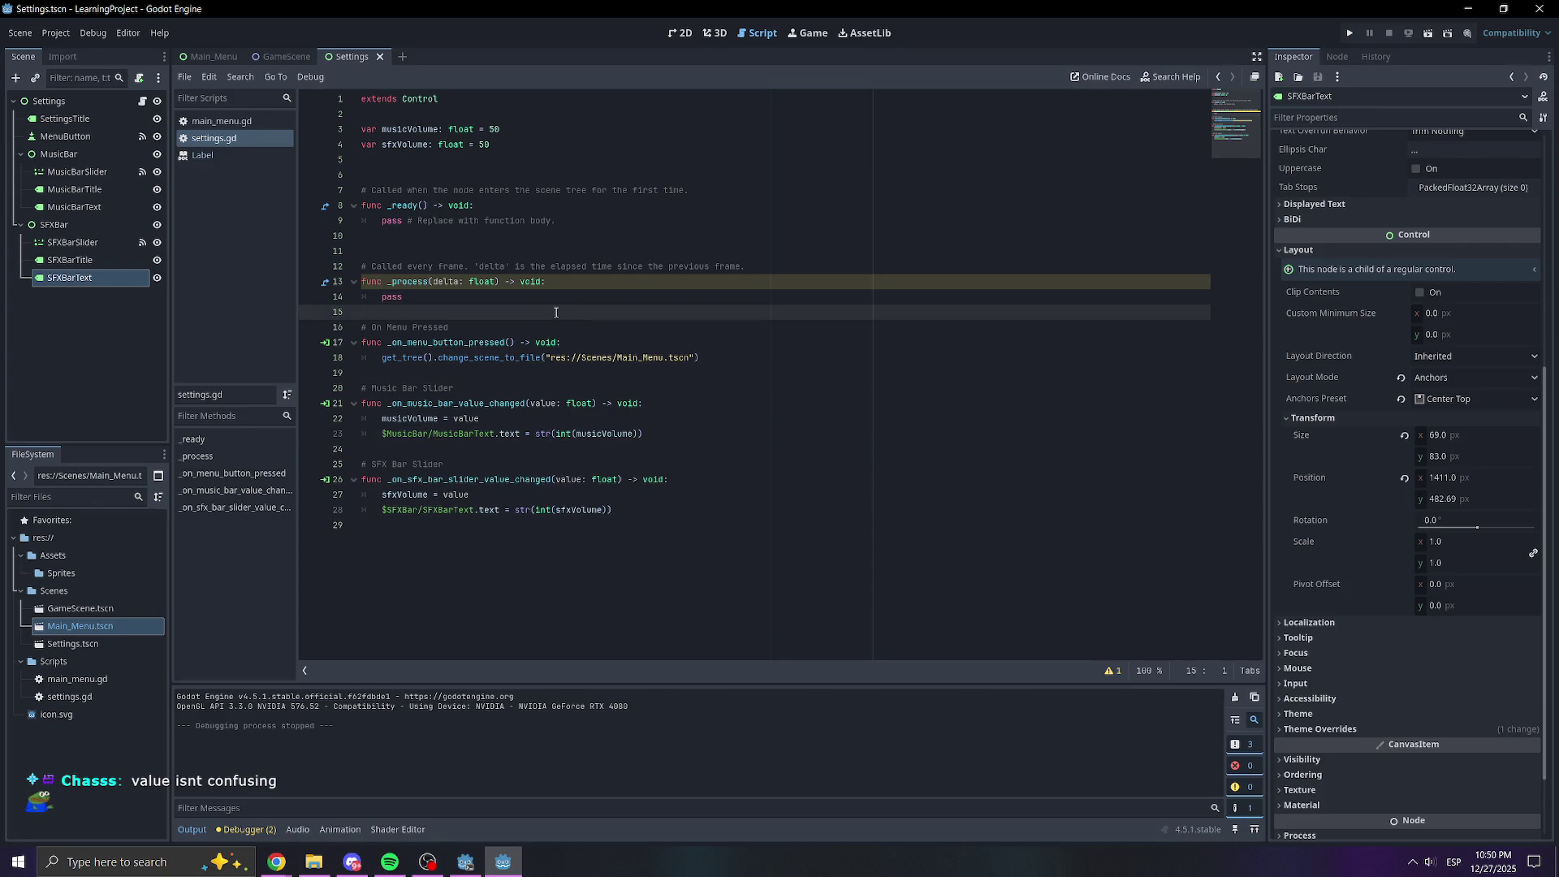
key("ctrl+s")
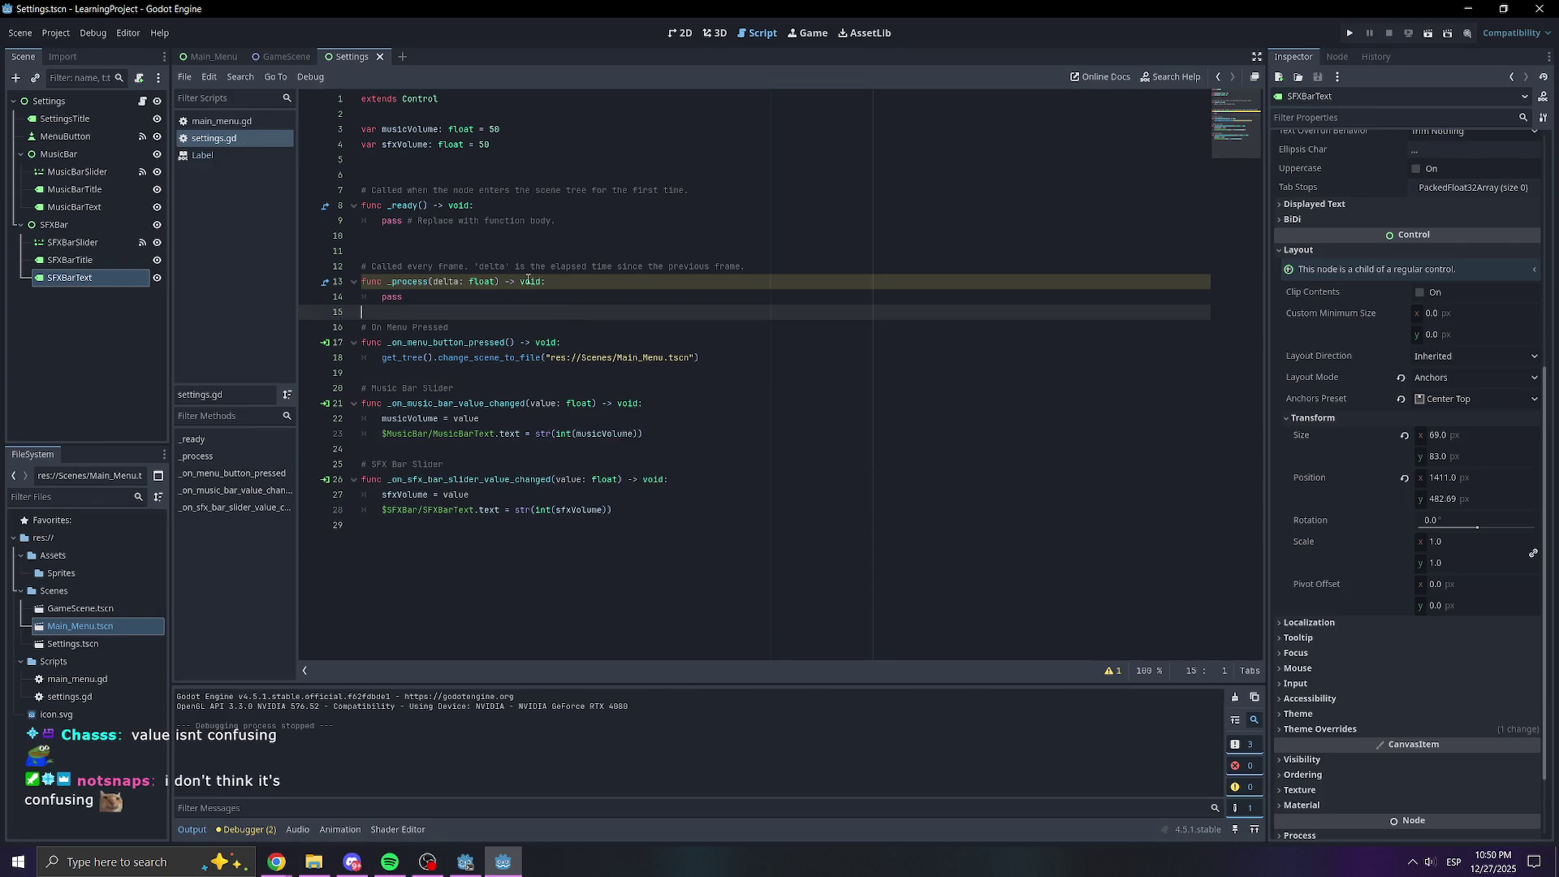
Delete the remaining extra blank lines near the top of settings.gd
left_click(553, 255)
key("BackSpace")
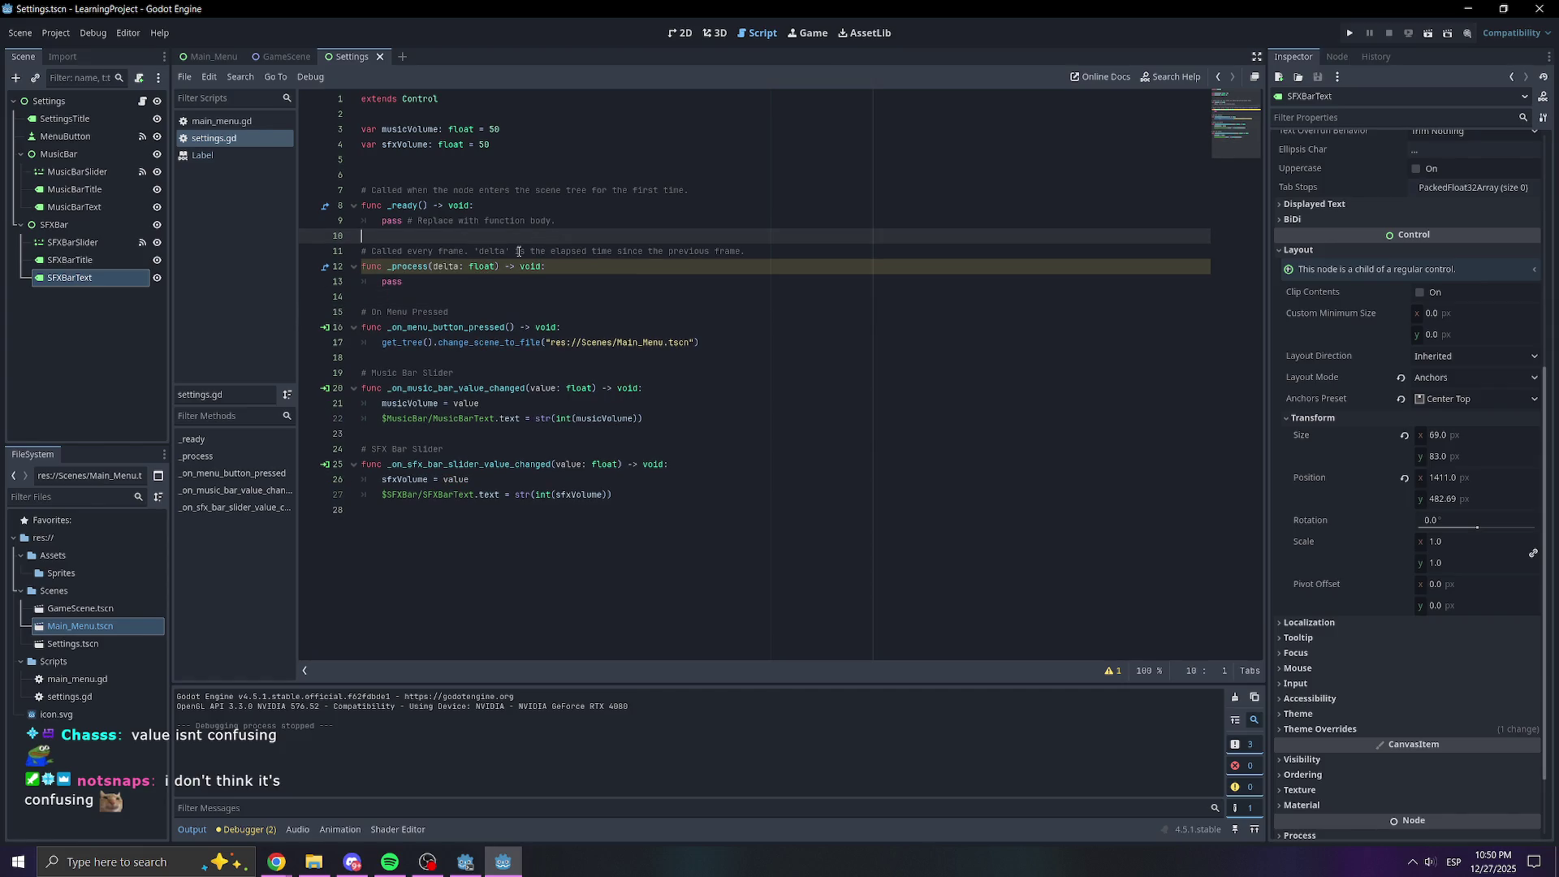
left_click(568, 159)
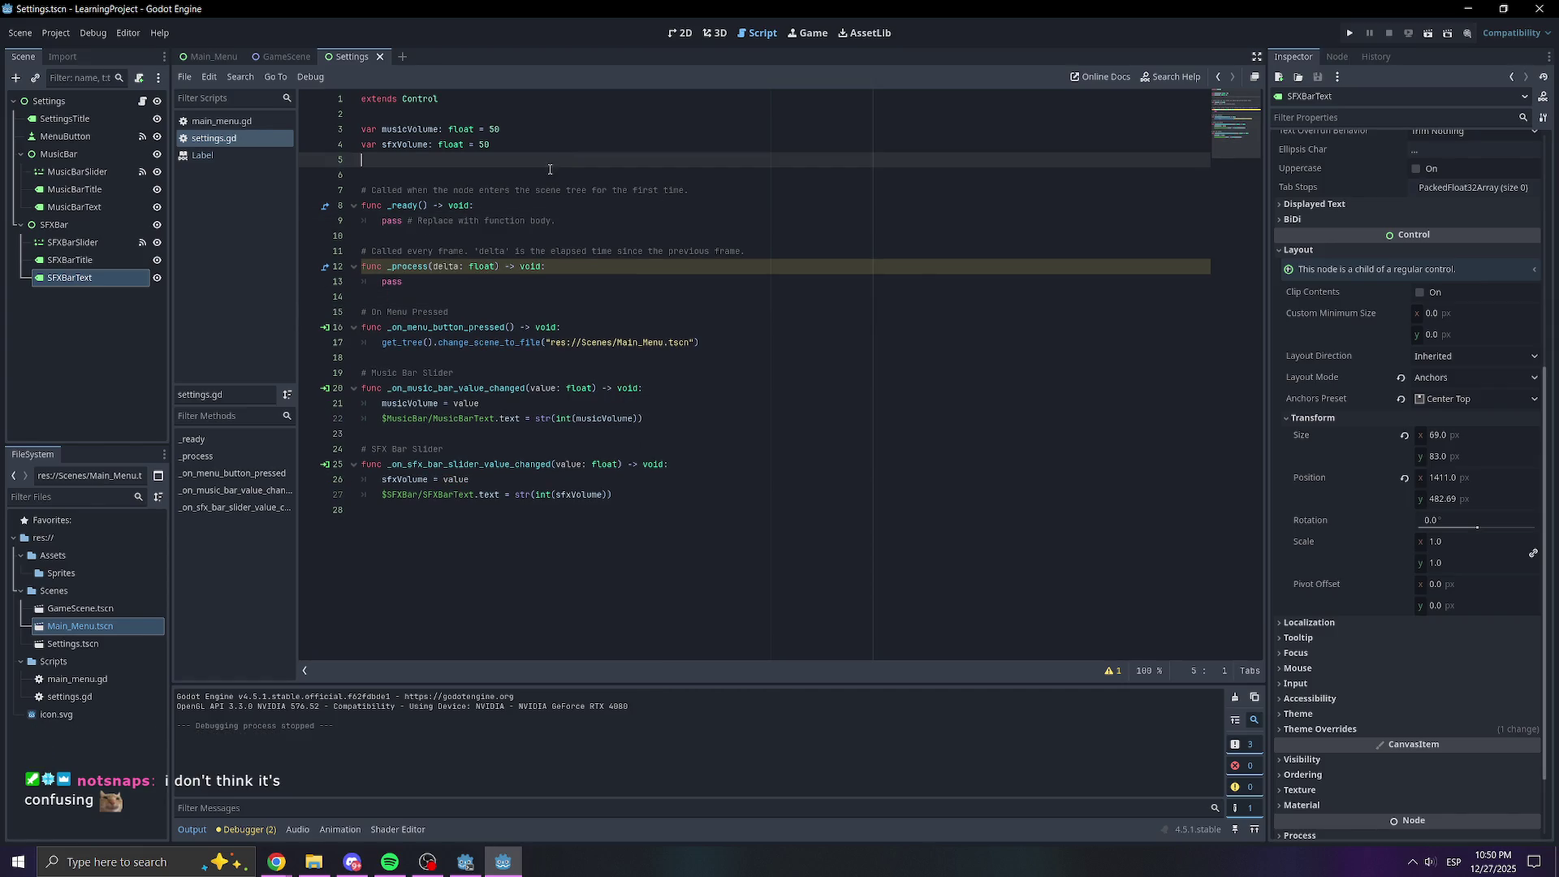
key("BackSpace")
left_click_drag(644, 174, 828, 194)
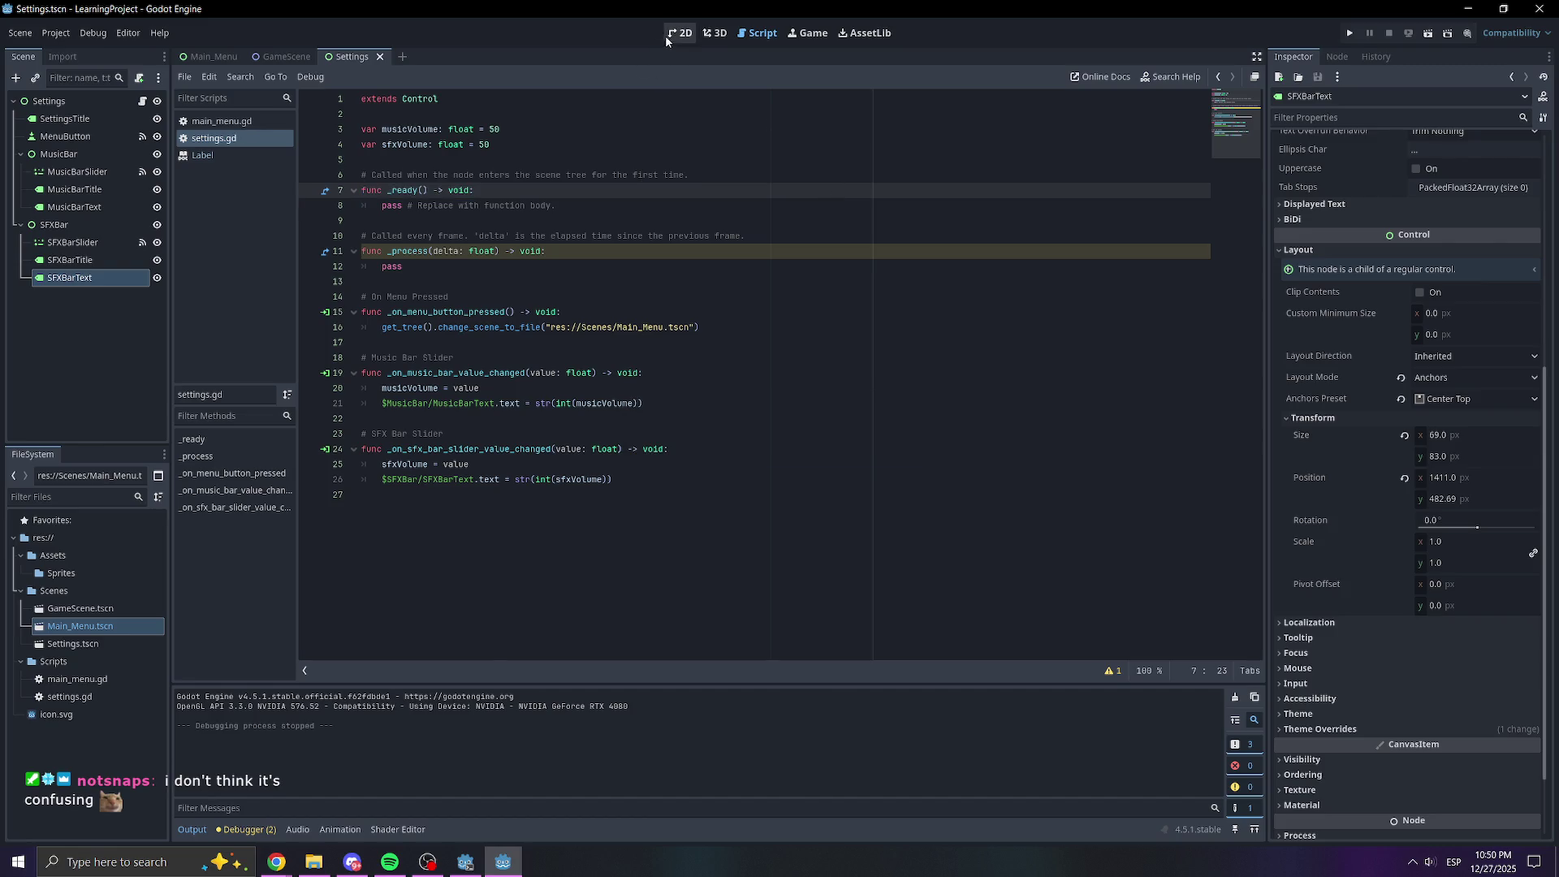
Return to the Settings scene's 2D layout and clear the canvas selection
key("ctrl+F1")
scroll(590, 441, "down", 4)
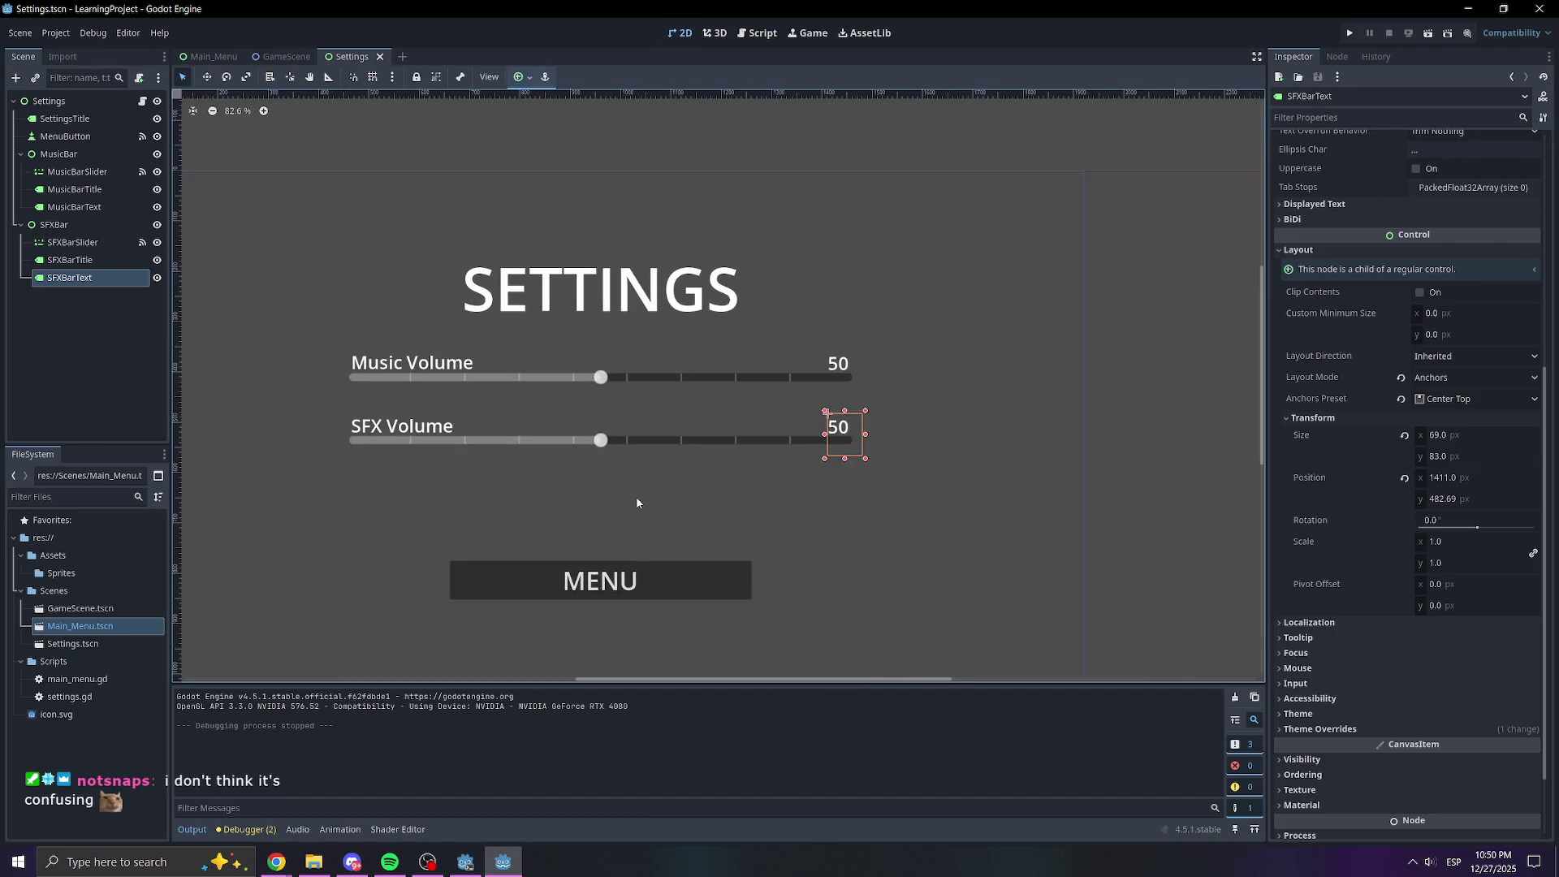
left_click(687, 483)
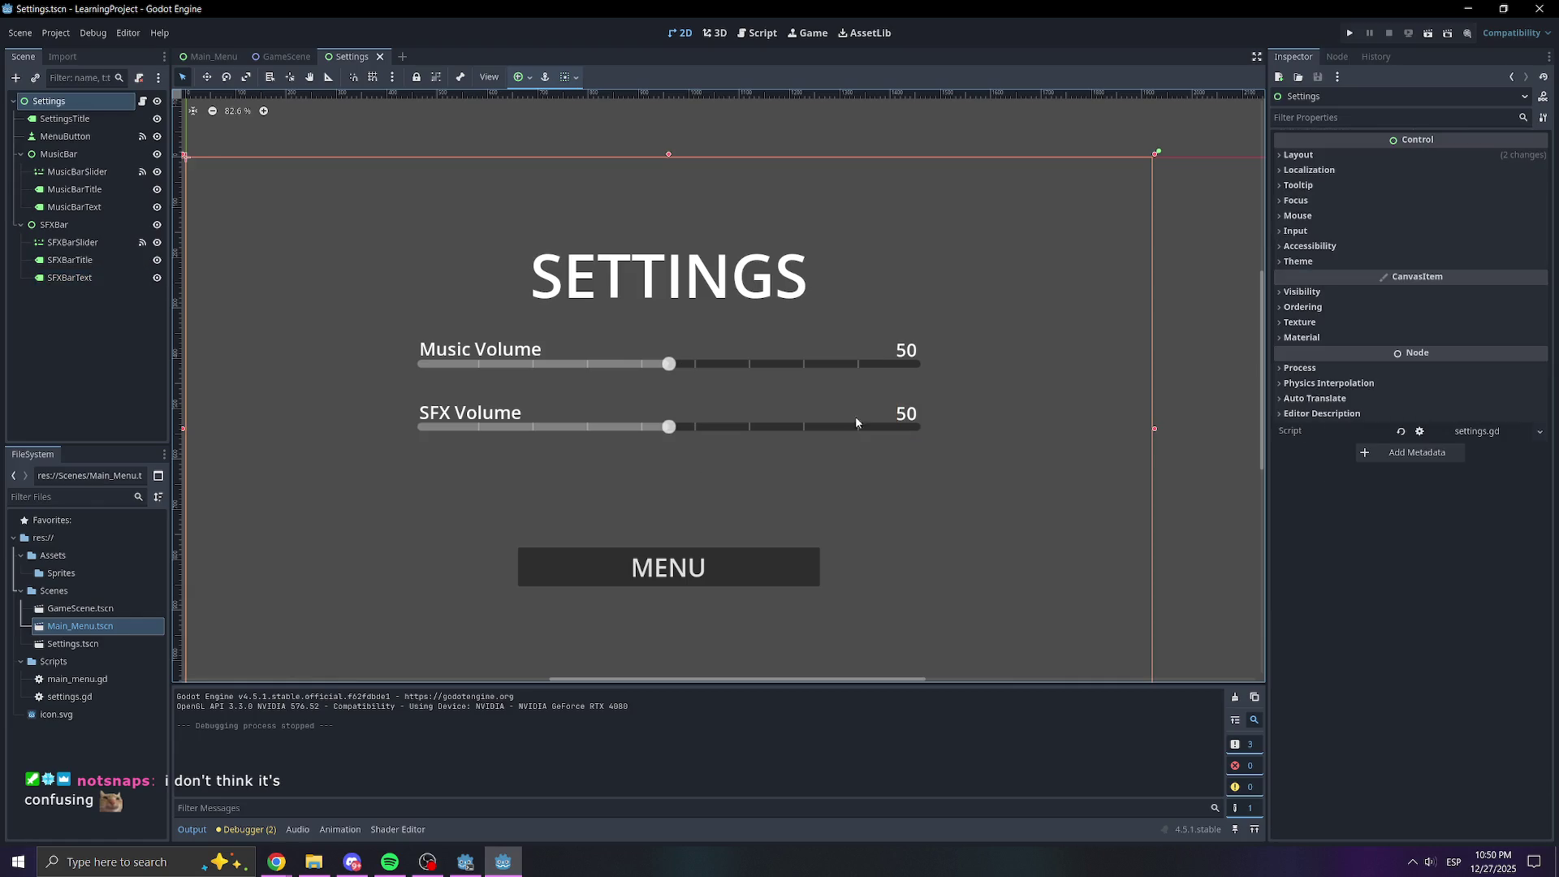
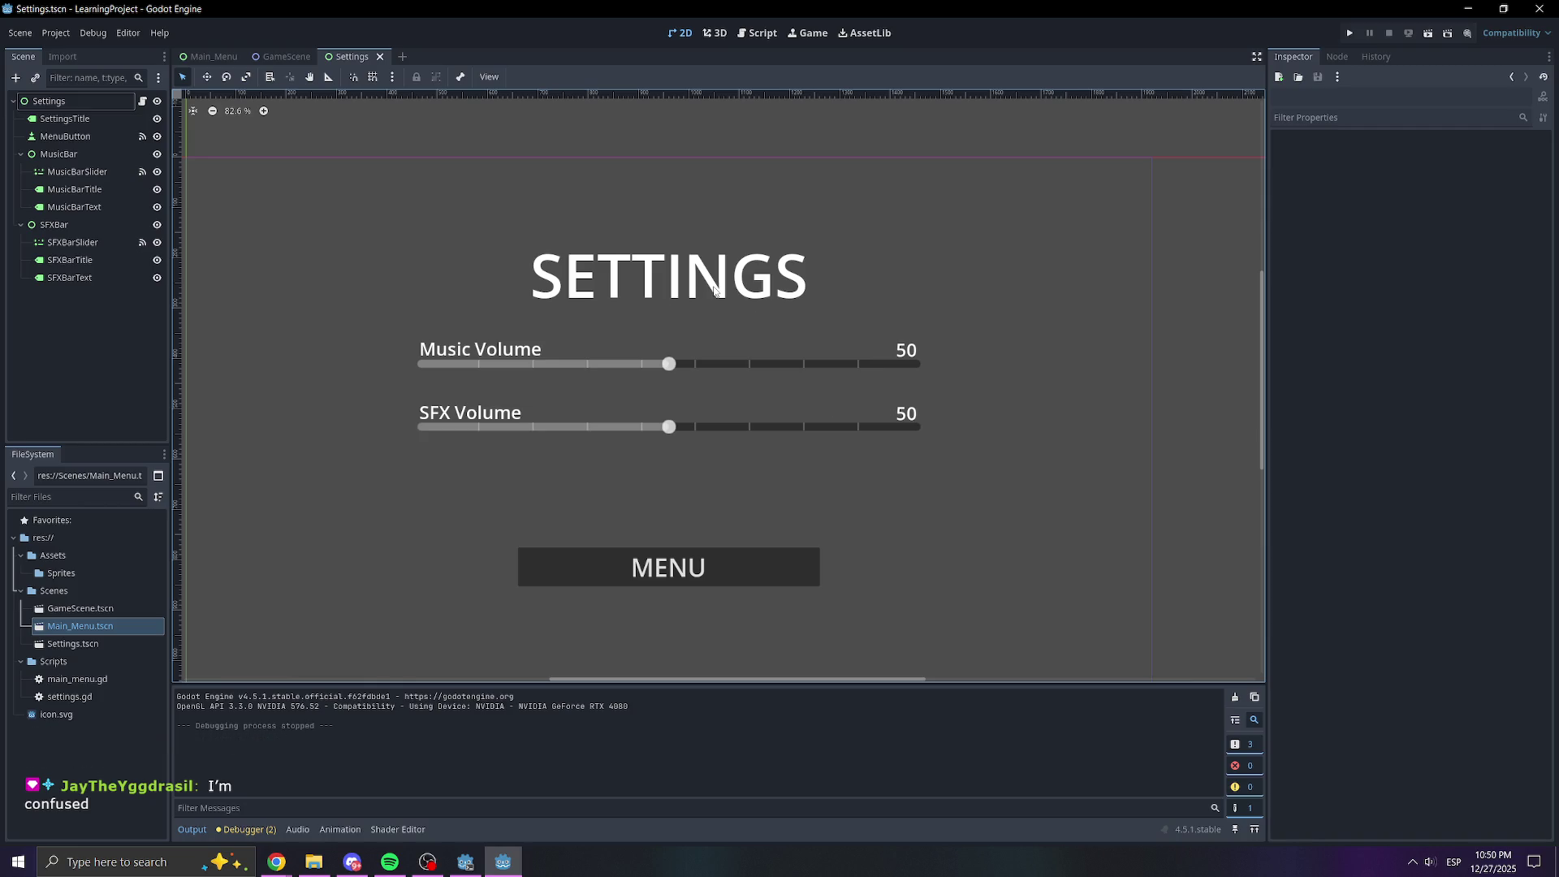
Collapse the SFXBar and MusicBar branches in the Scene tree
left_click(63, 320)
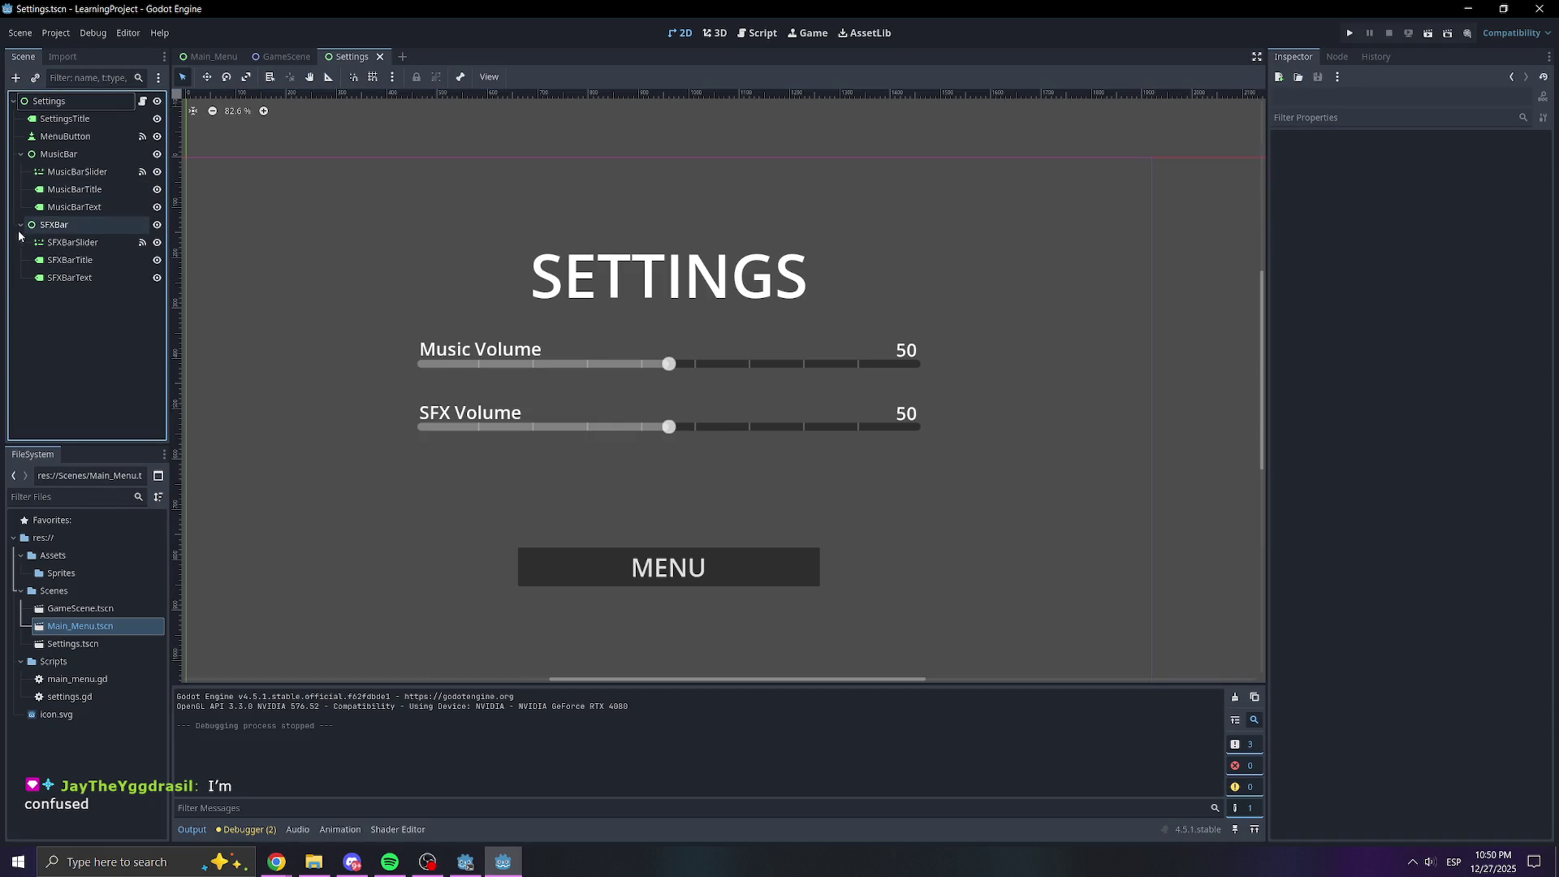
left_click(21, 225)
left_click(20, 154)
Select the Settings root node and choose Add Child Node from its context menu
right_click(69, 278)
left_click(85, 101)
right_click(94, 100)
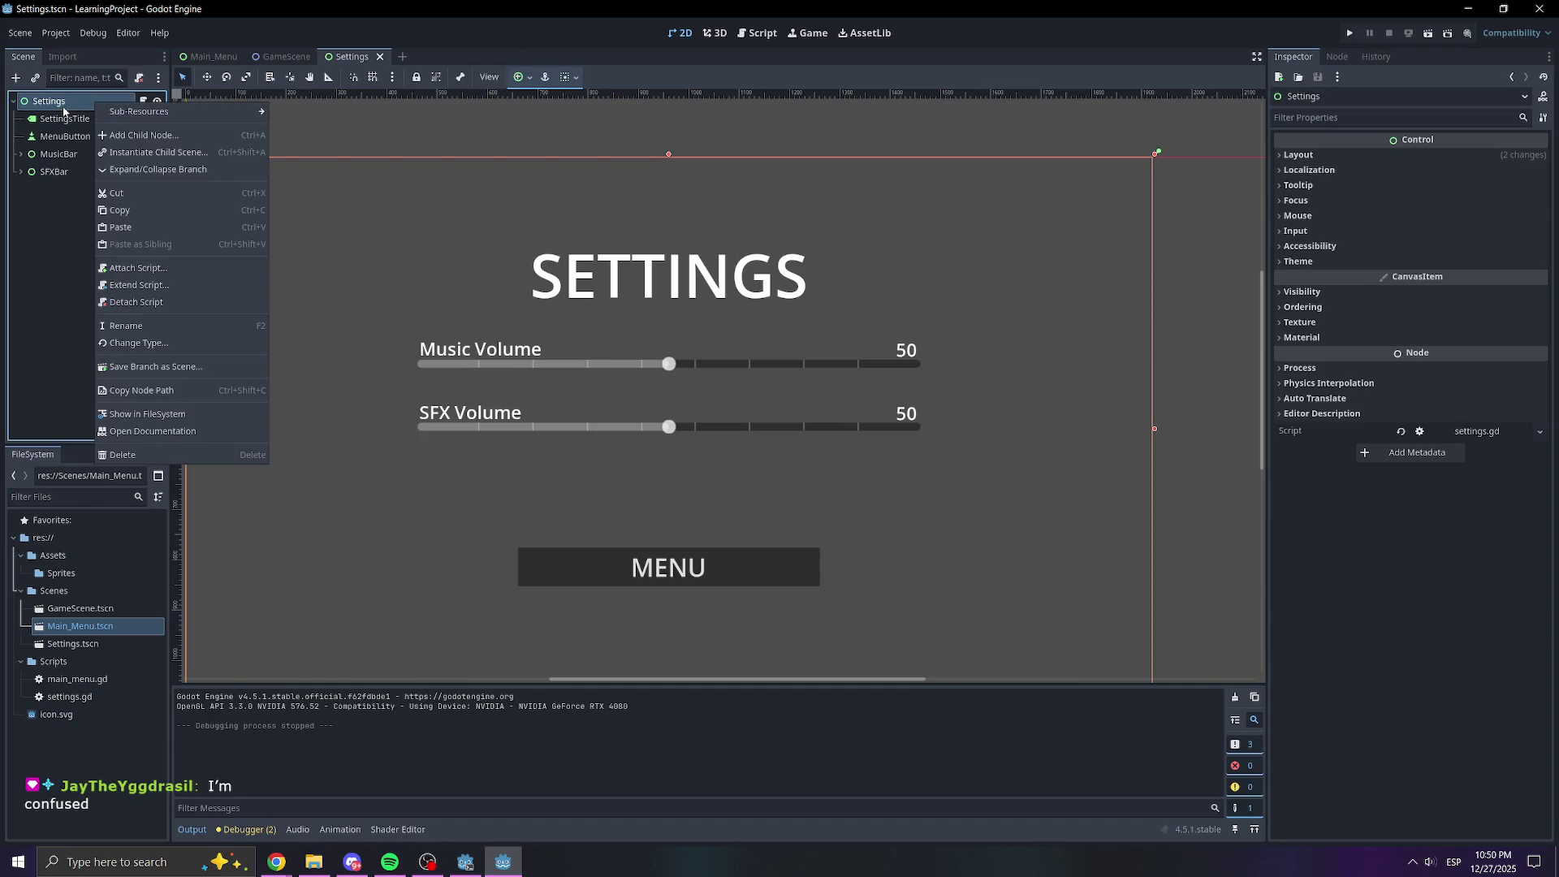
left_click(142, 135)
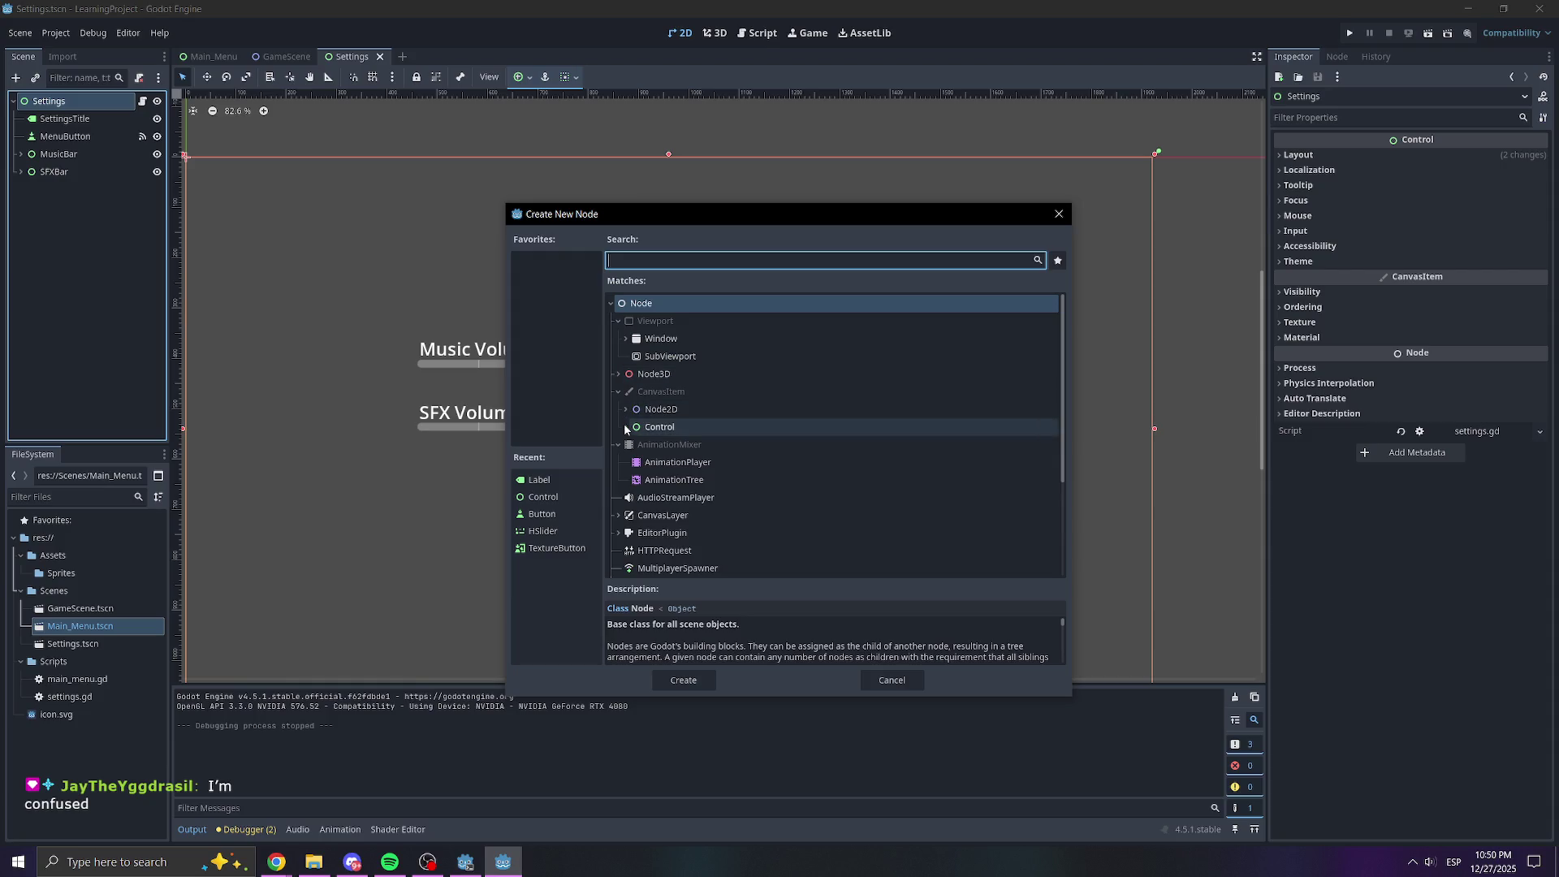
Expand and collapse the Control, Range, Separator, BaseButton and TextEdit node categories
left_click(625, 426)
scroll(735, 467, "down", 1)
scroll(679, 446, "down", 3)
left_click(626, 395)
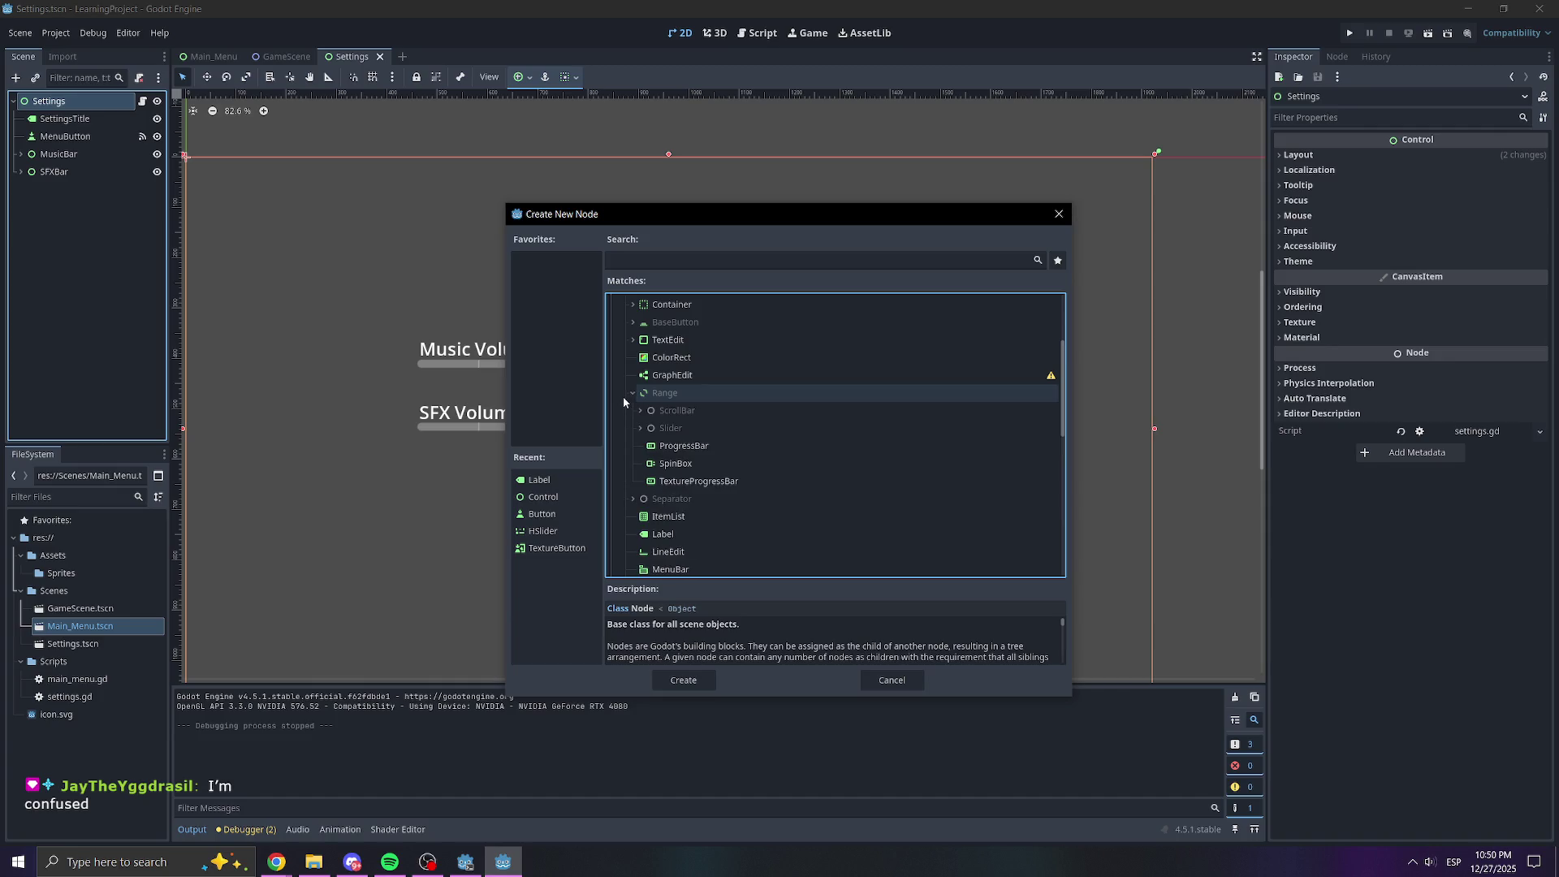
left_click(633, 393)
left_click(634, 411)
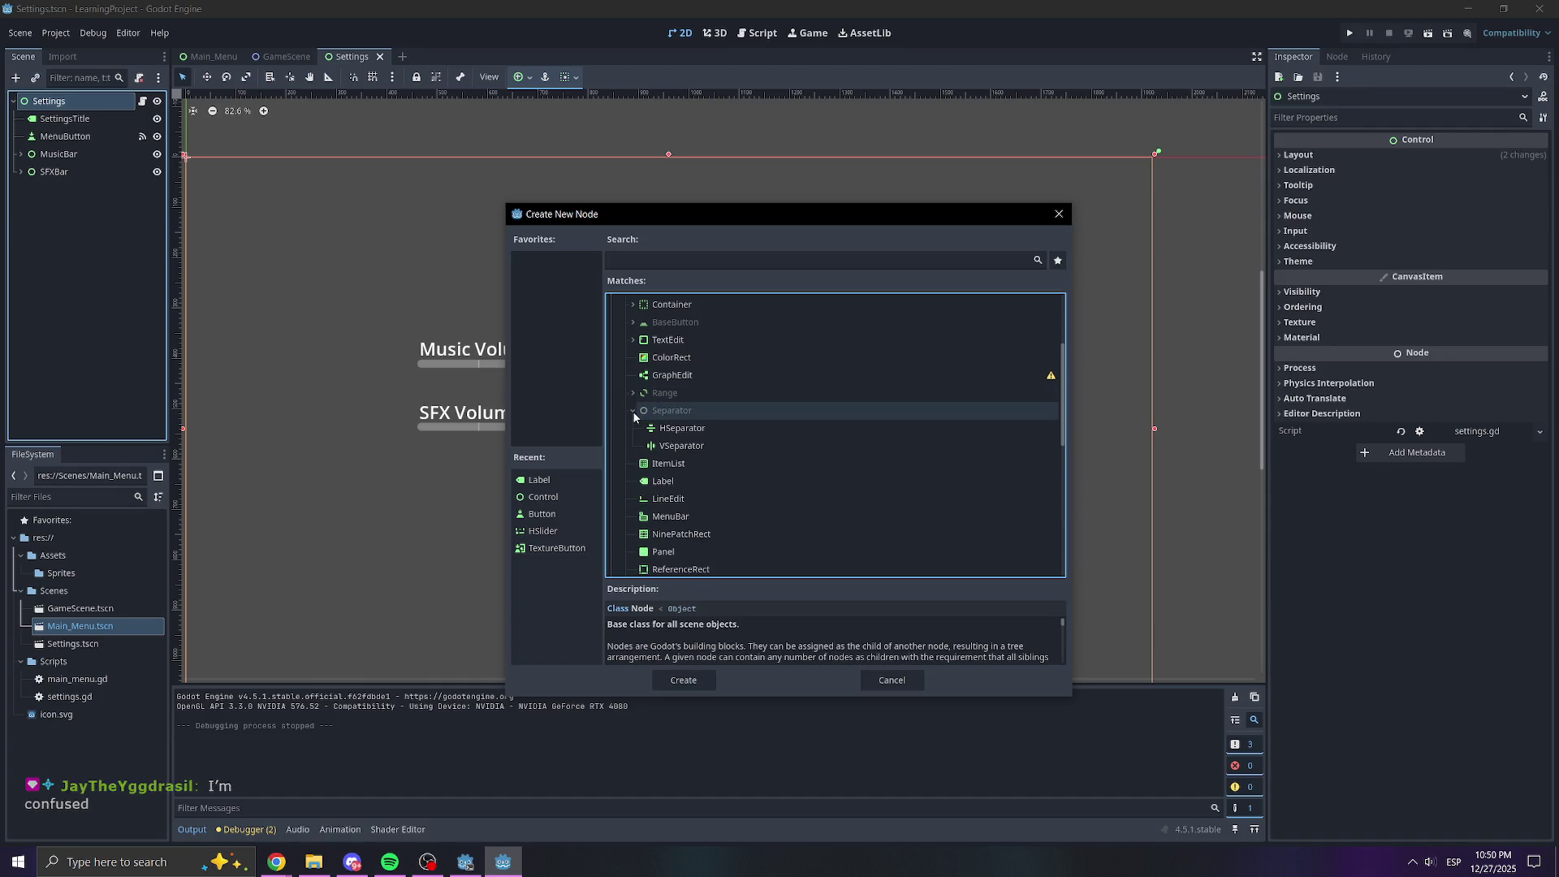
left_click(633, 411)
scroll(673, 487, "down", 3)
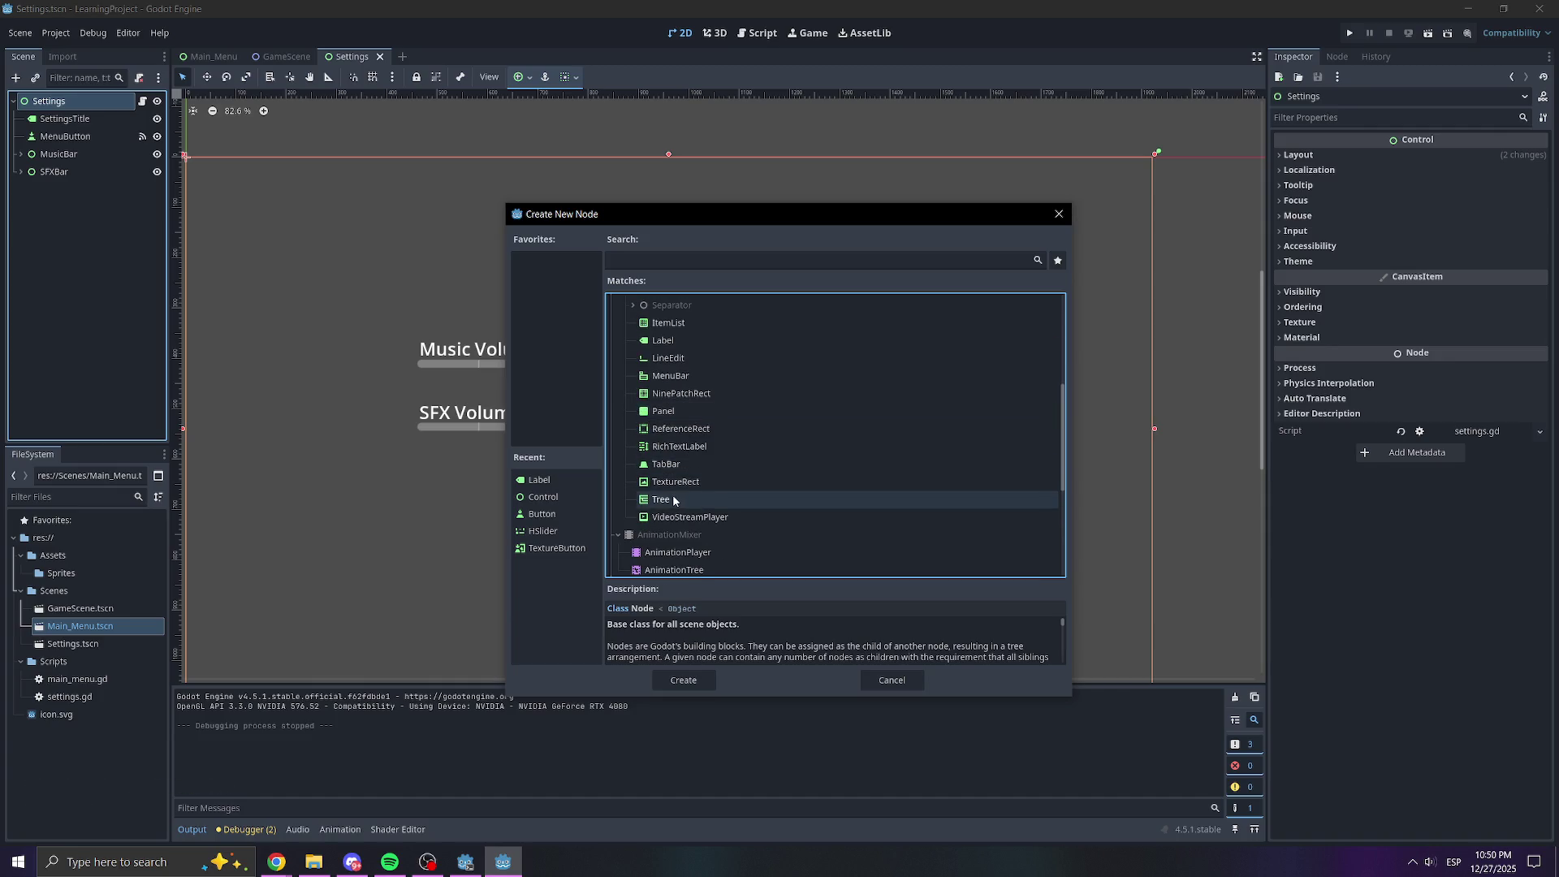
scroll(674, 501, "up", 3)
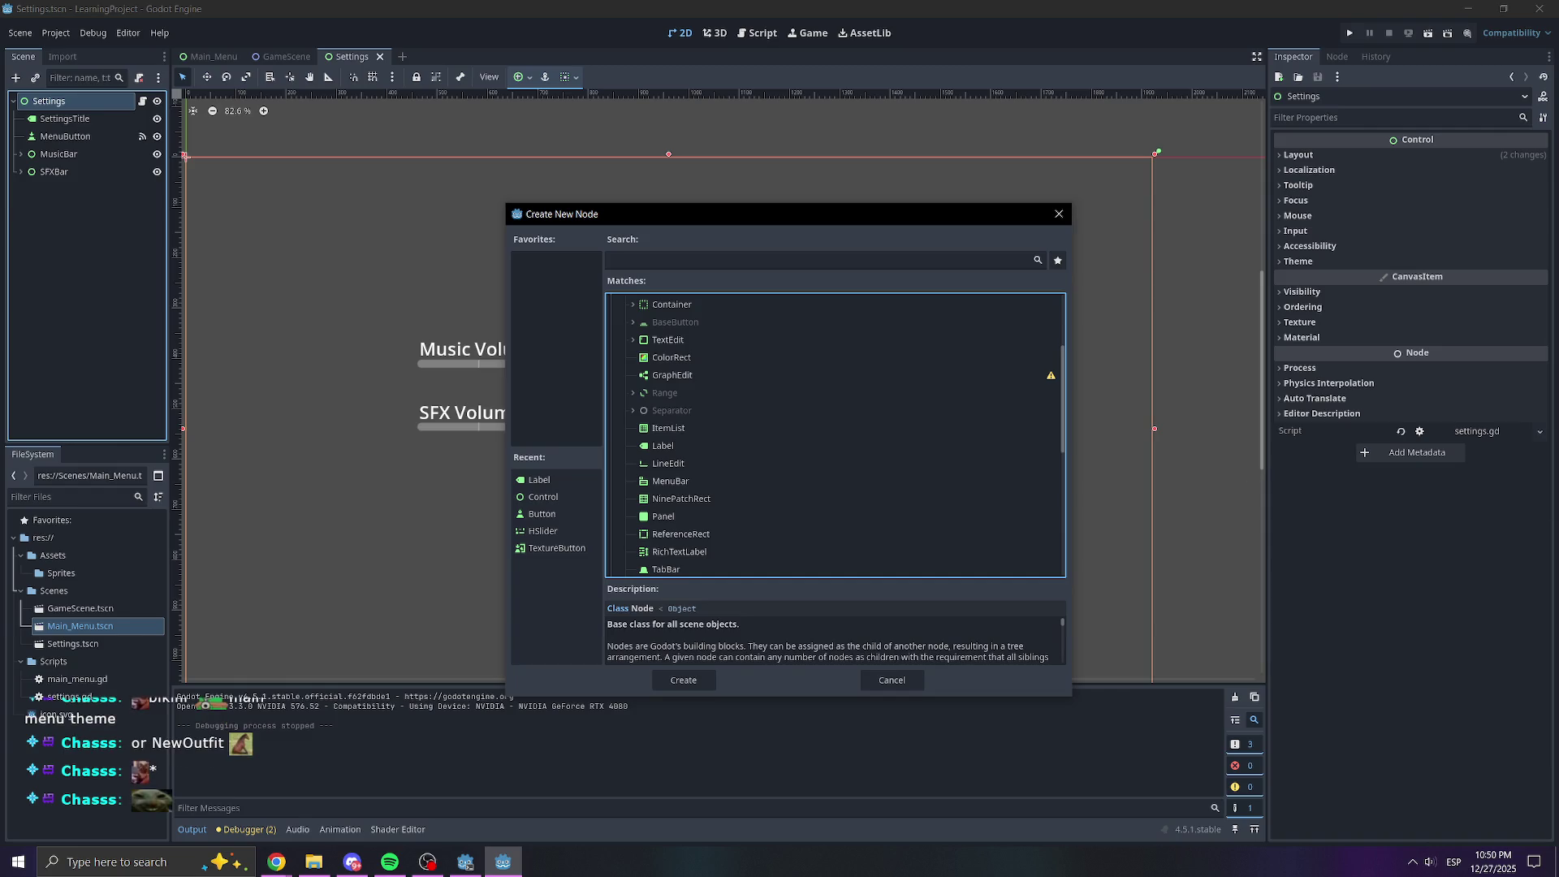
scroll(725, 388, "up", 3)
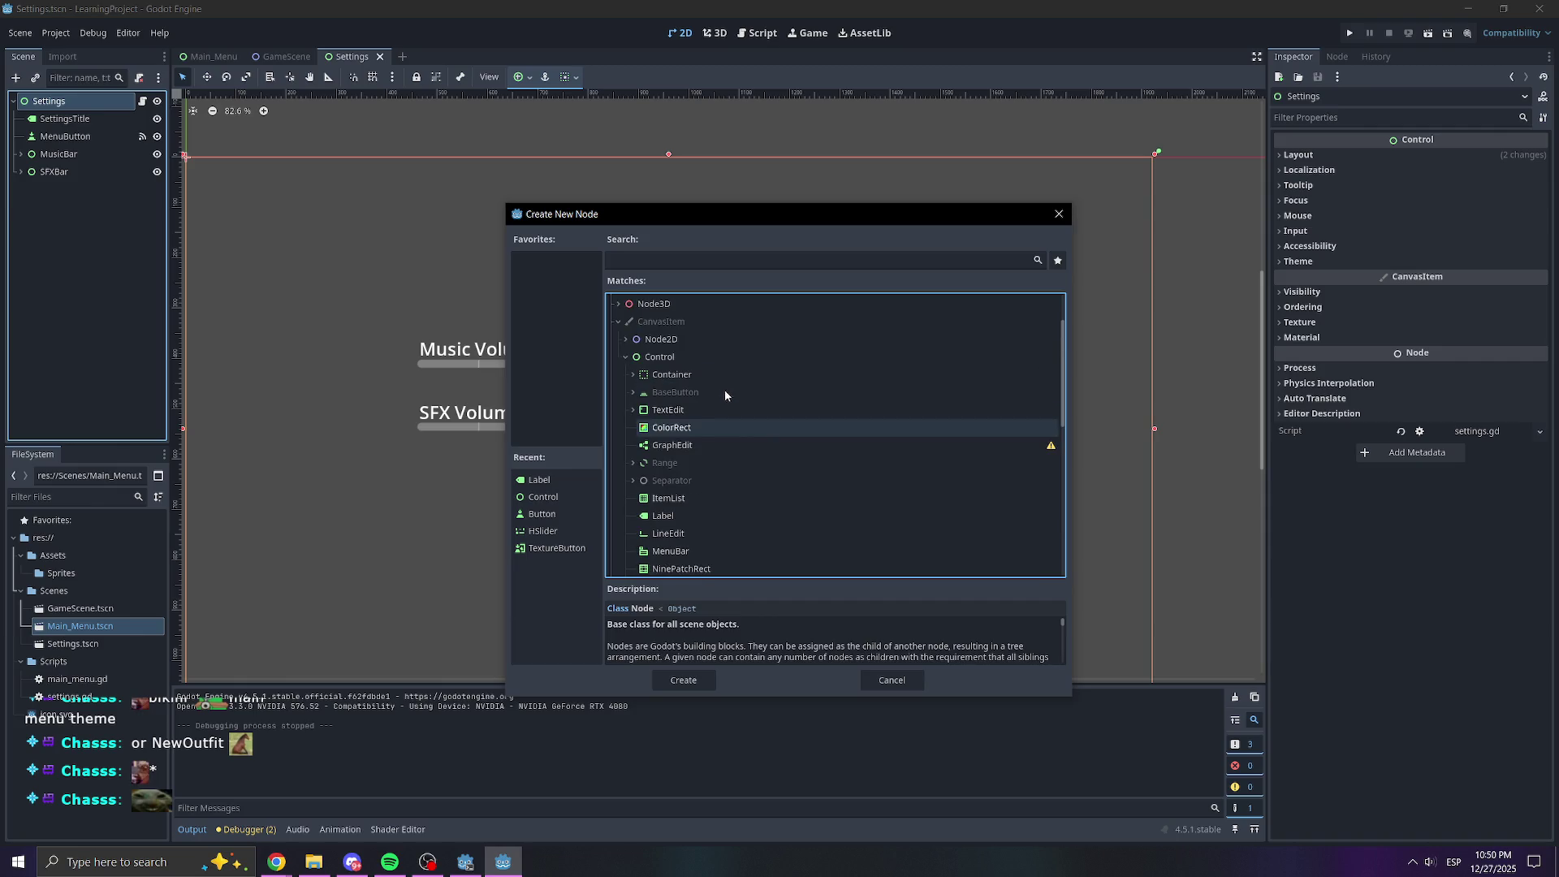
left_click(633, 391)
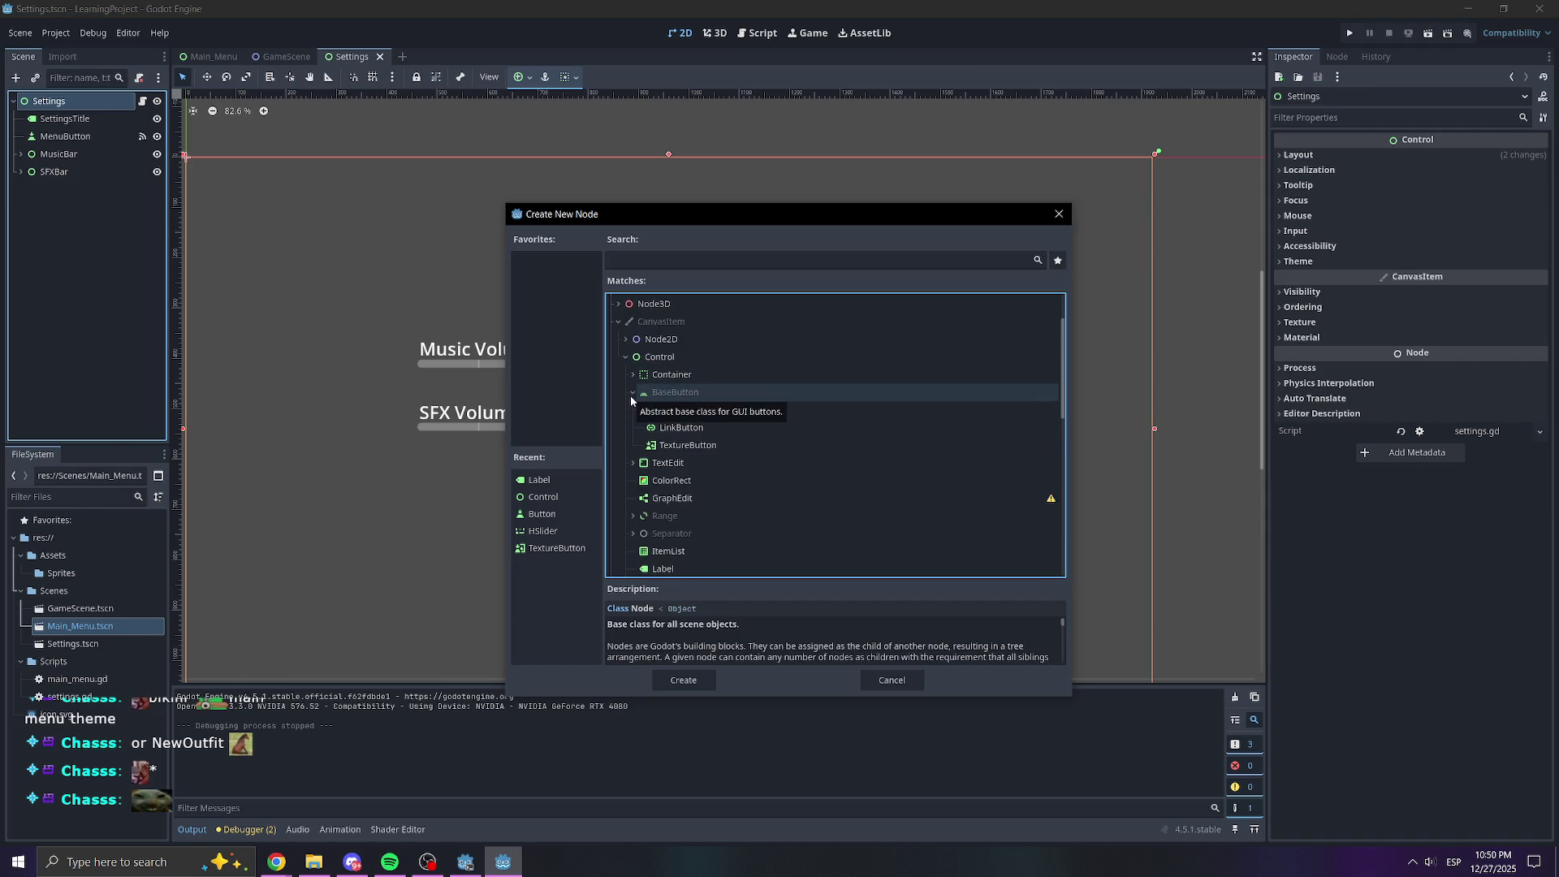
left_click(633, 392)
left_click(632, 409)
left_click(632, 409)
Read descriptions of ColorRect, GraphEdit, NinePatchRect, MenuBar, RichTextLabel, TabBar, TextureRect, Tree and VideoStreamPlayer
left_click(635, 427)
left_click(674, 445)
scroll(704, 453, "down", 1)
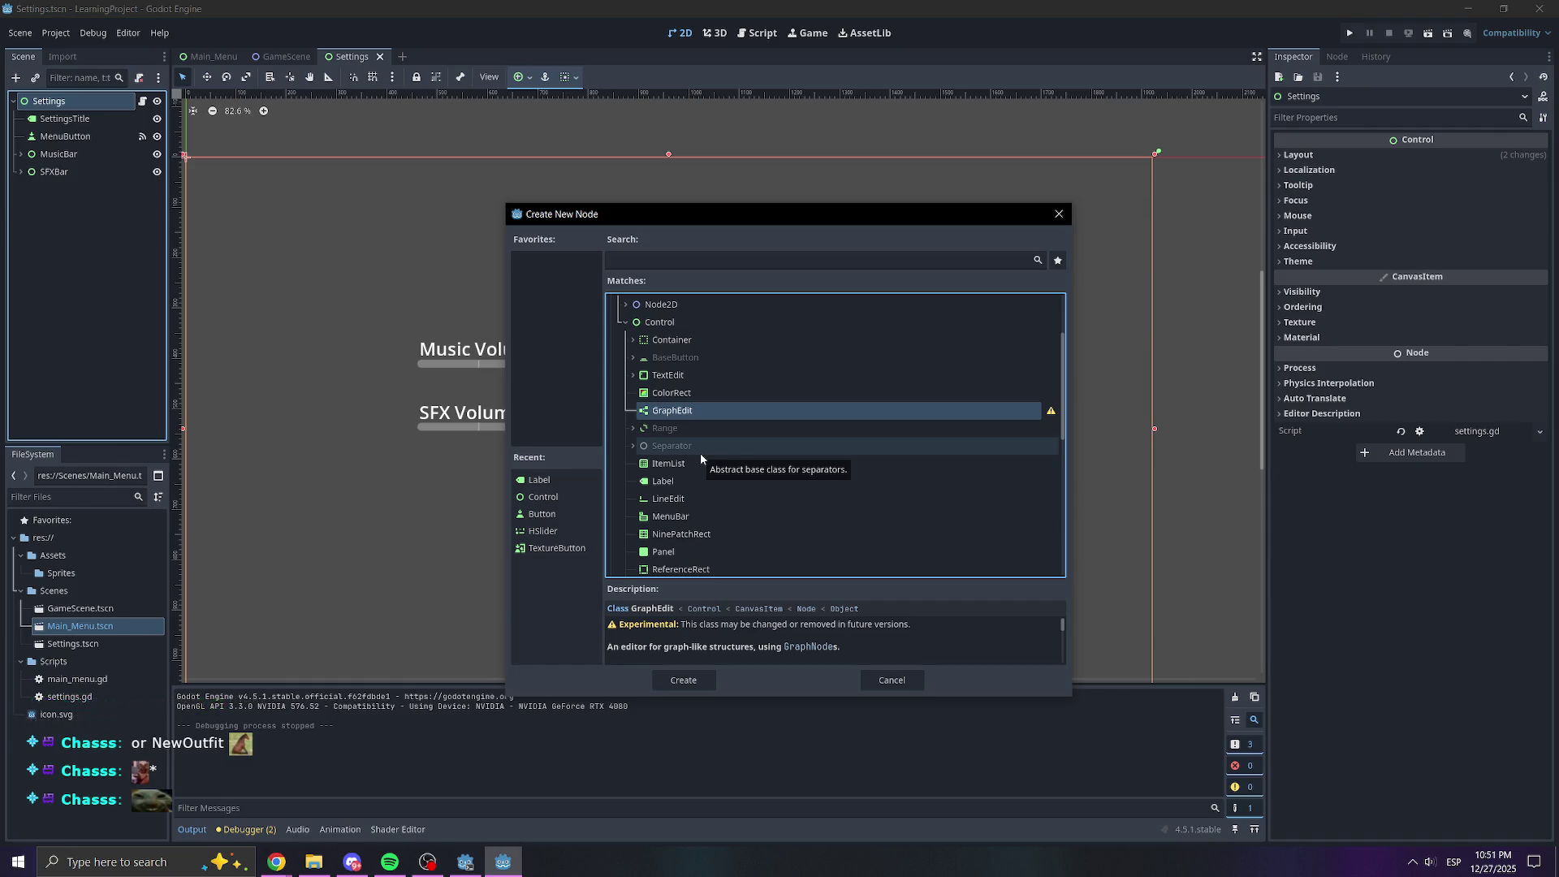
scroll(700, 458, "down", 1)
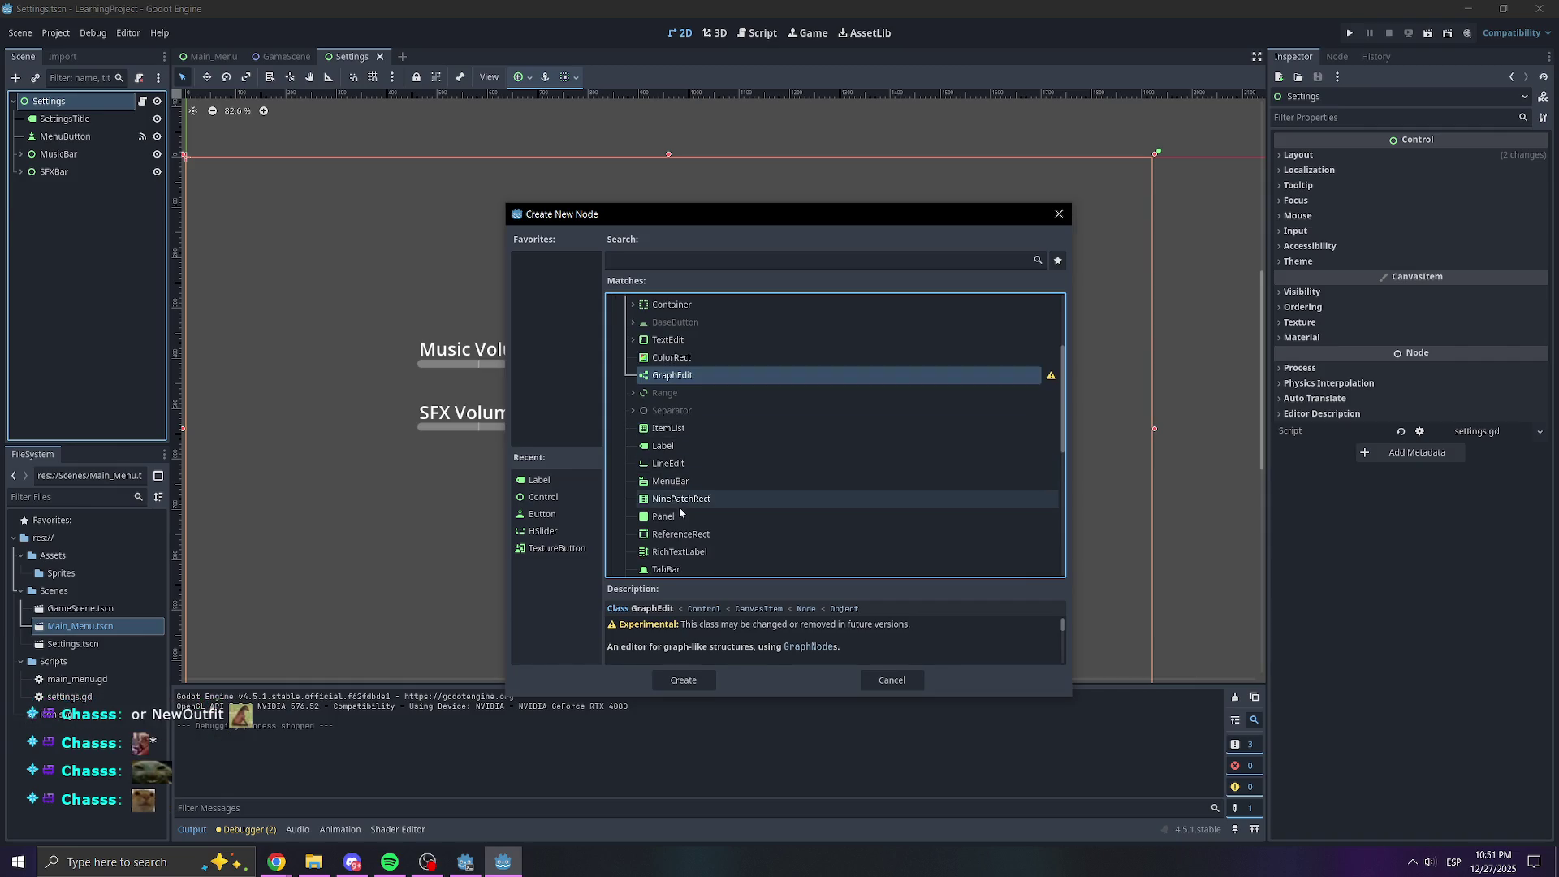
left_click(678, 496)
left_click(678, 487)
scroll(680, 491, "down", 1)
scroll(682, 492, "down", 1)
left_click(681, 481)
left_click(678, 499)
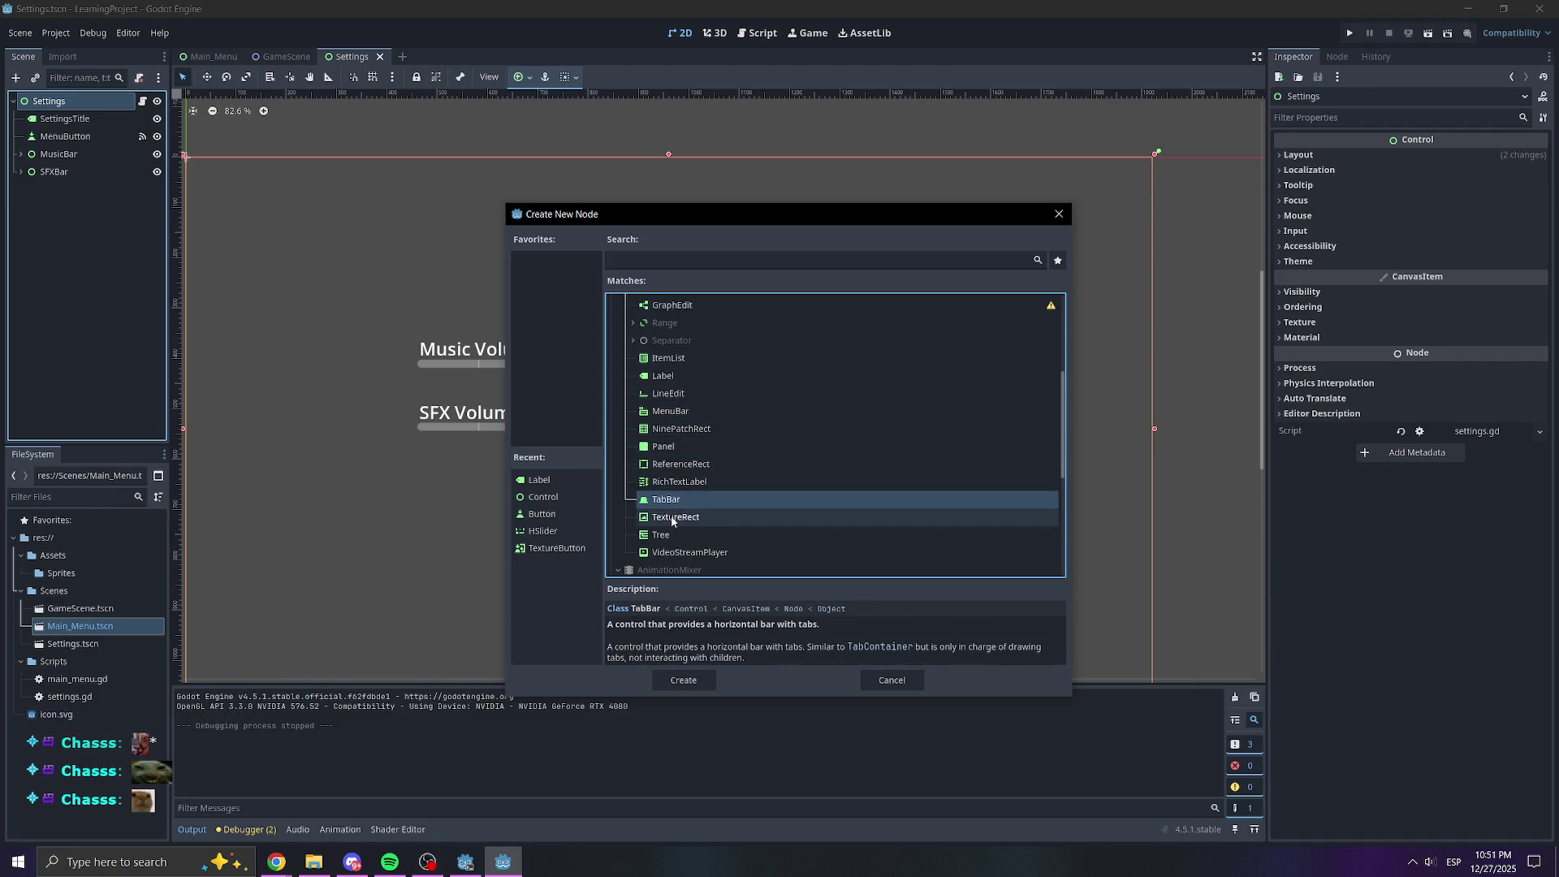
left_click(674, 516)
left_click(672, 535)
left_click(672, 553)
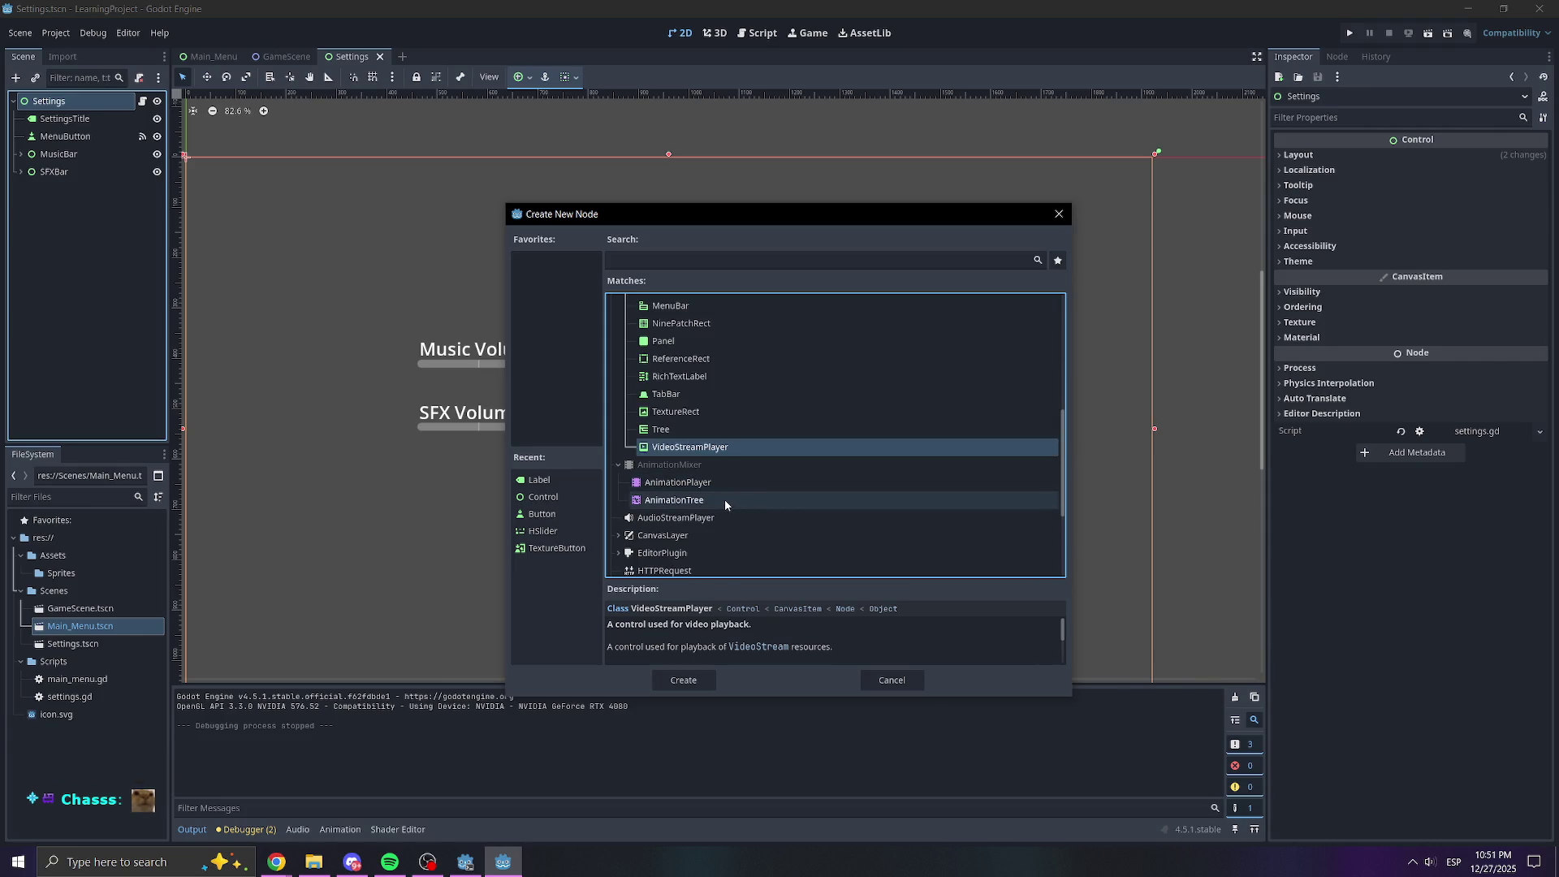
Review the Panel, NinePatchRect, MenuBar, LineEdit, Label, ItemList and GraphEdit descriptions
scroll(742, 479, "up", 3)
scroll(742, 479, "up", 1)
left_click(659, 485)
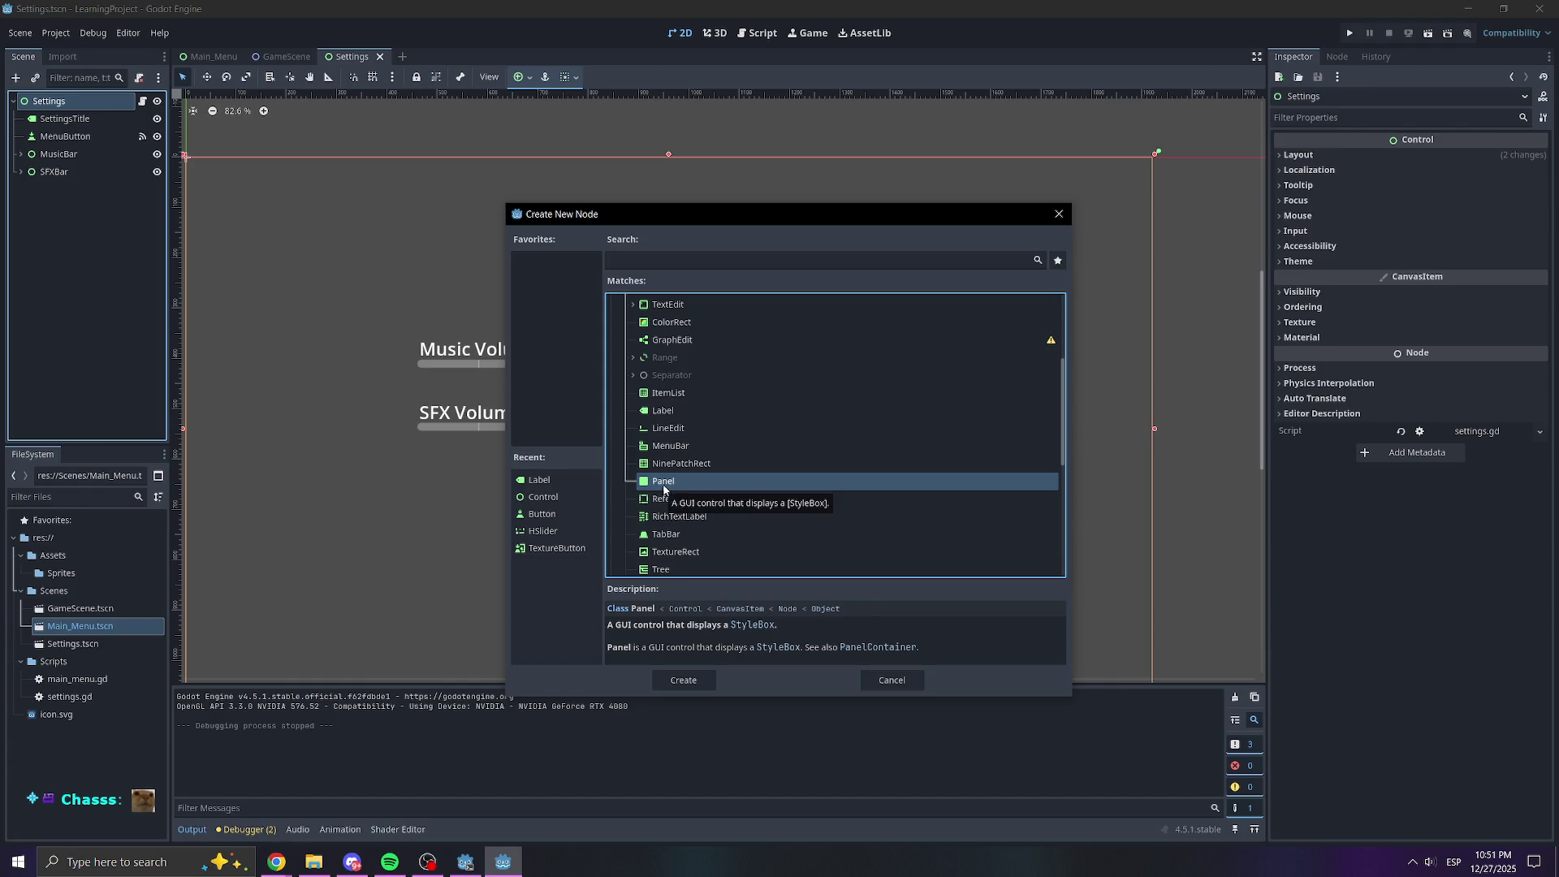
left_click(686, 465)
left_click(687, 454)
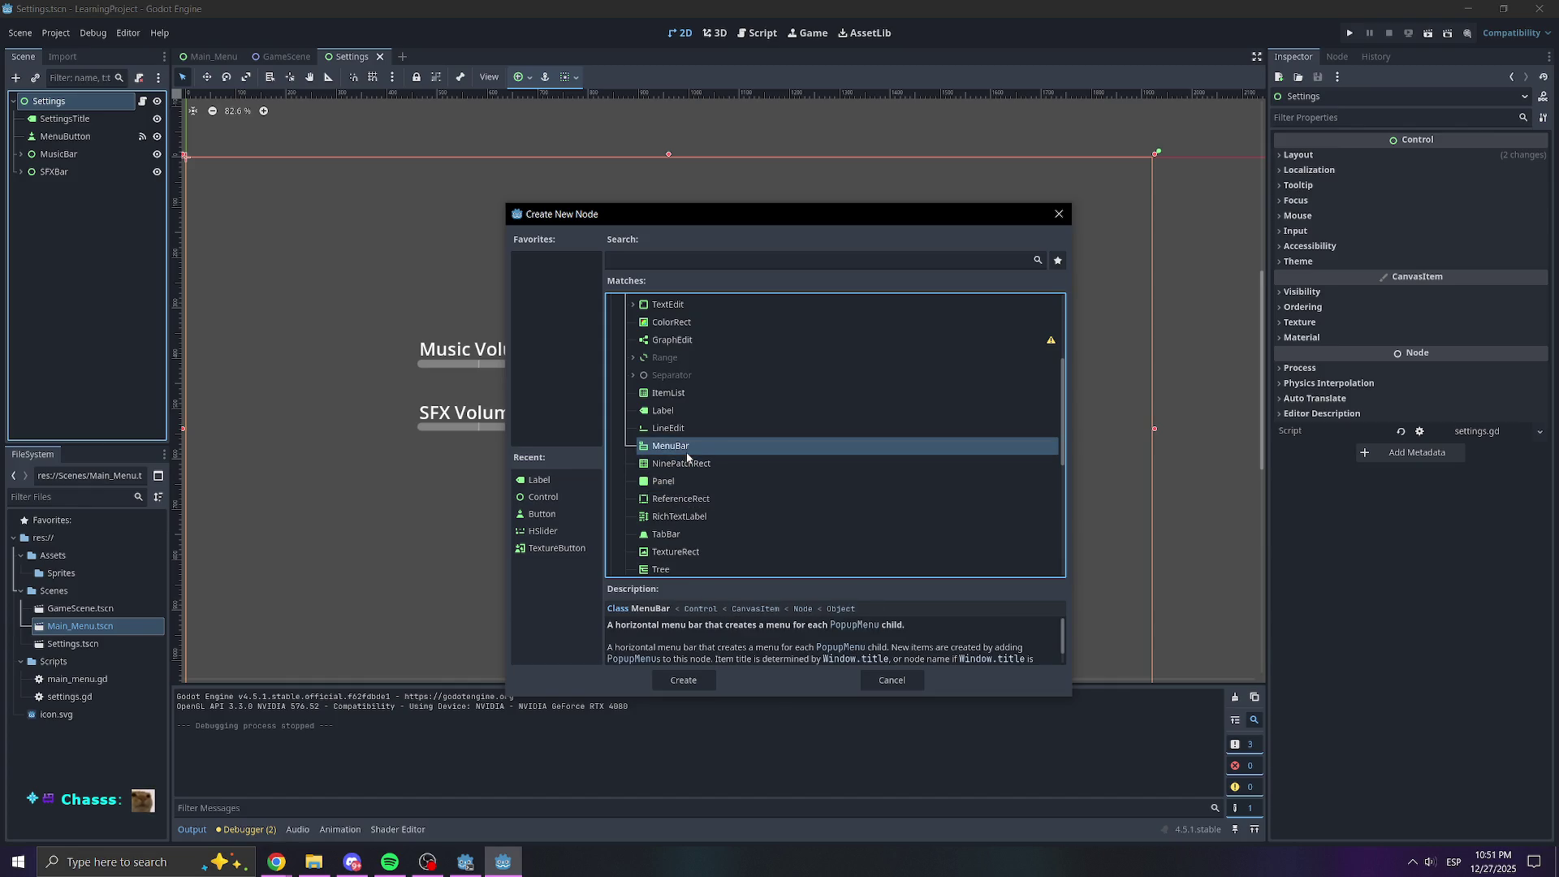
left_click(693, 434)
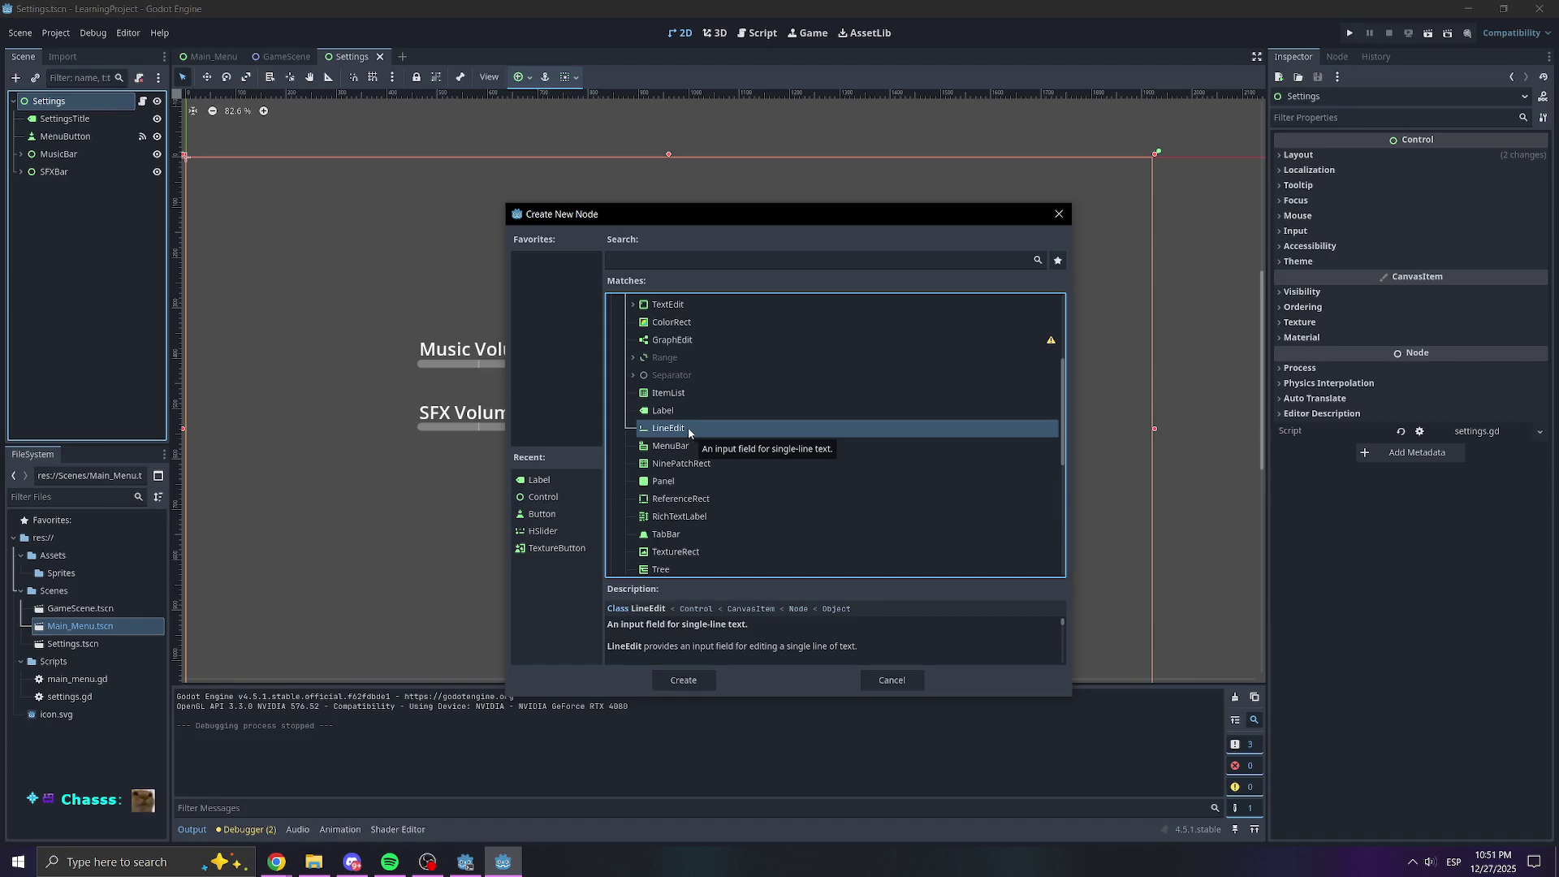
left_click(679, 410)
left_click(679, 392)
scroll(679, 393, "up", 1)
scroll(693, 393, "up", 1)
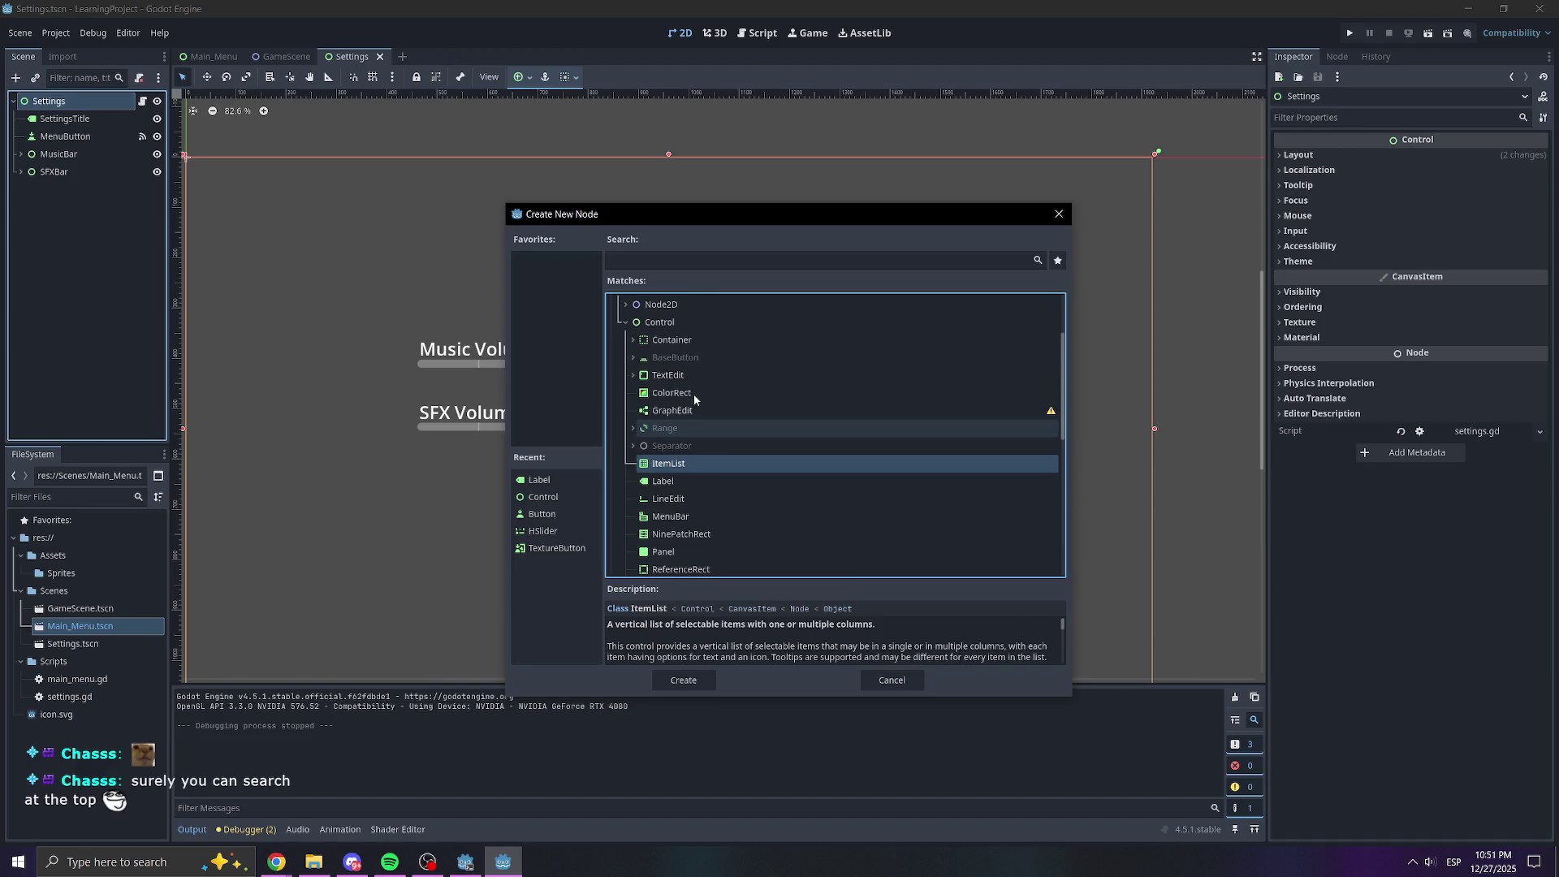
left_click(692, 410)
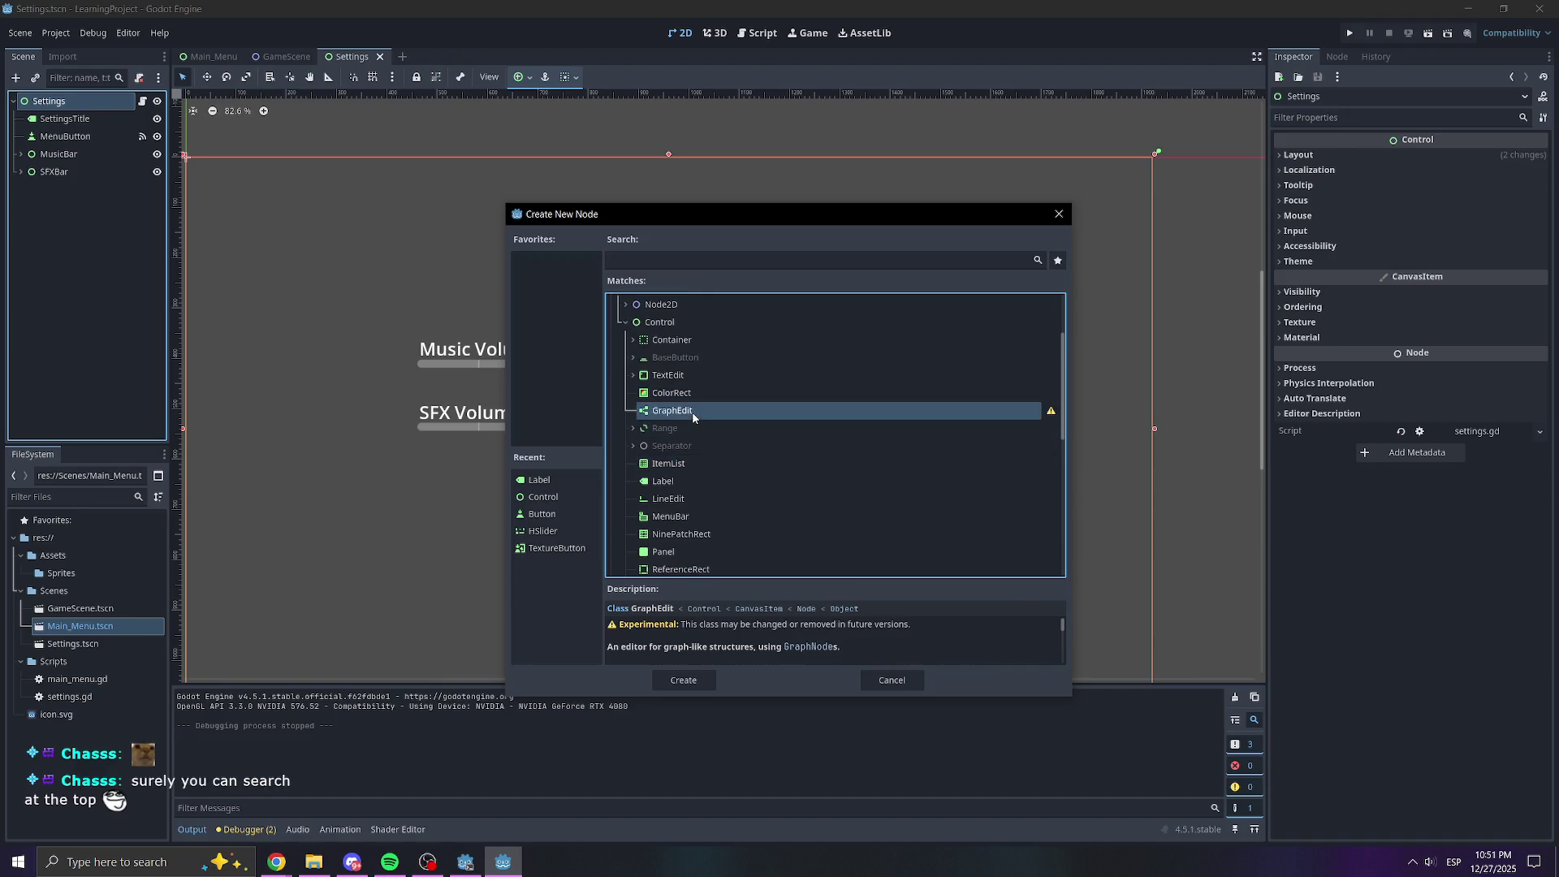
Browse the Container node types, then collapse them and focus the Search field
left_click(634, 340)
scroll(686, 381, "down", 4)
scroll(686, 380, "up", 5)
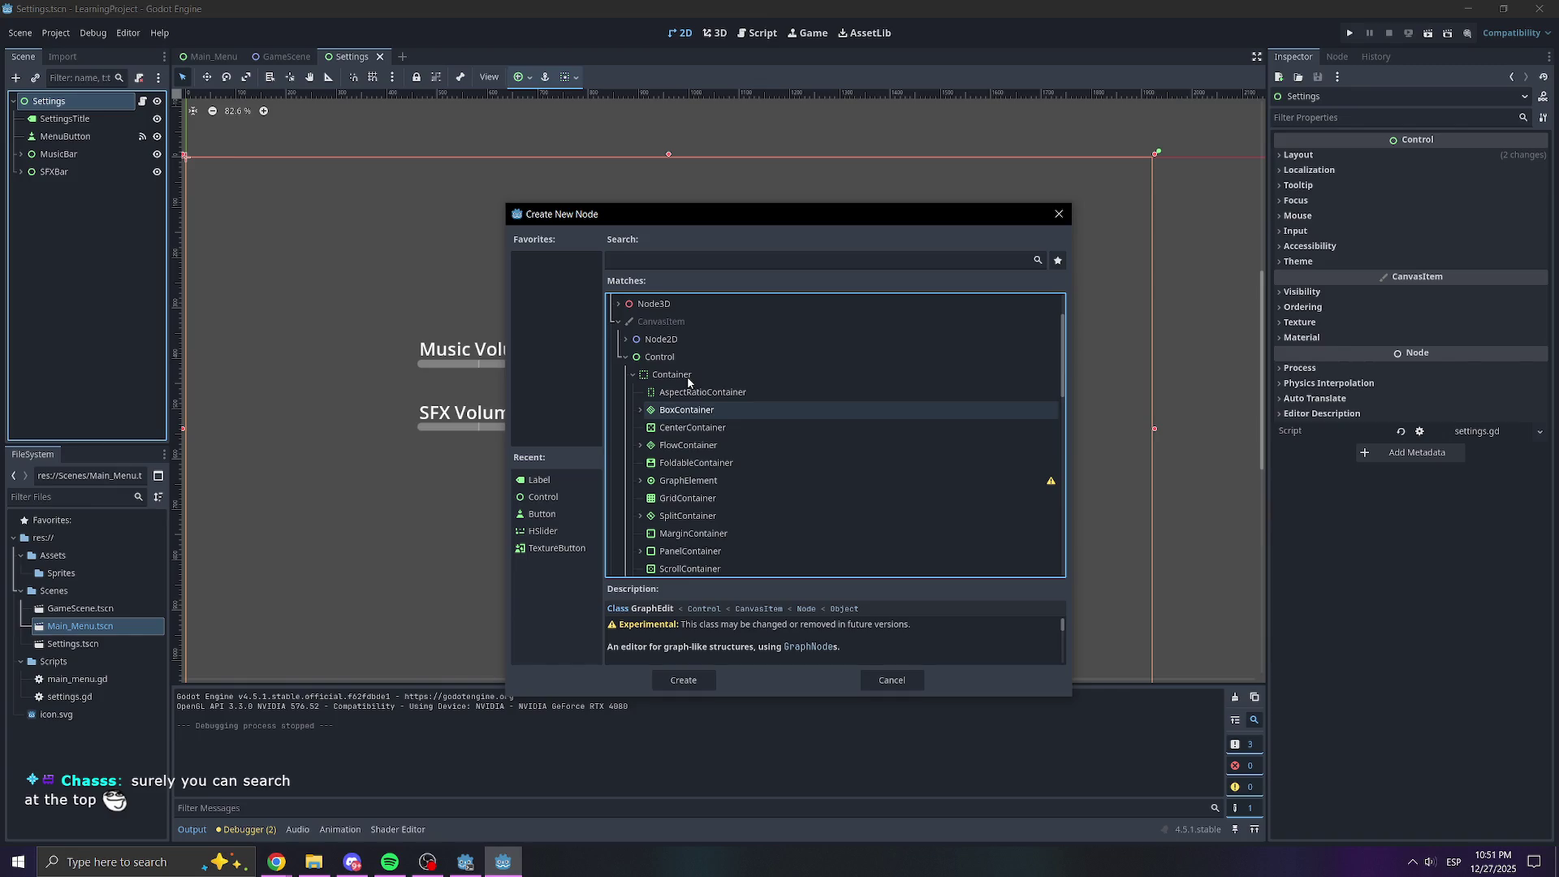
left_click(633, 375)
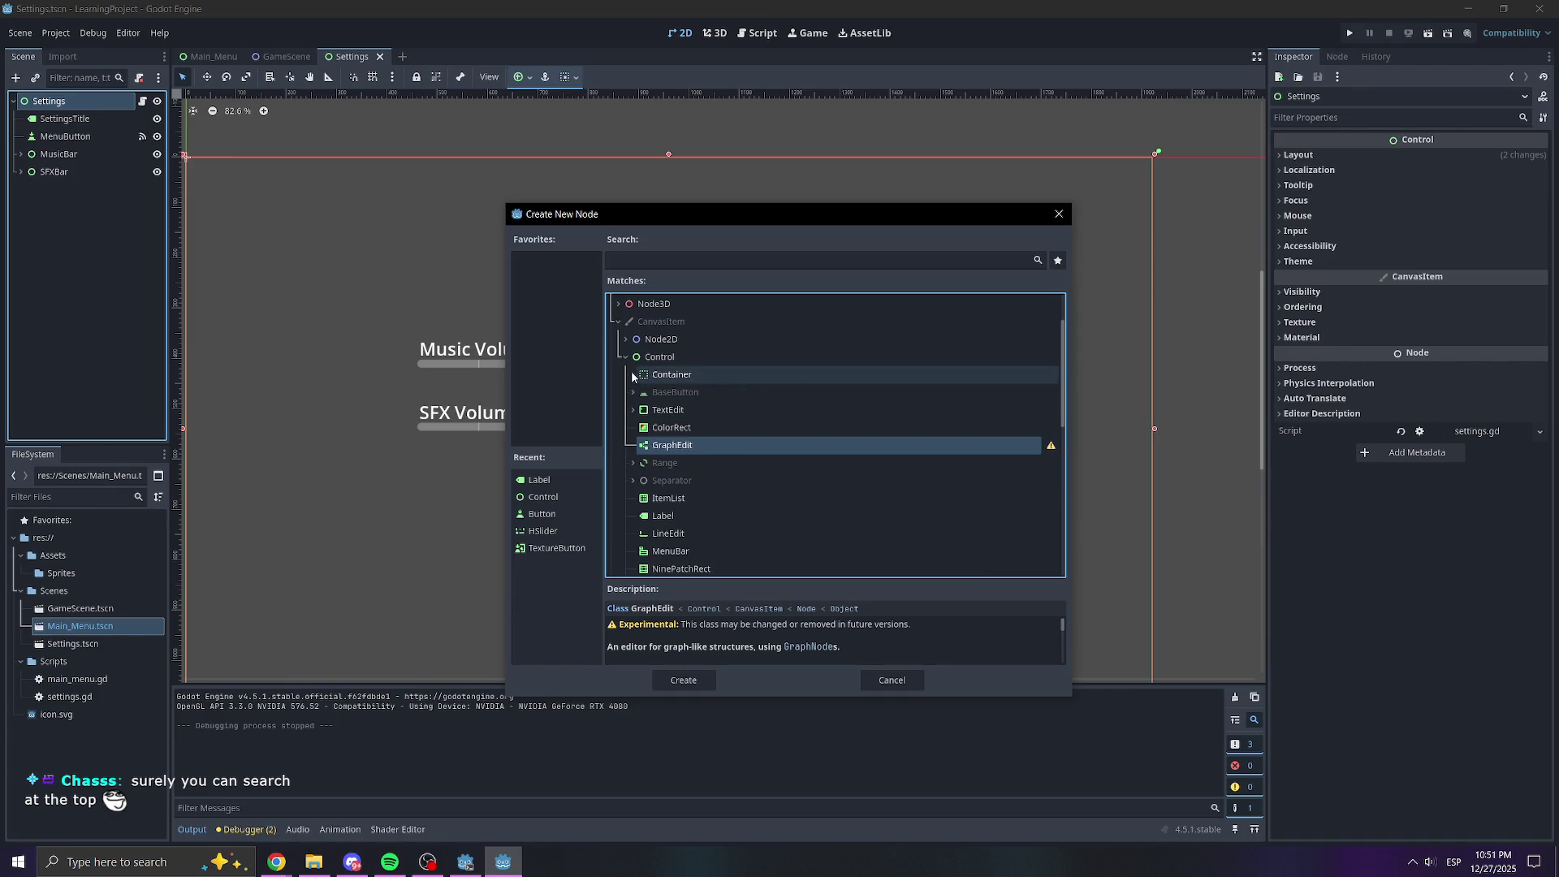
left_click(675, 254)
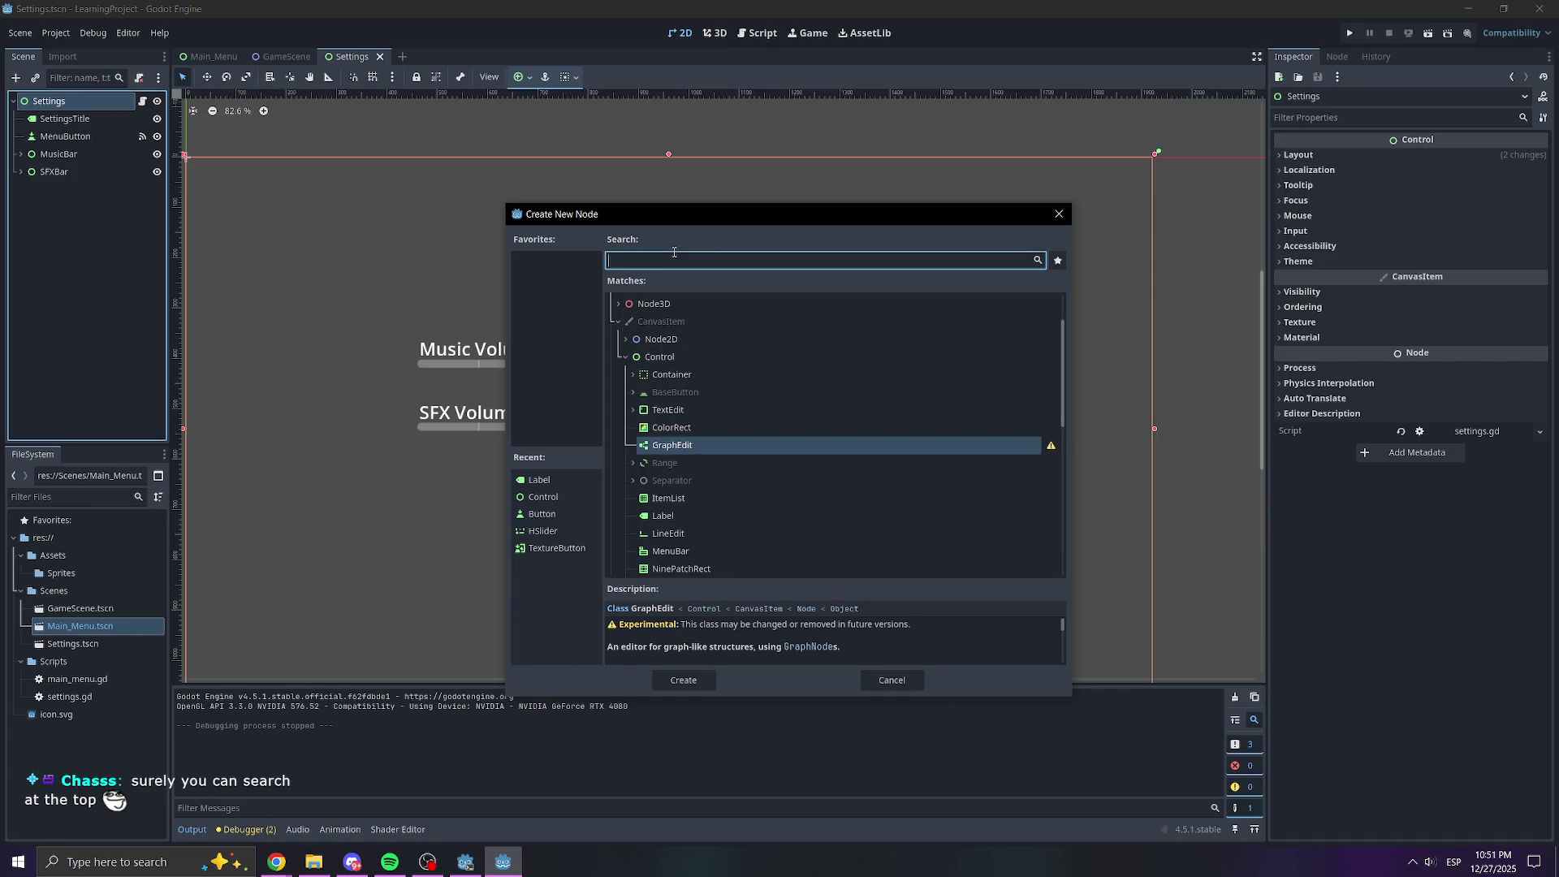
Search for 'check' and add a CheckBox node under Settings
type("check")
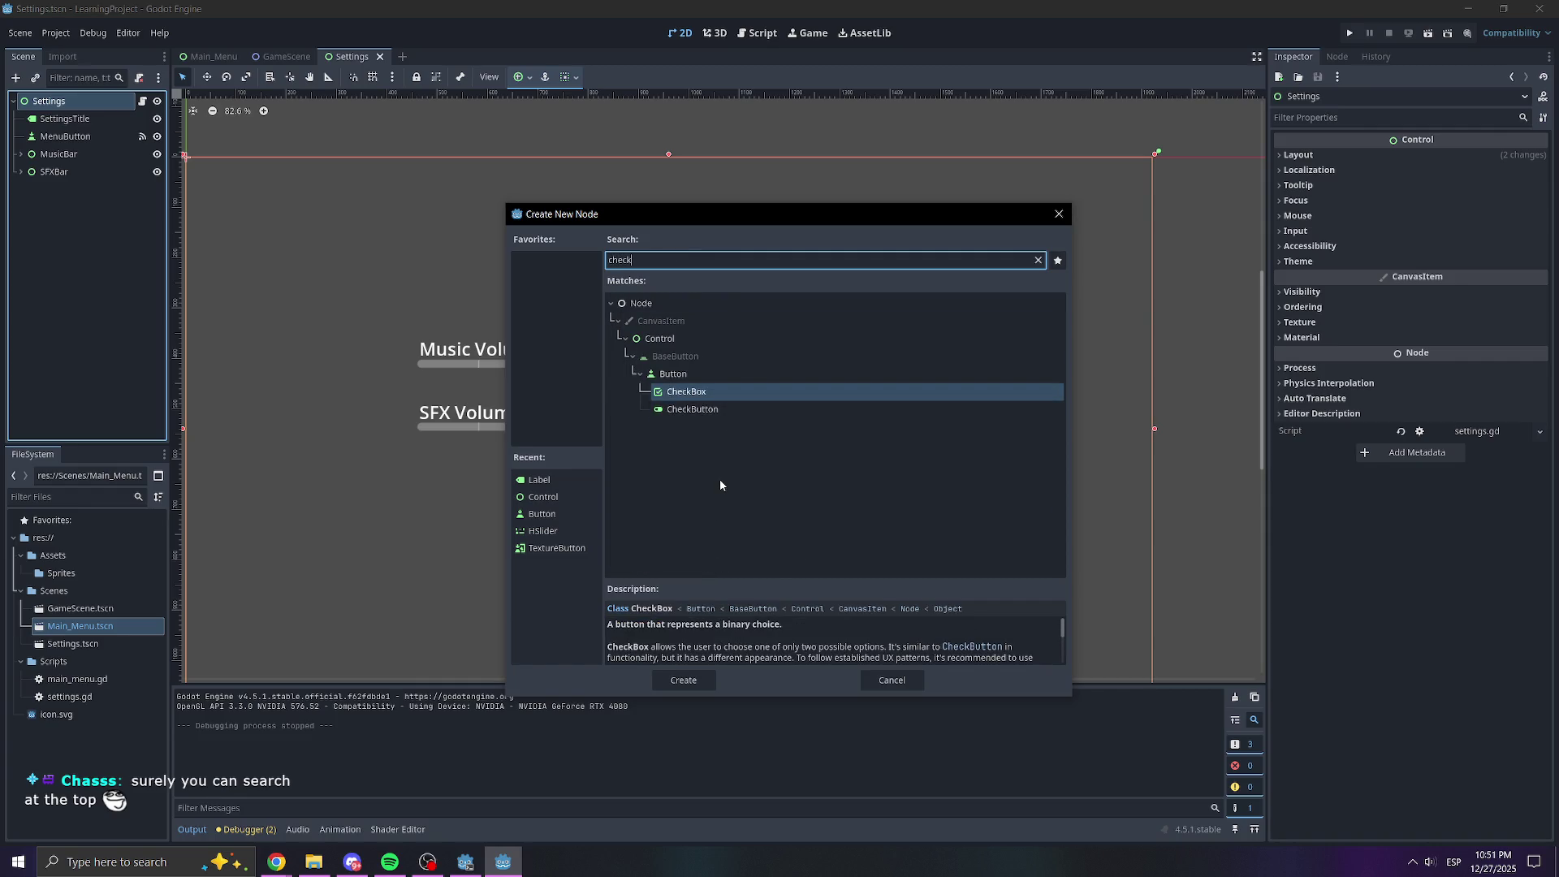
left_click_drag(641, 260, 597, 259)
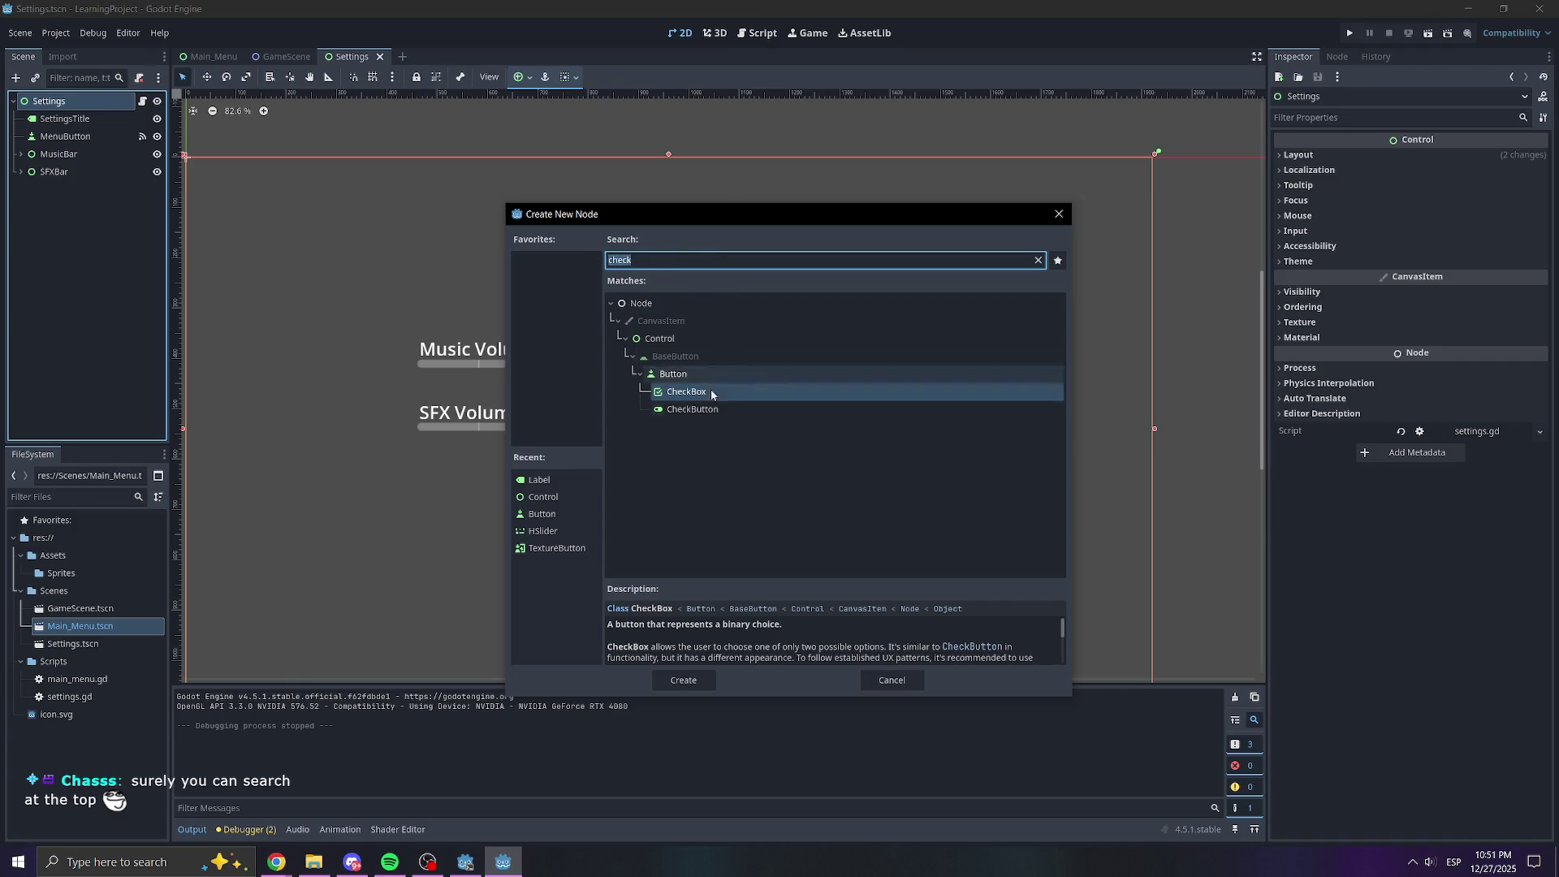
double_click(683, 397)
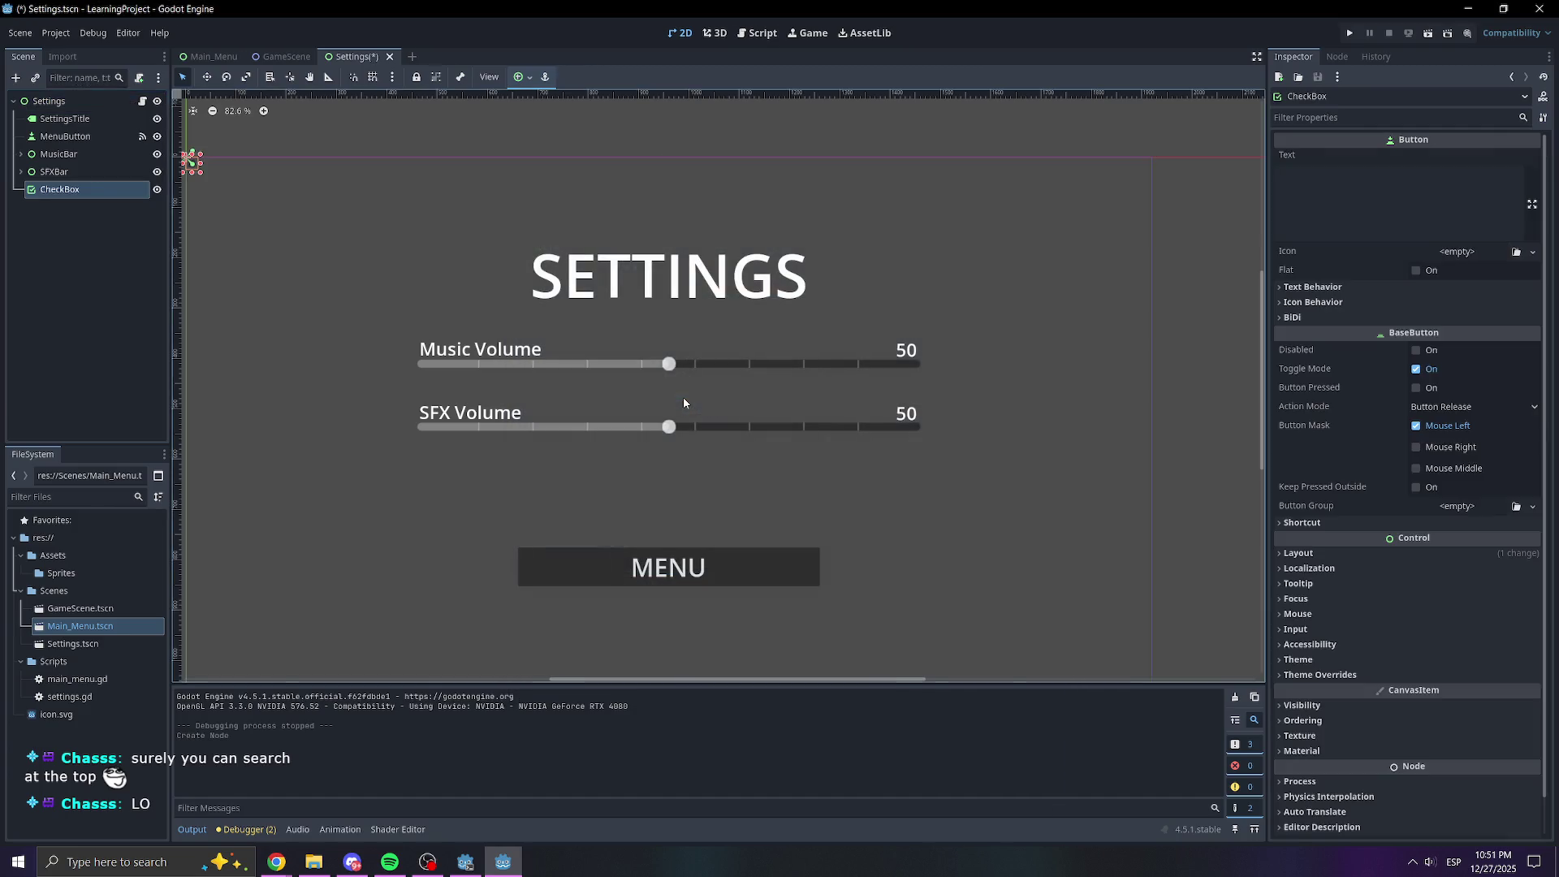
Add a Control node and move it directly under the Settings root
left_click_drag(226, 272, 402, 303)
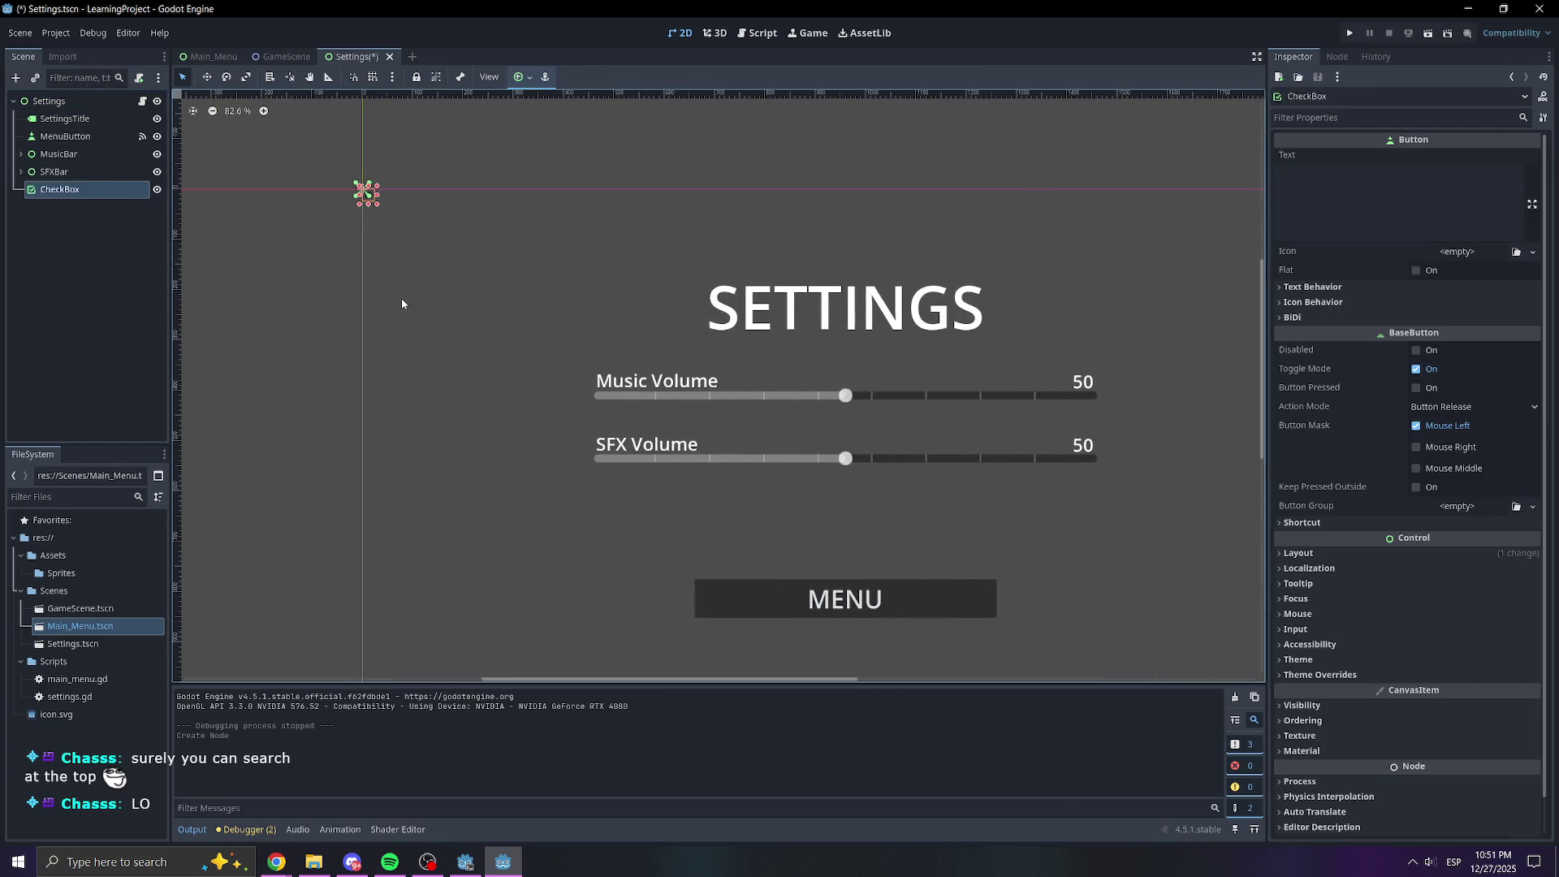
double_click(93, 191)
type("Ch")
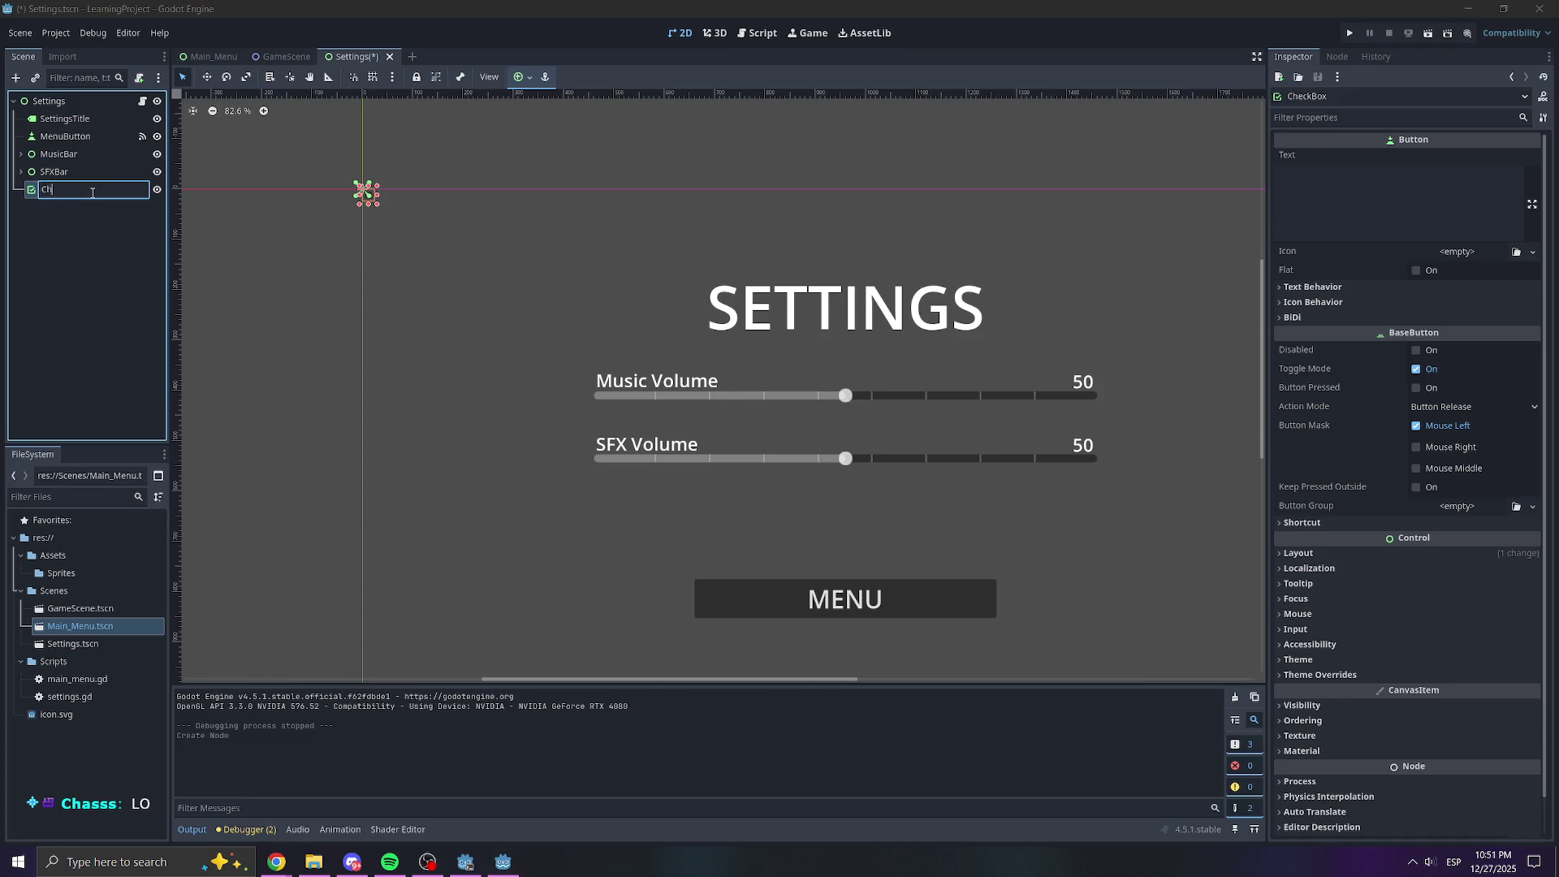
right_click(92, 243)
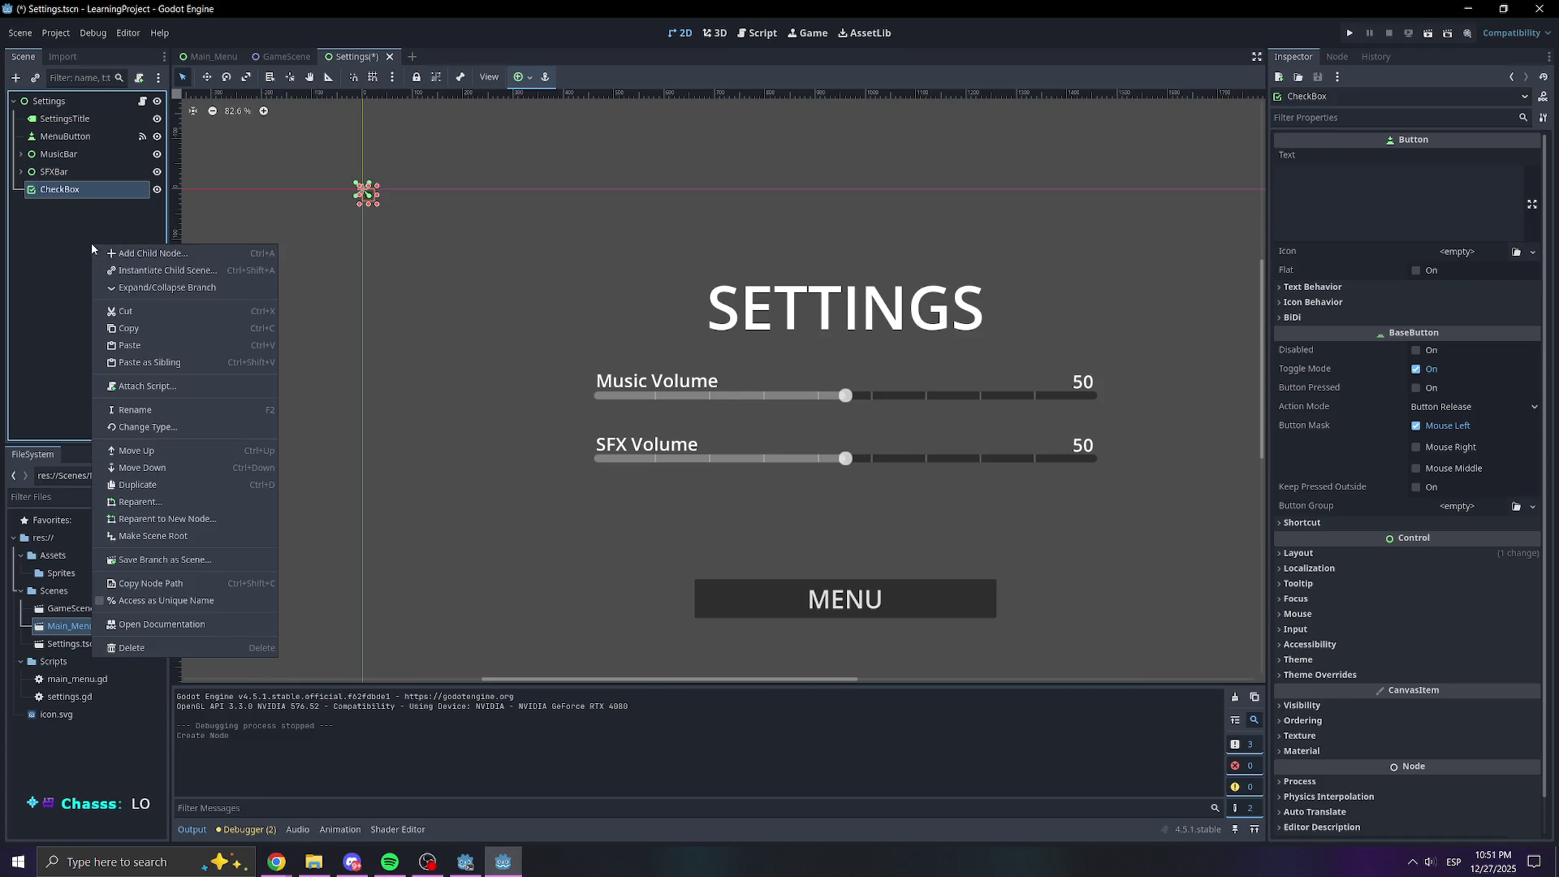
left_click(138, 253)
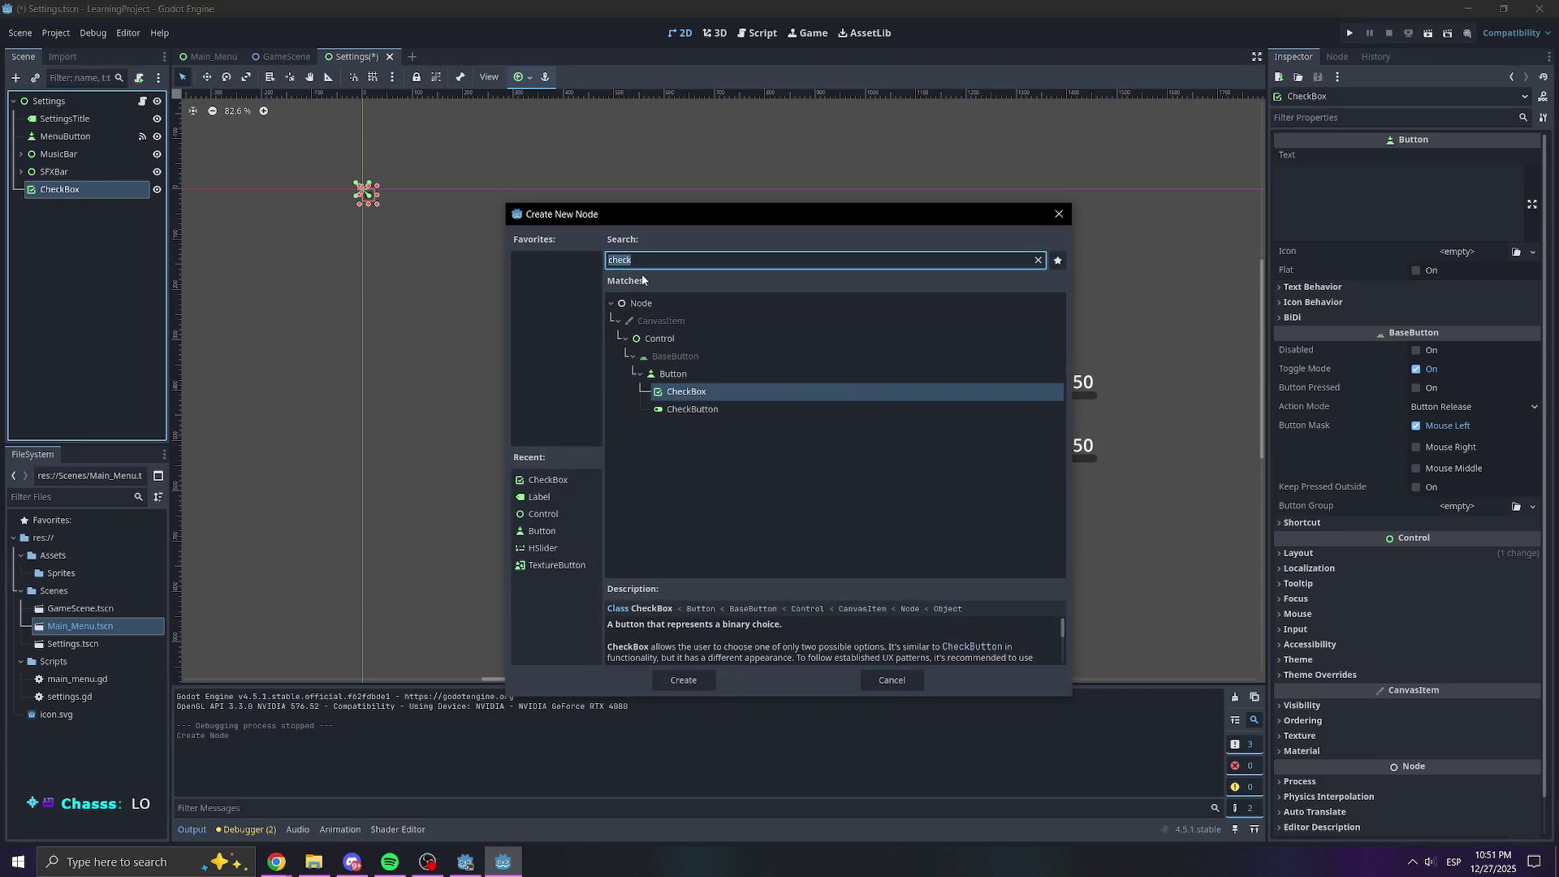
double_click(674, 341)
mouse_move(69, 207)
left_mouse_down()
mouse_move(55, 108)
mouse_move(49, 218)
mouse_move(48, 203)
left_mouse_up()
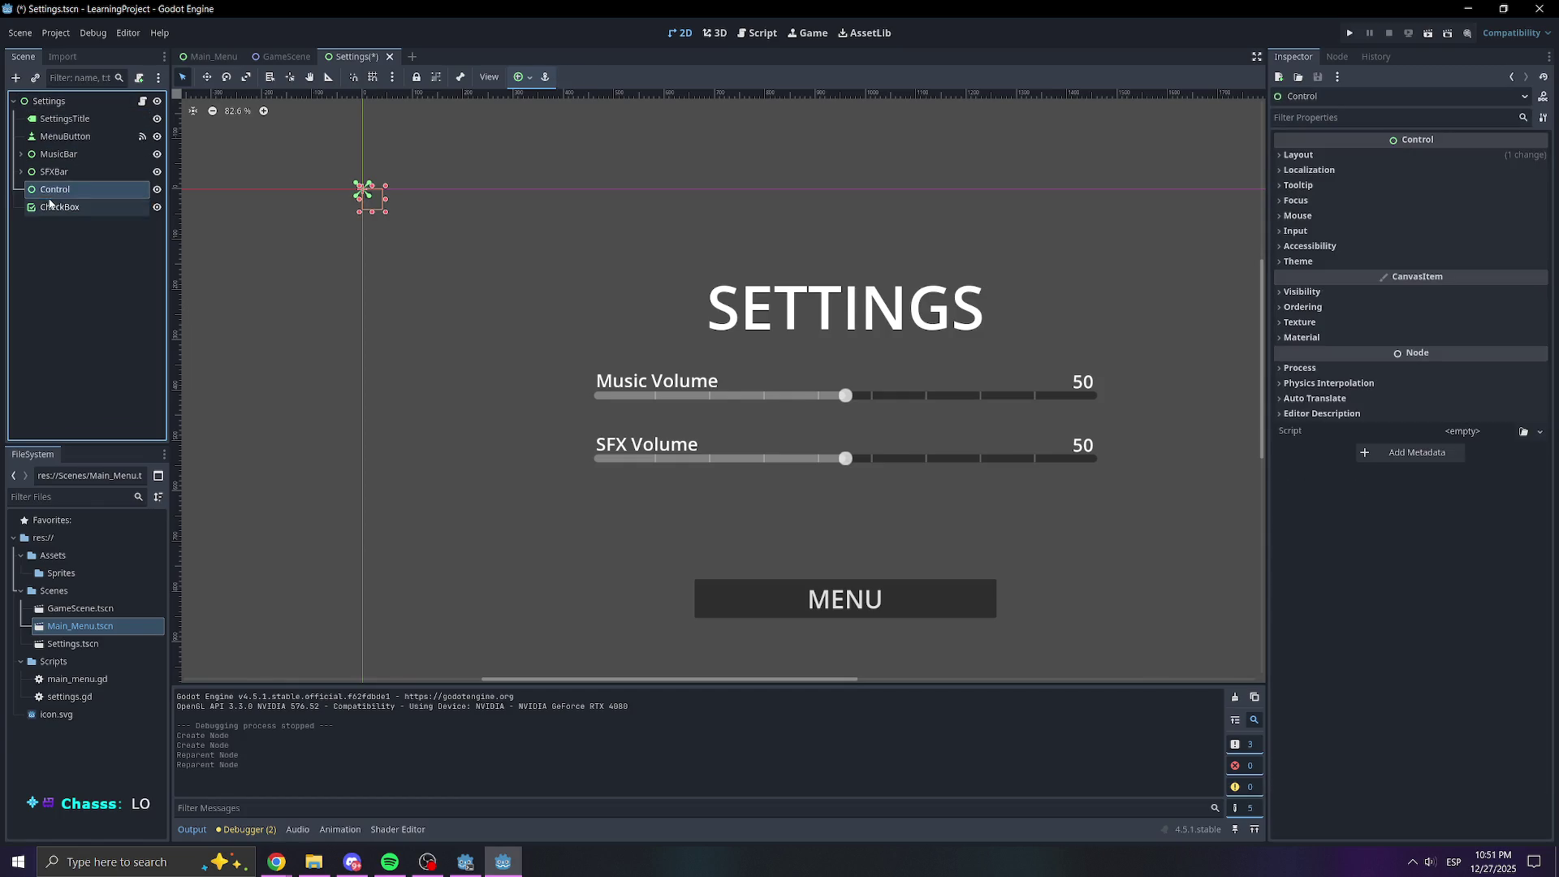
Rename the Control node to CheckBox2 and nest the CheckBox inside it
double_click(49, 192)
type("Check")
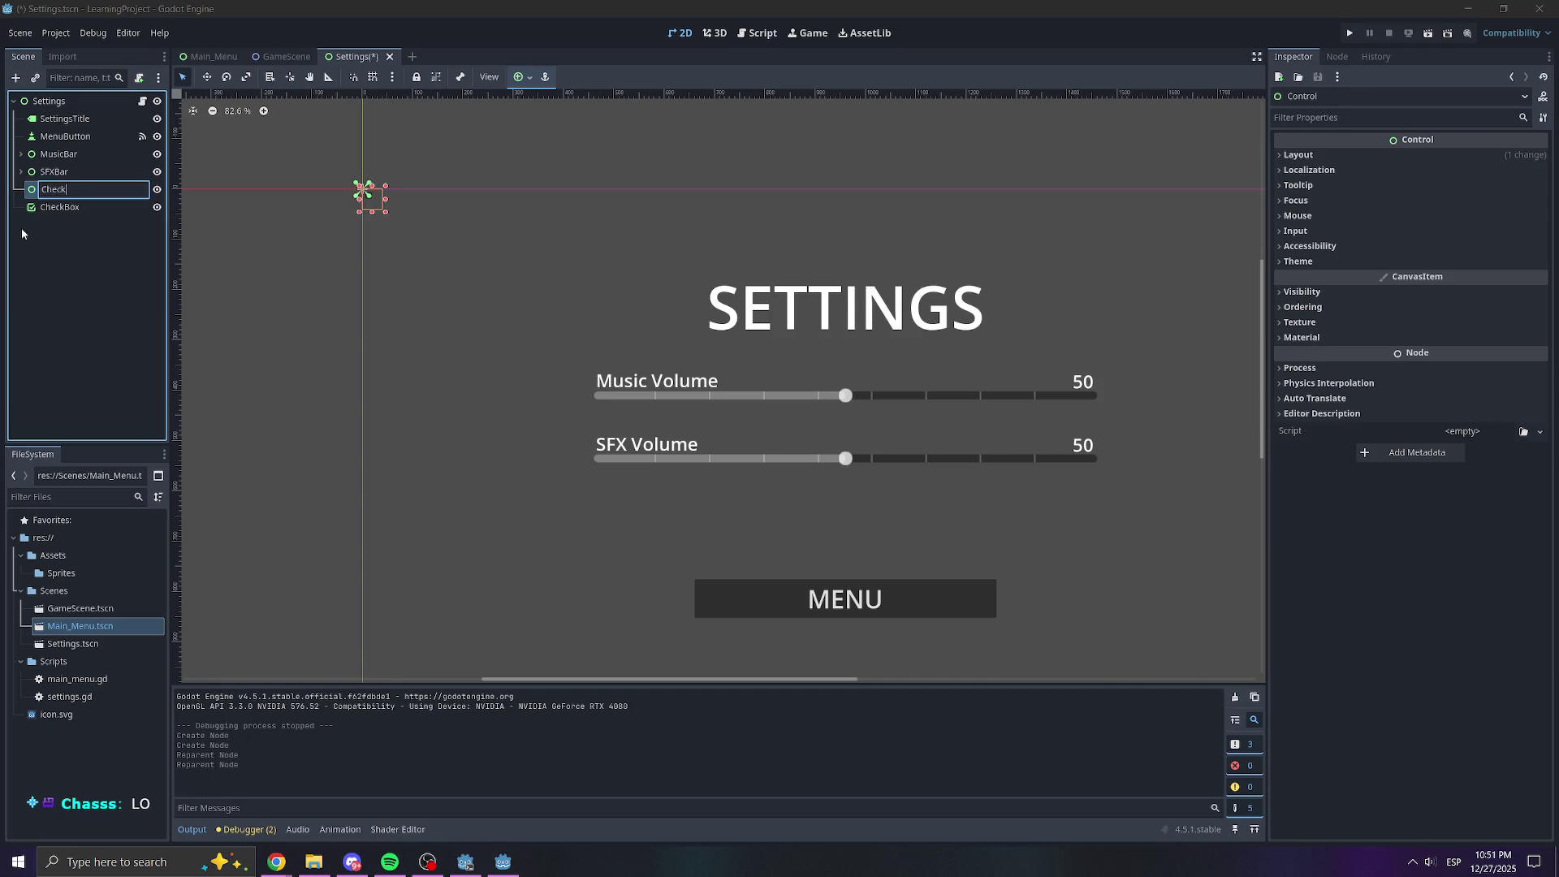
type("Box")
key("Return")
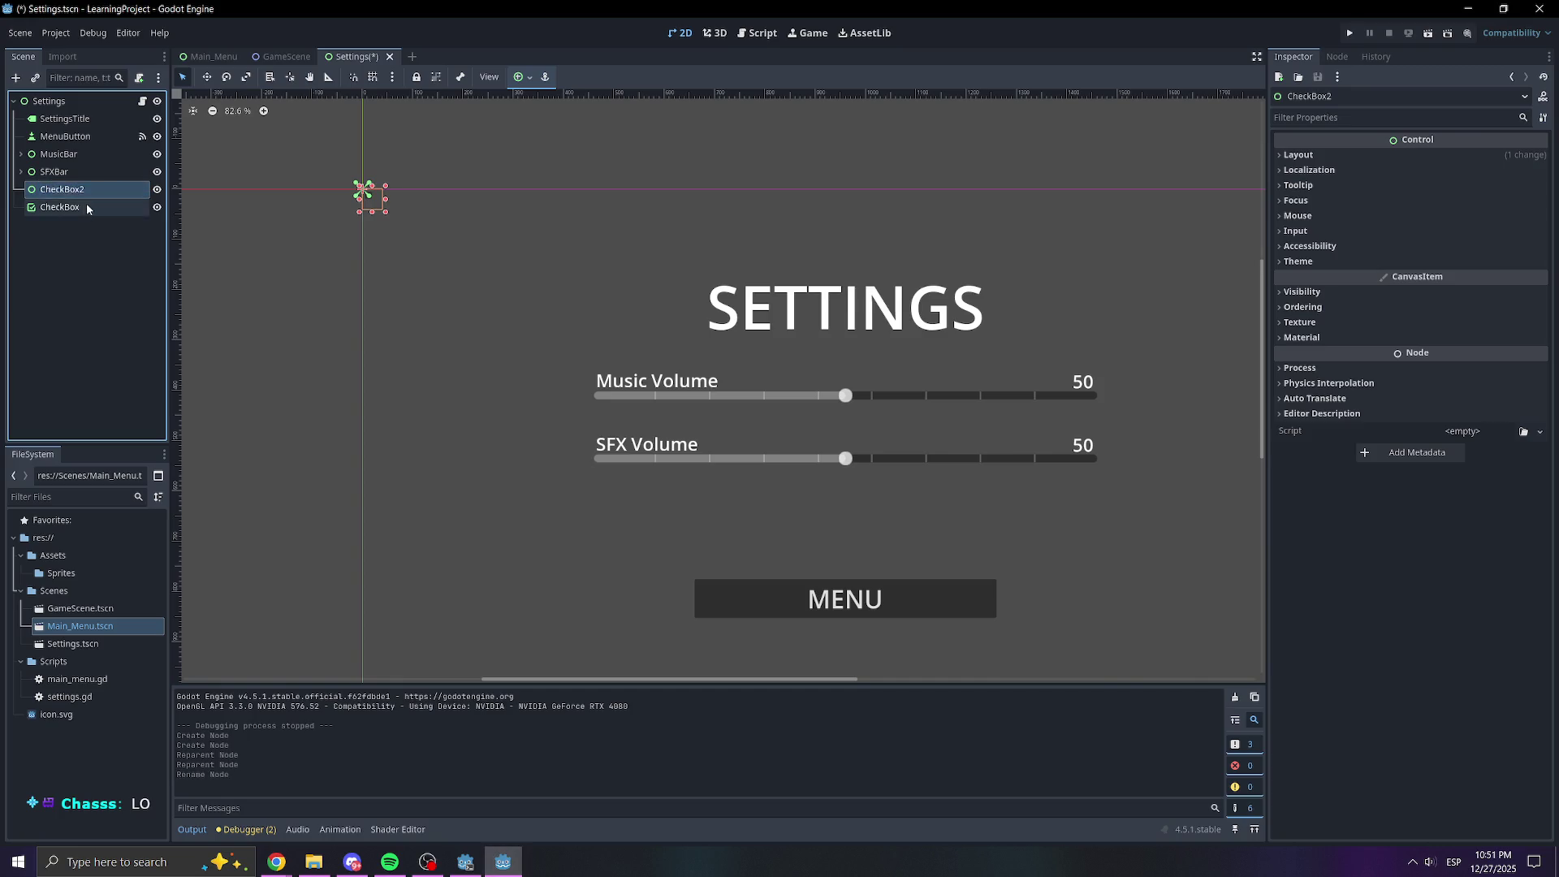
left_click(89, 208)
left_click_drag(65, 212, 78, 193)
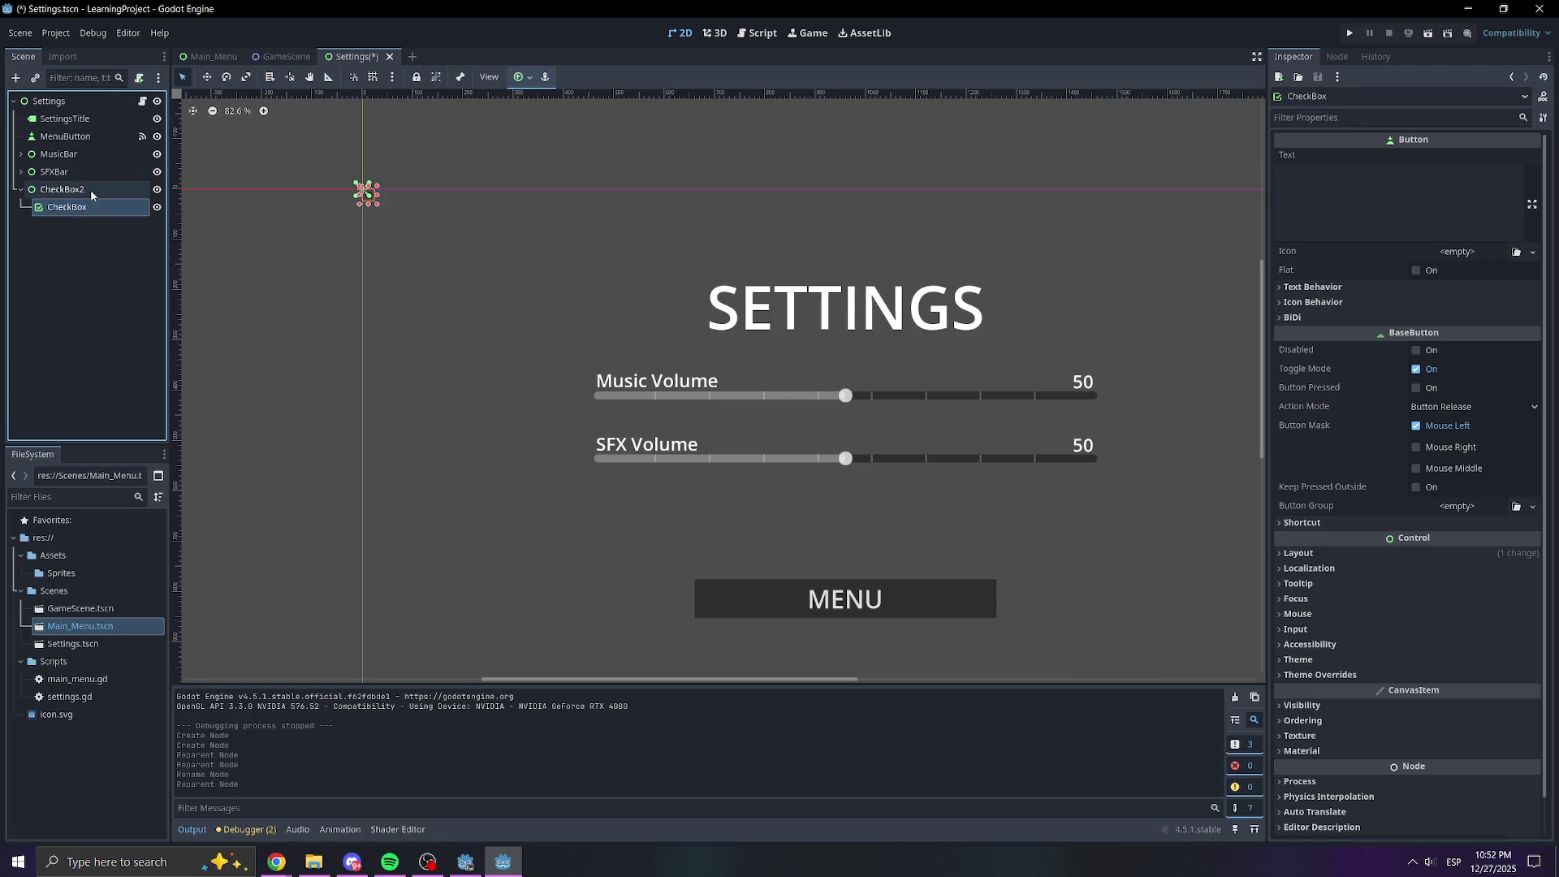
Rename the nested checkbox to WukongCheck
double_click(78, 193)
left_click(92, 193)
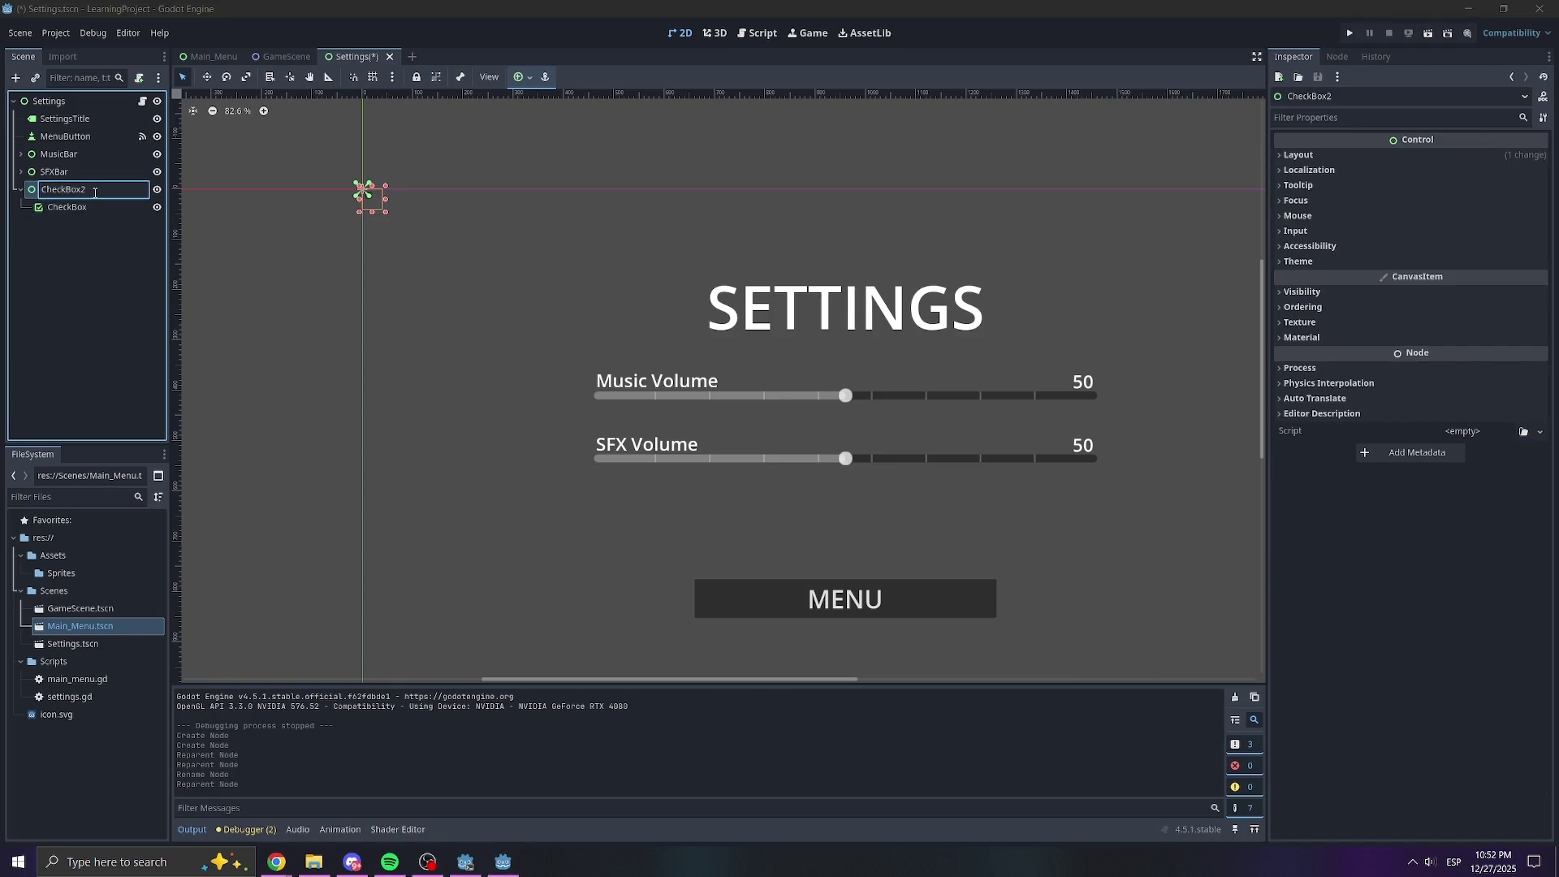
left_click(83, 211)
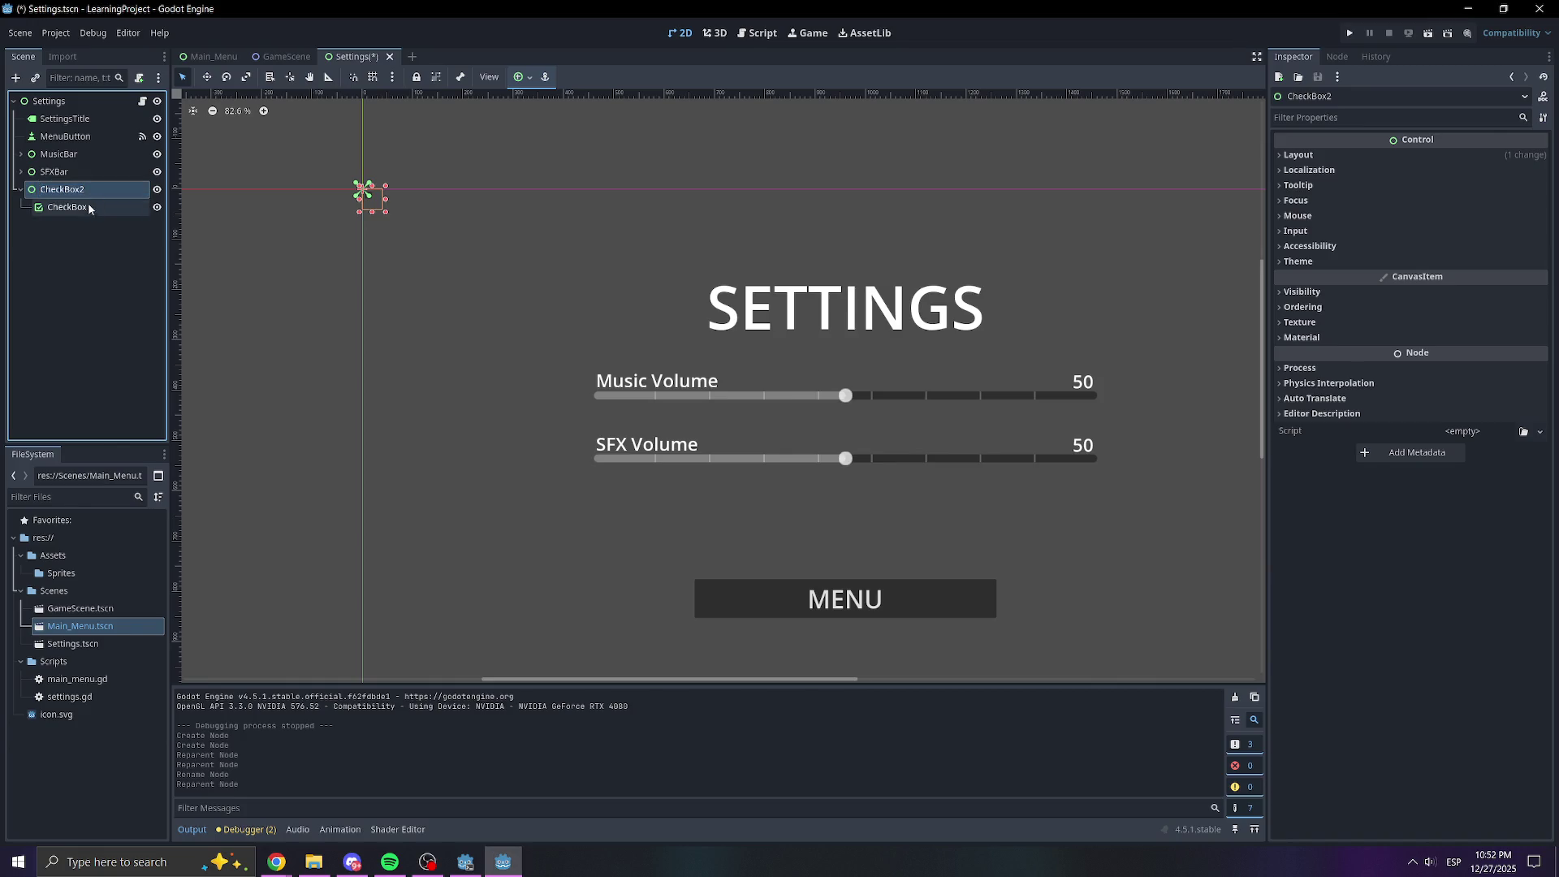
left_click(84, 210)
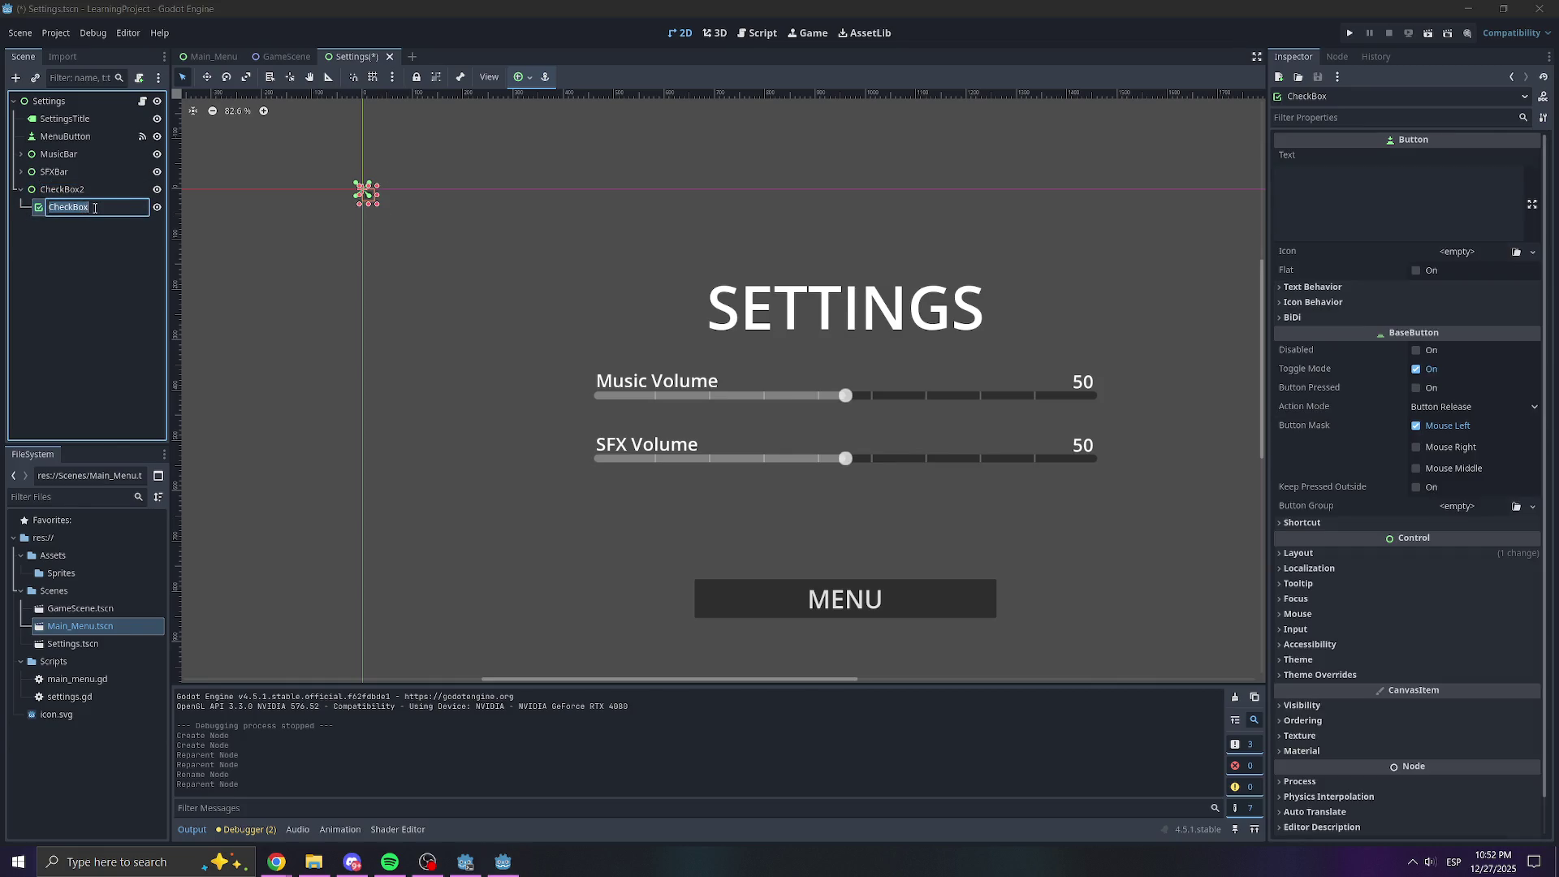
type("W")
type("ck")
left_click(65, 337)
Rename the container to WukongCheckBox and save the Settings scene with Ctrl+S
left_click(98, 188)
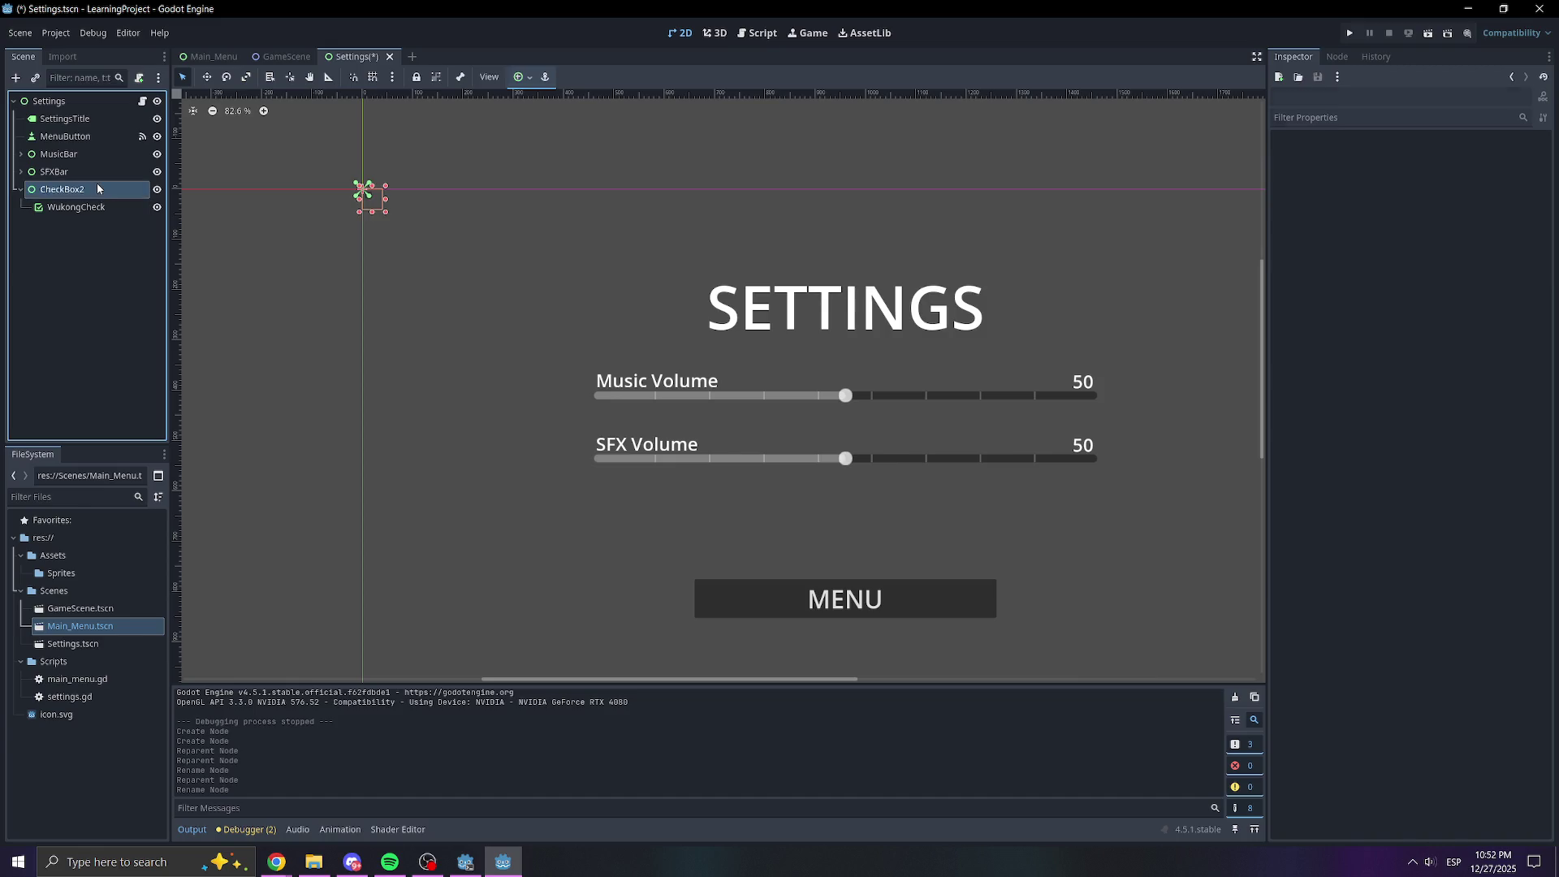
double_click(97, 188)
key("End")
key("BackSpace")
key("Return")
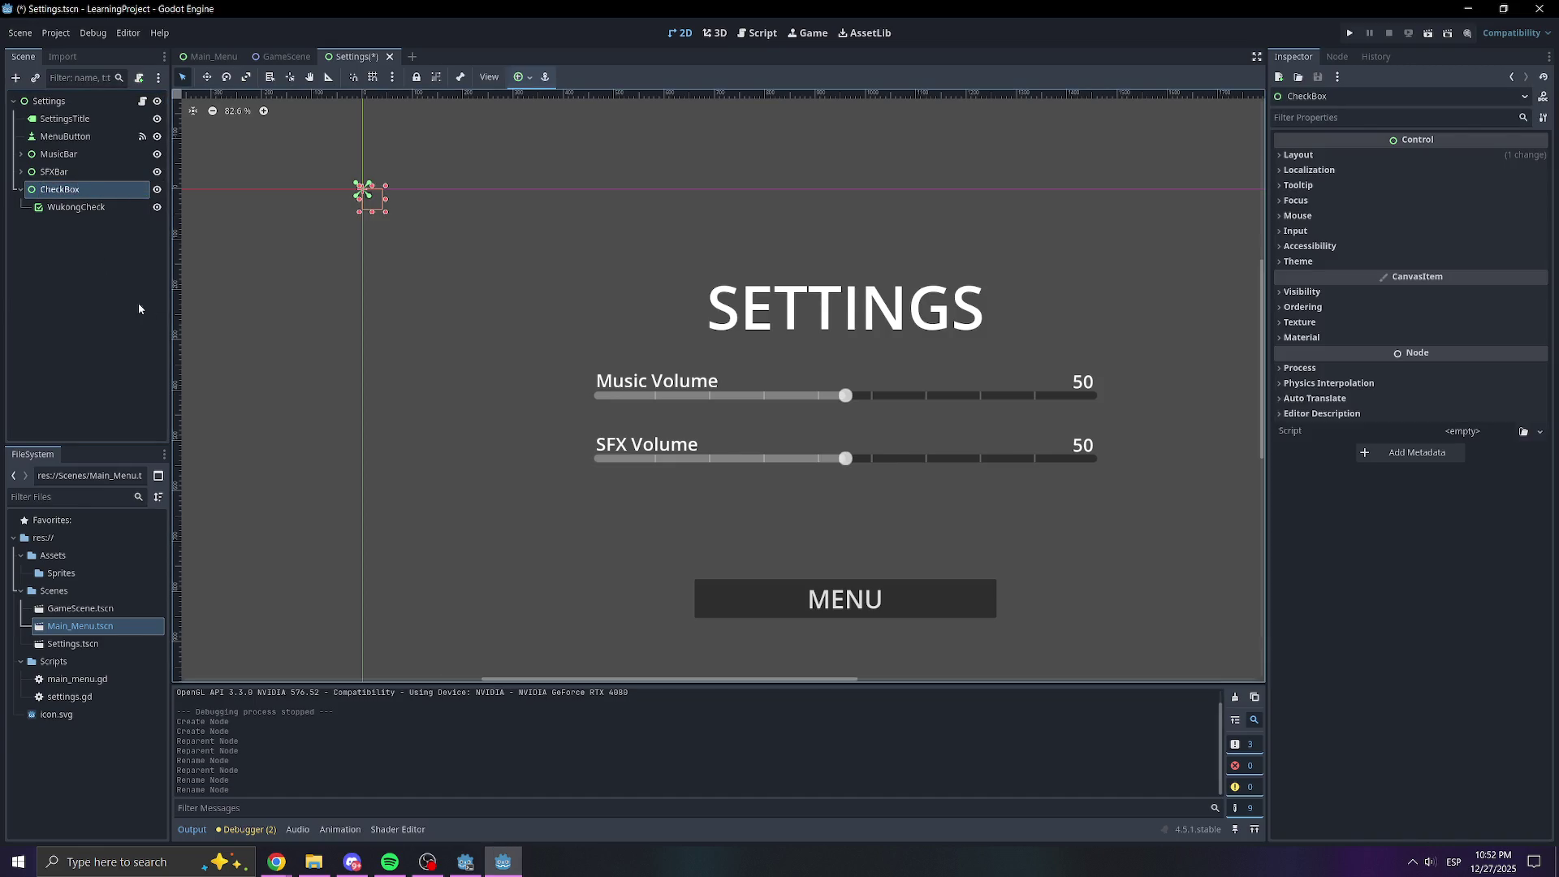
double_click(57, 188)
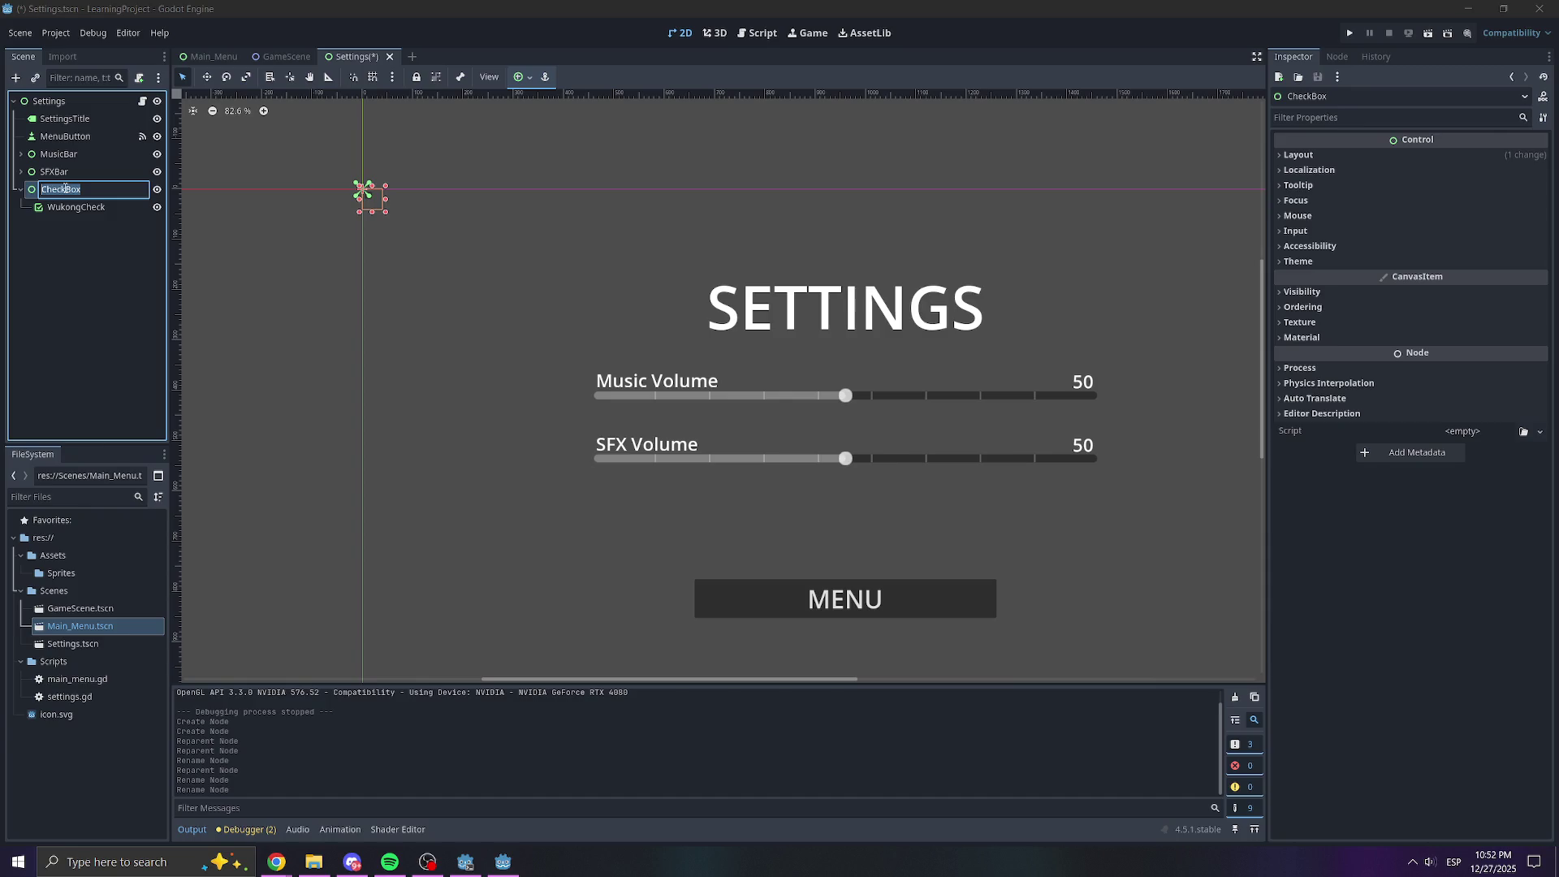
type("Wukong")
key("Return")
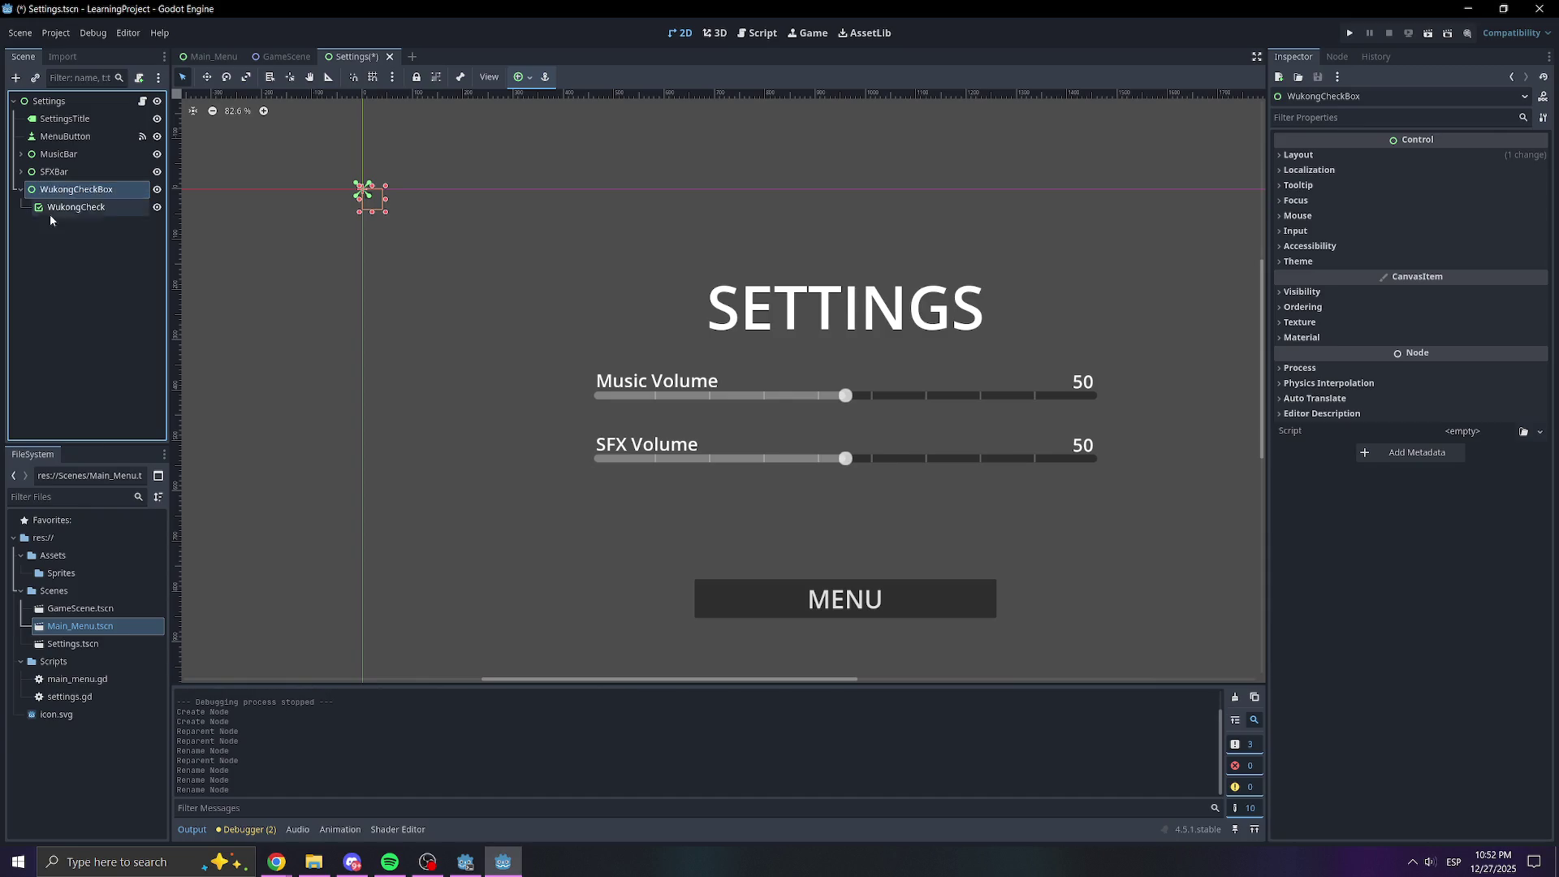
left_click(52, 244)
key("ctrl+s")
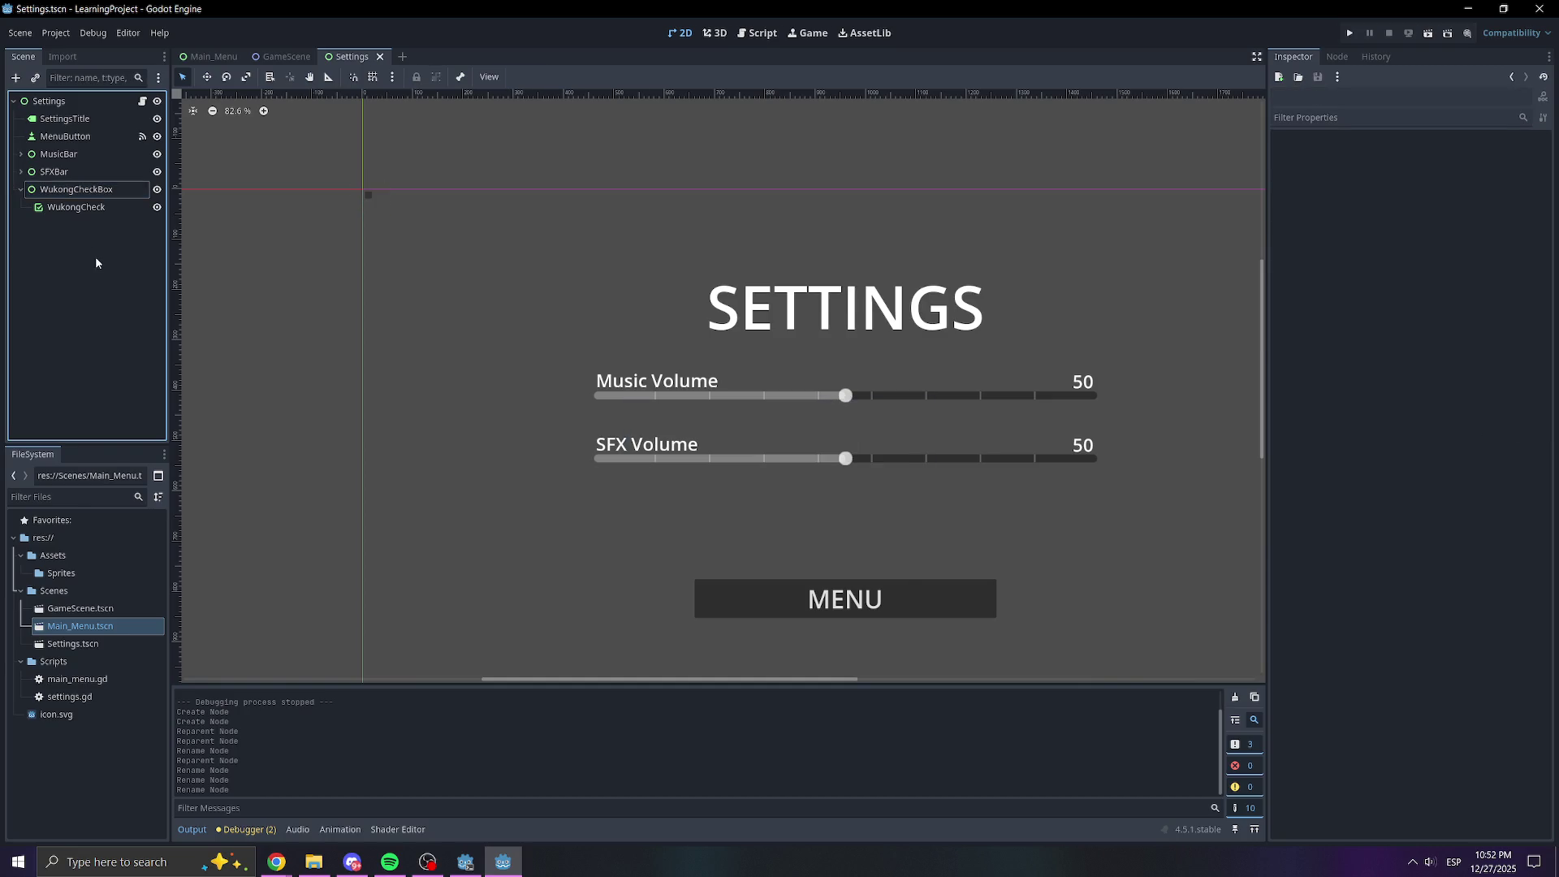
left_click(93, 207)
Set WukongCheck's layout mode to Anchors with the Center Top preset
scroll(704, 300, "down", 3)
scroll(705, 300, "right", 3)
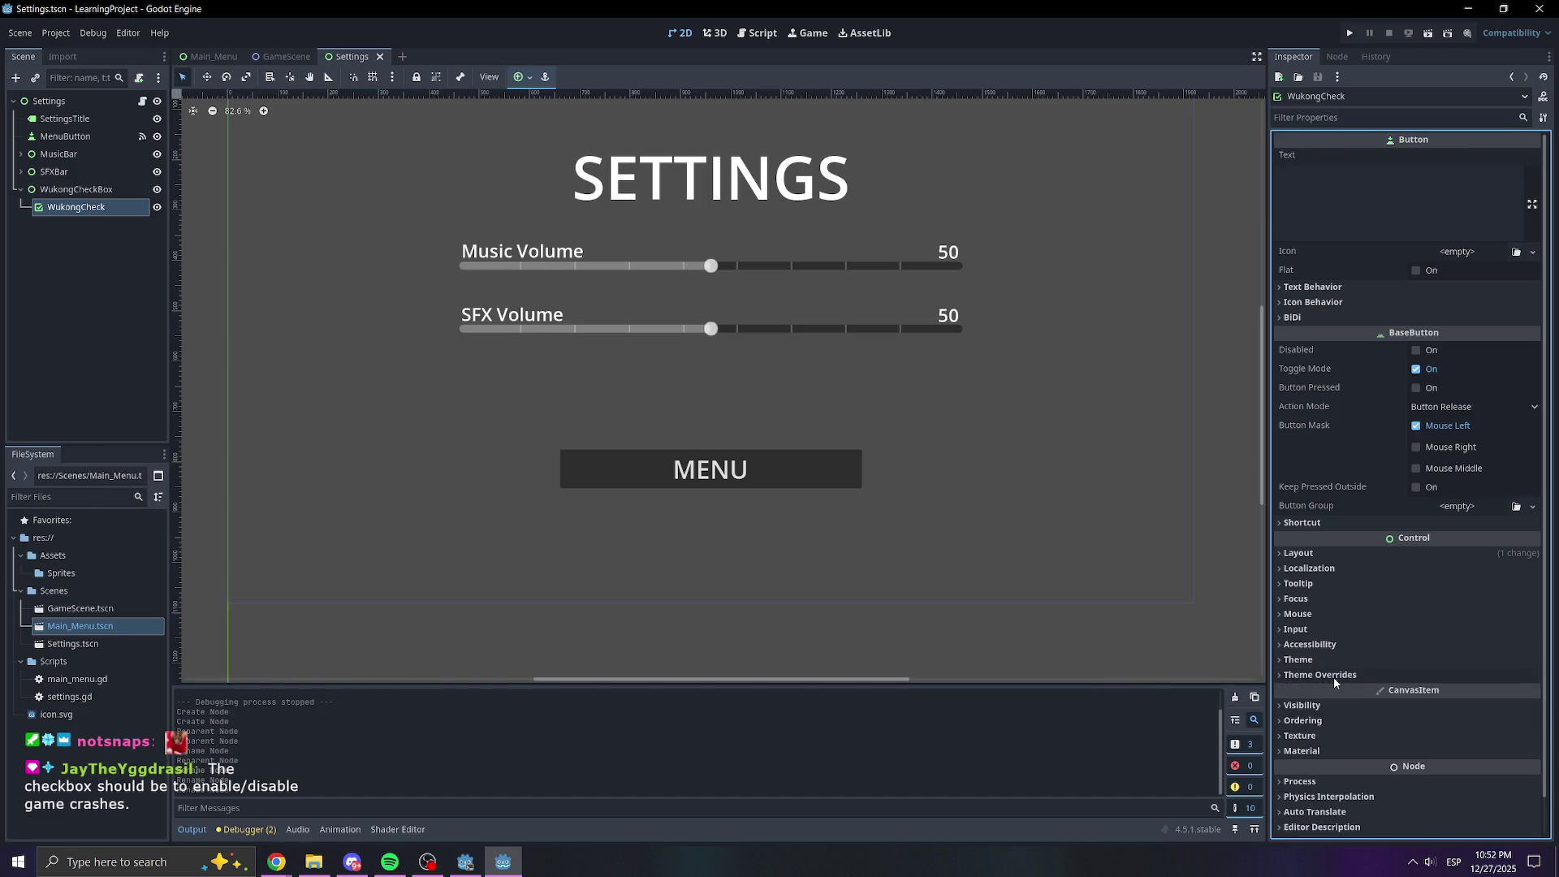
left_click_drag(338, 132, 431, 257)
scroll(344, 198, "up", 1)
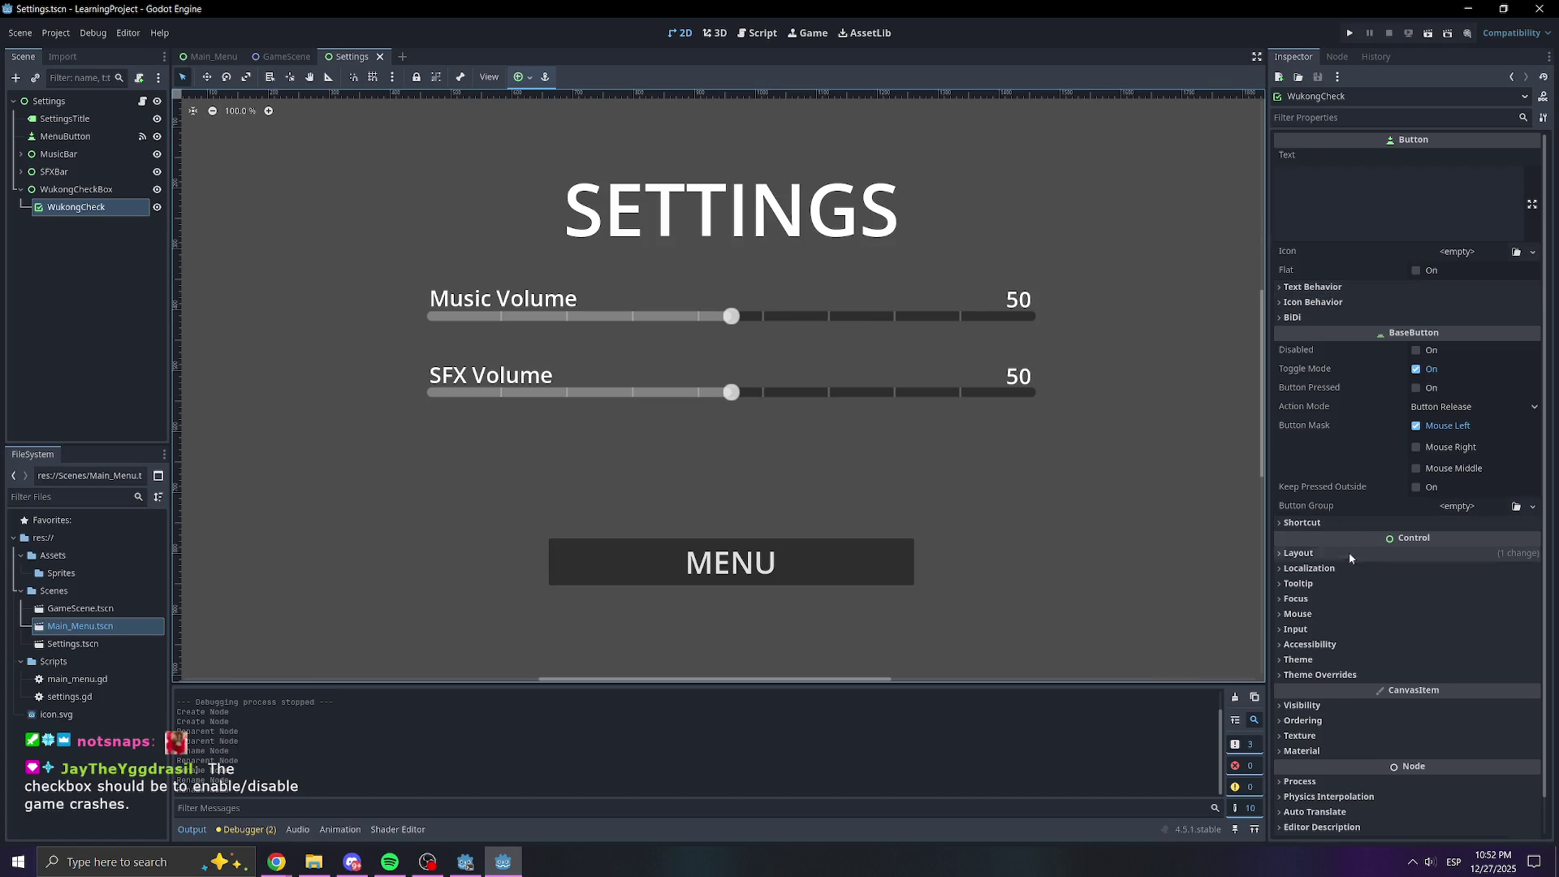
left_click(1307, 553)
left_click(1439, 687)
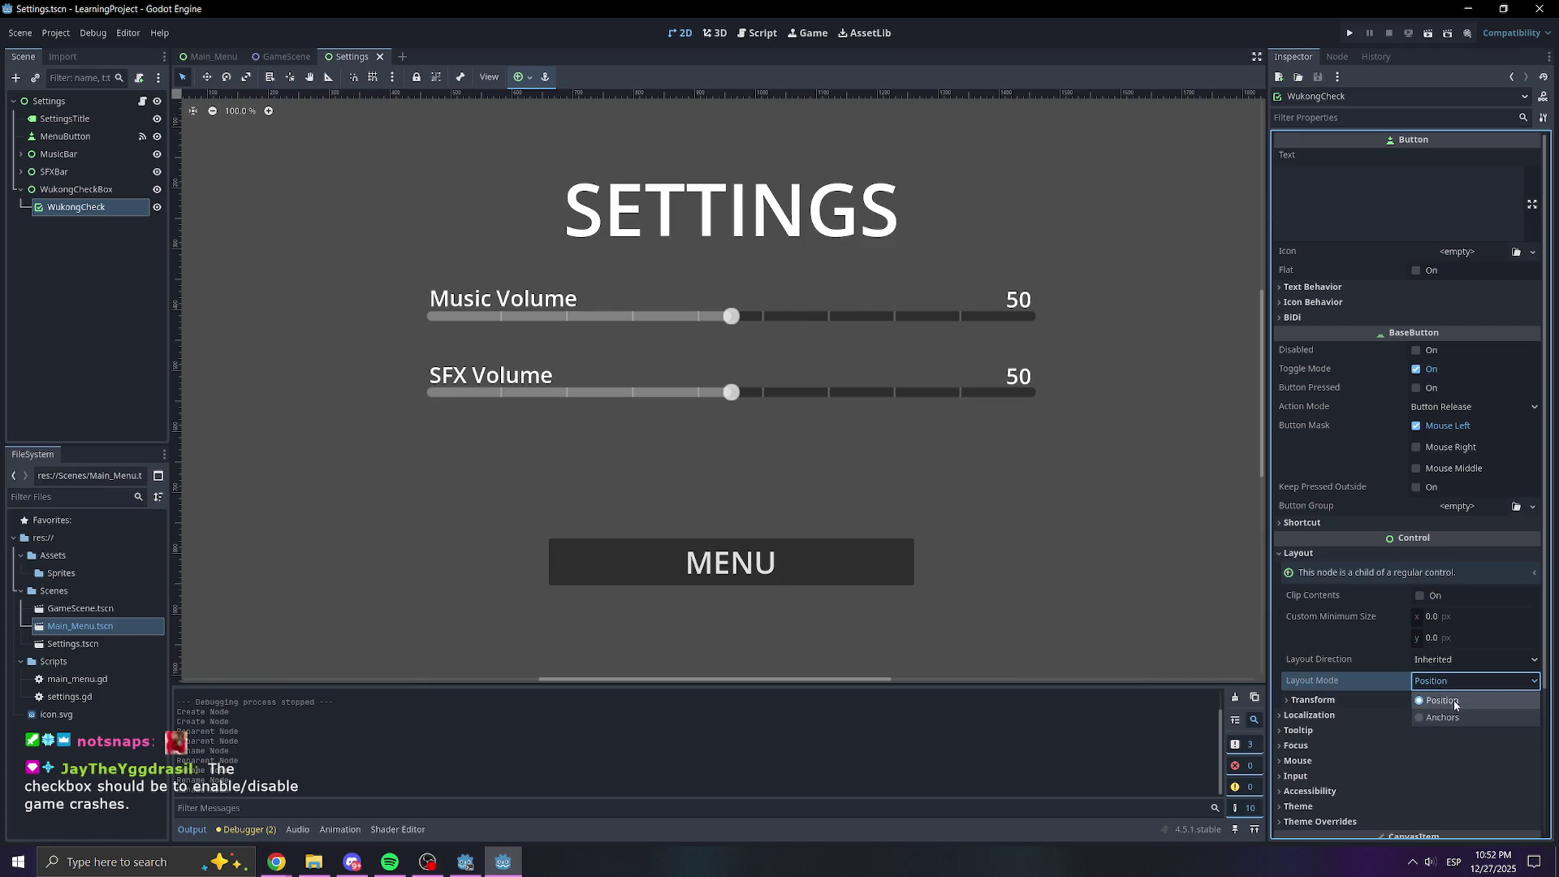
left_click(1453, 721)
left_click(1446, 703)
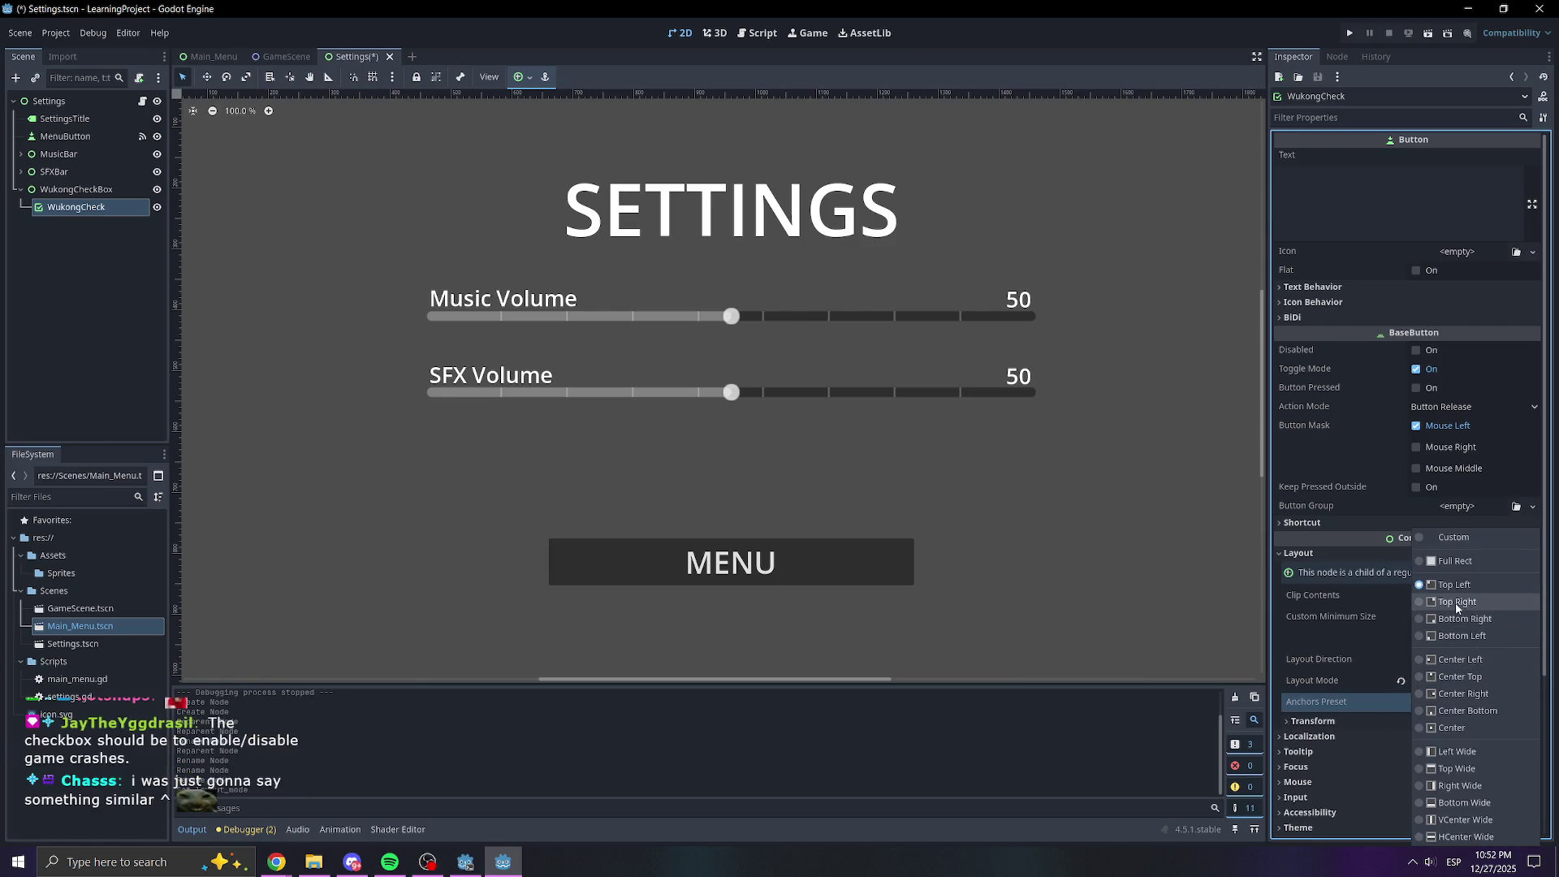
left_click(1450, 676)
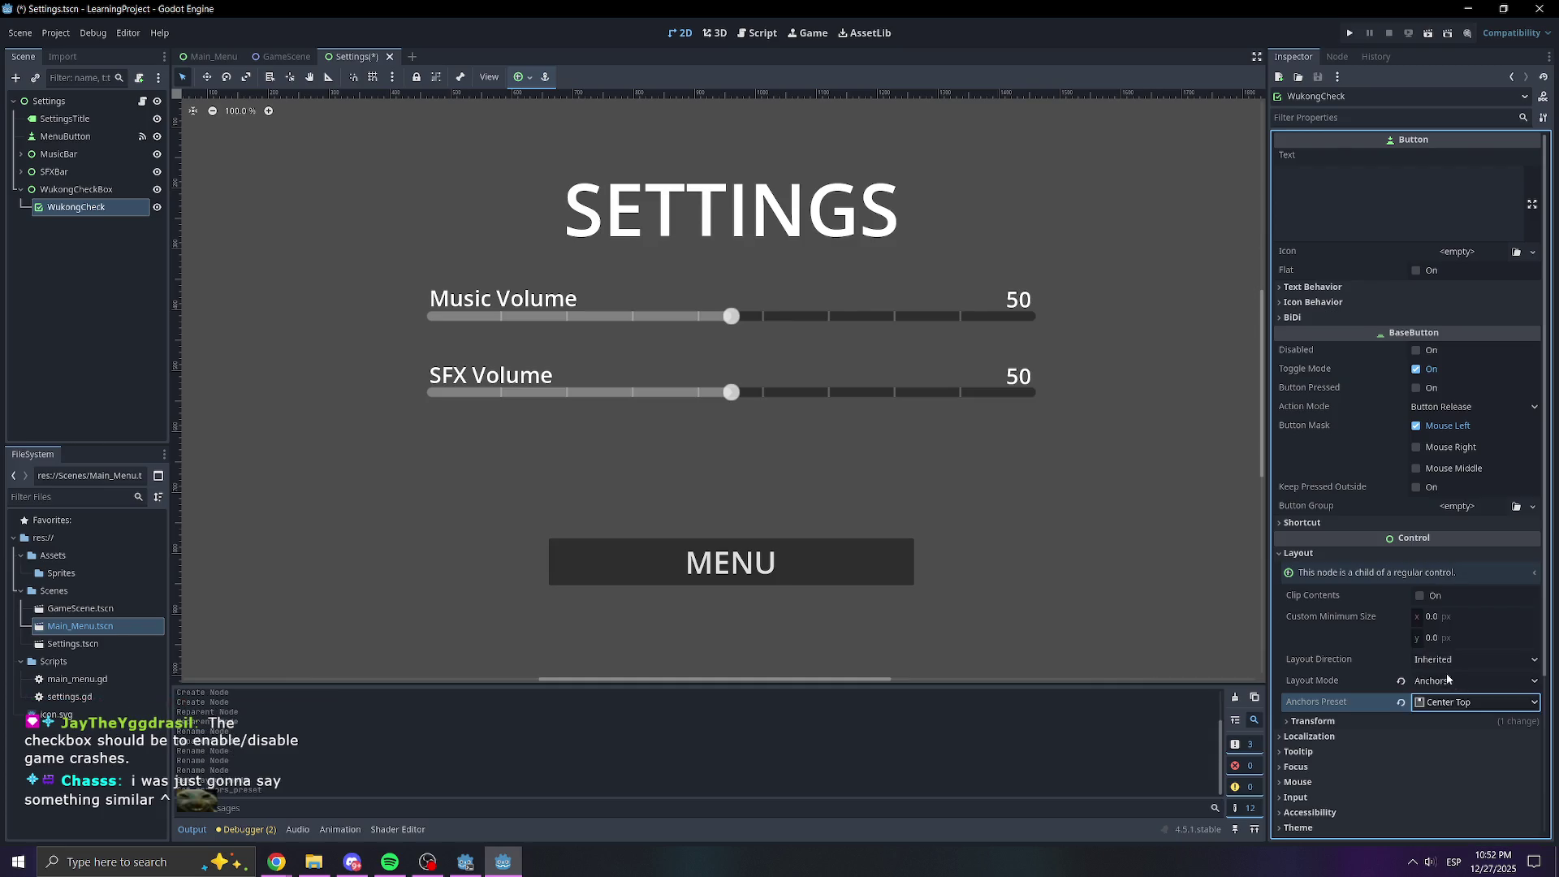
scroll(760, 491, "down", 5)
scroll(756, 491, "up", 4)
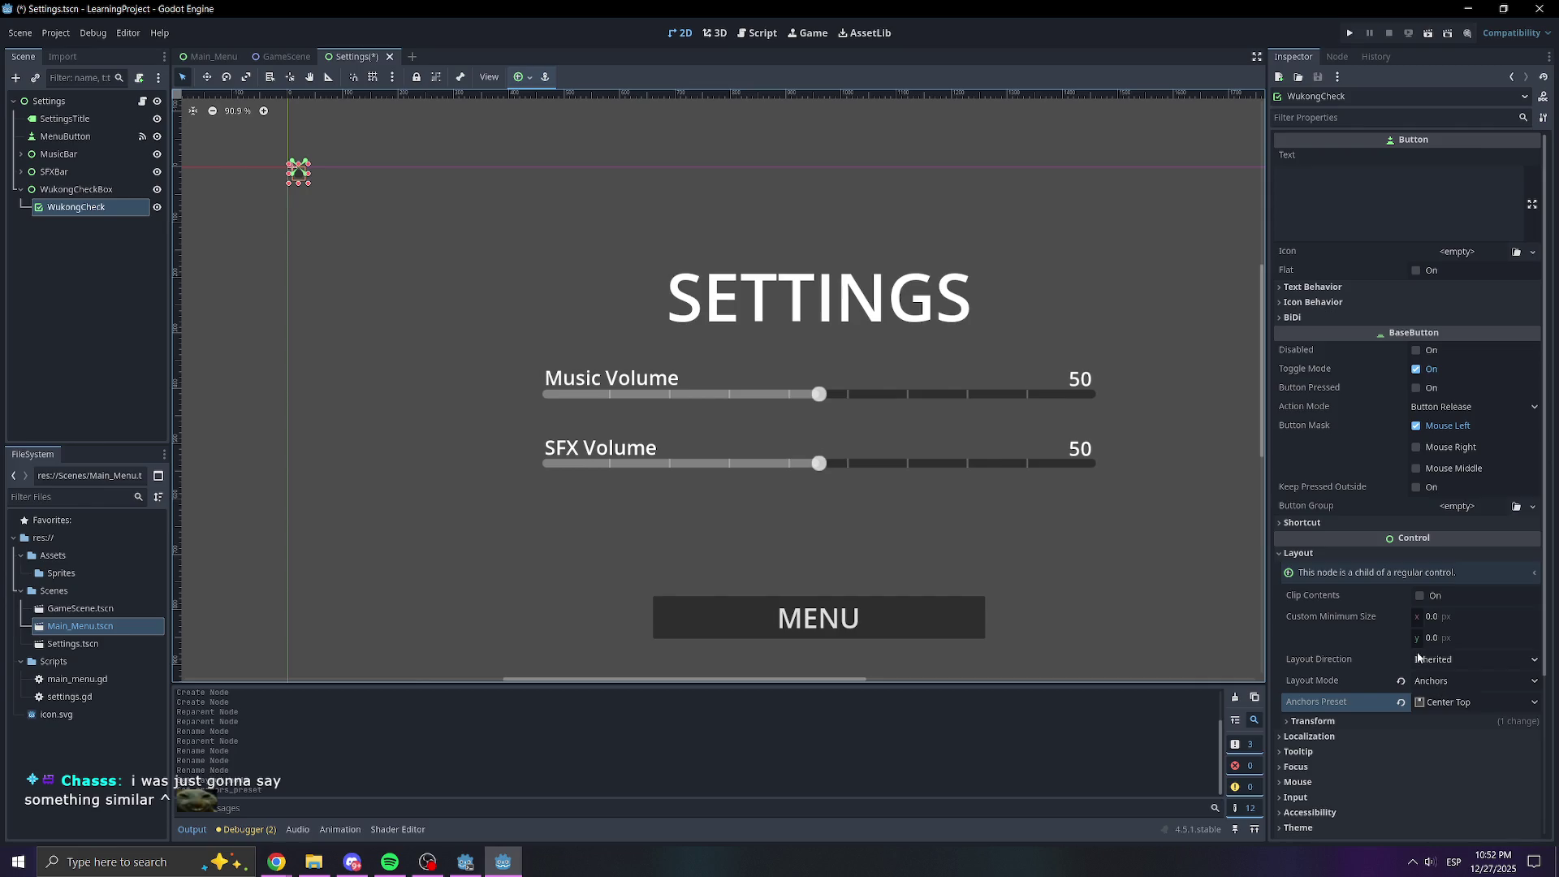
scroll(1418, 658, "down", 3)
Try changing the checkbox's width and scale in Transform, undoing back to scale 1.0
left_click(1309, 547)
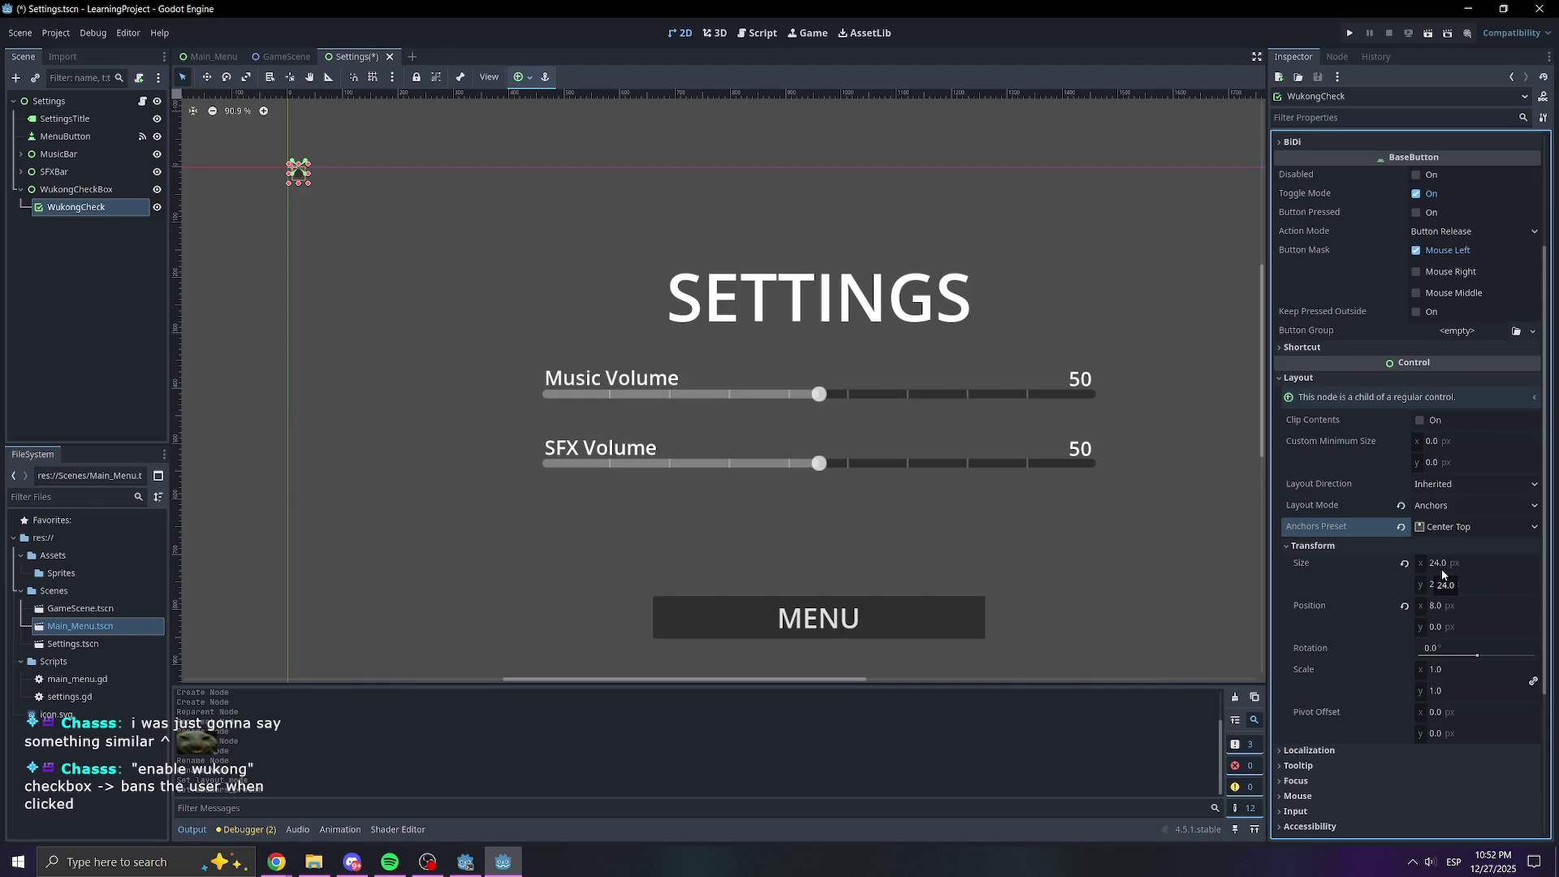
left_click_drag(1443, 568, 1459, 589)
key("ctrl+z")
key("ctrl+z")
left_click_drag(1447, 669, 1473, 669)
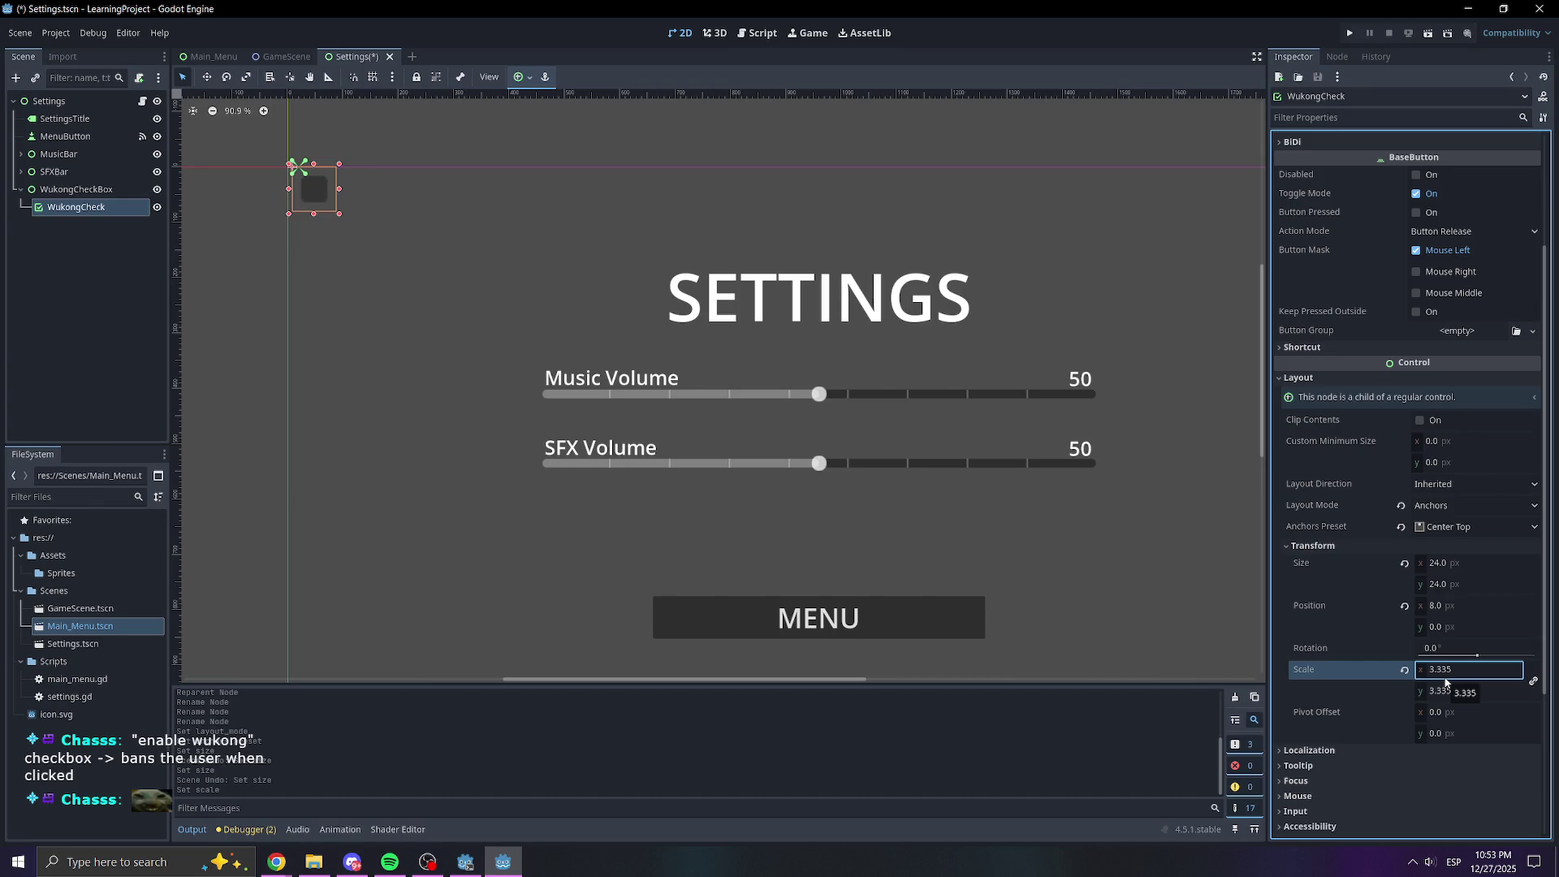
key("ctrl+z")
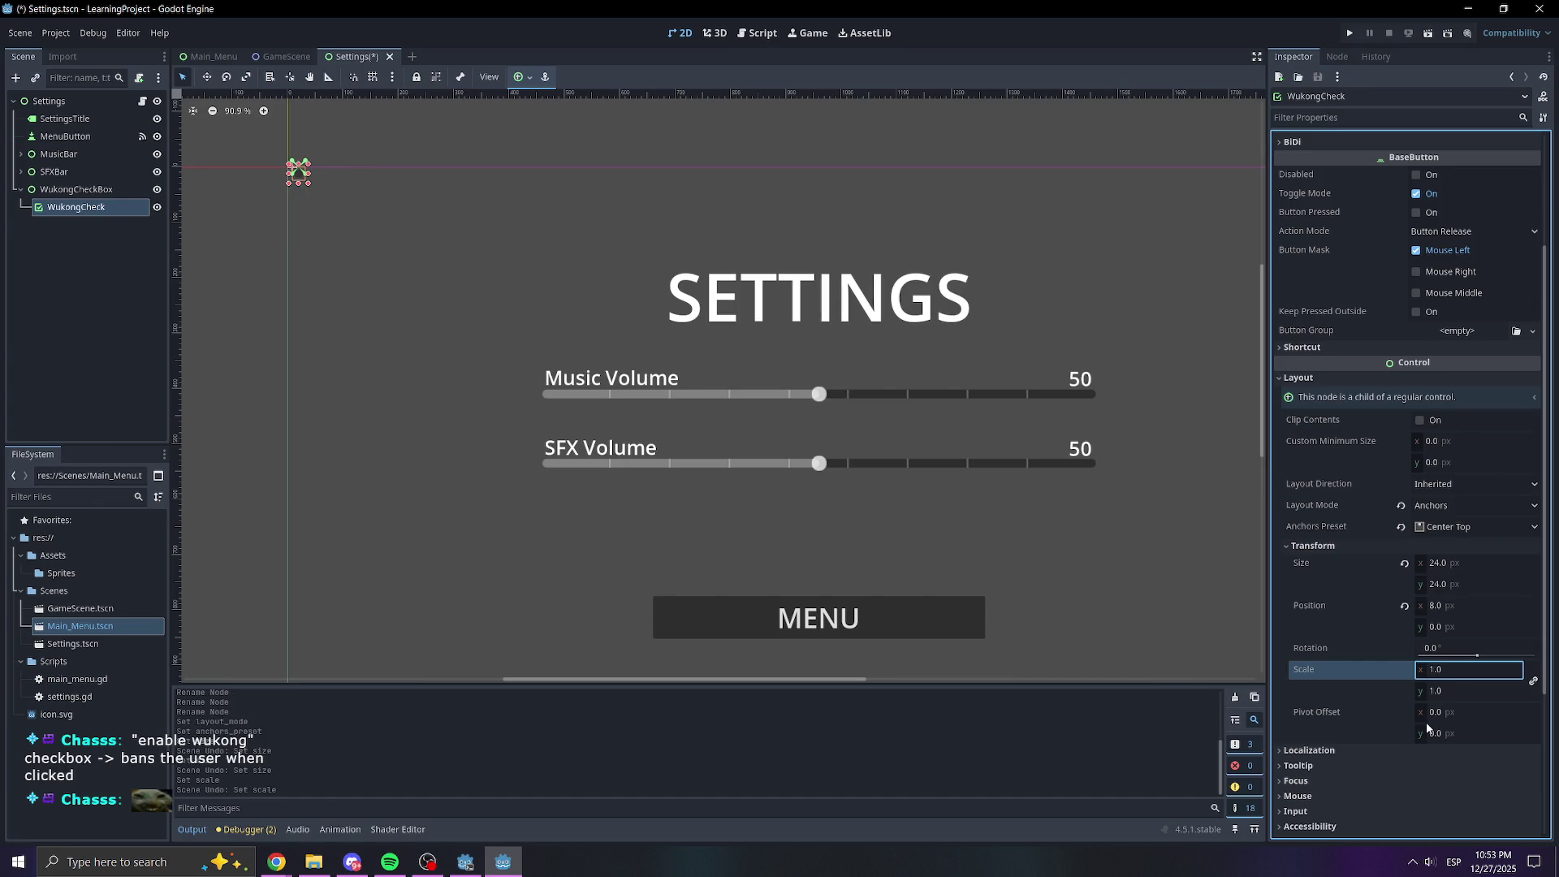
Shift the checkbox slightly left and restore its anchors to Center Top
left_click_drag(1452, 611, 1437, 612)
left_click_drag(605, 380, 505, 283)
scroll(506, 283, "down", 3)
scroll(506, 284, "up", 3)
left_click_drag(557, 237, 396, 115)
scroll(389, 248, "down", 1)
left_click_drag(389, 248, 397, 257)
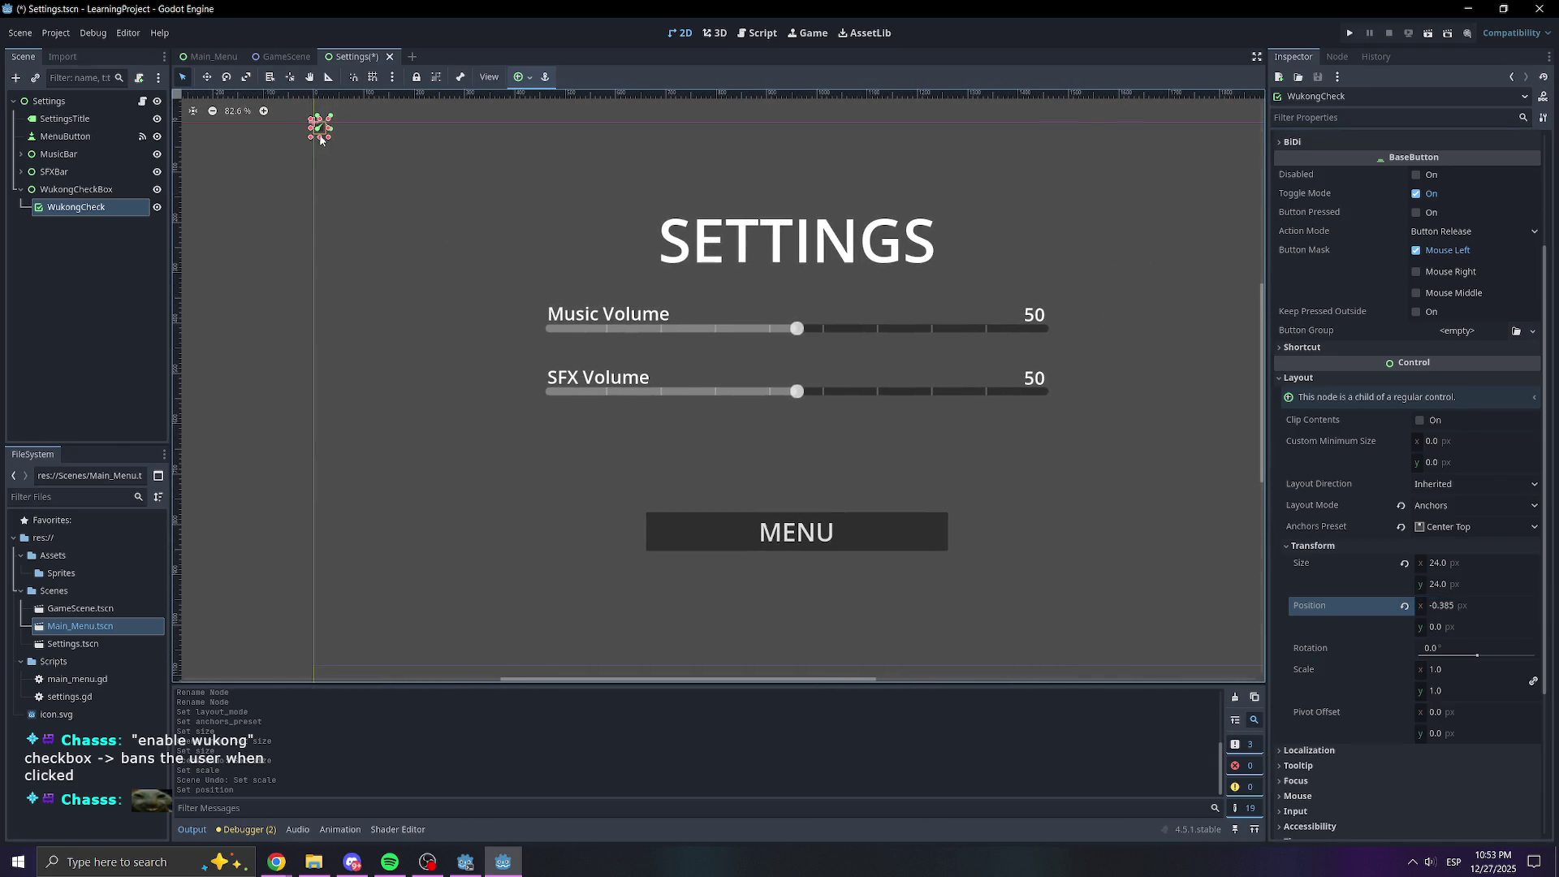
mouse_move(321, 129)
left_mouse_down()
mouse_move(323, 348)
mouse_move(323, 316)
left_mouse_up()
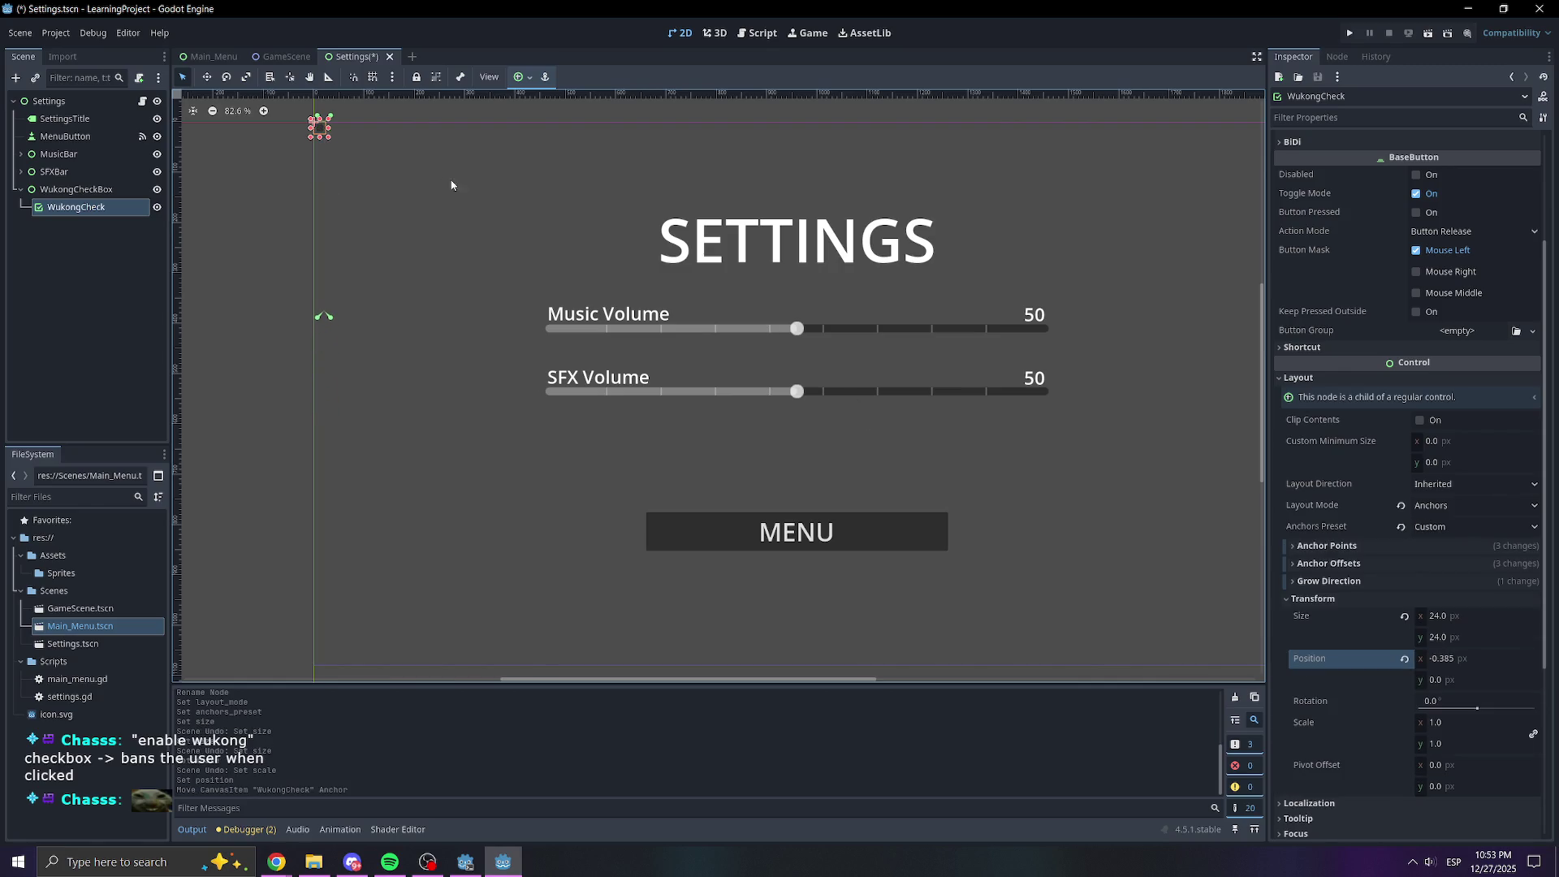
left_click_drag(318, 135, 331, 149)
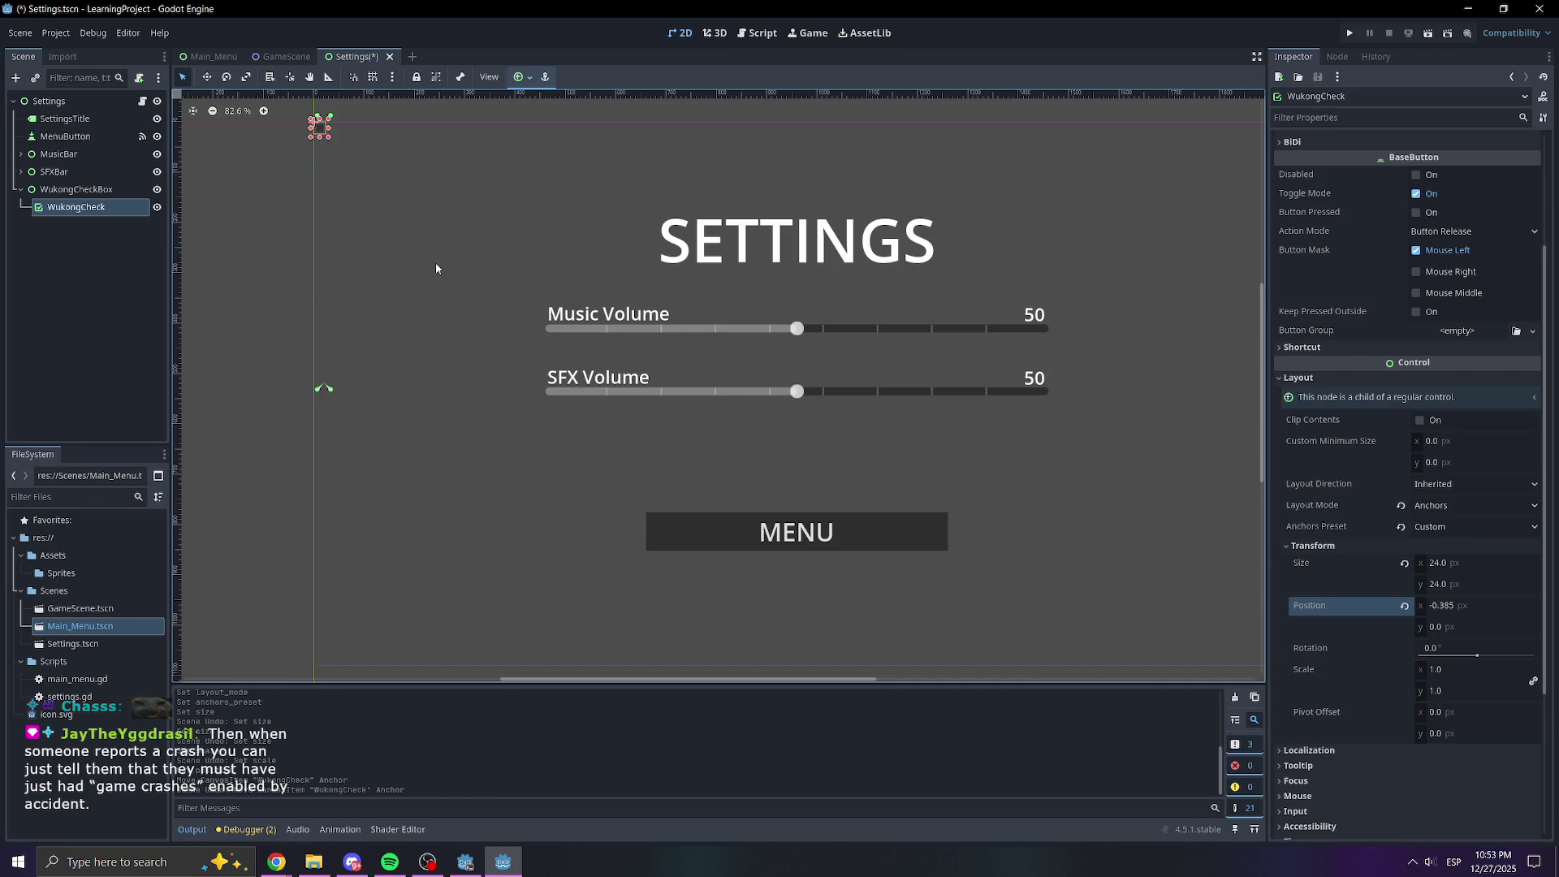
Drag the checkbox down to about 860, 629, just above the MENU button
scroll(313, 138, "up", 5)
mouse_move(313, 138)
left_mouse_down()
mouse_move(595, 446)
mouse_move(405, 229)
left_mouse_up()
scroll(594, 446, "up", 1)
mouse_move(310, 154)
left_mouse_down()
mouse_move(767, 478)
mouse_move(818, 536)
left_mouse_up()
scroll(818, 536, "down", 6)
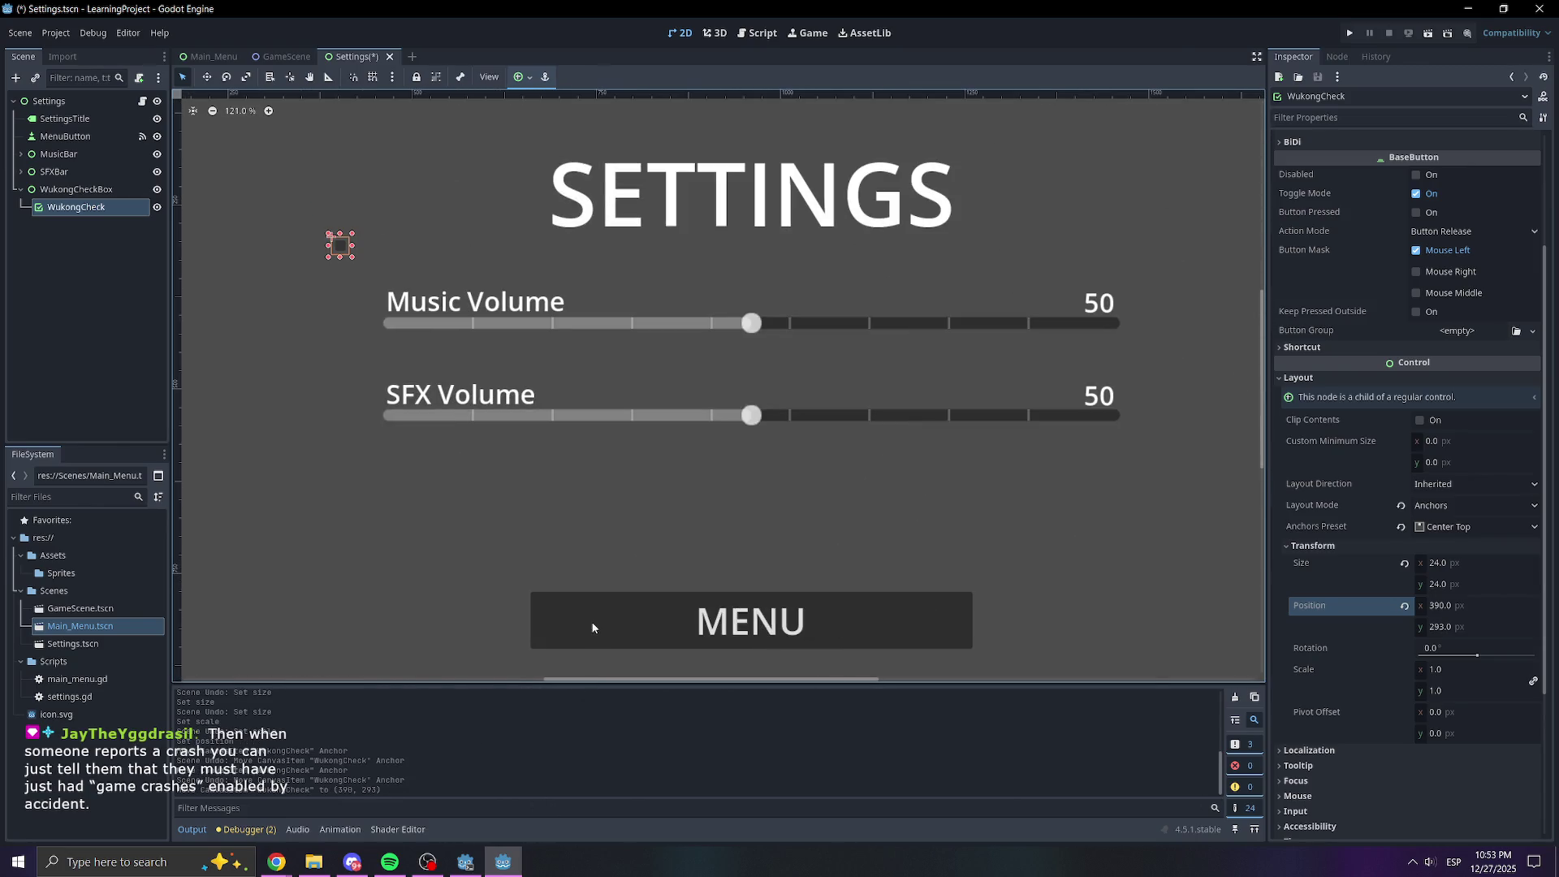
left_click_drag(605, 483, 671, 436)
mouse_move(406, 204)
left_mouse_down()
mouse_move(894, 533)
mouse_move(873, 534)
left_mouse_up()
Undo the accidental resize and set the checkbox's Transform Scale to 3
key("ctrl+z")
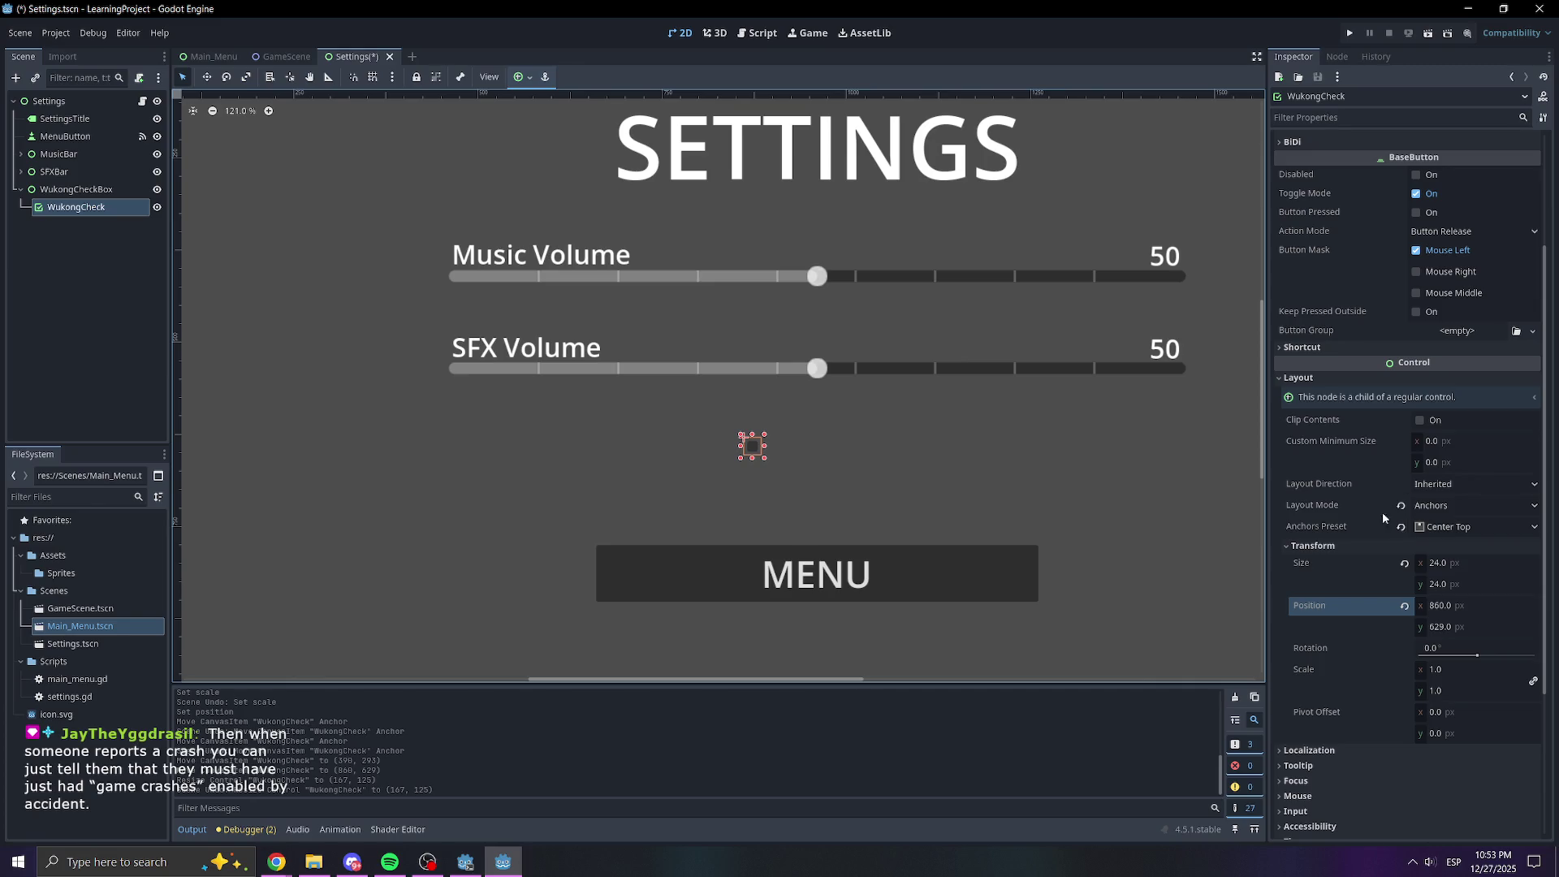
left_click(1449, 674)
type("2")
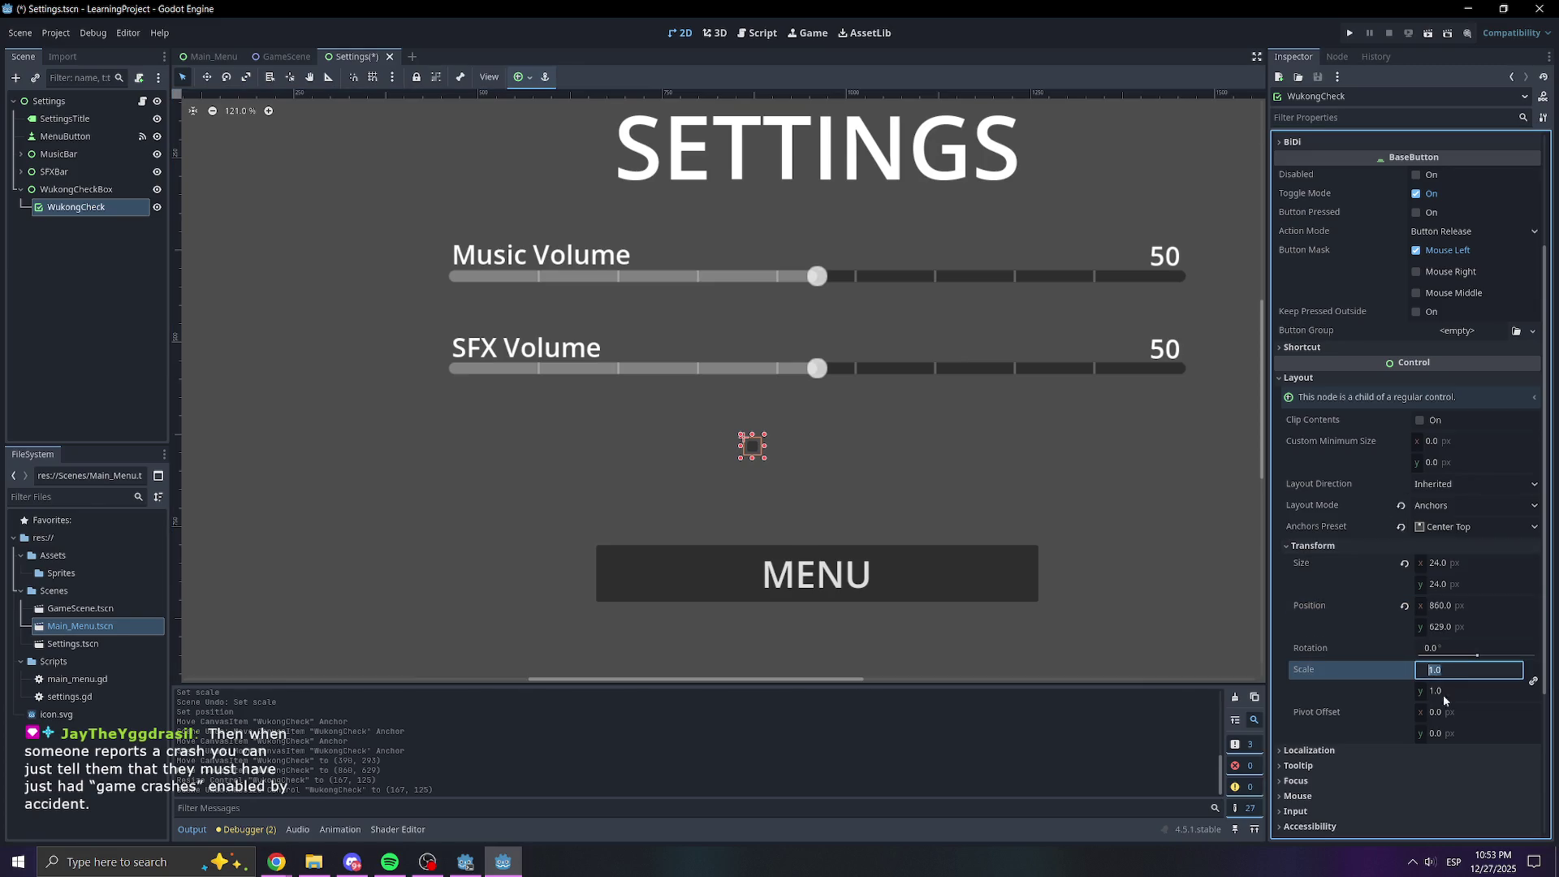
key("Return")
left_click(1433, 669)
type("3")
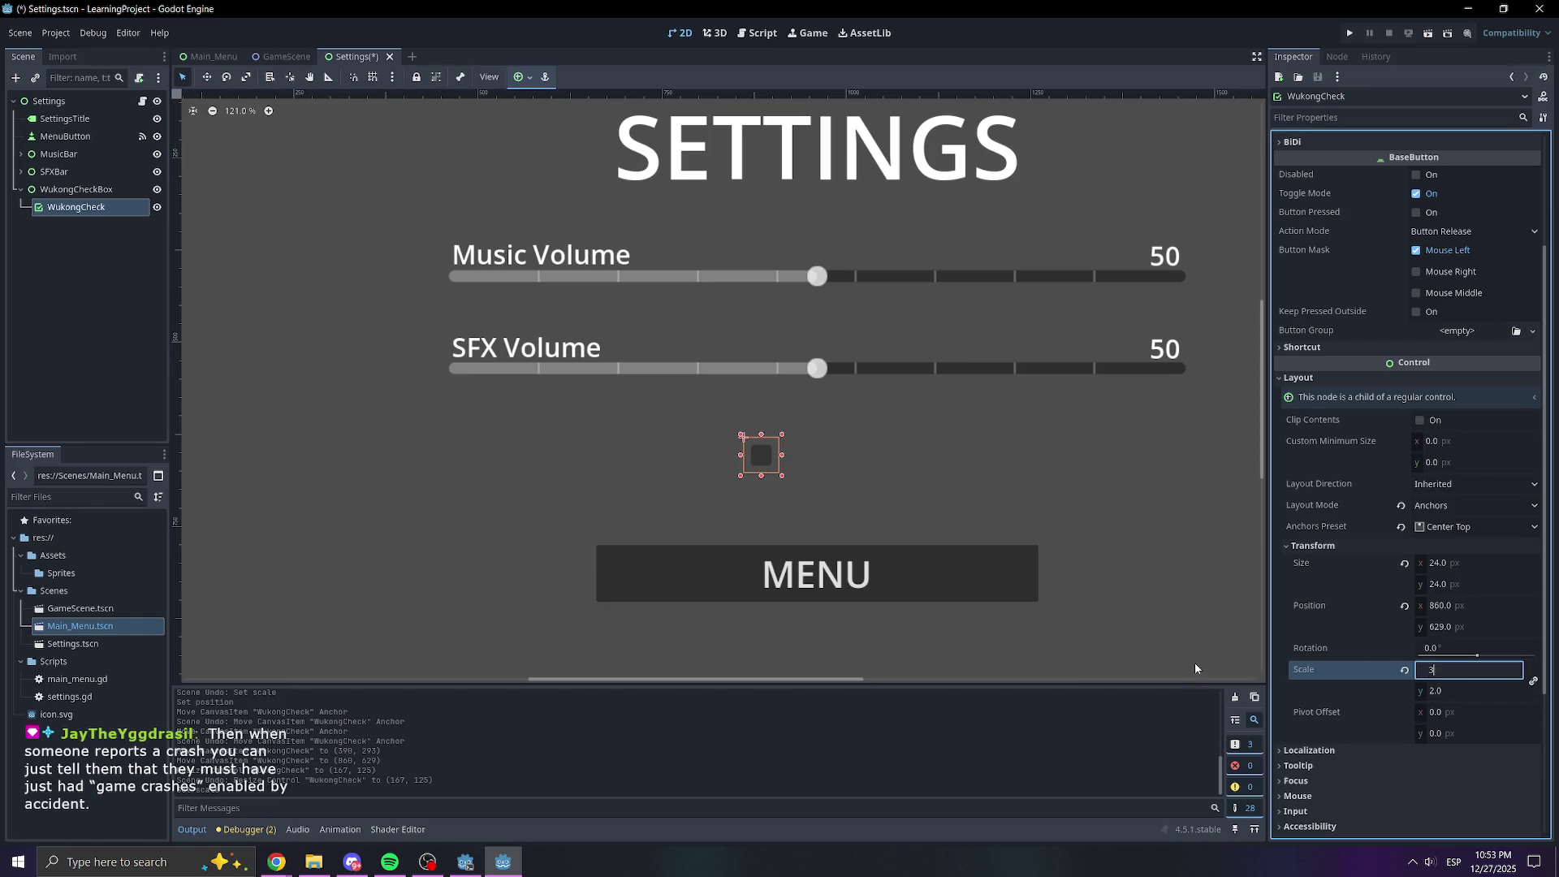
key("Return")
Move the scaled checkbox to about 1199, 632, under the SFX Volume value
mouse_move(771, 464)
left_mouse_down()
mouse_move(686, 393)
mouse_move(703, 471)
mouse_move(630, 463)
mouse_move(1014, 471)
left_mouse_up()
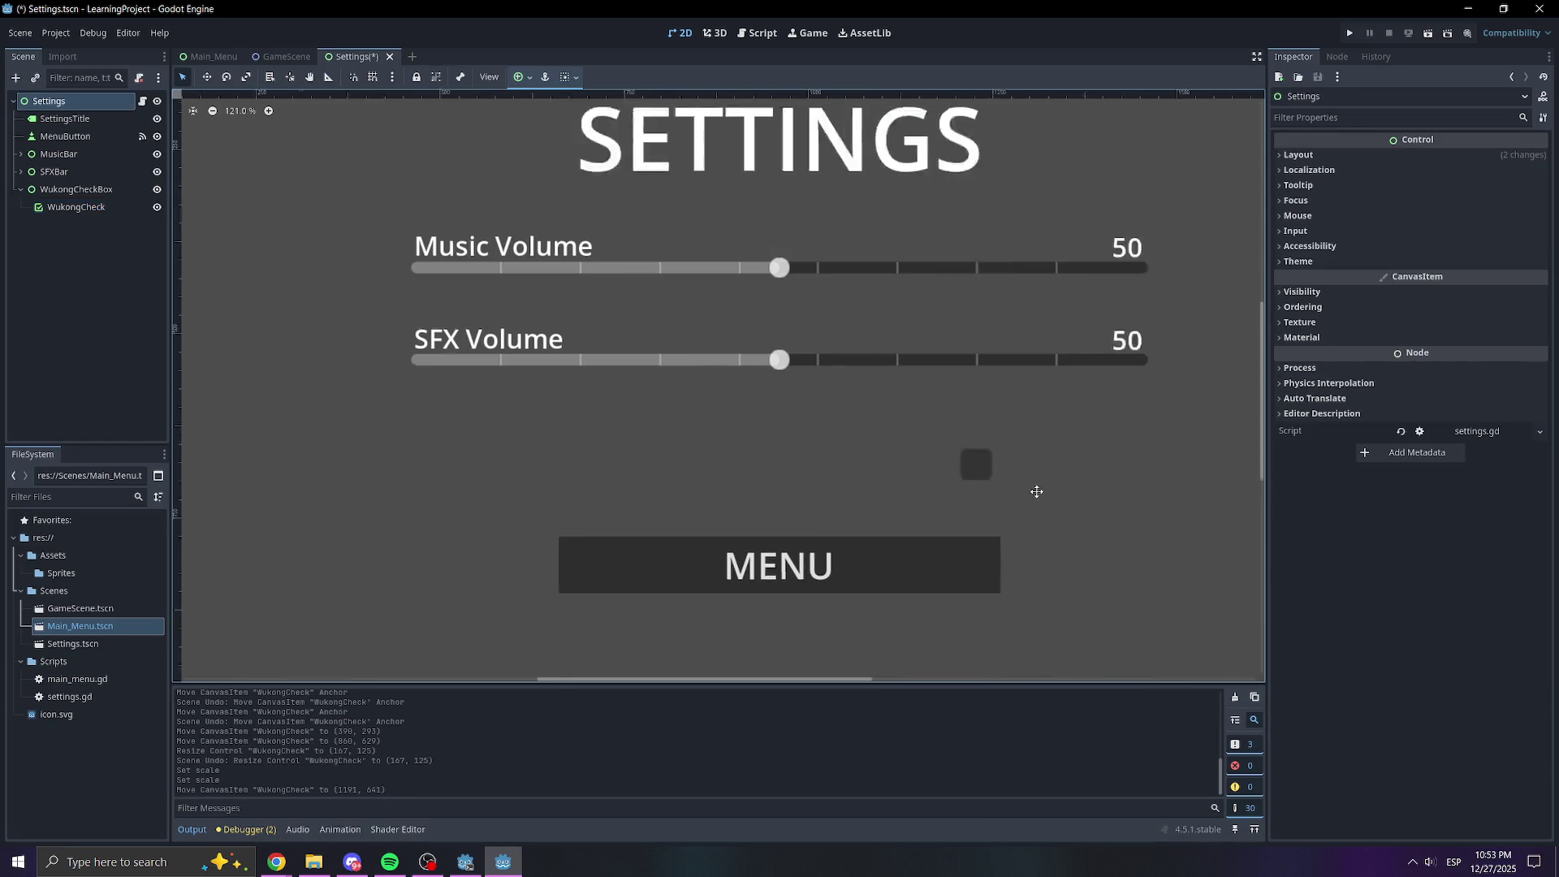
scroll(841, 408, "up", 6)
left_click_drag(854, 404, 871, 386)
left_click(898, 399)
scroll(965, 481, "down", 2)
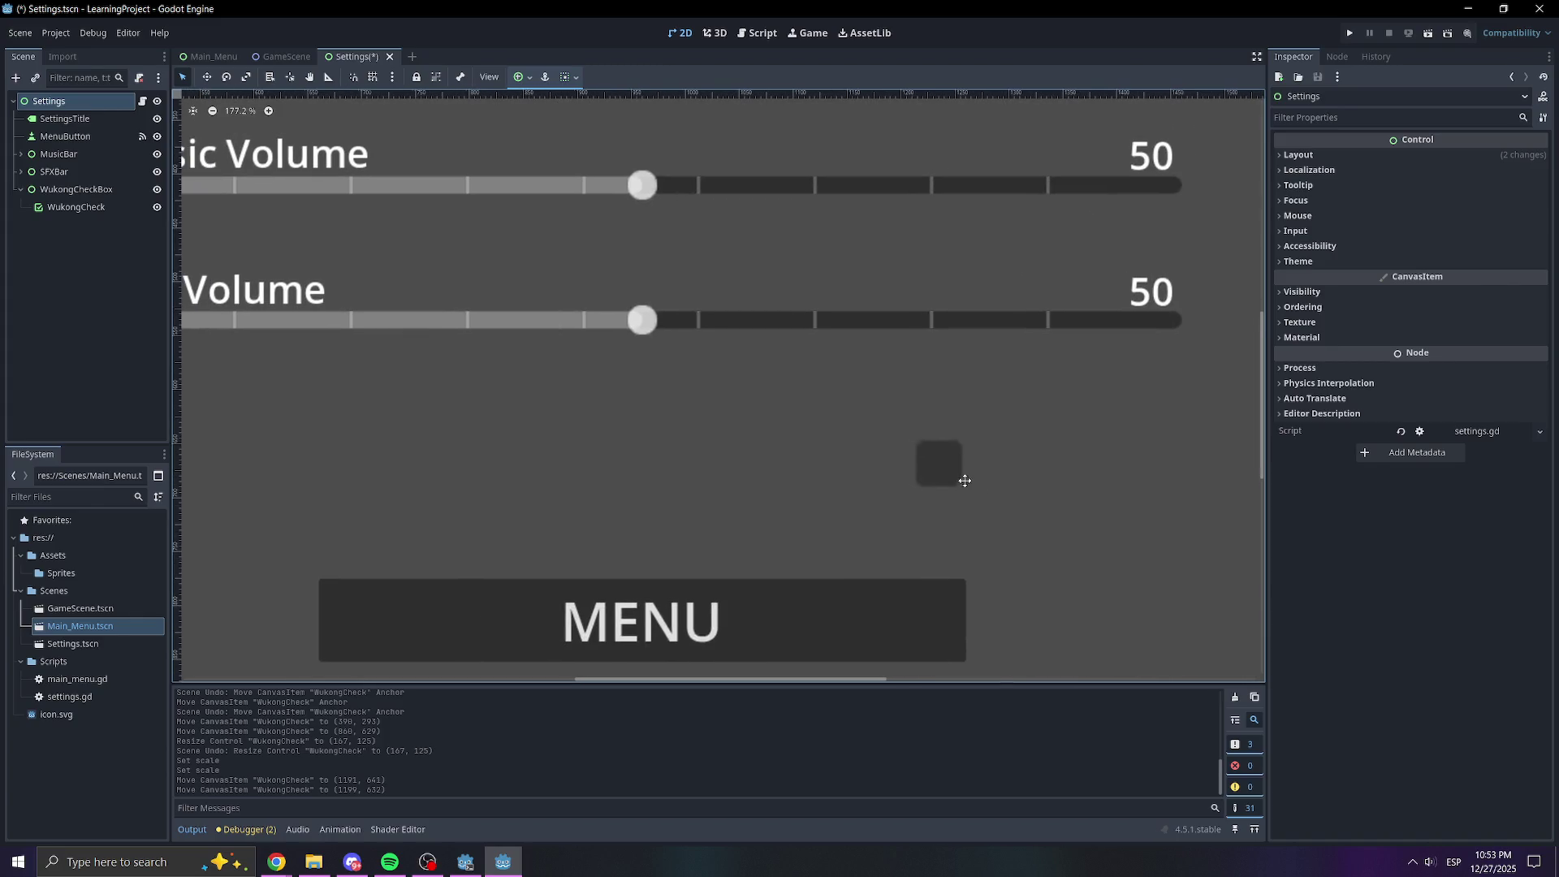
scroll(957, 469, "down", 5)
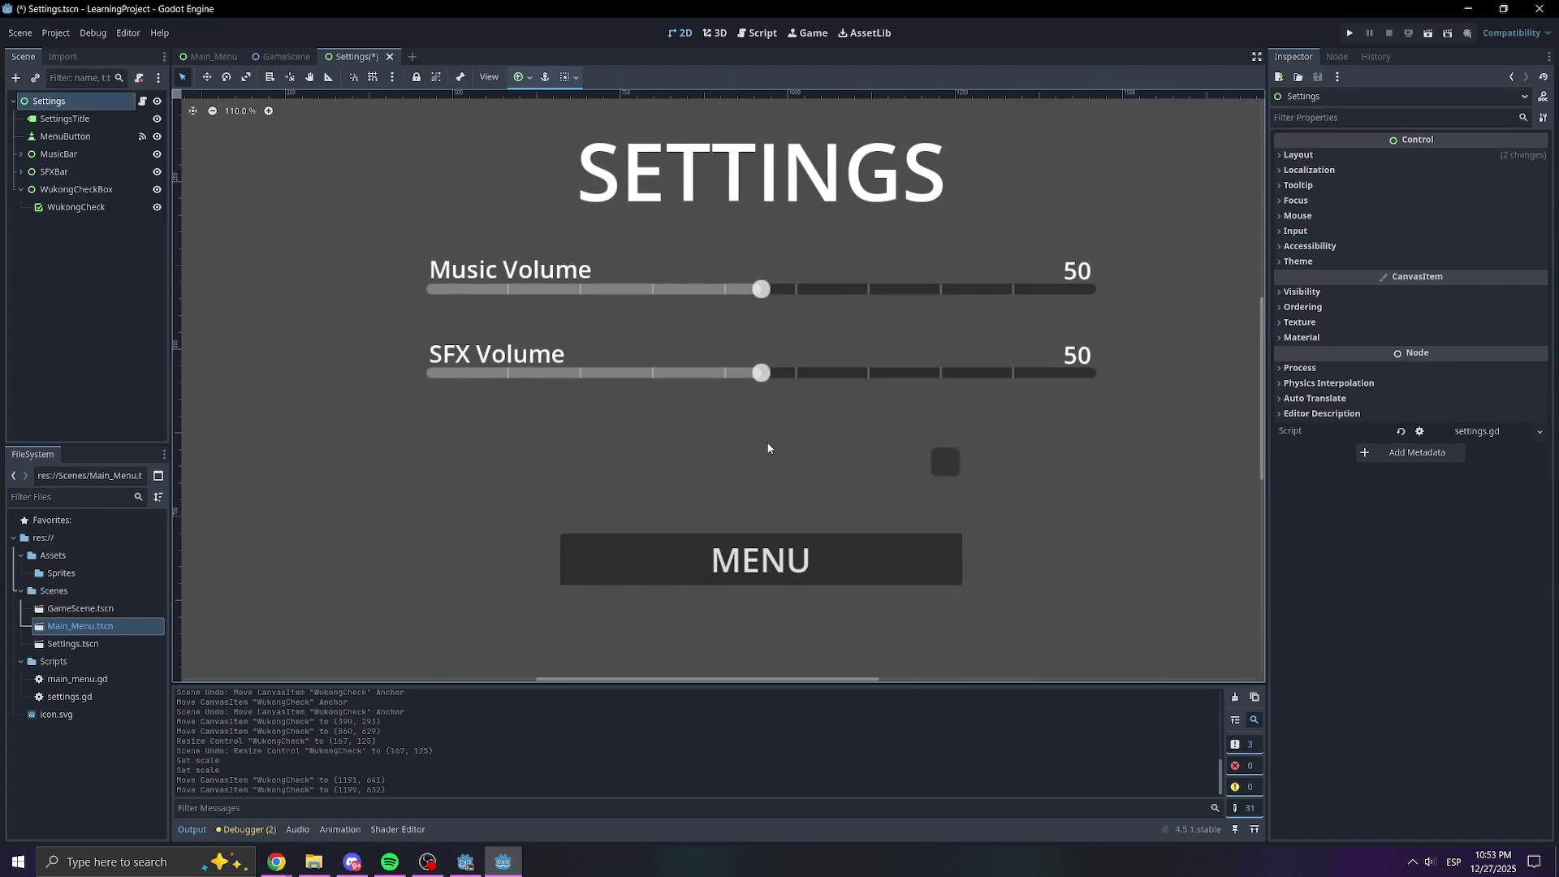
left_click(94, 293)
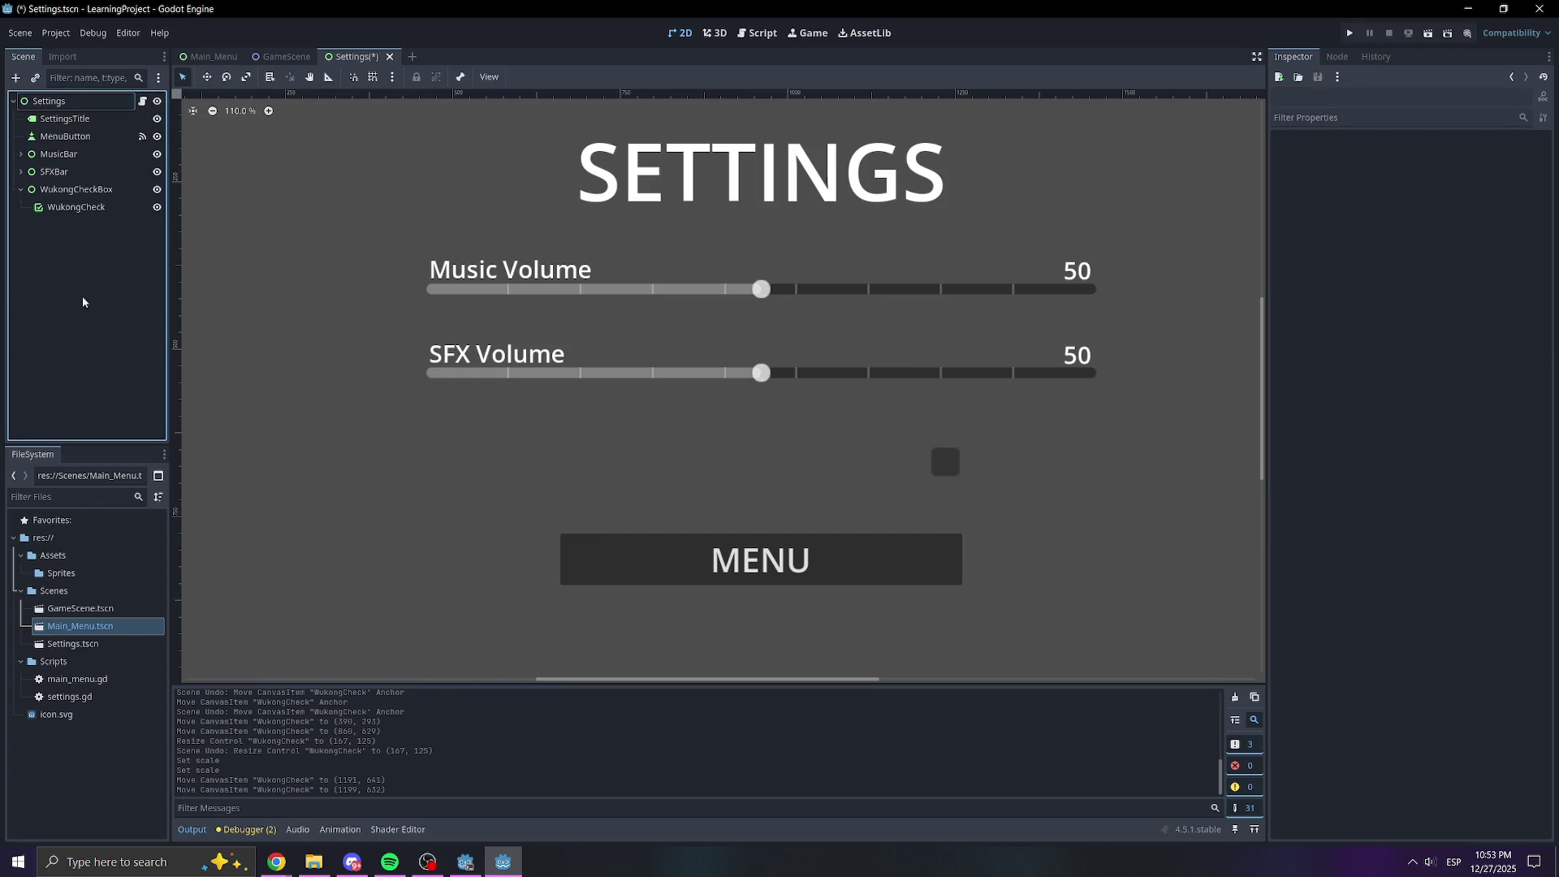
left_click(21, 171)
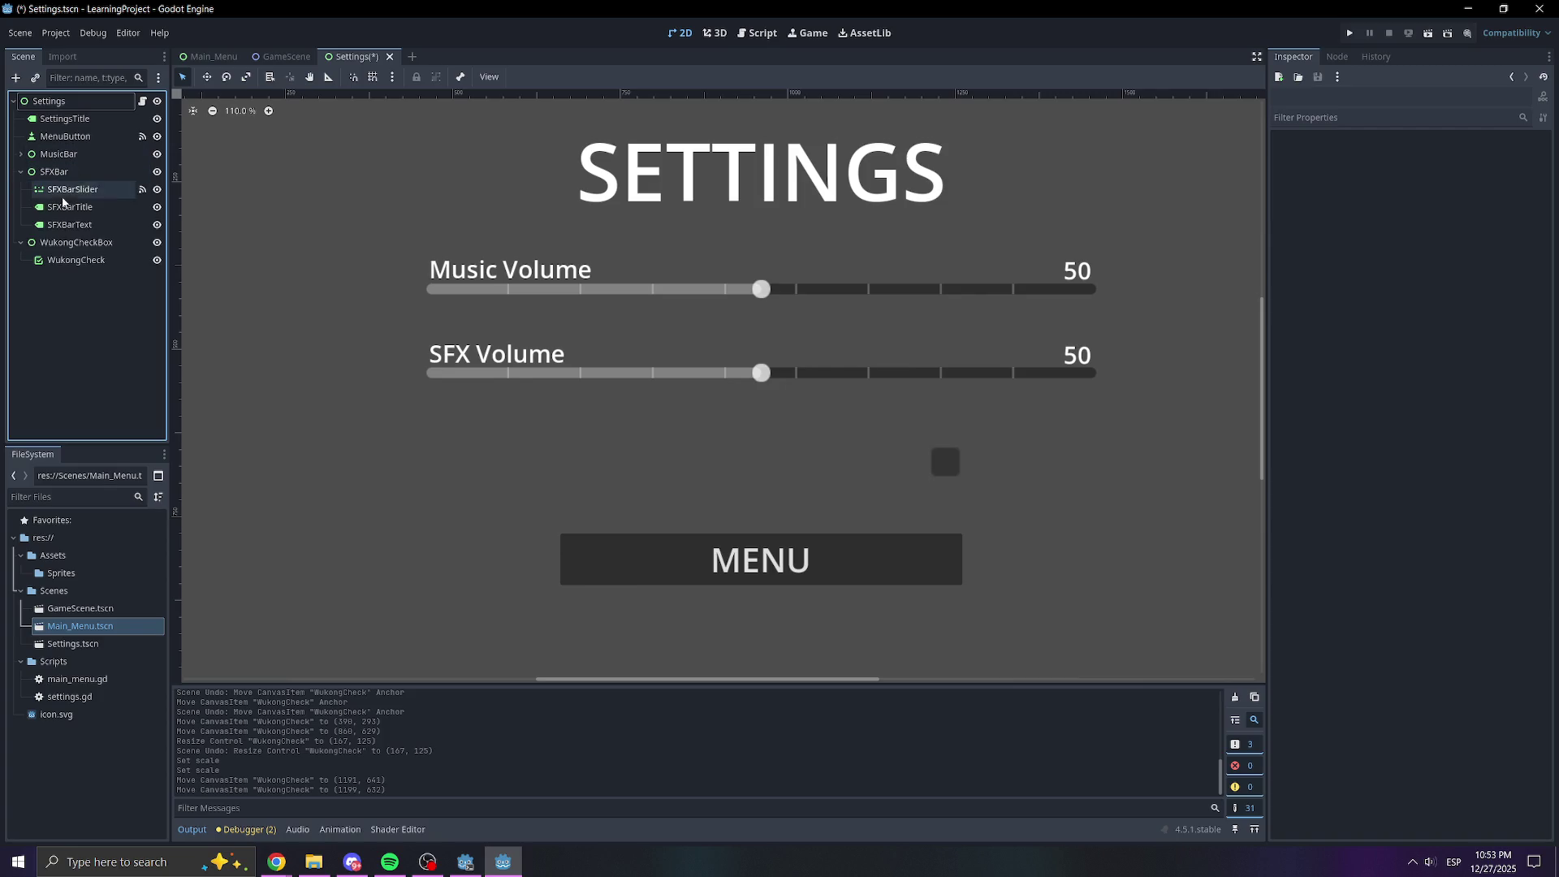
Duplicate the SFXBarText label, move the copy under WukongCheckBox, and rename it WukongCheckText
left_click(111, 224)
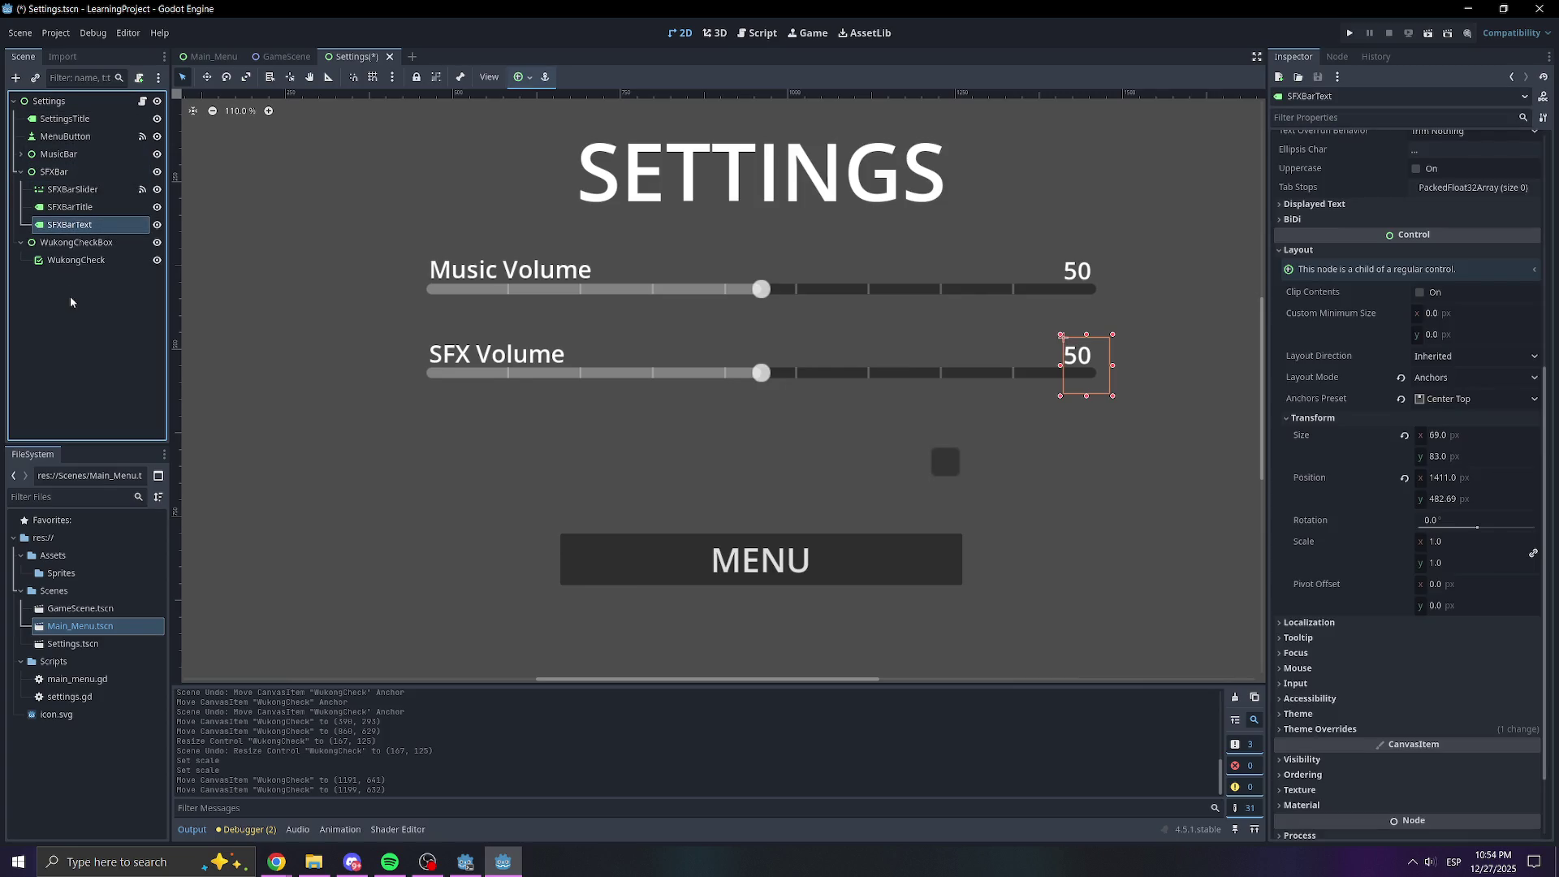
key("ctrl+d")
left_click_drag(71, 242, 77, 285)
double_click(66, 277)
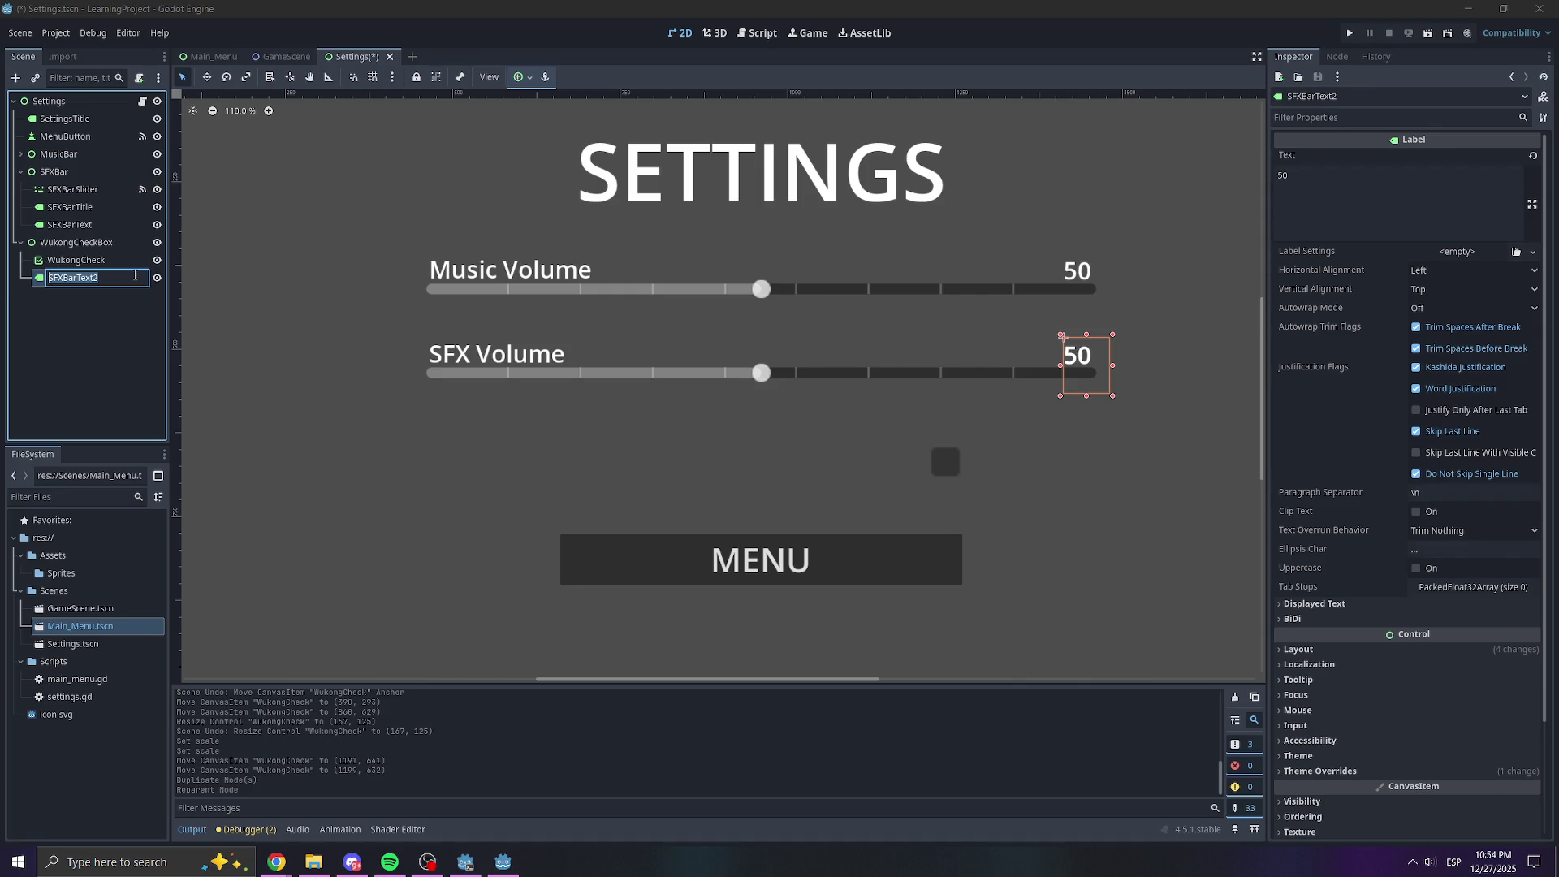
type("Wu")
type("t")
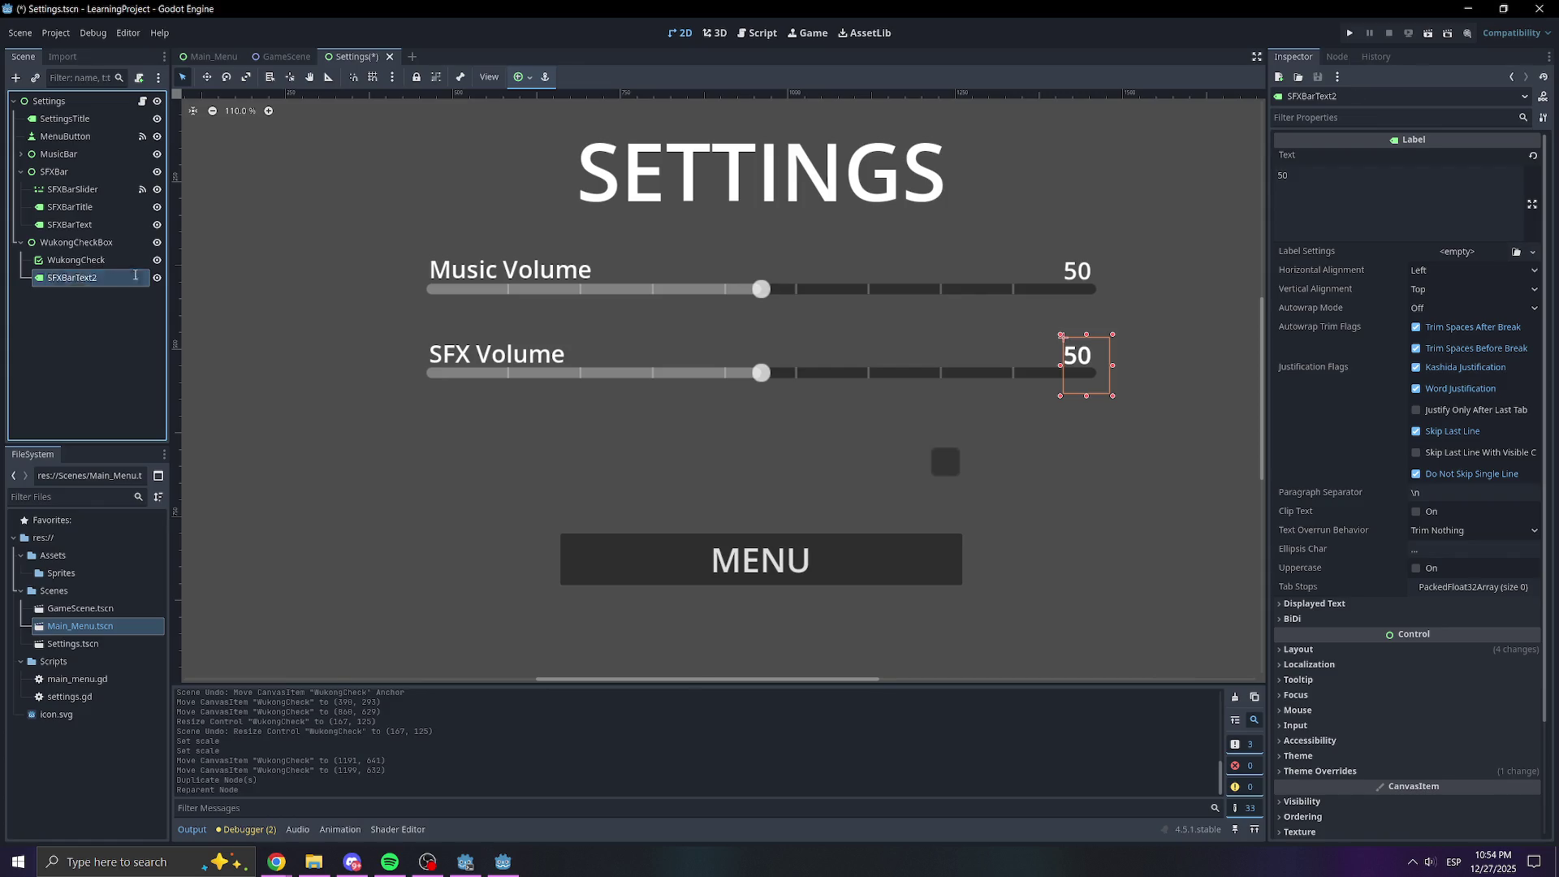
type("WukongCheckText")
left_click(122, 313)
Test-run the scene, toggling the Wukong checkbox and dragging the SFX slider, then close the game
left_click(1430, 32)
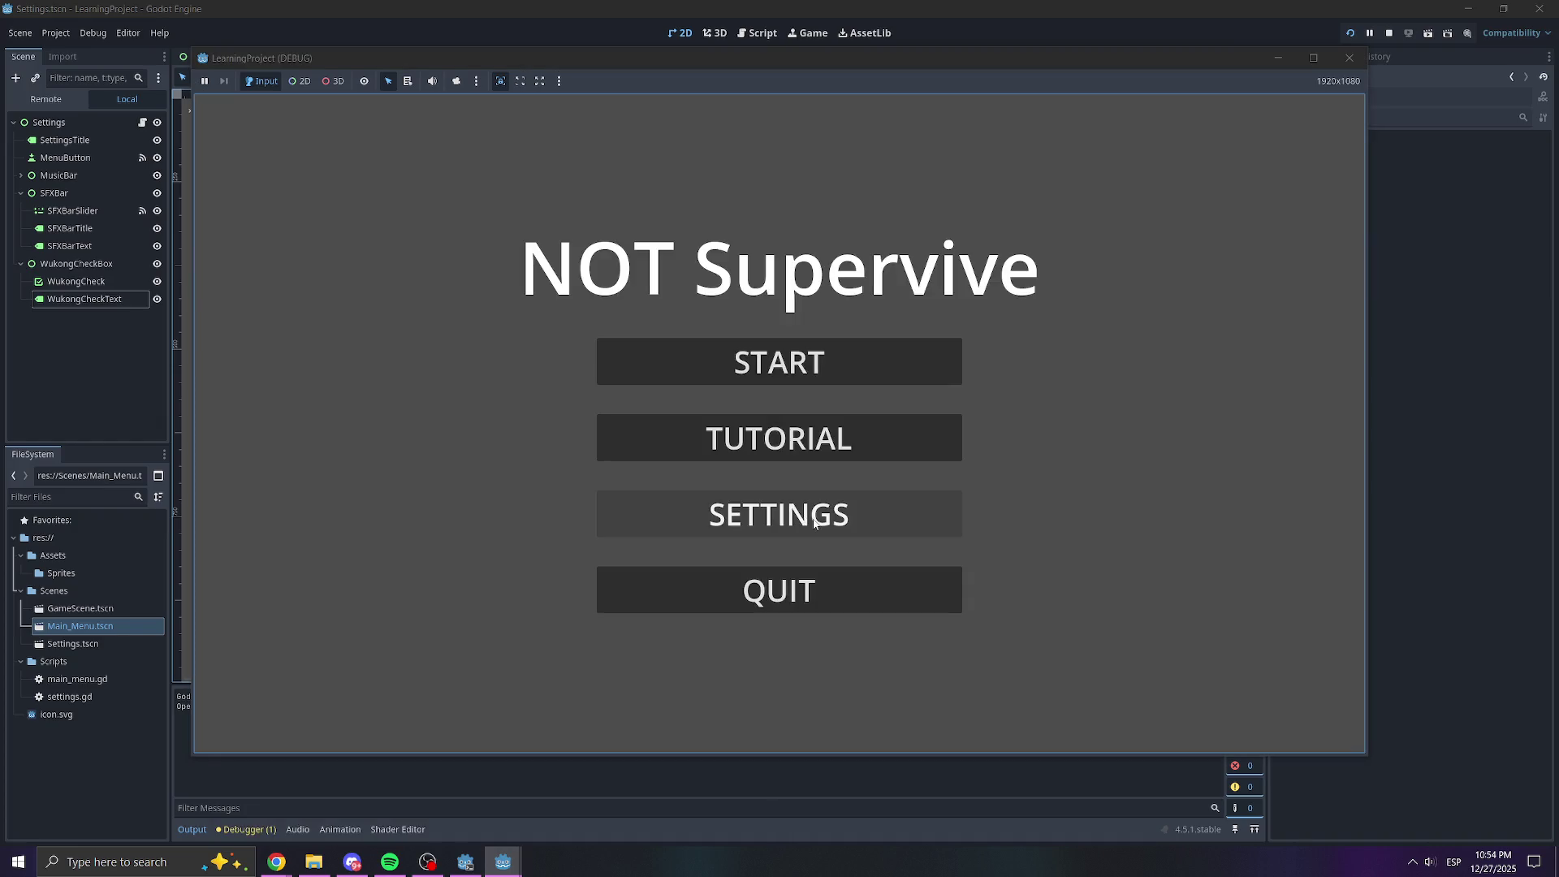
left_click(936, 517)
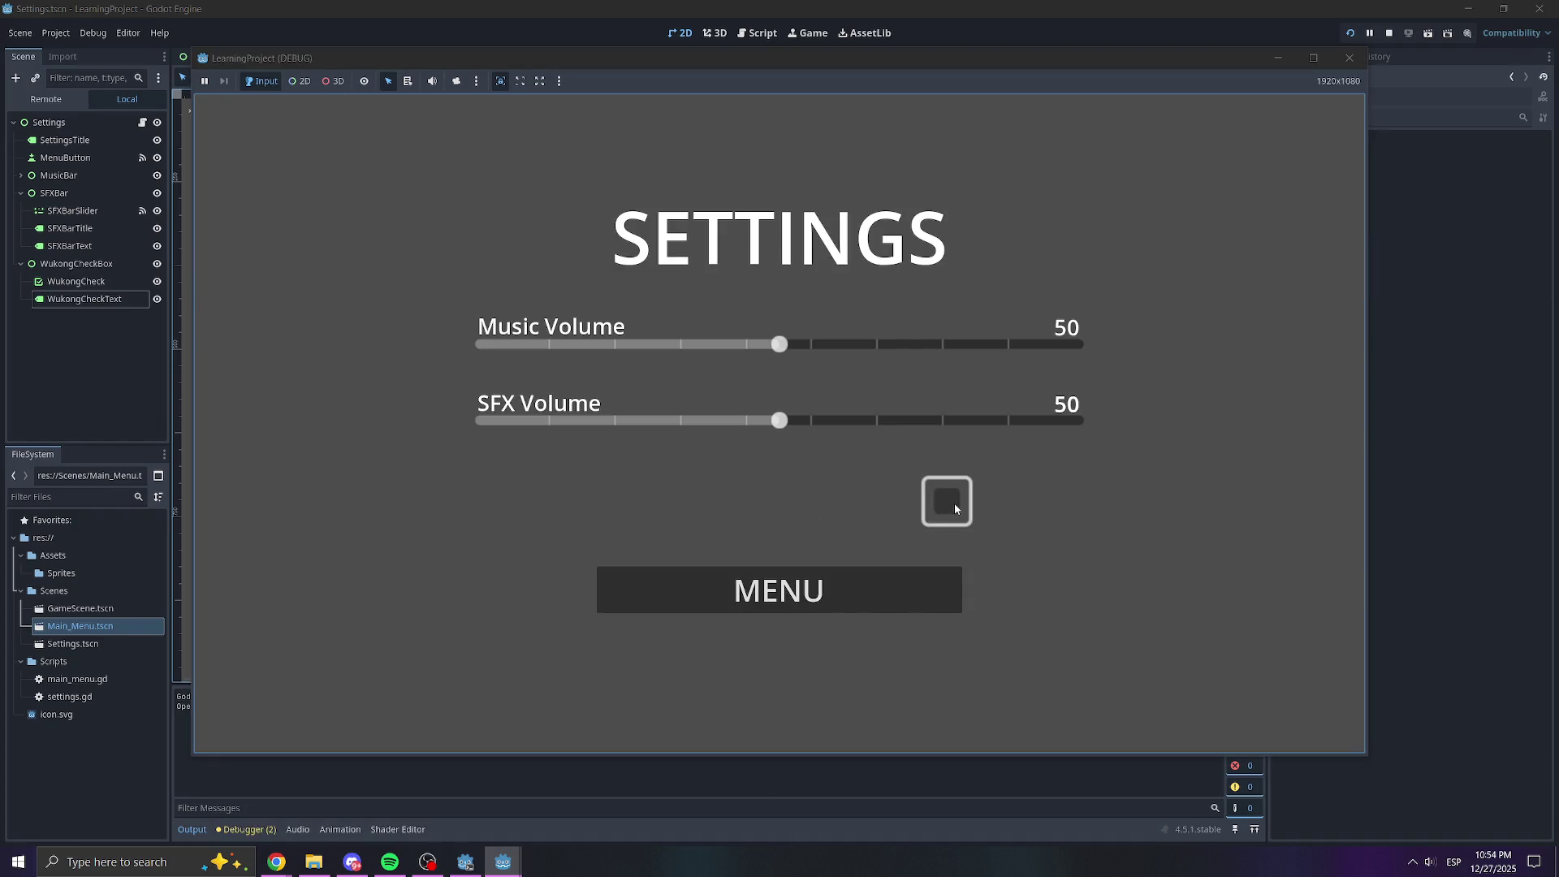
left_click(952, 507)
left_click(945, 504)
left_click_drag(1011, 420, 703, 420)
left_click(1350, 58)
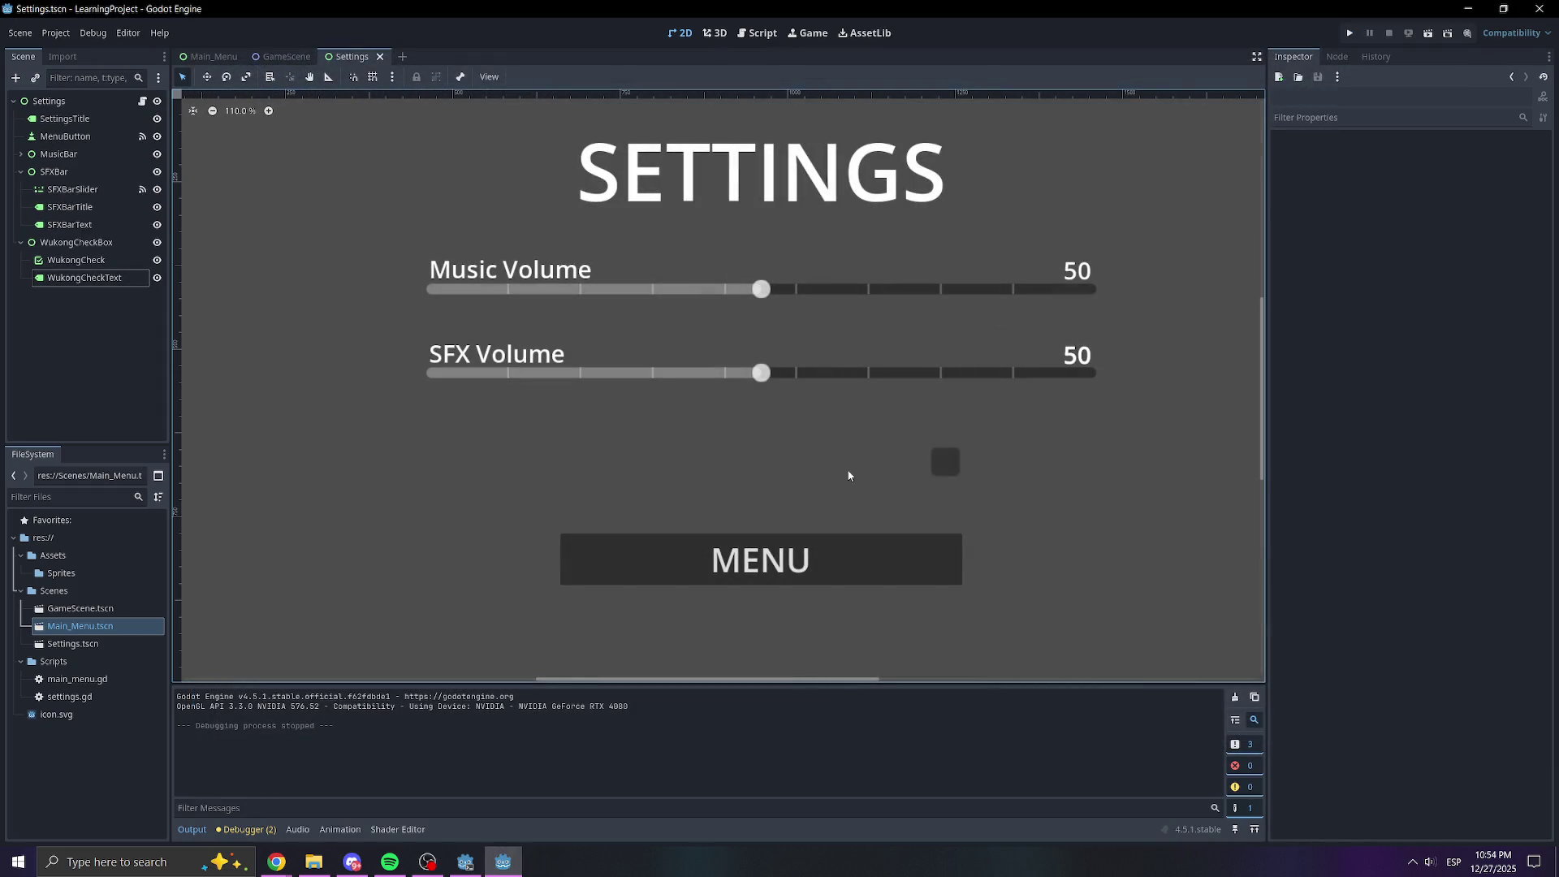
Change the WukongCheckText label to 'Enable Wukong:' and position it and the checkbox side by side
type("Enable Wukong?")
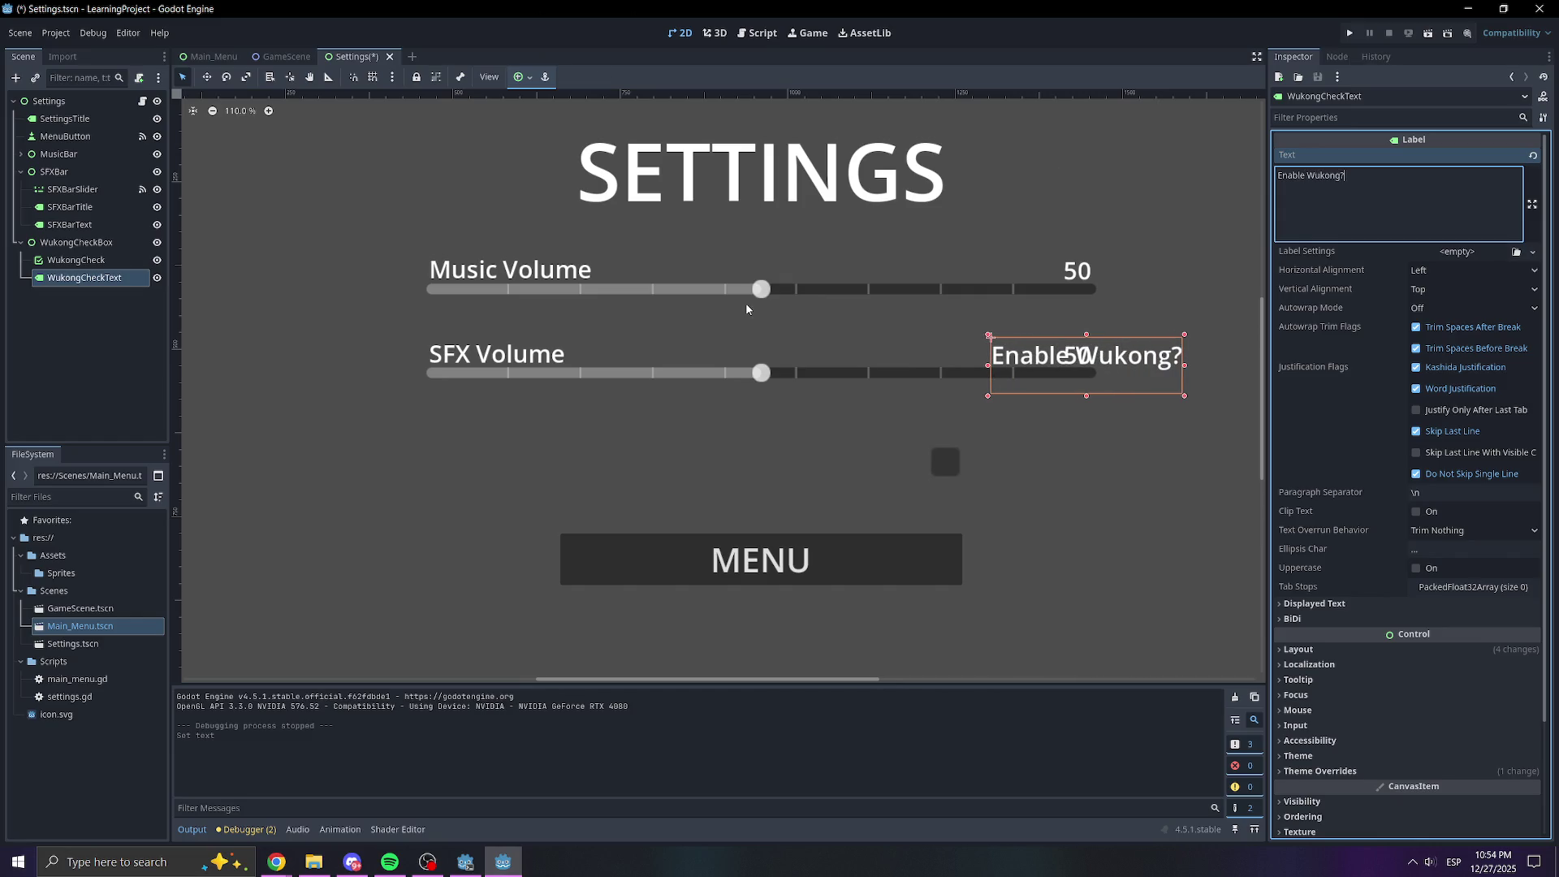
key("BackSpace")
type(":")
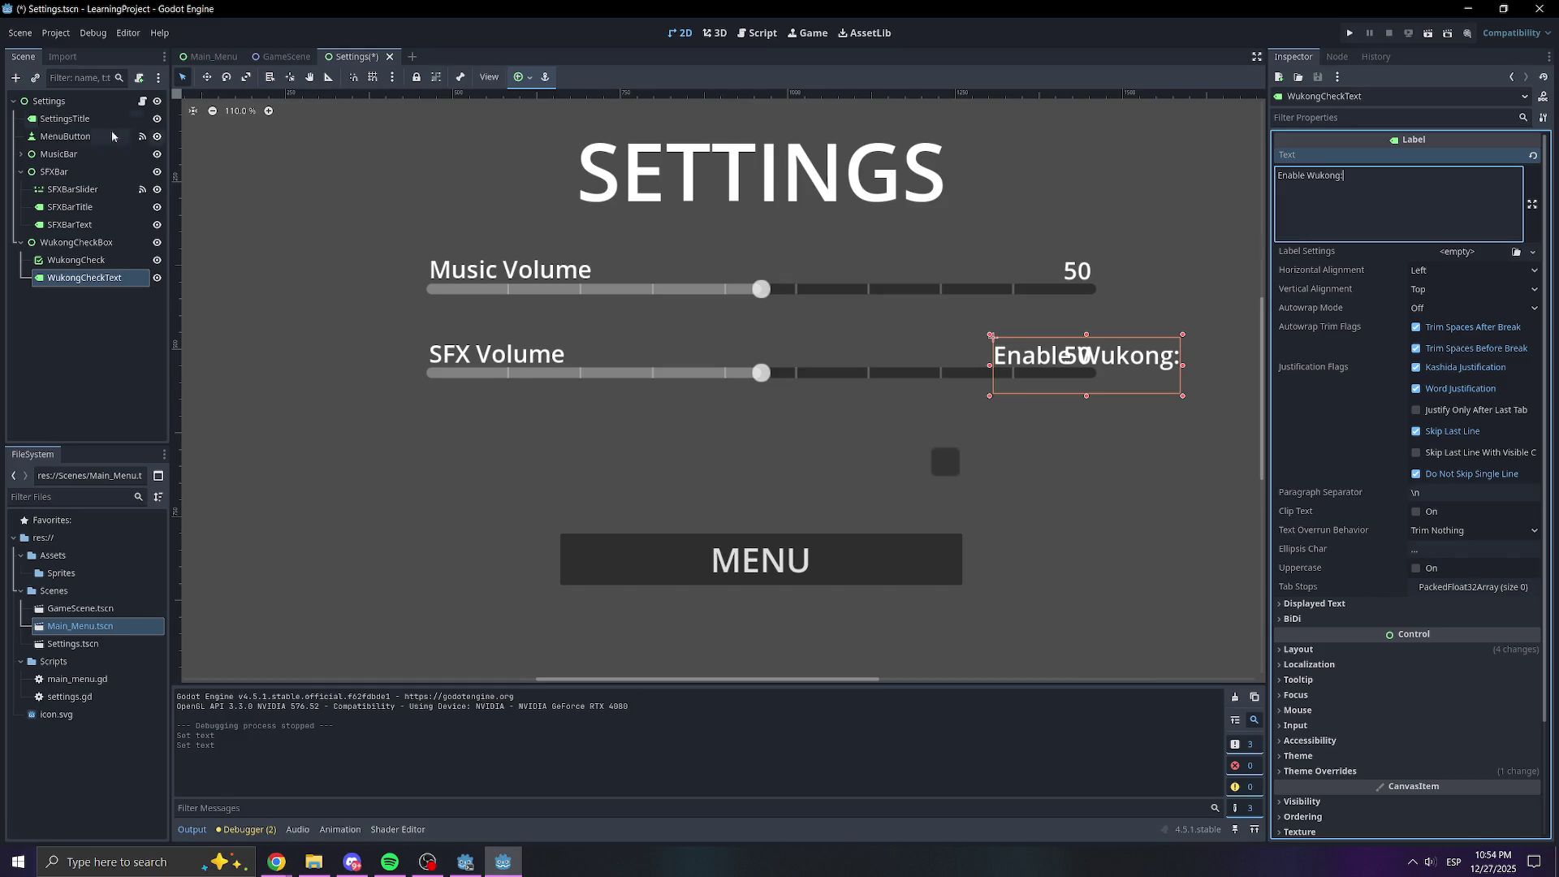
mouse_move(1075, 368)
left_mouse_down()
mouse_move(806, 466)
mouse_move(824, 469)
mouse_move(619, 461)
mouse_move(647, 459)
mouse_move(652, 434)
left_mouse_up()
mouse_move(942, 465)
left_mouse_down()
mouse_move(781, 417)
mouse_move(792, 426)
left_mouse_up()
left_click(1011, 462)
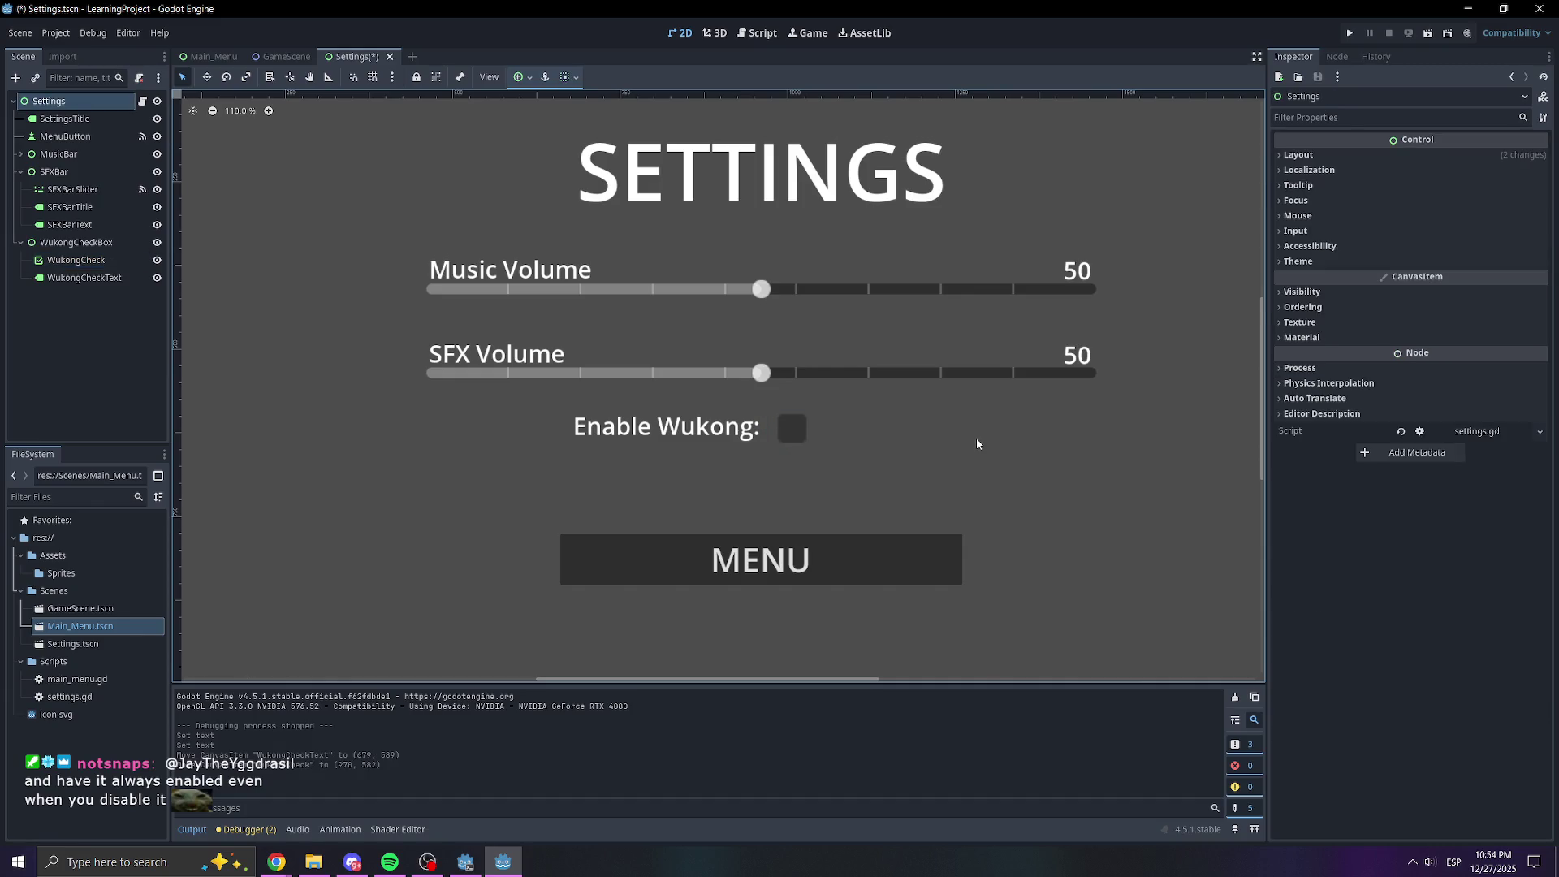